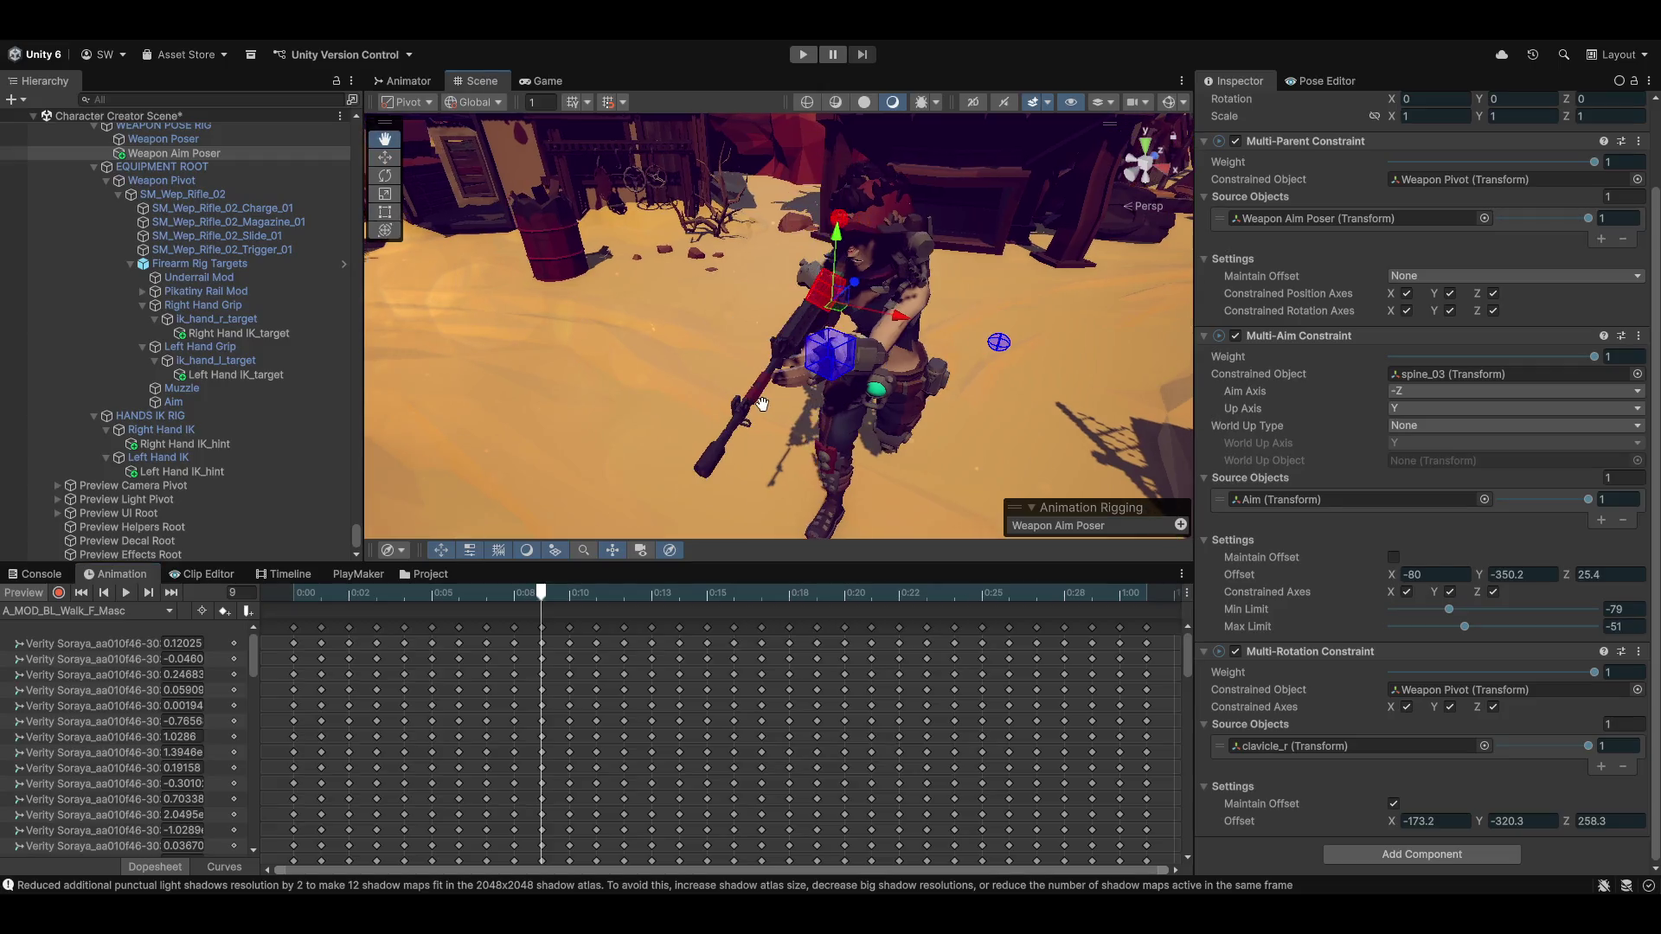
Inspect the character's hands and rifle from above and behind, then select the aim Target
drag(1032, 308, 813, 251)
mouse_move(1506, 340)
mouse_down()
mouse_move(1575, 330)
mouse_move(76, 357)
mouse_move(261, 367)
mouse_move(259, 384)
mouse_up()
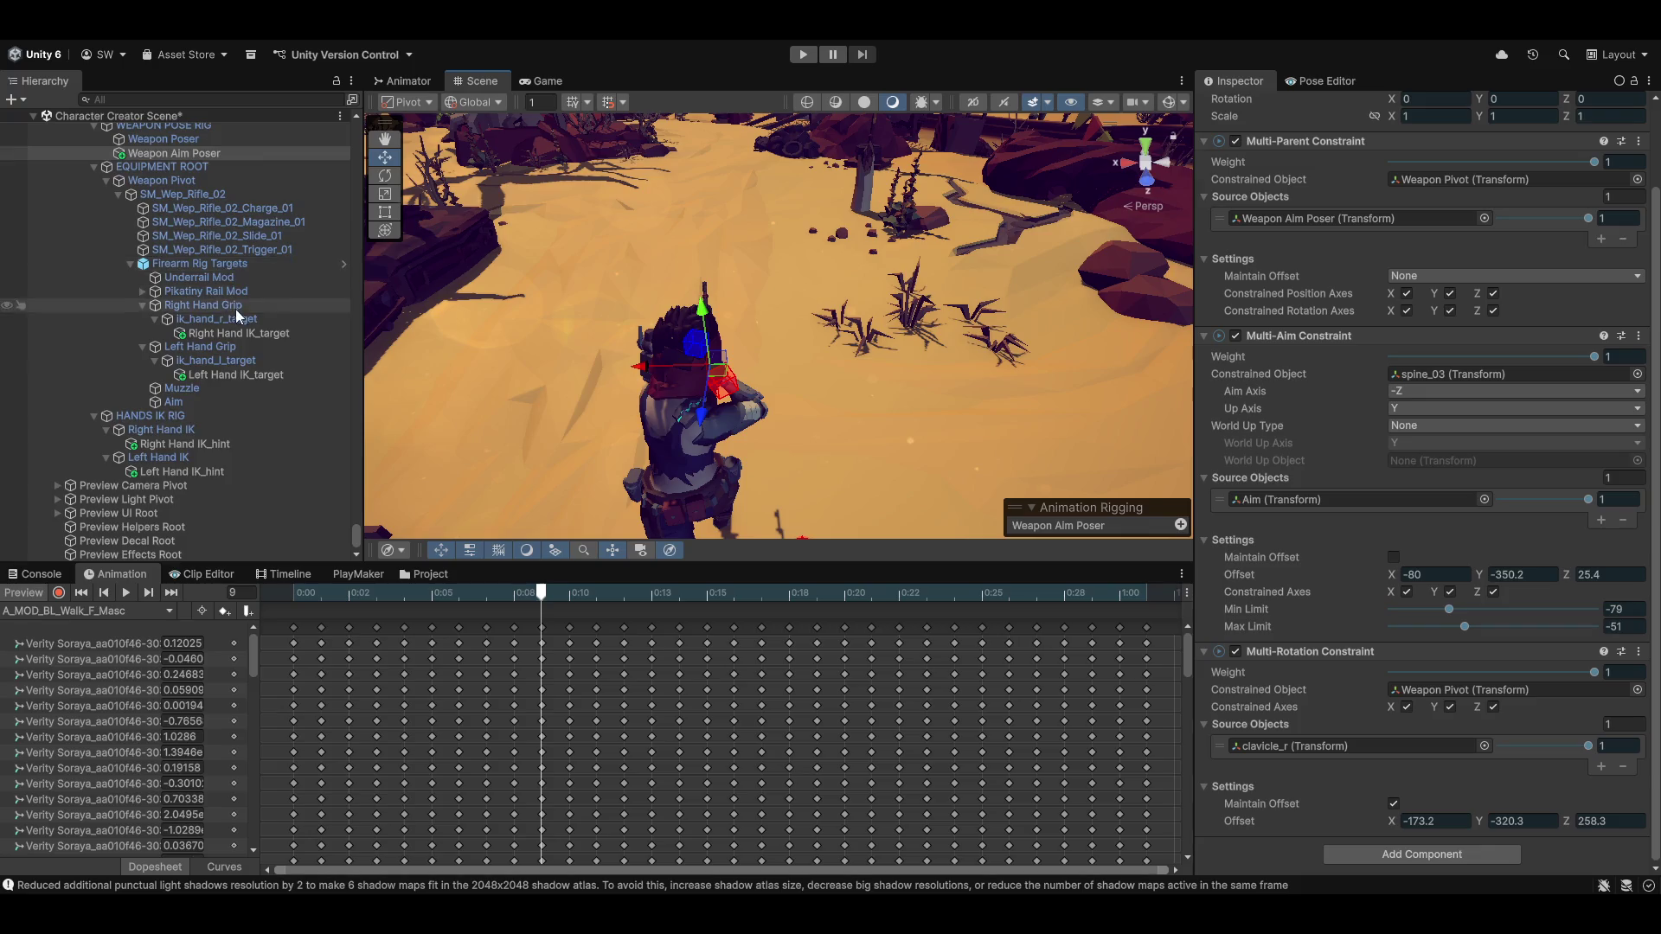
scroll(225, 294, up, 3)
click(179, 162)
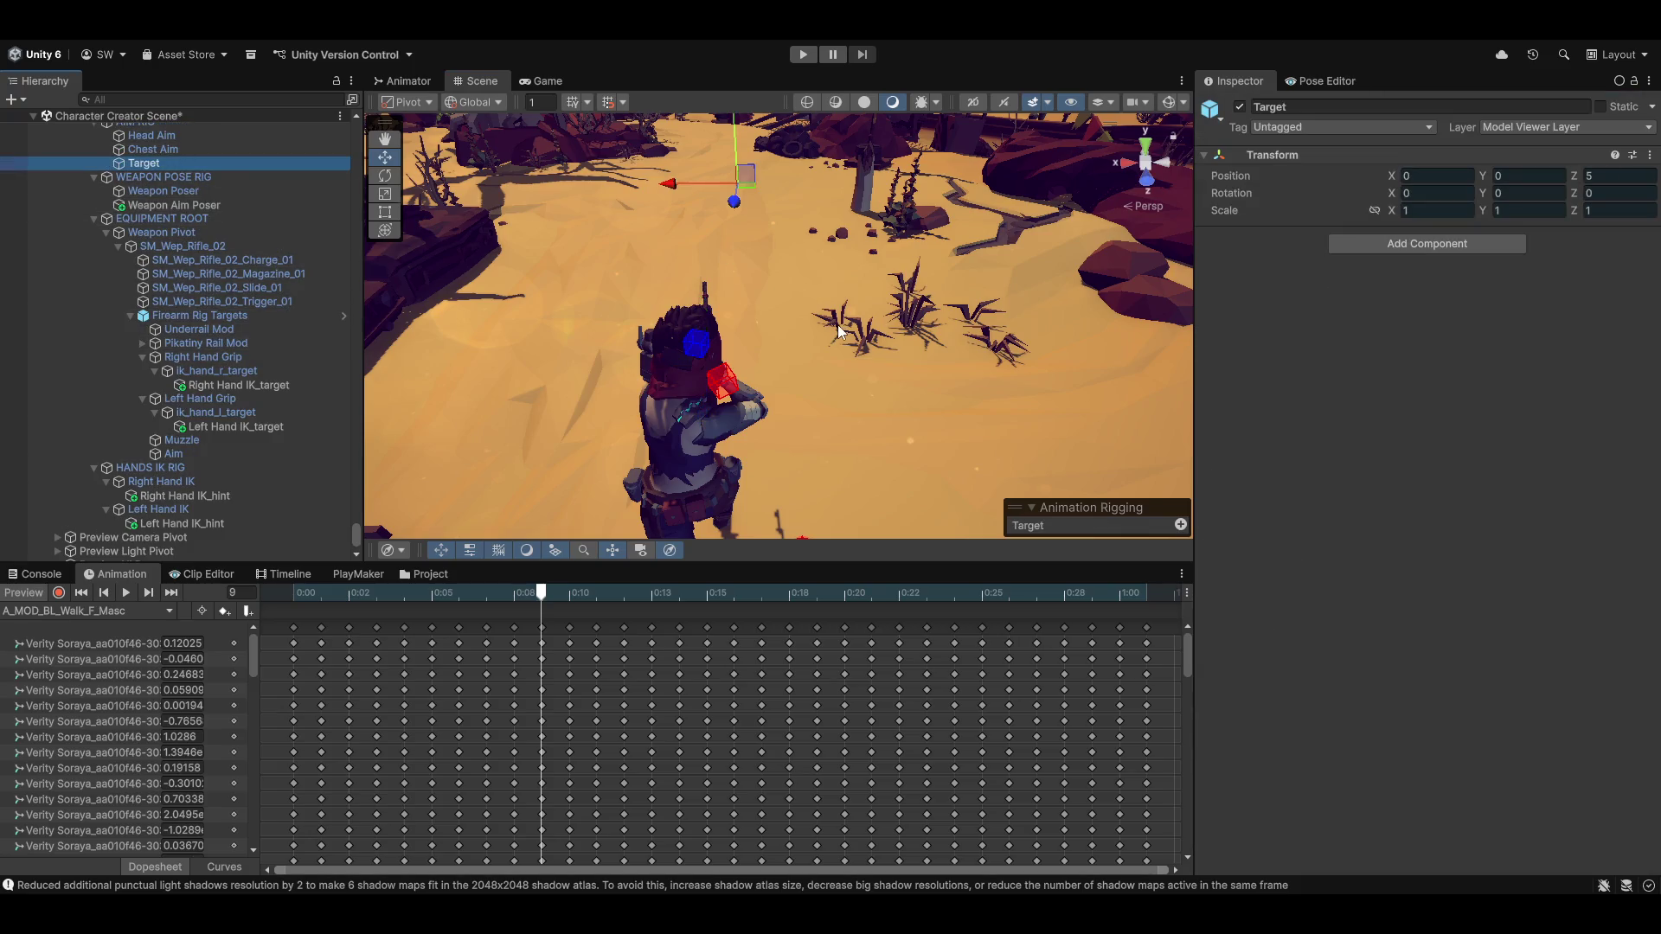
Drag the aim Target down and sideways to test the arms, leaving it at 0, 0.171, 5
mouse_move(719, 139)
mouse_down()
mouse_move(744, 236)
mouse_move(729, 193)
mouse_up()
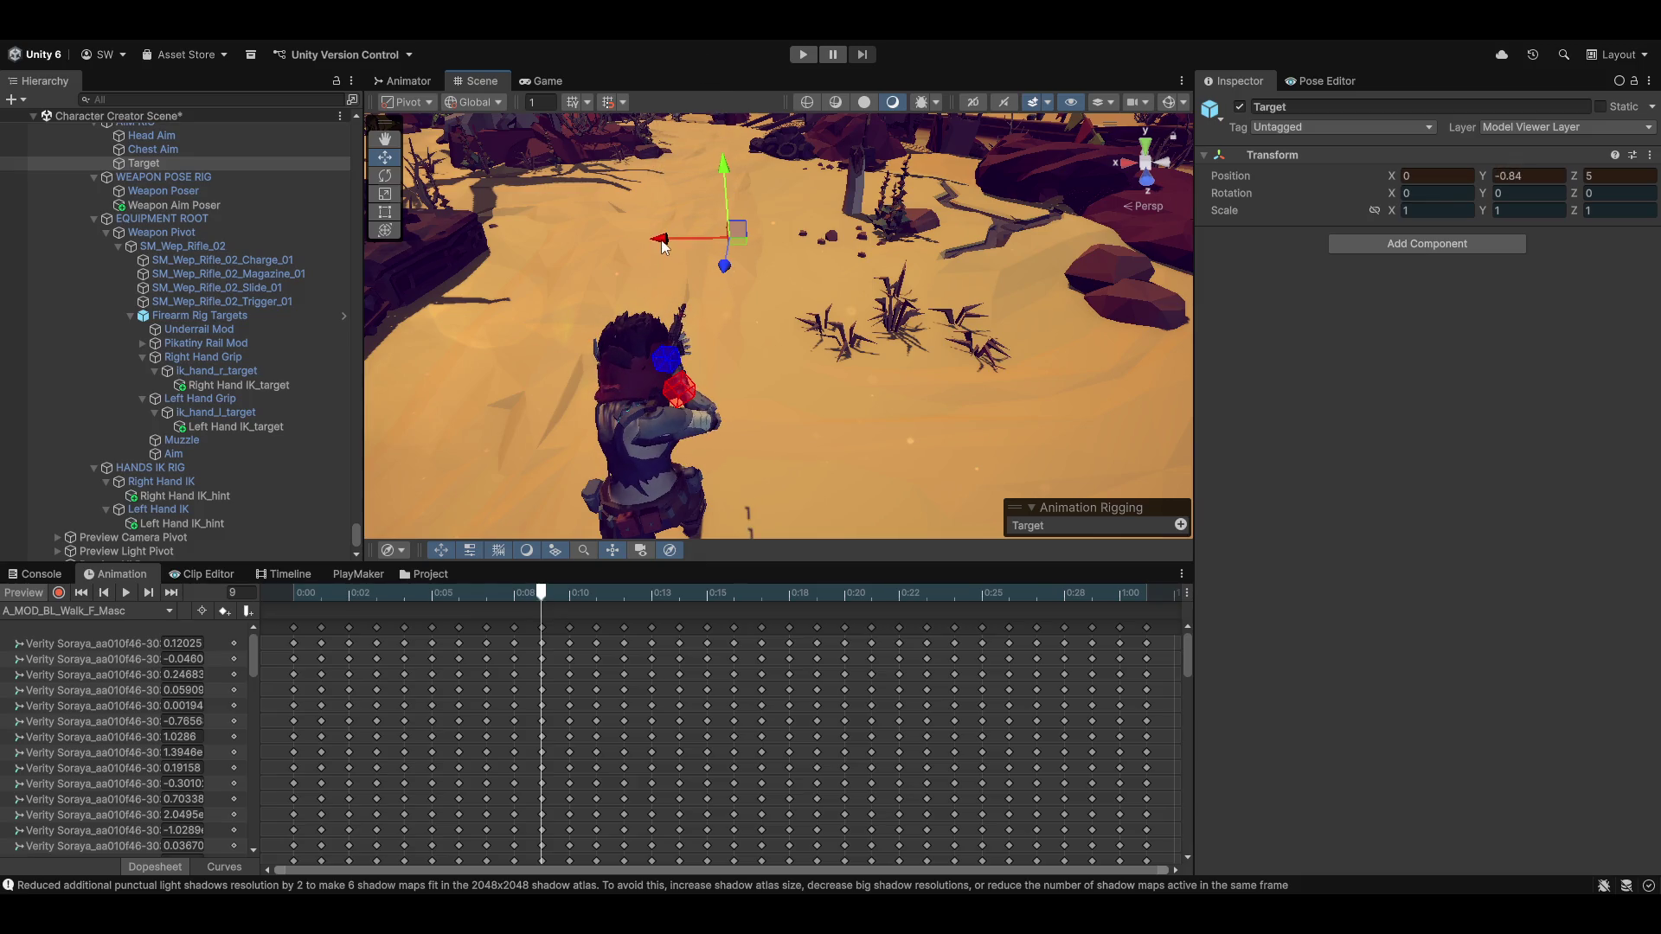
mouse_move(664, 246)
mouse_down()
mouse_move(565, 199)
mouse_move(848, 215)
mouse_move(574, 199)
mouse_move(664, 197)
mouse_up()
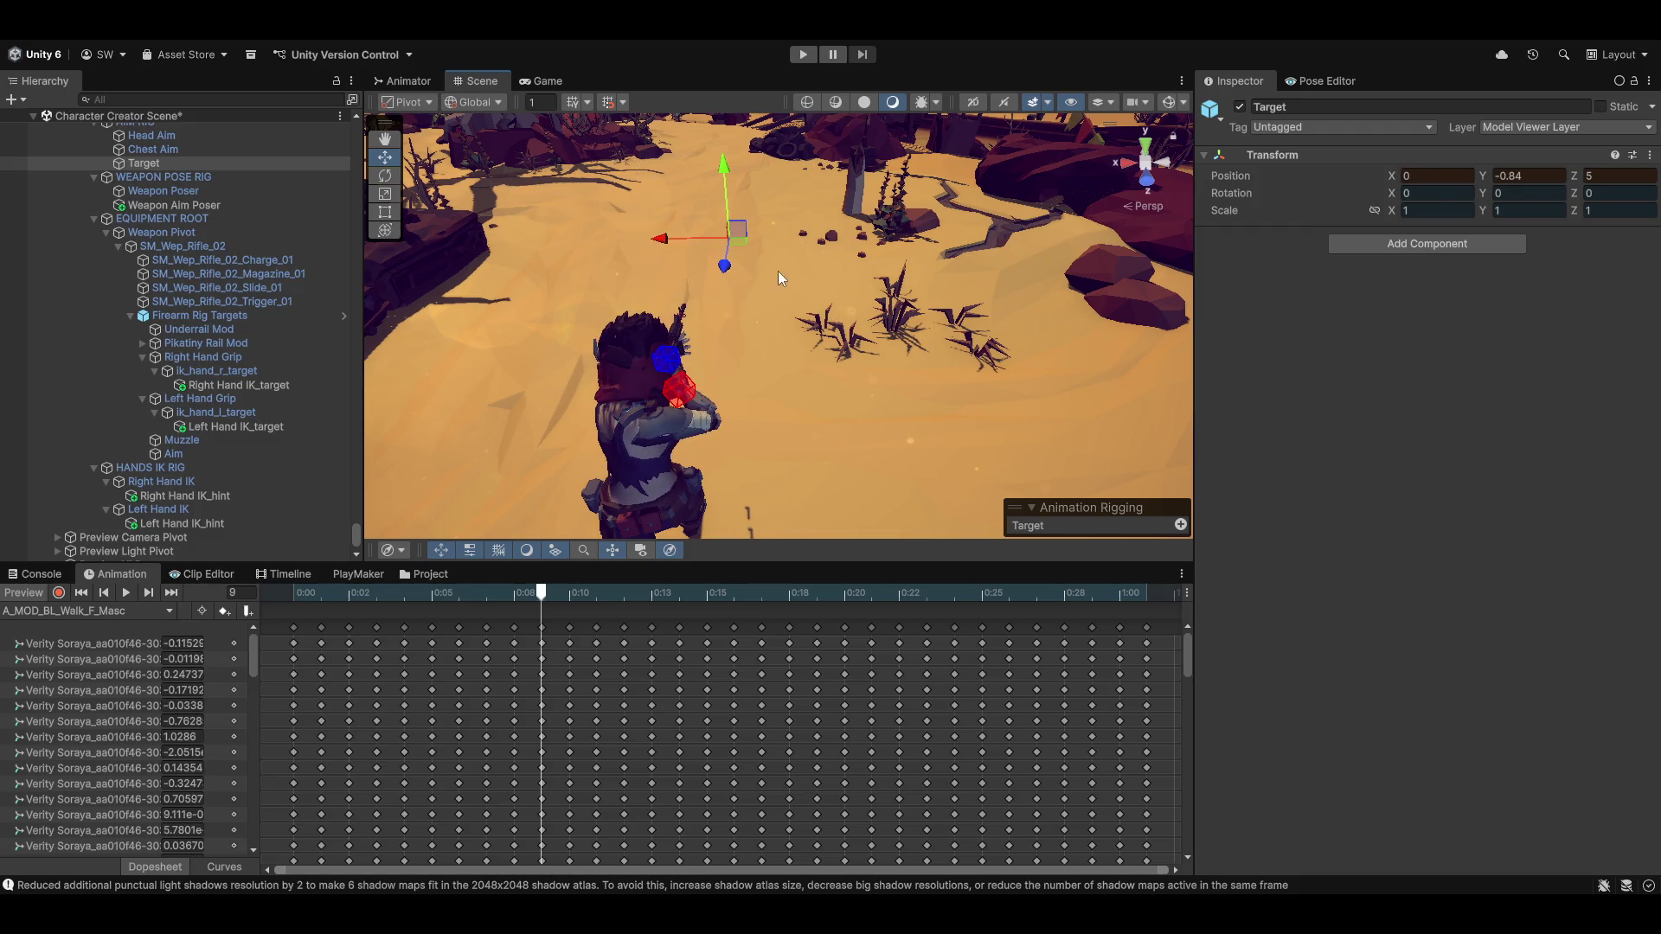
mouse_move(777, 271)
alt+mouse_down()
mouse_move(512, 378)
mouse_move(639, 307)
mouse_move(889, 282)
alt+mouse_up()
alt+drag(875, 216, 870, 344)
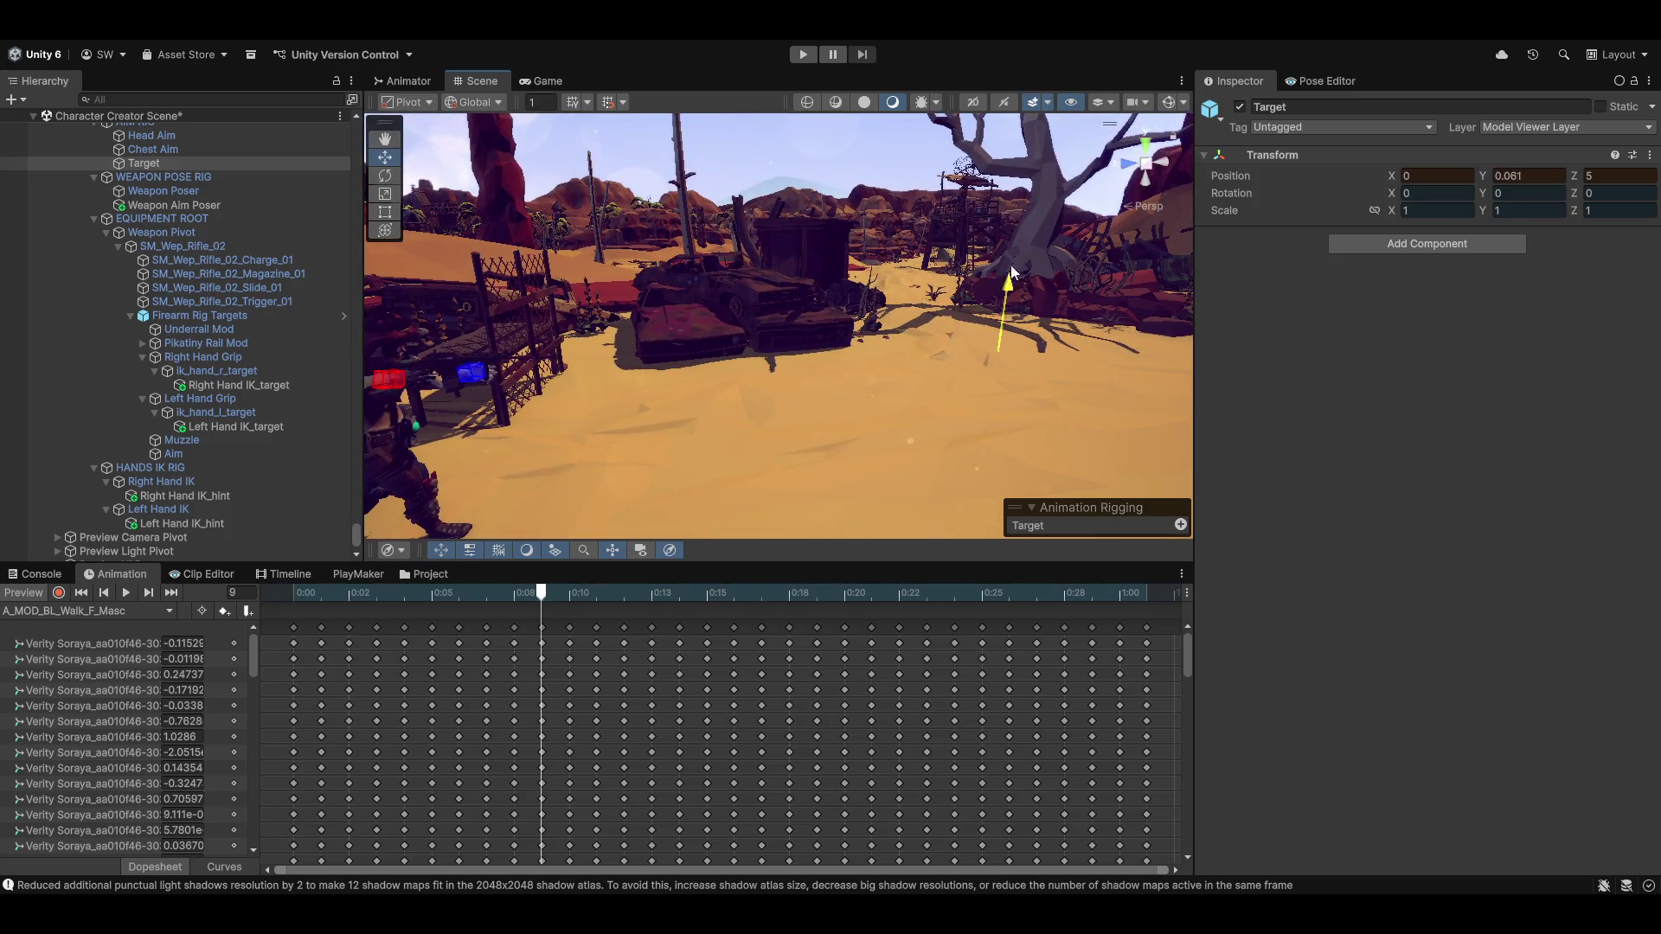
drag(1003, 318, 1006, 288)
alt+drag(797, 378, 351, 370)
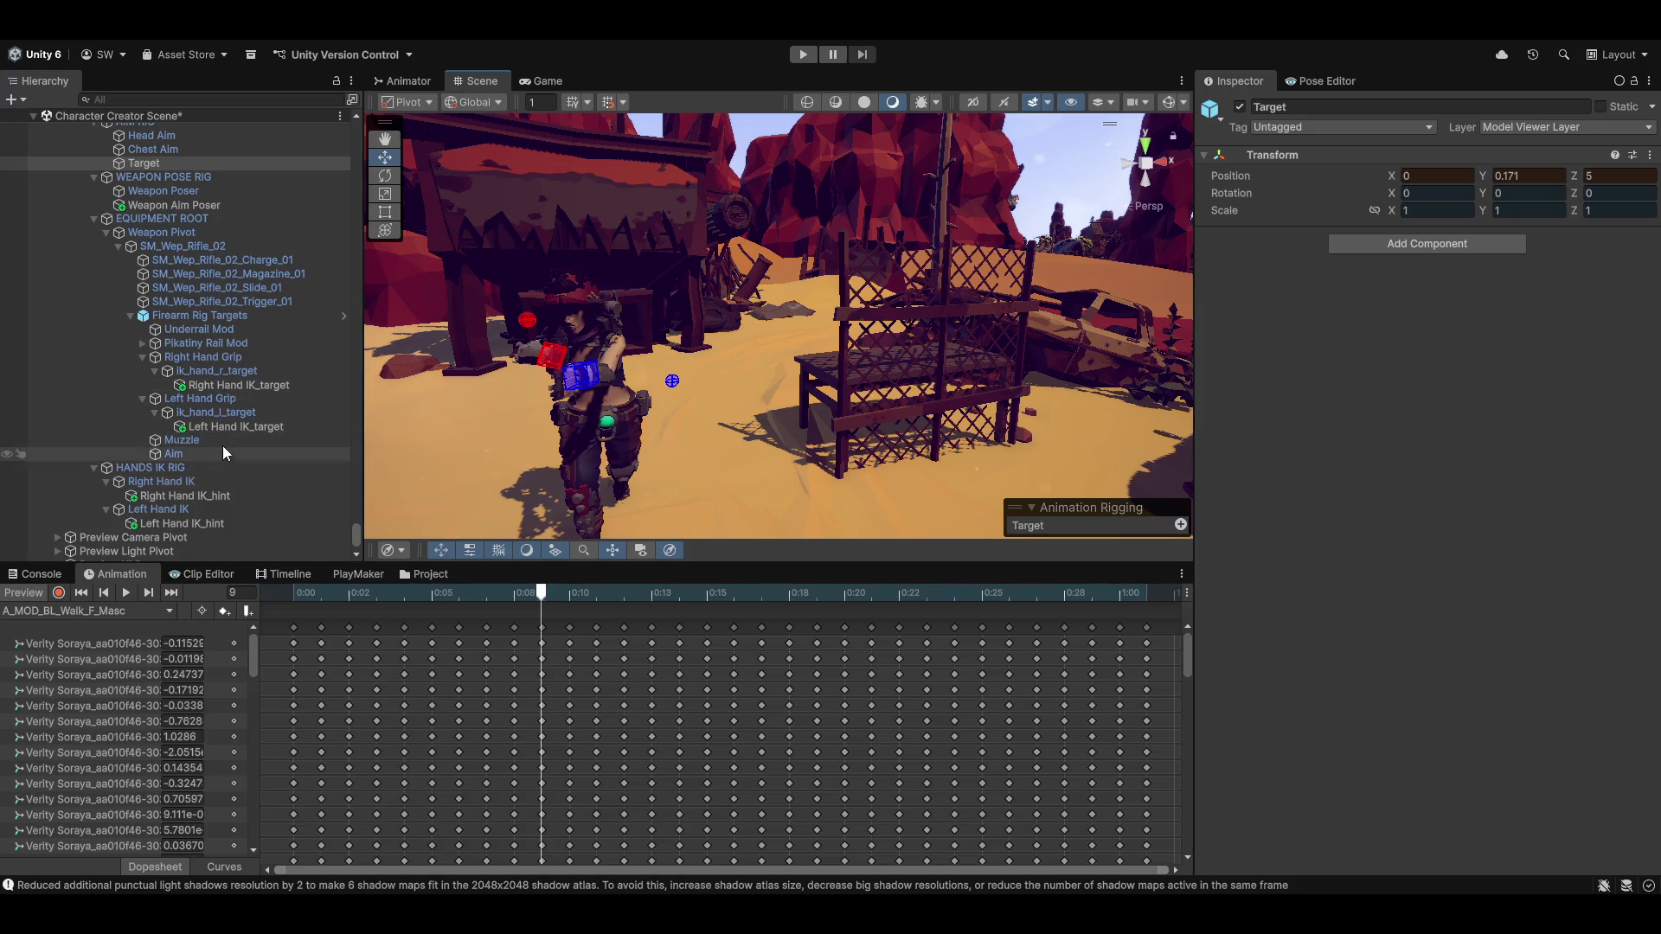
Frame the Aim object under Muzzle and push it forward to about 0.326, 0.24, 4.256
click(173, 454)
key(f)
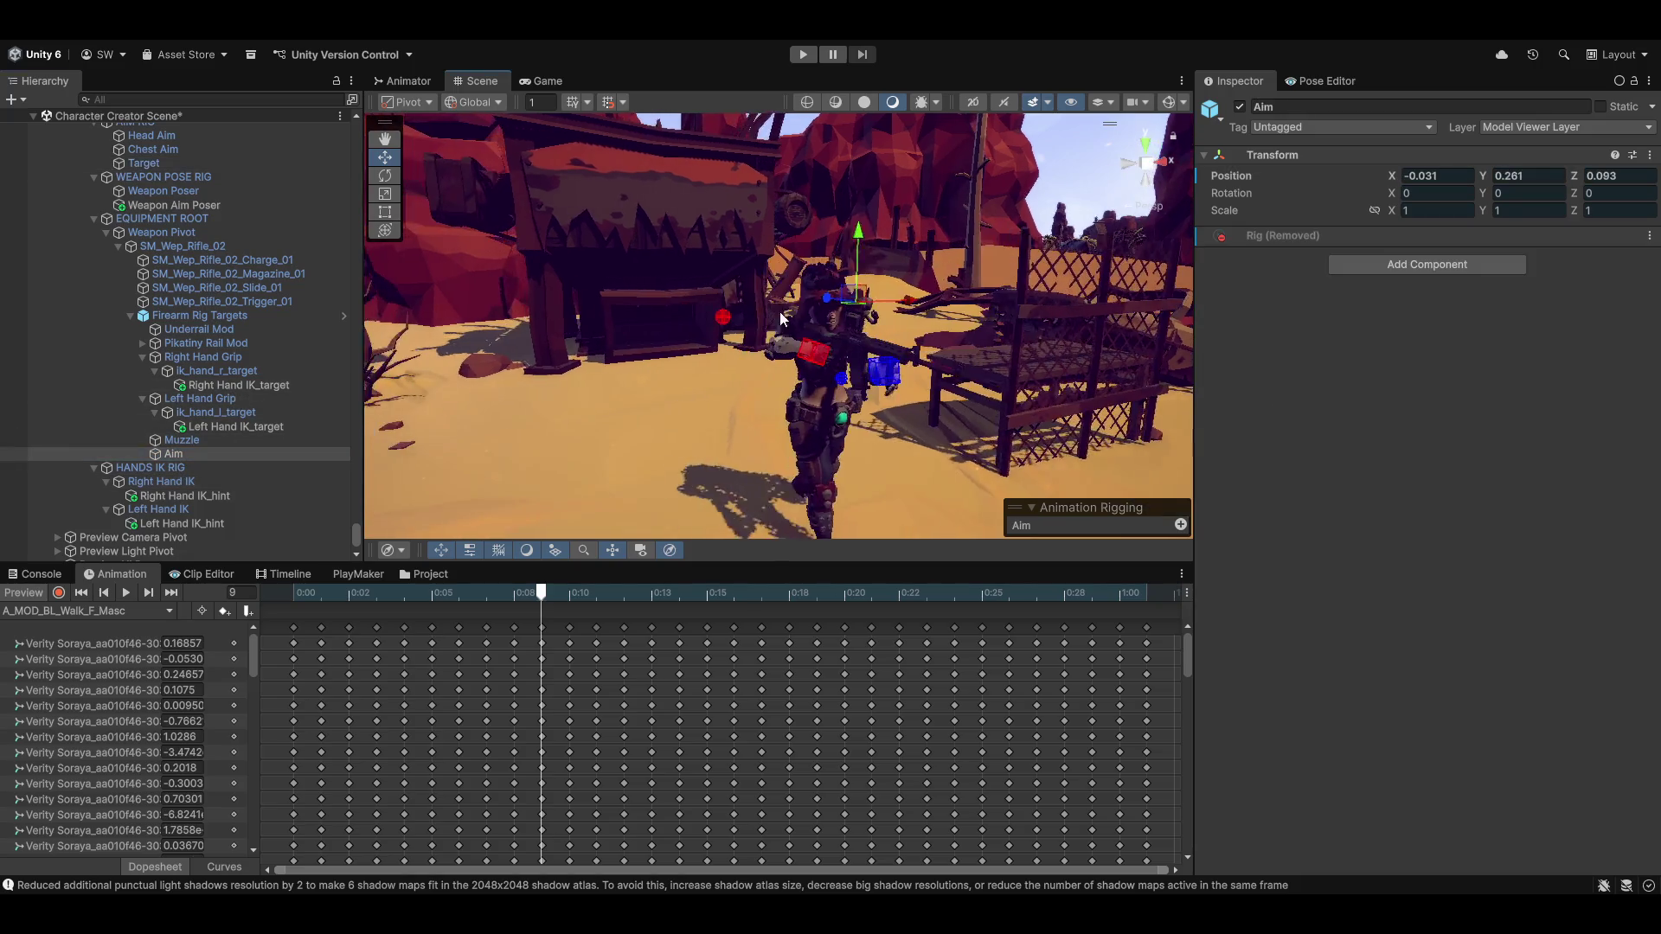
mouse_move(919, 309)
mouse_down()
mouse_move(968, 287)
mouse_move(843, 319)
mouse_move(896, 308)
mouse_up()
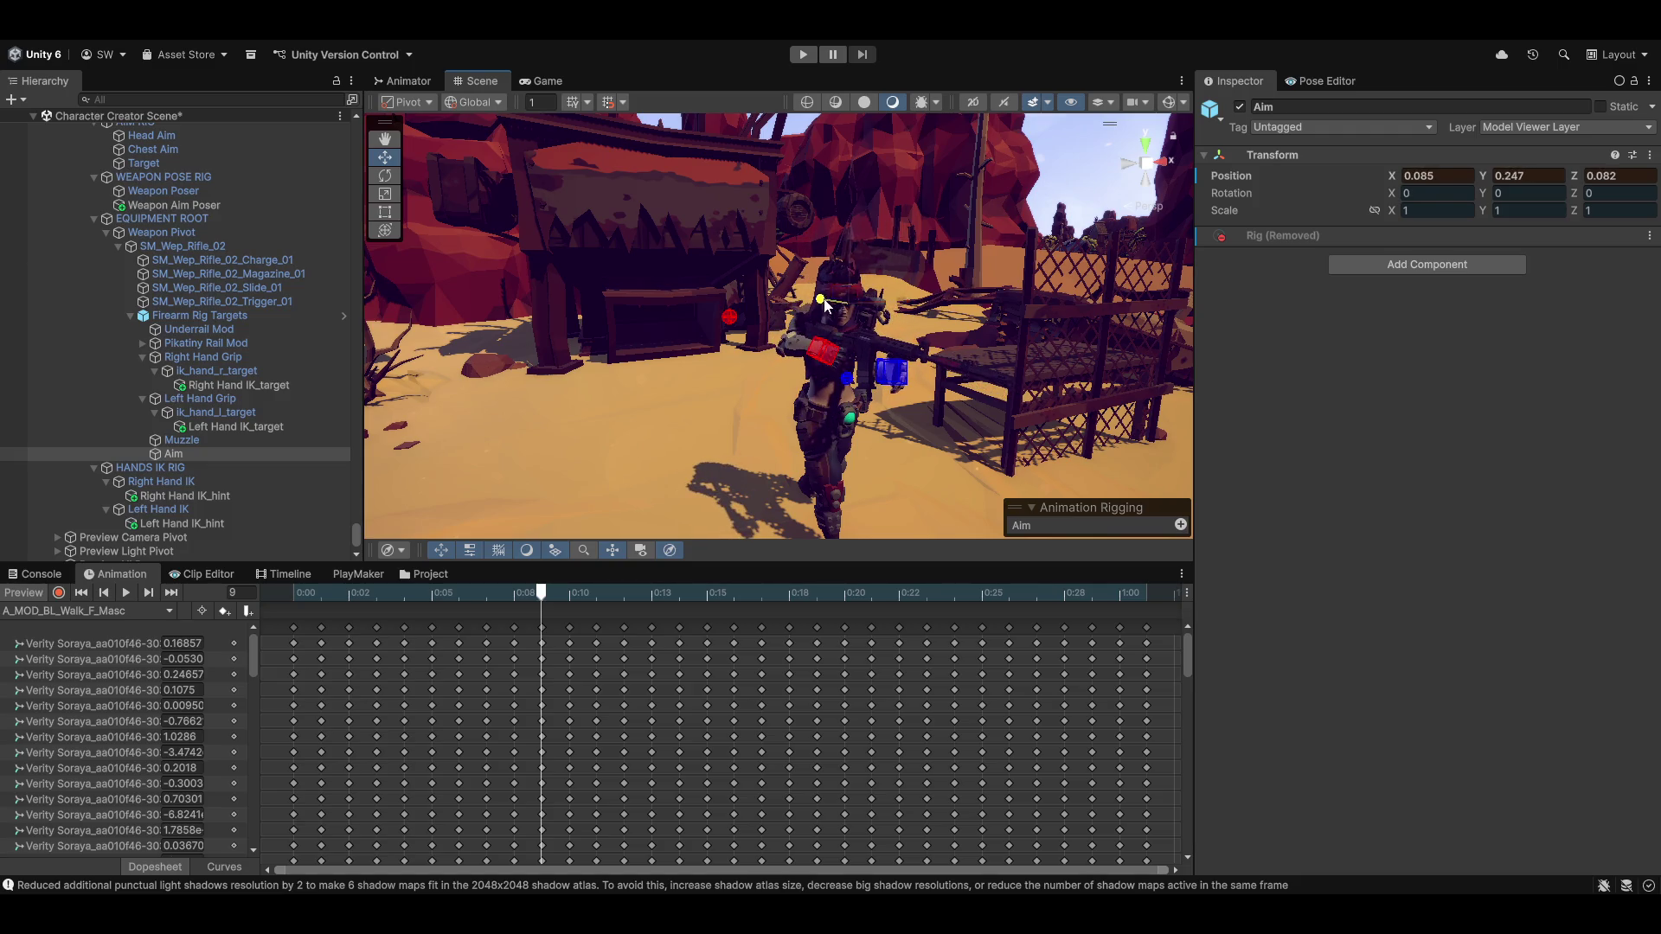
drag(1046, 348, 1396, 429)
mouse_move(781, 277)
mouse_down()
mouse_move(1146, 277)
mouse_move(714, 337)
mouse_up()
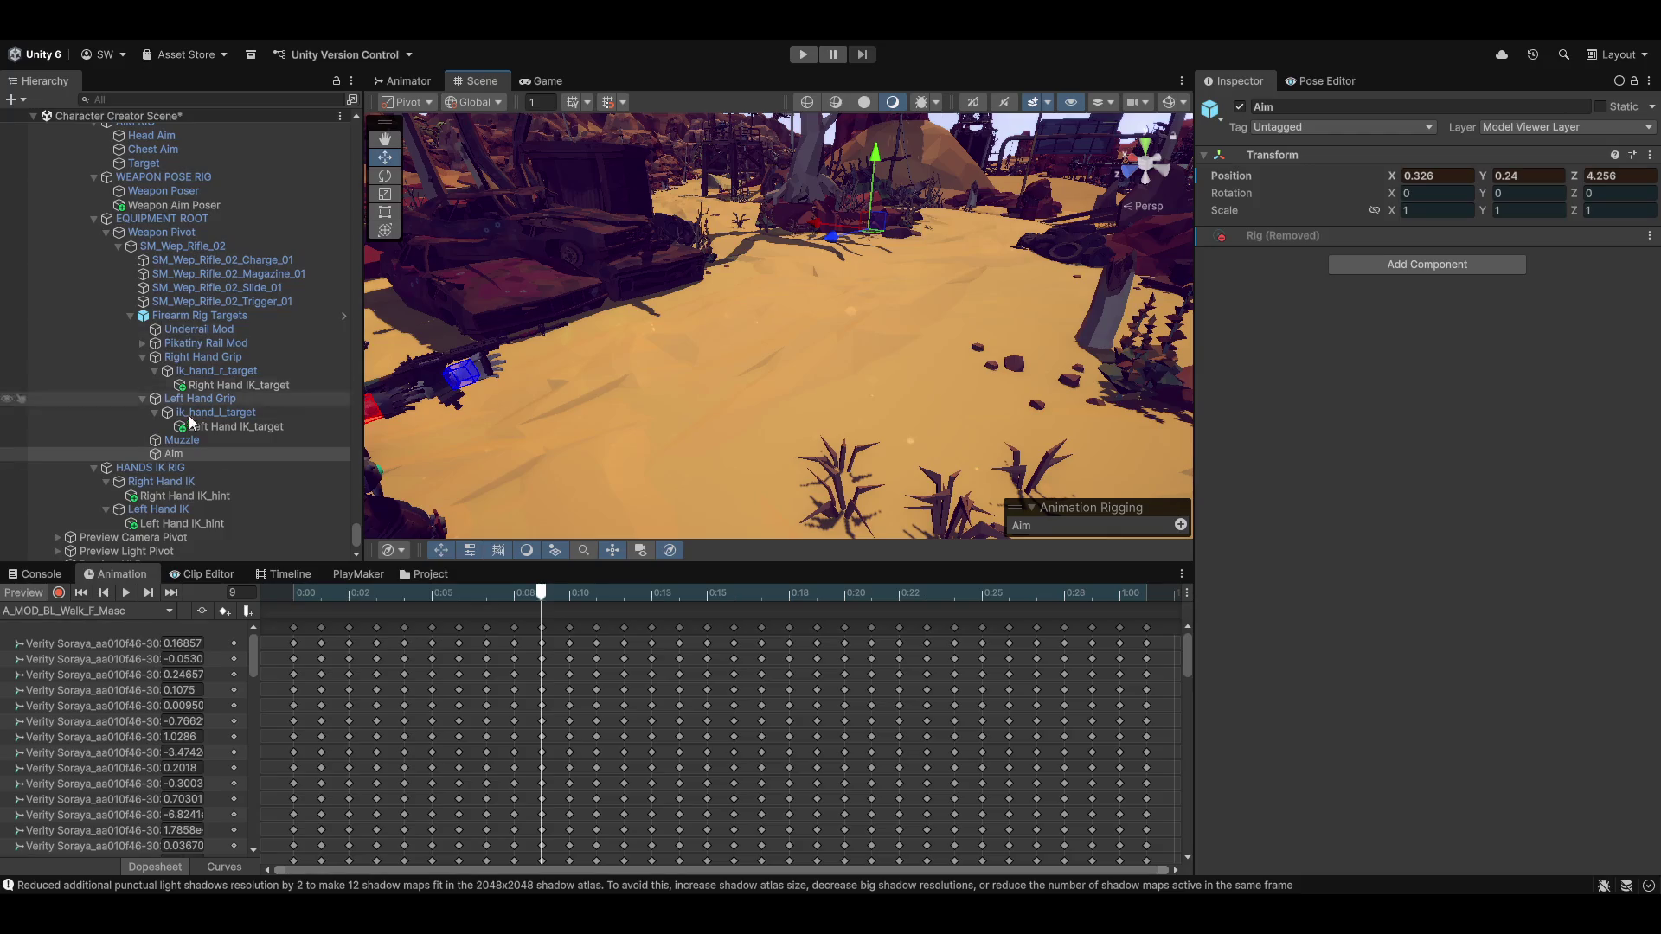
scroll(222, 330, up, 3)
Raise the aim Target to Y 0.285, undo the sideways nudge back to X 0, and select Chest Aim
ctrl+click(174, 211)
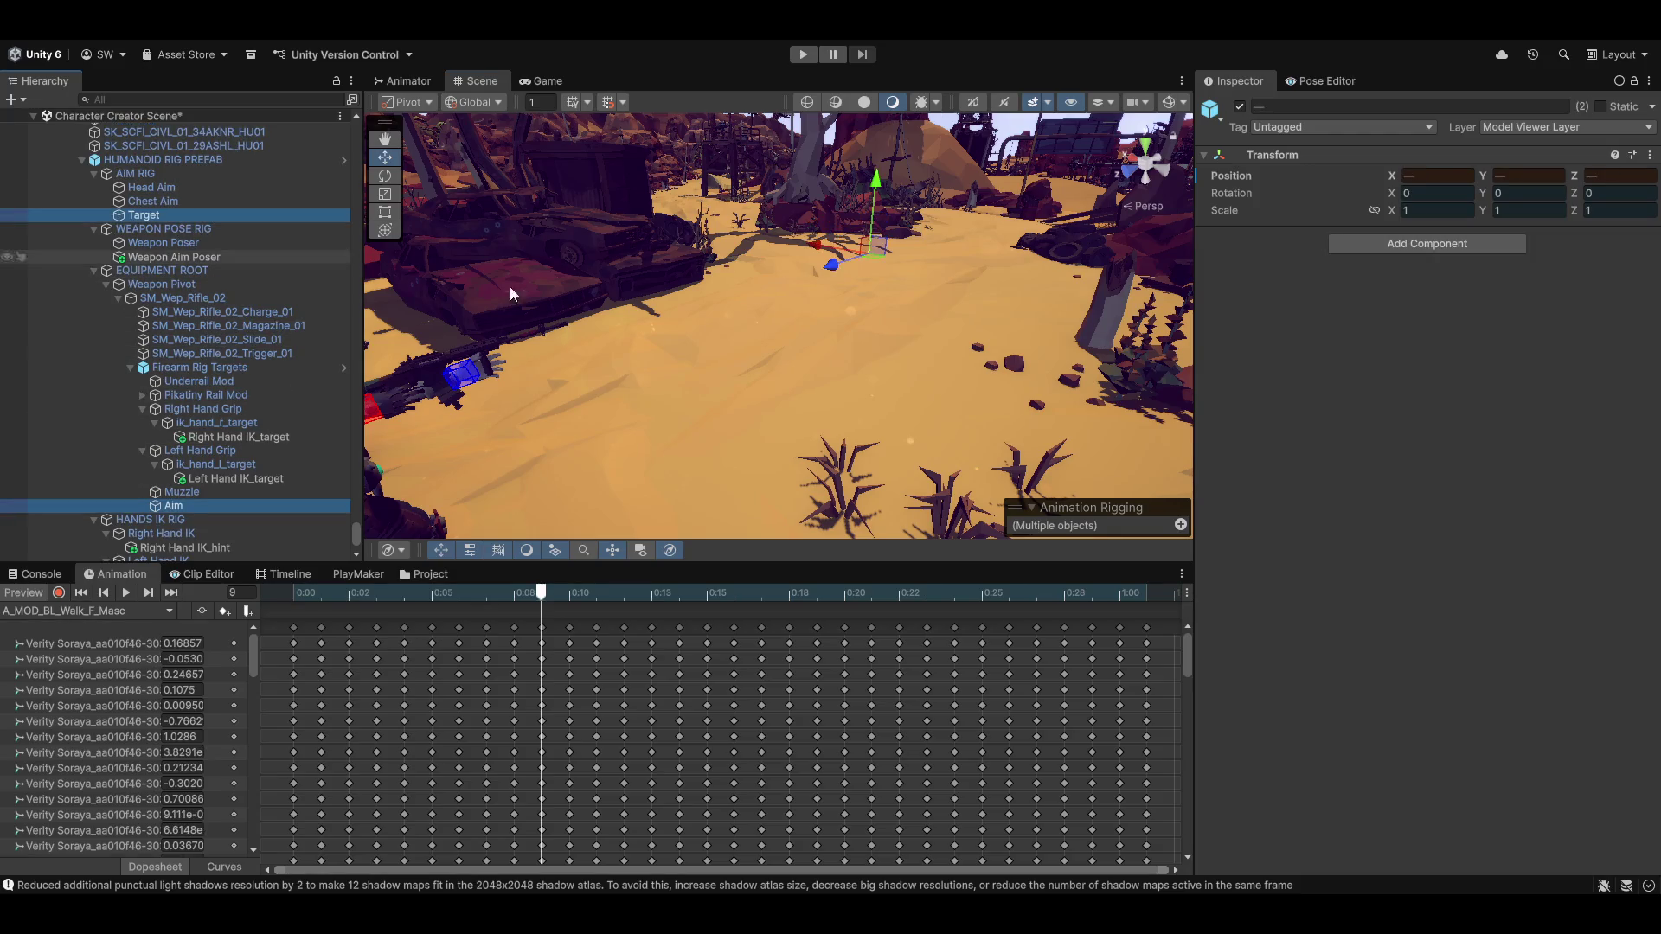
mouse_move(510, 294)
mouse_down()
mouse_move(883, 264)
mouse_move(759, 244)
mouse_move(1034, 308)
mouse_move(946, 279)
mouse_up()
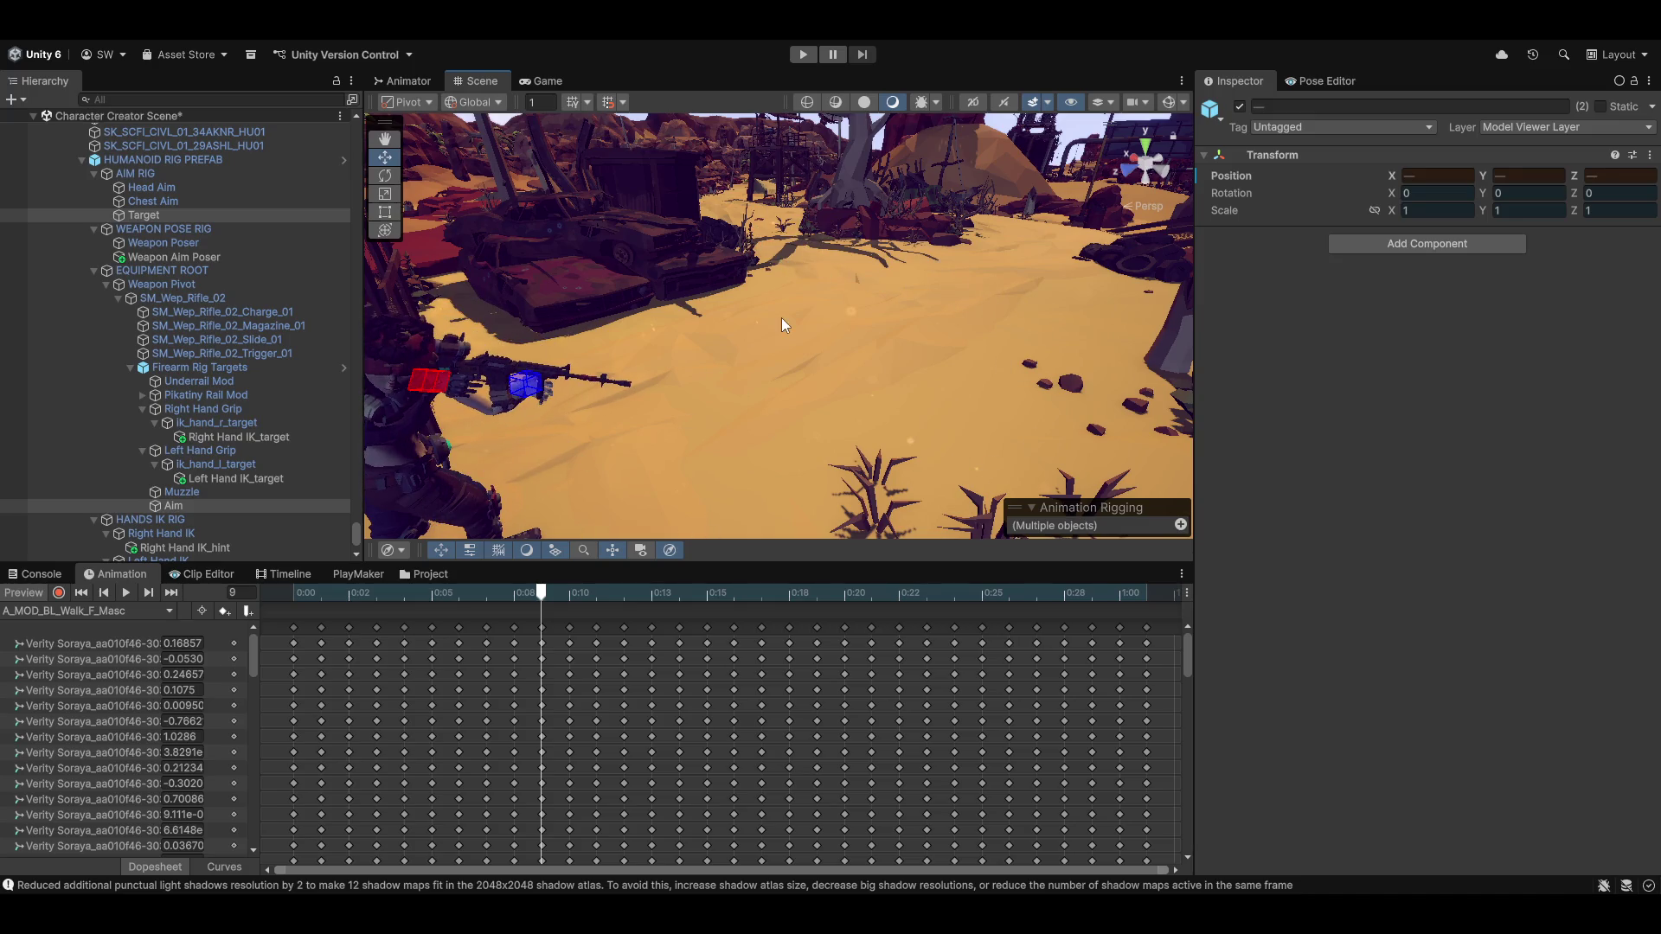
mouse_move(776, 304)
mouse_down()
mouse_move(906, 341)
mouse_move(849, 324)
mouse_move(915, 385)
mouse_move(897, 418)
mouse_move(873, 406)
mouse_move(1052, 337)
mouse_up()
click(165, 215)
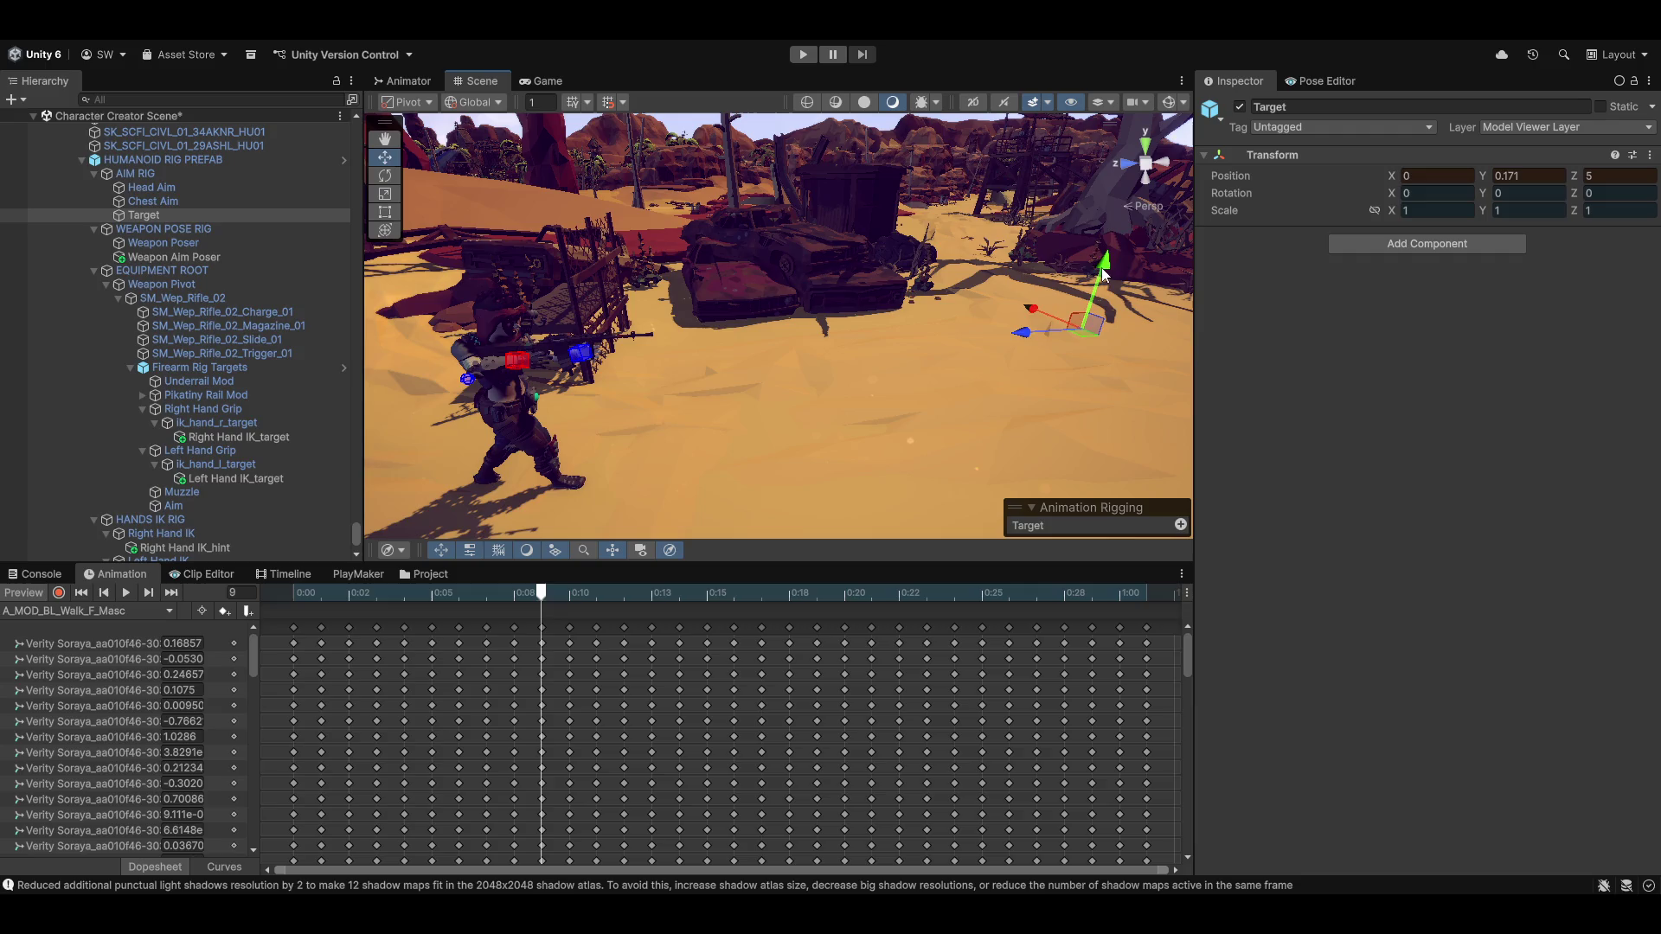
drag(1102, 272, 1104, 263)
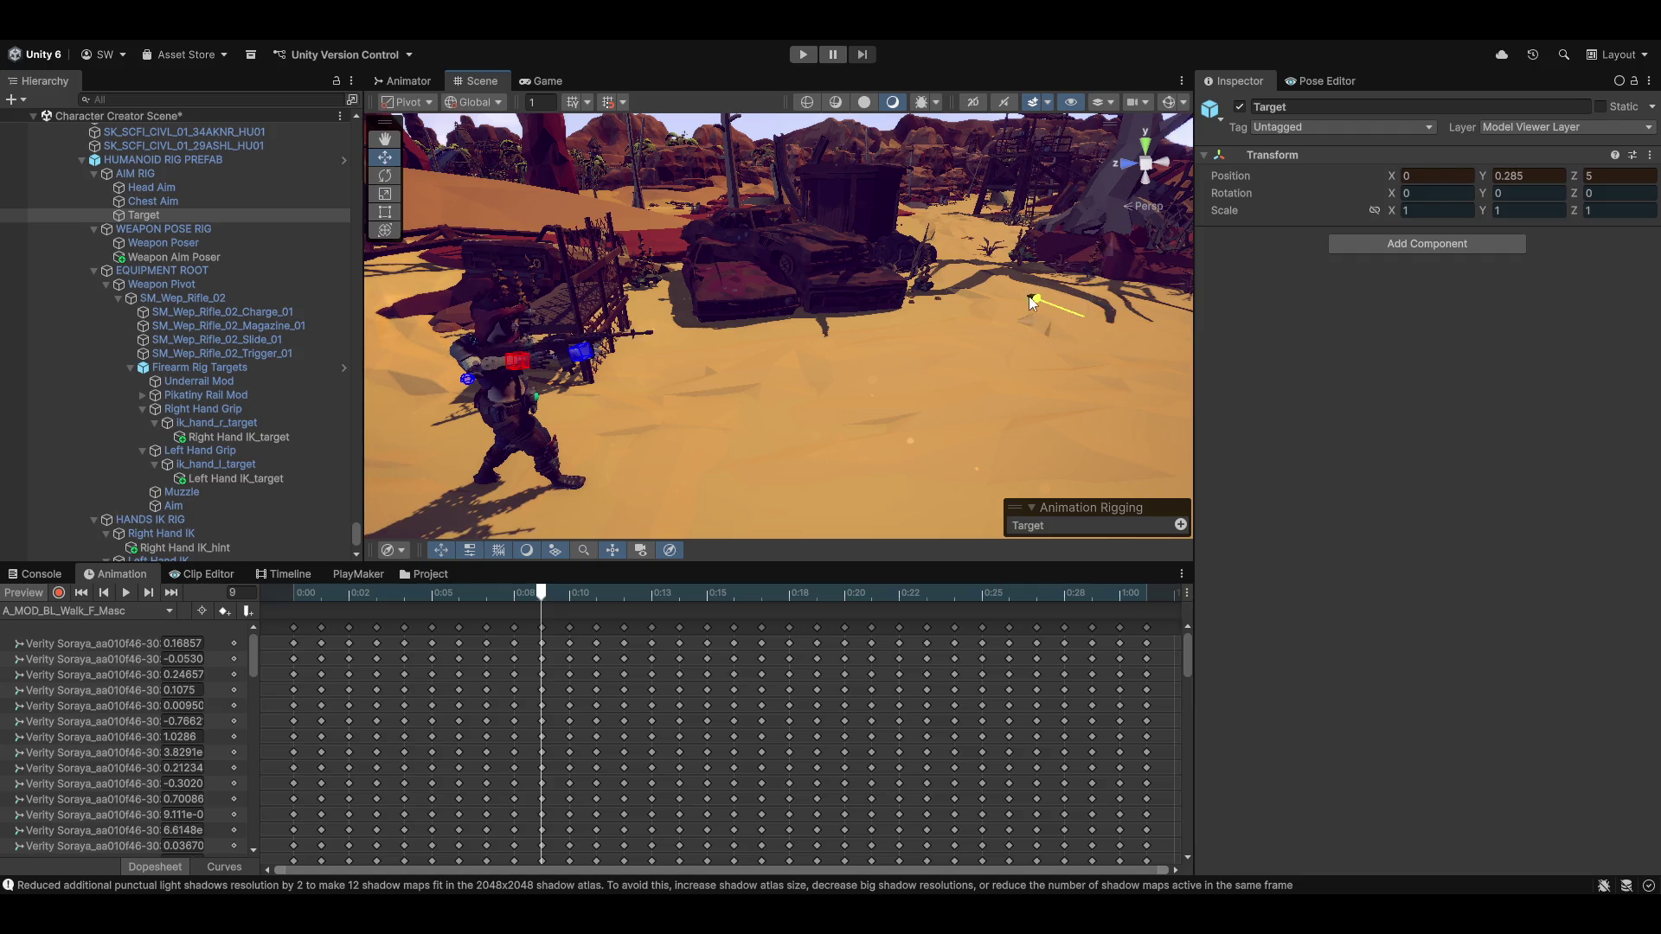
drag(1032, 302, 1078, 314)
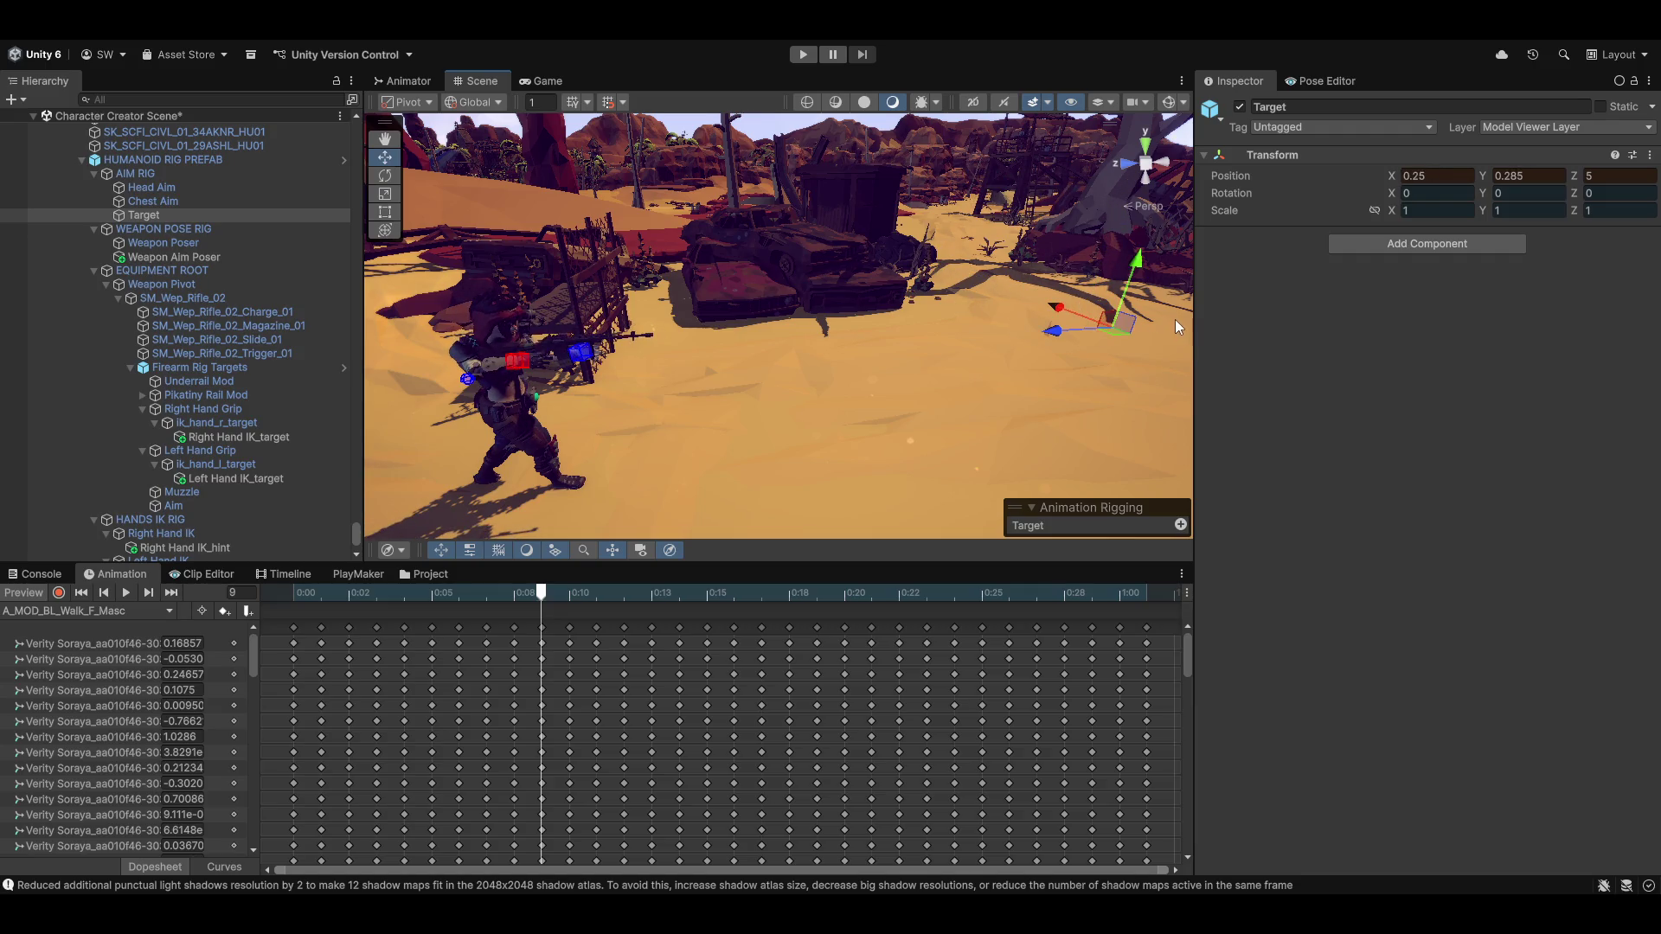
key(ctrl+z)
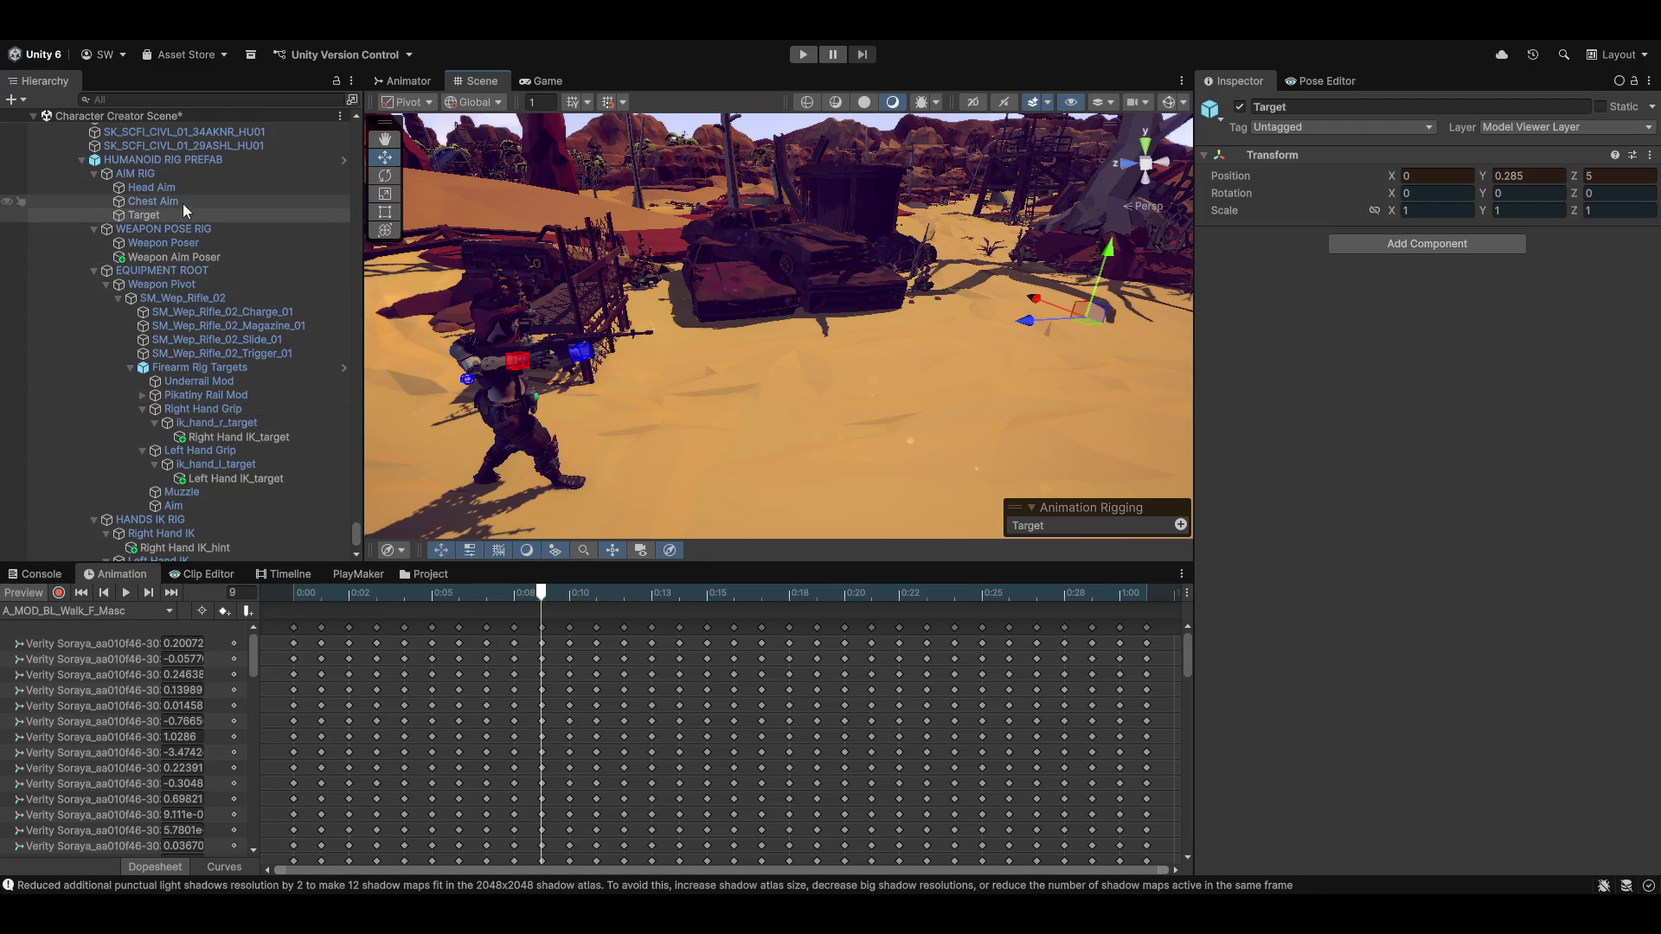
click(178, 201)
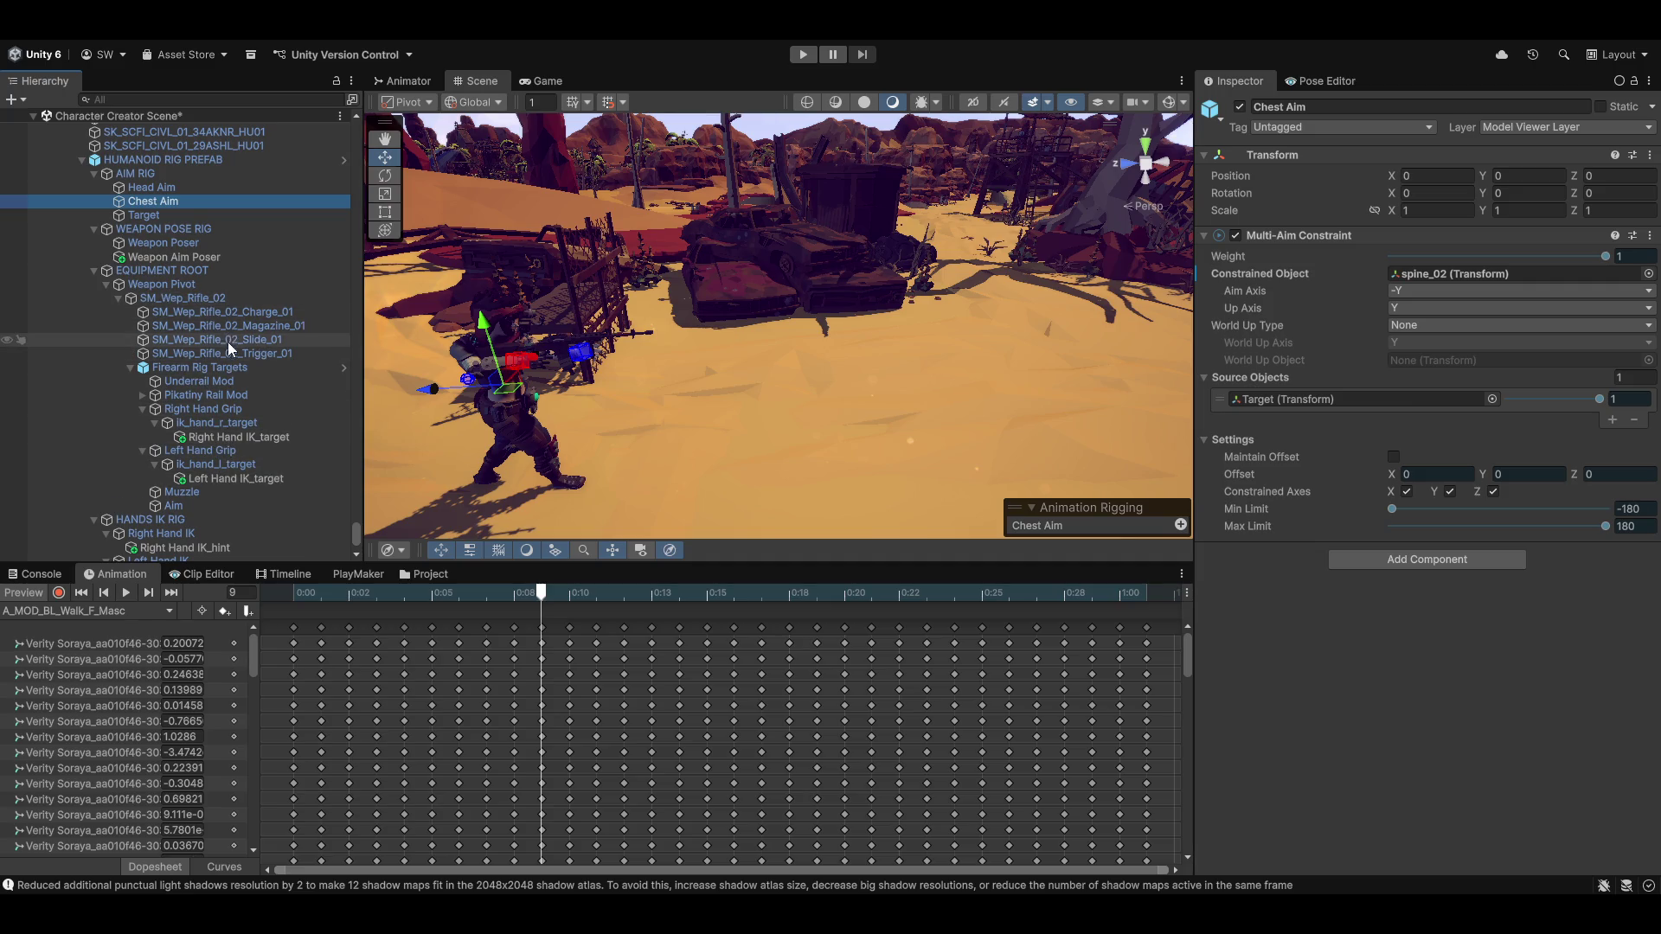
Make Aim the Chest Aim constraint's source object instead of Target
click(175, 507)
drag(175, 507, 1096, 433)
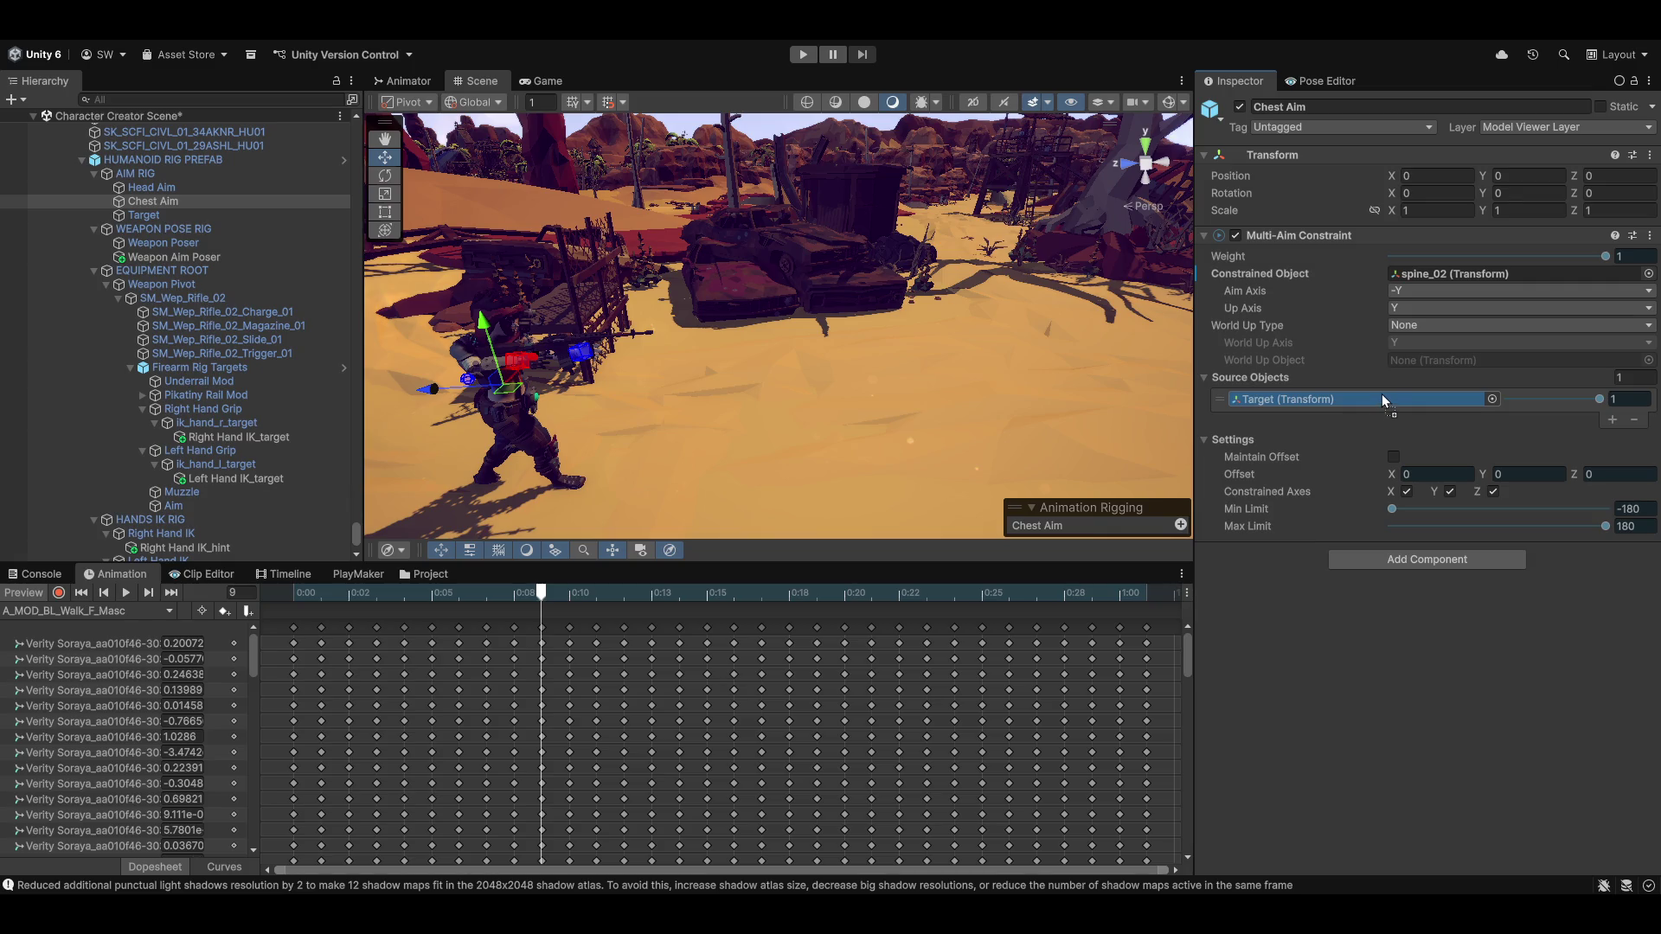
drag(1383, 392, 1381, 393)
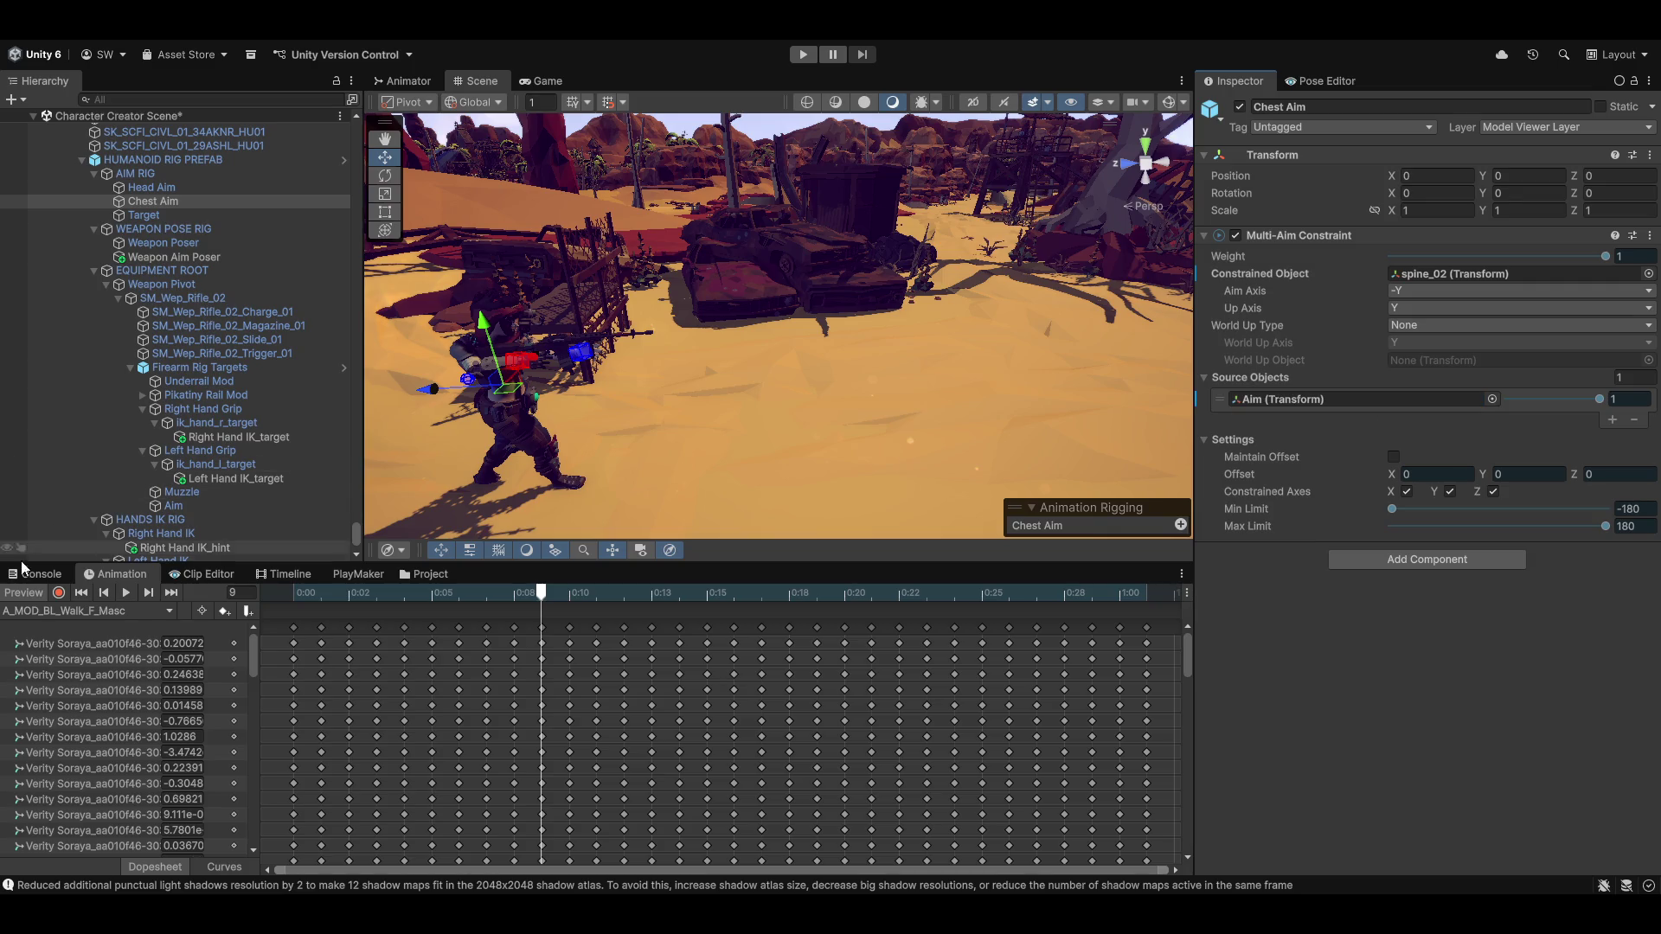
Turn off the animation preview and move Aim toward the wrecked car, about -1.084, 1.949, 0.952
click(20, 593)
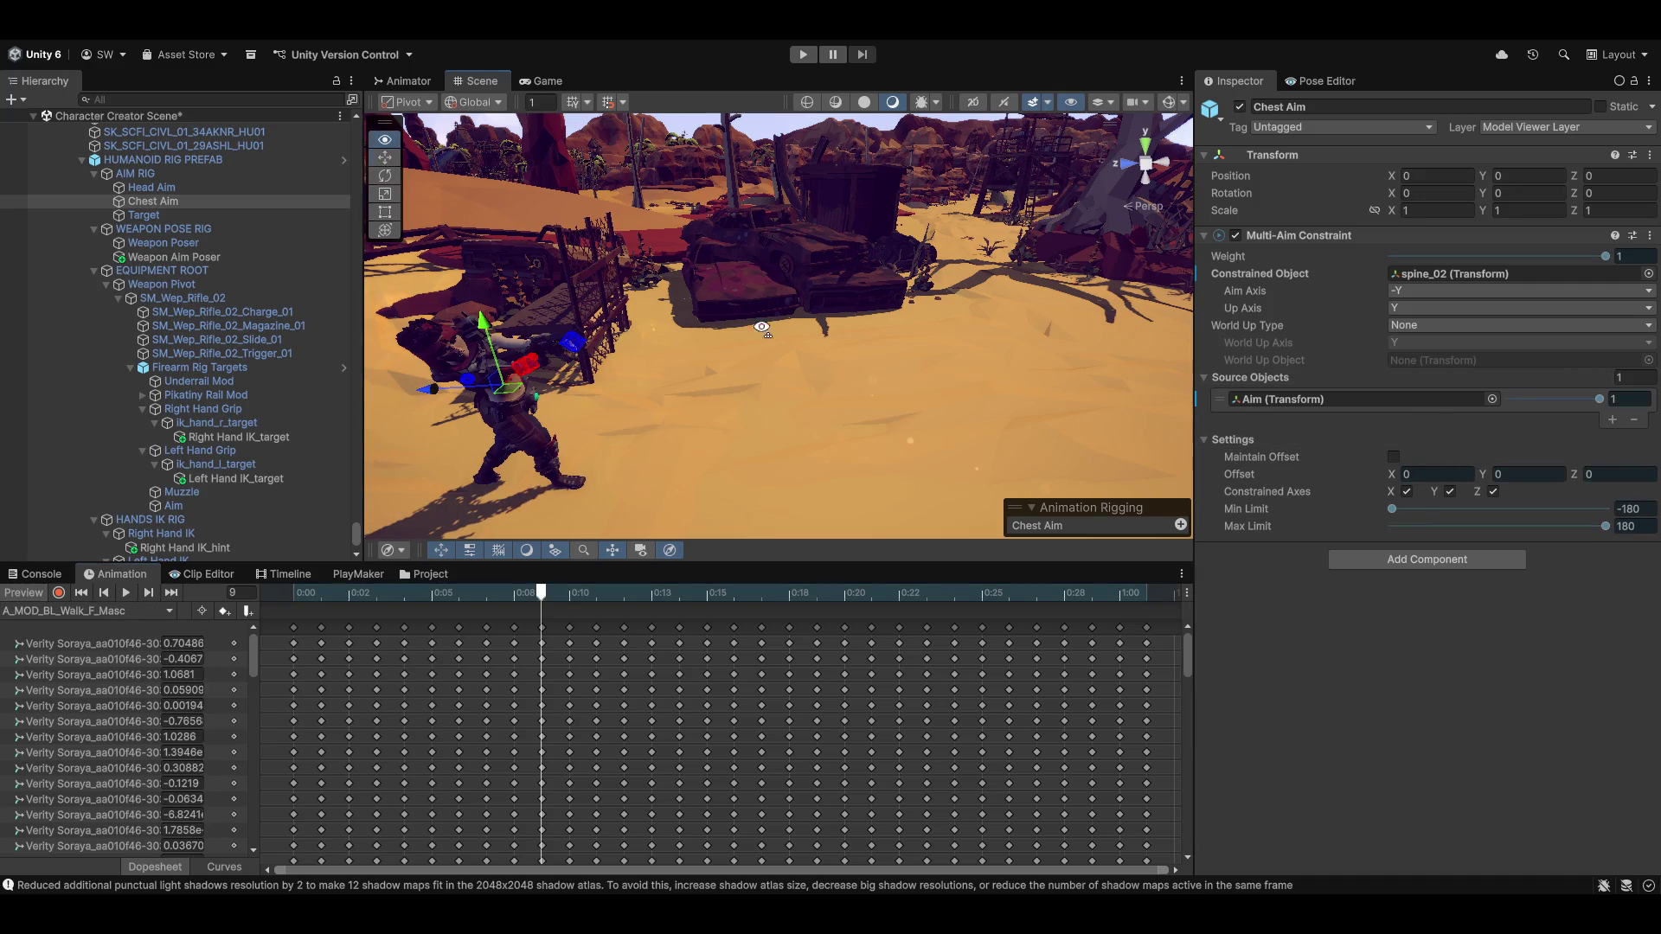
drag(761, 328, 496, 324)
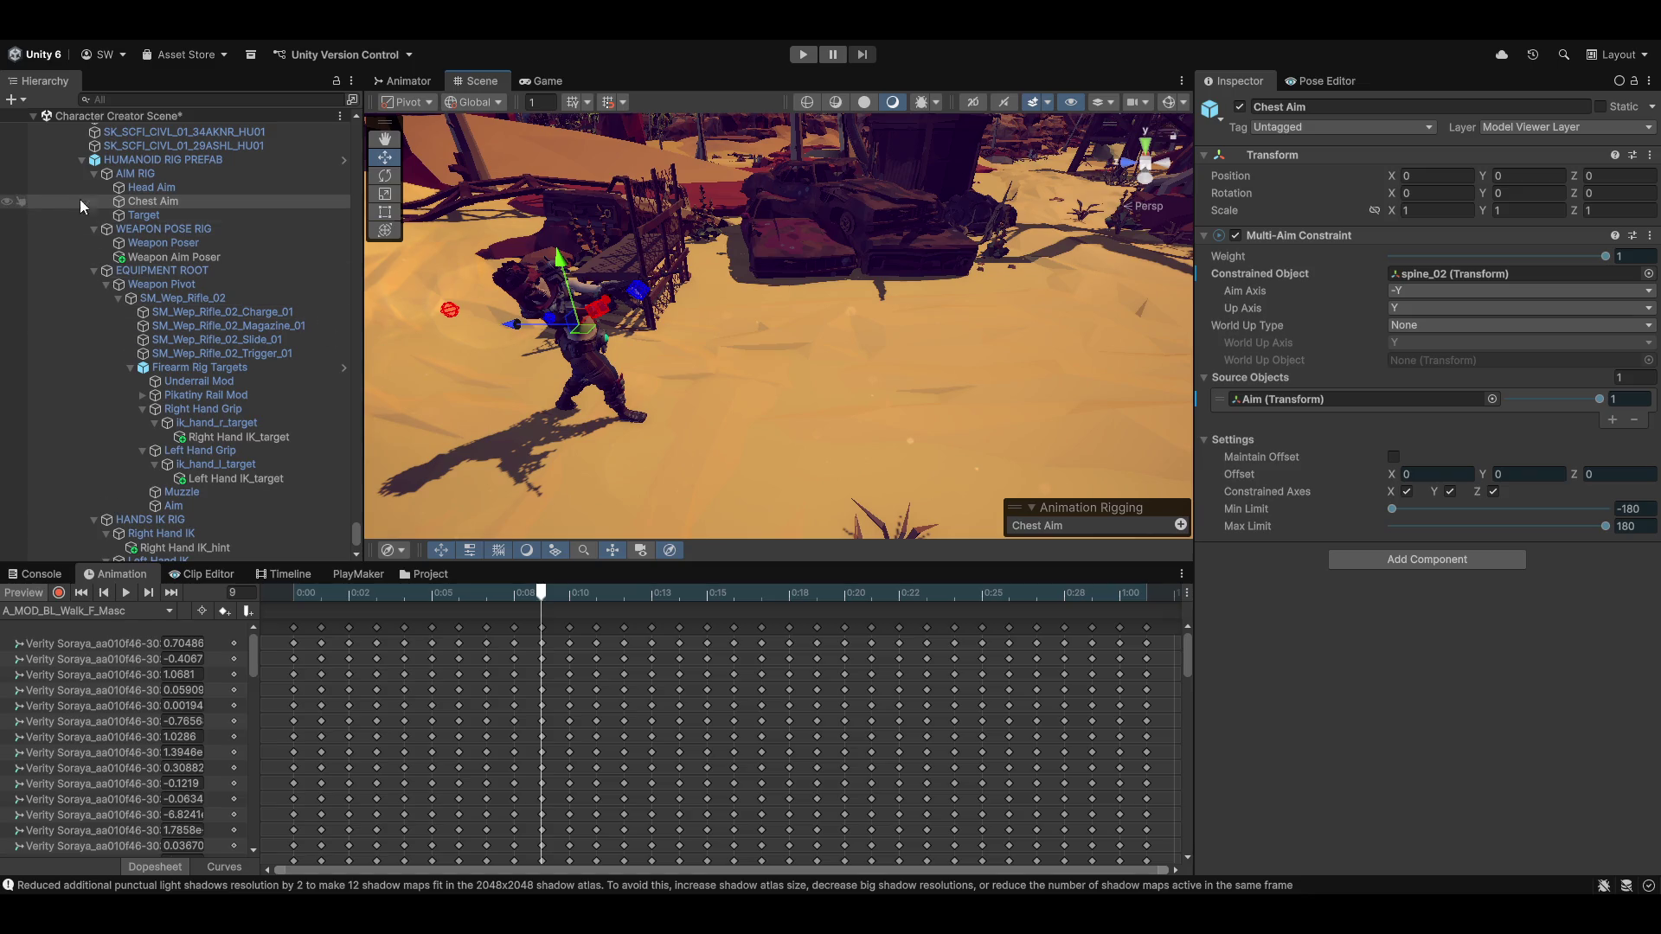
click(189, 505)
mouse_move(529, 273)
mouse_down()
mouse_move(844, 287)
mouse_move(829, 218)
mouse_up()
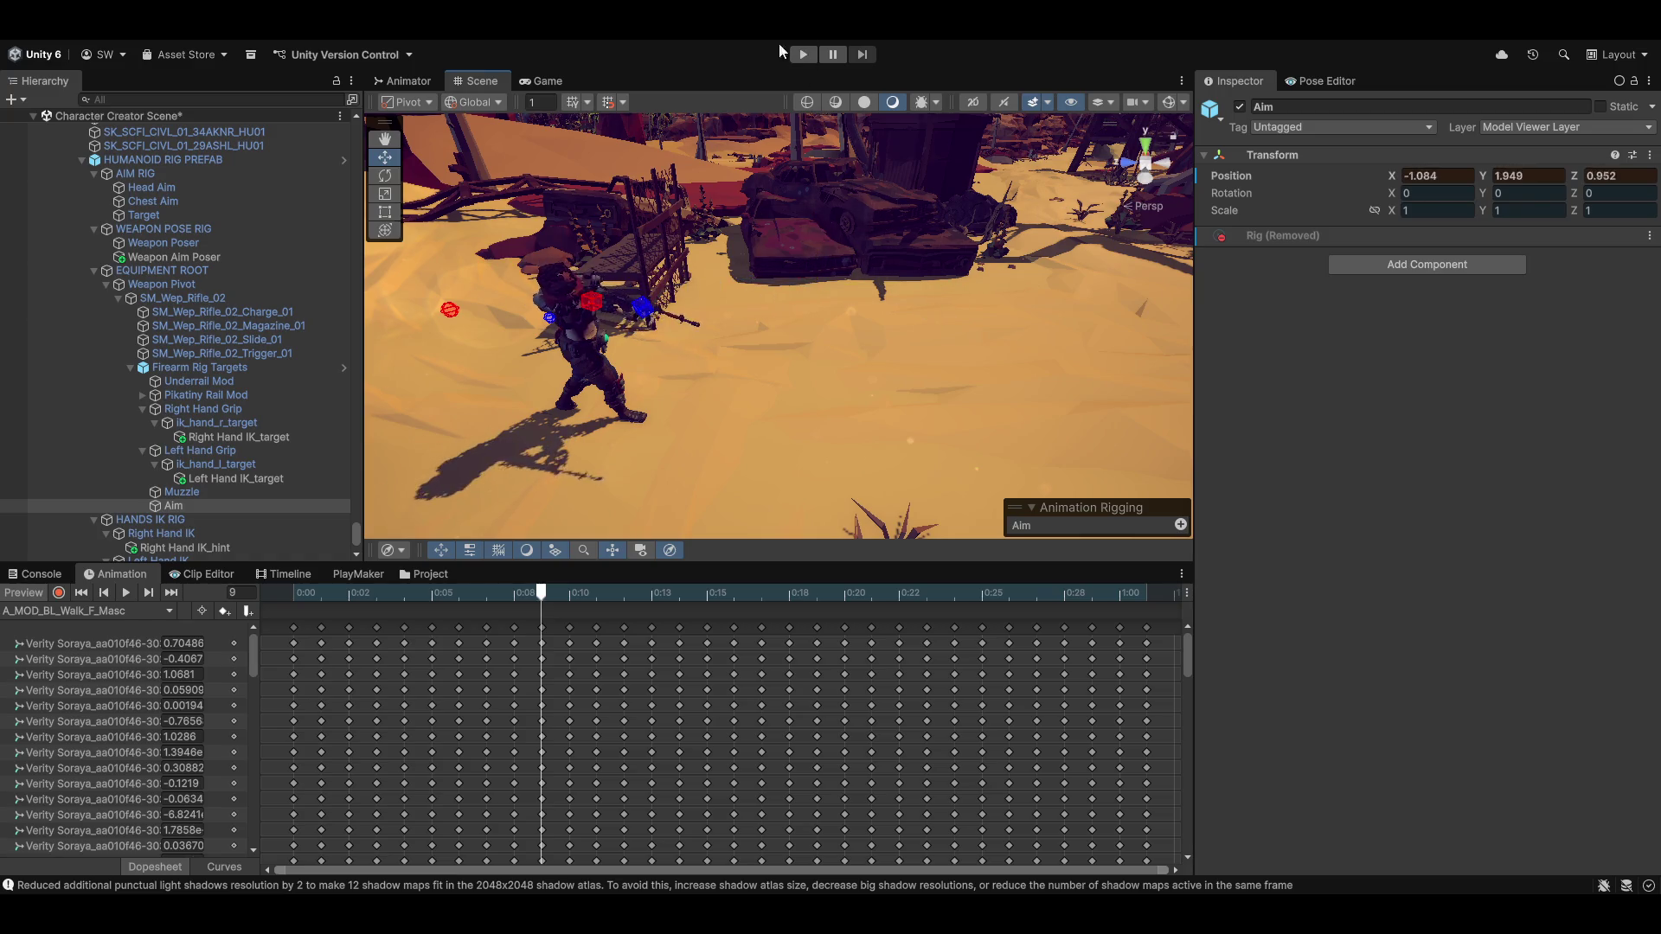
Reselect Chest Aim and turn the animation preview back on to re-pose the character
click(634, 322)
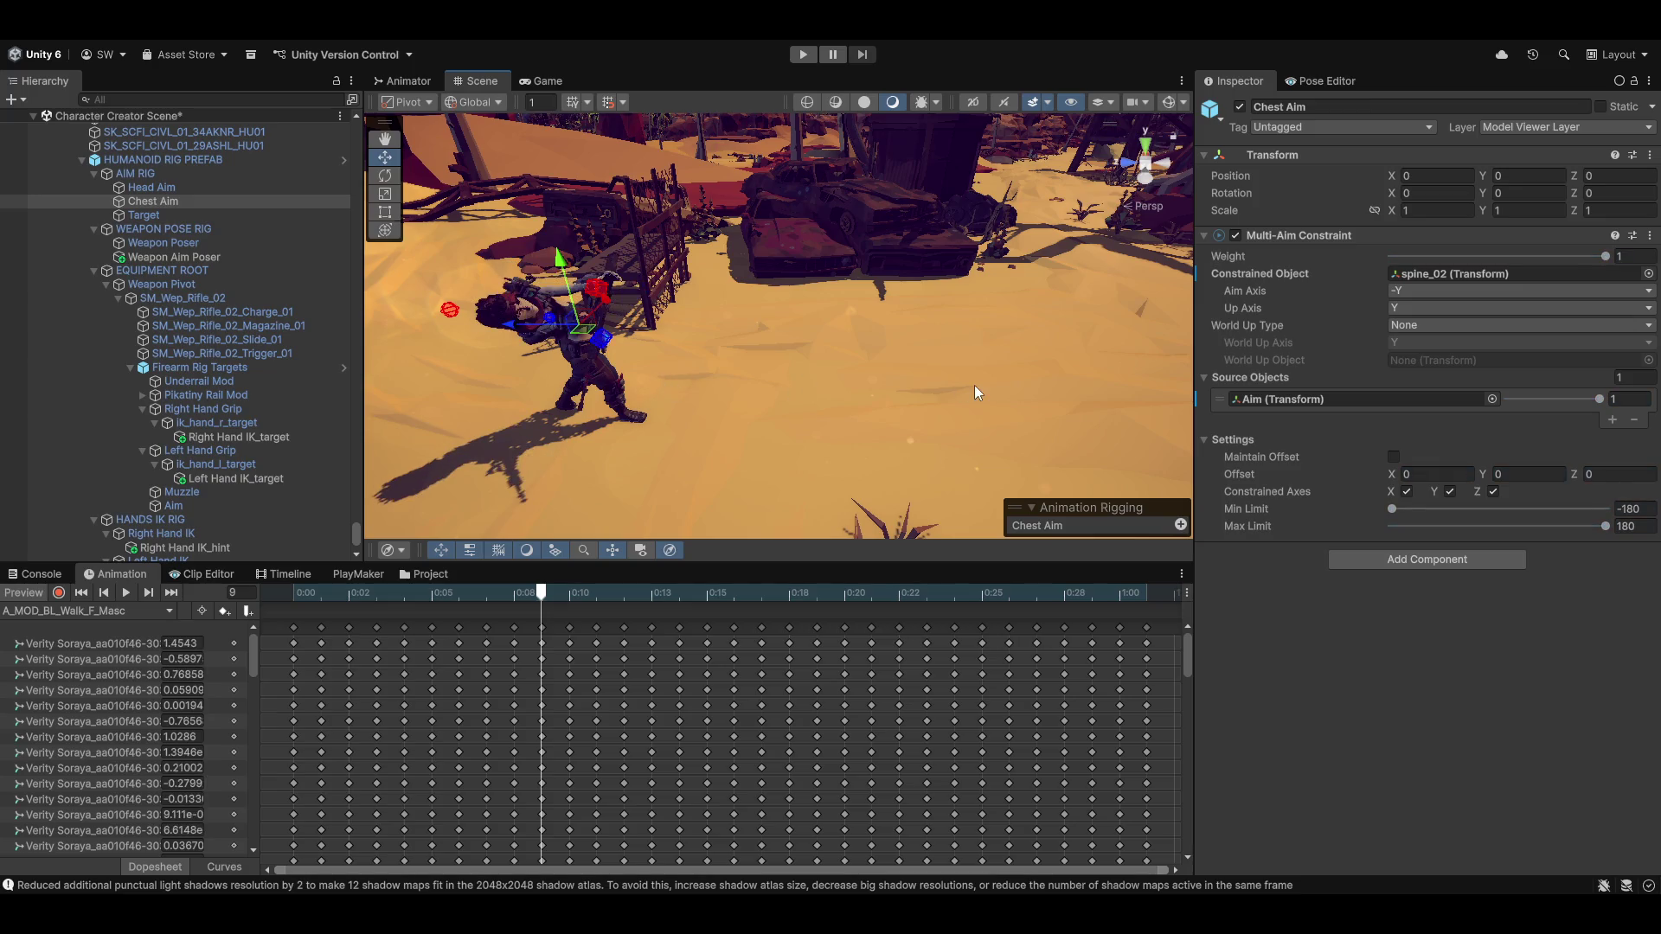
click(23, 595)
mouse_move(791, 345)
mouse_down()
mouse_move(528, 261)
mouse_move(868, 397)
mouse_move(853, 410)
mouse_move(823, 339)
mouse_move(759, 418)
mouse_move(637, 297)
mouse_move(718, 391)
mouse_move(649, 372)
mouse_up()
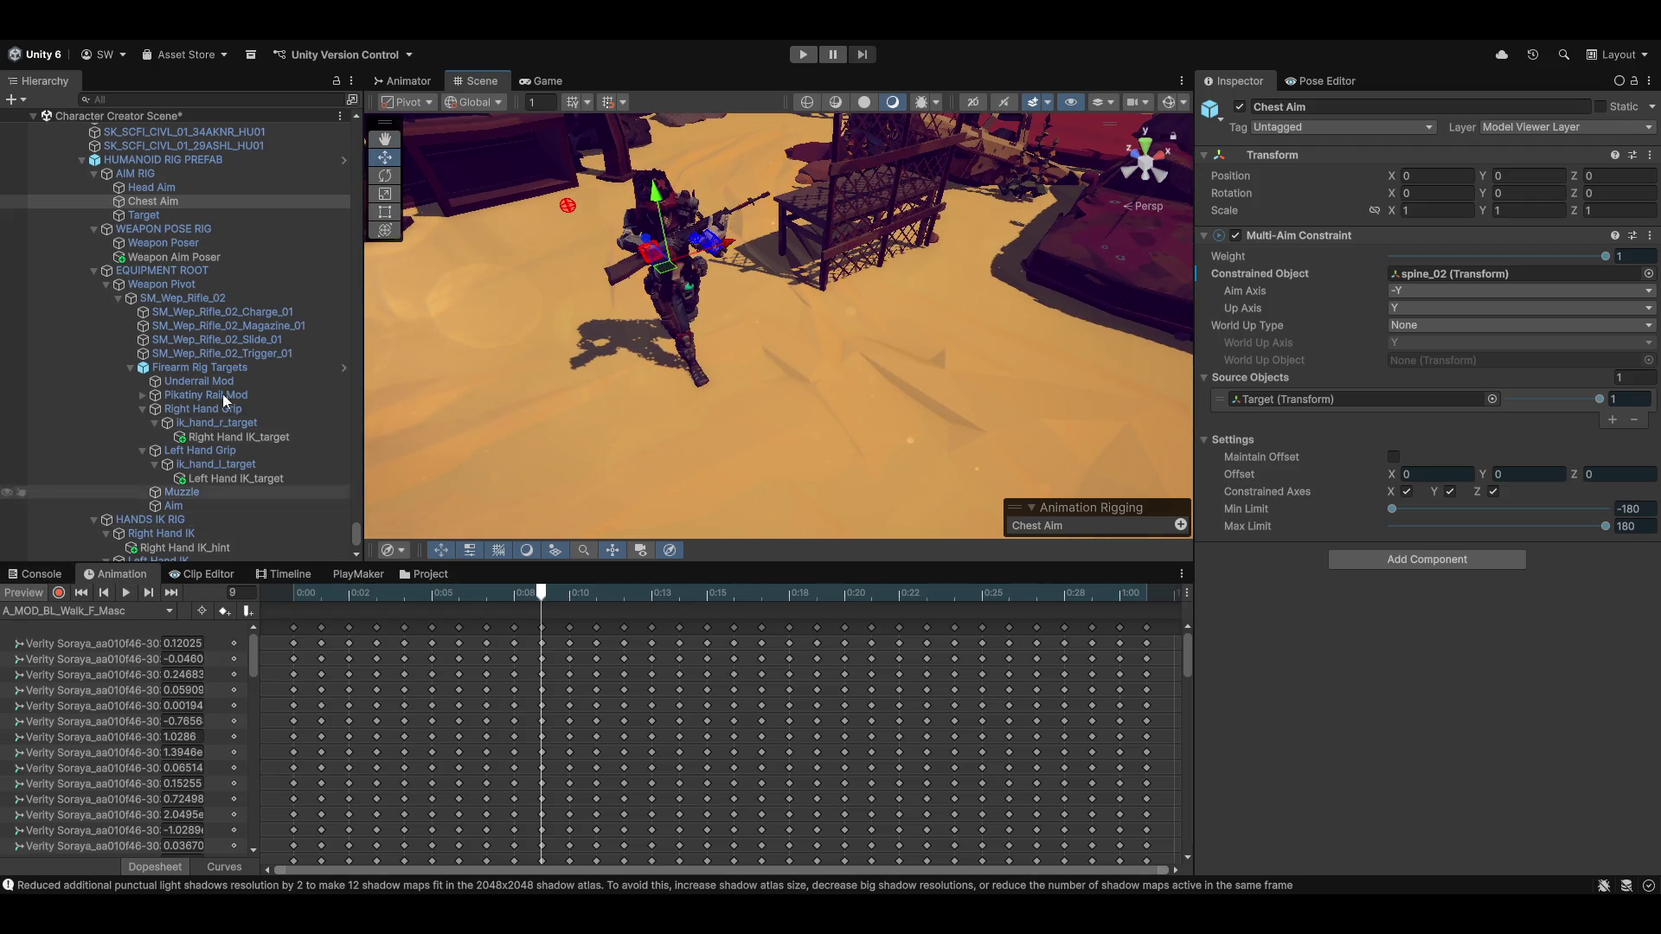
scroll(207, 476, down, 3)
scroll(192, 376, up, 3)
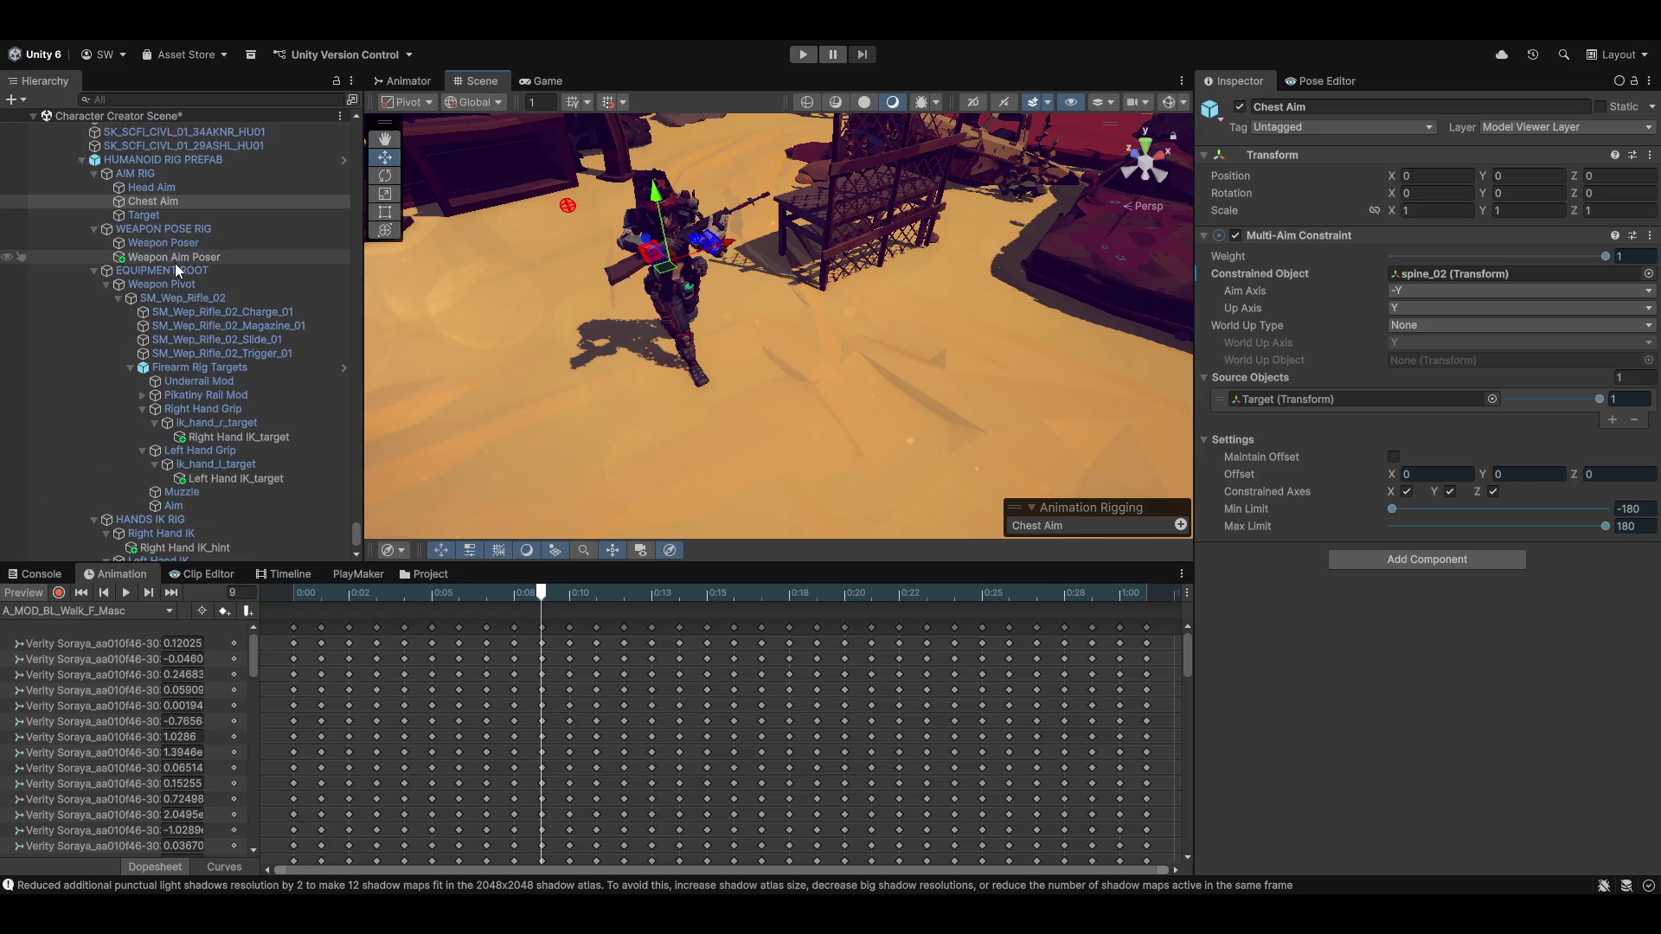
Review the Weapon Aim Poser and Aim source weights
click(172, 262)
scroll(1459, 440, down, 3)
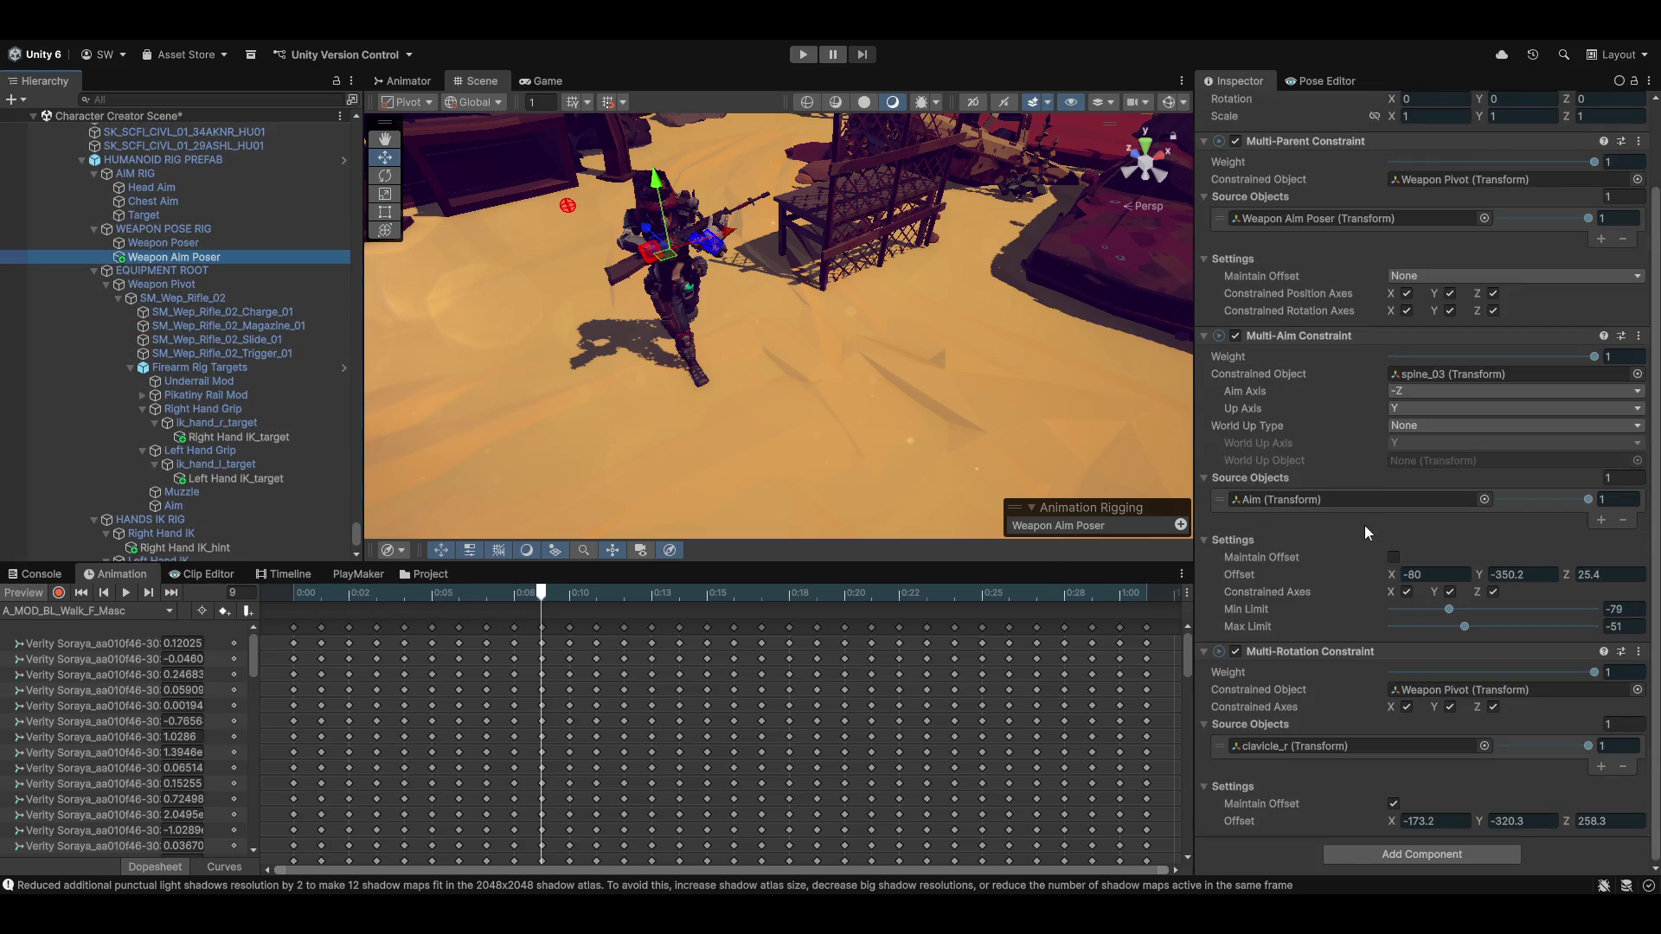
click(1586, 217)
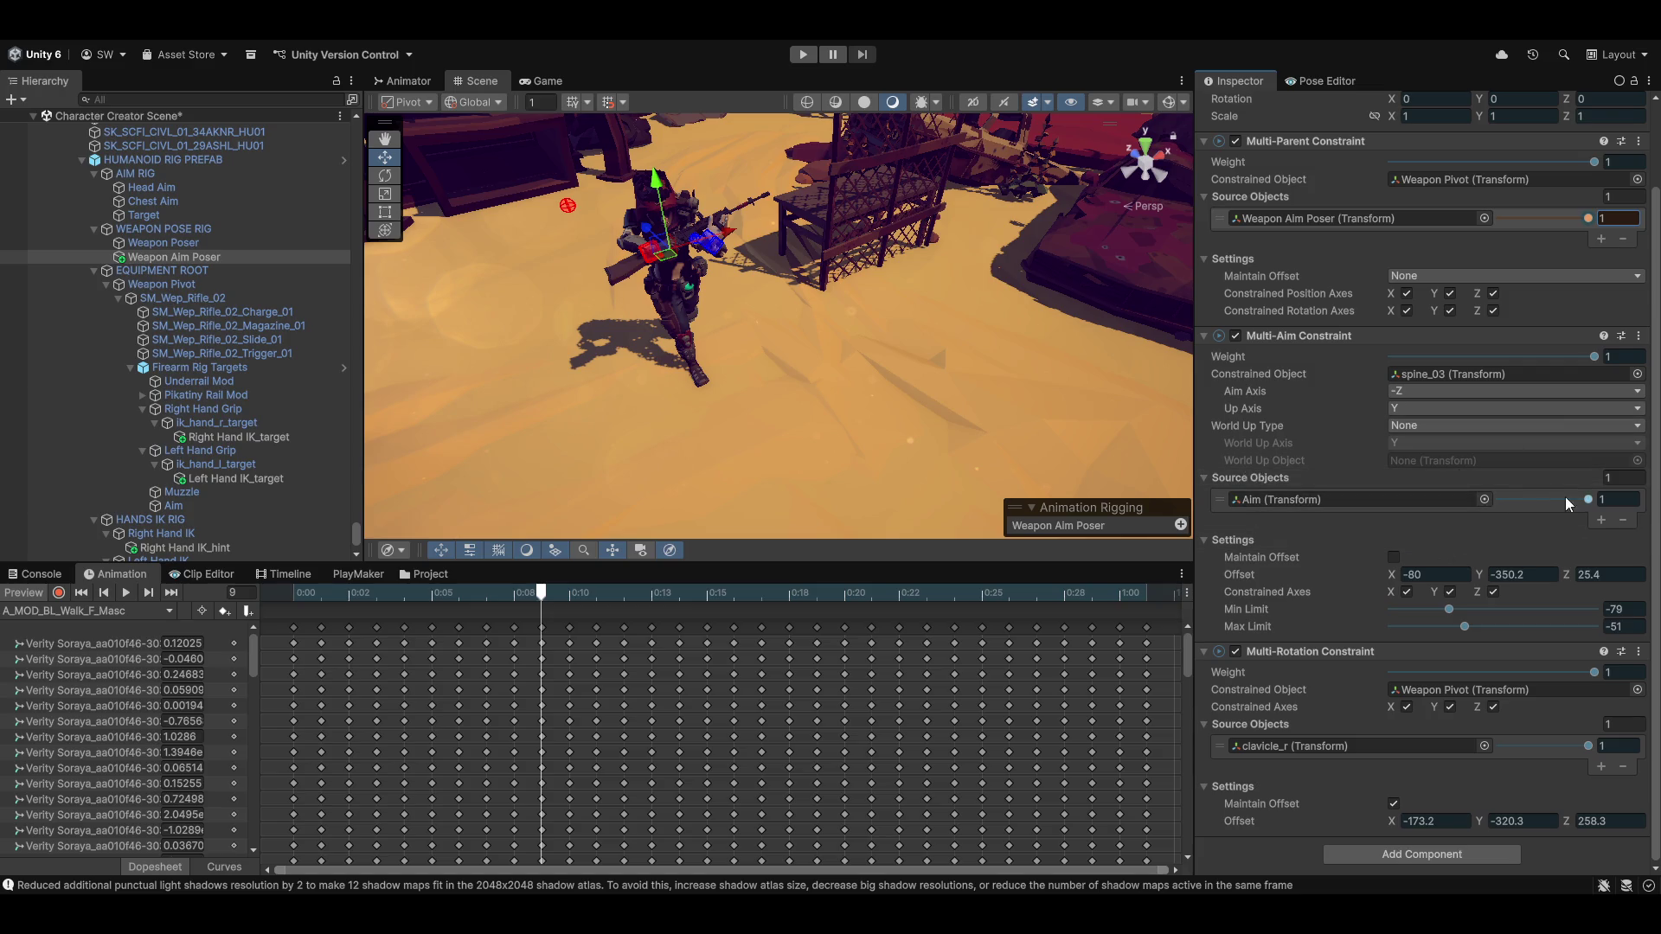
click(1588, 500)
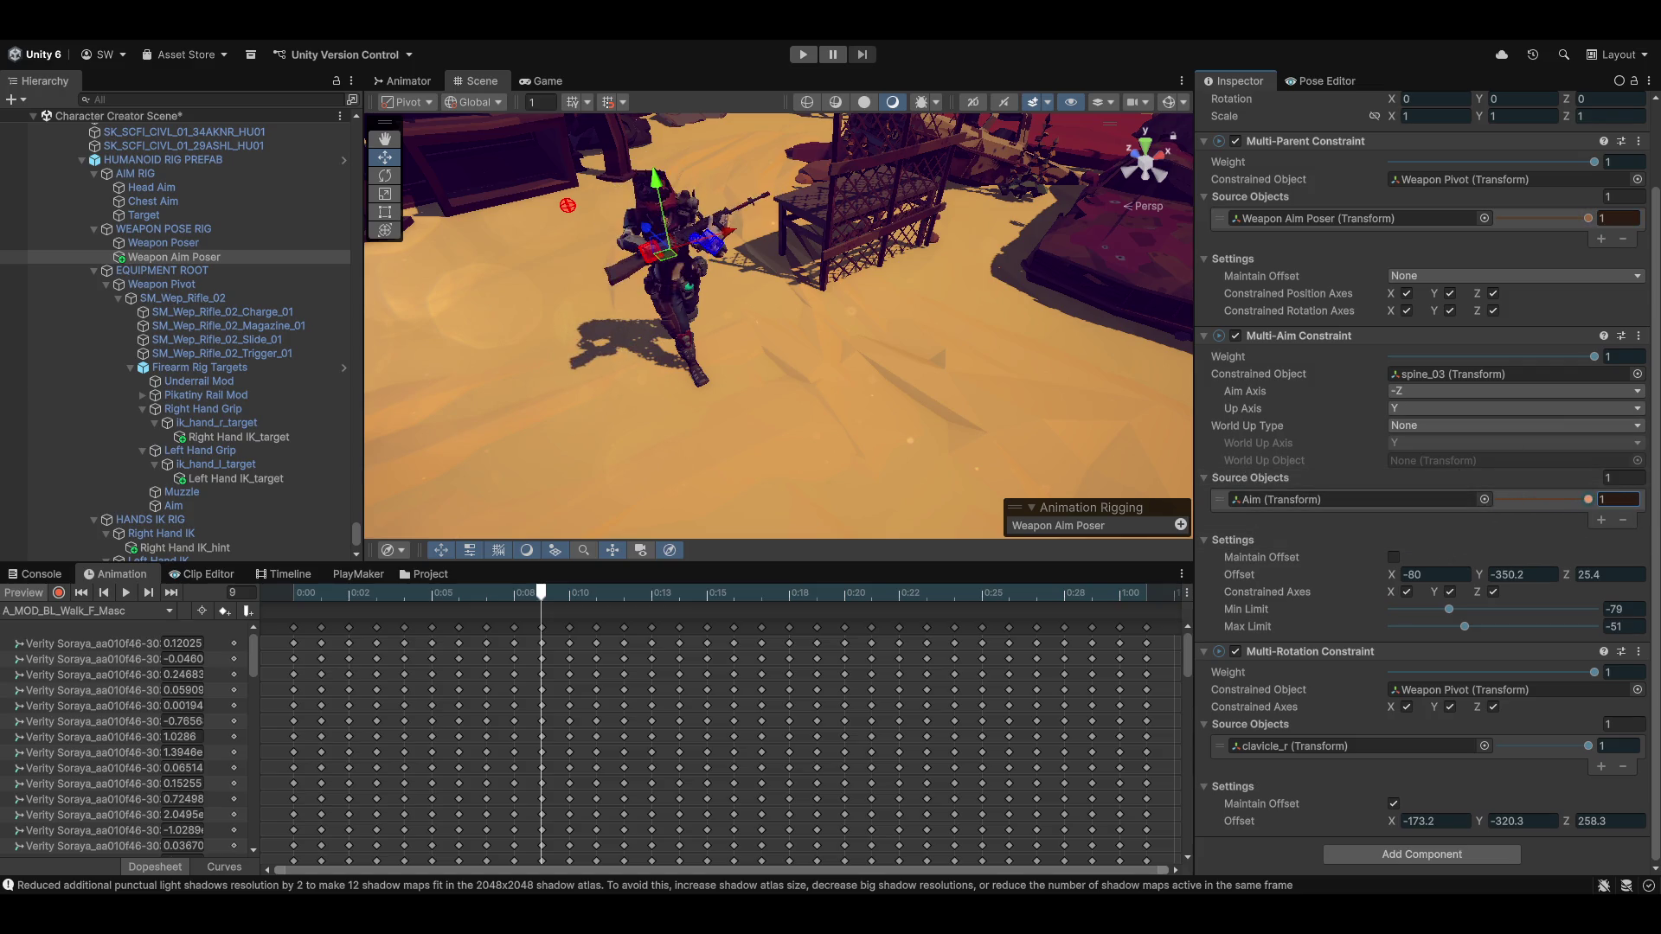
Pull Aim back close to the rifle, to about -0.033, 0.335, 0.081
scroll(173, 233, down, 3)
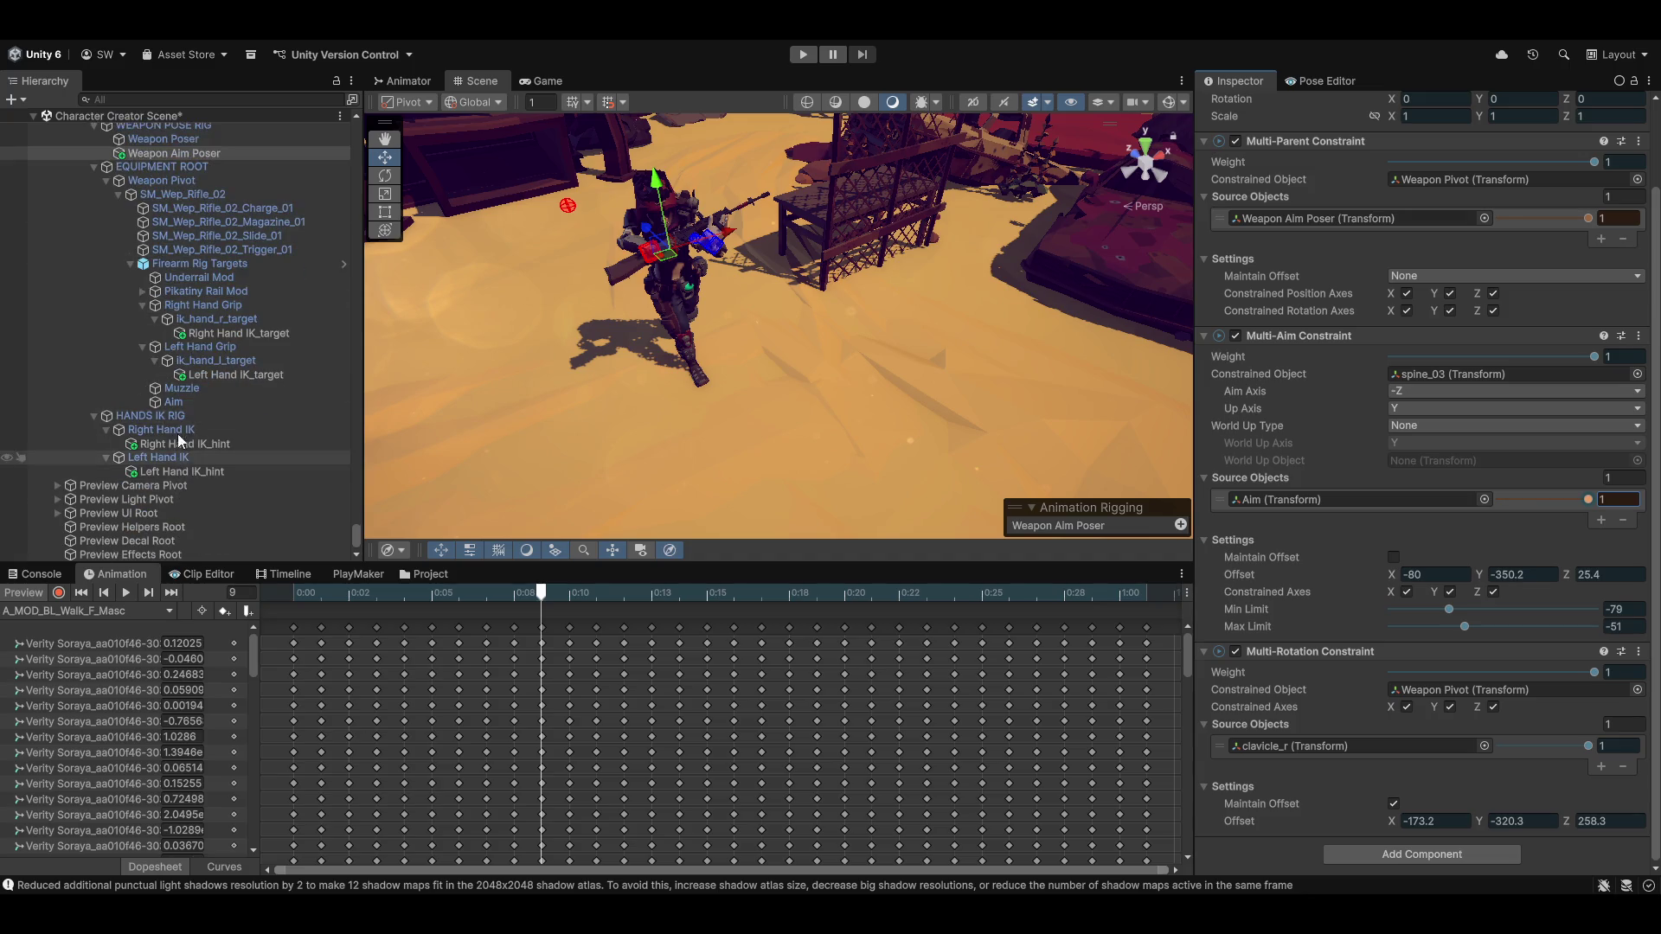
click(175, 403)
mouse_move(732, 223)
mouse_down()
mouse_move(694, 248)
mouse_move(724, 236)
mouse_move(708, 235)
mouse_move(807, 308)
mouse_up()
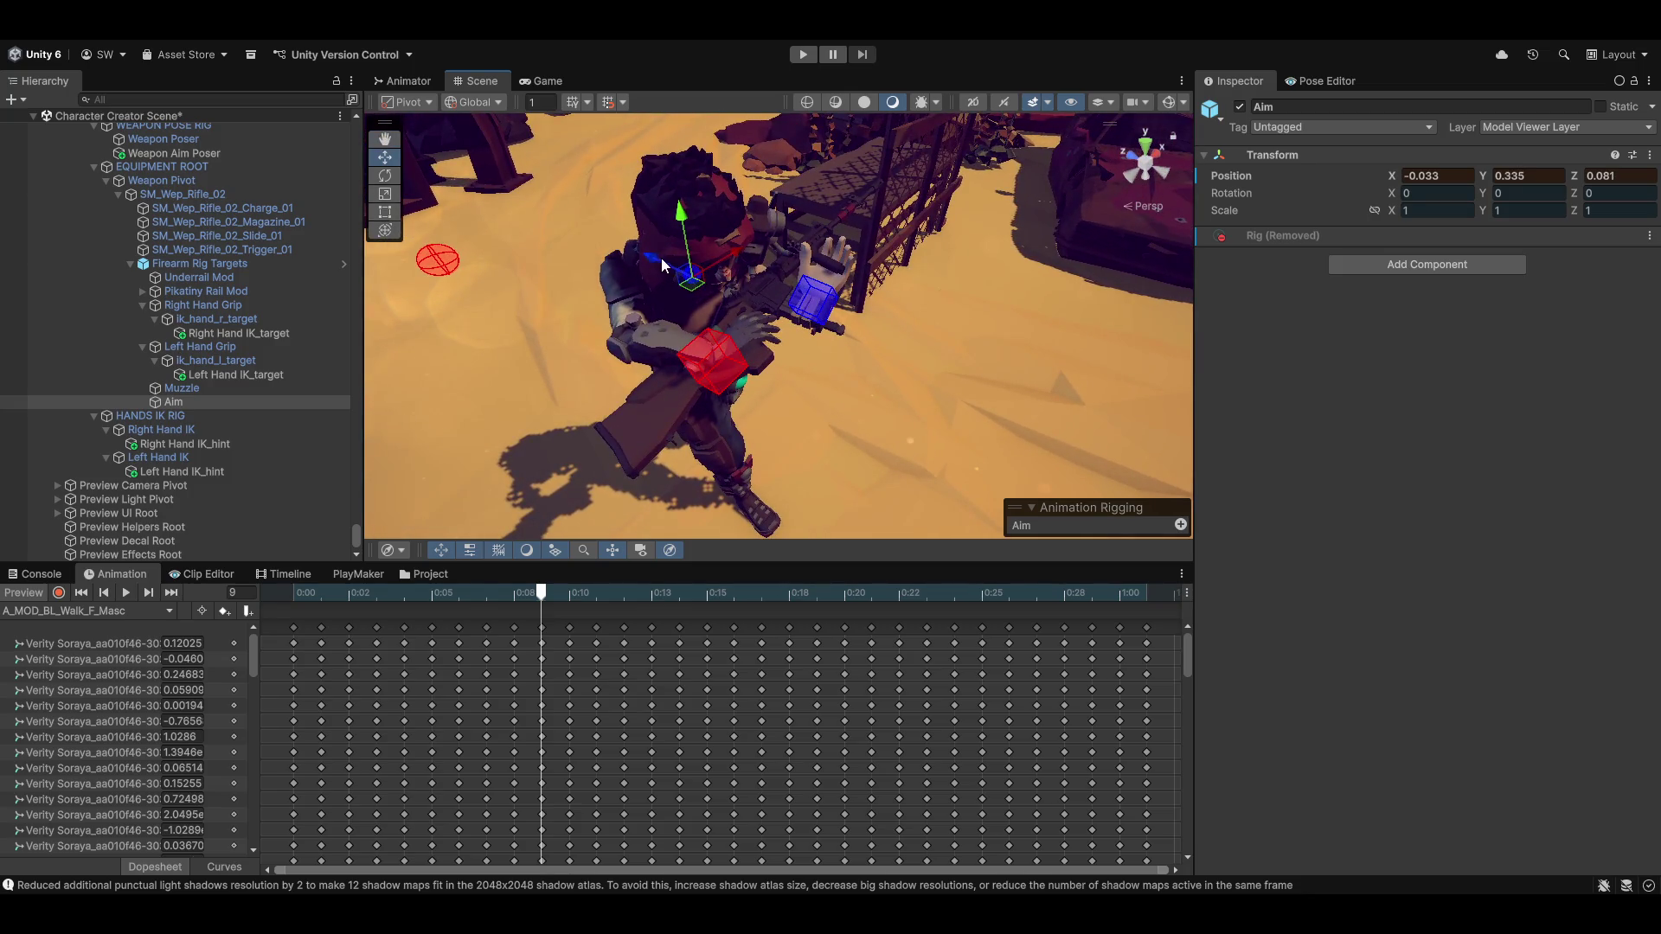
Lower Aim to about -0.046, 0.172, 0.173, then review Weapon Aim Poser's three constraints
drag(661, 258, 749, 297)
mouse_move(957, 346)
mouse_down()
mouse_move(904, 343)
mouse_move(973, 316)
mouse_move(1019, 333)
mouse_move(792, 361)
mouse_move(735, 328)
mouse_up()
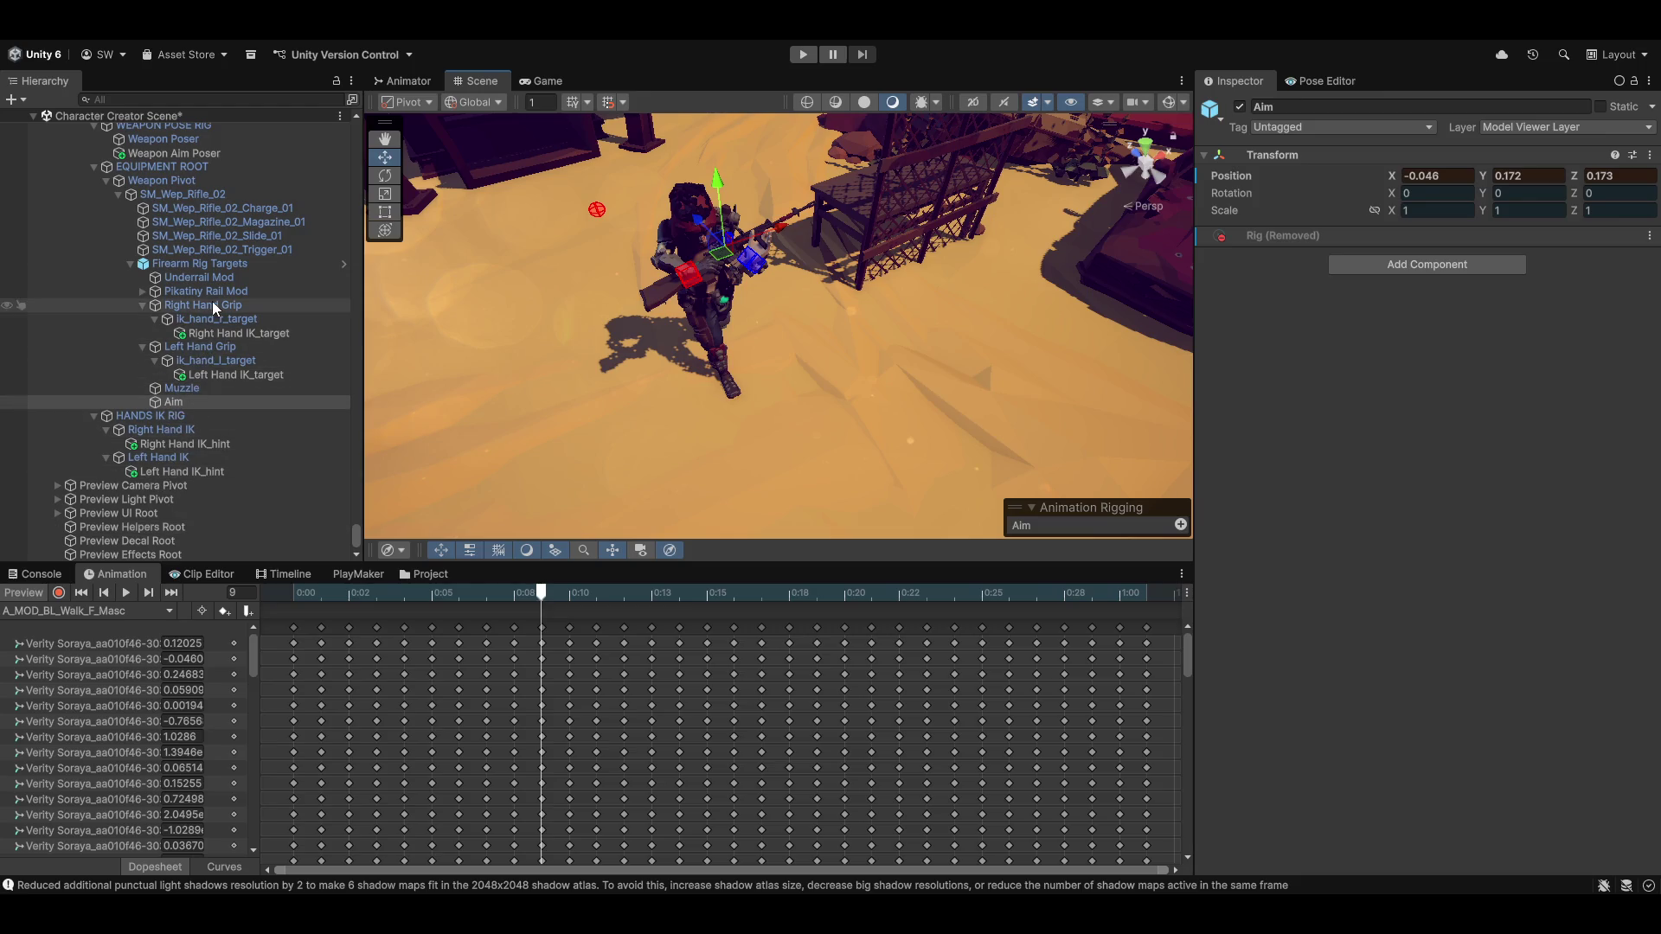
click(180, 154)
scroll(1357, 485, down, 3)
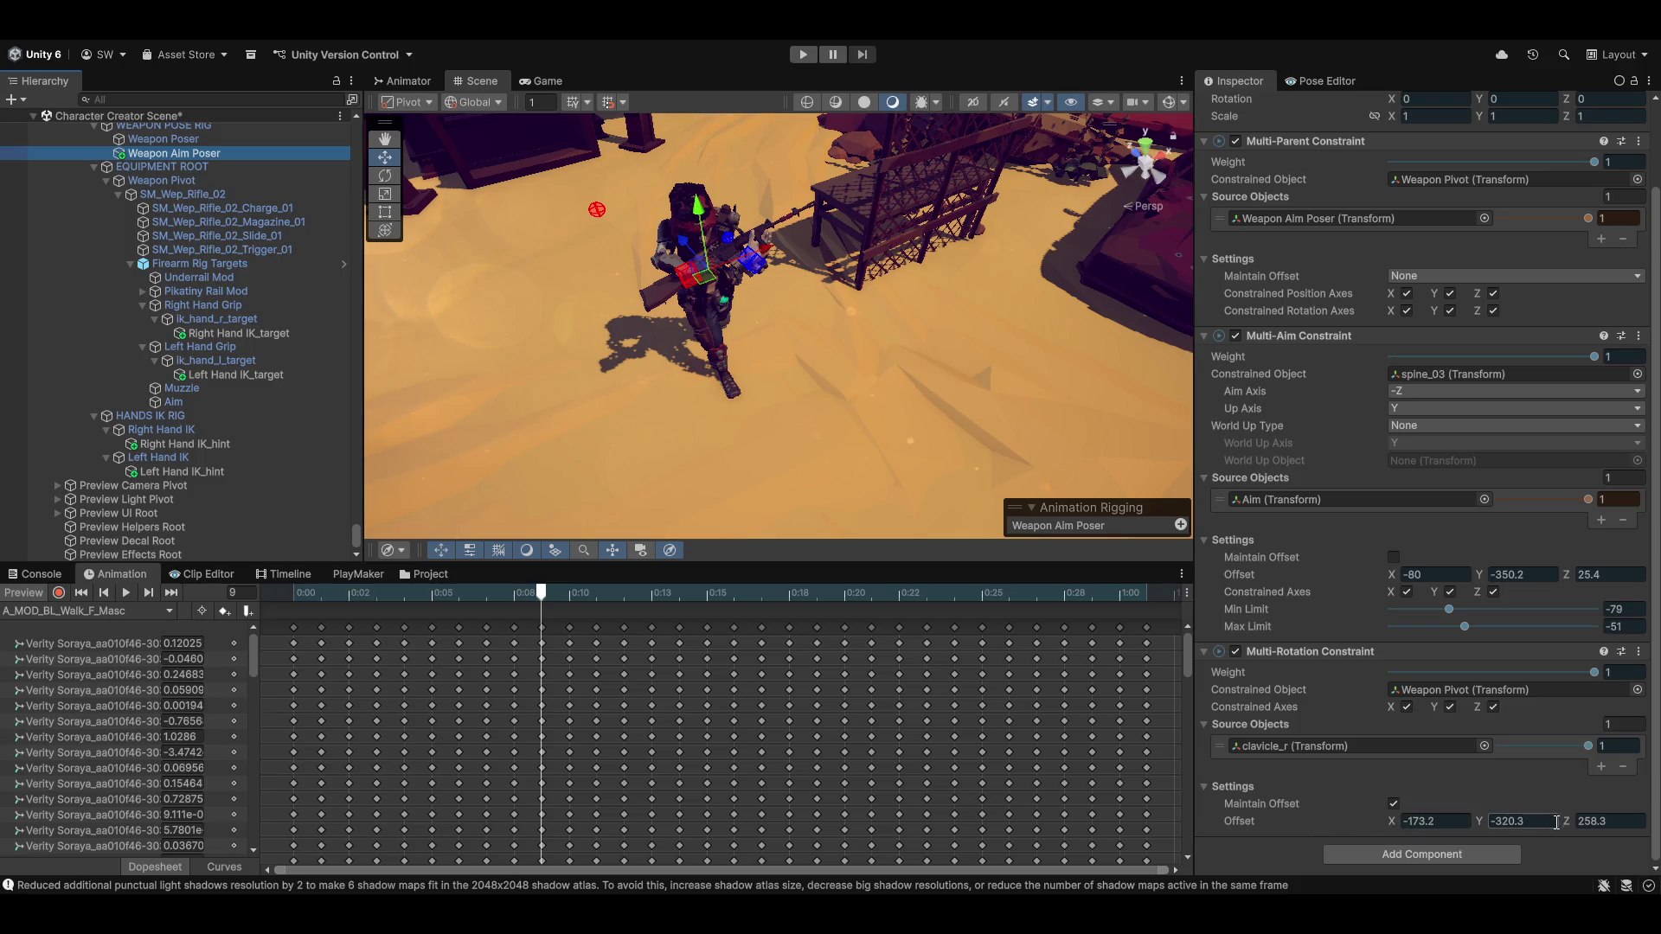
Toggle the animation preview to compare the character's rest and walk poses
mouse_move(864, 441)
mouse_down()
mouse_move(757, 310)
mouse_move(787, 320)
mouse_up()
scroll(805, 324, up, 3)
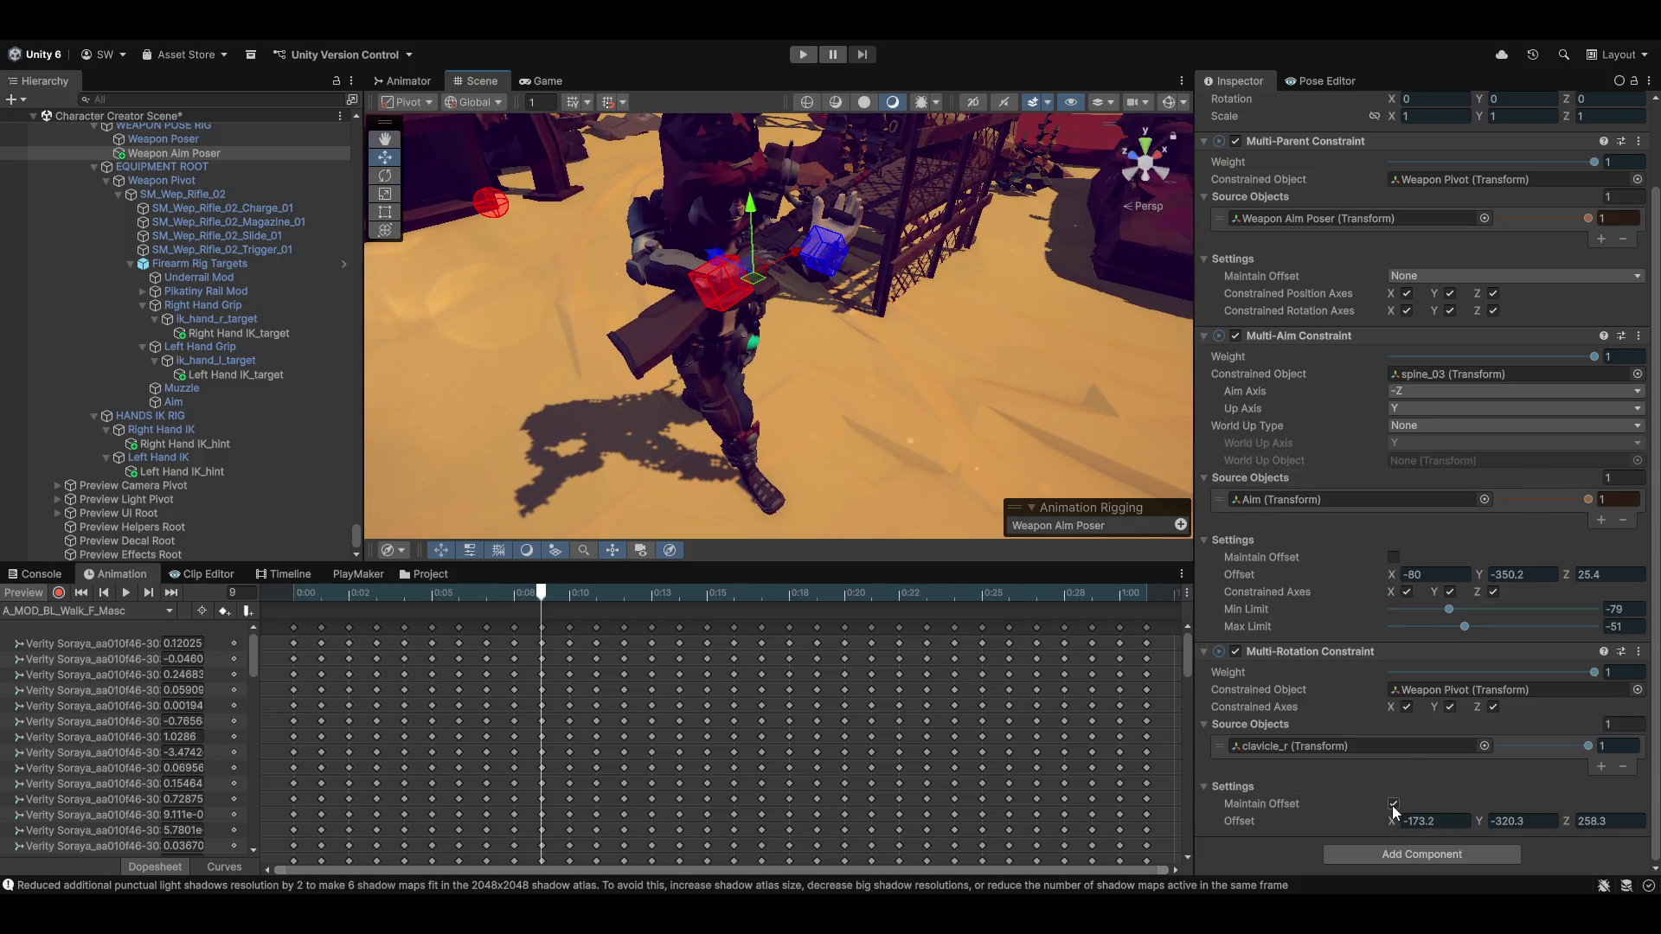
click(16, 595)
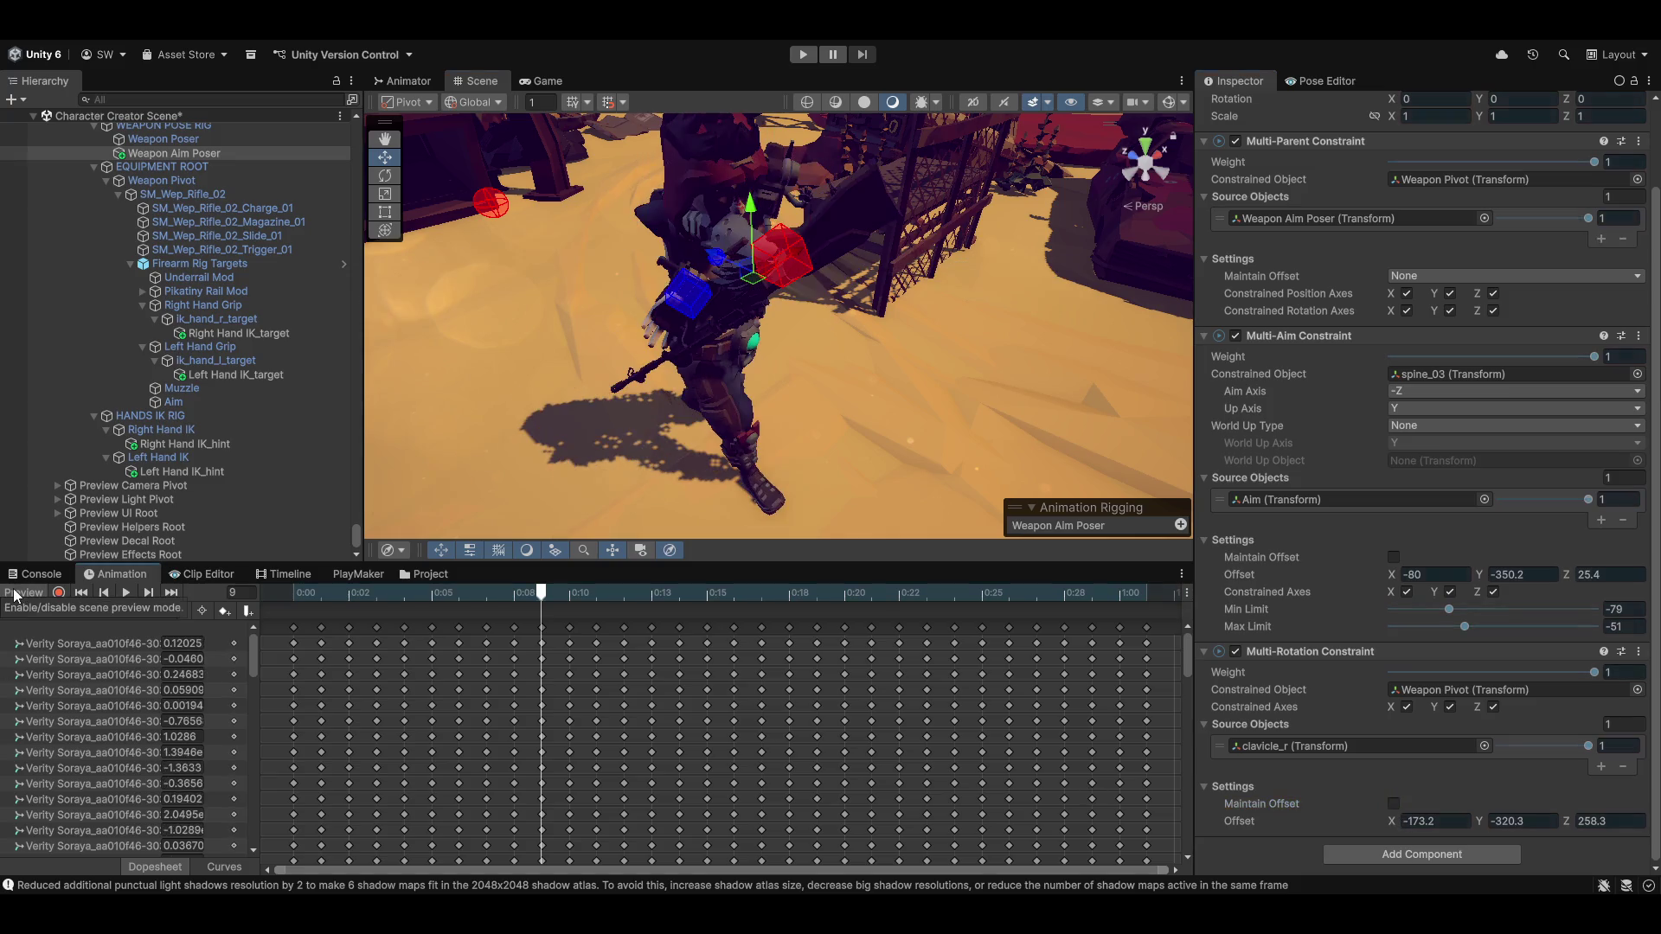
click(15, 595)
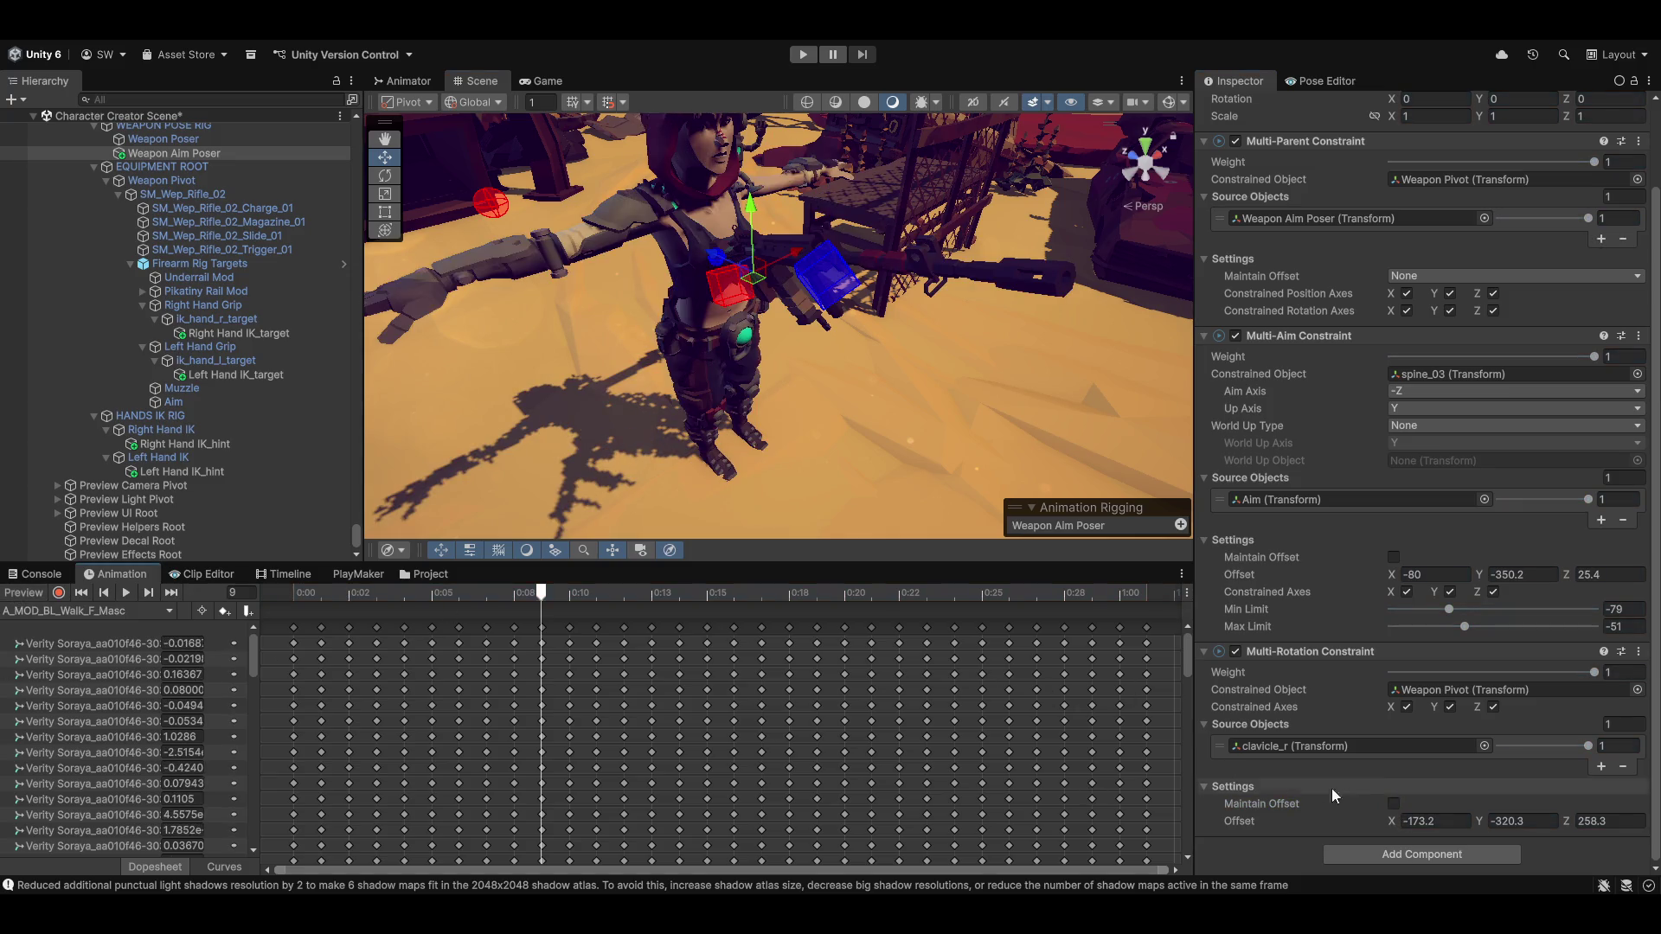
click(28, 596)
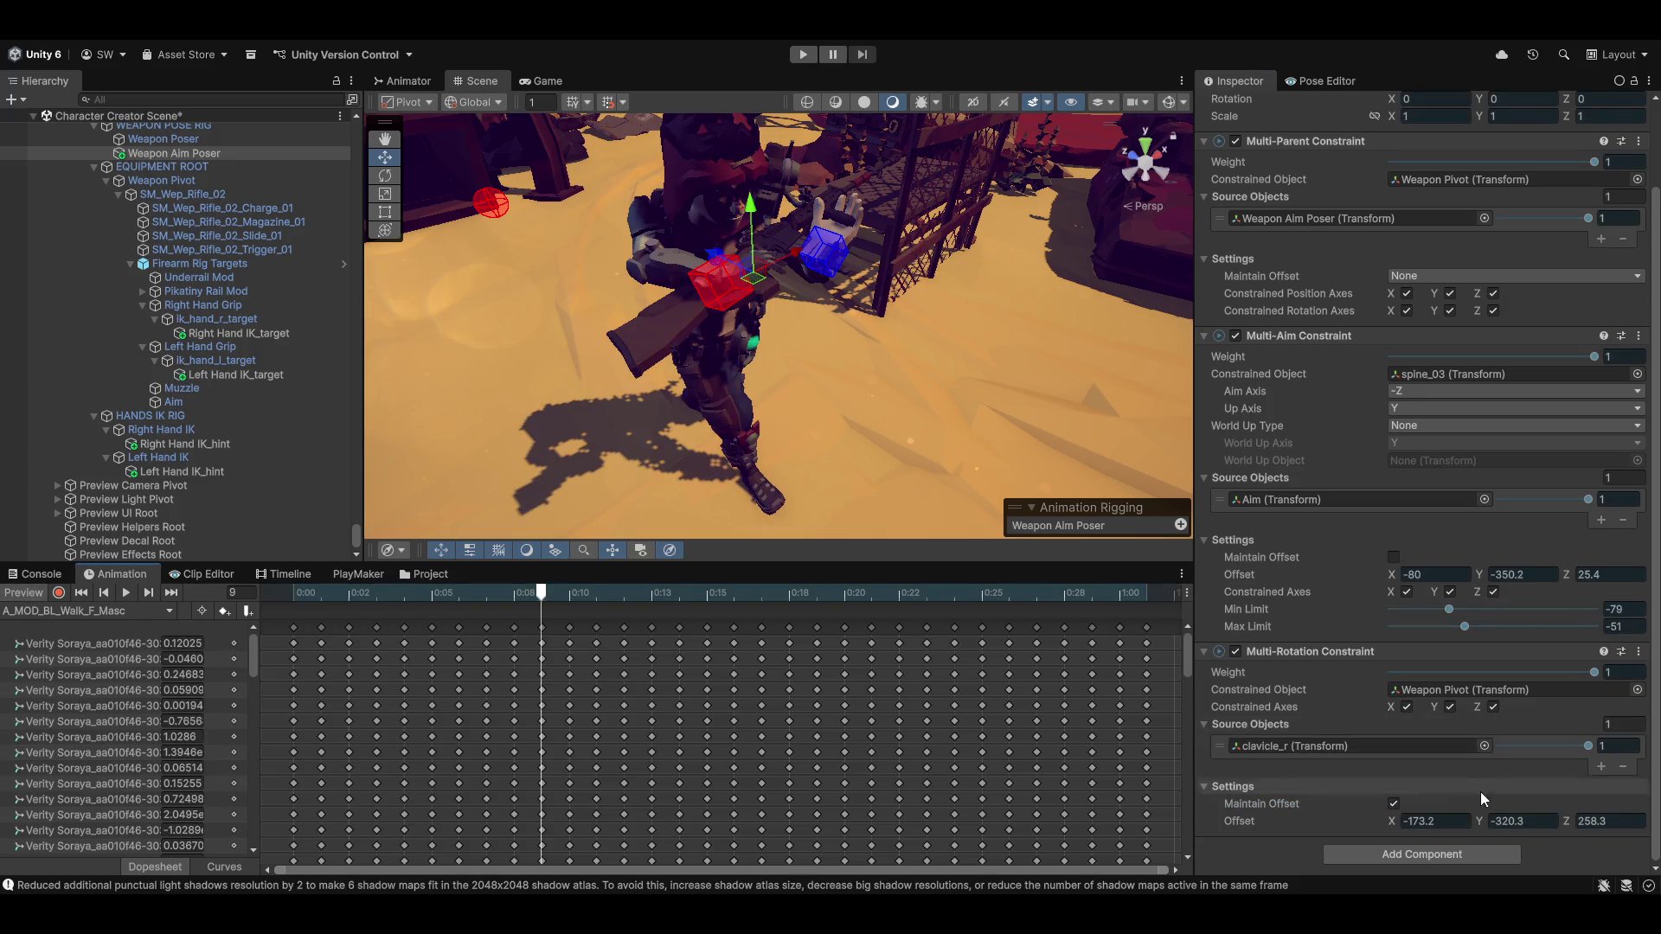
Tune the Multi-Rotation Constraint offset X and Z until the rifle sits right, then copy the component
mouse_move(1415, 820)
mouse_down()
mouse_move(1464, 820)
mouse_move(1394, 833)
mouse_move(1644, 820)
mouse_move(69, 825)
mouse_move(434, 761)
mouse_up()
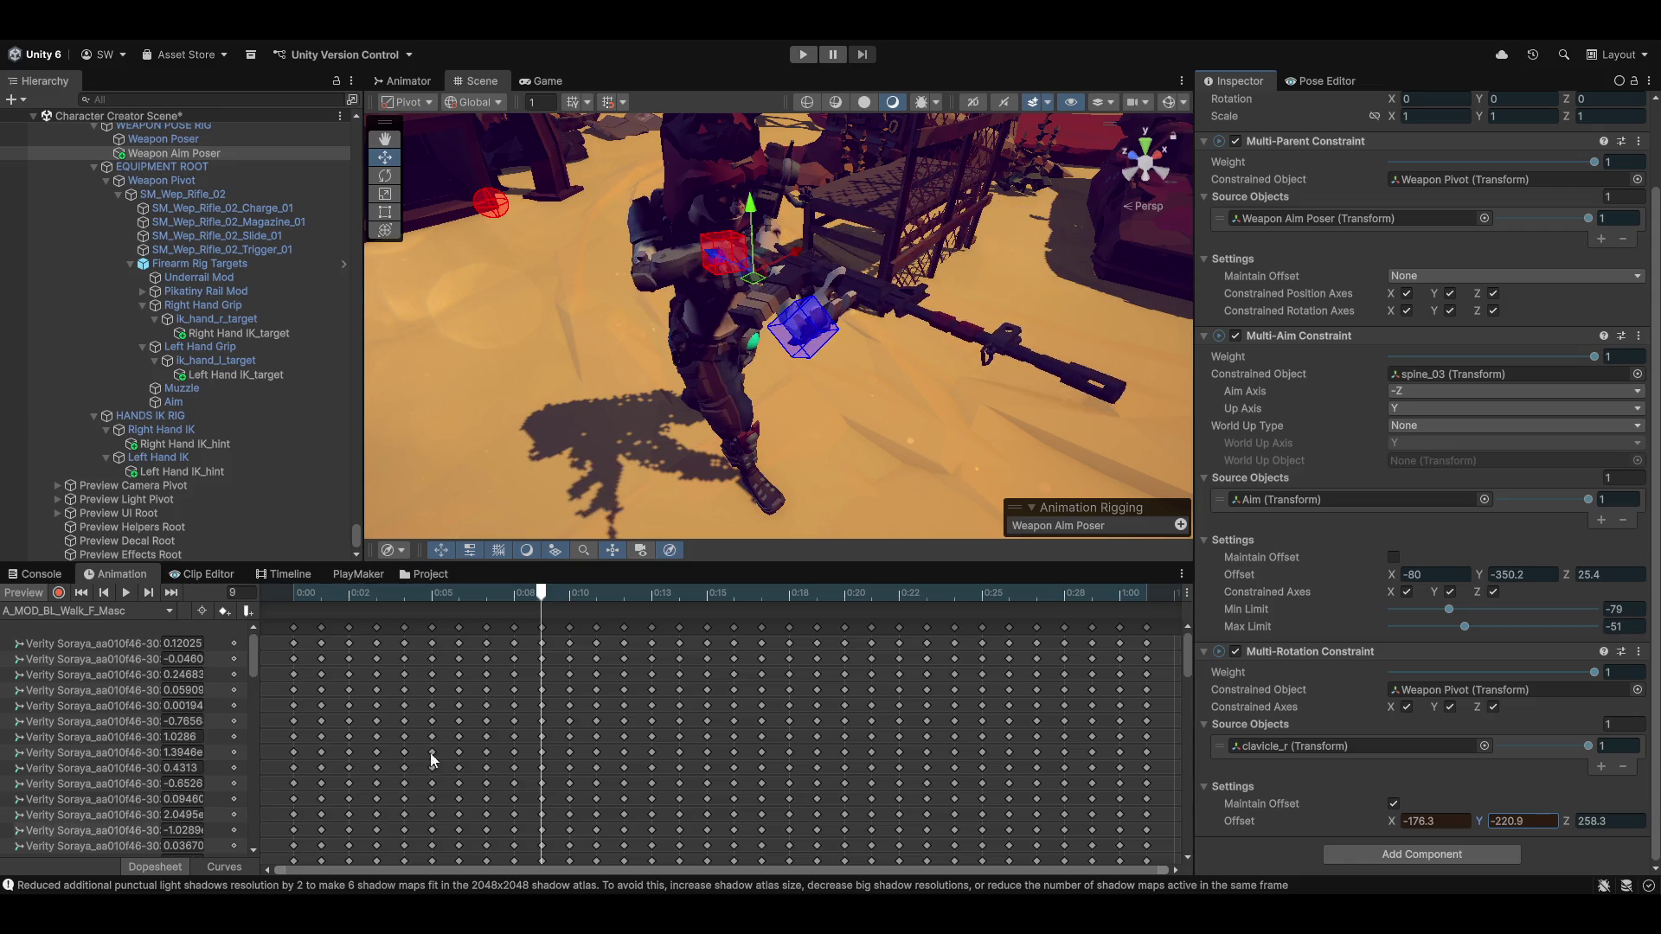
mouse_move(1568, 822)
mouse_down()
mouse_move(1436, 834)
mouse_move(1454, 837)
mouse_up()
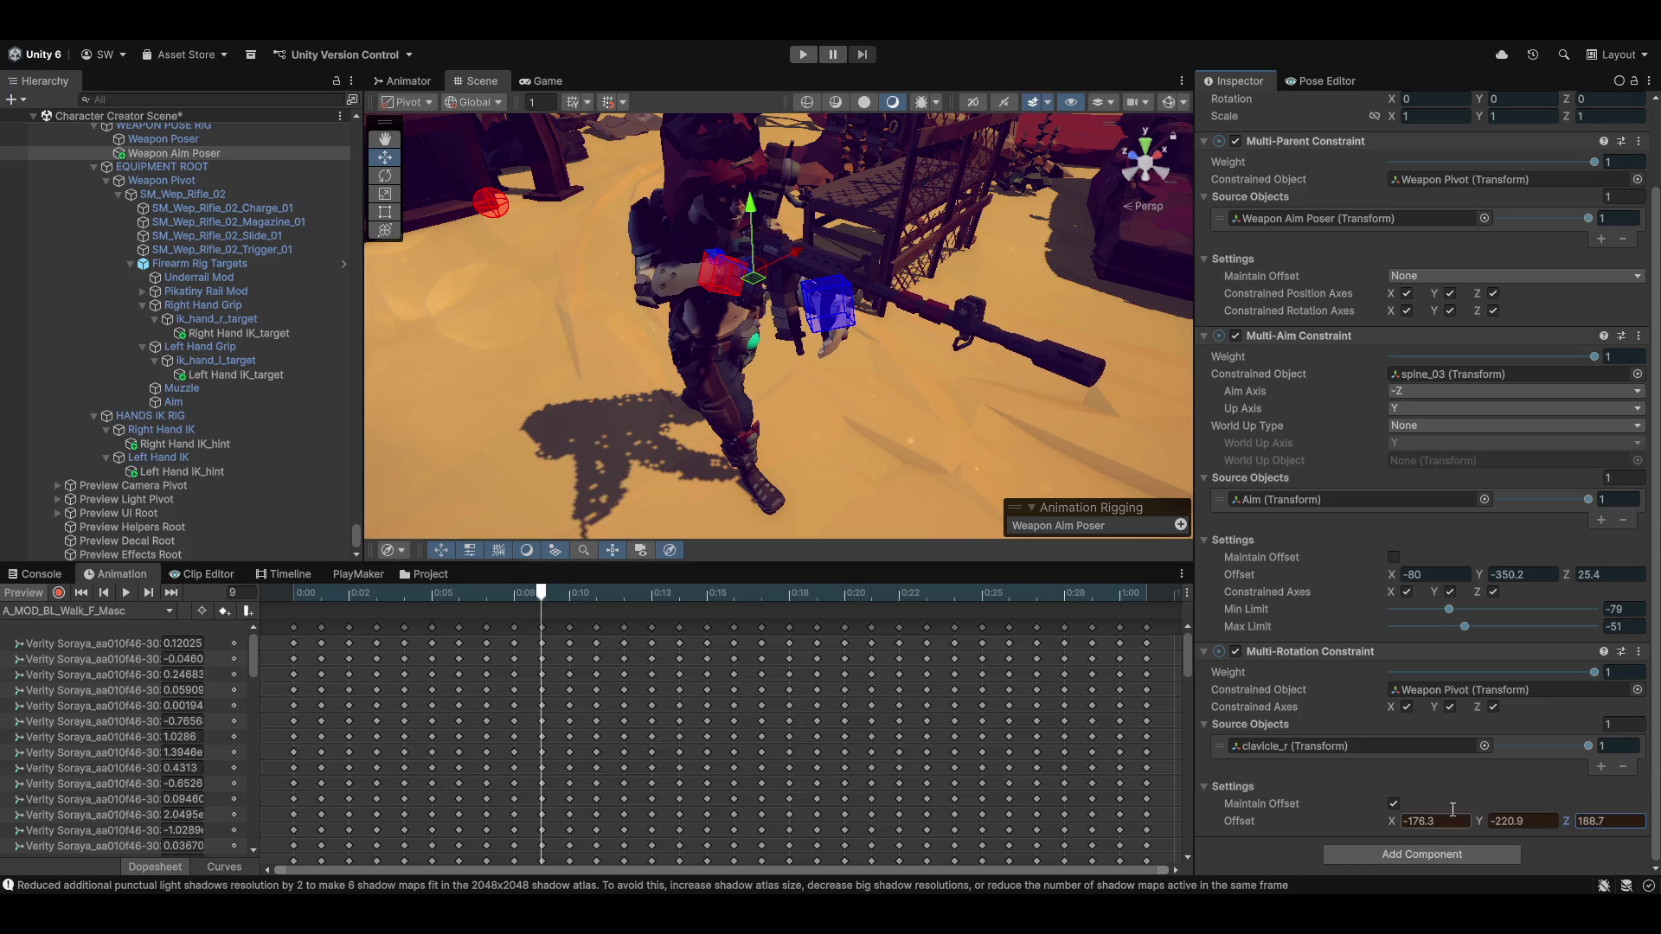
scroll(871, 464, up, 5)
mouse_move(833, 469)
mouse_down()
mouse_move(859, 412)
mouse_move(677, 418)
mouse_move(696, 422)
mouse_up()
mouse_move(1392, 818)
mouse_down()
mouse_move(1429, 824)
mouse_move(1380, 827)
mouse_move(1519, 820)
mouse_move(1448, 828)
mouse_move(1497, 822)
mouse_up()
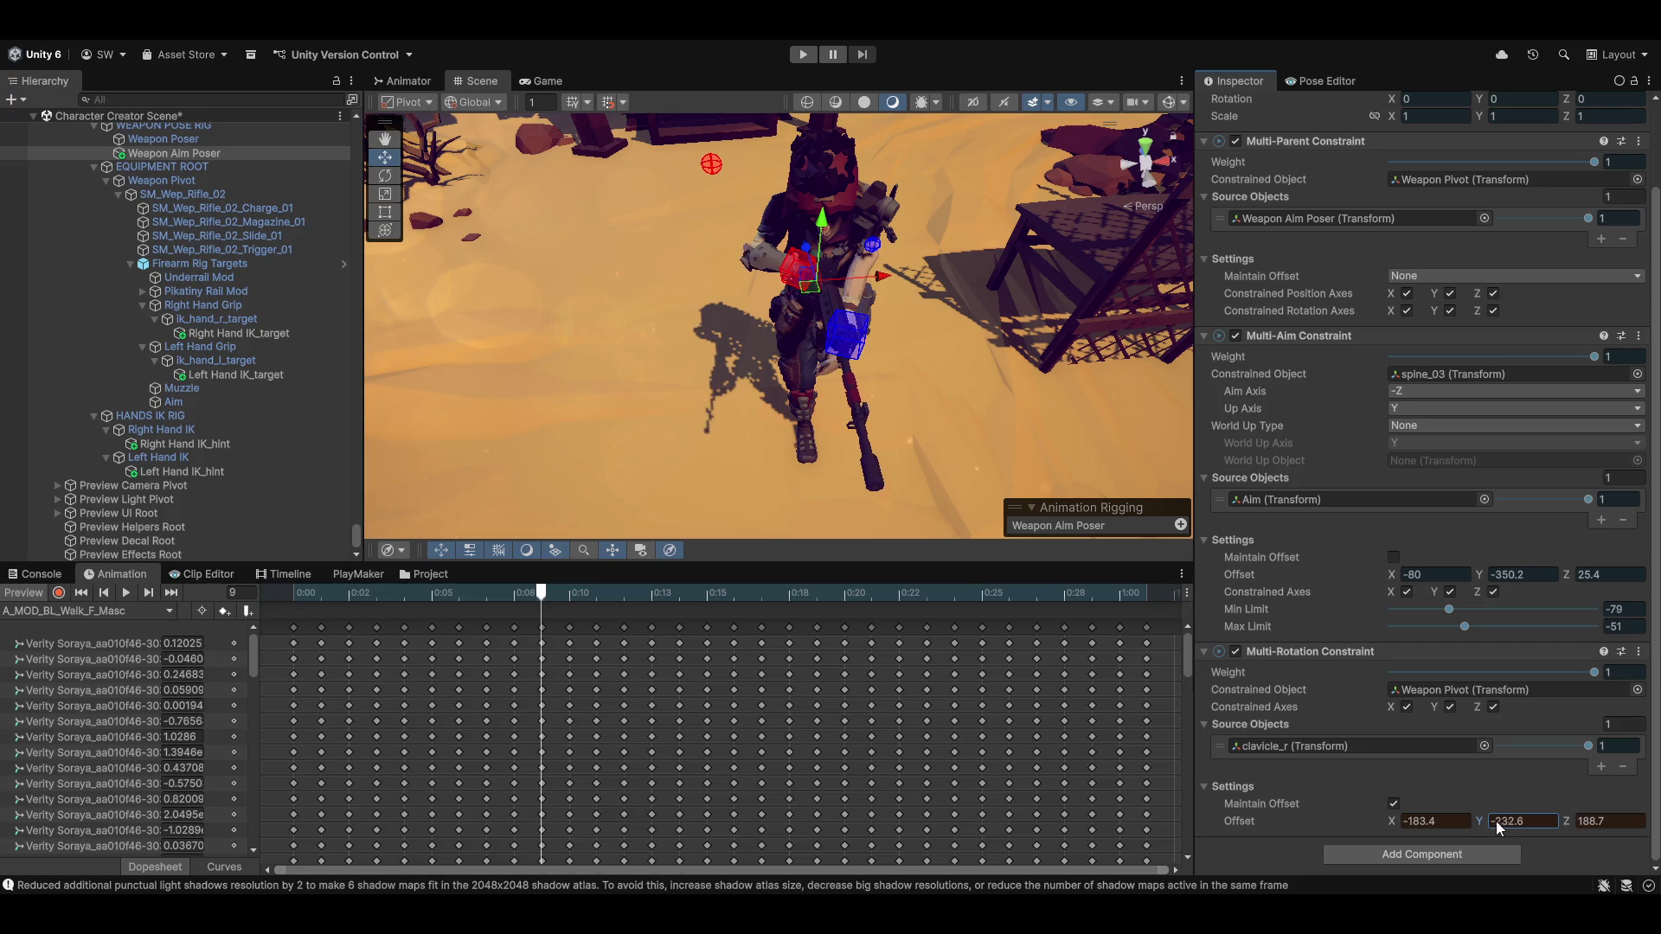
mouse_move(1394, 821)
mouse_down()
mouse_move(1377, 823)
mouse_move(1413, 822)
mouse_up()
drag(1570, 817, 1525, 827)
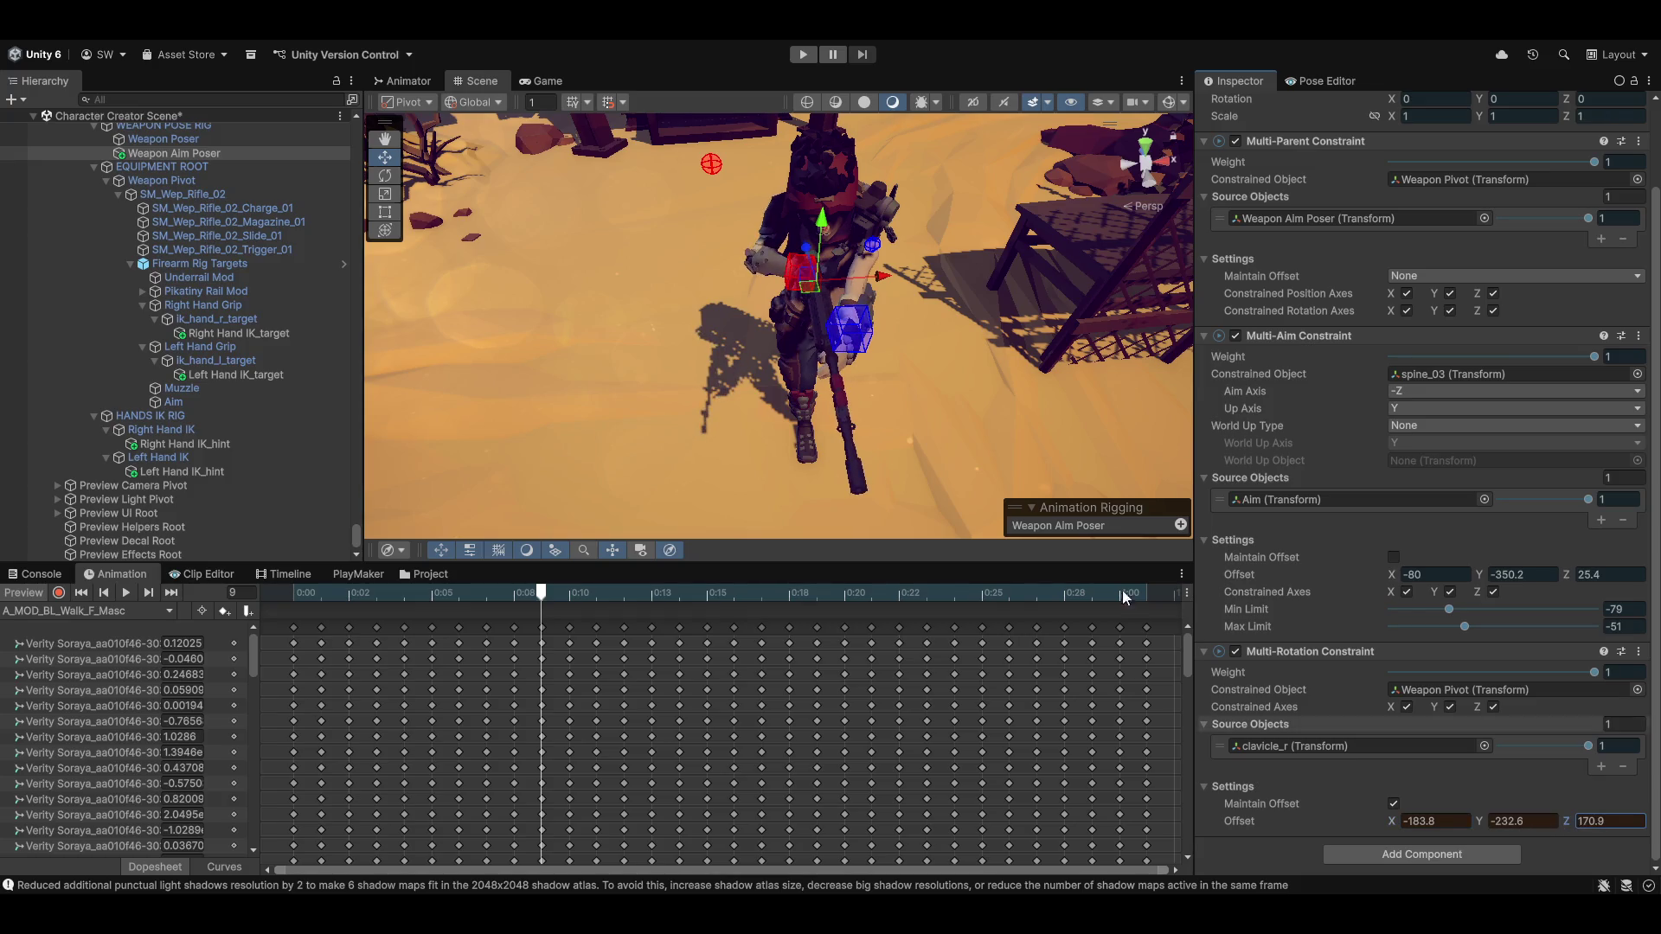
mouse_move(865, 389)
mouse_down()
mouse_move(815, 335)
mouse_move(994, 331)
mouse_move(1035, 410)
mouse_move(925, 325)
mouse_move(972, 347)
mouse_up()
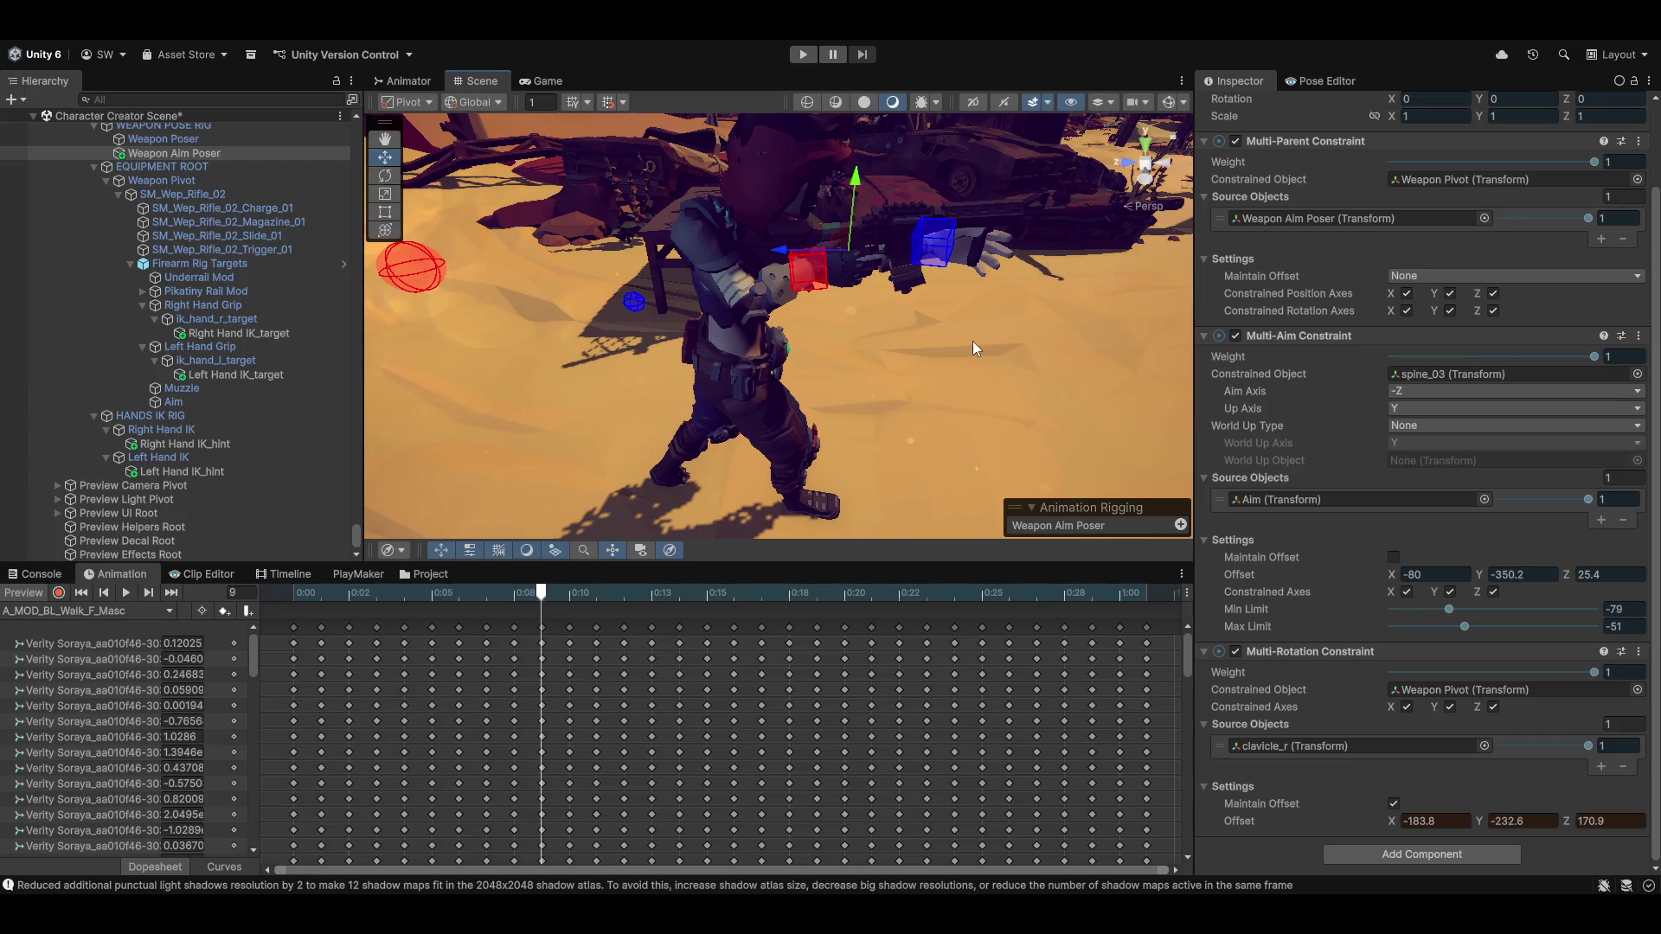
click(1639, 652)
click(1562, 497)
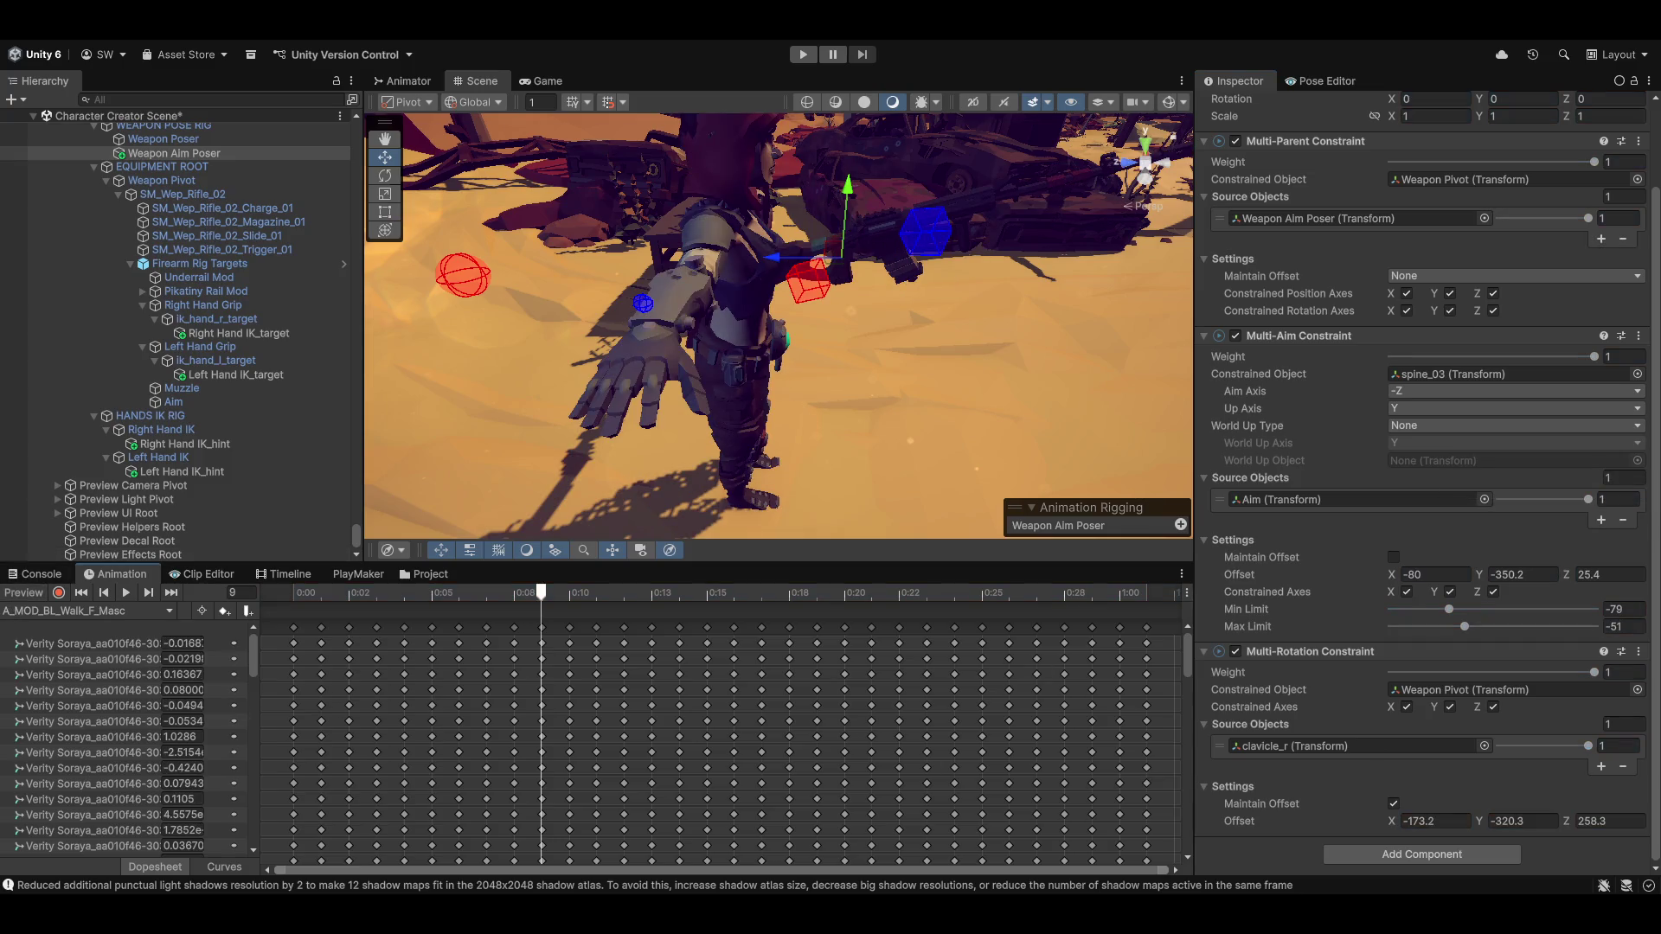
Paste the copied component values, restoring offset -183.8, -232.6, 170.9, and re-enable the preview
click(1639, 651)
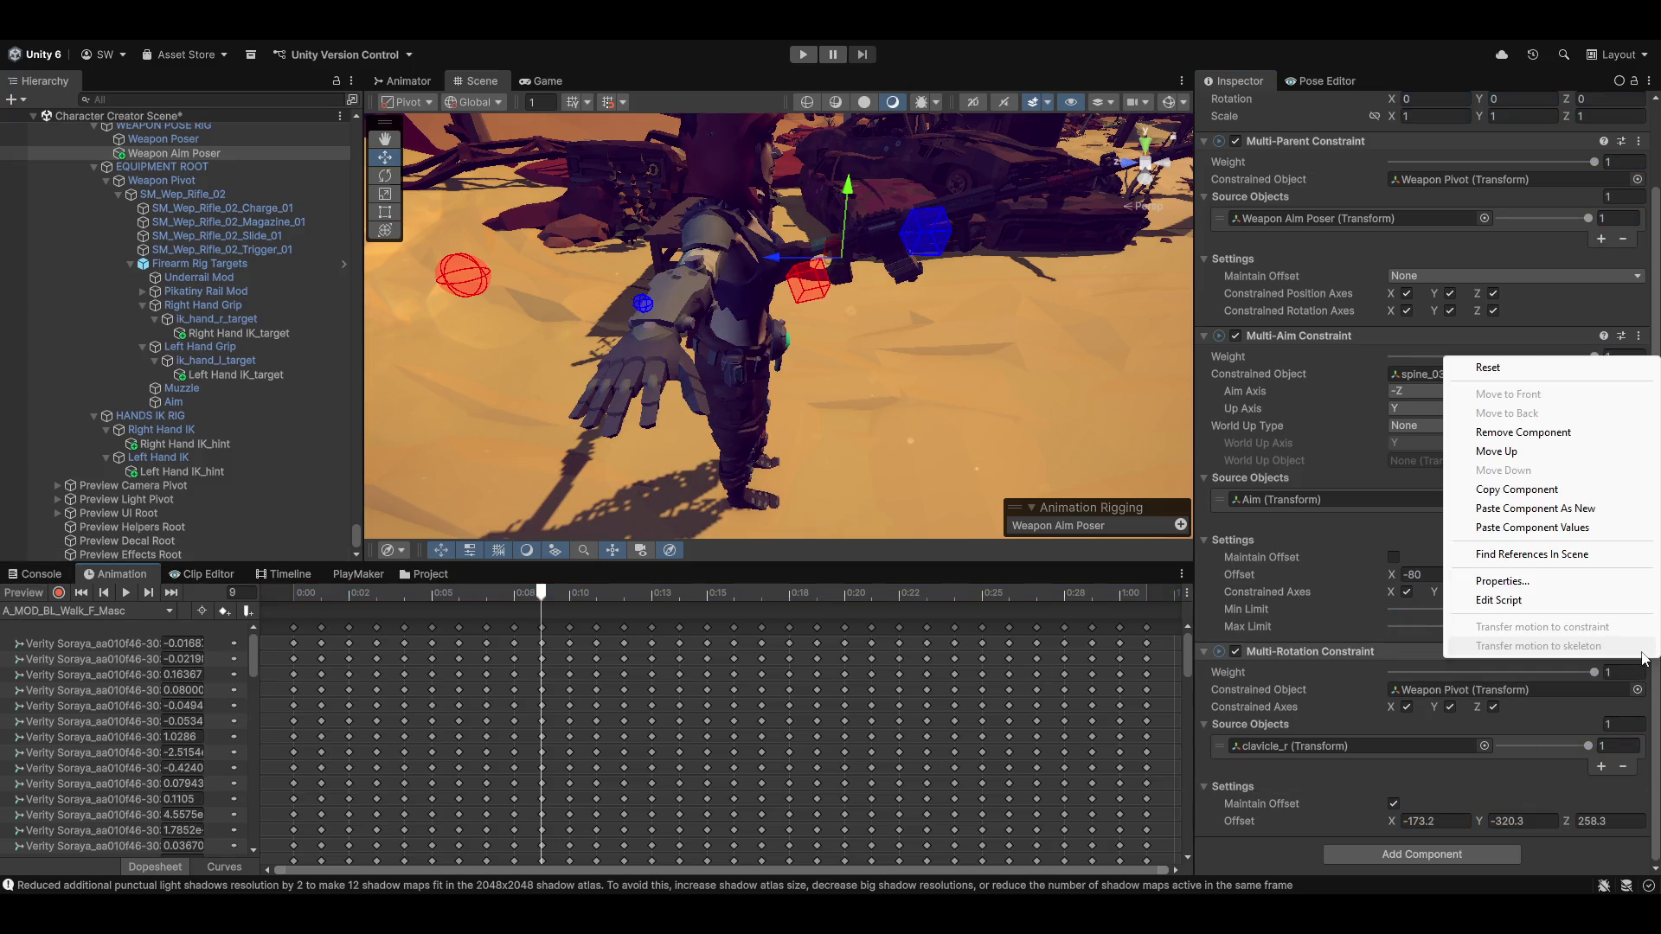
click(1524, 529)
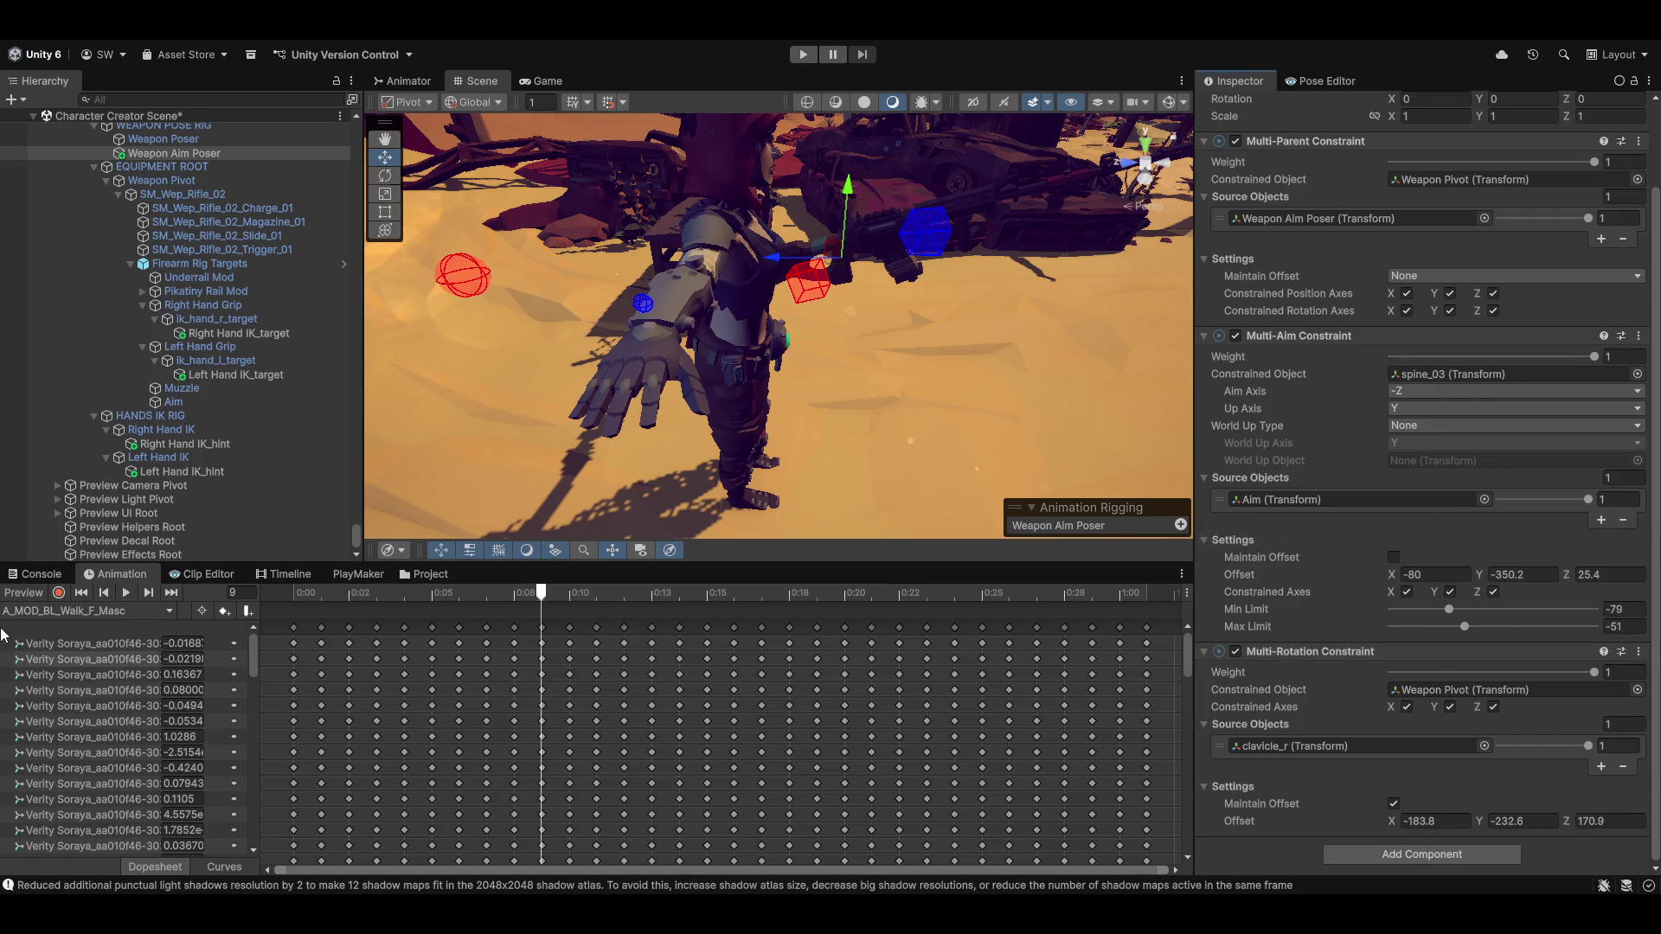
click(29, 595)
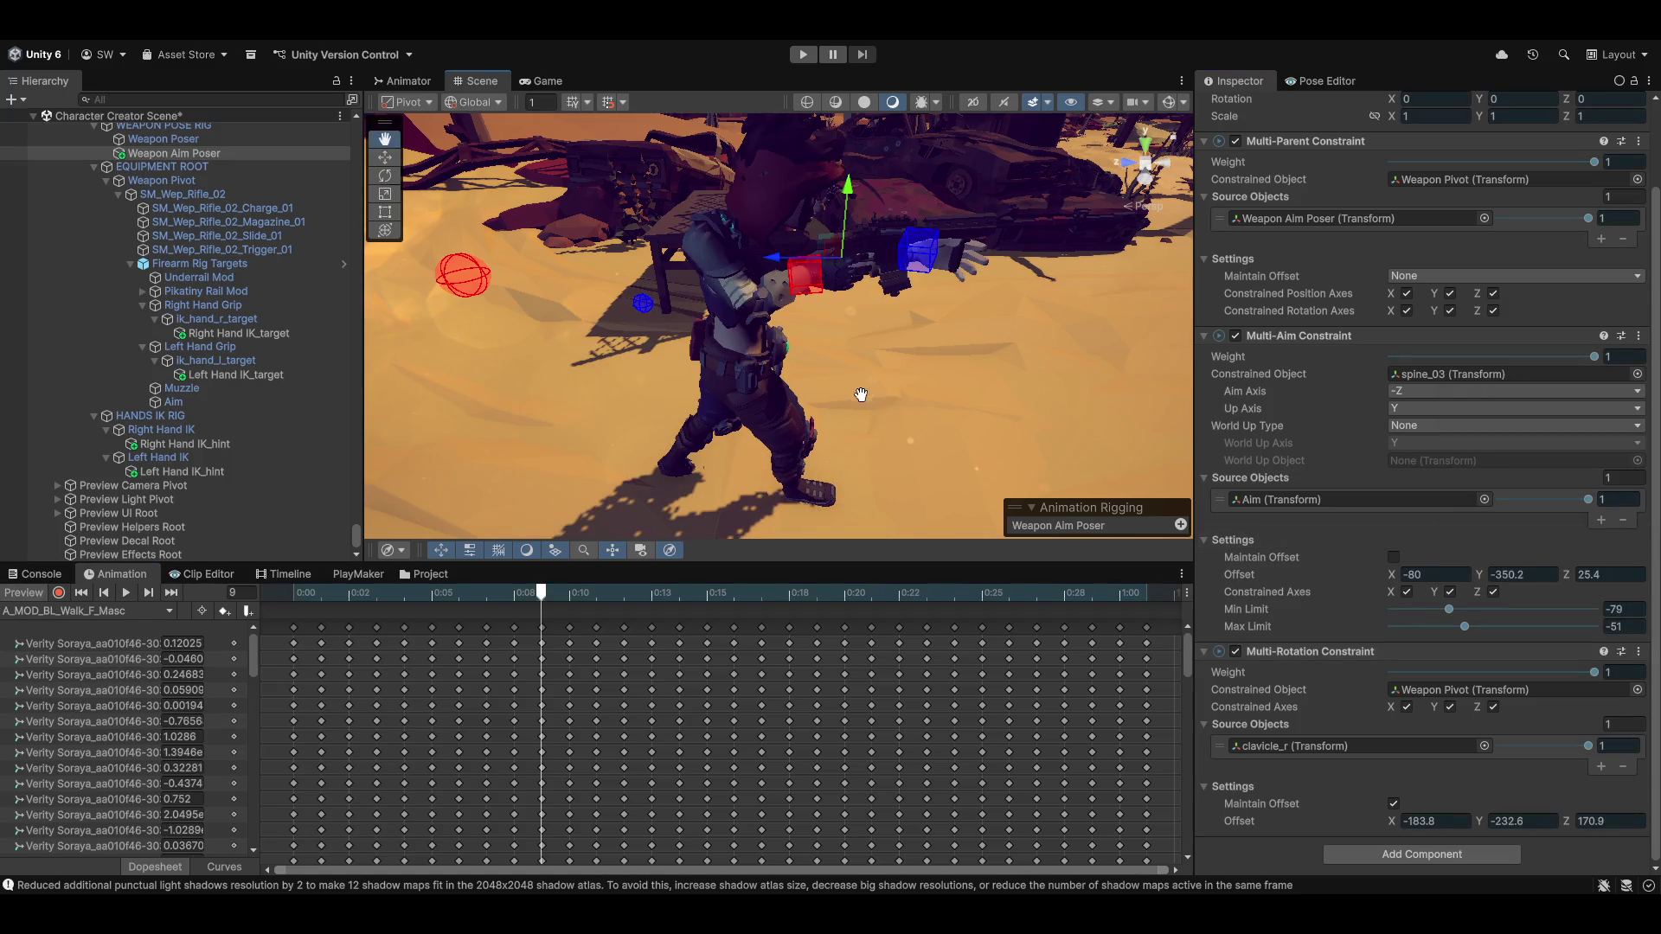
Move the aim target to re-aim the rifle, checking it is held level in front
mouse_move(868, 449)
mouse_down()
mouse_move(815, 418)
mouse_move(662, 416)
mouse_up()
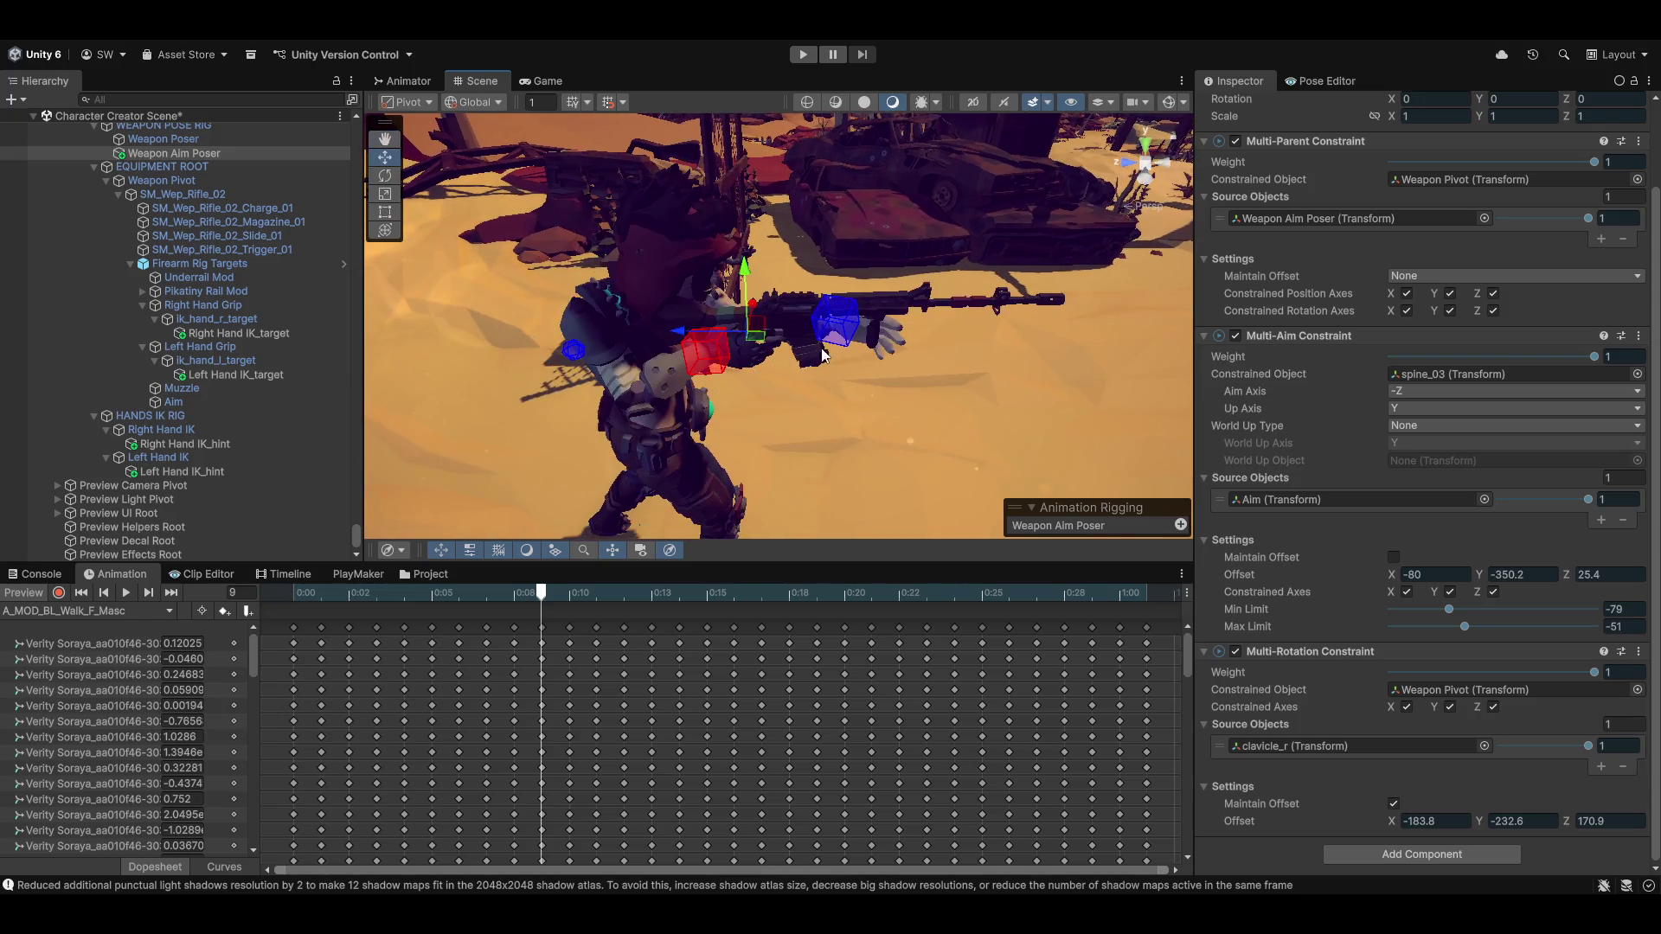
scroll(758, 436, up, 3)
mouse_move(757, 436)
mouse_down()
mouse_move(803, 407)
mouse_move(809, 423)
mouse_move(1071, 337)
mouse_move(975, 347)
mouse_up()
mouse_move(917, 277)
mouse_down()
mouse_move(904, 264)
mouse_move(956, 272)
mouse_move(948, 285)
mouse_move(1132, 358)
mouse_move(1072, 326)
mouse_up()
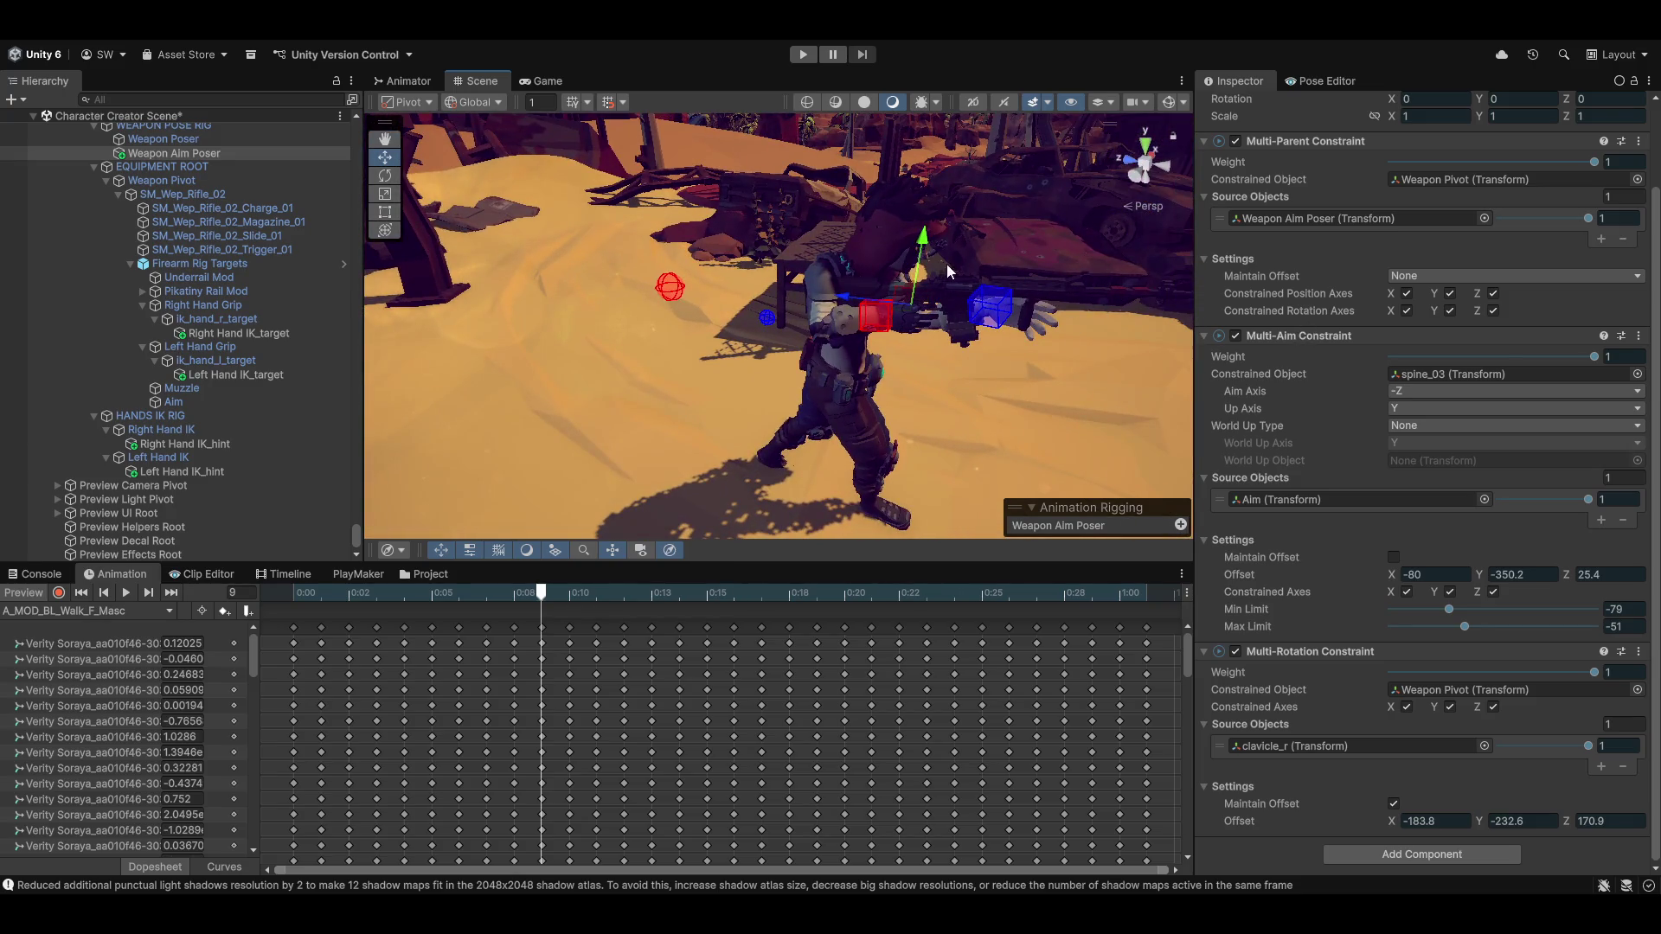
Move the aim target up and along X to -0.055, 0.304, -0.882, watching the rifle and arms re-aim
drag(922, 255, 919, 238)
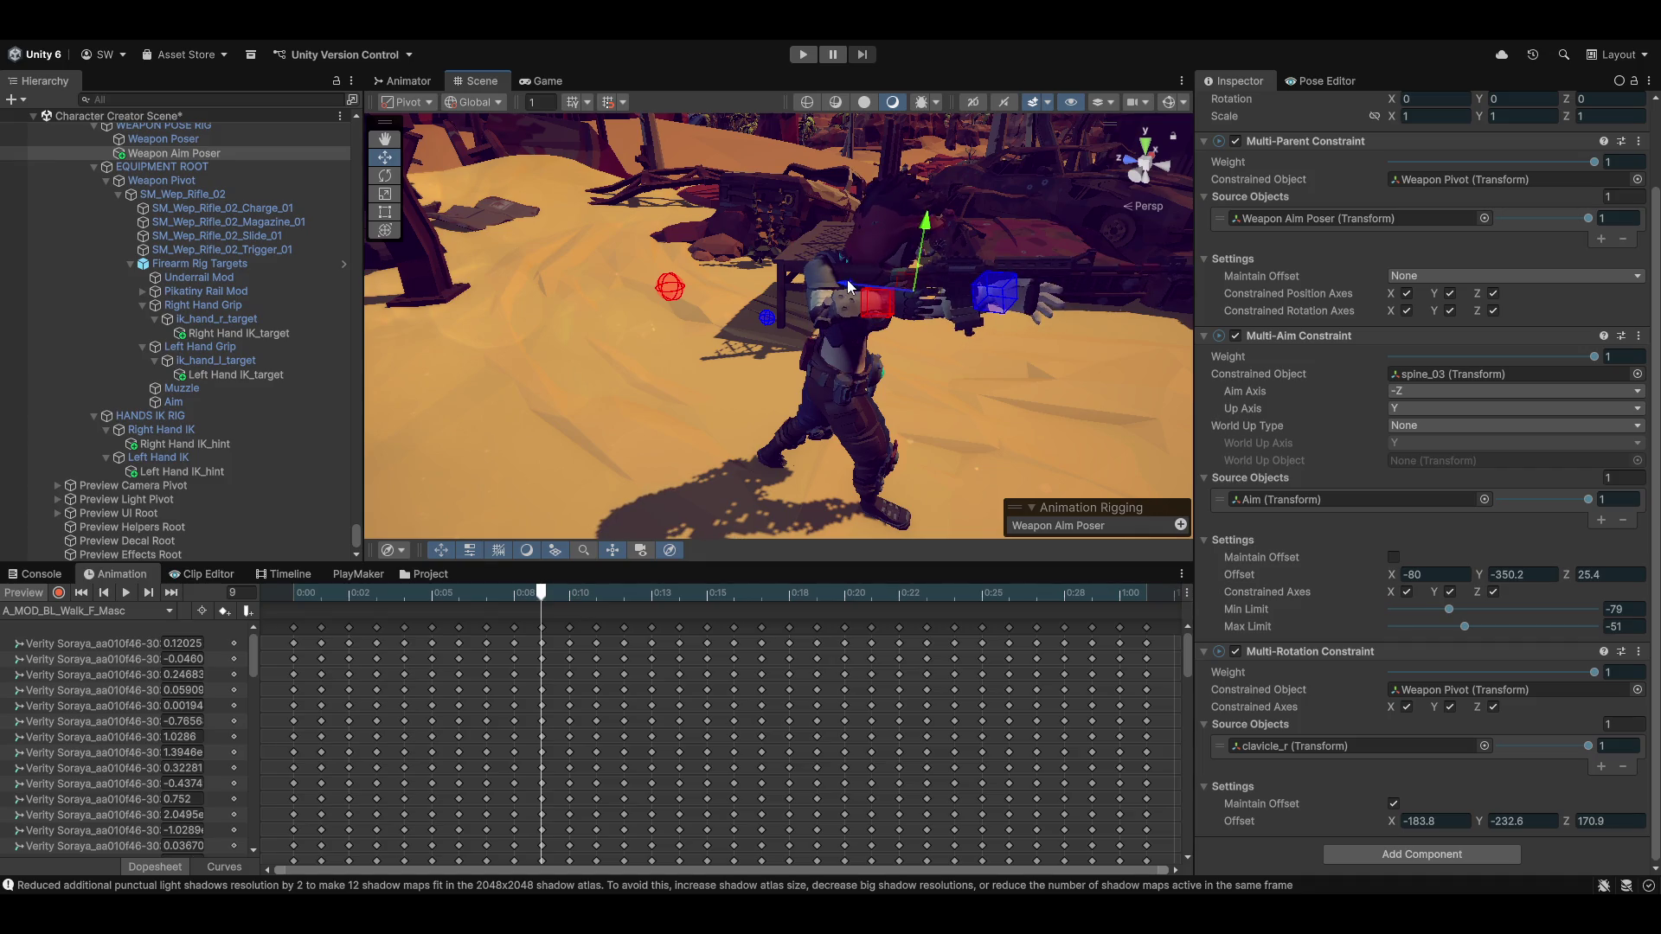
mouse_move(845, 291)
mouse_down()
mouse_move(961, 355)
mouse_move(632, 326)
mouse_move(705, 417)
mouse_up()
scroll(632, 326, down, 3)
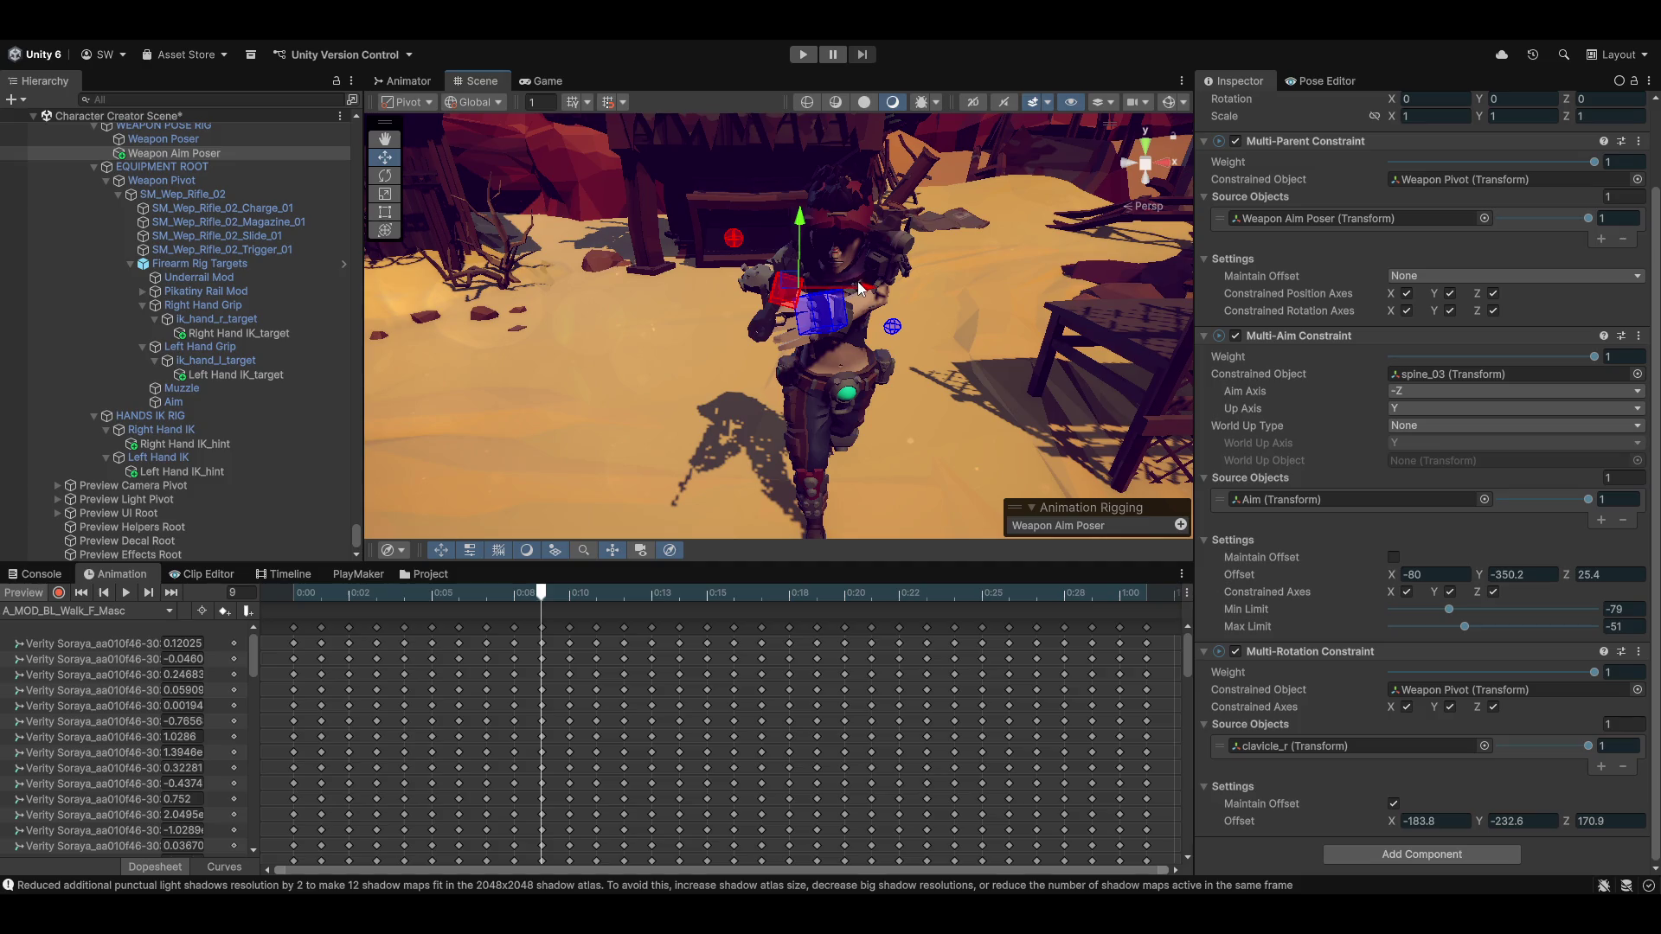
drag(860, 288, 1192, 367)
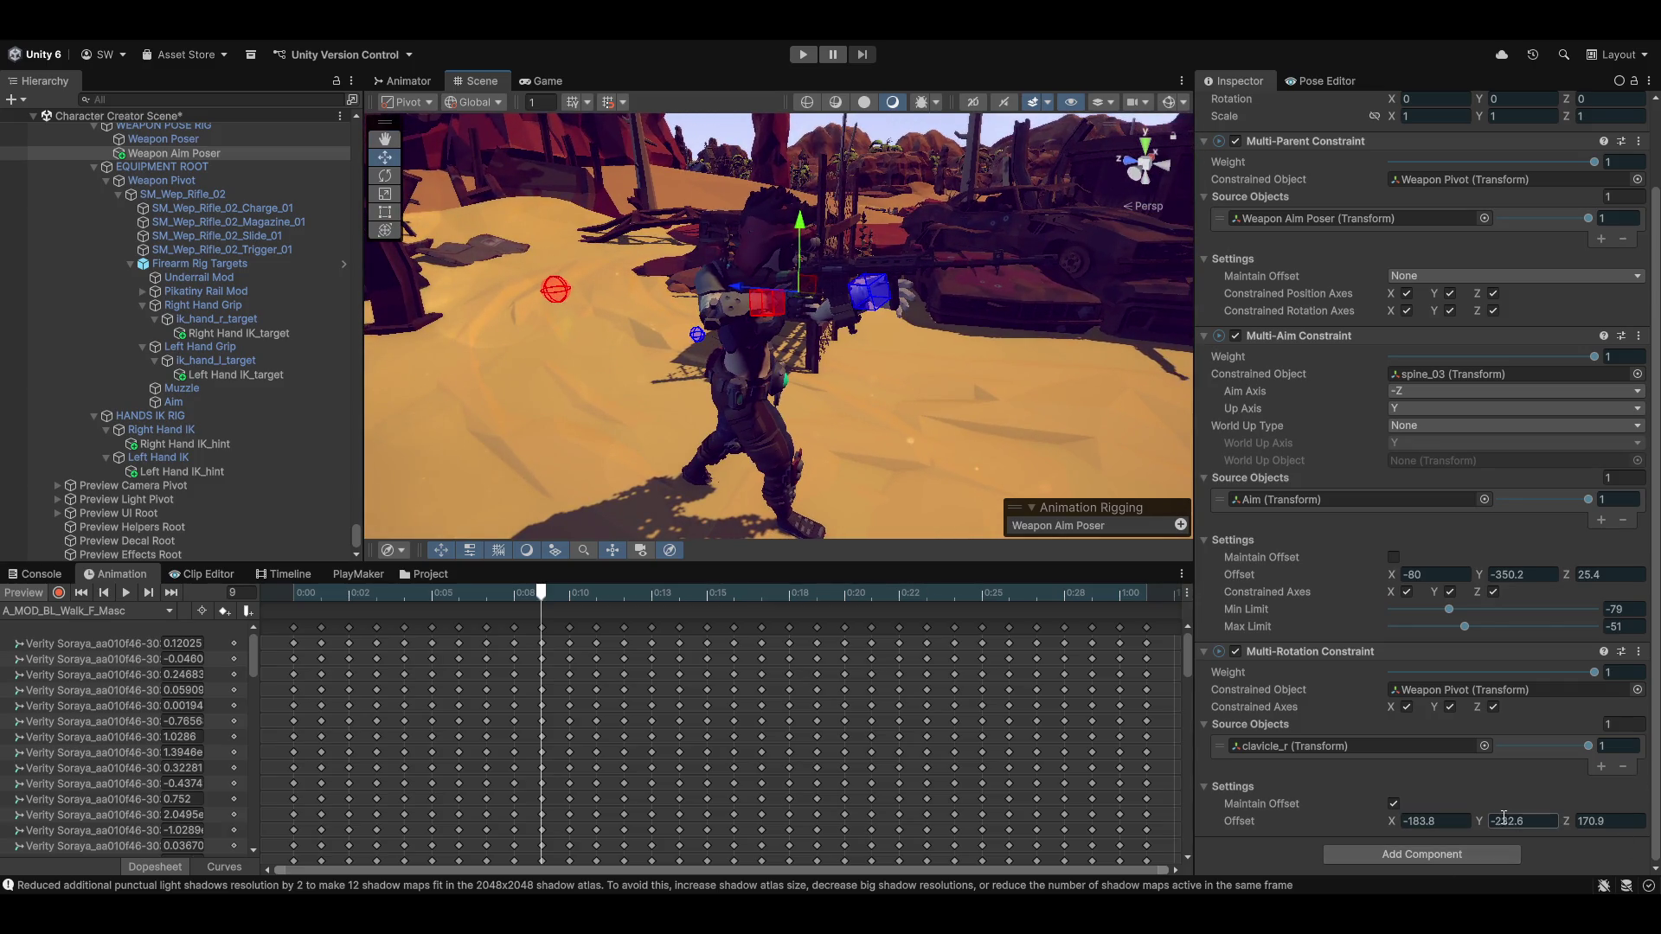
scroll(1445, 675, up, 3)
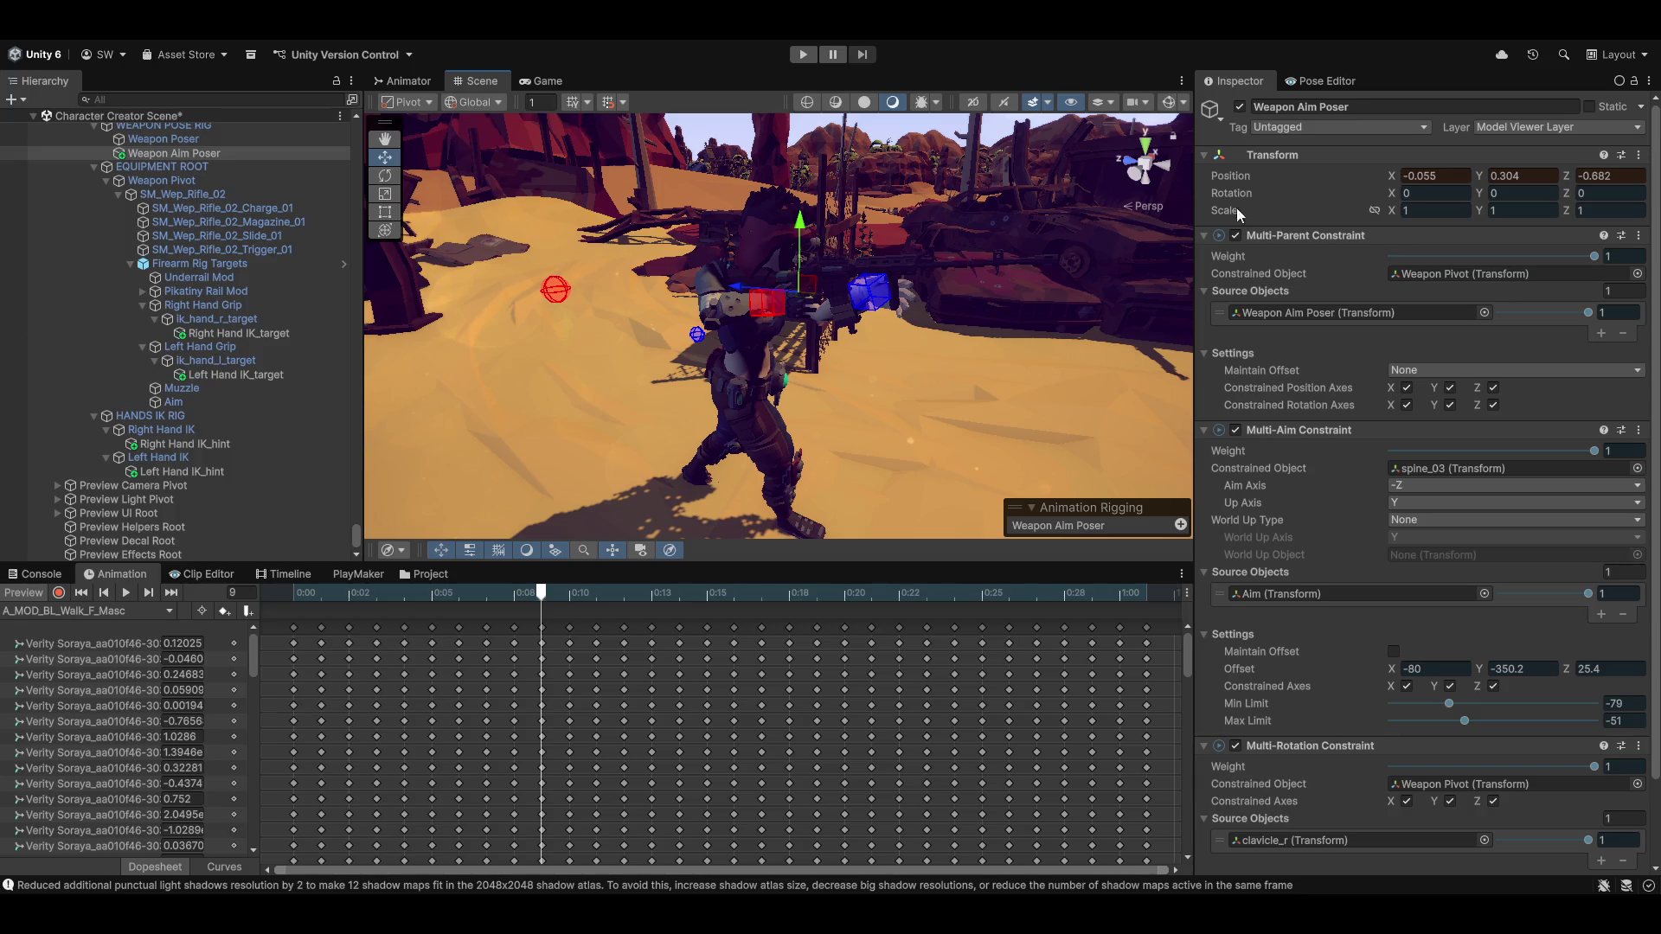
Orbit around the character and copy the Weapon Aim Poser's whole Transform component
mouse_move(974, 484)
mouse_down()
mouse_move(1390, 445)
mouse_move(1557, 450)
mouse_move(26, 432)
mouse_move(138, 417)
mouse_move(1590, 445)
mouse_move(1435, 428)
mouse_up()
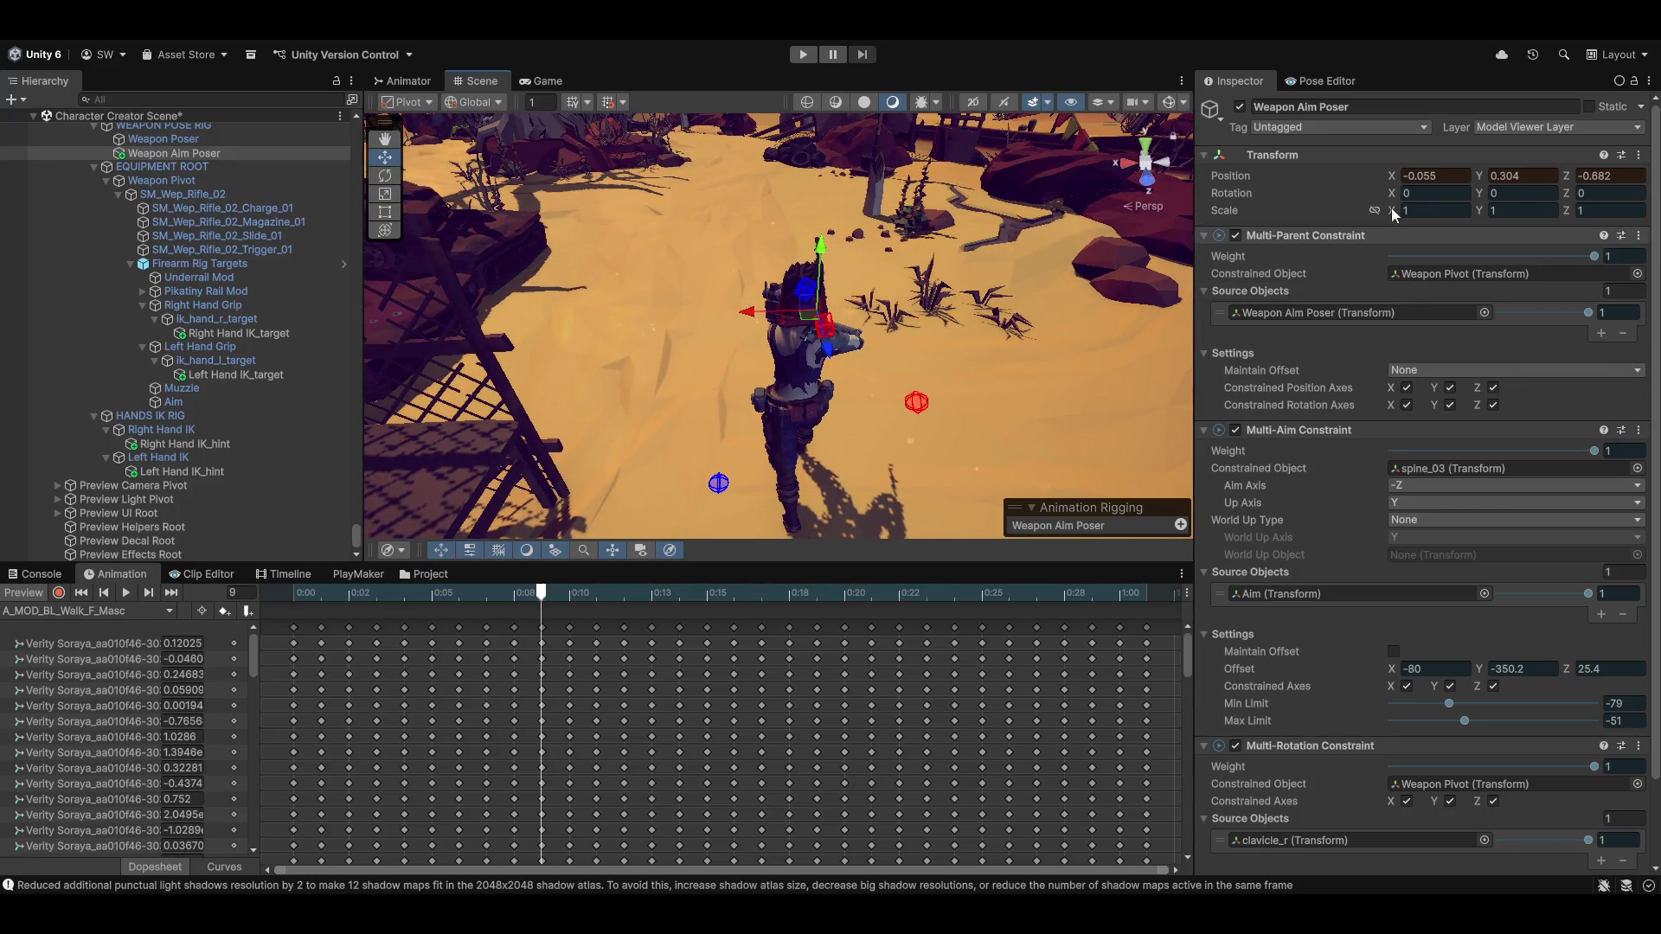
click(1638, 160)
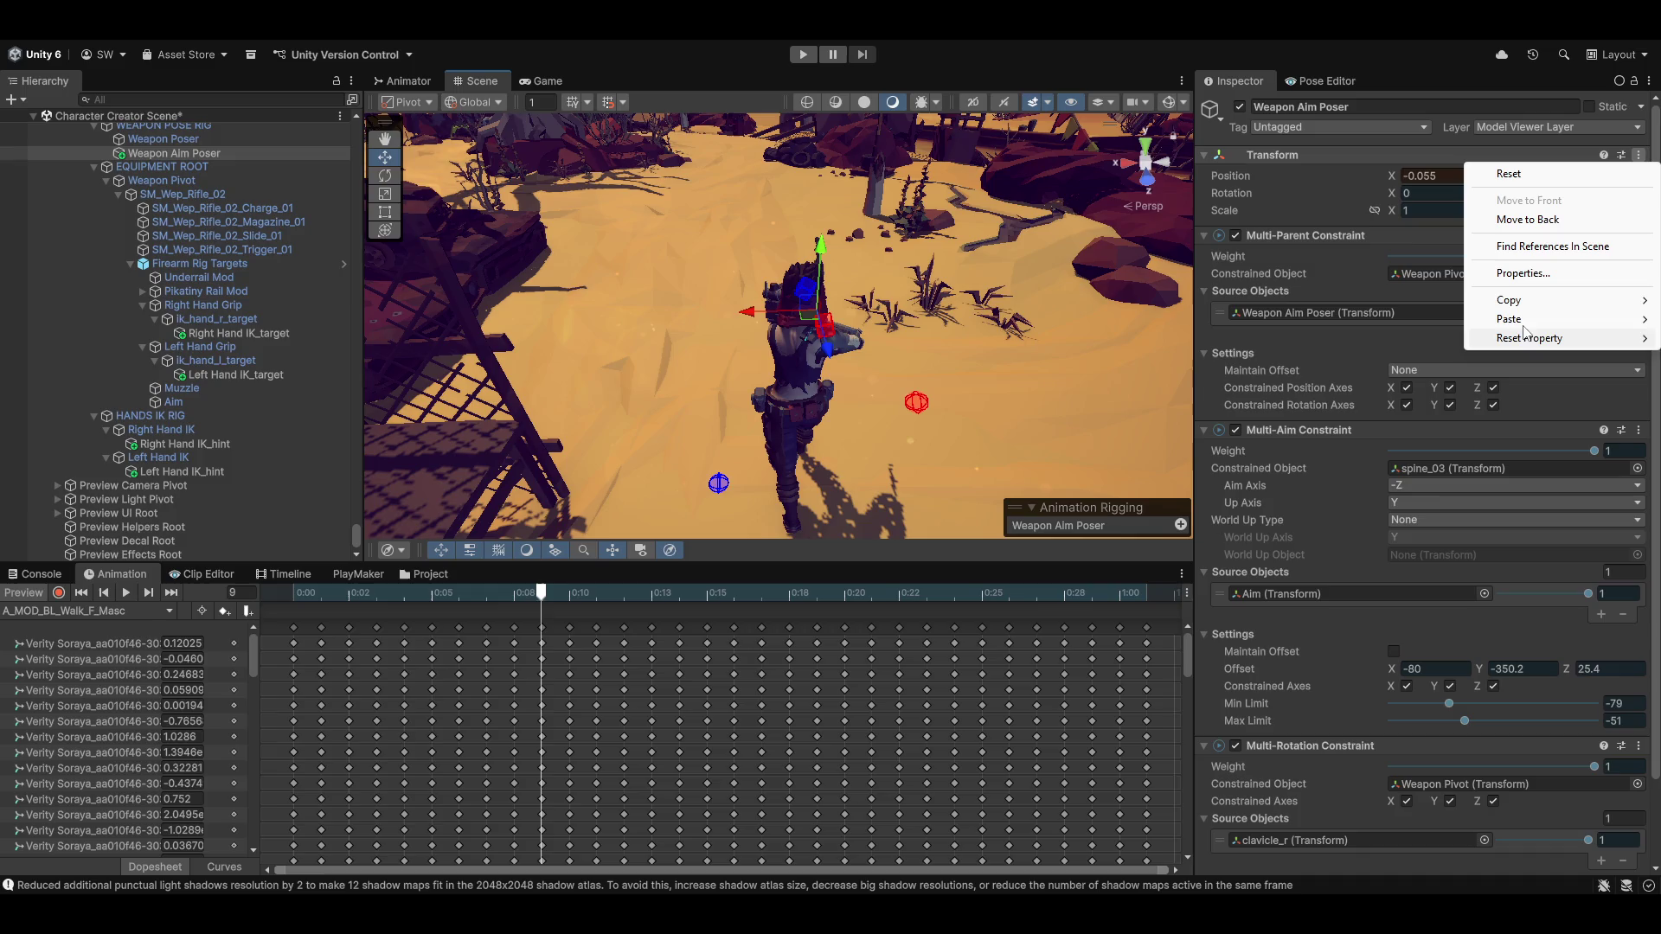
mouse_move(1514, 302)
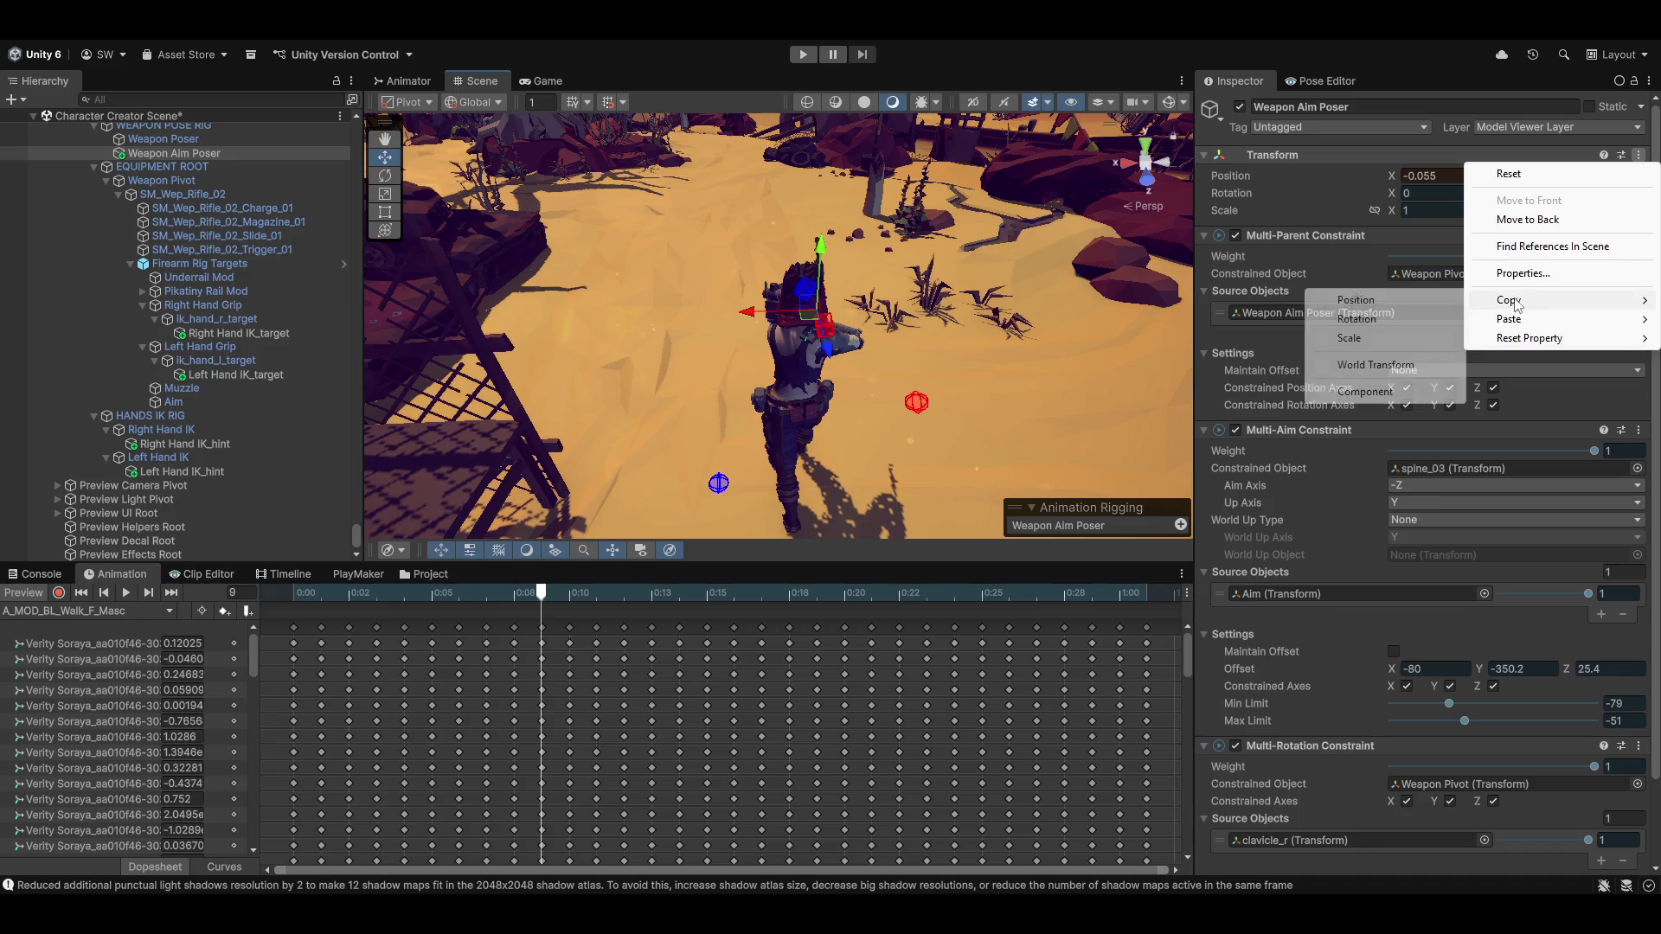
click(1365, 392)
scroll(1454, 692, down, 3)
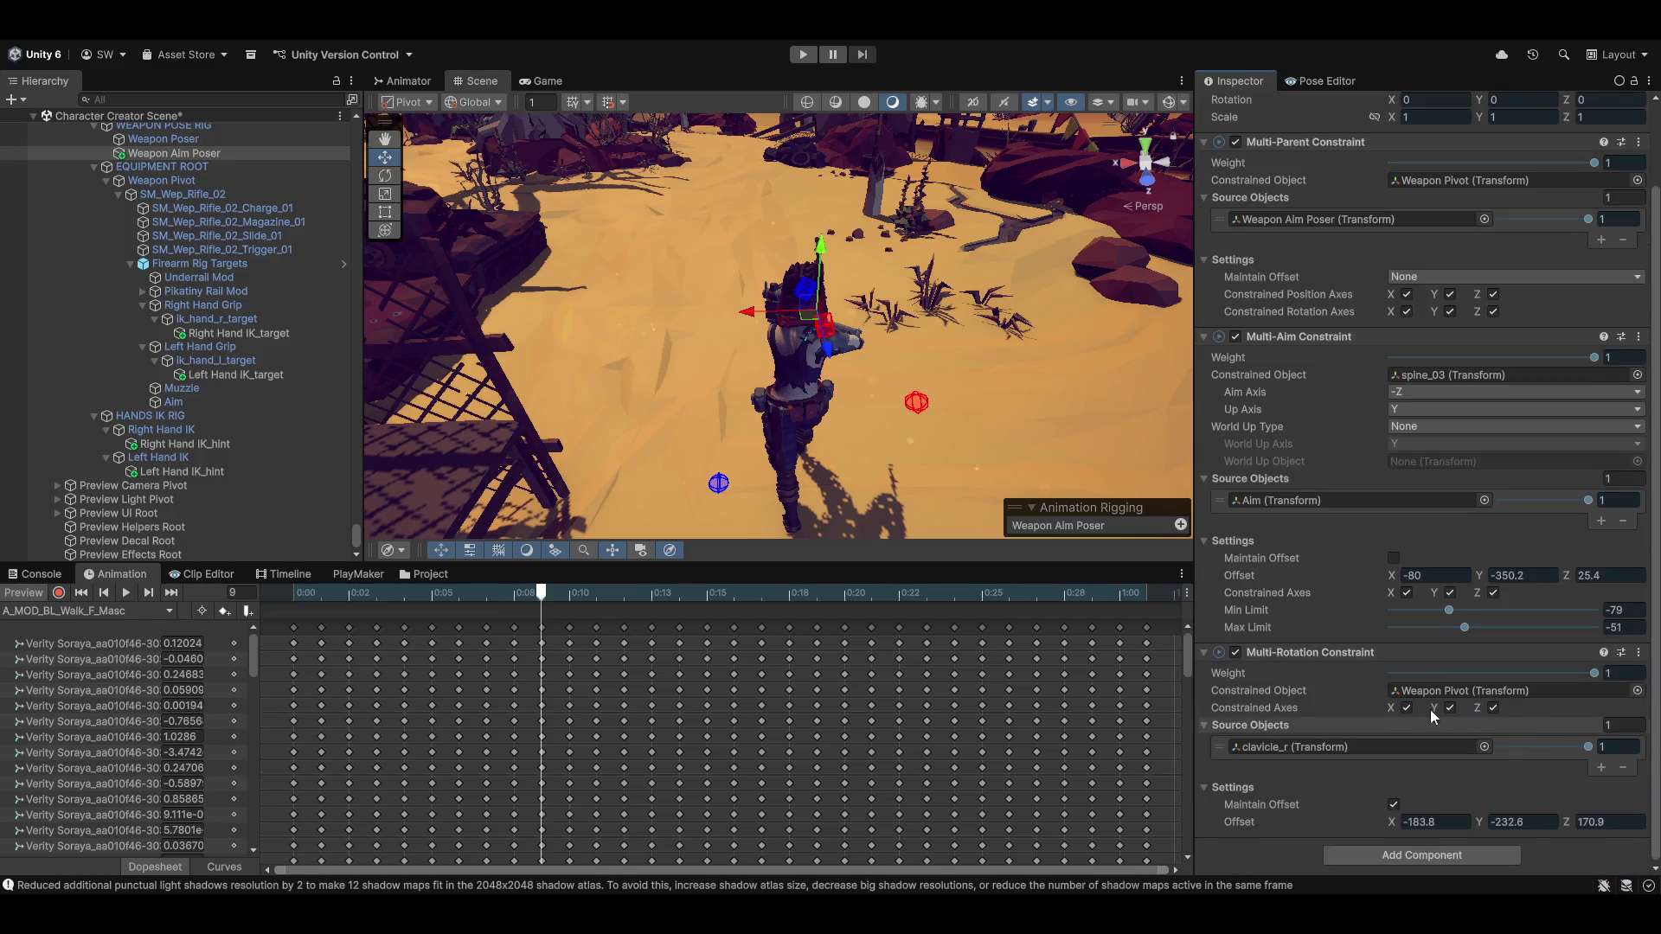
scroll(1489, 378, up, 3)
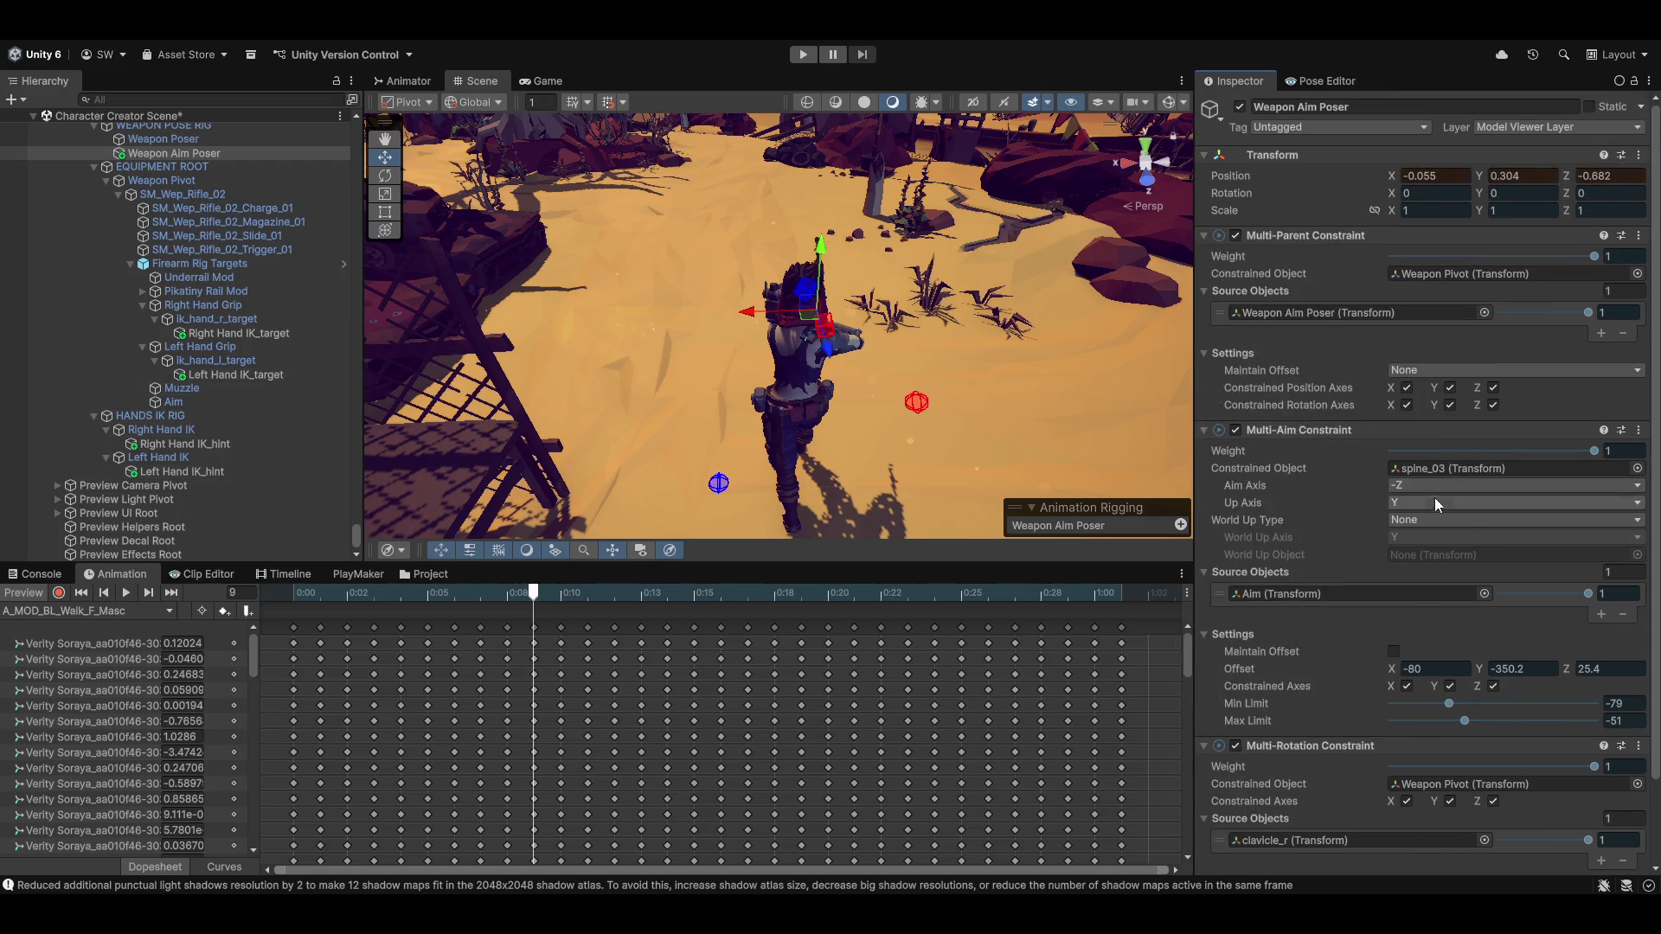
With the preview off, paste the saved values to restore -0.055, 0.304, -0.882, then re-enable the preview
click(23, 594)
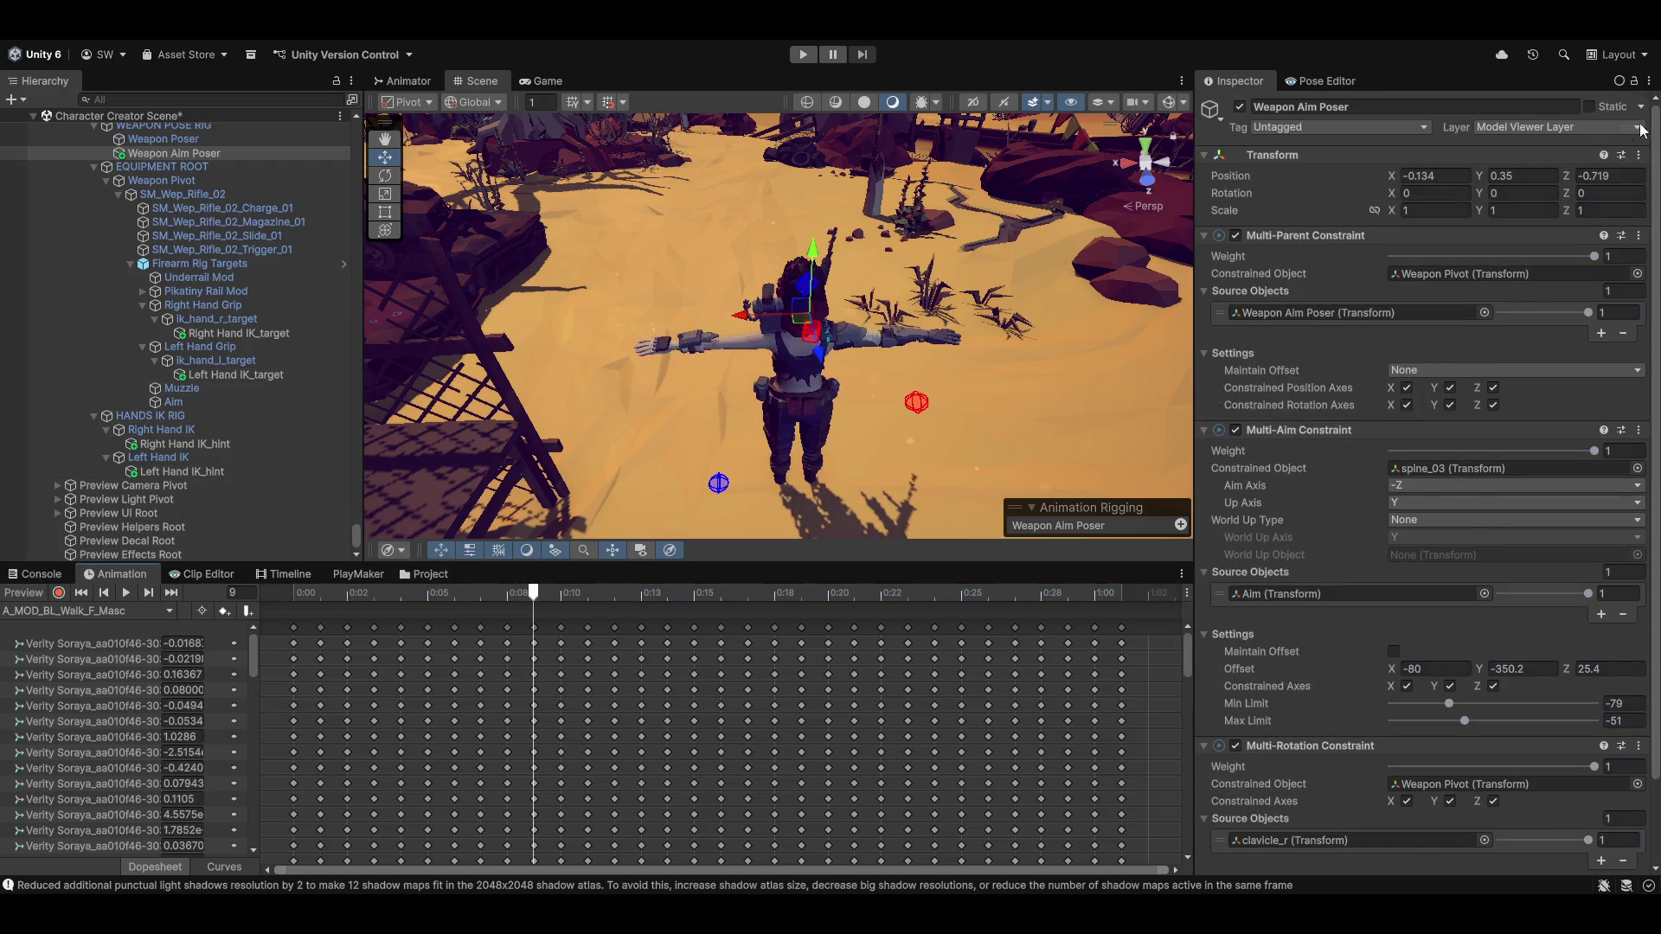
click(1638, 155)
mouse_move(1548, 323)
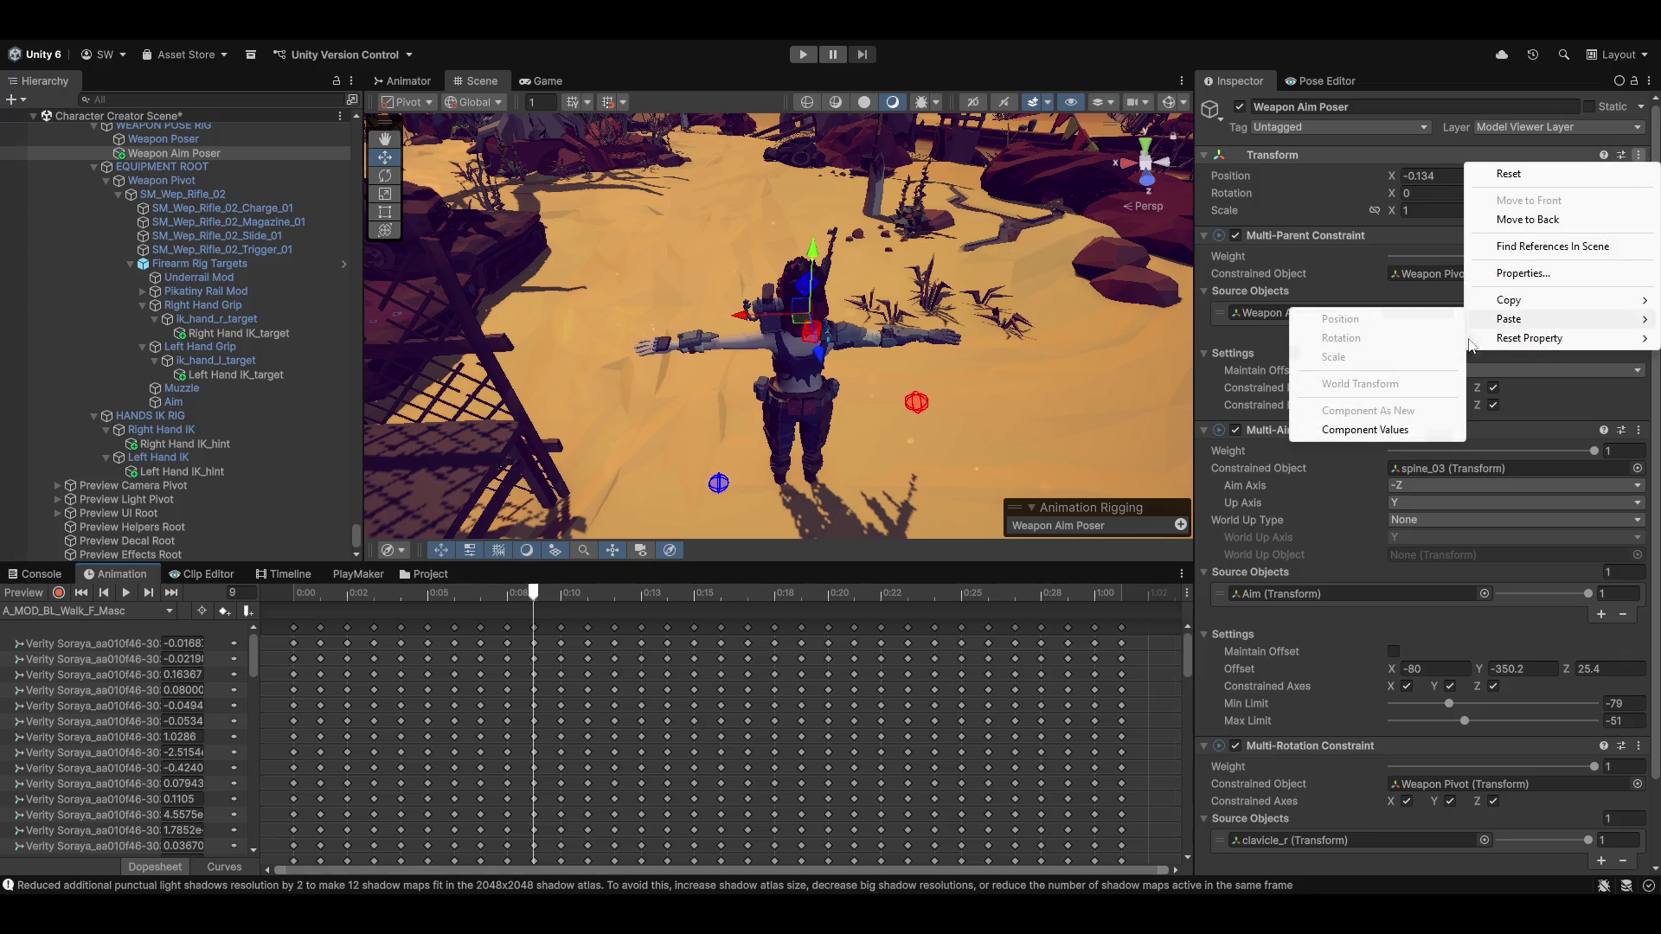
click(1404, 434)
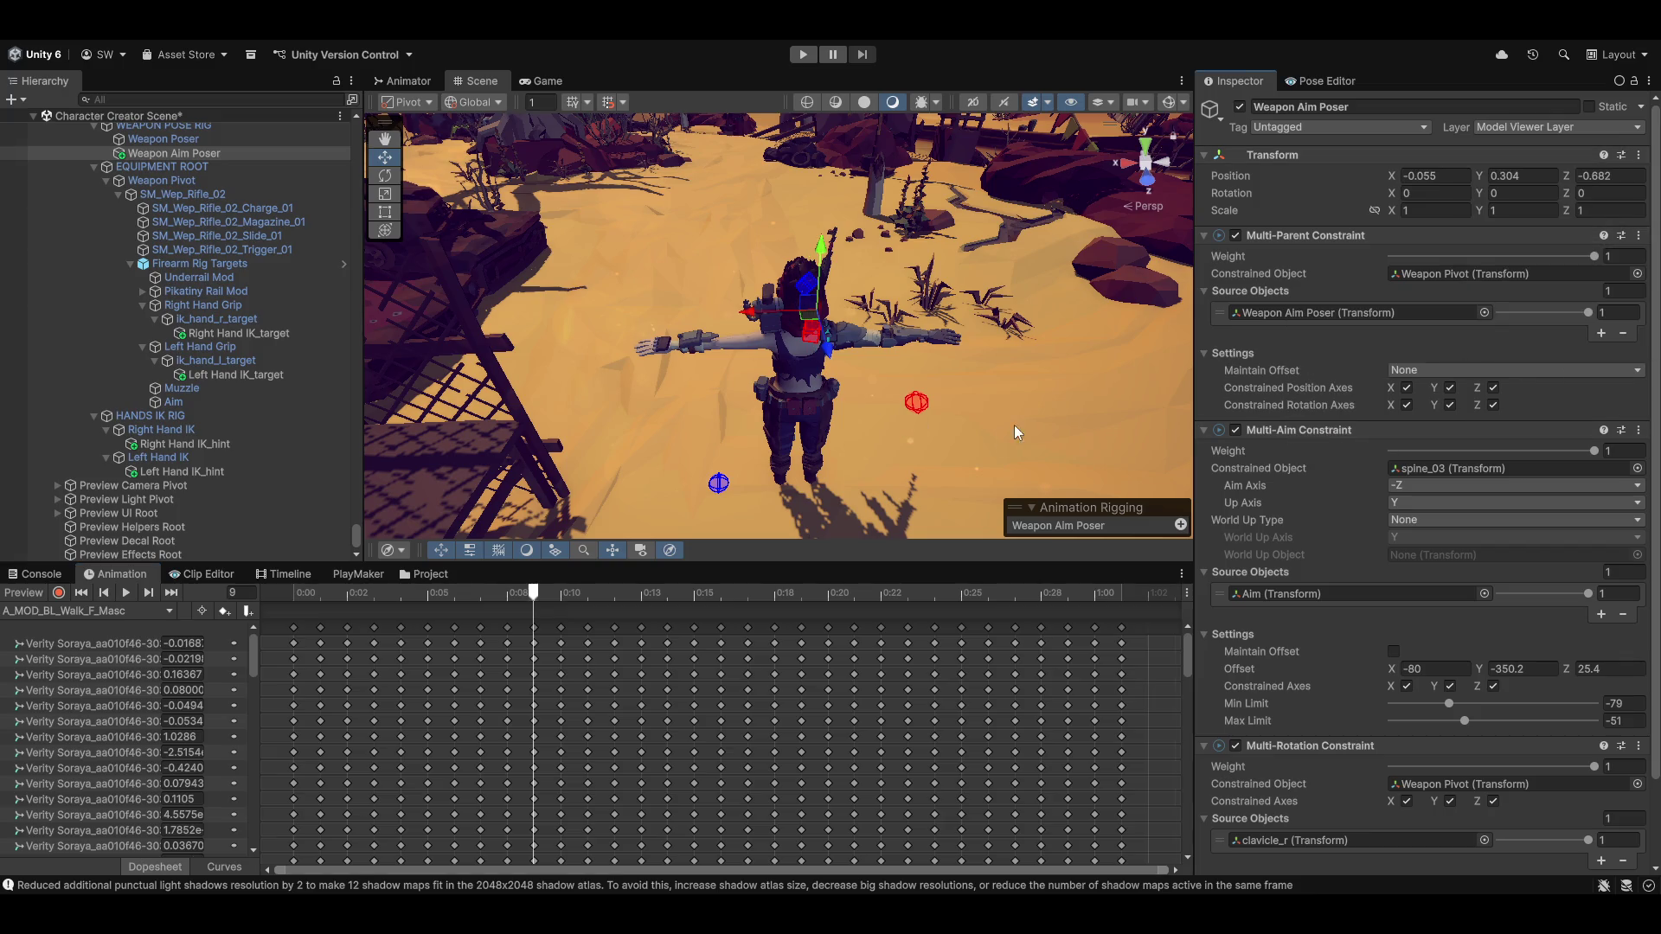
click(36, 596)
mouse_move(905, 360)
mouse_down()
mouse_move(871, 407)
mouse_move(822, 385)
mouse_up()
drag(1355, 383, 788, 374)
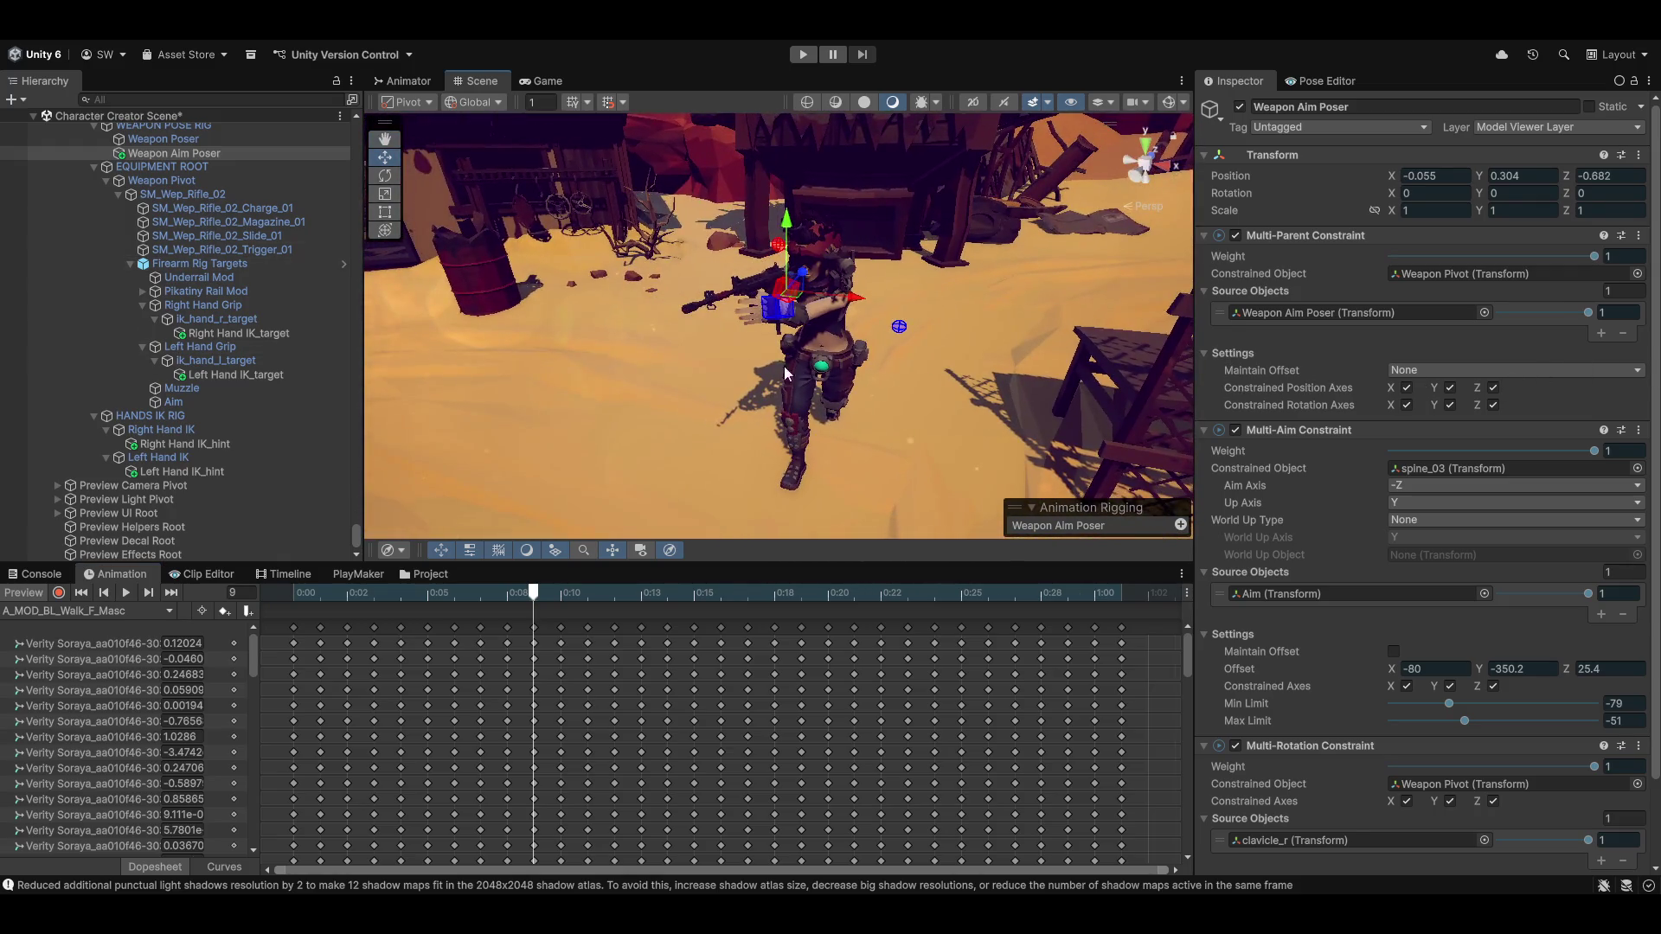
Select the Left Hand IK_hint and move it along X to -0.936, 0.928, -0.573
click(898, 323)
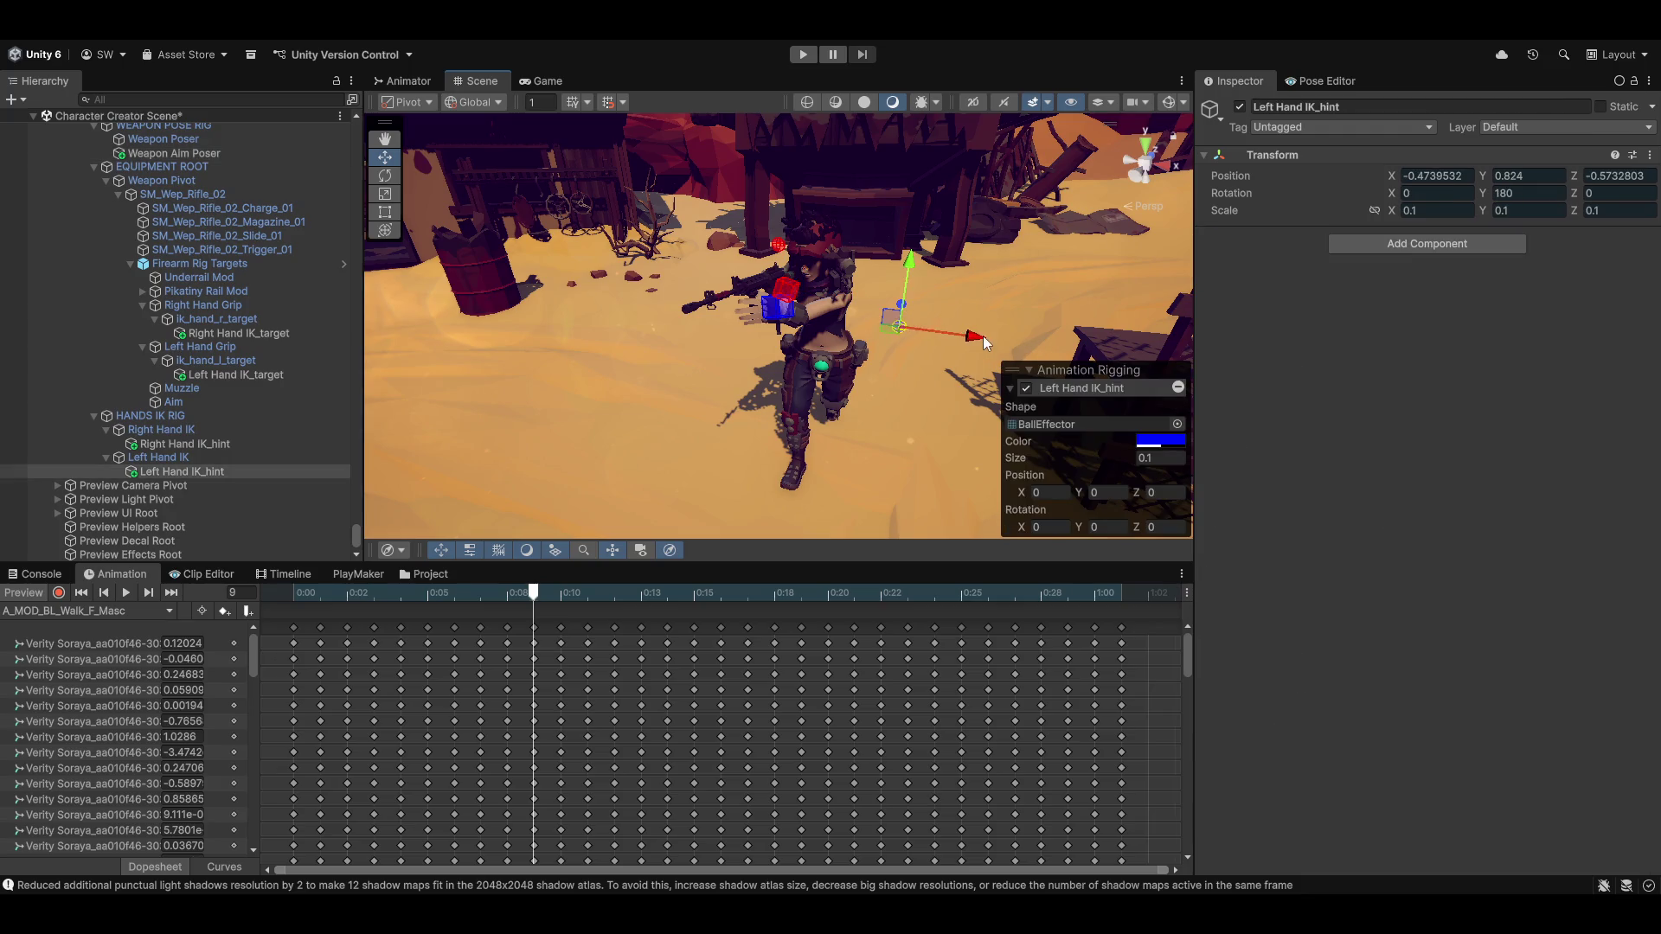
mouse_move(983, 335)
mouse_down()
mouse_move(906, 328)
mouse_move(1087, 299)
mouse_move(1000, 262)
mouse_up()
drag(1067, 329, 1053, 325)
mouse_move(921, 400)
mouse_down()
mouse_move(759, 369)
mouse_move(638, 371)
mouse_move(595, 337)
mouse_move(780, 338)
mouse_up()
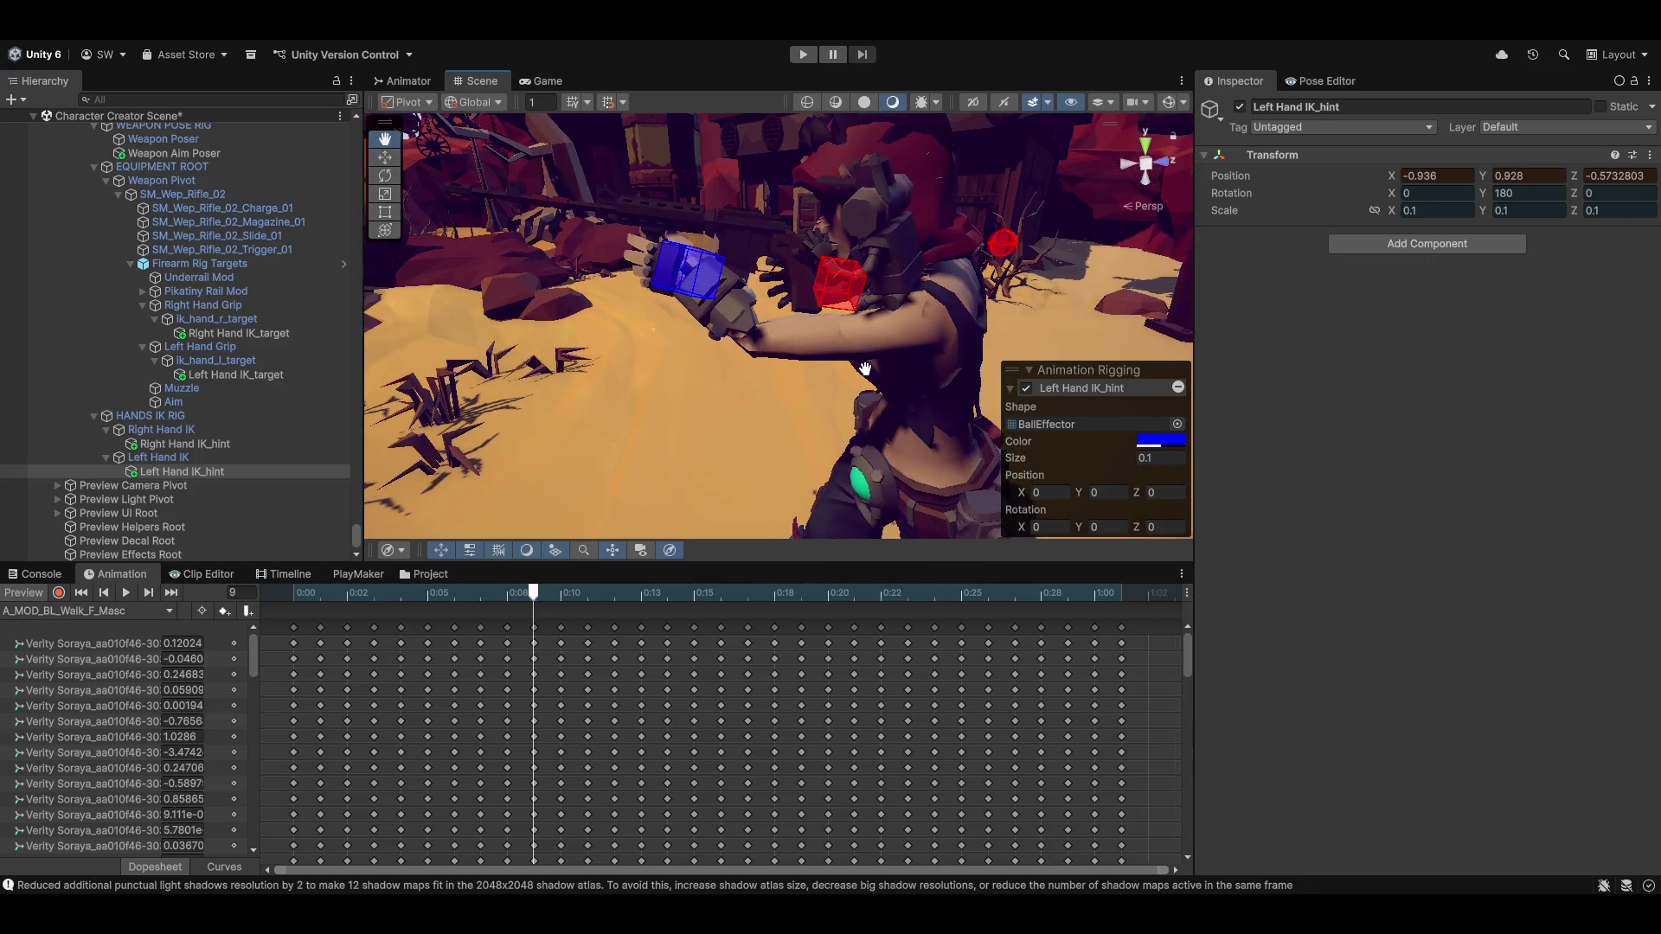
mouse_move(865, 368)
mouse_down()
mouse_move(1106, 448)
mouse_move(1460, 500)
mouse_move(1604, 501)
mouse_move(1631, 398)
mouse_move(823, 341)
mouse_up()
mouse_move(754, 443)
mouse_down()
mouse_move(834, 294)
mouse_move(869, 342)
mouse_move(853, 385)
mouse_move(889, 377)
mouse_up()
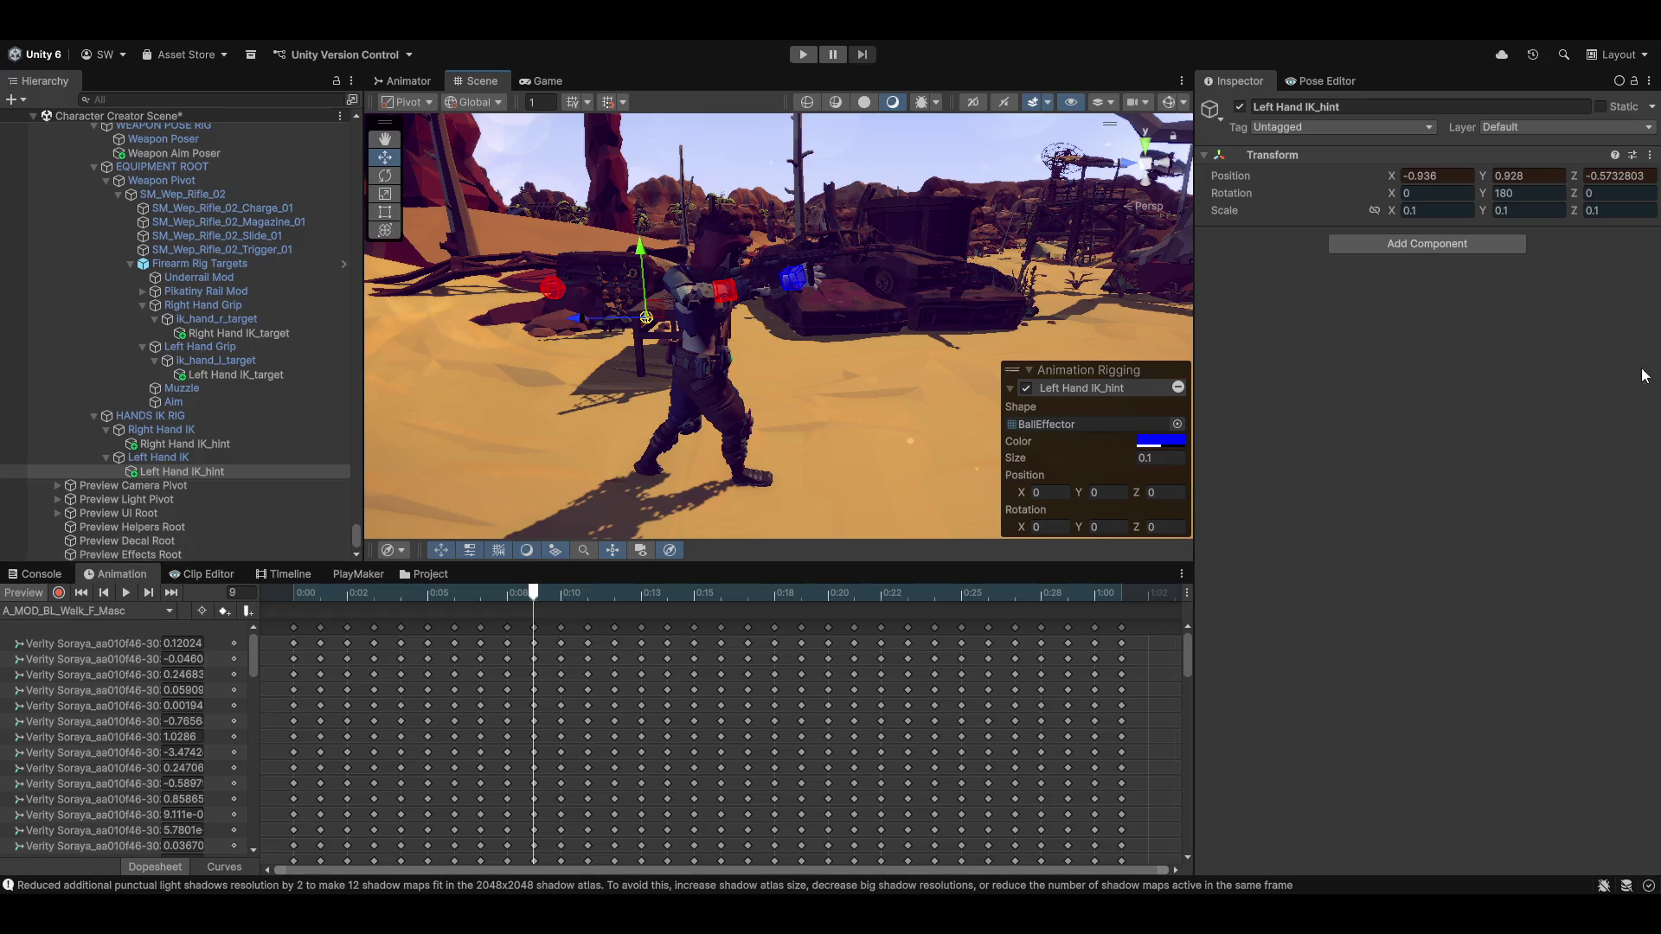
Copy the Left Hand IK_hint's whole Transform component
click(1651, 162)
mouse_move(1514, 294)
click(1365, 391)
Copy the hint's Transform, then paste it back with the preview off so it holds -0.936, 0.928, -0.573
click(1650, 156)
mouse_move(1523, 300)
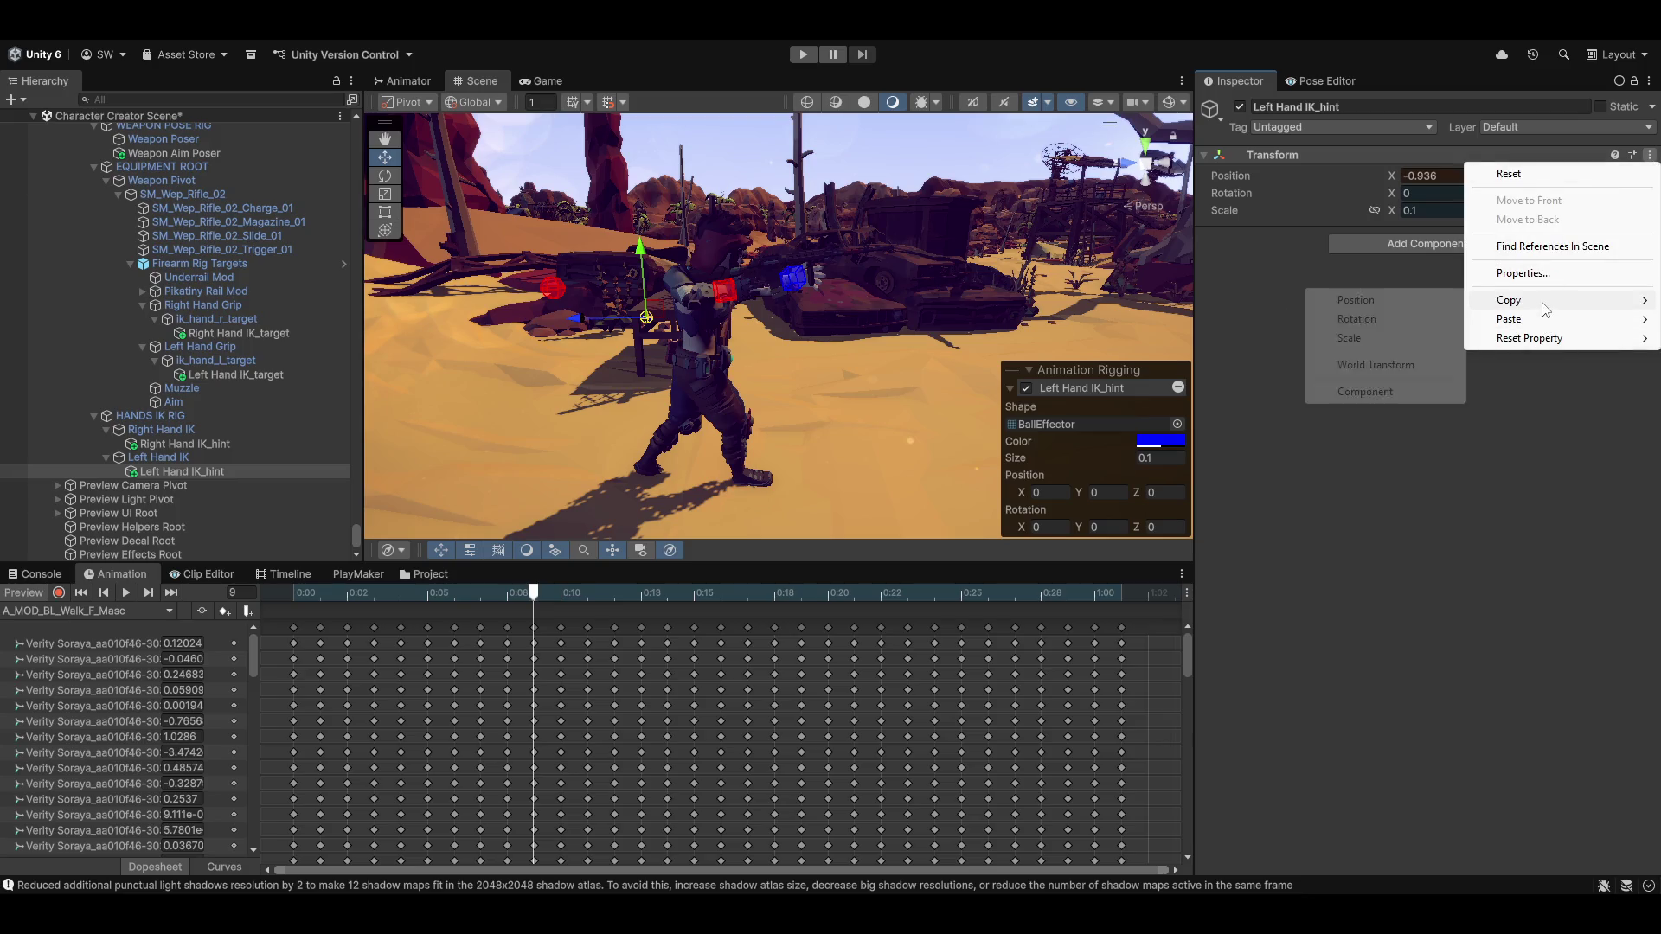
click(1406, 392)
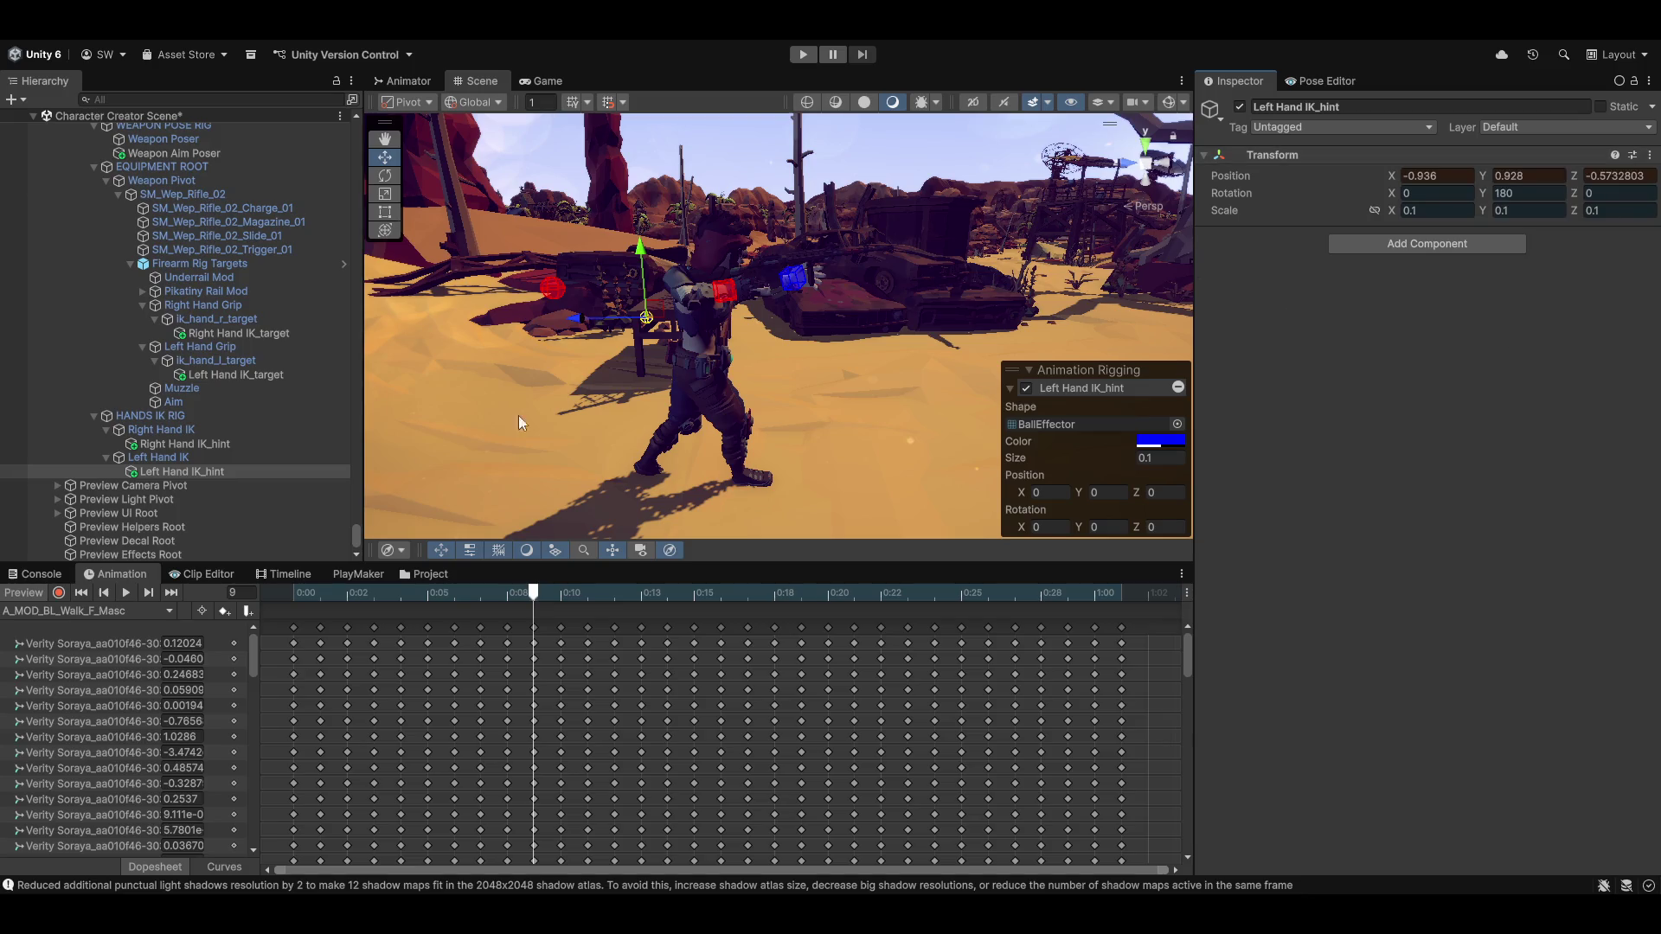
click(19, 595)
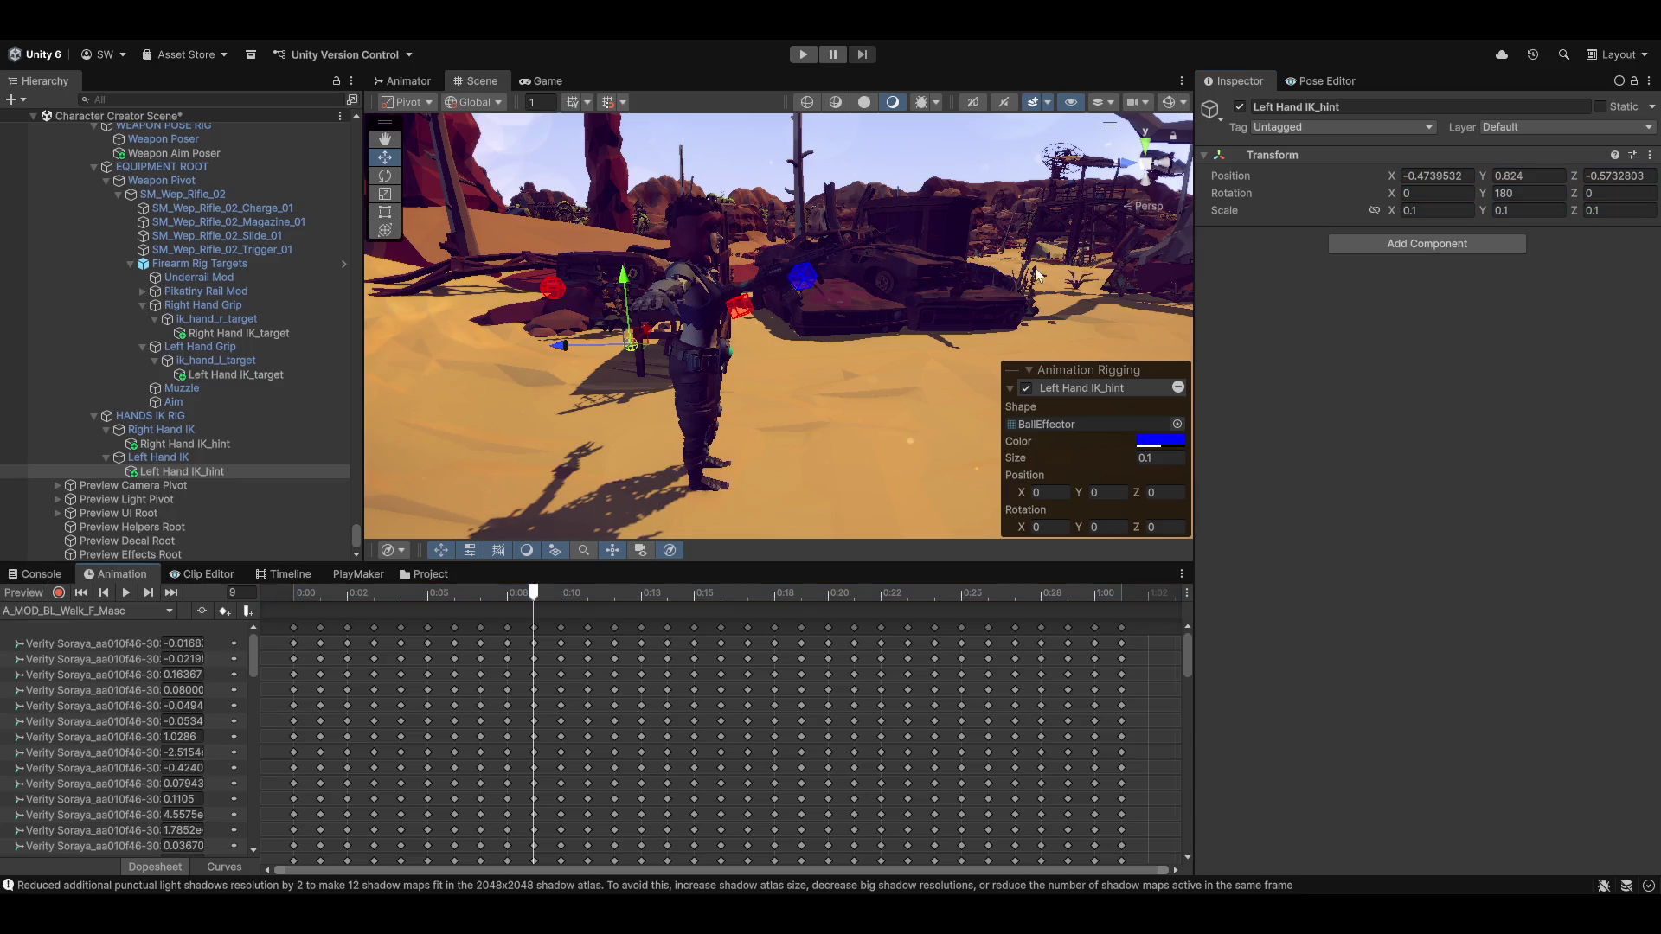
click(1650, 155)
mouse_move(1523, 327)
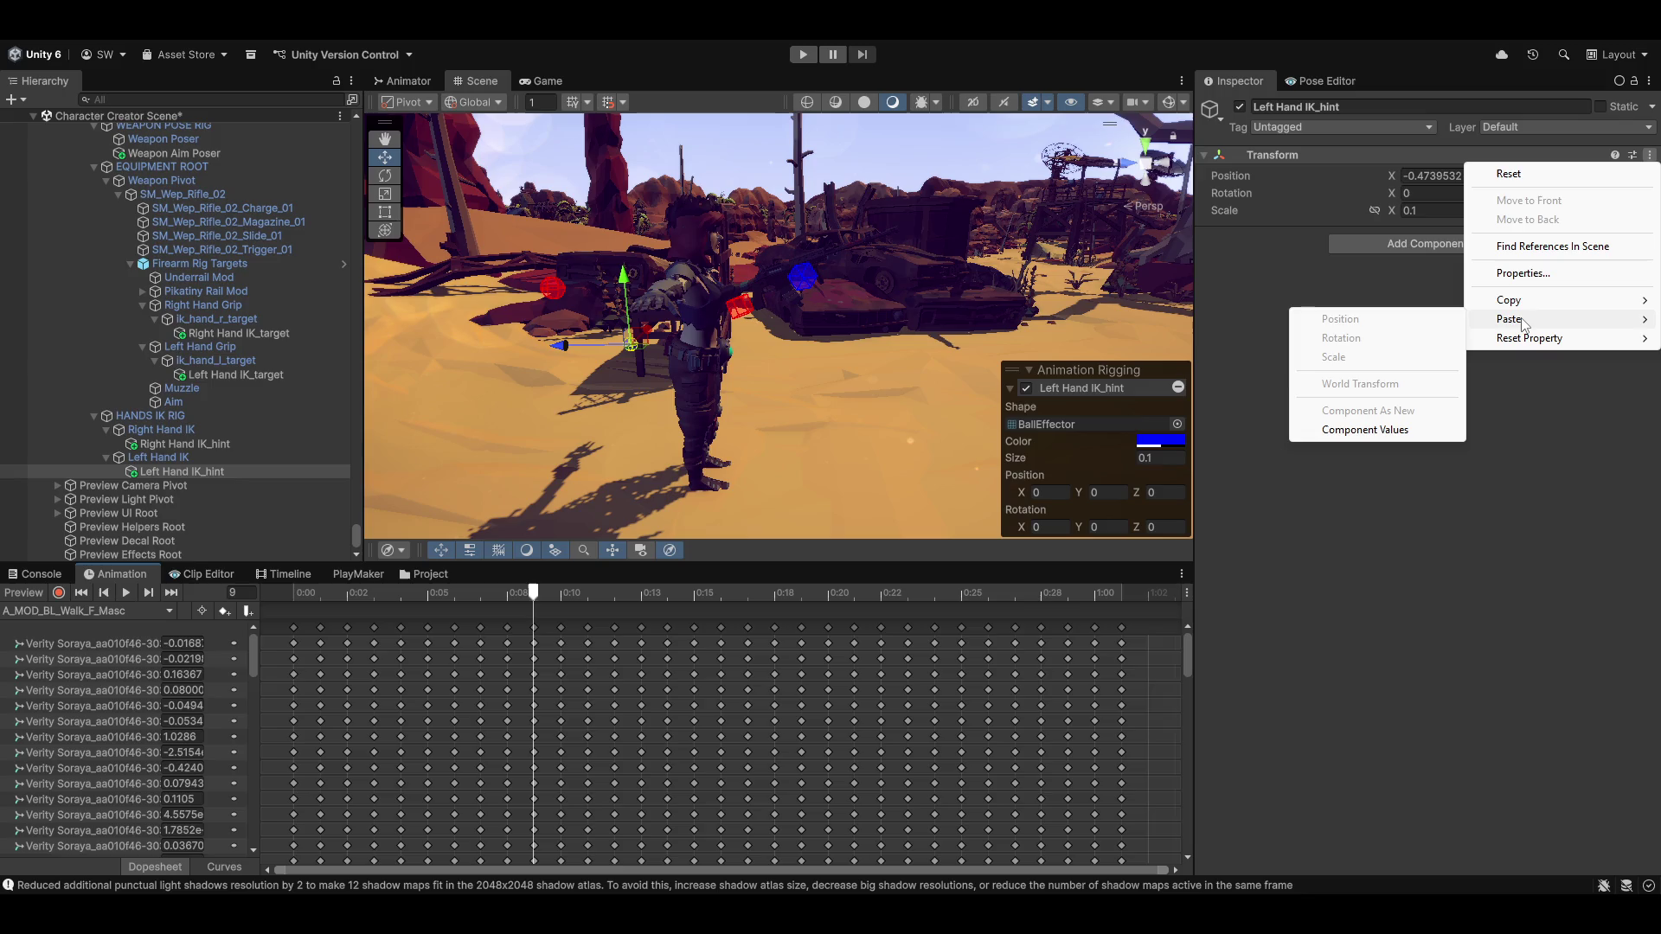
click(1410, 430)
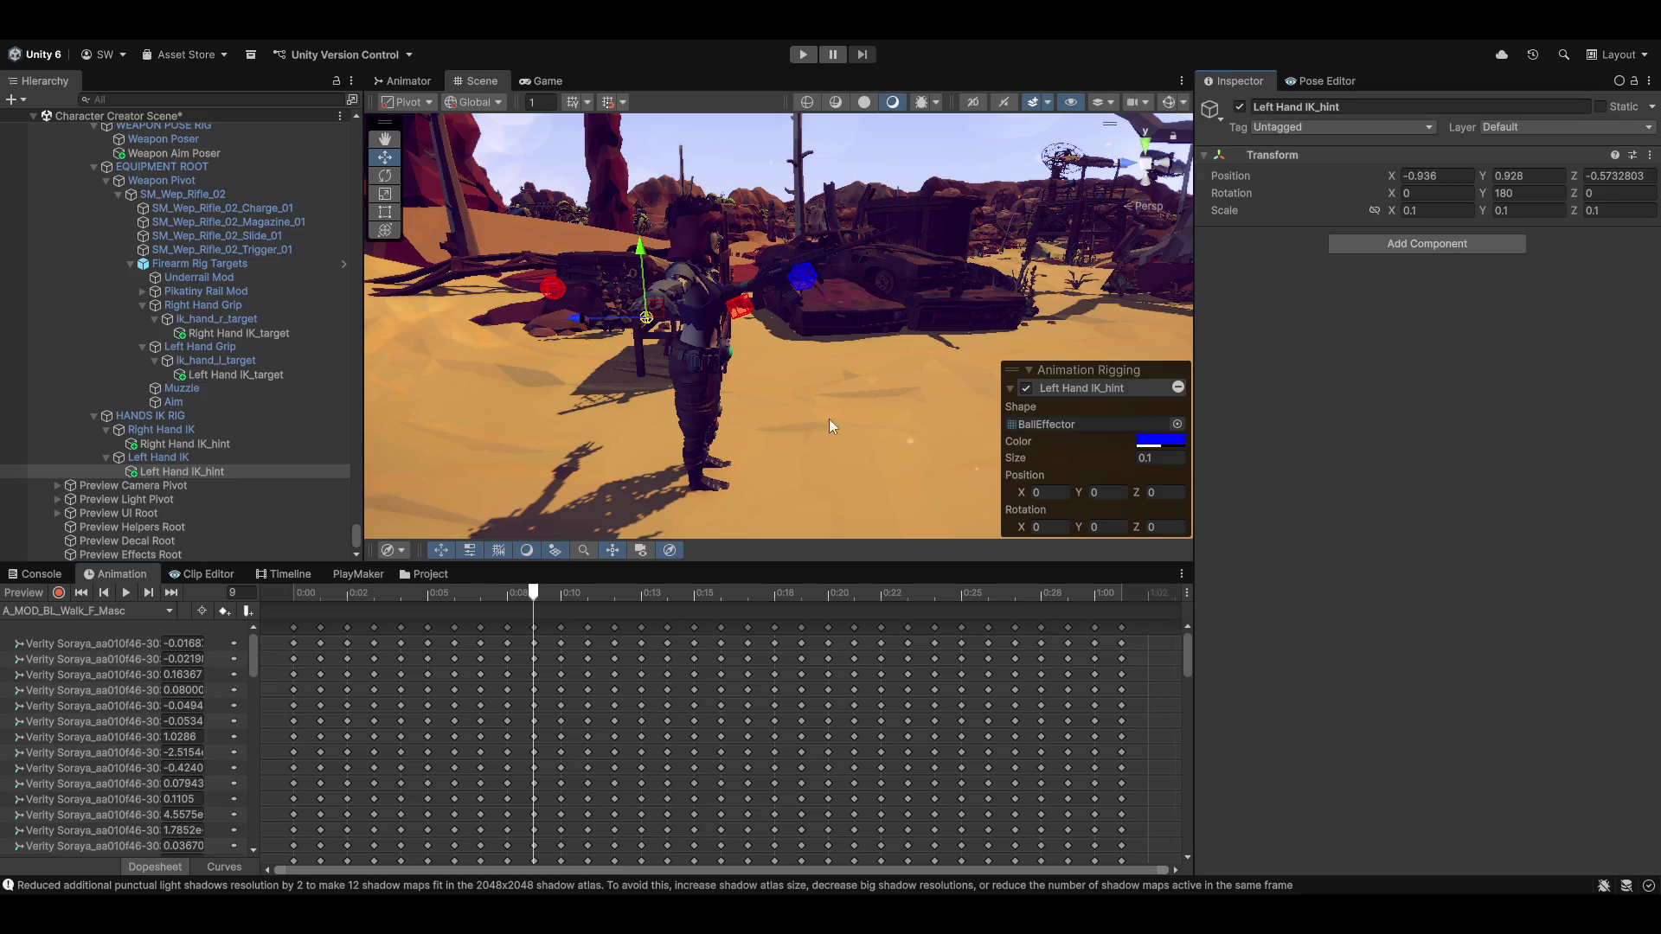
click(12, 597)
mouse_move(770, 282)
mouse_down()
mouse_move(789, 294)
mouse_move(786, 423)
mouse_up()
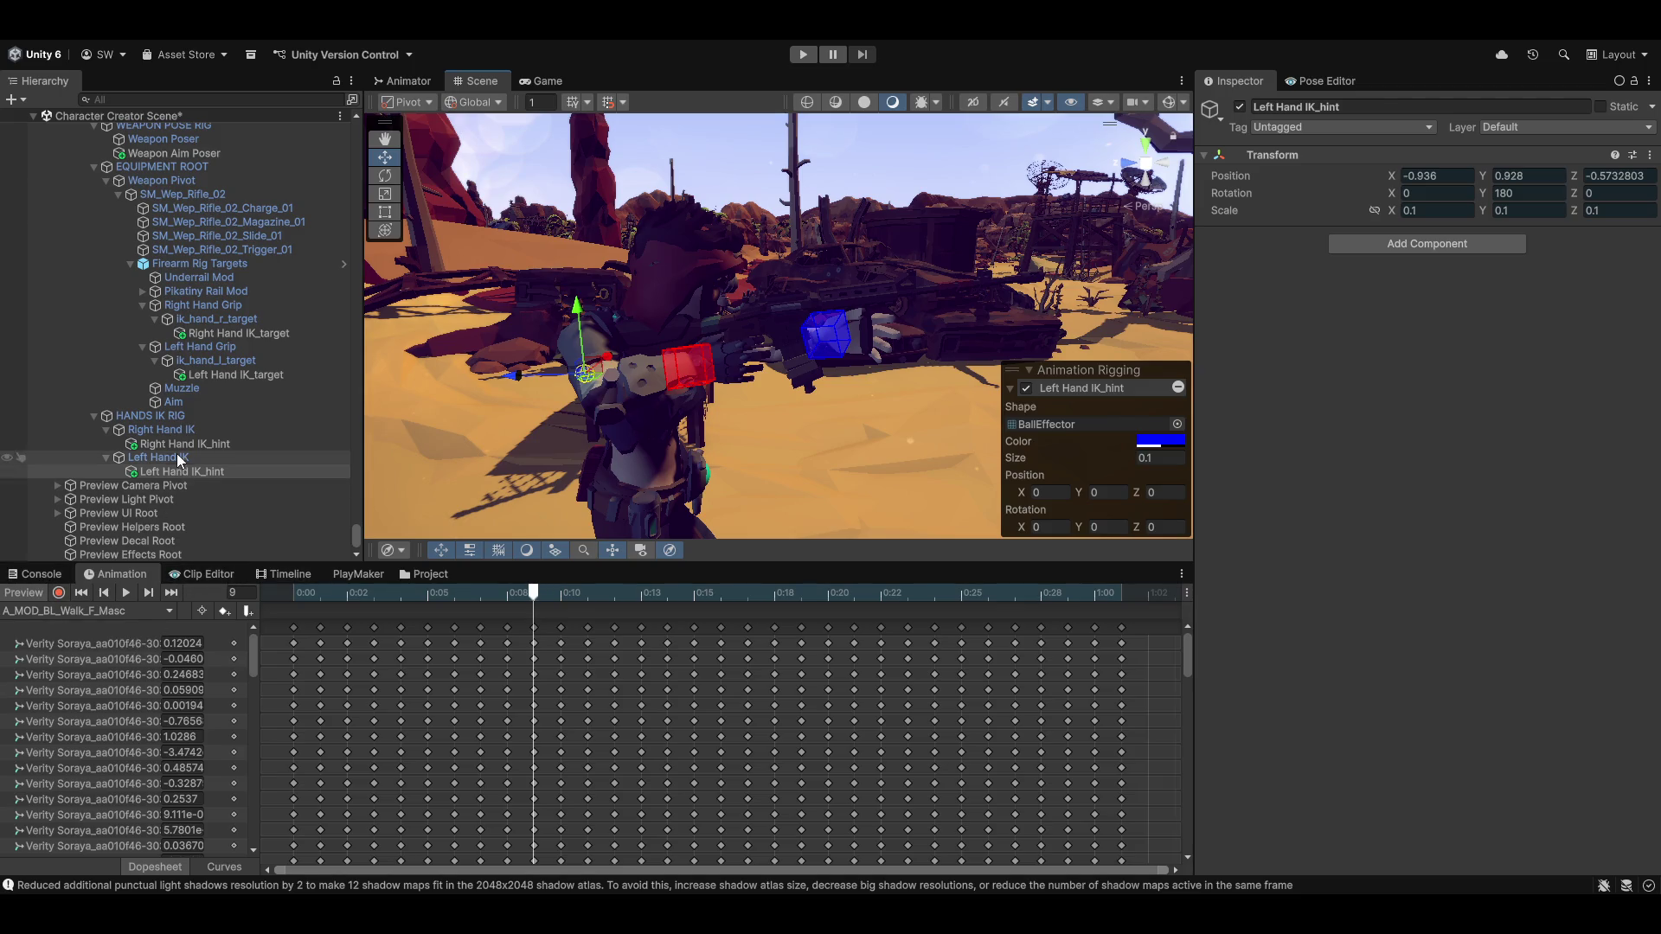
Select the Weapon Aim Poser and experiment with its Multi-Rotation offset X and Multi-Aim weight
click(175, 153)
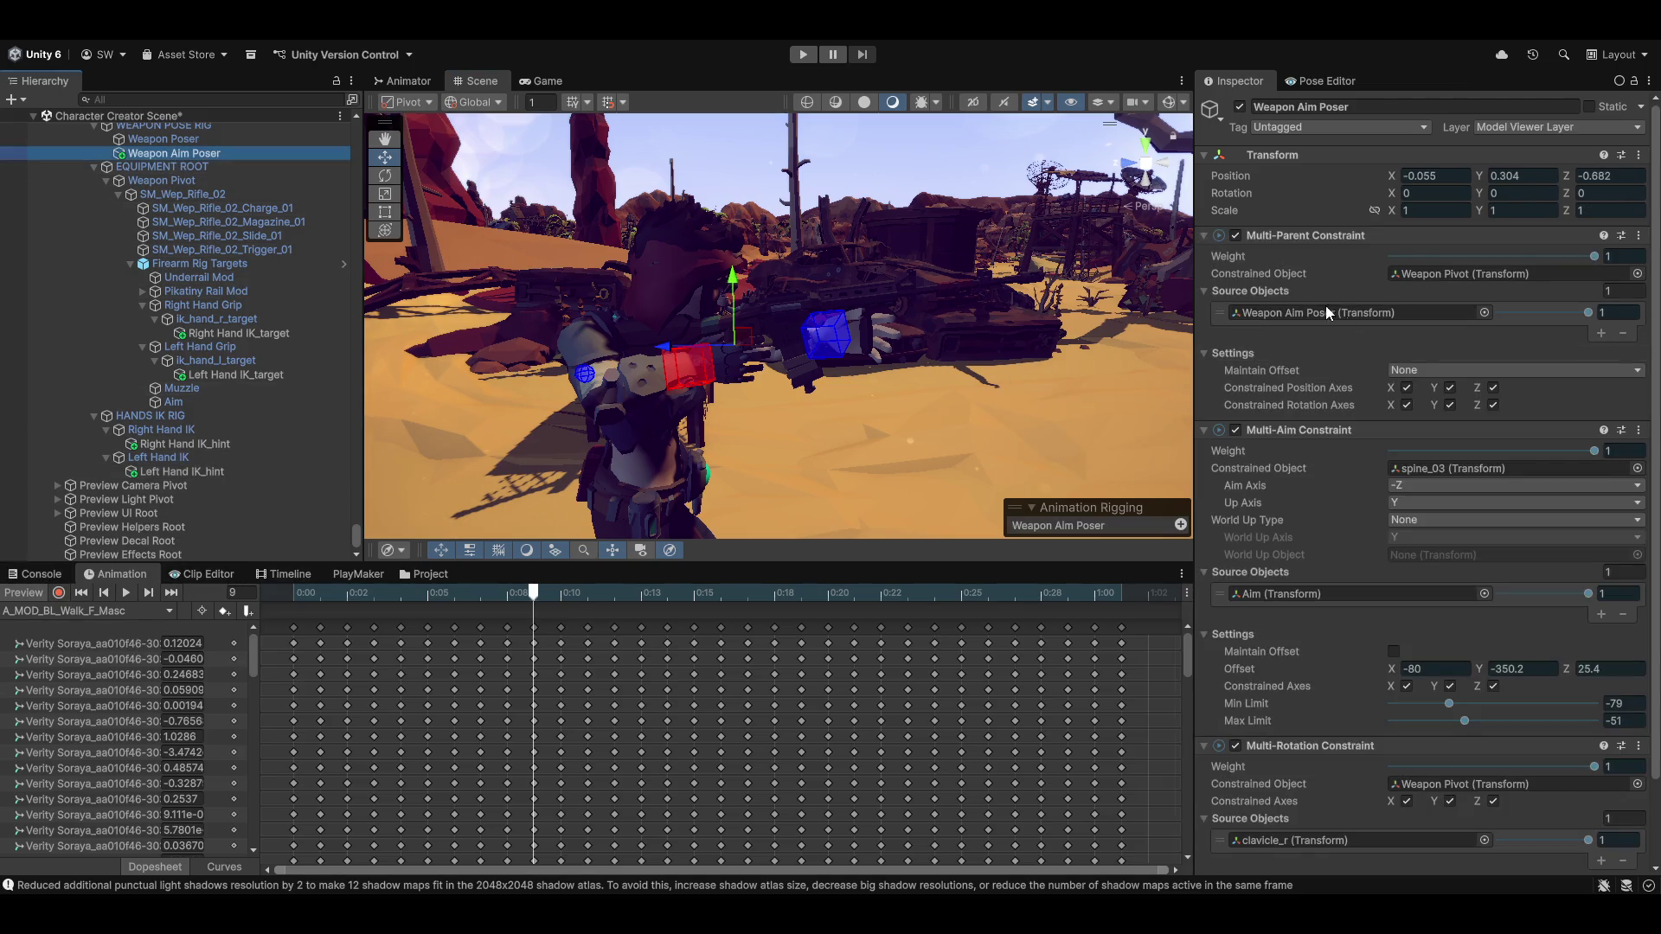
scroll(1373, 523, down, 3)
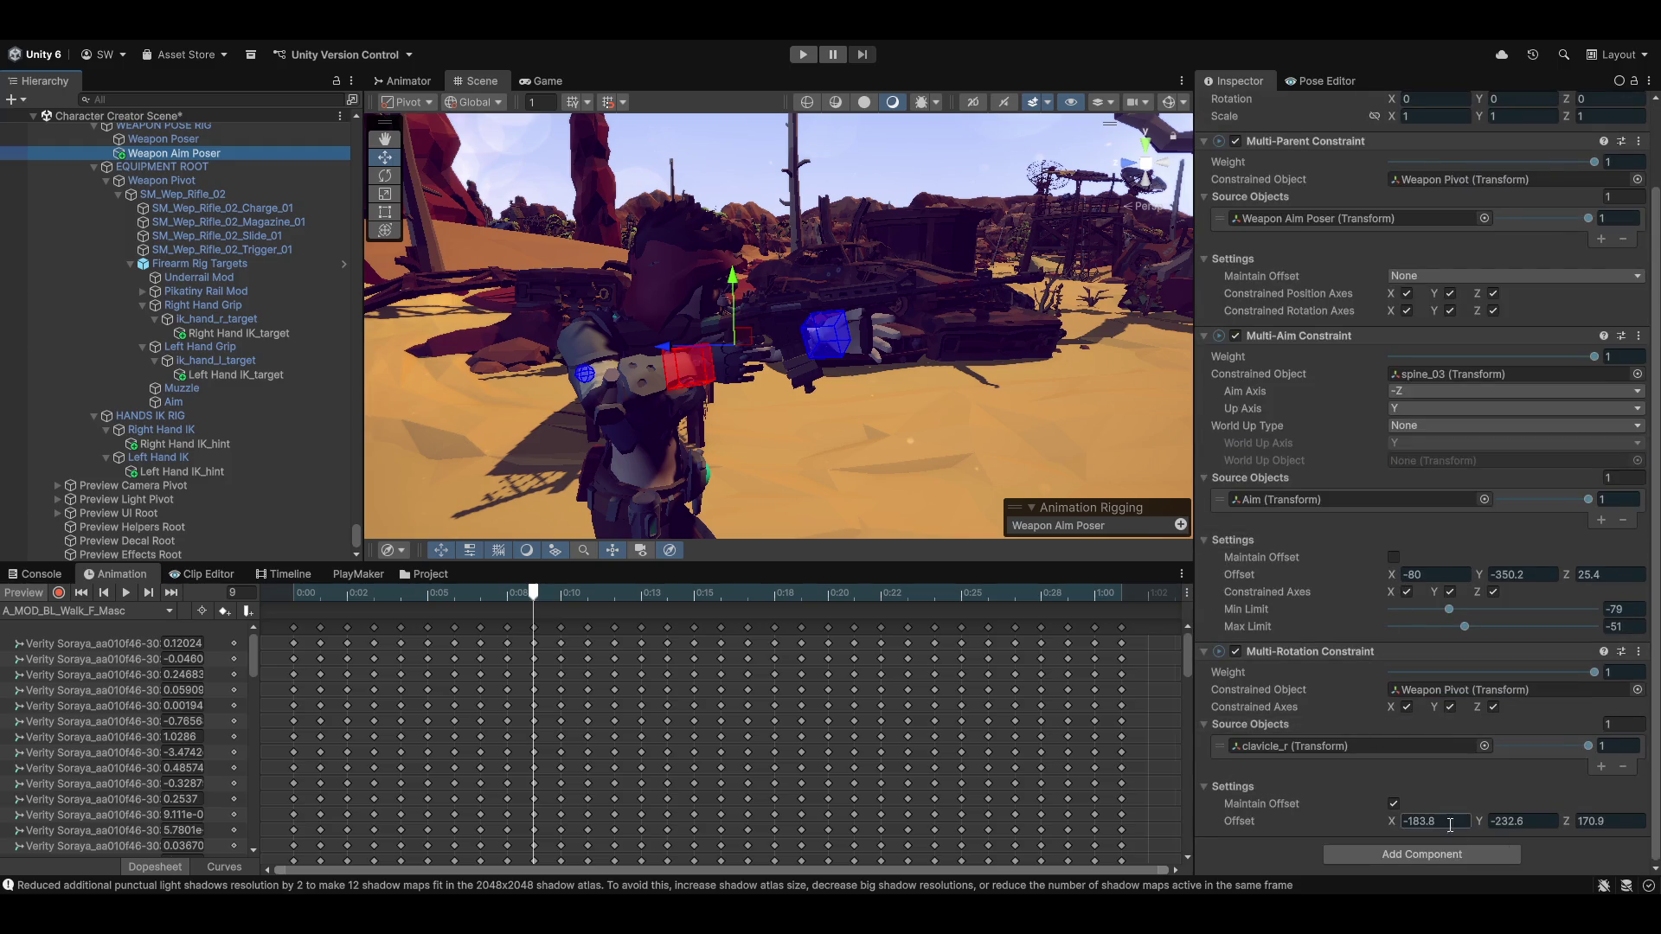
drag(1395, 818, 1368, 816)
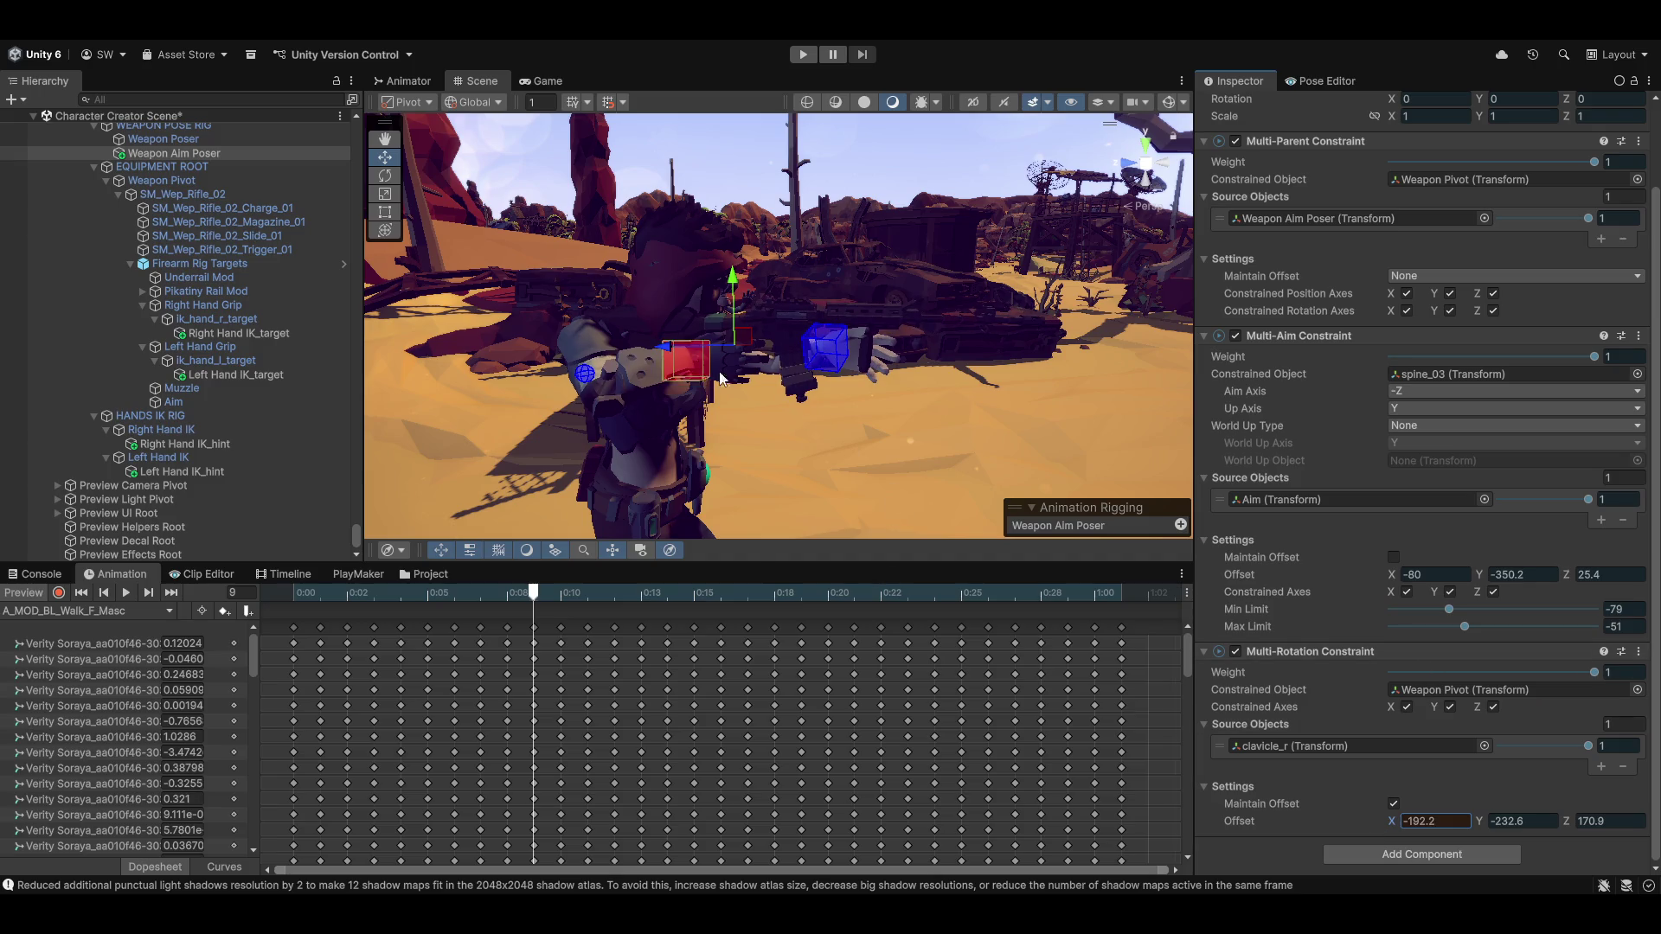
mouse_move(927, 334)
mouse_down()
mouse_move(378, 364)
mouse_move(918, 429)
mouse_move(1275, 407)
mouse_move(931, 378)
mouse_up()
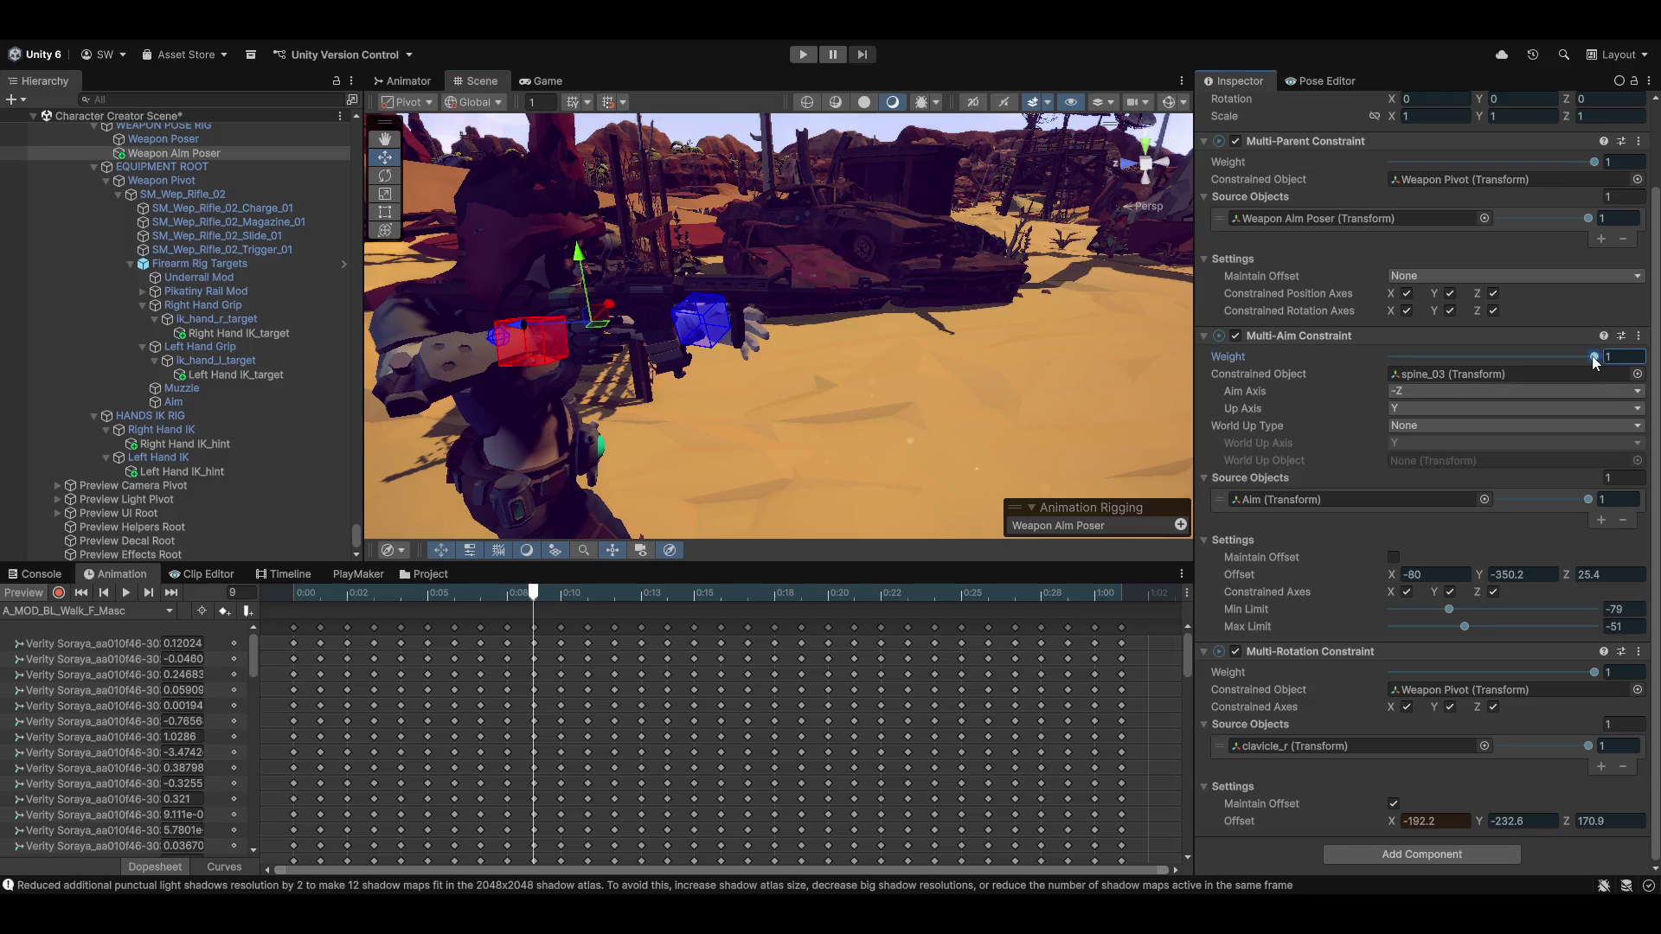
mouse_move(1596, 362)
mouse_down()
mouse_move(1336, 375)
mouse_move(1648, 367)
mouse_up()
Set the Multi-Rotation offset X to -190 and inspect the resulting rifle pose
click(1439, 822)
text(-190)
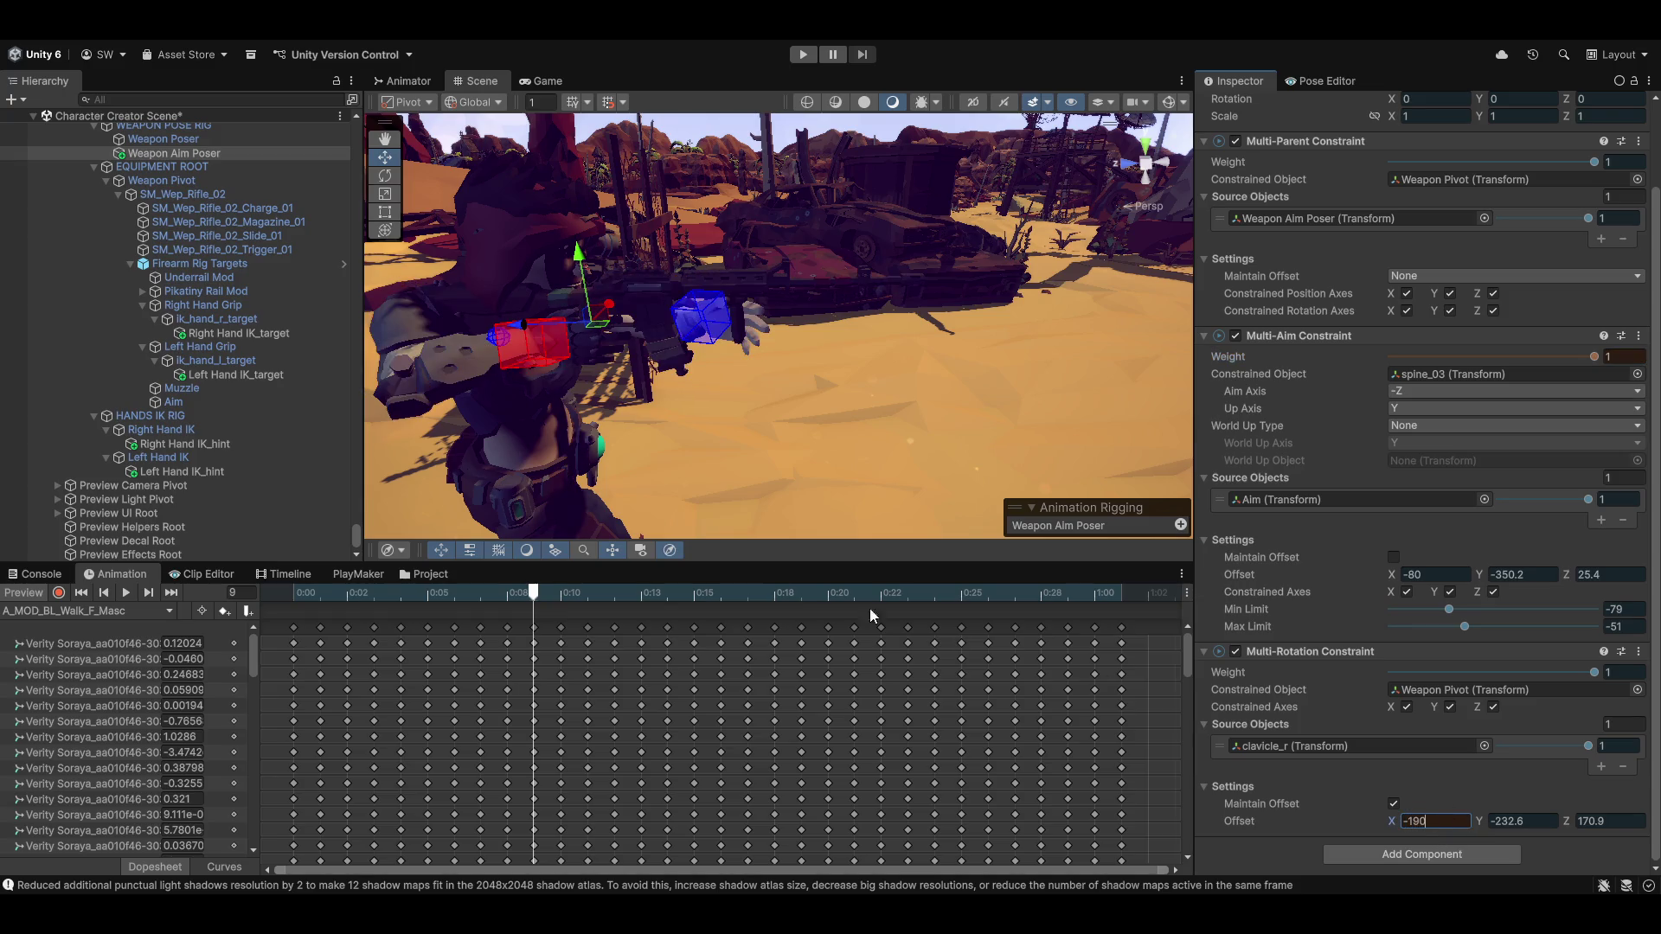
mouse_move(847, 331)
mouse_down()
mouse_move(905, 354)
mouse_move(519, 399)
mouse_move(708, 375)
mouse_move(922, 402)
mouse_move(853, 422)
mouse_move(858, 449)
mouse_up()
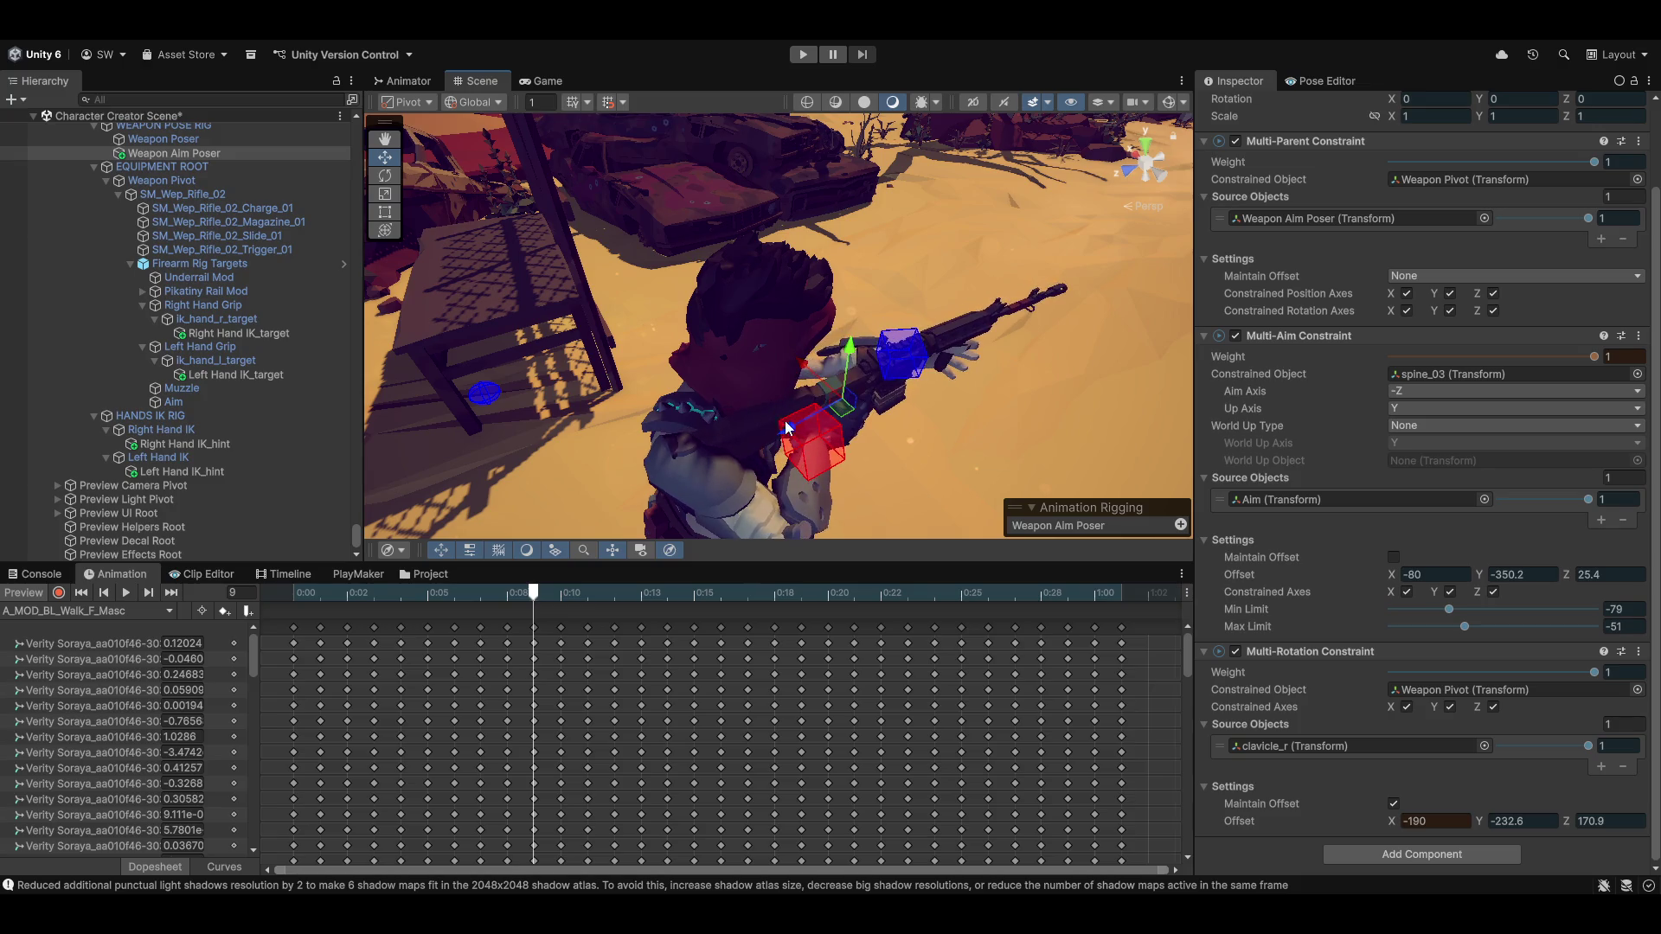
mouse_move(785, 424)
mouse_down()
mouse_move(868, 463)
mouse_move(678, 422)
mouse_move(684, 368)
mouse_move(978, 381)
mouse_up()
Dismiss the stray context menu and copy the Weapon Aim Poser's Transform component
right_click(978, 381)
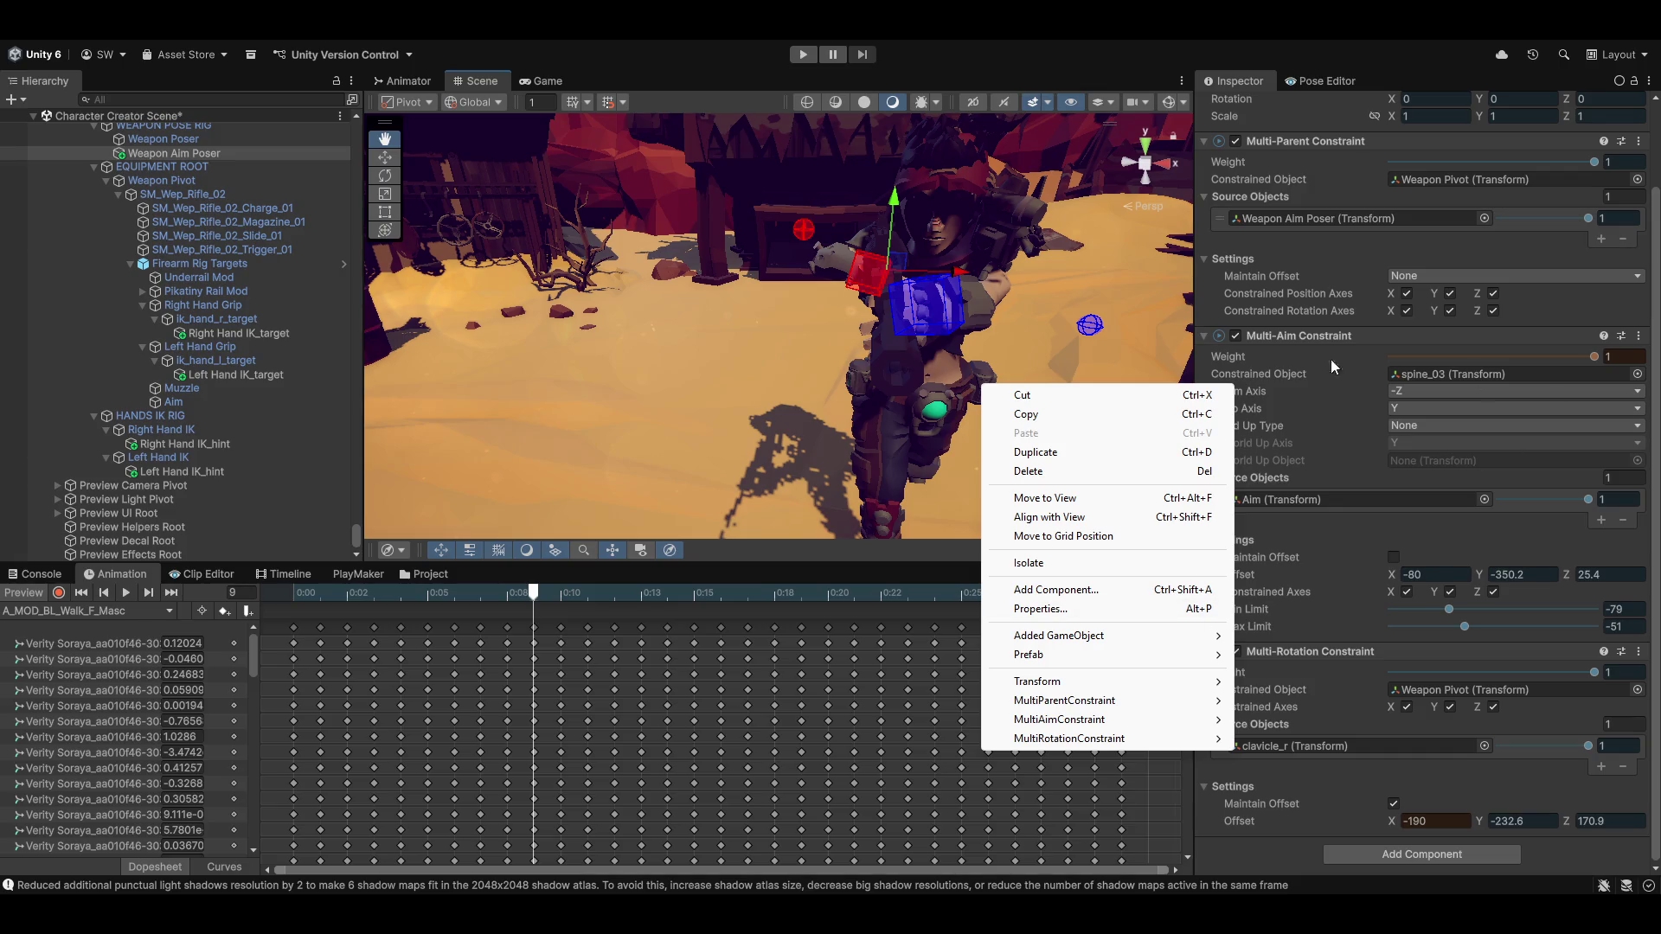
click(1316, 178)
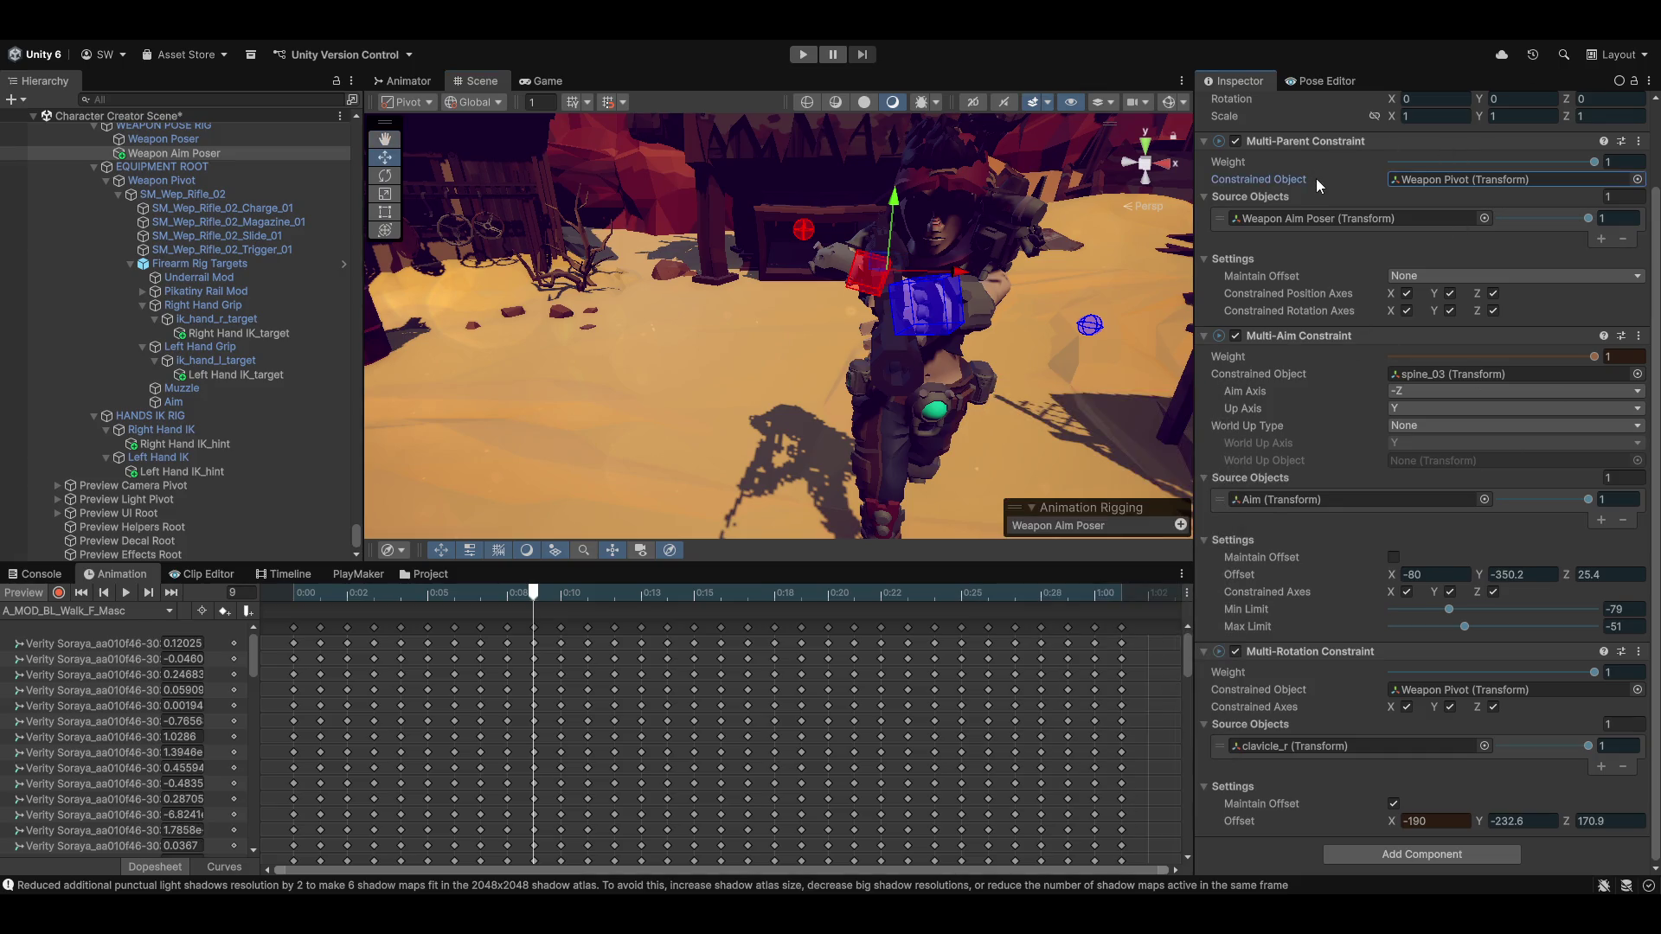
scroll(1369, 486, up, 3)
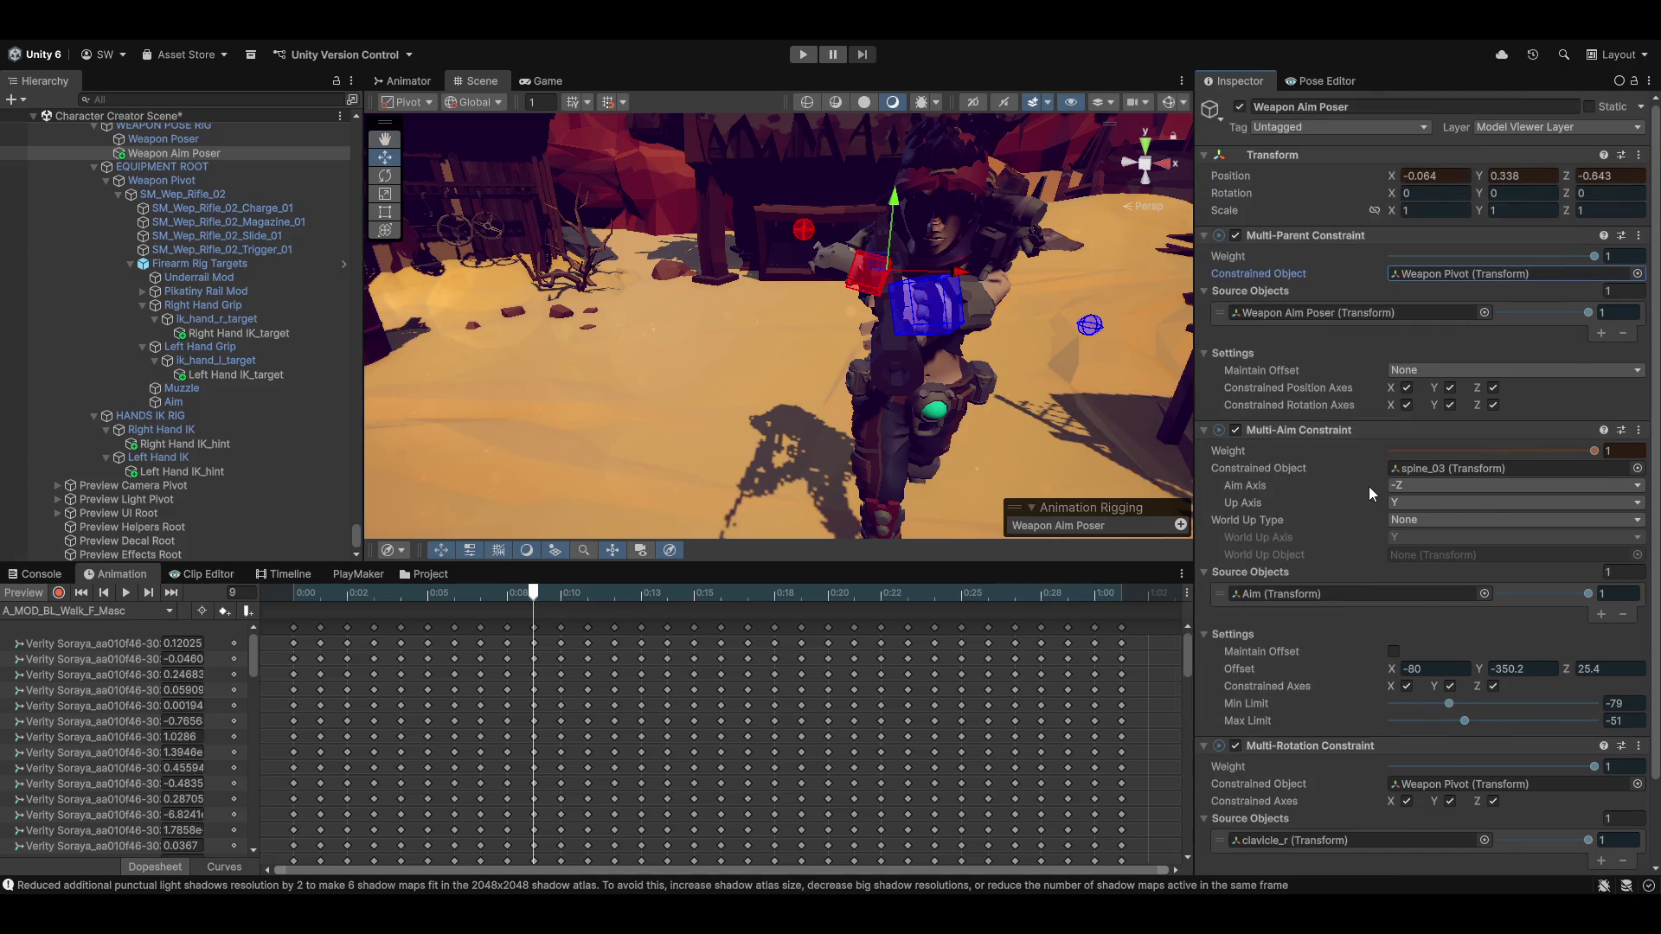
click(1640, 156)
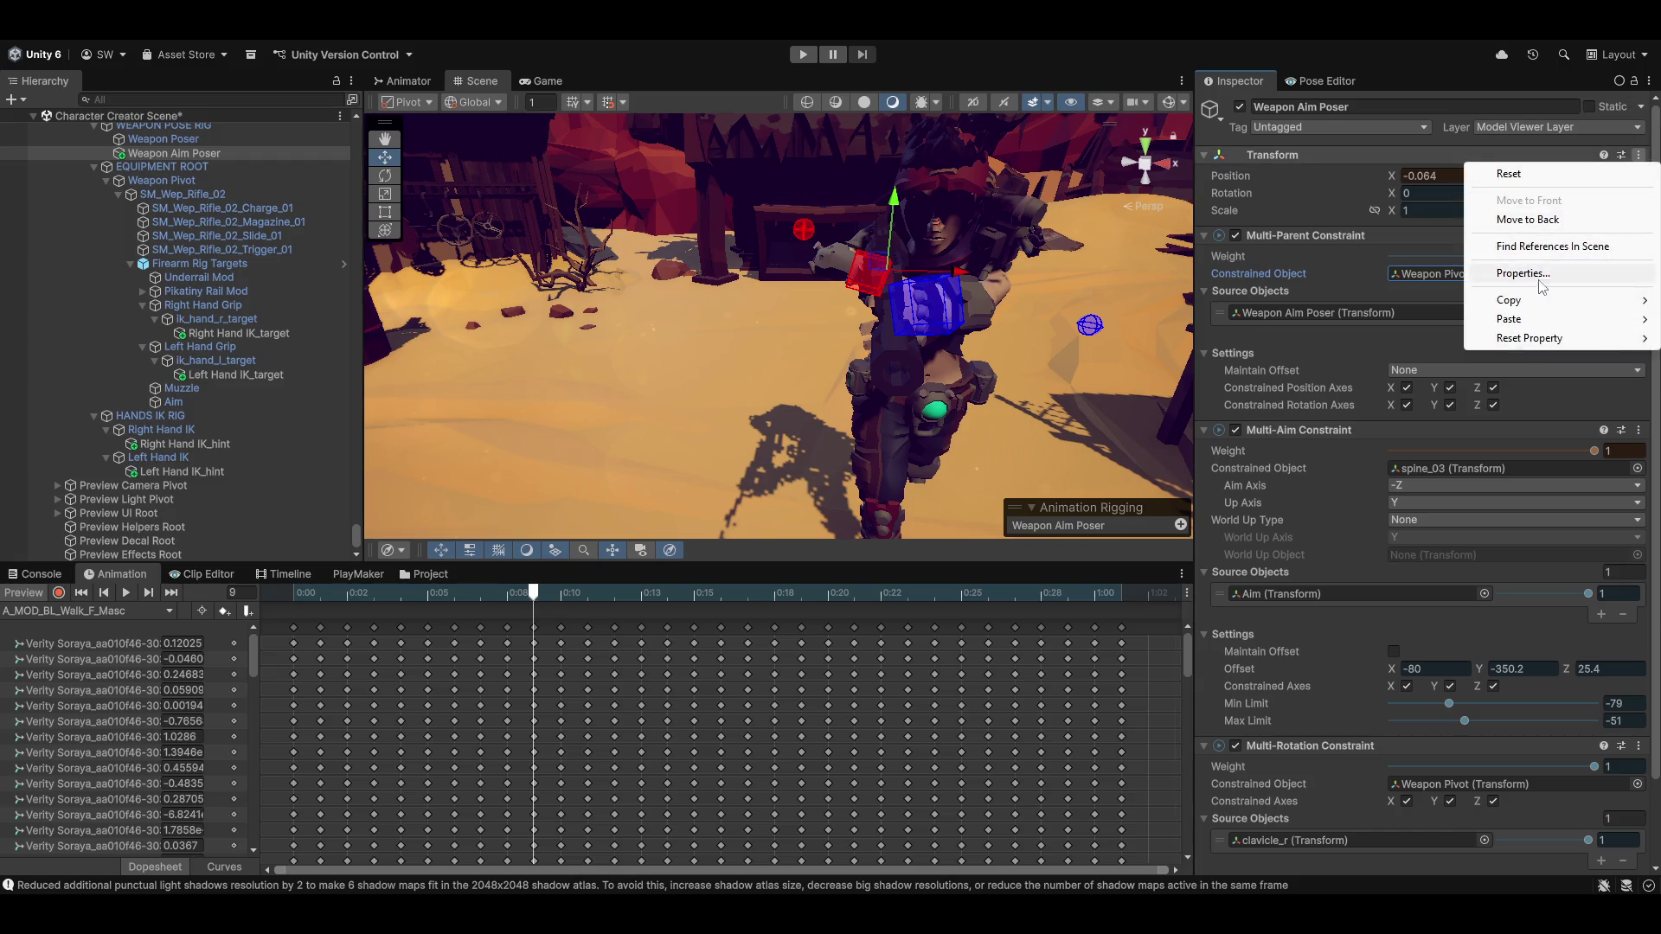
click(1387, 398)
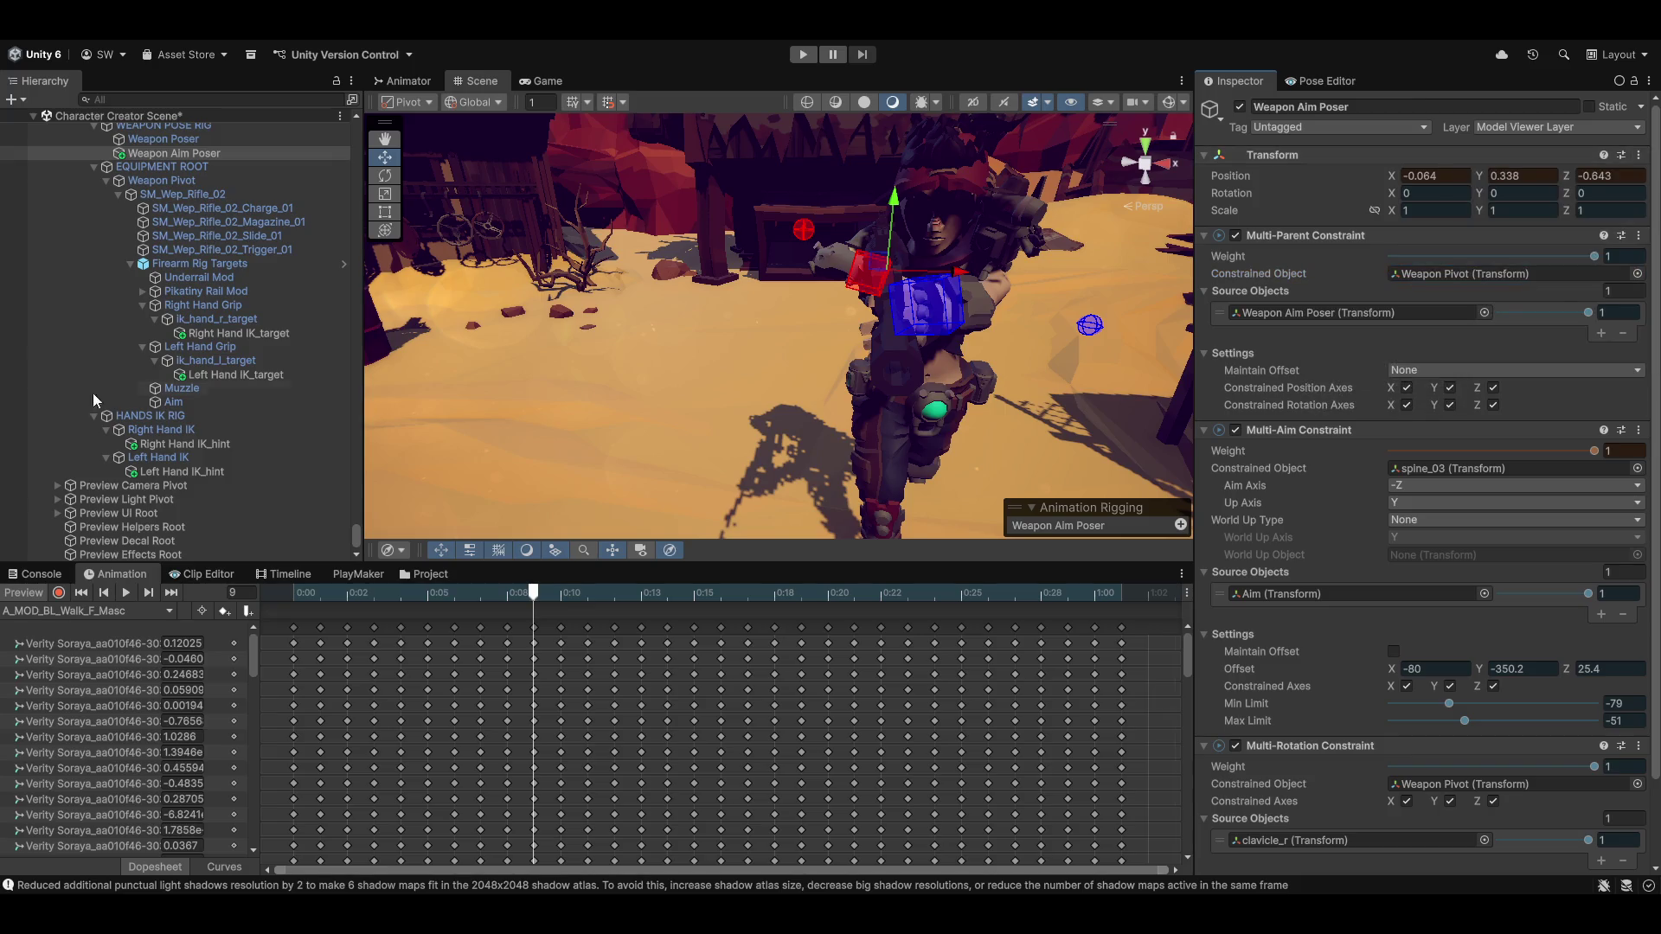
With the preview off, paste the saved Transform values onto the Weapon Aim Poser, then re-enable the preview
click(22, 596)
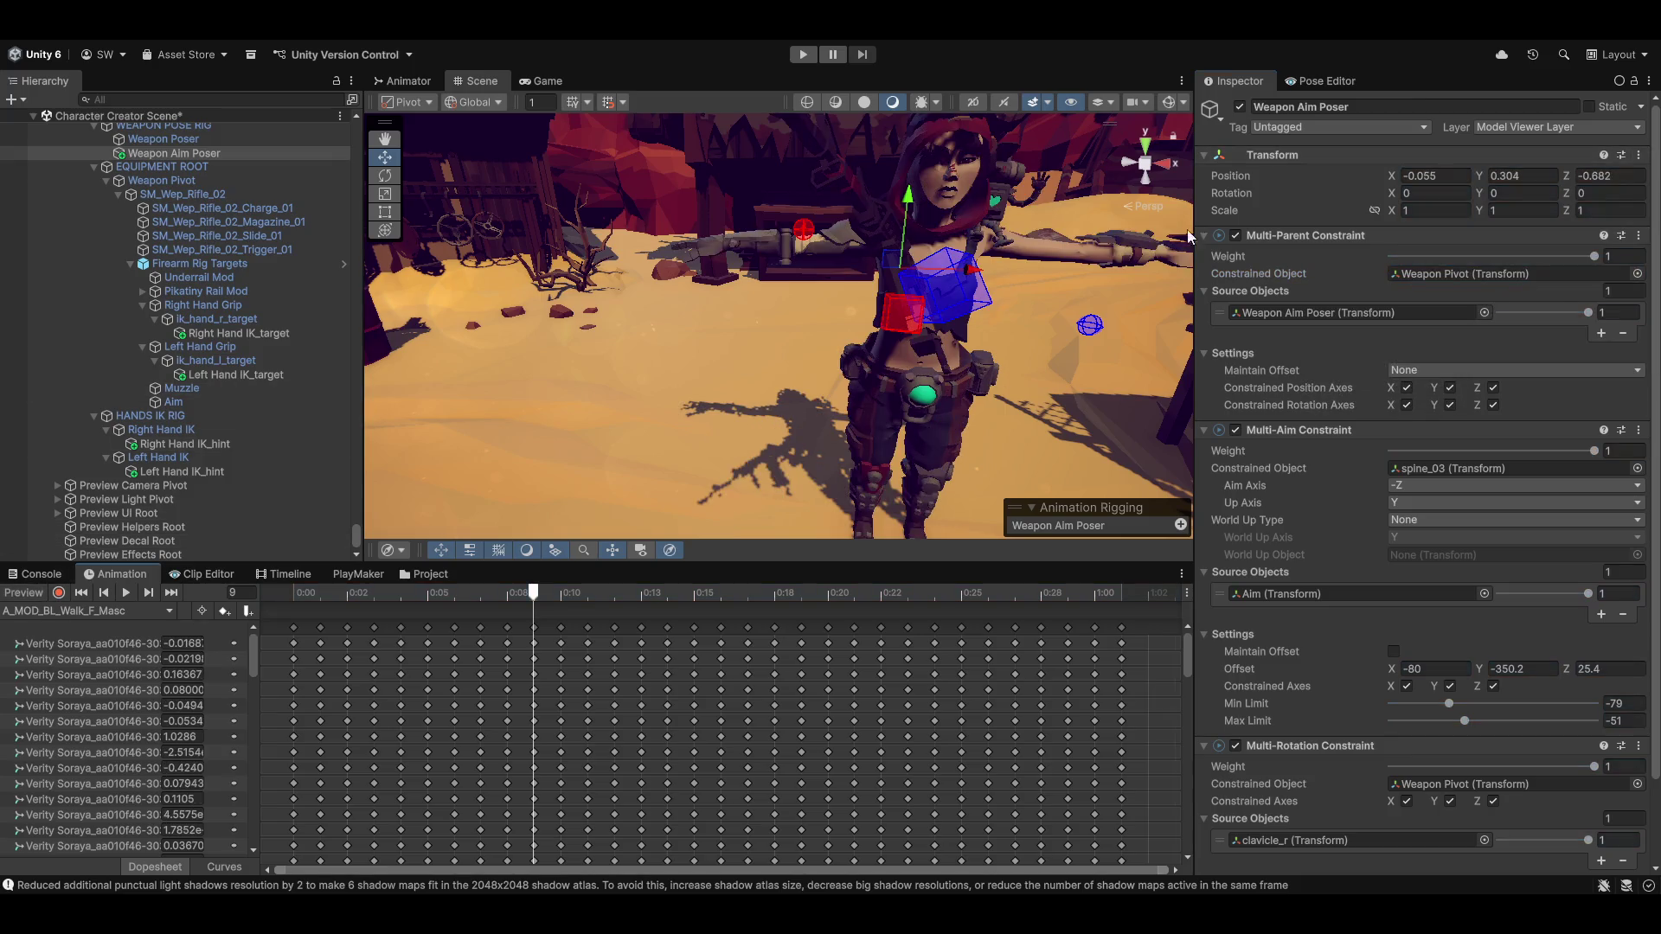
click(1639, 156)
mouse_move(1526, 321)
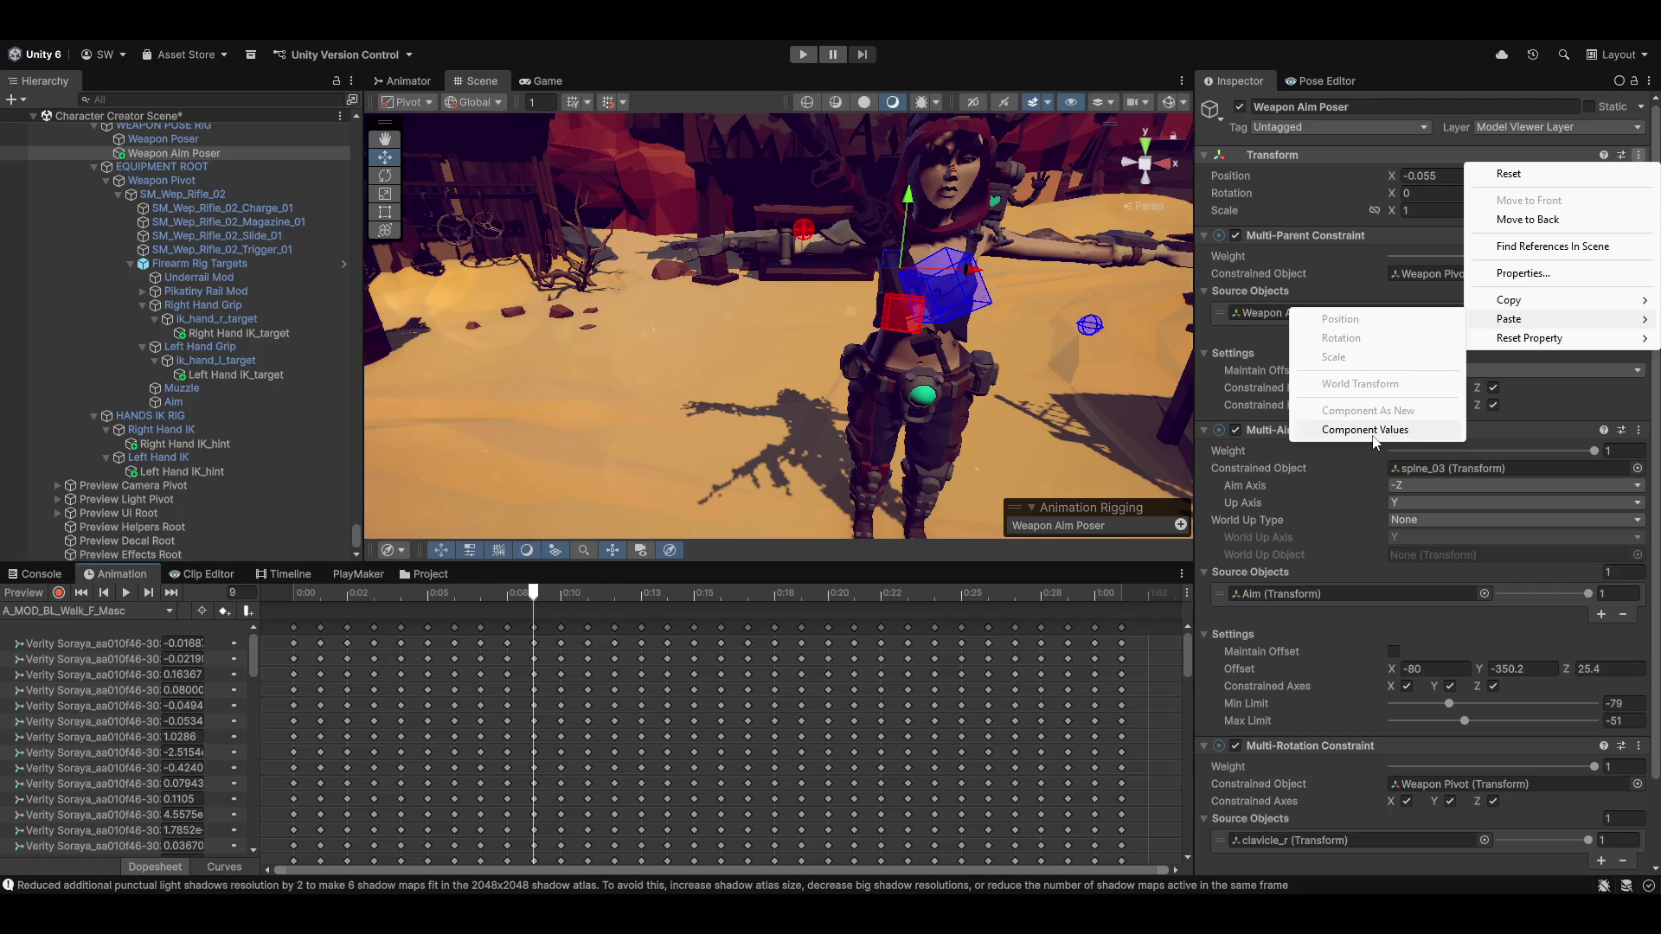
click(1376, 430)
scroll(1483, 677, down, 2)
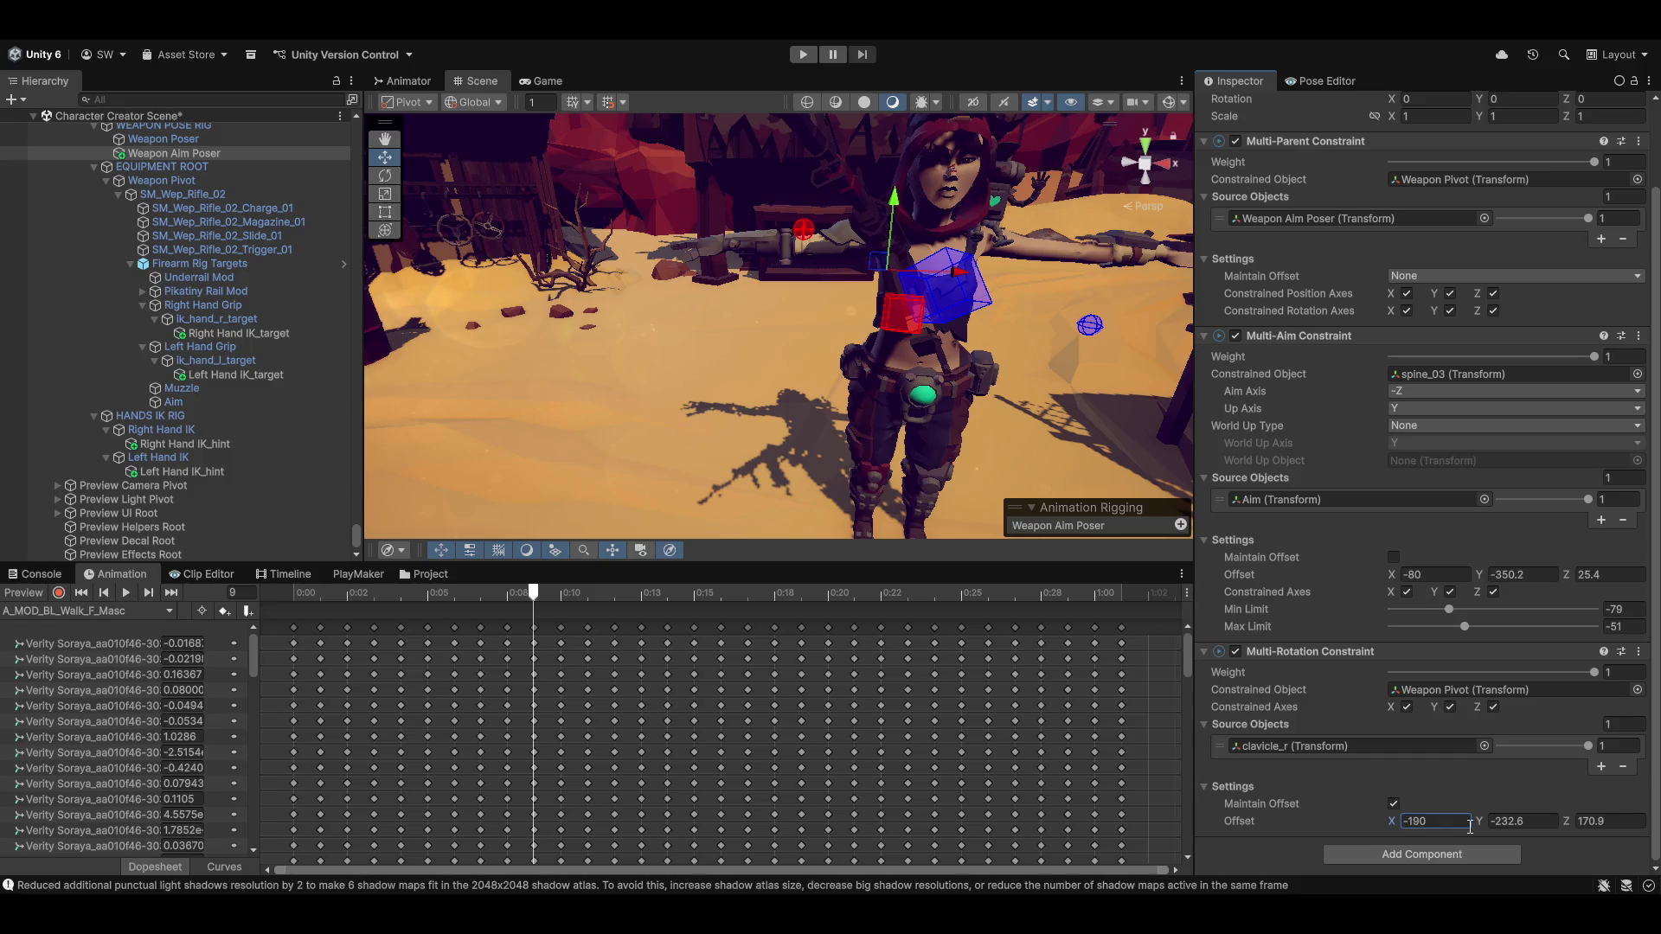
click(24, 594)
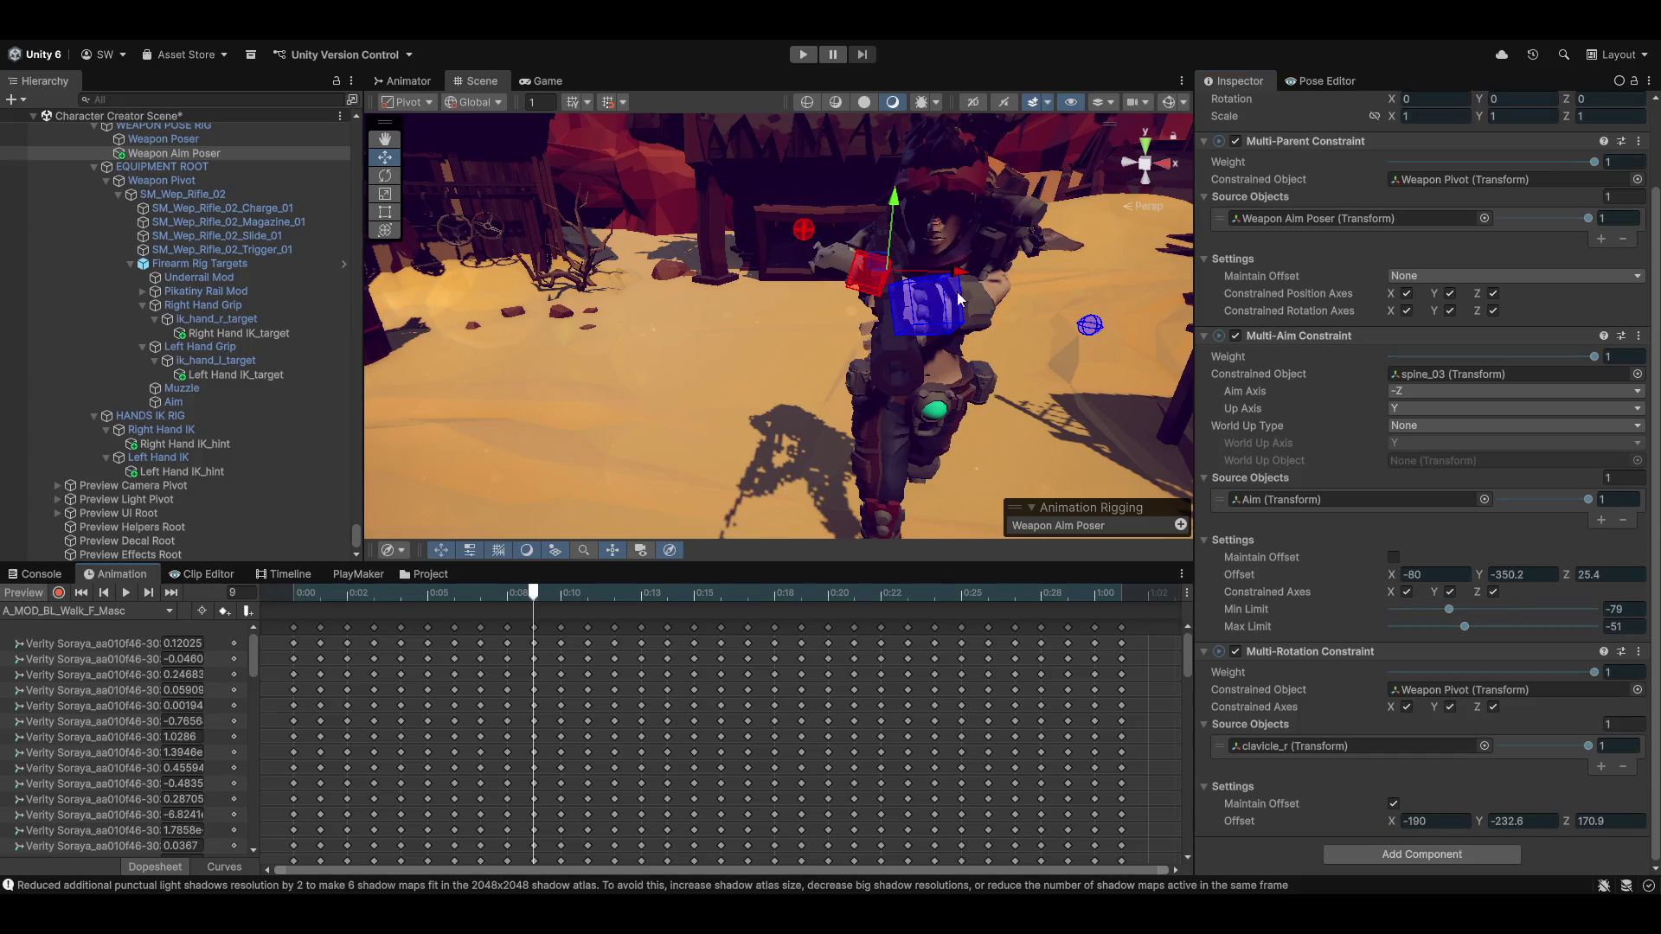
Orbit around the rifle and hands, then zoom out to see the whole character
mouse_move(958, 298)
mouse_down()
mouse_move(927, 406)
mouse_move(841, 371)
mouse_move(995, 334)
mouse_up()
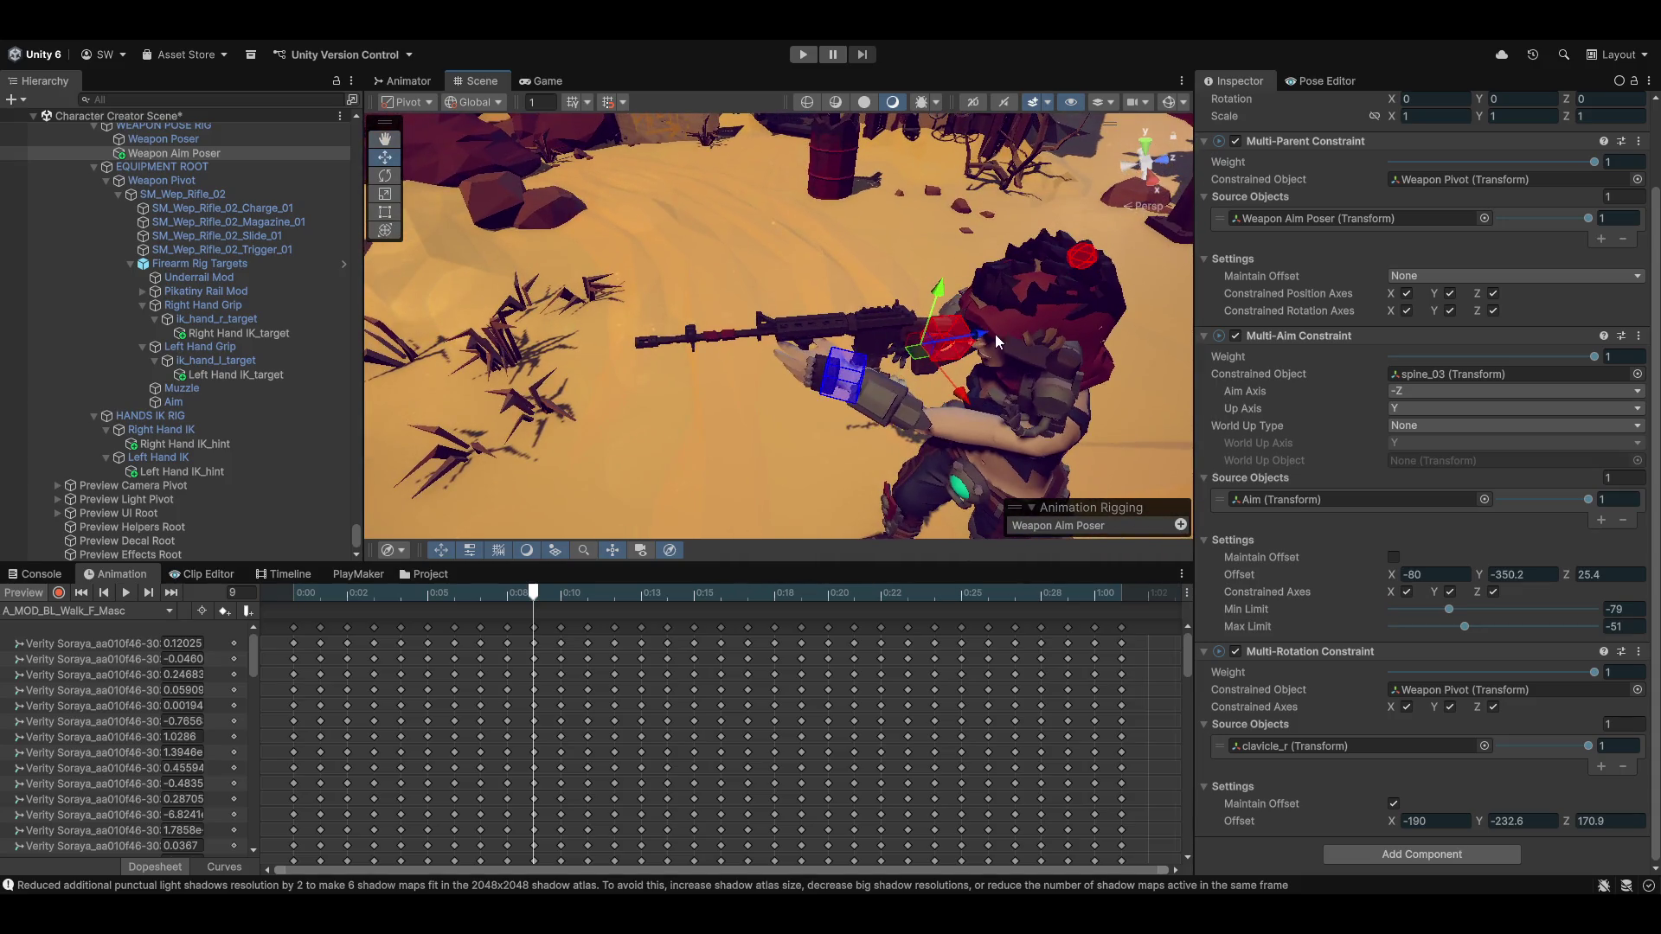
mouse_move(780, 394)
mouse_down()
mouse_move(1547, 387)
mouse_move(33, 371)
mouse_move(66, 315)
mouse_up()
drag(946, 370, 924, 359)
mouse_move(590, 411)
mouse_down()
mouse_move(684, 417)
mouse_move(661, 392)
mouse_move(856, 396)
mouse_move(957, 433)
mouse_up()
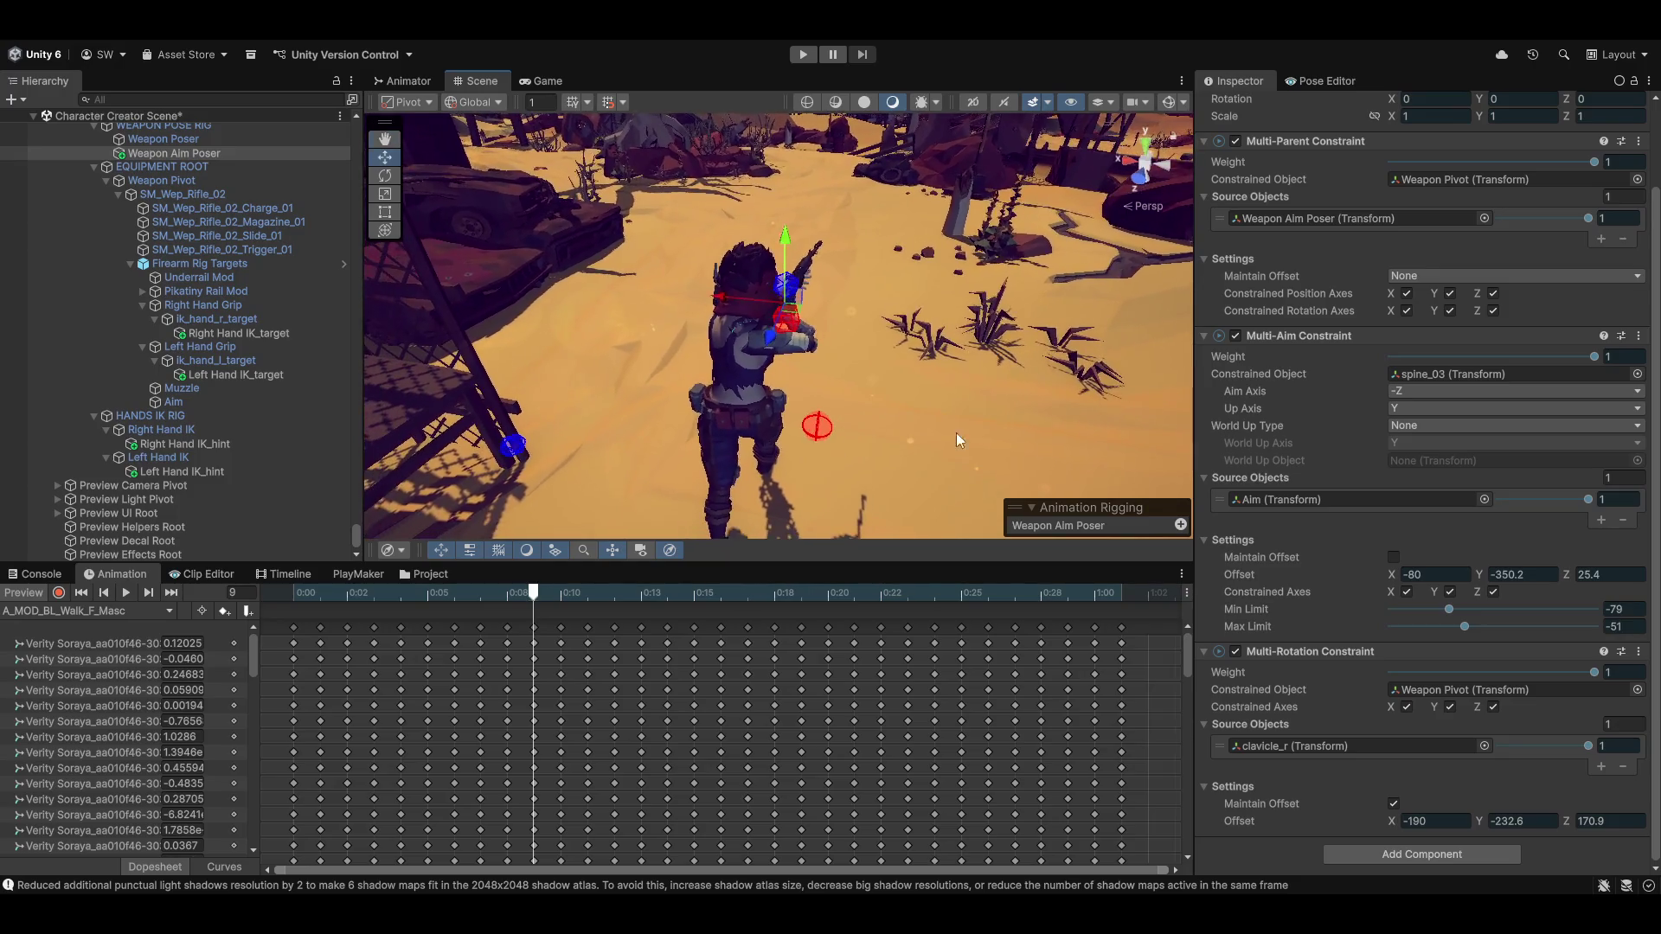
Play the walk animation, watch it from around the bench, and select the Left Hand IK_hint
click(125, 592)
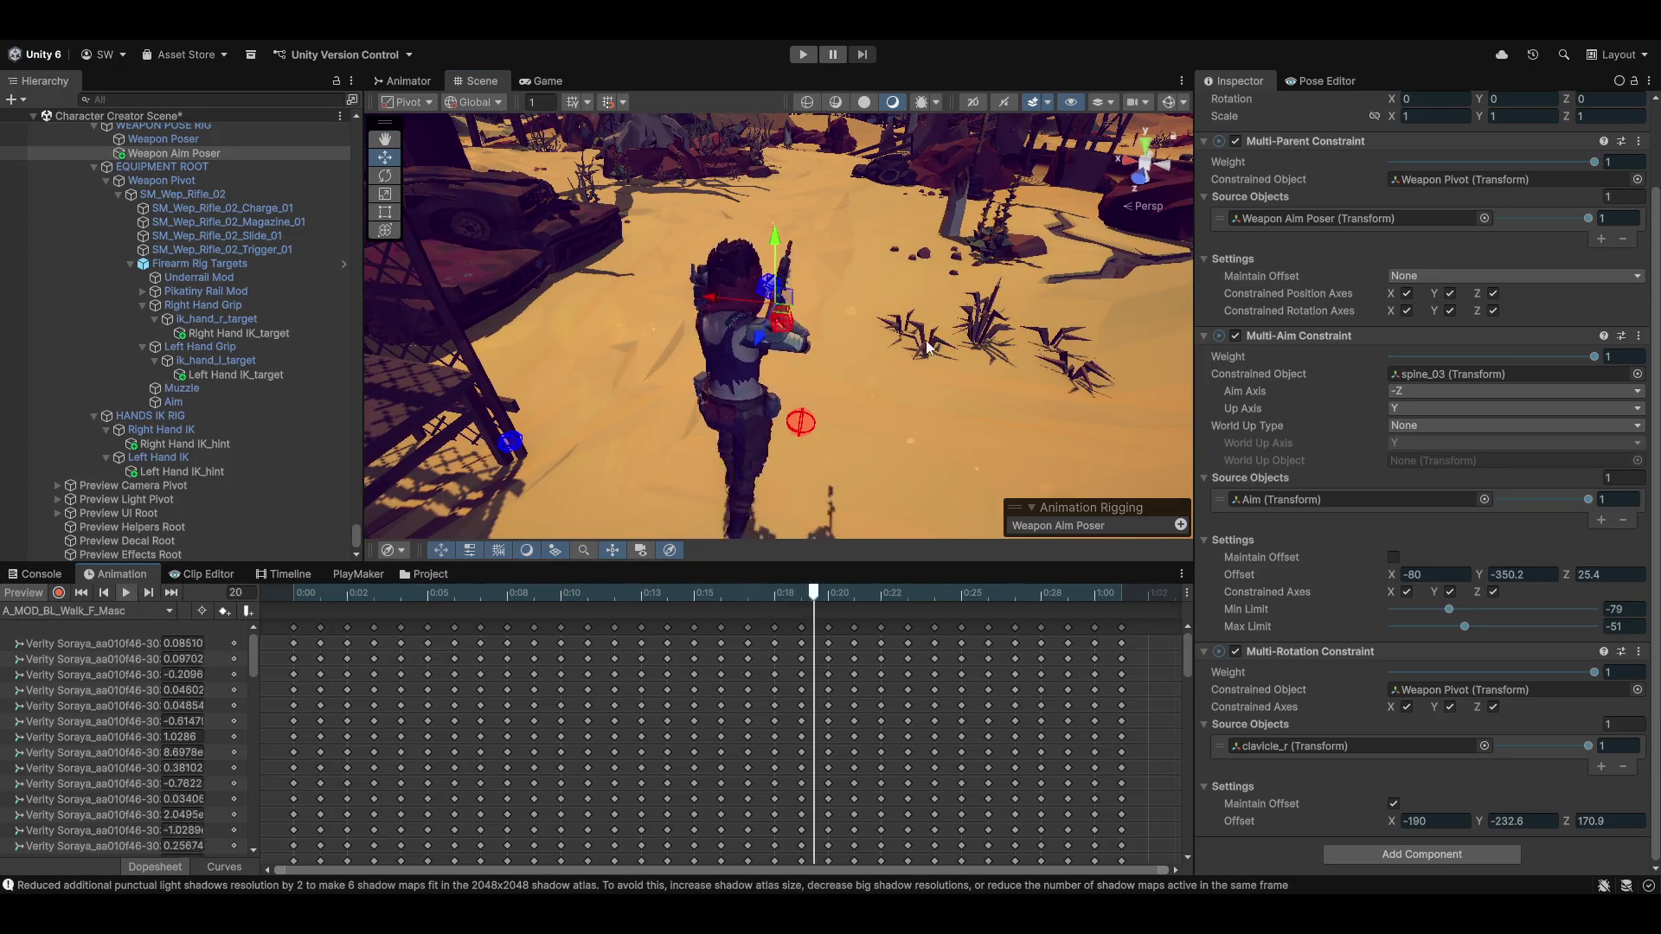
mouse_move(926, 346)
mouse_down()
mouse_move(458, 338)
mouse_move(303, 370)
mouse_move(684, 427)
mouse_move(568, 367)
mouse_up()
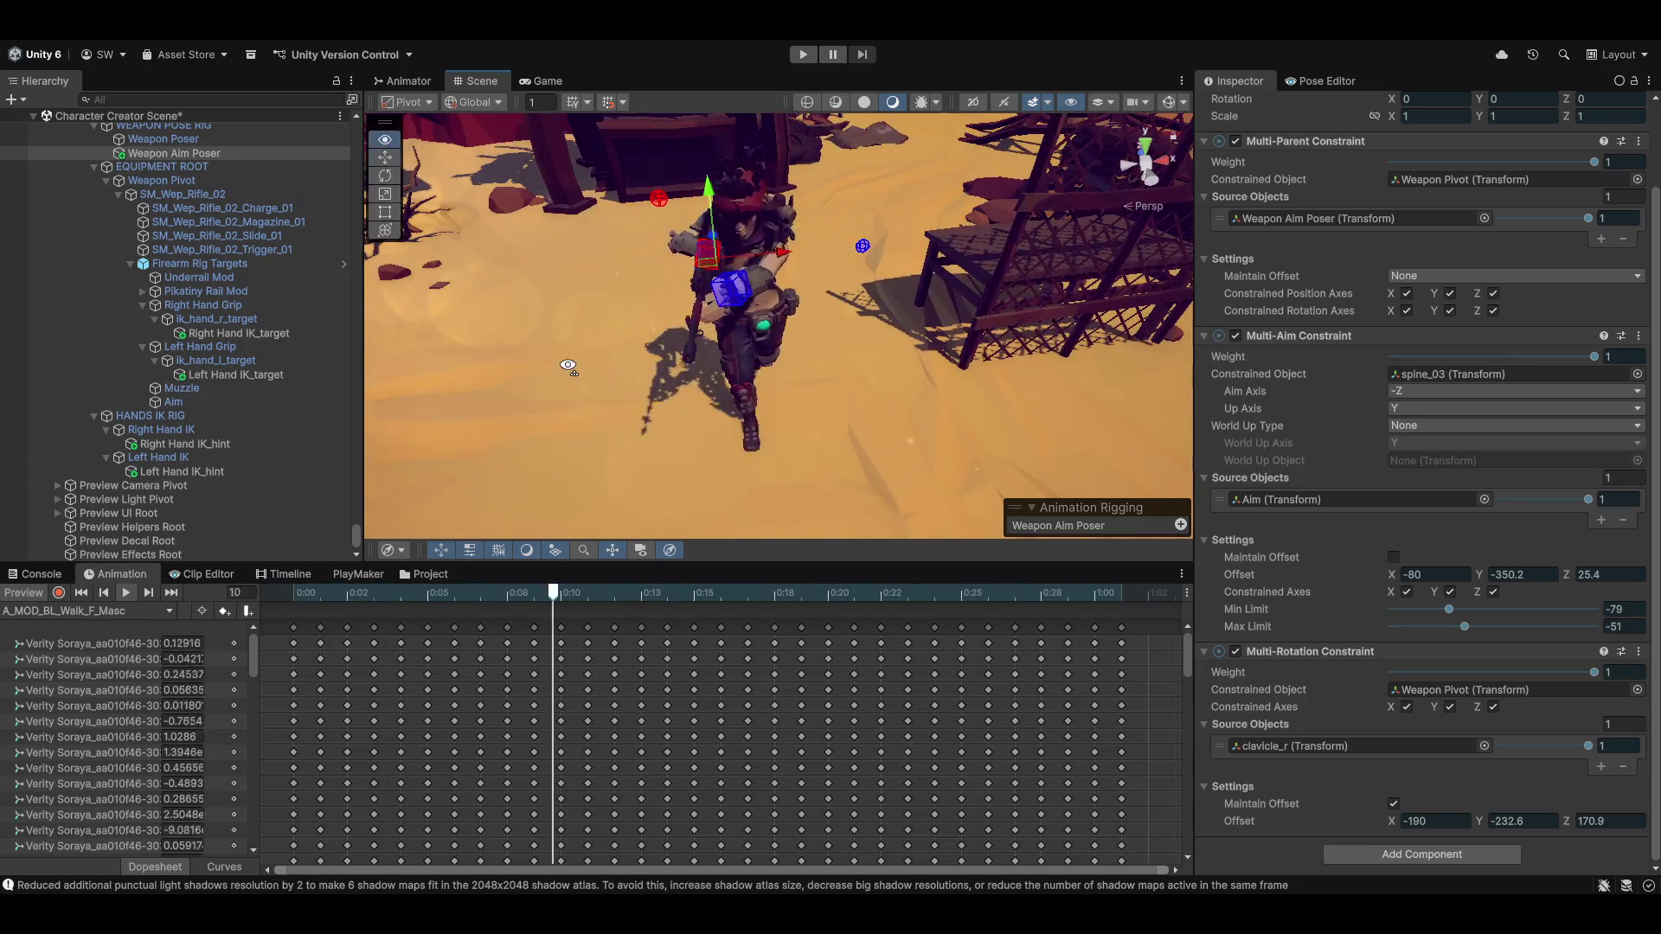
mouse_move(723, 377)
mouse_down()
mouse_move(647, 428)
mouse_move(687, 397)
mouse_up()
click(817, 301)
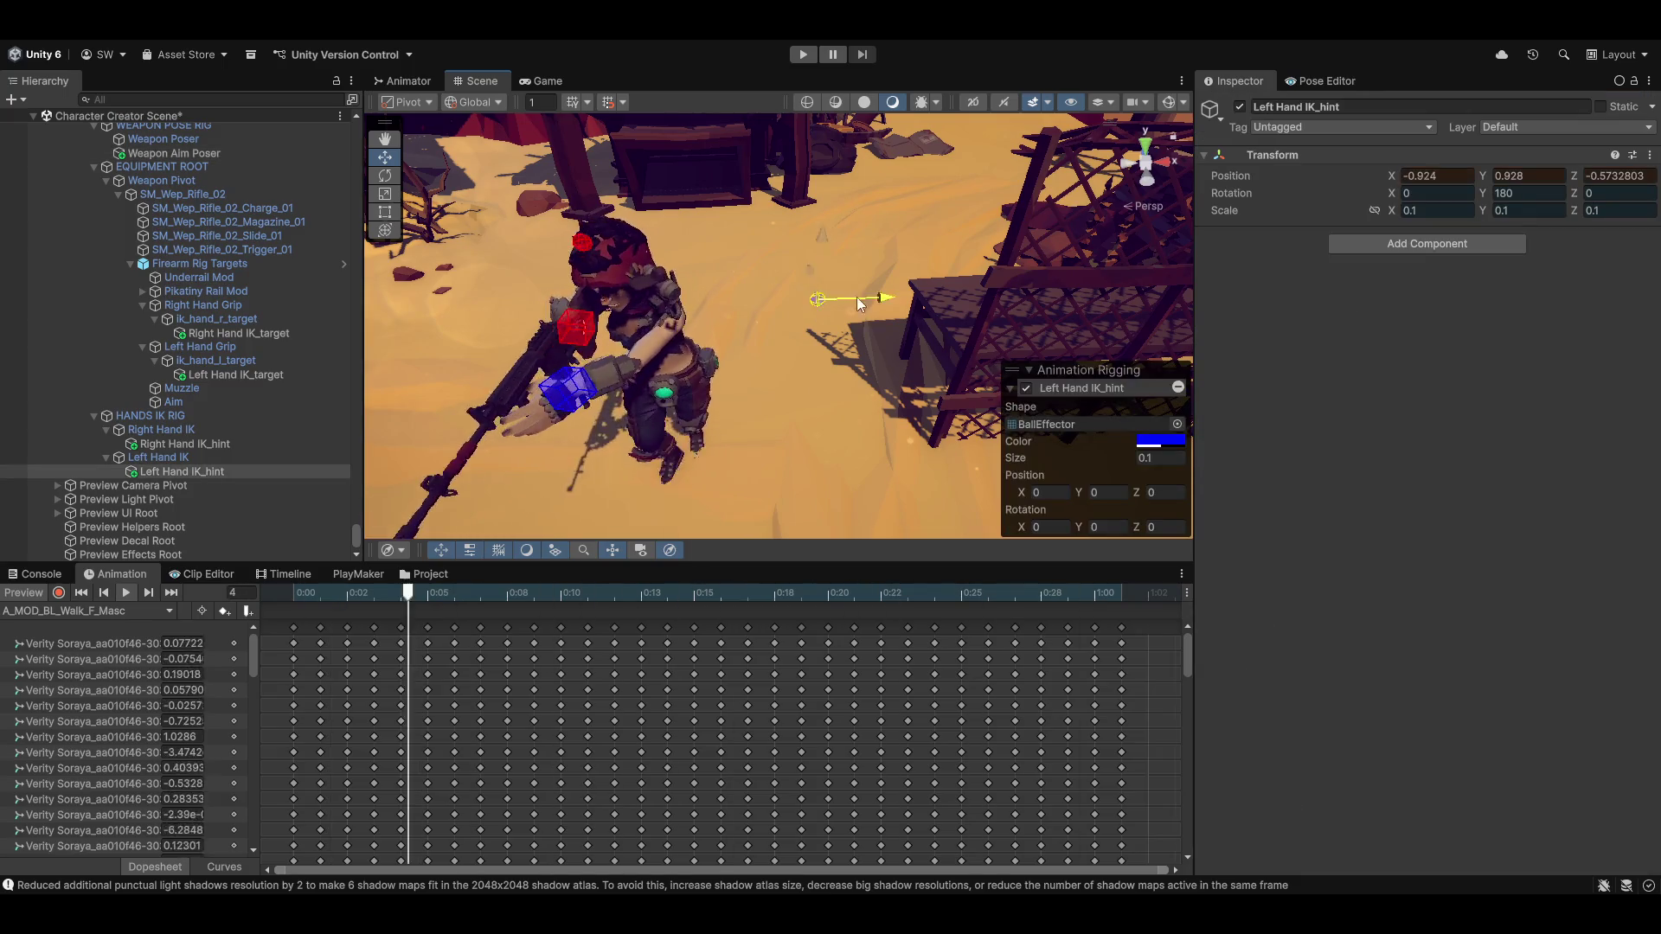
Reposition the Left Hand IK_hint while the walk animation plays
mouse_move(784, 307)
mouse_down()
mouse_move(843, 302)
mouse_move(770, 250)
mouse_move(751, 190)
mouse_move(713, 350)
mouse_move(710, 304)
mouse_up()
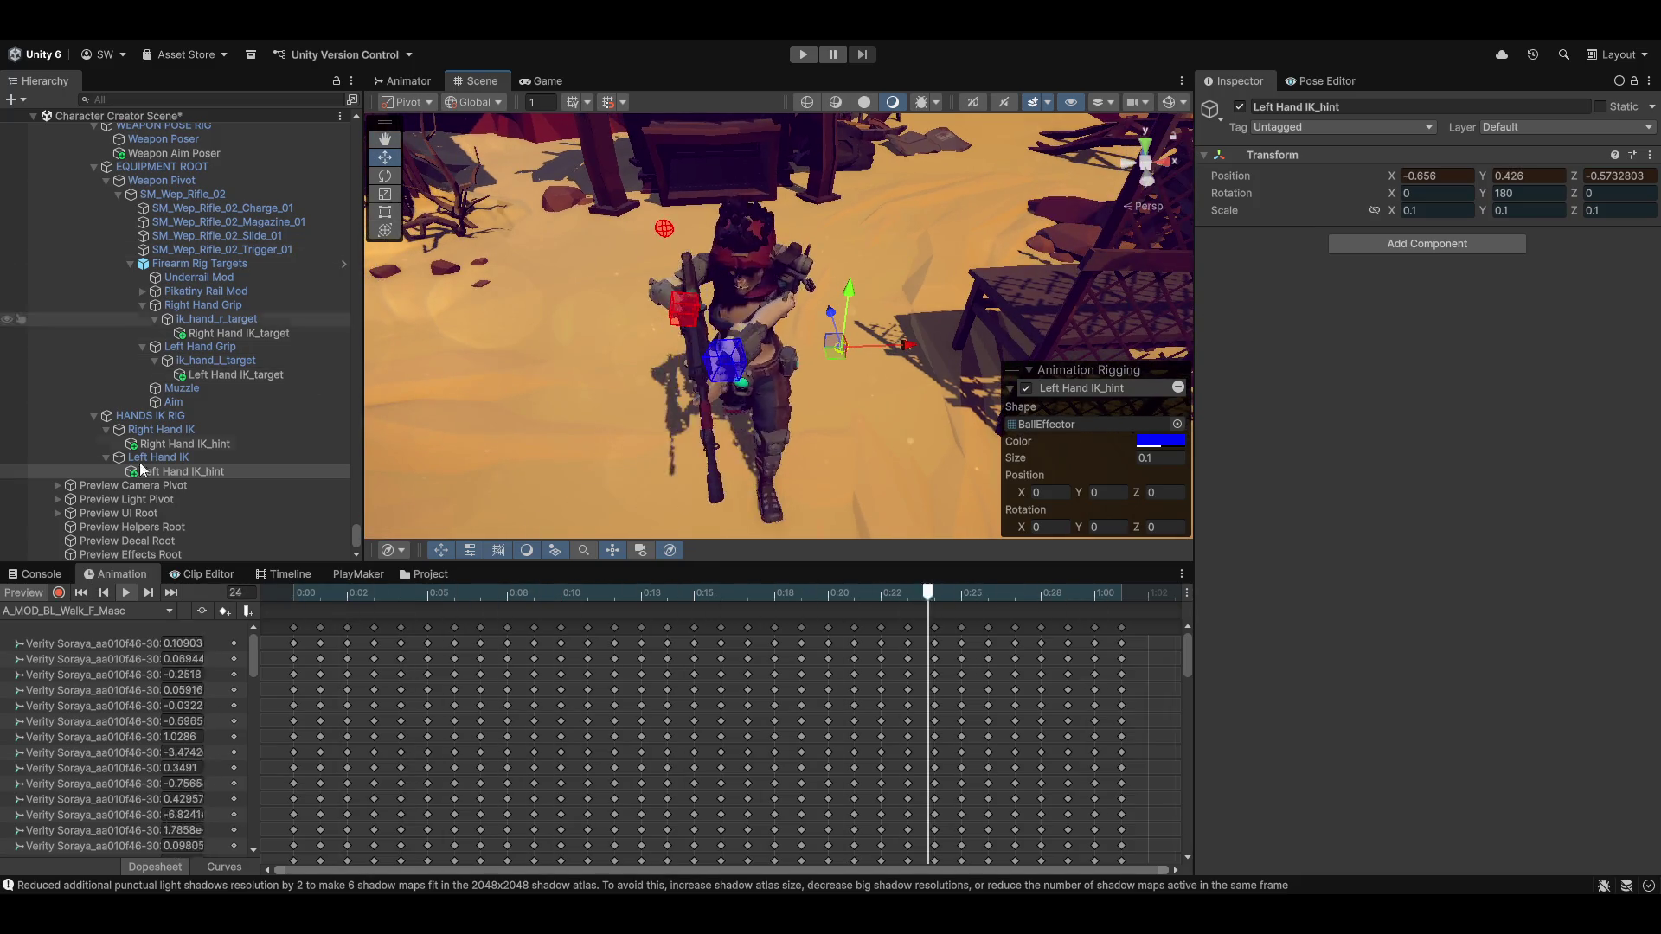
scroll(164, 432, up, 3)
scroll(161, 439, up, 5)
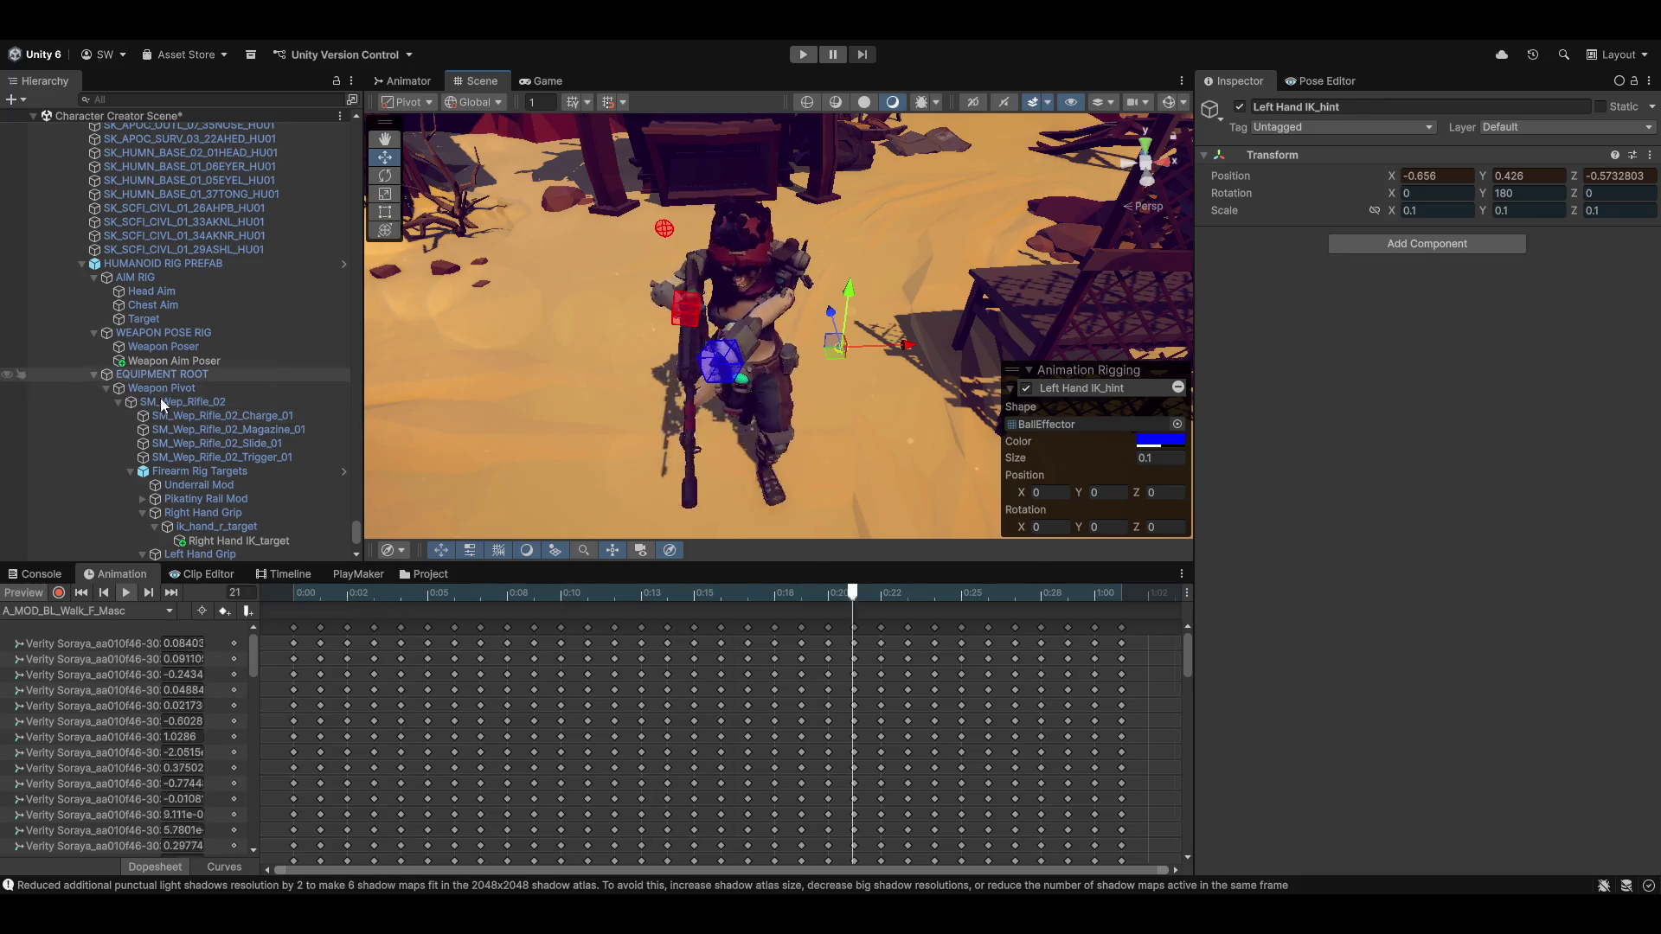
Select Weapon Aim Poser under WEAPON POSE RIG and reframe the view around the character
scroll(162, 415, up, 10)
scroll(165, 432, down, 8)
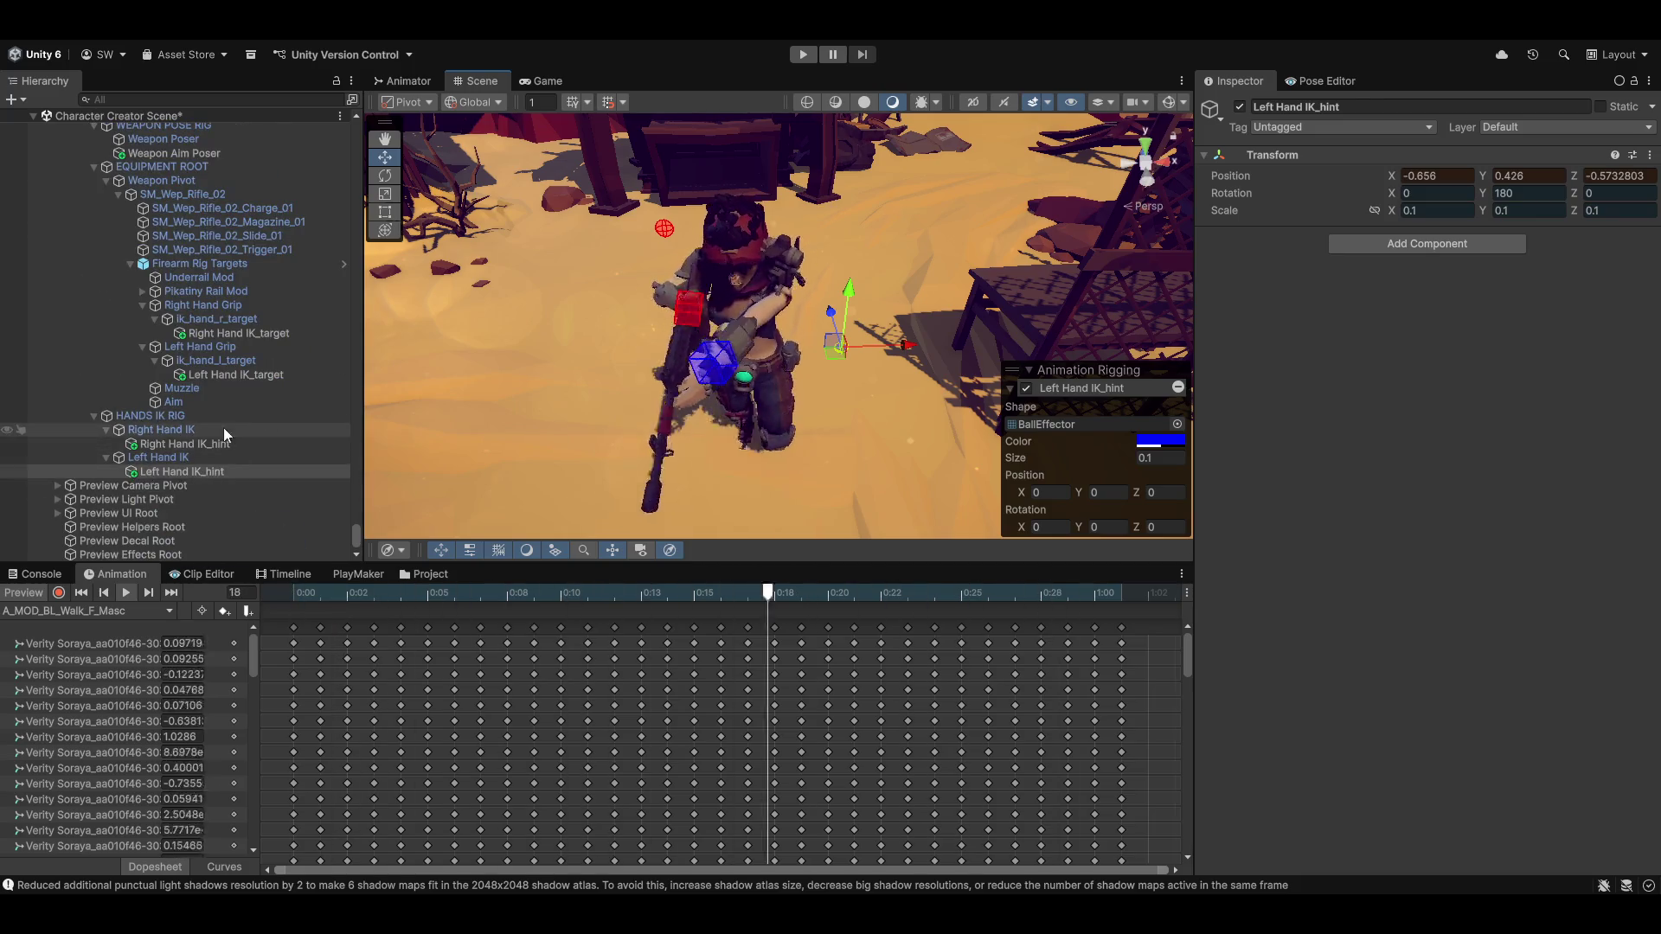
scroll(223, 428, down, 4)
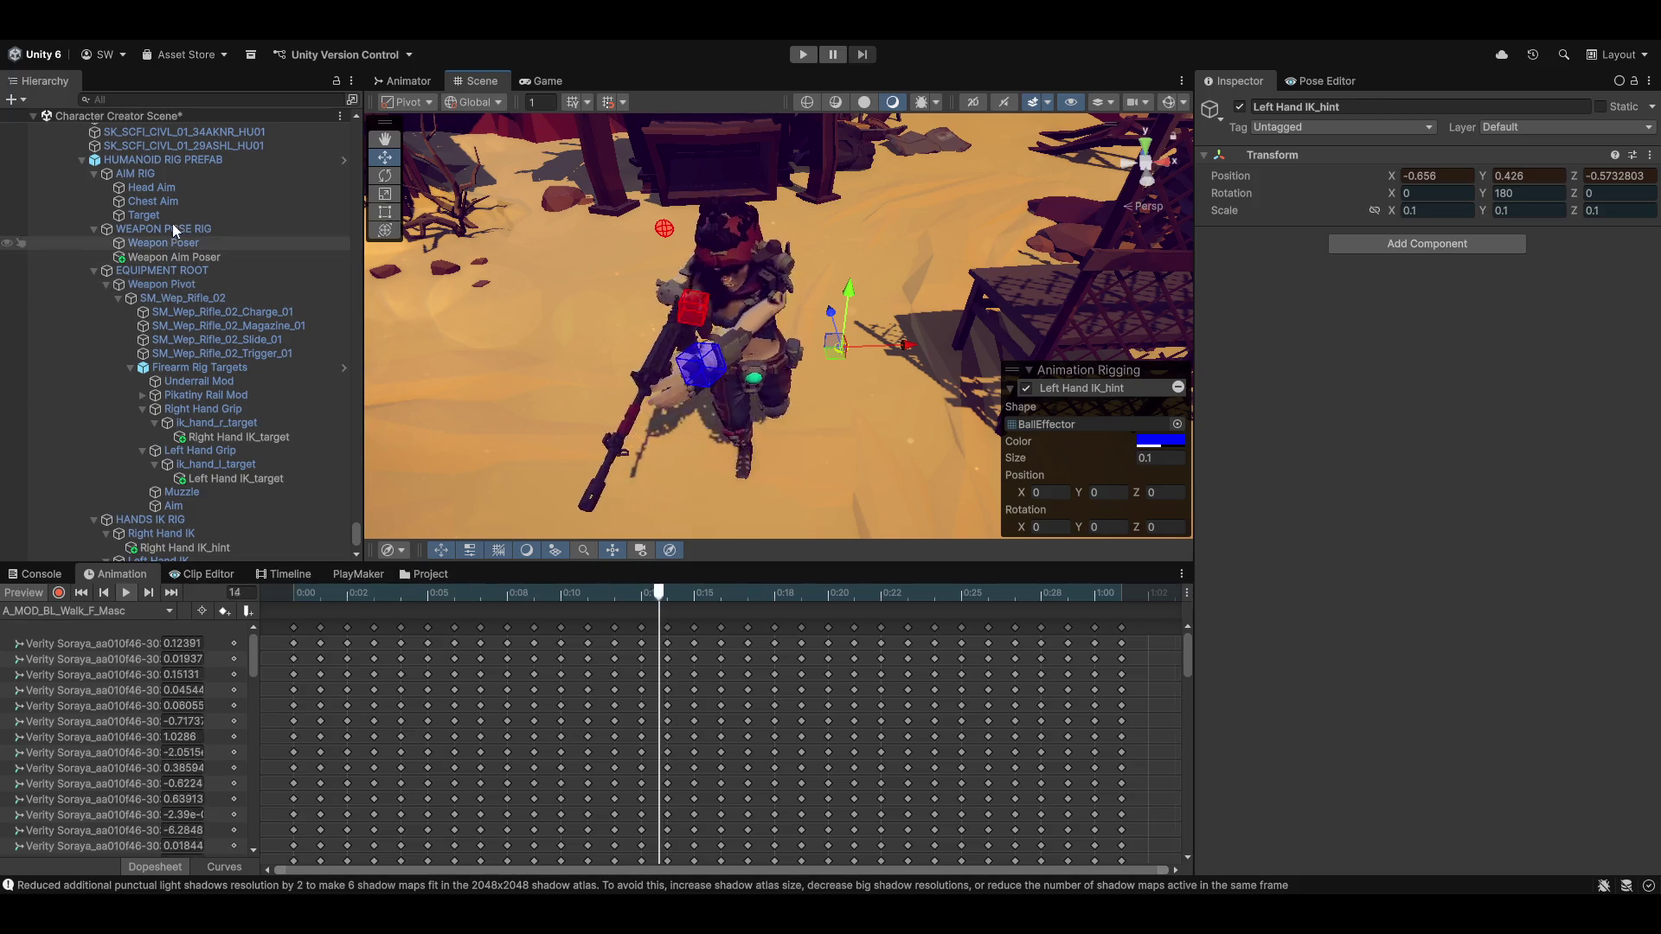
click(185, 257)
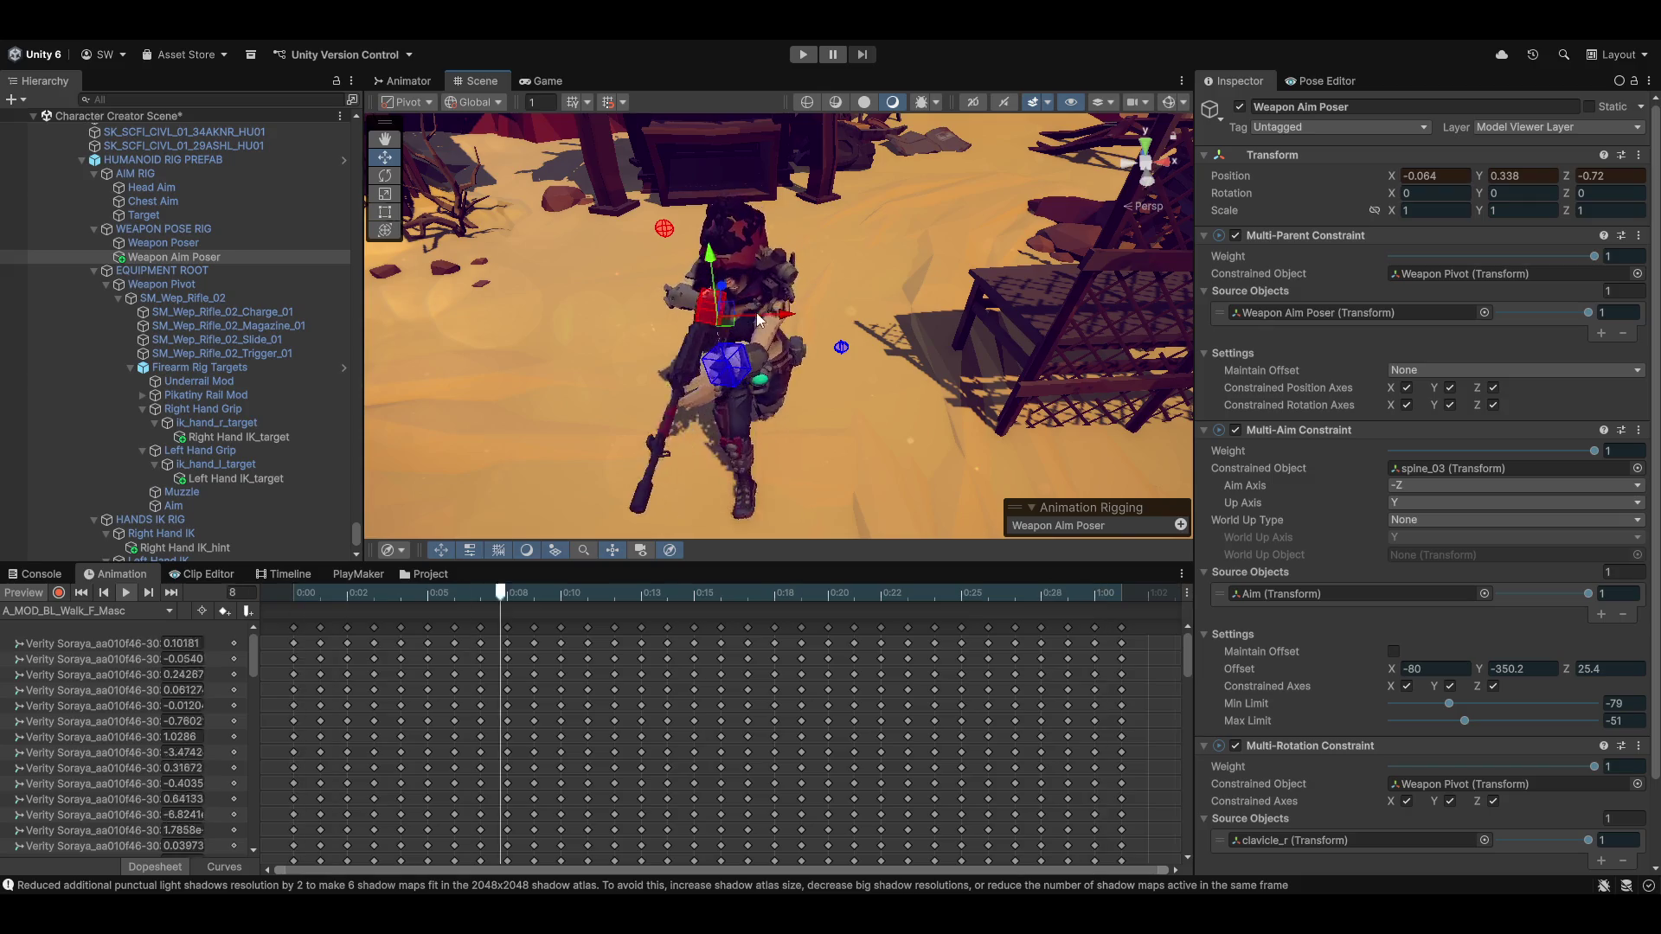
mouse_move(598, 291)
mouse_down()
mouse_move(783, 375)
mouse_move(886, 384)
mouse_up()
drag(782, 400, 833, 427)
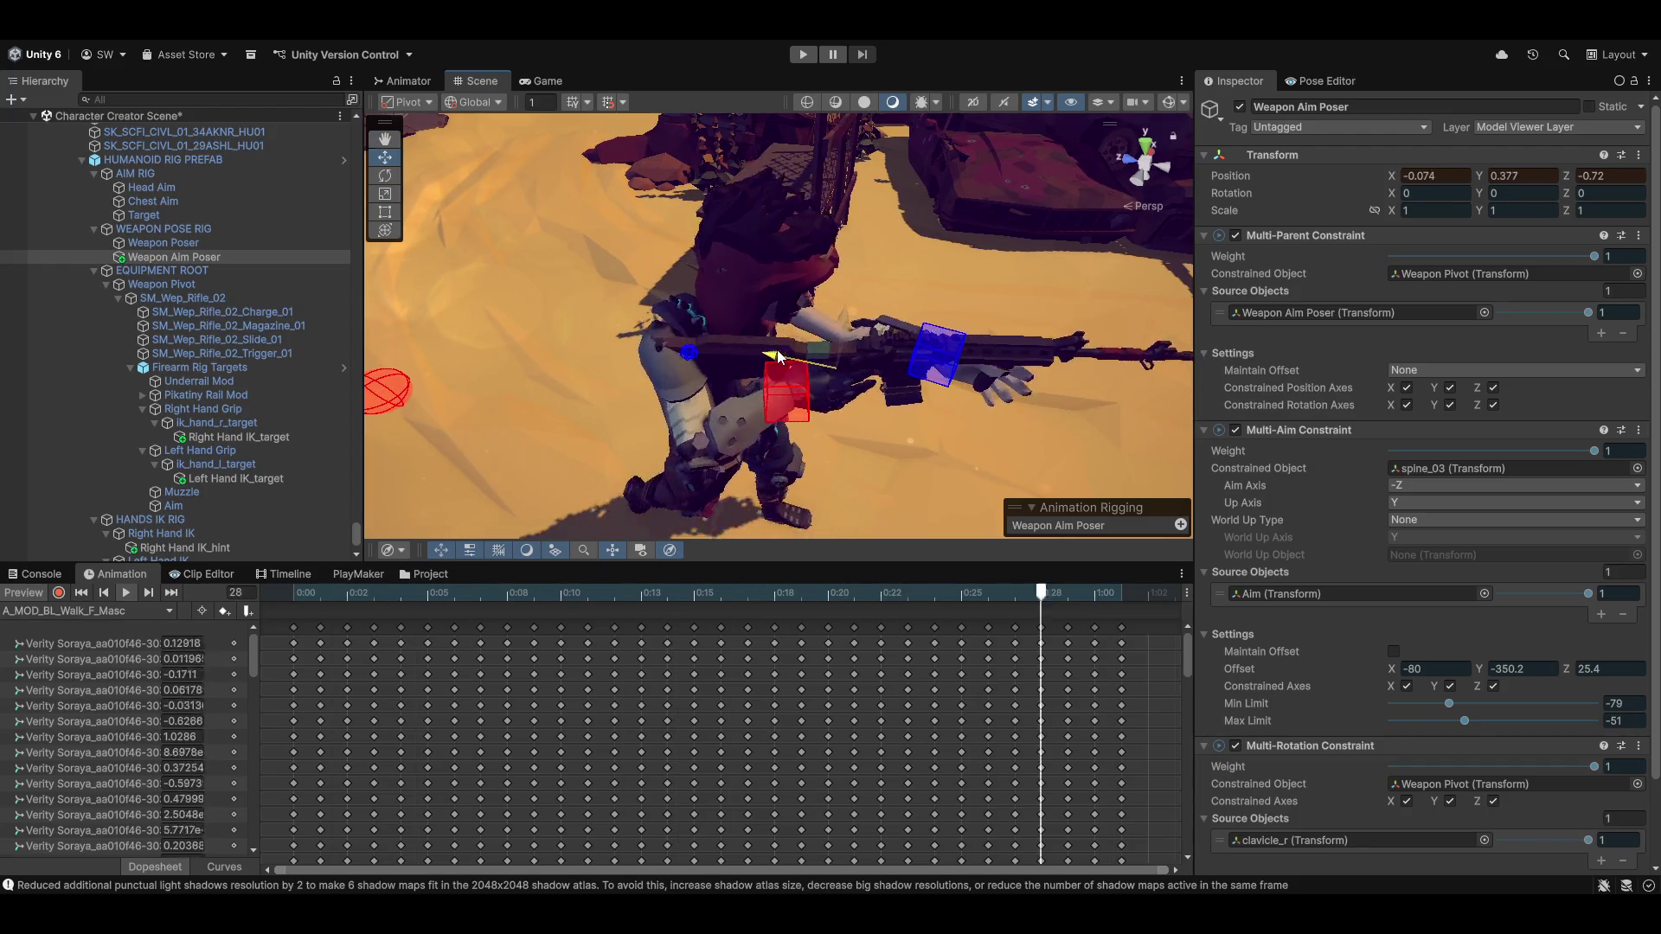
Orbit around the walking character from behind, front, side and above to check the rifle pose
mouse_move(766, 356)
mouse_down()
mouse_move(978, 363)
mouse_move(271, 356)
mouse_up()
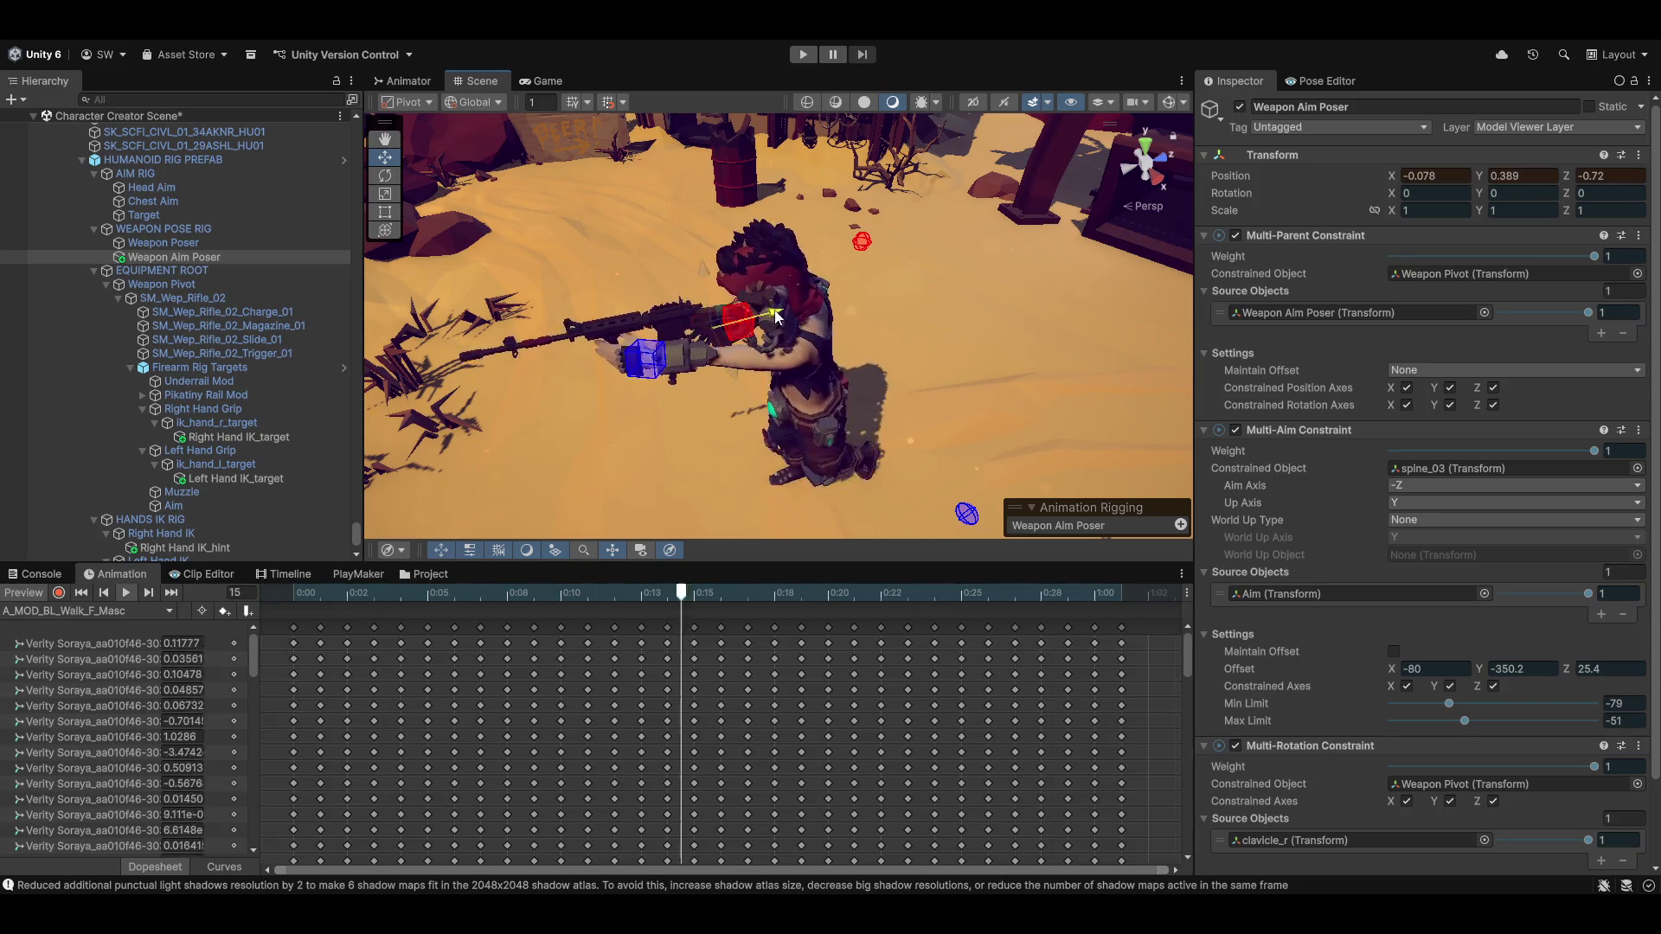
mouse_move(736, 394)
mouse_down()
mouse_move(1437, 324)
mouse_move(1487, 295)
mouse_up()
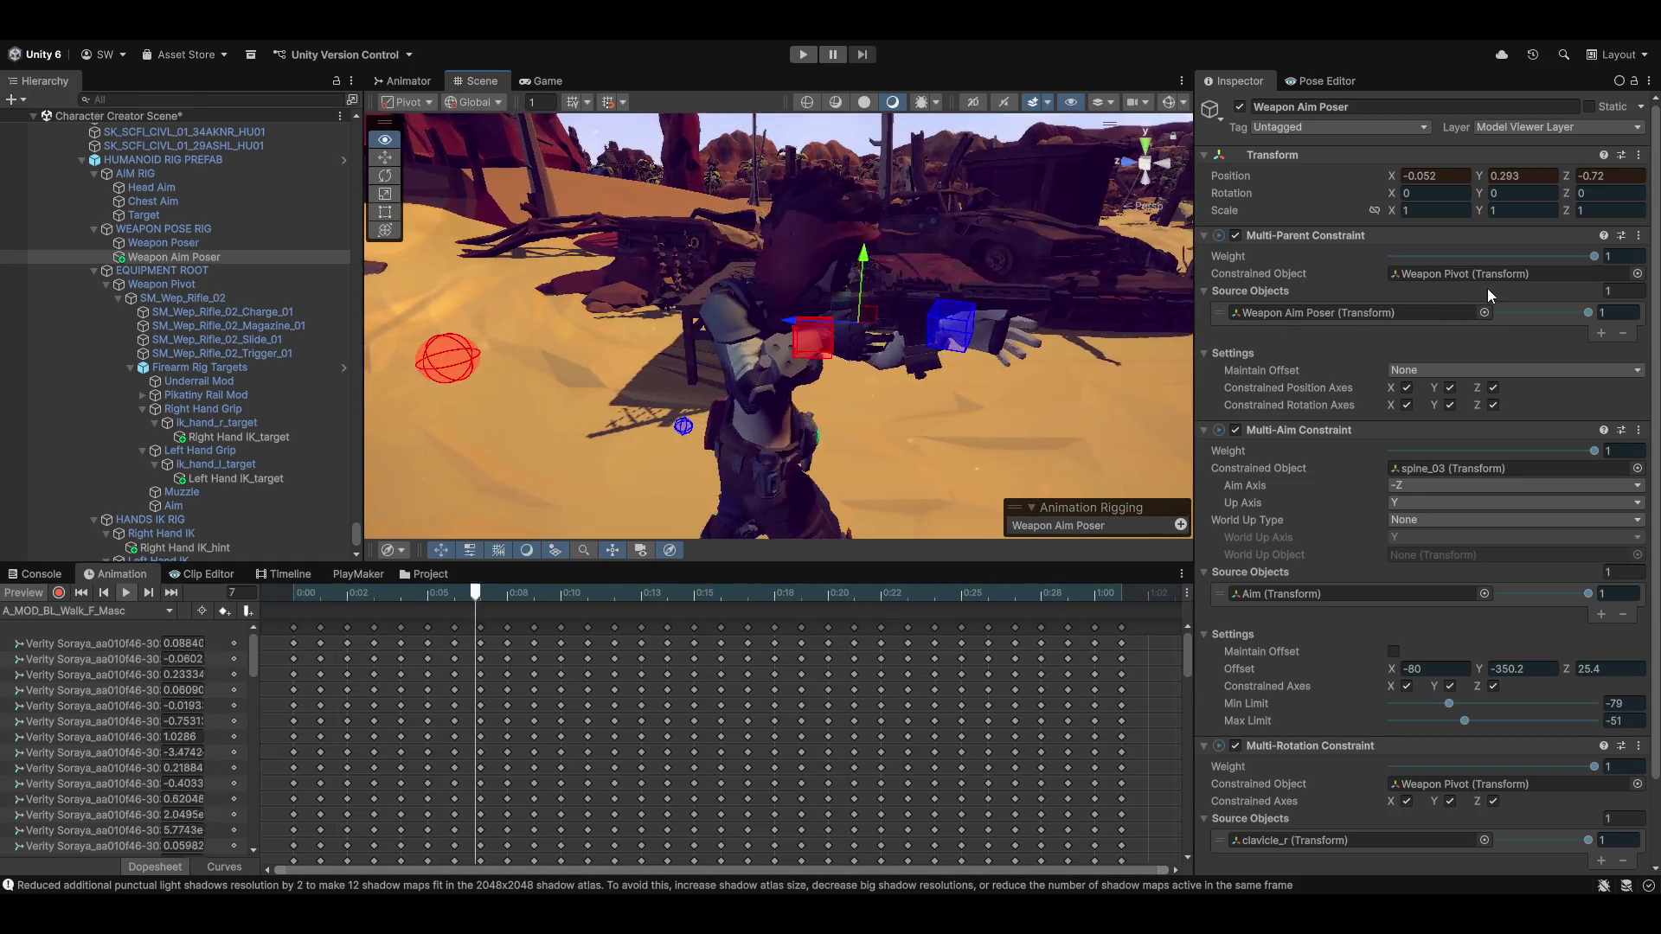
drag(943, 359, 926, 386)
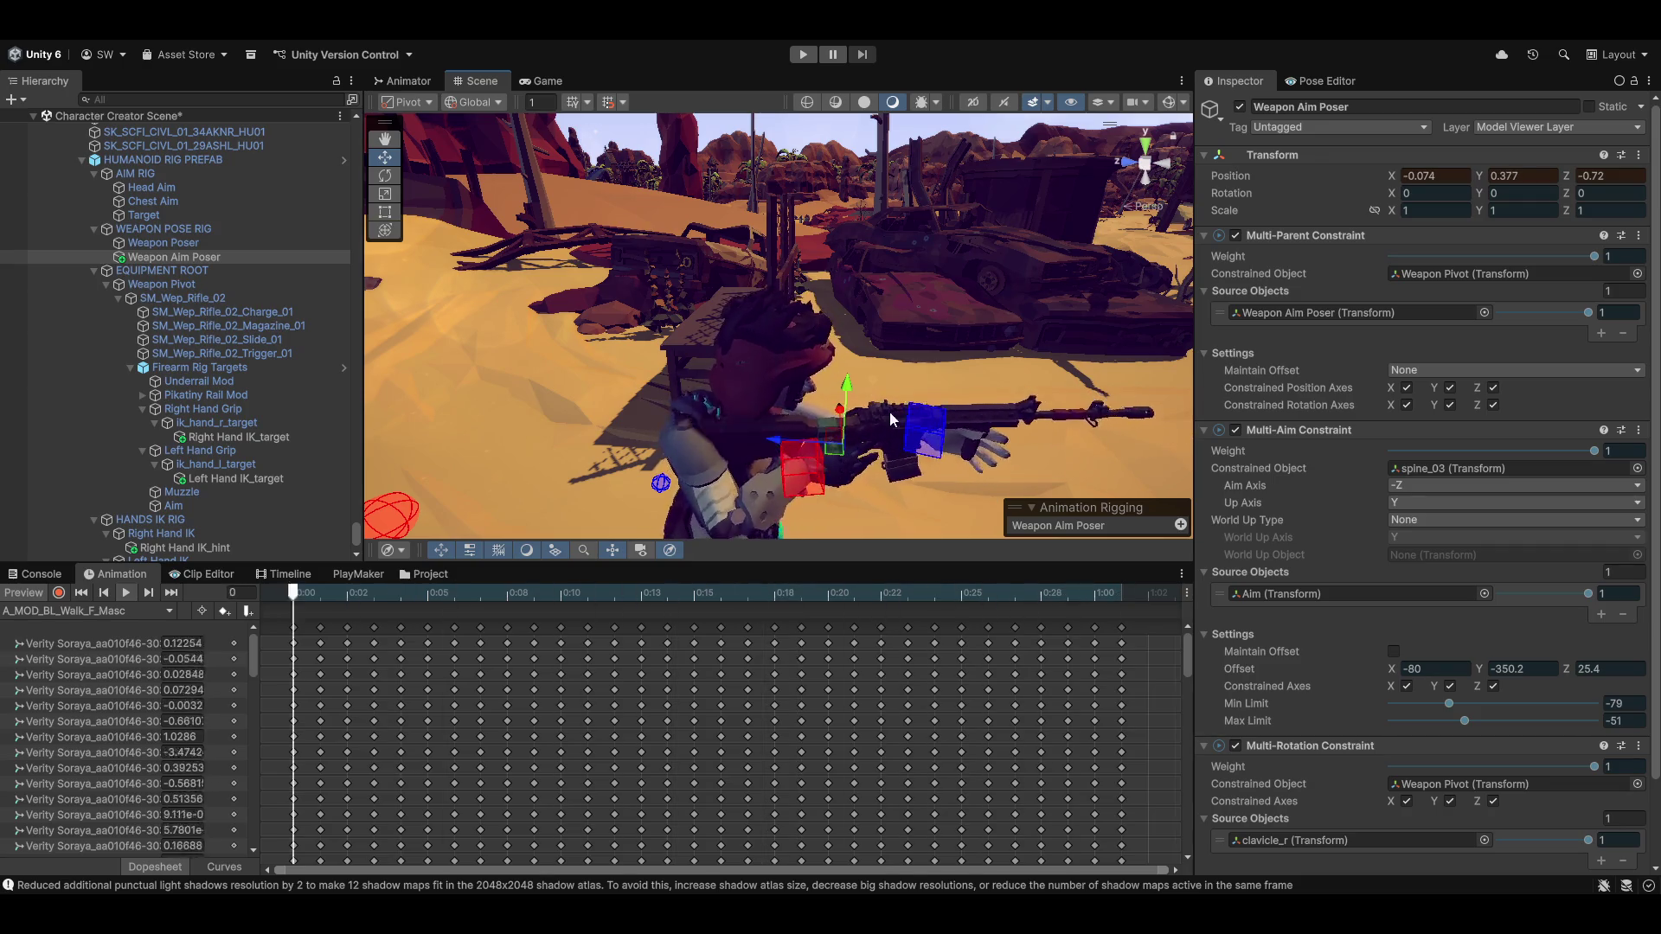
drag(993, 424, 464, 457)
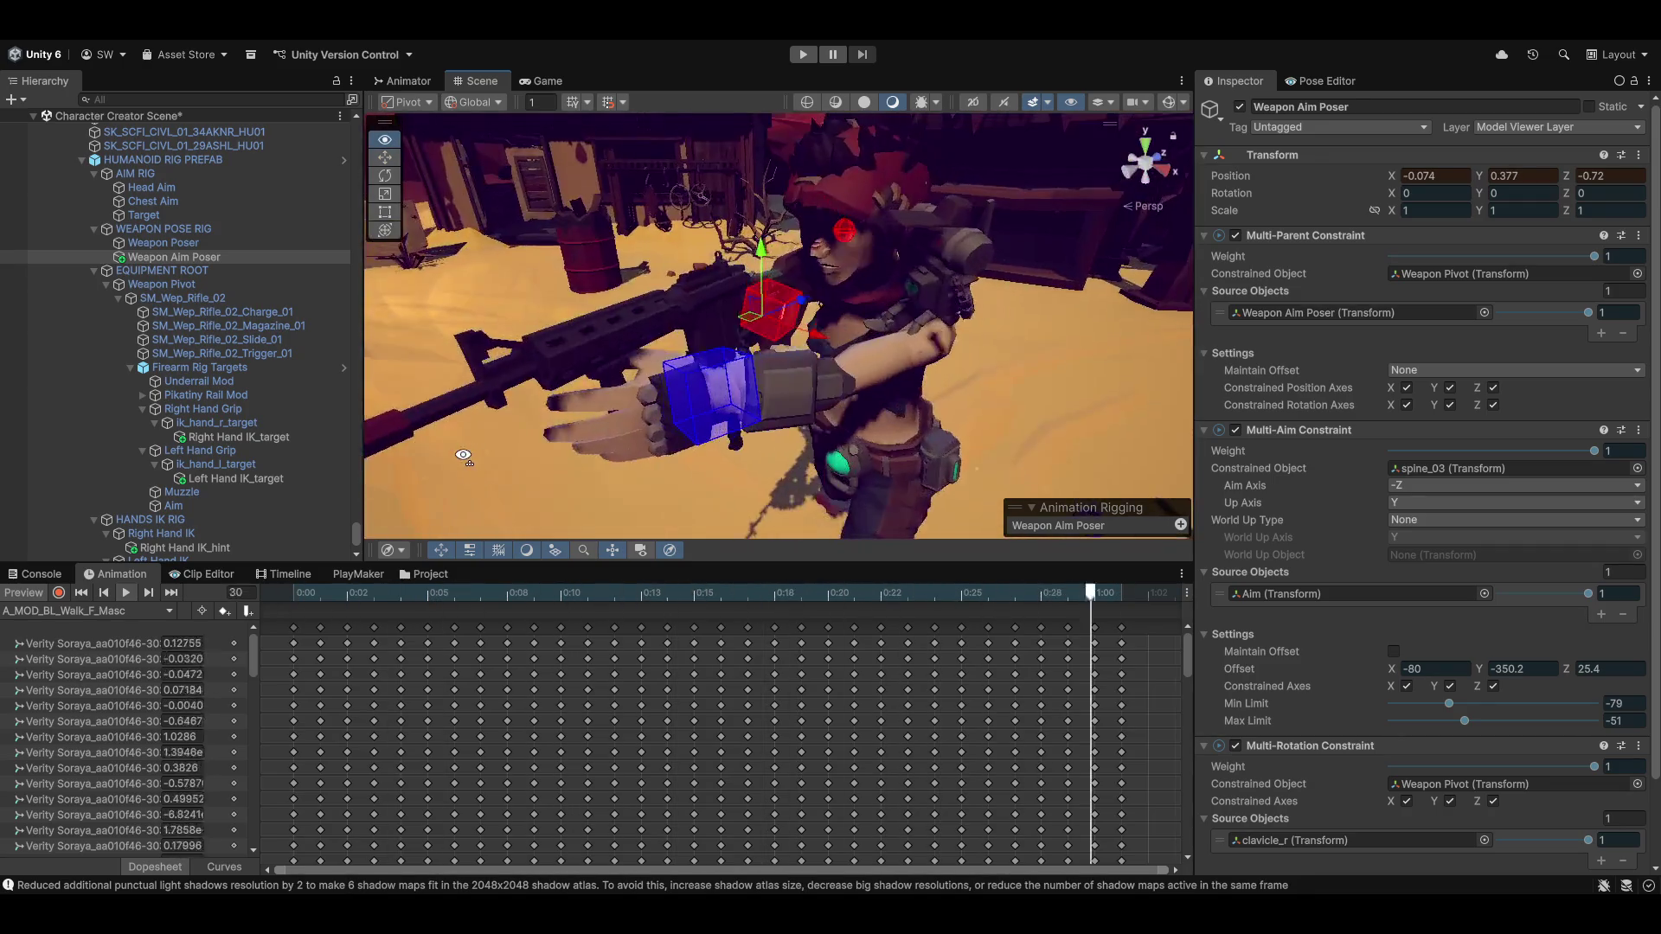
drag(868, 420, 669, 452)
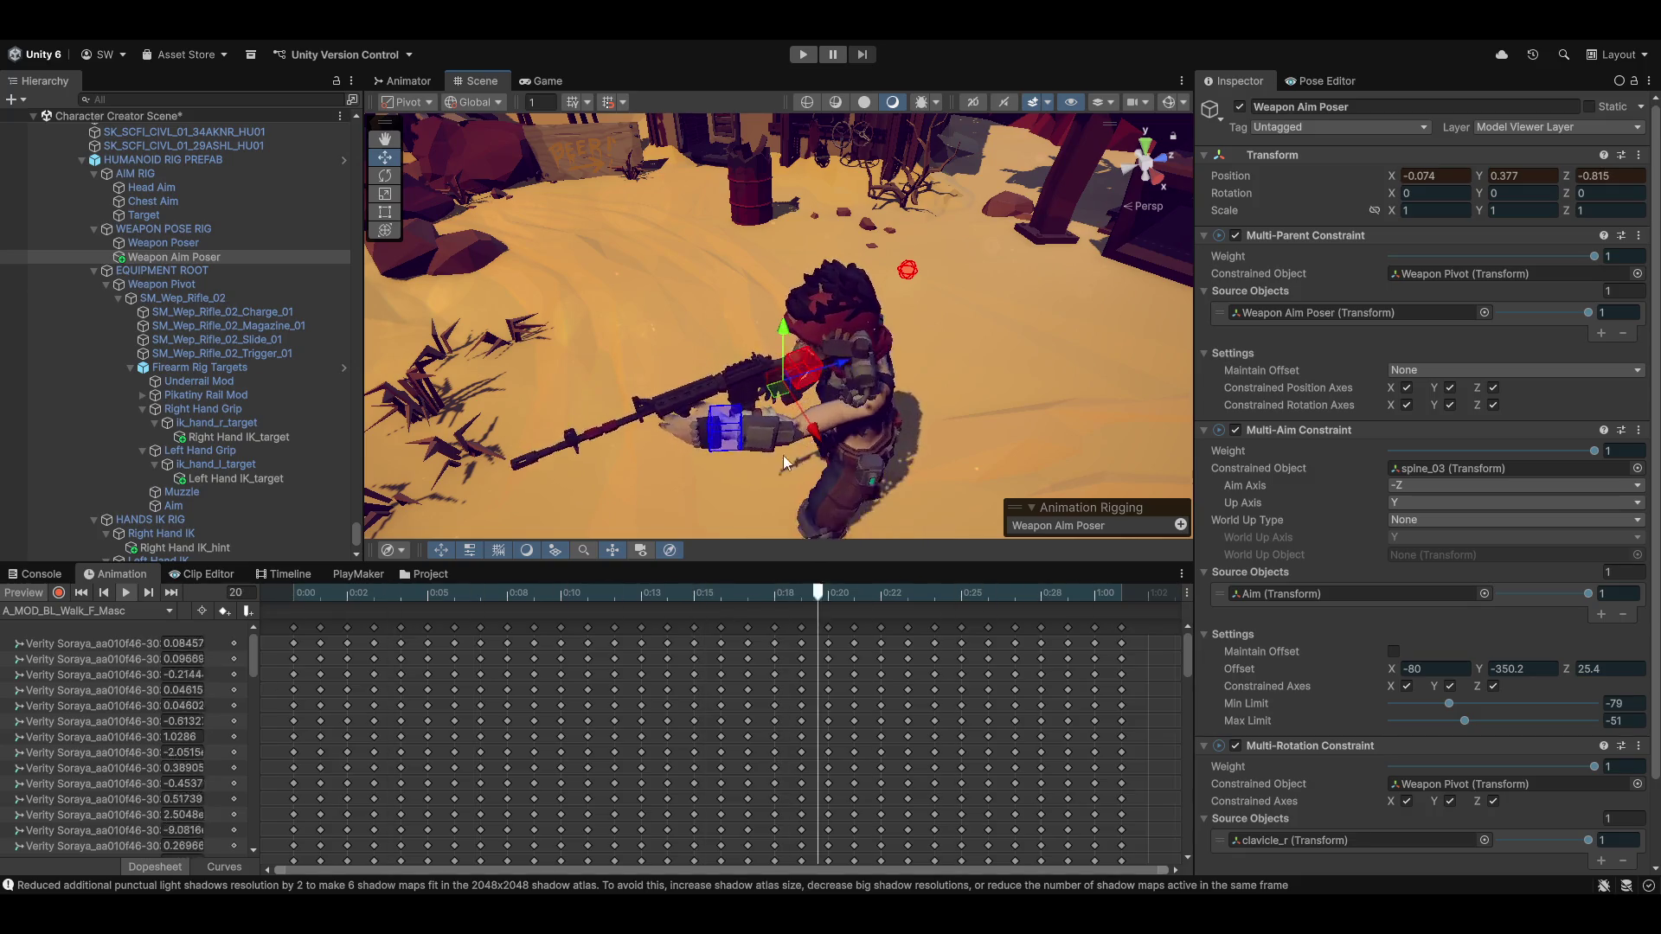
drag(910, 414, 1141, 407)
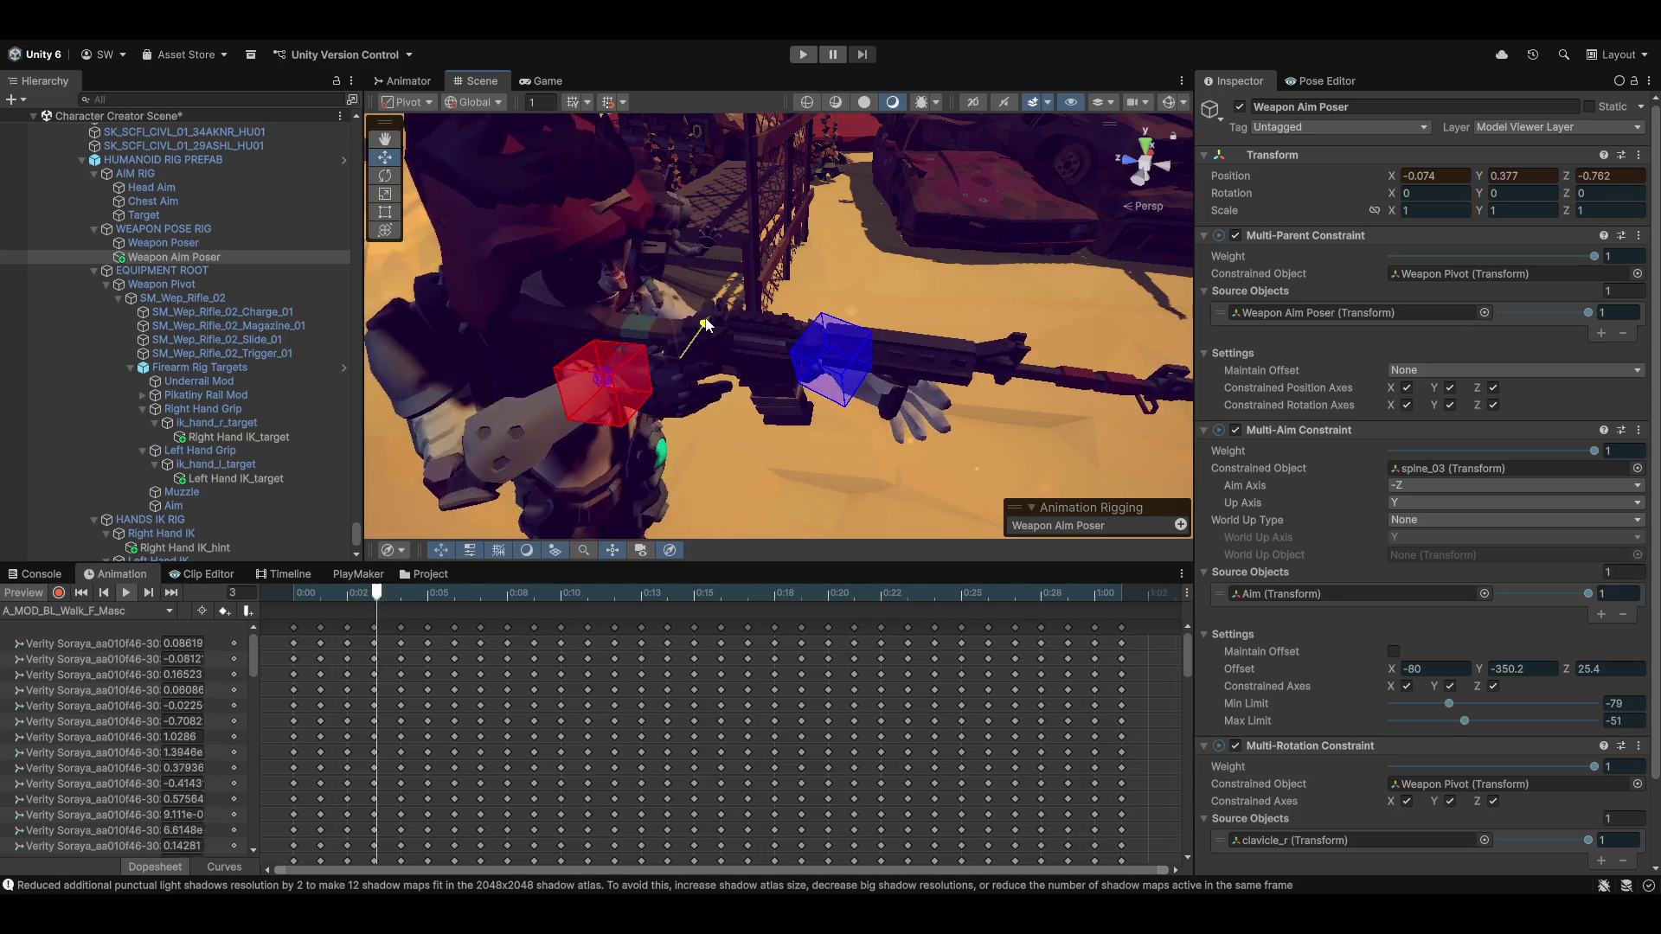
mouse_move(826, 376)
mouse_down()
mouse_move(446, 312)
mouse_move(865, 329)
mouse_up()
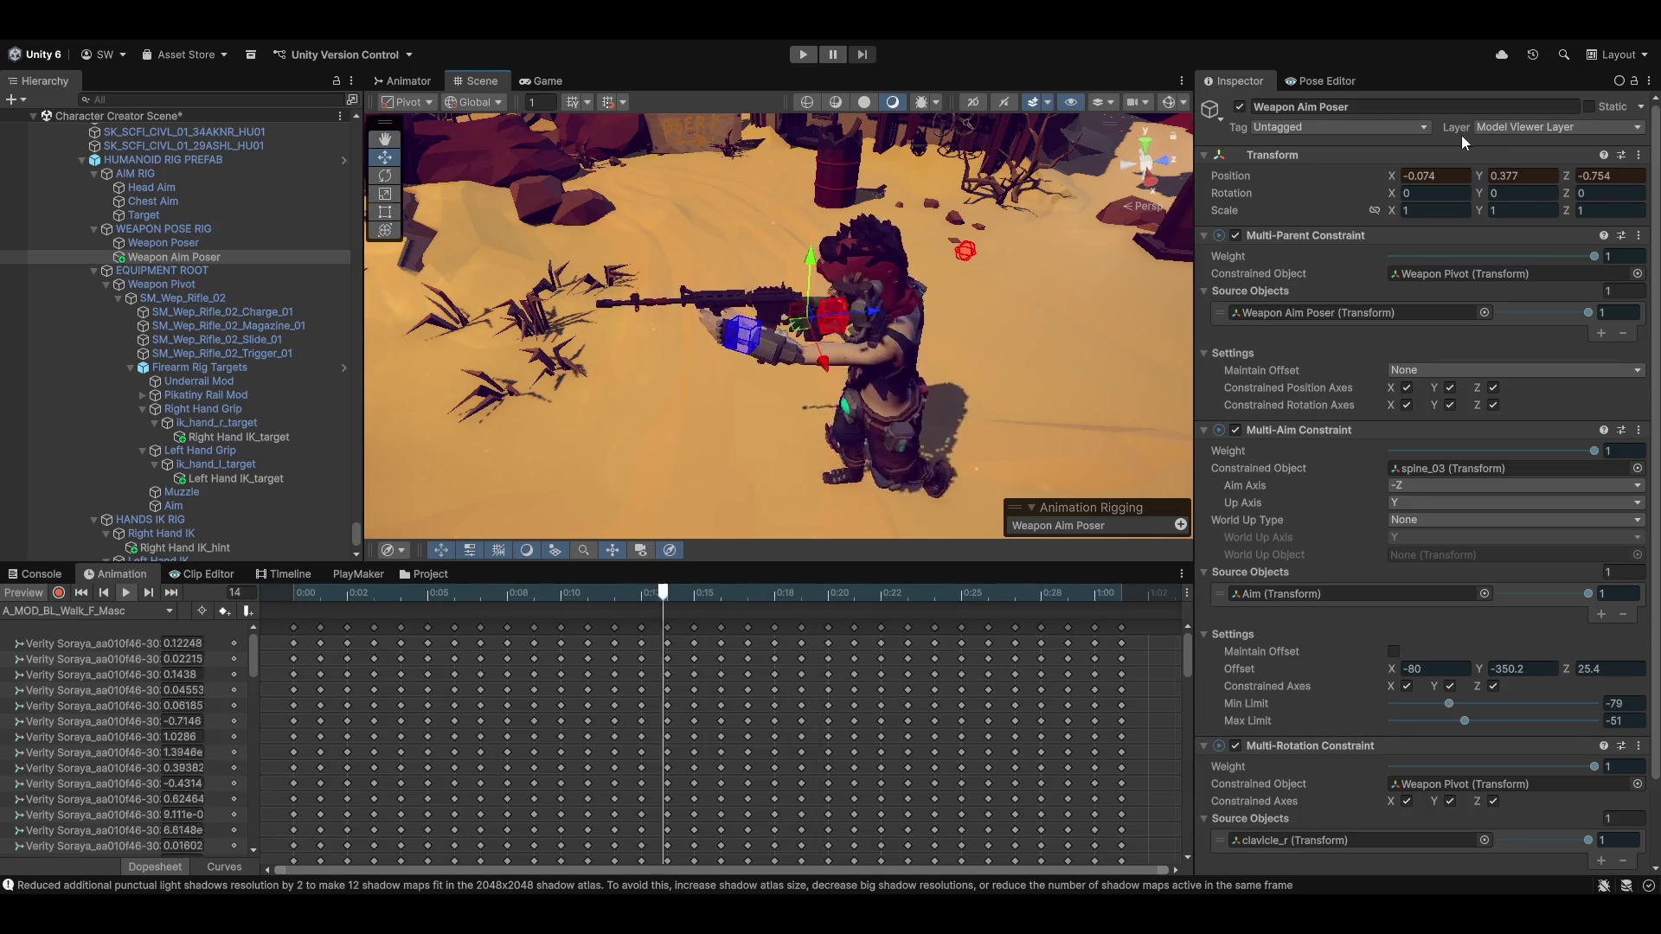
Copy and paste back the Weapon Aim Poser's Transform so it holds -0.074, 0.377, -0.754, then frame it
click(1639, 156)
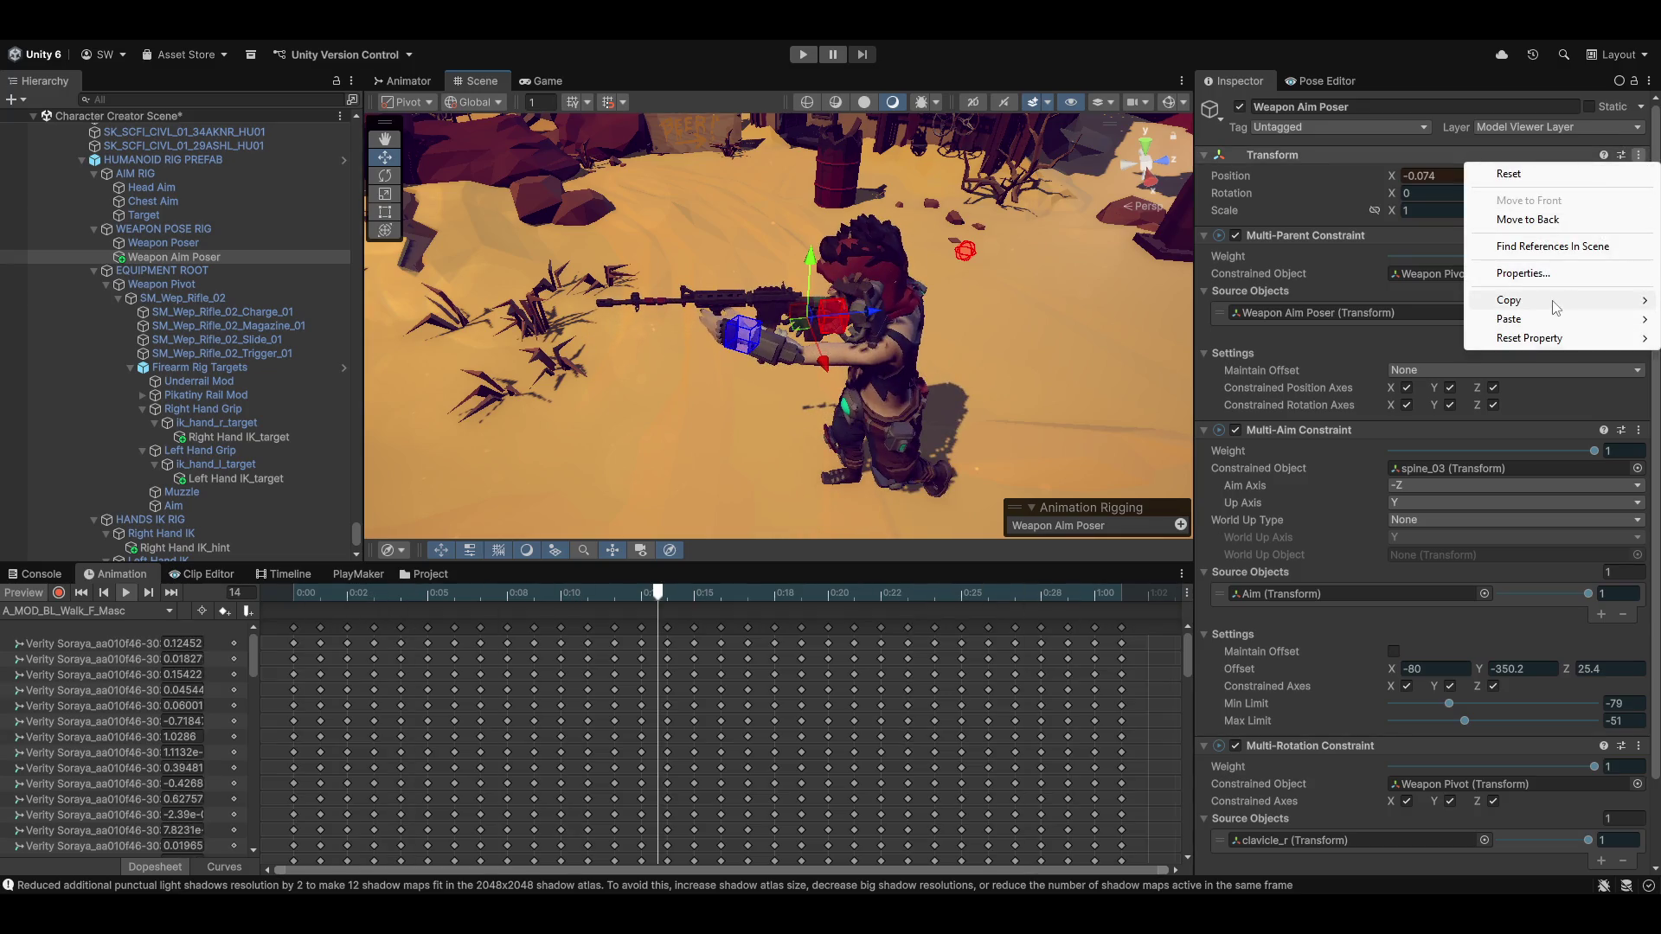
click(1381, 394)
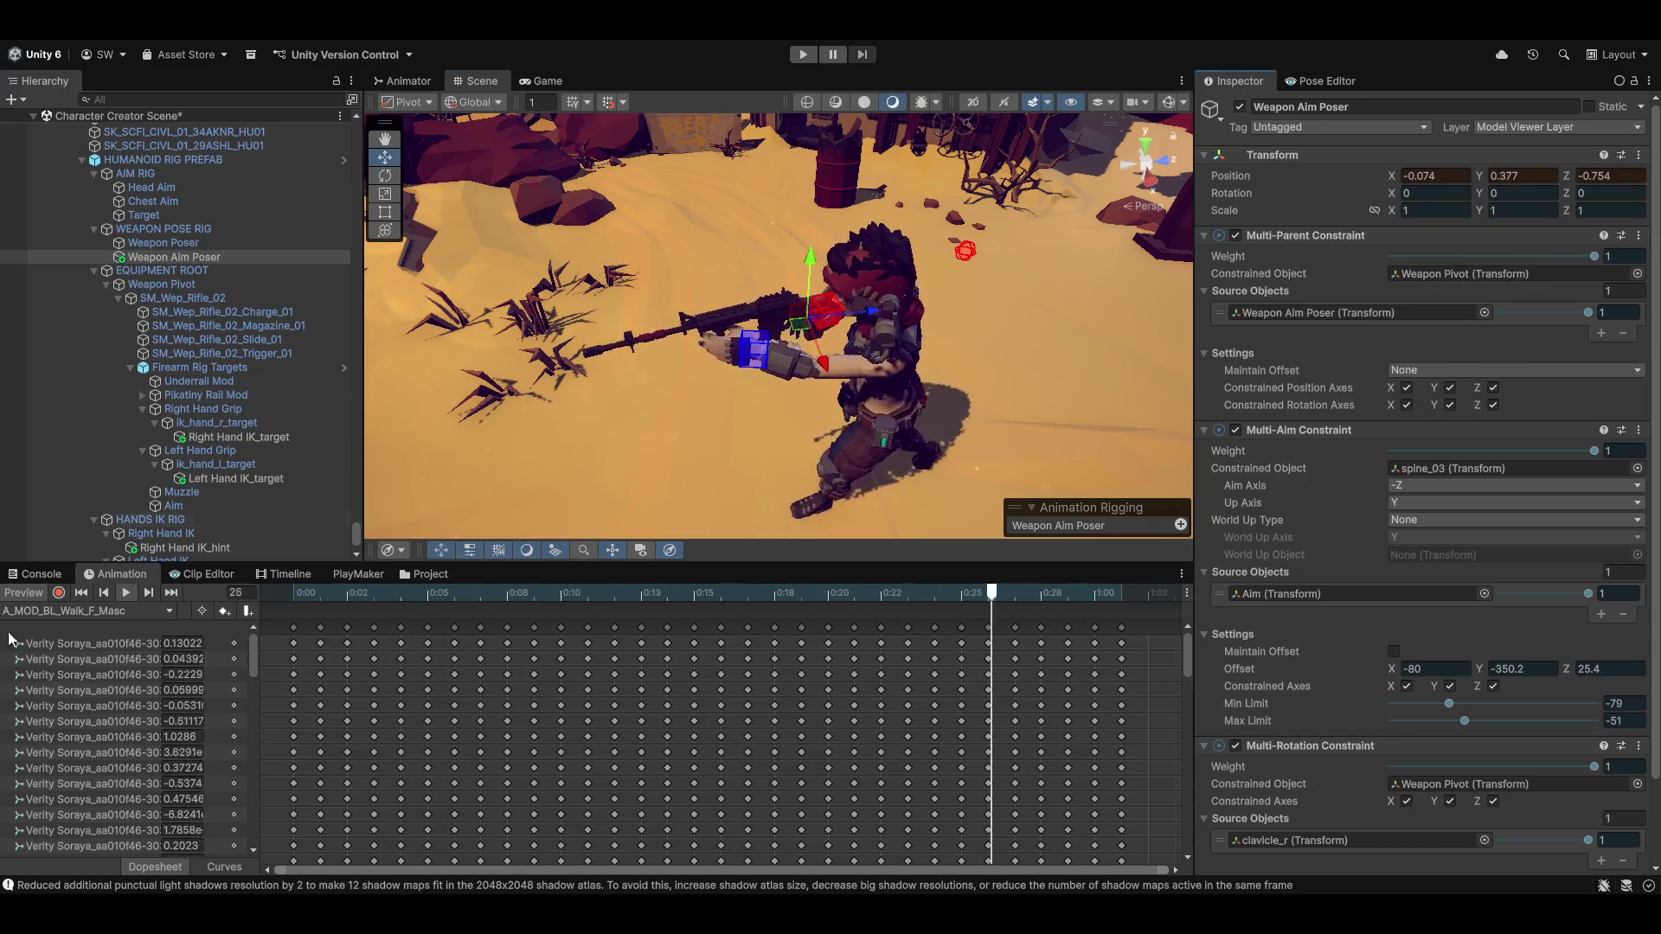
click(1638, 156)
mouse_move(1562, 319)
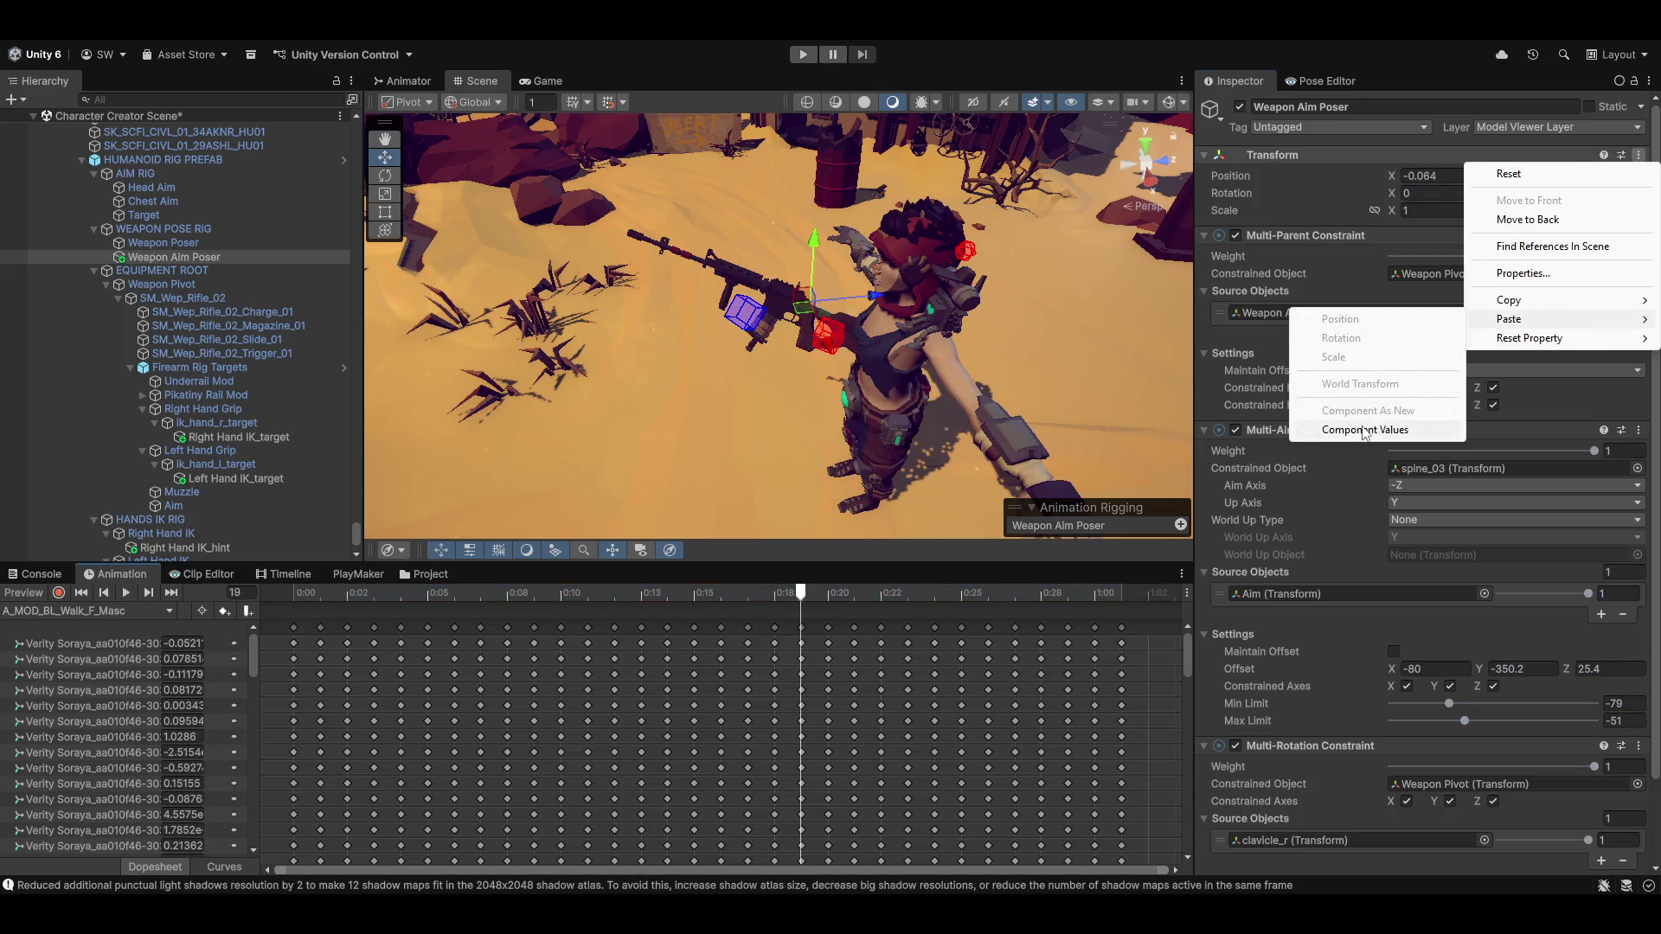
click(1364, 430)
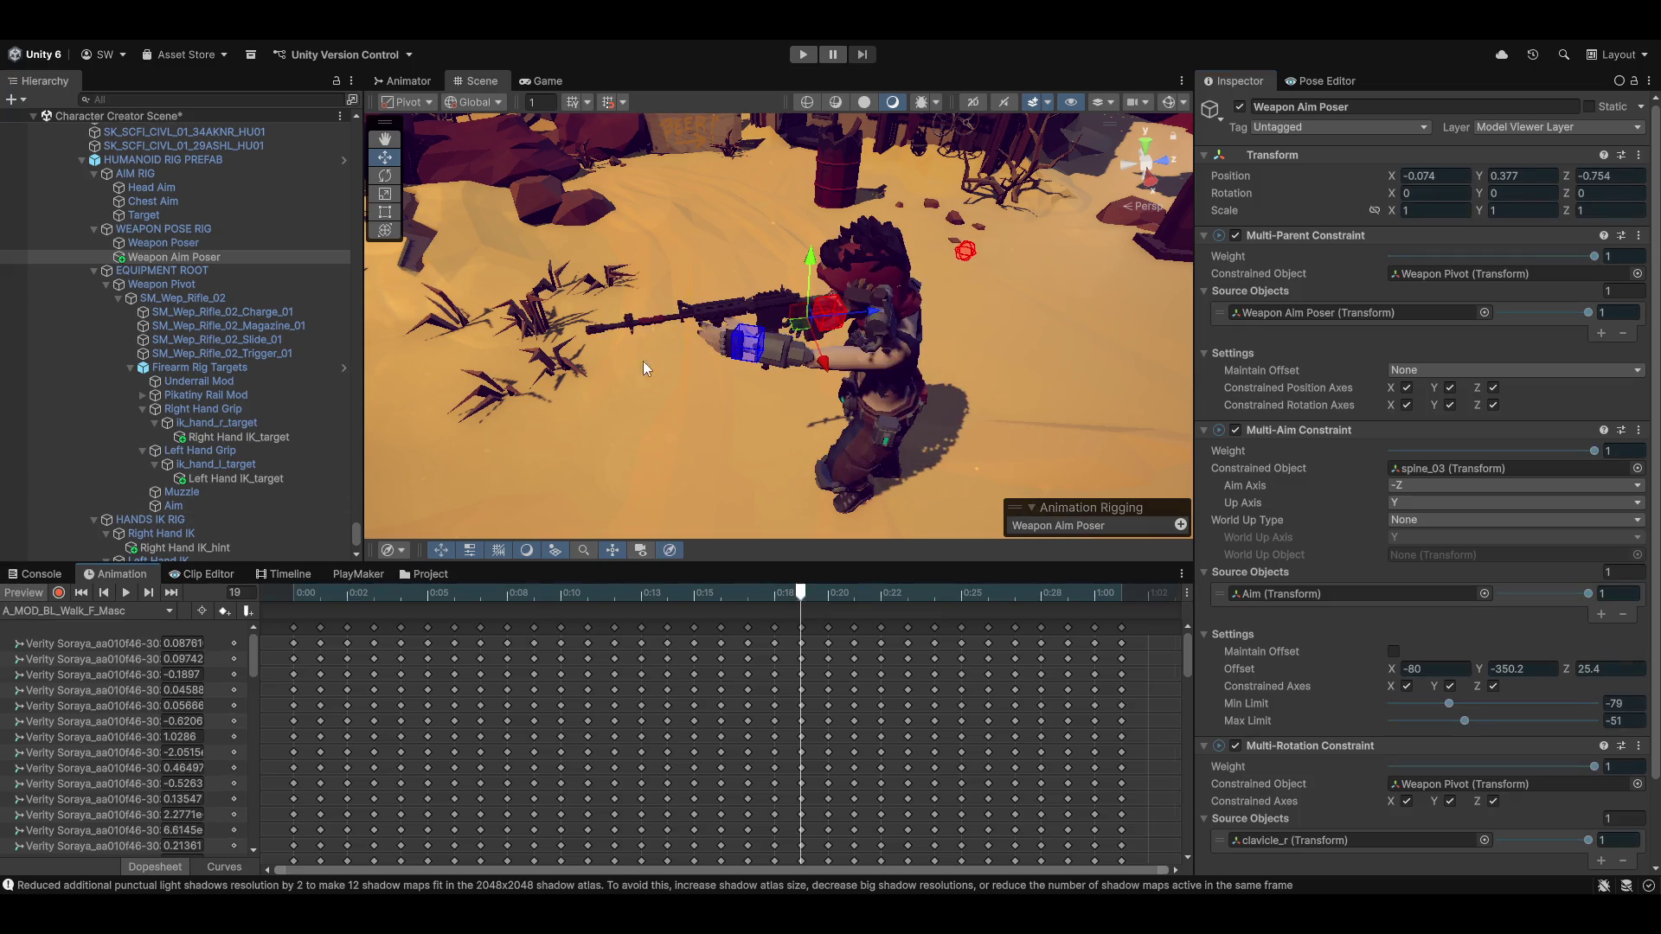
key(f)
mouse_move(1188, 337)
mouse_down()
mouse_move(981, 377)
mouse_move(1000, 378)
mouse_up()
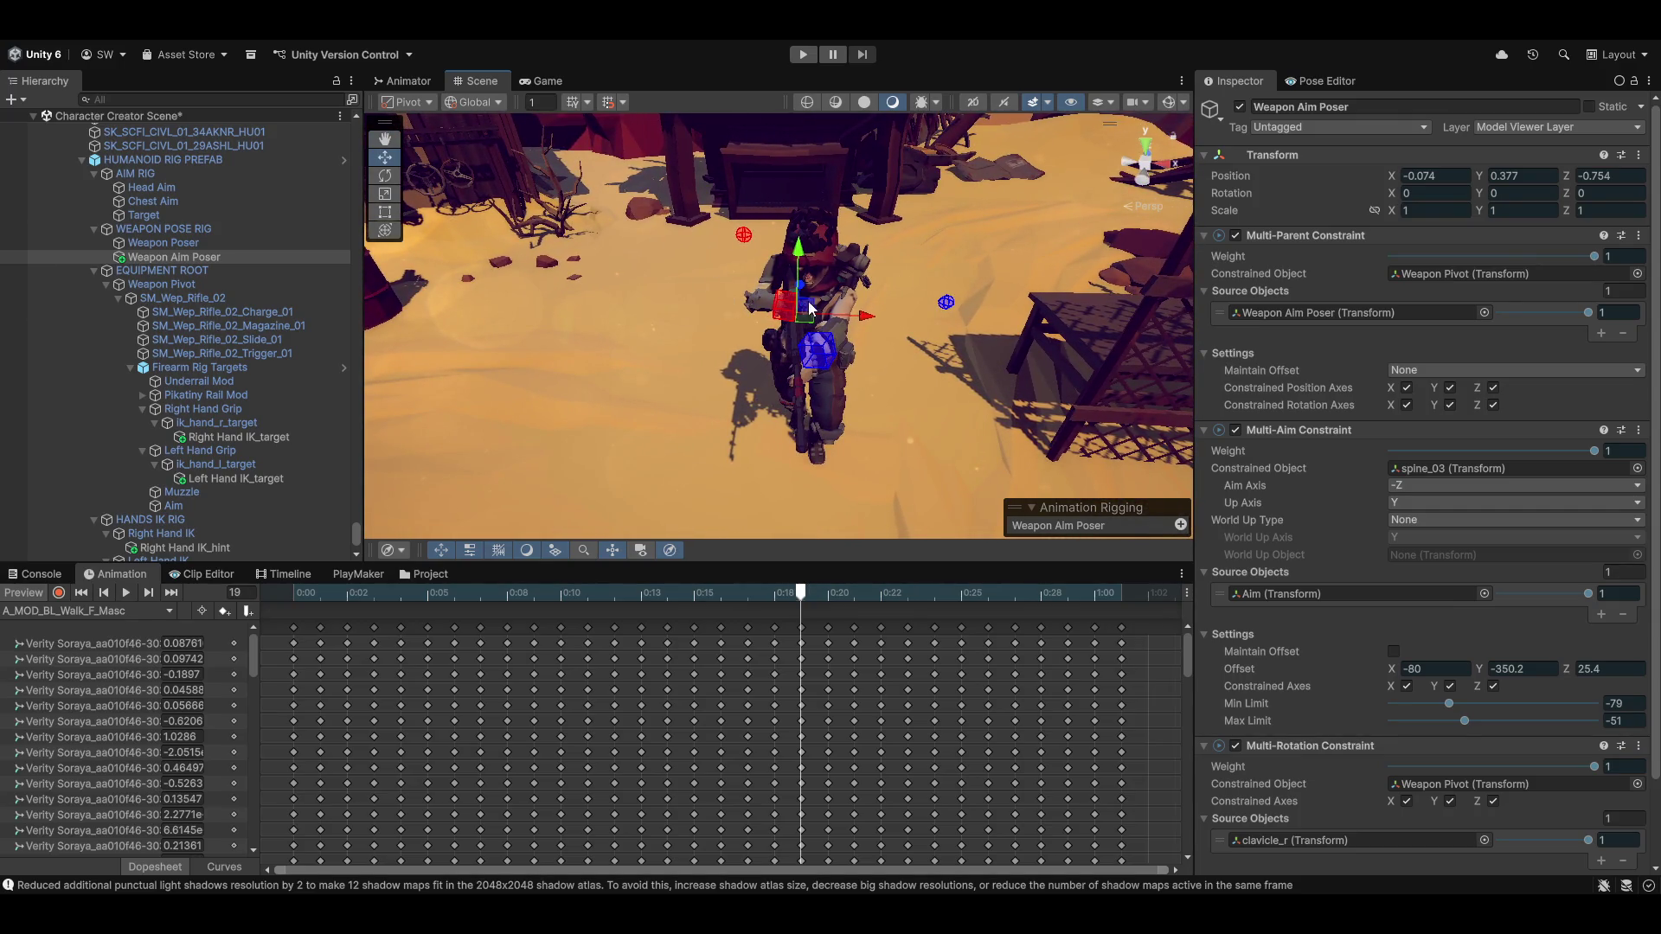
Rough in the rifle's Multi-Rotation offset: Z to 178.6, X to -191.8, Y lowered
scroll(912, 384, up, 5)
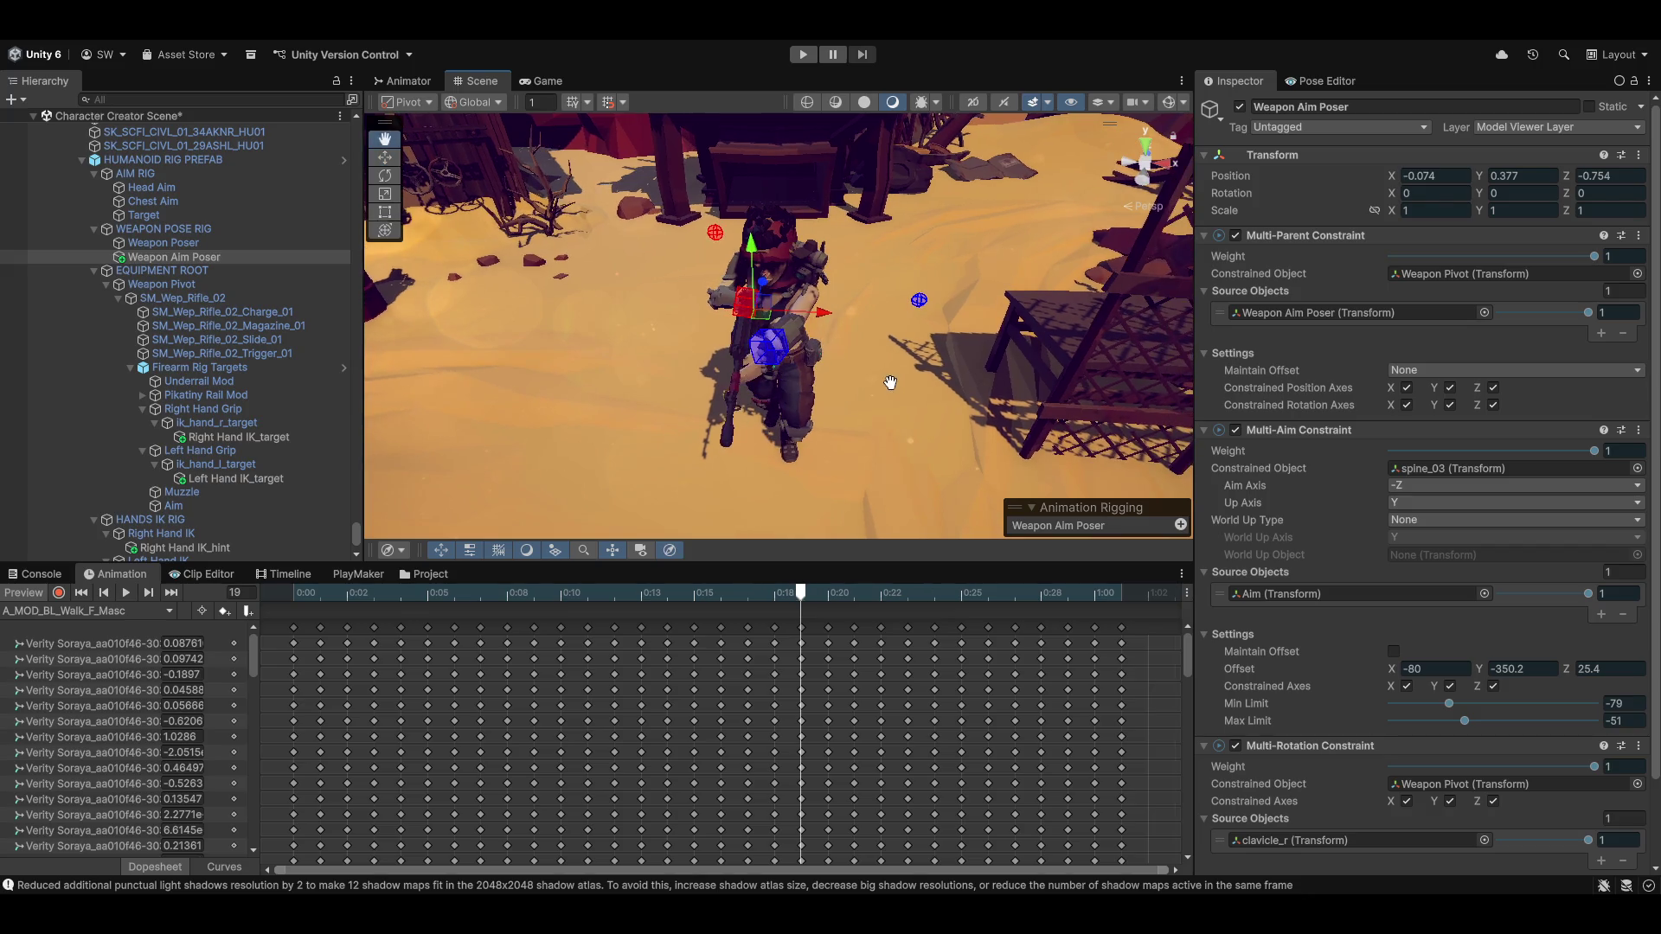
drag(865, 409, 789, 393)
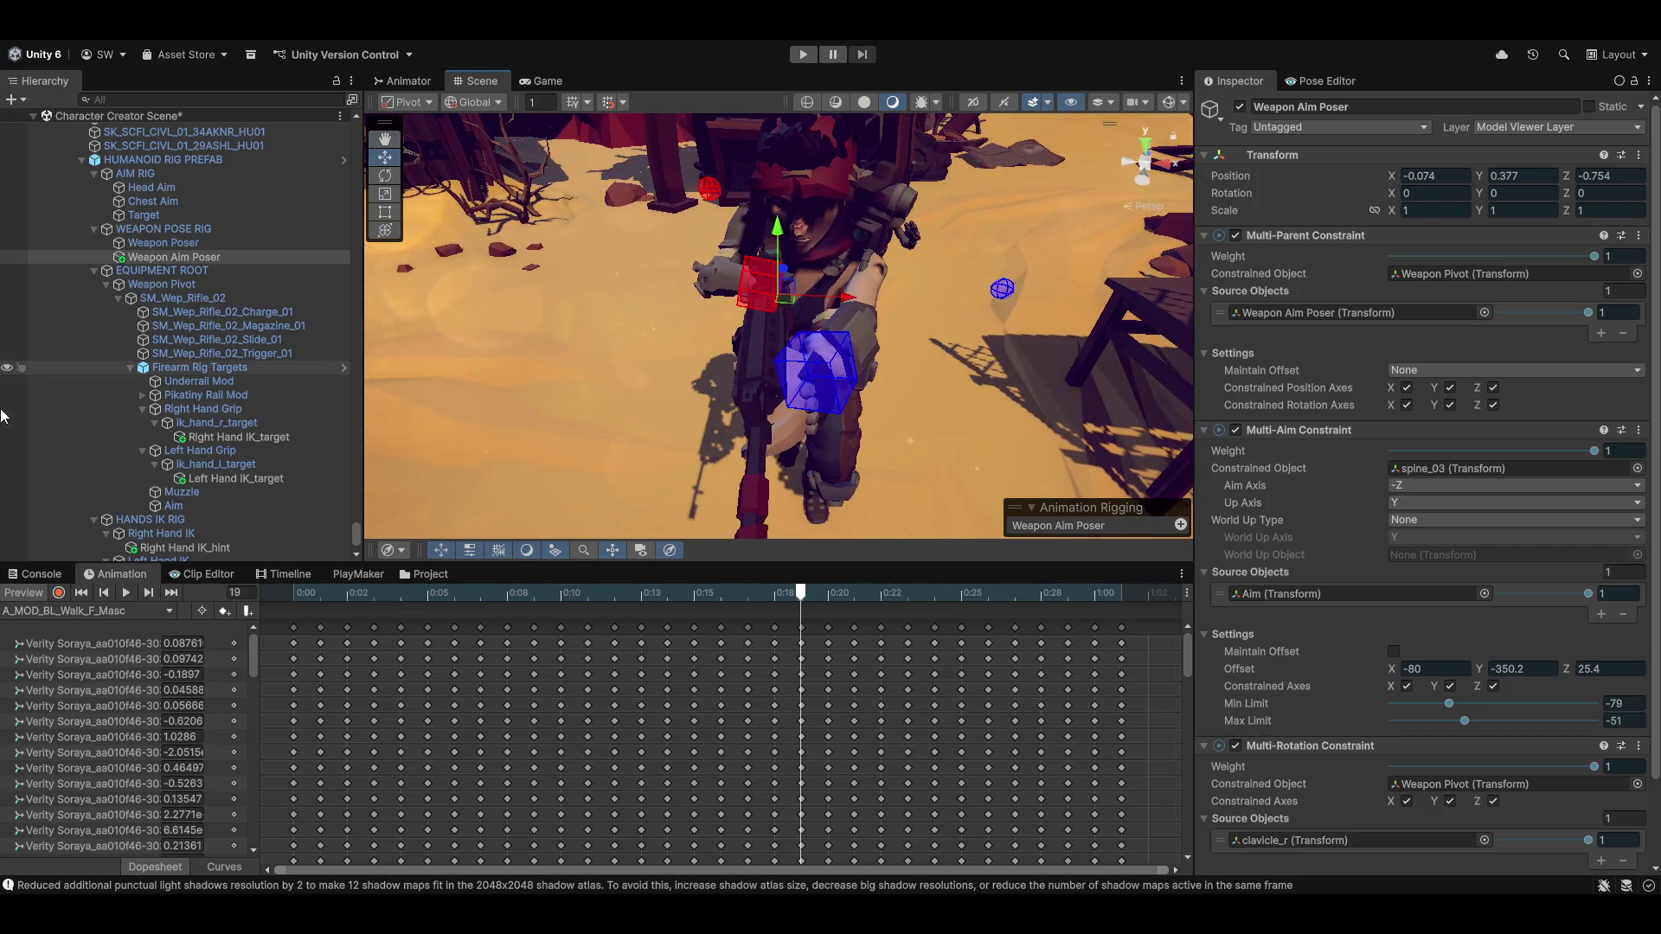
scroll(1481, 642, down, 3)
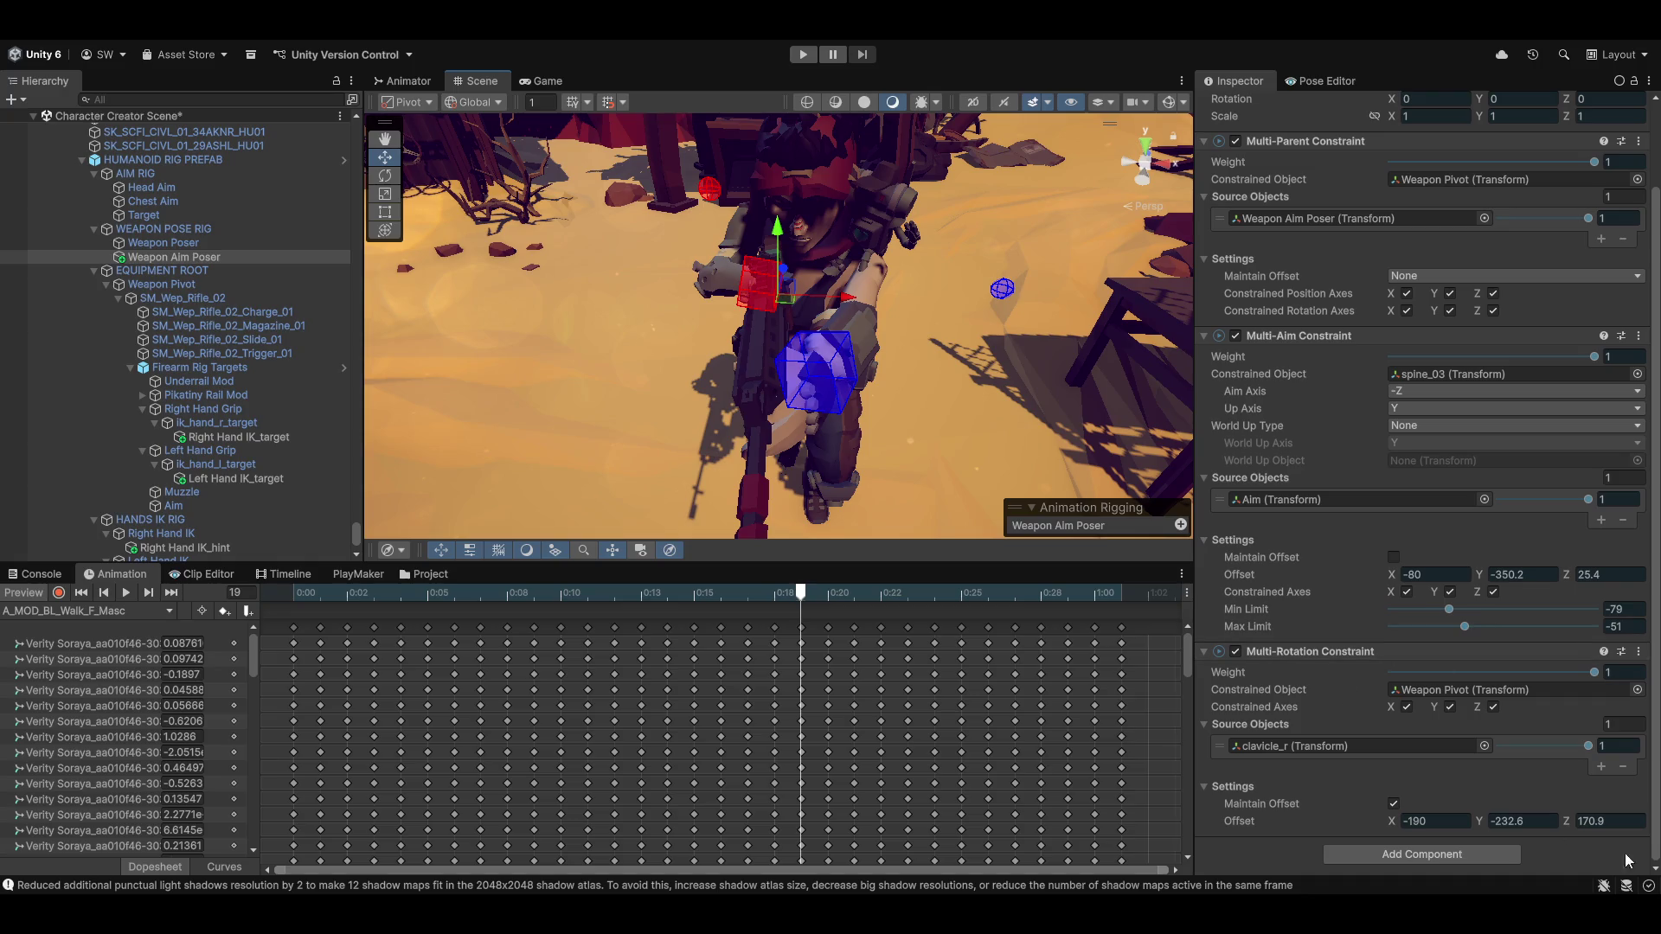
drag(1567, 820, 1597, 822)
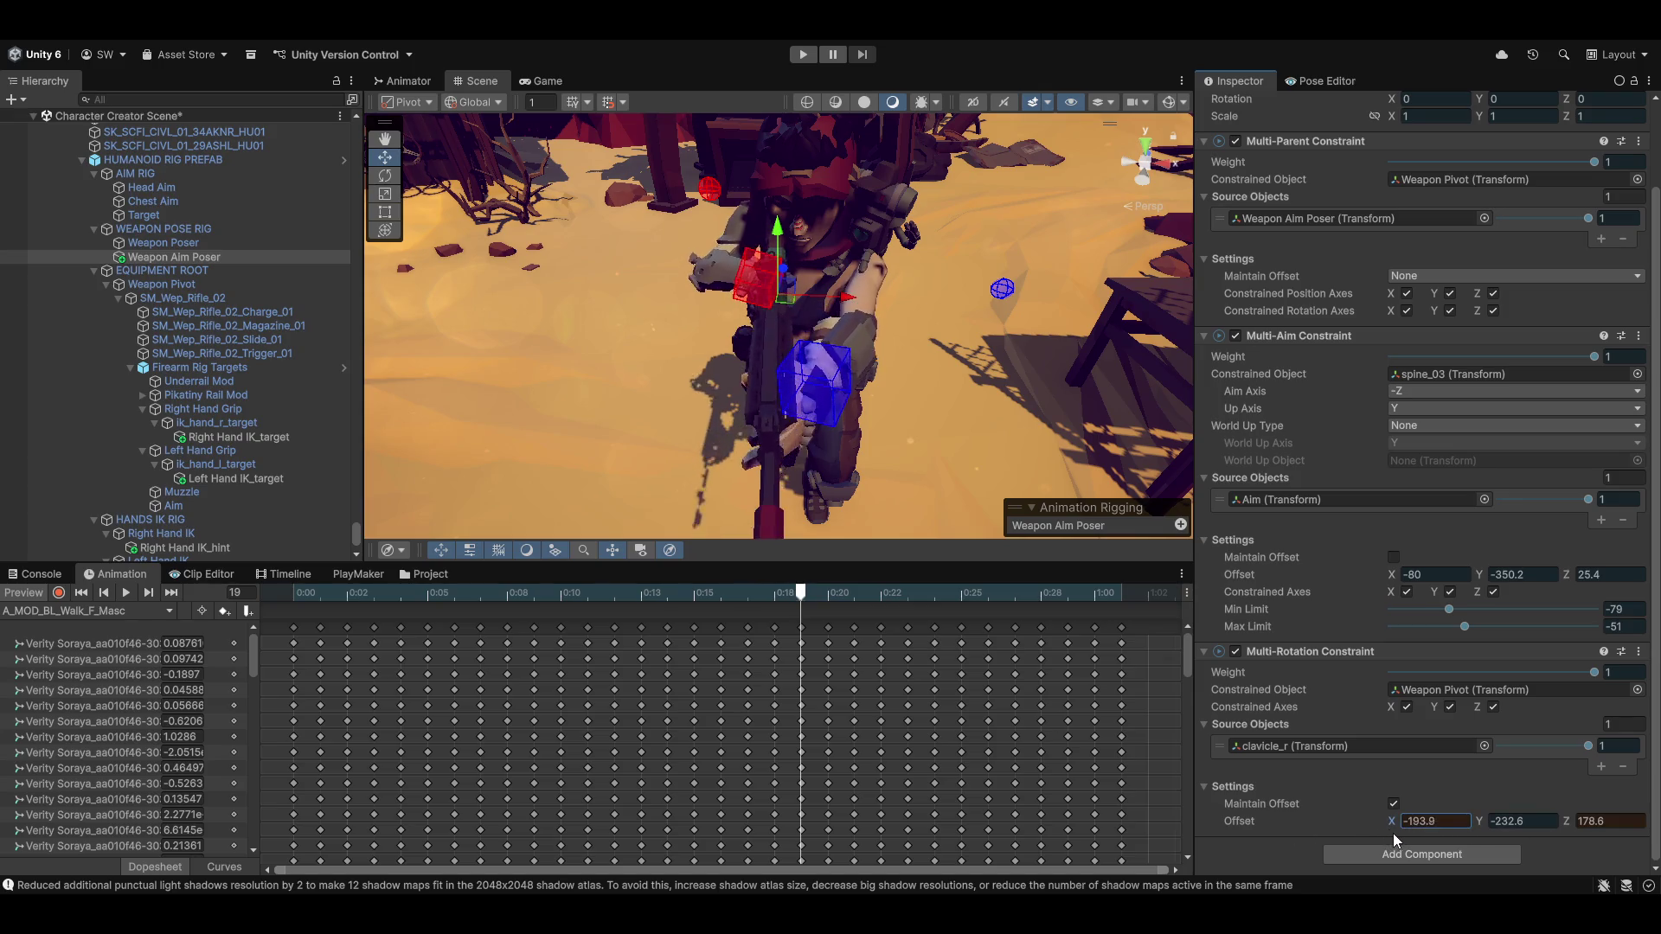
drag(1392, 833, 1479, 829)
mouse_move(1484, 818)
mouse_down()
mouse_move(1513, 820)
mouse_move(1466, 833)
mouse_up()
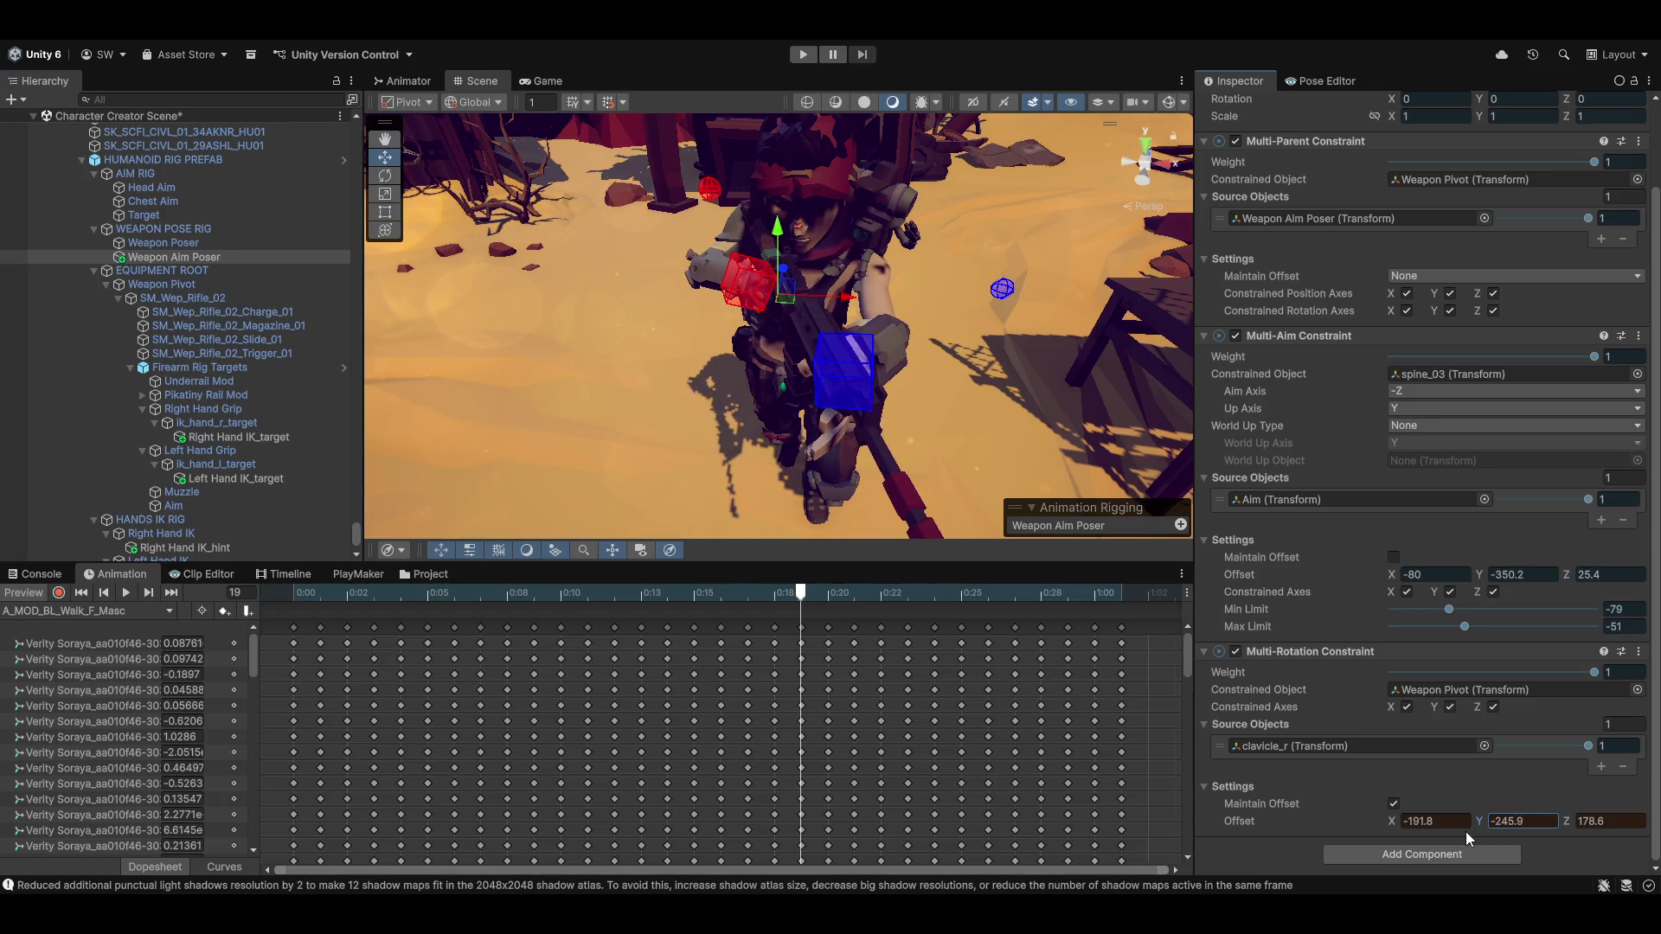
mouse_move(934, 453)
mouse_down()
mouse_move(882, 426)
mouse_move(1040, 392)
mouse_move(983, 500)
mouse_move(1000, 356)
mouse_move(922, 422)
mouse_move(877, 429)
mouse_move(843, 386)
mouse_move(849, 267)
mouse_move(874, 311)
mouse_up()
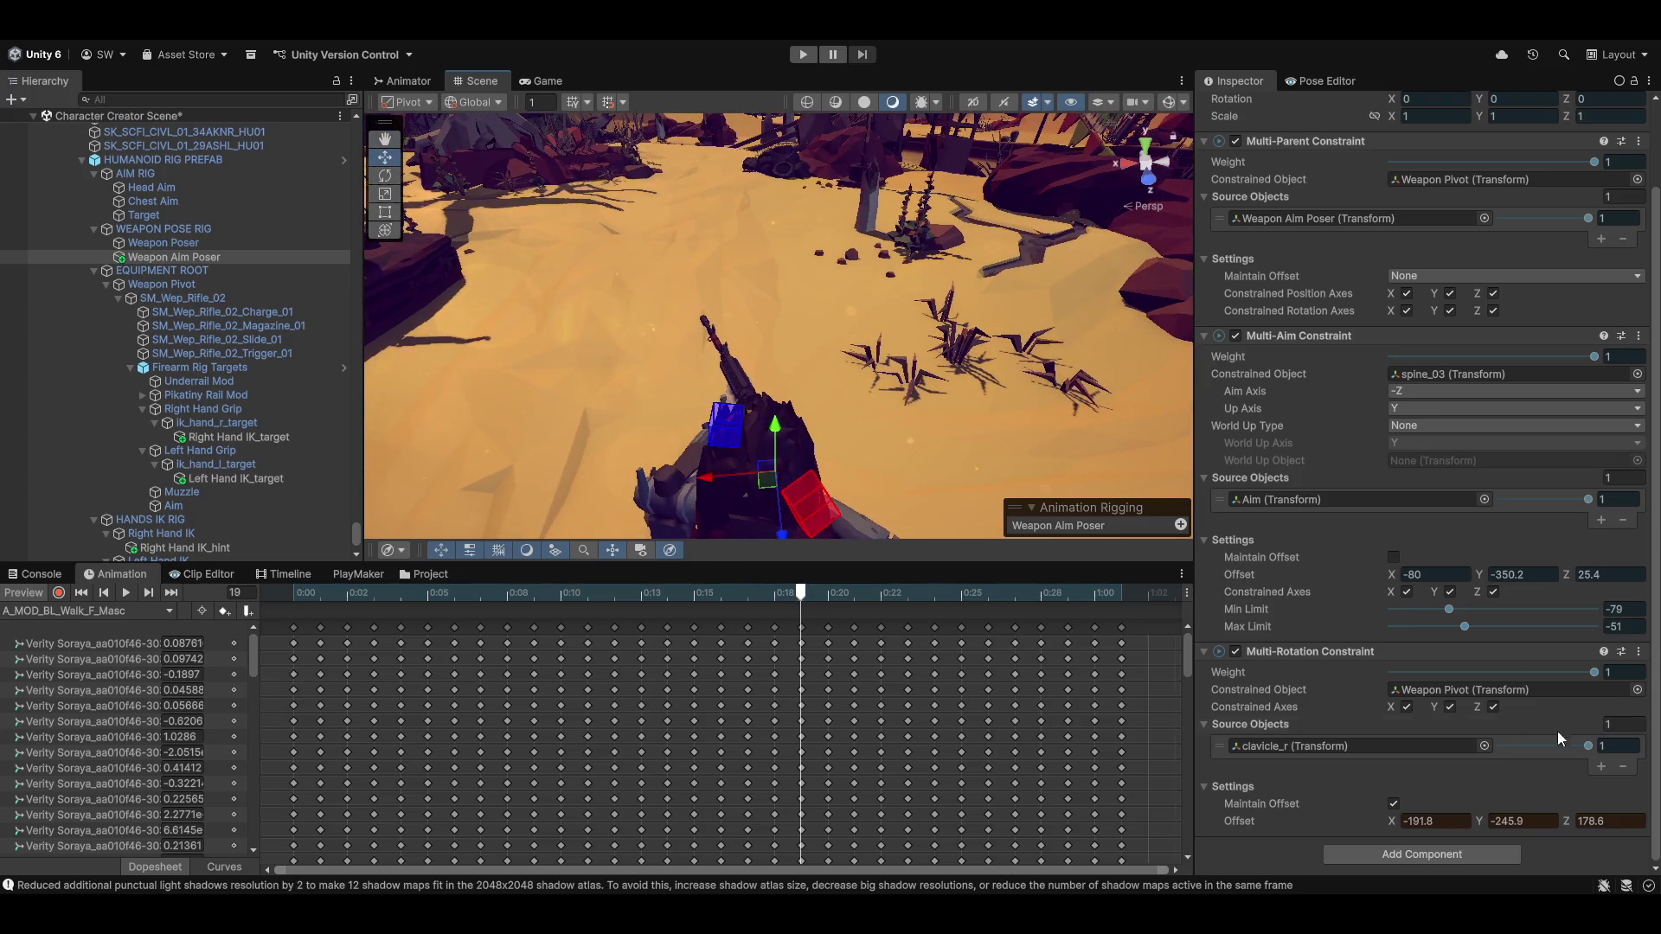
Refine the Multi-Rotation offset to -199.1, -236.6, 183.3, checking the rifle from side and high views
drag(1478, 818, 1469, 823)
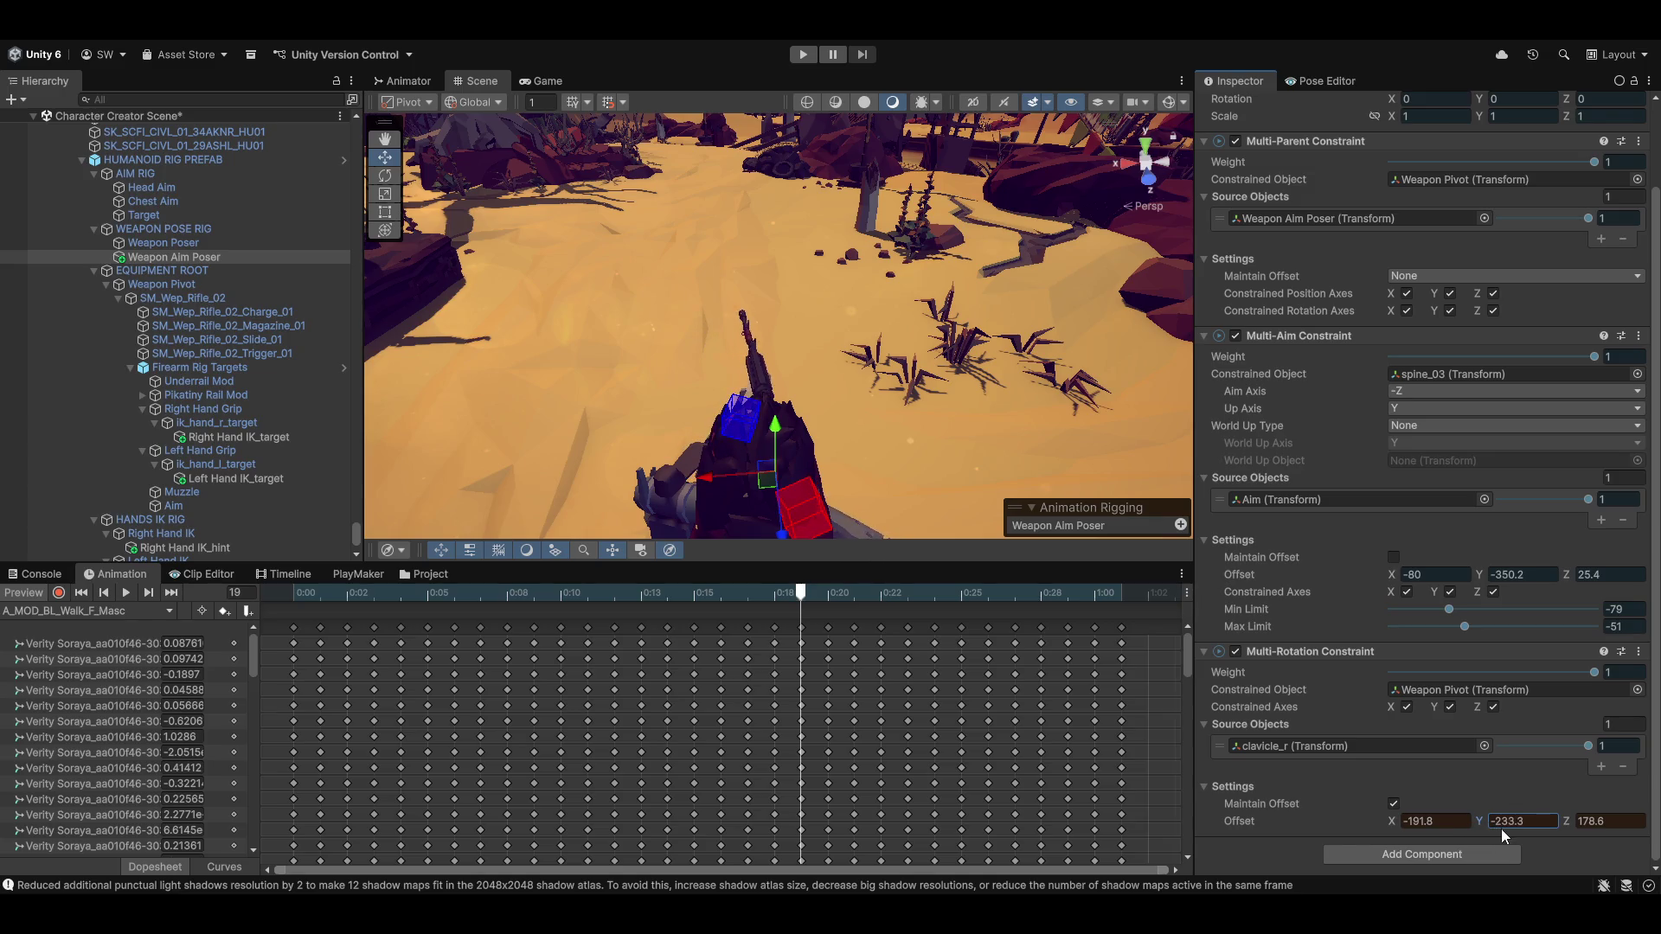
drag(1568, 820, 1585, 820)
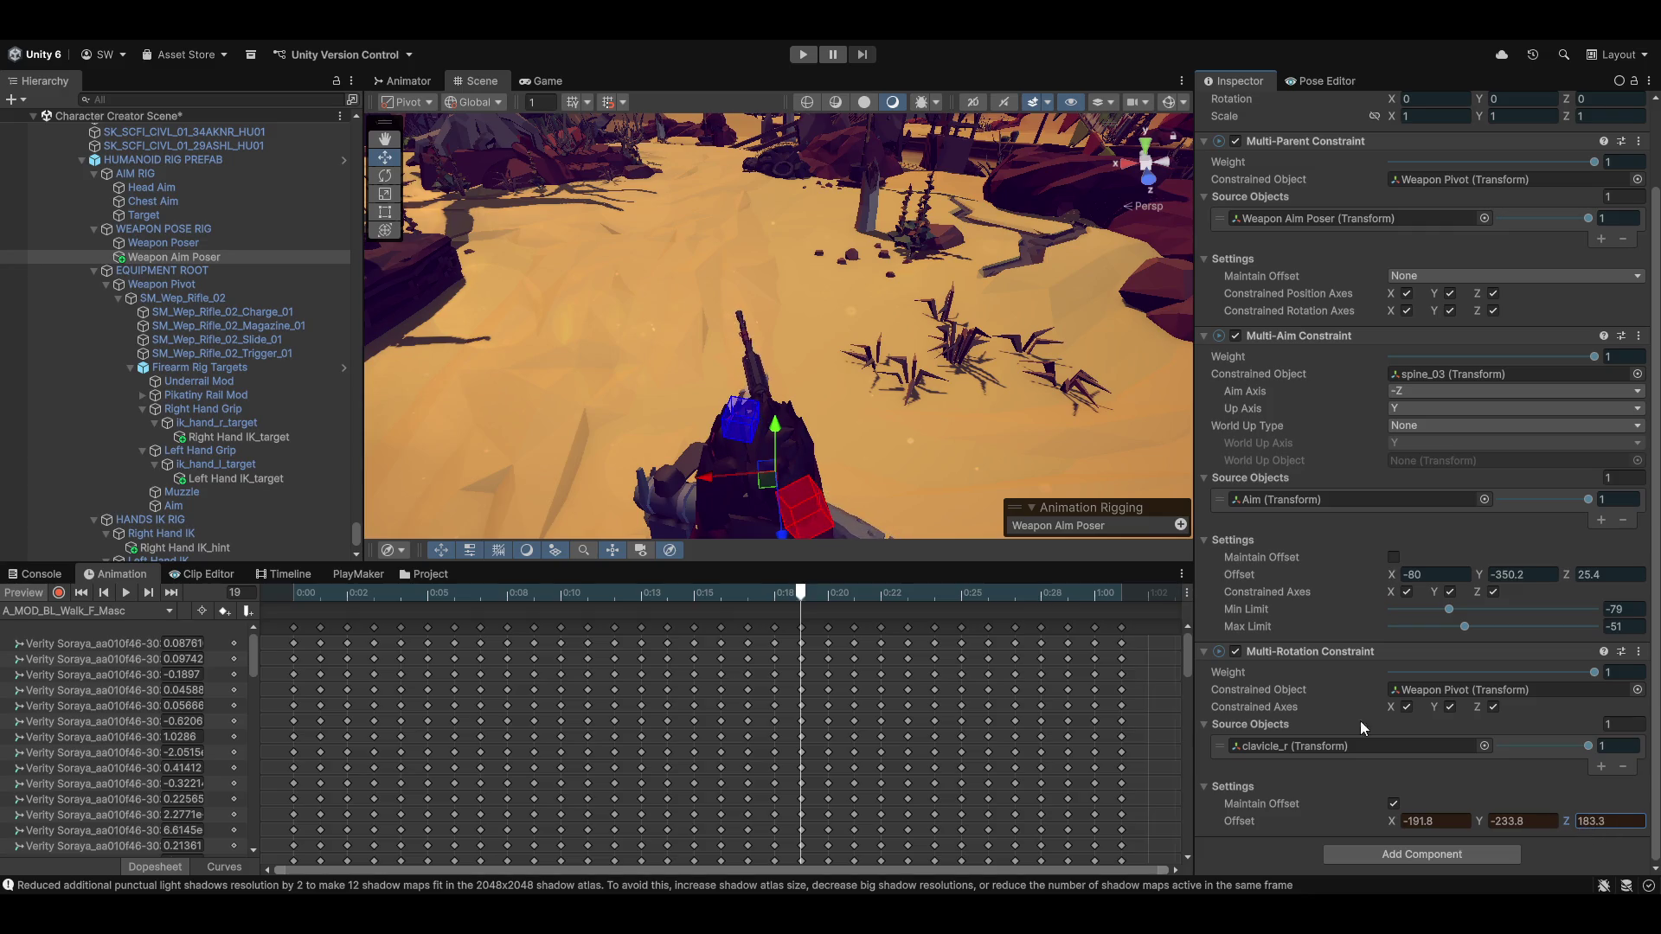
drag(1065, 389, 1168, 405)
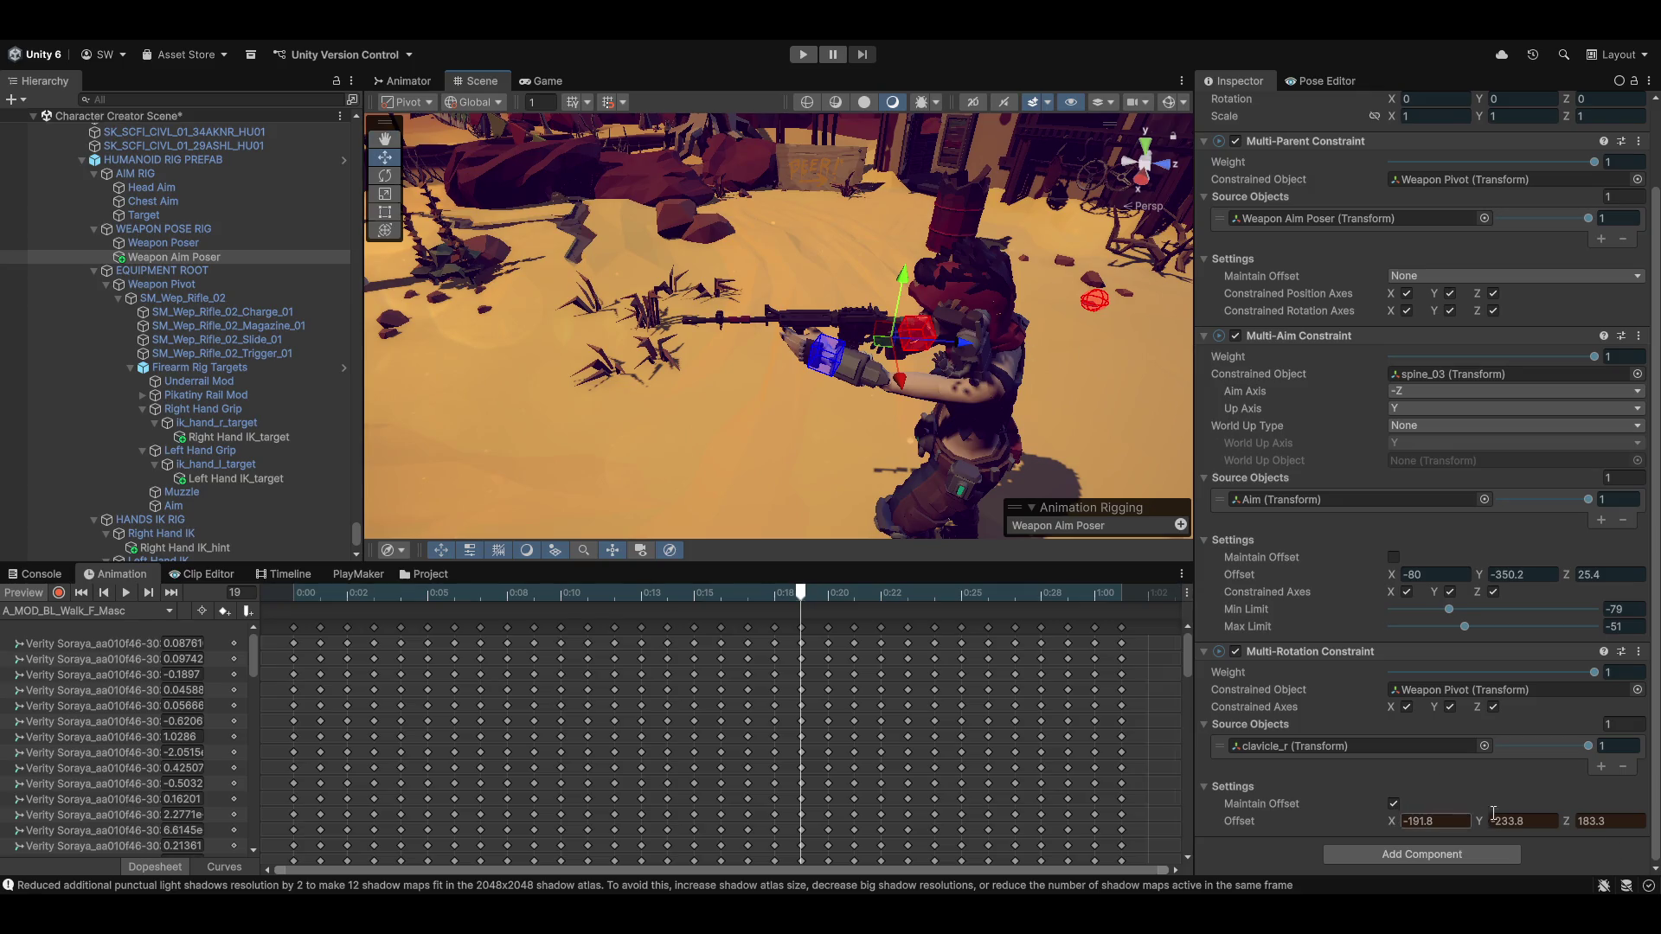
mouse_move(1393, 820)
mouse_down()
mouse_move(1415, 821)
mouse_move(1372, 822)
mouse_move(1507, 822)
mouse_move(1474, 822)
mouse_up()
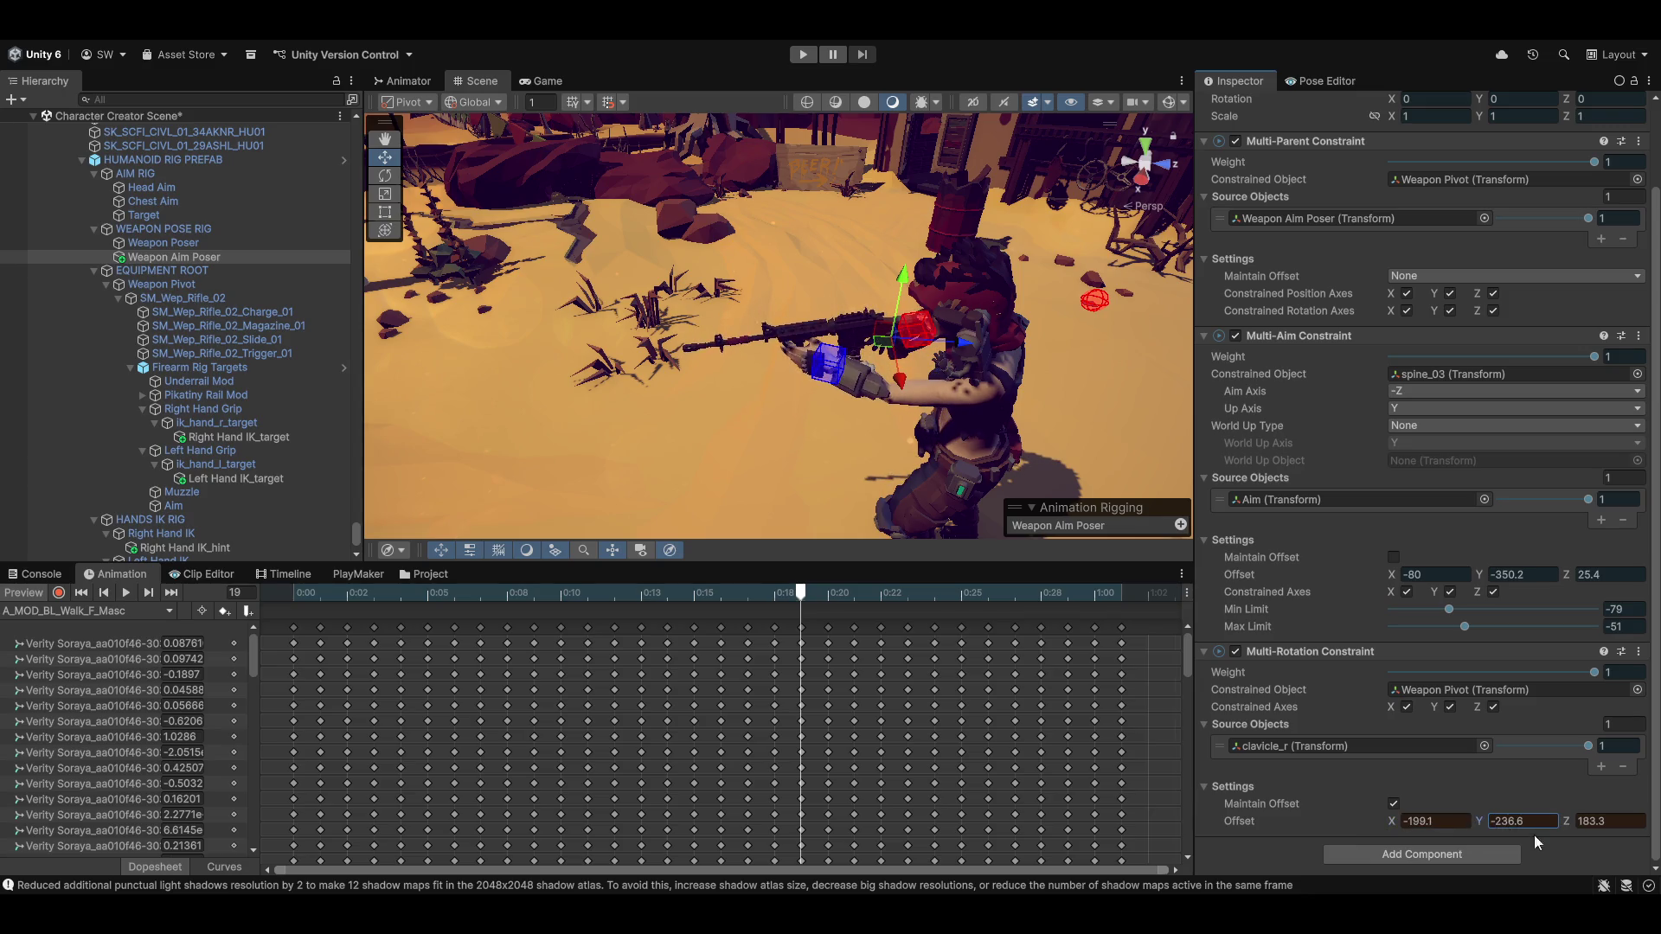
mouse_move(935, 383)
mouse_down()
mouse_move(714, 401)
mouse_move(734, 367)
mouse_move(853, 355)
mouse_move(962, 391)
mouse_move(847, 344)
mouse_move(849, 326)
mouse_up()
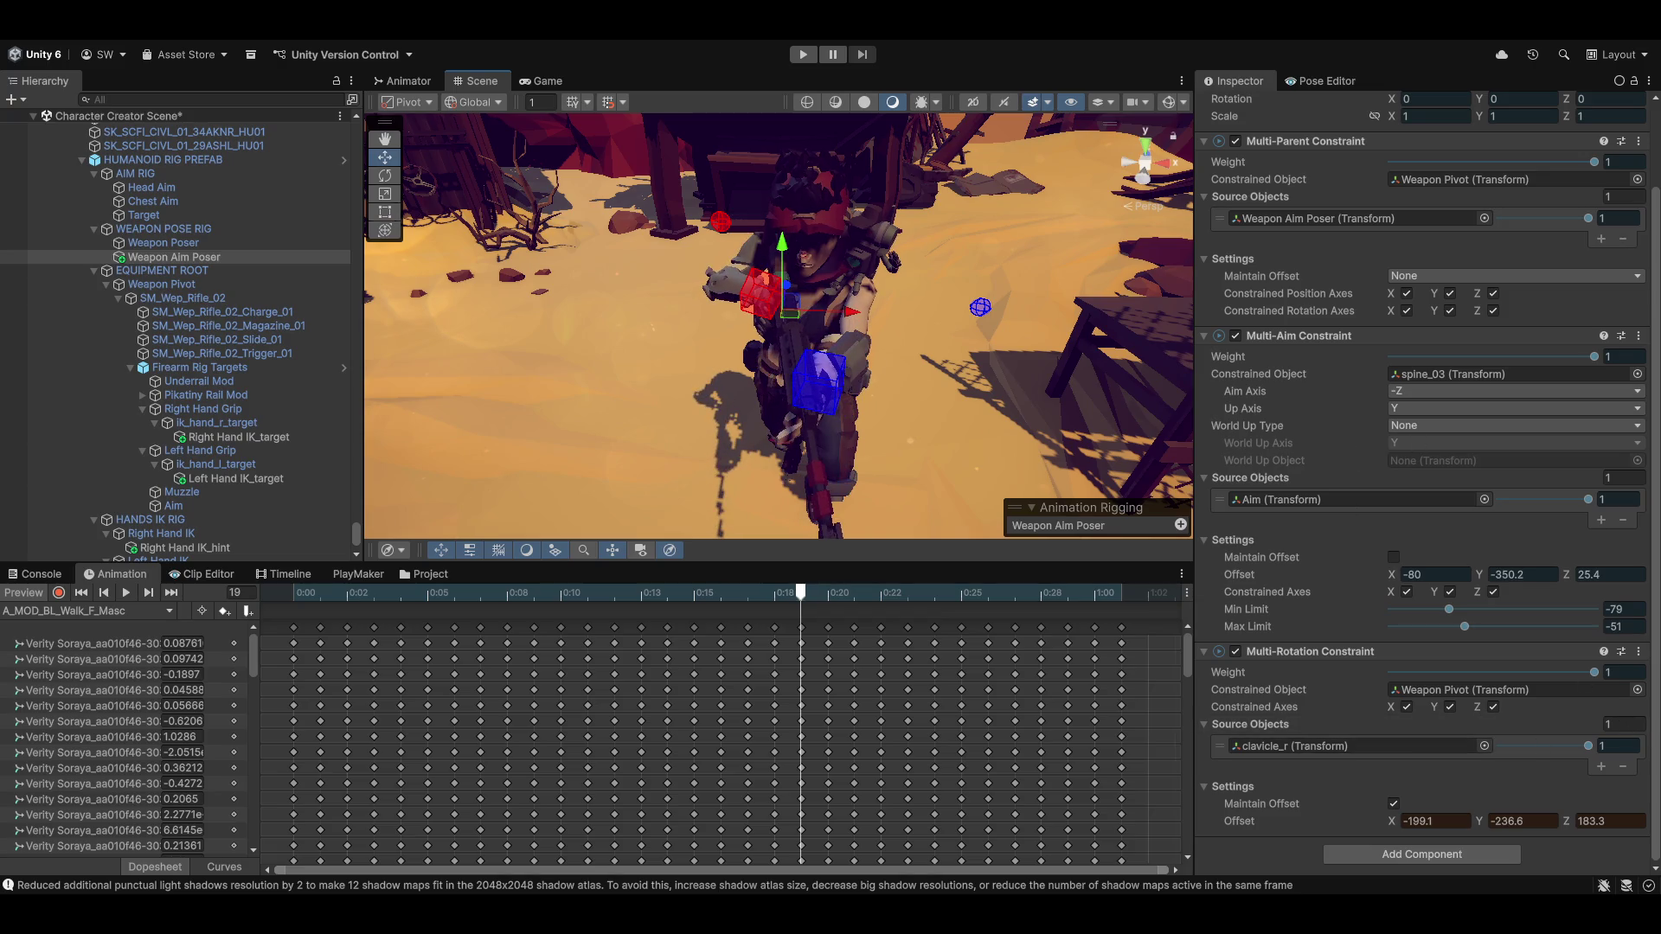
Copy and paste component values with preview off to retain -199.1, -236.6, 183.3, then watch the walk
click(1639, 335)
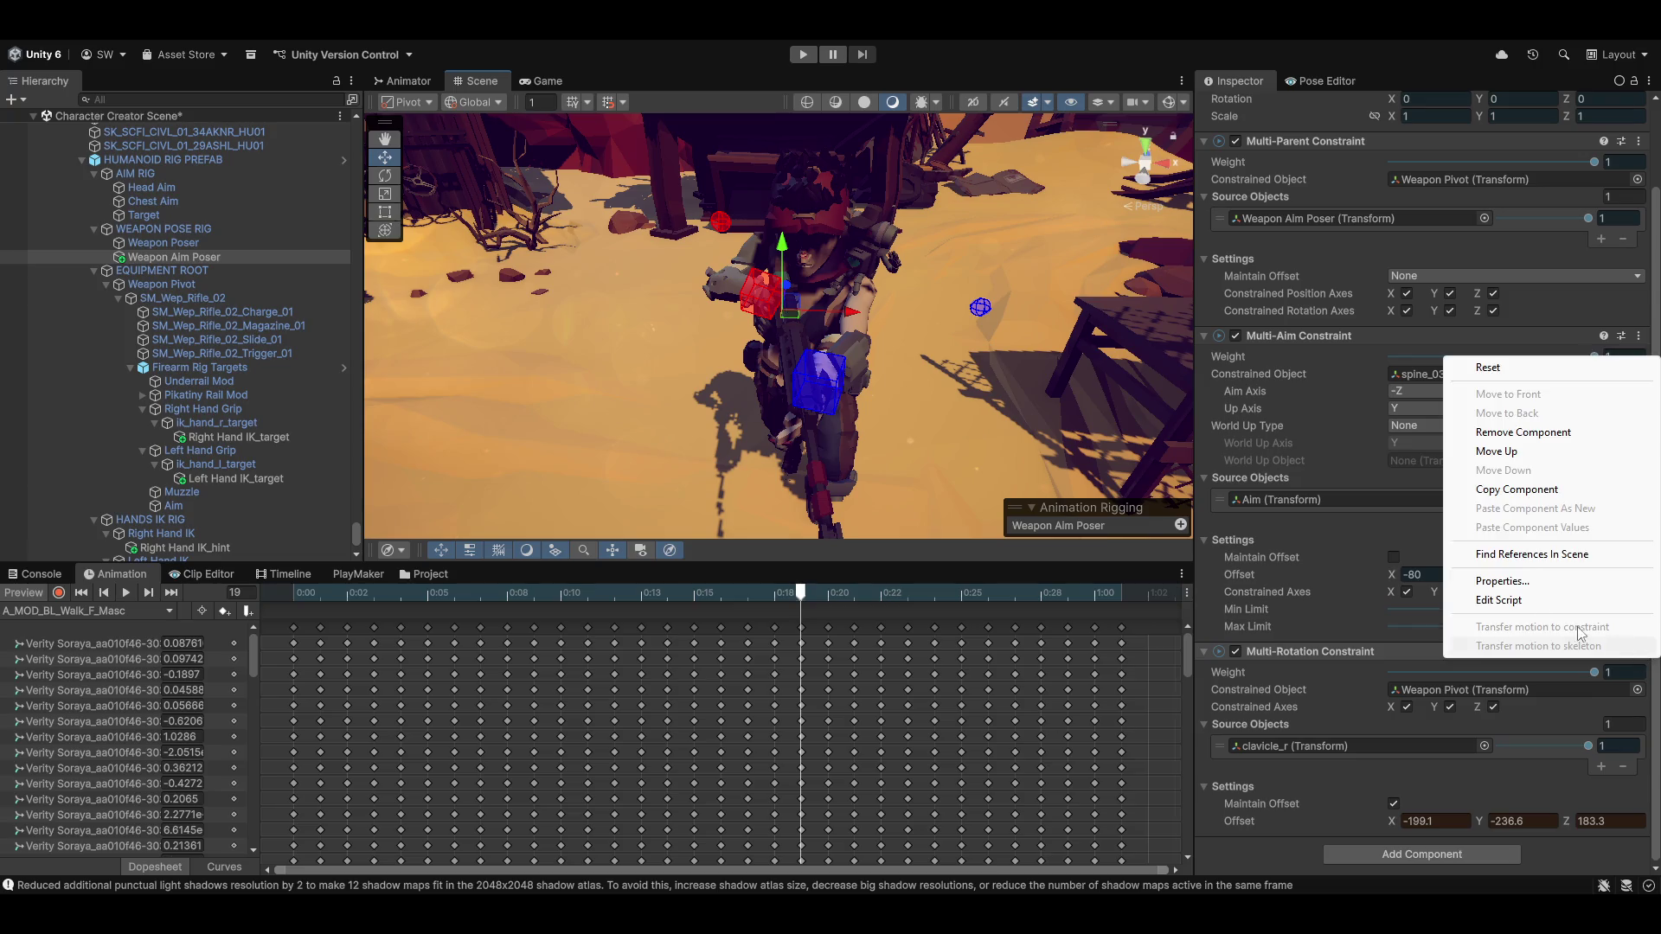
click(1546, 492)
click(26, 597)
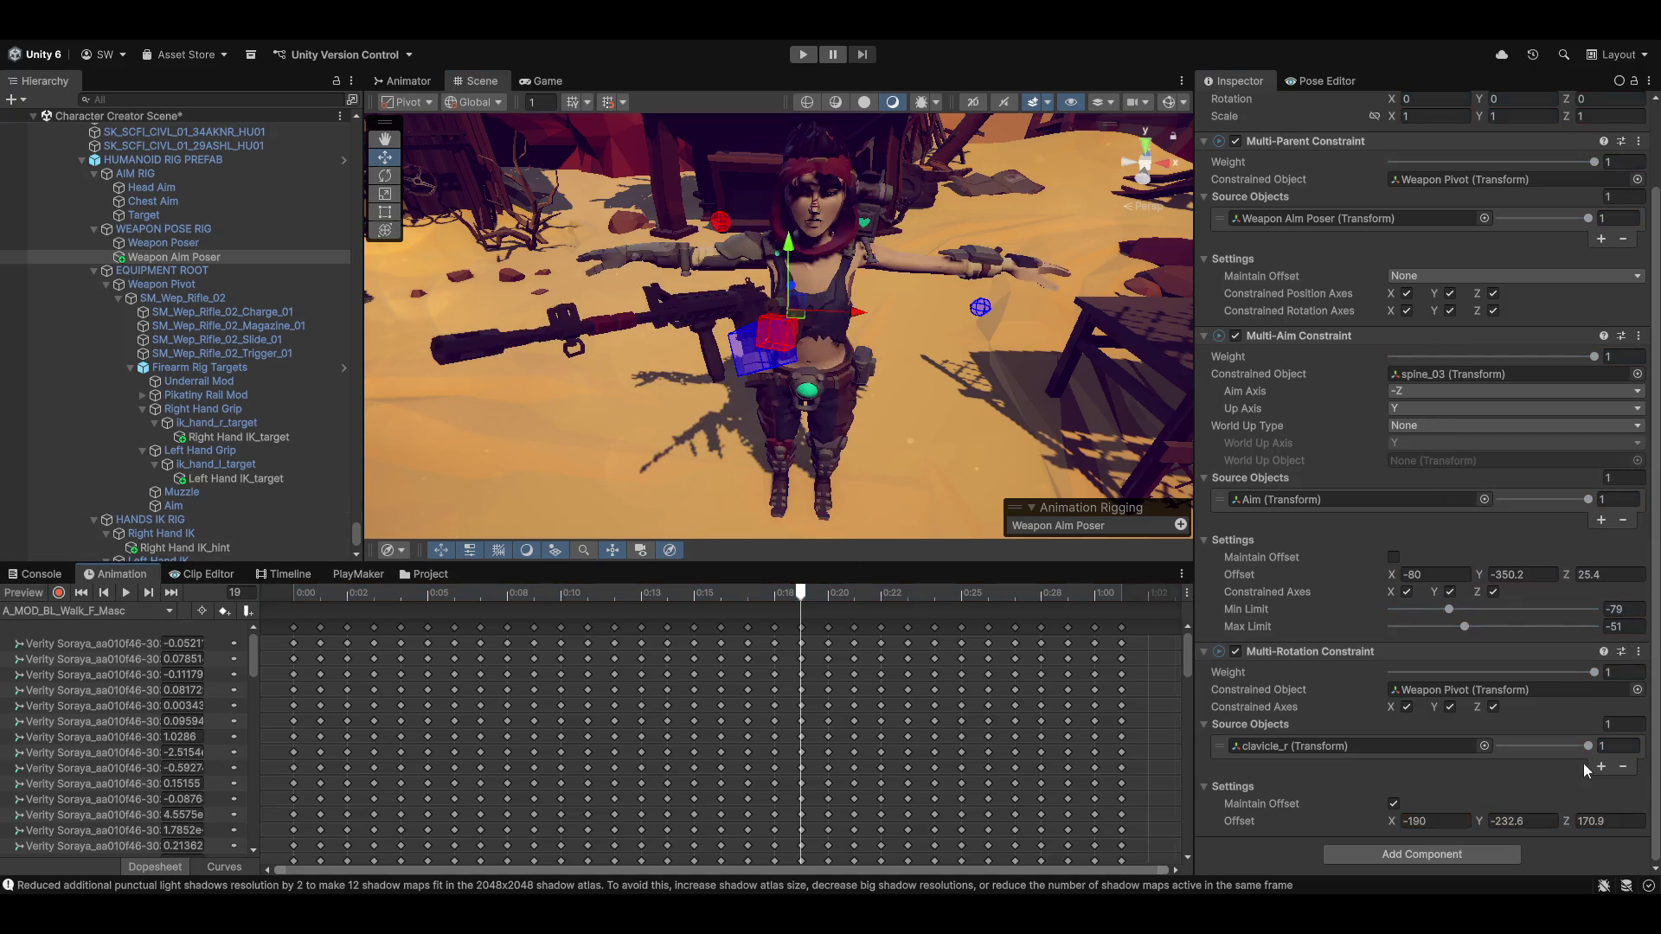
click(1640, 654)
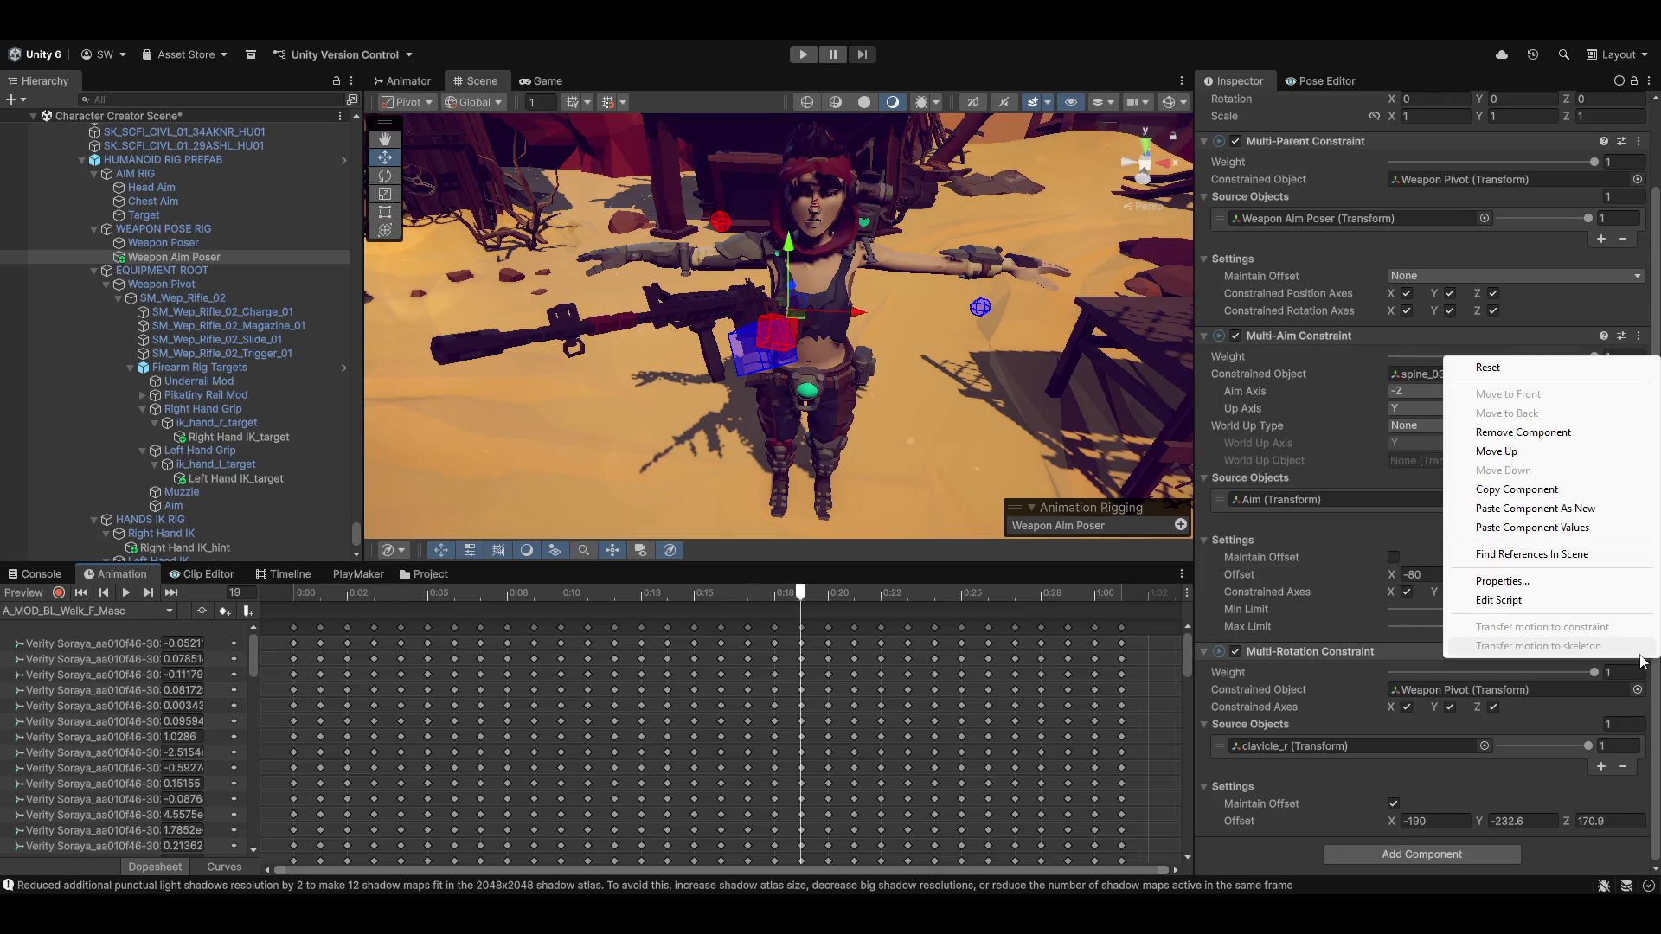
click(1578, 529)
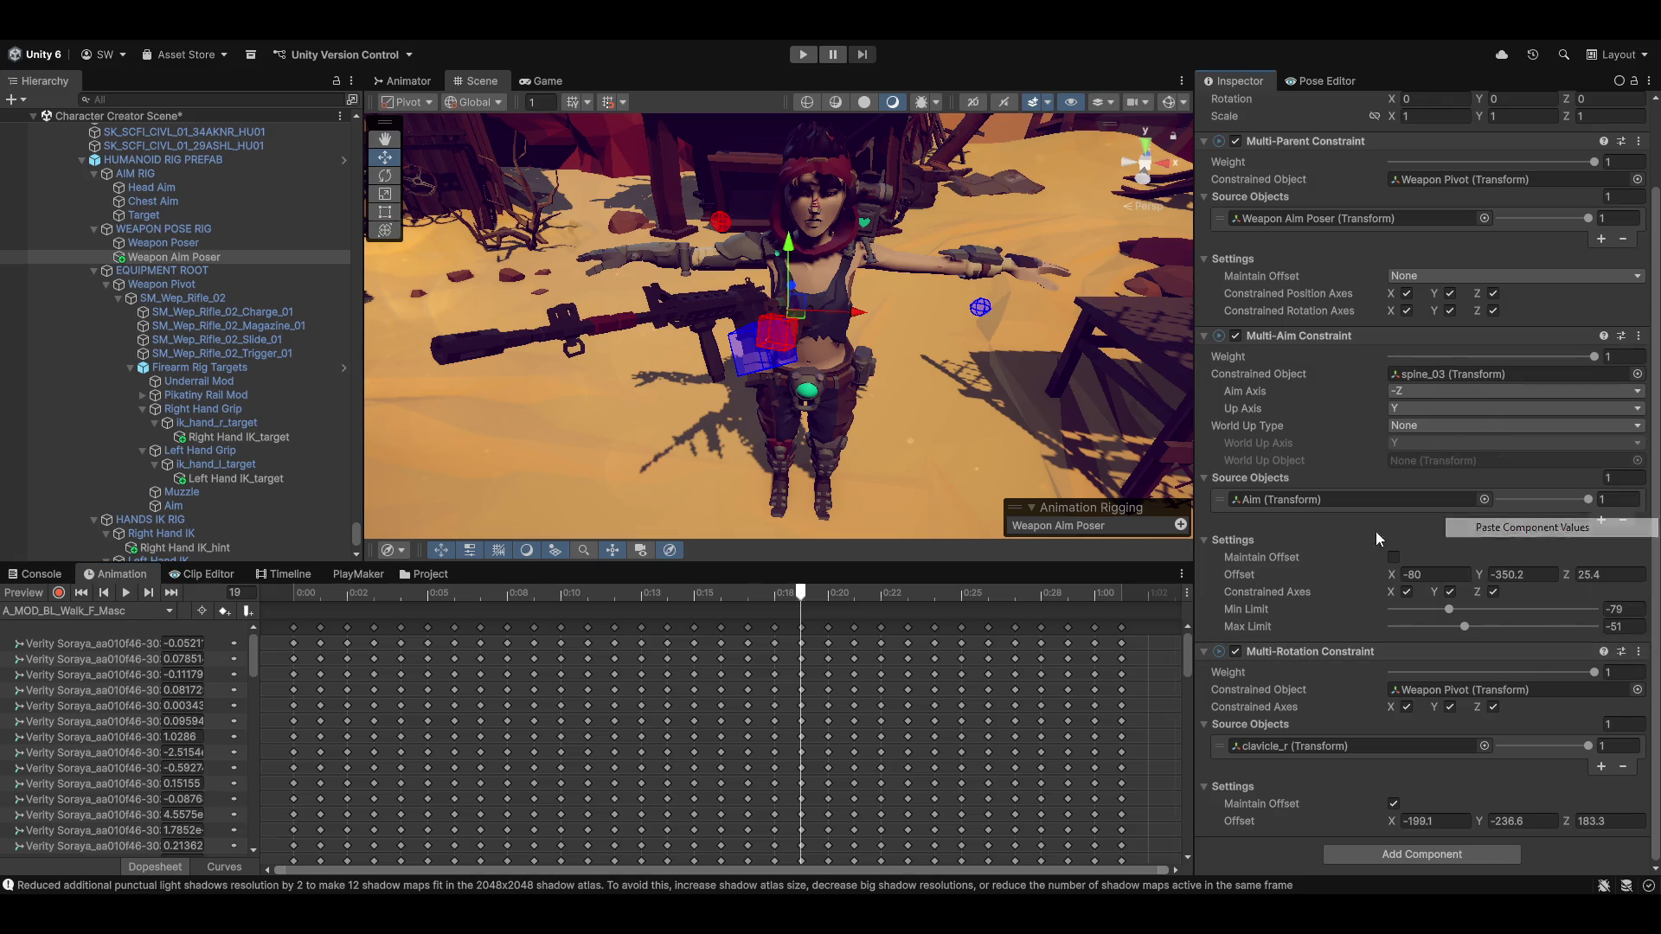
click(39, 599)
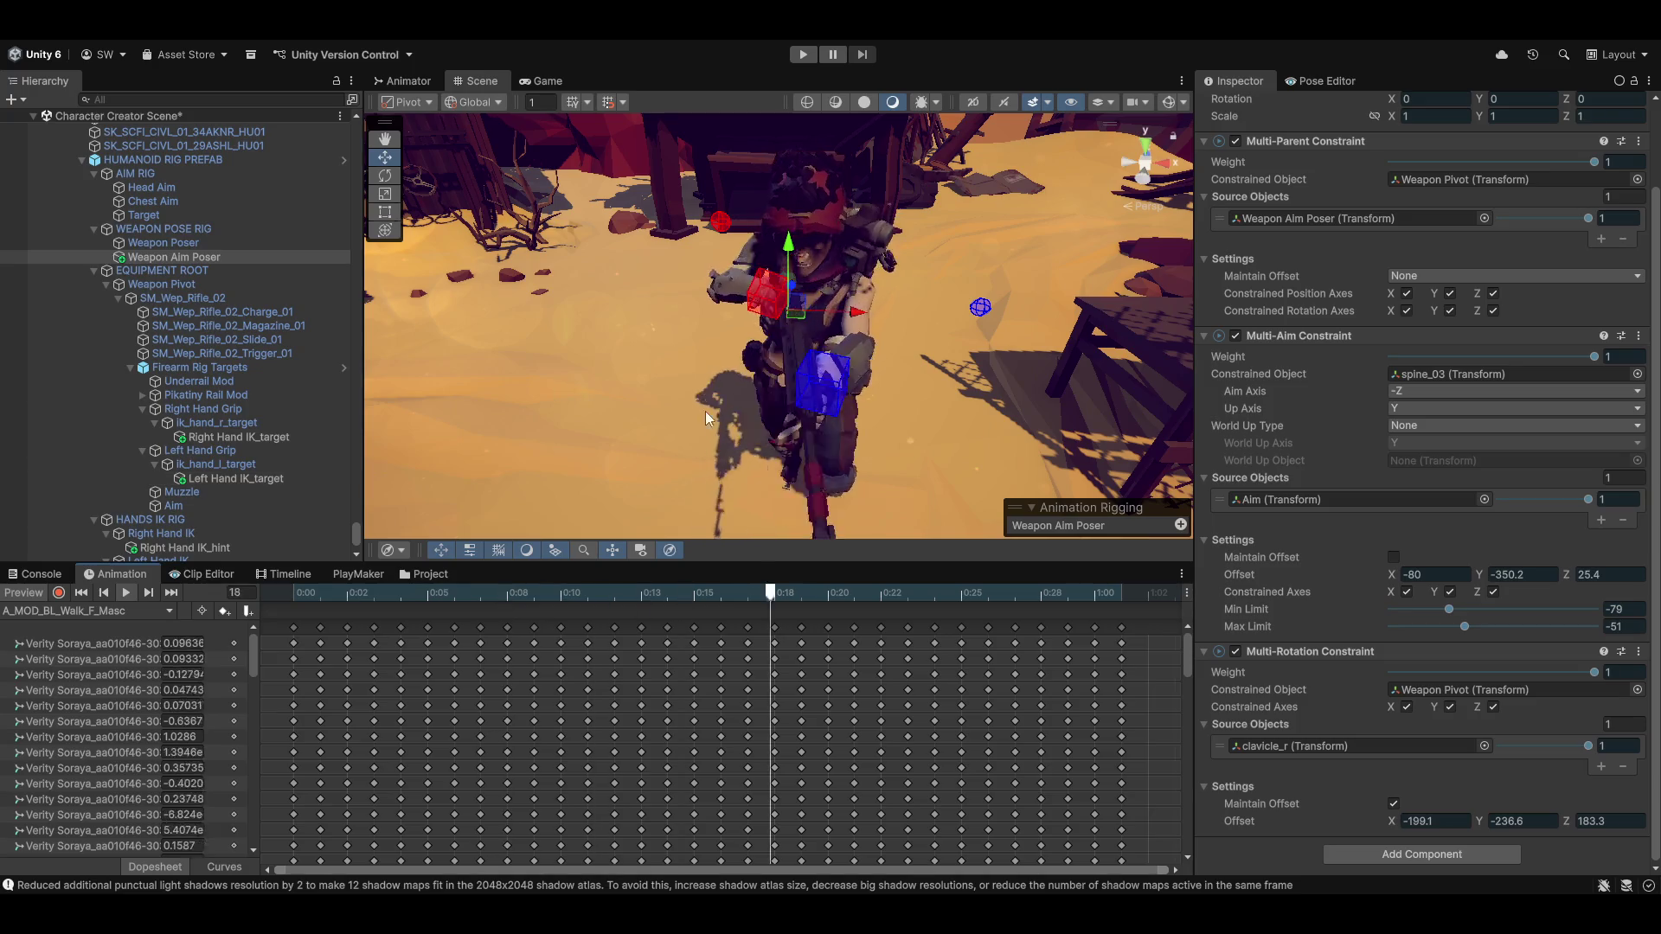
mouse_move(922, 334)
mouse_down()
mouse_move(746, 437)
mouse_move(891, 409)
mouse_move(621, 472)
mouse_move(752, 444)
mouse_up()
mouse_move(765, 365)
mouse_down()
mouse_move(786, 306)
mouse_move(851, 371)
mouse_move(736, 388)
mouse_move(770, 402)
mouse_up()
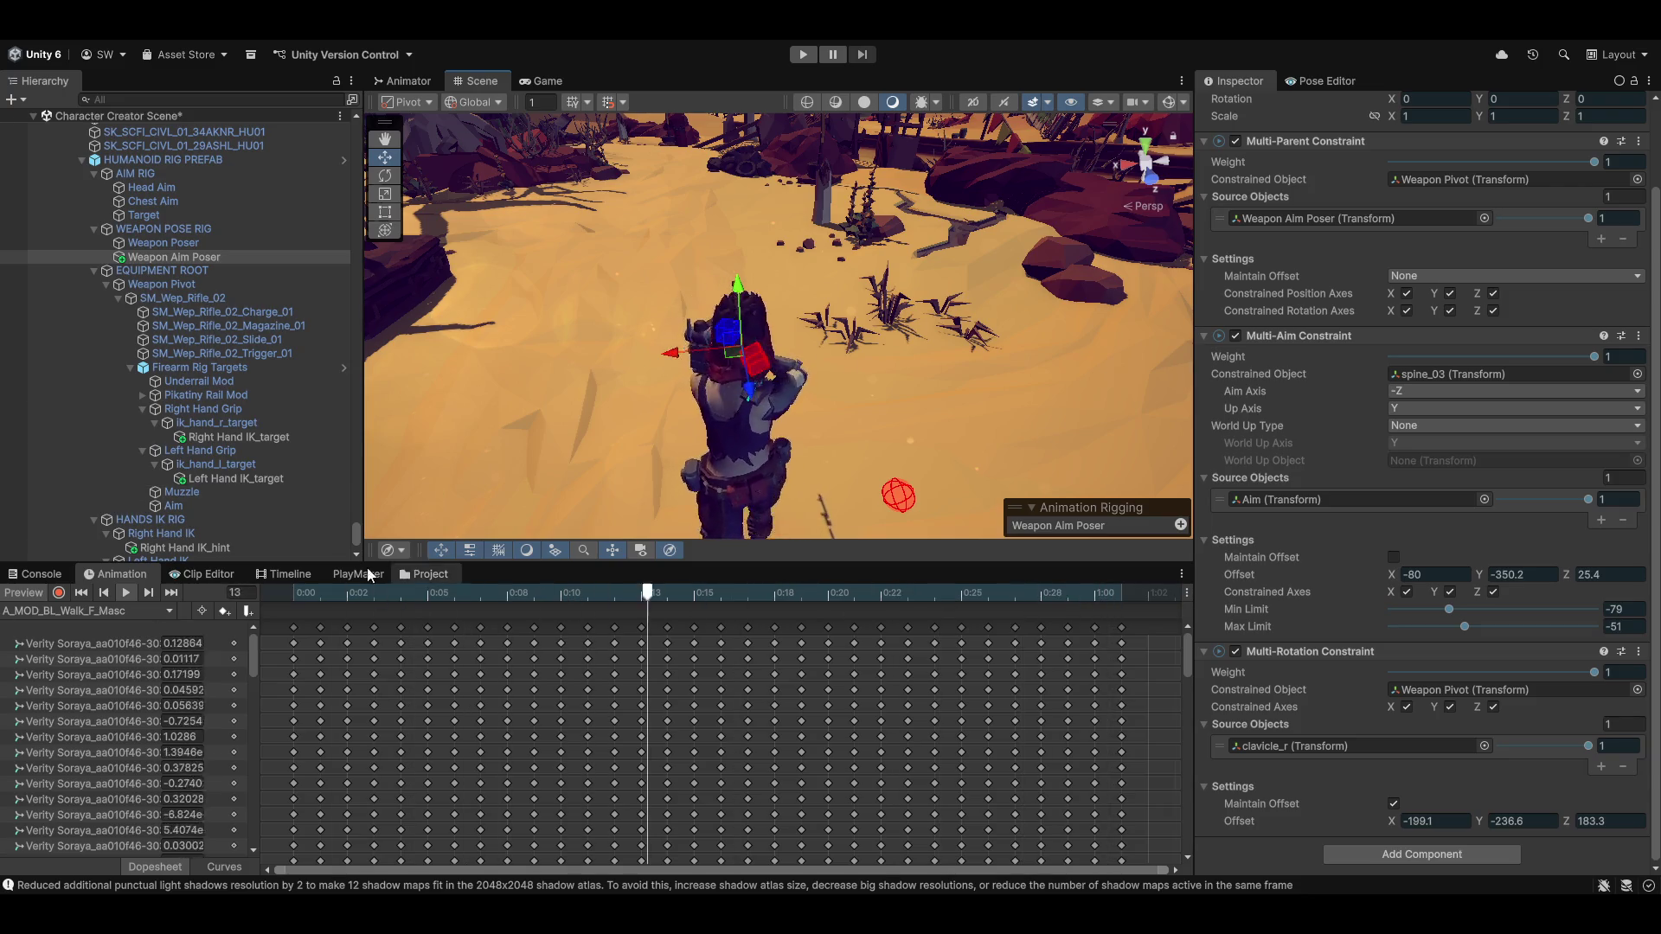
Scrub the clip to frame 18, select Right Hand IK_hint and copy its Transform component
click(13, 596)
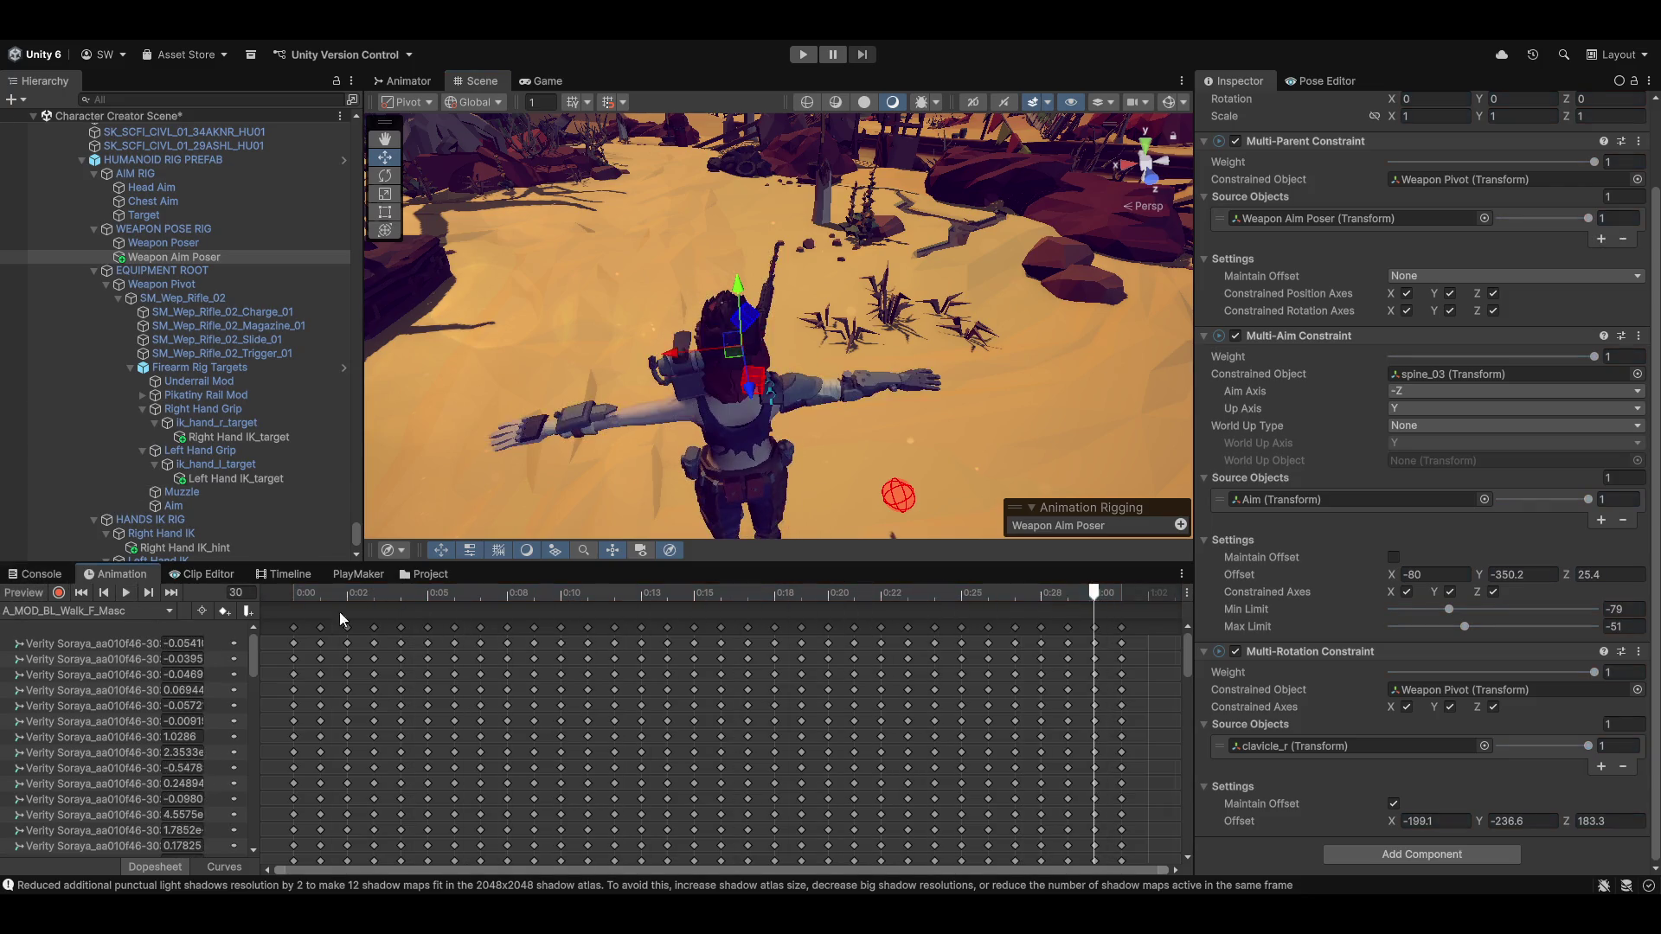
mouse_move(911, 603)
mouse_down()
mouse_move(294, 597)
mouse_move(448, 600)
mouse_move(834, 661)
mouse_move(174, 605)
mouse_up()
drag(828, 421, 801, 246)
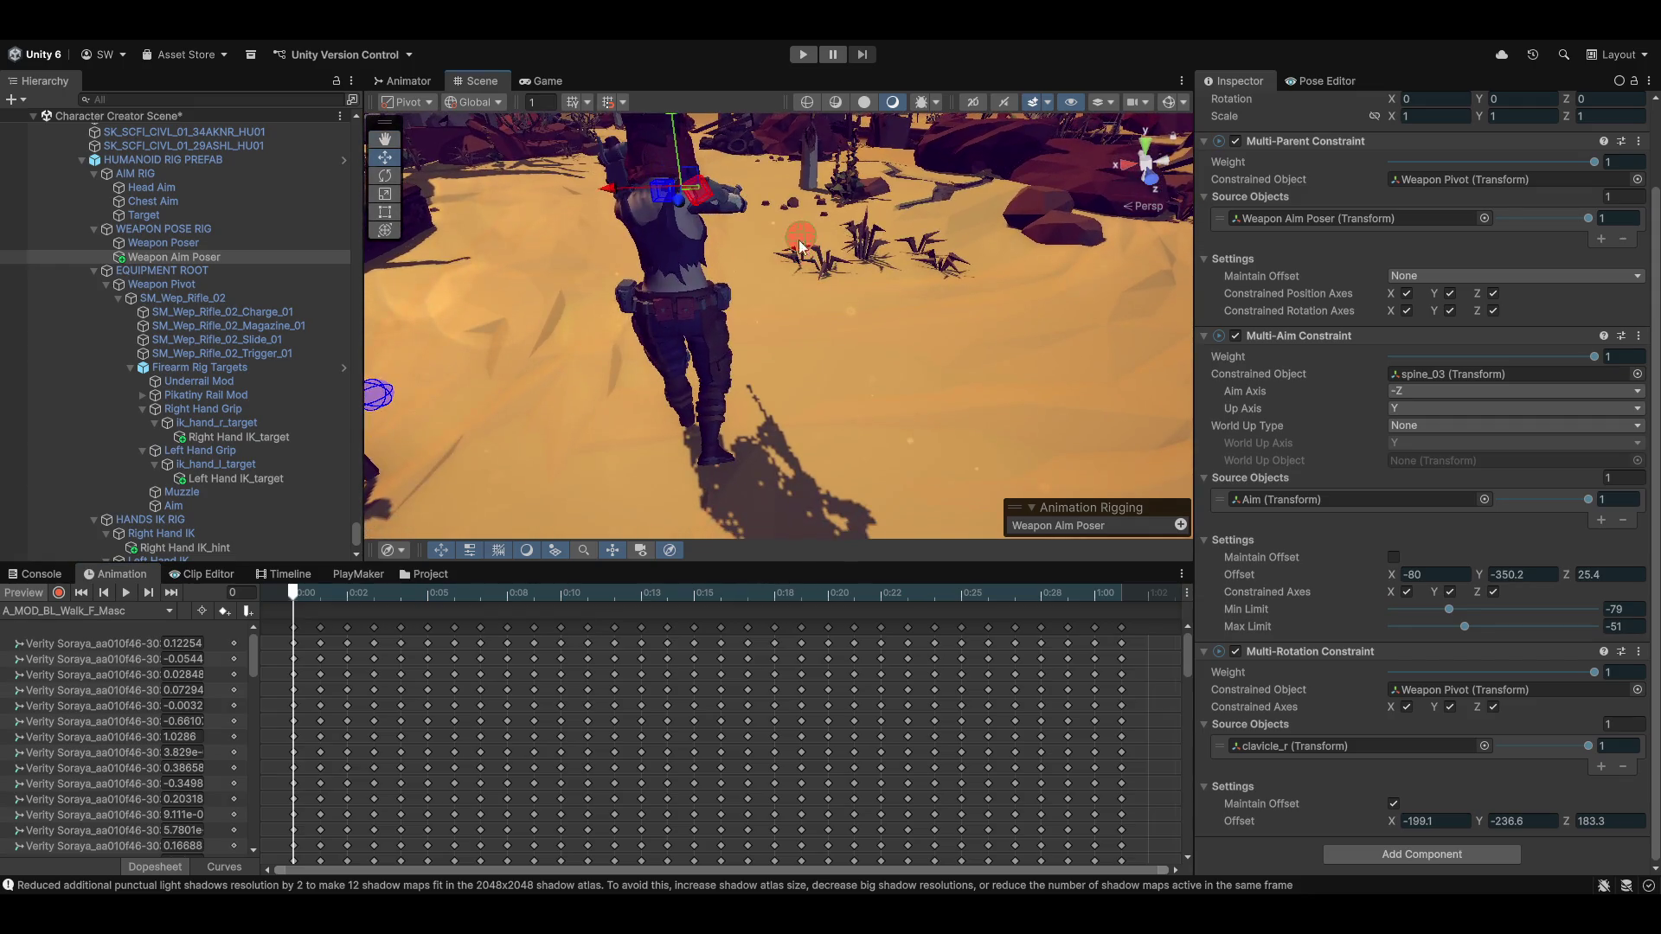
click(803, 235)
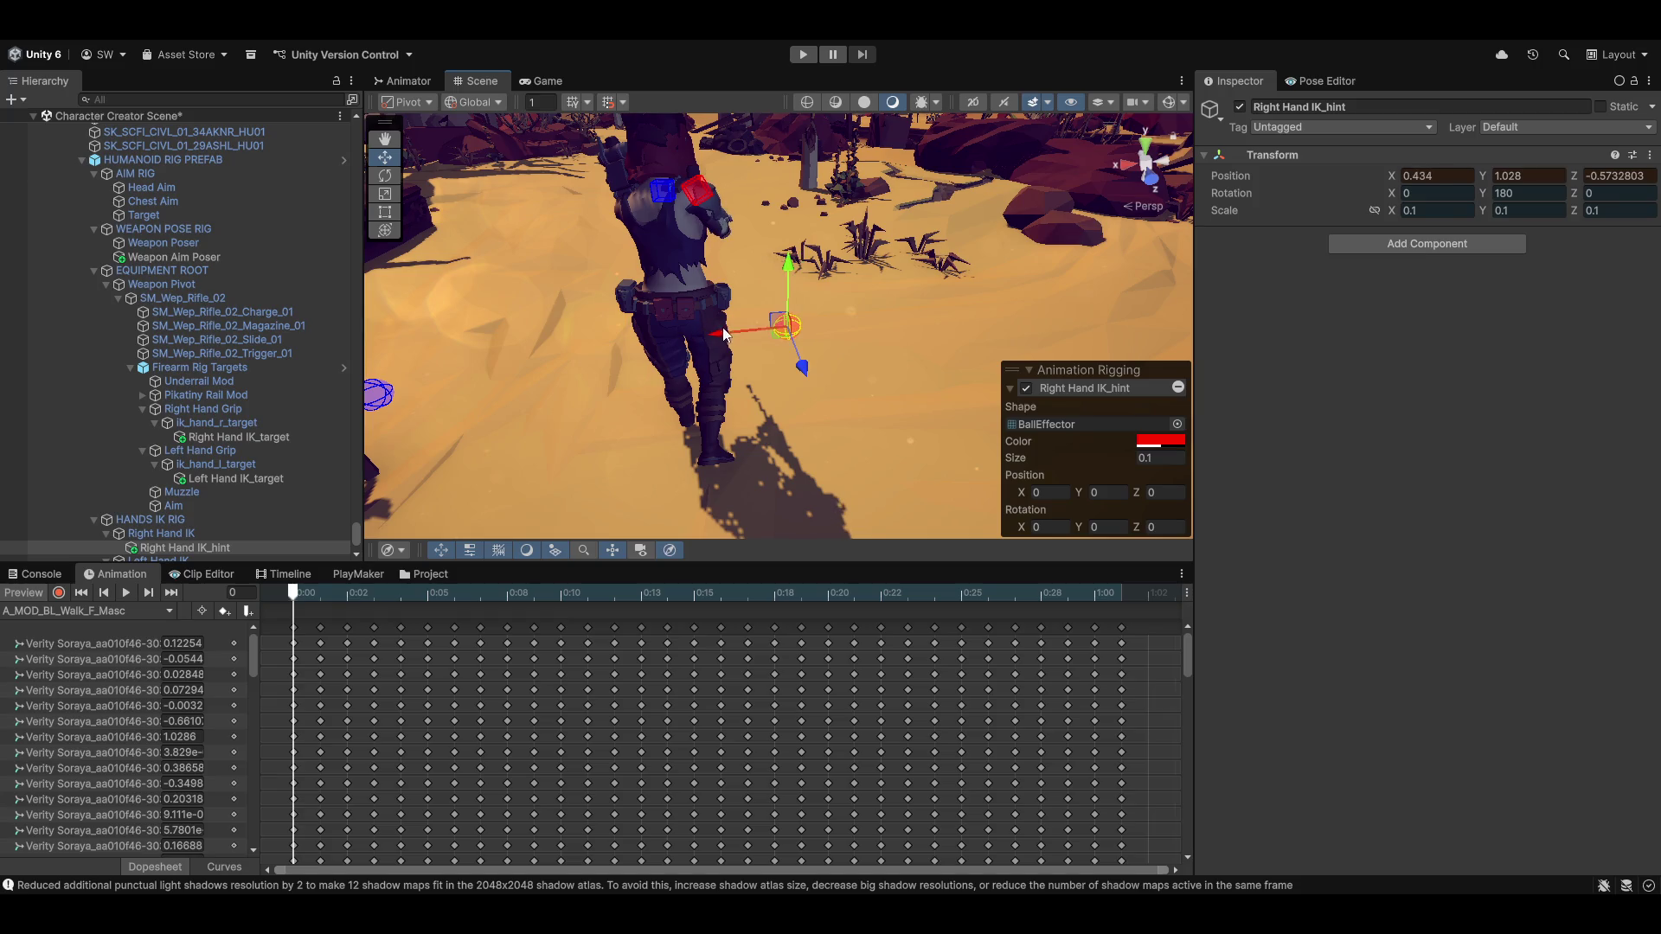
click(1649, 154)
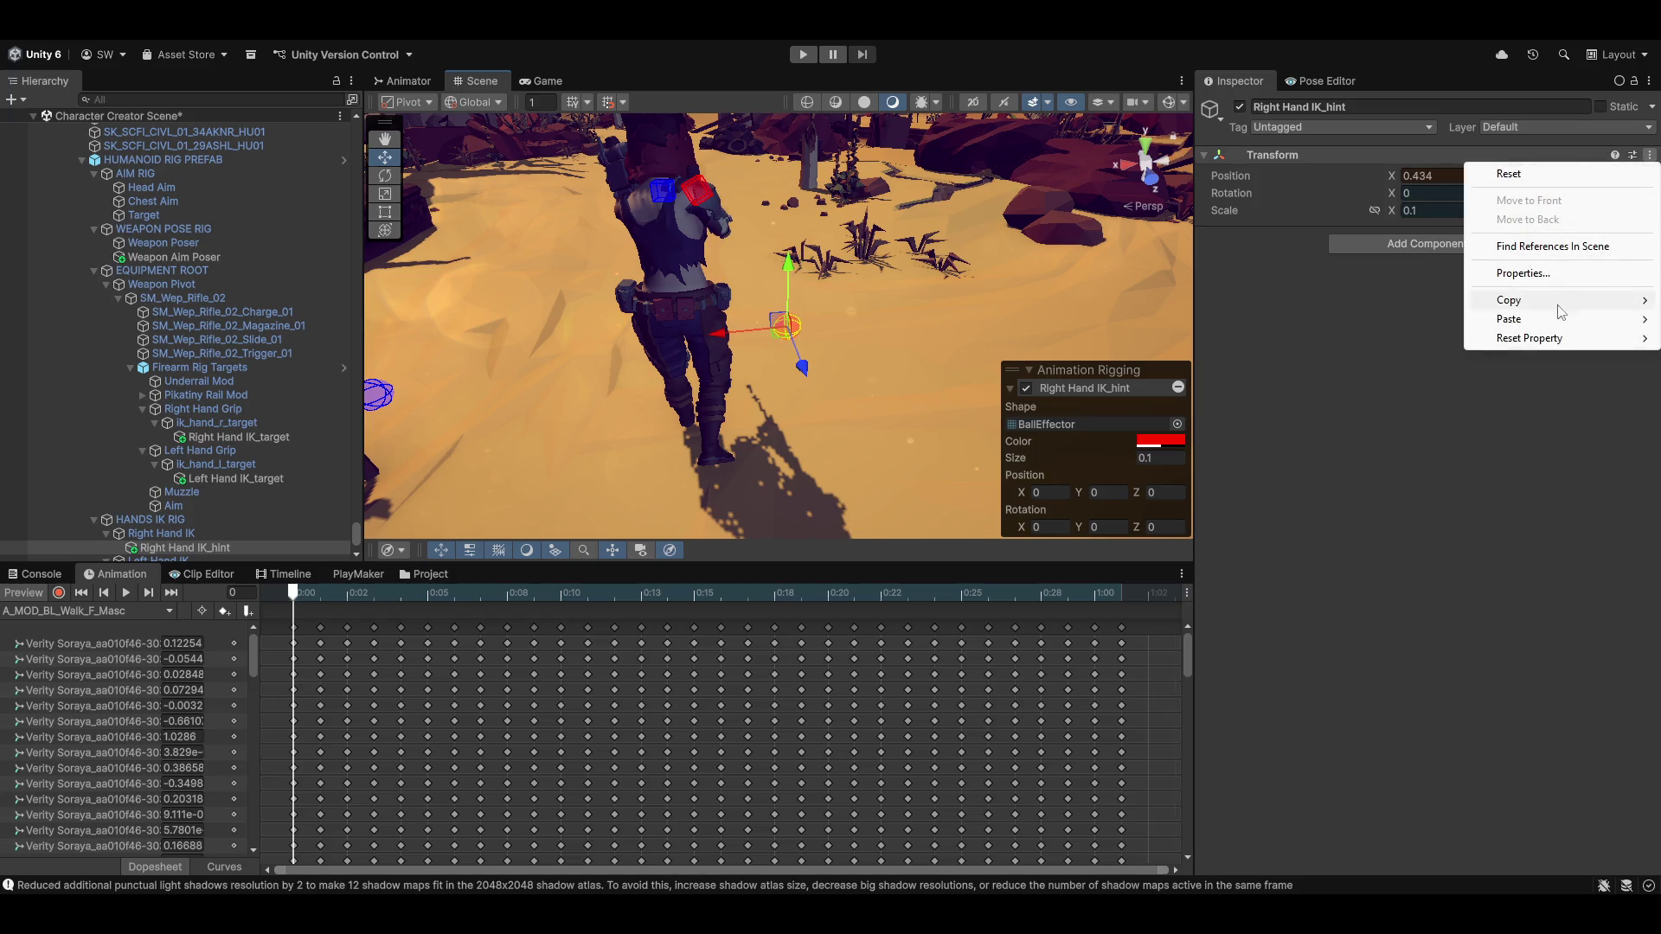
mouse_move(1550, 302)
click(1367, 392)
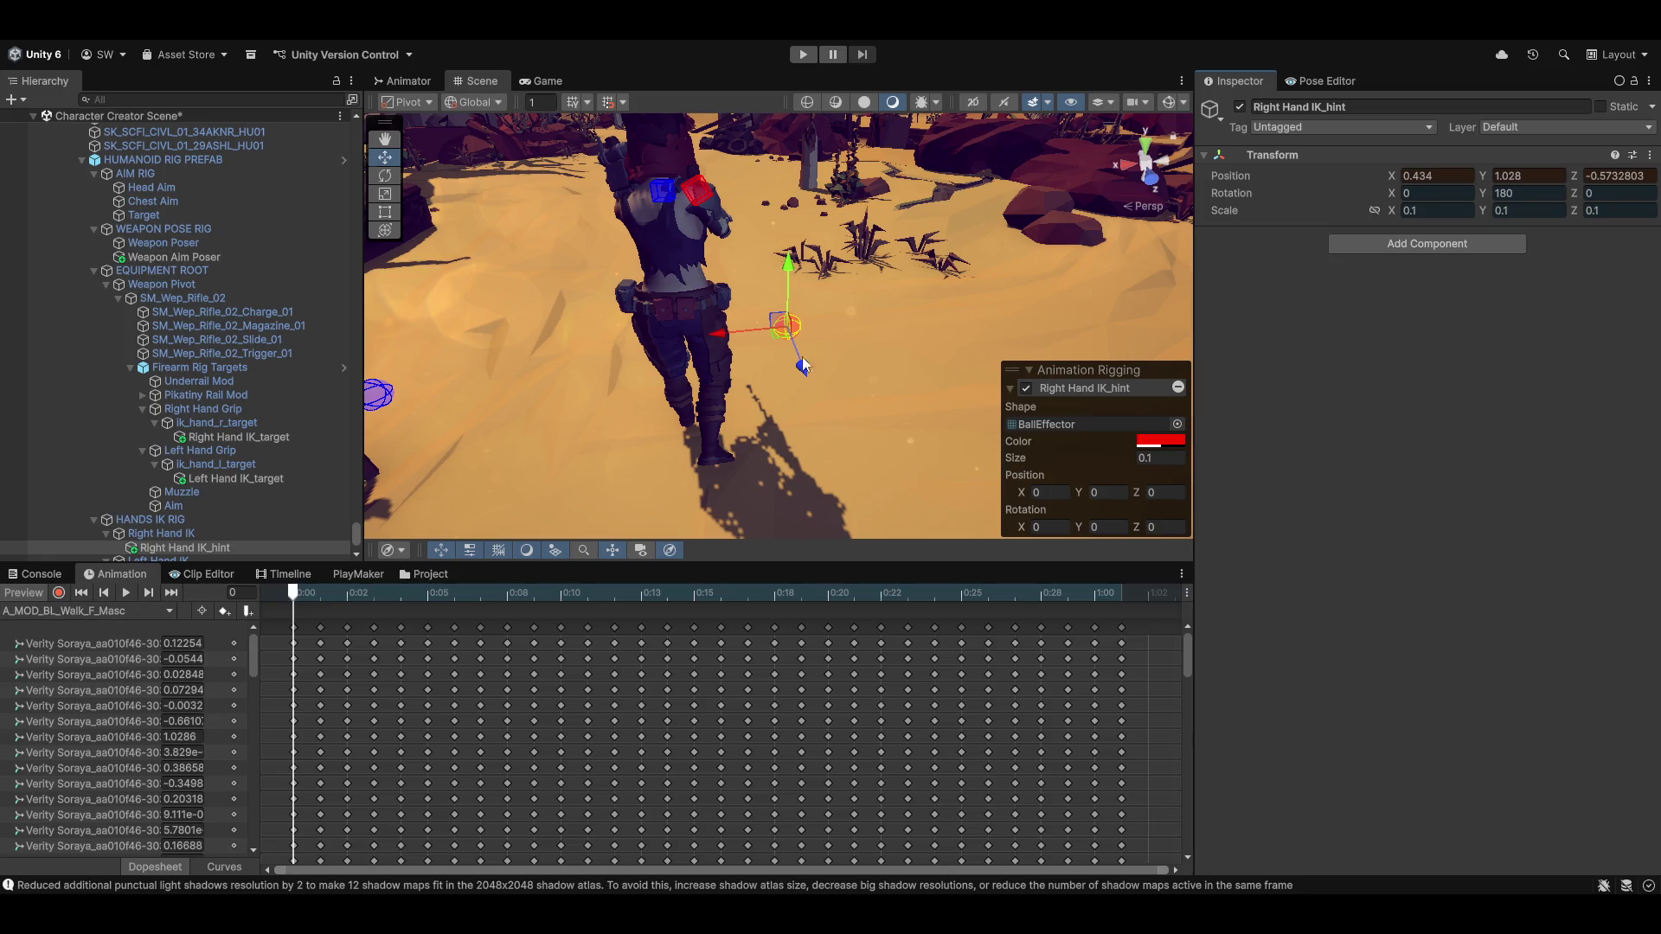
Paste the Transform values with preview off so the hint stays at 0.434, 1.028, -0.573
mouse_move(752, 318)
mouse_down()
mouse_move(822, 363)
mouse_move(715, 384)
mouse_move(237, 329)
mouse_move(249, 294)
mouse_move(281, 308)
mouse_move(645, 291)
mouse_move(972, 319)
mouse_up()
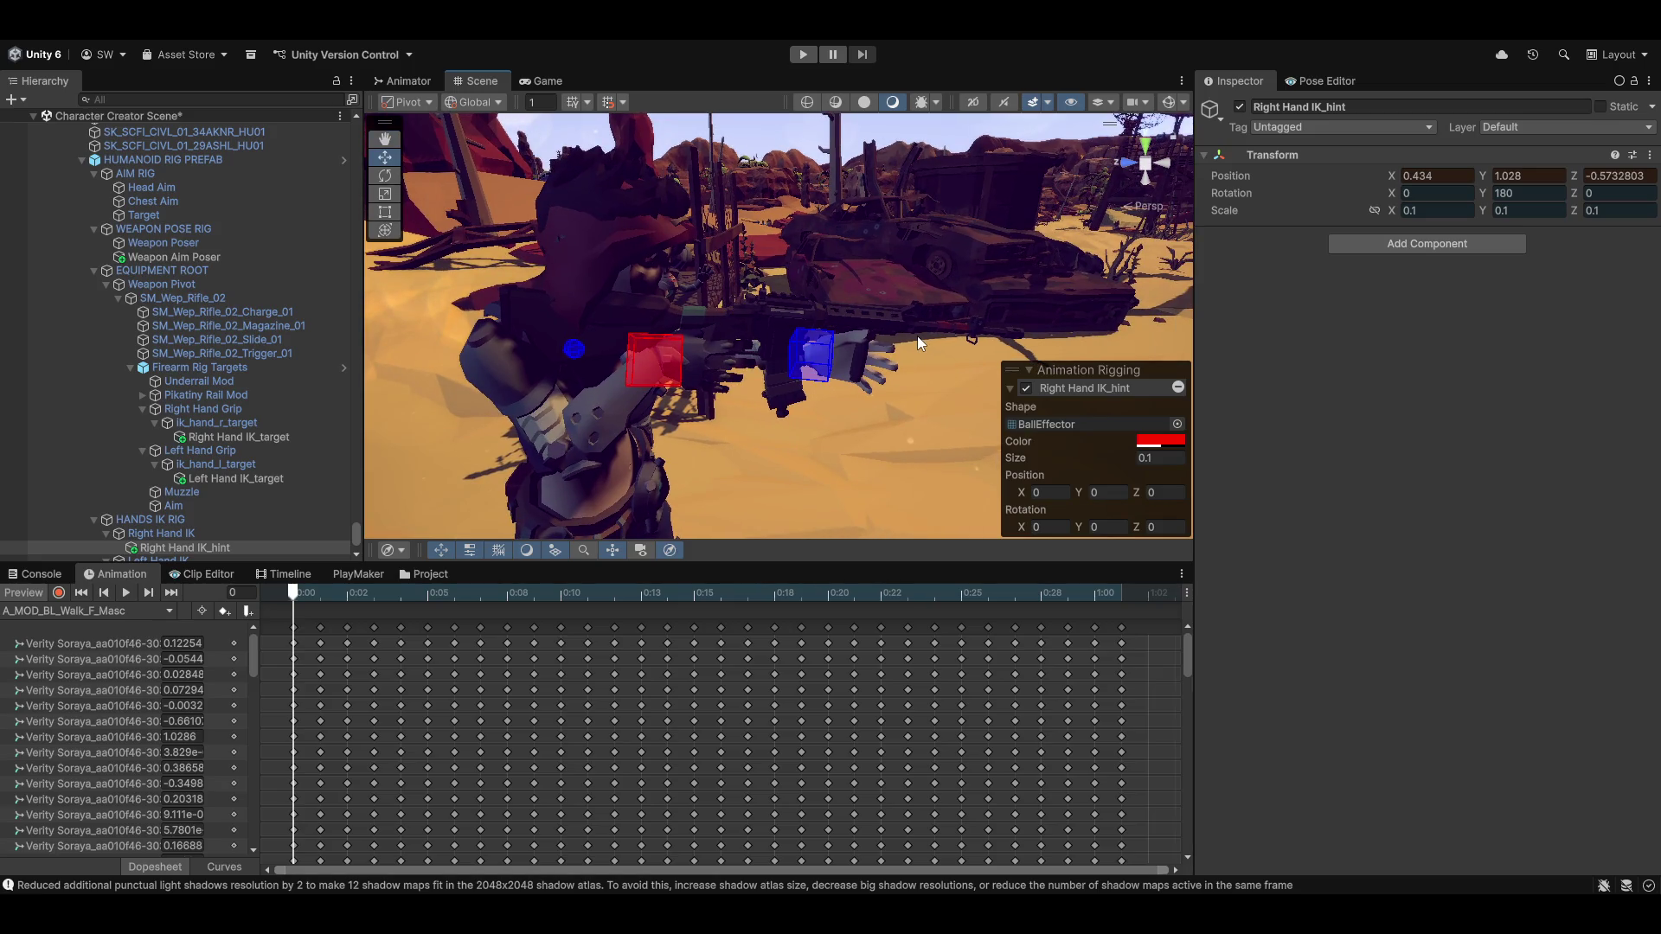
click(1651, 155)
mouse_move(1539, 324)
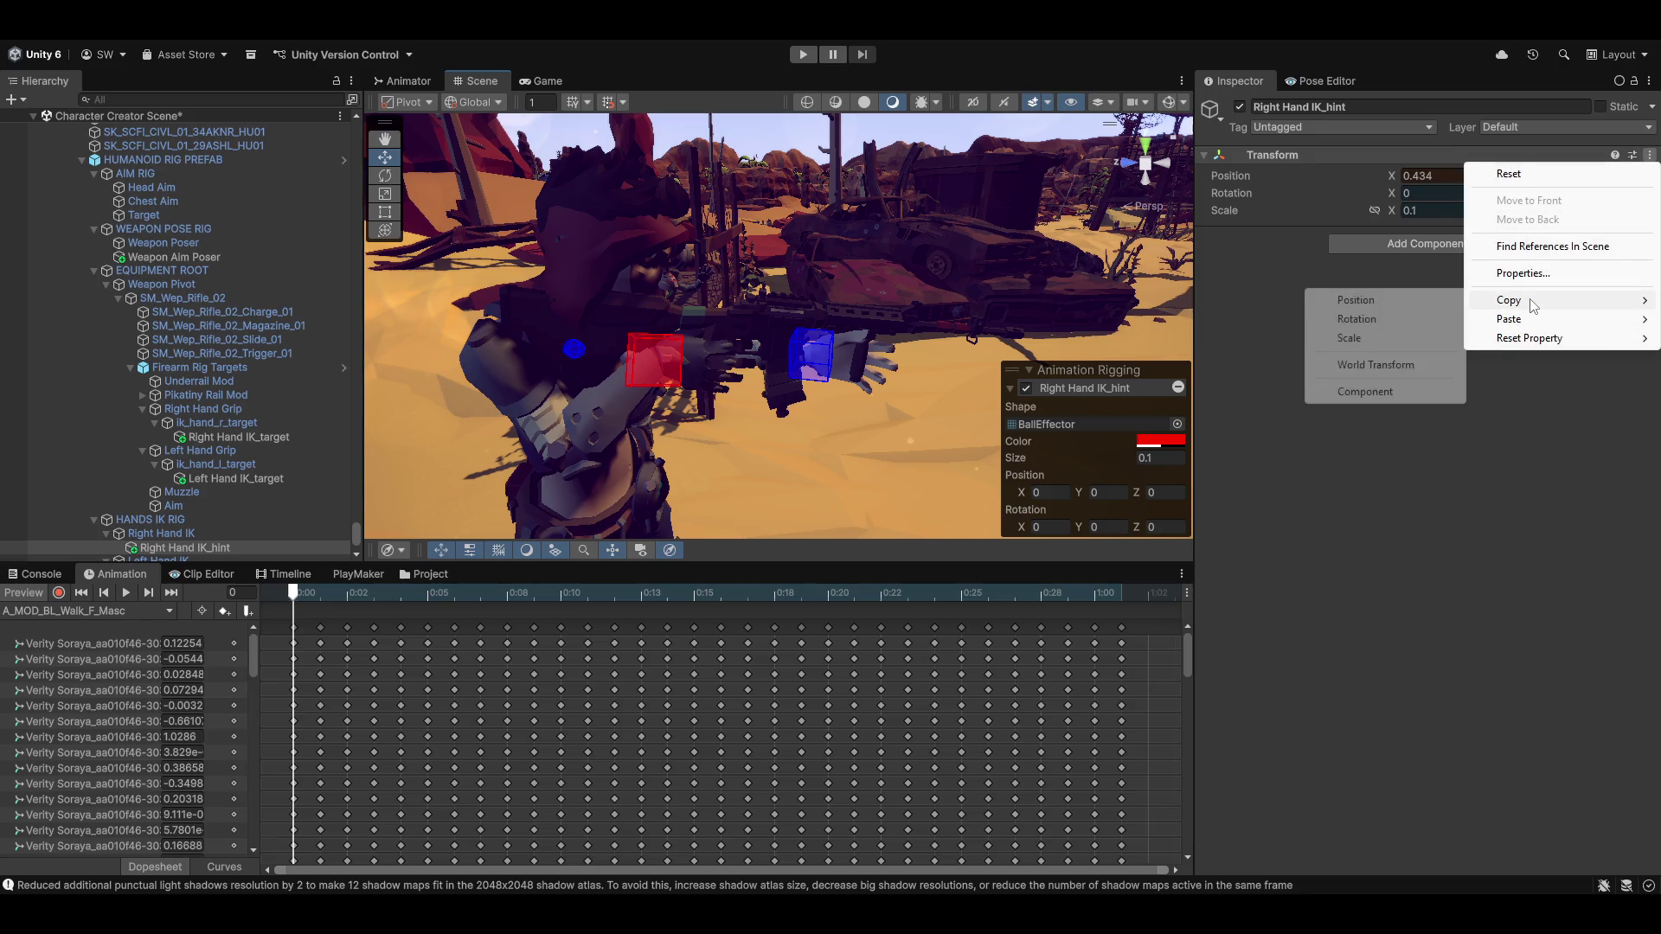
click(1412, 389)
click(39, 595)
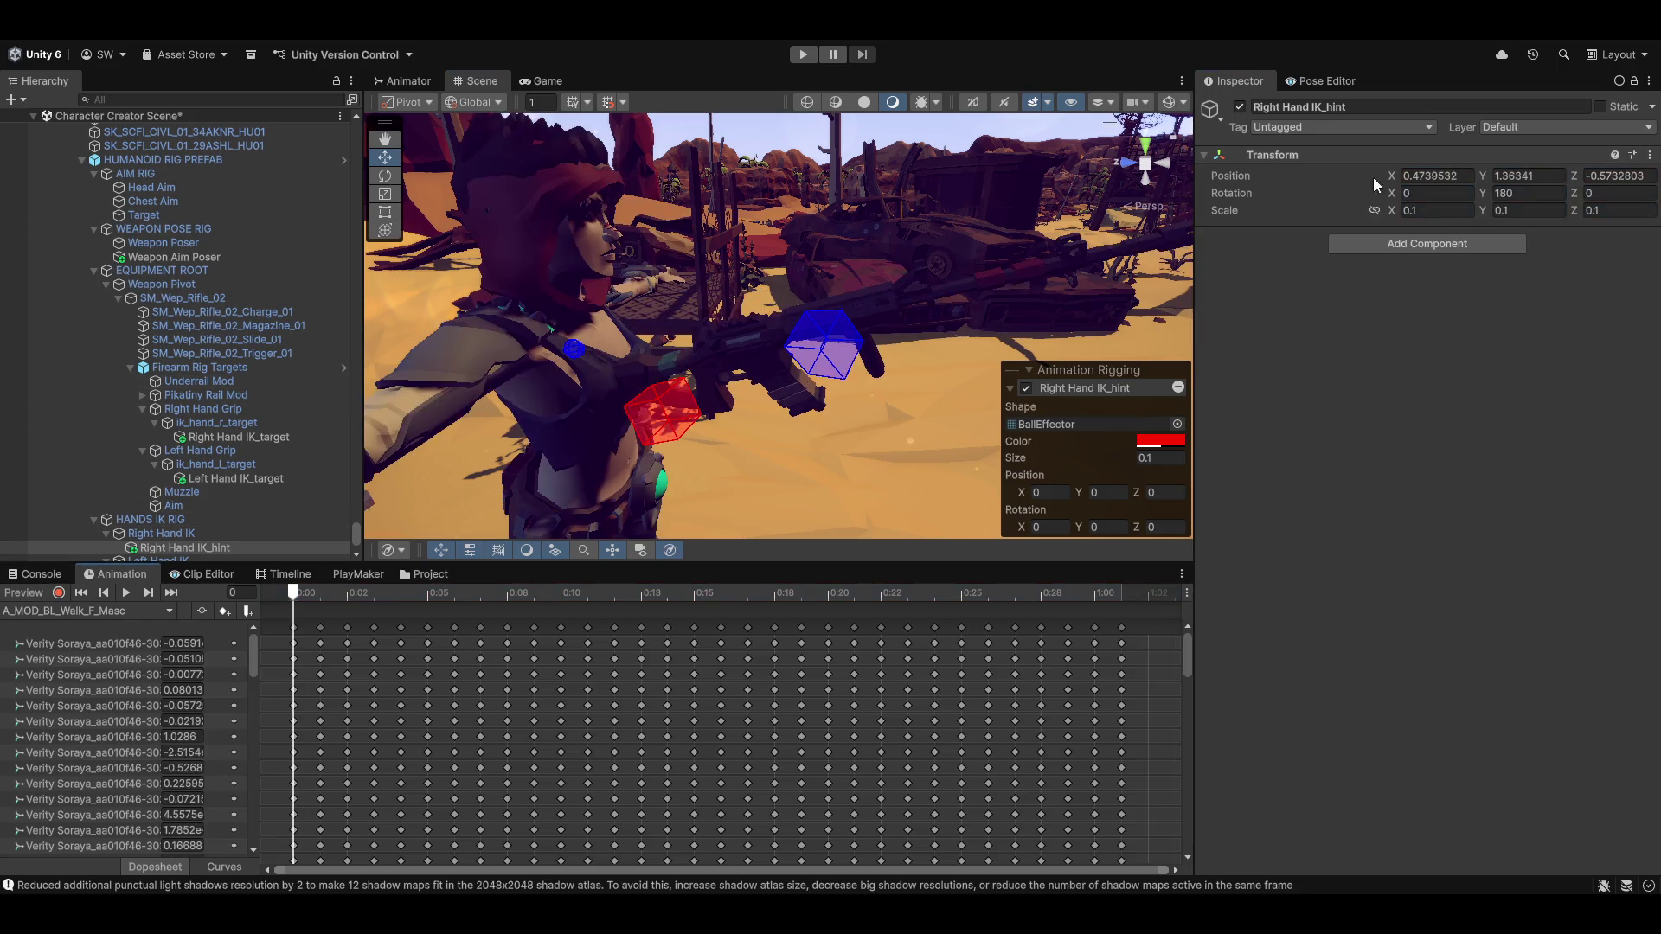
click(1651, 156)
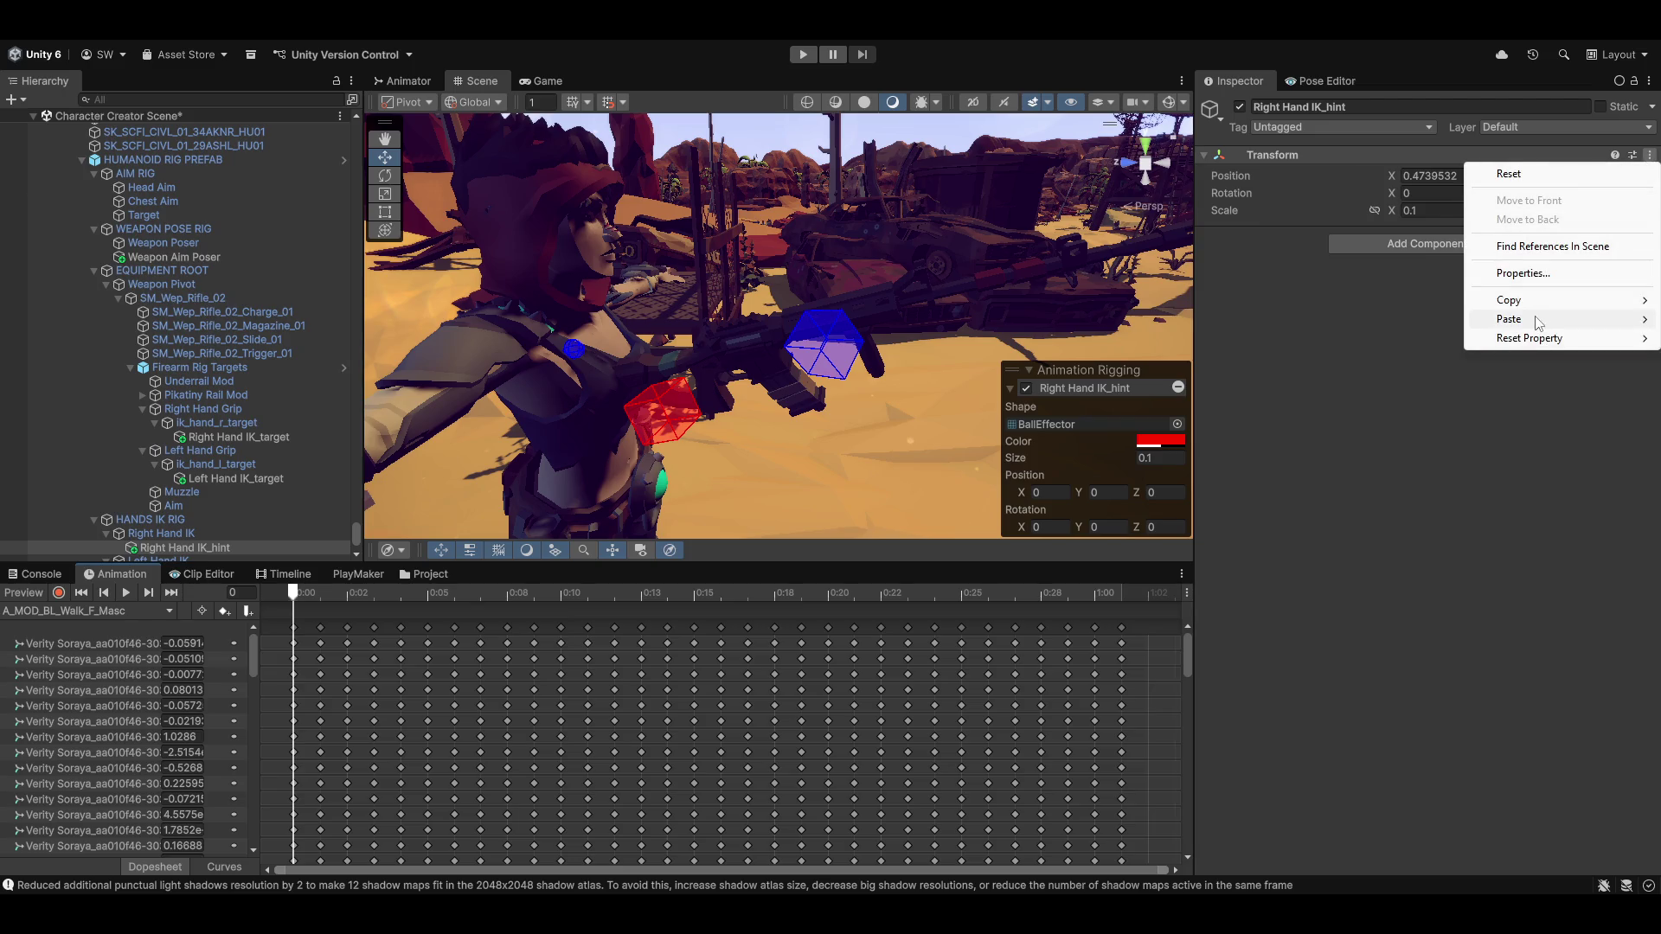
mouse_move(1537, 322)
click(1402, 433)
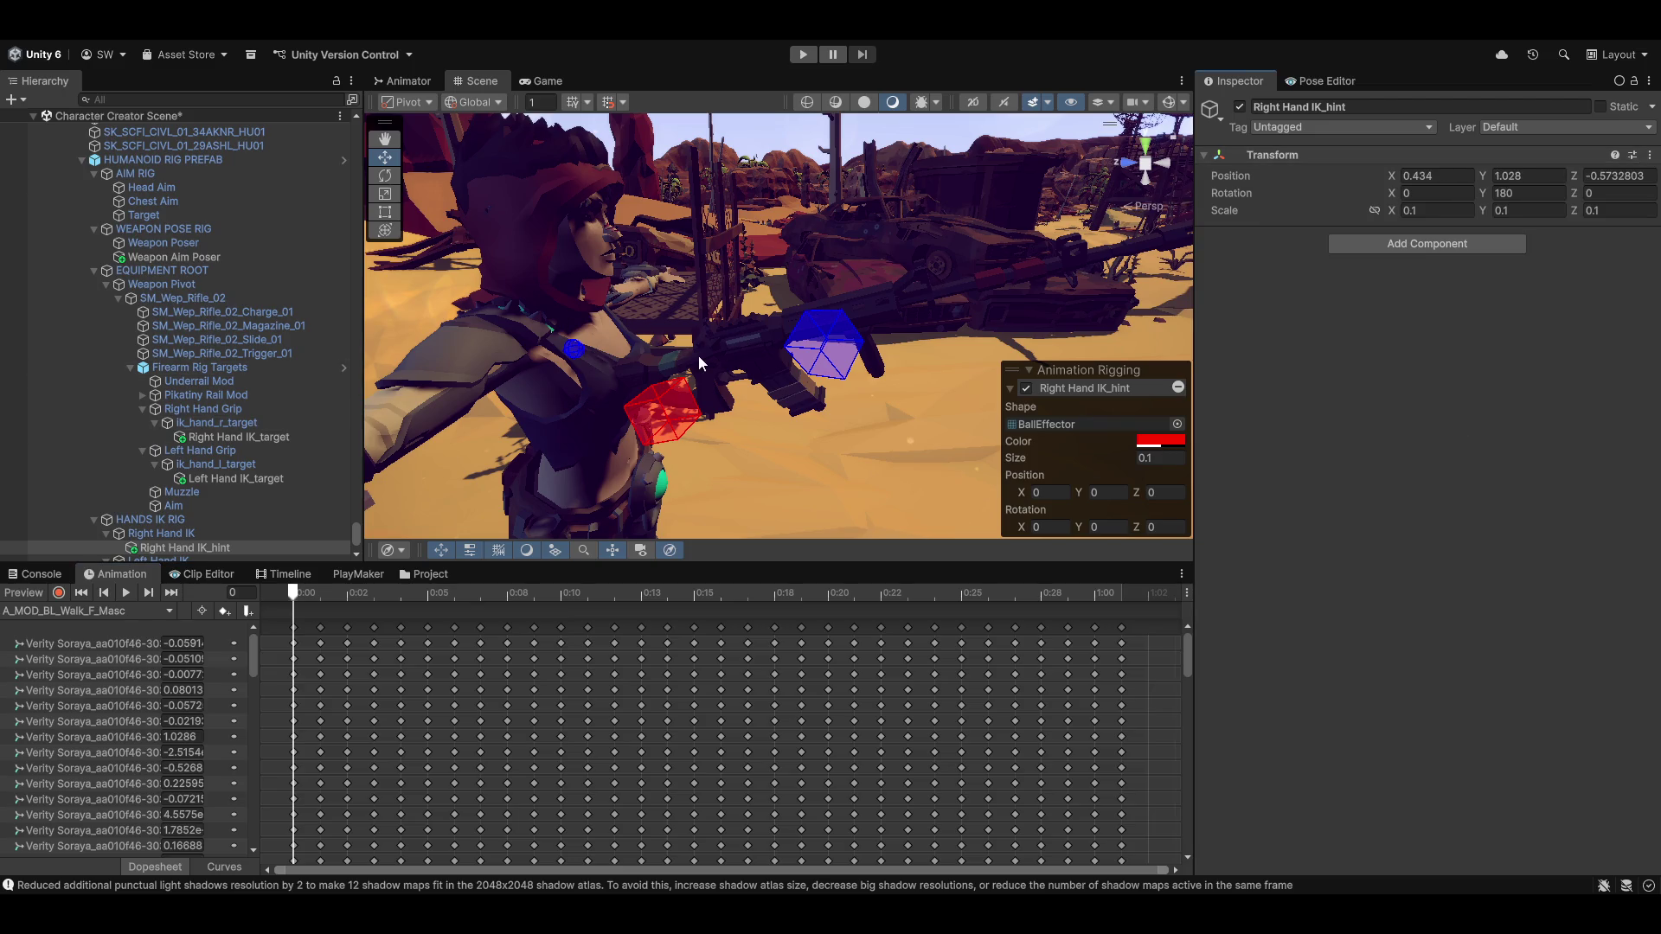
drag(699, 356, 644, 416)
click(19, 593)
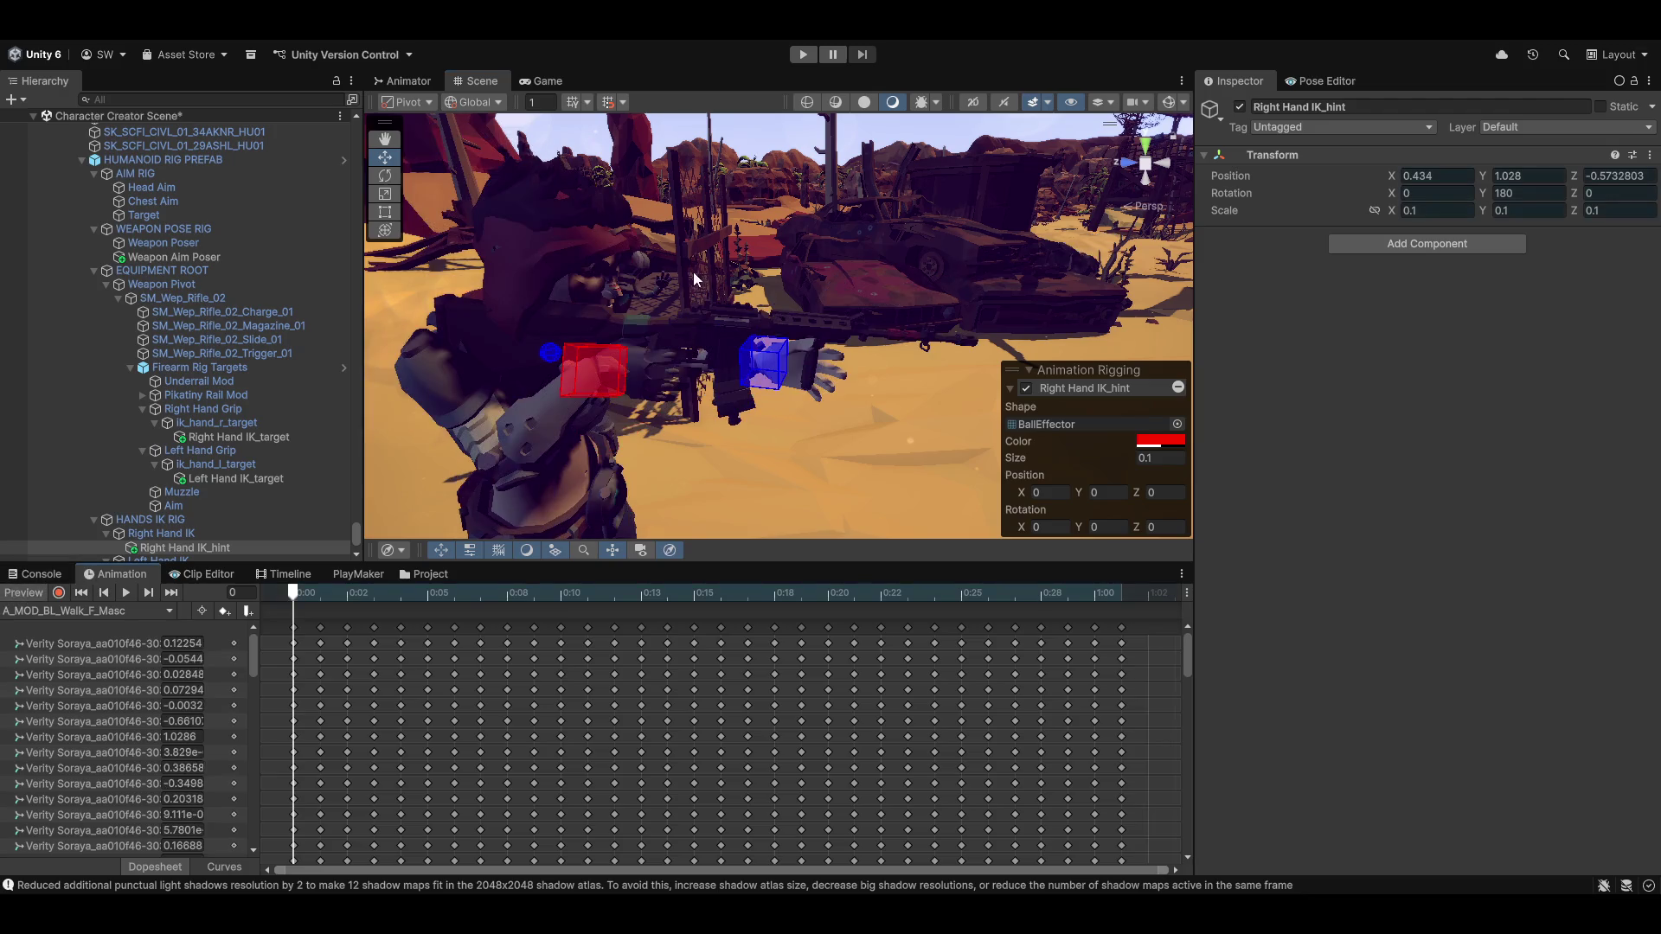
scroll(173, 346, up, 3)
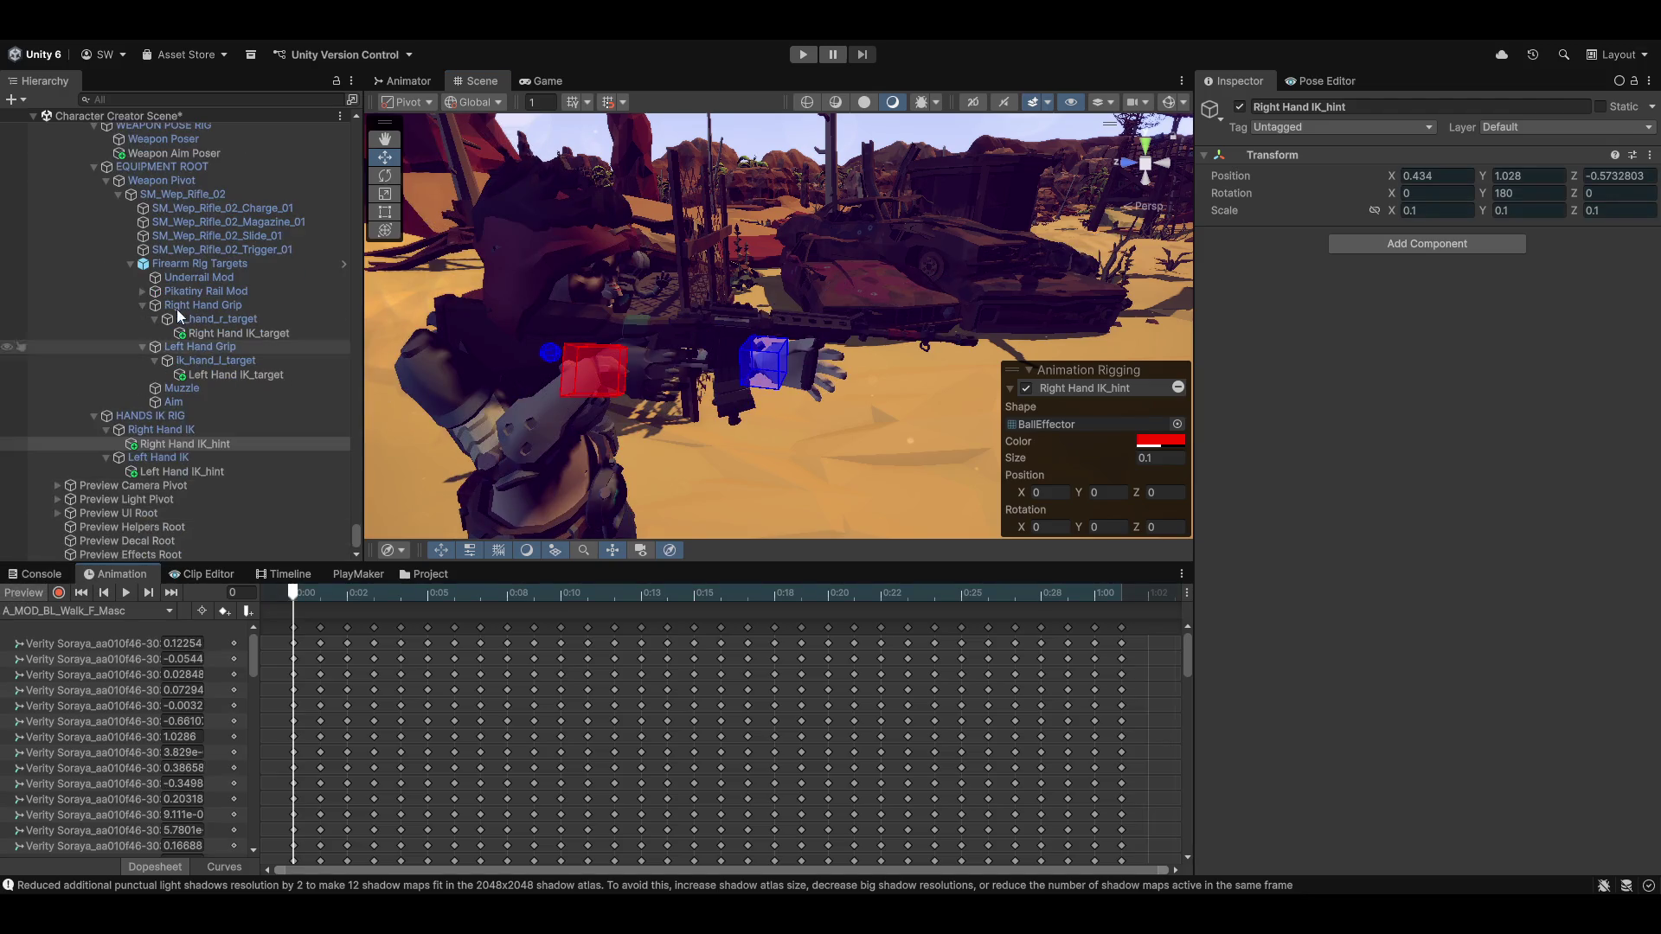
Set Weapon Aim Poser's Multi-Rotation offset X to about -190, then leave animation preview
click(173, 360)
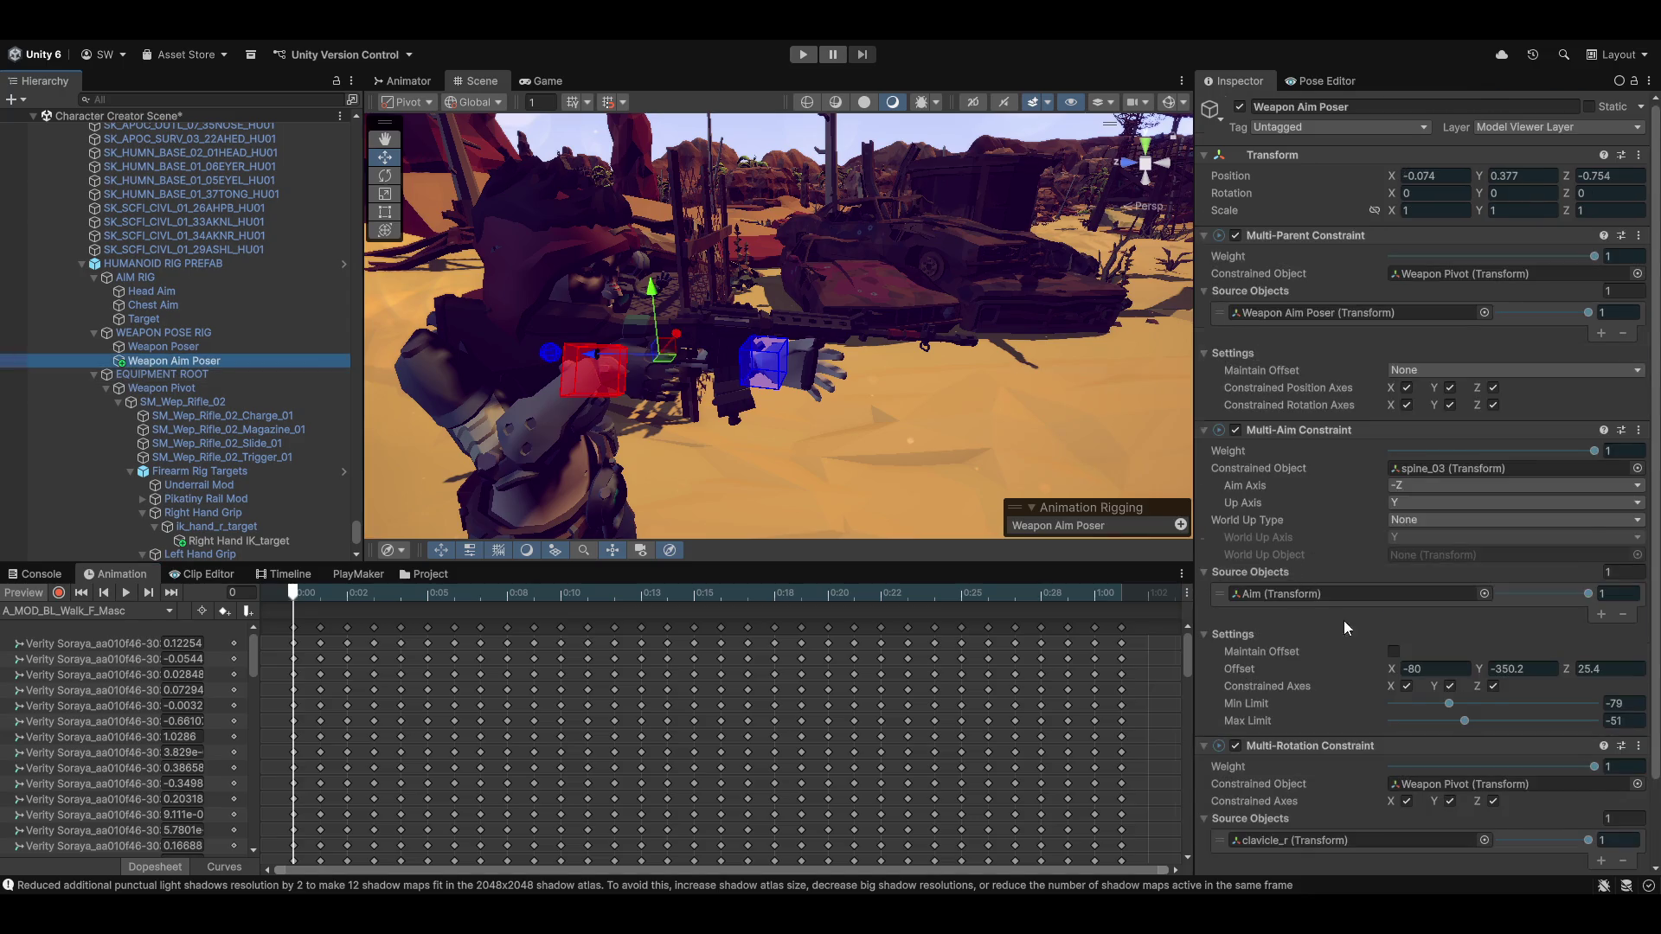
scroll(1343, 621, down, 2)
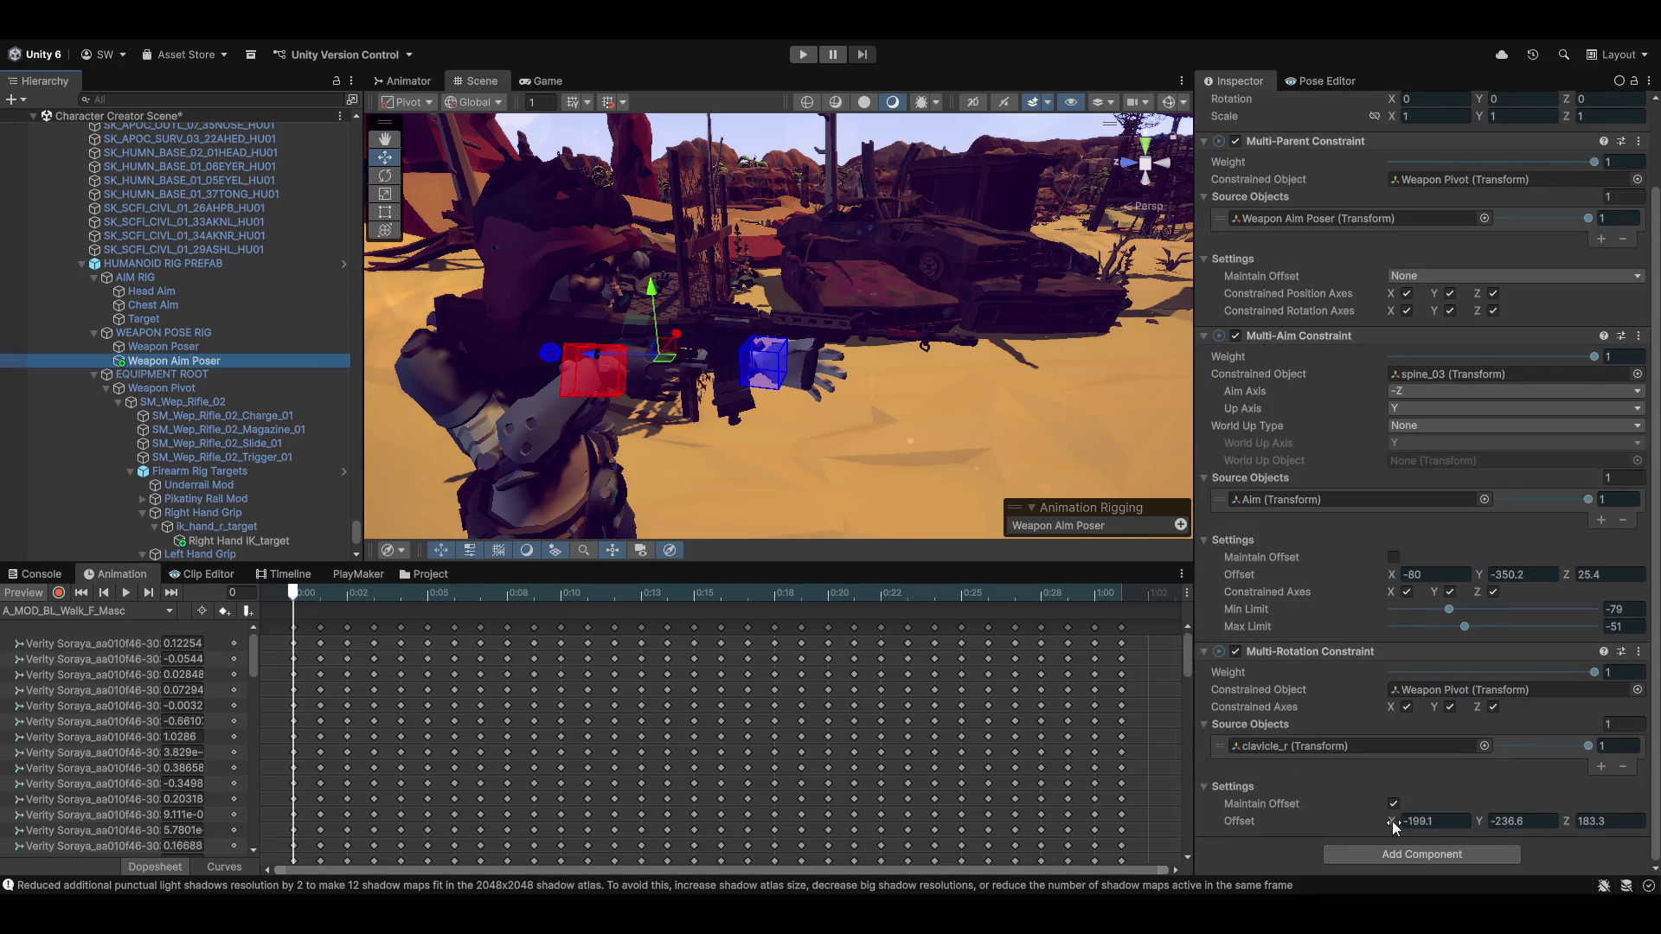
mouse_move(1393, 822)
mouse_down()
mouse_move(1374, 824)
mouse_move(1400, 828)
mouse_up()
mouse_move(657, 346)
mouse_down()
mouse_move(538, 352)
mouse_move(446, 313)
mouse_move(85, 295)
mouse_move(380, 321)
mouse_up()
scroll(970, 394, down, 5)
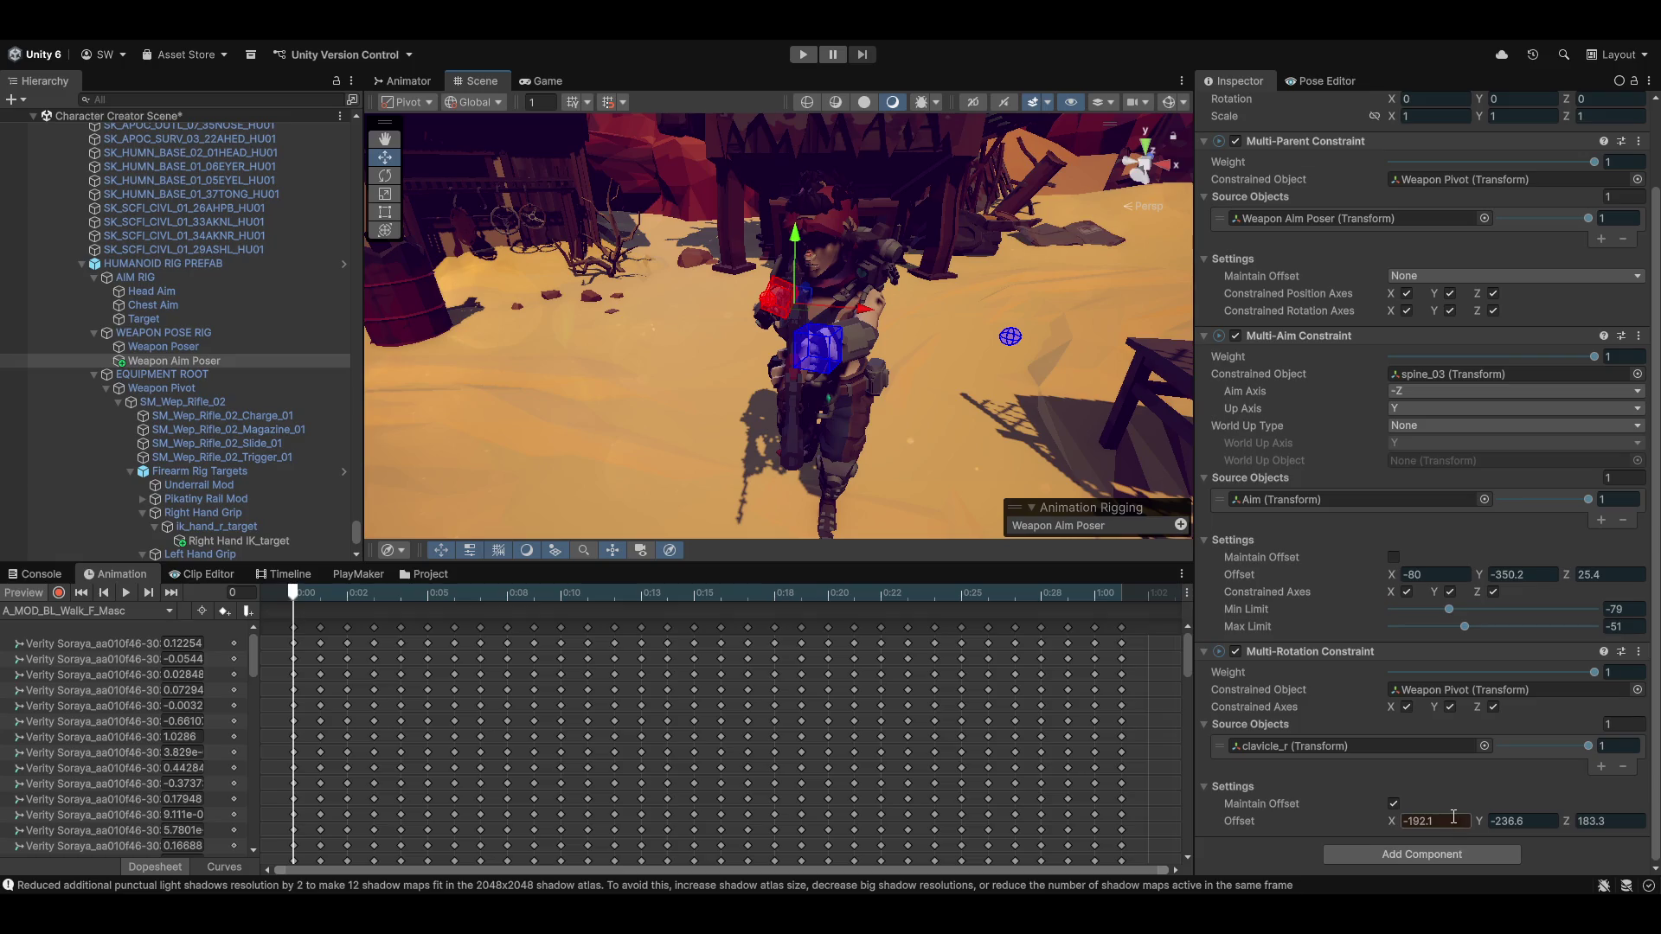
text(190)
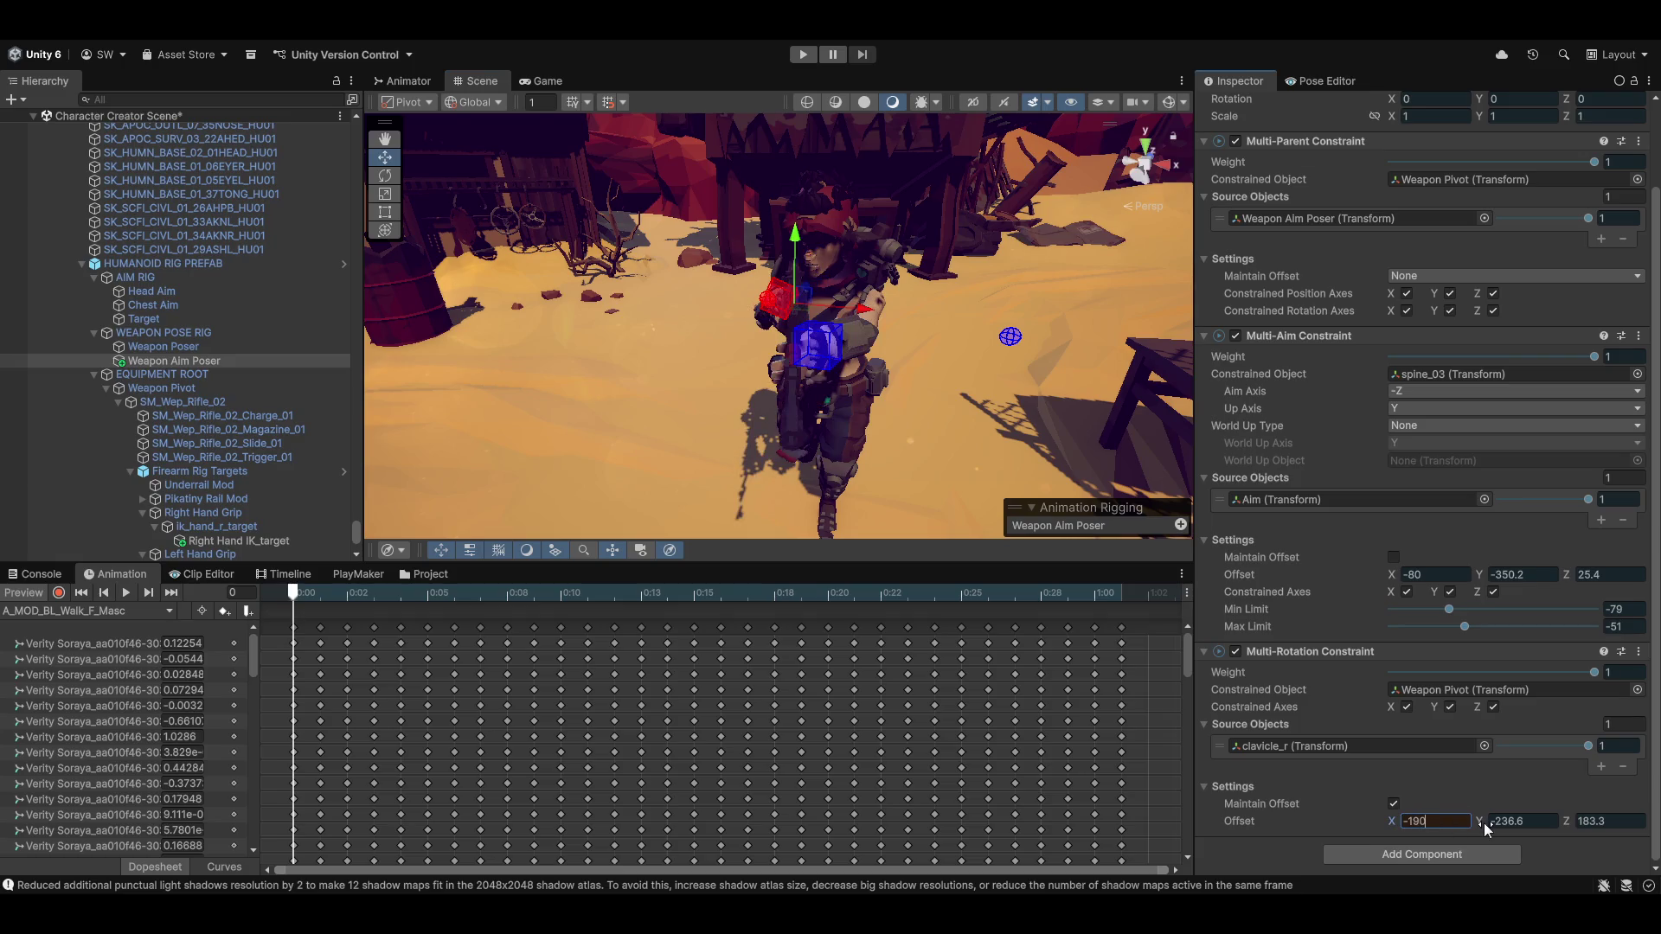
click(35, 592)
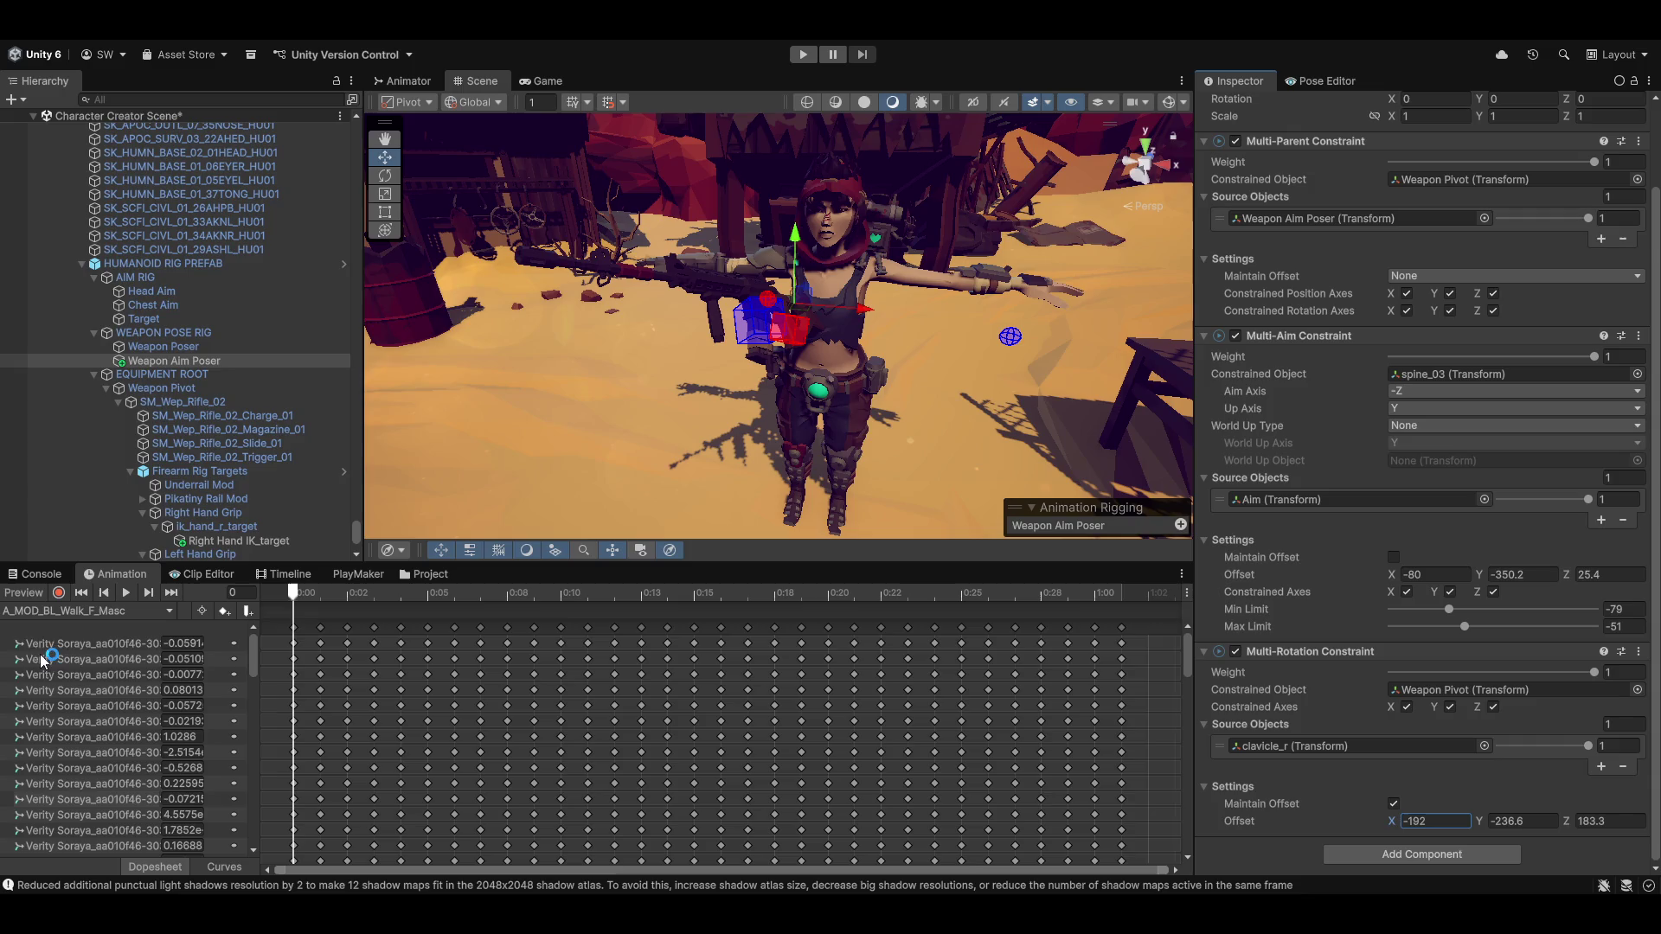
Play the walk clip in preview at offset -192, -236.6, 183.3 and adjust the clavicle_r source weight
click(35, 593)
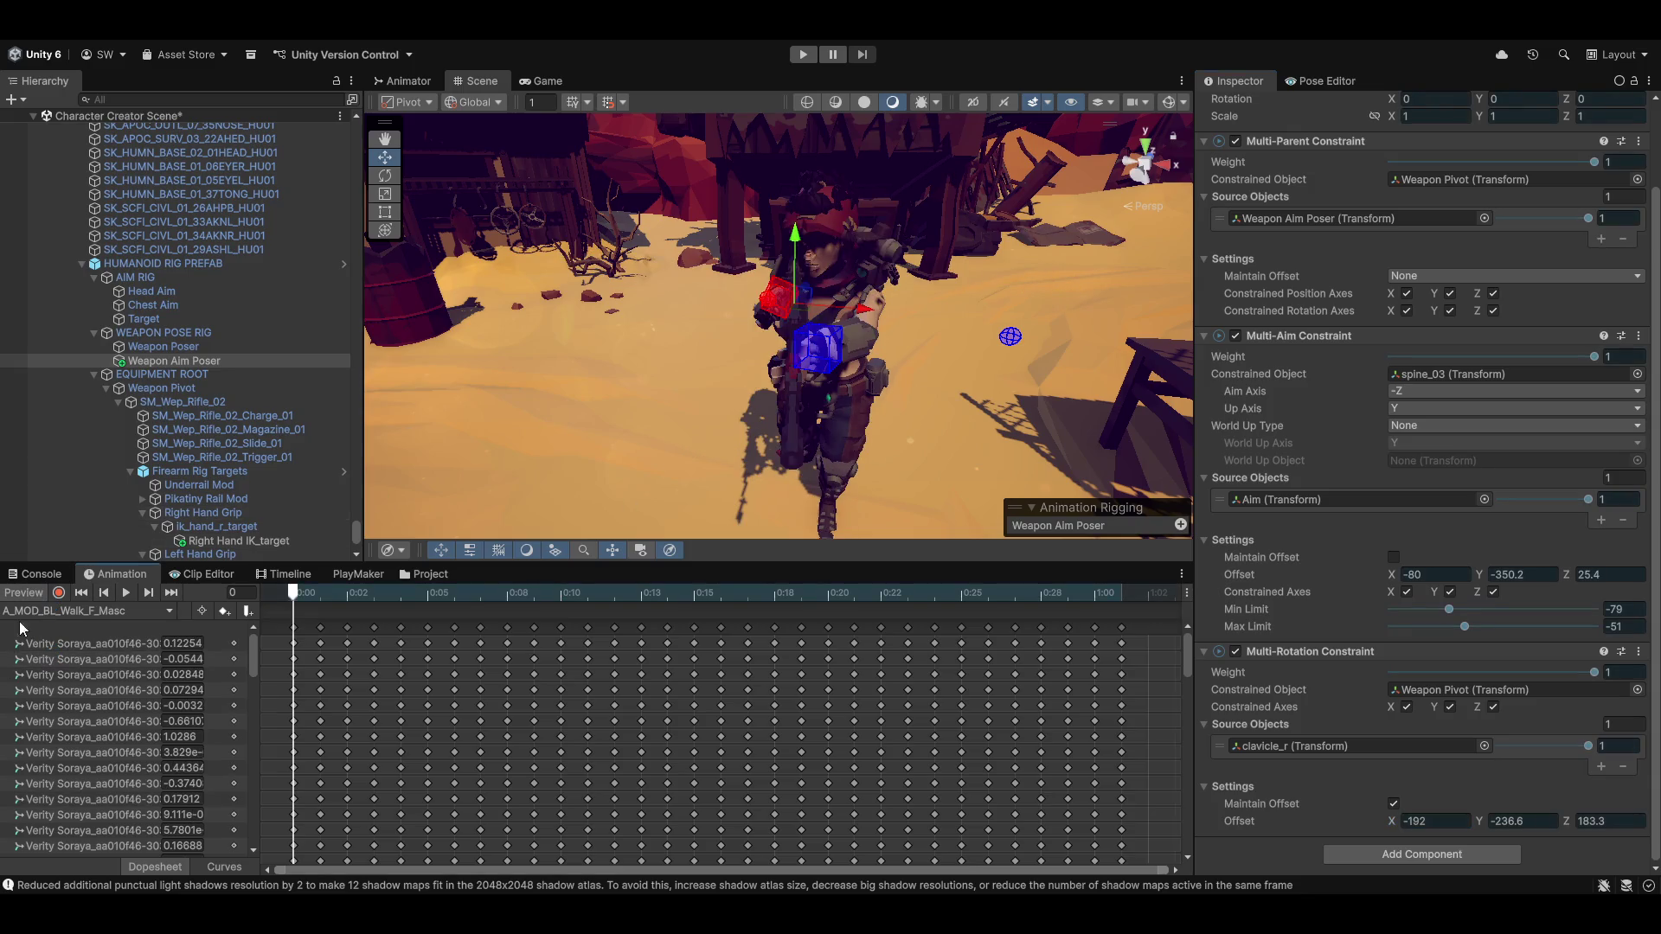
click(128, 590)
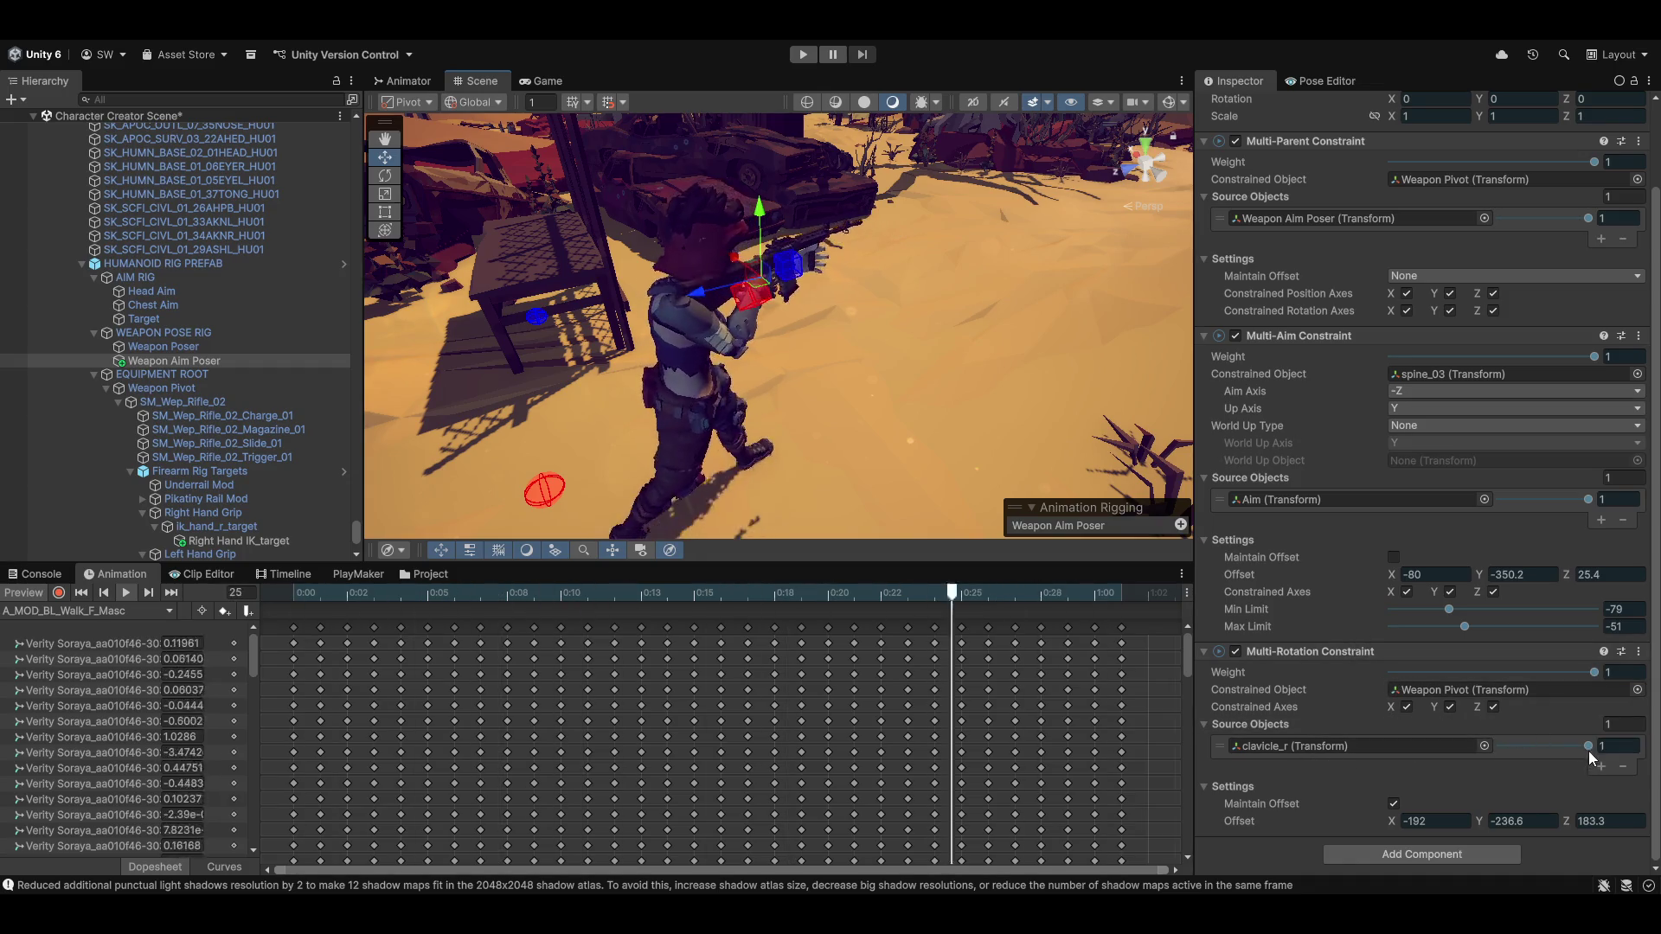
mouse_move(1589, 746)
mouse_down()
mouse_move(1493, 761)
mouse_move(1542, 754)
mouse_move(1591, 685)
mouse_up()
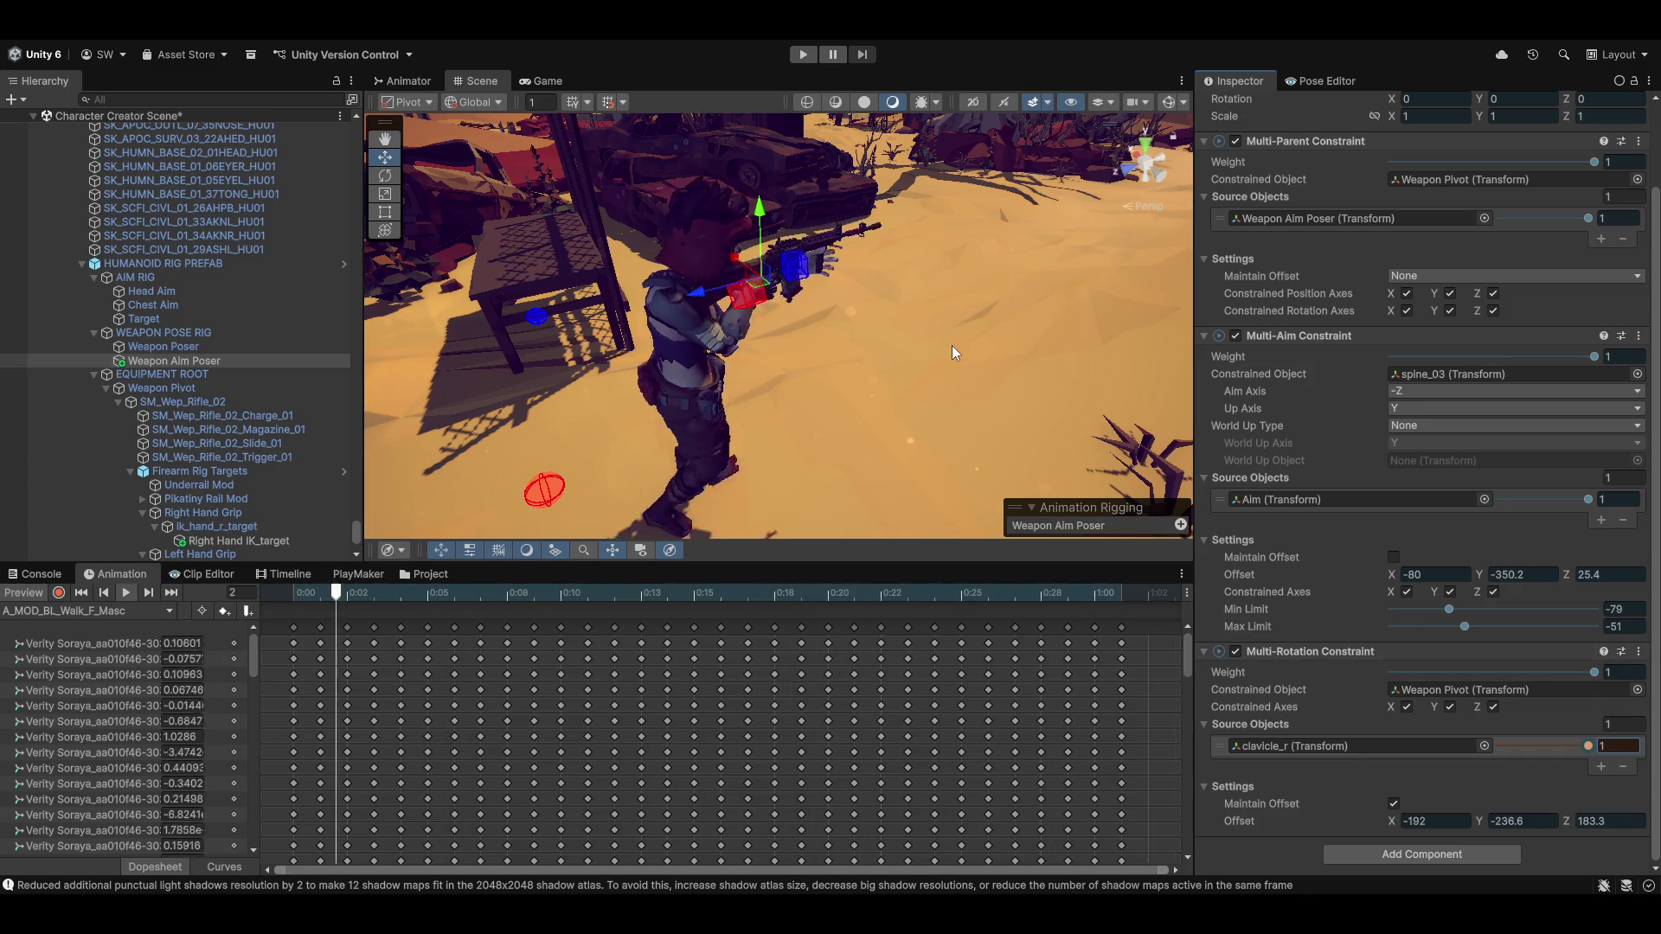
drag(948, 353, 936, 405)
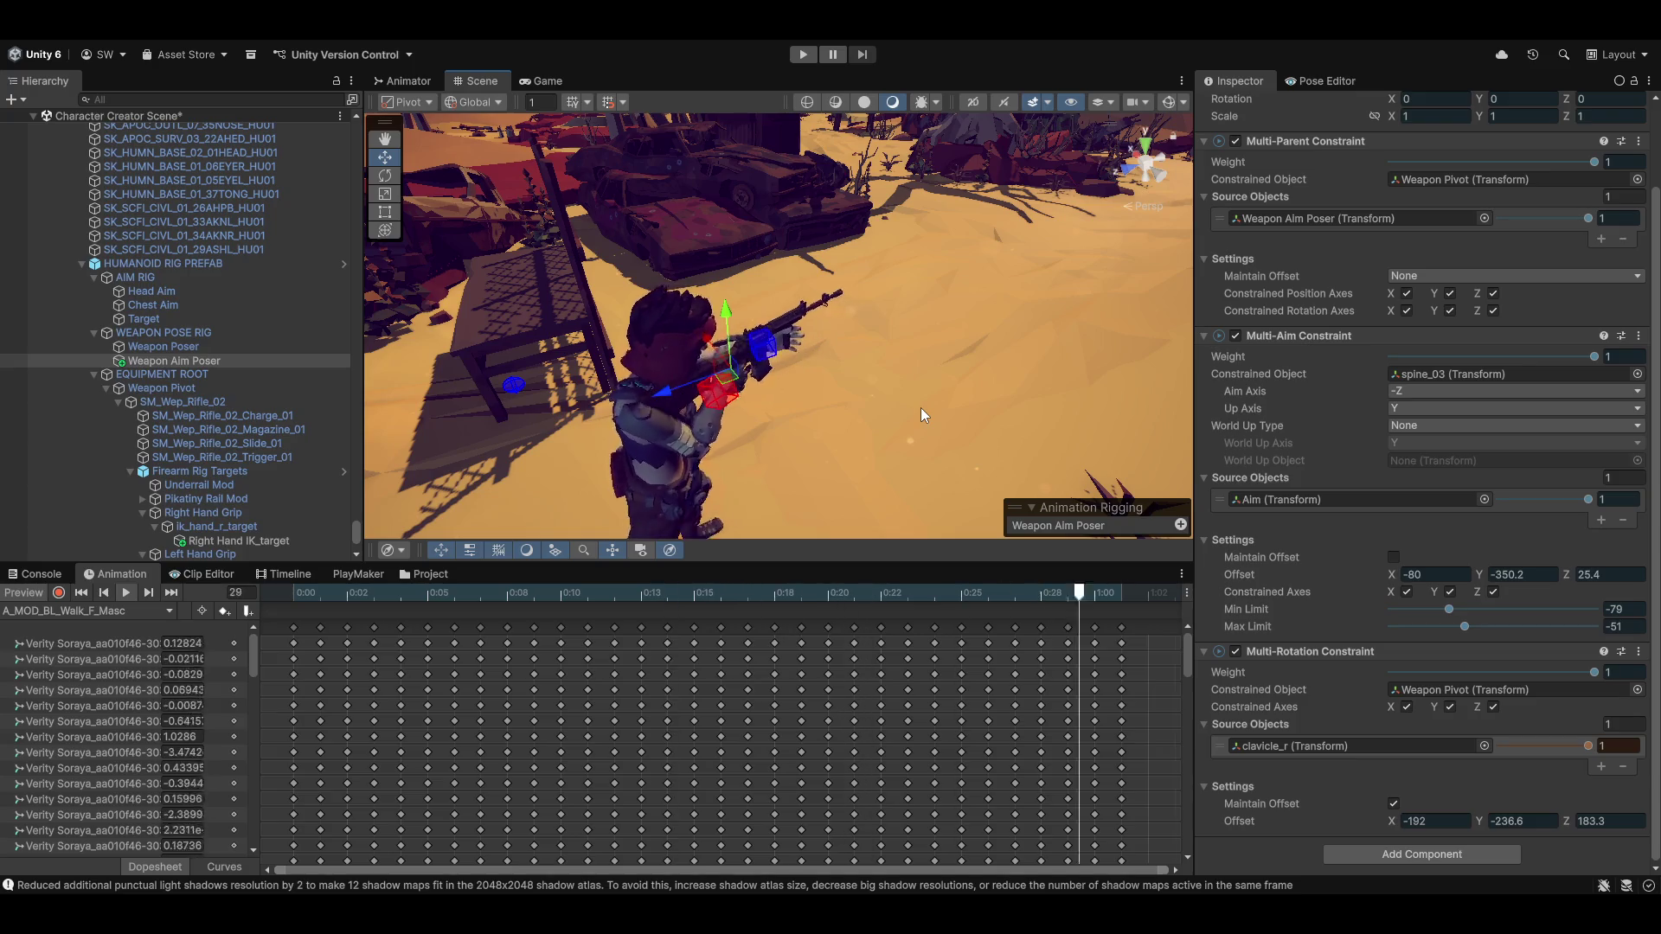
key(q)
key(w)
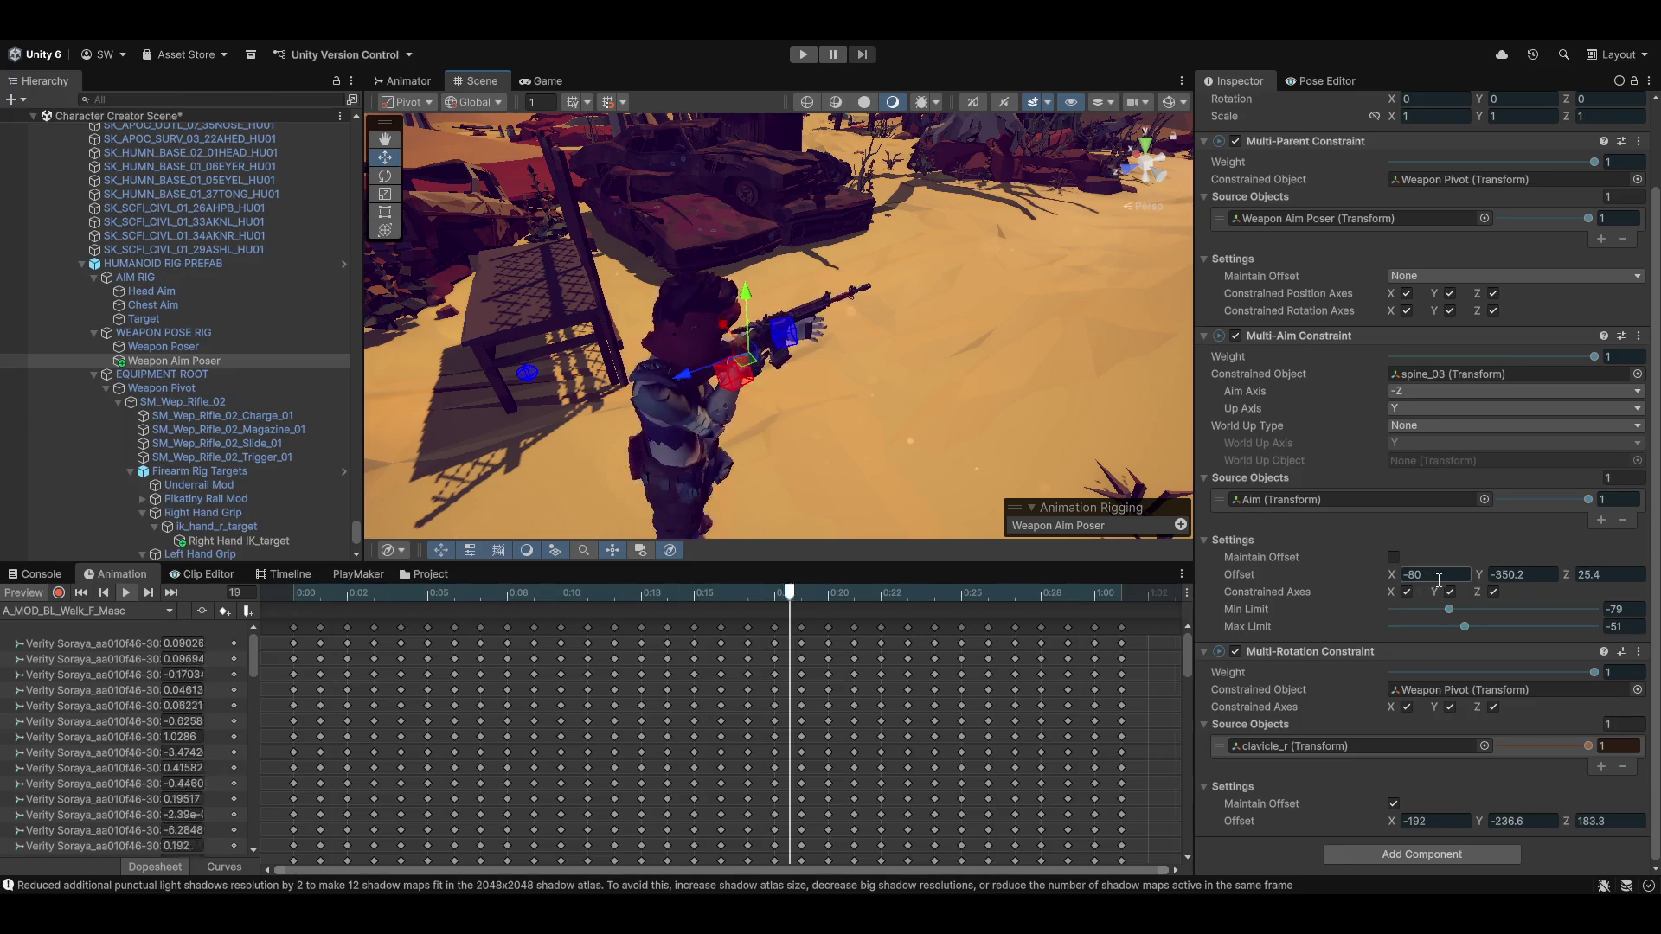
Adjust the Multi-Aim offset to -77.7, -352.5, 29.4 while reviewing Weapon Aim Poser's constraints
mouse_move(1391, 574)
mouse_down()
mouse_move(1539, 571)
mouse_move(1403, 591)
mouse_move(1588, 568)
mouse_move(1386, 558)
mouse_move(1462, 554)
mouse_move(1636, 571)
mouse_move(1526, 573)
mouse_move(1580, 575)
mouse_up()
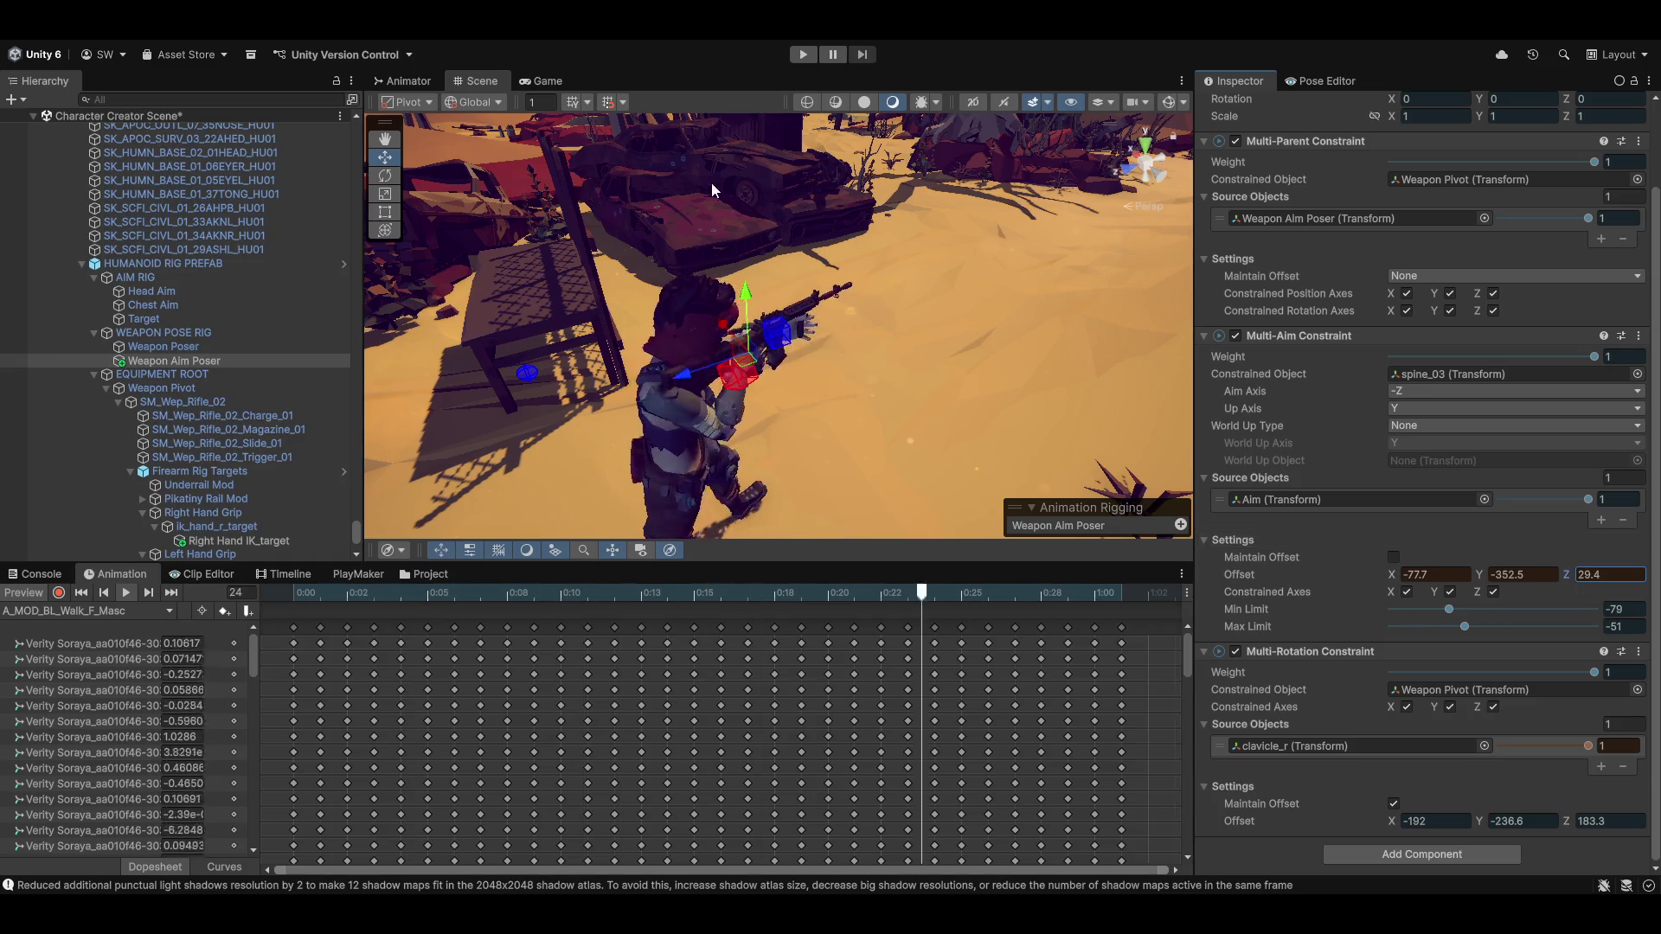
scroll(1018, 354, down, 1)
alt+drag(1018, 354, 536, 381)
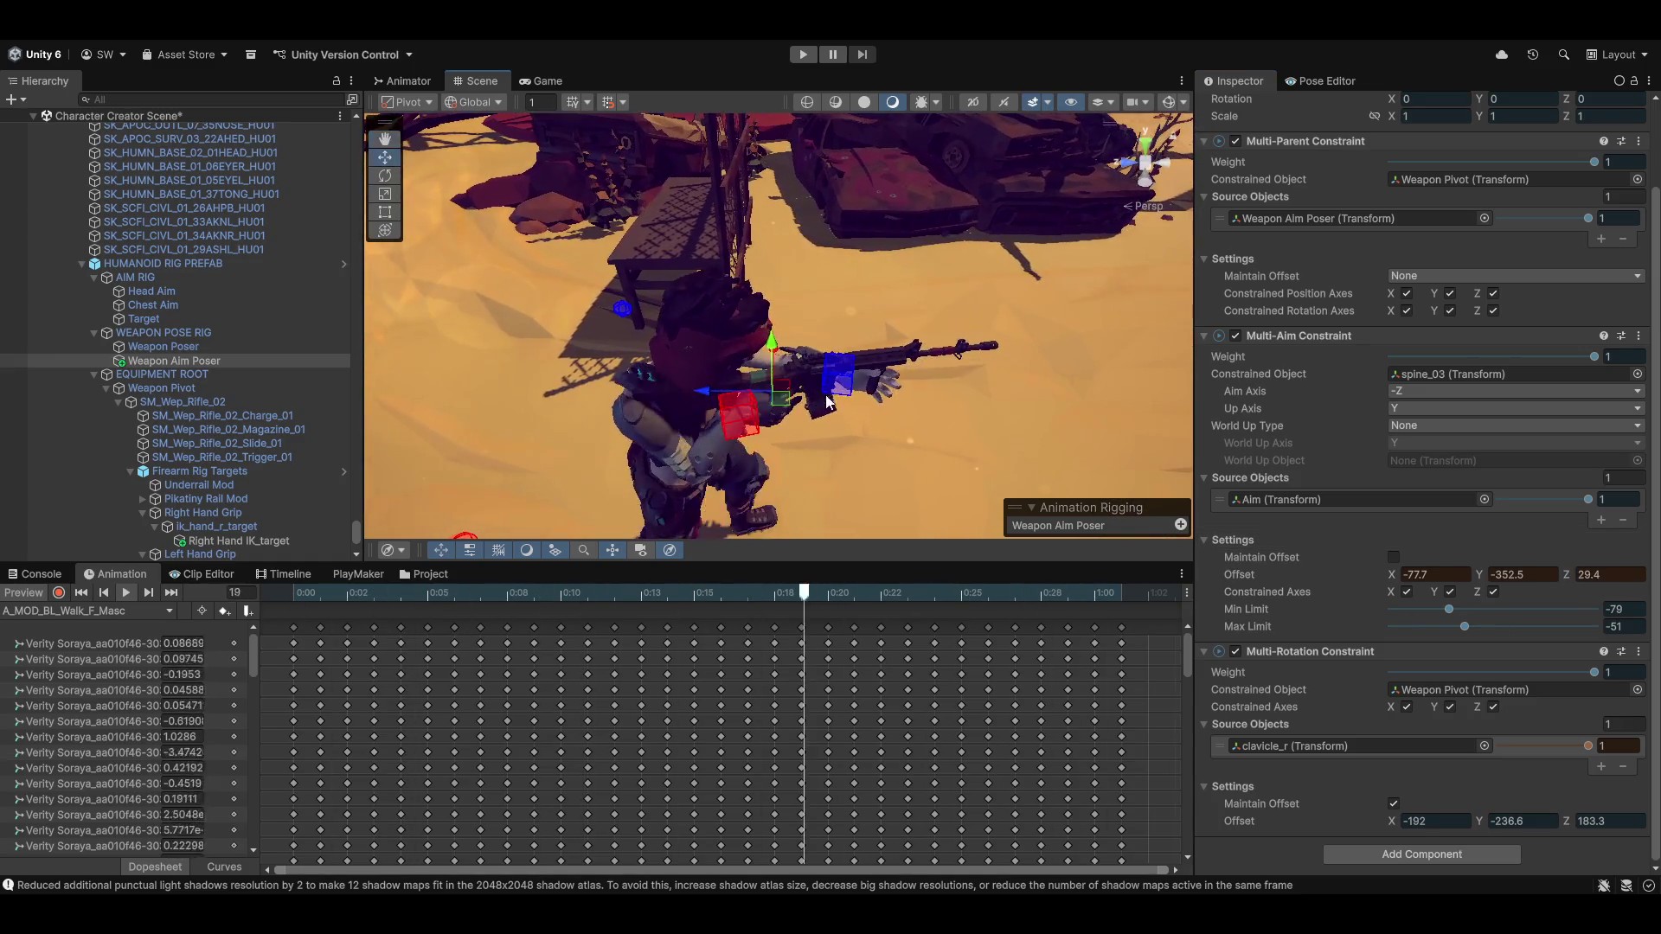
scroll(189, 432, down, 3)
Slide the Aim target under Firearm Rig Targets along its X axis to re-point the rifle
click(185, 455)
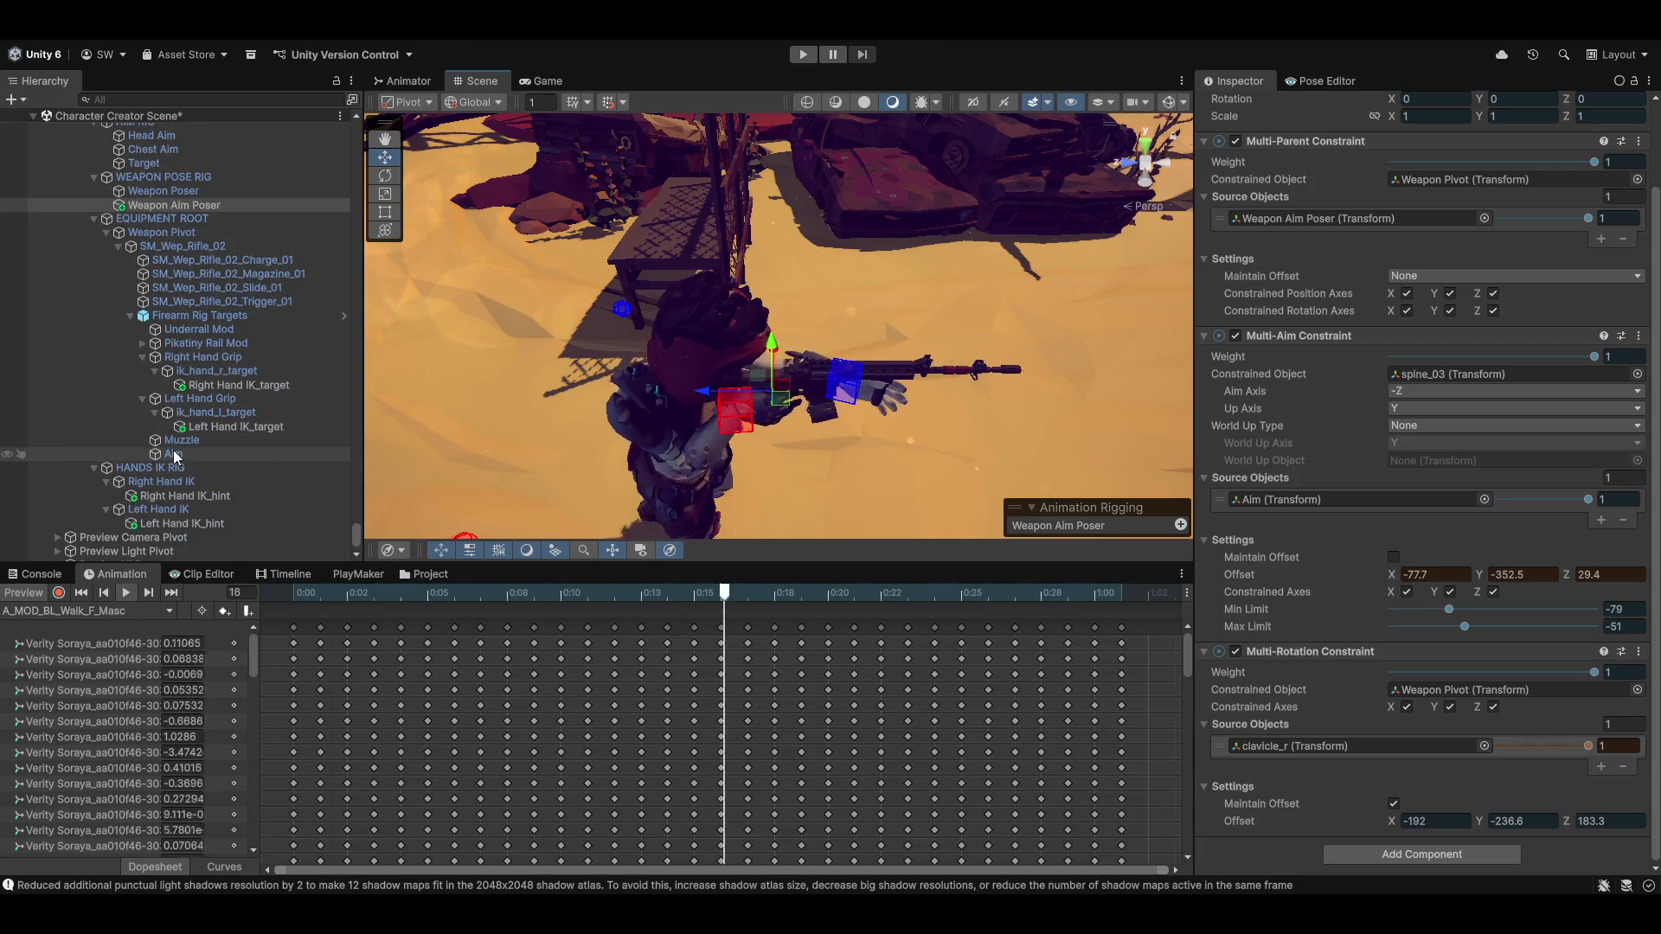
click(786, 322)
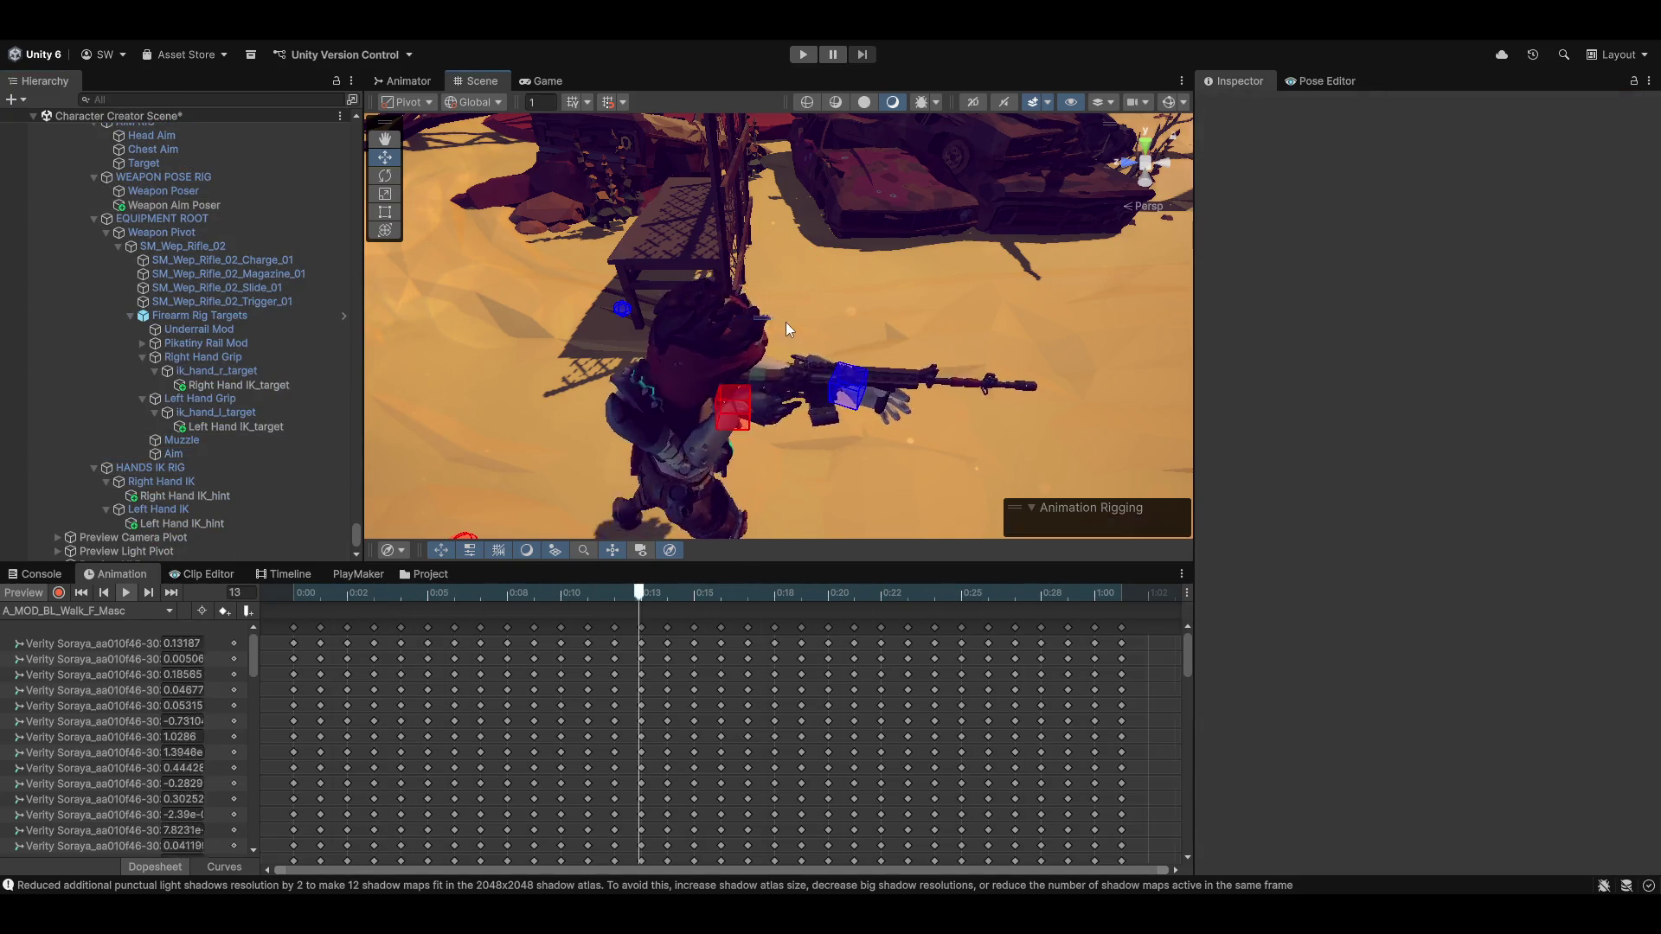
mouse_move(926, 346)
alt+mouse_down()
mouse_move(789, 394)
mouse_move(775, 424)
mouse_move(706, 379)
alt+mouse_up()
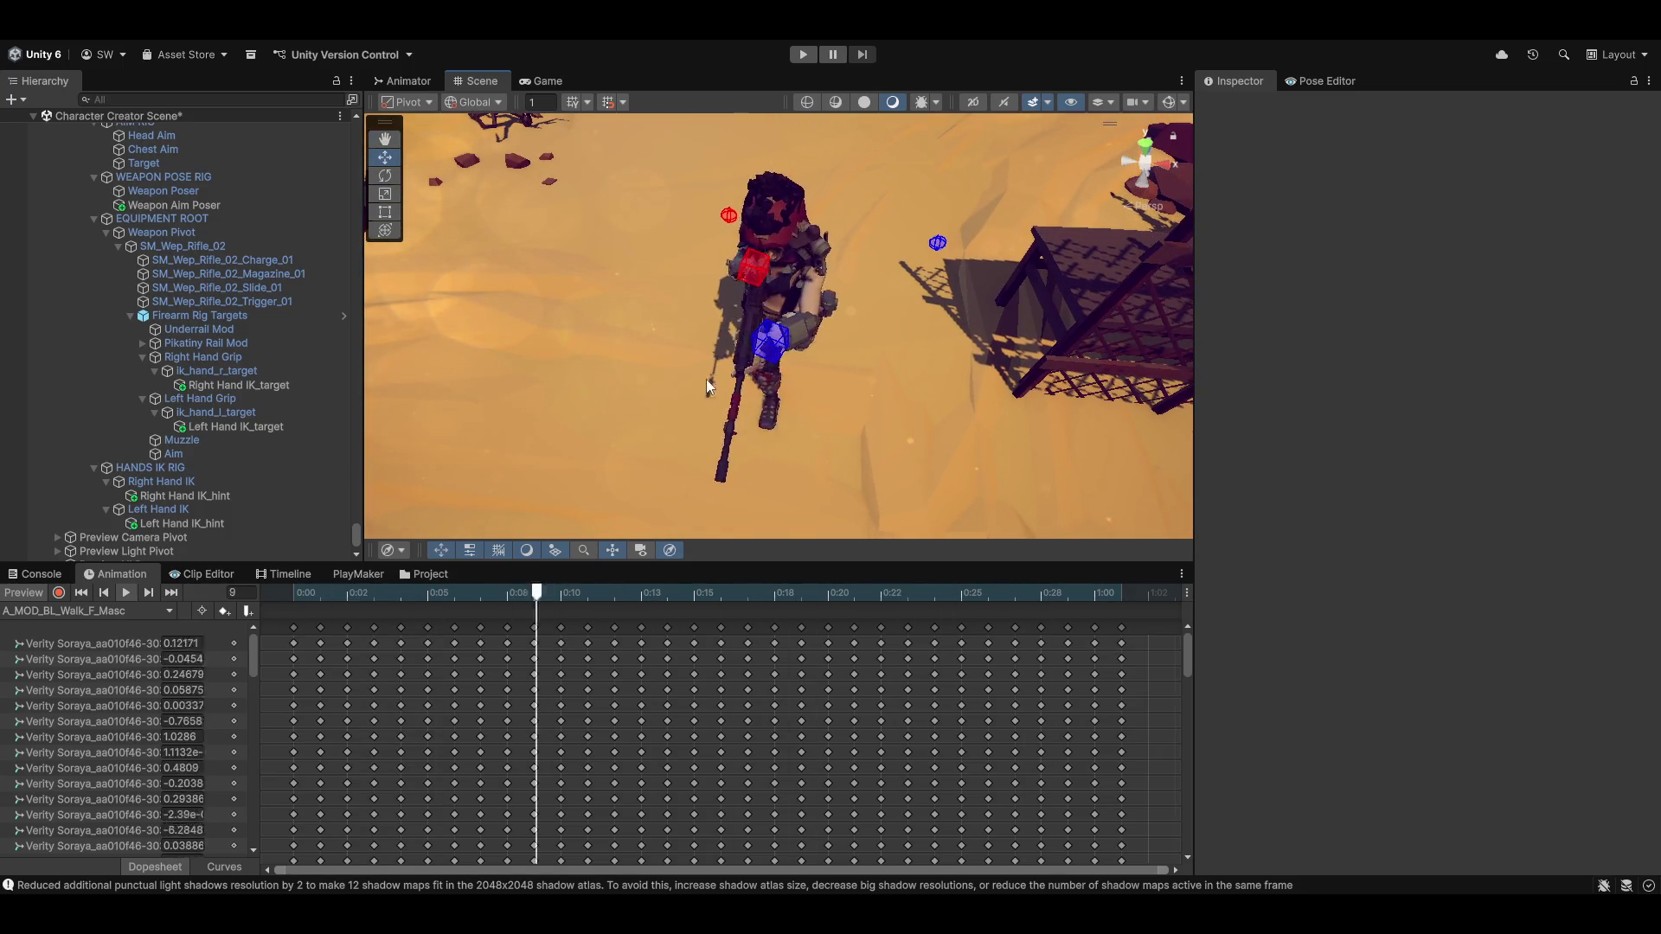
click(173, 453)
mouse_move(828, 260)
mouse_down()
mouse_move(773, 275)
mouse_move(609, 257)
mouse_move(860, 294)
mouse_move(733, 252)
mouse_up()
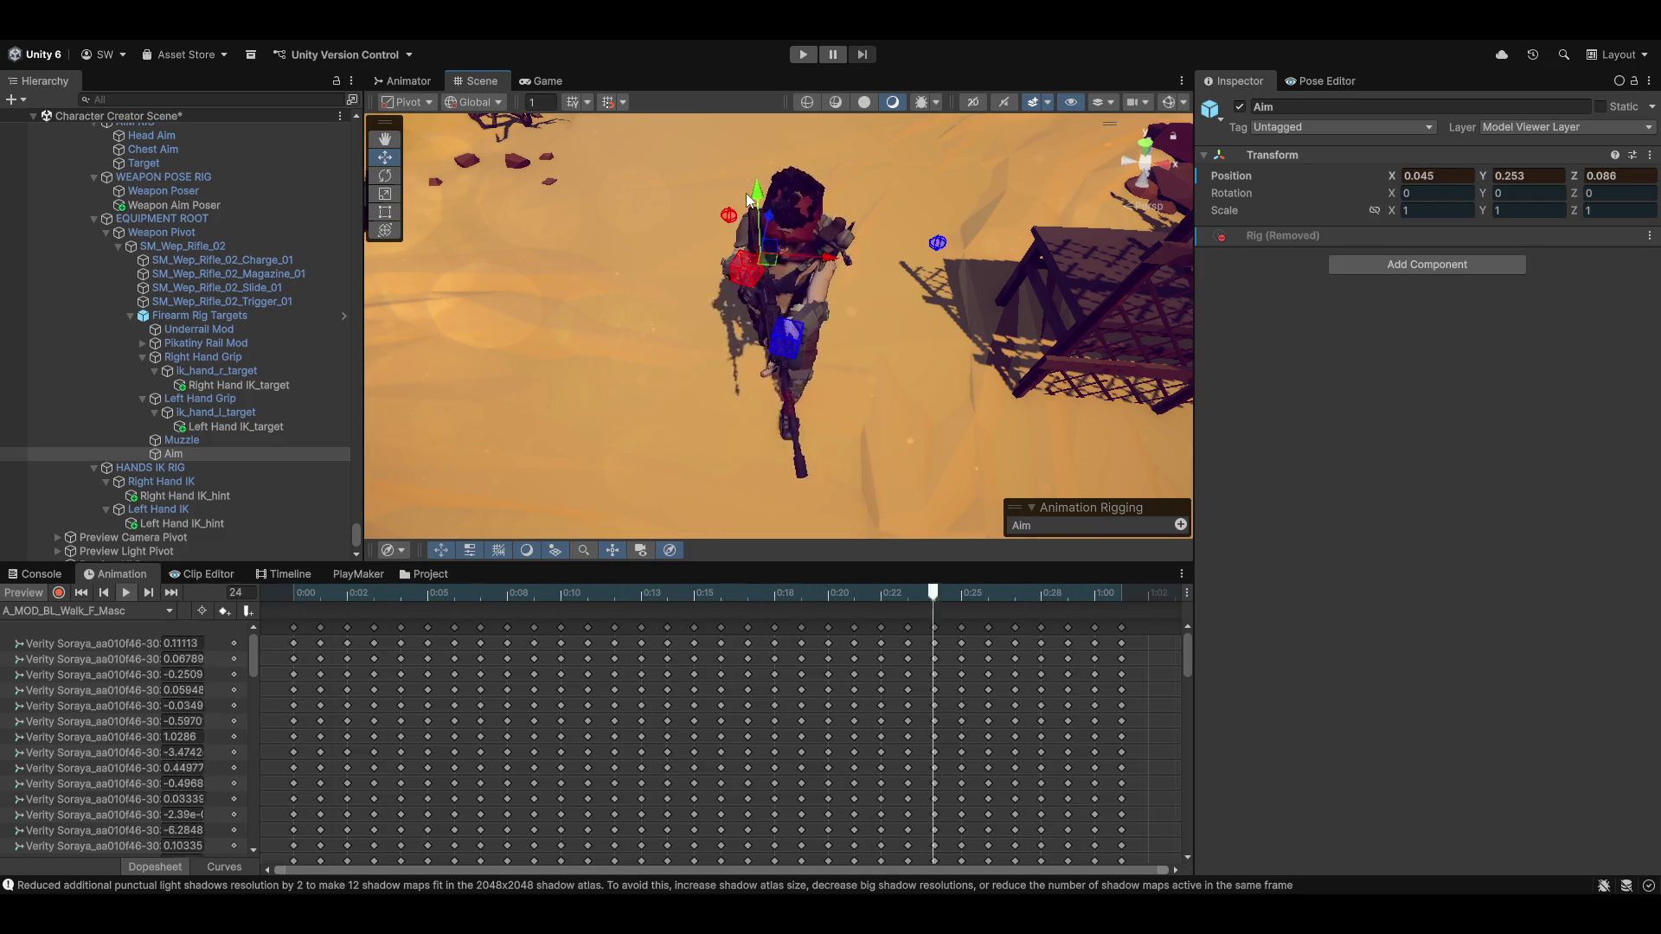
click(865, 415)
mouse_move(865, 415)
mouse_down()
mouse_move(1106, 292)
mouse_move(1271, 285)
mouse_move(1049, 375)
mouse_move(1116, 374)
mouse_move(1141, 323)
mouse_move(695, 503)
mouse_move(875, 378)
mouse_move(904, 376)
mouse_move(867, 429)
mouse_move(917, 406)
mouse_move(1306, 350)
mouse_move(1393, 229)
mouse_move(1375, 216)
mouse_move(1297, 252)
mouse_move(1021, 277)
mouse_move(697, 356)
mouse_move(789, 369)
mouse_move(891, 413)
mouse_up()
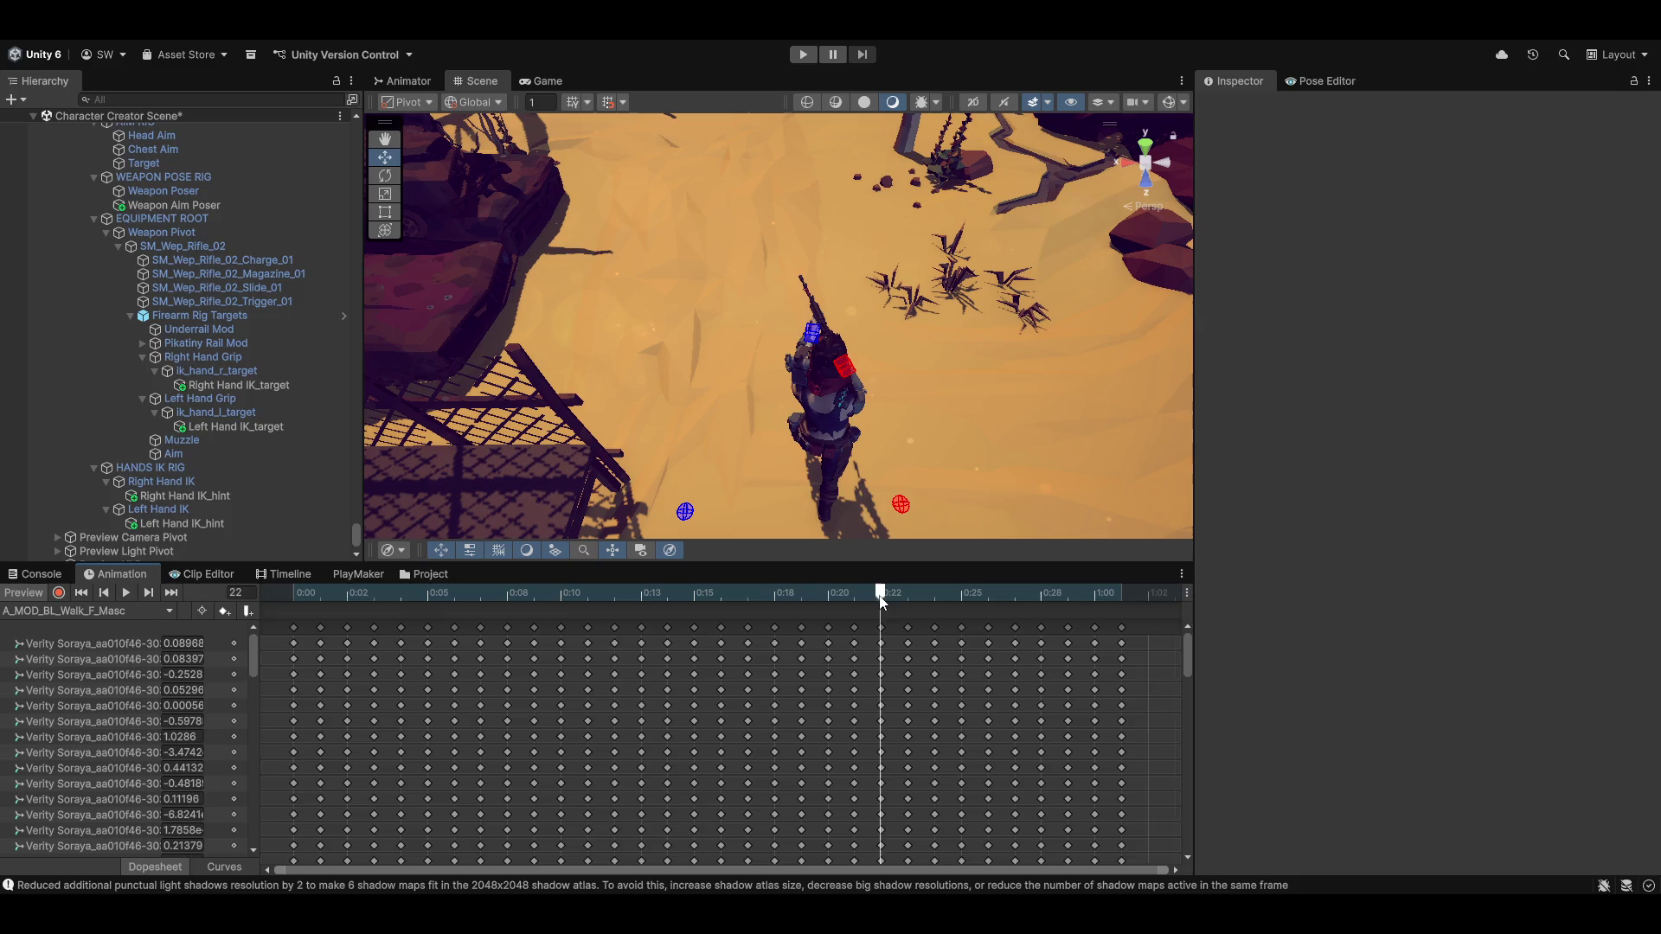
Switch the preview to A_Idle_Standing_Masc and play it, viewing the rifle arm up close
click(39, 612)
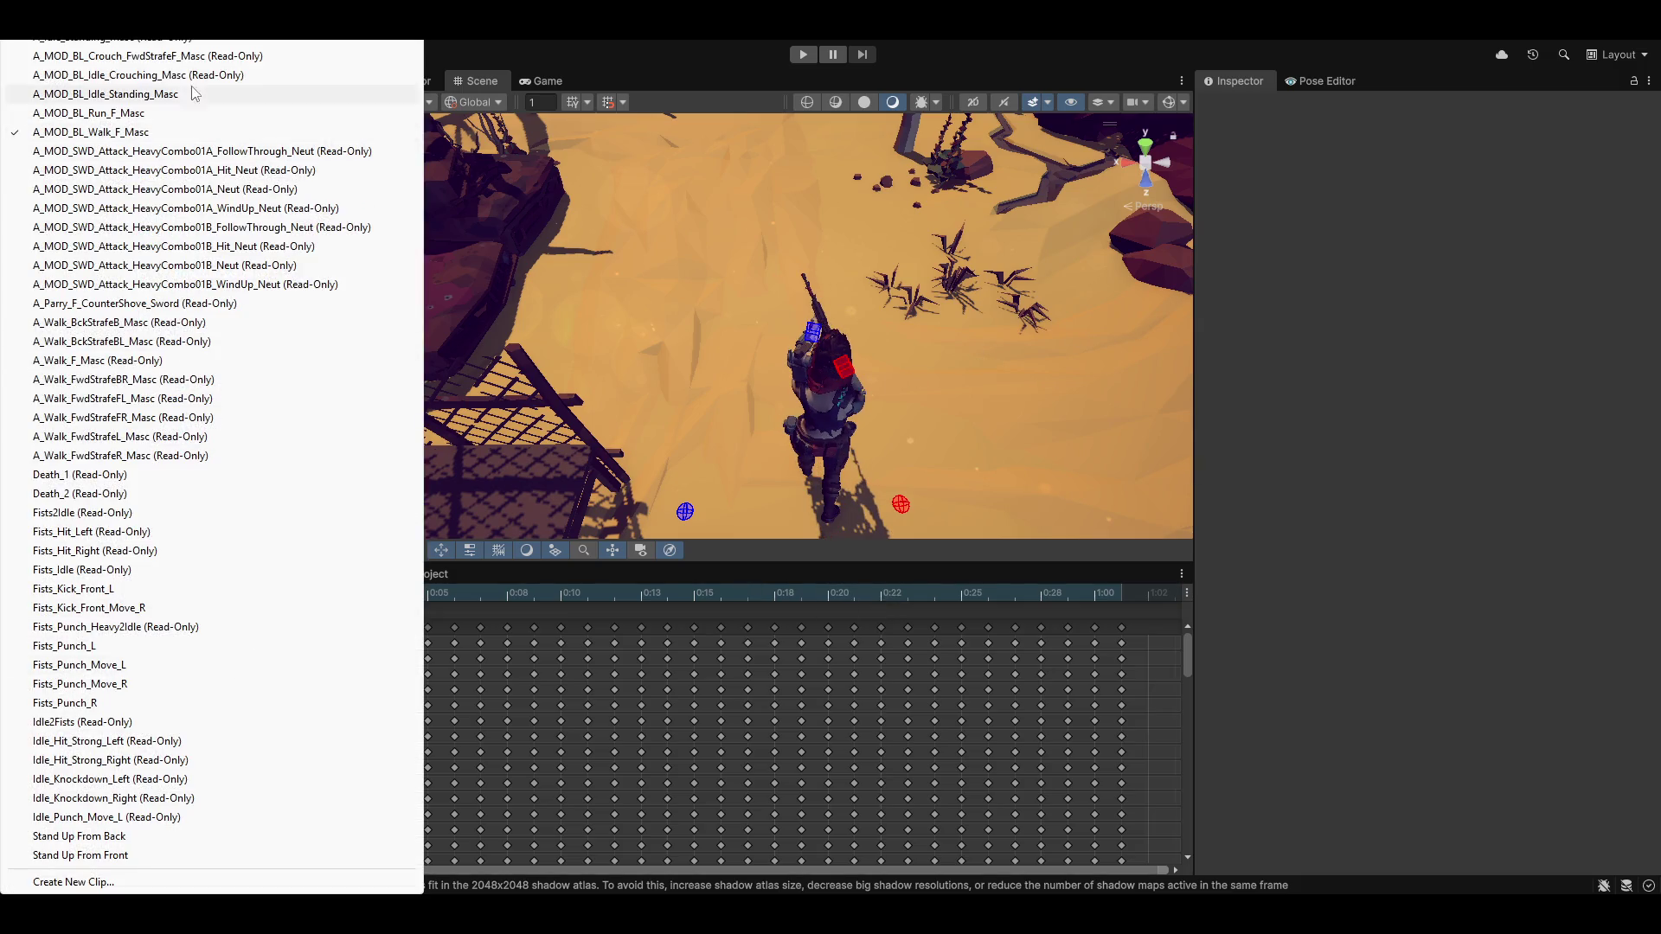
click(117, 39)
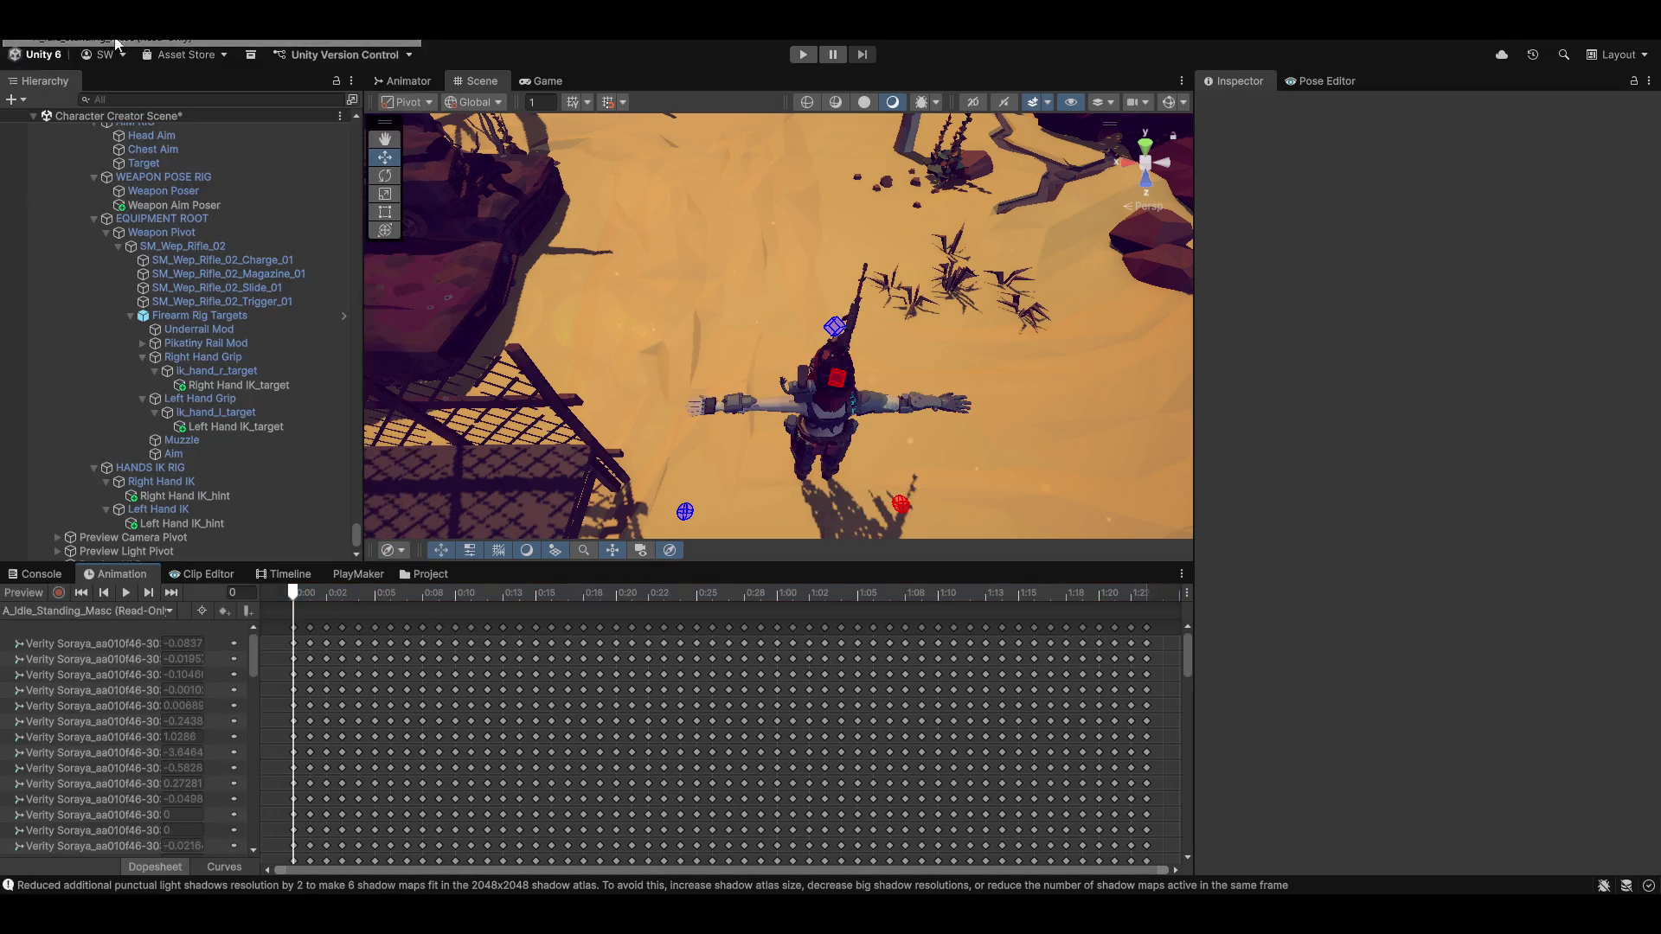
click(32, 595)
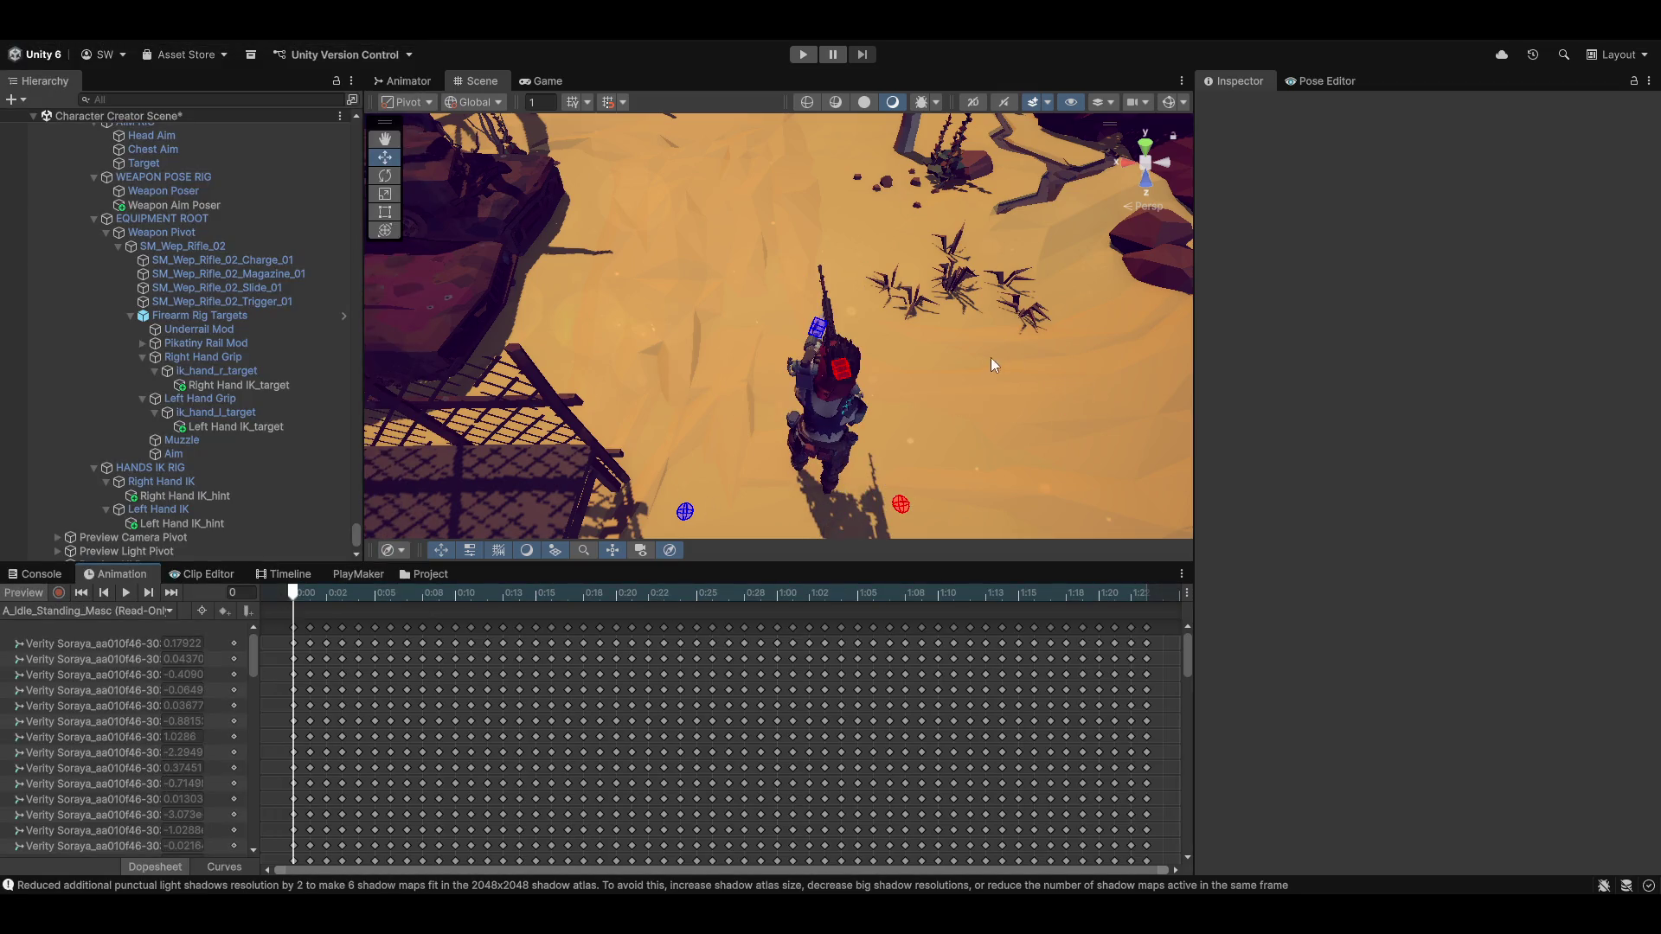
scroll(994, 364, up, 3)
mouse_move(994, 364)
mouse_down()
mouse_move(397, 325)
mouse_move(173, 258)
mouse_move(406, 312)
mouse_move(907, 274)
mouse_move(925, 319)
mouse_move(900, 360)
mouse_move(860, 360)
mouse_move(891, 381)
mouse_move(864, 420)
mouse_move(759, 421)
mouse_up()
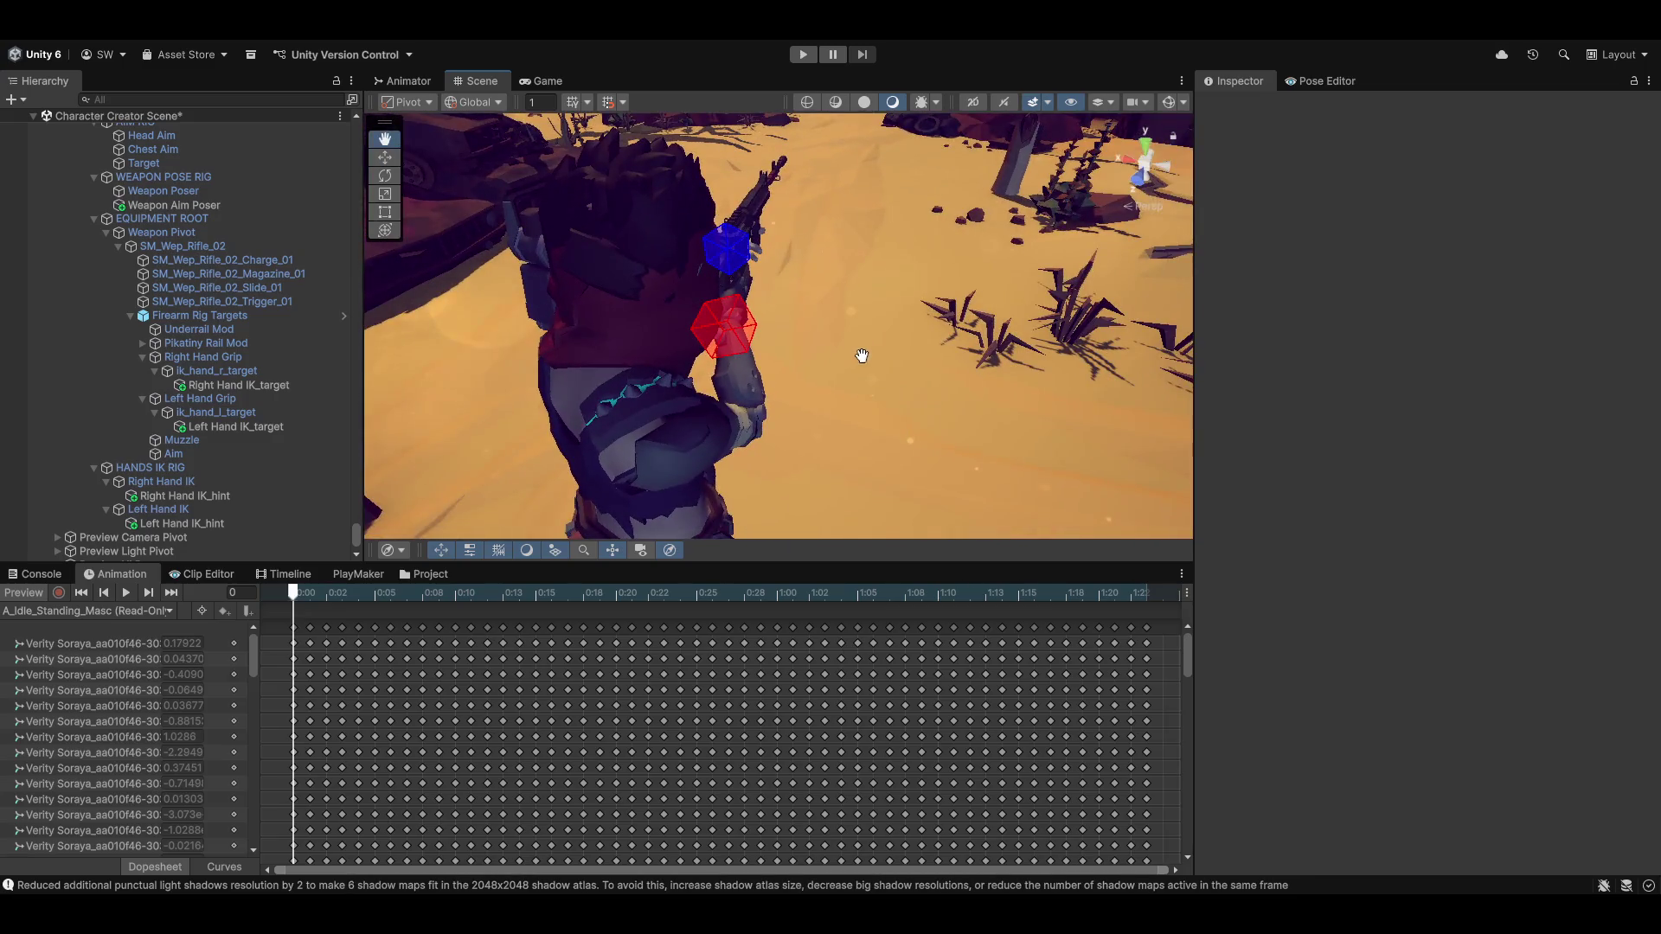
right_click(891, 381)
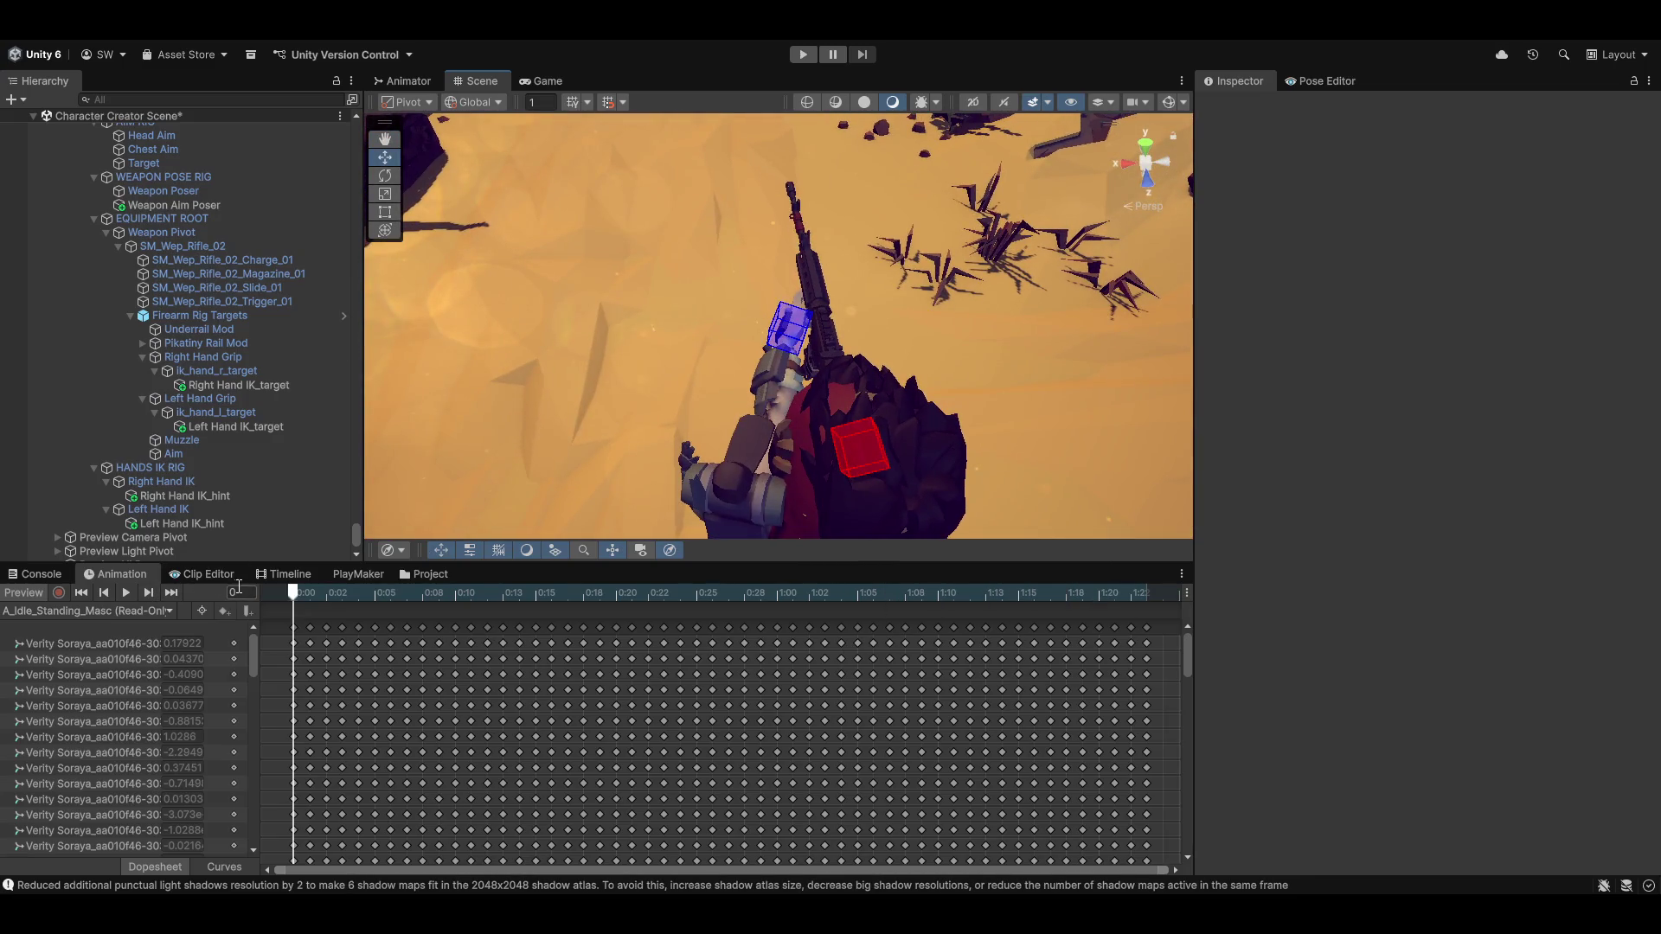
click(126, 597)
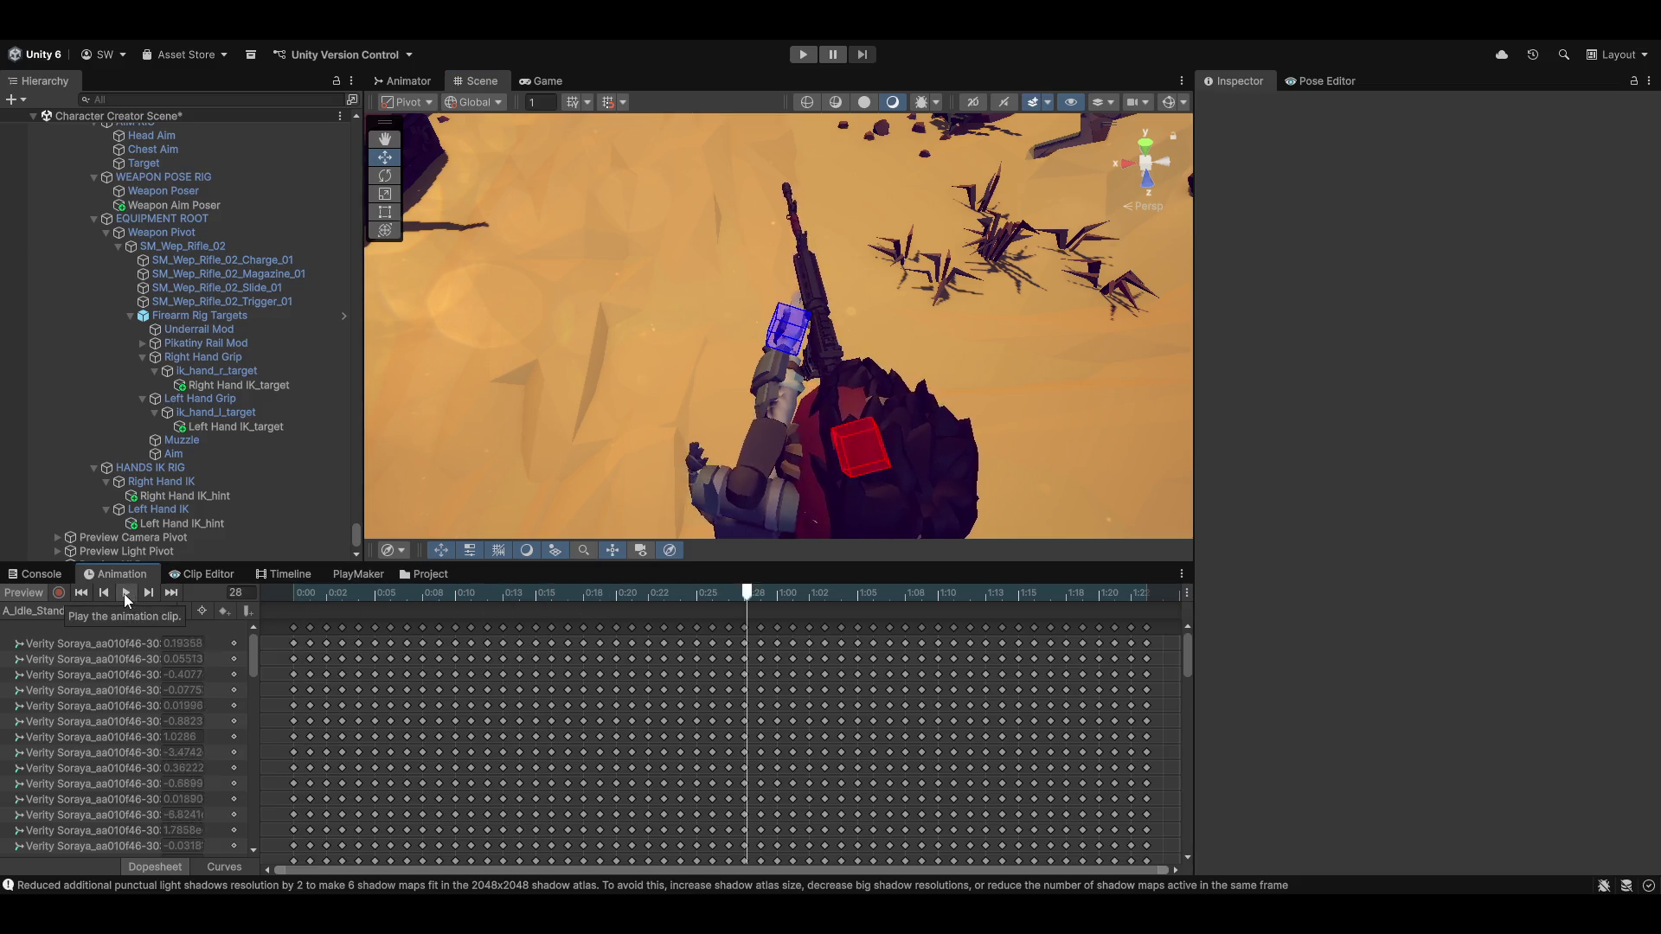
mouse_move(949, 346)
mouse_down()
mouse_move(696, 329)
mouse_move(678, 345)
mouse_move(875, 389)
mouse_move(779, 431)
mouse_up()
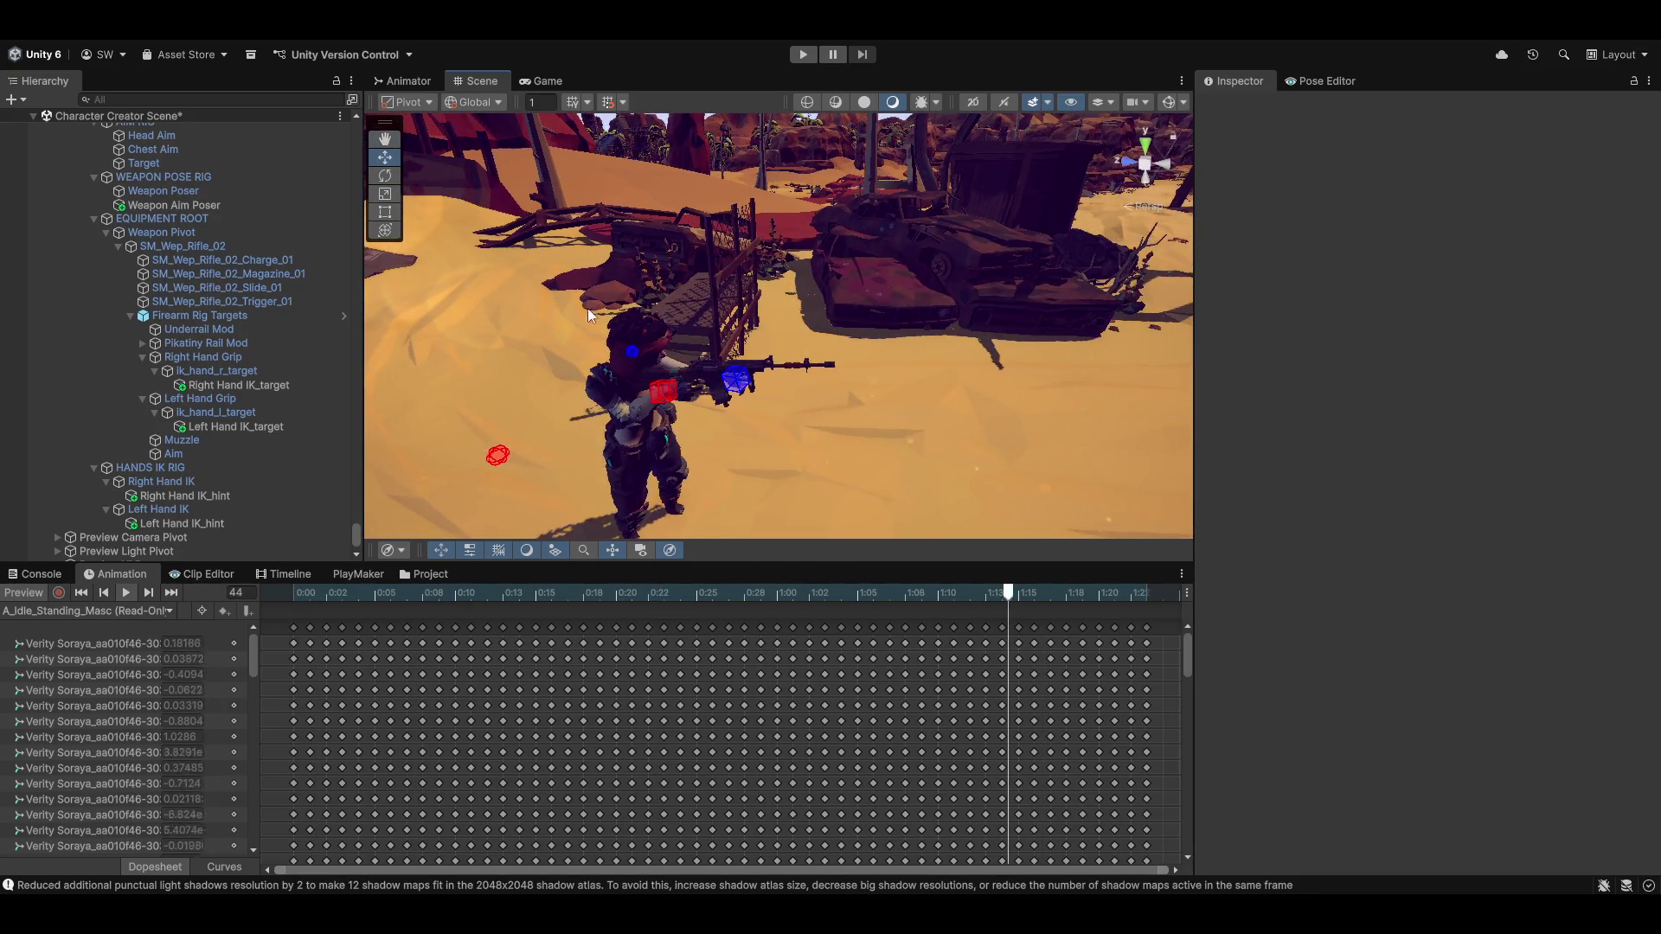
mouse_move(610, 433)
mouse_down()
mouse_move(716, 301)
mouse_move(658, 346)
mouse_move(484, 407)
mouse_up()
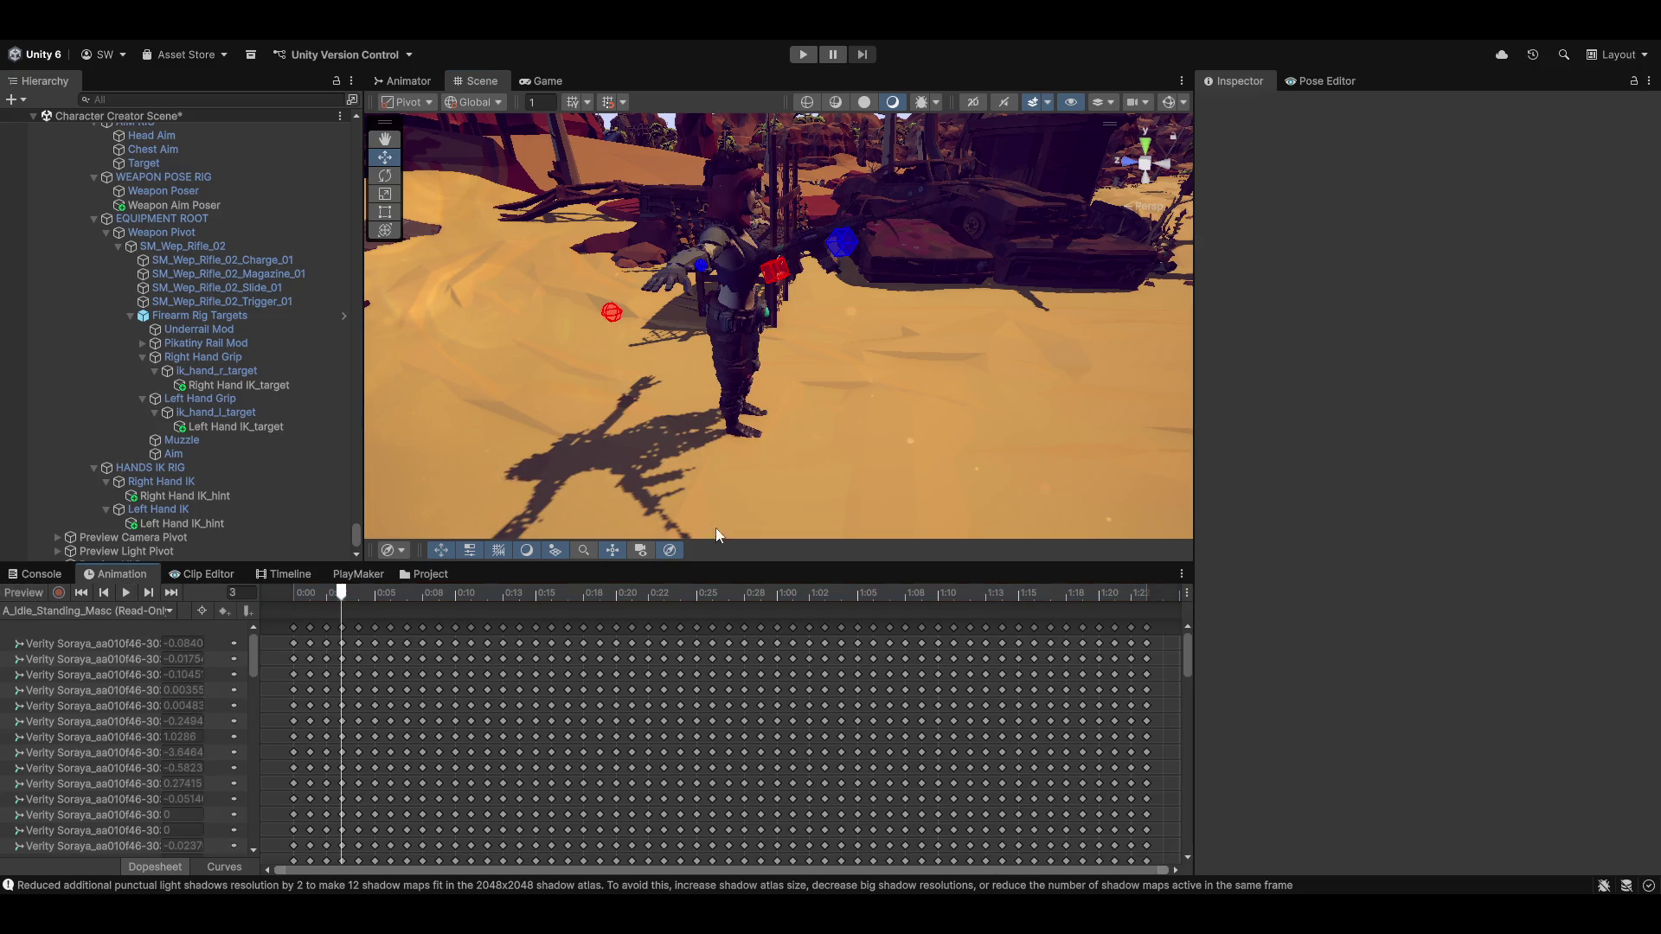
click(88, 612)
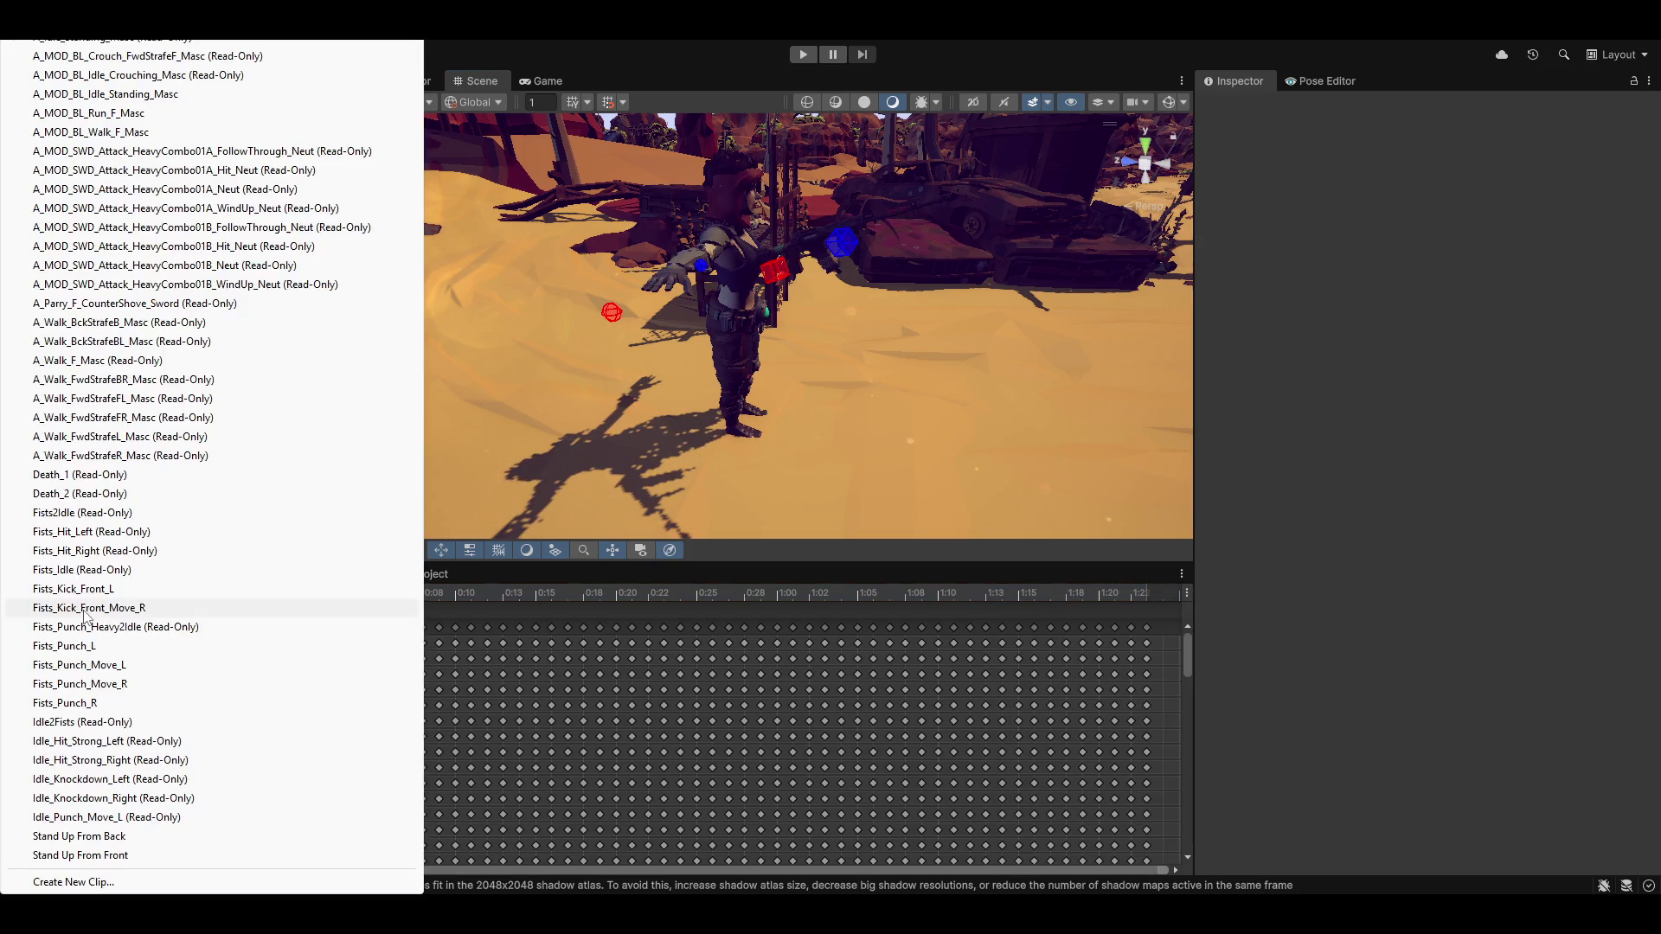
Preview A_MOD_BL_Walk_F_Masc, then loop A_MOD_BL_Run_F_Masc and orbit around the running character
click(125, 132)
click(125, 594)
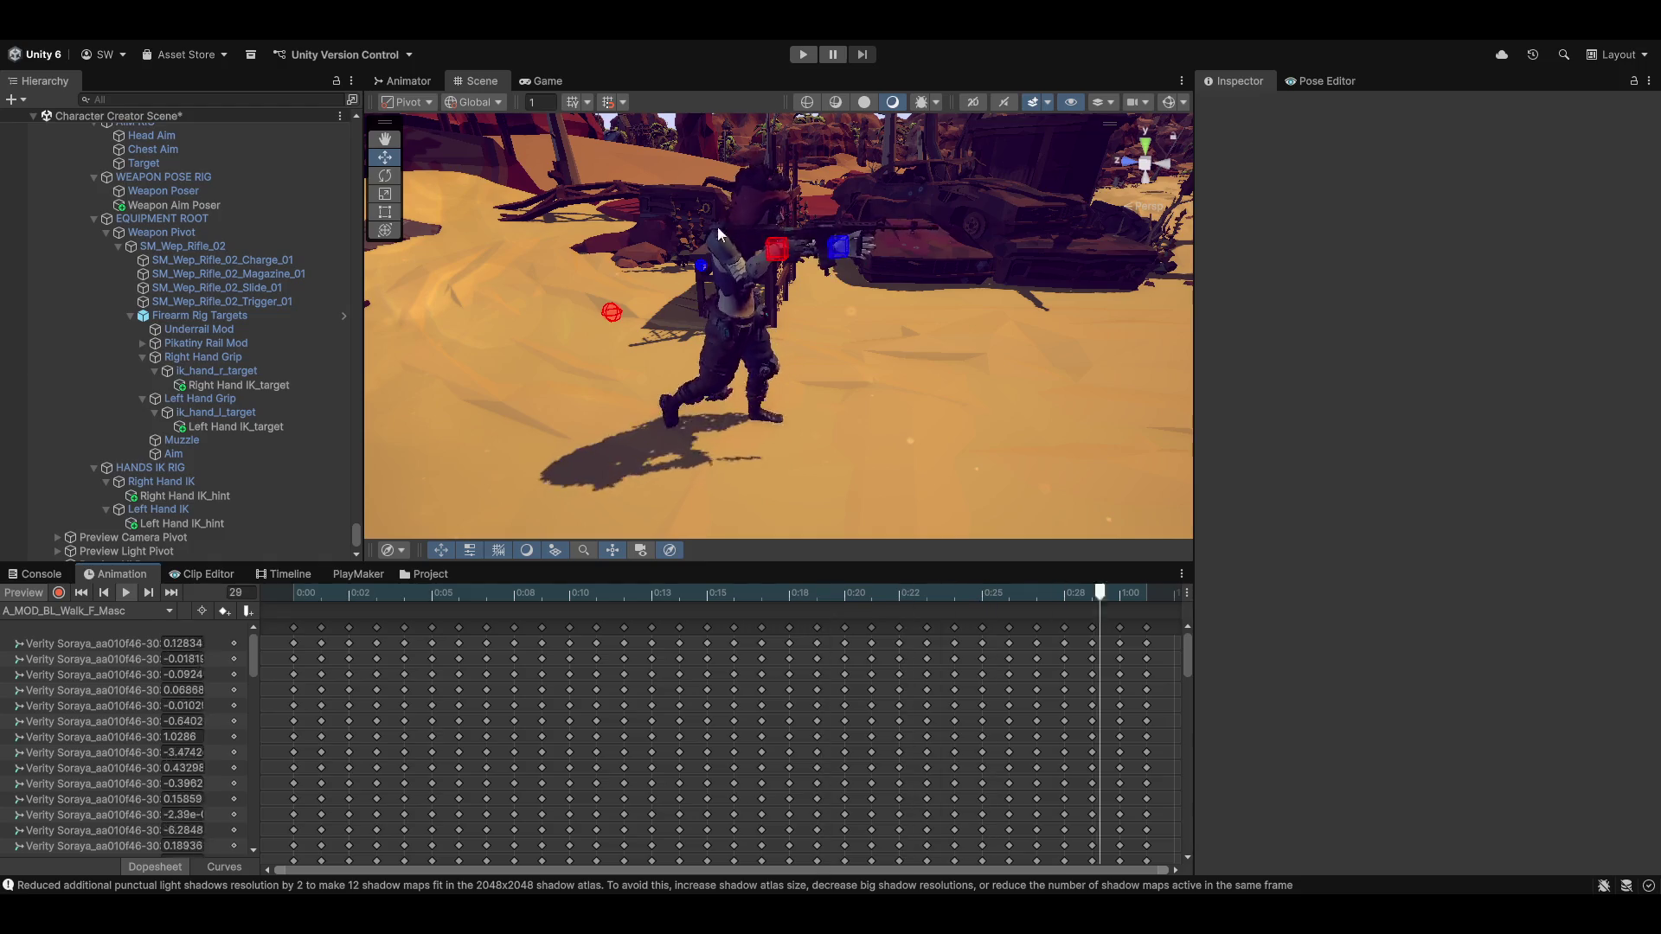
click(65, 611)
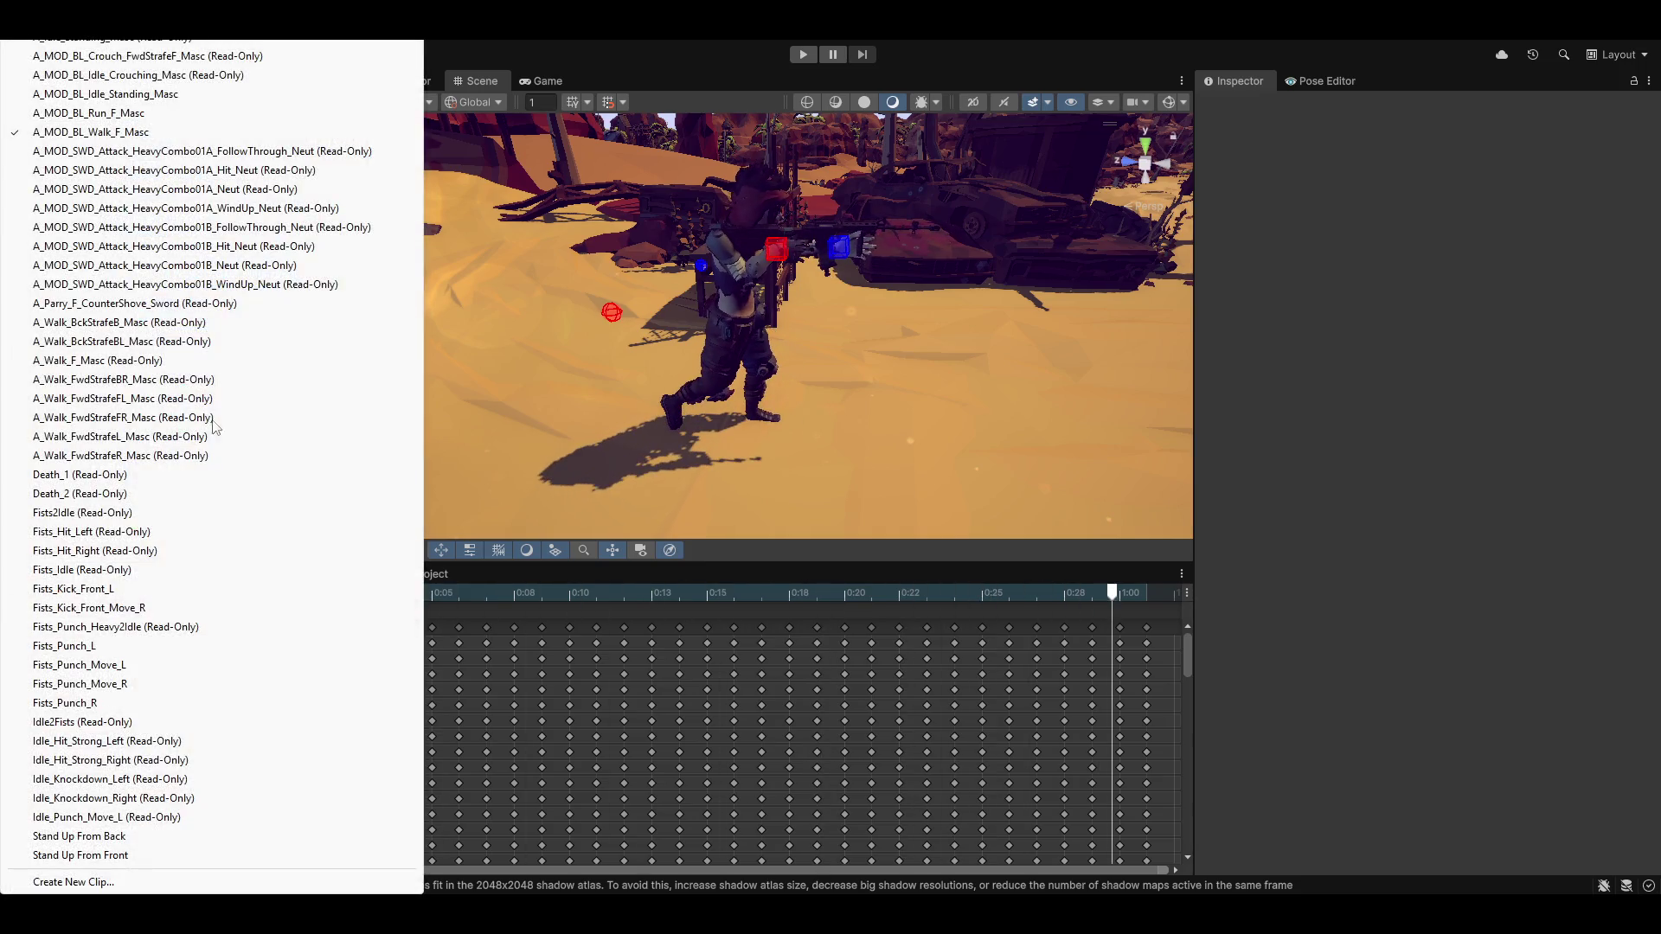
click(139, 113)
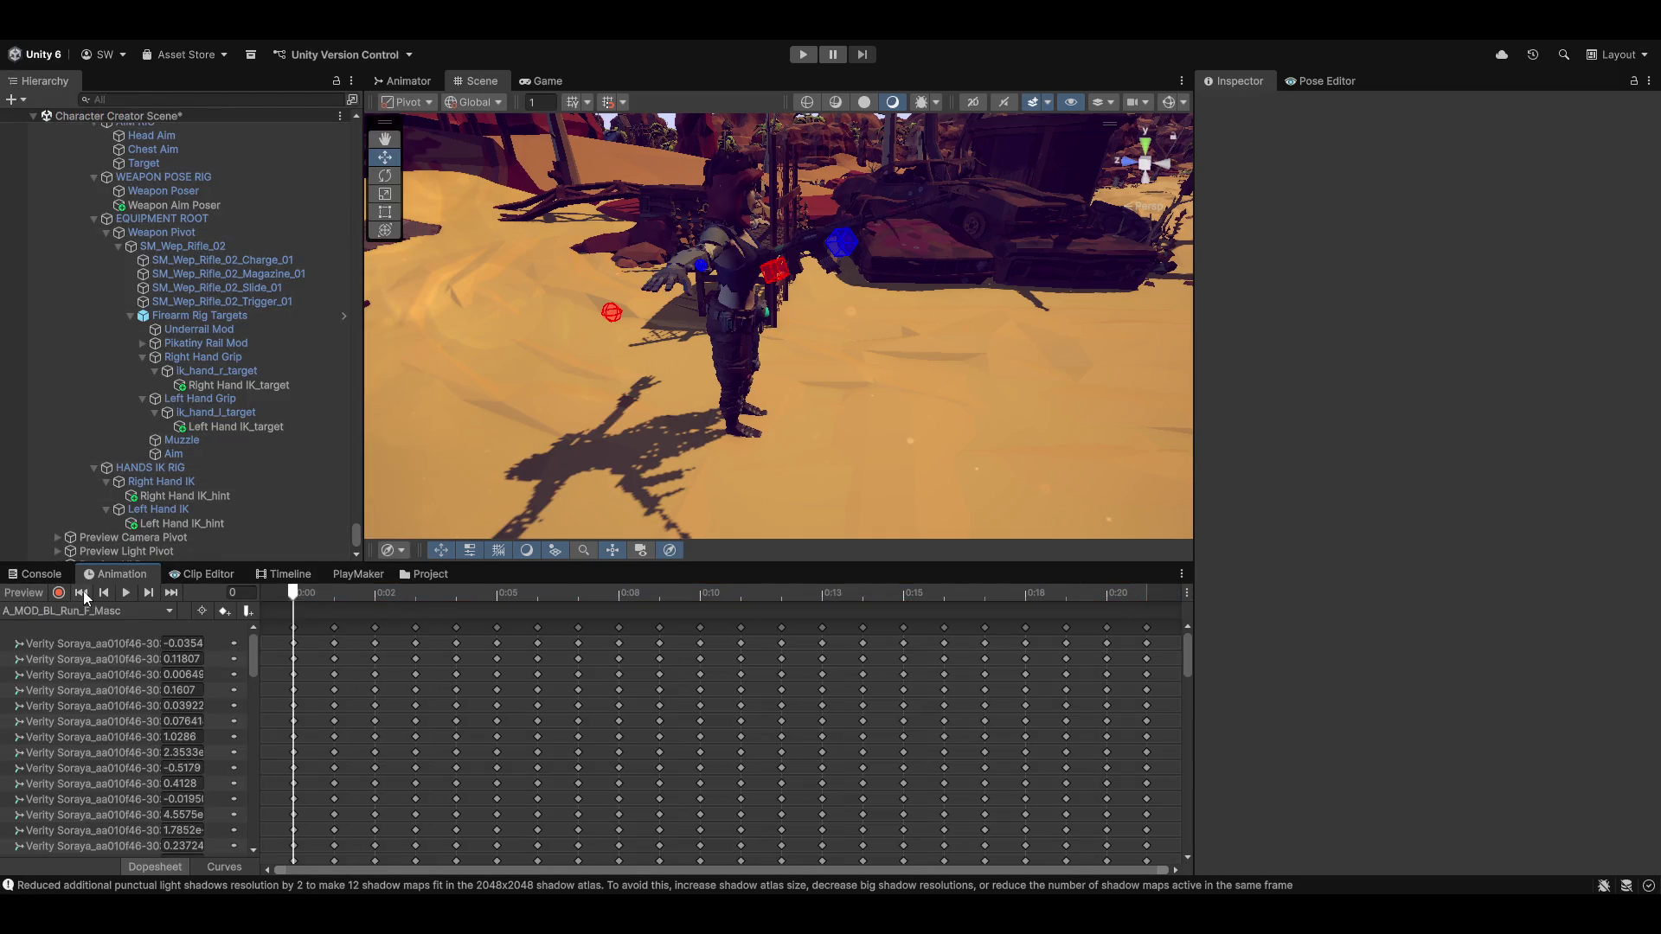
click(127, 594)
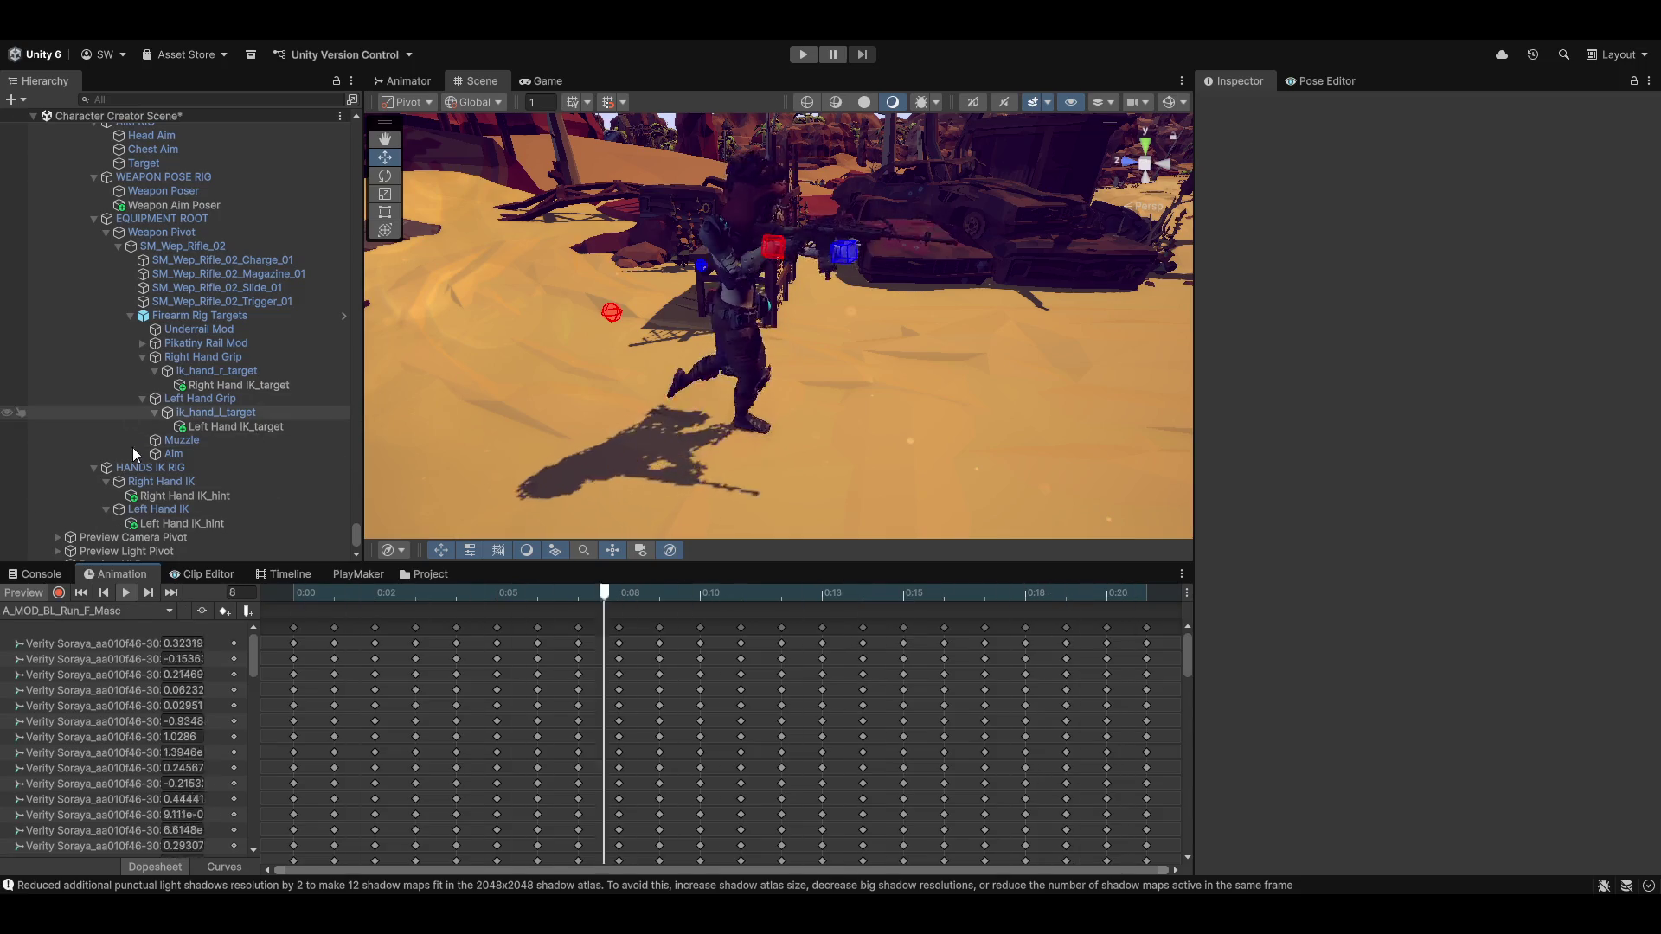
mouse_move(988, 244)
mouse_down()
mouse_move(693, 315)
mouse_move(545, 330)
mouse_move(508, 355)
mouse_move(541, 397)
mouse_up()
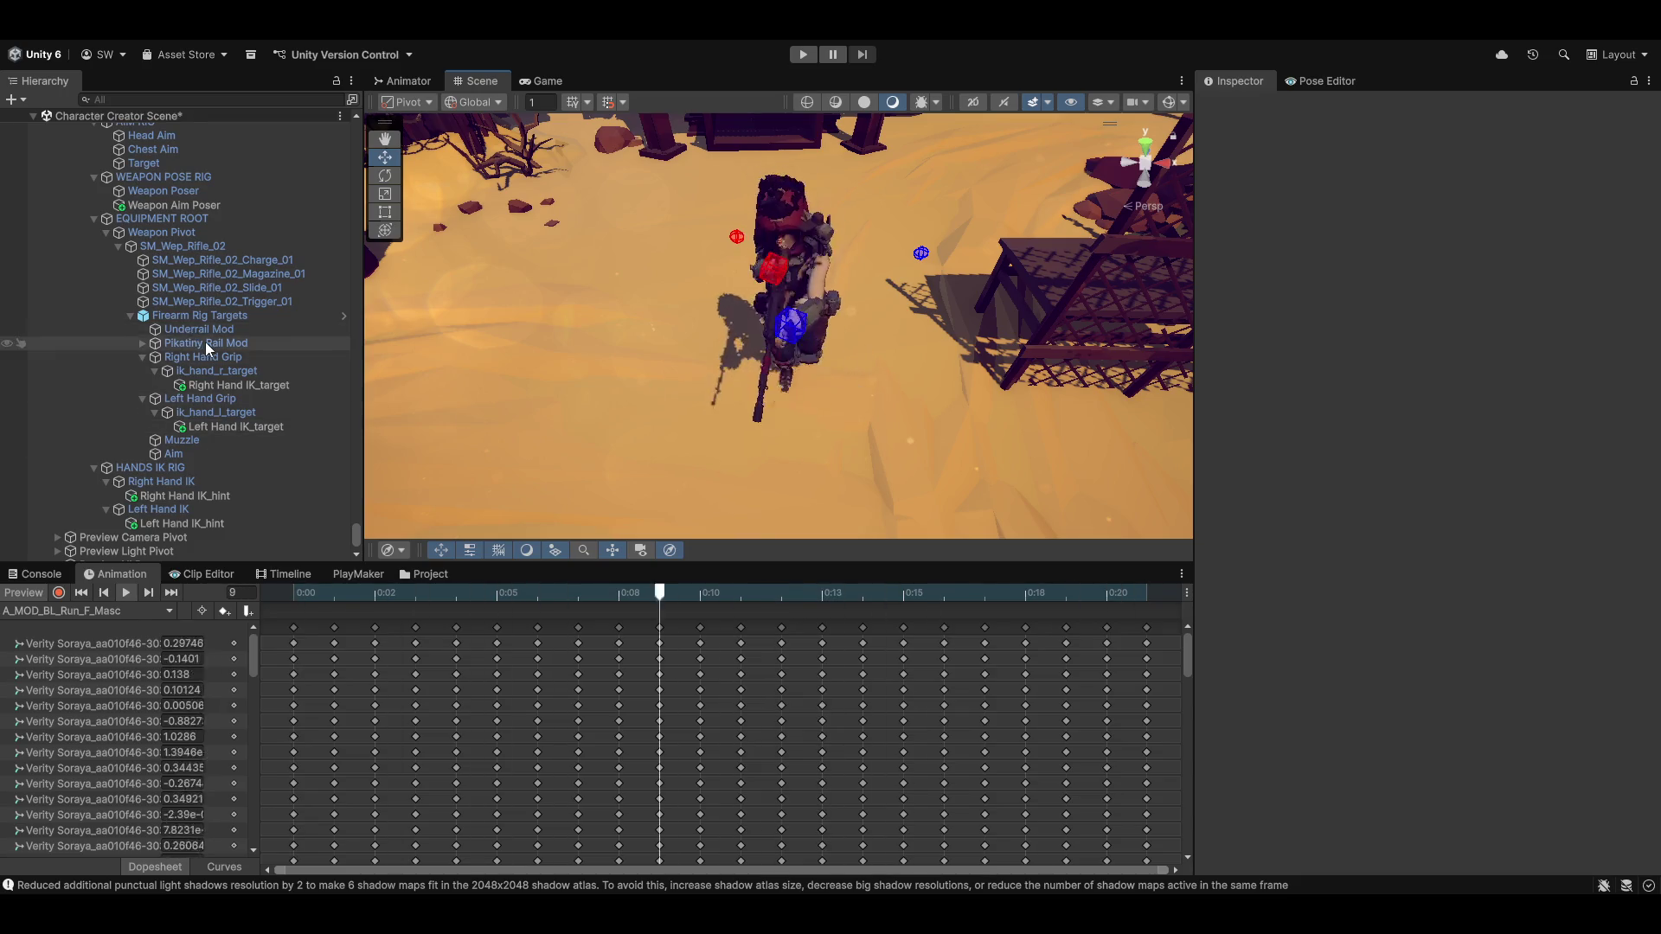
scroll(199, 363, down, 3)
scroll(171, 363, up, 5)
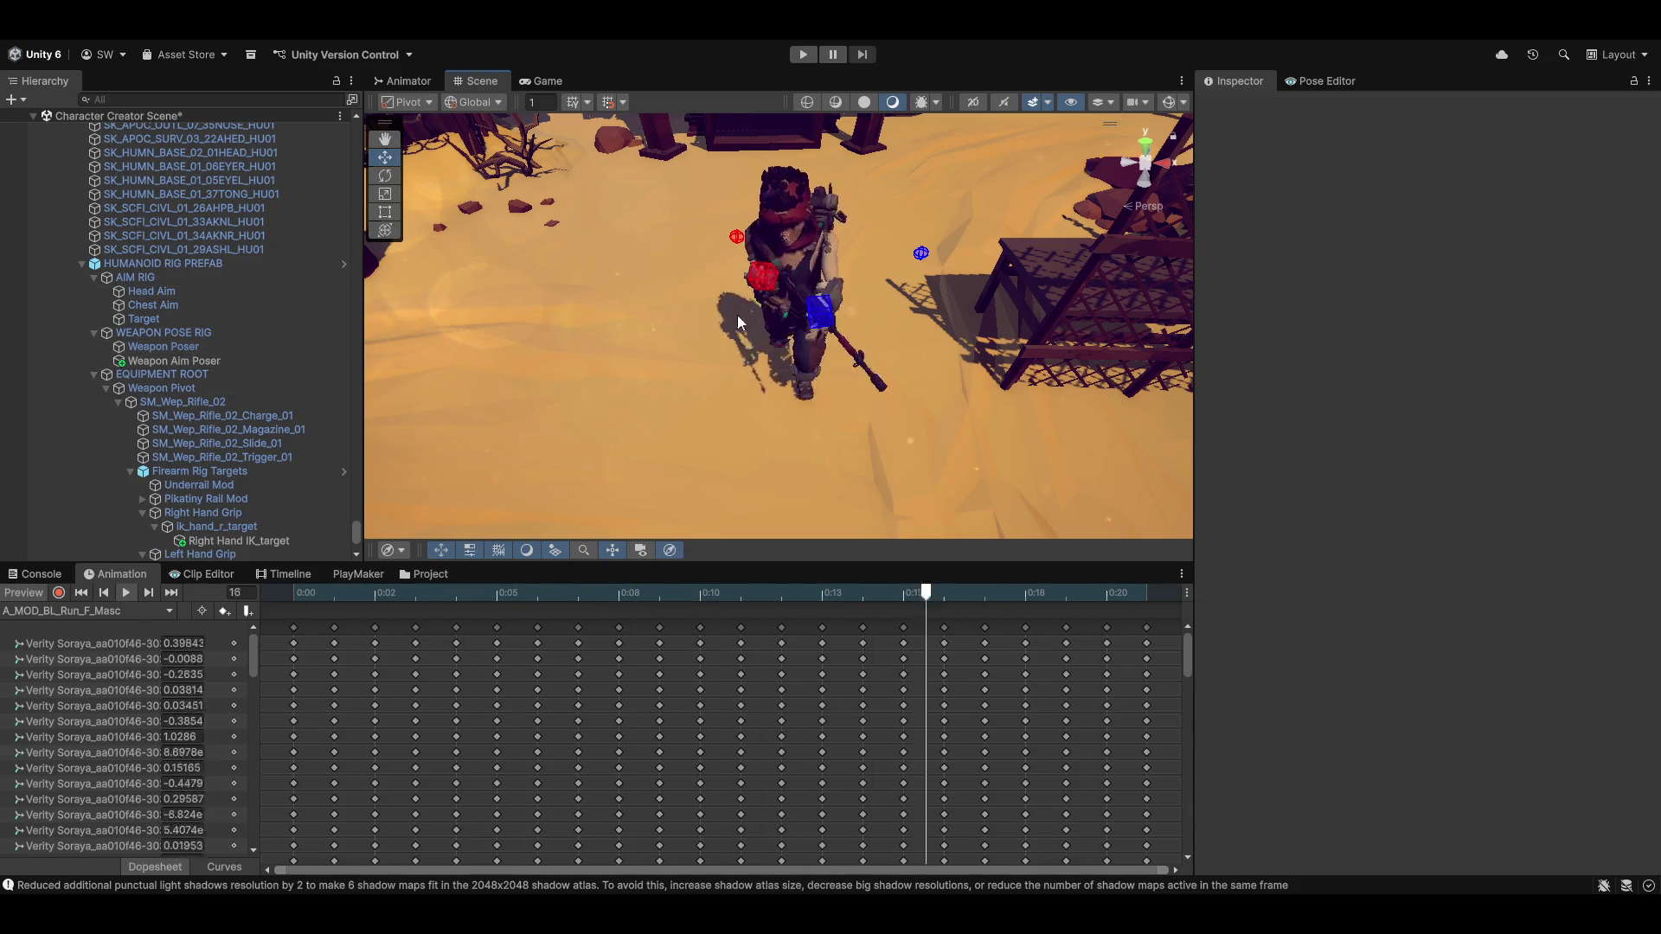
mouse_move(738, 322)
mouse_down()
mouse_move(656, 352)
mouse_move(946, 283)
mouse_move(1041, 309)
mouse_move(910, 349)
mouse_move(796, 308)
mouse_move(832, 315)
mouse_move(808, 340)
mouse_move(917, 372)
mouse_up()
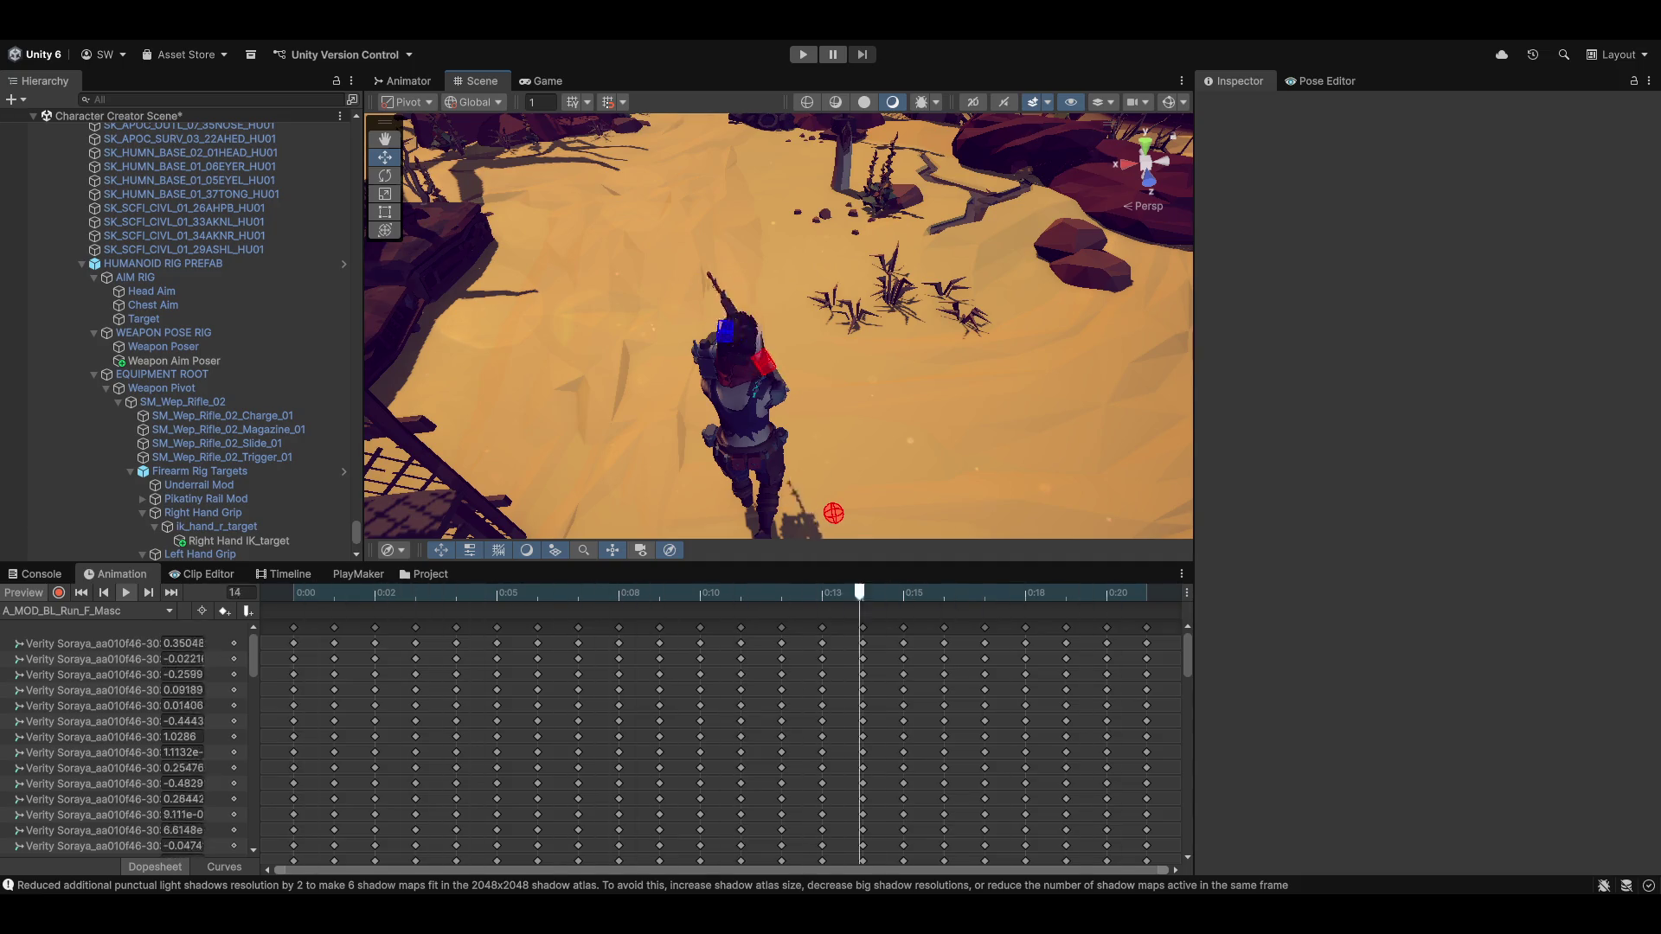
right_click(838, 471)
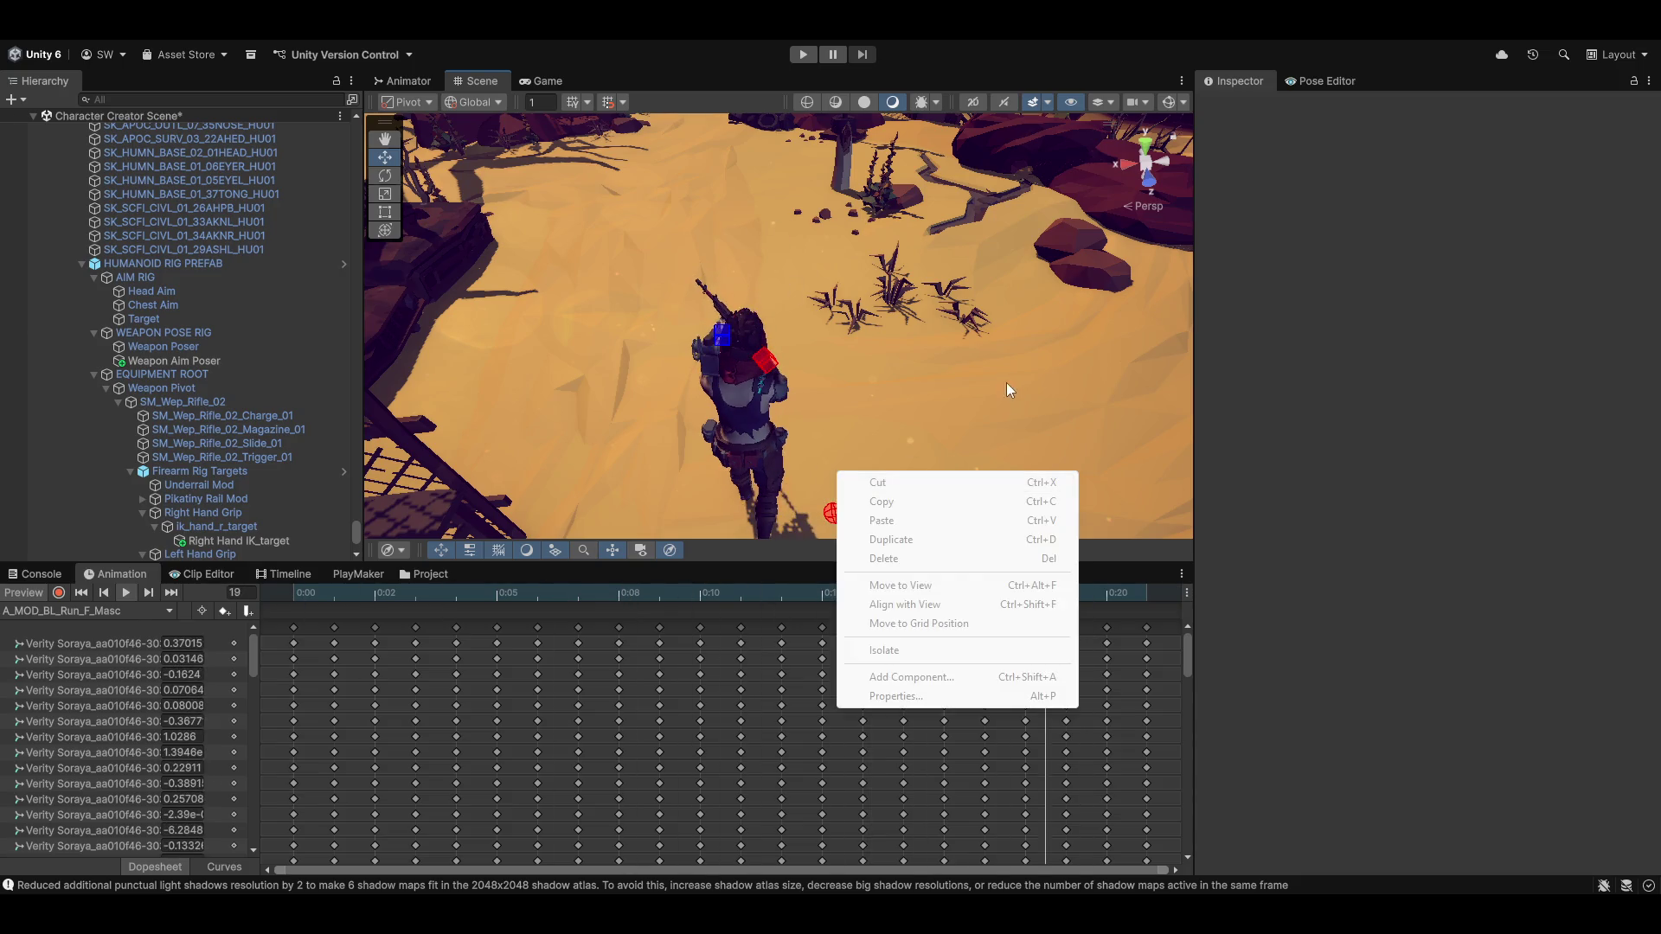
click(28, 612)
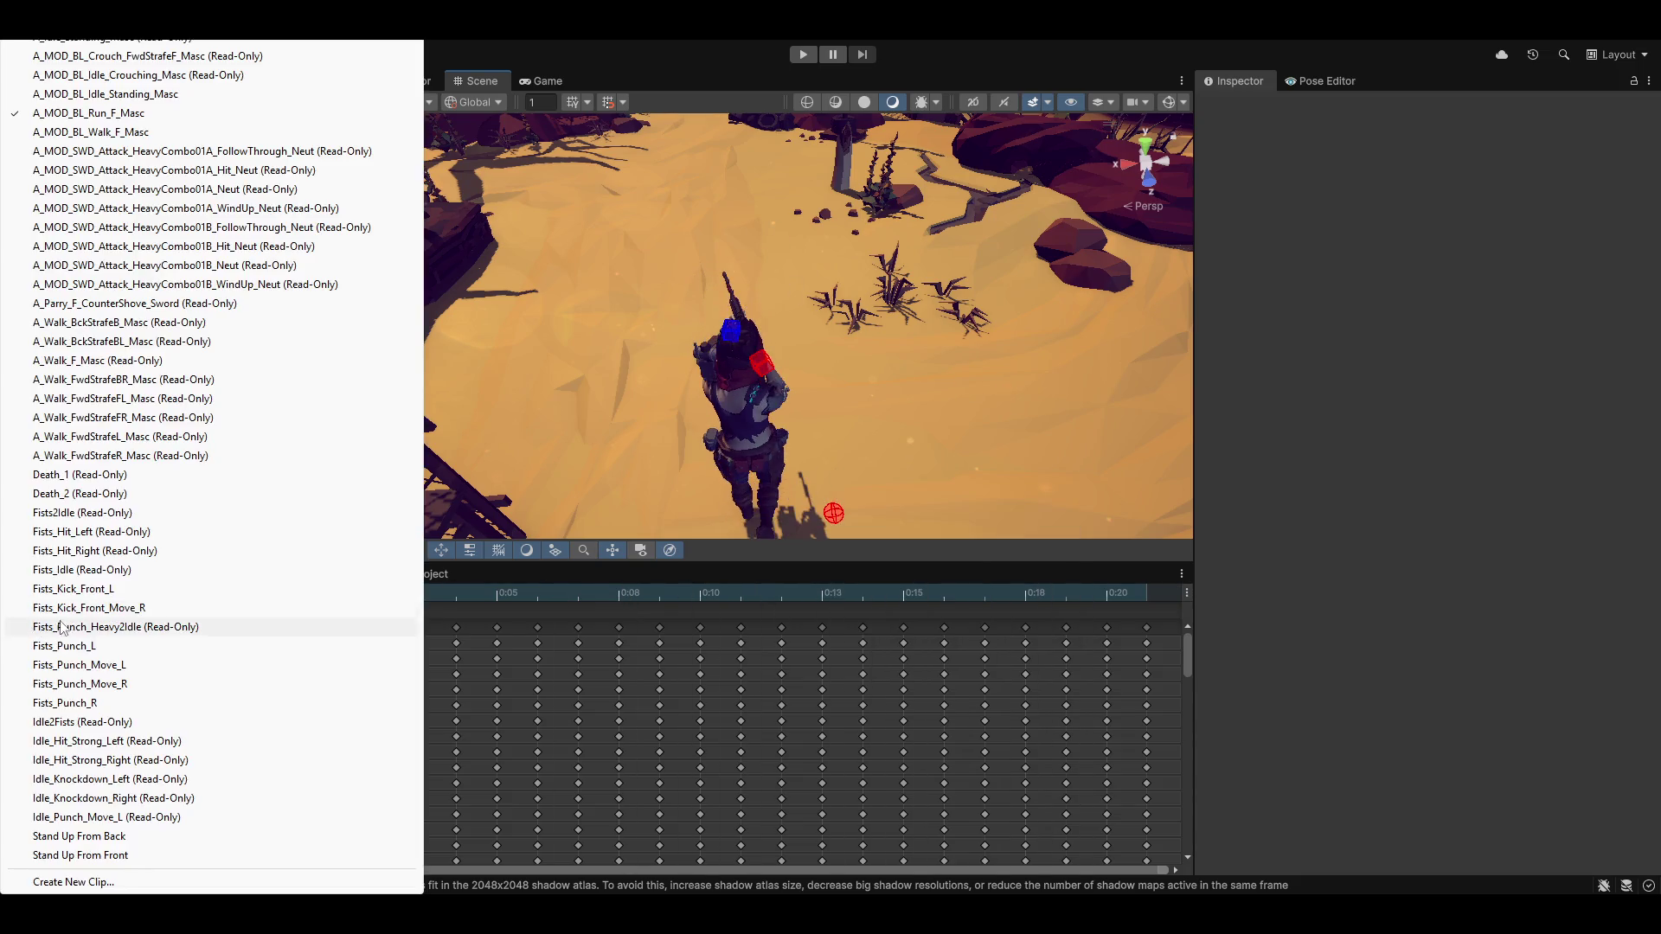
click(126, 724)
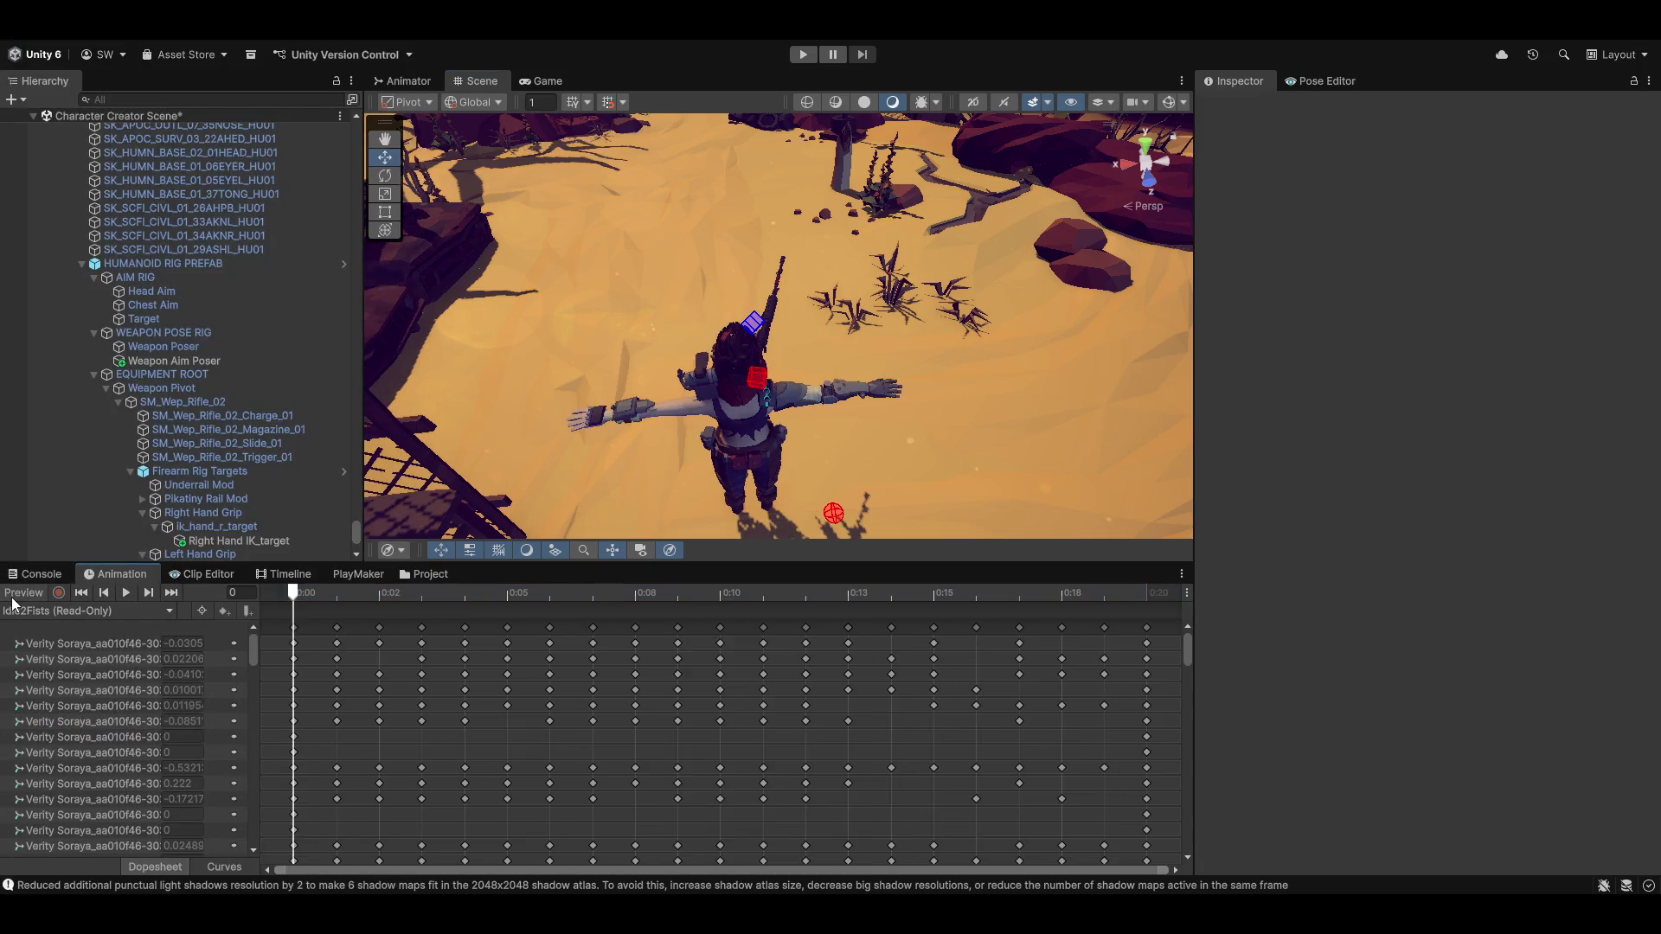
click(125, 593)
mouse_move(1076, 327)
mouse_down()
mouse_move(776, 372)
mouse_move(889, 380)
mouse_move(939, 436)
mouse_move(797, 338)
mouse_move(576, 279)
mouse_move(336, 282)
mouse_move(321, 327)
mouse_move(331, 358)
mouse_move(348, 353)
mouse_up()
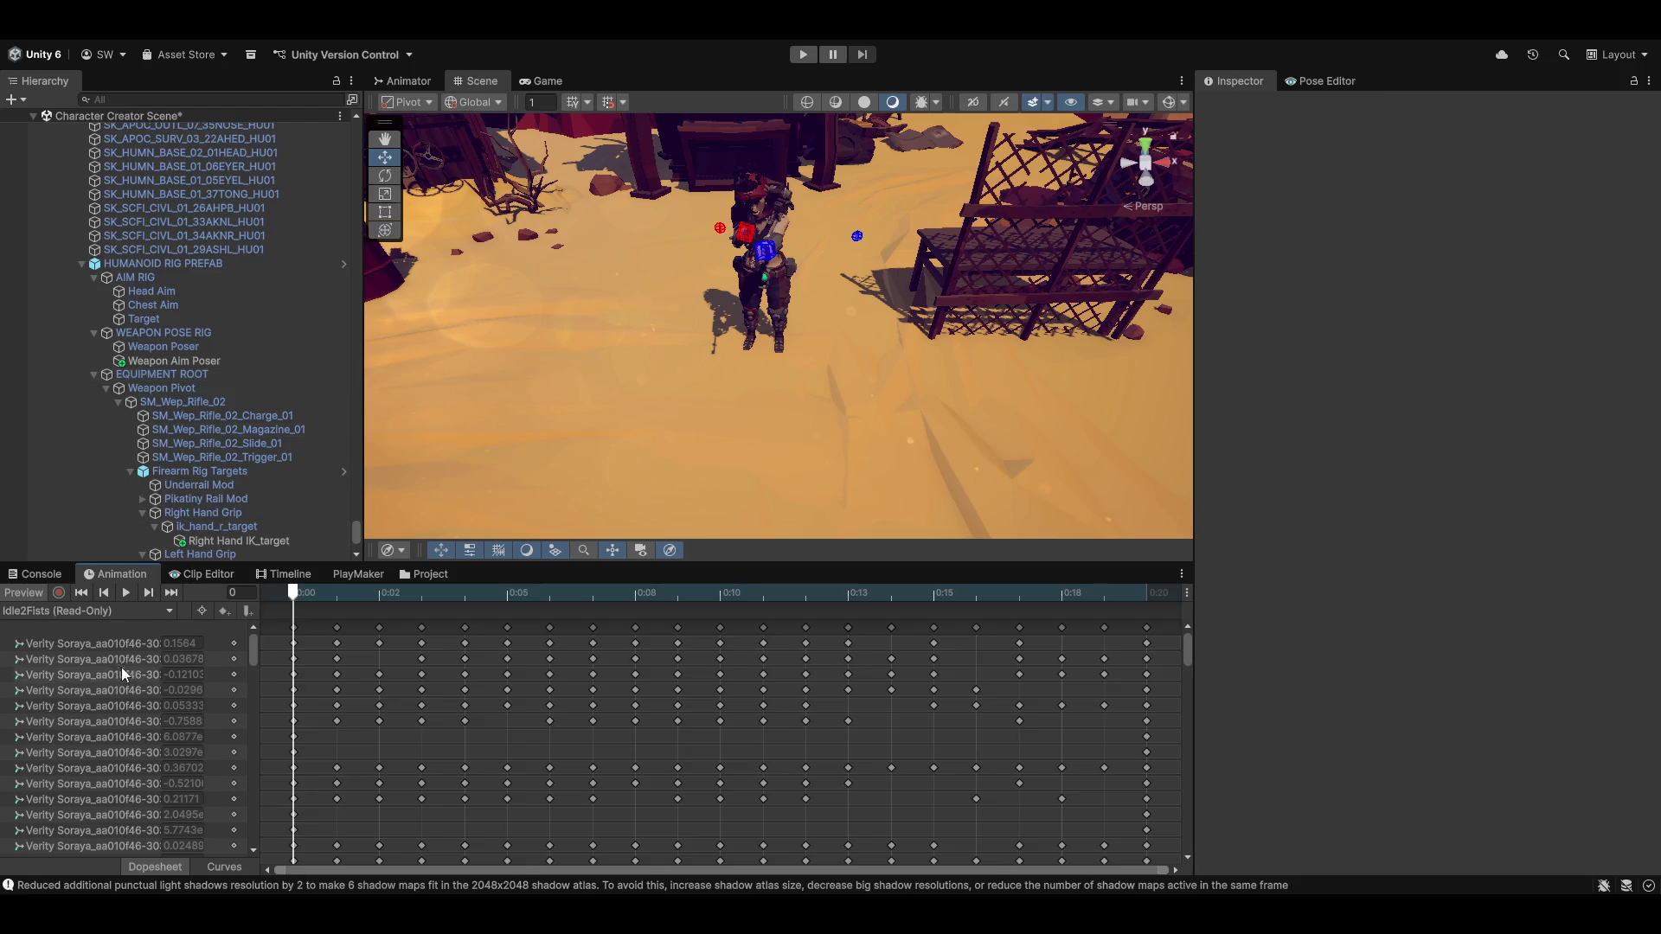
click(70, 610)
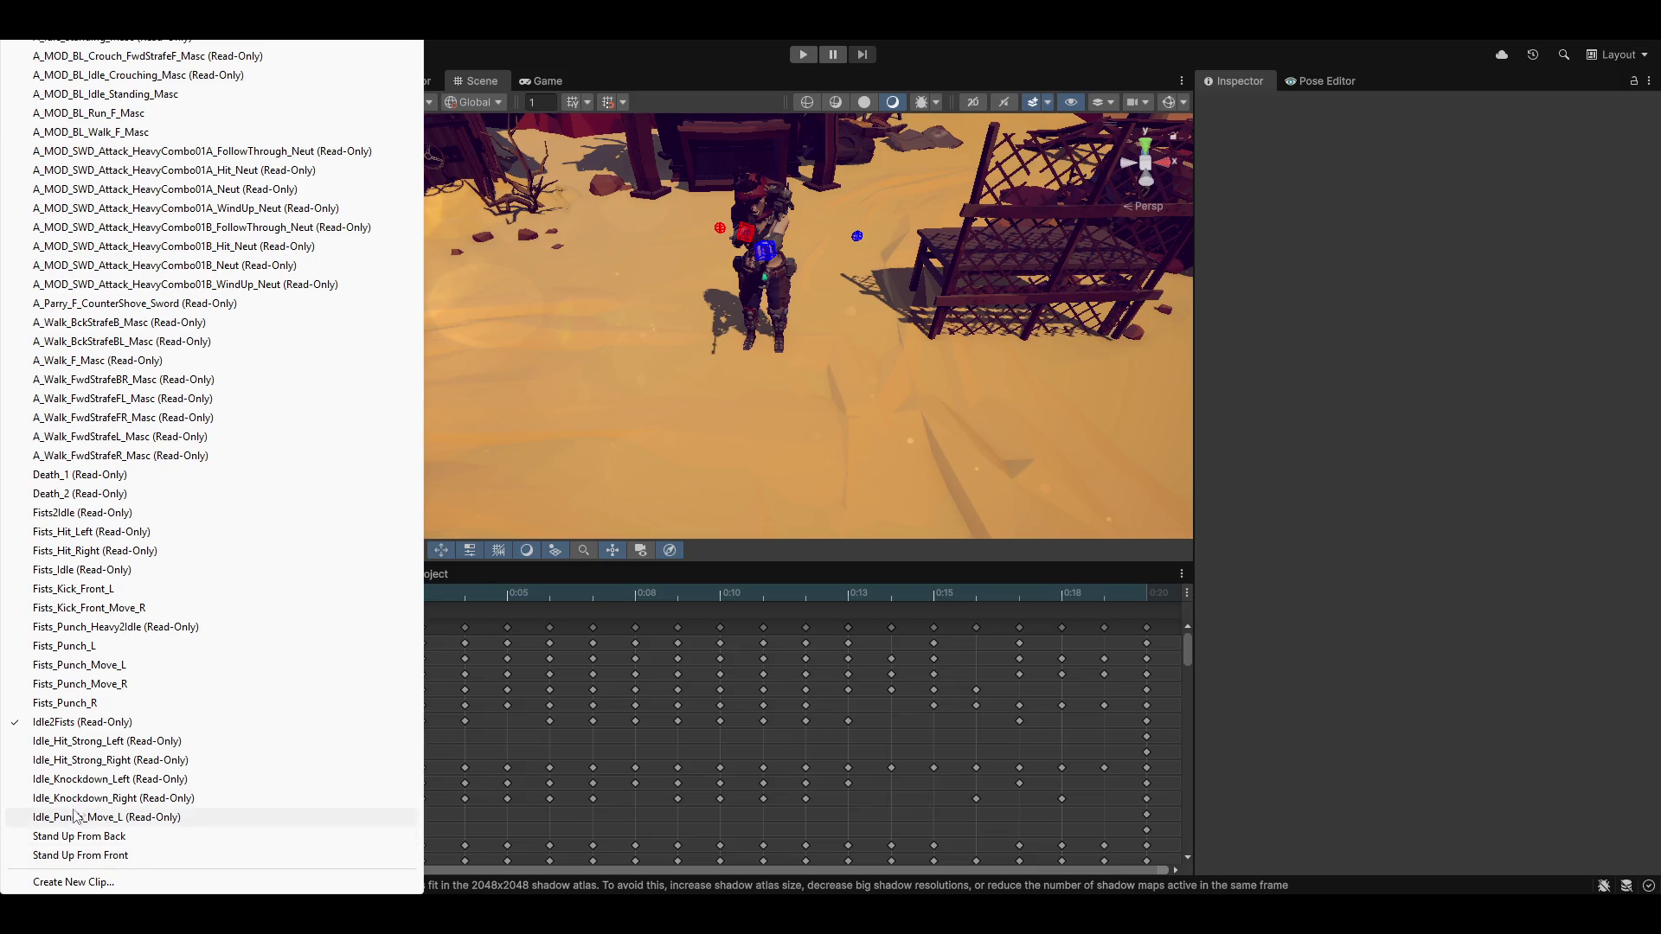
click(192, 741)
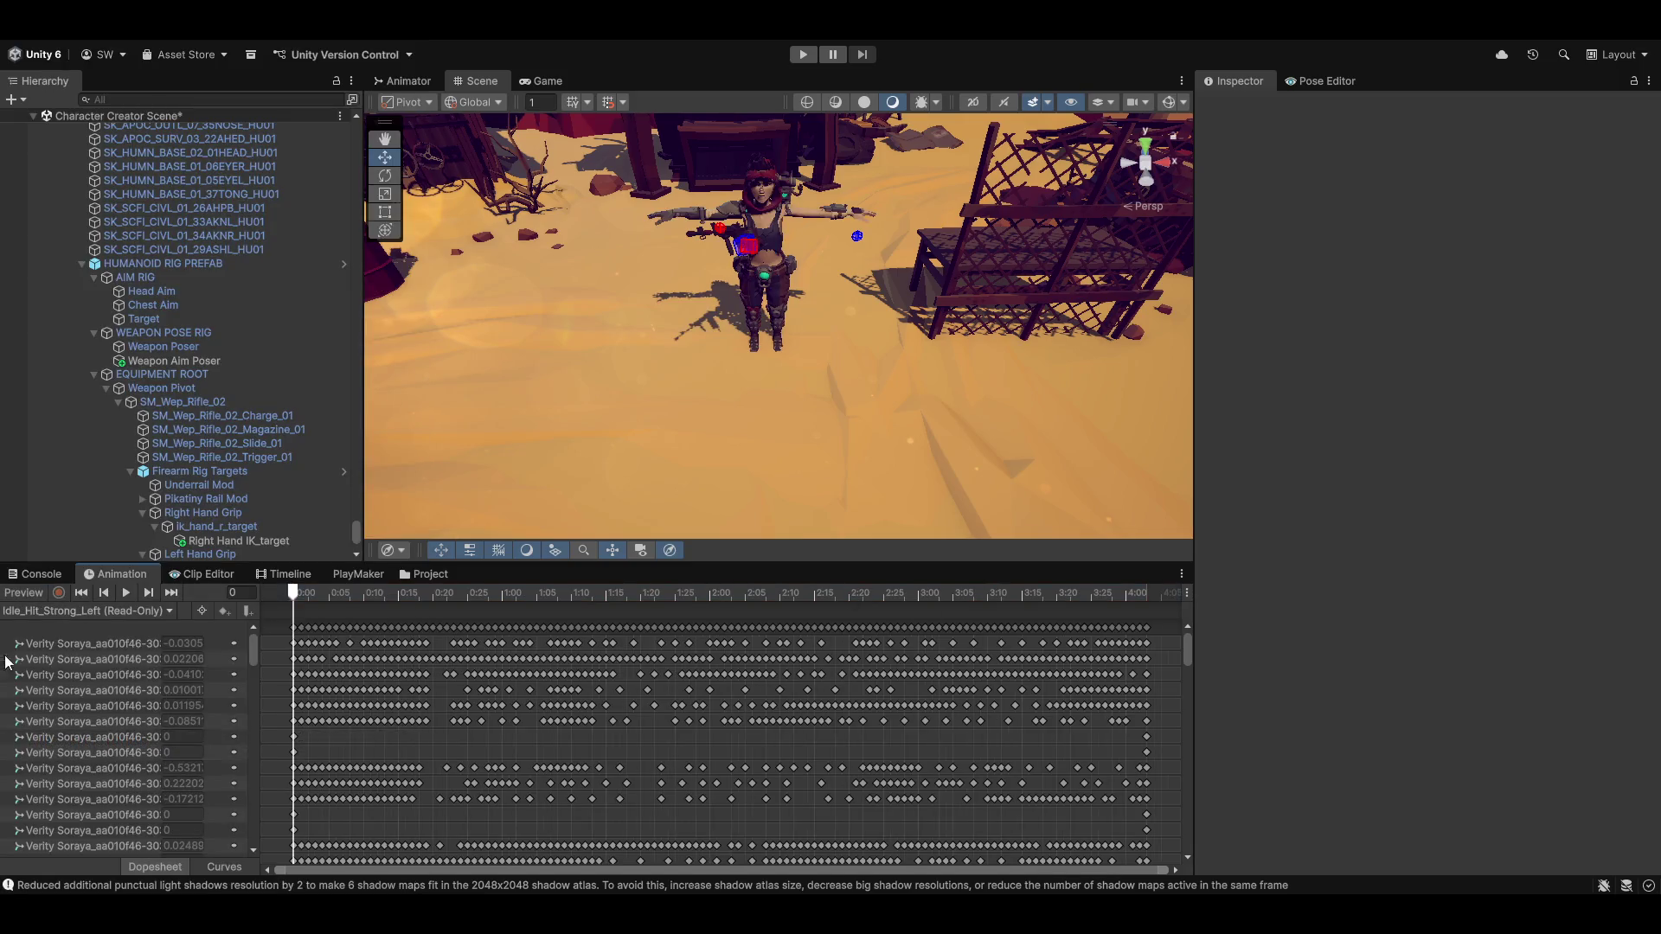
click(129, 593)
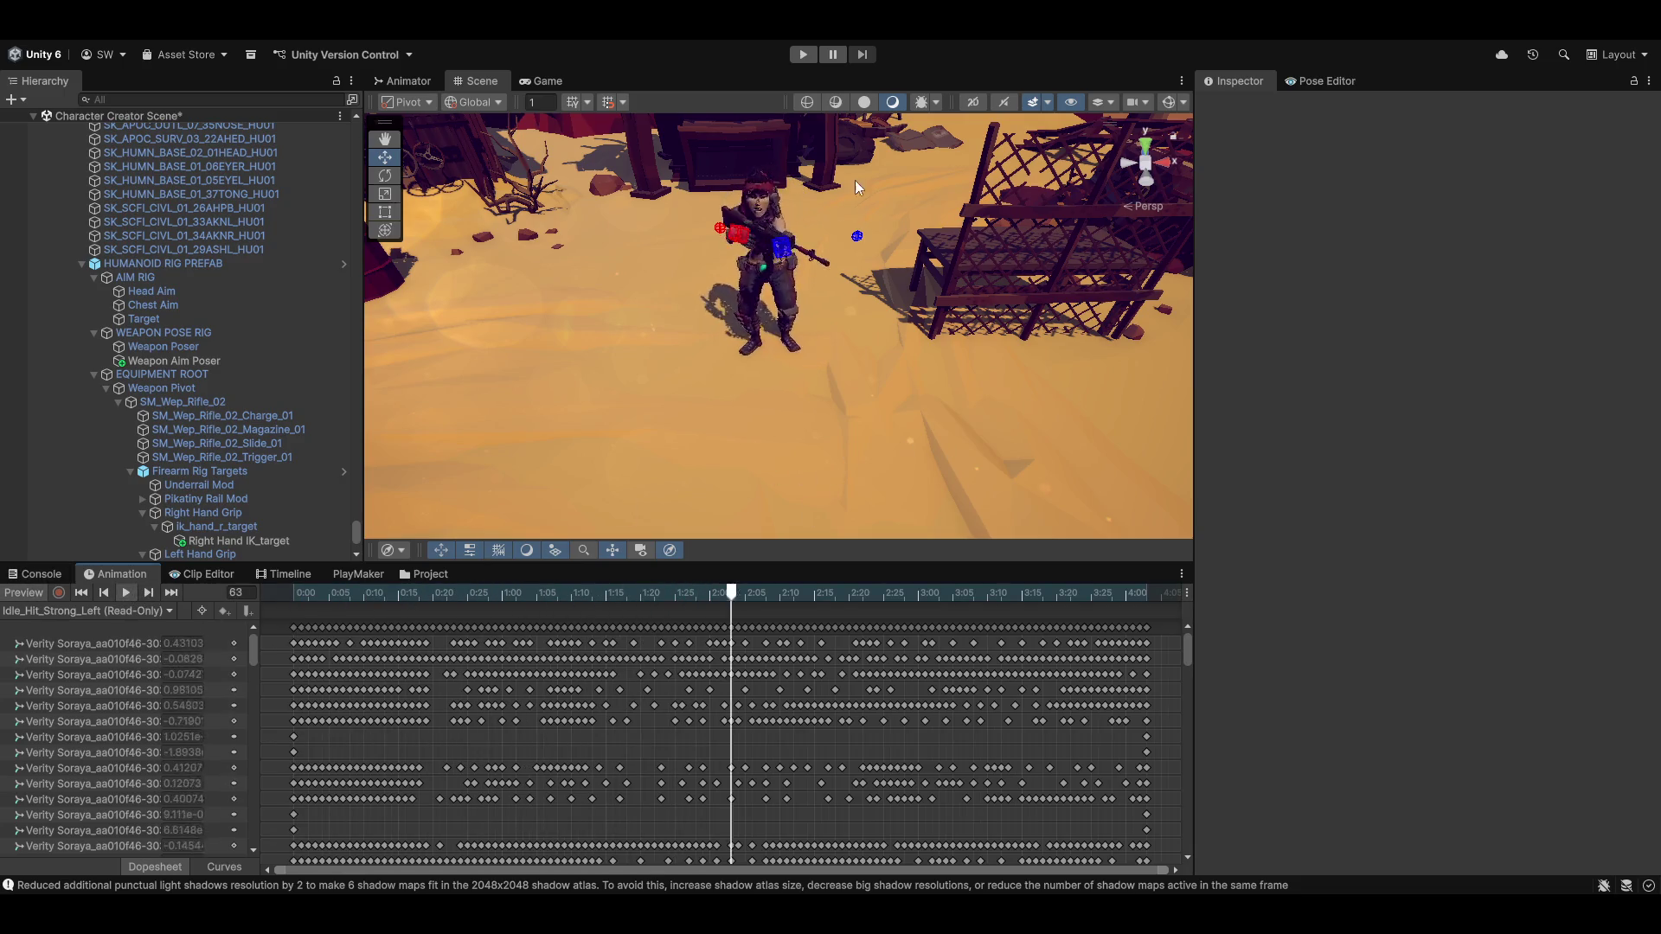
mouse_move(854, 180)
mouse_down()
mouse_move(779, 261)
mouse_move(874, 240)
mouse_up()
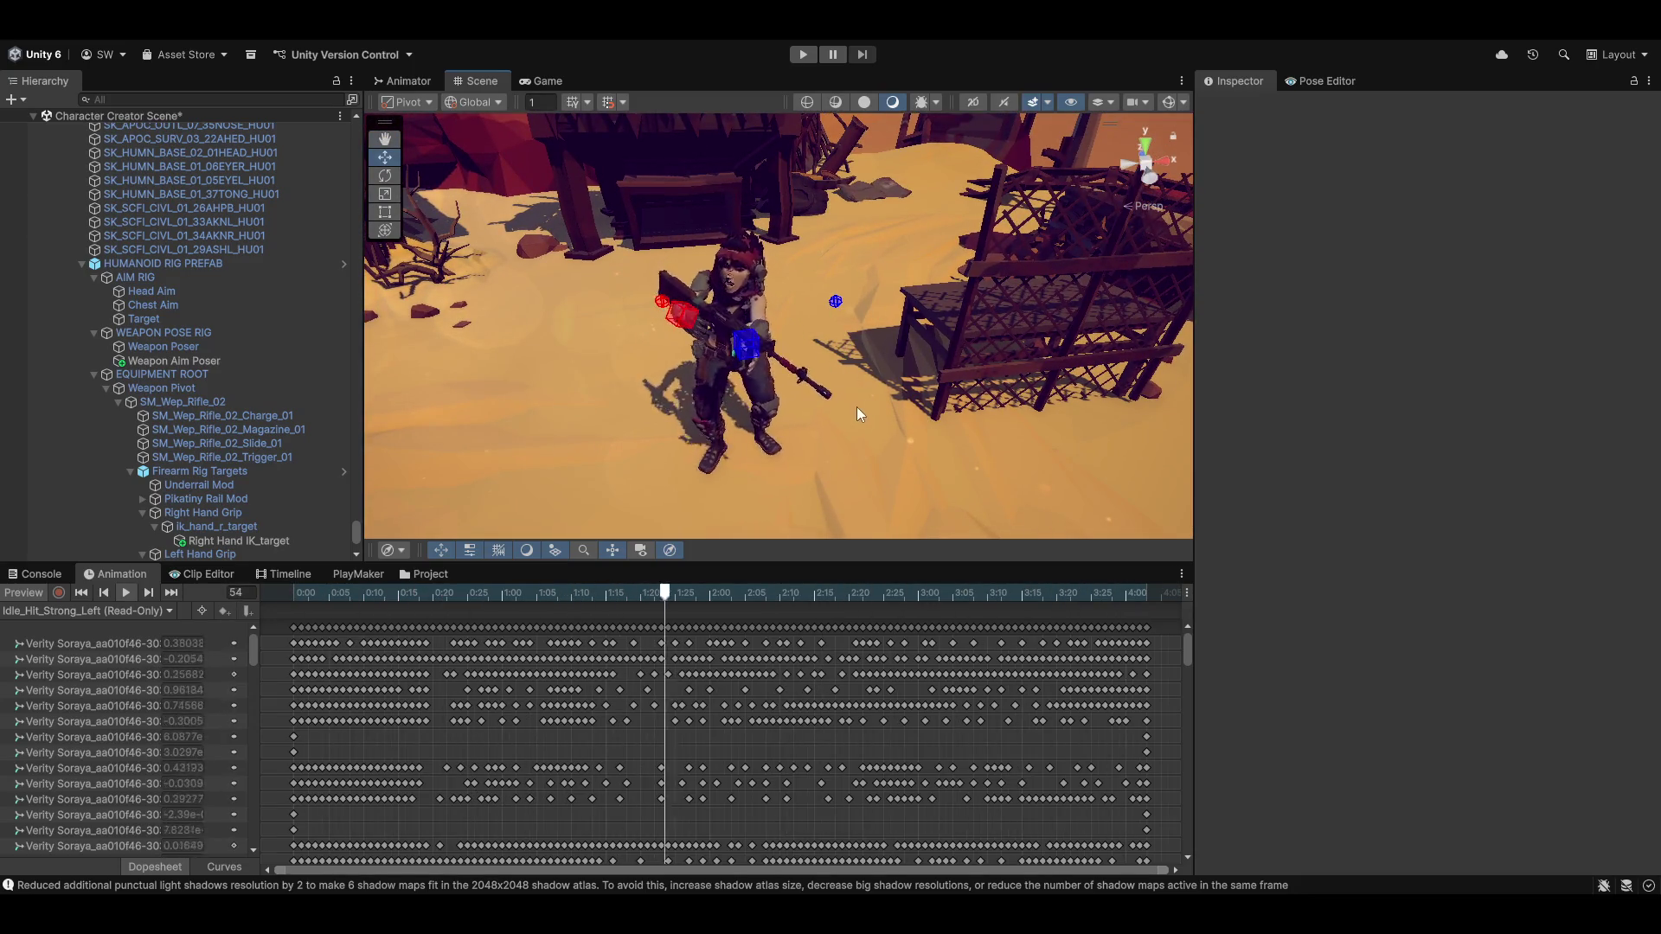
mouse_move(857, 407)
mouse_down()
mouse_move(828, 346)
mouse_move(853, 370)
mouse_up()
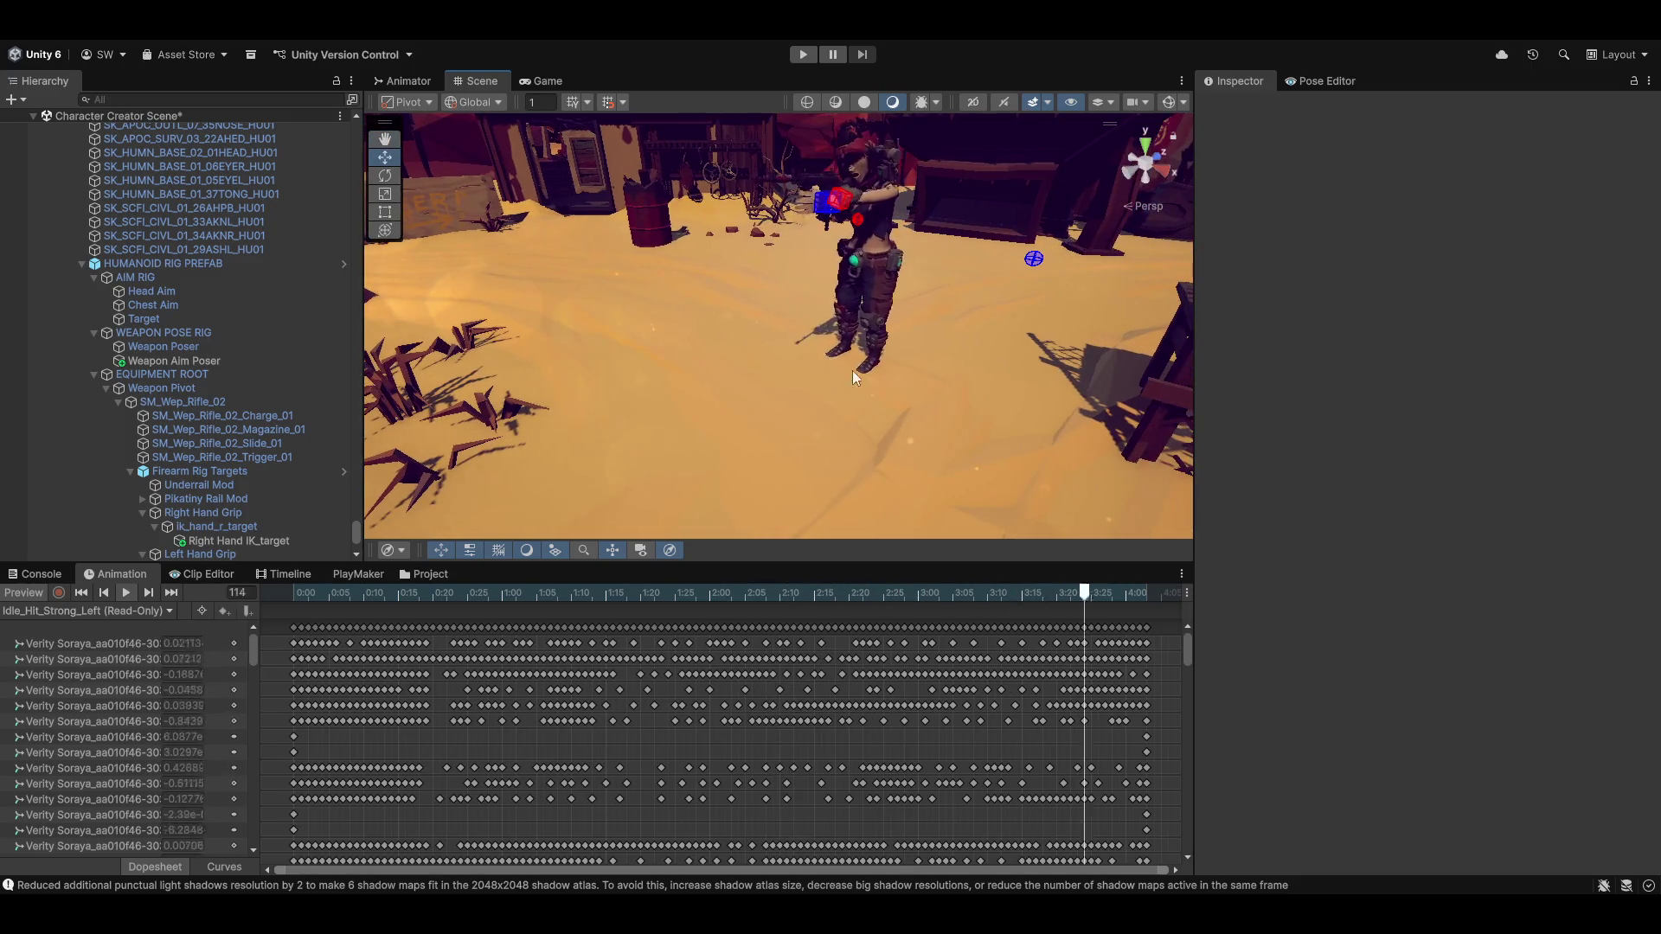
mouse_move(929, 299)
mouse_down()
mouse_move(956, 327)
mouse_move(730, 360)
mouse_move(866, 358)
mouse_move(812, 356)
mouse_move(826, 357)
mouse_up()
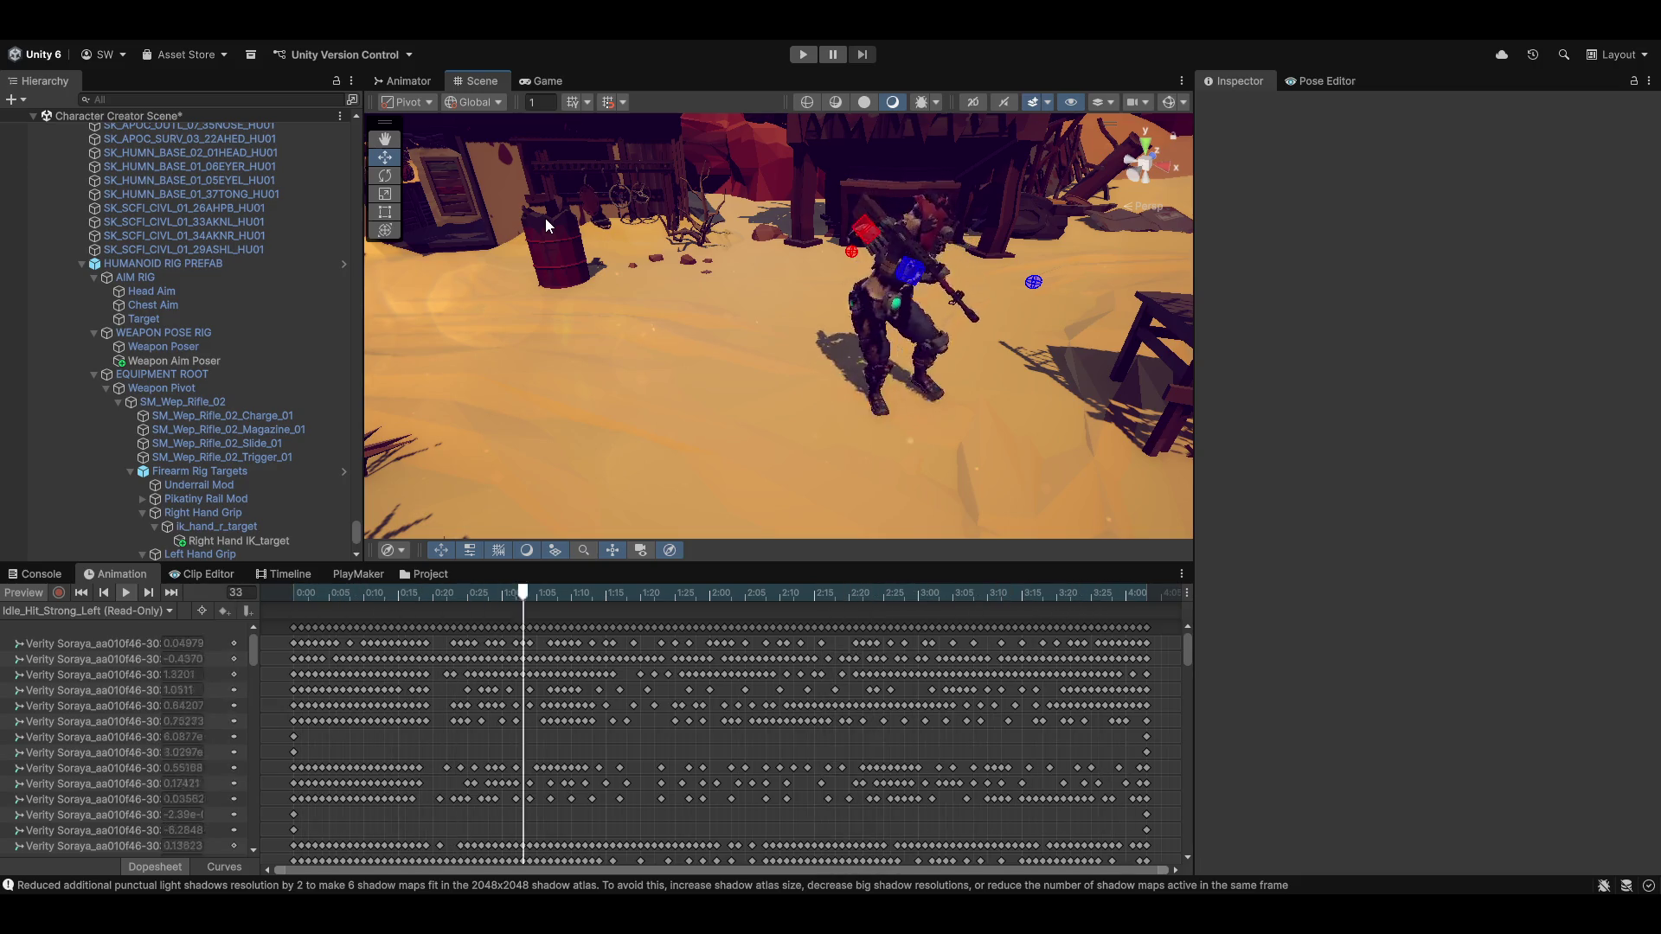
Play the A_Parry_F_CounterShove_Sword clip on the character, then reset it to the first frame
click(70, 609)
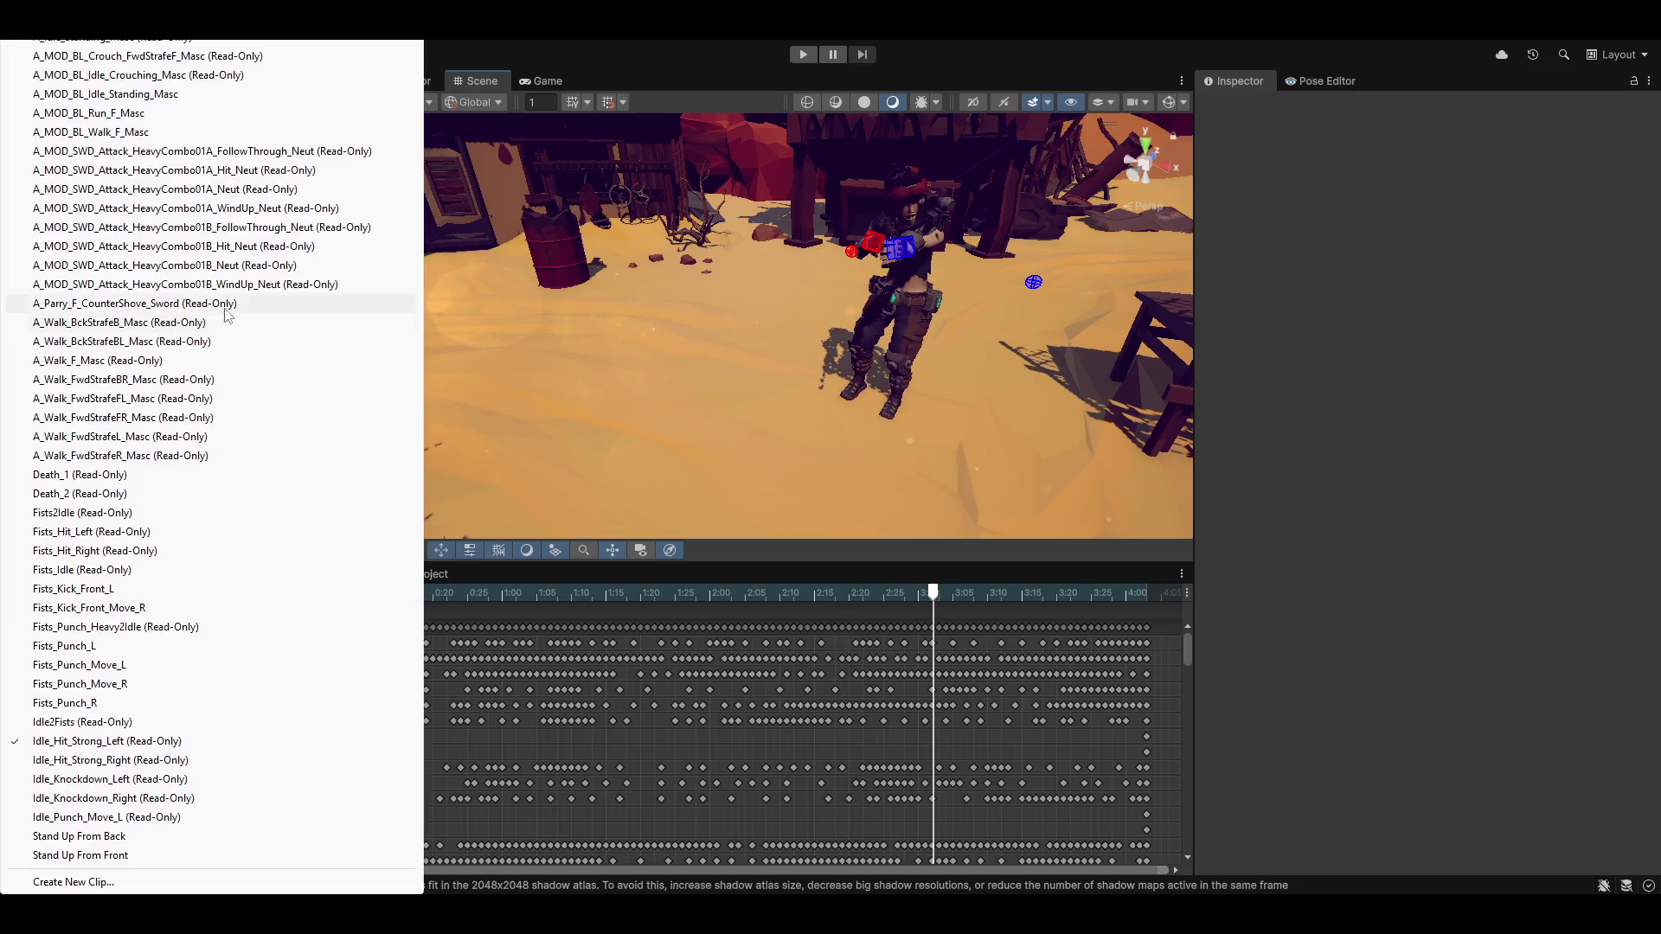
click(125, 312)
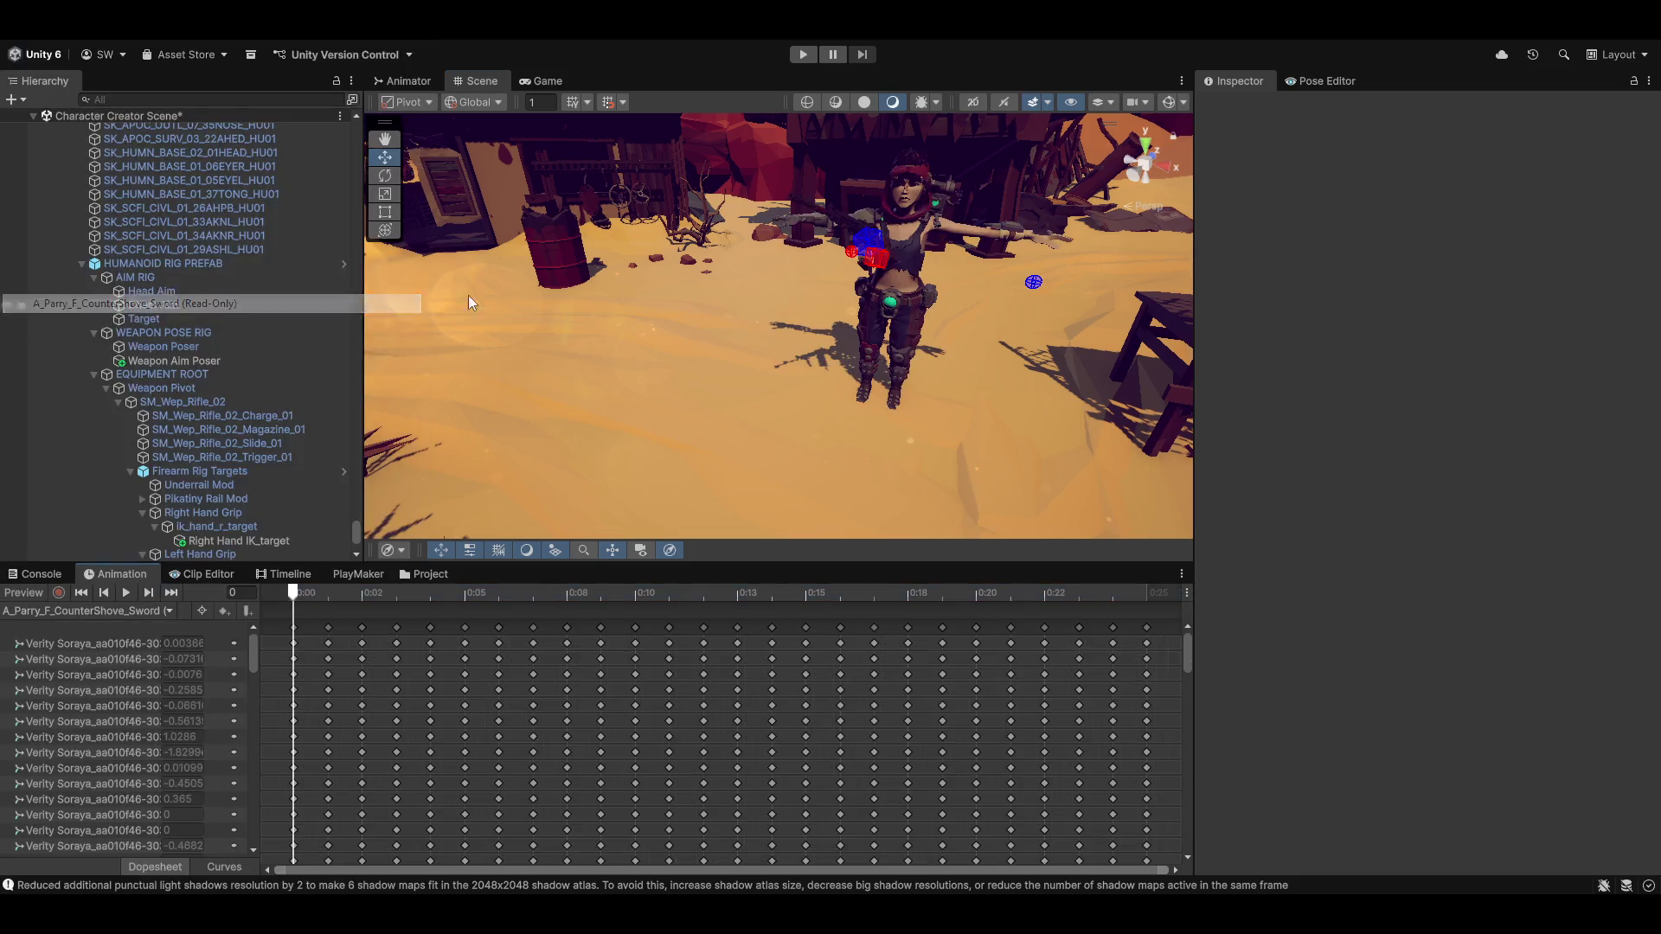
click(130, 591)
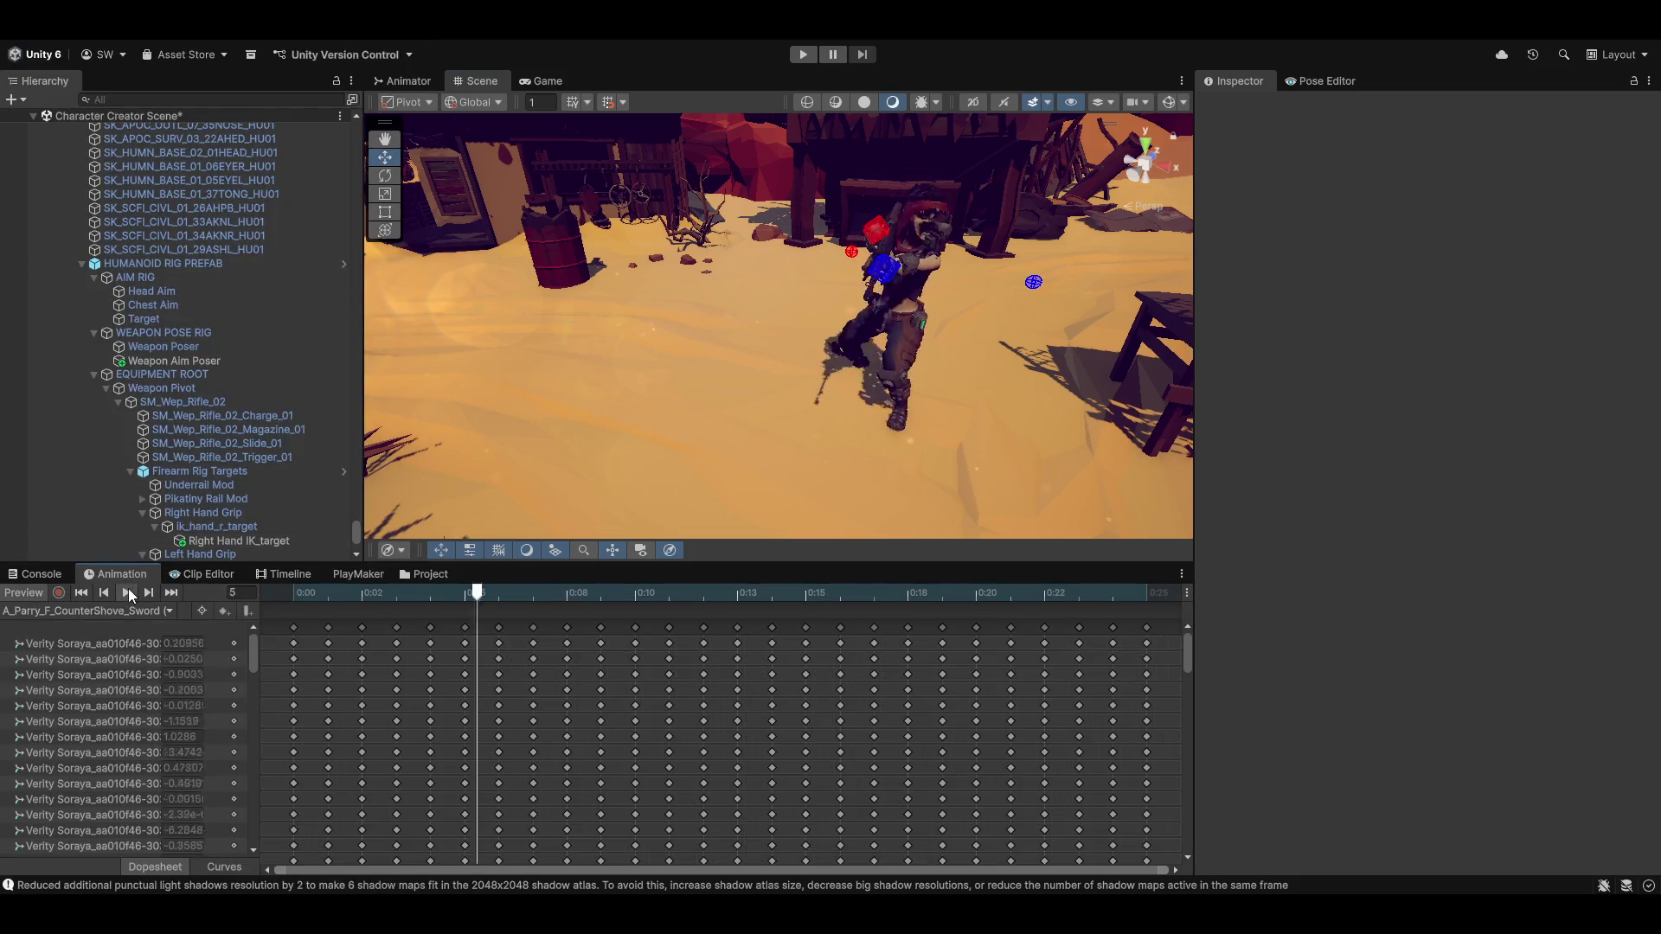
mouse_move(725, 253)
mouse_down()
mouse_move(782, 333)
mouse_move(756, 349)
mouse_move(790, 360)
mouse_up()
mouse_move(1088, 331)
mouse_down()
mouse_move(1004, 322)
mouse_move(908, 367)
mouse_move(727, 352)
mouse_move(669, 327)
mouse_move(680, 337)
mouse_up()
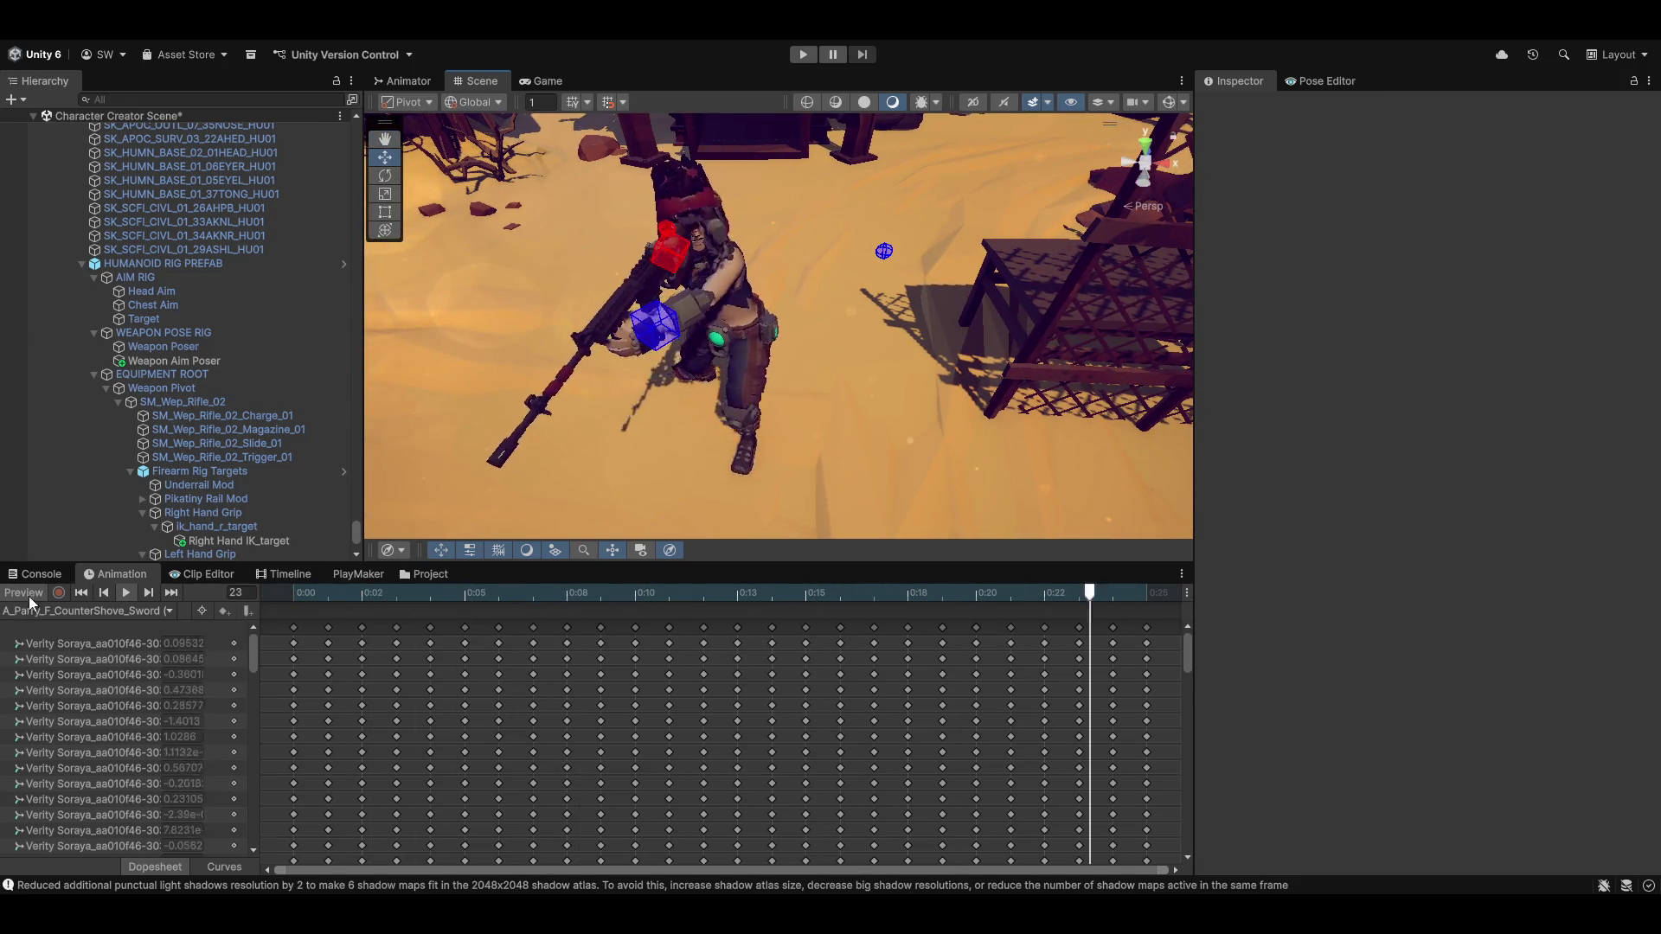
click(200, 613)
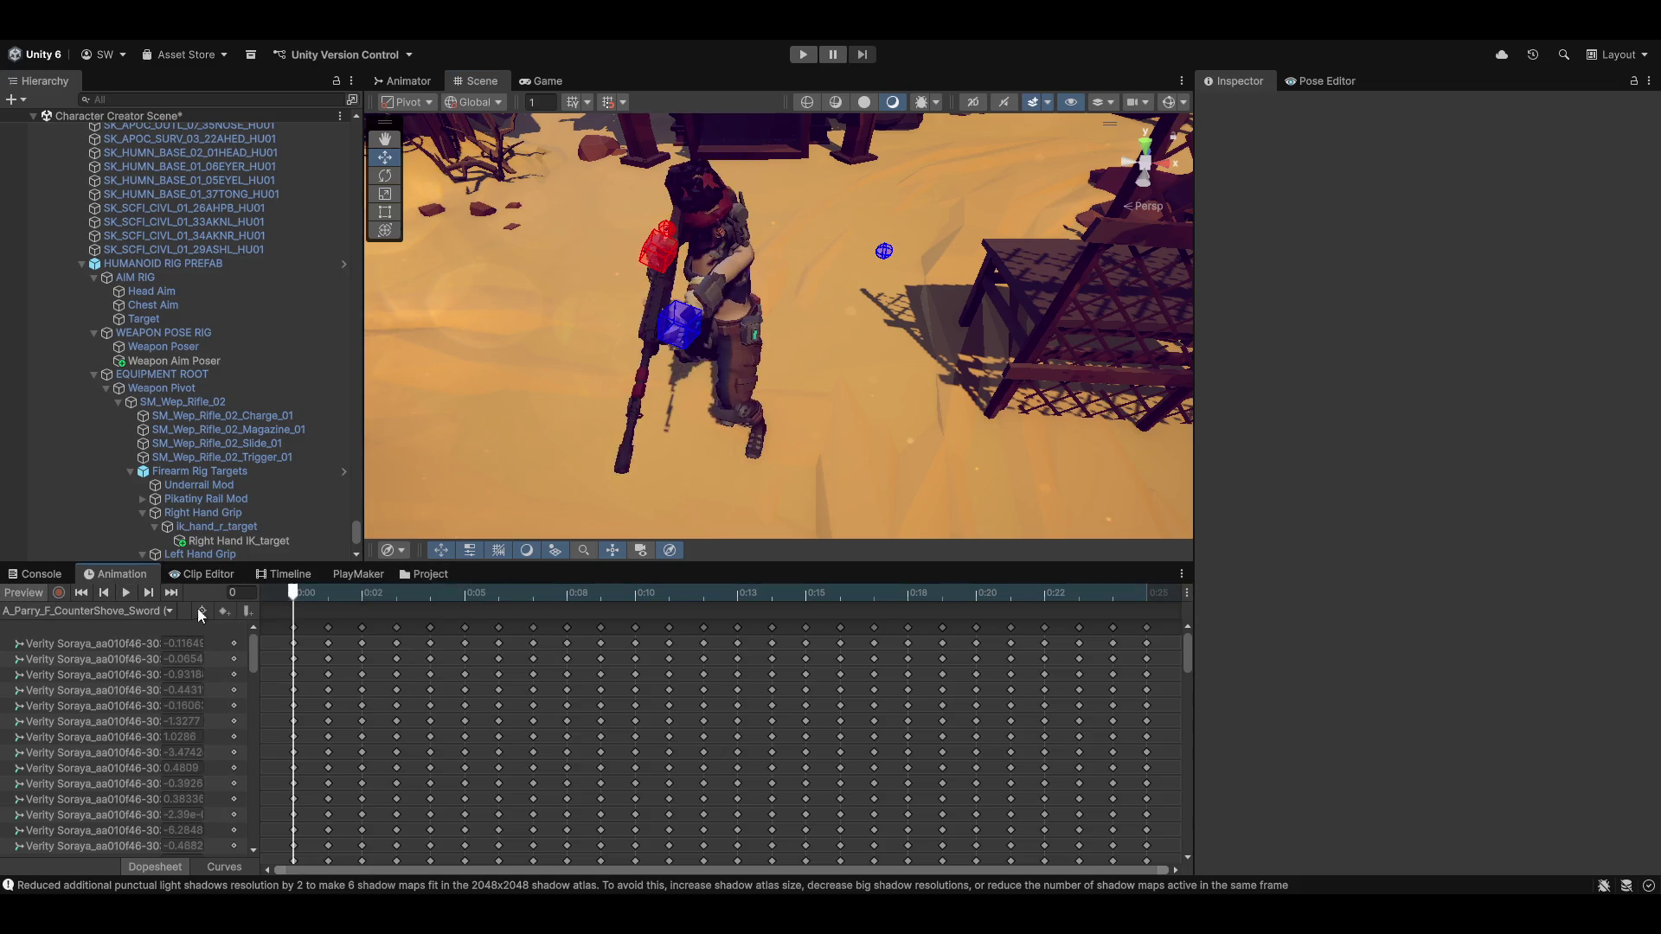
mouse_move(861, 360)
mouse_down()
mouse_move(752, 396)
mouse_move(600, 367)
mouse_move(630, 390)
mouse_up()
Switch to A_MOD_BL_Idle_Crouching_Masc with preview on and orbit the crouching rifle holder
click(125, 610)
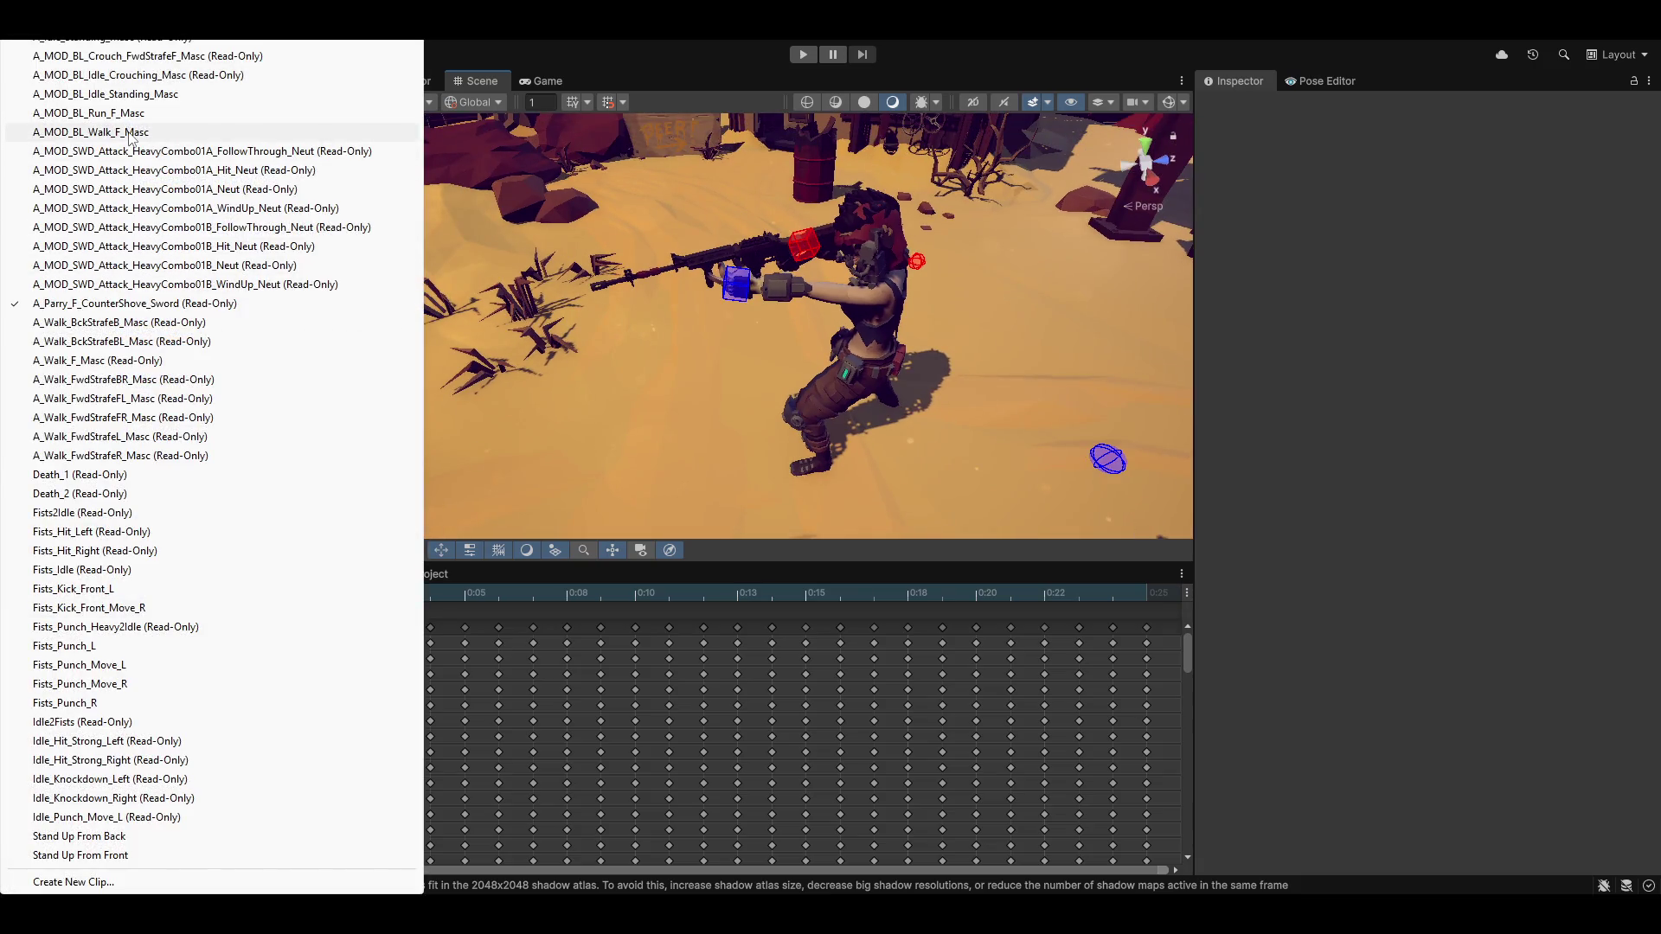
click(127, 76)
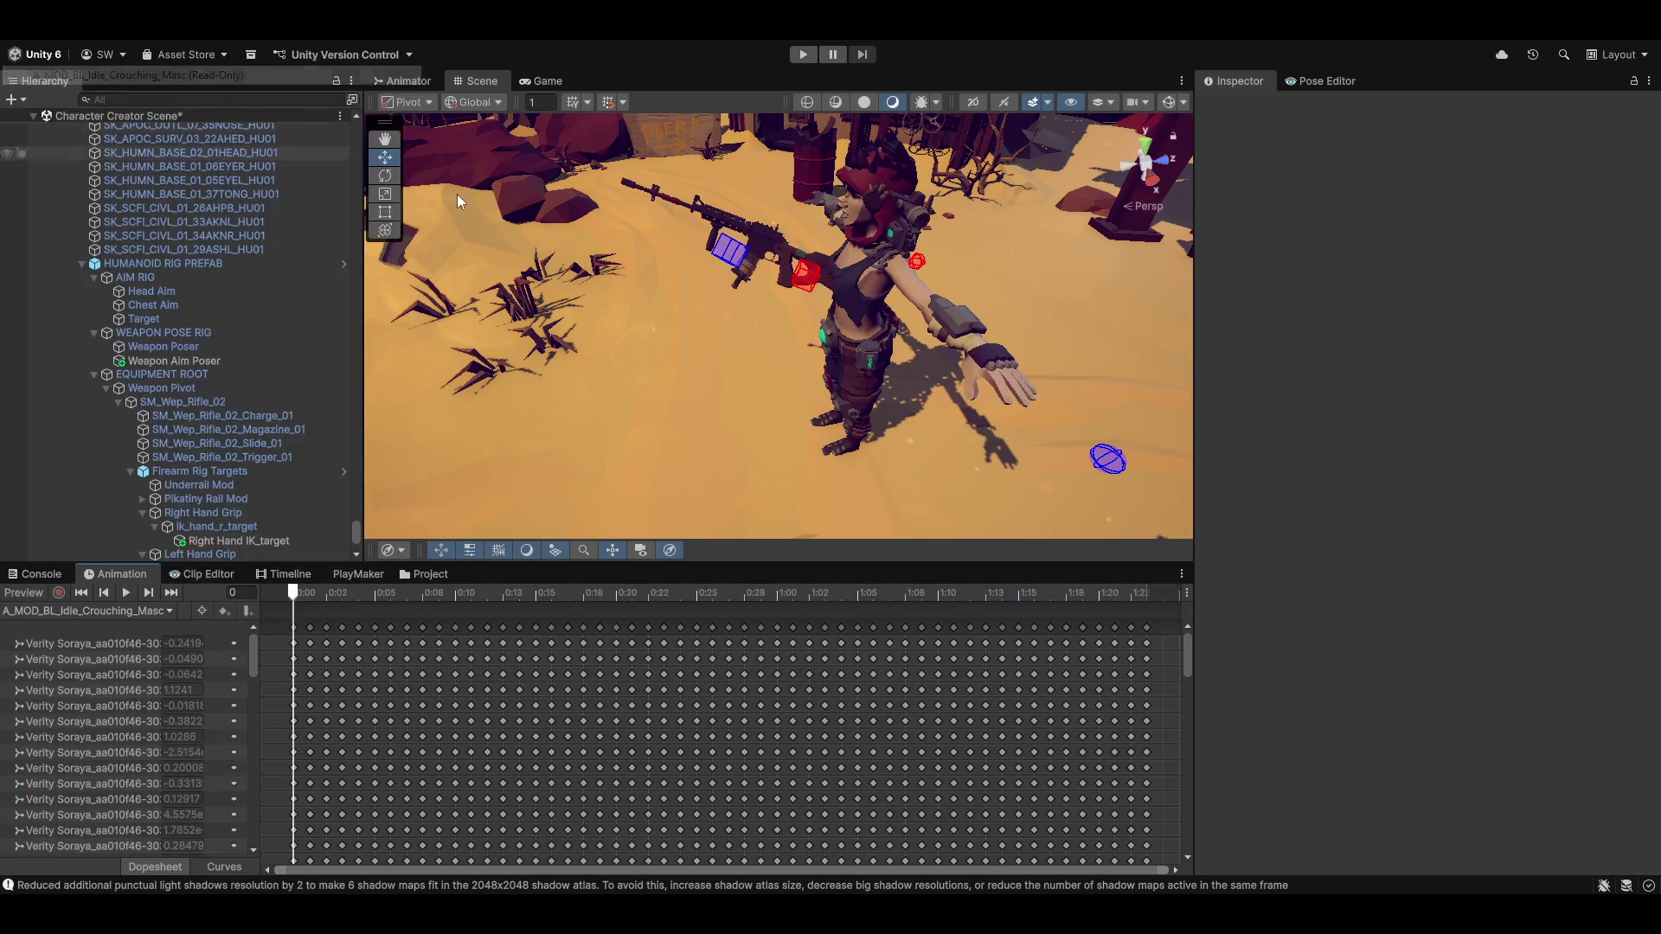
click(28, 593)
mouse_move(634, 349)
mouse_down()
mouse_move(744, 344)
mouse_move(697, 296)
mouse_up()
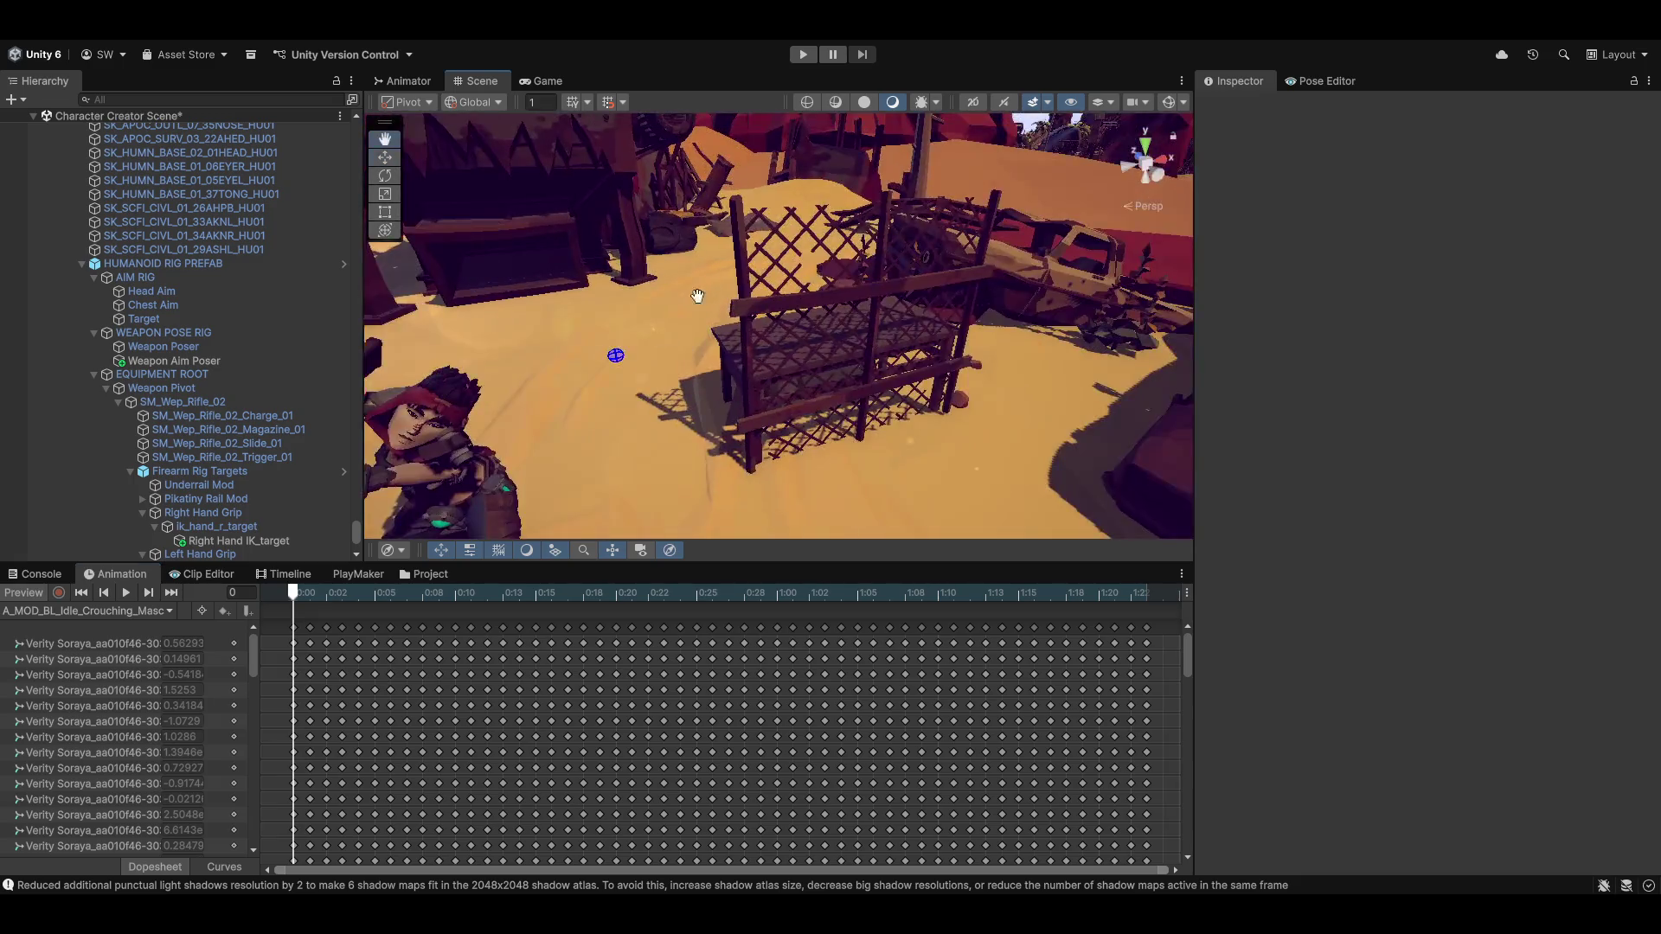
scroll(697, 296, down, 5)
scroll(742, 330, down, 2)
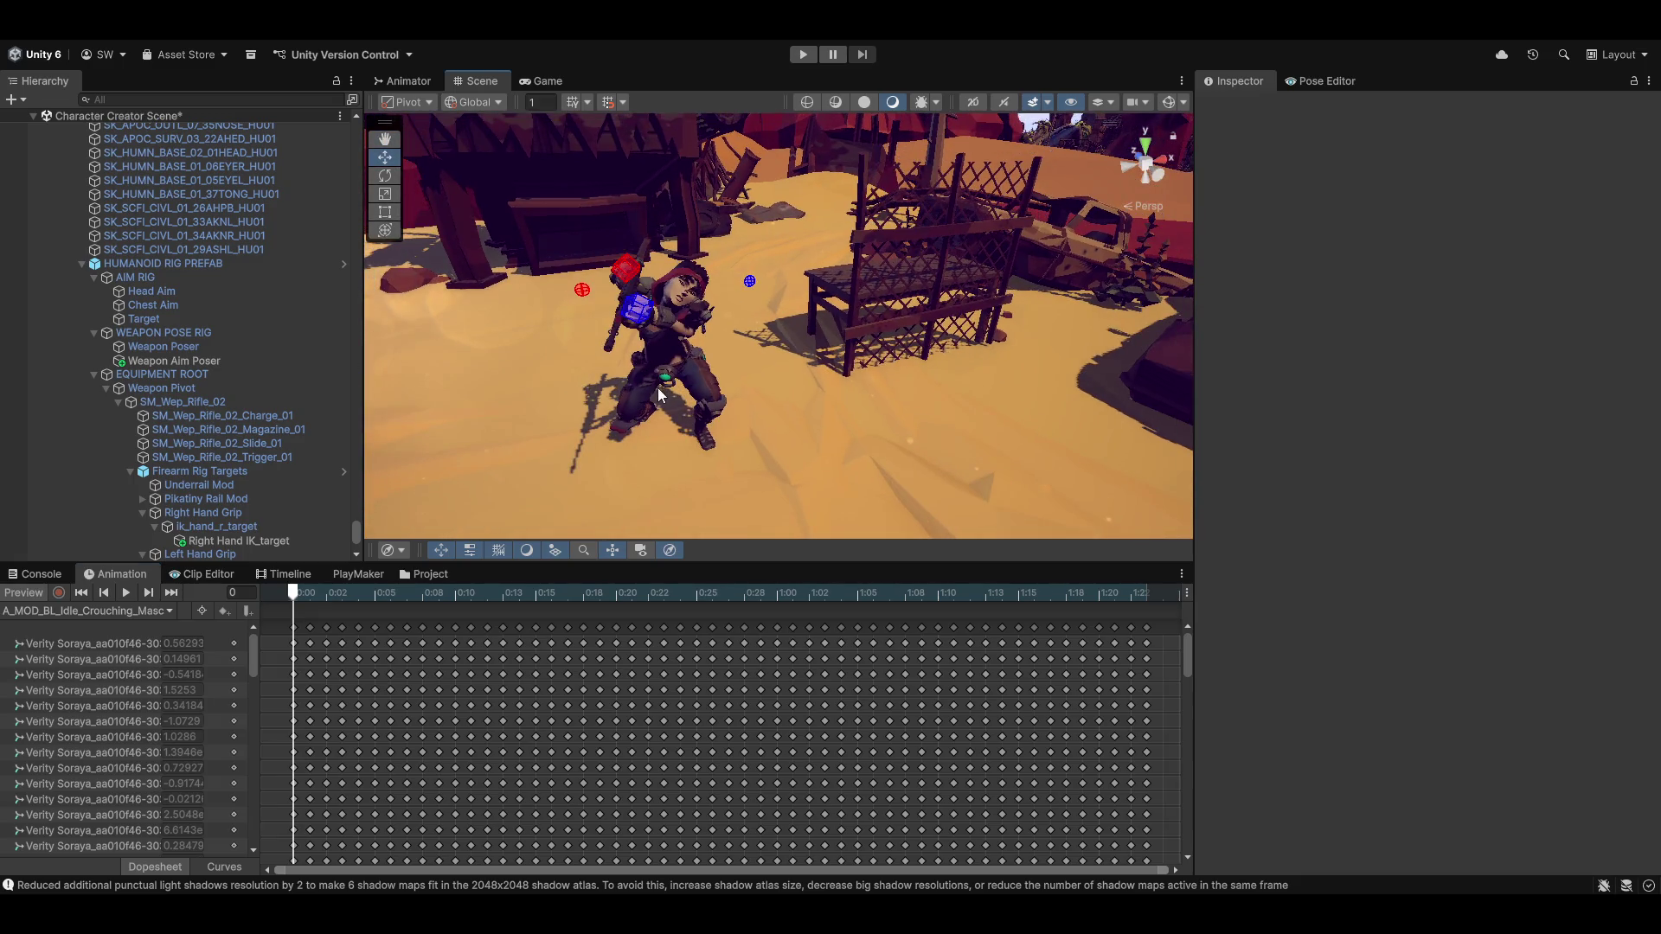
mouse_move(657, 387)
mouse_down()
mouse_move(736, 376)
mouse_move(642, 369)
mouse_move(768, 403)
mouse_move(746, 359)
mouse_move(723, 426)
mouse_move(907, 333)
mouse_move(821, 364)
mouse_move(835, 368)
mouse_up()
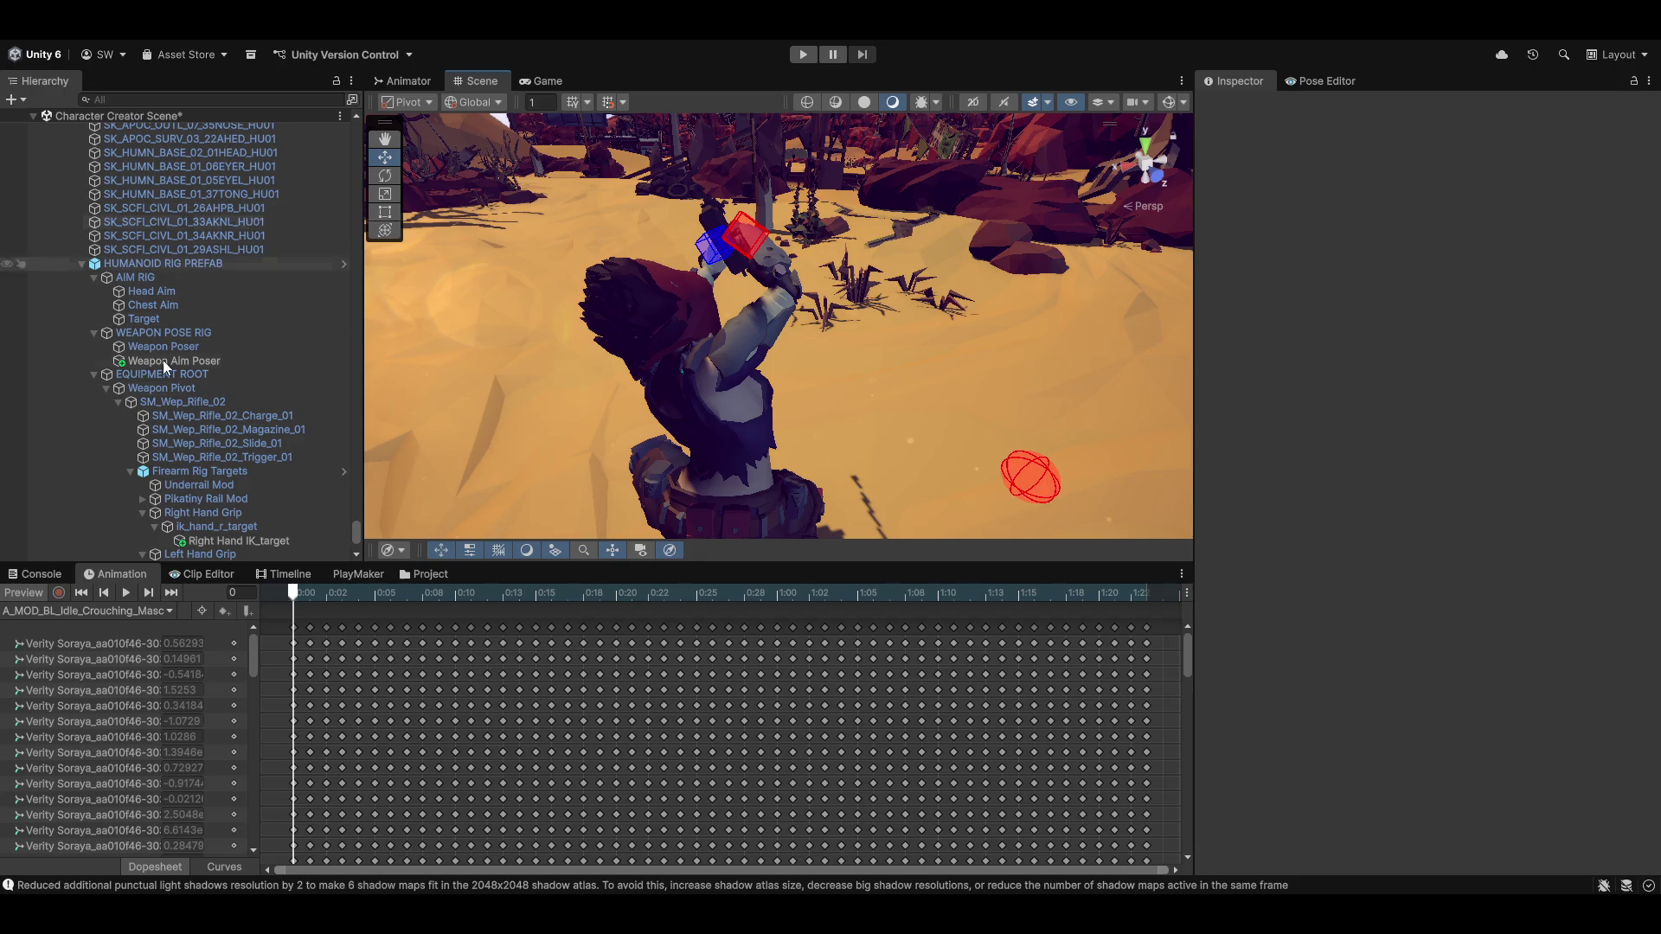
Check Chest Aim, then test the Head Aim source weight slider, leaving it at 1
click(159, 307)
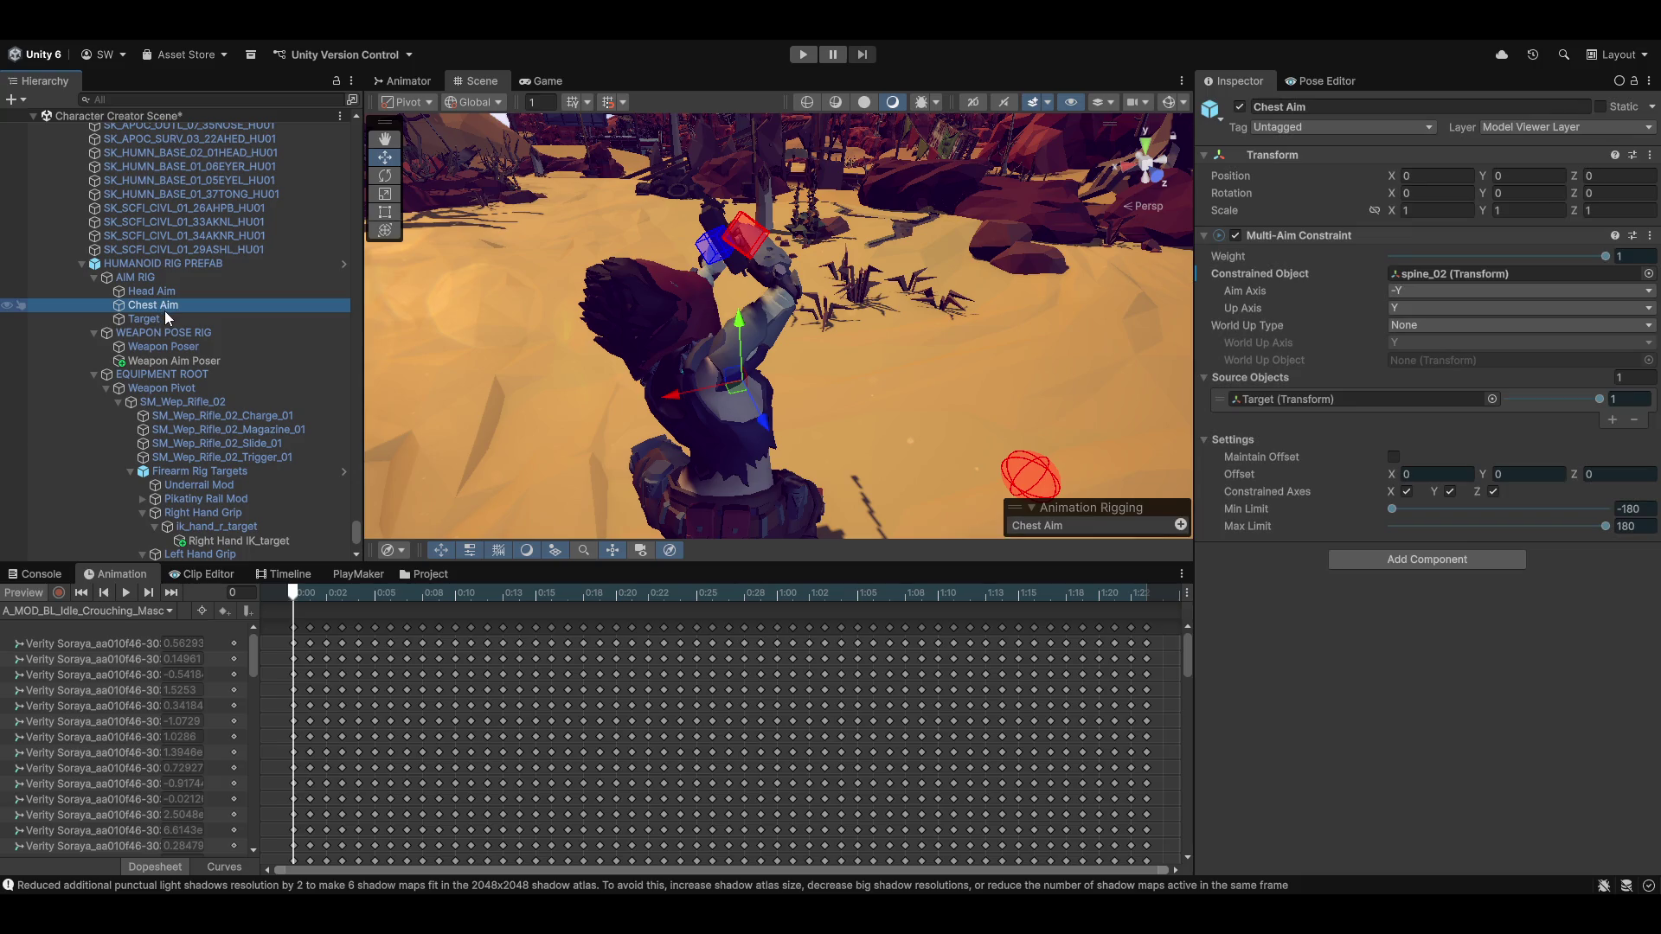
click(157, 290)
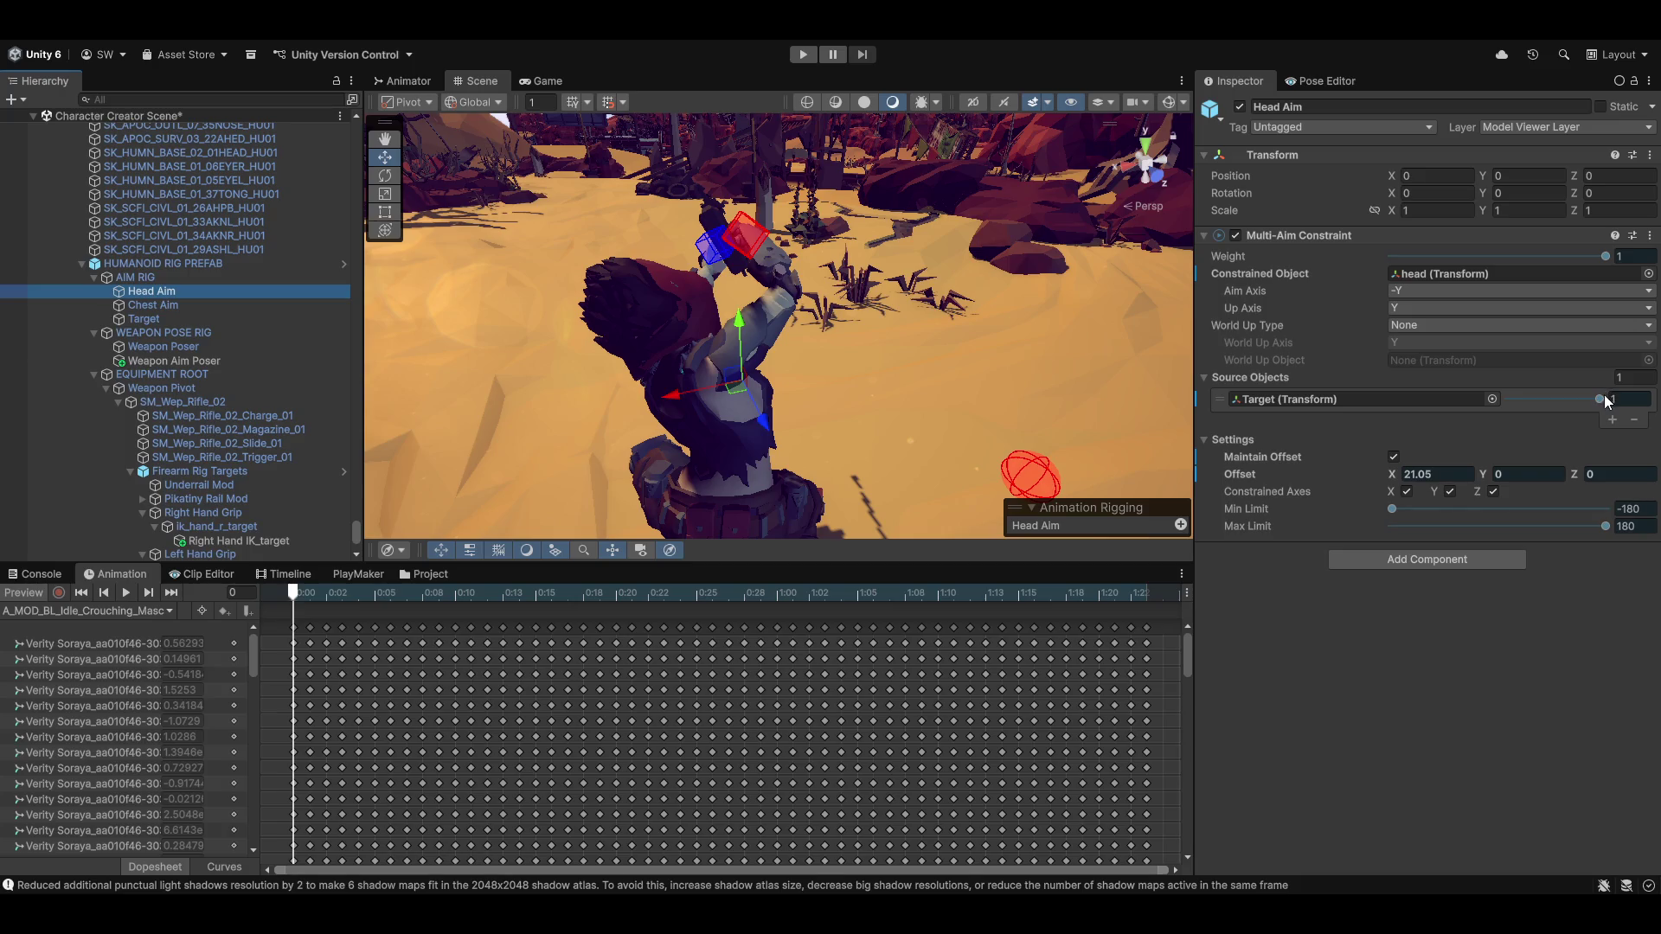
mouse_move(1604, 394)
mouse_down()
mouse_move(1471, 397)
mouse_move(1596, 415)
mouse_up()
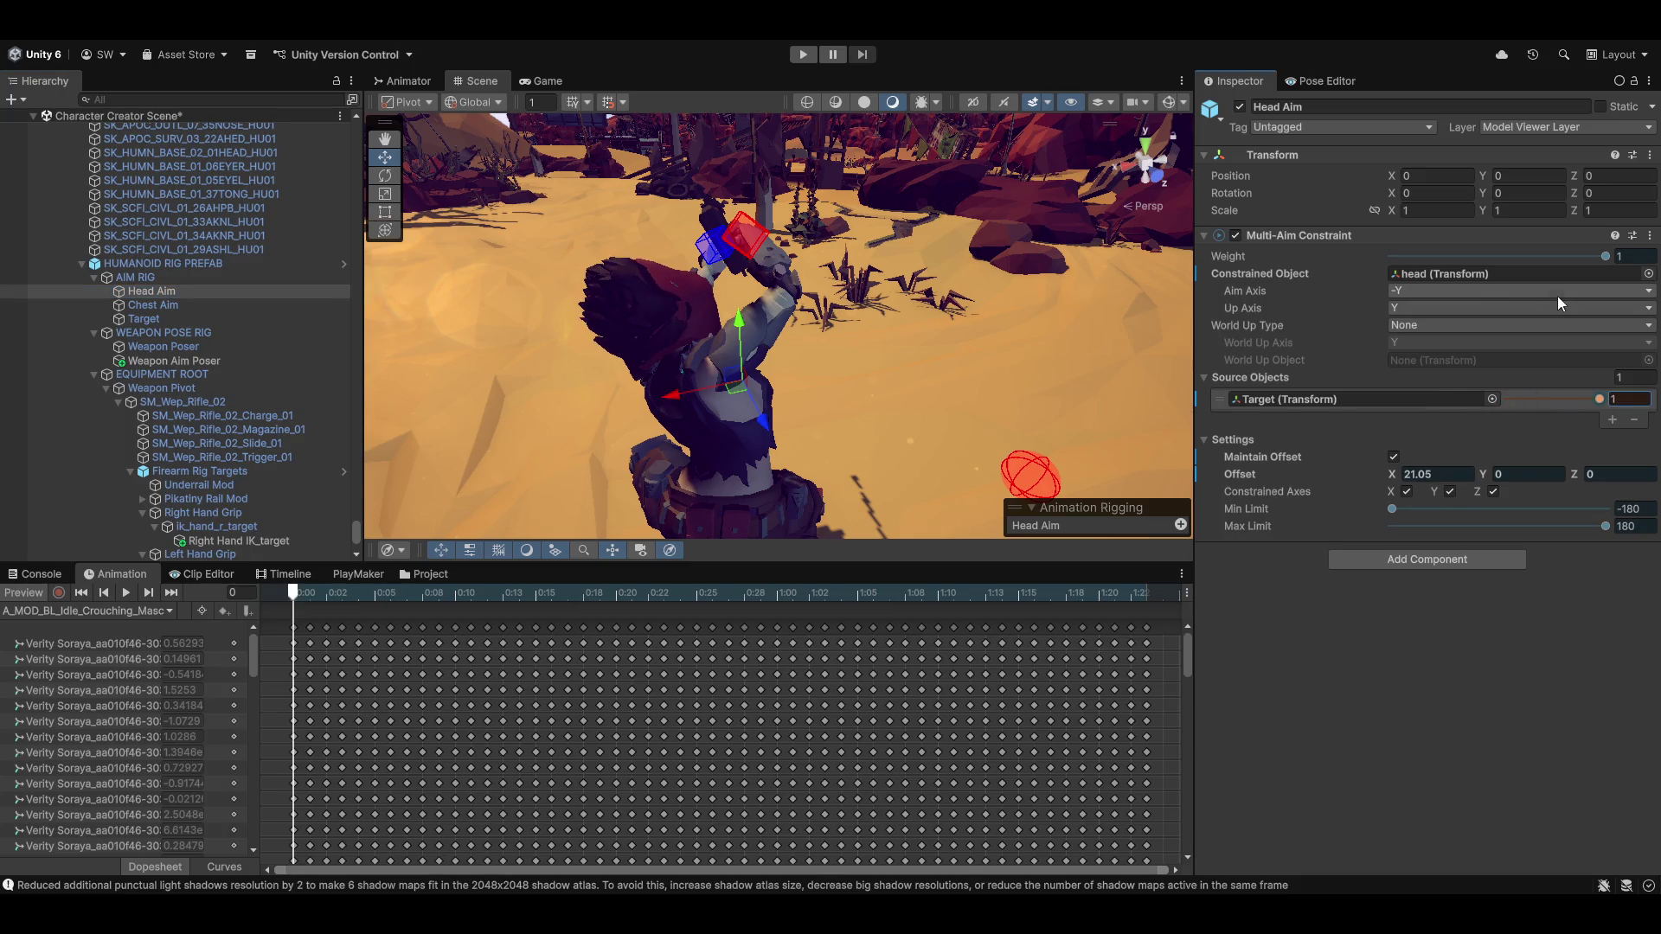
Orbit and zoom to view the crouching rifle pose from the front
mouse_move(658, 389)
mouse_down()
mouse_move(643, 442)
mouse_move(843, 355)
mouse_move(831, 398)
mouse_move(848, 323)
mouse_up()
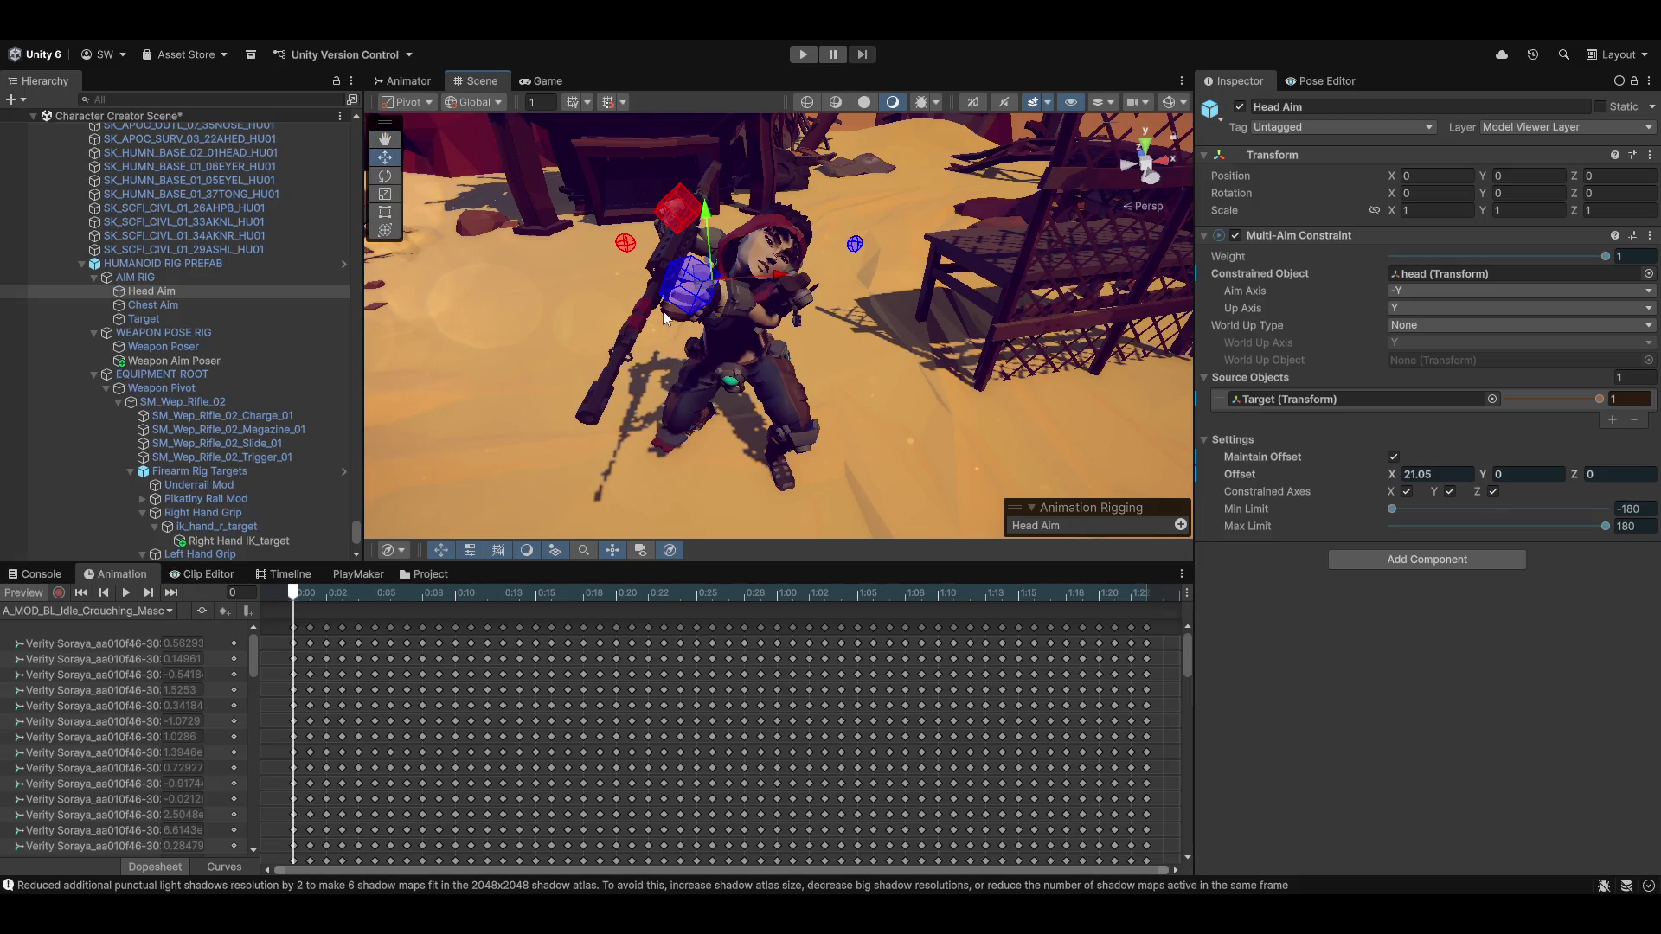
drag(960, 333, 657, 290)
mouse_move(651, 359)
mouse_down()
mouse_move(623, 342)
mouse_move(636, 317)
mouse_up()
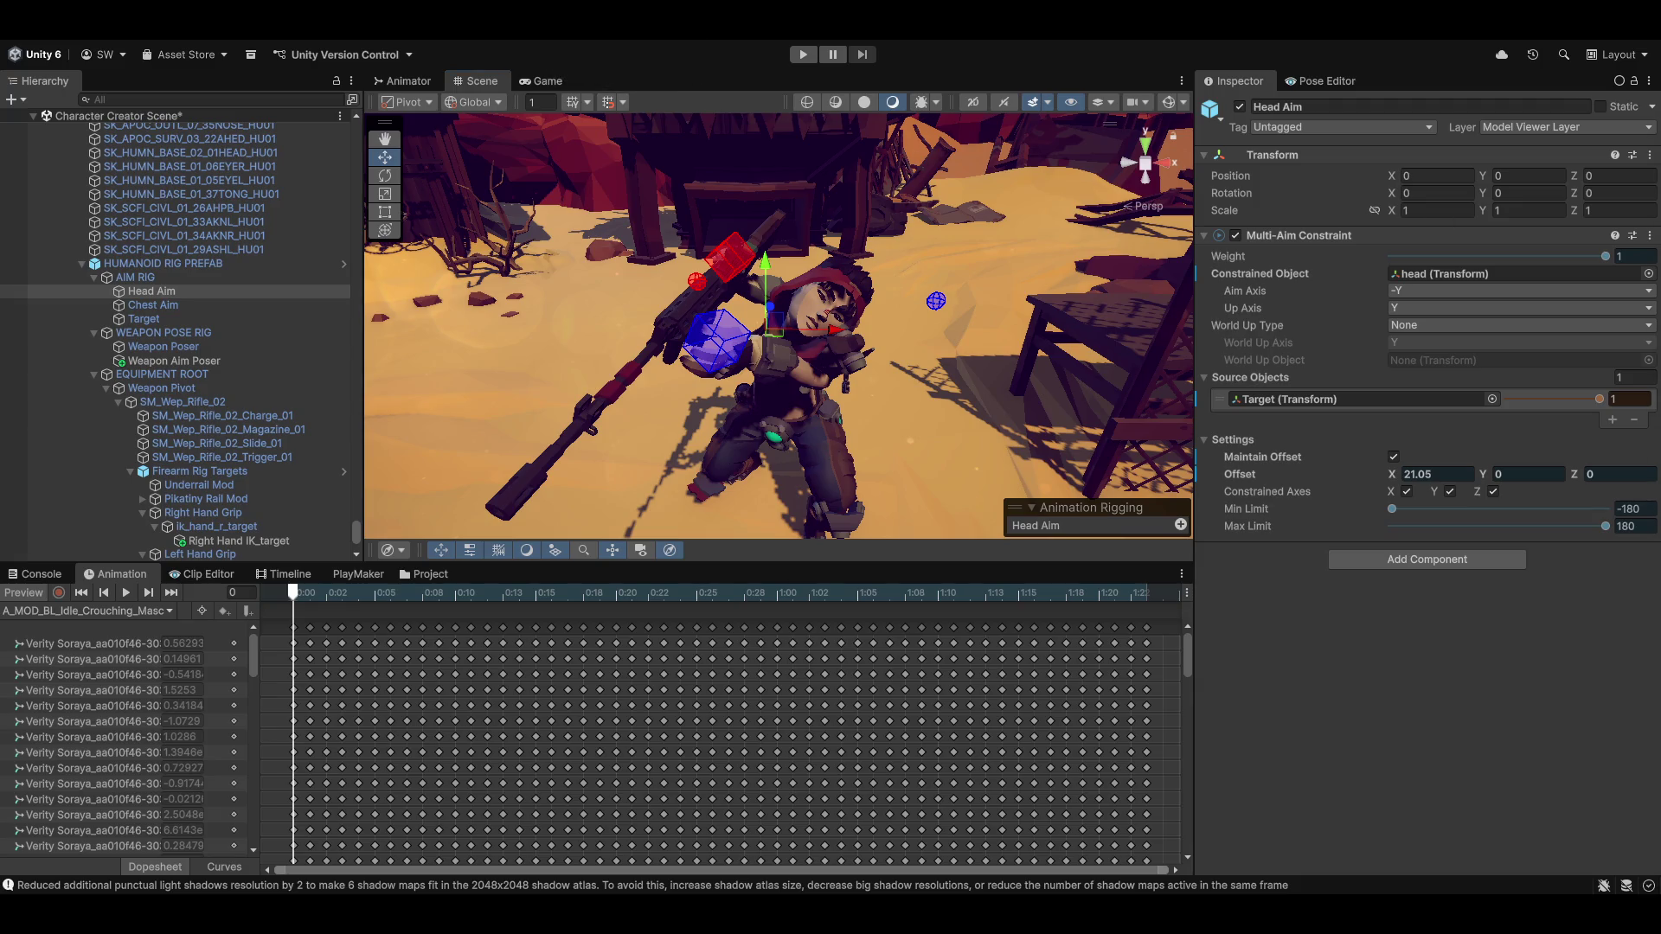
scroll(147, 433, up, 10)
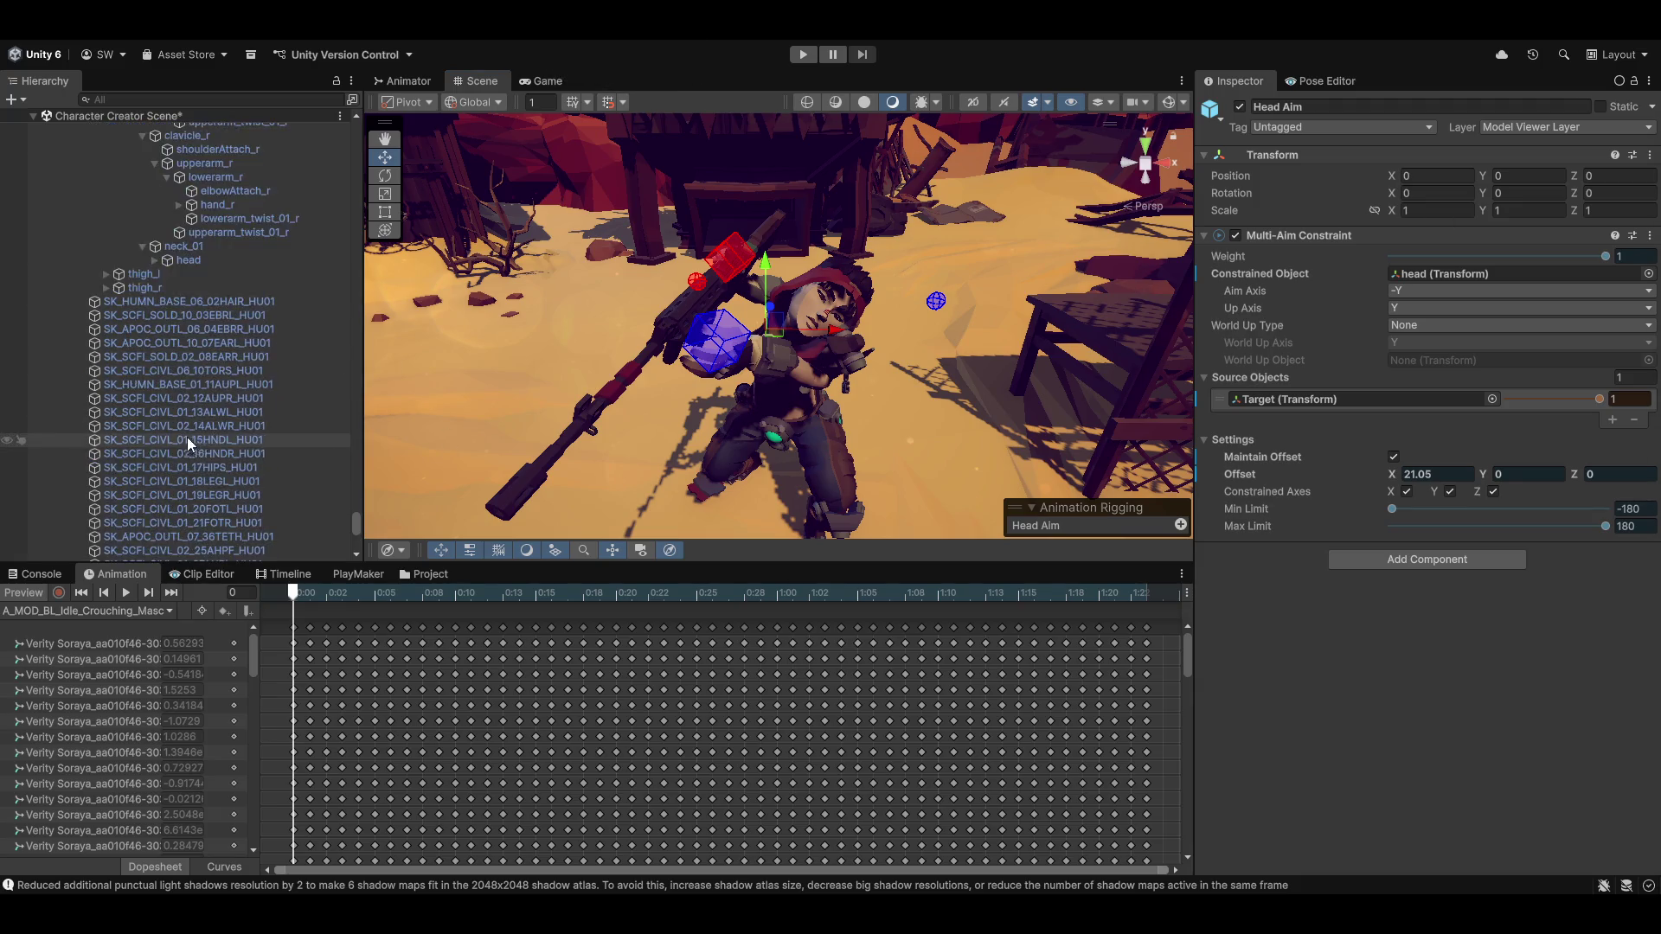
scroll(195, 428, up, 5)
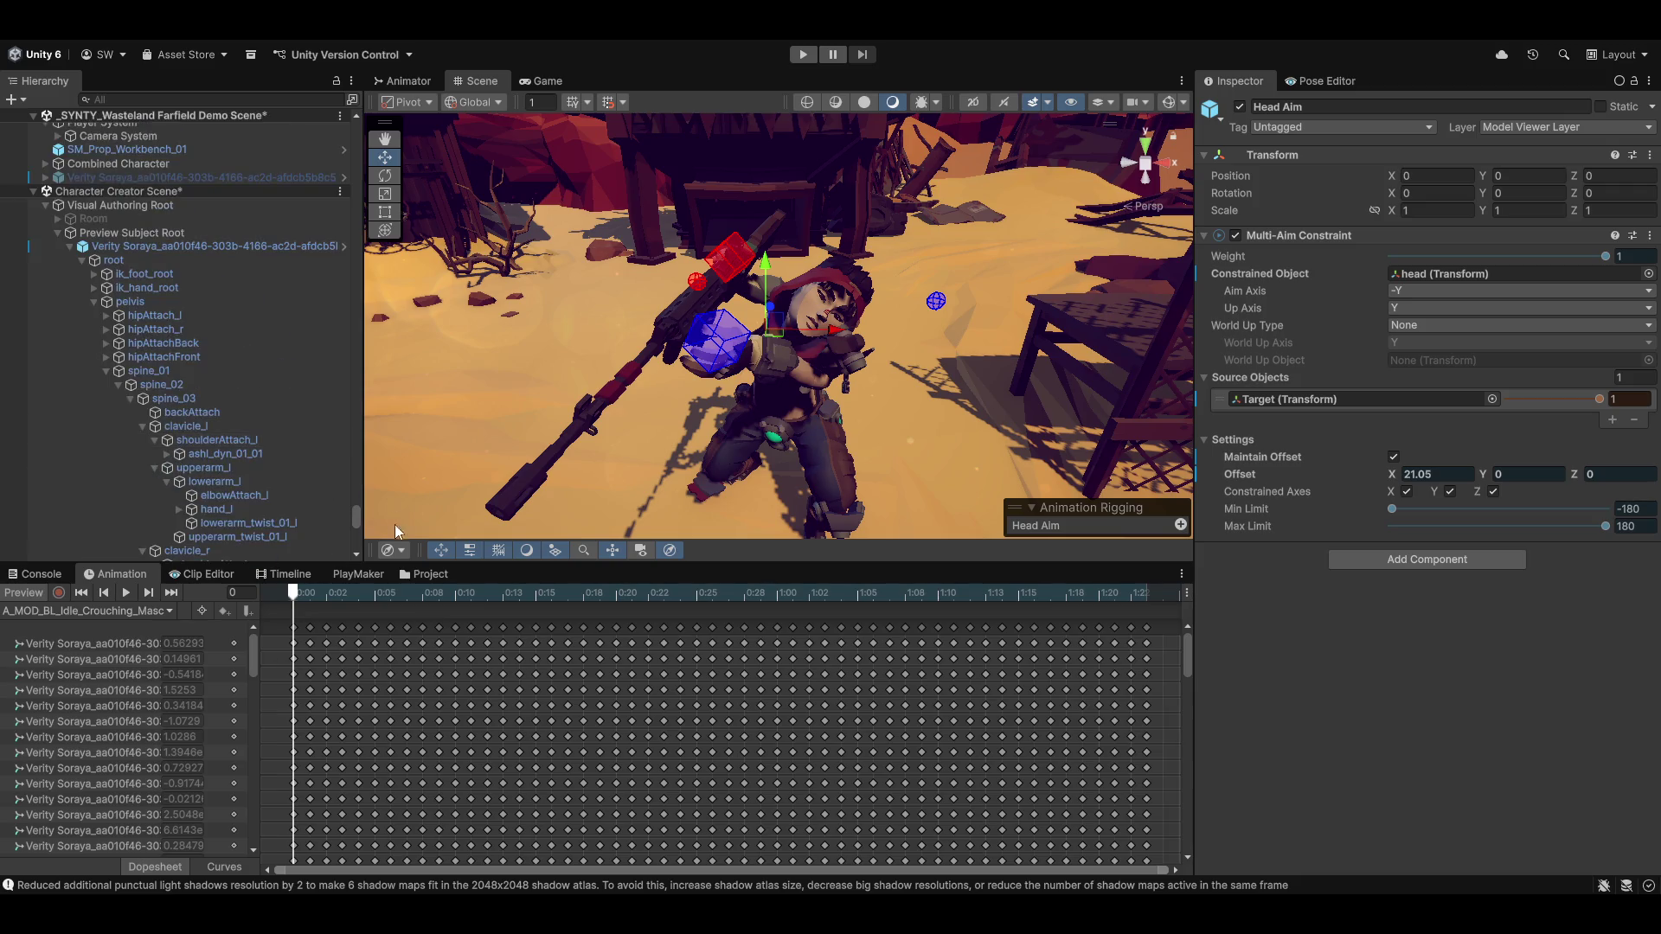
Overwrite the Characters prefab with the rigged scene character and confirm AIM, WEAPON POSE and HANDS IK rigs
click(426, 576)
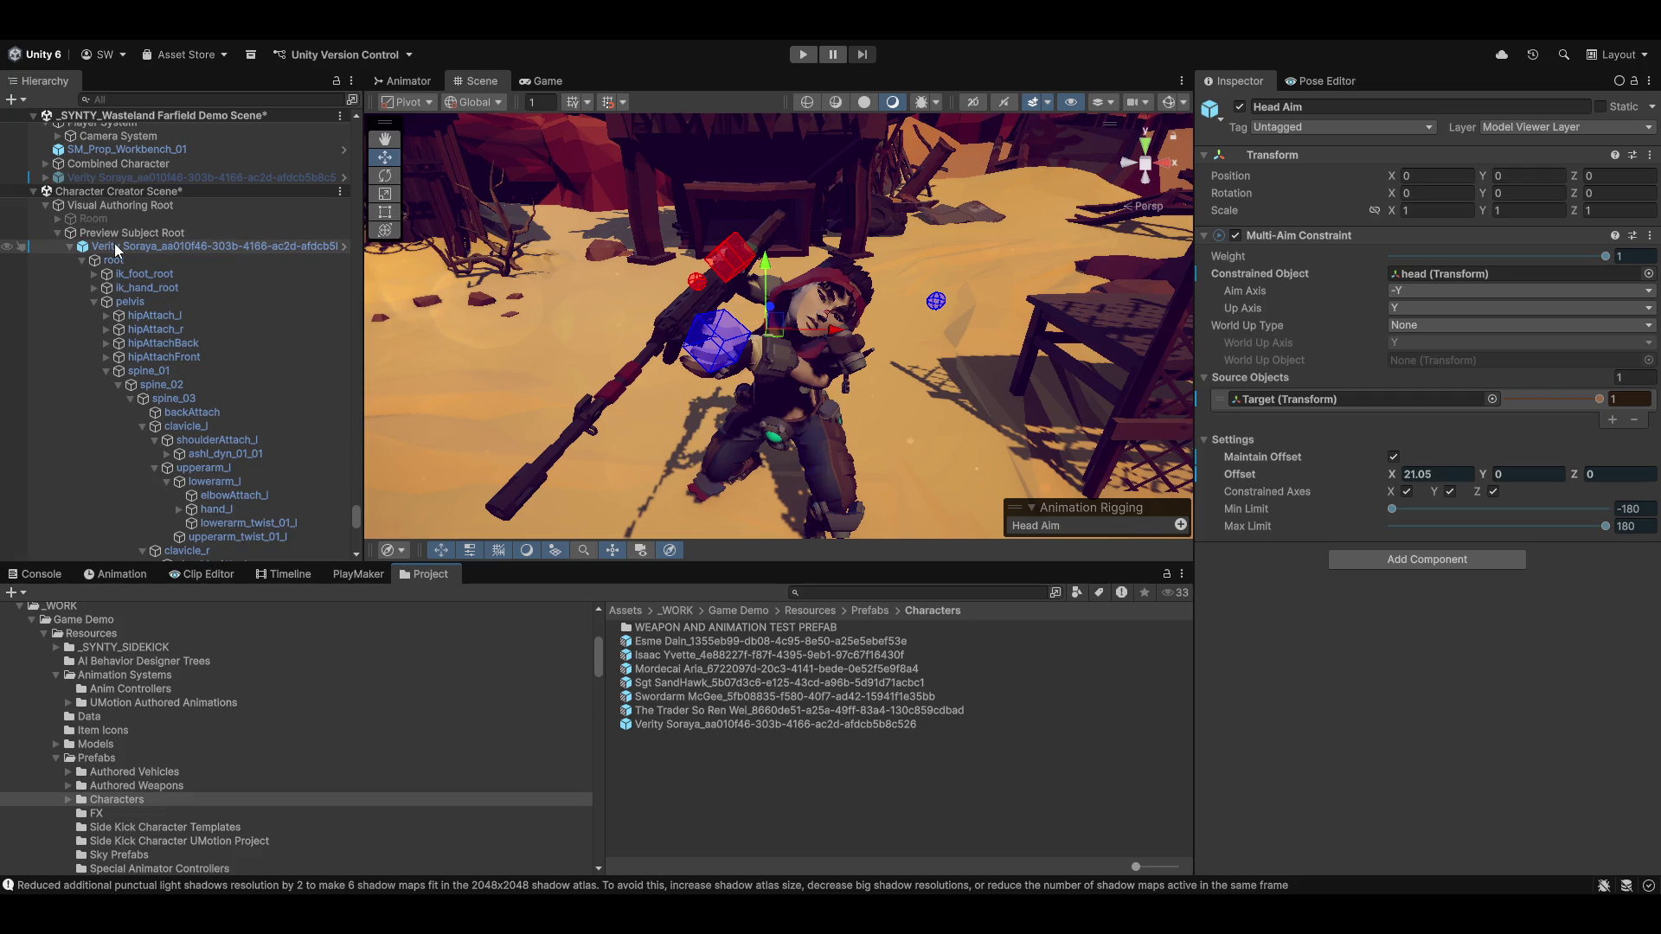
mouse_move(117, 250)
mouse_down()
mouse_move(693, 739)
mouse_move(665, 727)
mouse_up()
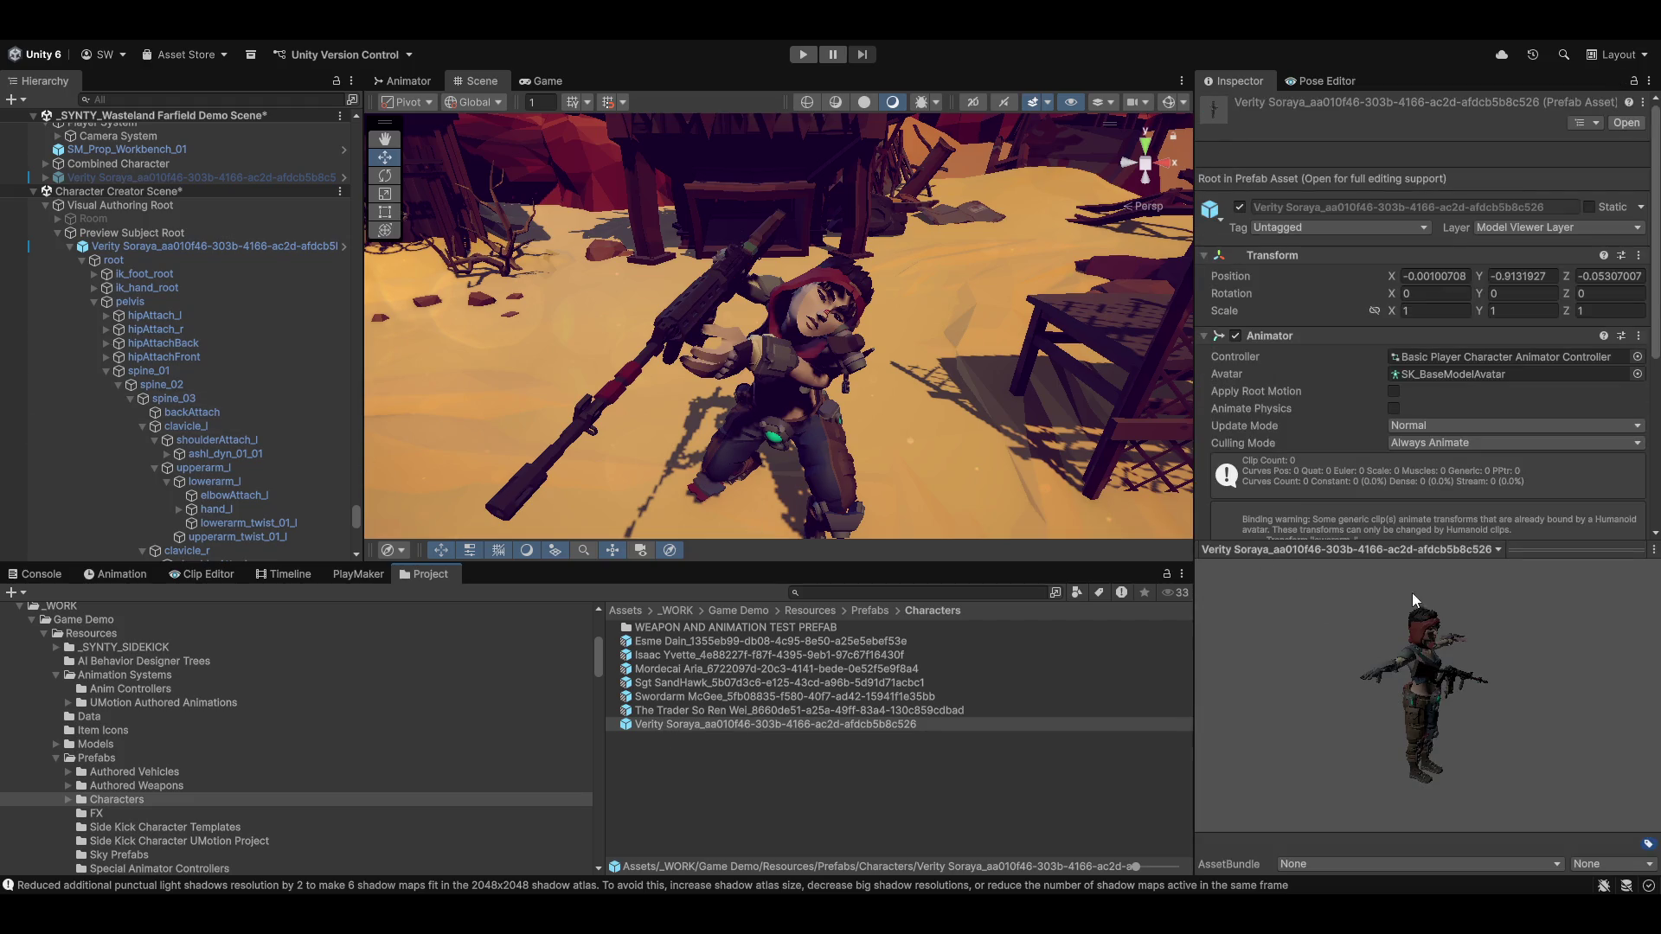
mouse_move(1412, 593)
mouse_down()
mouse_move(1445, 725)
mouse_move(1310, 708)
mouse_move(1399, 723)
mouse_up()
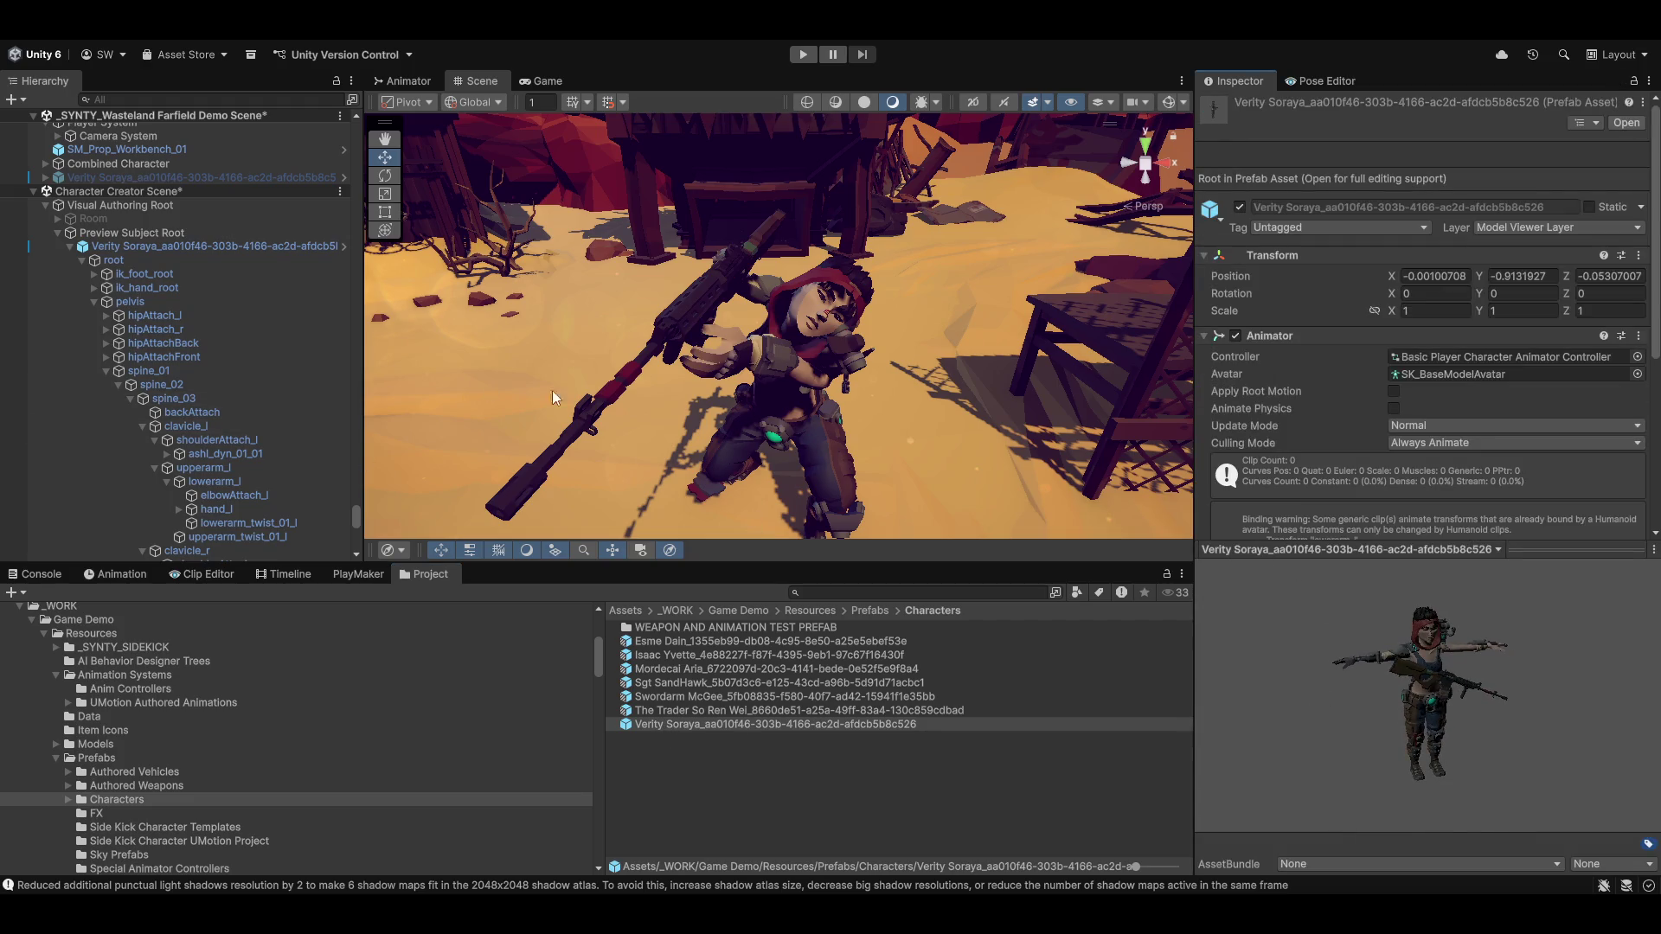
scroll(1362, 490, down, 5)
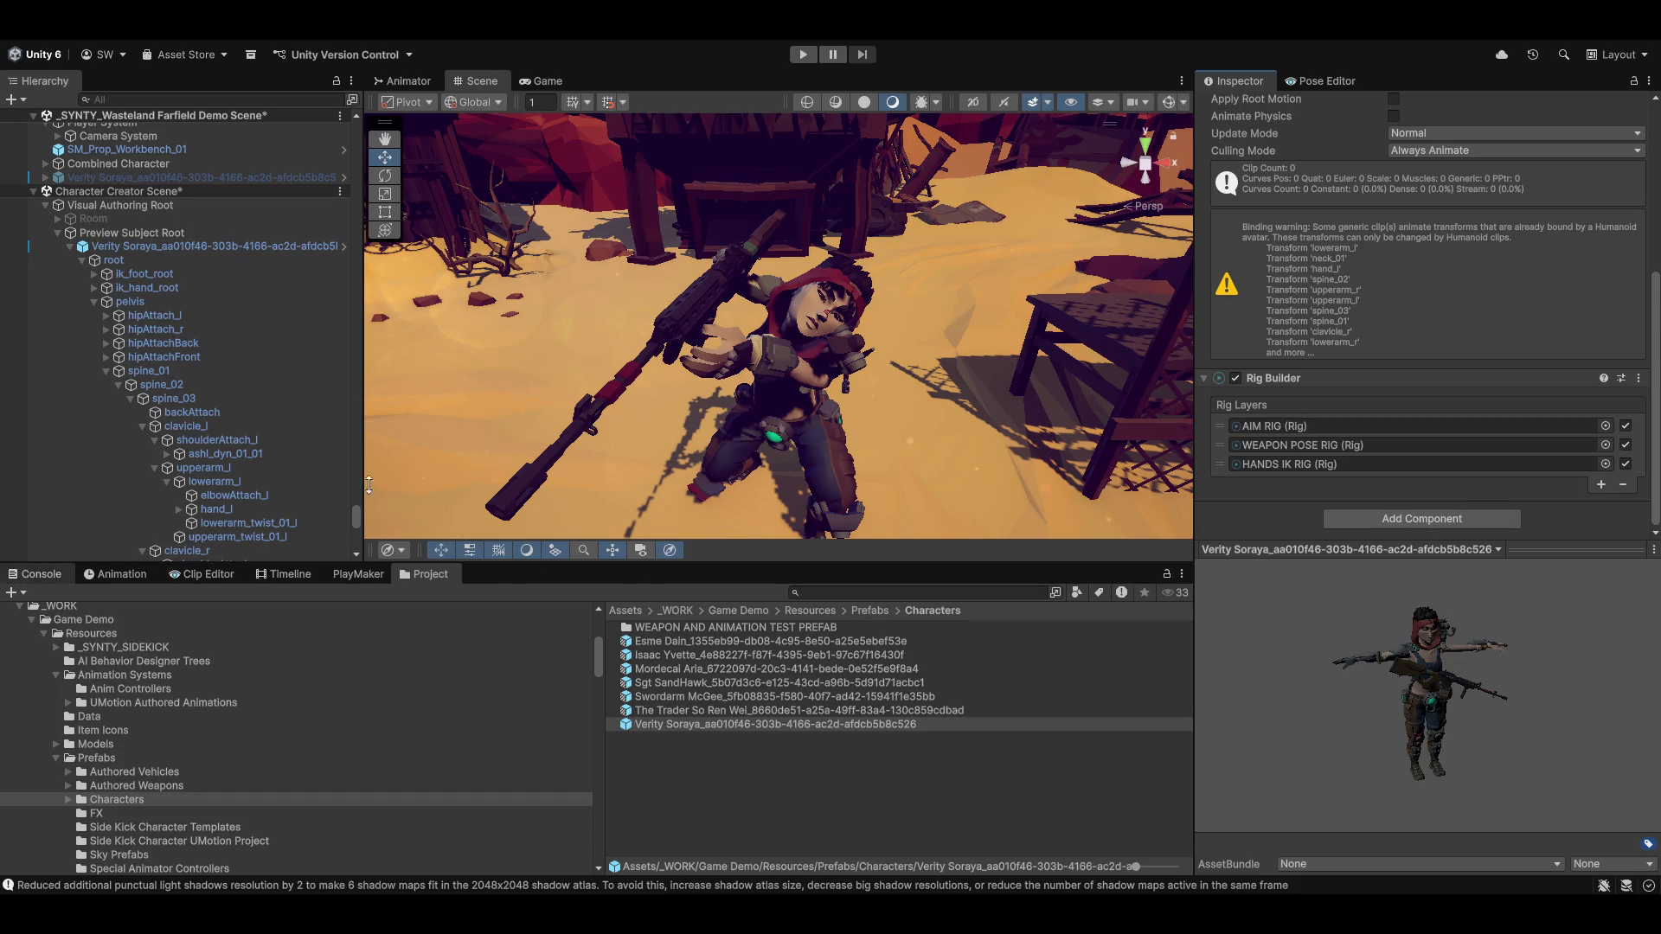
Enter Play mode so the character spawns in the wasteland start zone
click(804, 57)
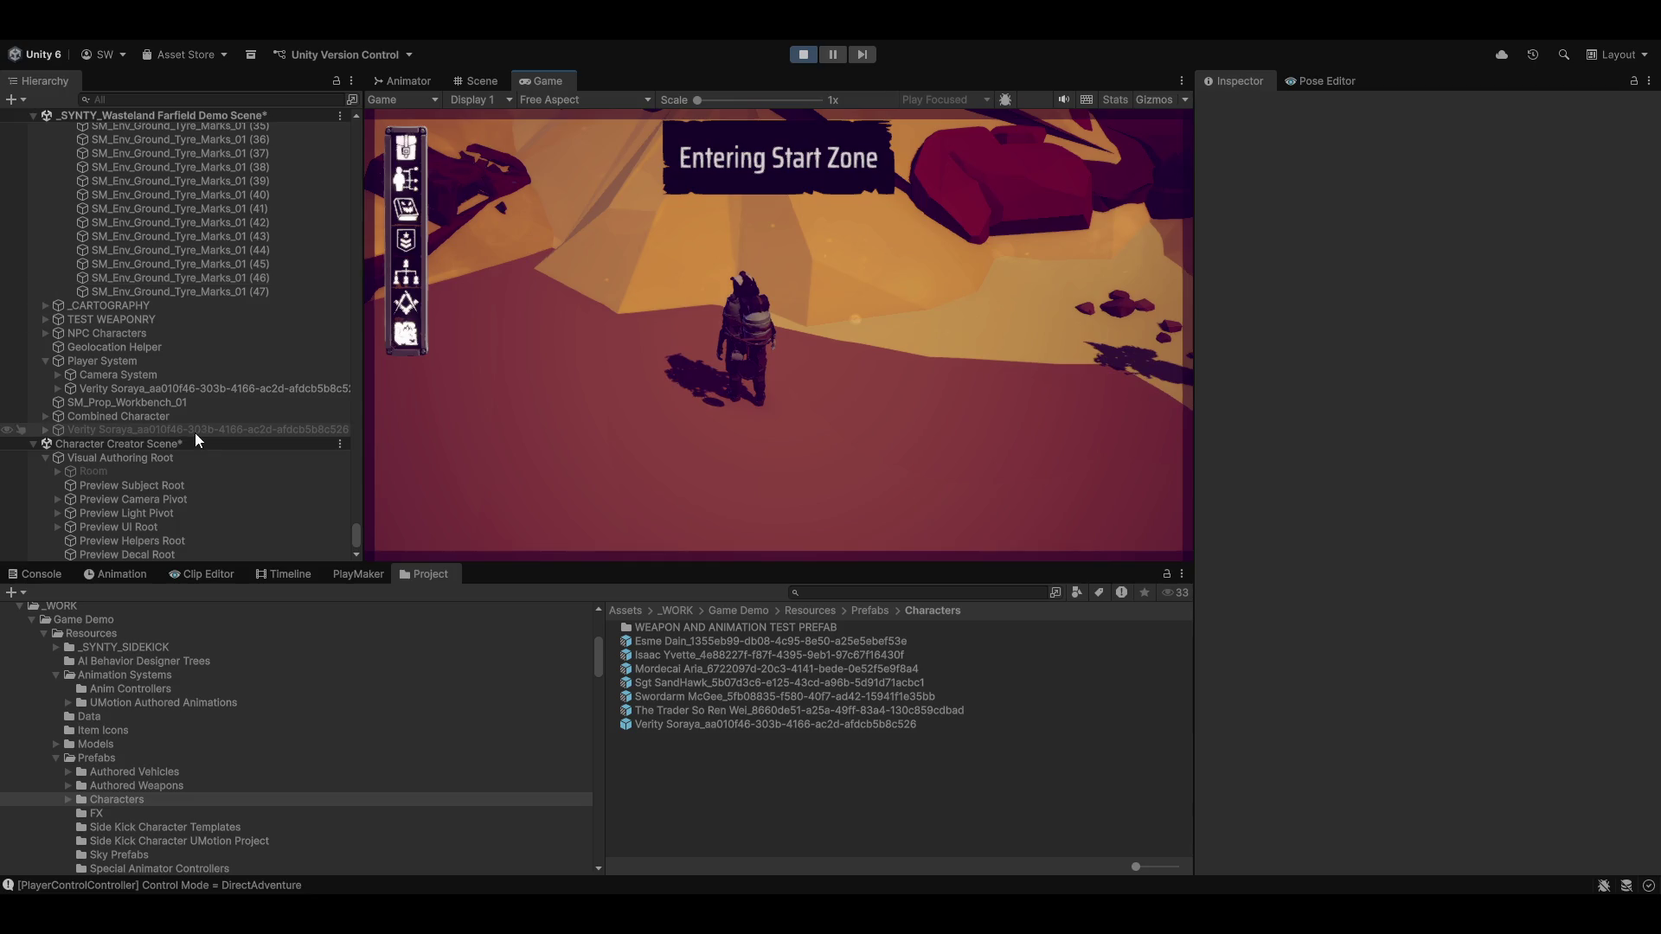
Set the character prefab and its children to Character Layer
click(678, 724)
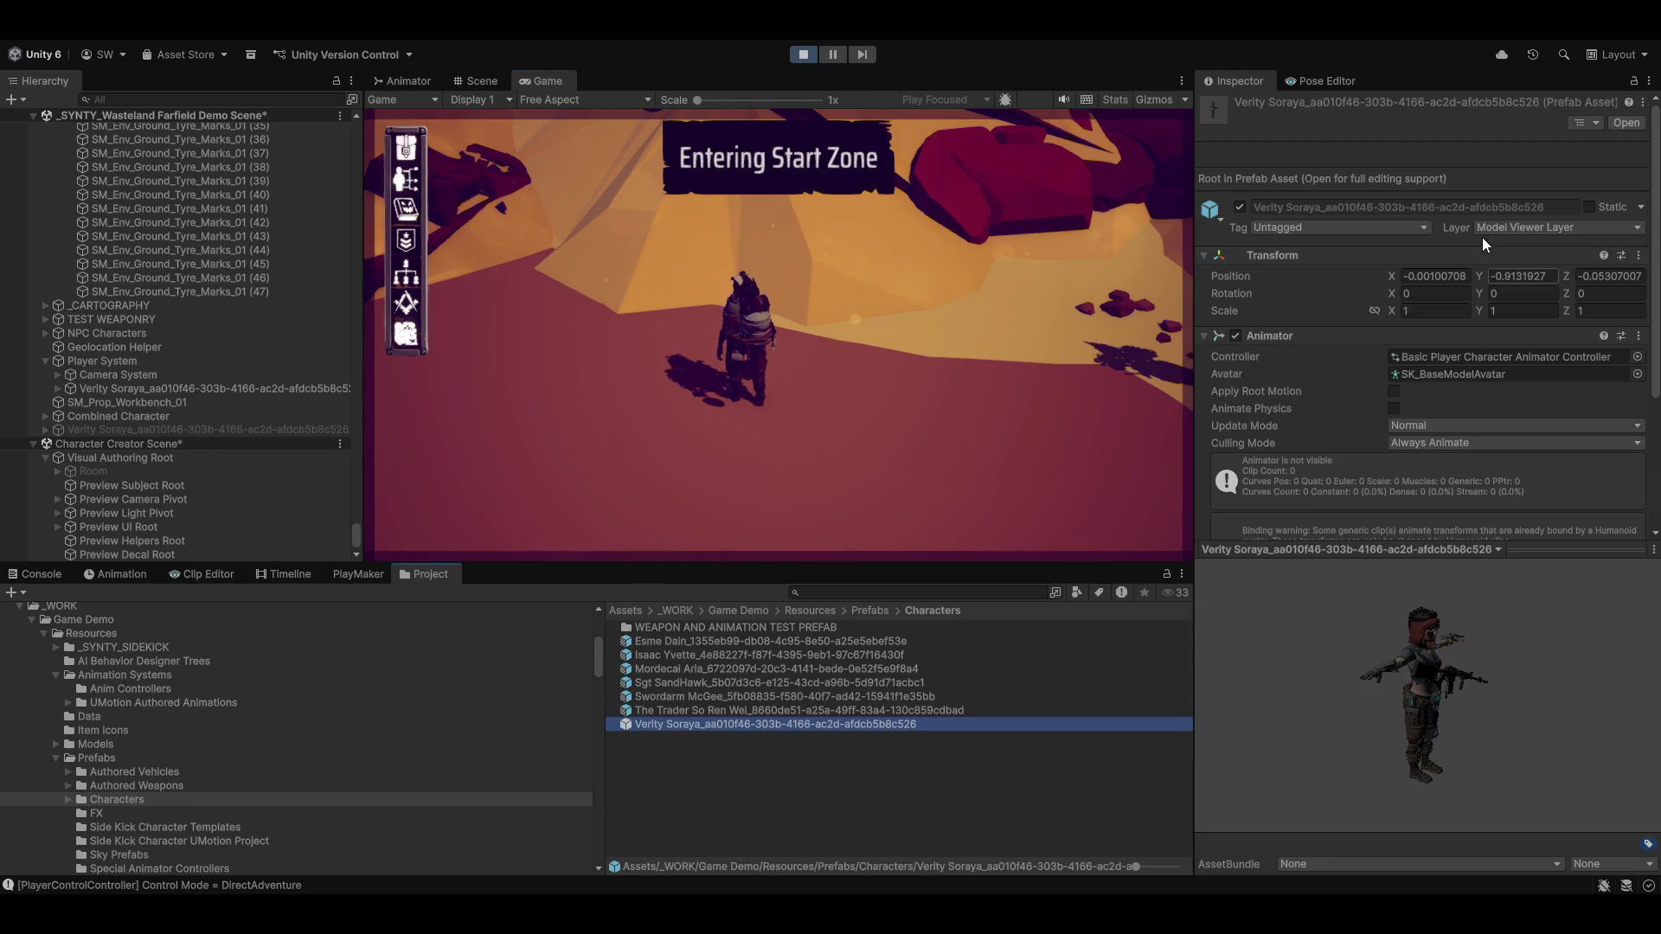
click(1553, 227)
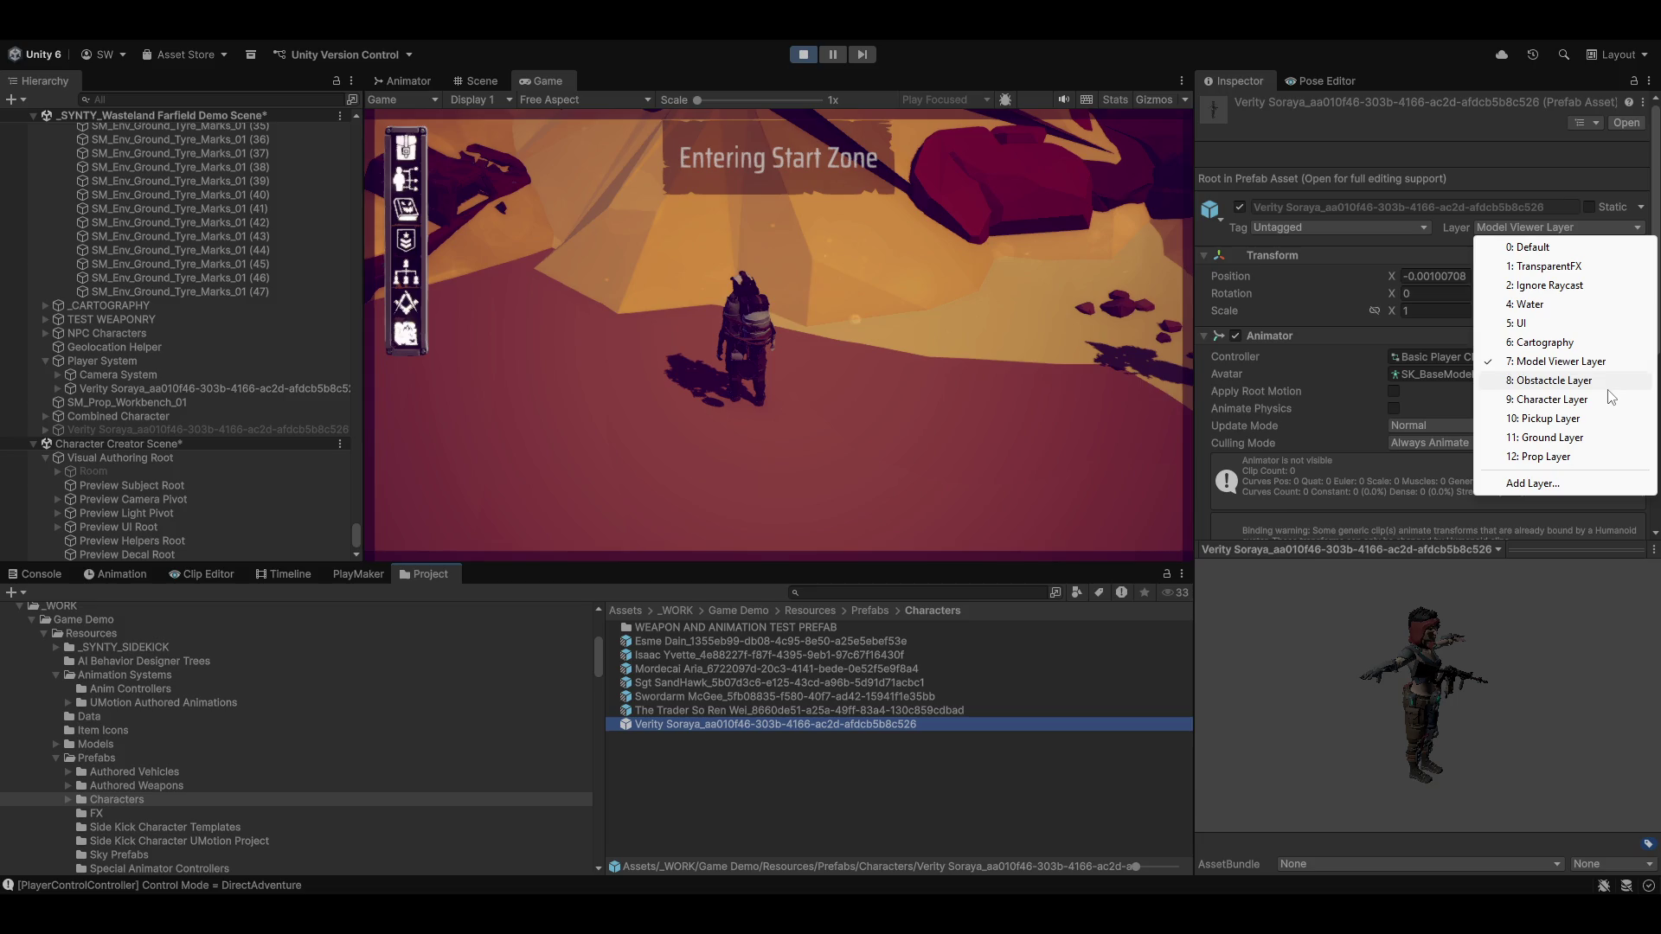
click(1587, 399)
click(755, 490)
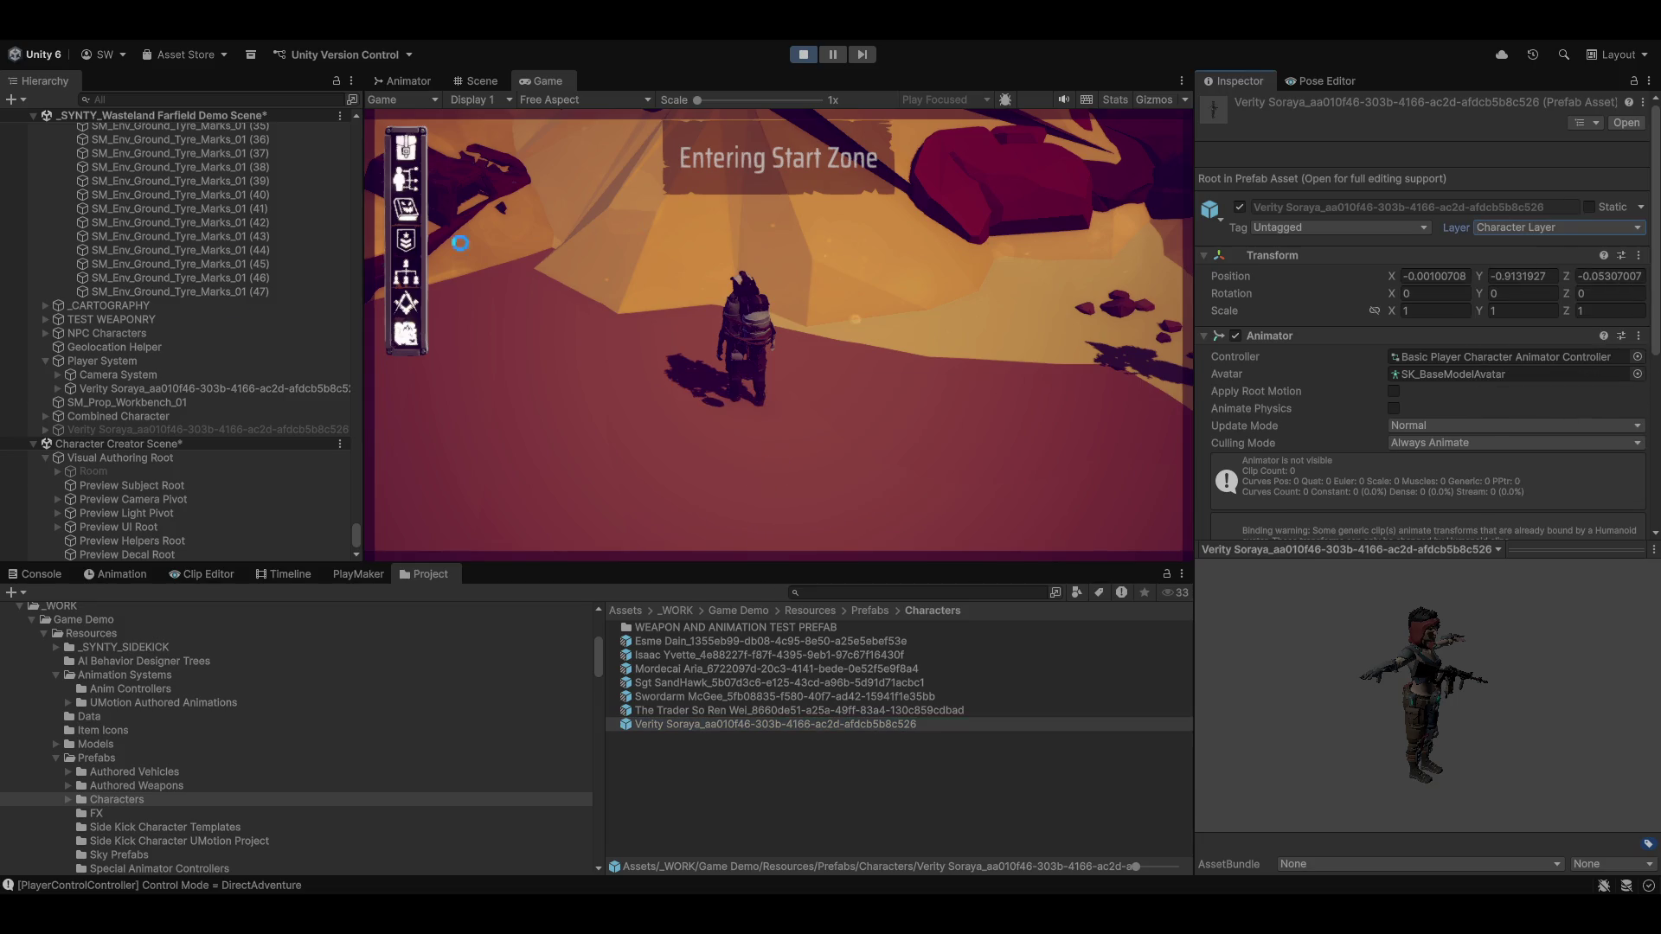
scroll(247, 363, up, 10)
scroll(239, 396, down, 8)
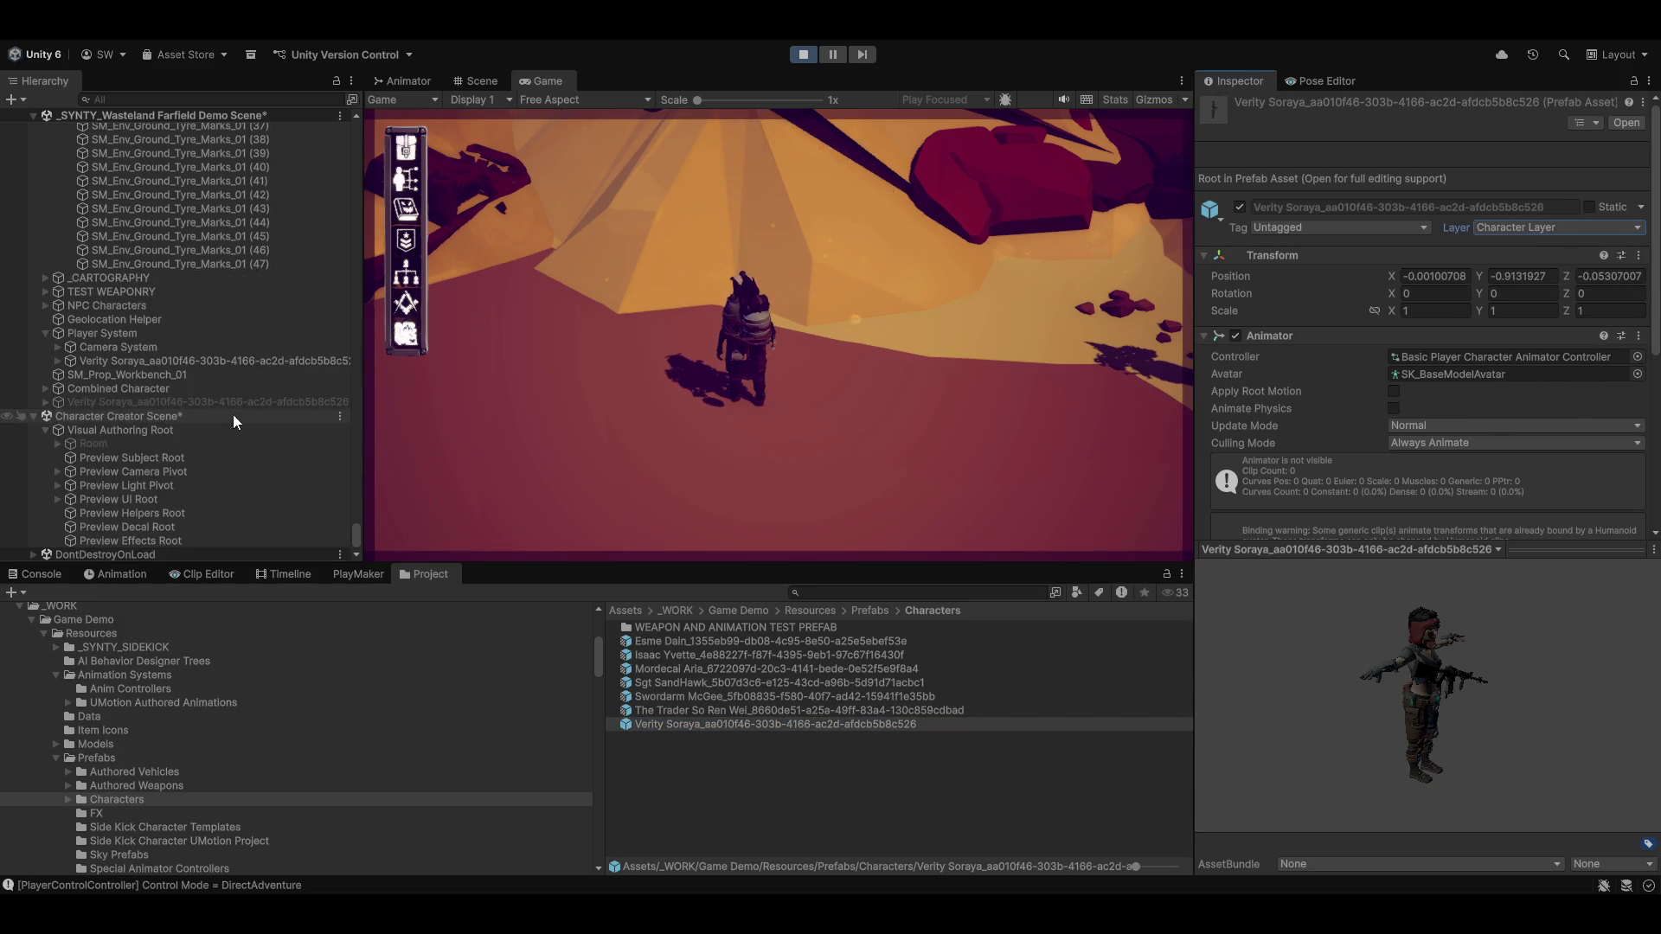
Put the spawned in-game character and all its children on Character Layer
click(102, 361)
click(1596, 135)
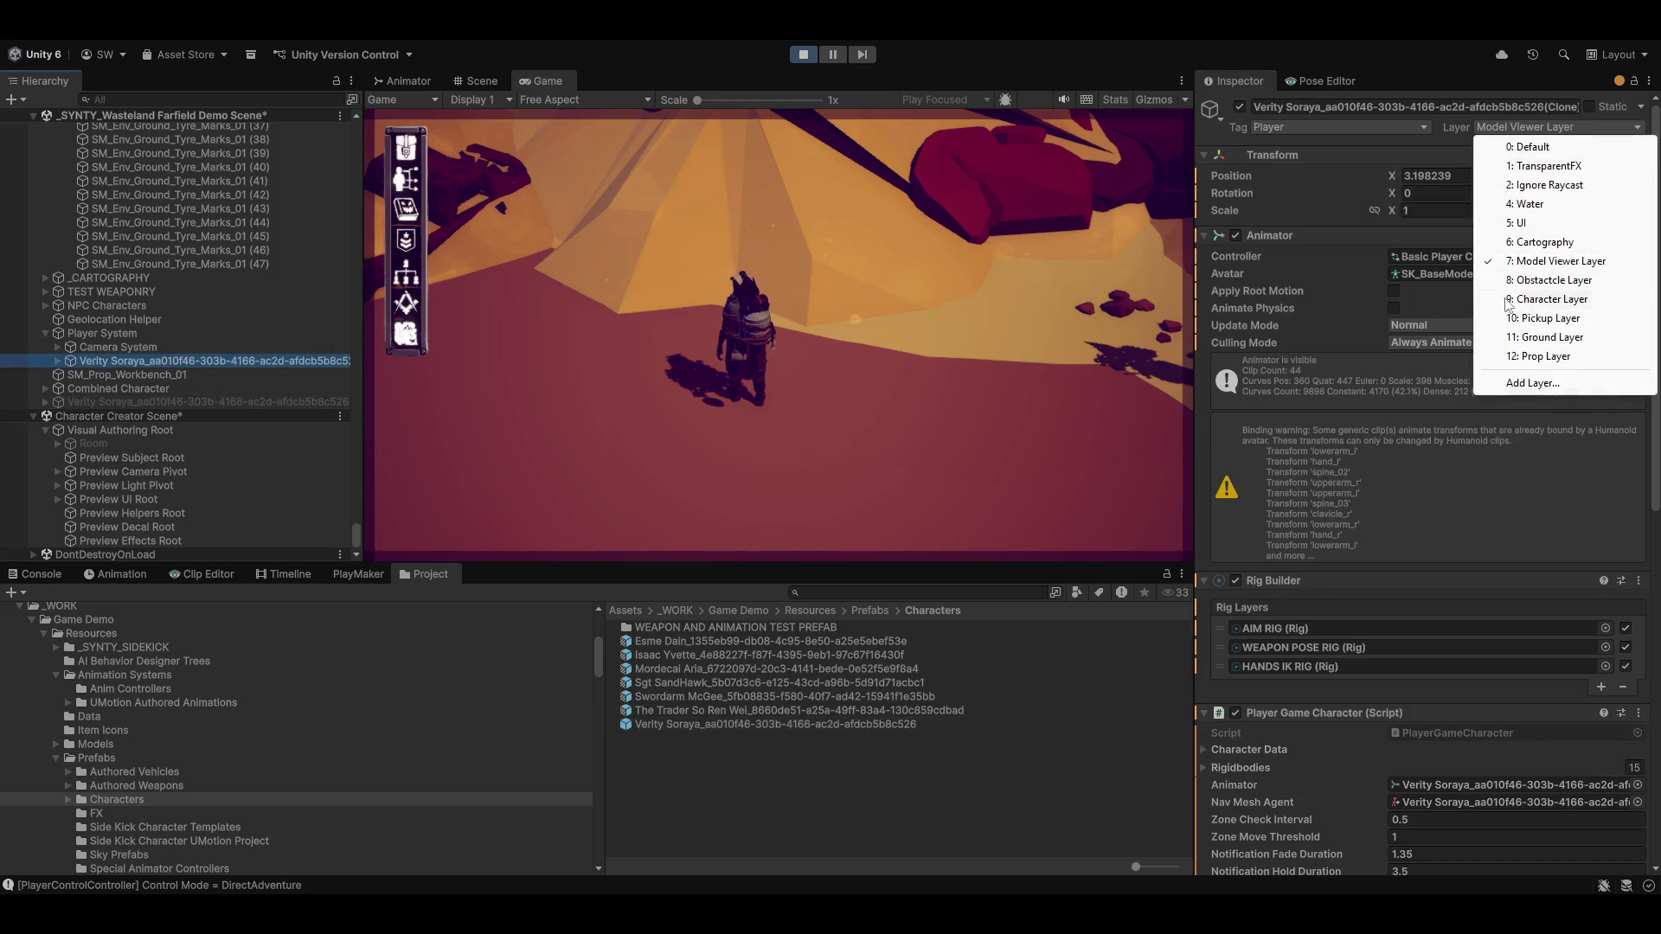
click(1592, 298)
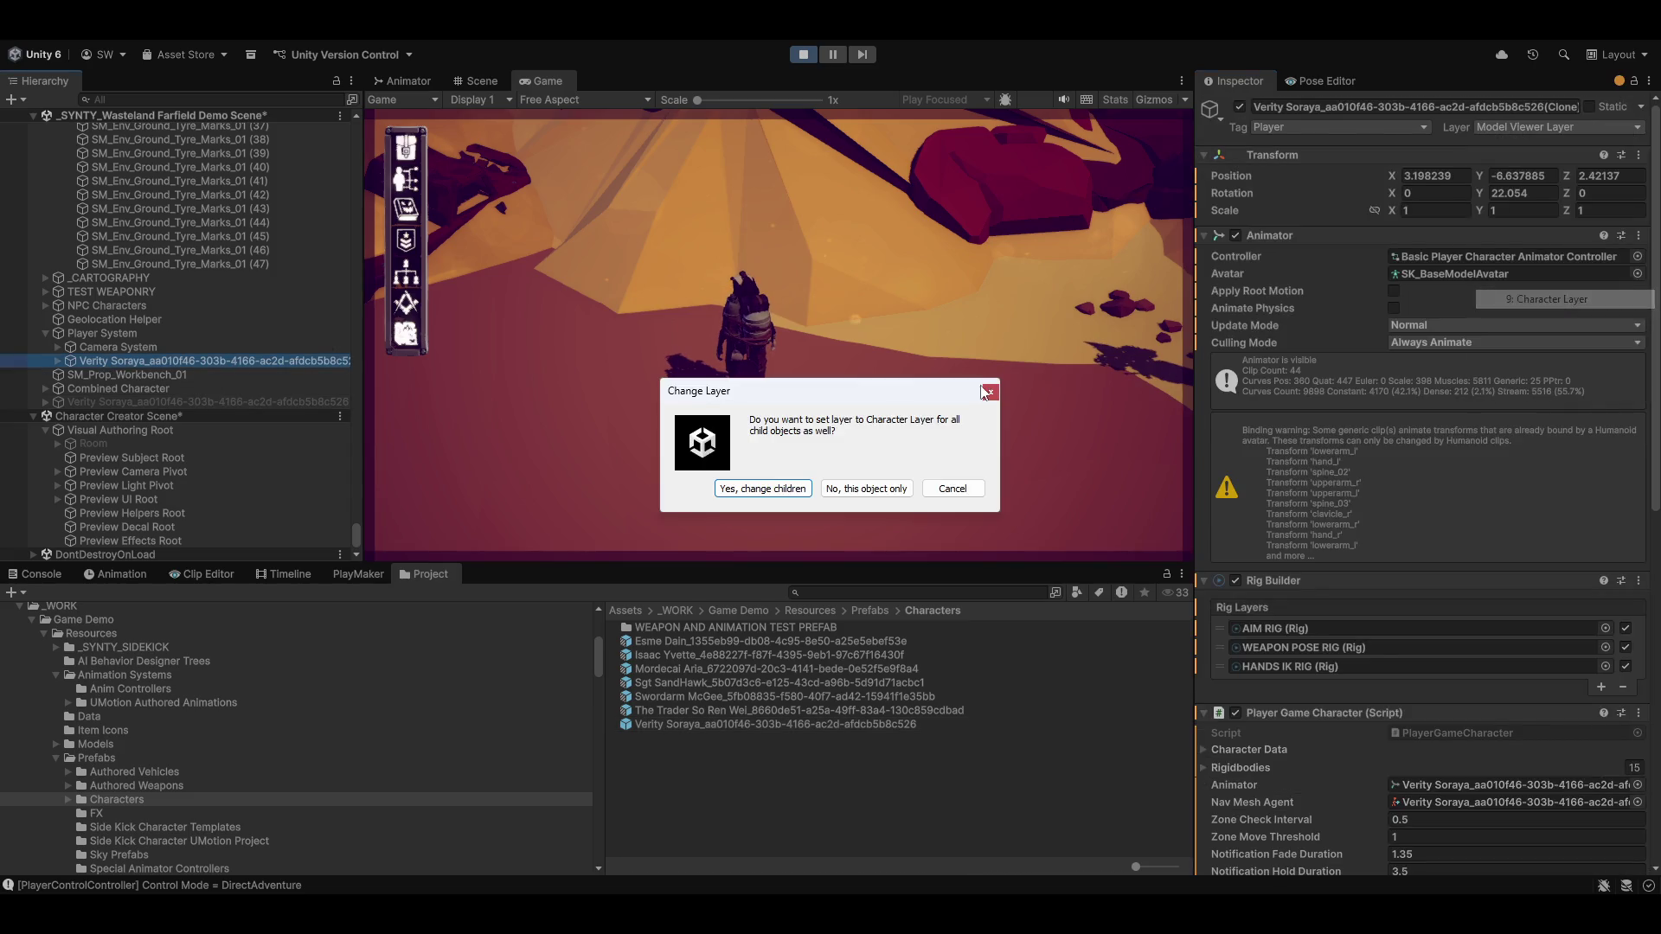
click(763, 489)
Switch the player control mode to DirectAdventure and walk forward with W
key(w)
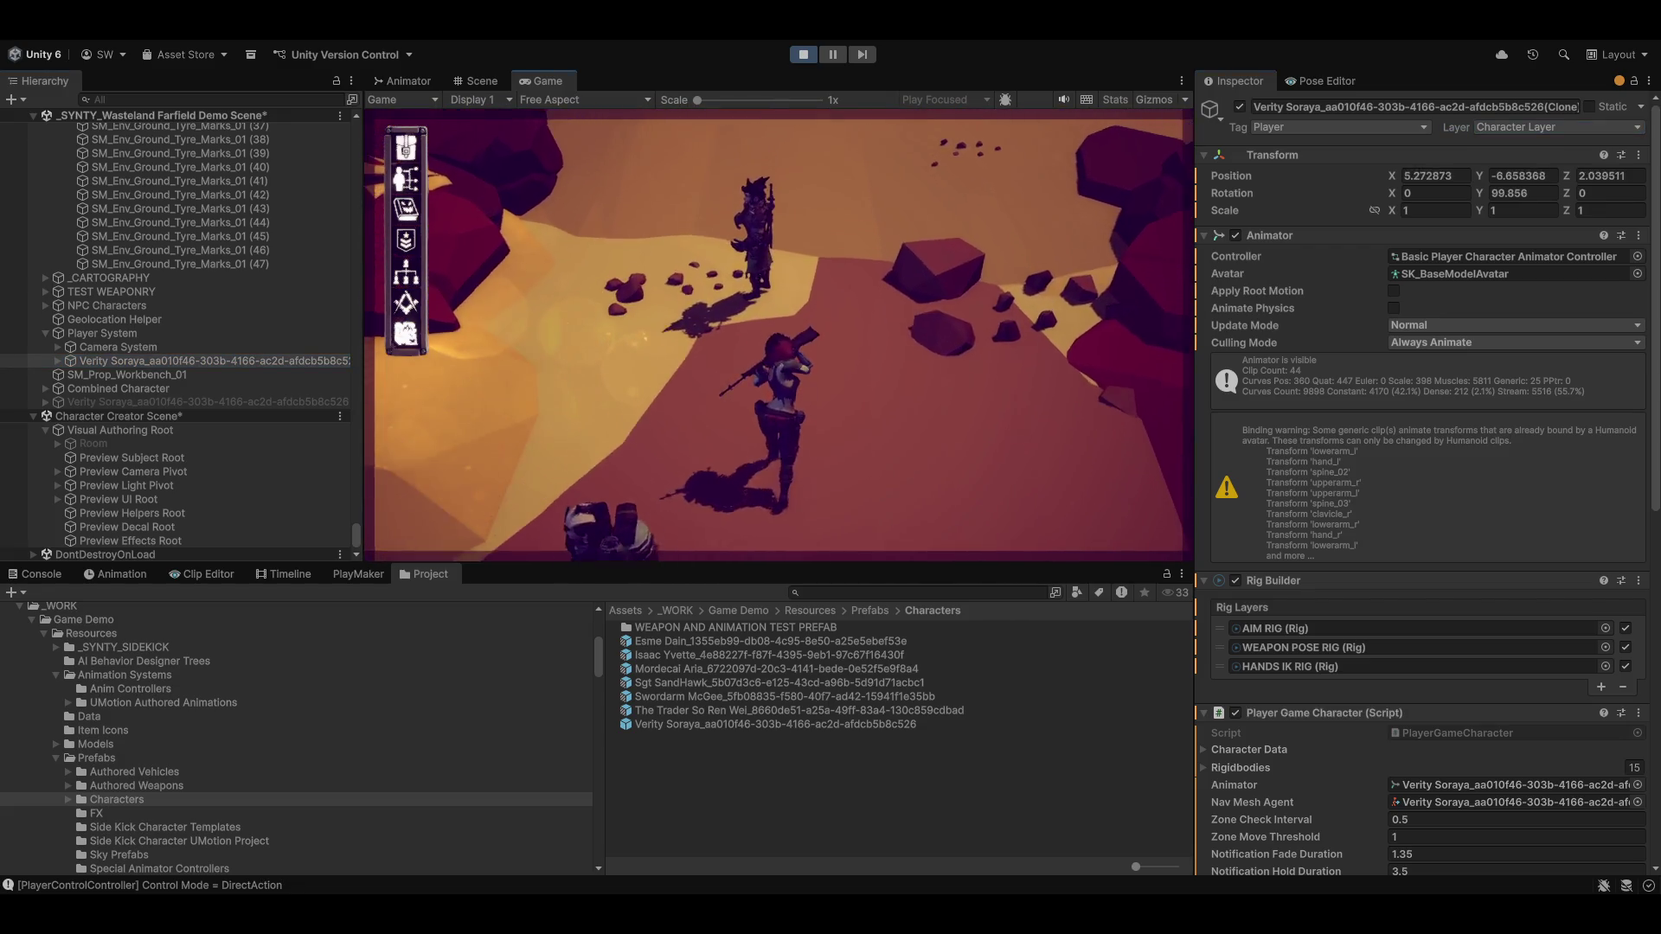
key(Tab)
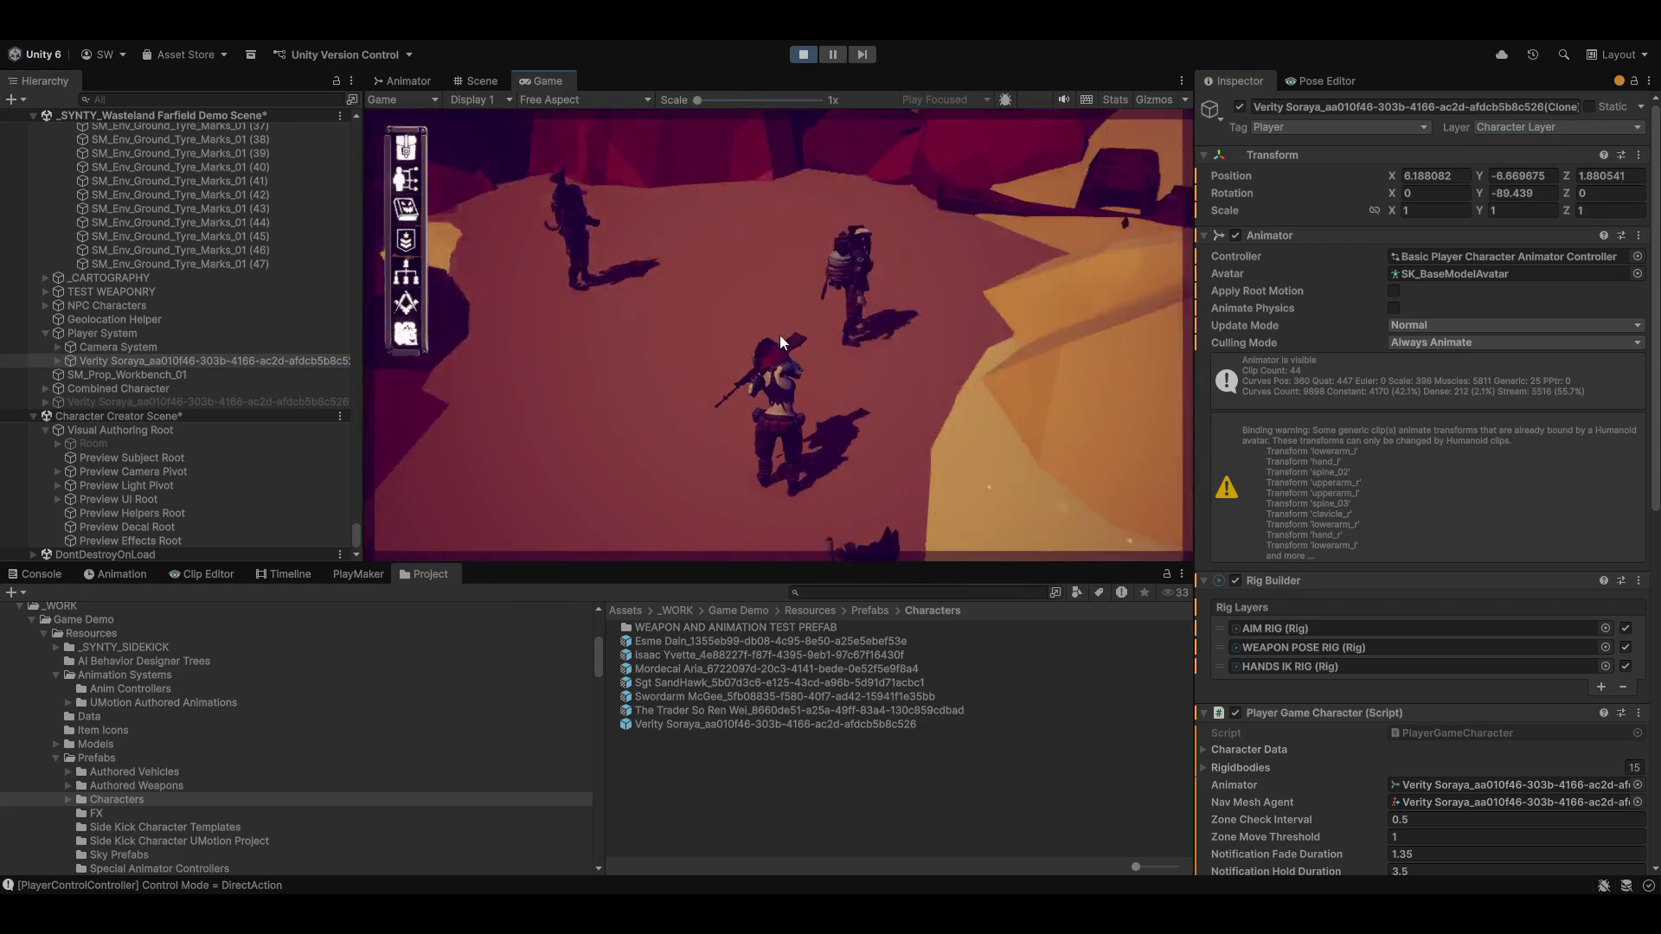
key(w)
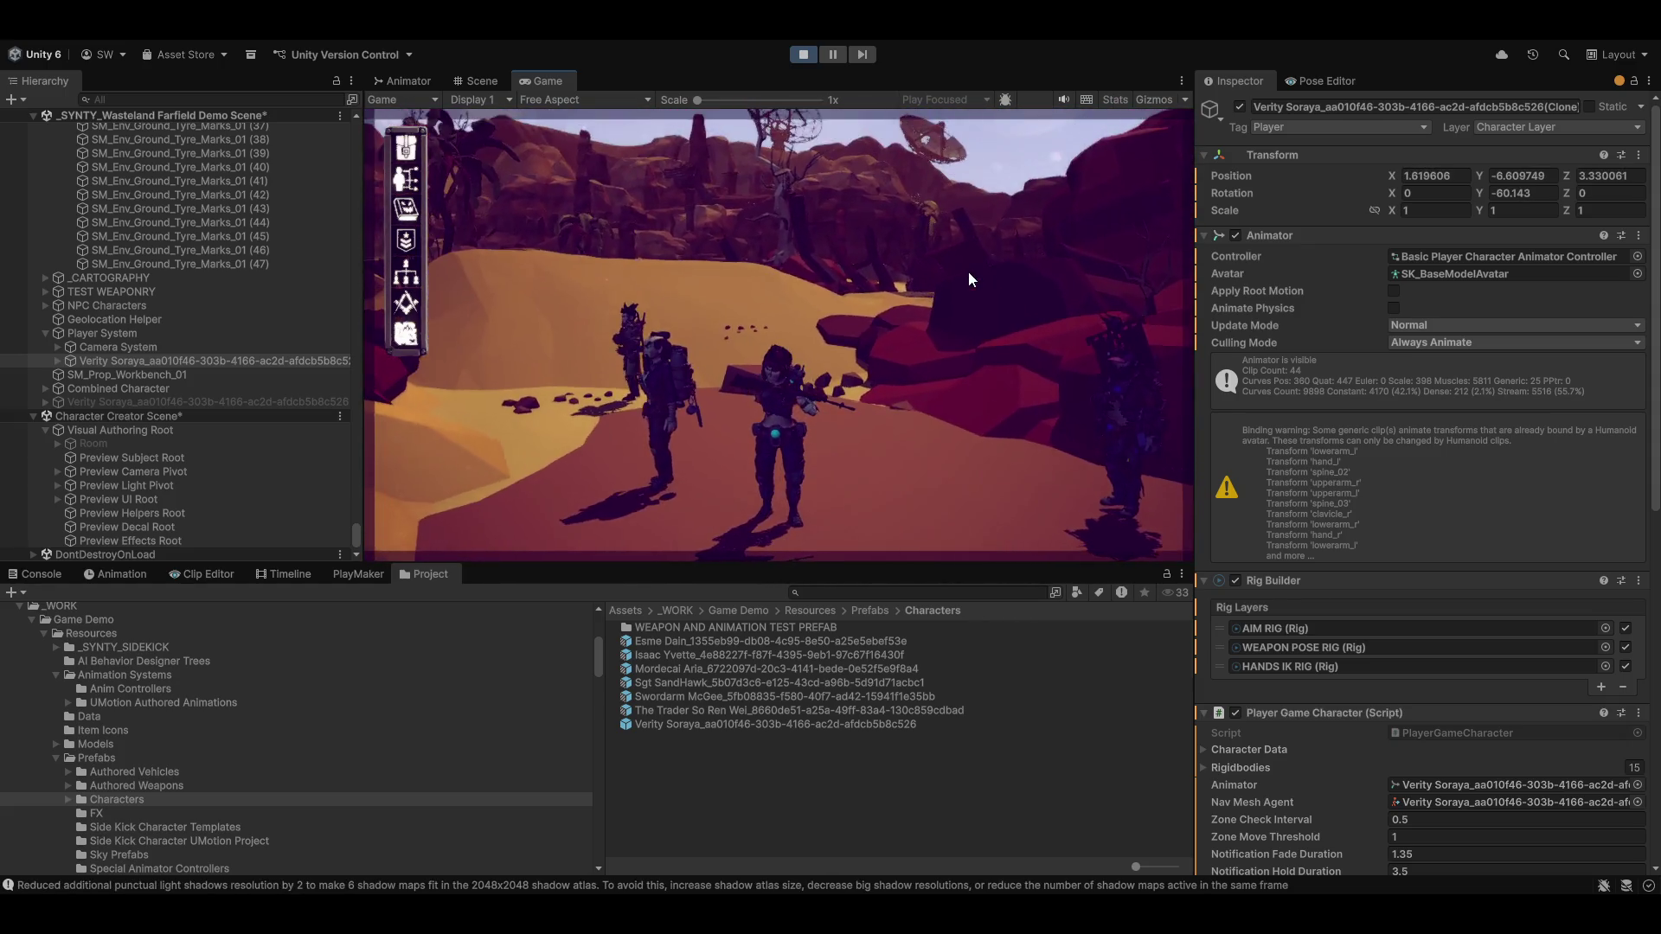
Walk the rifle character to several ground spots across the wasteland
click(962, 297)
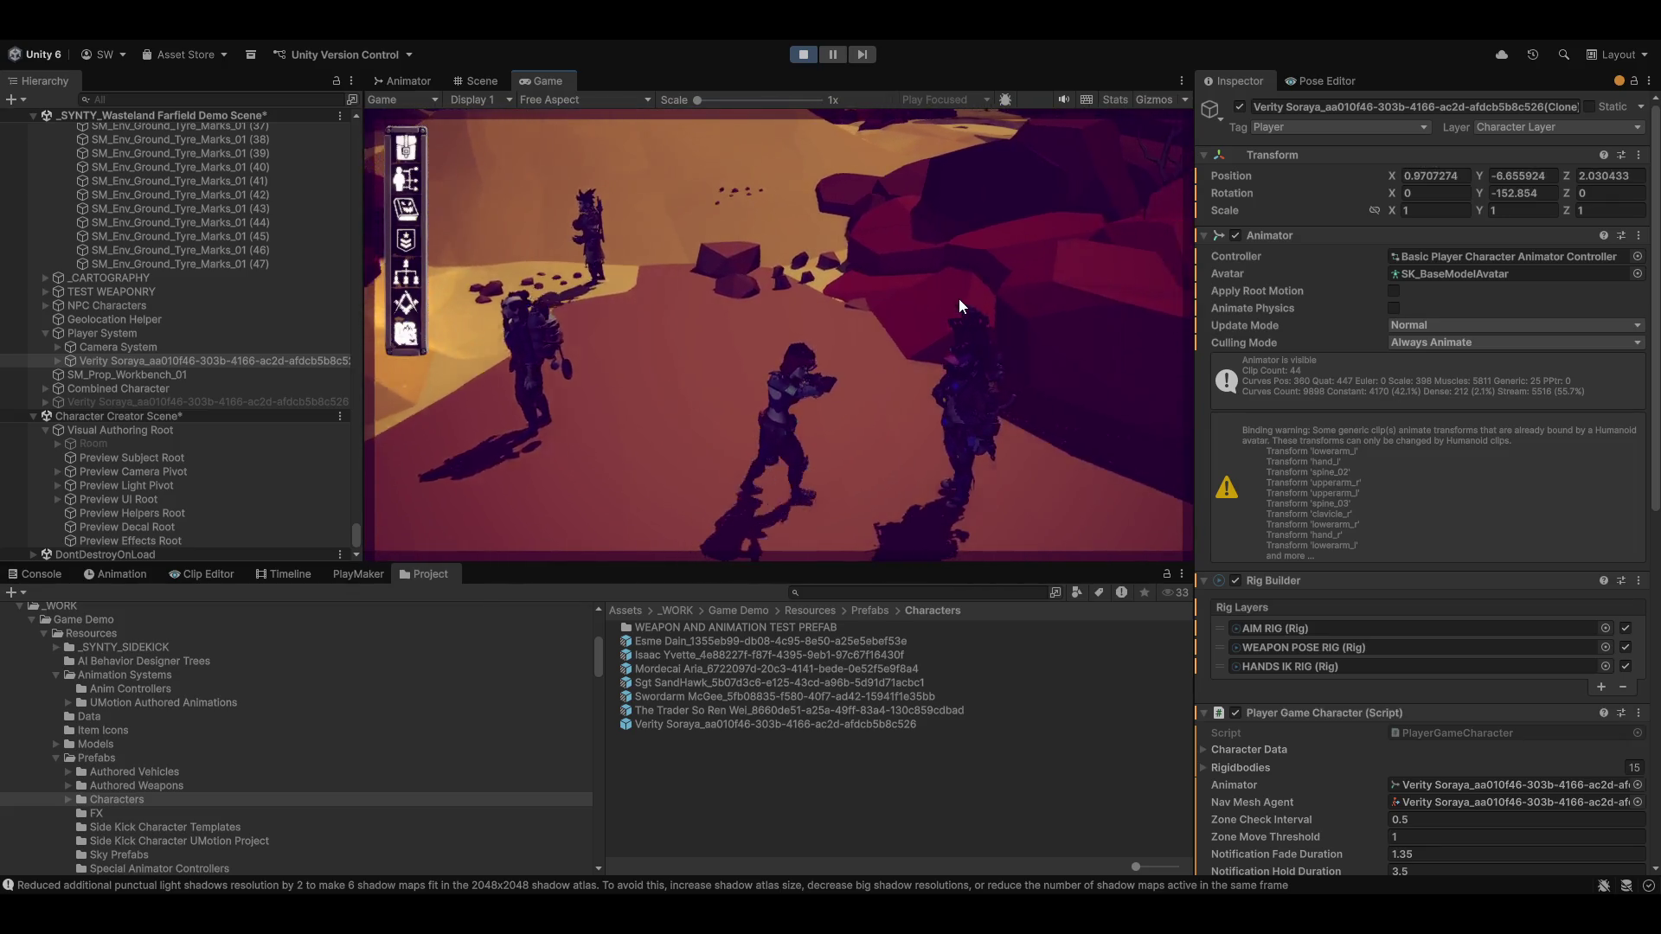
click(957, 299)
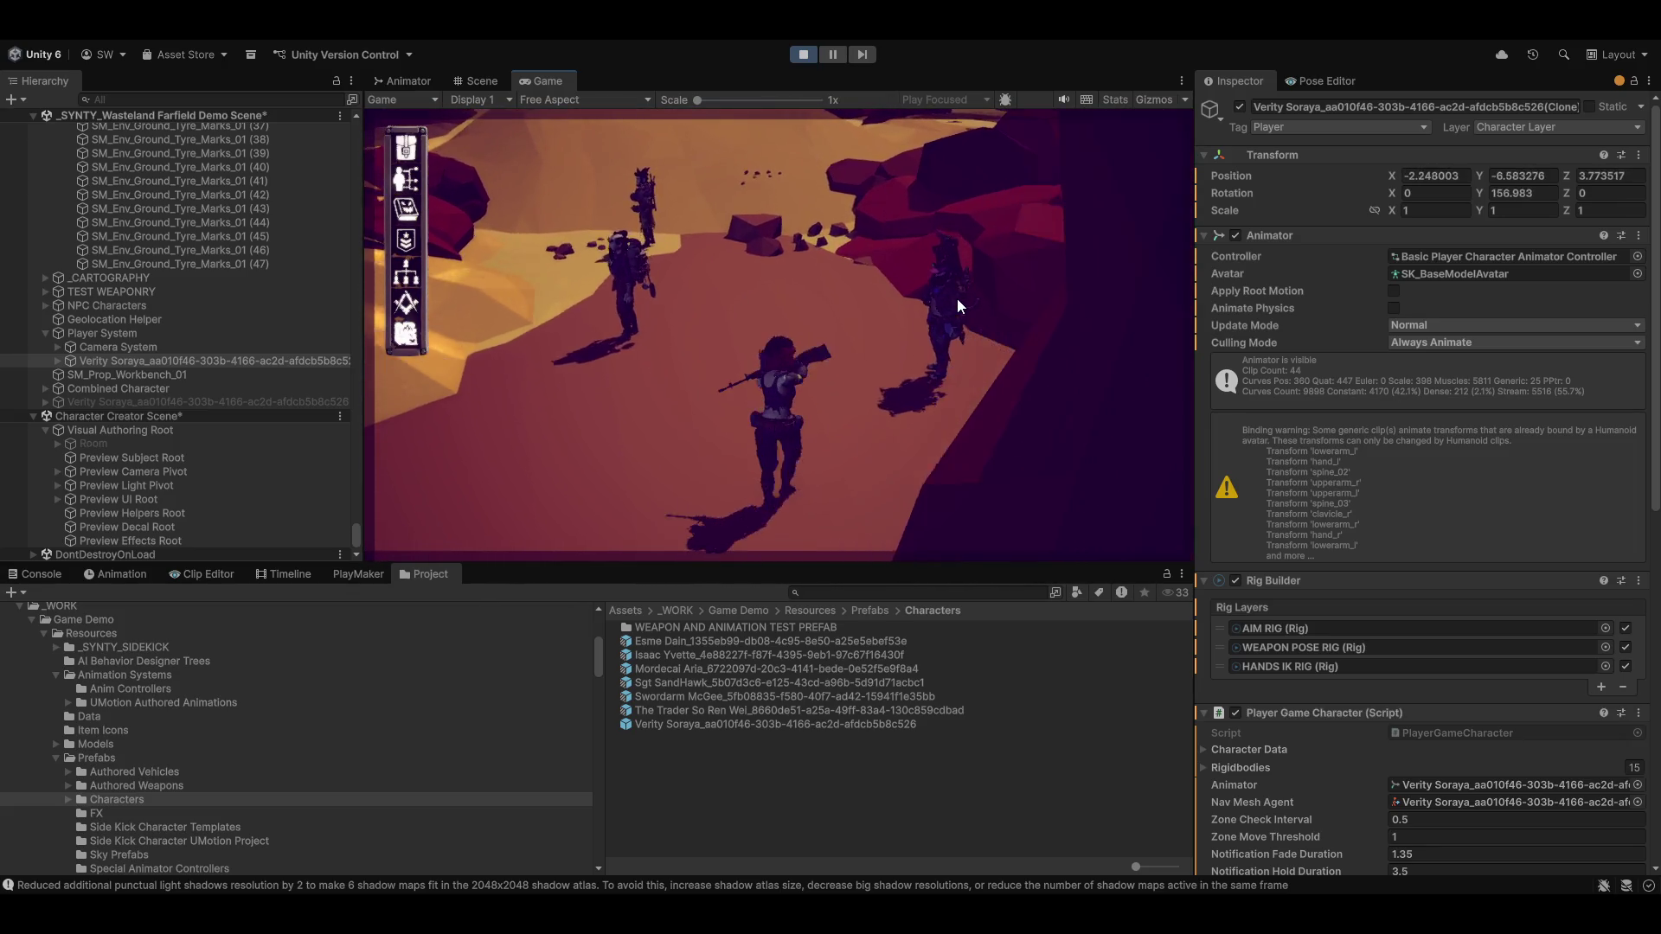
click(911, 377)
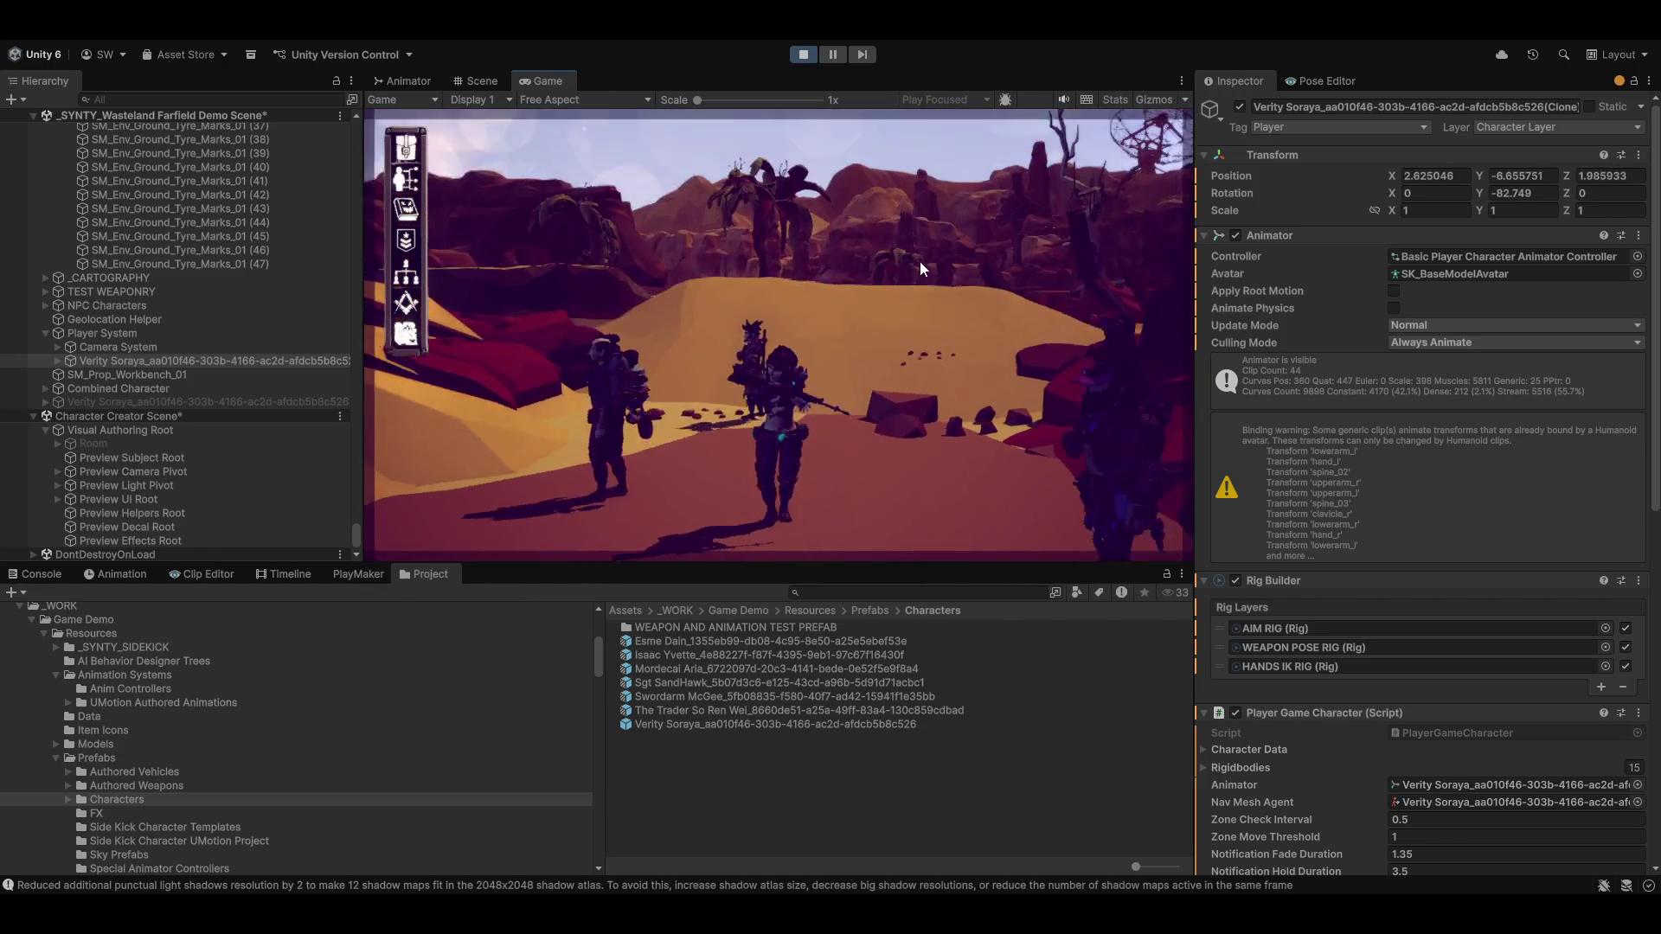
click(926, 267)
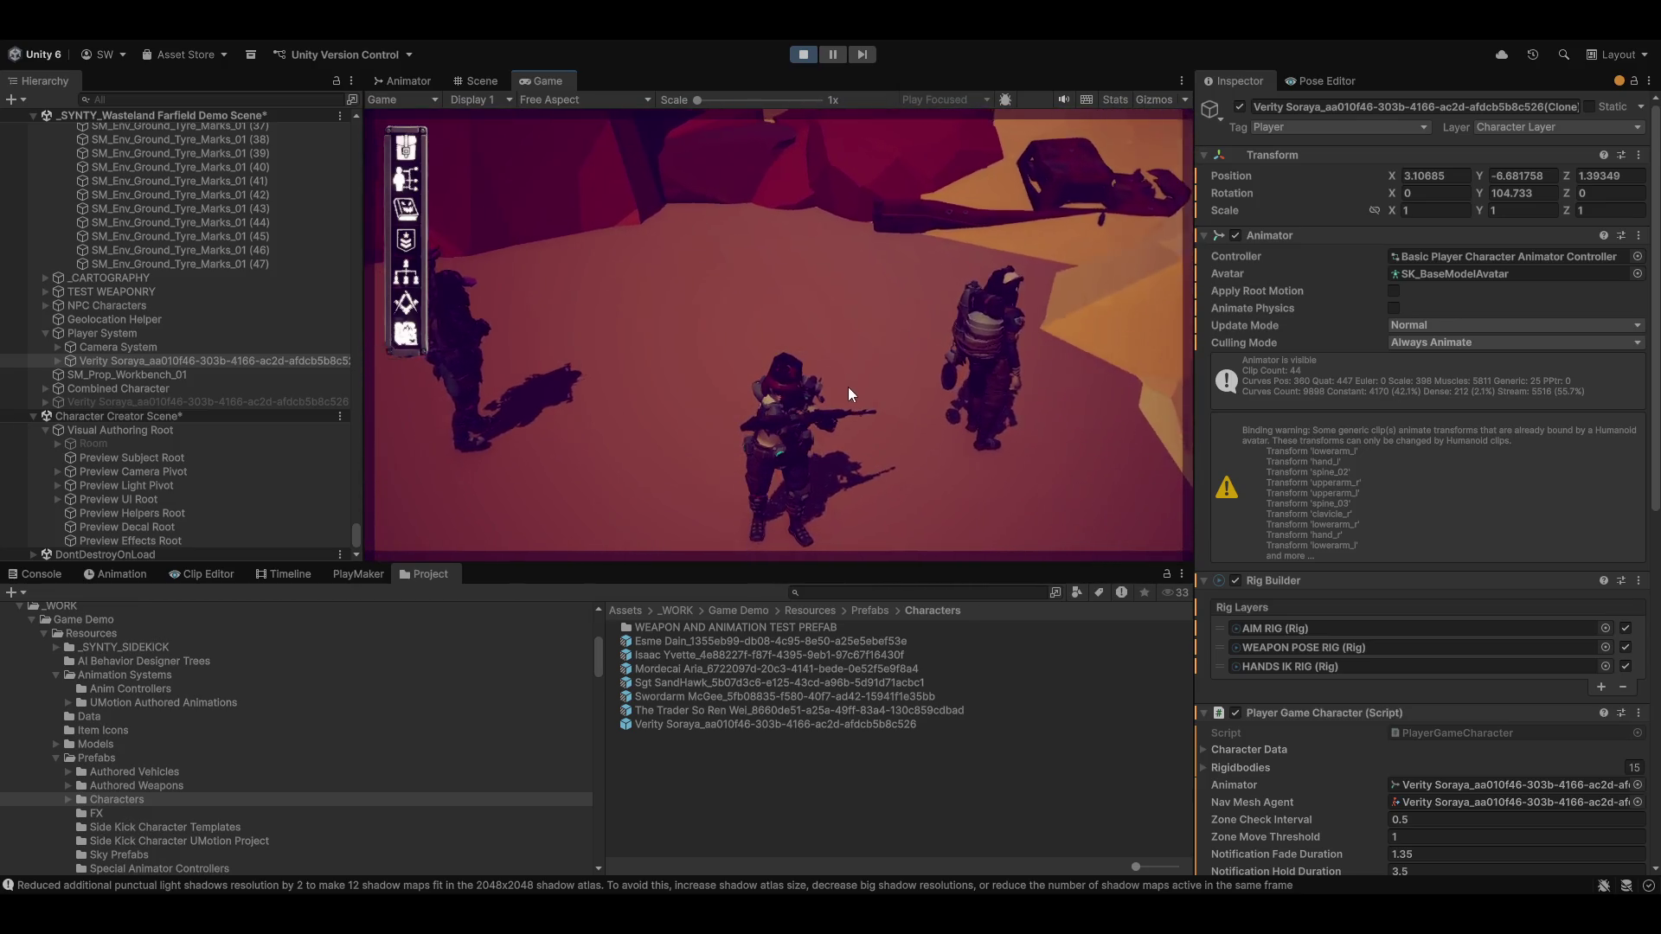
click(554, 346)
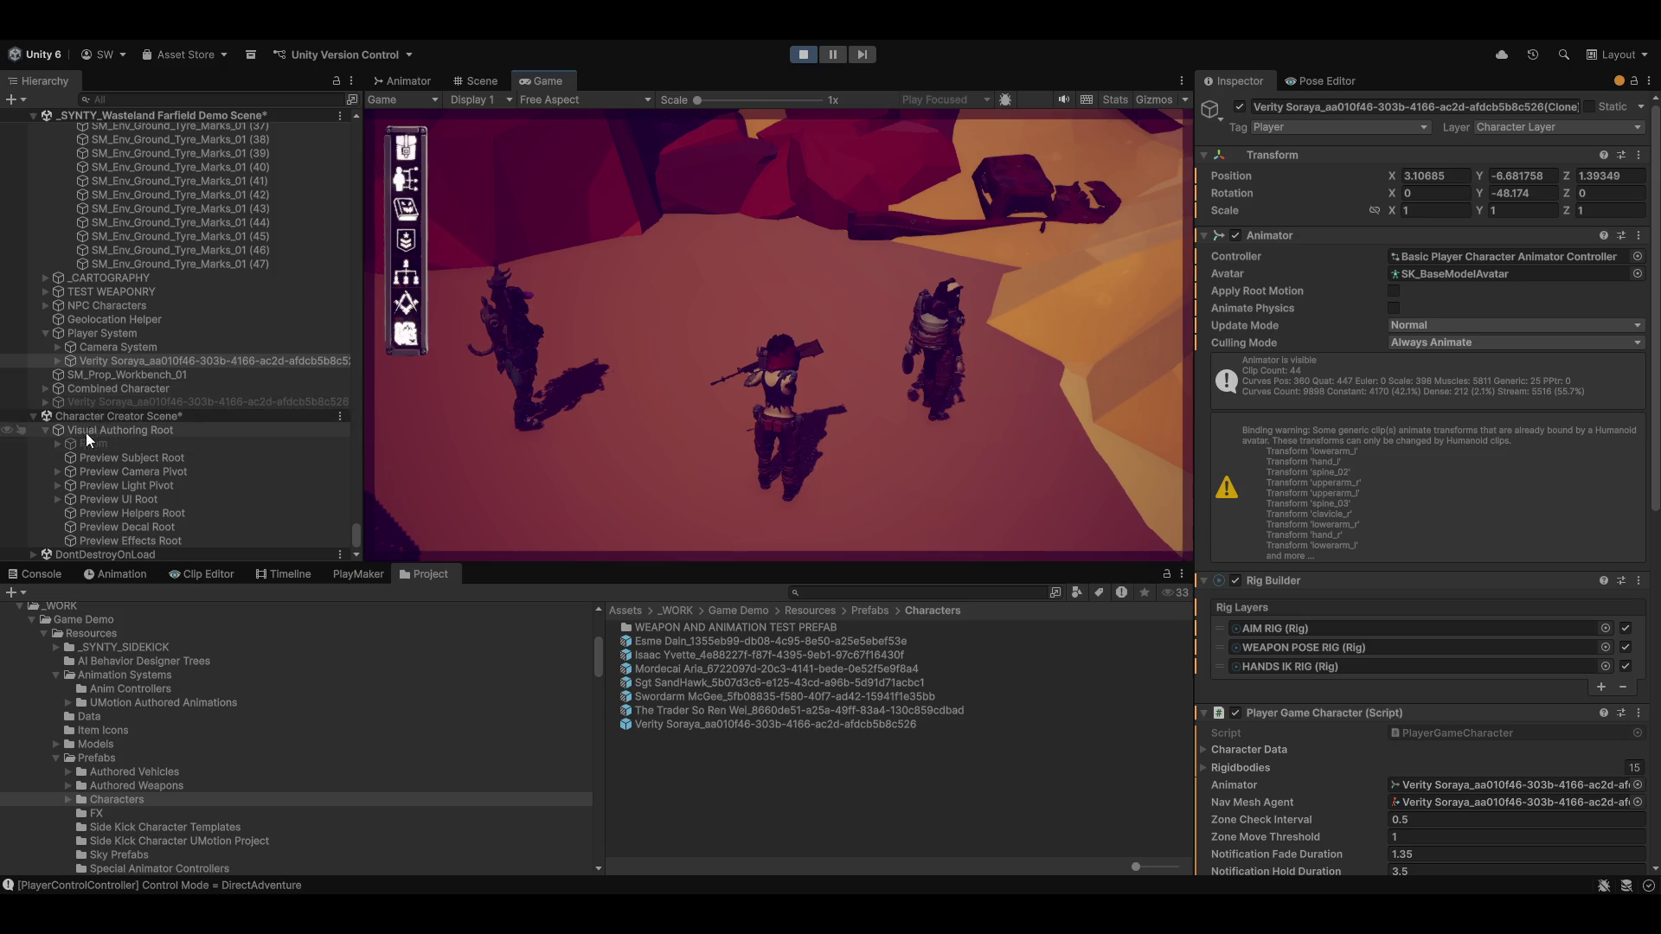
Expand HUMANOID RIG PREFAB > AIM RIG on the running character and select Target
click(57, 360)
scroll(325, 419, down, 5)
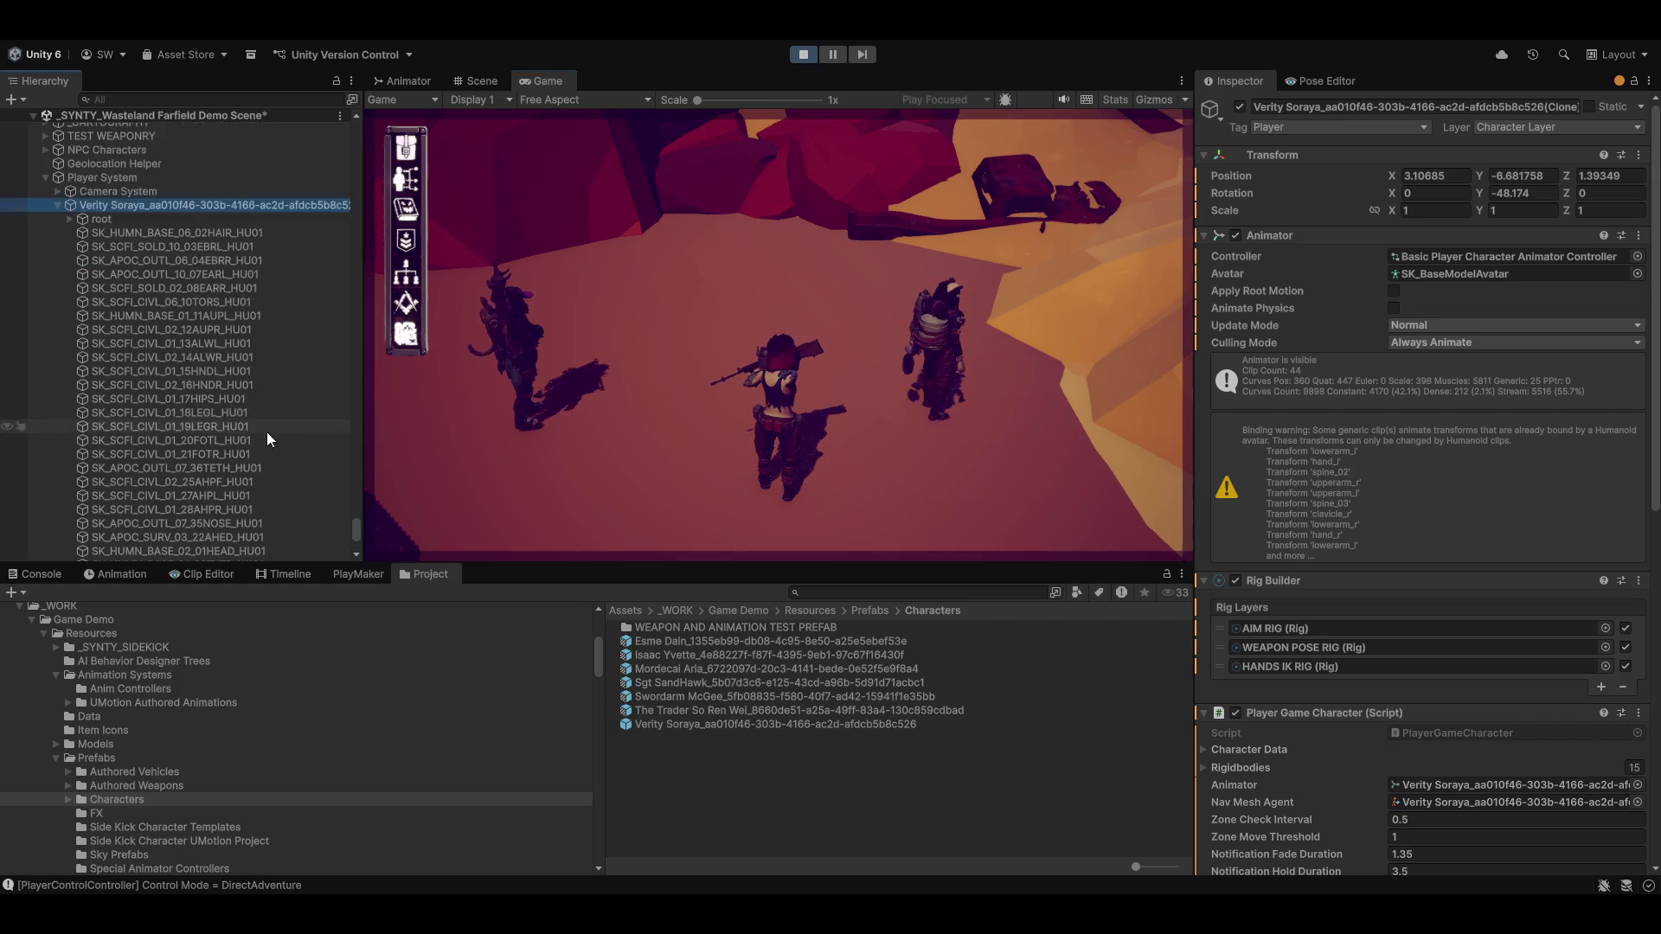
scroll(207, 435, up, 3)
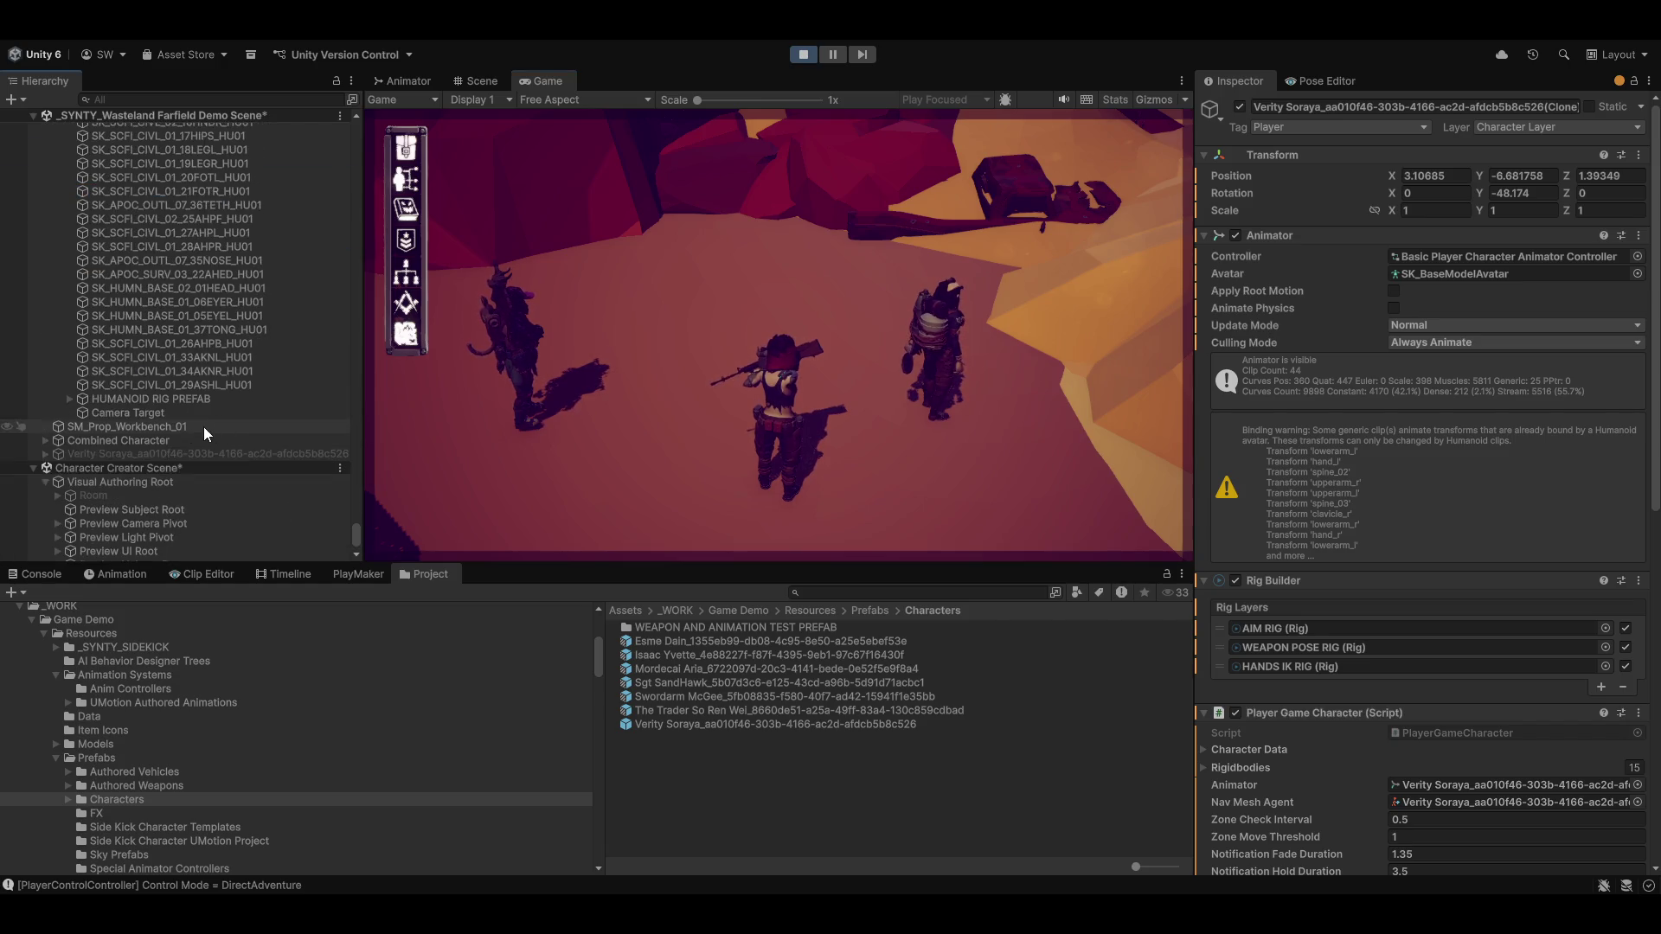
click(67, 399)
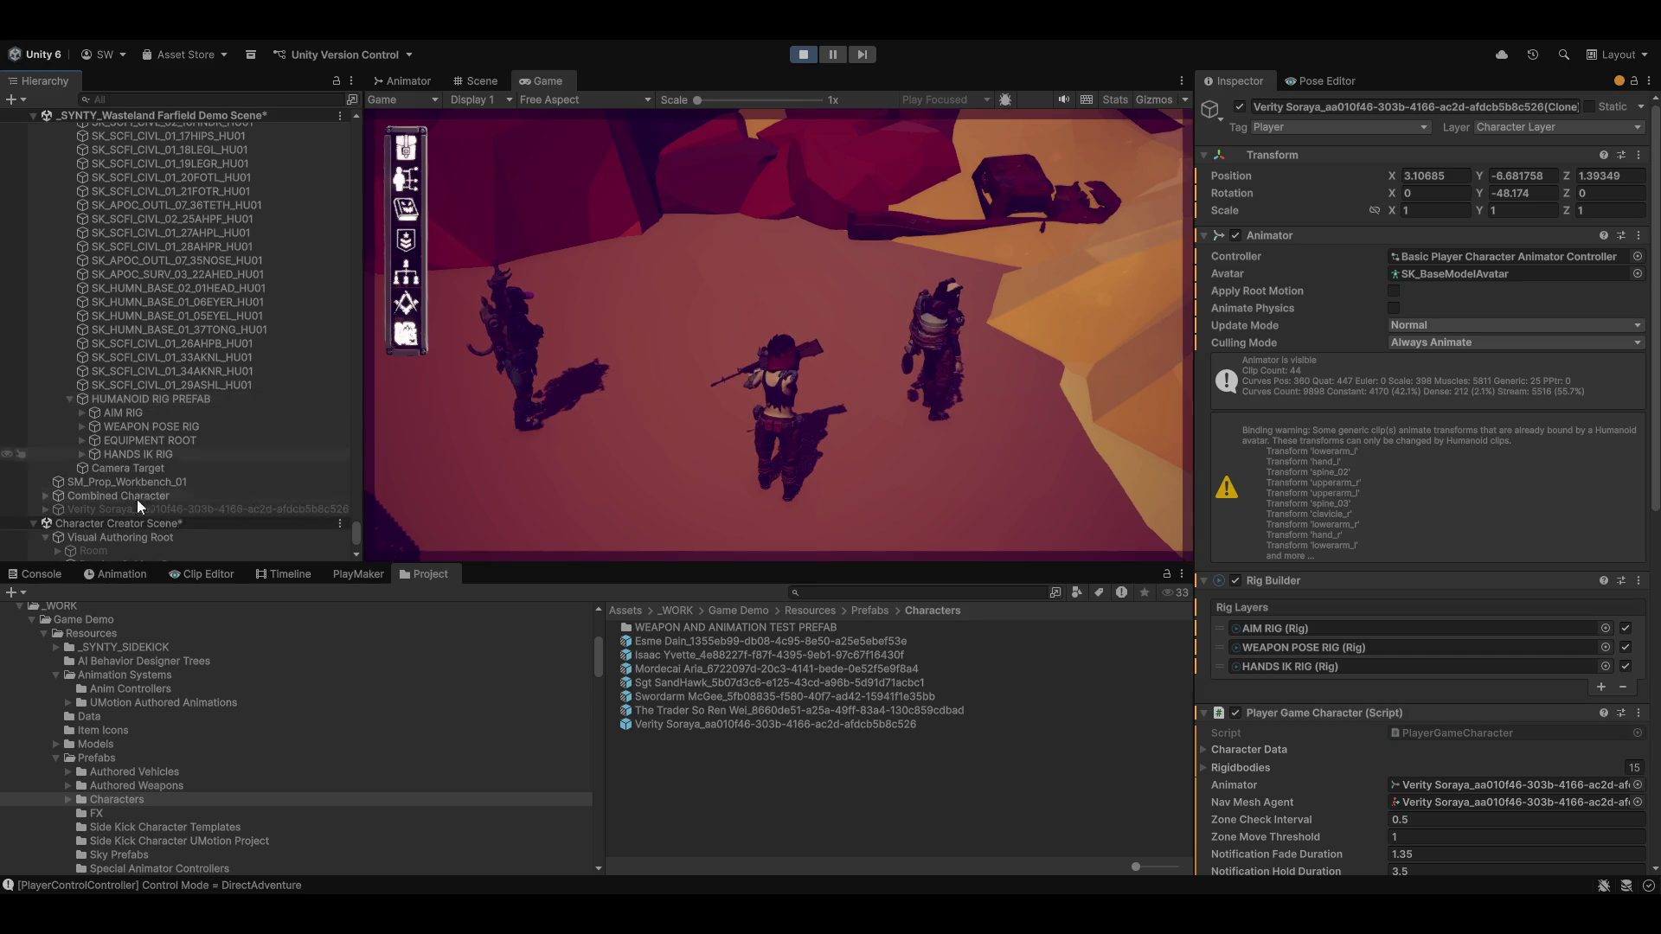
click(82, 413)
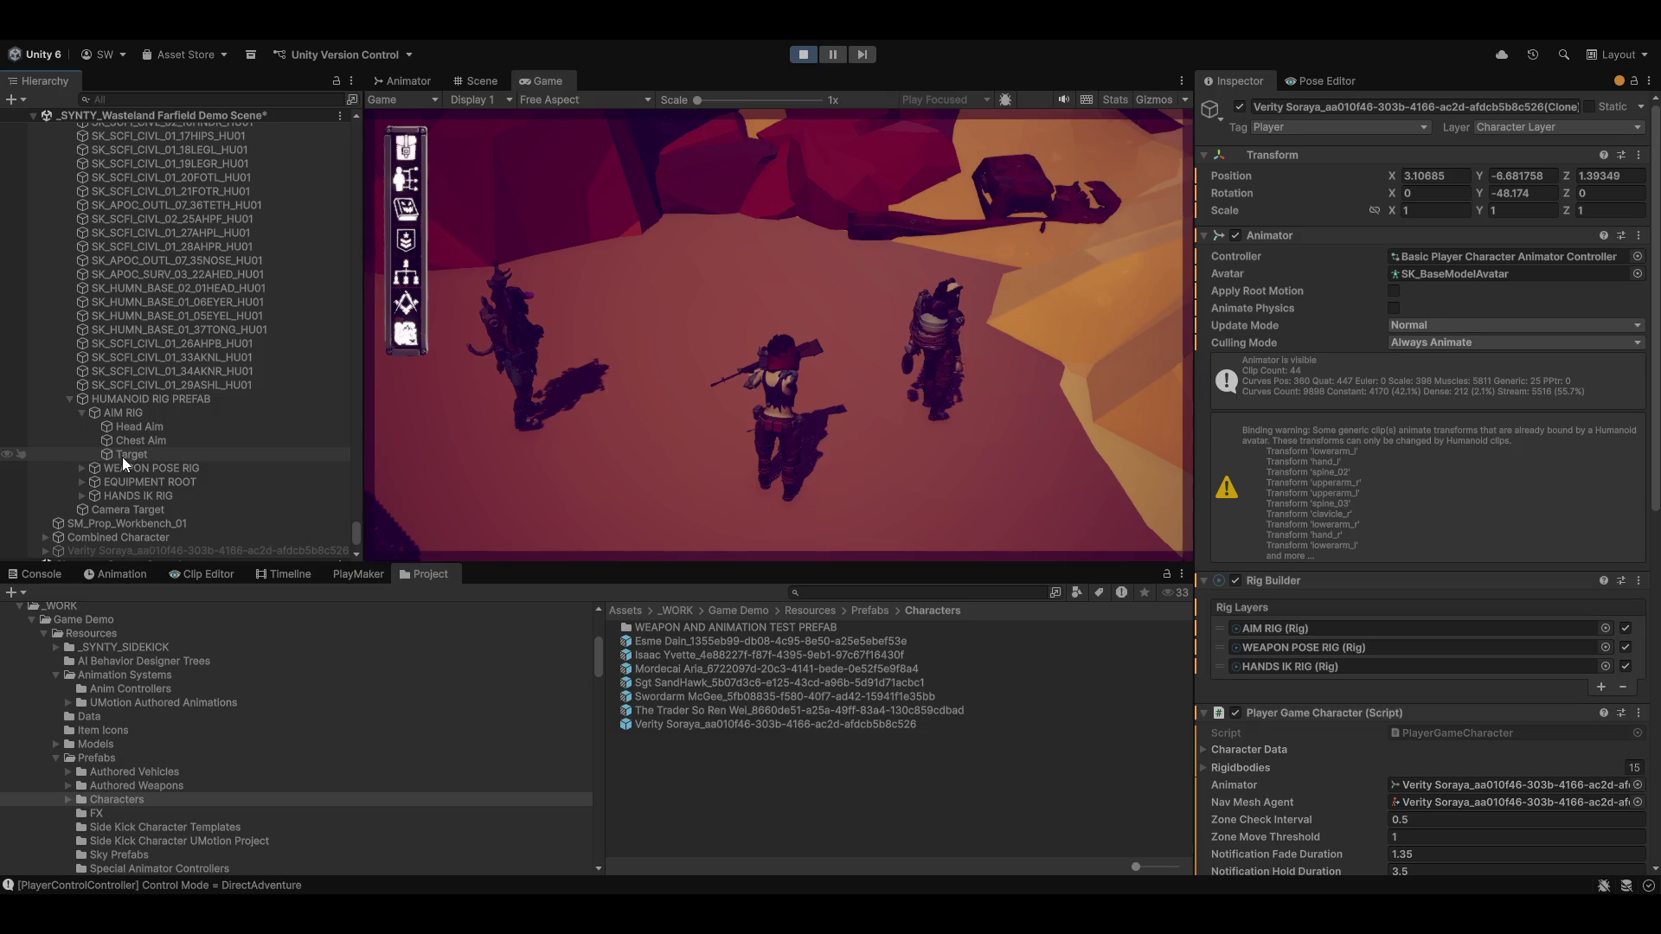
click(126, 454)
Frame Target in the Scene view with local handles, then inspect Chest Aim's Multi-Aim Constraint
click(471, 81)
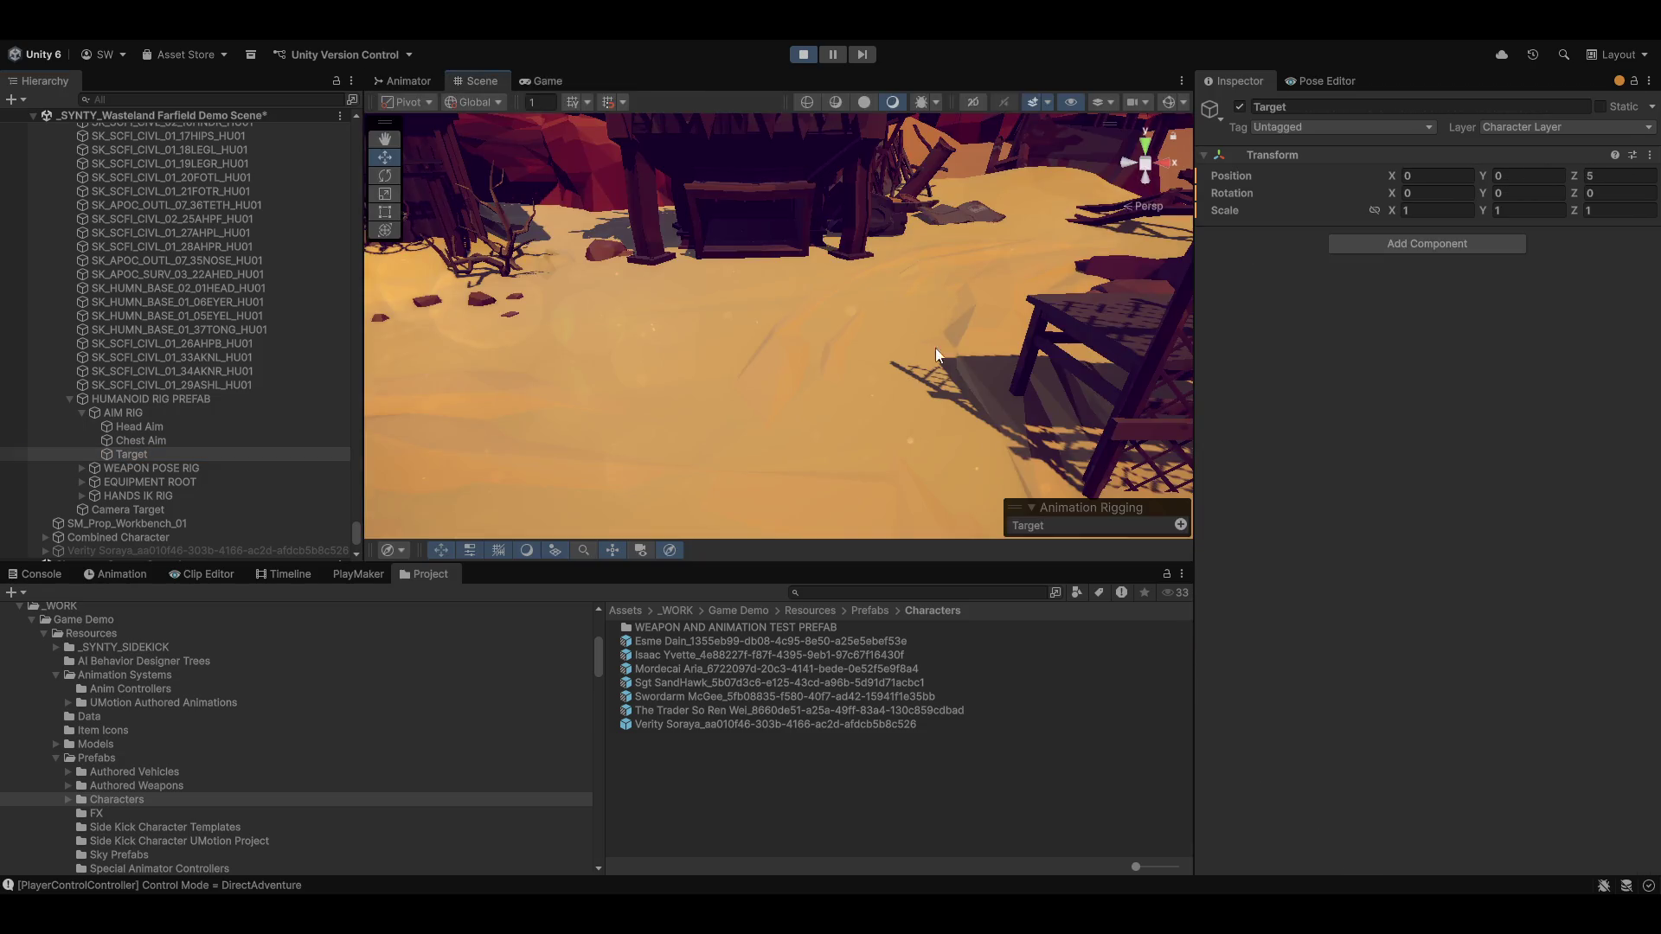
key(f)
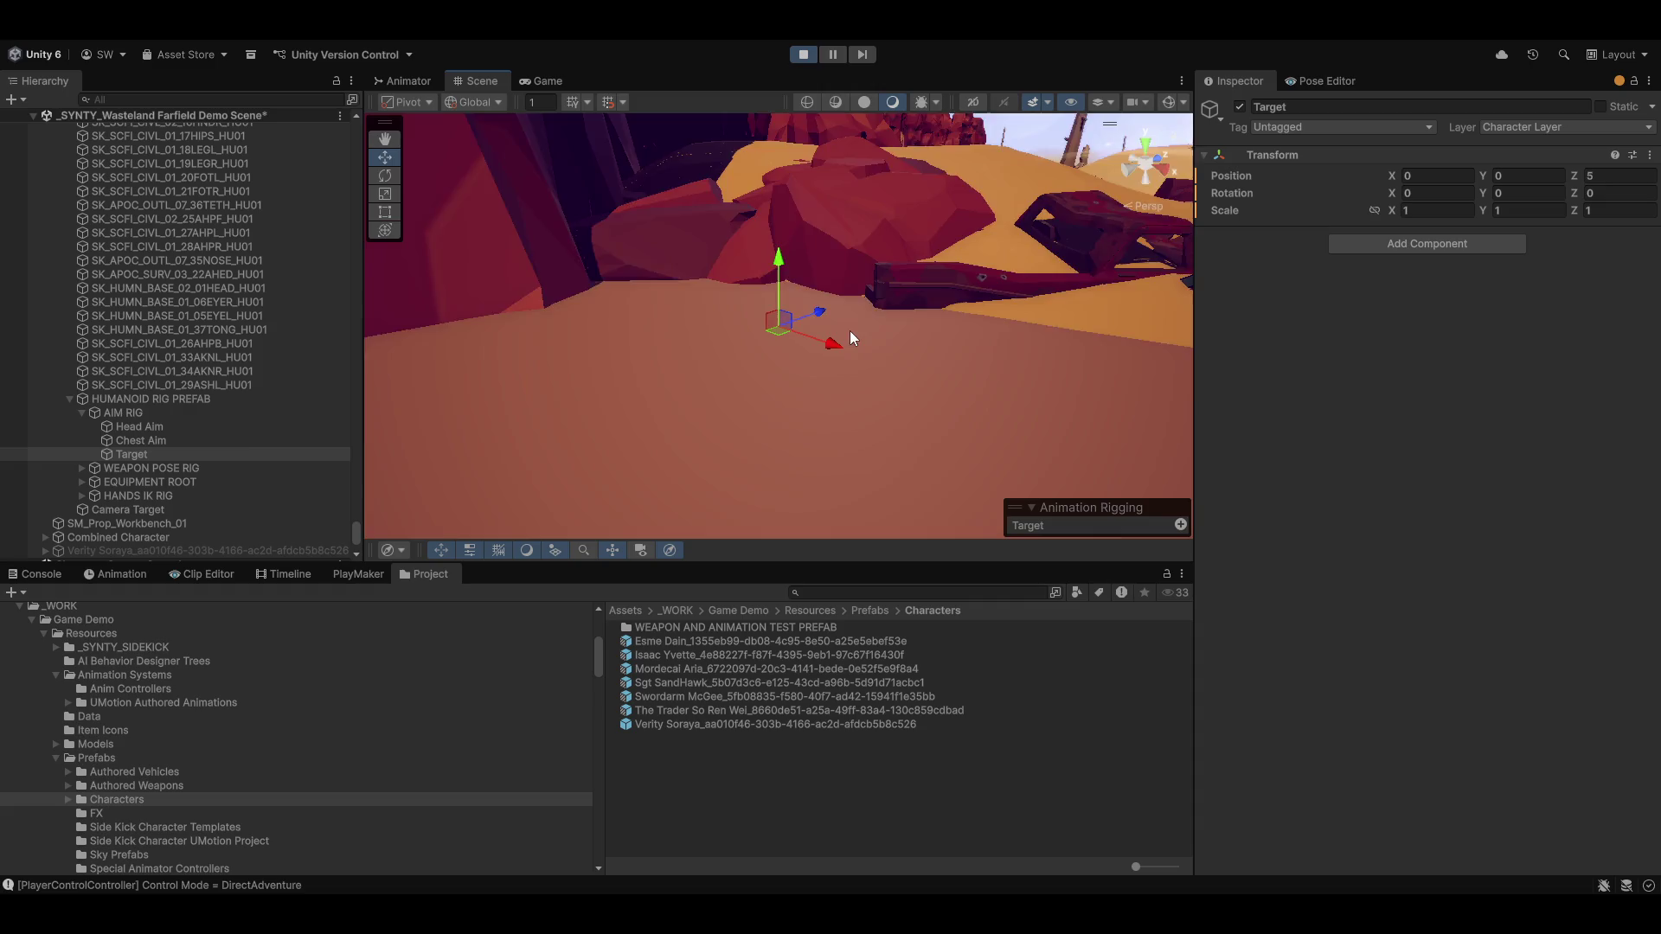
mouse_move(850, 338)
mouse_down()
mouse_move(887, 356)
mouse_move(803, 365)
mouse_move(868, 330)
mouse_up()
key(x)
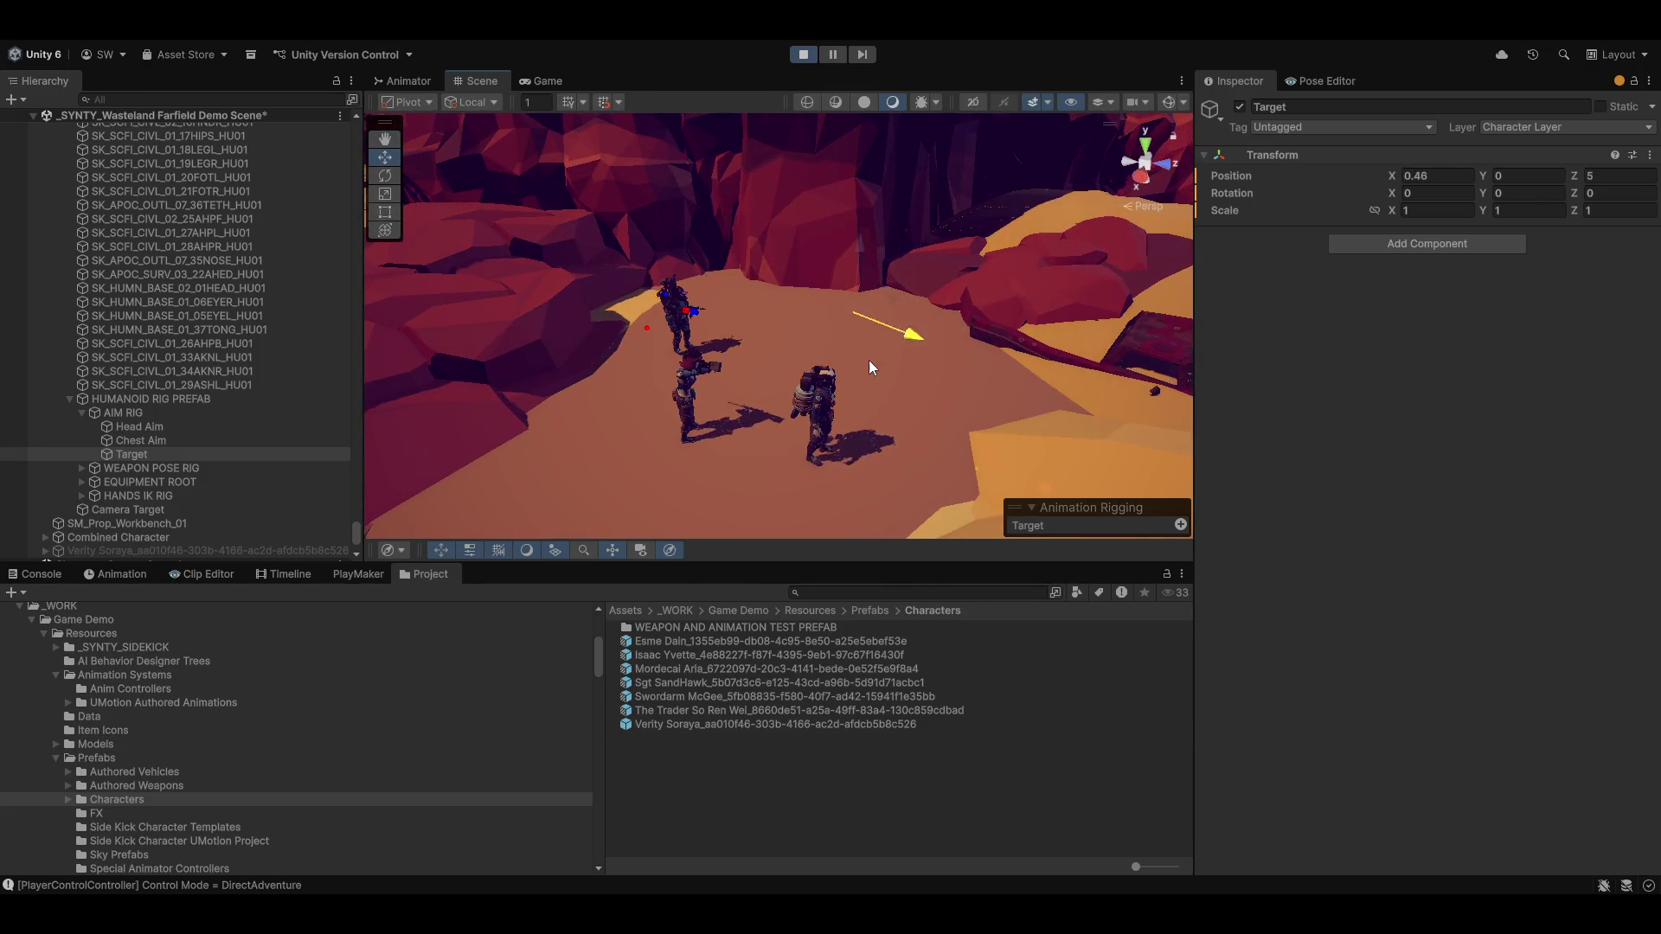
click(135, 438)
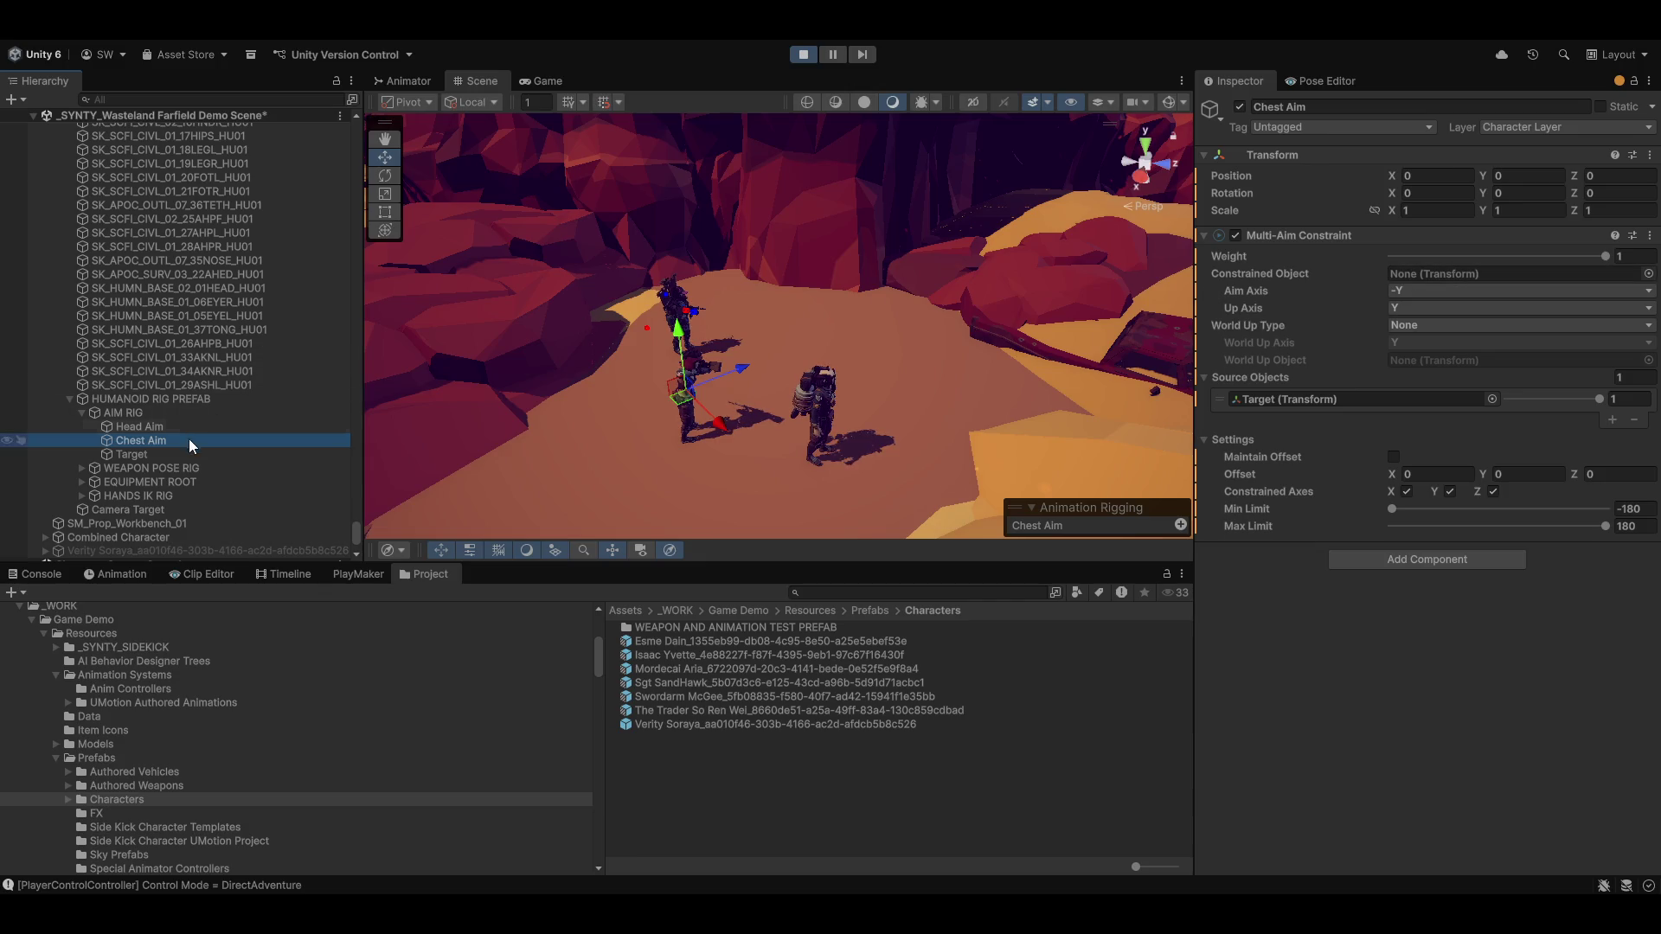
Open the Verity Soraya prefab, exit Prefab Mode from the warning, and stop Play mode
double_click(717, 725)
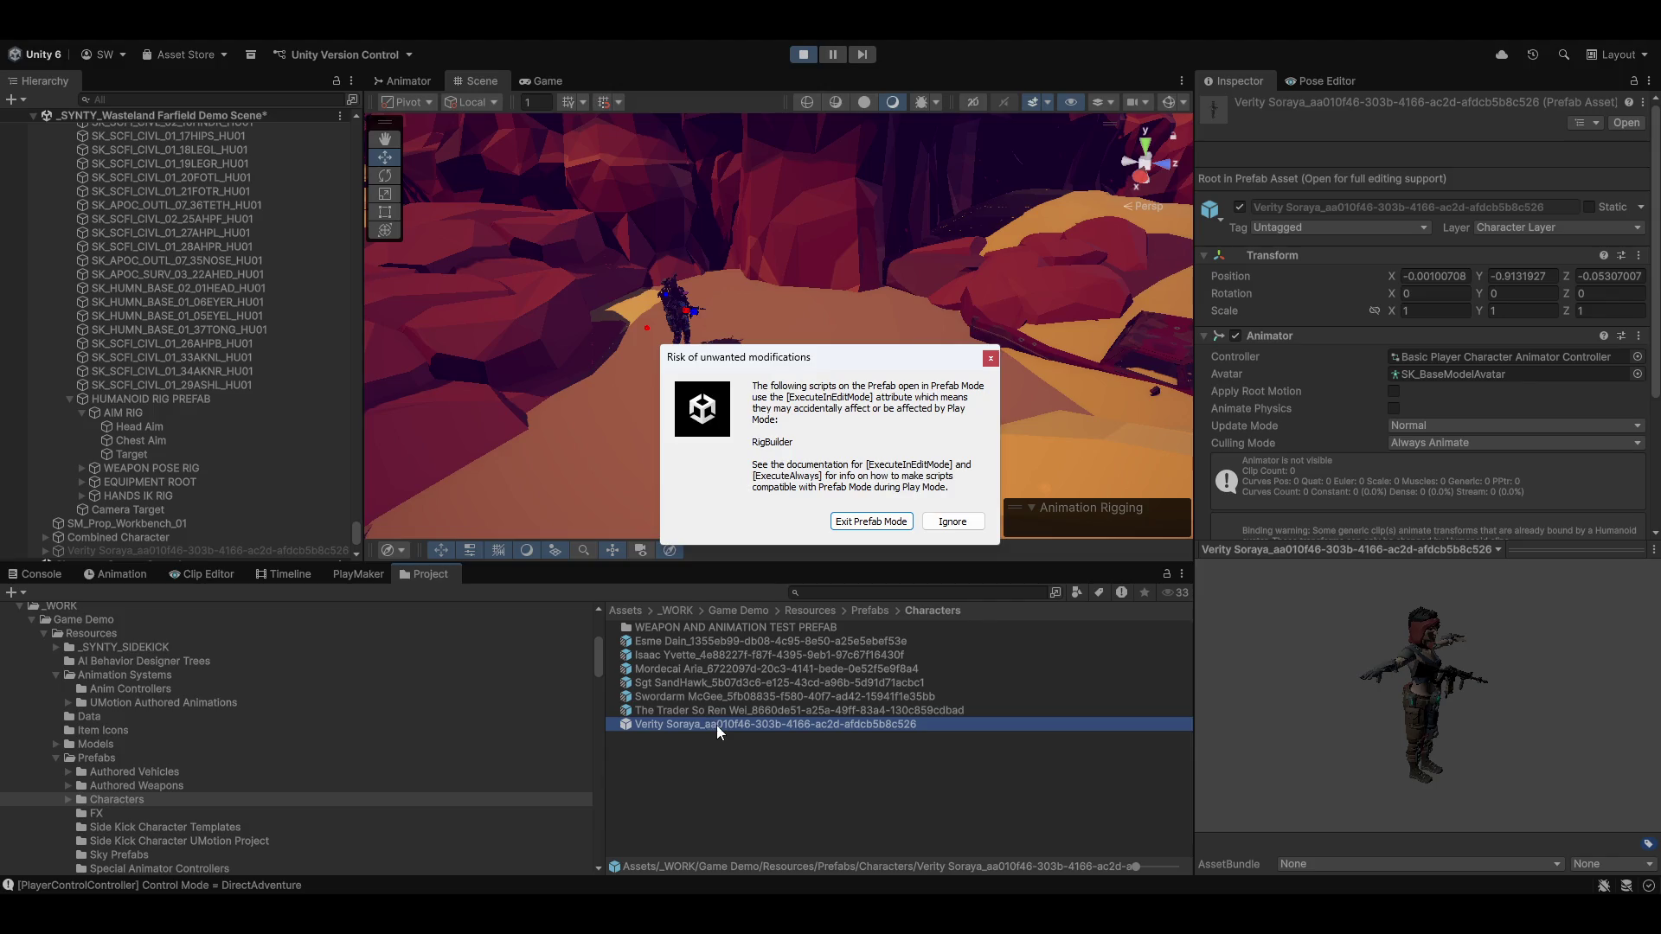
click(862, 524)
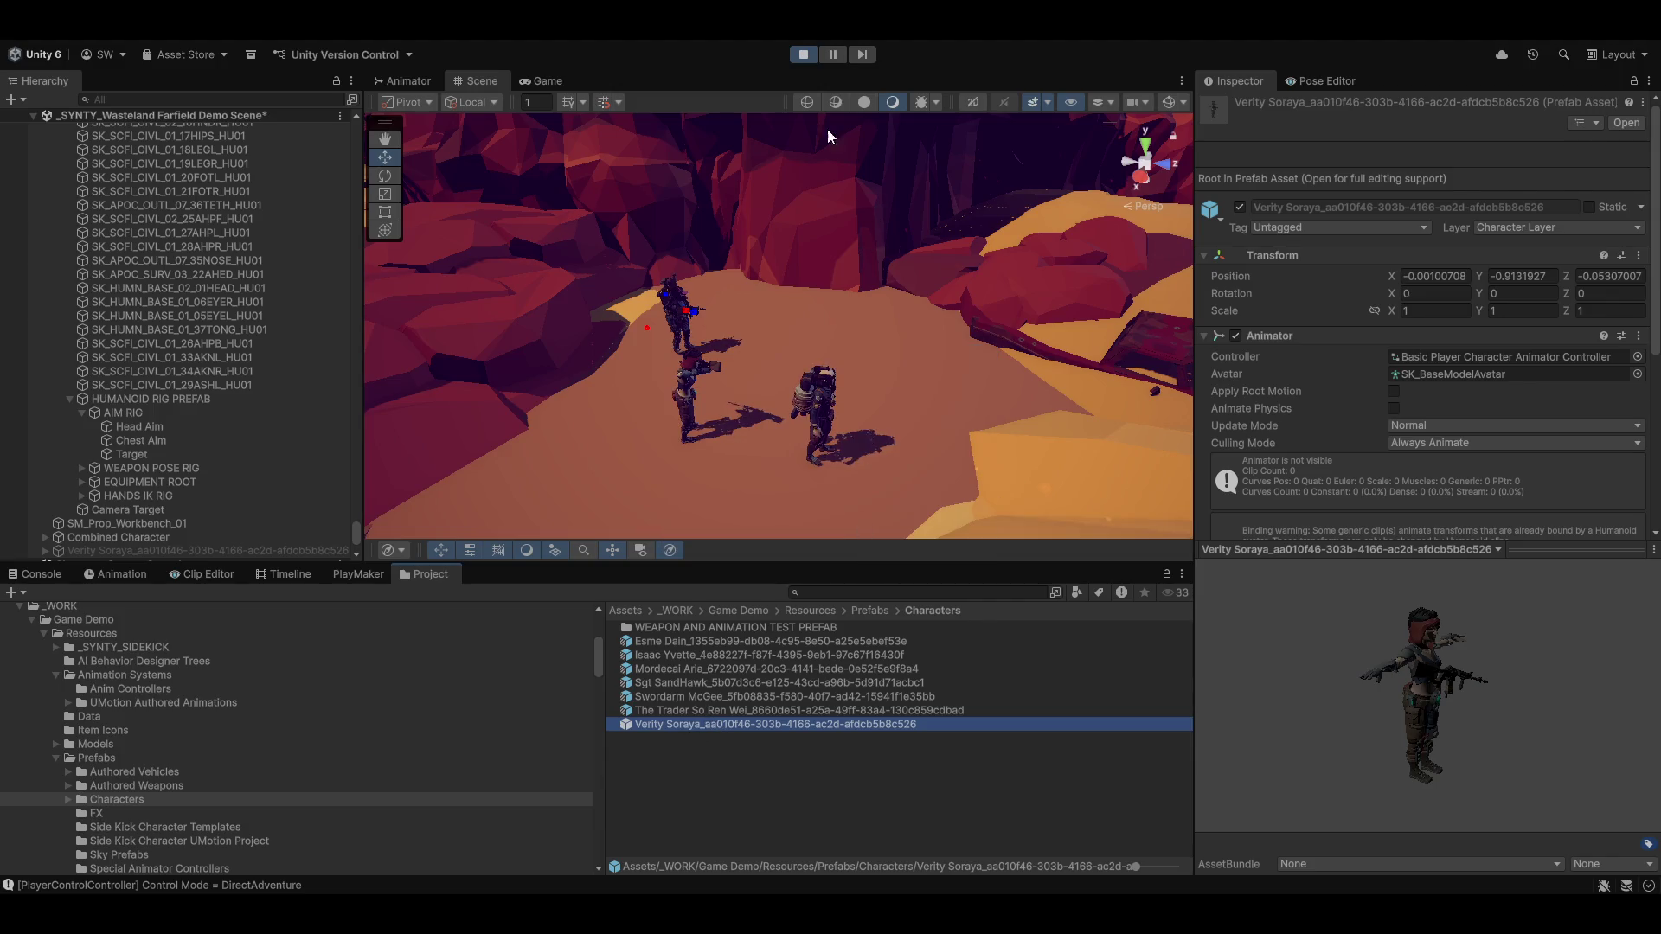
click(804, 54)
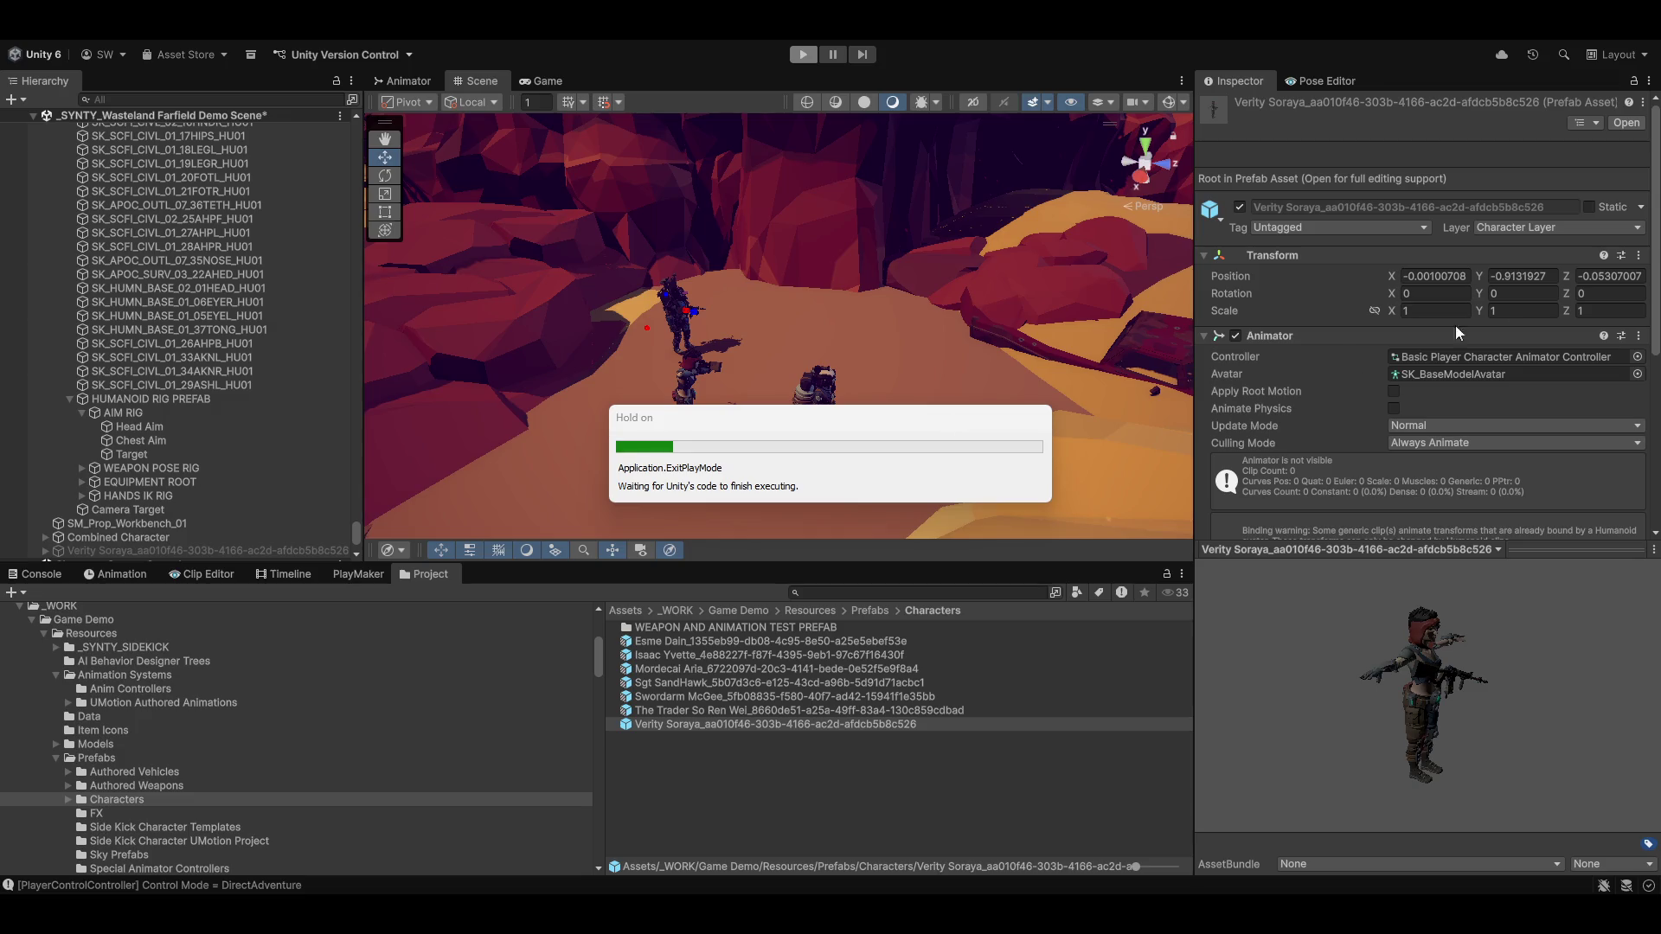
scroll(231, 419, down, 5)
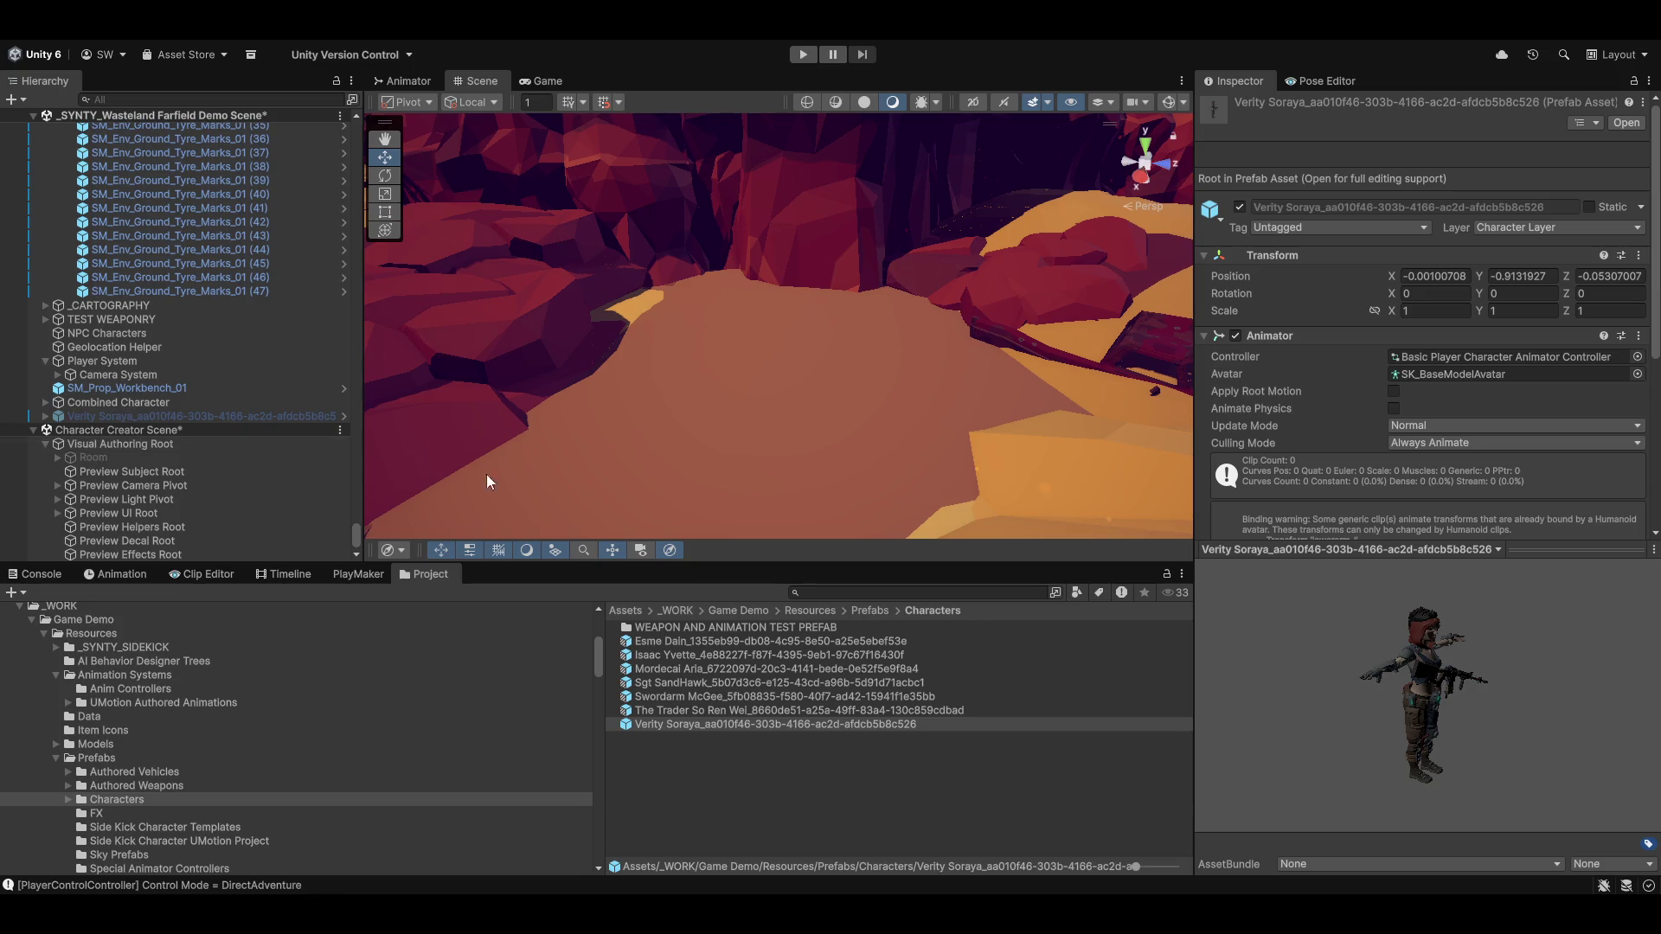
Place a new Verity Soraya prefab instance in the wasteland scene and frame it
drag(713, 728, 809, 462)
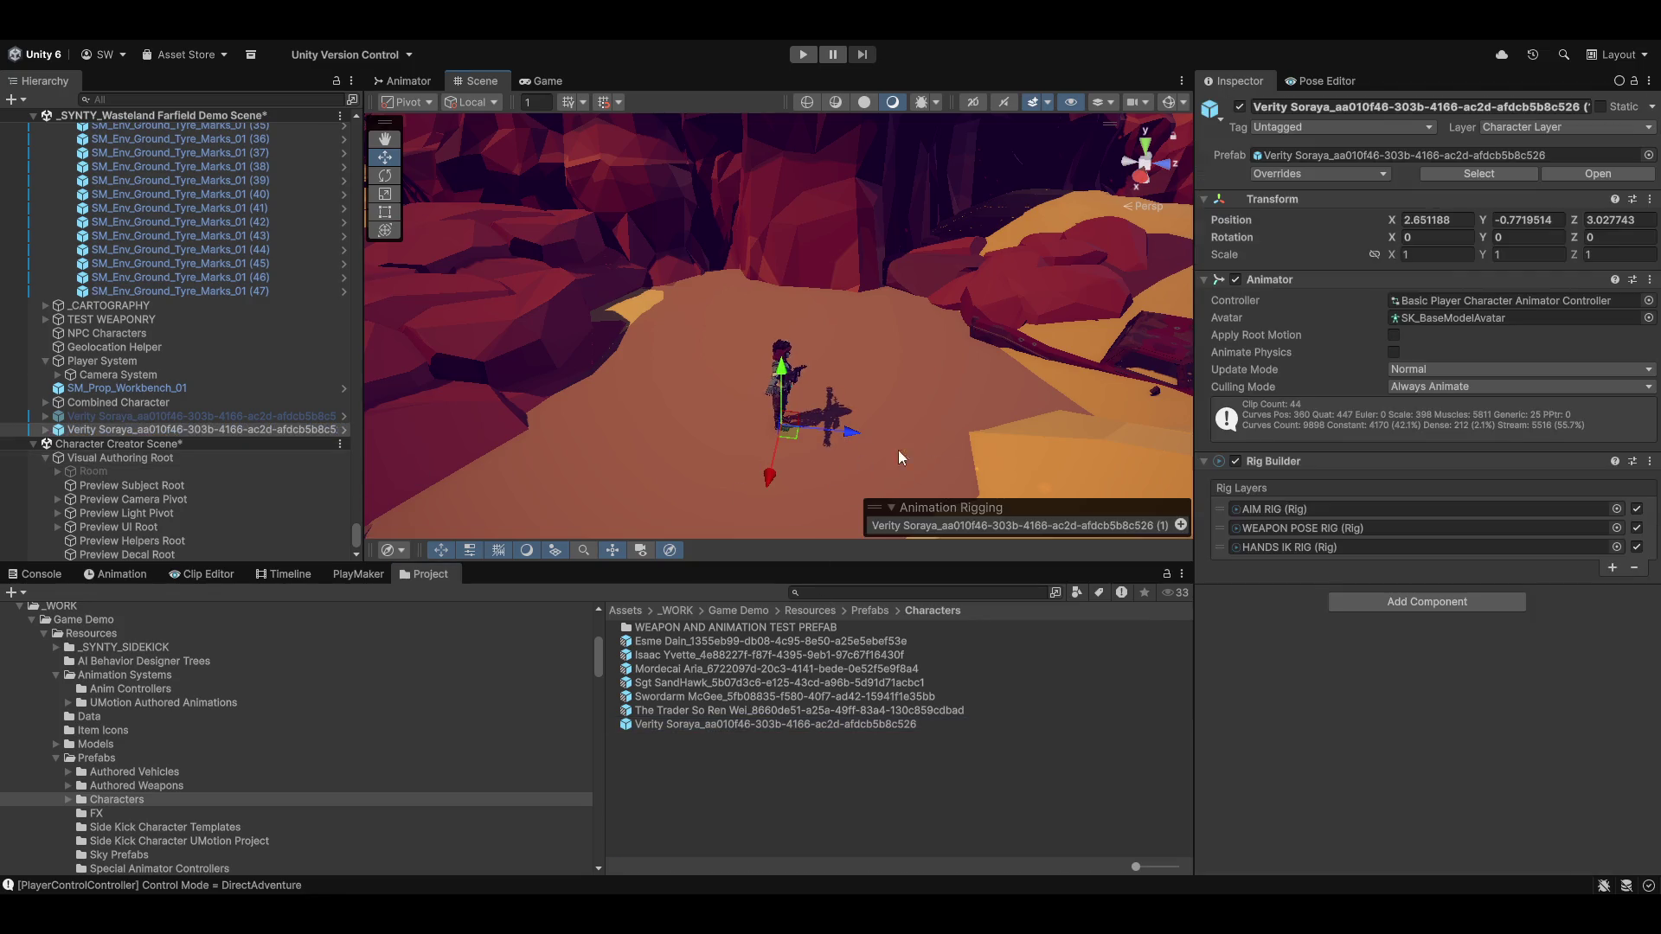
key(f)
mouse_move(932, 419)
alt+mouse_down()
mouse_move(874, 407)
mouse_move(982, 348)
alt+mouse_up()
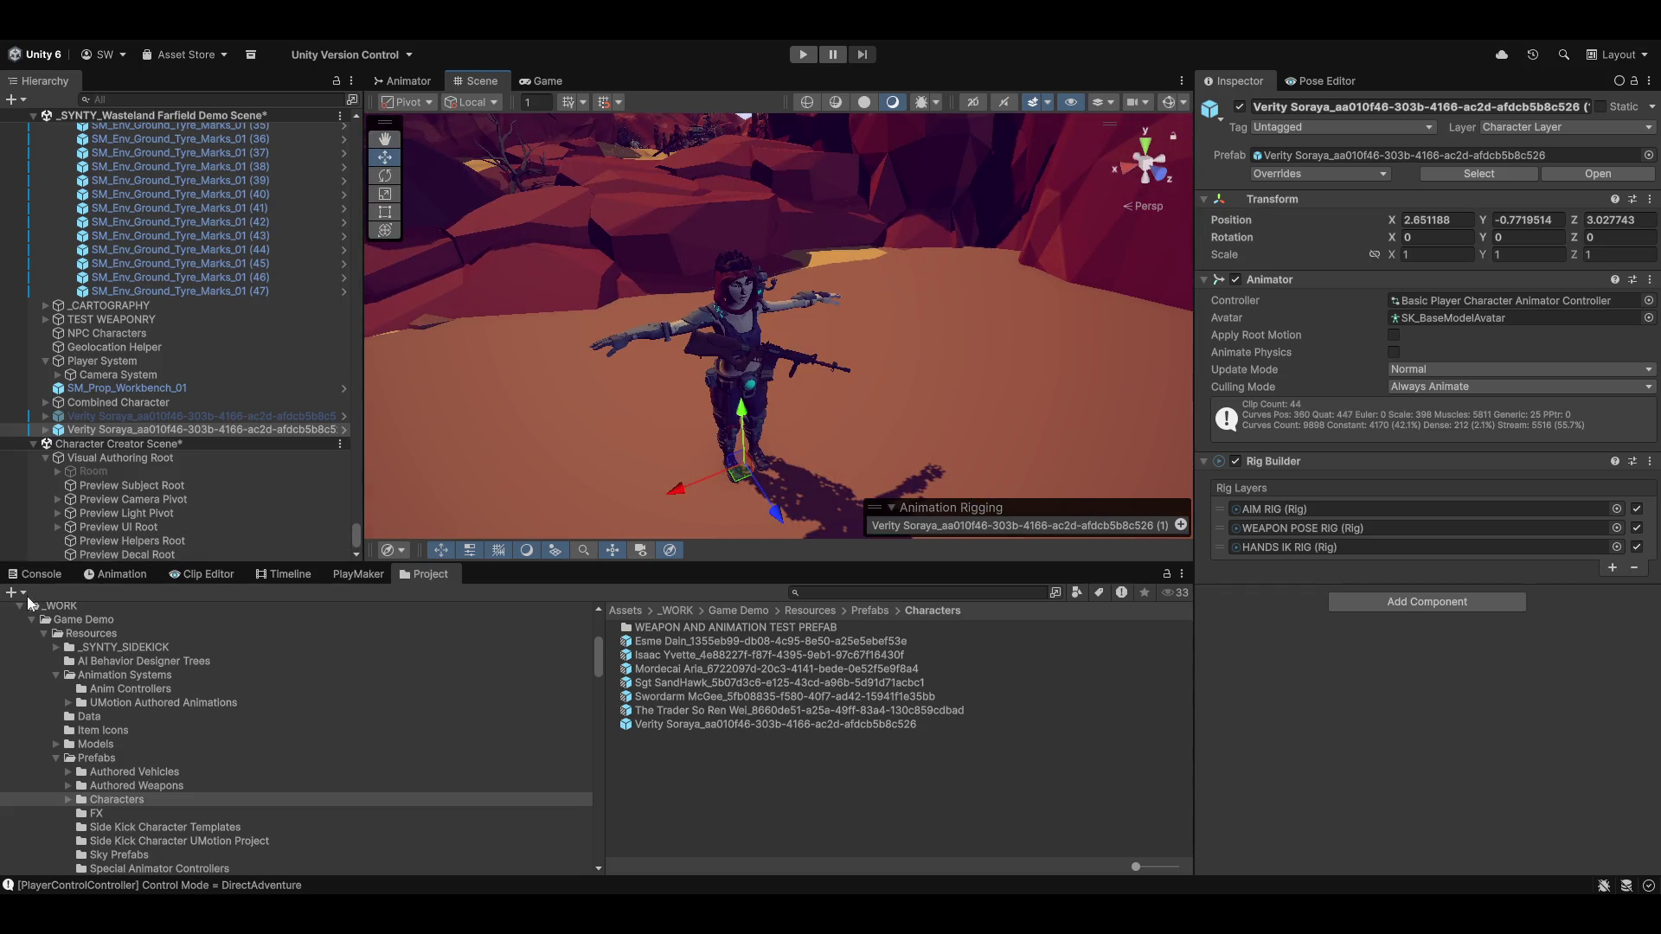
Preview the A_MOD_BL_Idle_Standing_Masc clip so the character holds the rifle standing
click(110, 574)
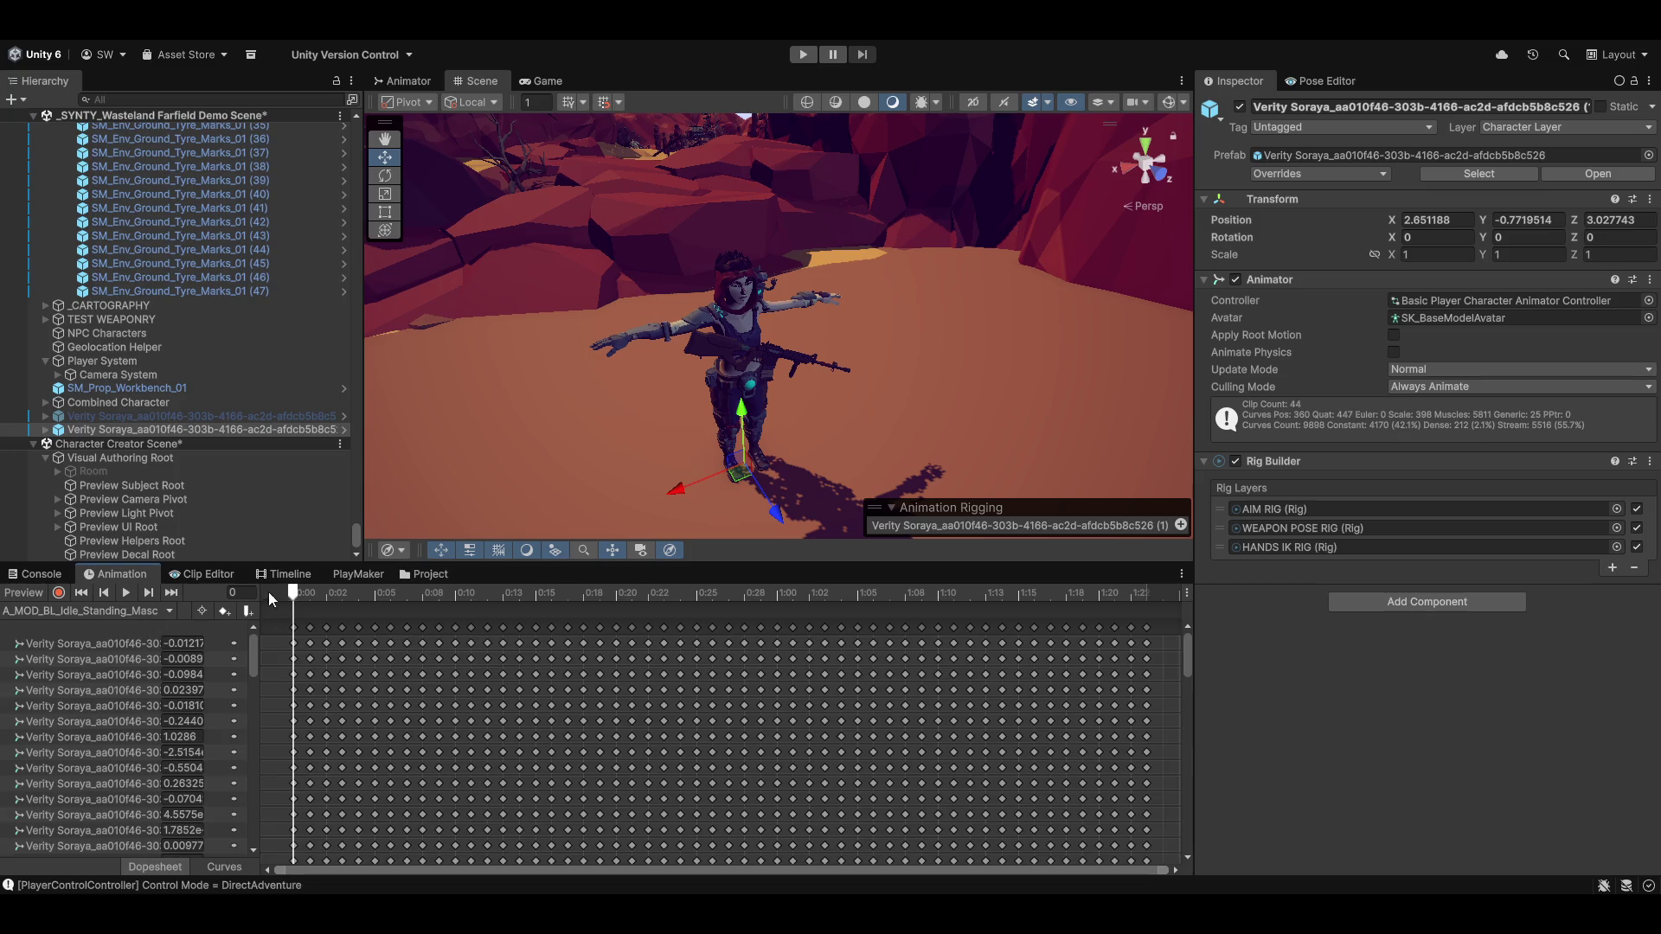
click(292, 599)
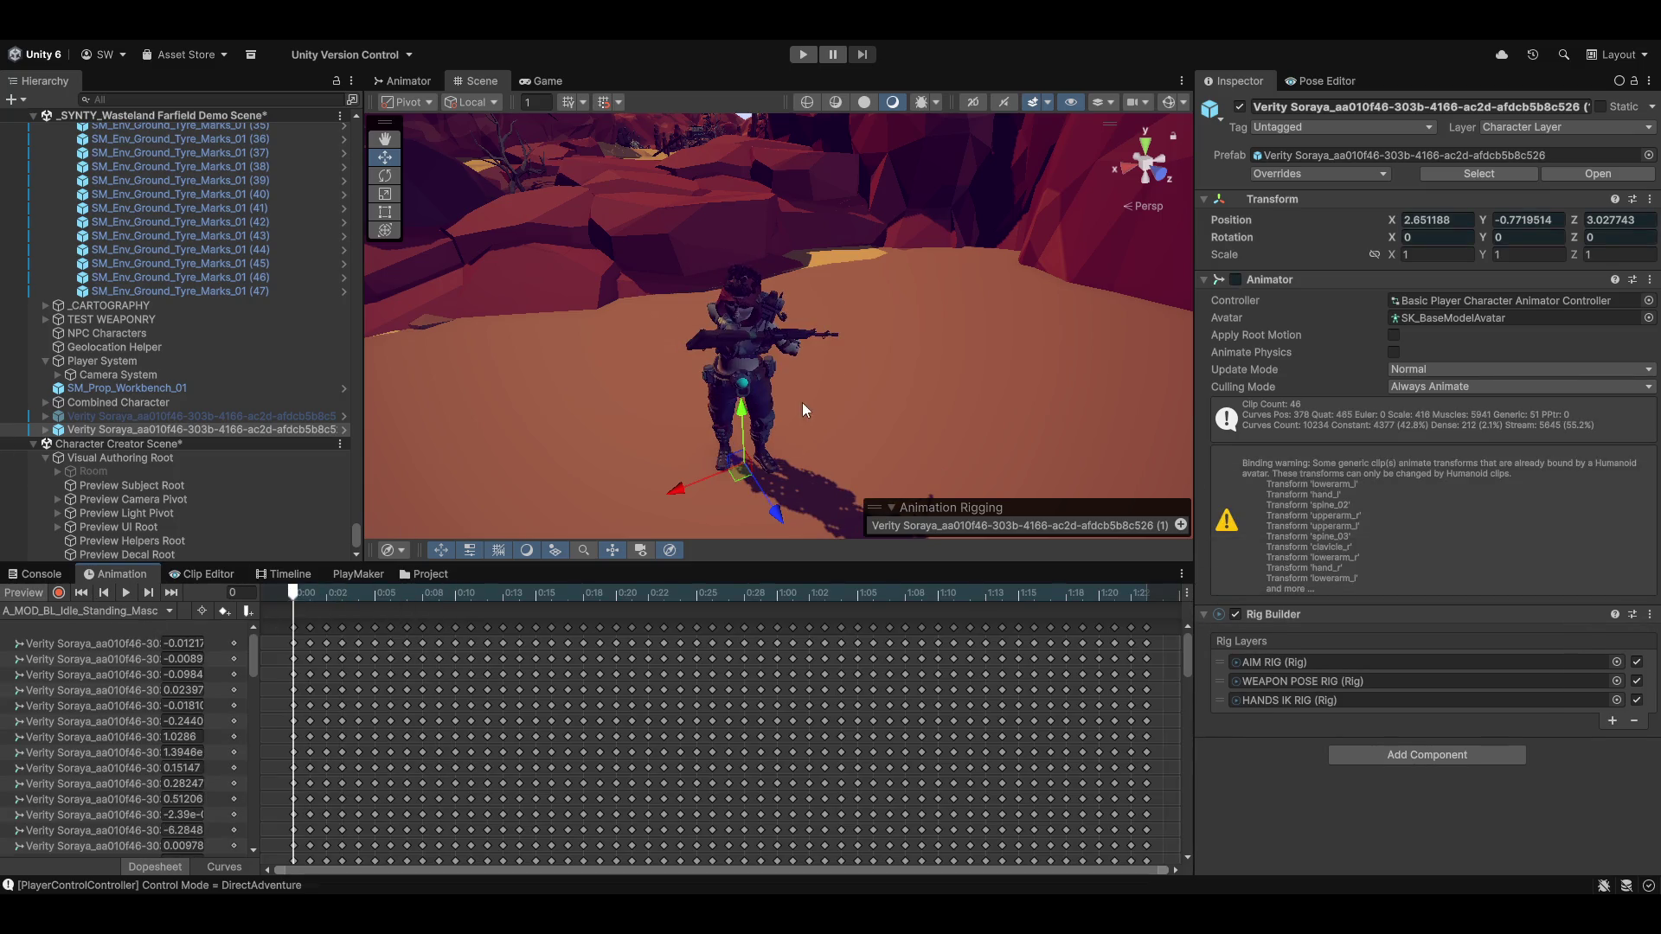
mouse_move(716, 350)
alt+mouse_down()
mouse_move(744, 361)
mouse_move(554, 362)
alt+mouse_up()
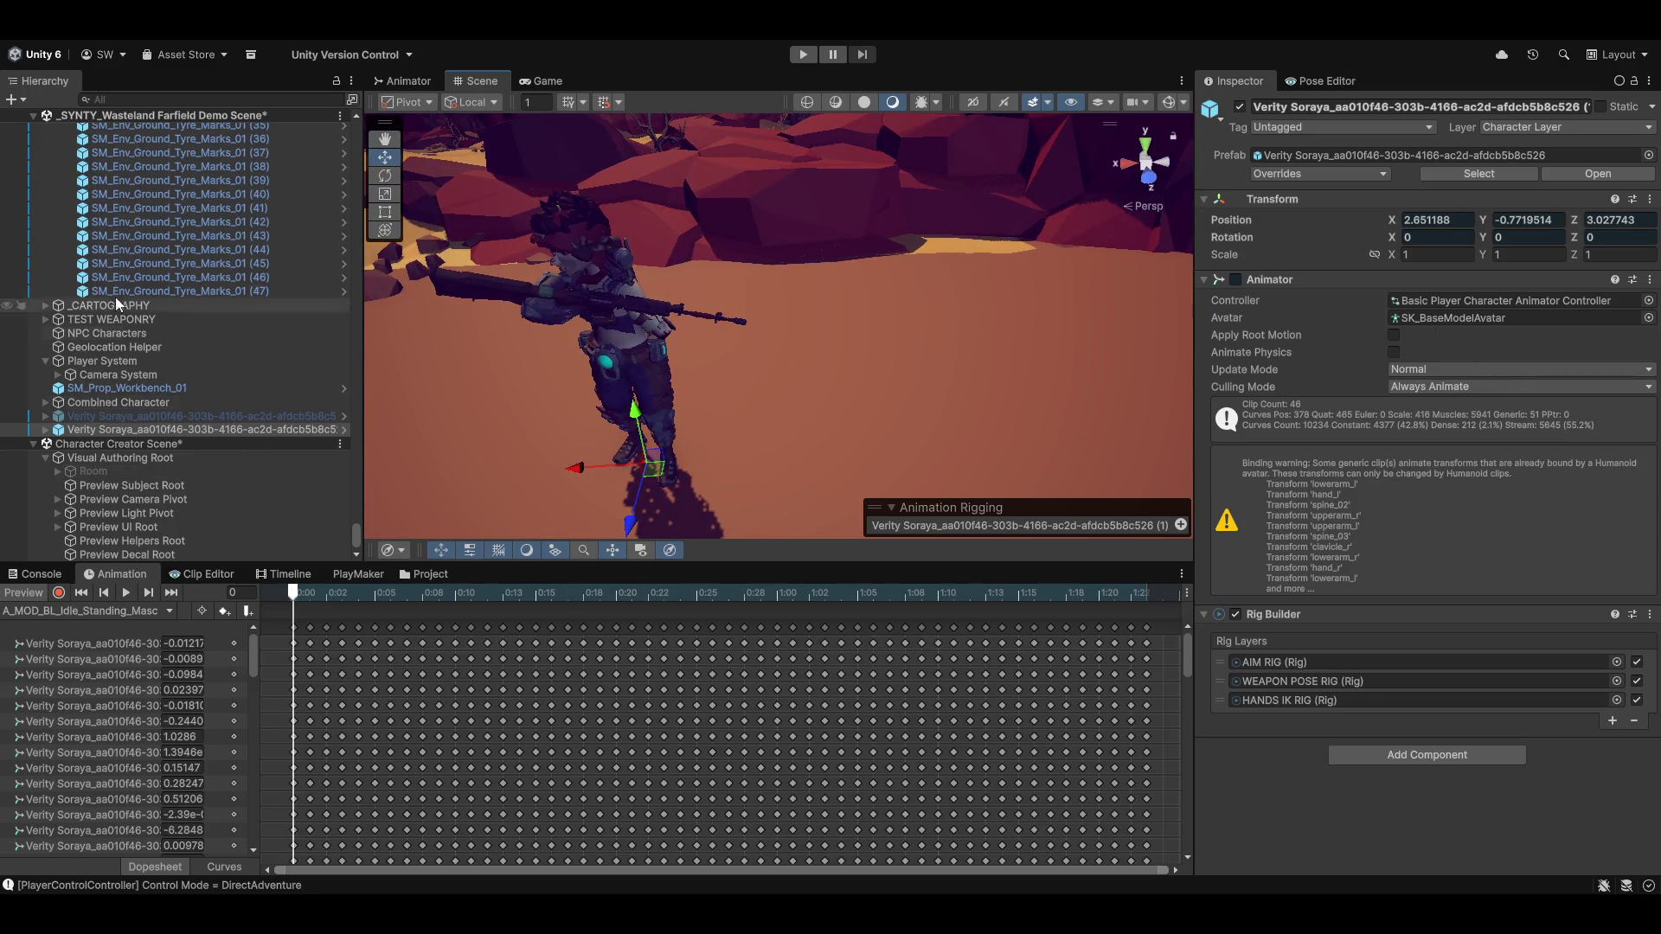
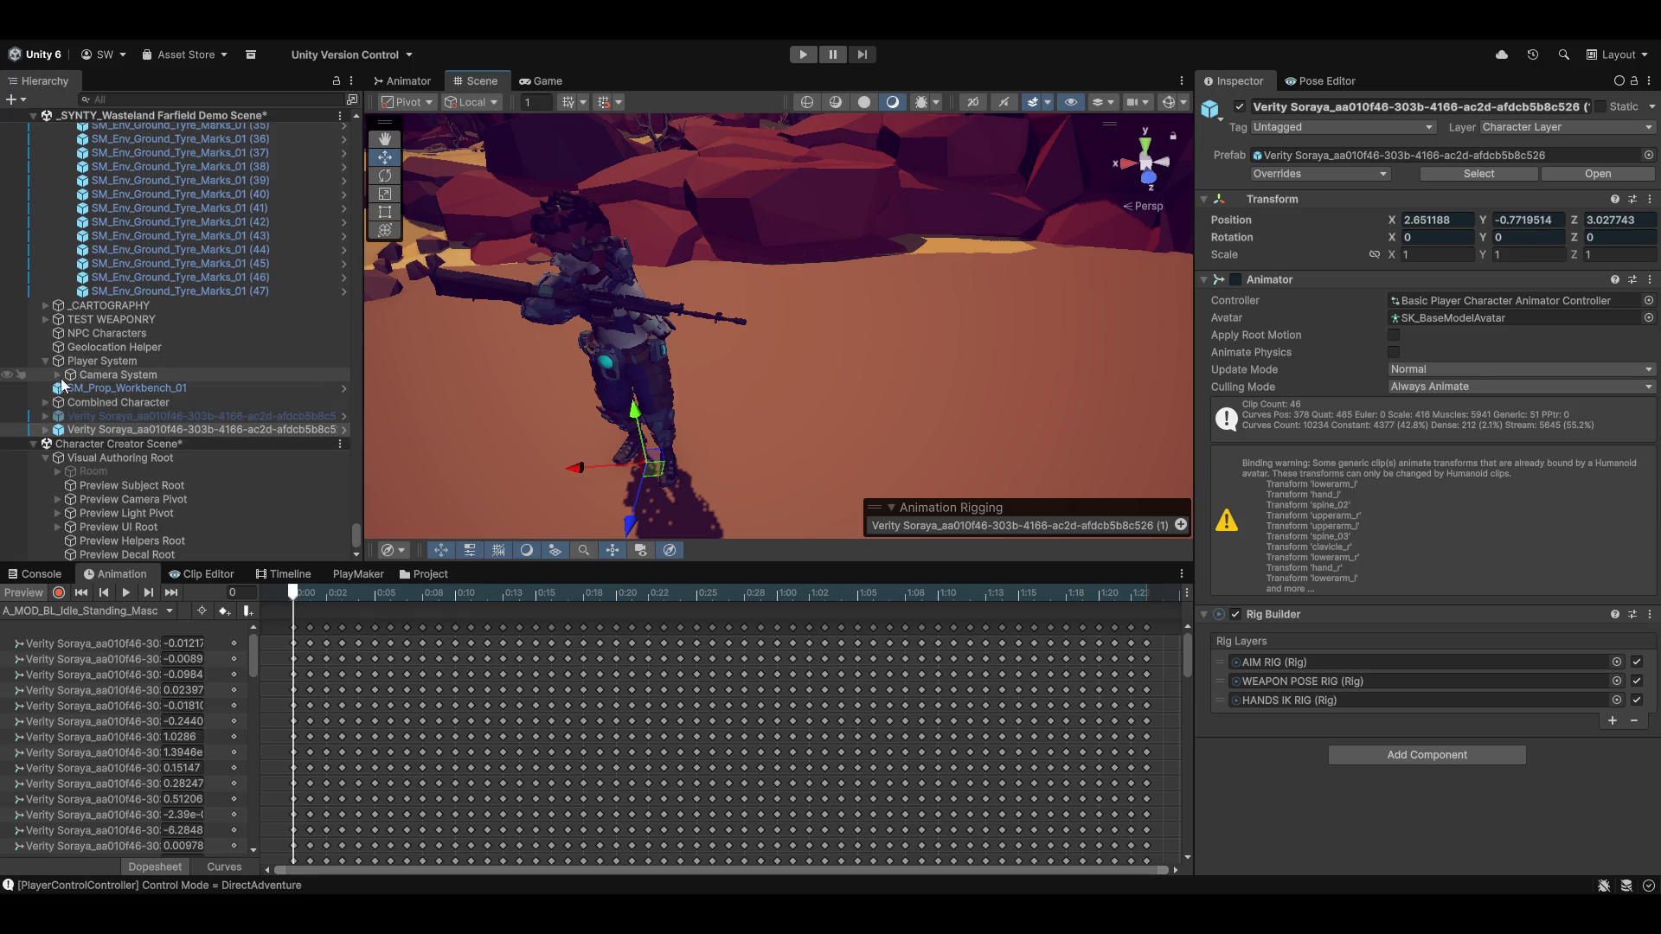
Delete the duplicate Verity Soraya character from the Hierarchy
click(45, 430)
click(133, 419)
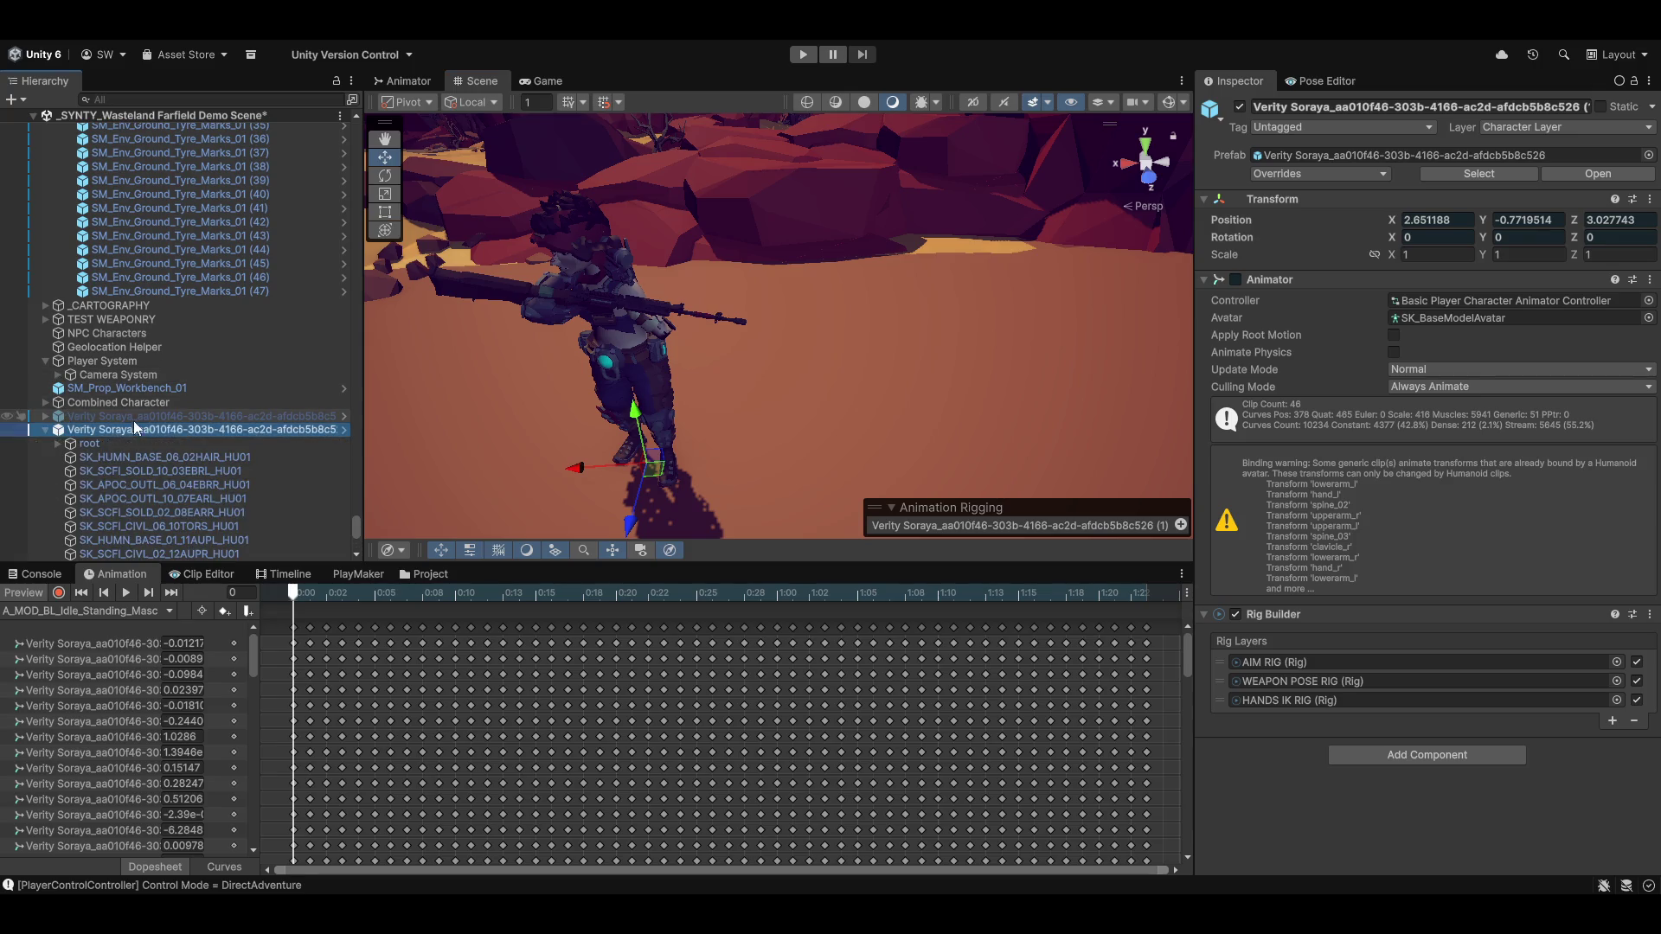
key(Delete)
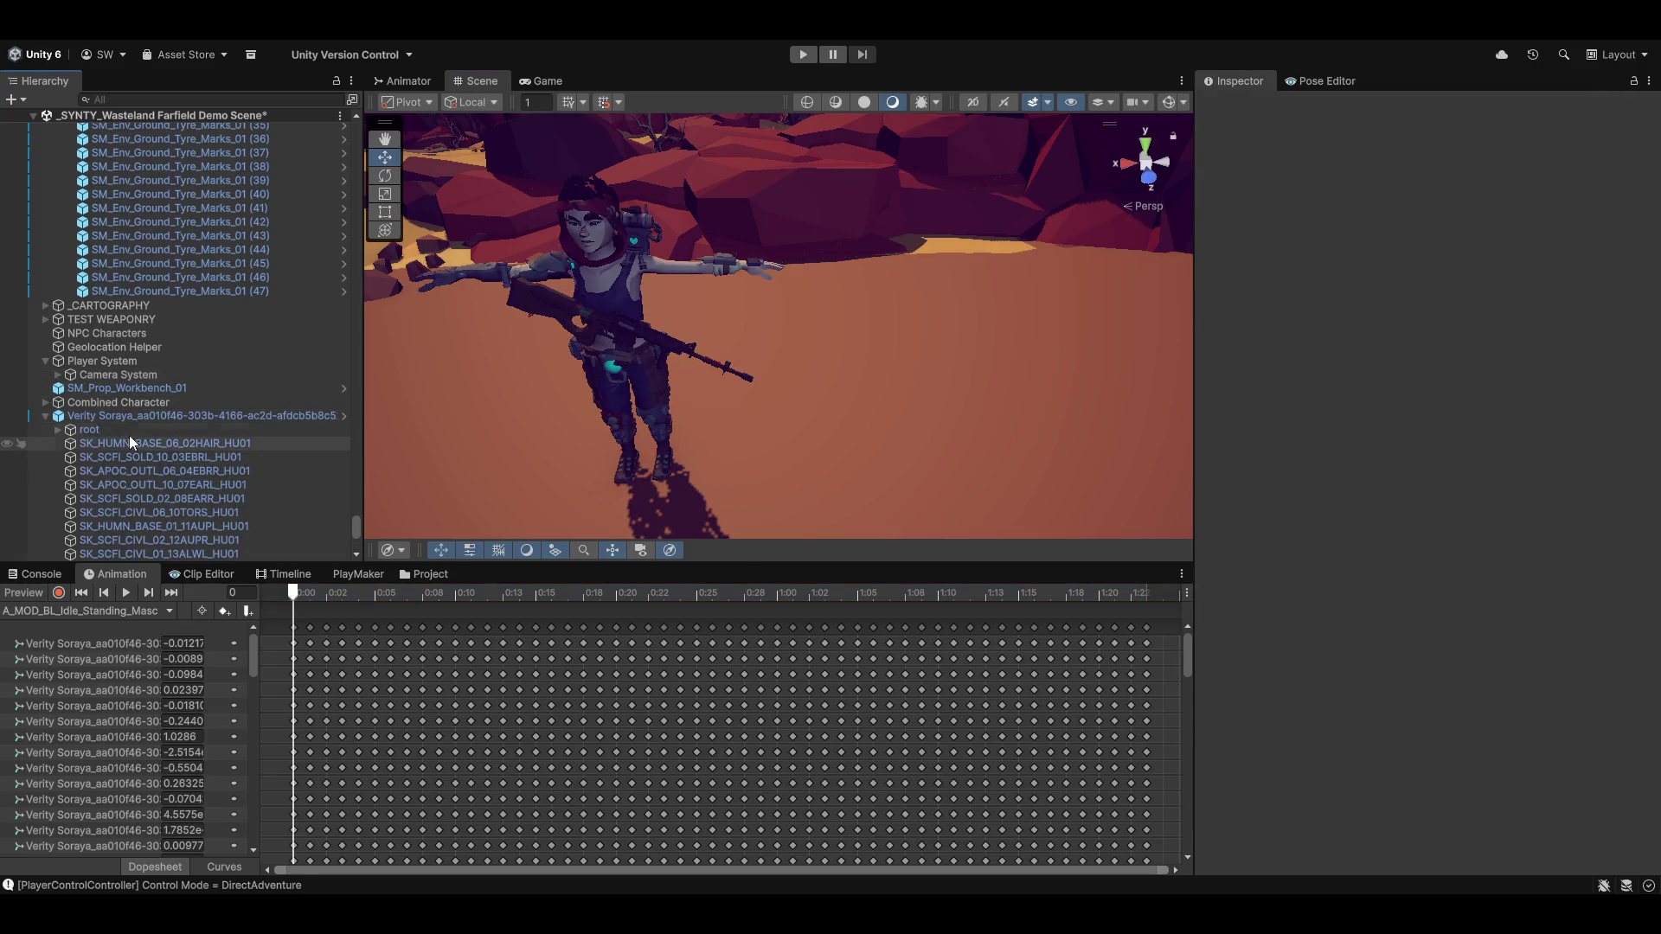
Select the Head Aim constraint under HUMANOID RIG PREFAB > AIM RIG
click(132, 420)
scroll(127, 493, down, 3)
scroll(130, 502, down, 8)
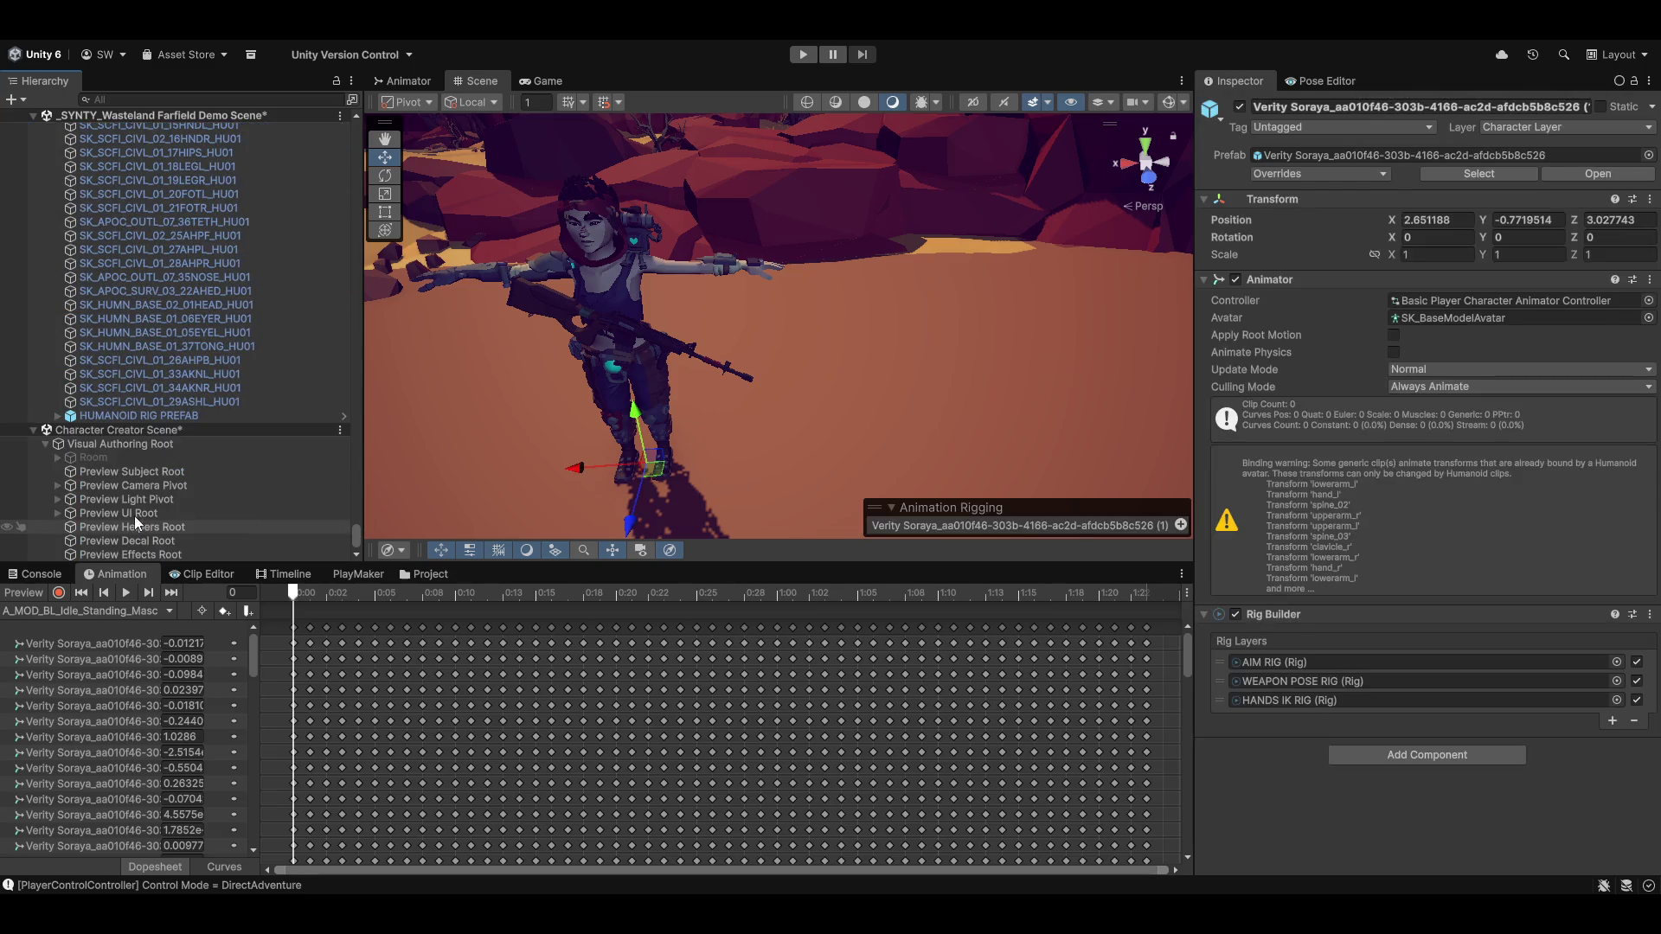
click(56, 416)
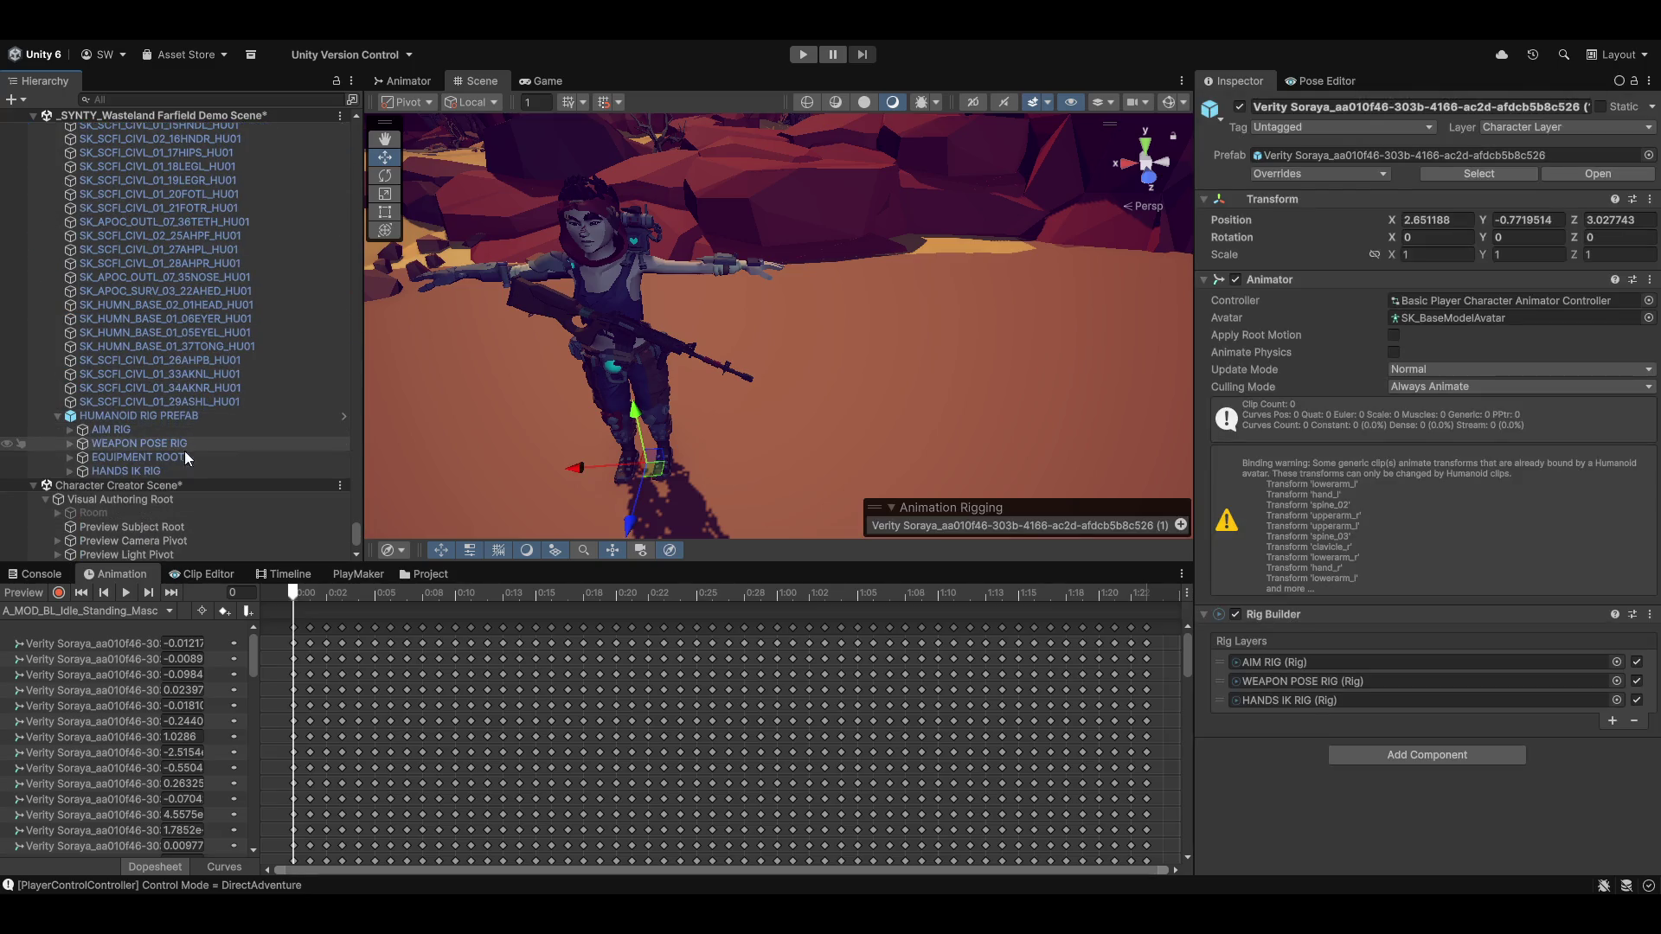
click(114, 430)
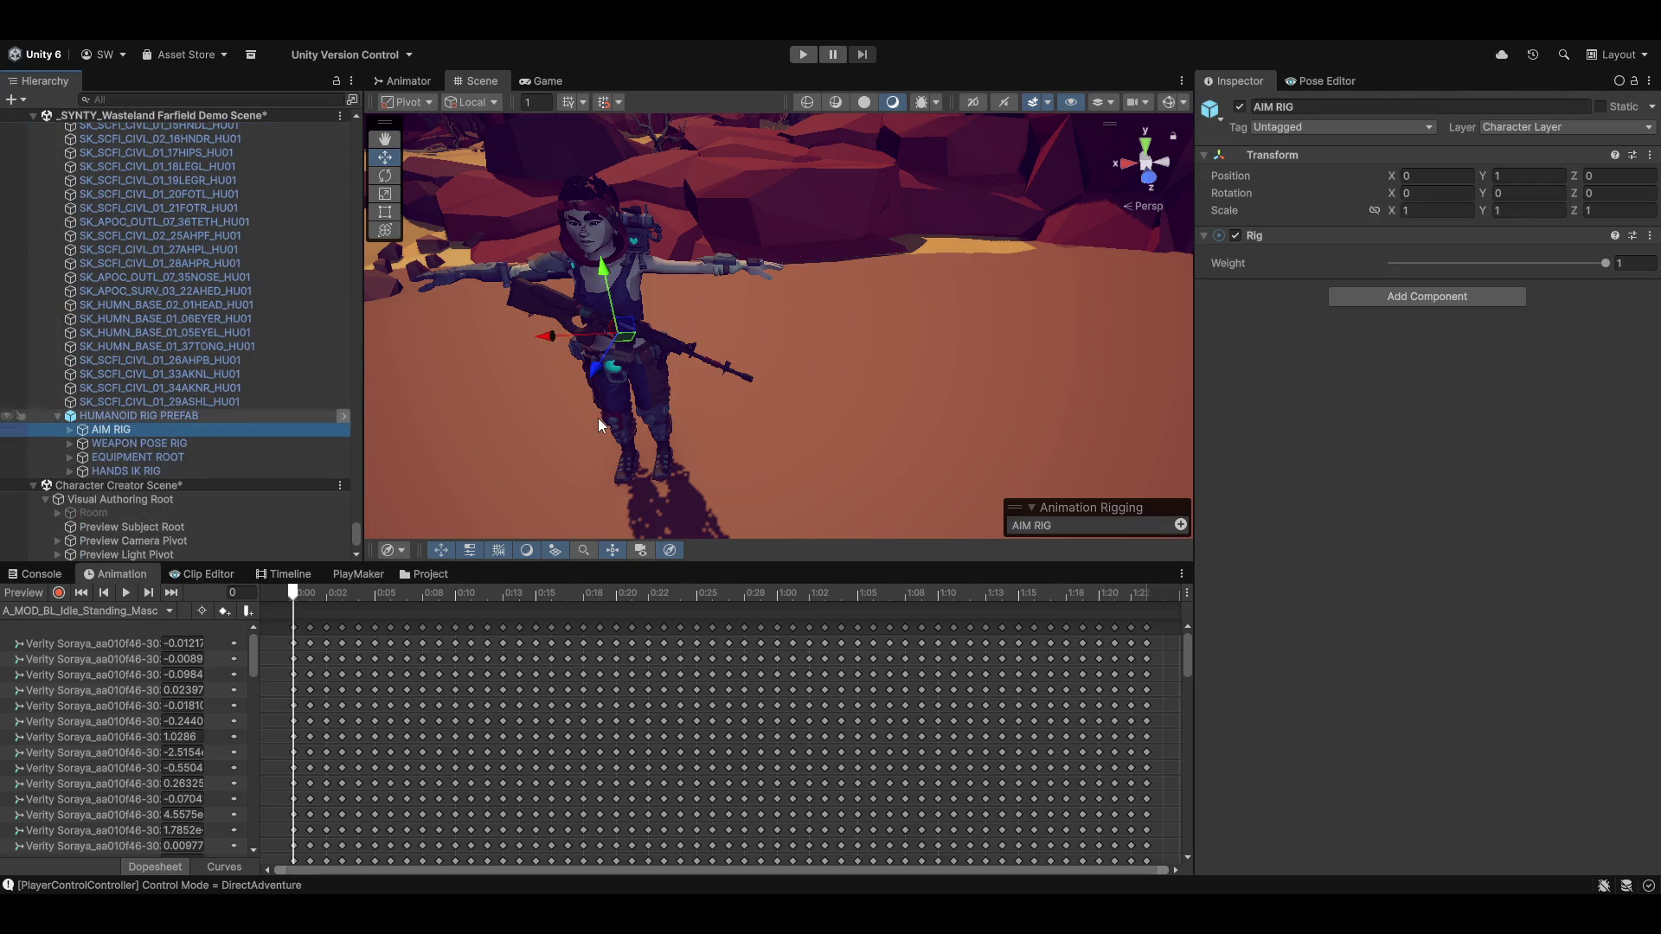
click(69, 429)
click(130, 444)
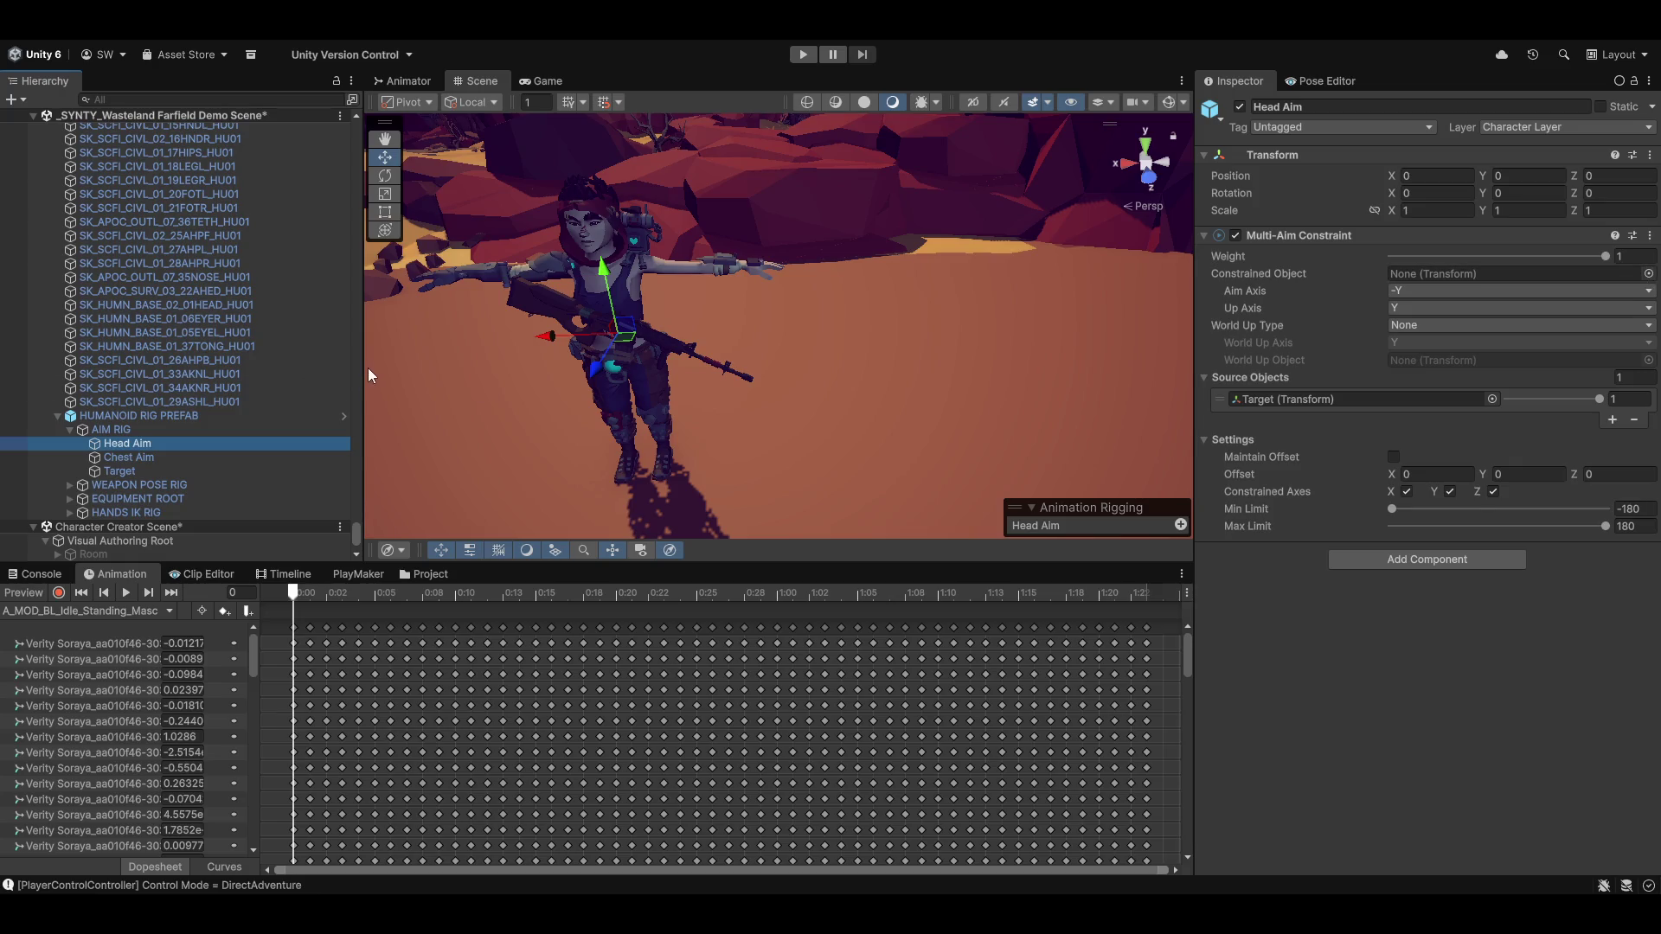
Expand the bones down to head and assign it as Head Aim's Constrained Object
scroll(178, 424, up, 10)
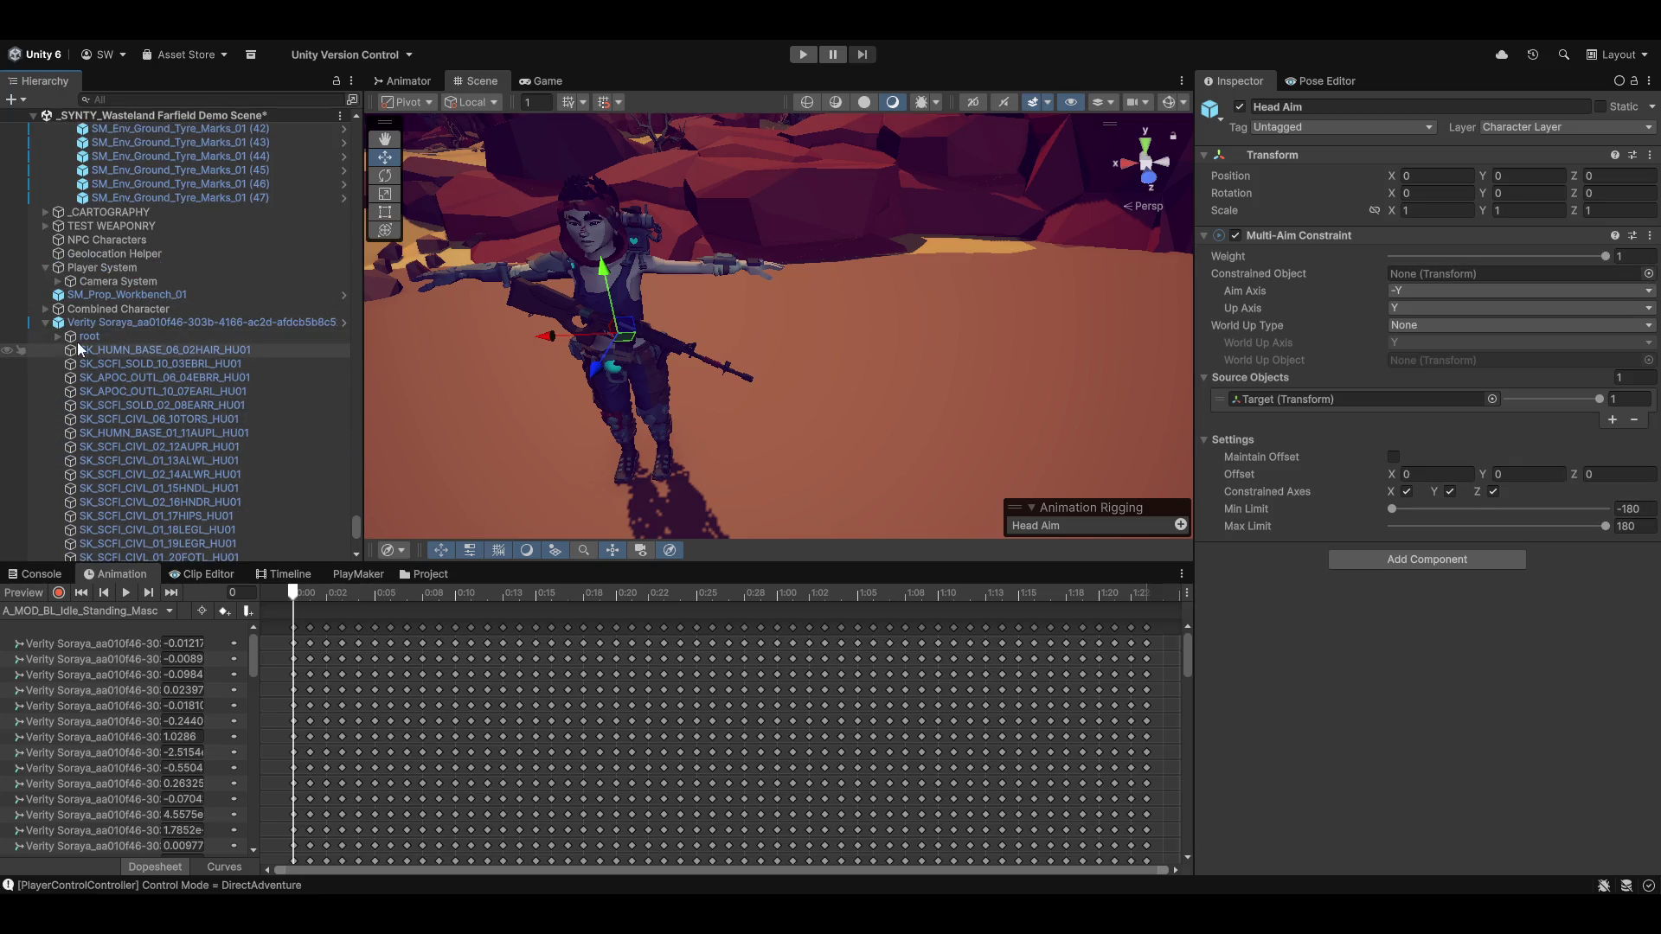
click(57, 336)
click(69, 378)
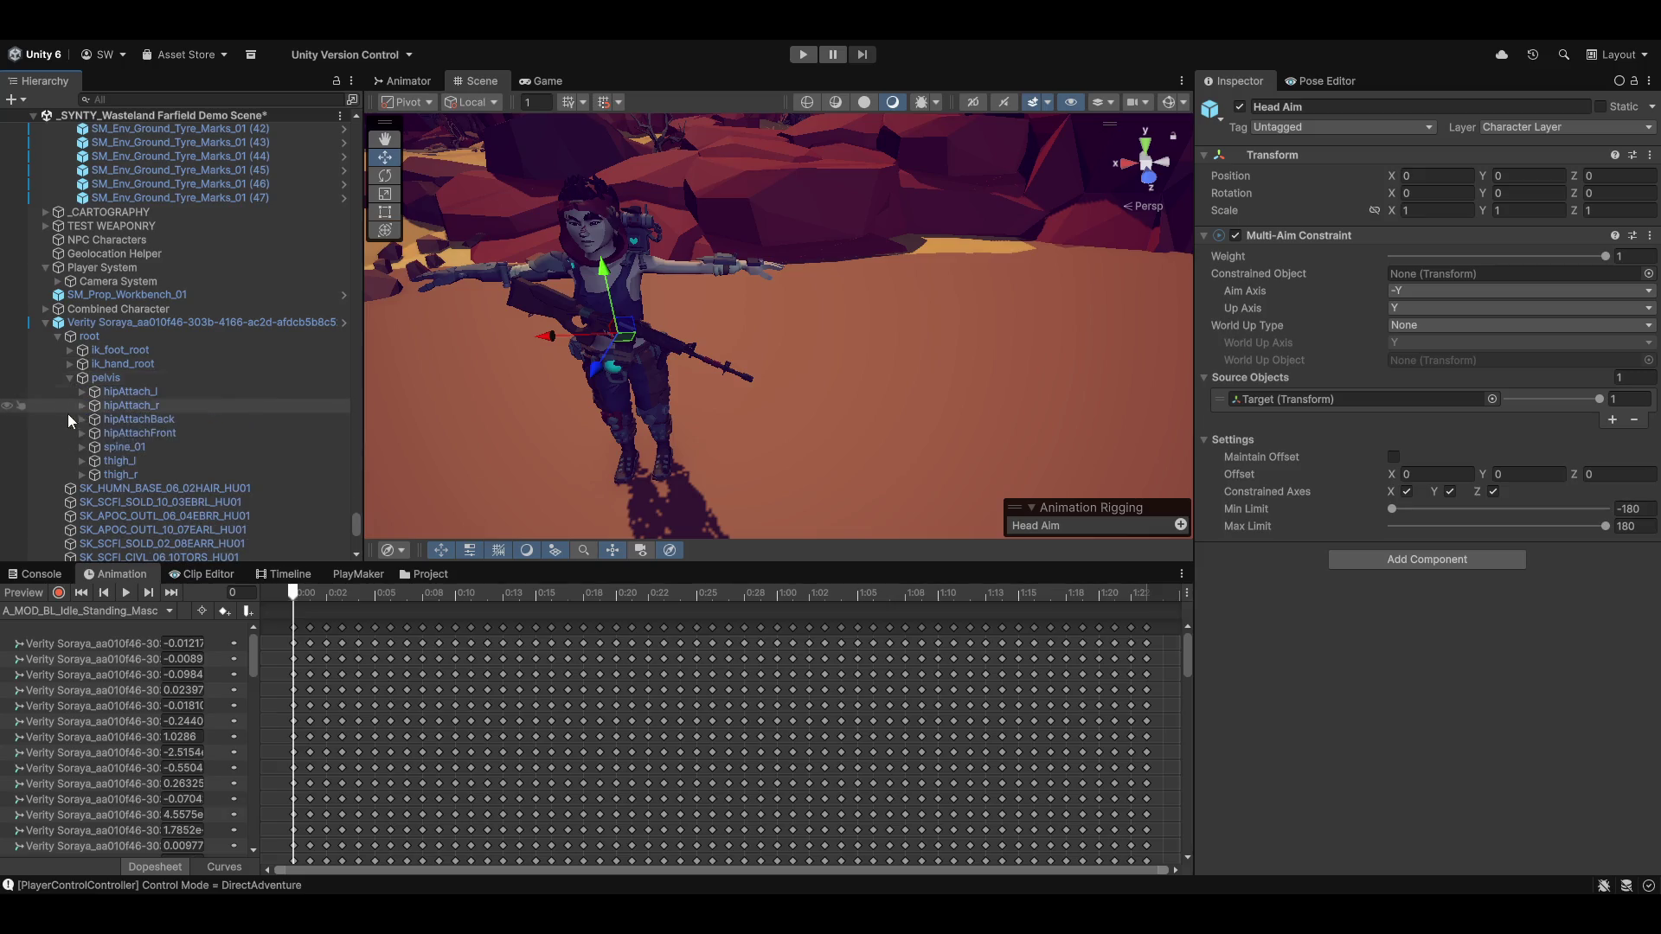
click(80, 448)
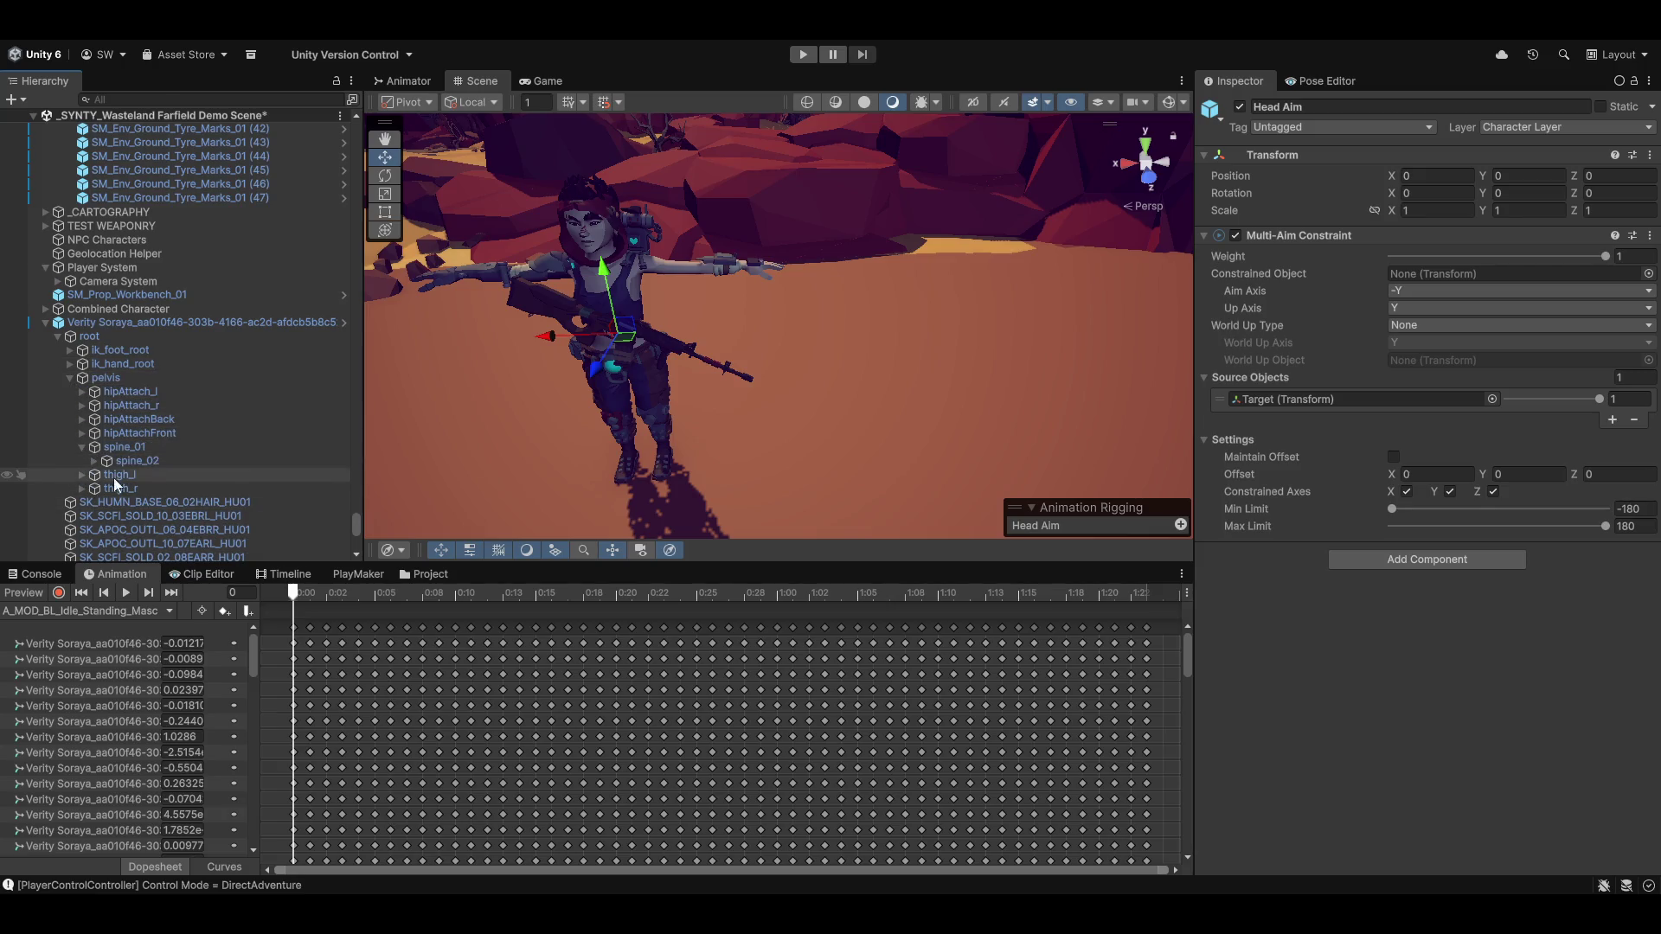
click(94, 461)
click(104, 475)
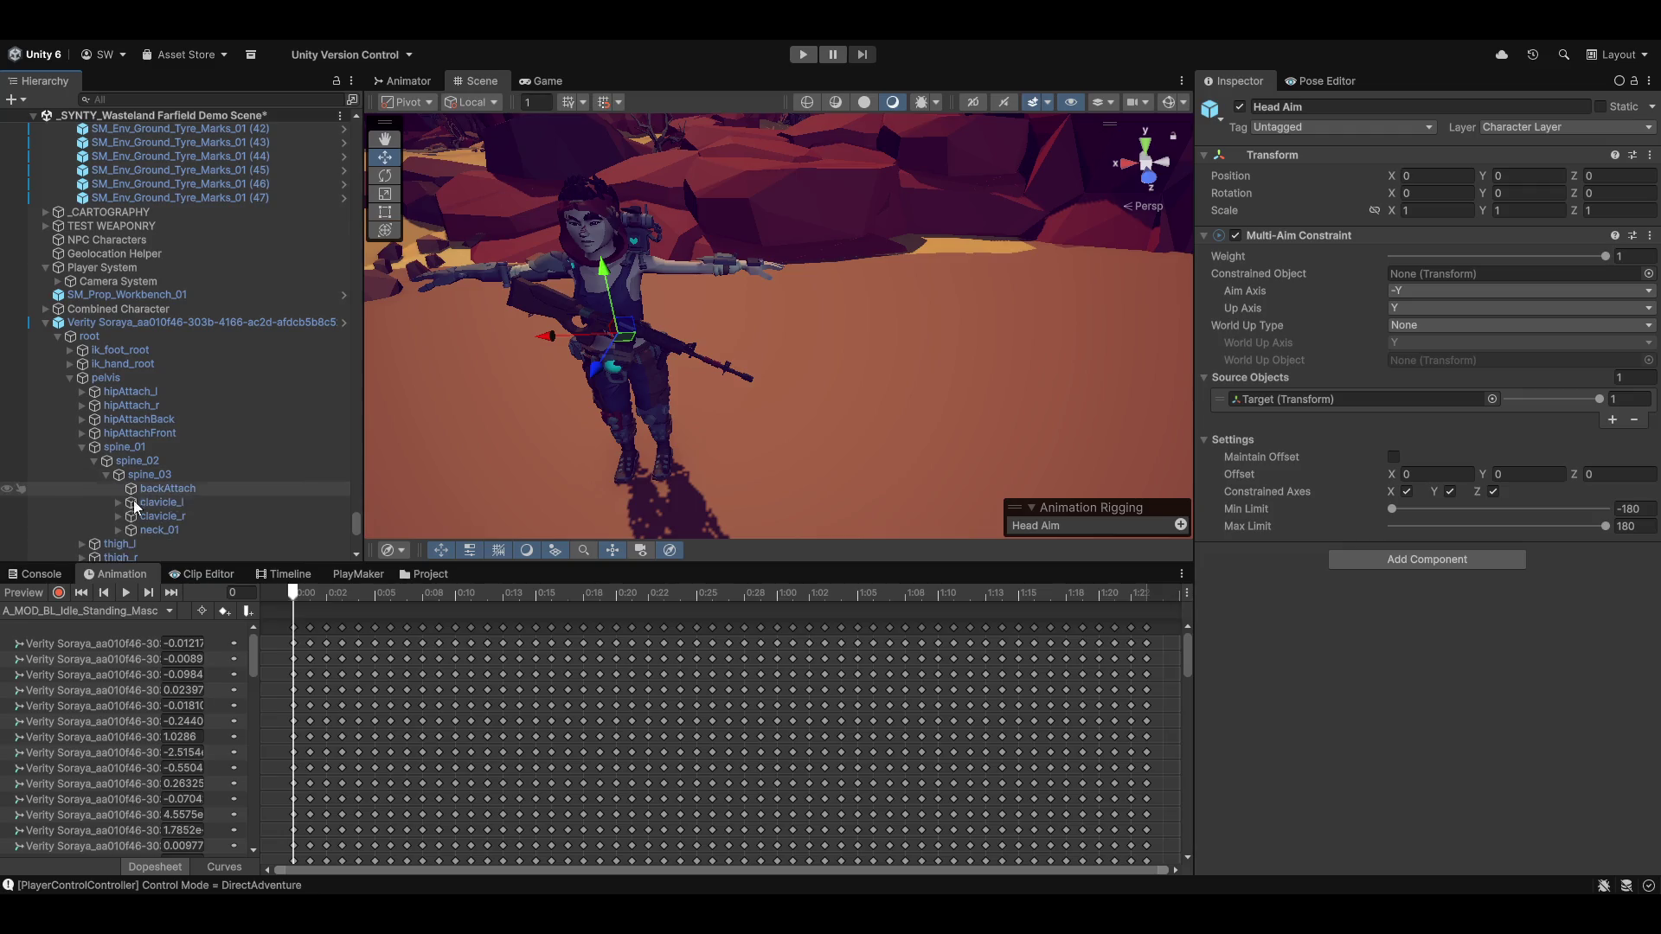
click(118, 531)
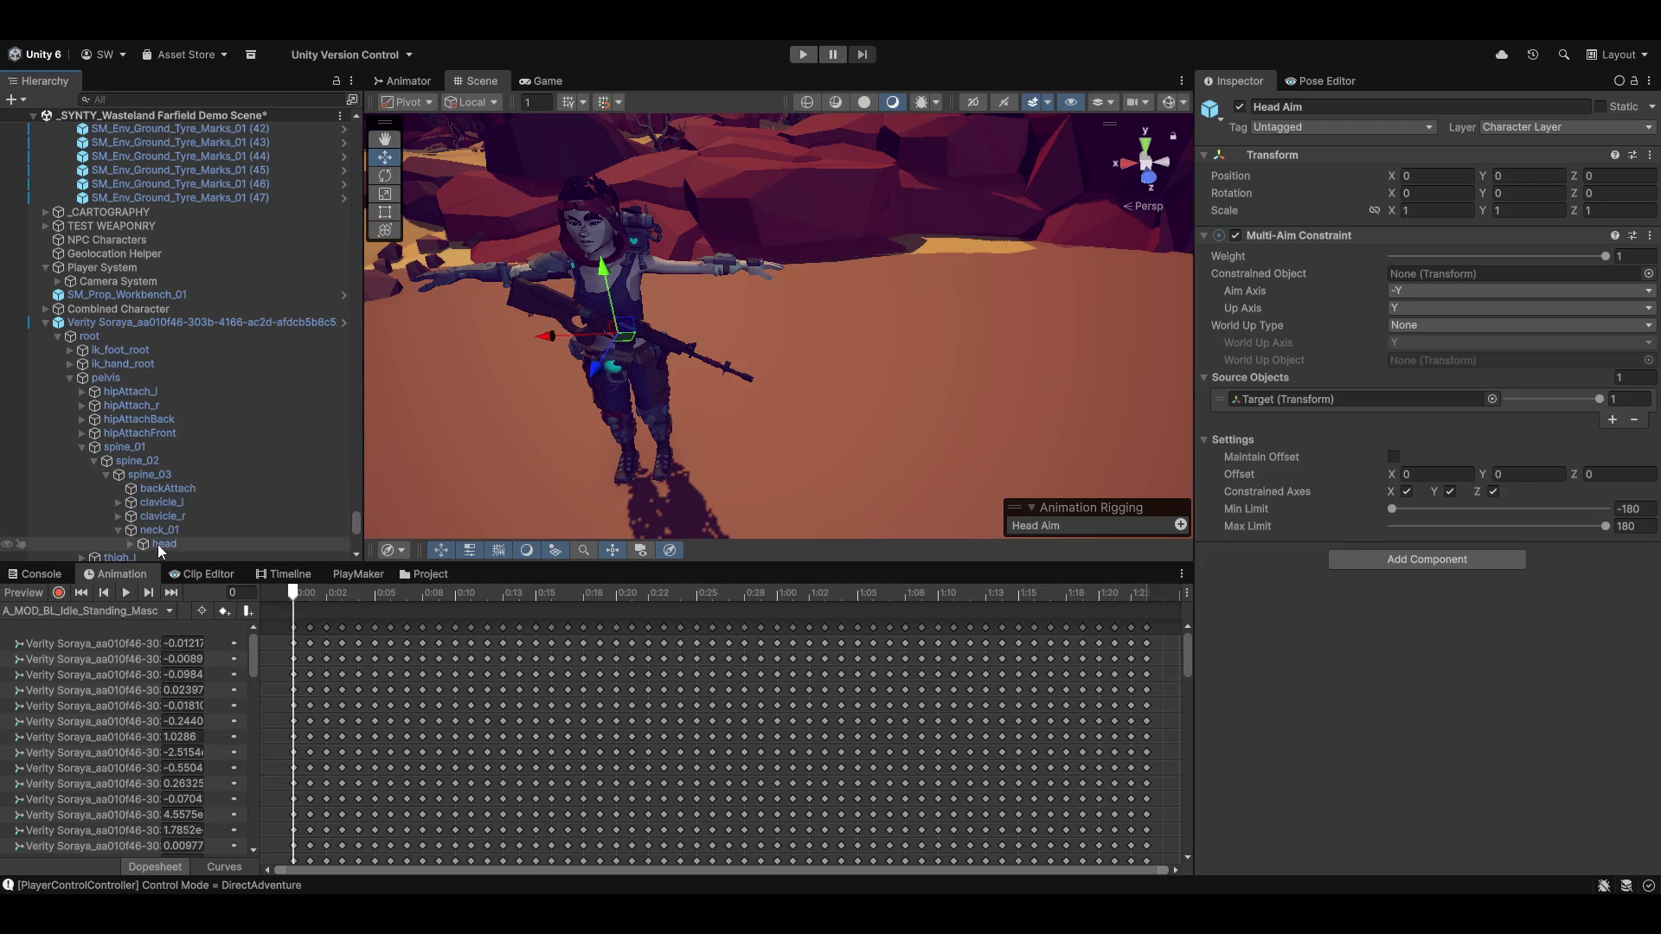
click(162, 545)
mouse_move(164, 551)
mouse_down()
mouse_move(1428, 559)
mouse_move(1456, 367)
mouse_move(1517, 272)
mouse_up()
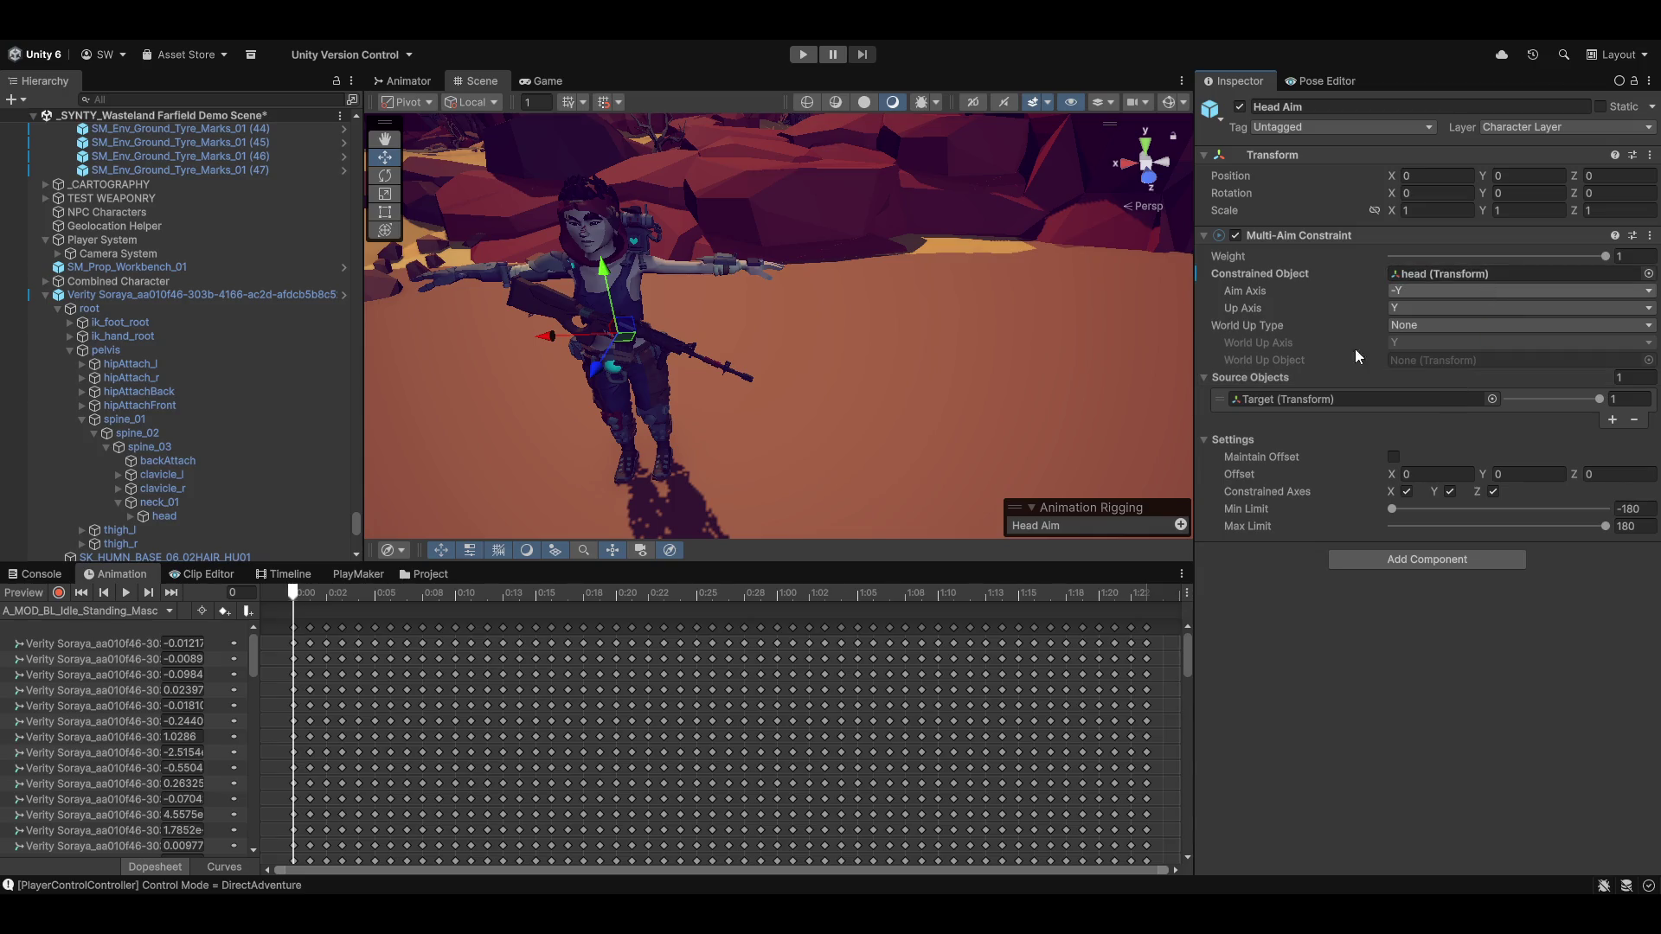
click(199, 295)
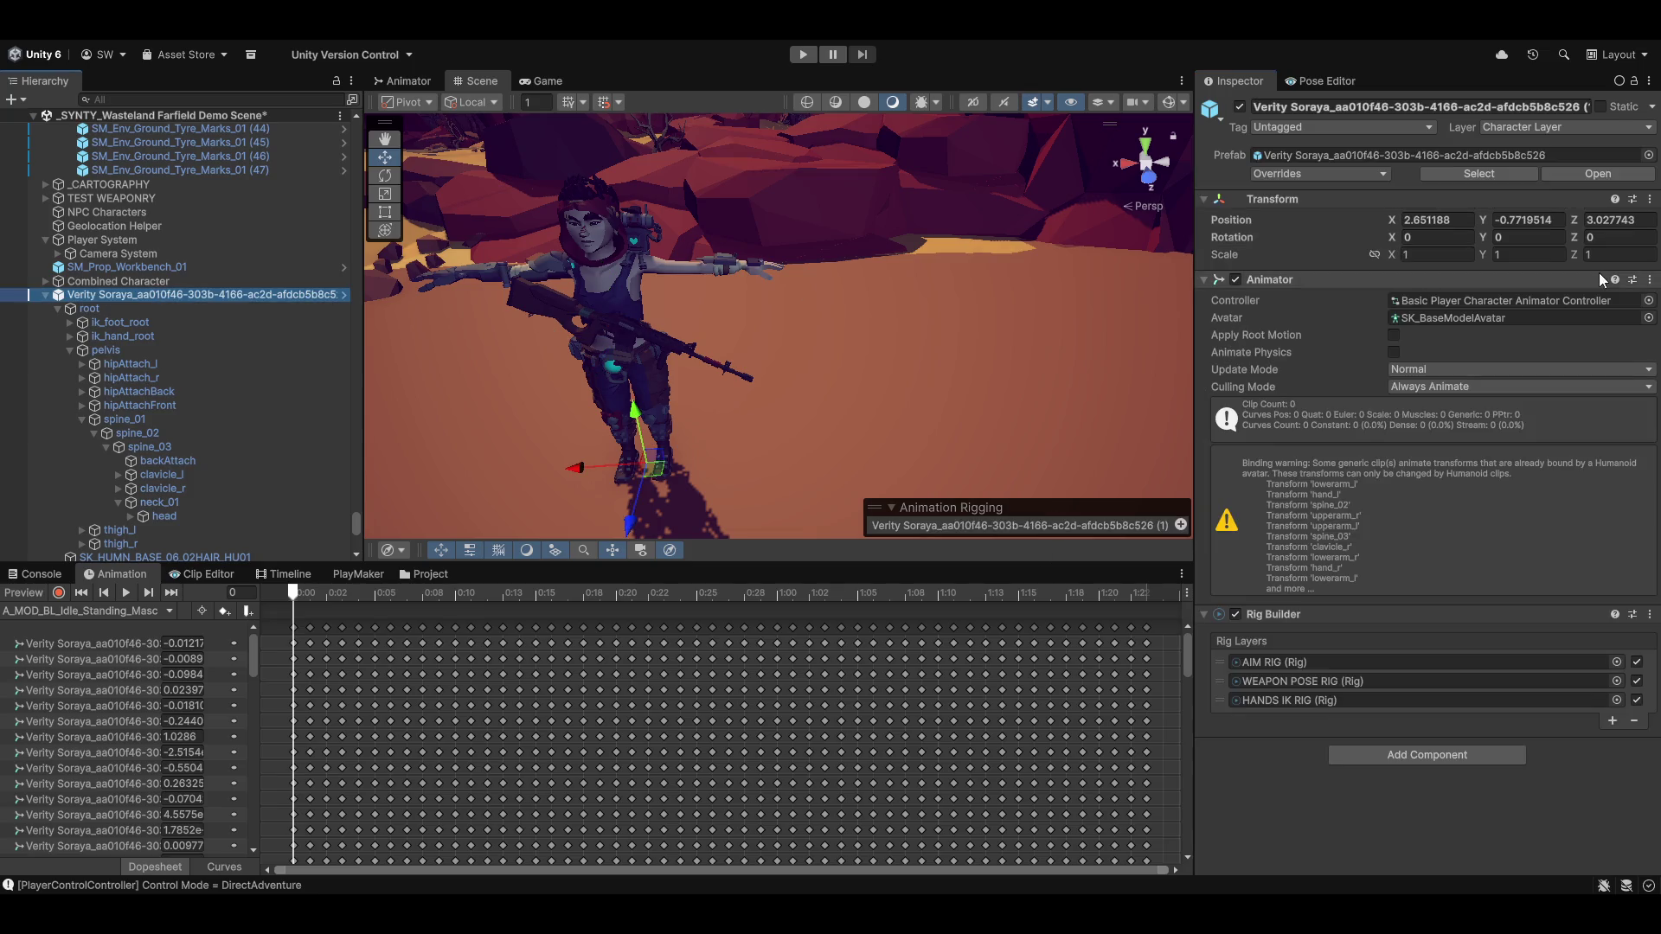
Apply all prefab overrides on the character and play the idle animation preview
click(1319, 174)
click(1473, 356)
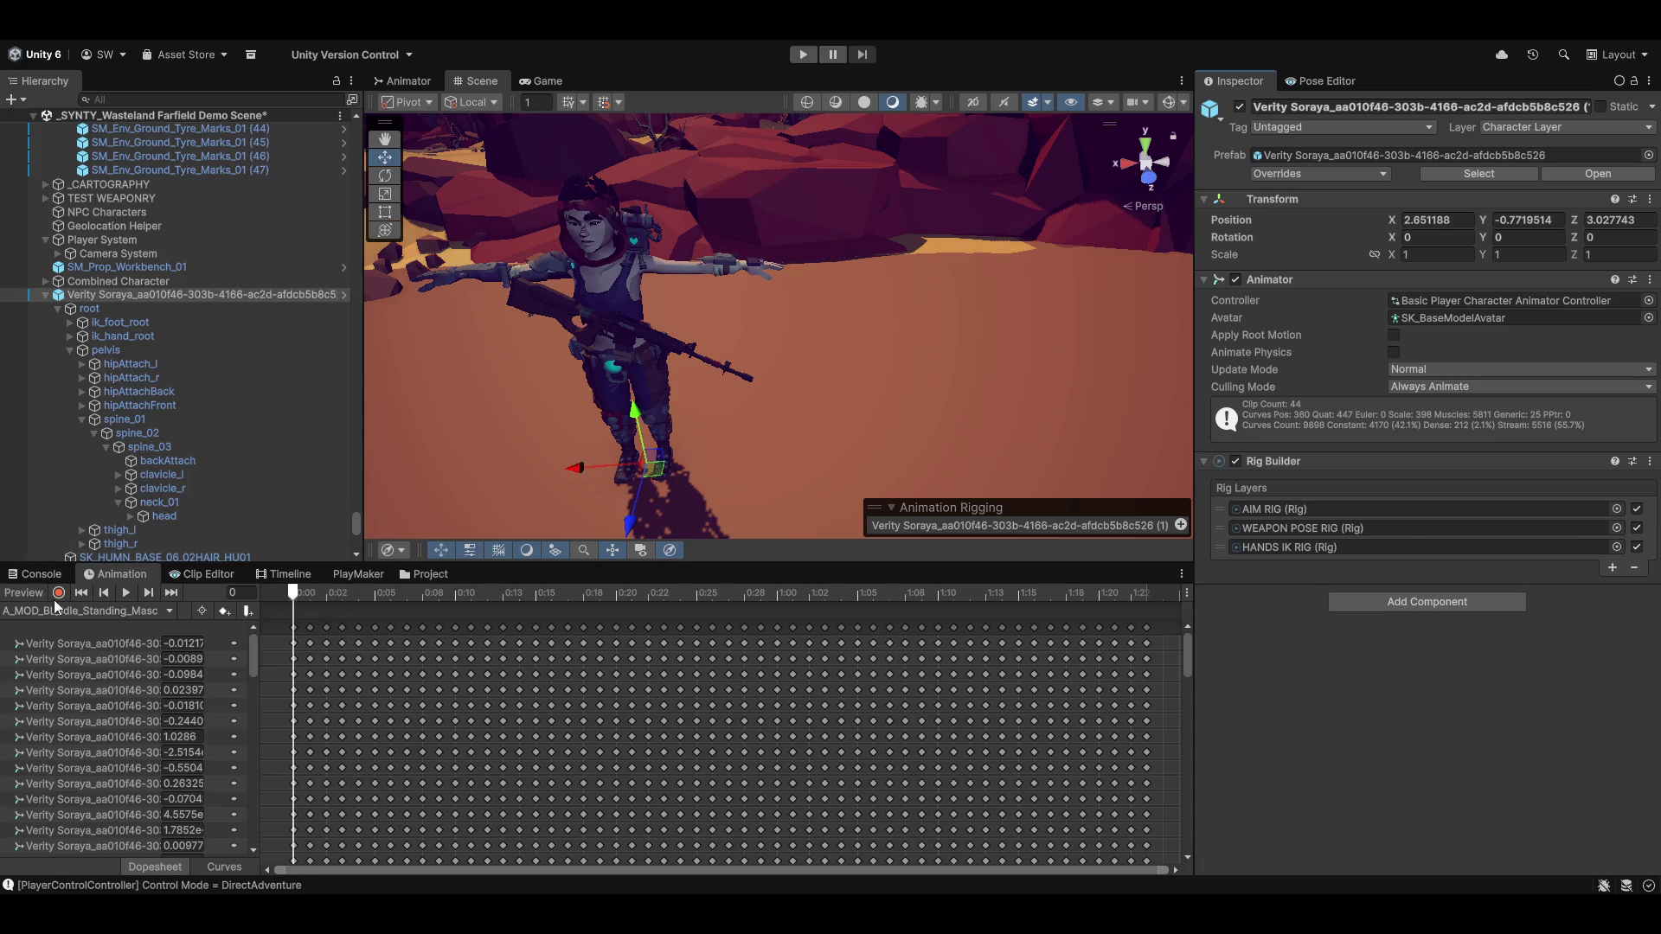
click(126, 594)
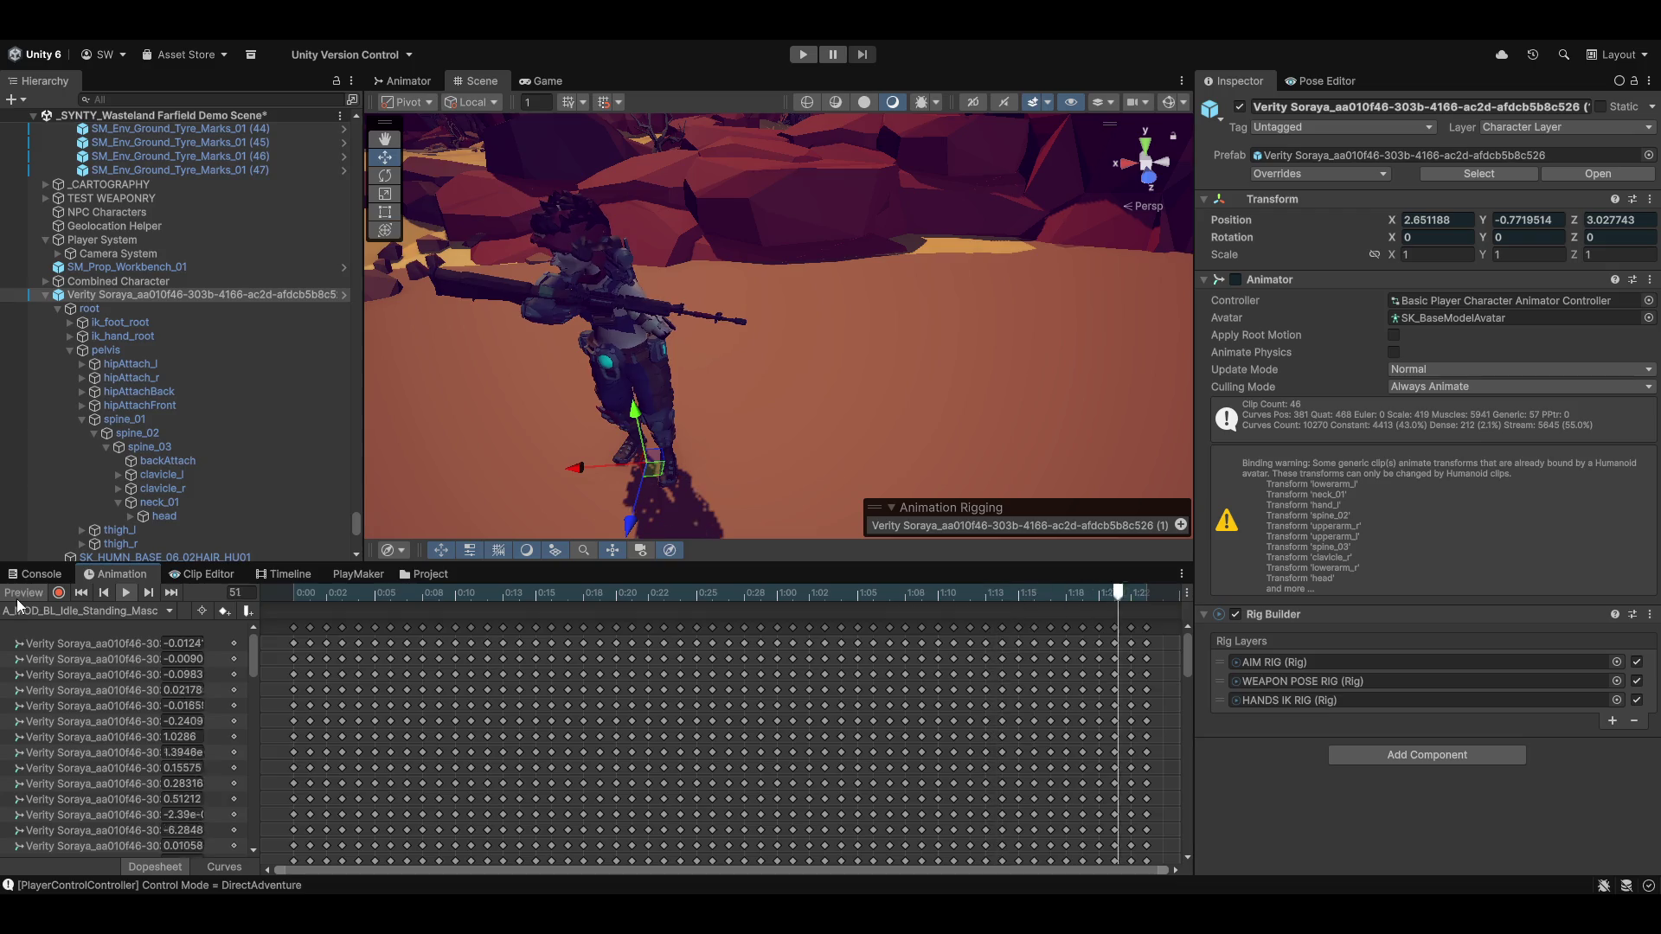
mouse_move(644, 403)
mouse_down()
mouse_move(848, 370)
mouse_move(821, 407)
mouse_up()
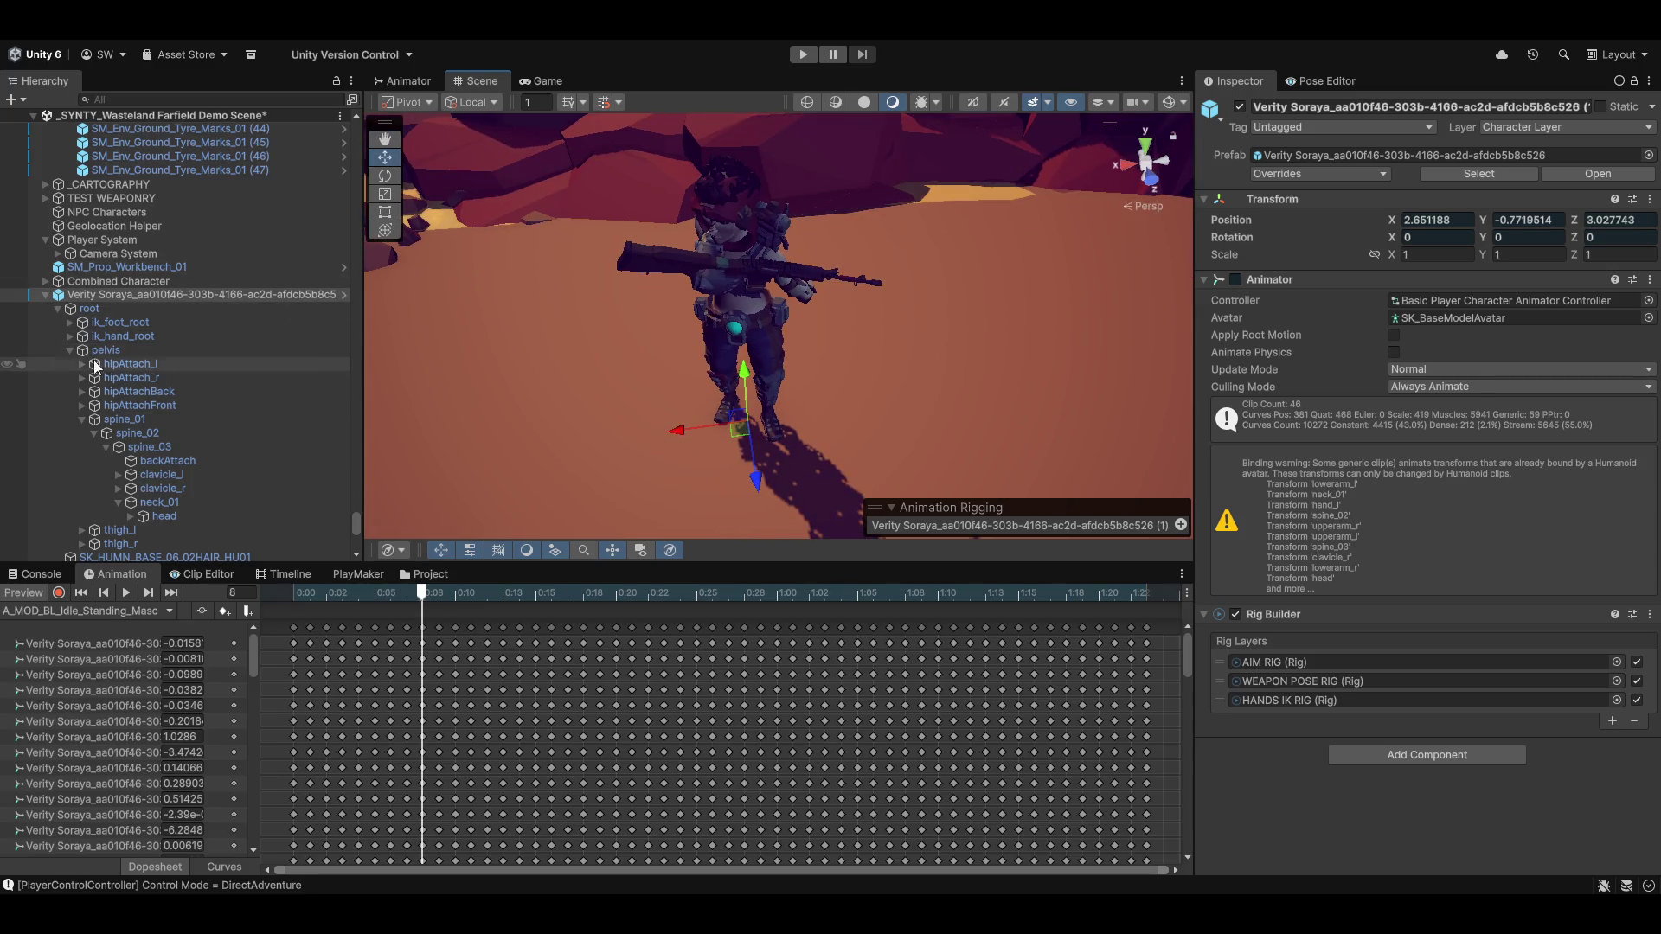
scroll(163, 485, down, 4)
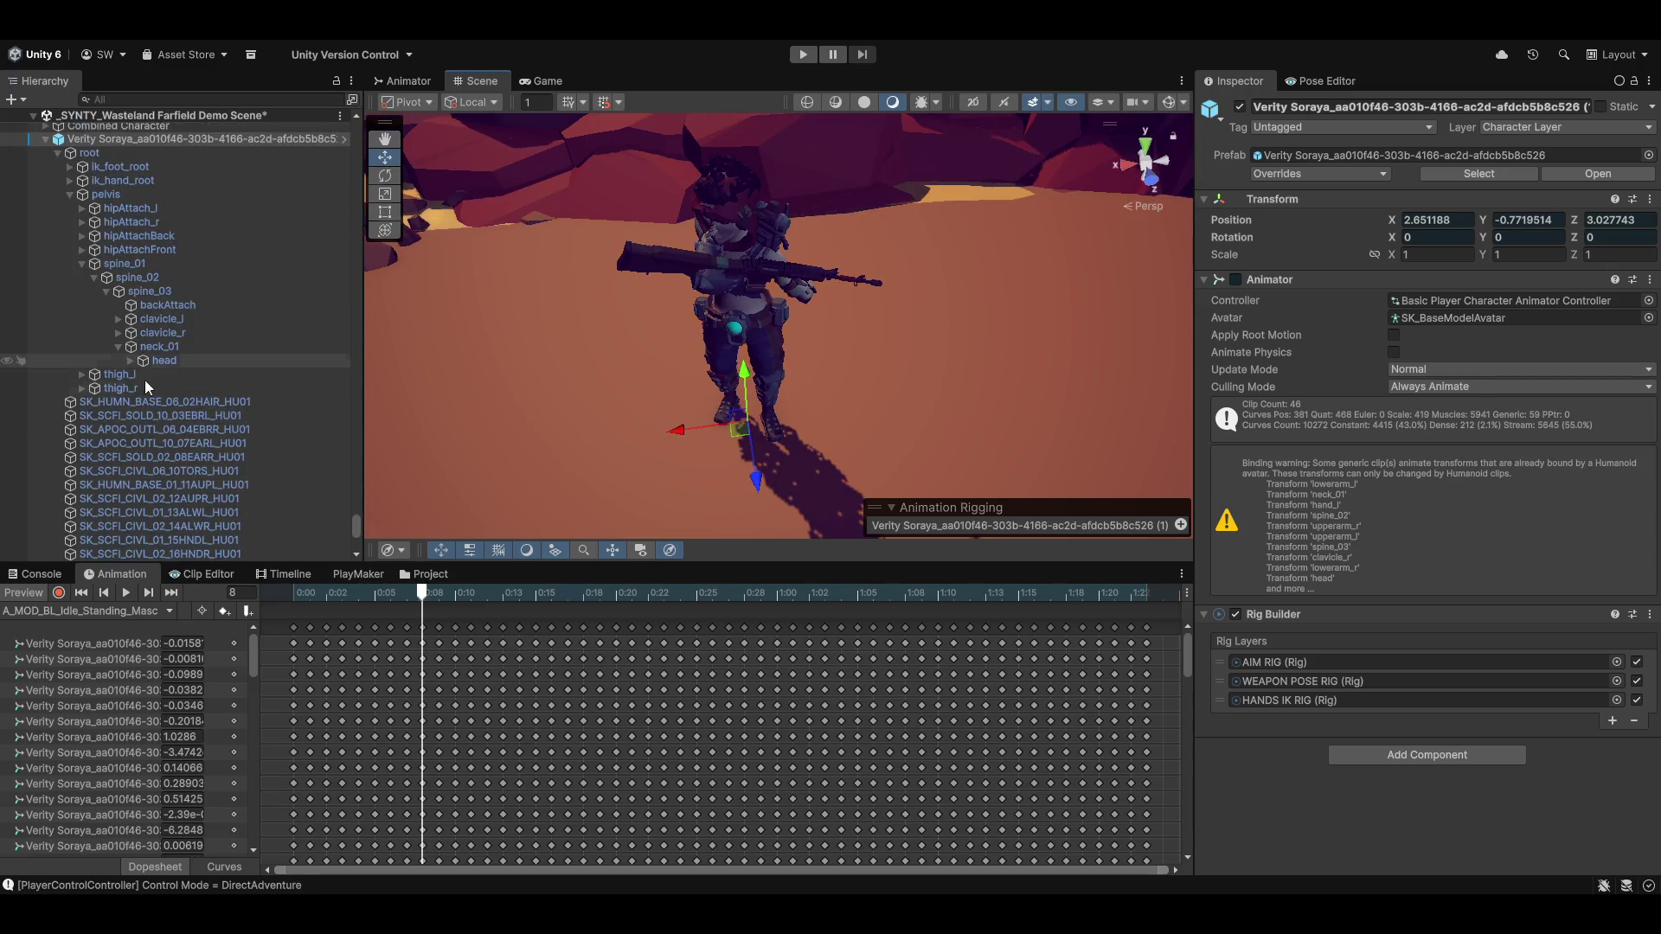
scroll(121, 398, up, 3)
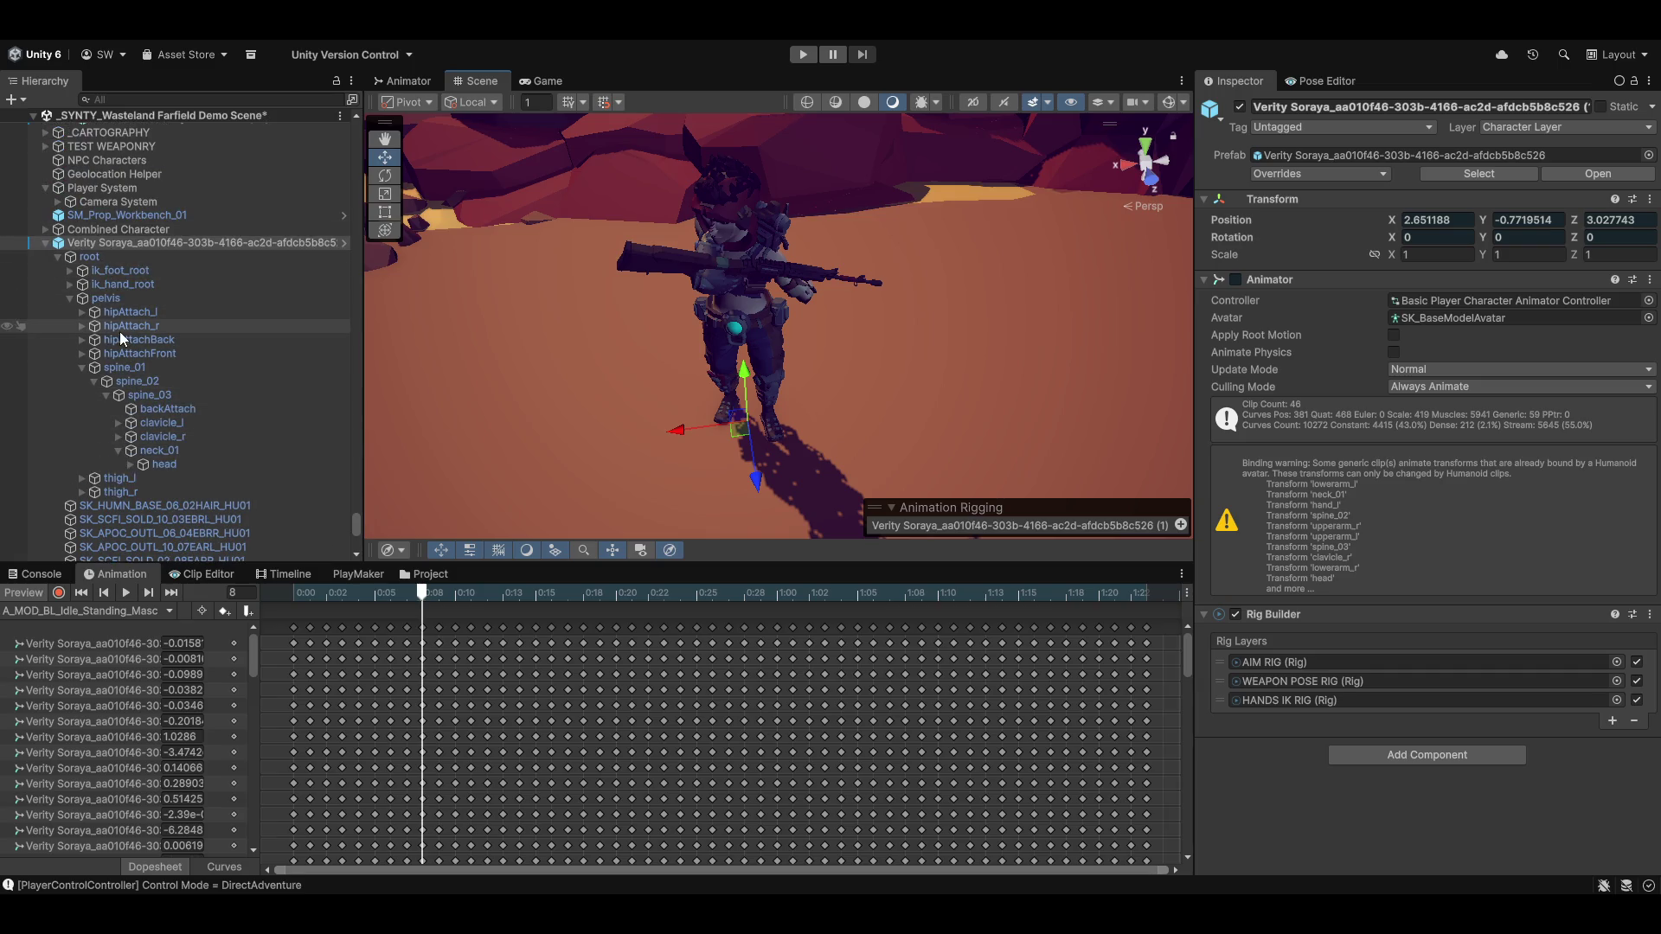
scroll(147, 407, down, 10)
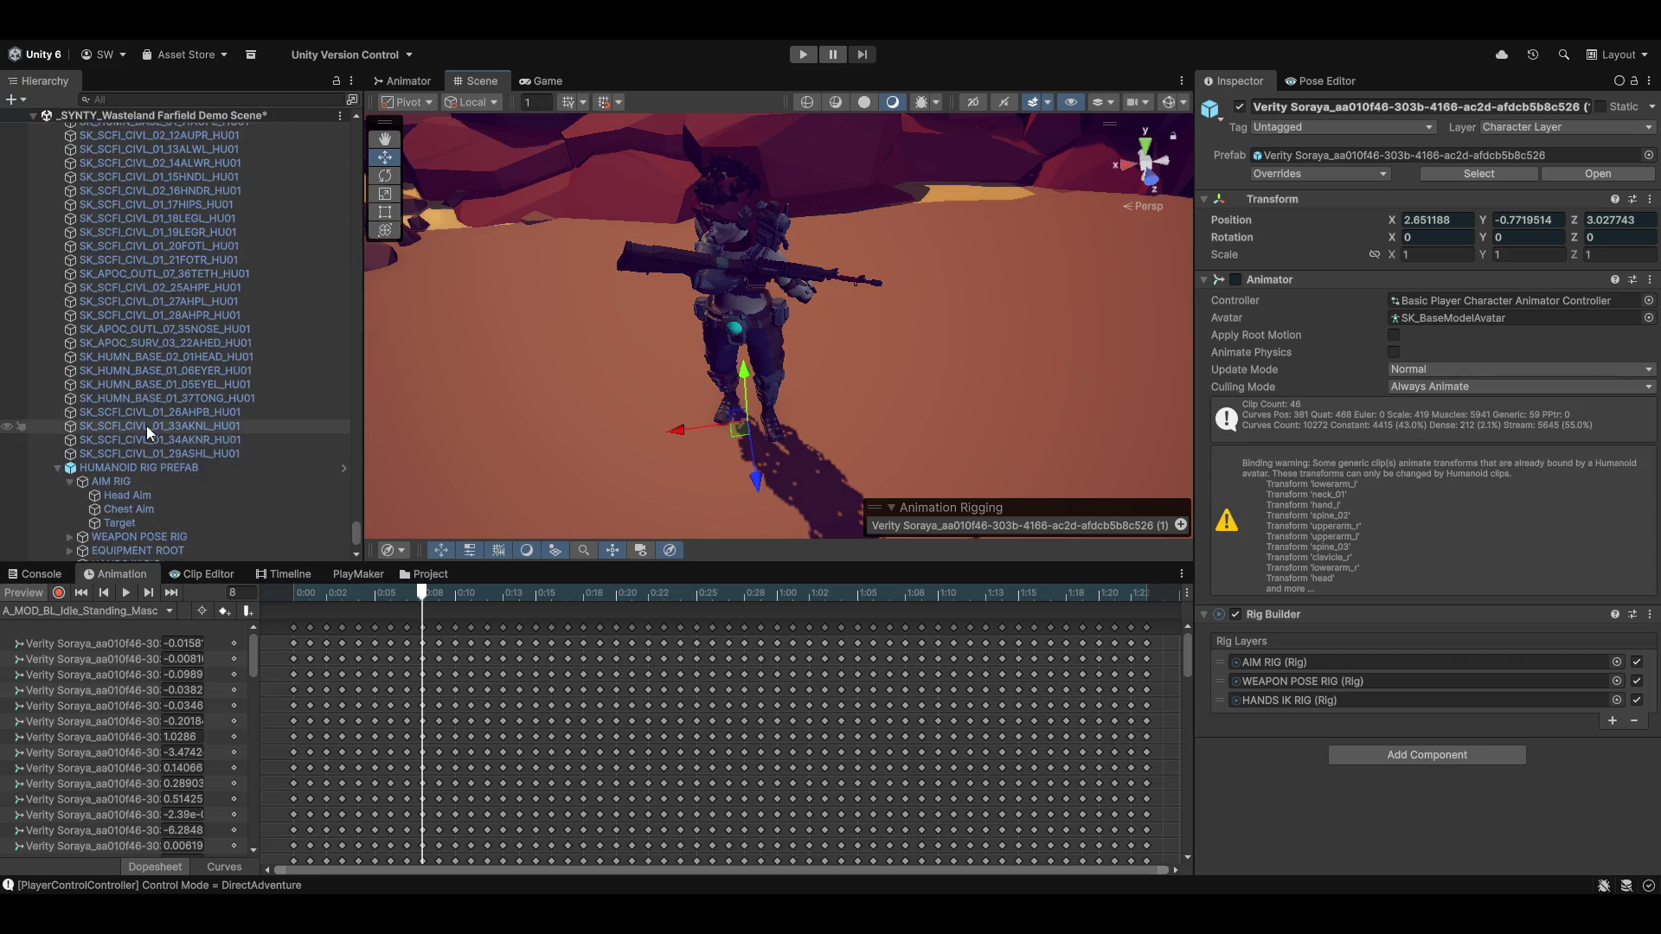
Assign spine_03 as the Chest Aim constraint's Constrained Object
click(123, 362)
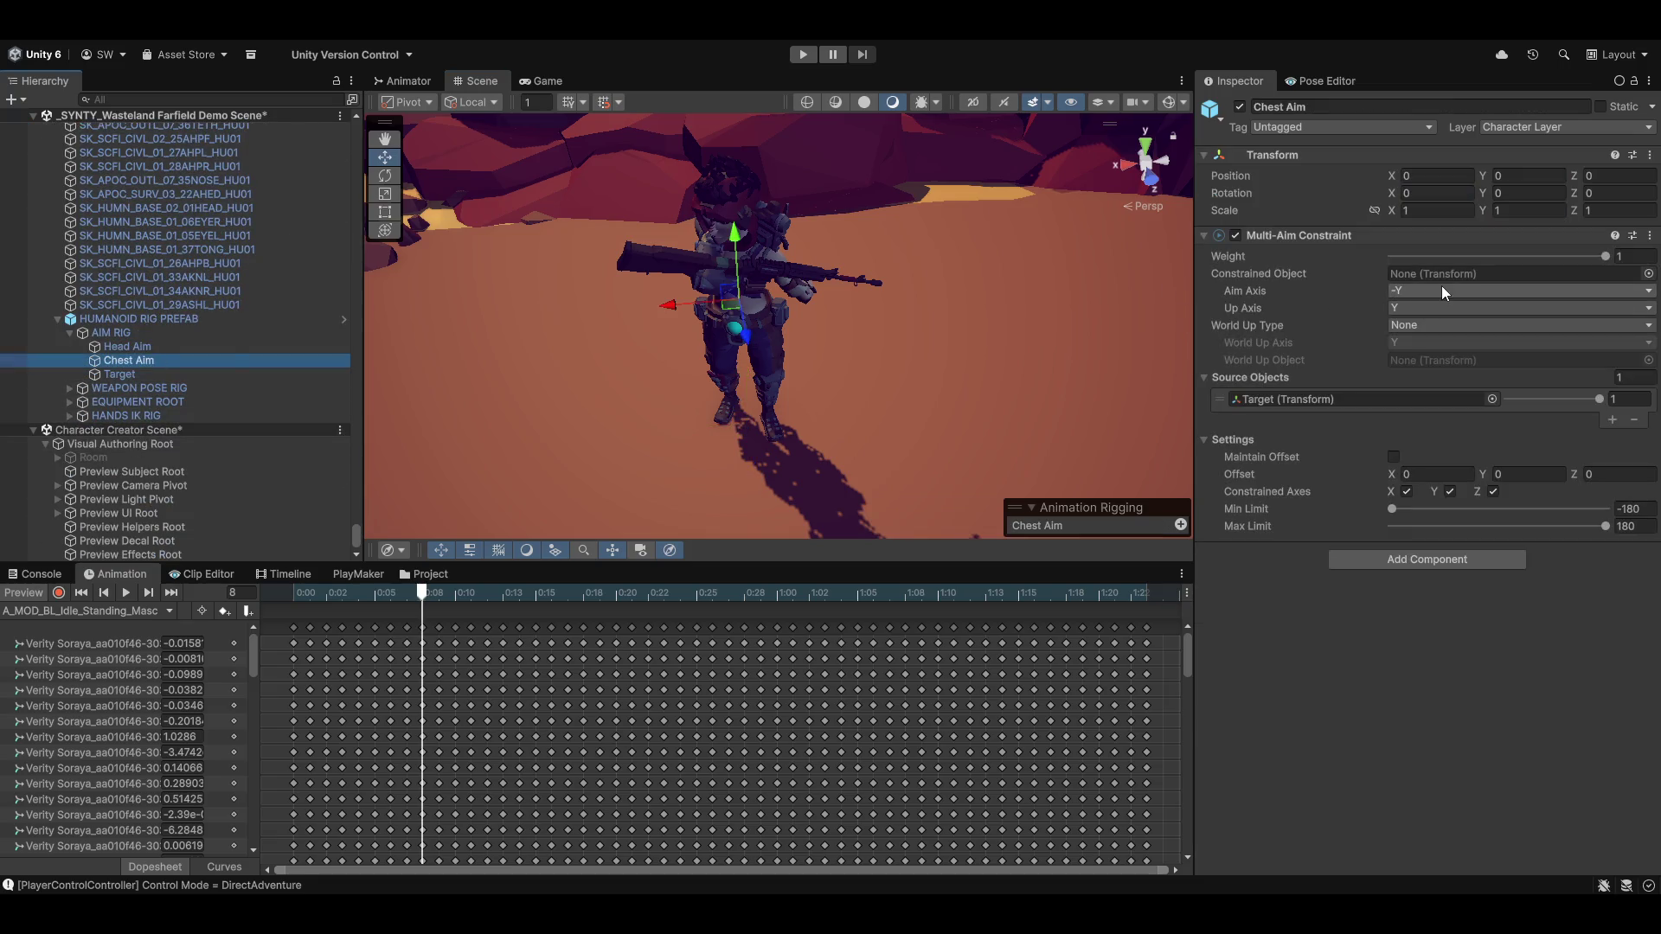
scroll(225, 412, up, 10)
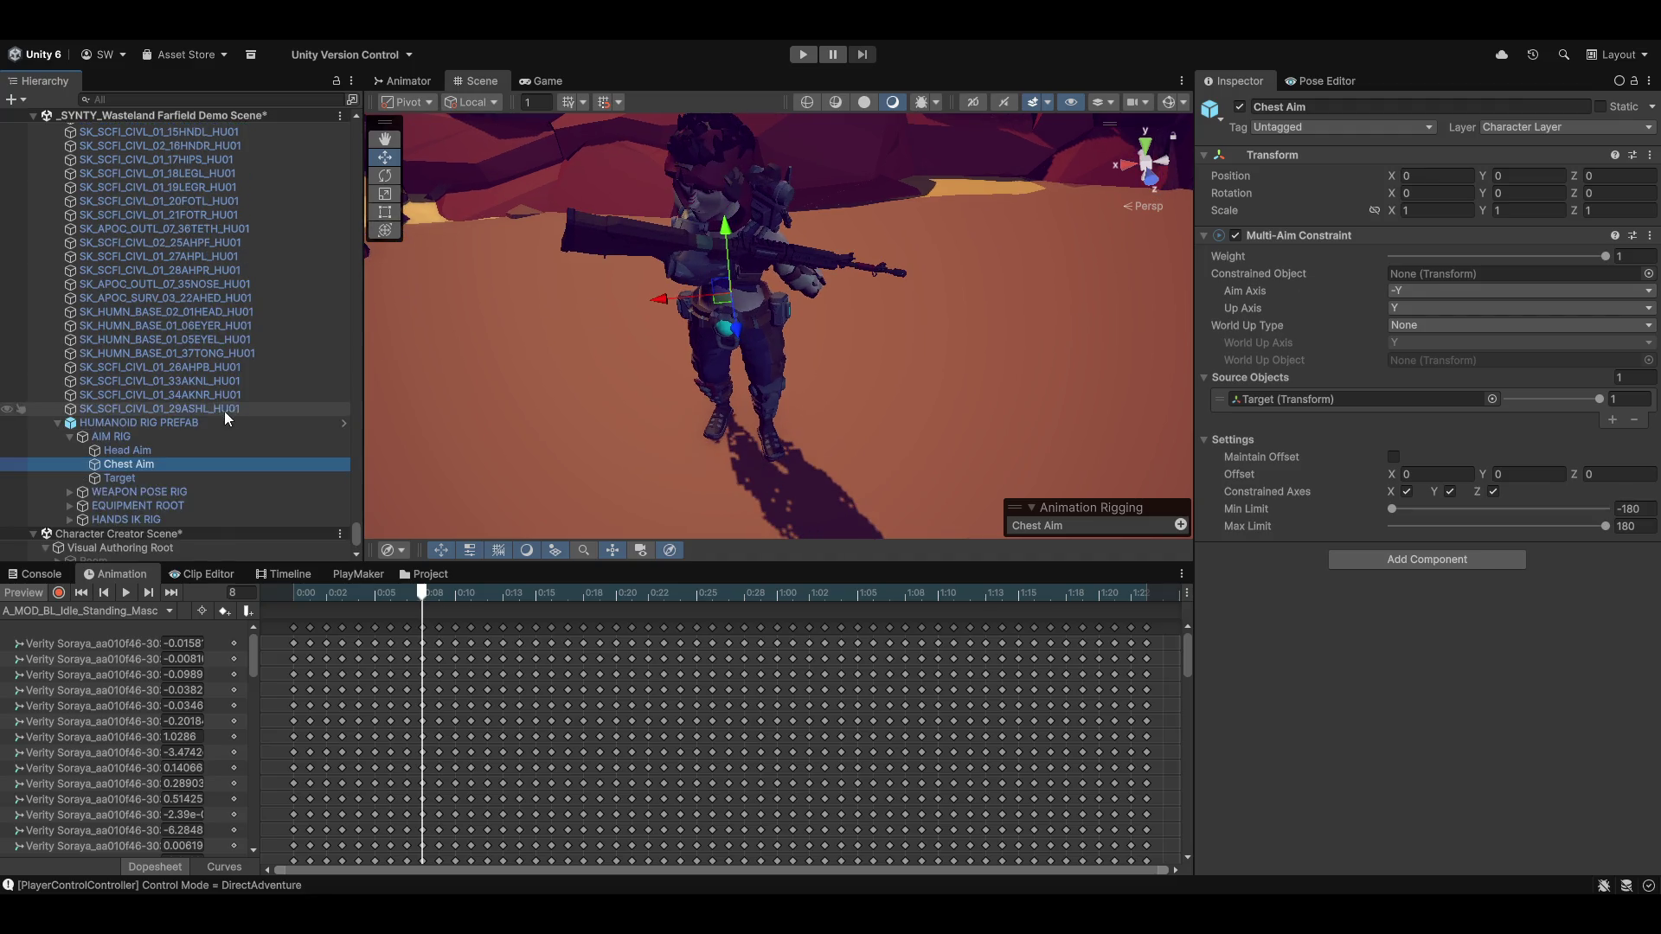
scroll(226, 345, up, 3)
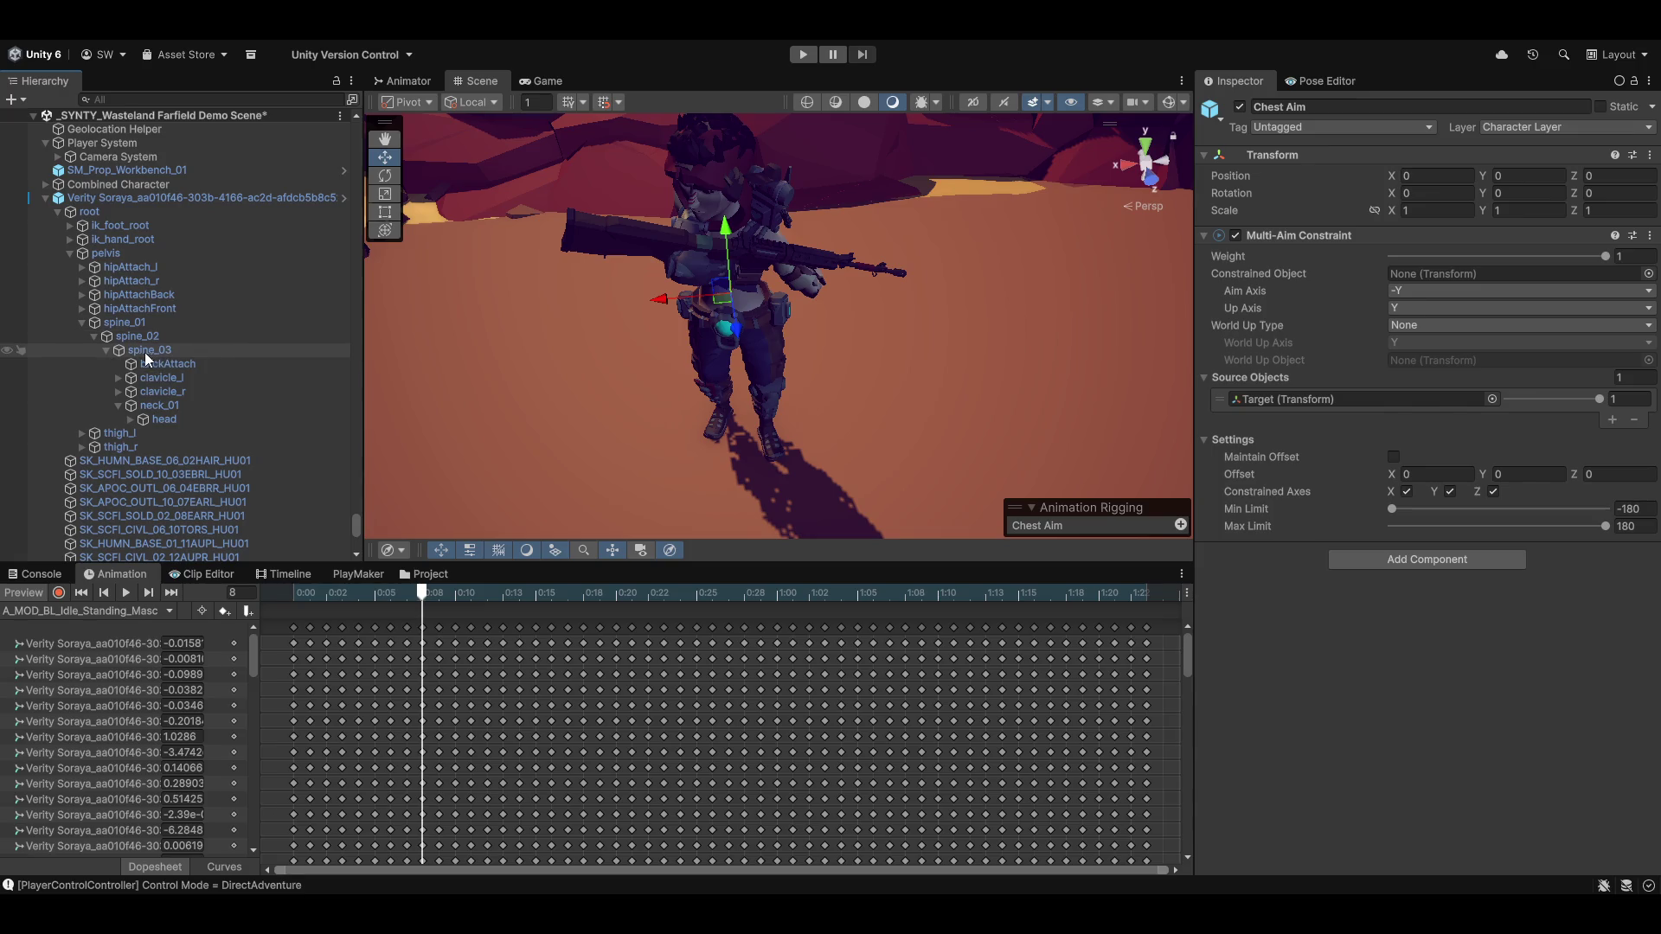
mouse_move(144, 351)
mouse_down()
mouse_move(1341, 341)
mouse_move(1479, 276)
mouse_up()
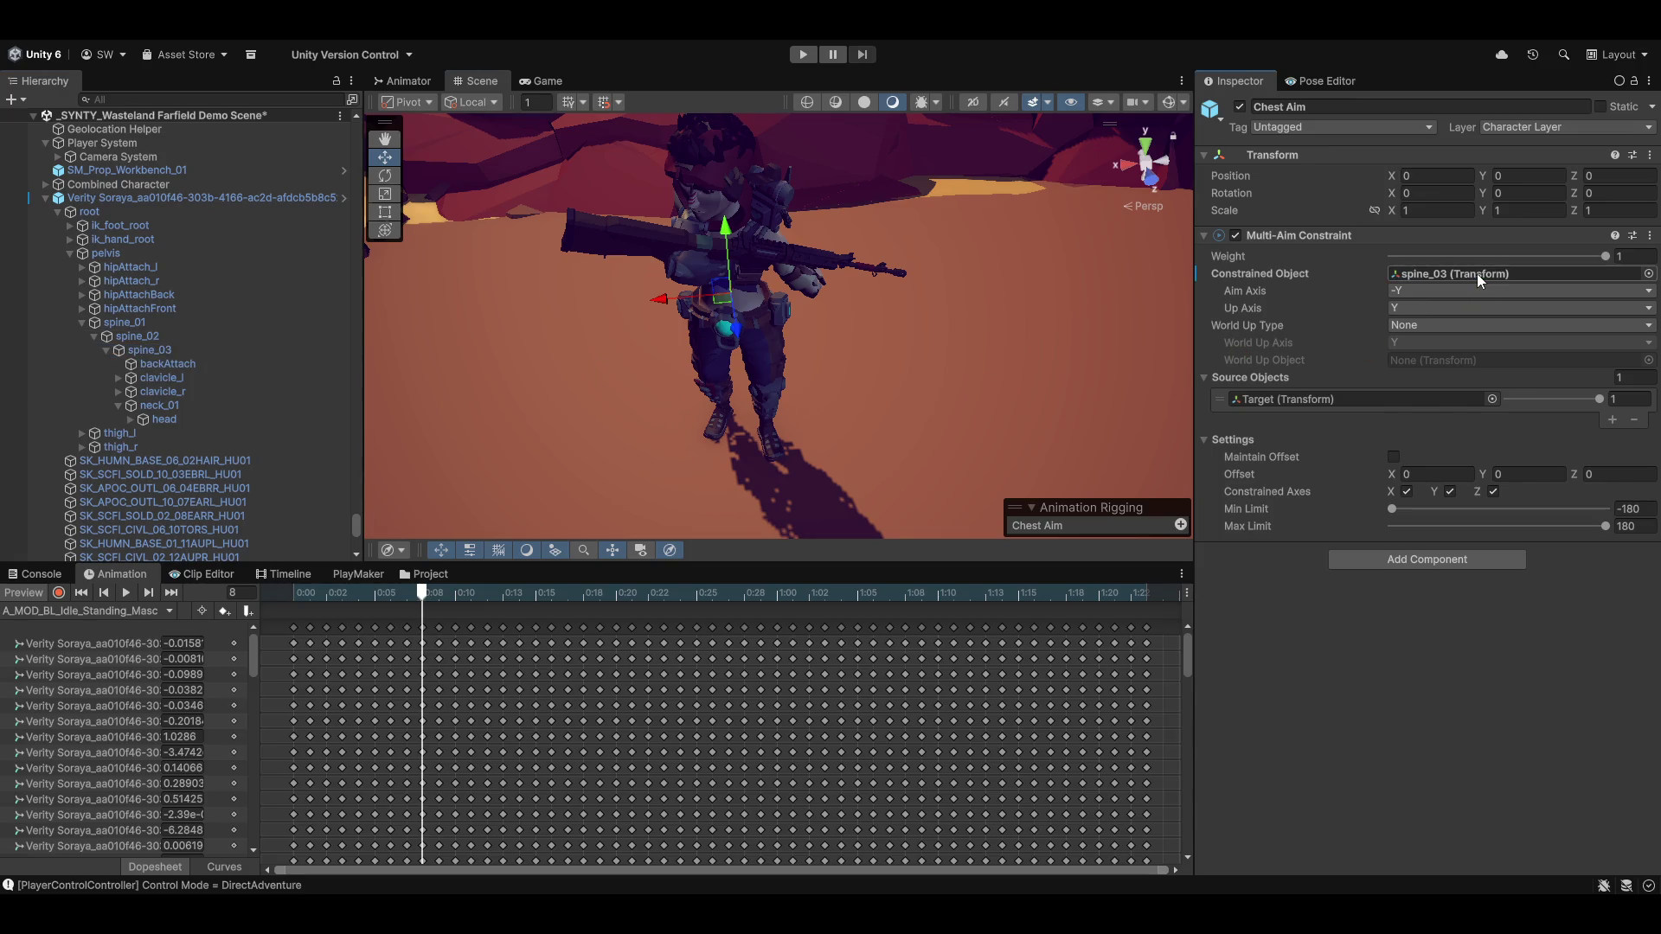
Refresh the animation preview and locate the Target source object
click(21, 597)
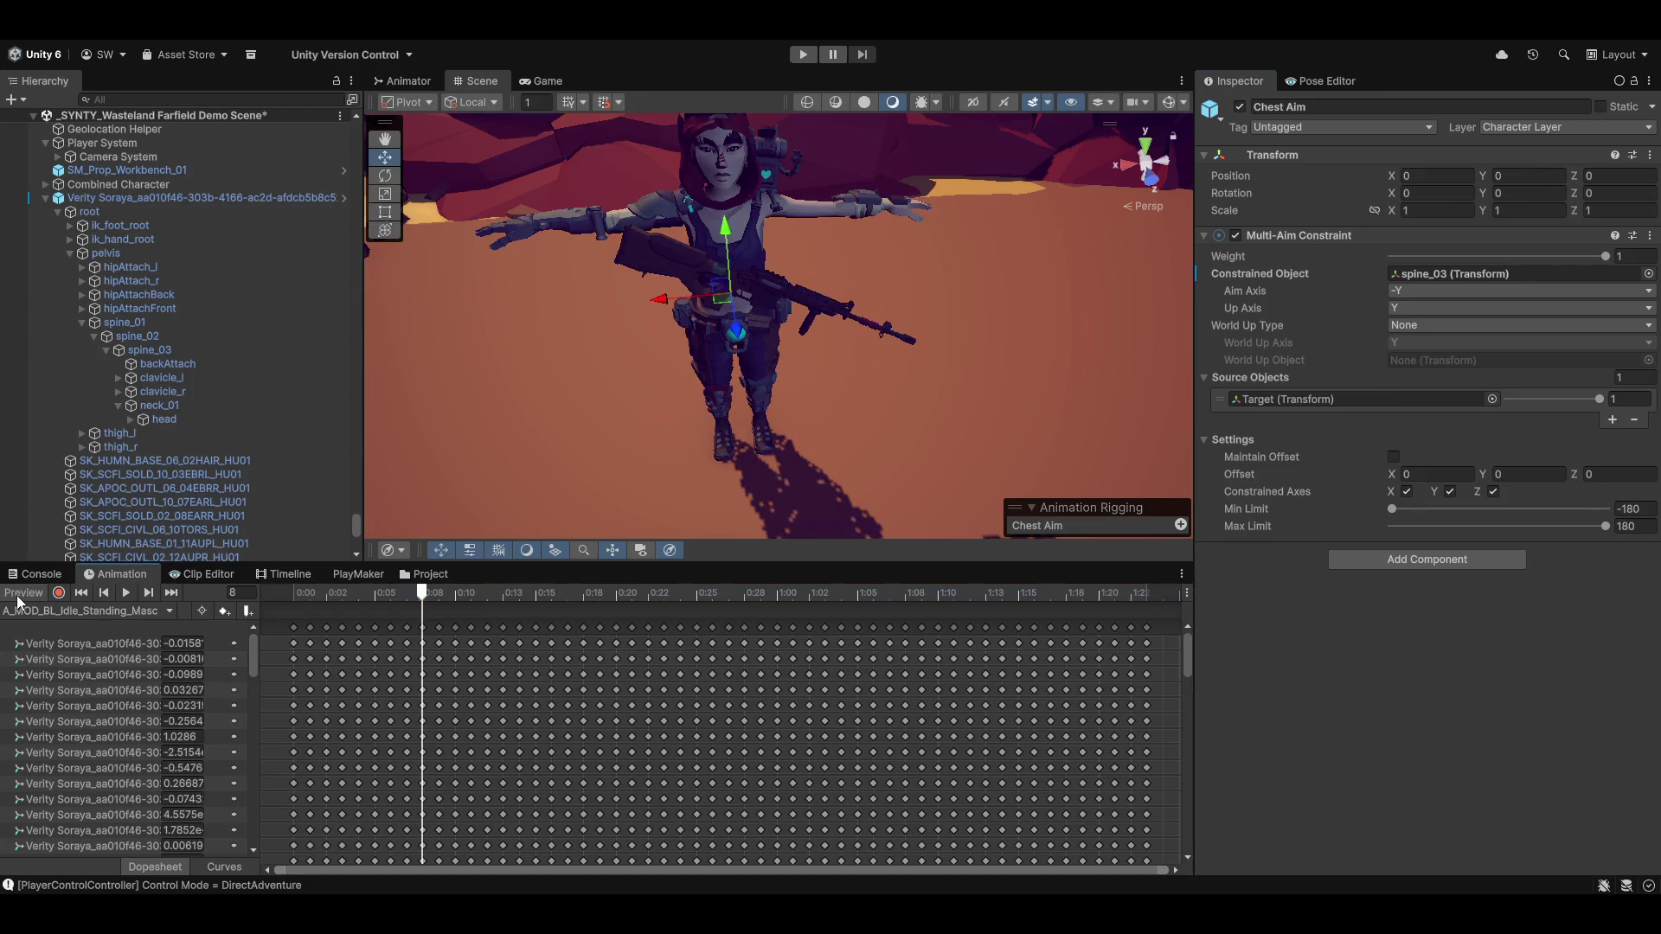
click(21, 595)
scroll(849, 378, down, 3)
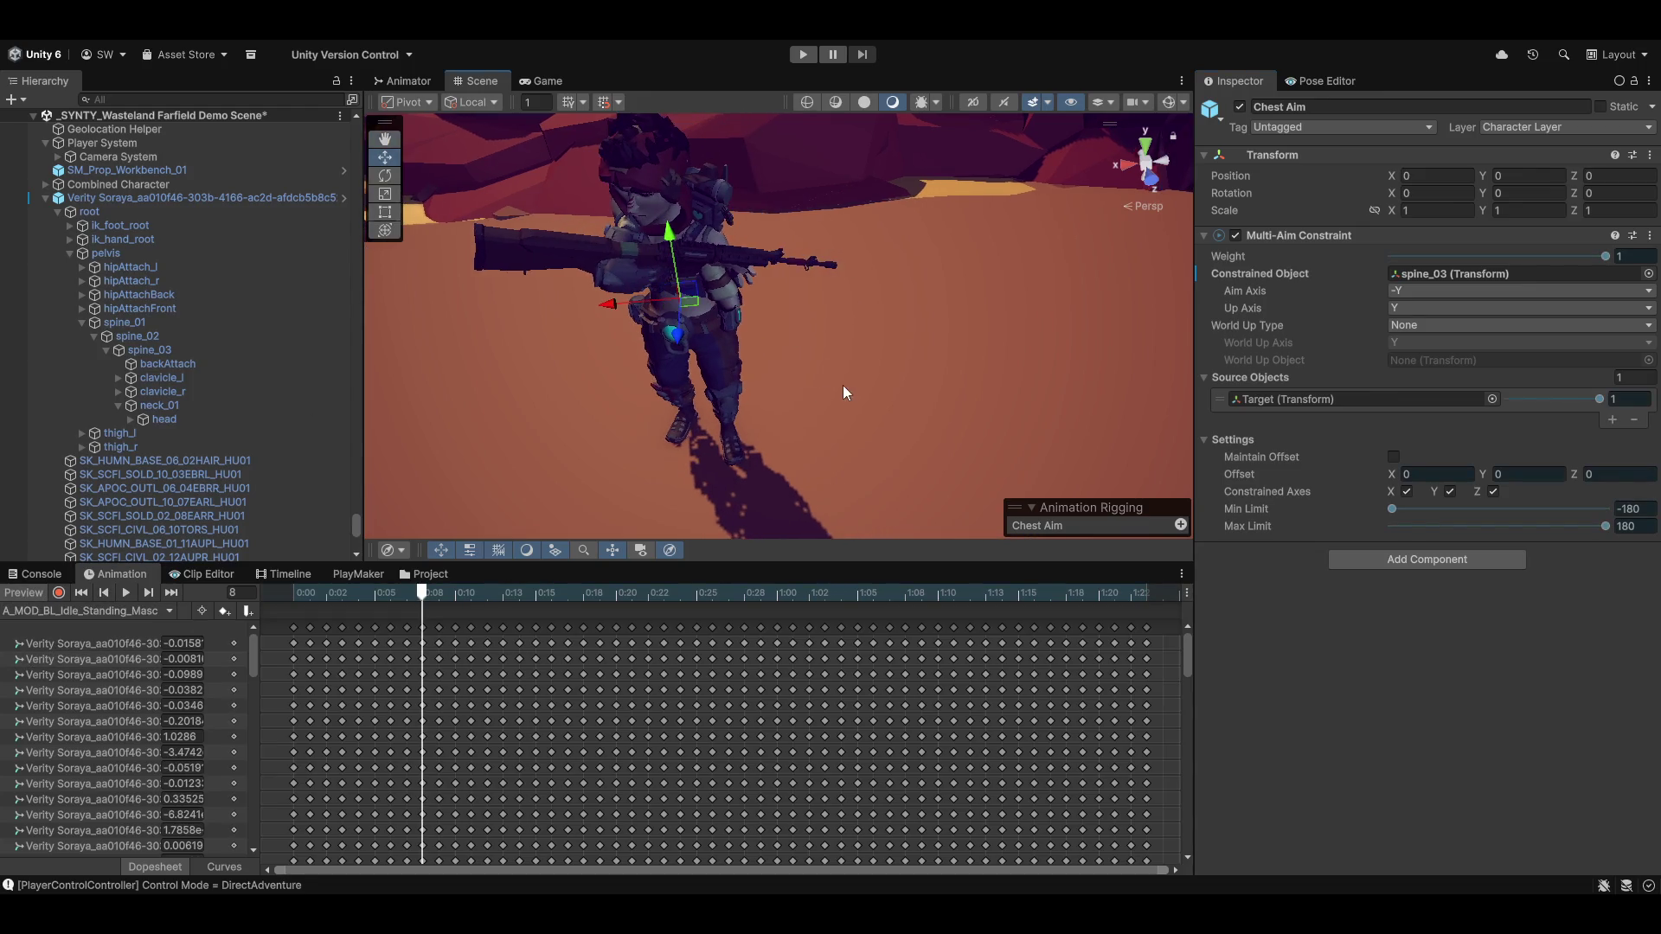
click(1336, 393)
mouse_move(822, 324)
mouse_down()
mouse_move(676, 431)
mouse_move(812, 324)
mouse_move(749, 376)
mouse_move(796, 381)
mouse_up()
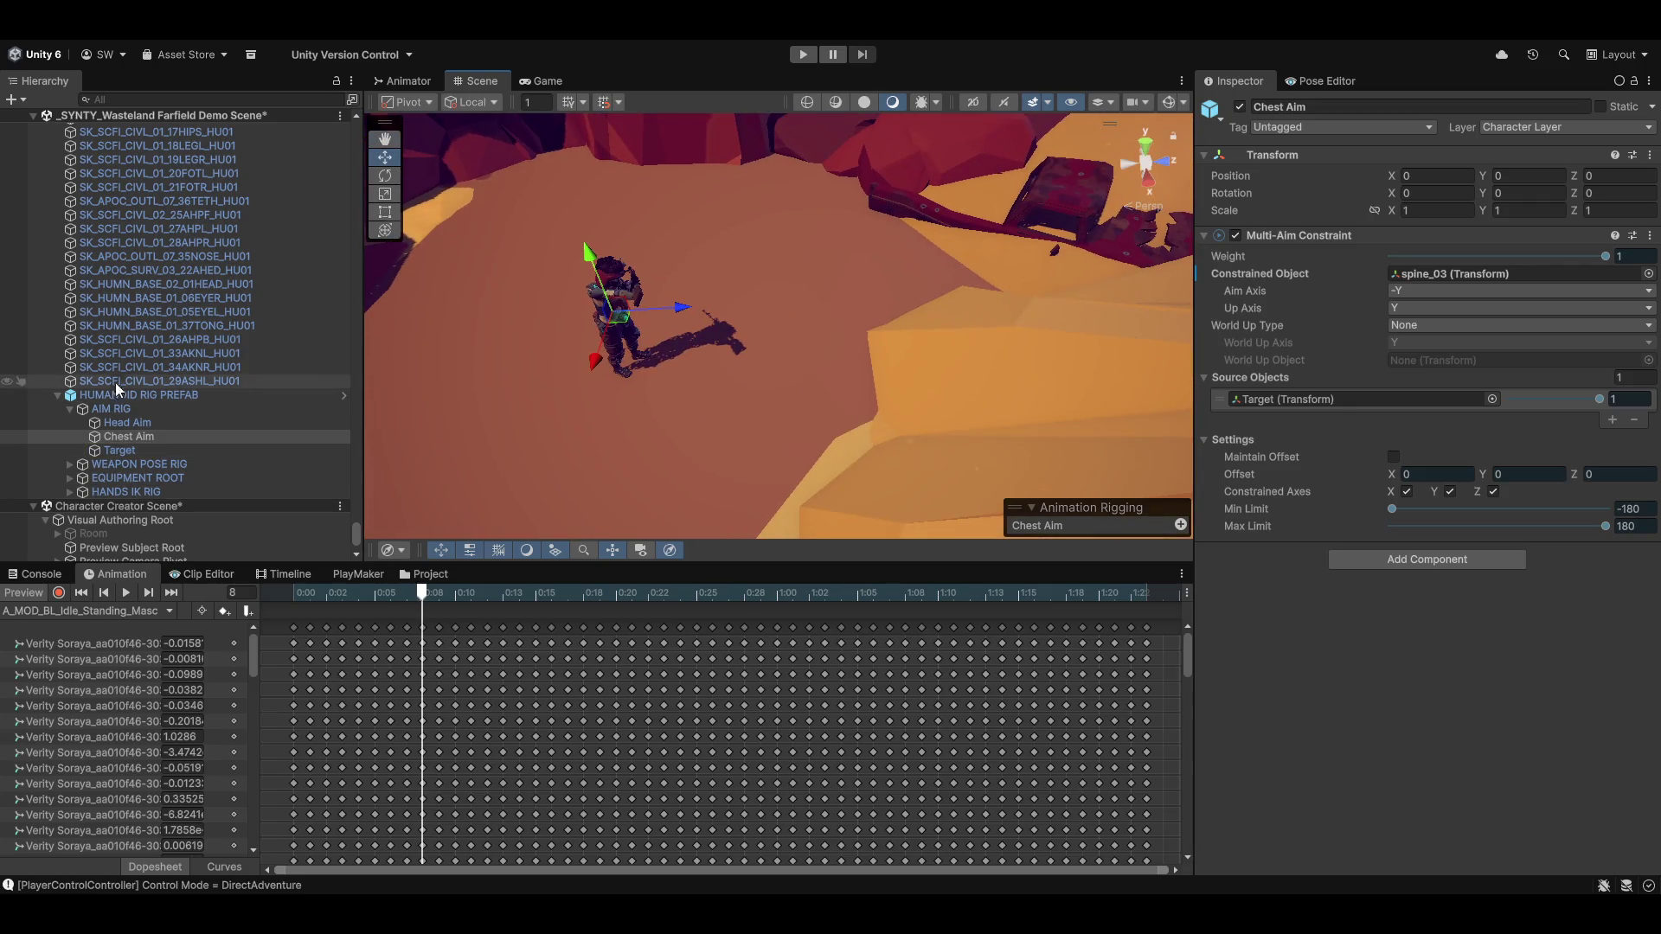
Set the Target's position to X 0, Z 5 and enable Chest Aim and Head Aim
scroll(116, 382, down, 2)
click(105, 376)
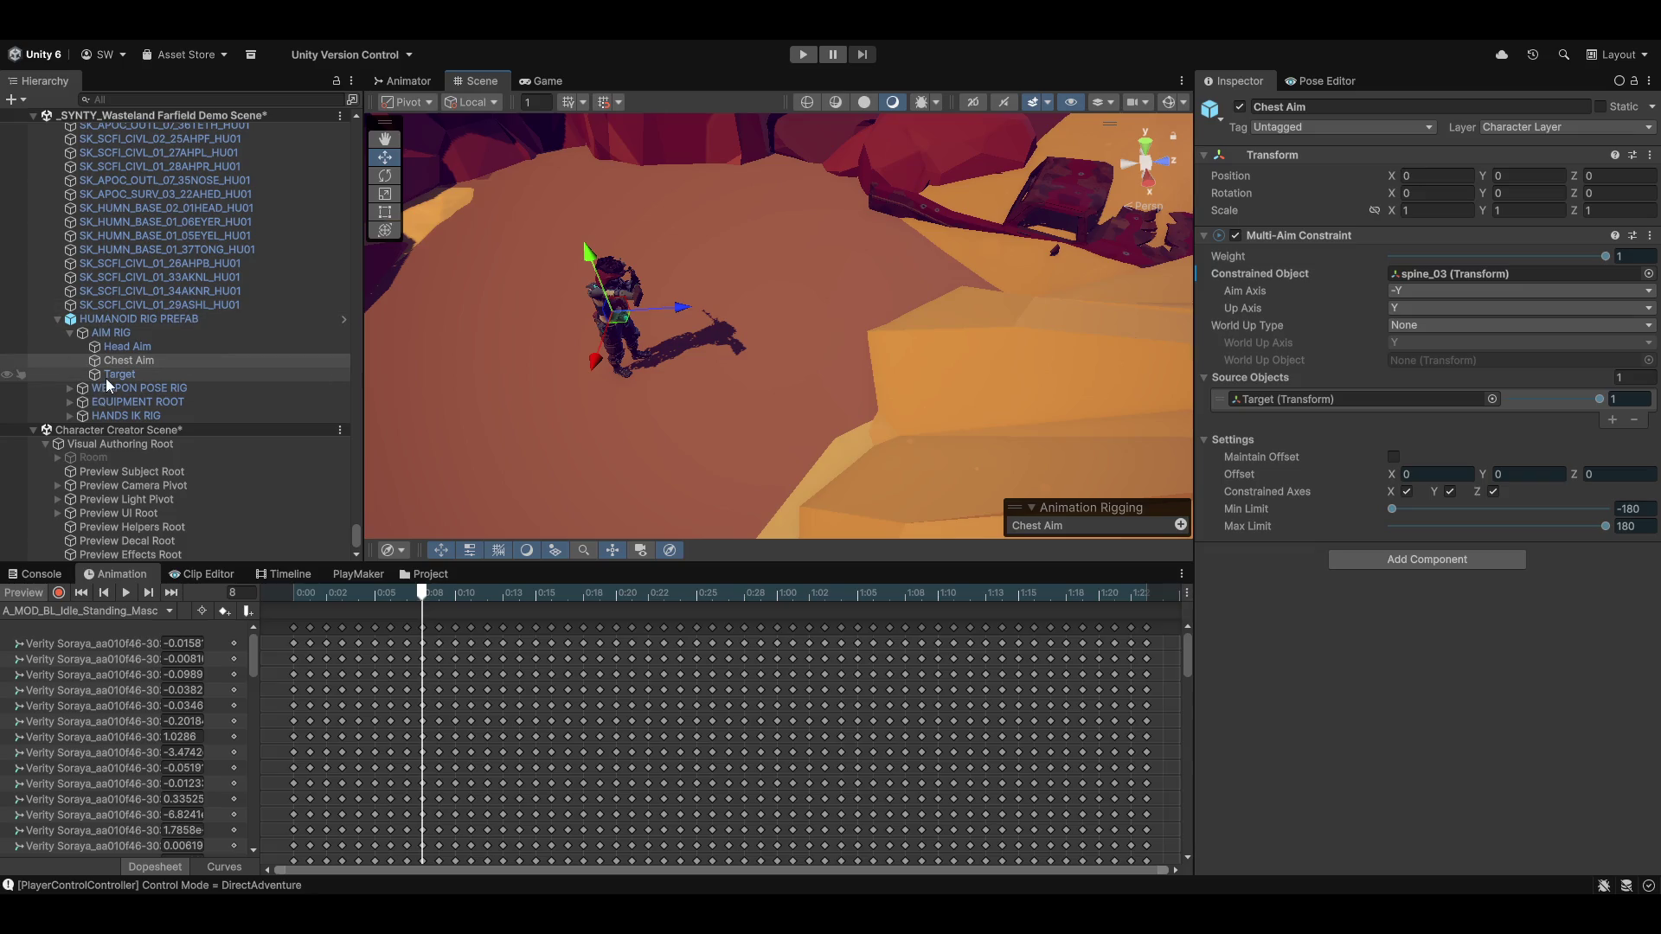
mouse_move(1038, 334)
mouse_down()
mouse_move(1104, 475)
mouse_move(928, 237)
mouse_move(832, 163)
mouse_move(900, 334)
mouse_move(889, 362)
mouse_move(1003, 257)
mouse_move(905, 263)
mouse_move(964, 273)
mouse_move(968, 364)
mouse_move(967, 282)
mouse_up()
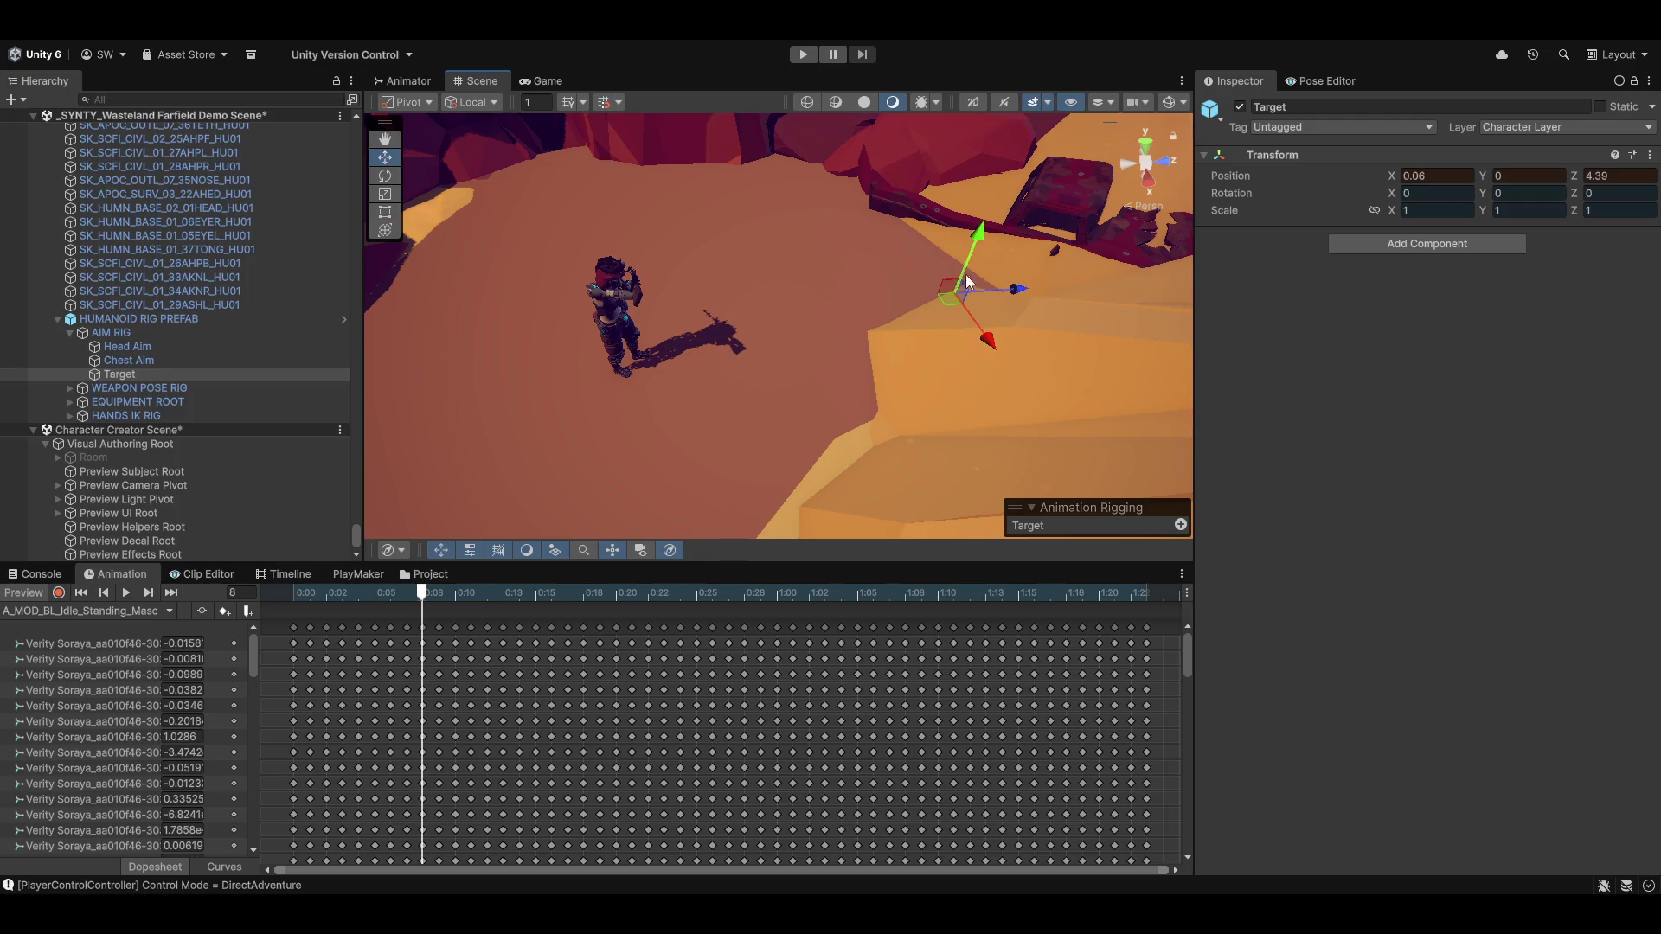
click(1440, 174)
text(0)
key(Tab)
key(Tab)
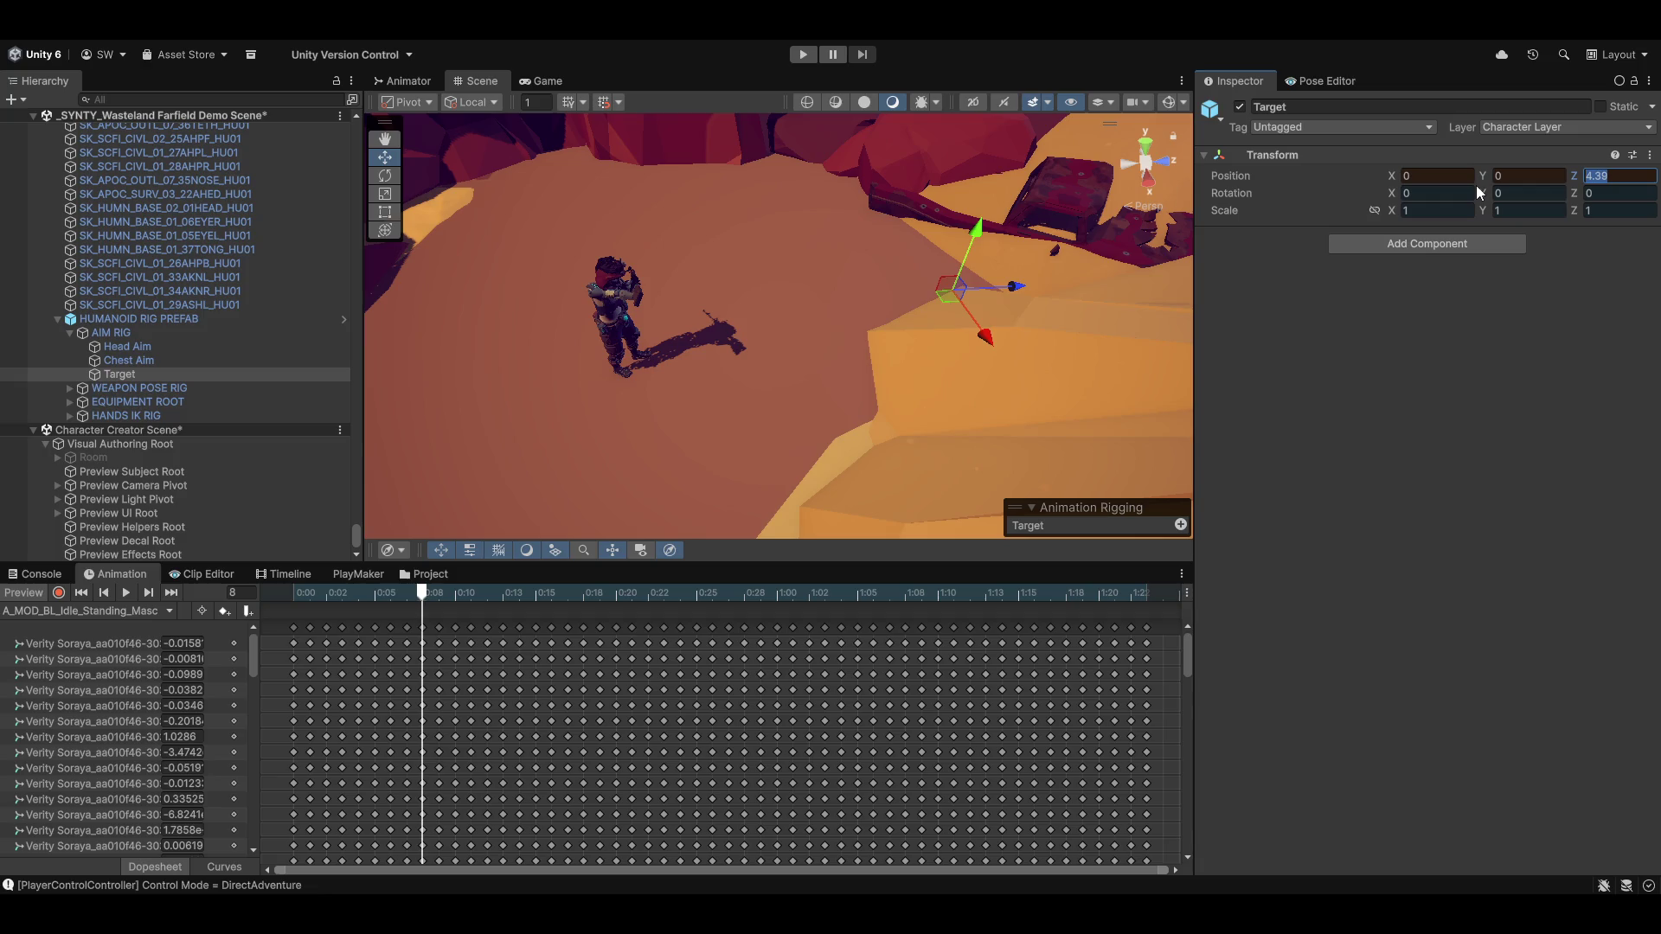
text(5)
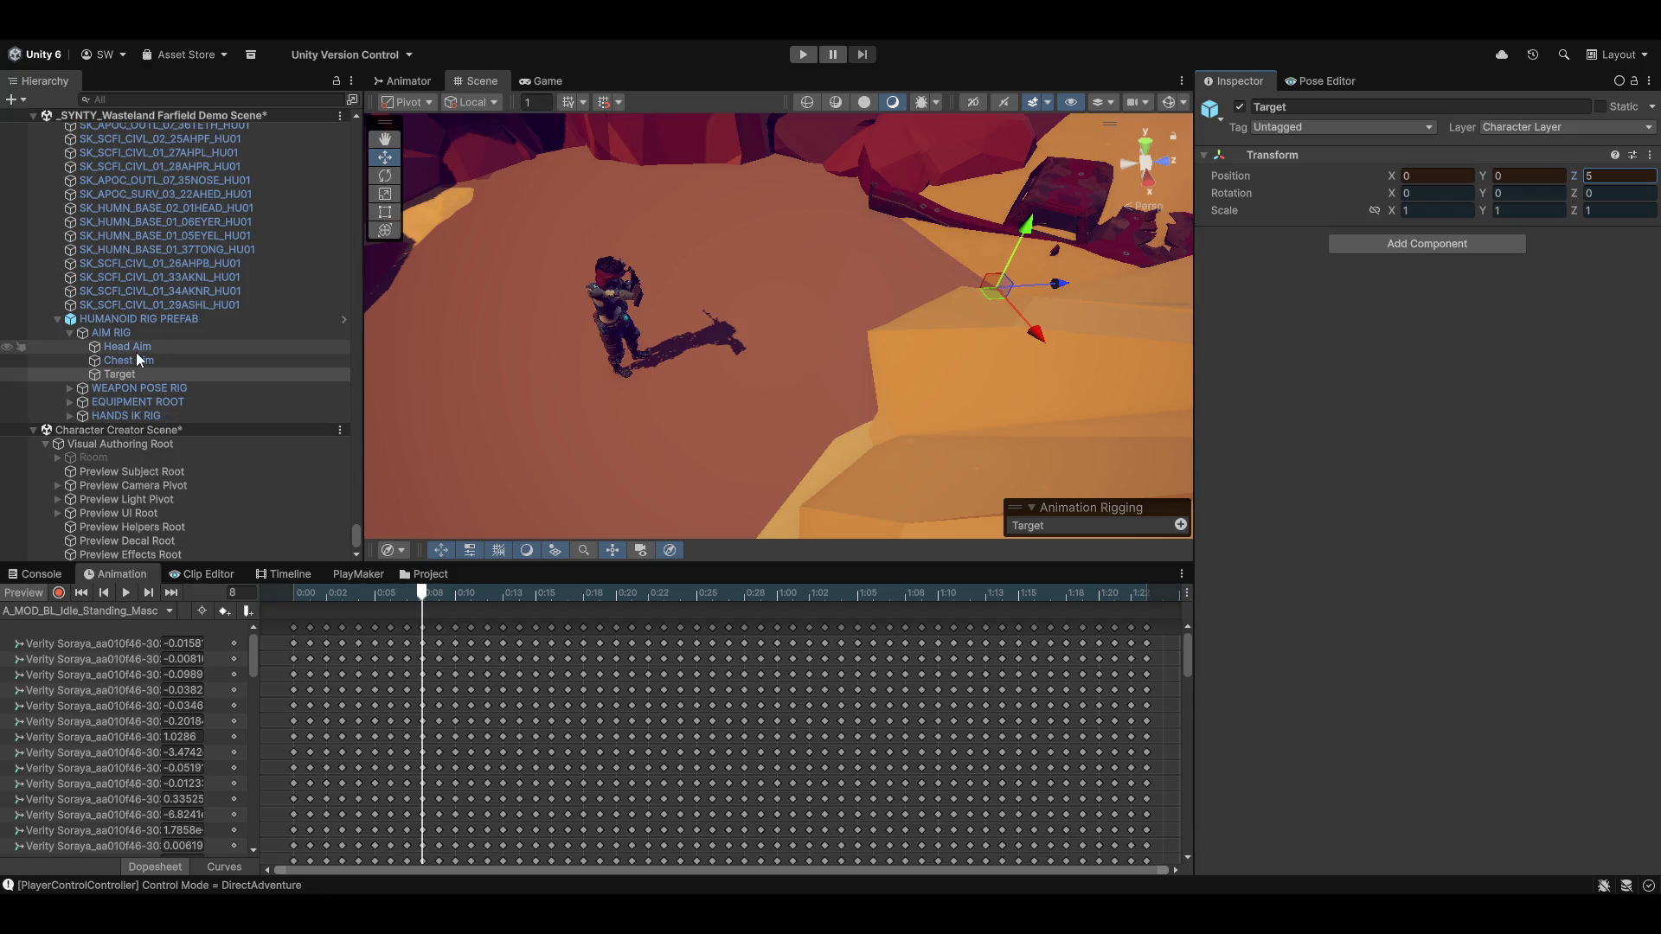
click(133, 361)
click(136, 348)
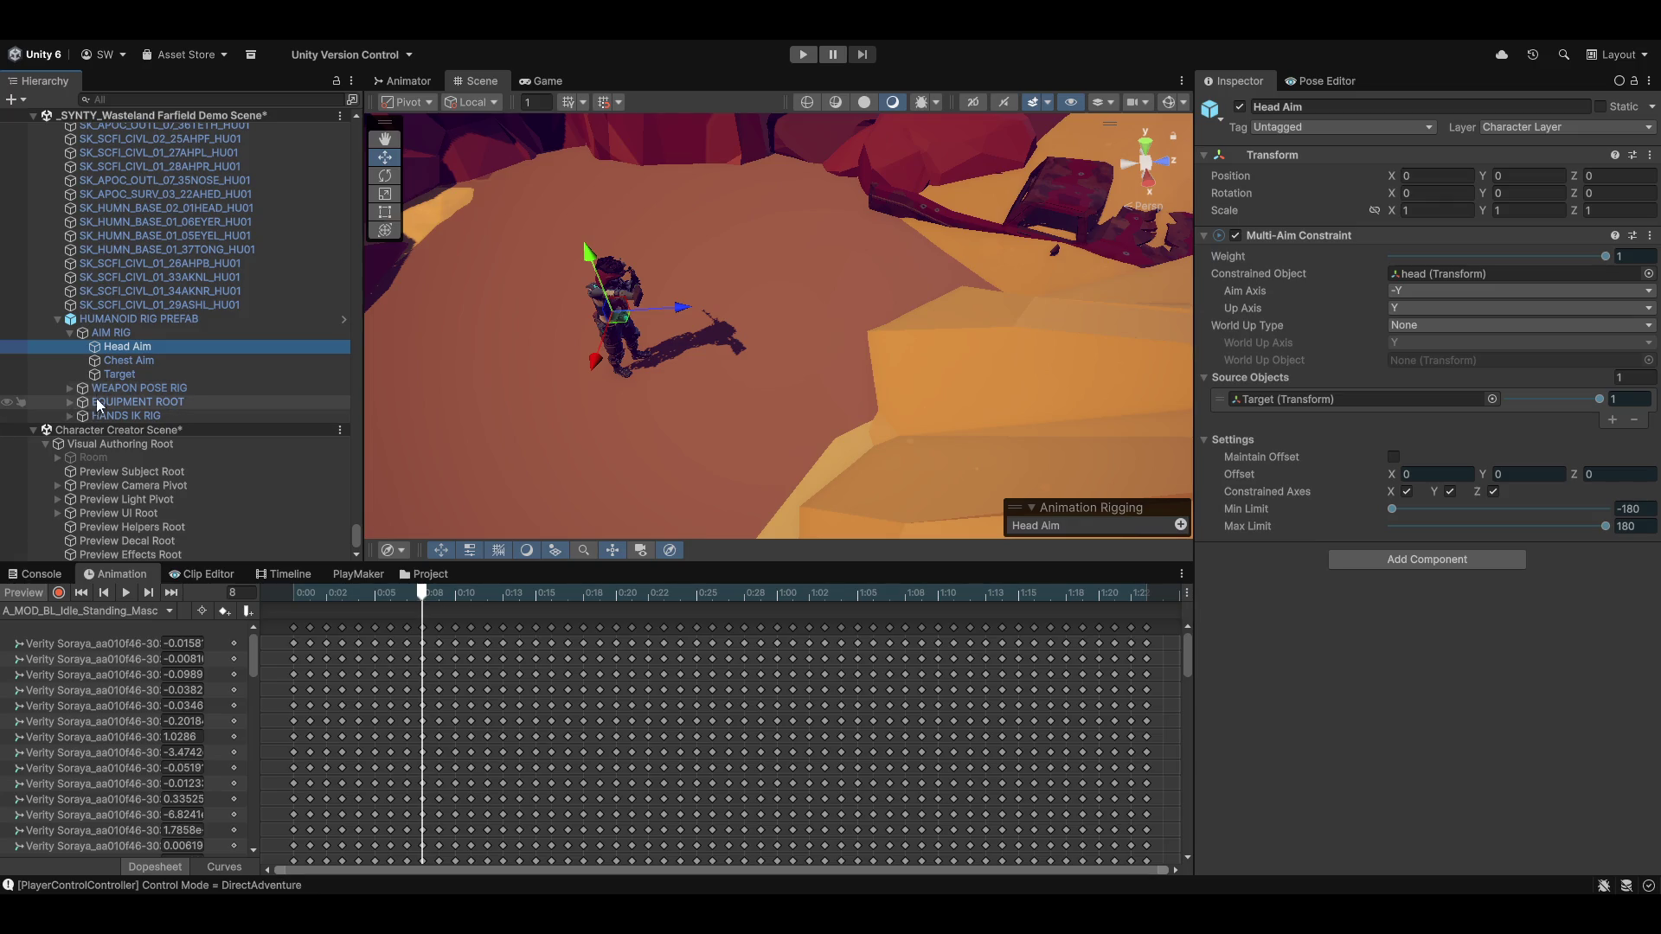
Inspect the Weapon Aim Poser's constraints and its Aim source object
click(70, 389)
click(137, 414)
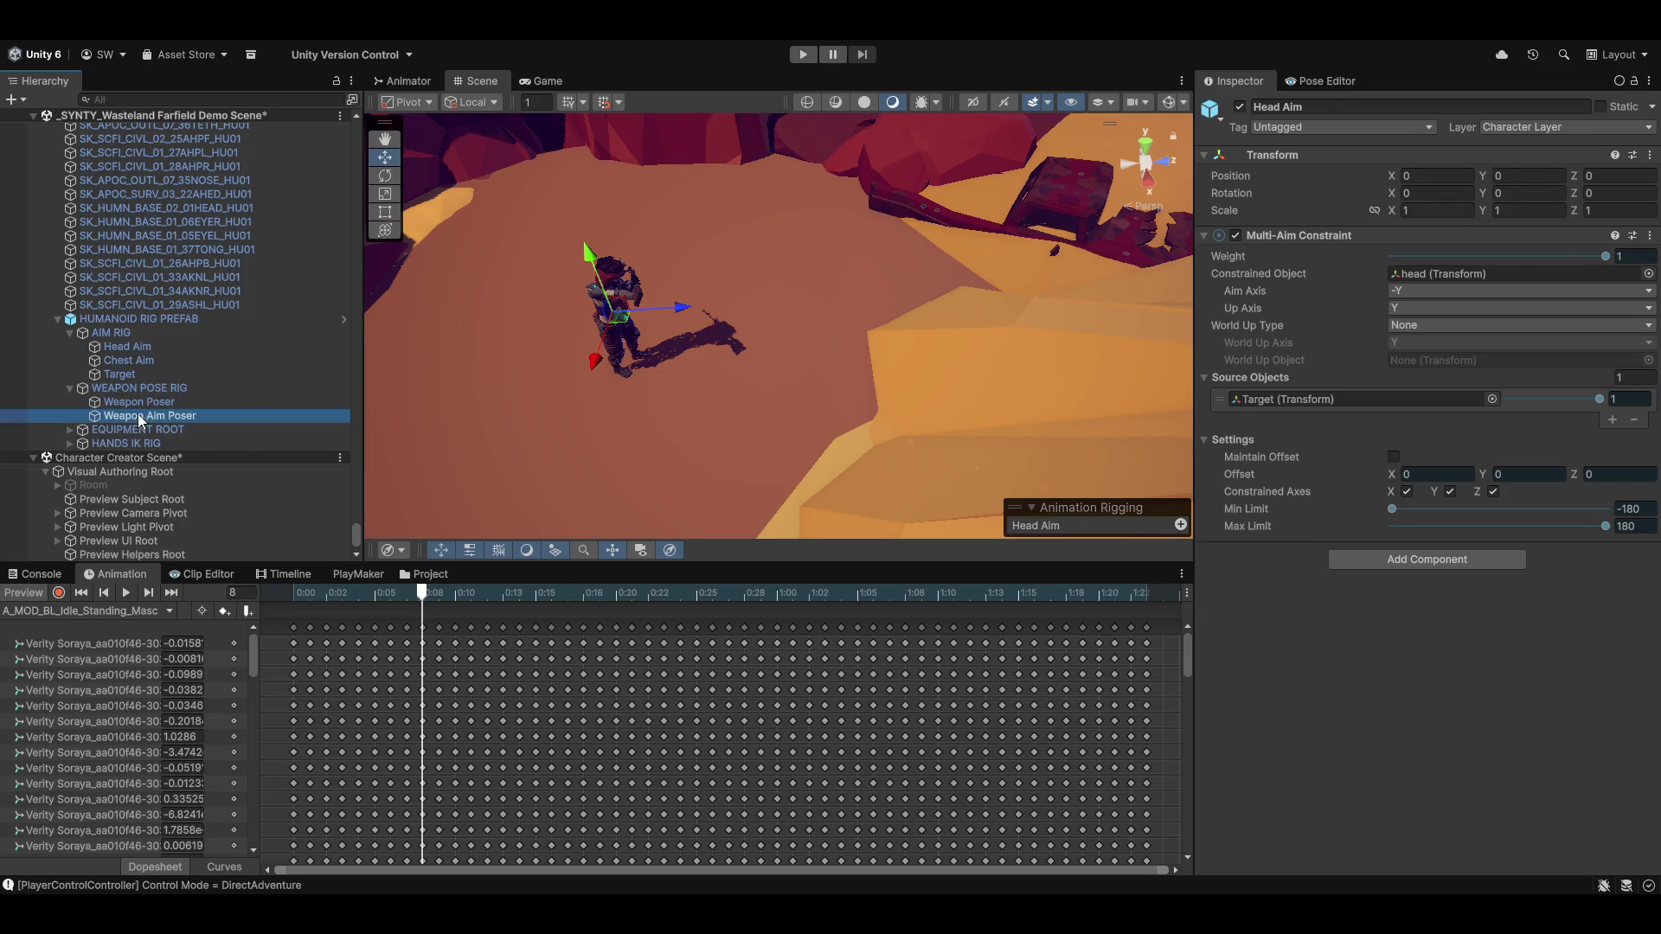
scroll(1338, 482, down, 3)
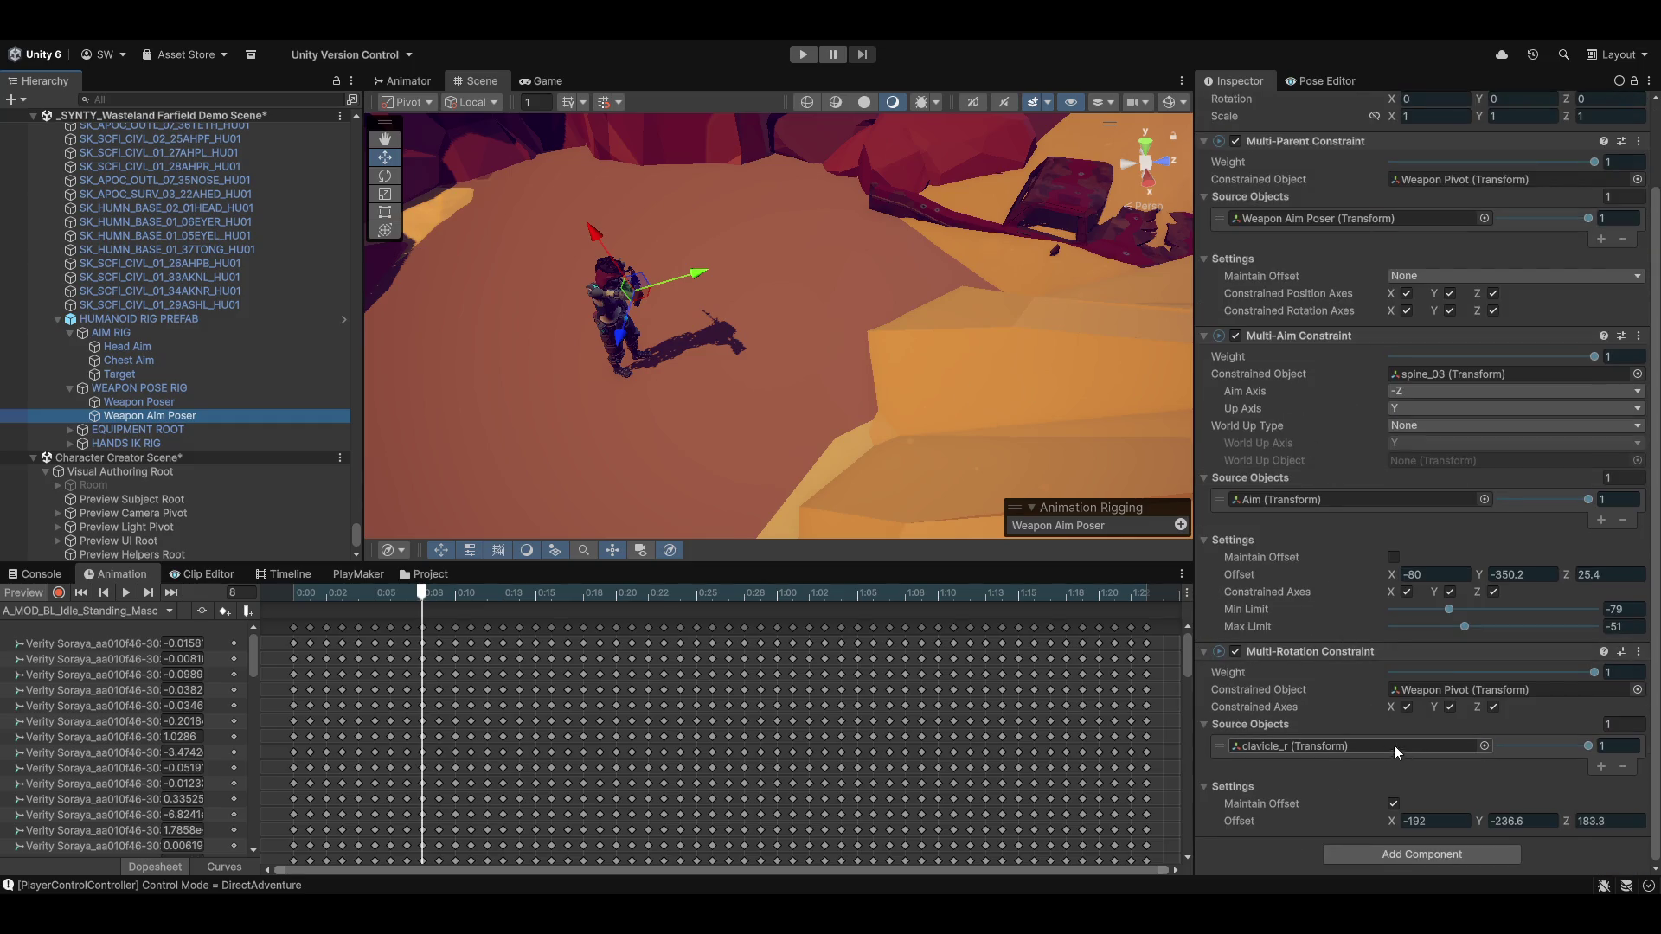
scroll(1326, 466, up, 3)
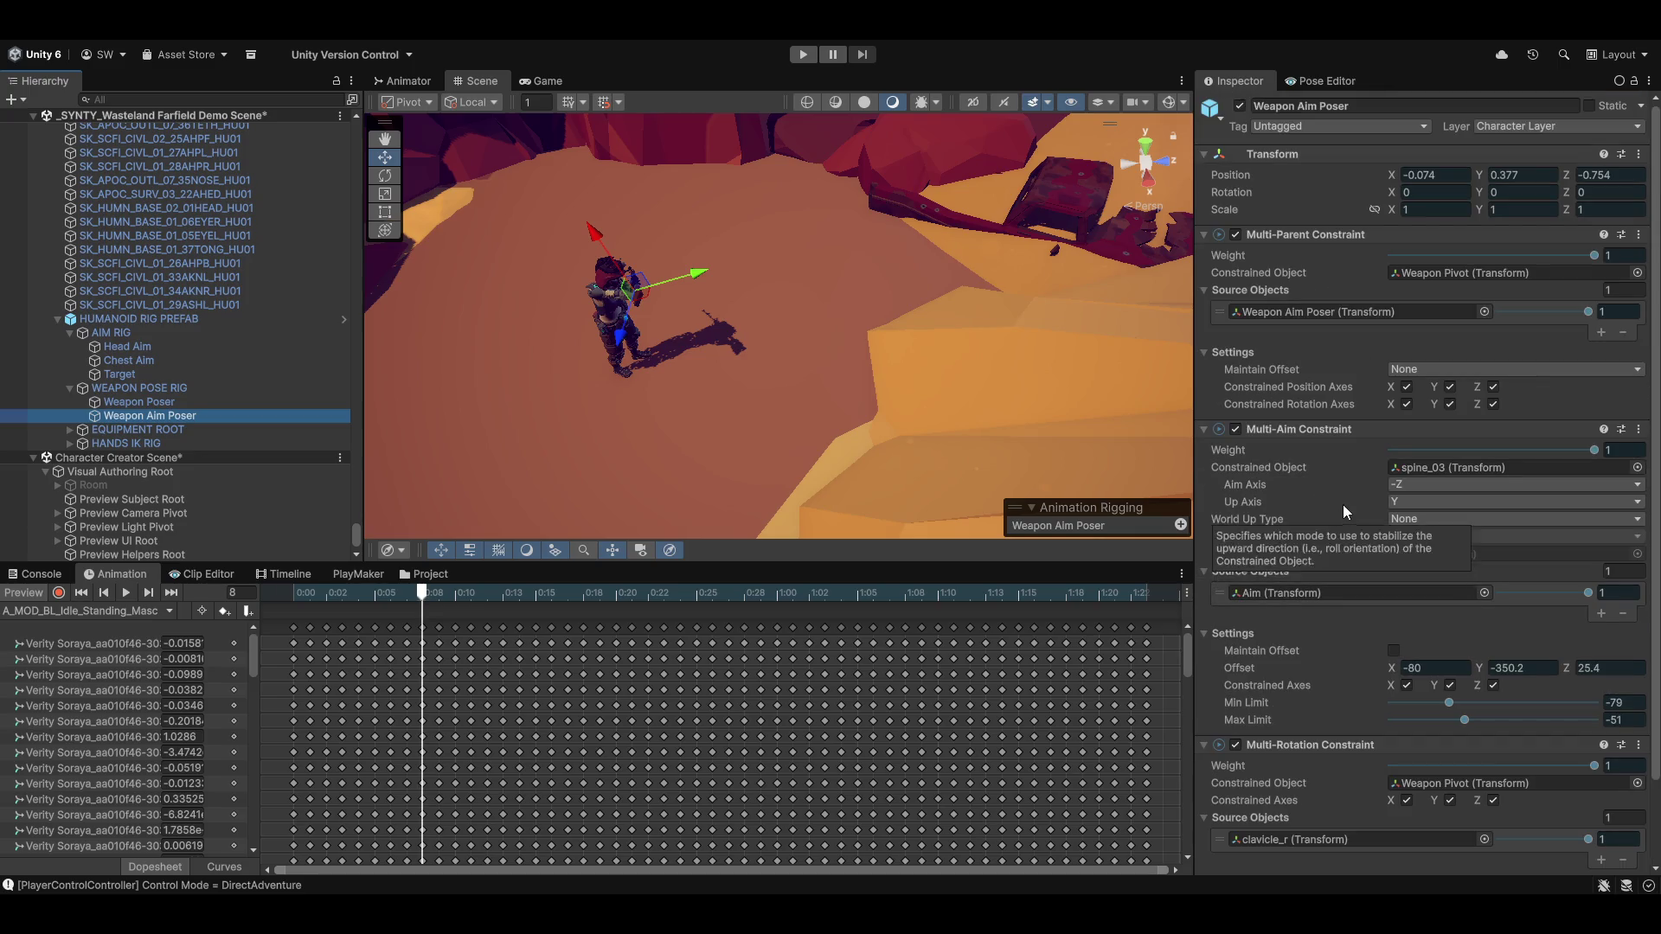
scroll(1342, 507, down, 2)
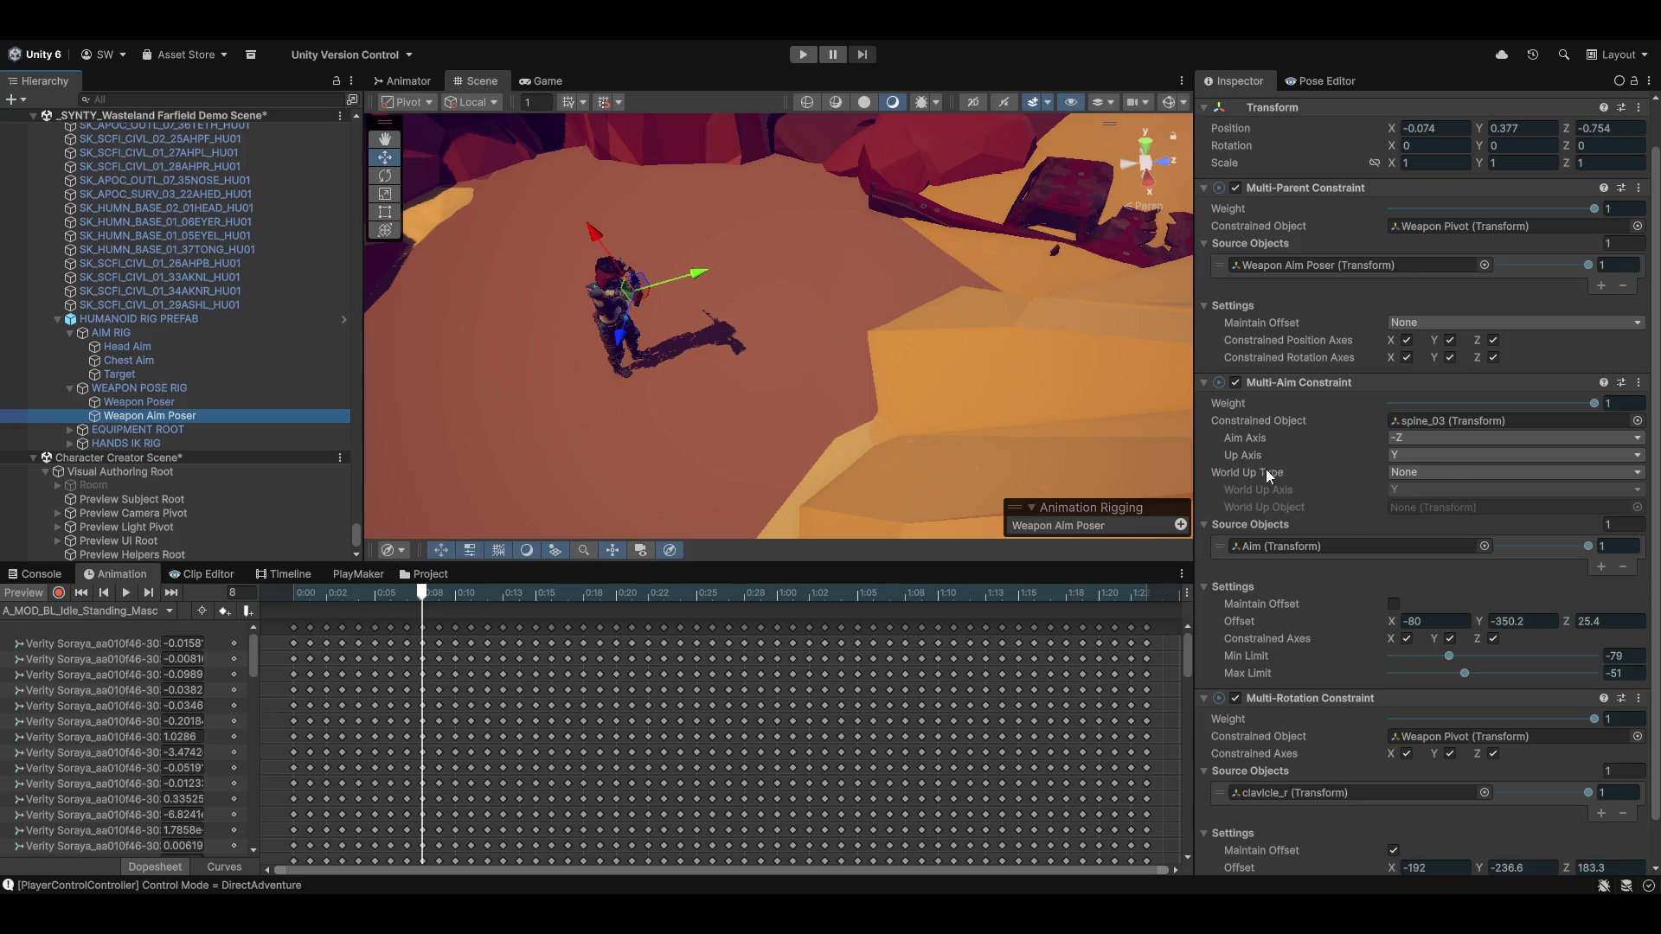
click(1295, 547)
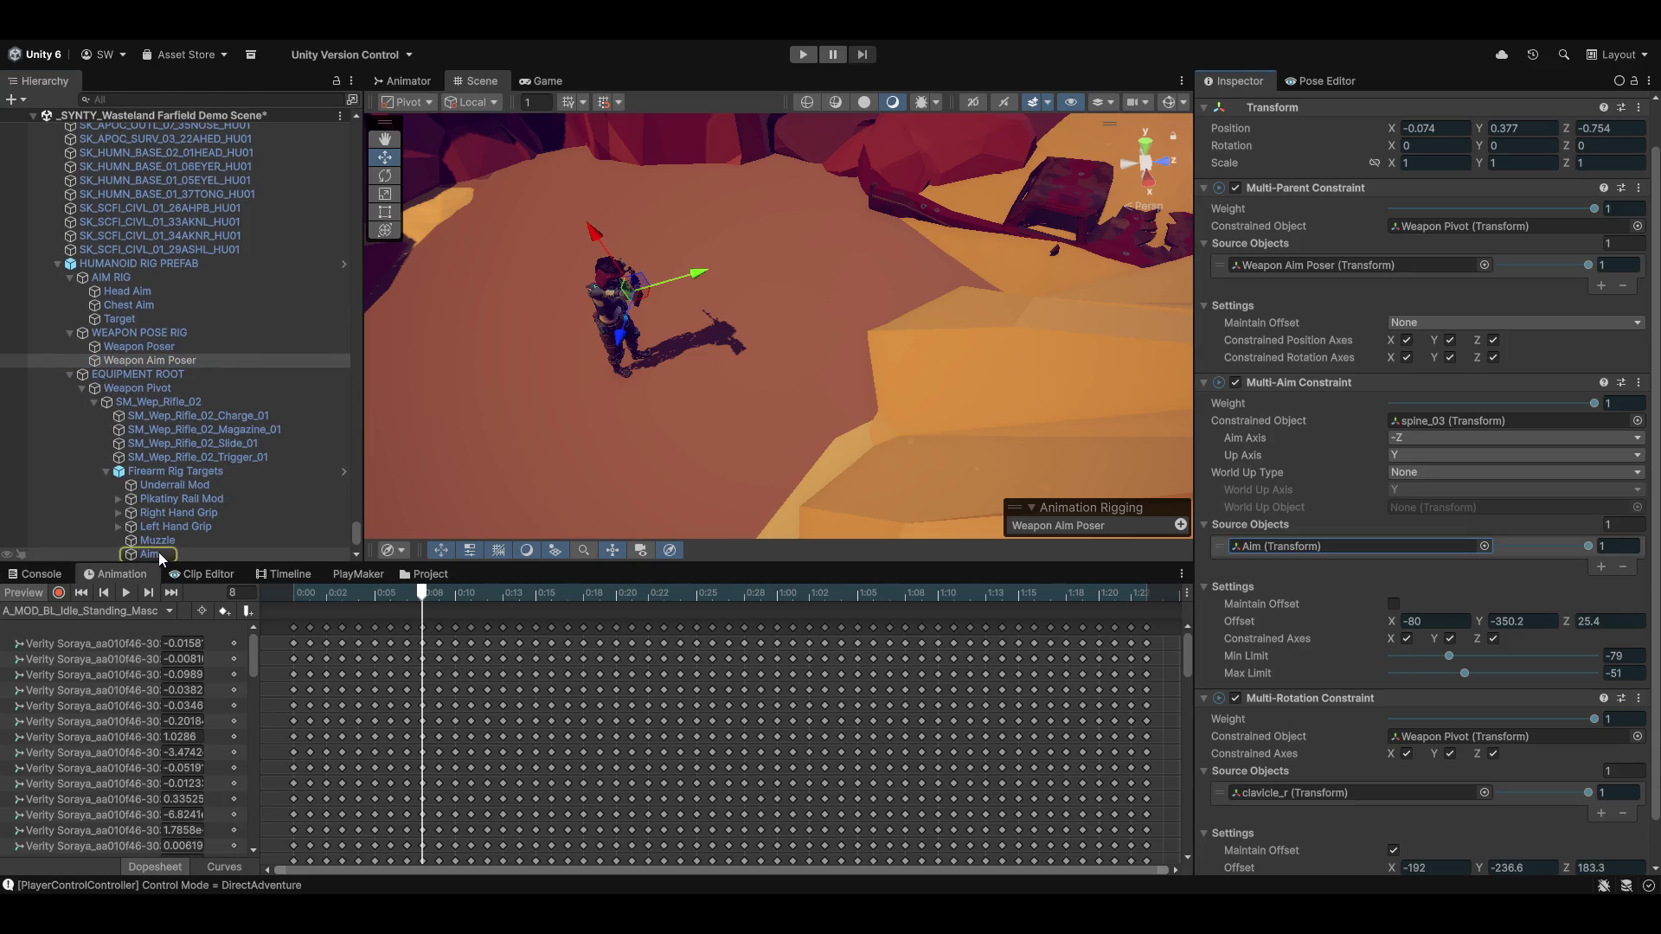
click(148, 554)
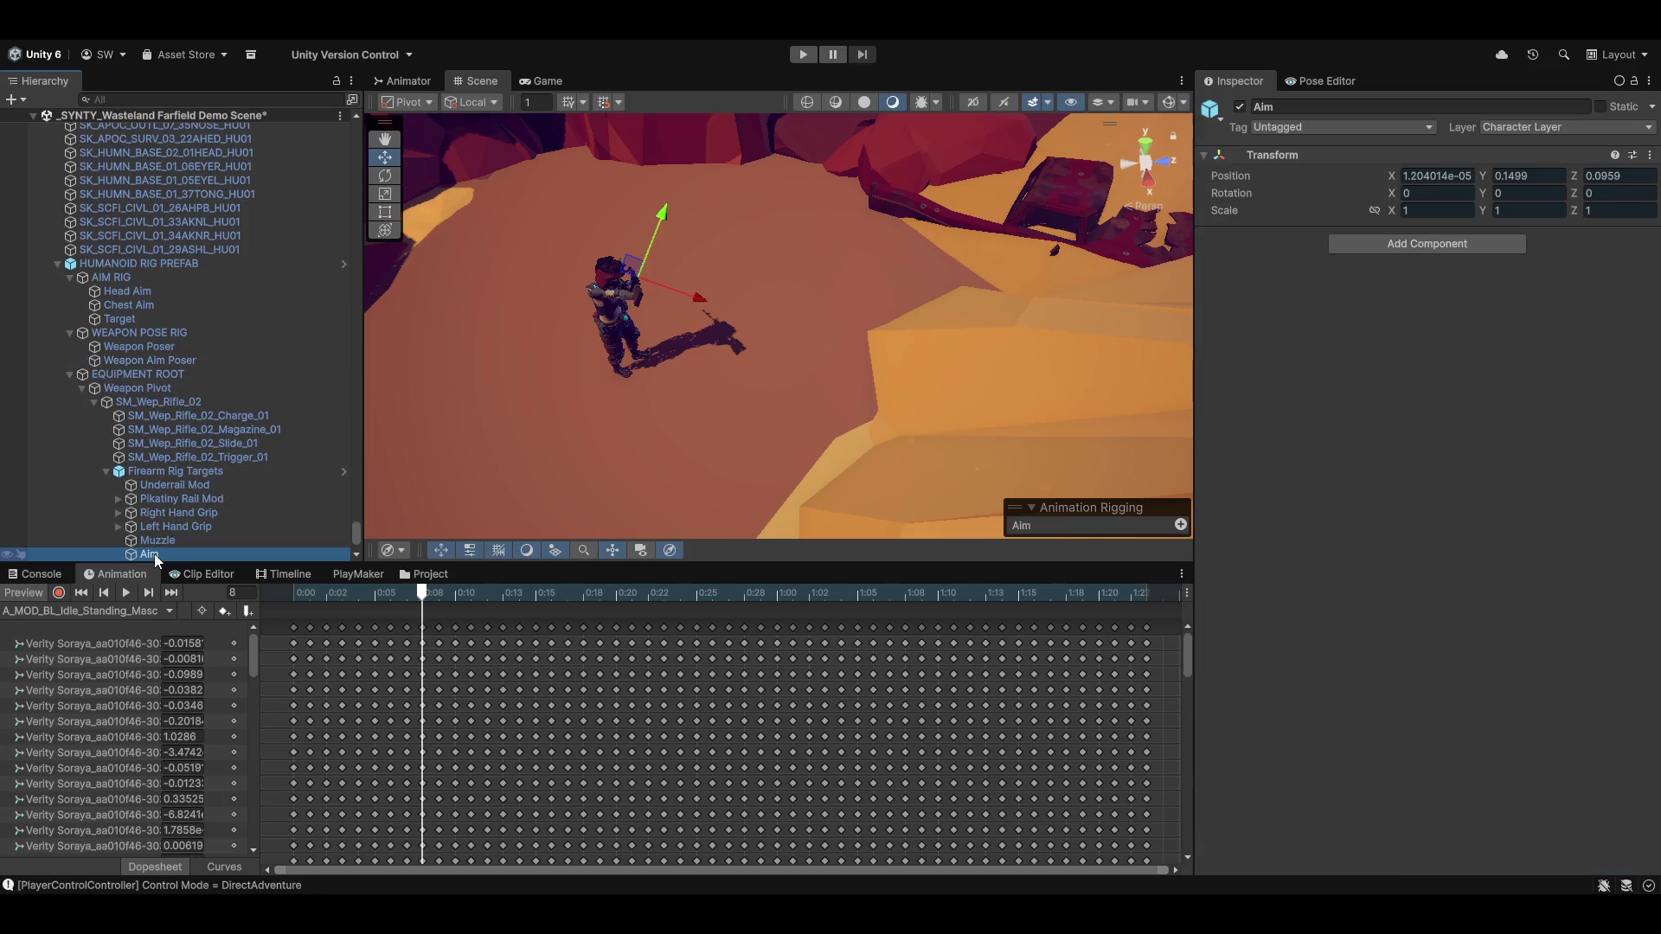
click(123, 360)
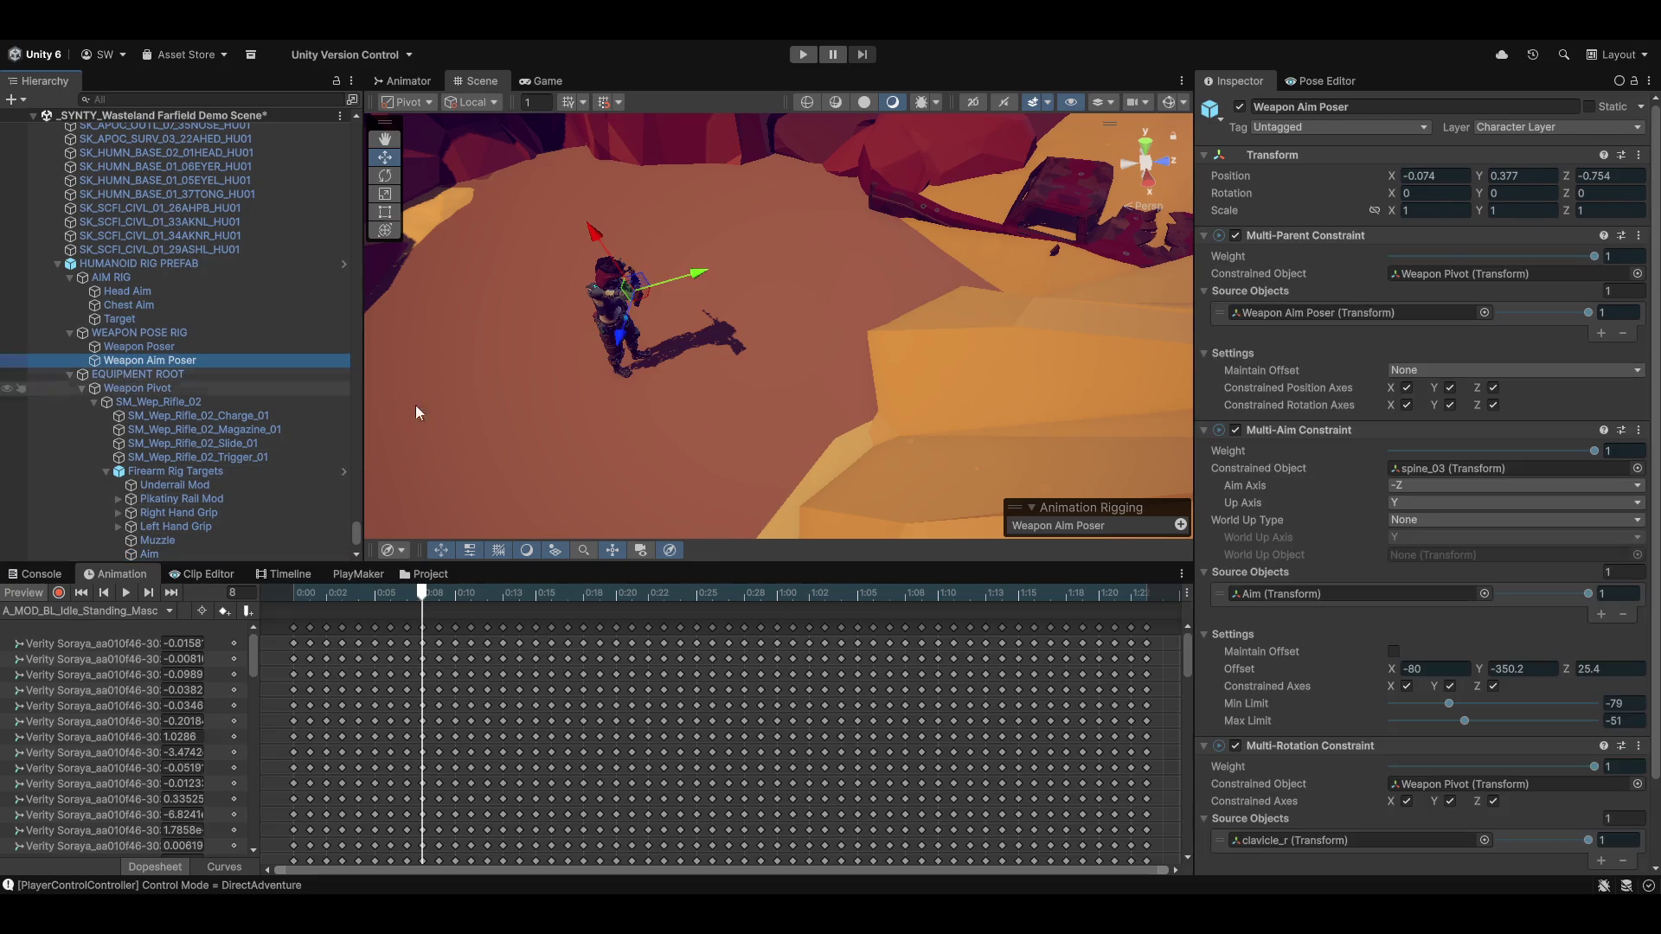
scroll(1306, 701, down, 3)
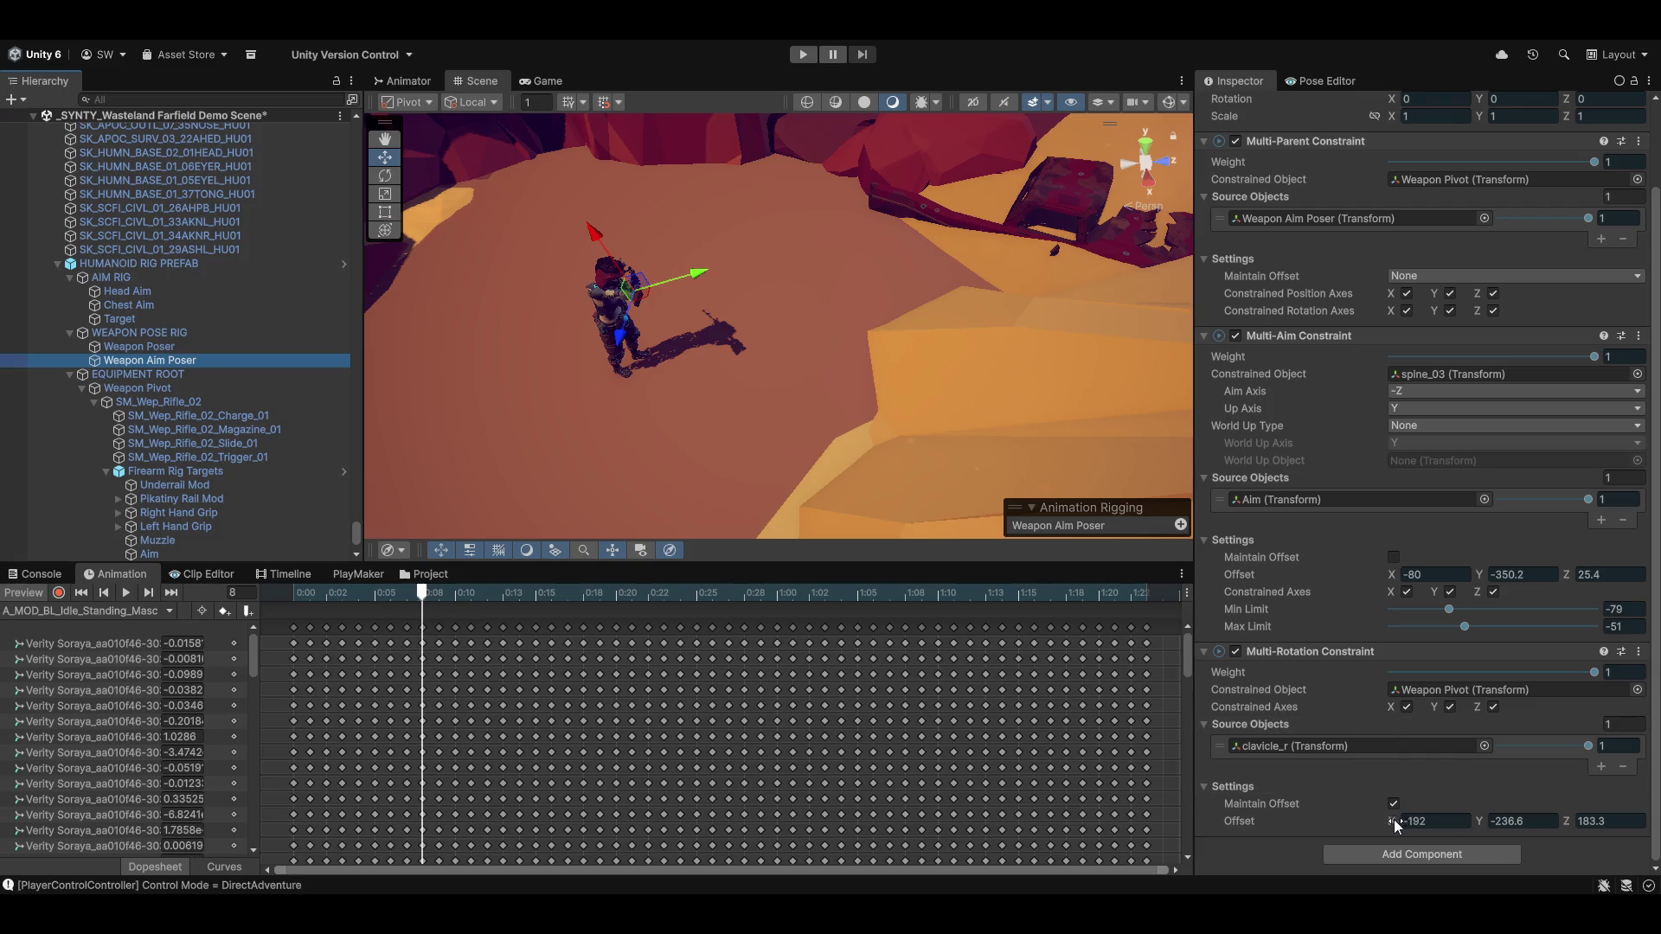
Scrub the Multi-Rotation offset X and Y and set Z to 158.3
mouse_move(1394, 823)
mouse_down()
mouse_move(1291, 827)
mouse_move(1361, 828)
mouse_up()
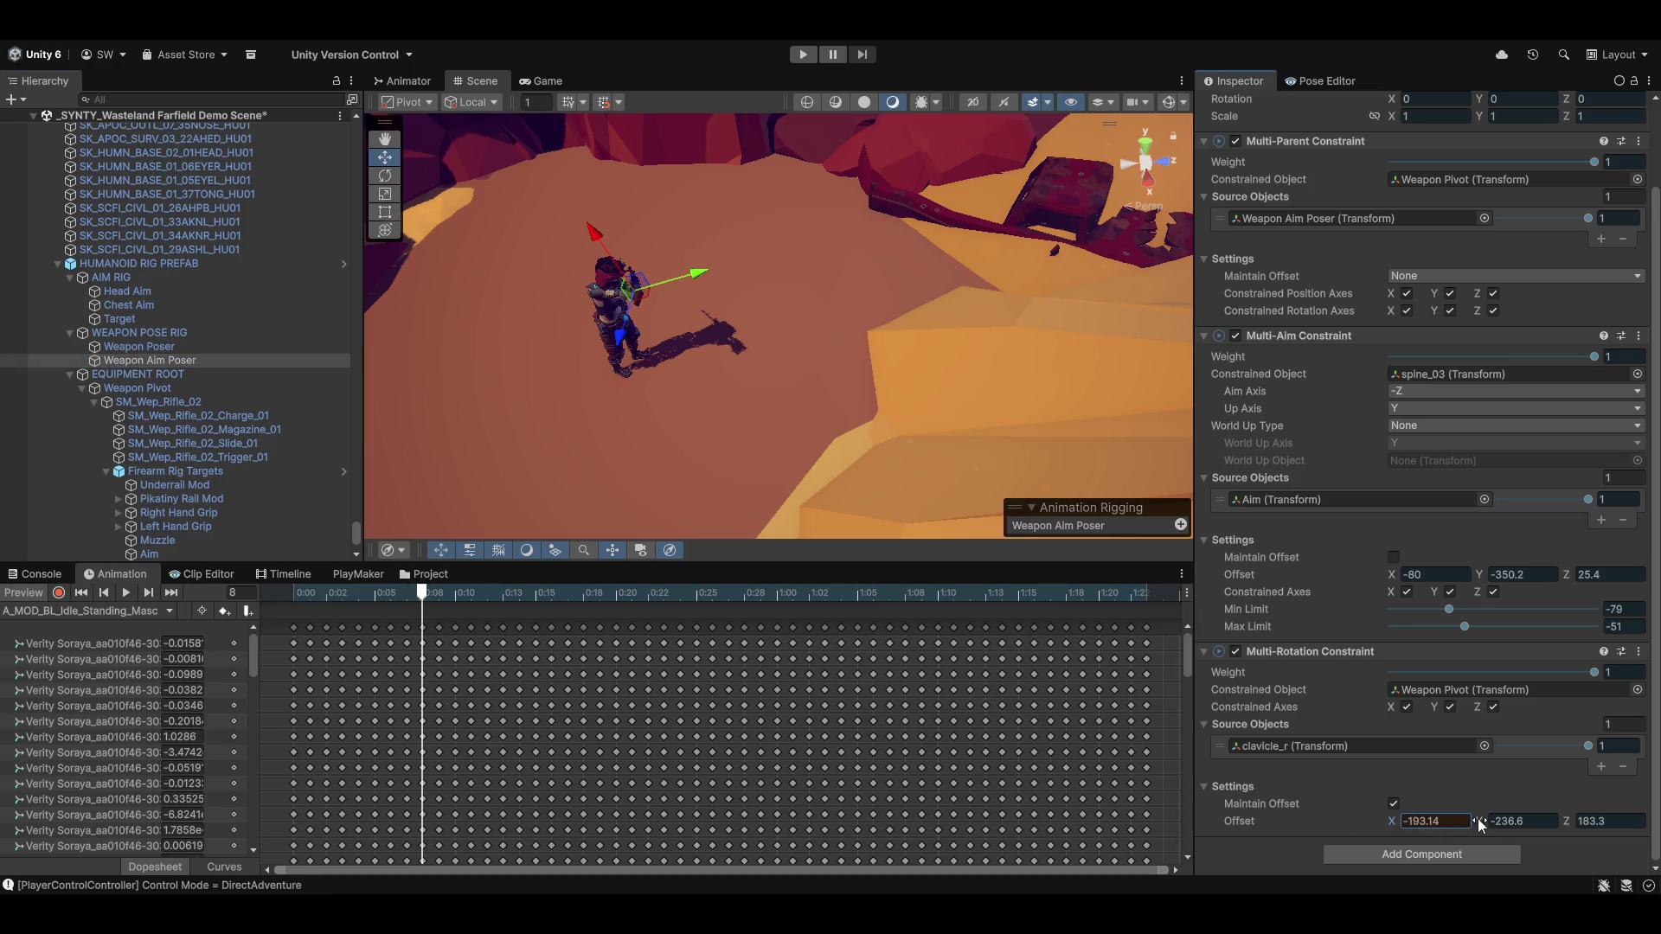
mouse_move(1477, 821)
mouse_down()
mouse_move(1657, 819)
mouse_move(24, 829)
mouse_up()
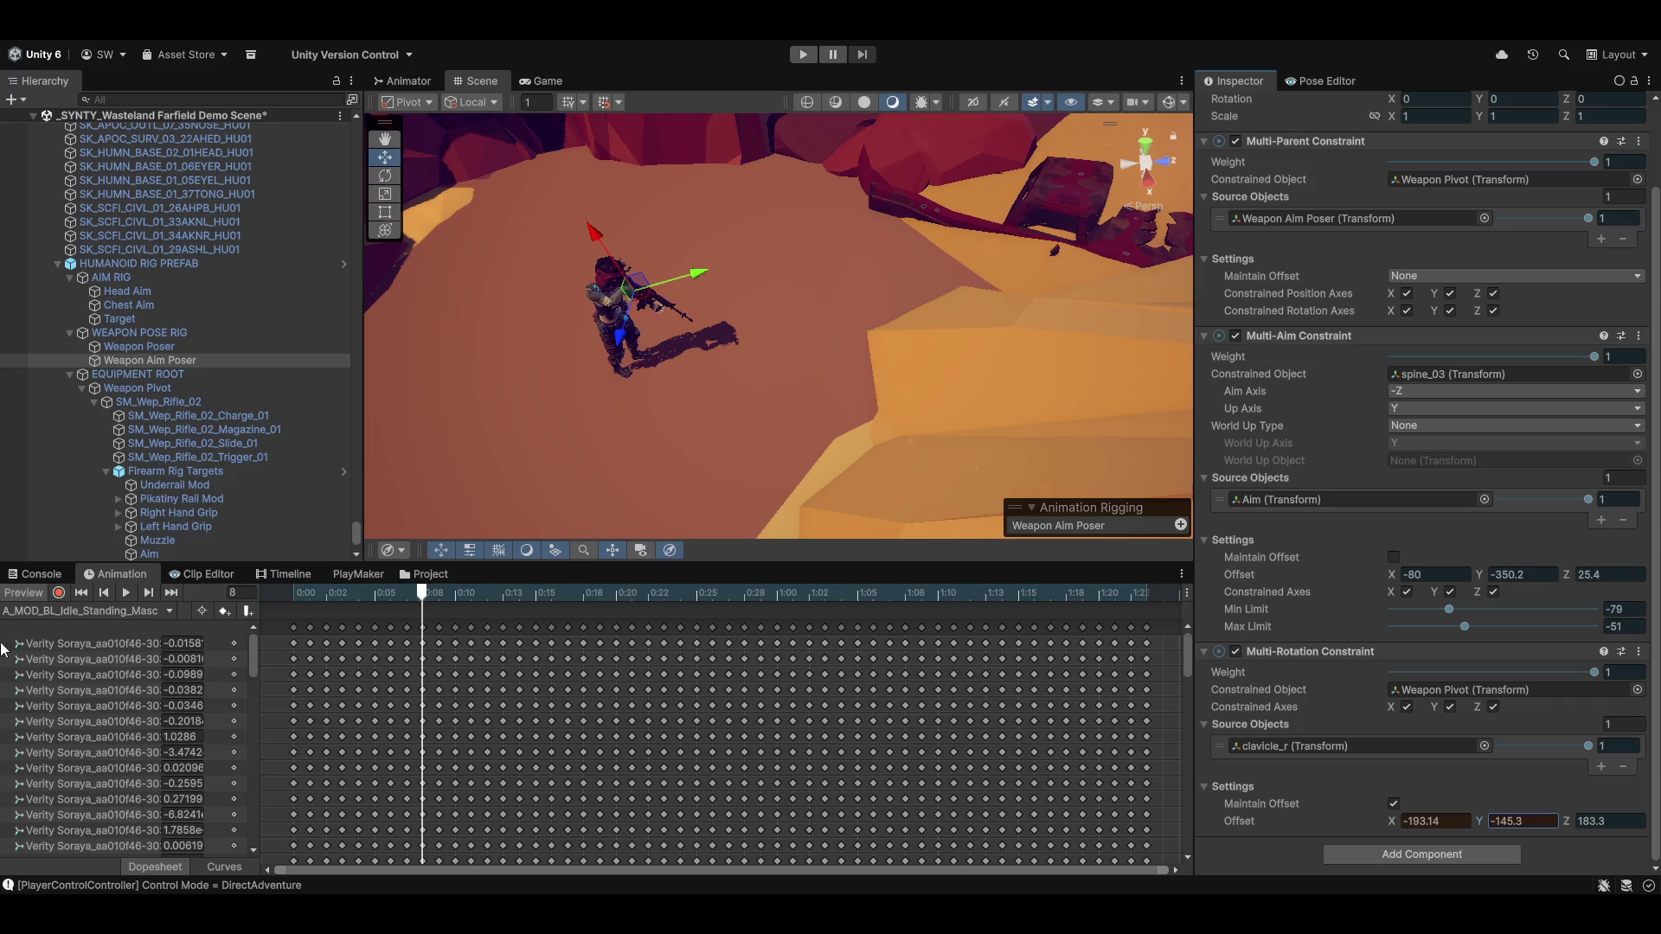
mouse_move(905, 360)
alt+mouse_down()
mouse_move(636, 310)
mouse_move(571, 226)
alt+mouse_up()
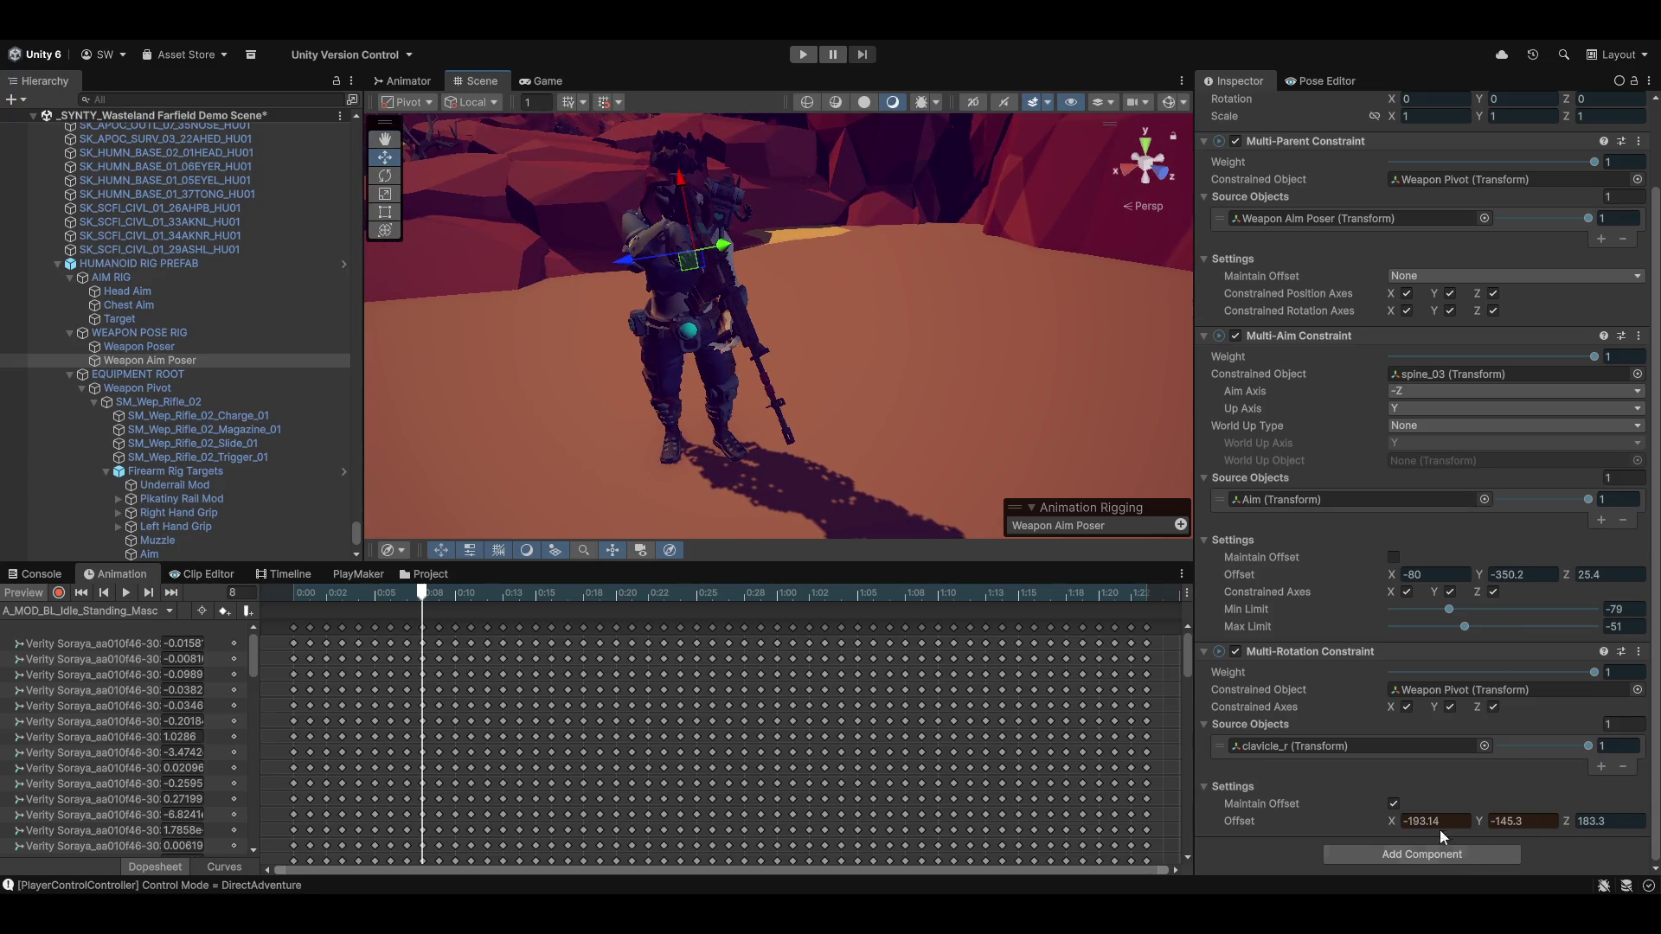
drag(1489, 826, 1554, 819)
click(1590, 820)
text(153.8)
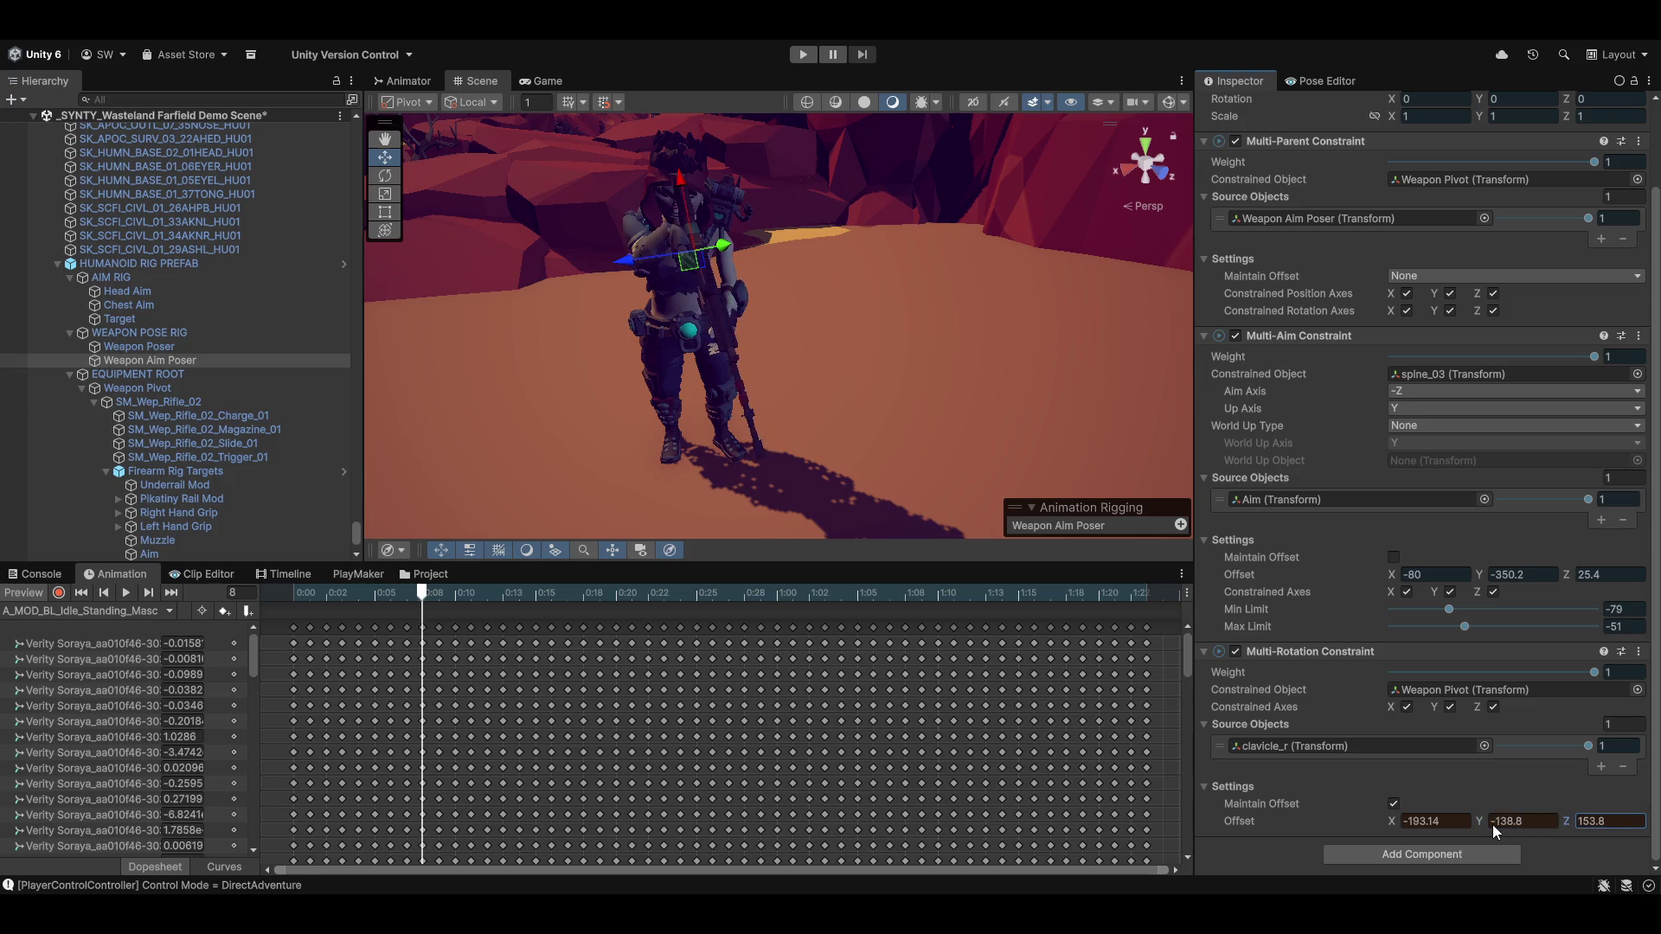
text(158.3)
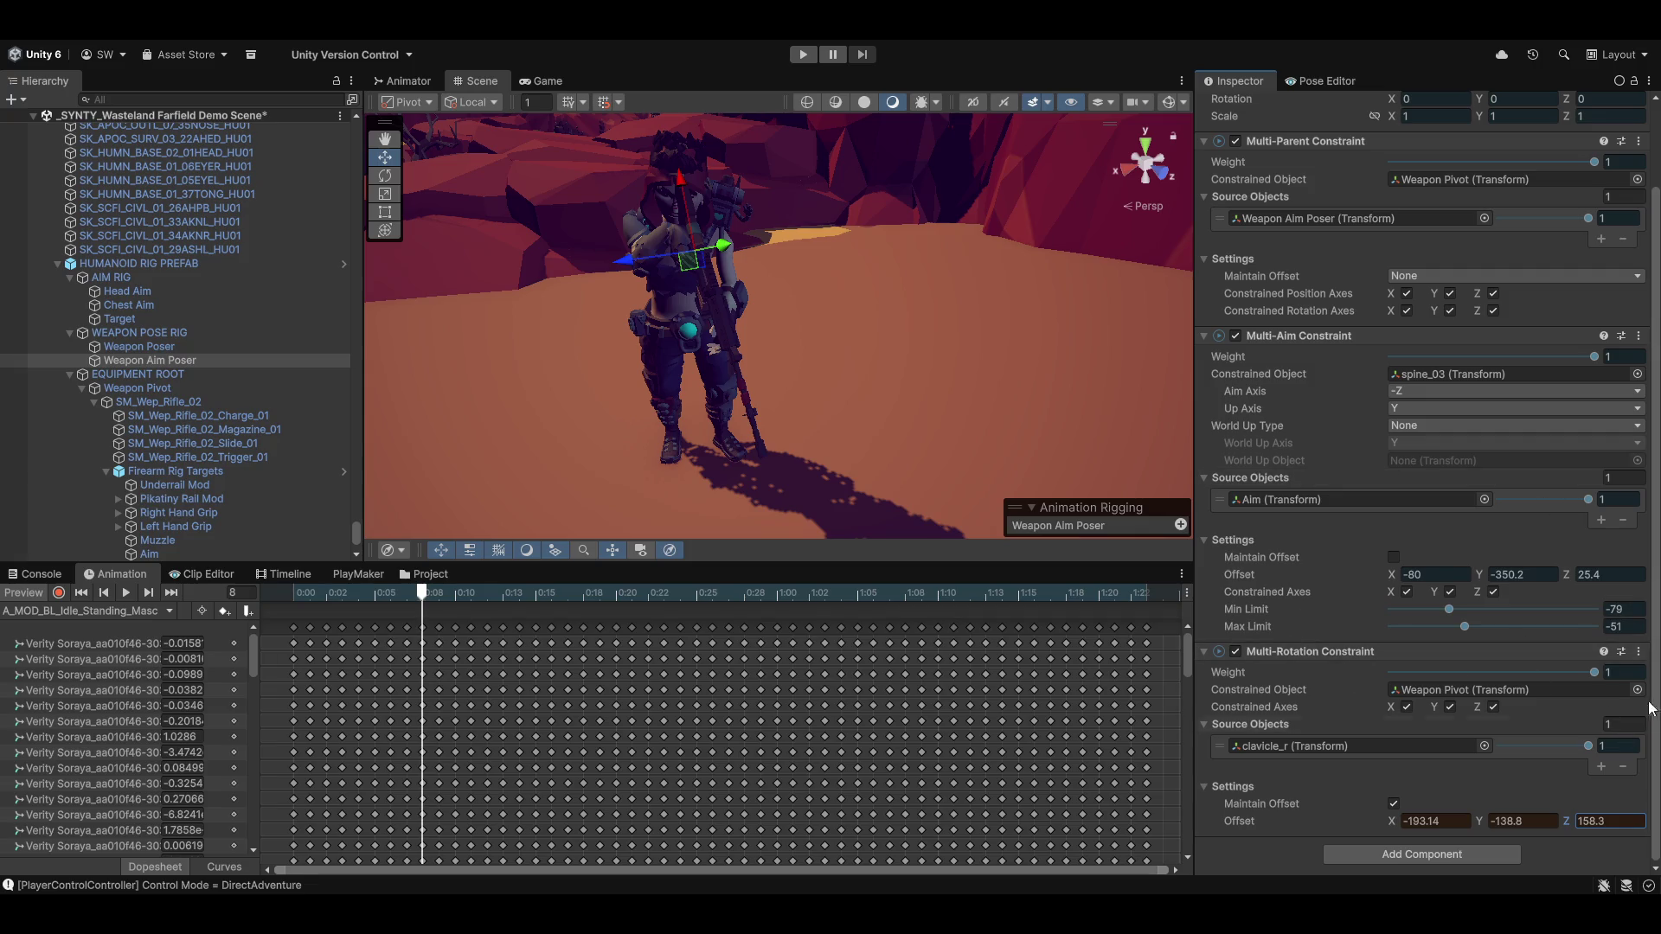
scroll(1291, 651, up, 3)
scroll(1316, 615, down, 3)
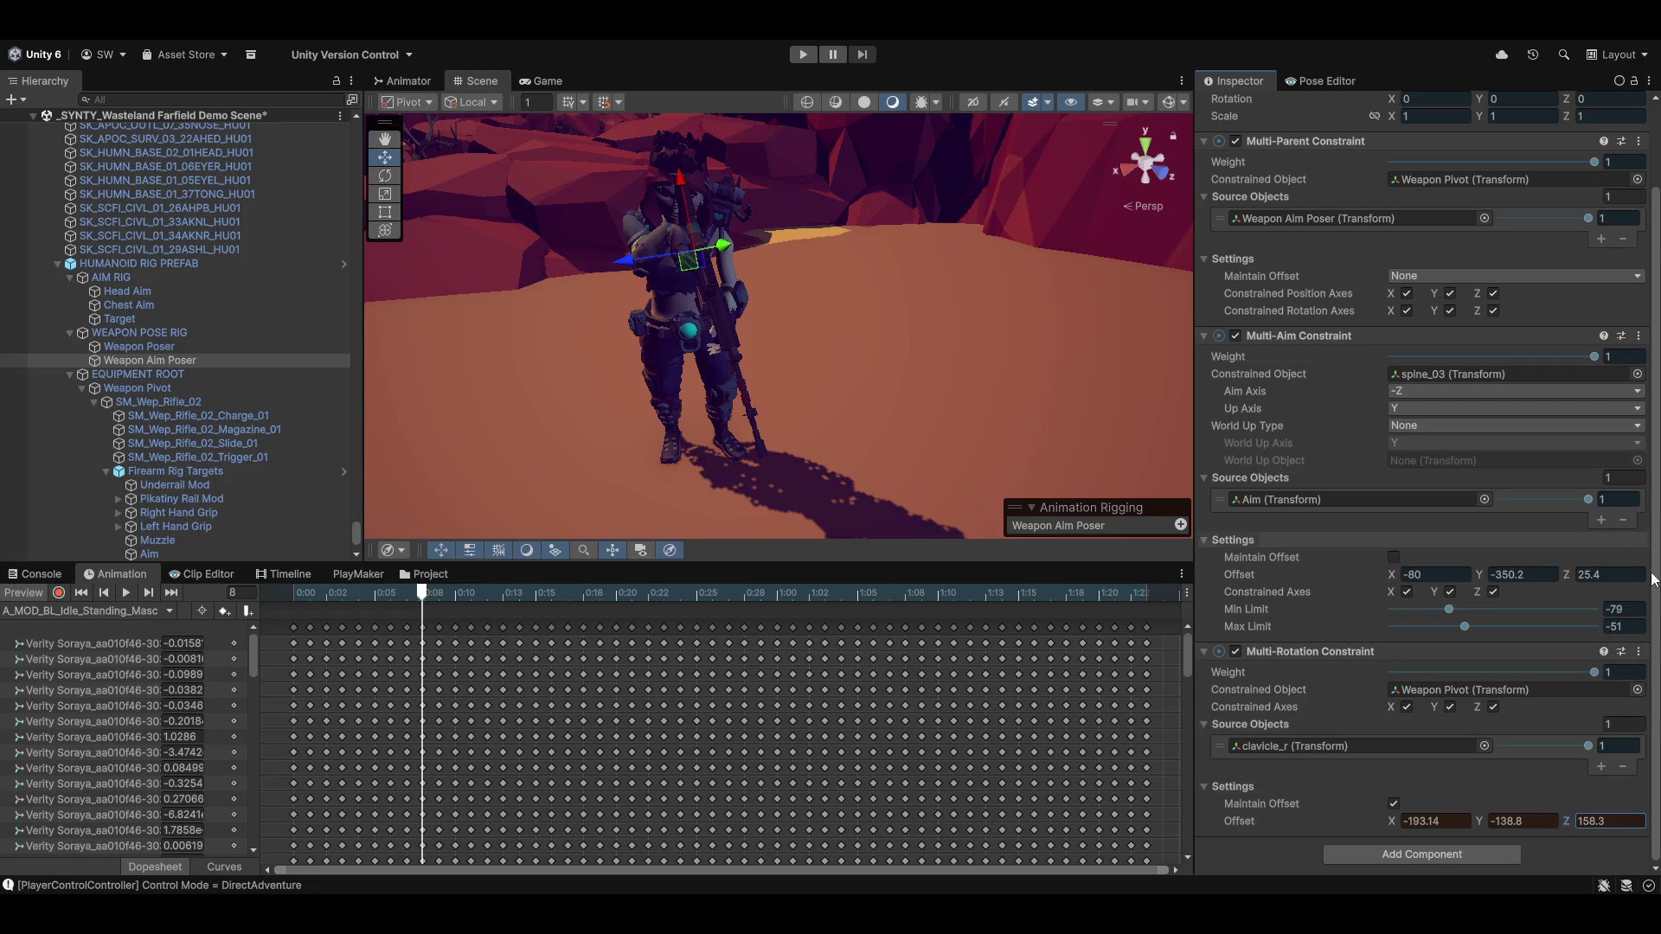
Copy the constraint values in preview, paste them at rest, then fine-tune offset Y
click(1637, 653)
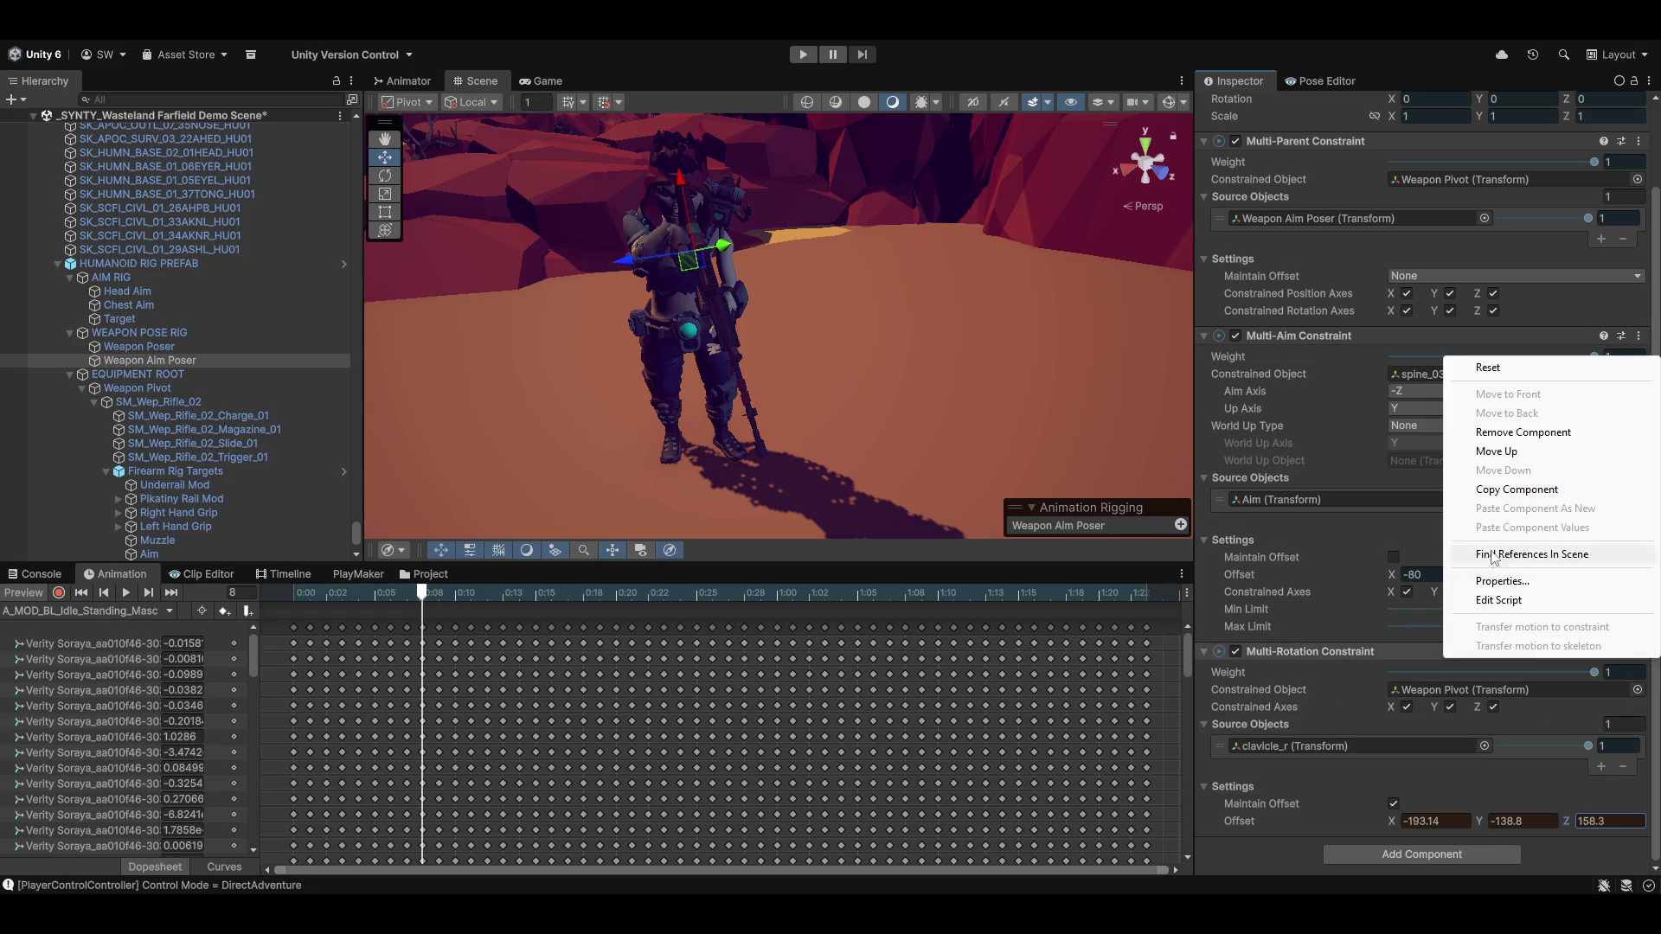
click(1522, 490)
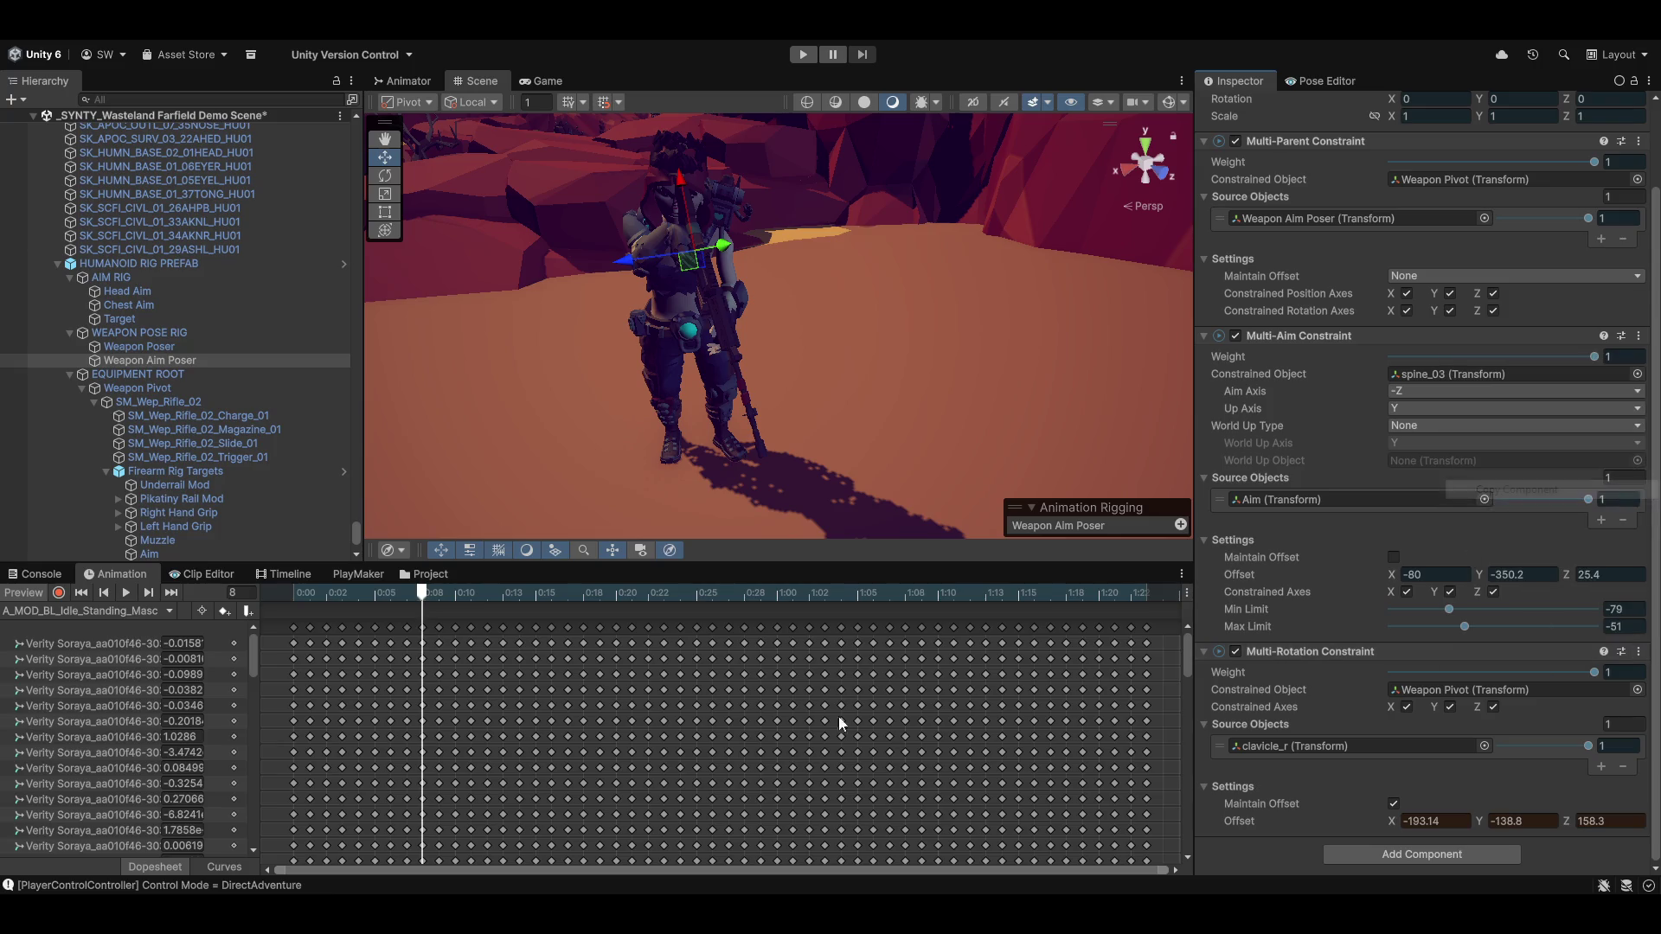
click(17, 594)
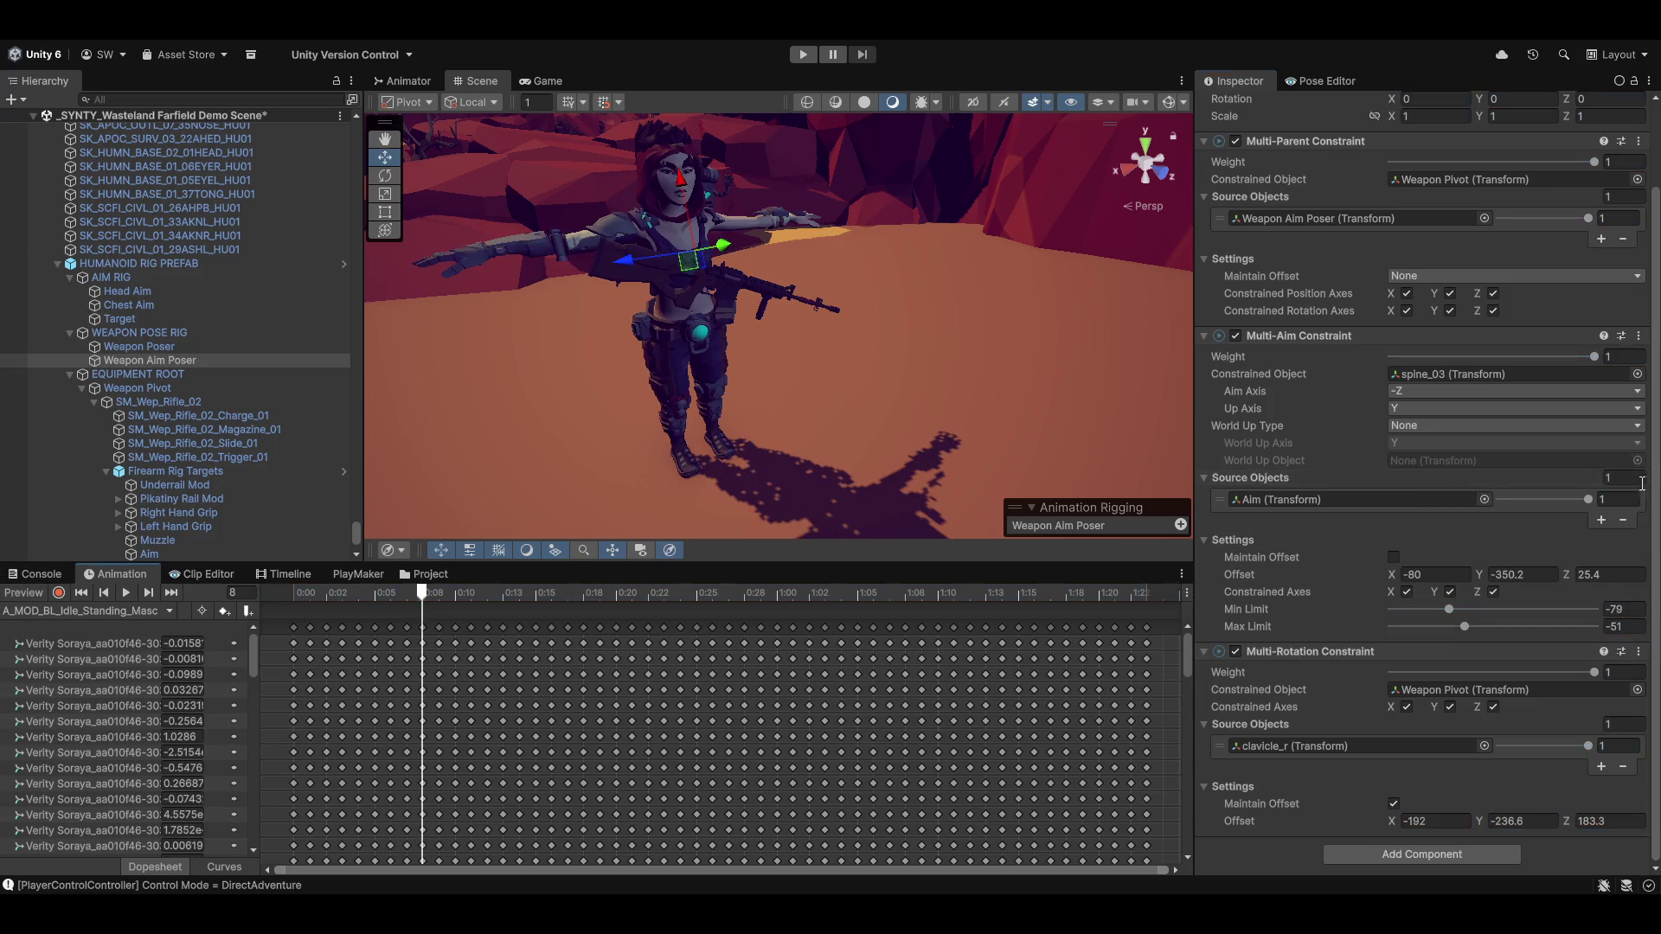
click(1638, 652)
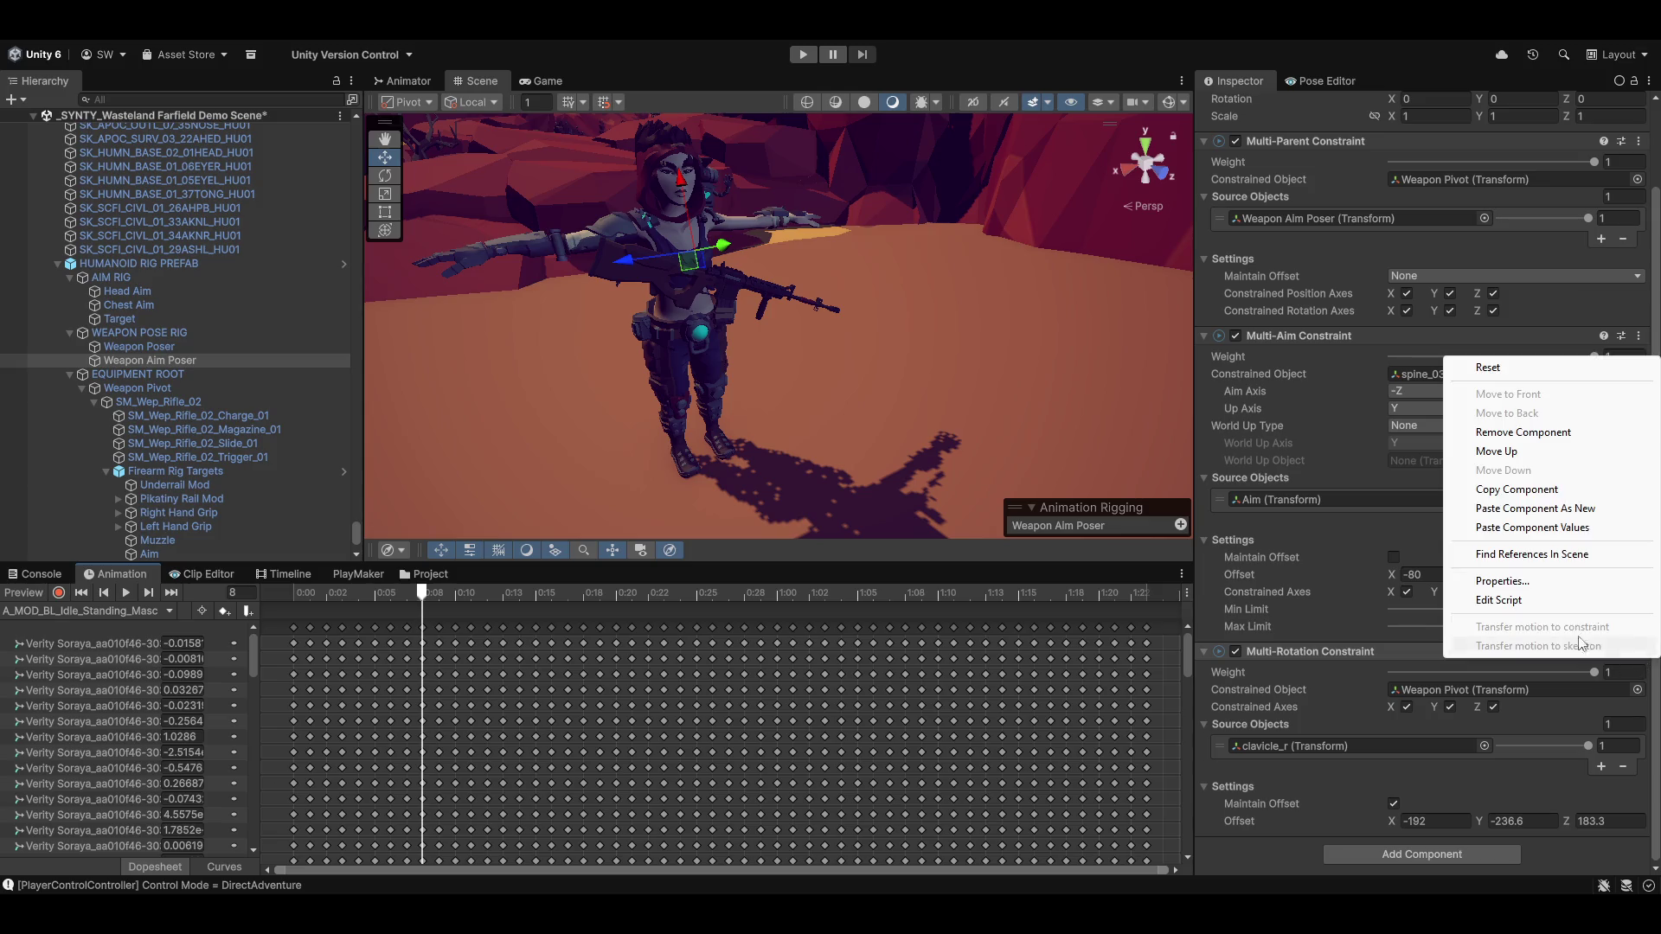
click(1557, 530)
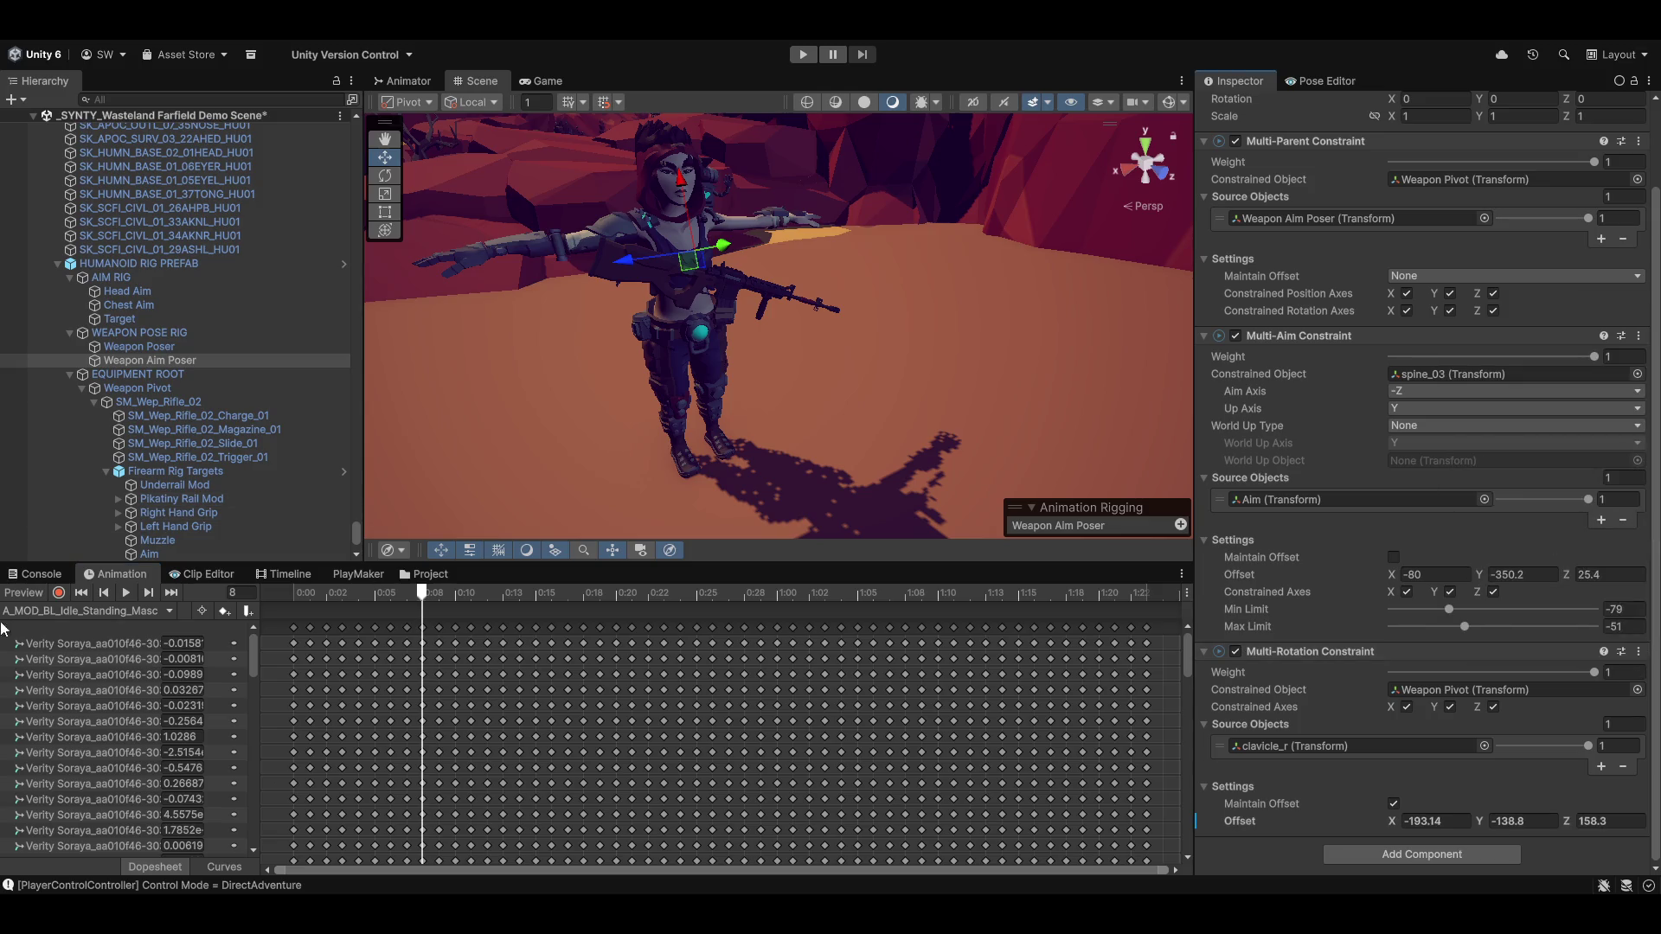
click(29, 594)
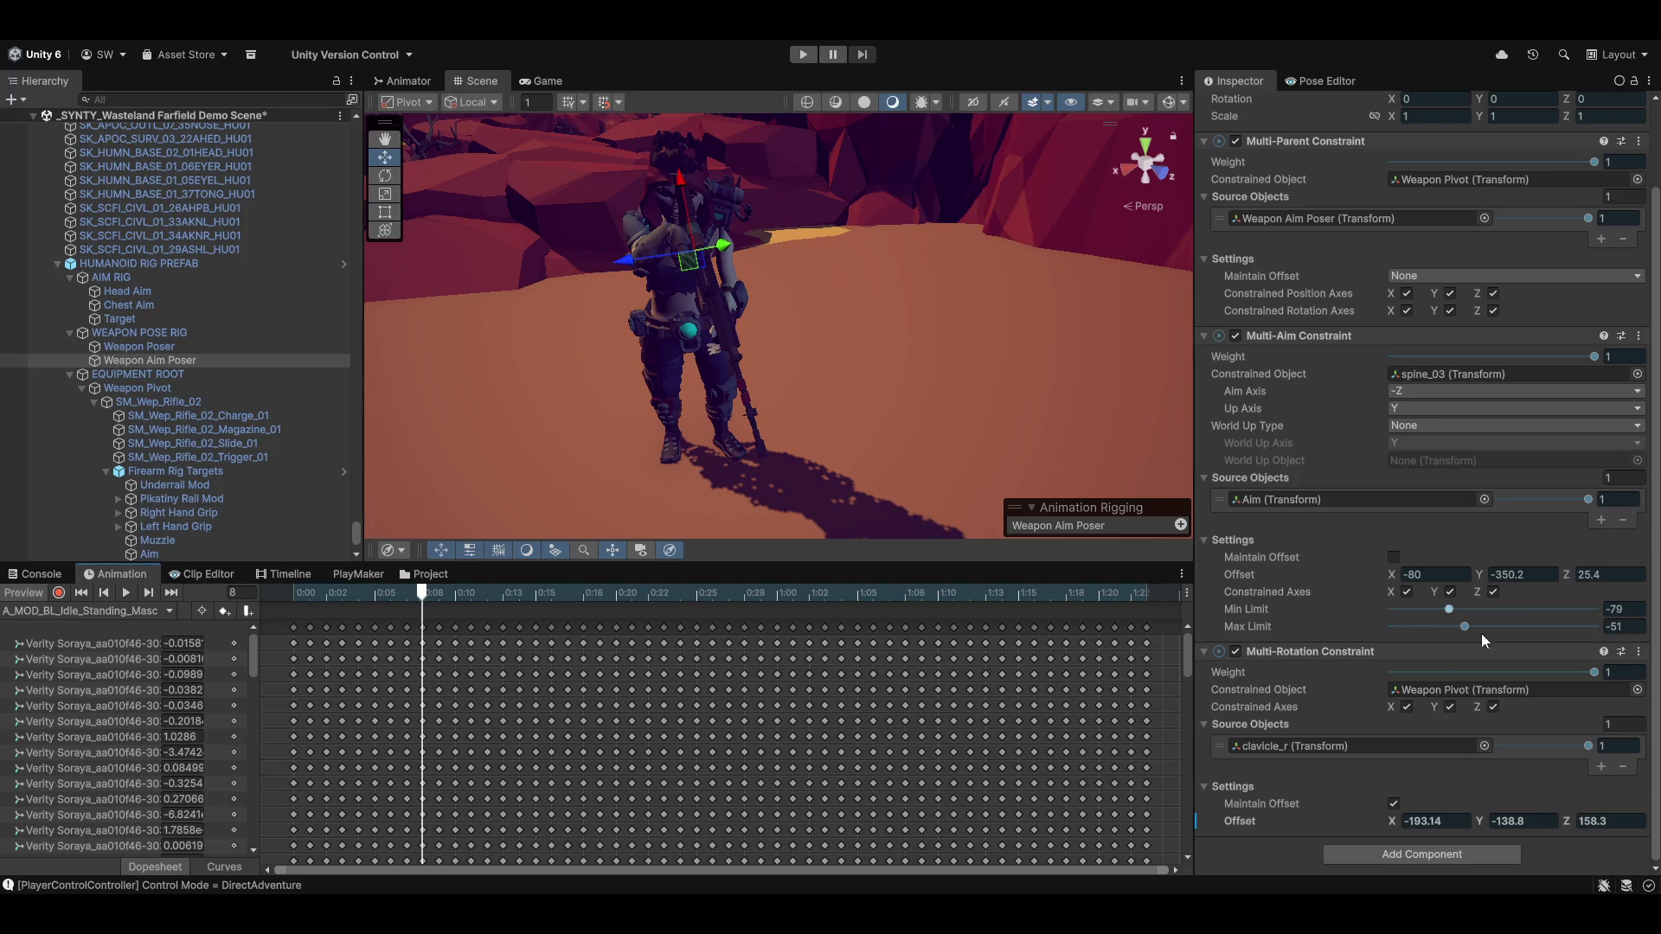
mouse_move(1479, 819)
mouse_down()
mouse_move(1509, 821)
mouse_move(1450, 823)
mouse_move(1530, 797)
mouse_move(1482, 819)
mouse_move(1618, 827)
mouse_move(1555, 820)
mouse_up()
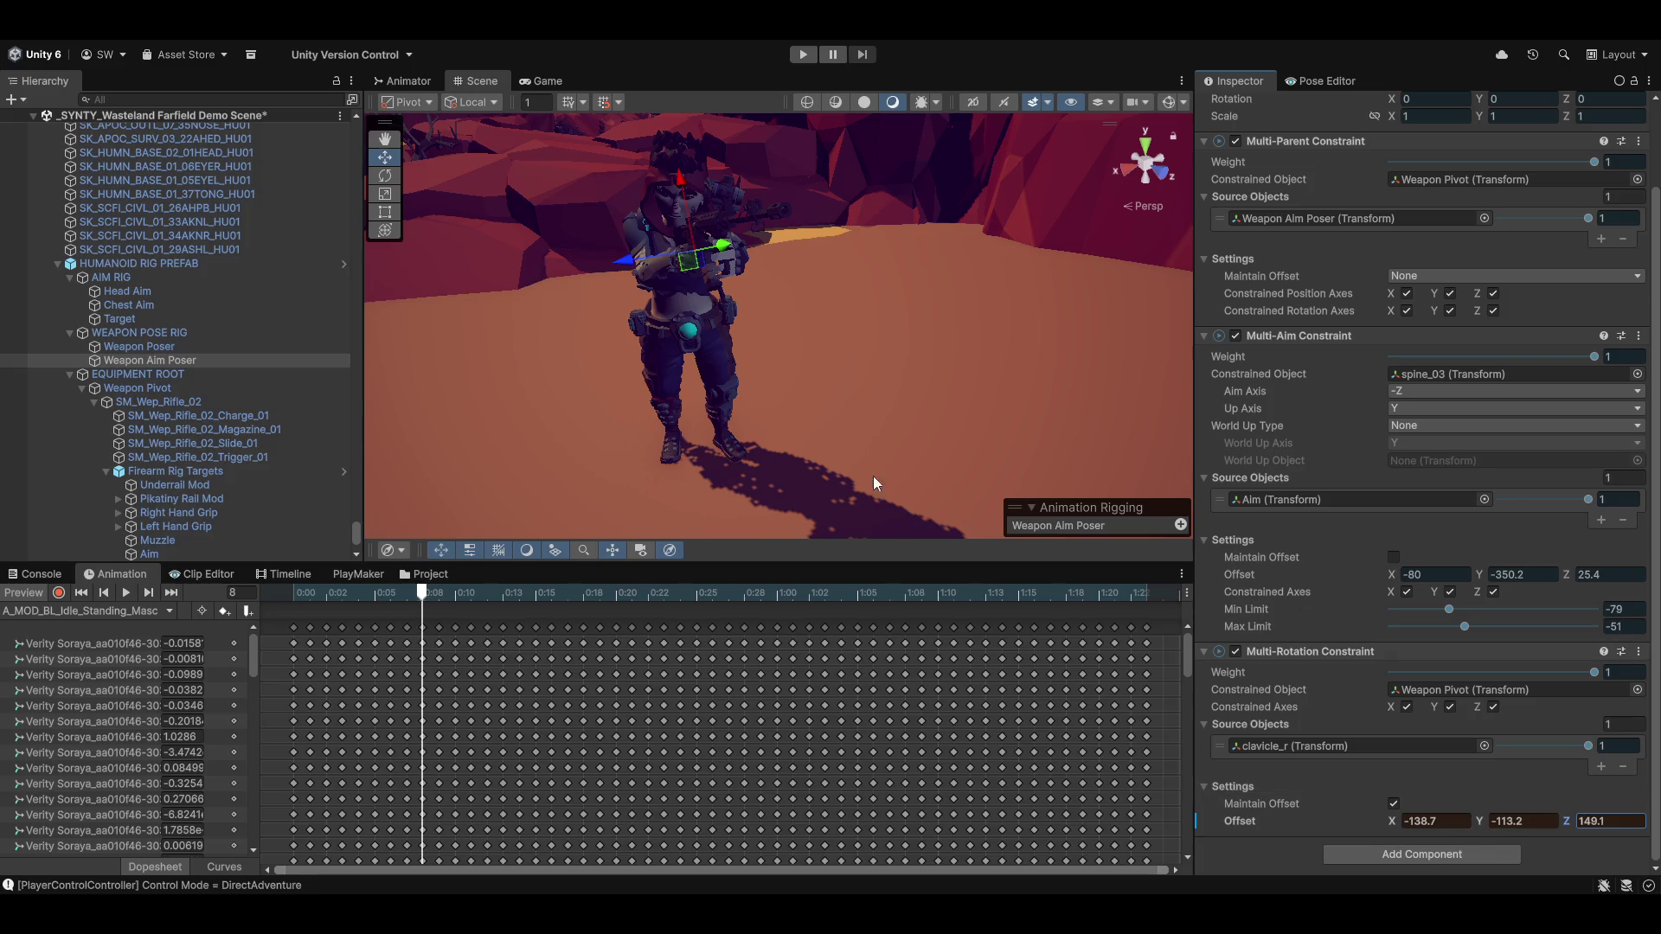
Scrub the Multi-Rotation offset X to about -146.2
mouse_move(854, 407)
mouse_down()
mouse_move(852, 429)
mouse_move(797, 415)
mouse_move(762, 445)
mouse_move(936, 434)
mouse_move(968, 475)
mouse_up()
mouse_move(820, 381)
mouse_down()
mouse_move(834, 340)
mouse_move(873, 364)
mouse_up()
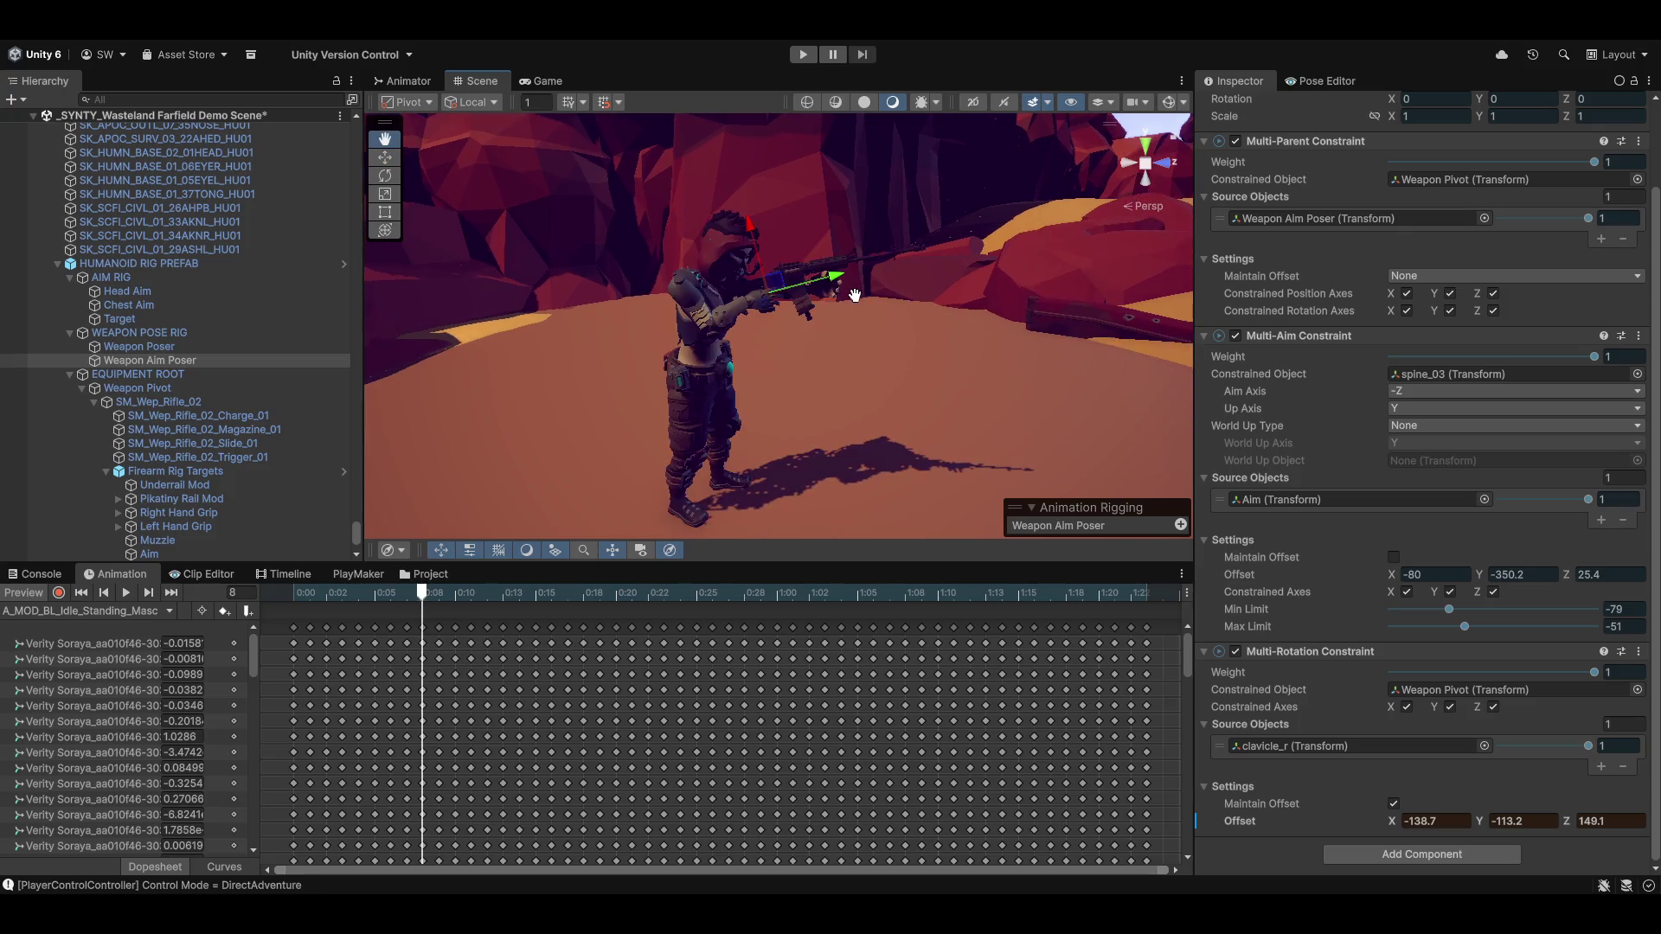
mouse_move(1393, 824)
mouse_down()
mouse_move(1429, 820)
mouse_move(1376, 822)
mouse_up()
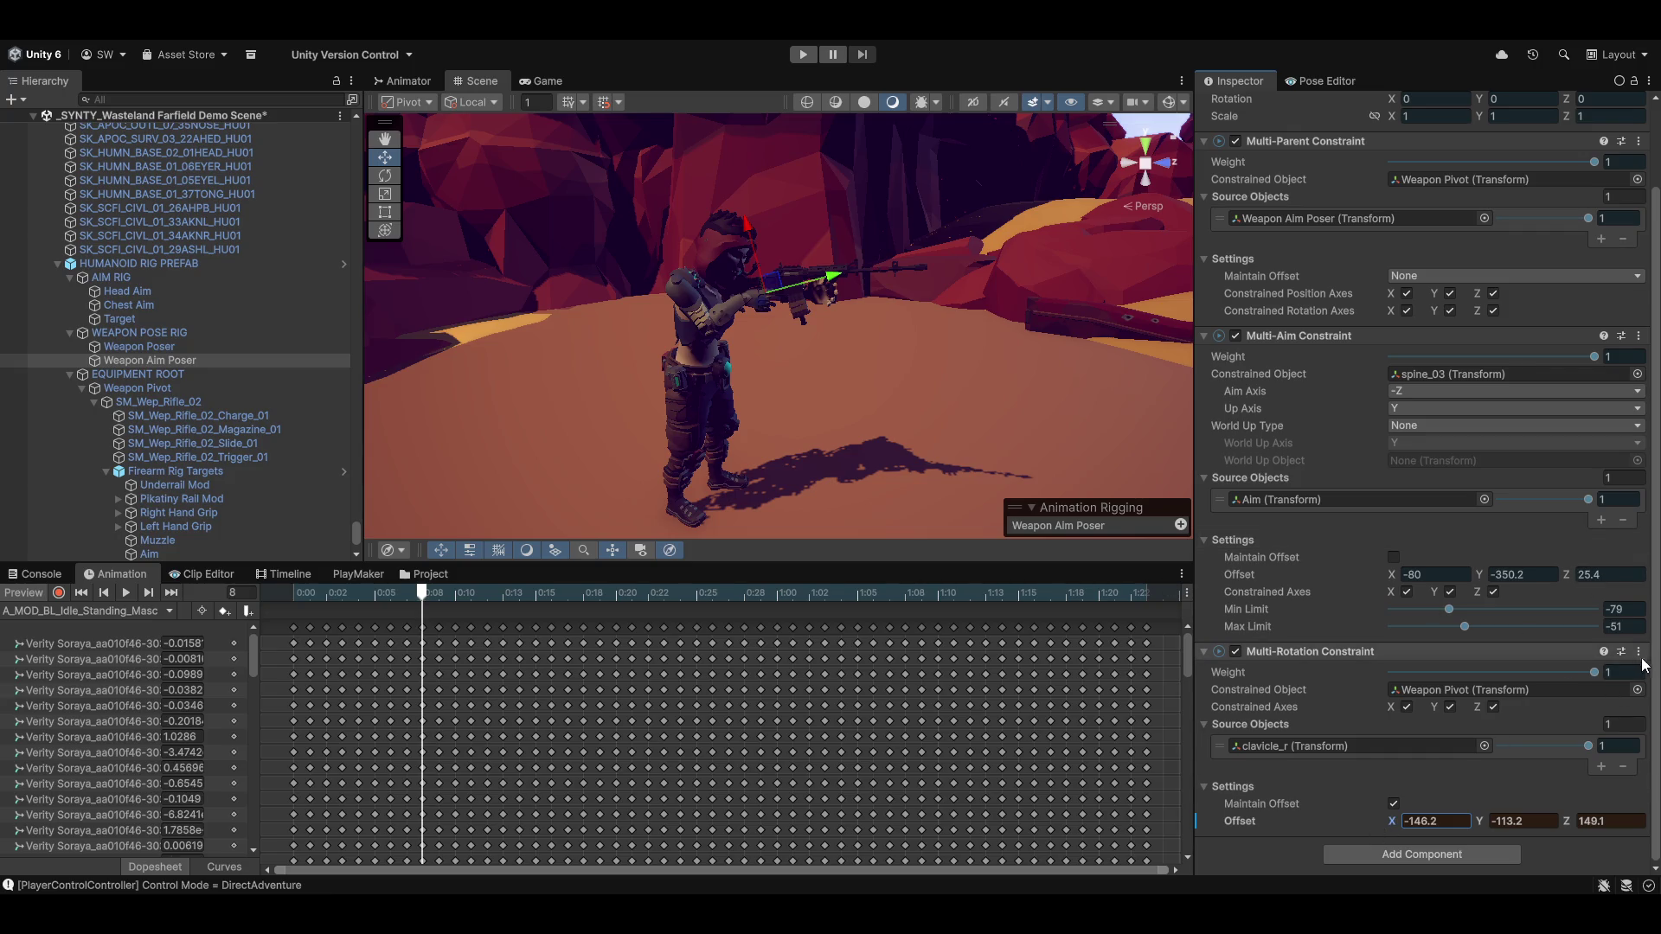
Paste the previewed offset into the constraint with preview off, then re-enable preview
click(1638, 336)
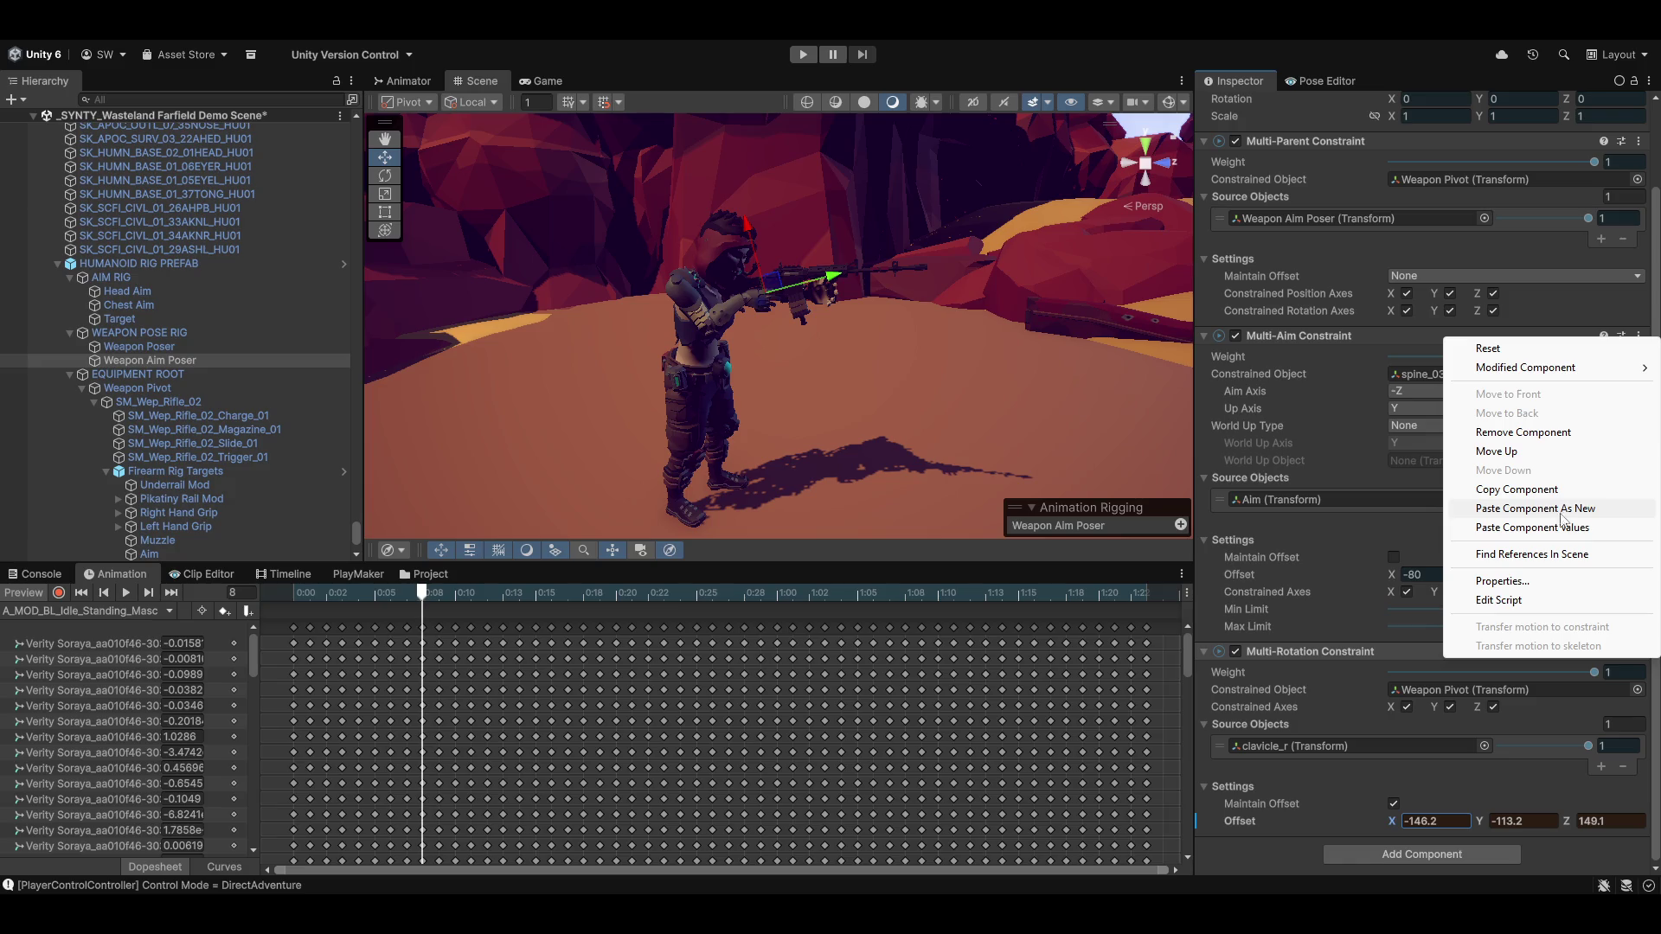
key(Escape)
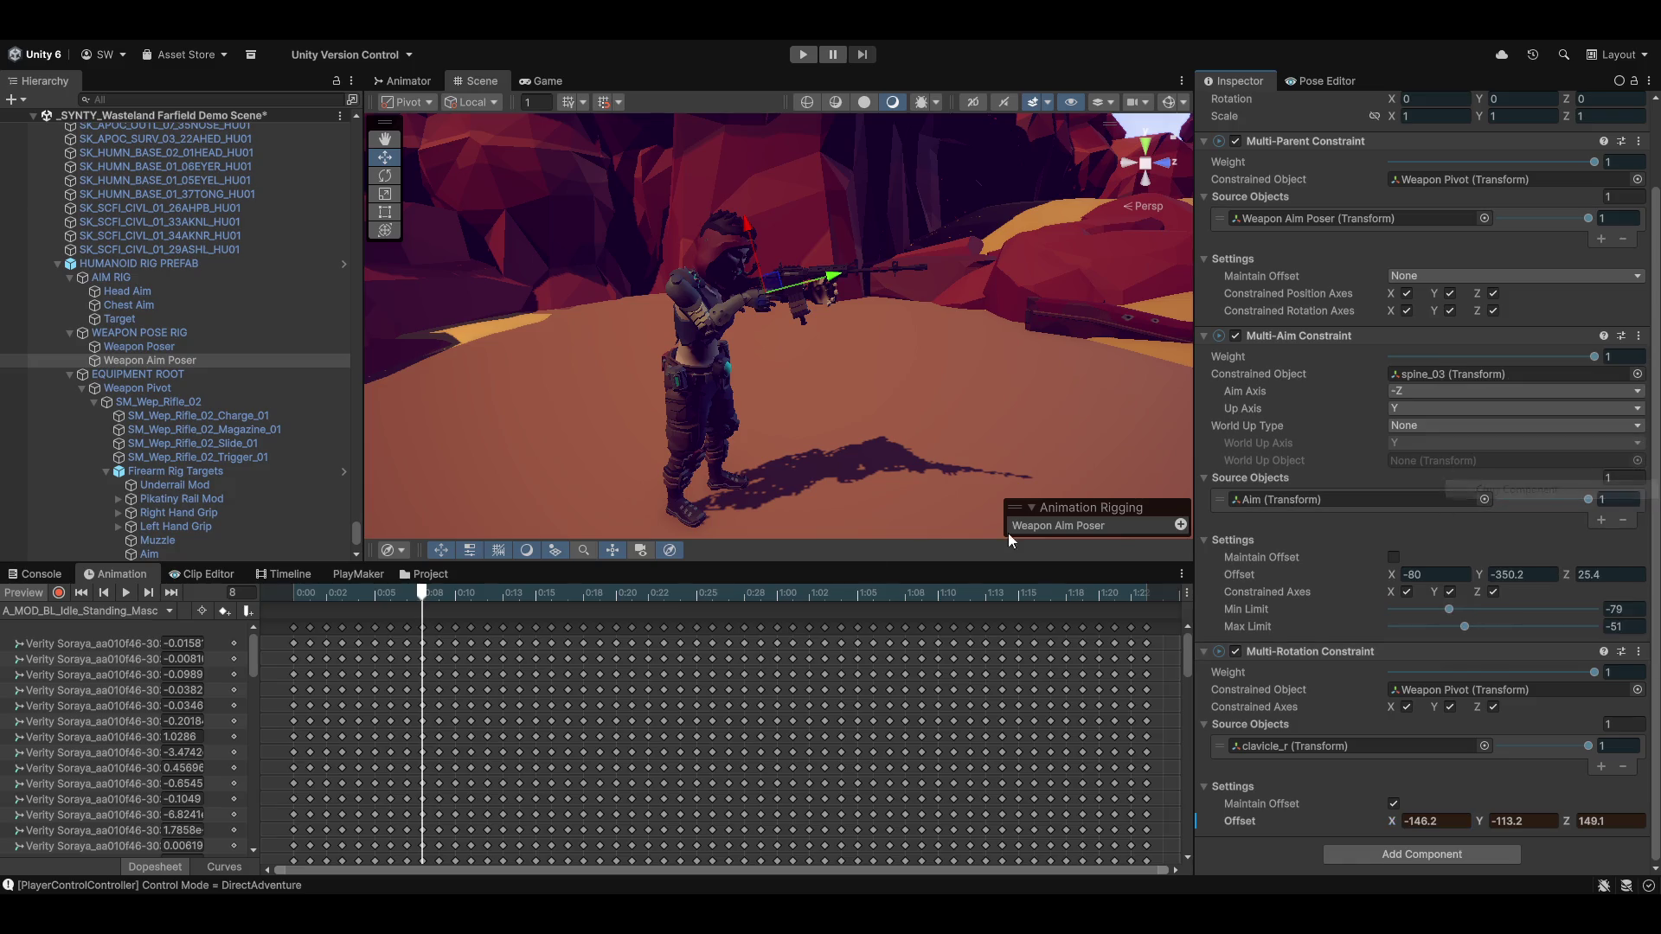
click(31, 596)
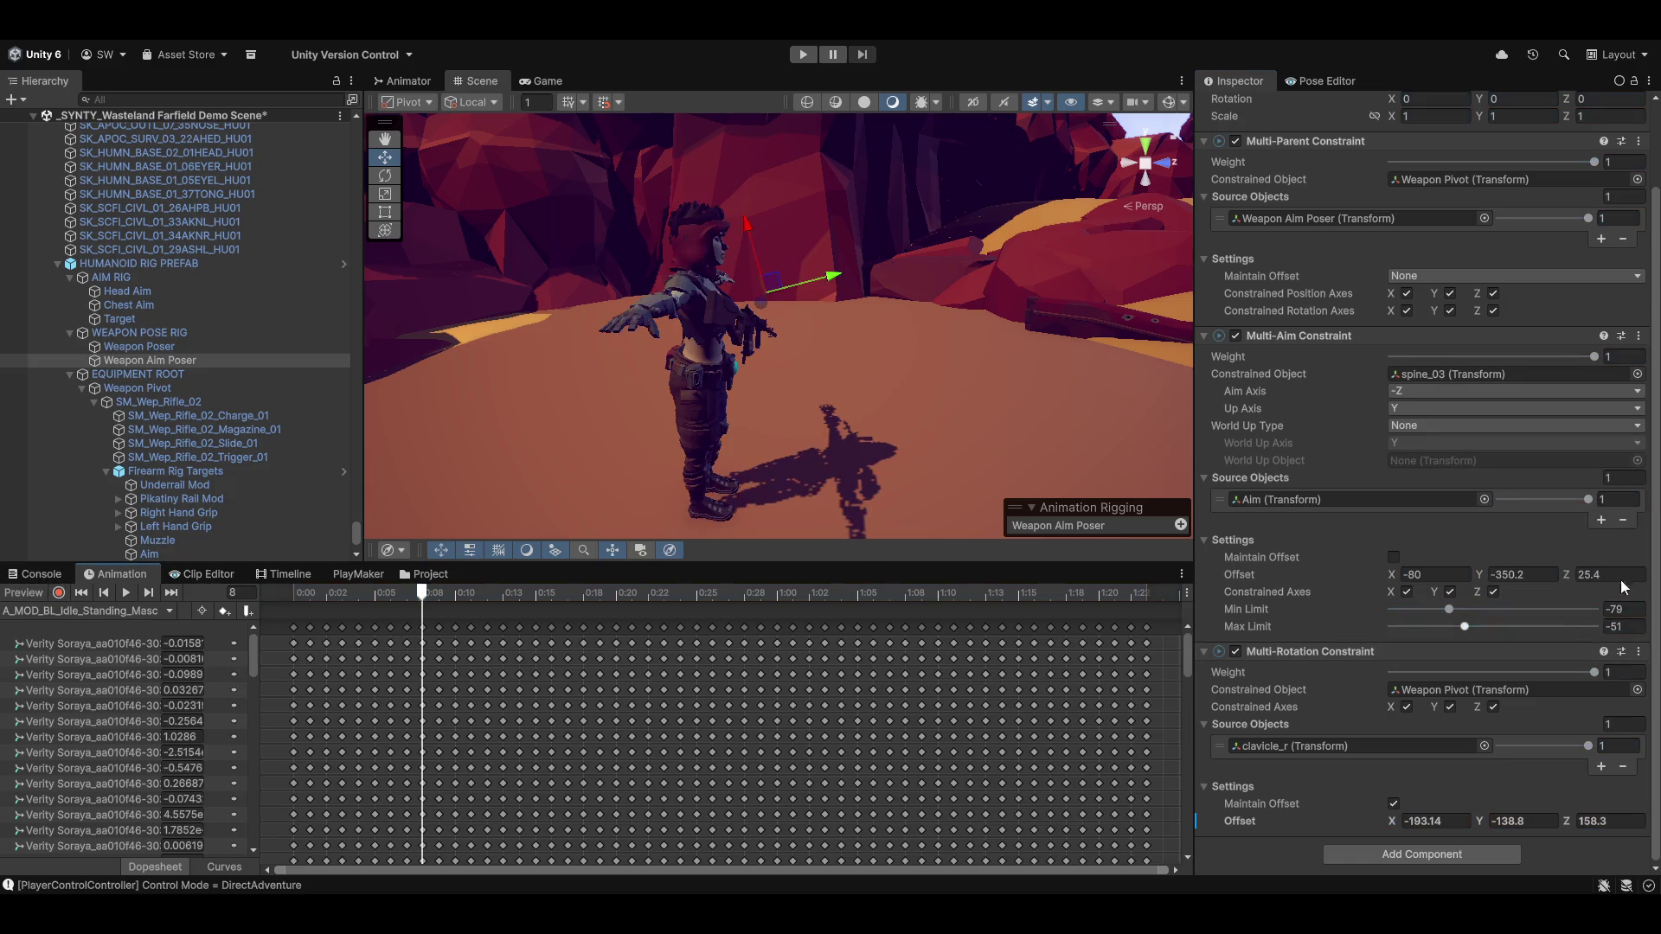
click(1638, 652)
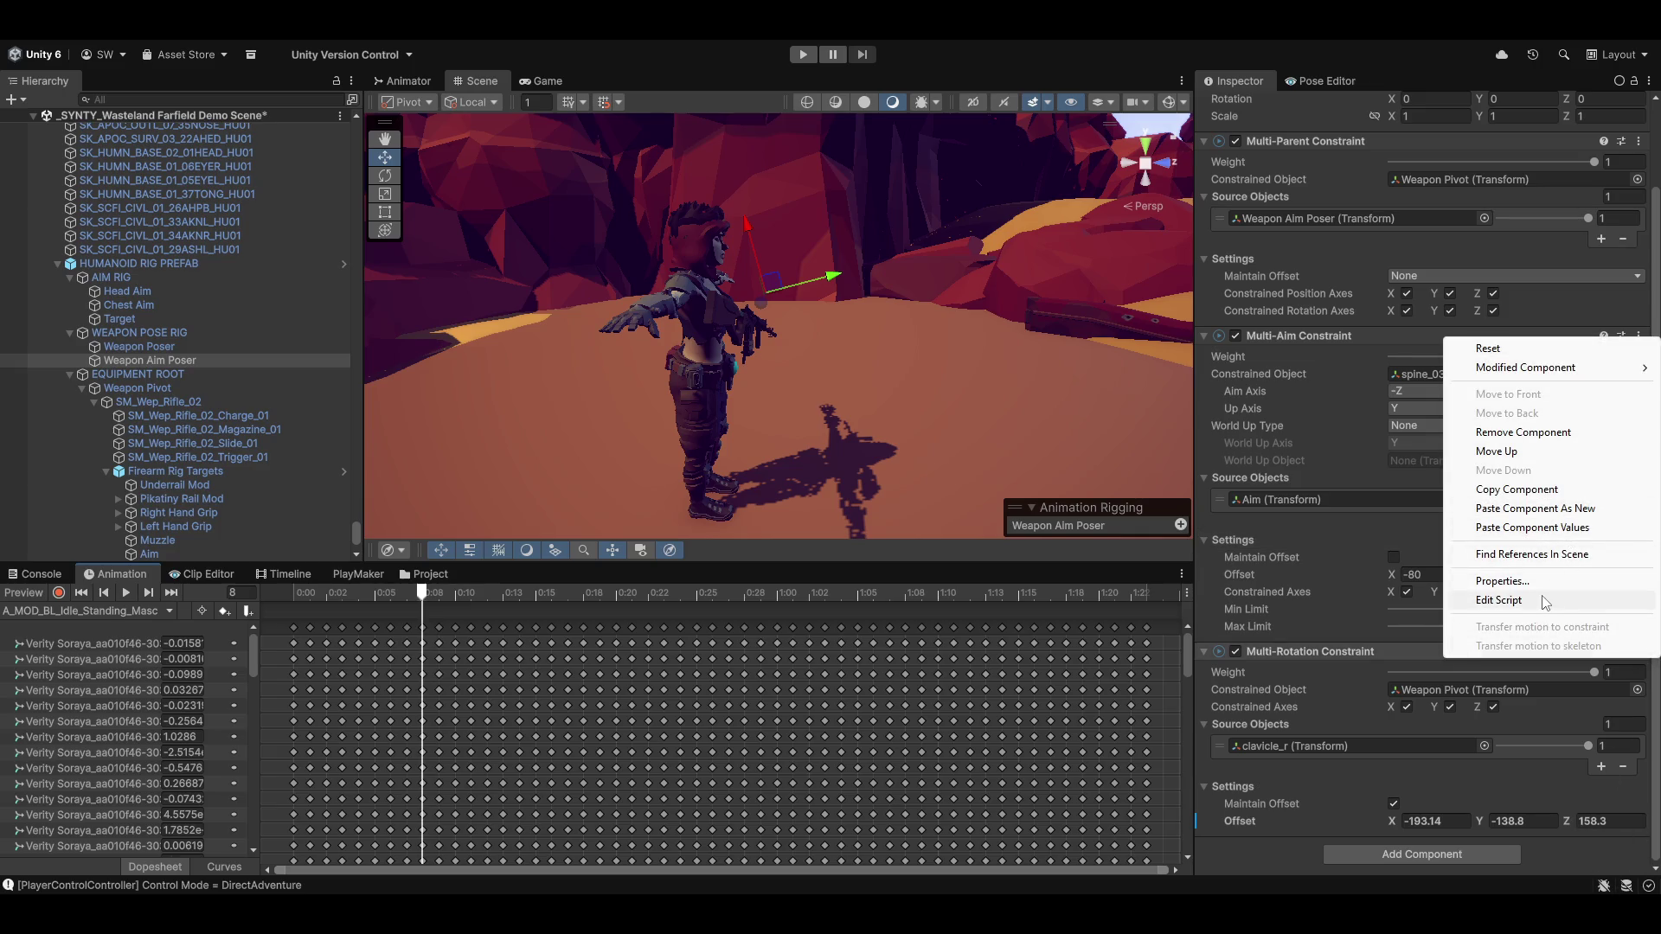
click(1540, 527)
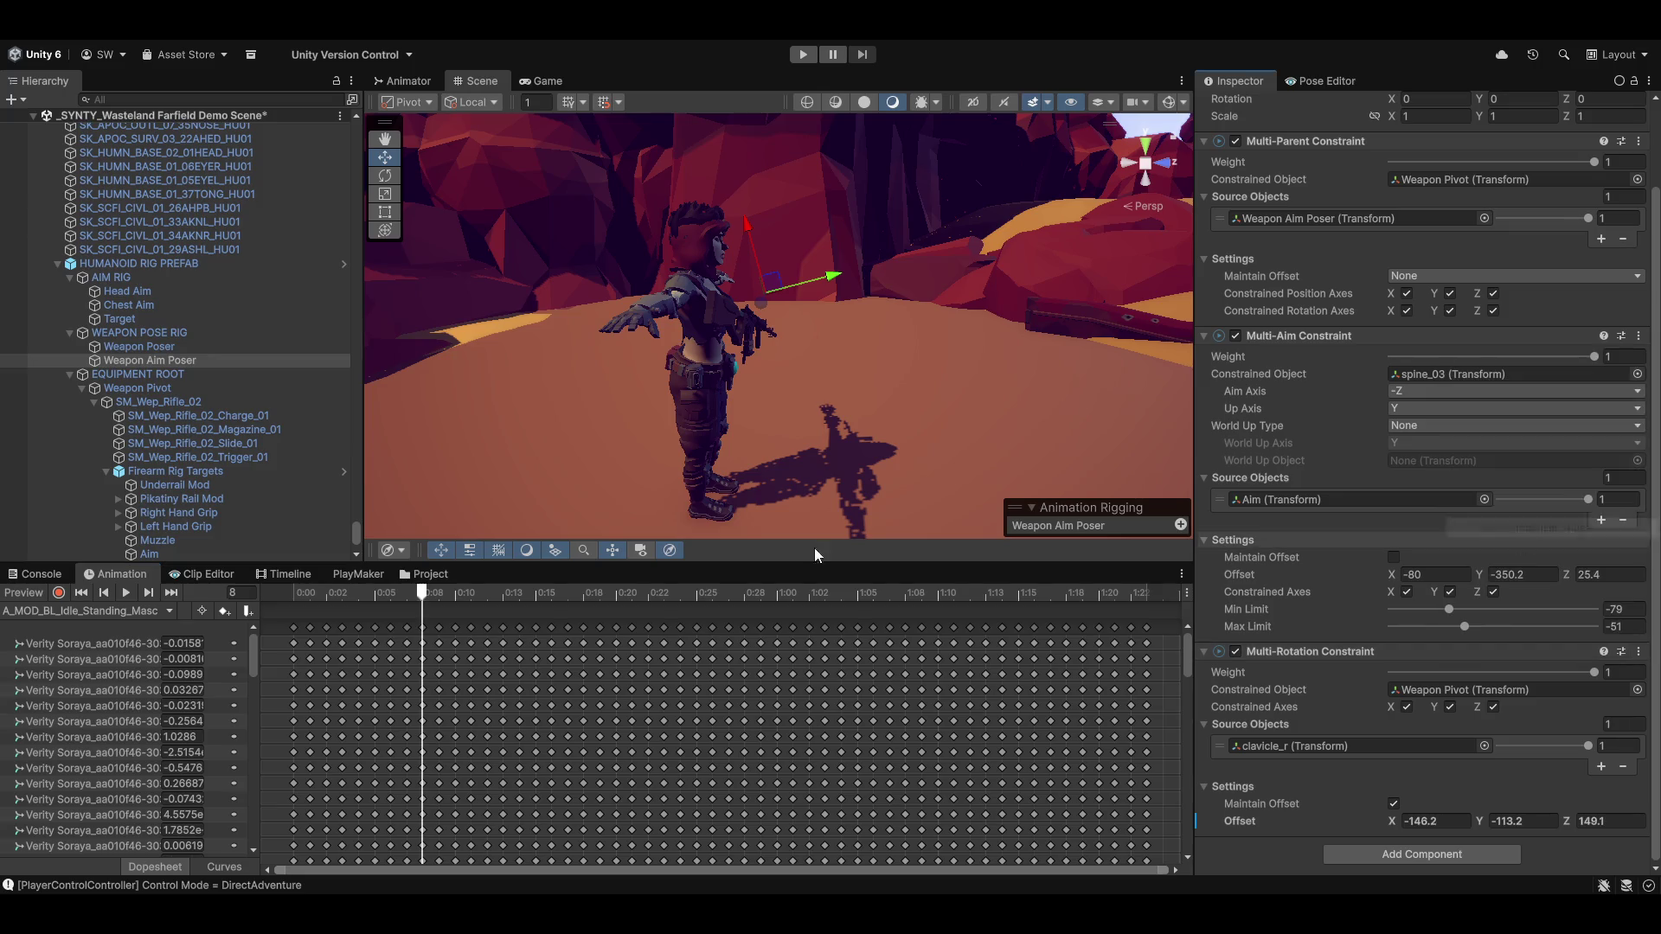
click(23, 593)
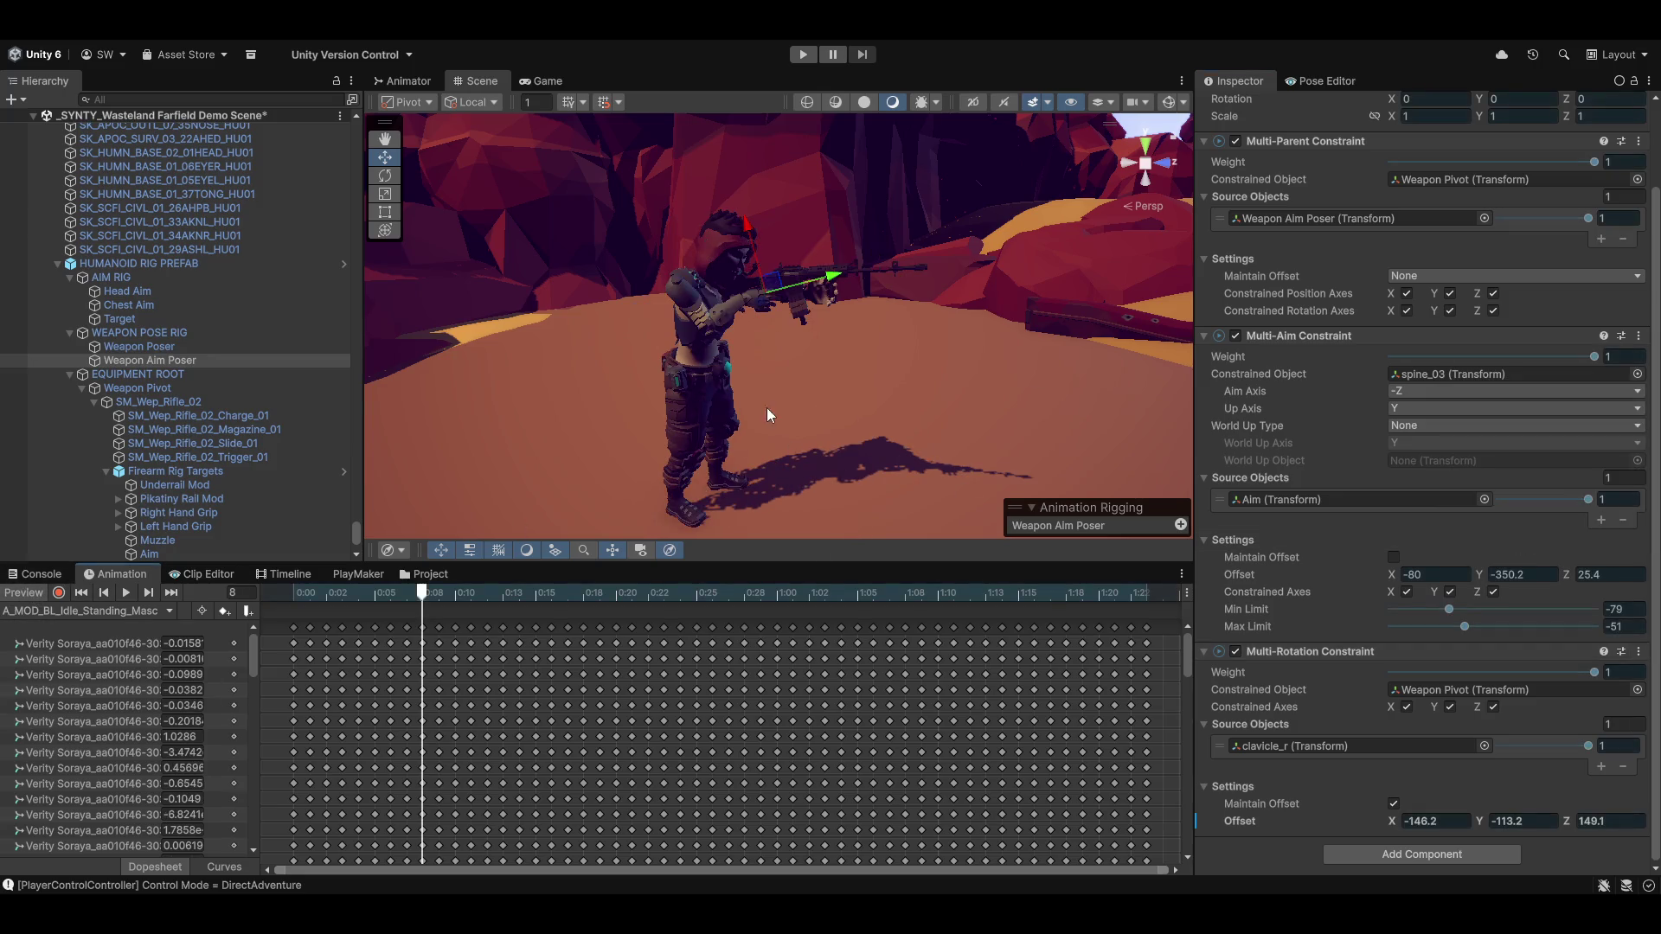
mouse_move(766, 414)
mouse_down()
mouse_move(823, 377)
mouse_move(761, 392)
mouse_move(856, 346)
mouse_move(920, 378)
mouse_move(854, 339)
mouse_up()
Move the Weapon Aim Poser in global space to X -0.068, Y 0.319, Z -0.634
key(w)
key(x)
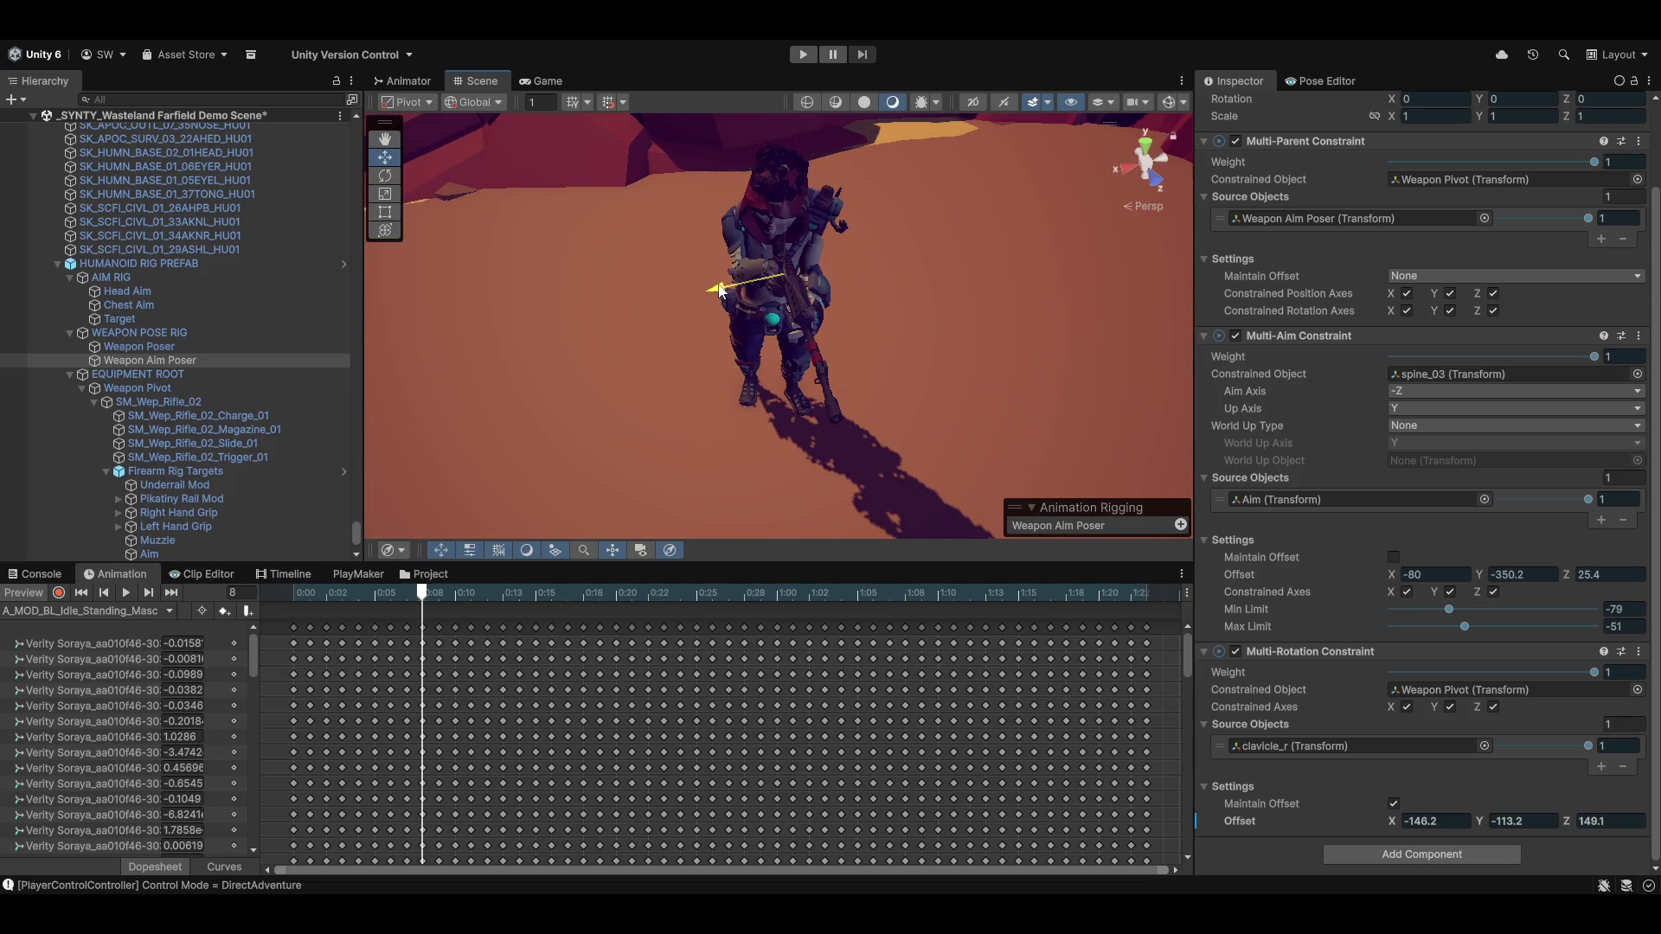
mouse_move(719, 290)
mouse_down()
mouse_move(778, 307)
mouse_move(757, 250)
mouse_move(686, 286)
mouse_up()
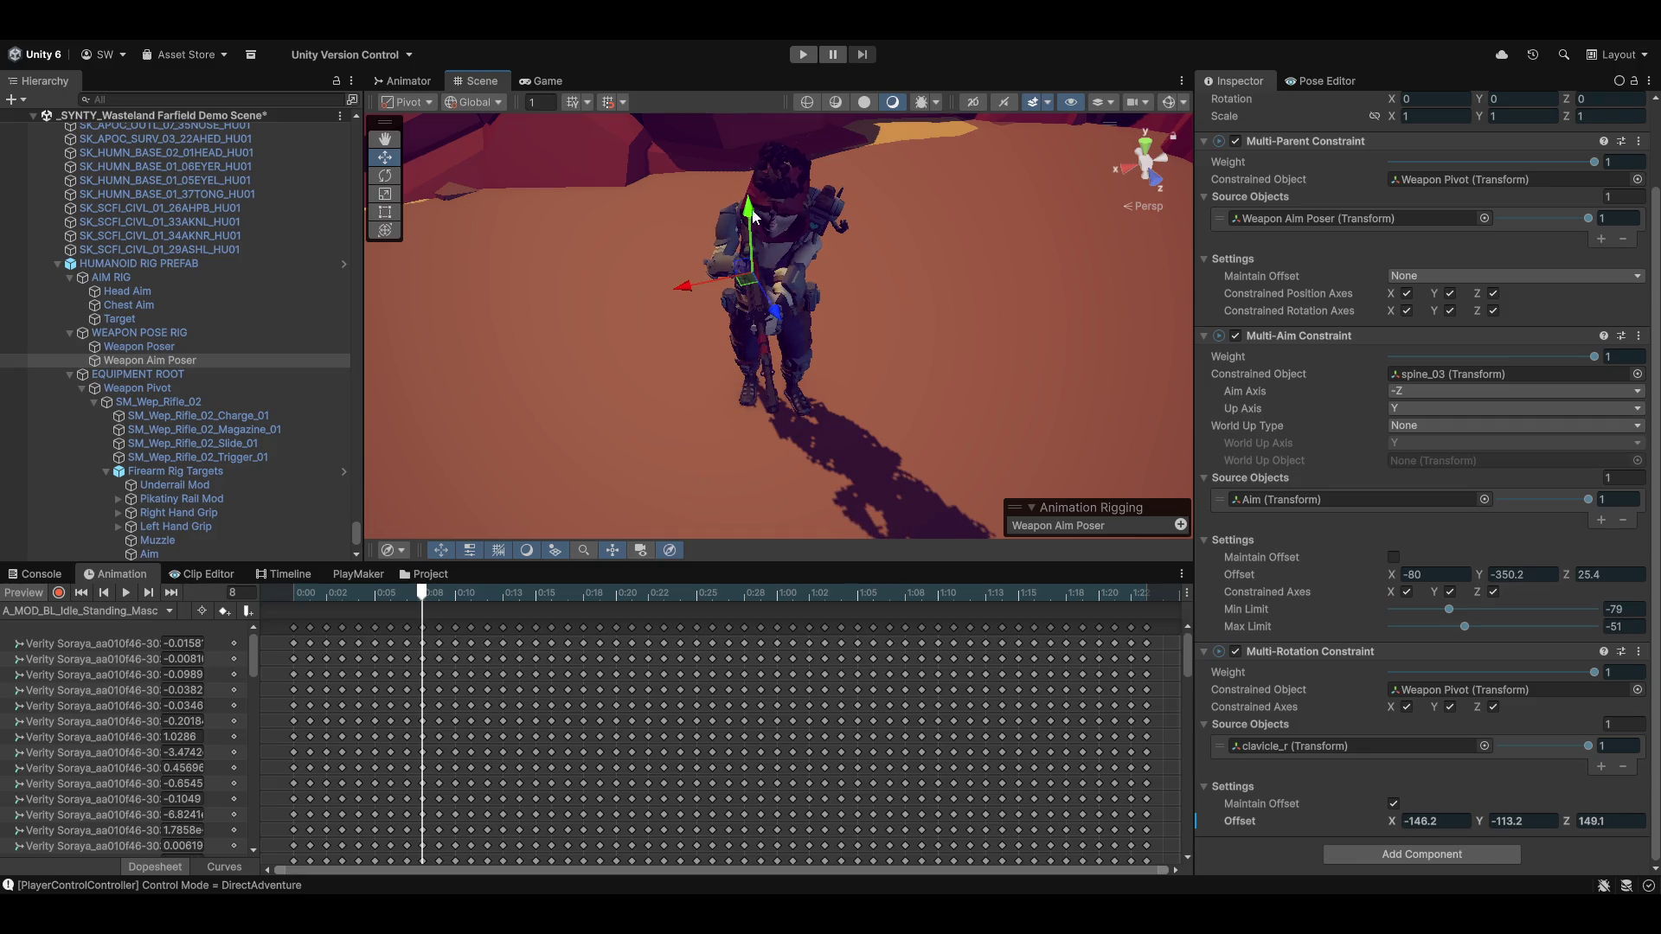
mouse_move(743, 217)
mouse_down()
mouse_move(733, 171)
mouse_move(708, 211)
mouse_up()
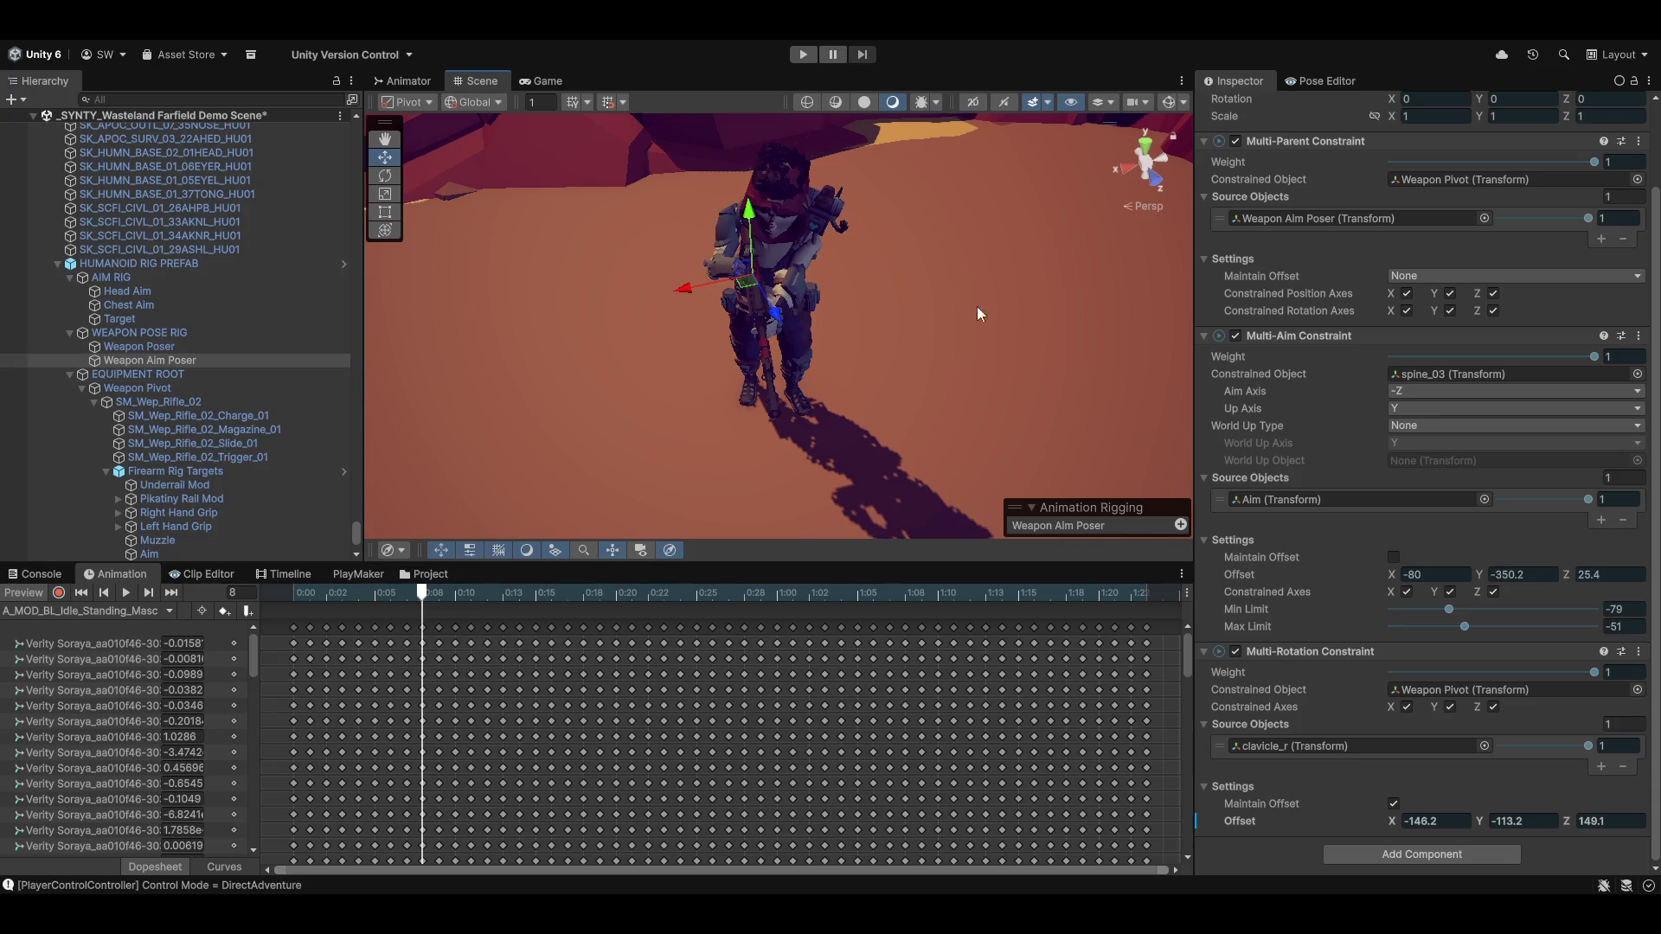
mouse_move(865, 346)
mouse_down()
mouse_move(1047, 397)
mouse_move(1288, 349)
mouse_move(1321, 325)
mouse_move(1194, 295)
mouse_move(742, 309)
mouse_move(741, 360)
mouse_move(1043, 371)
mouse_up()
scroll(1043, 371, down, 5)
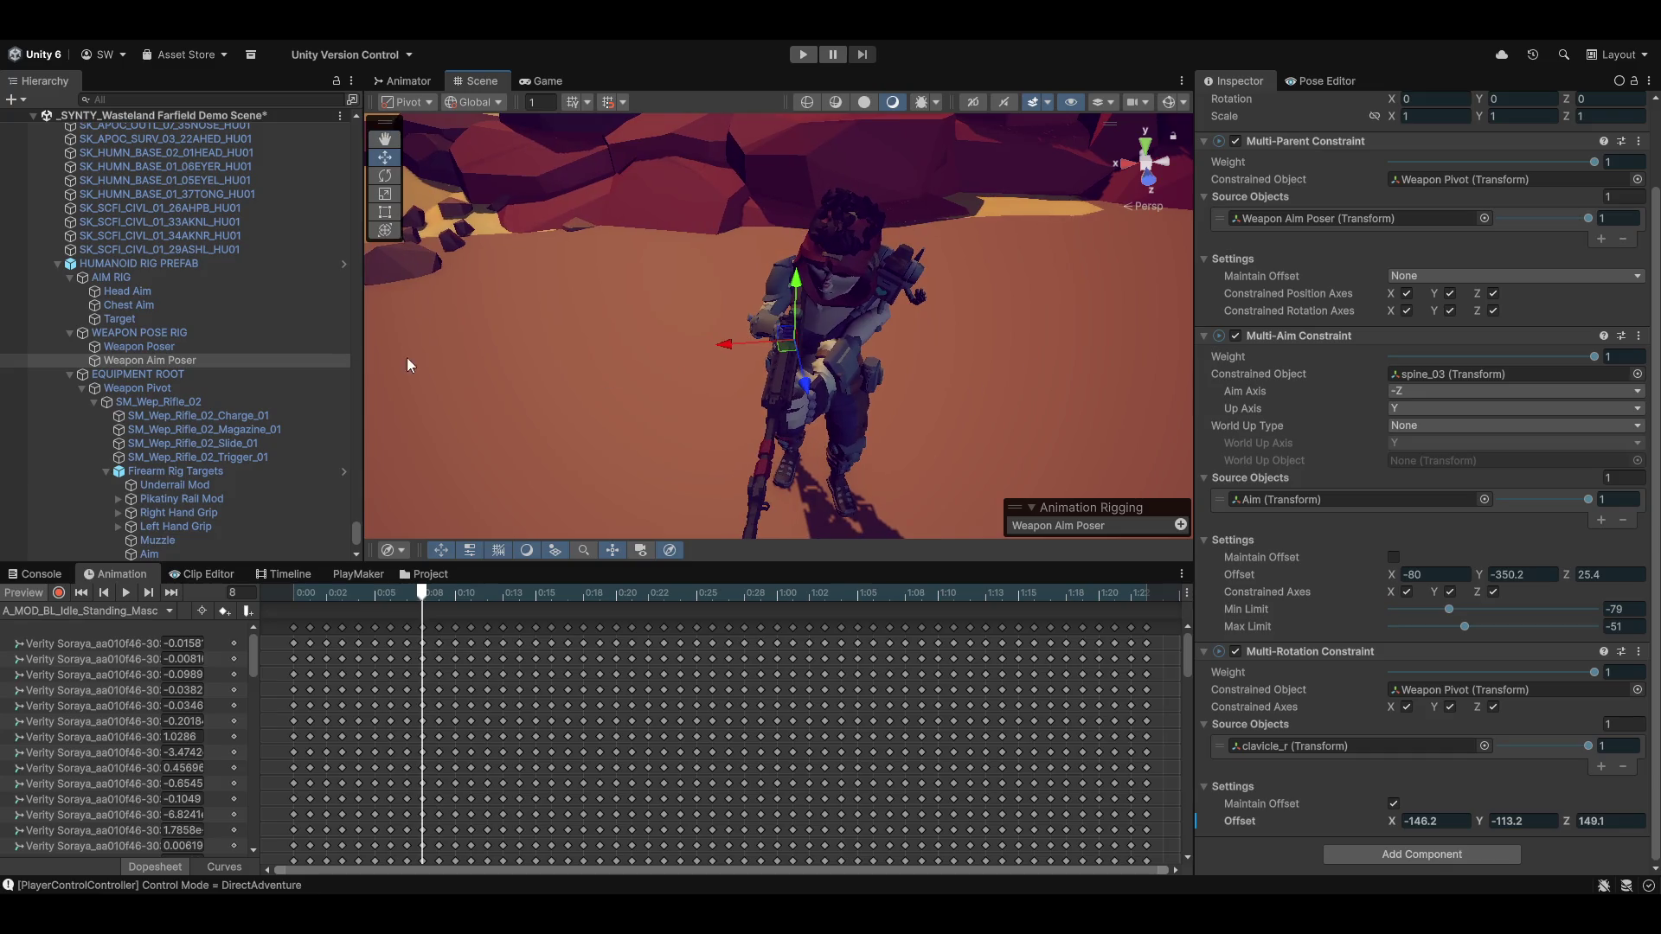
scroll(1336, 543, up, 2)
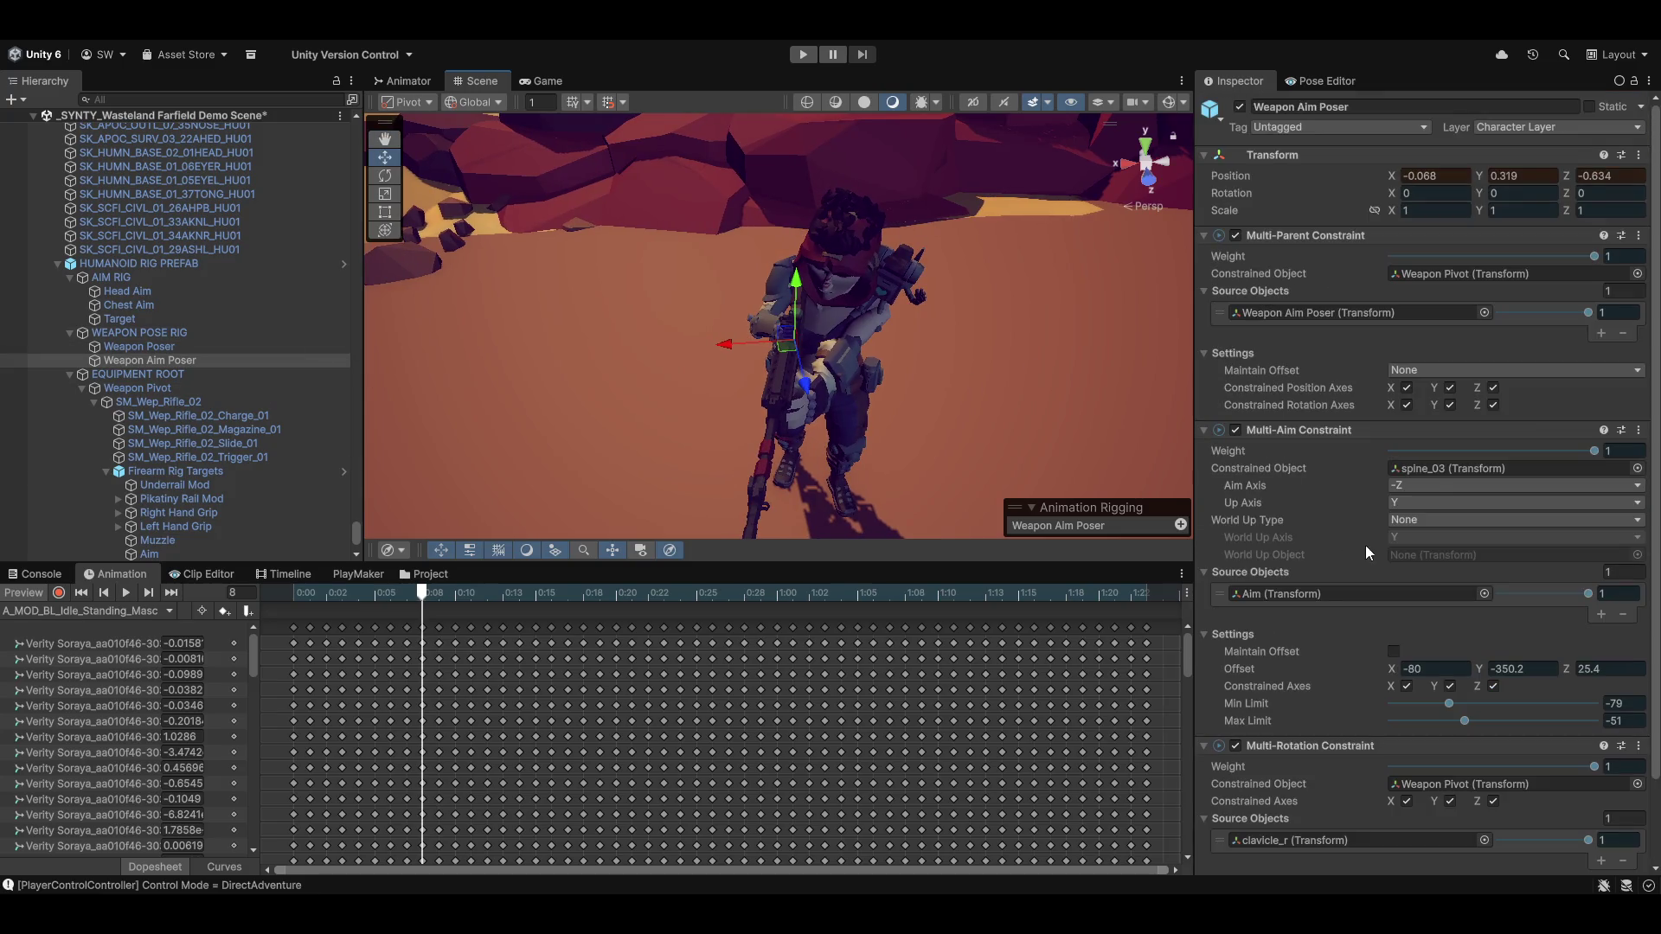
Copy the poser's previewed Transform, paste it onto the rest pose, then select Target
click(1639, 155)
mouse_move(1516, 302)
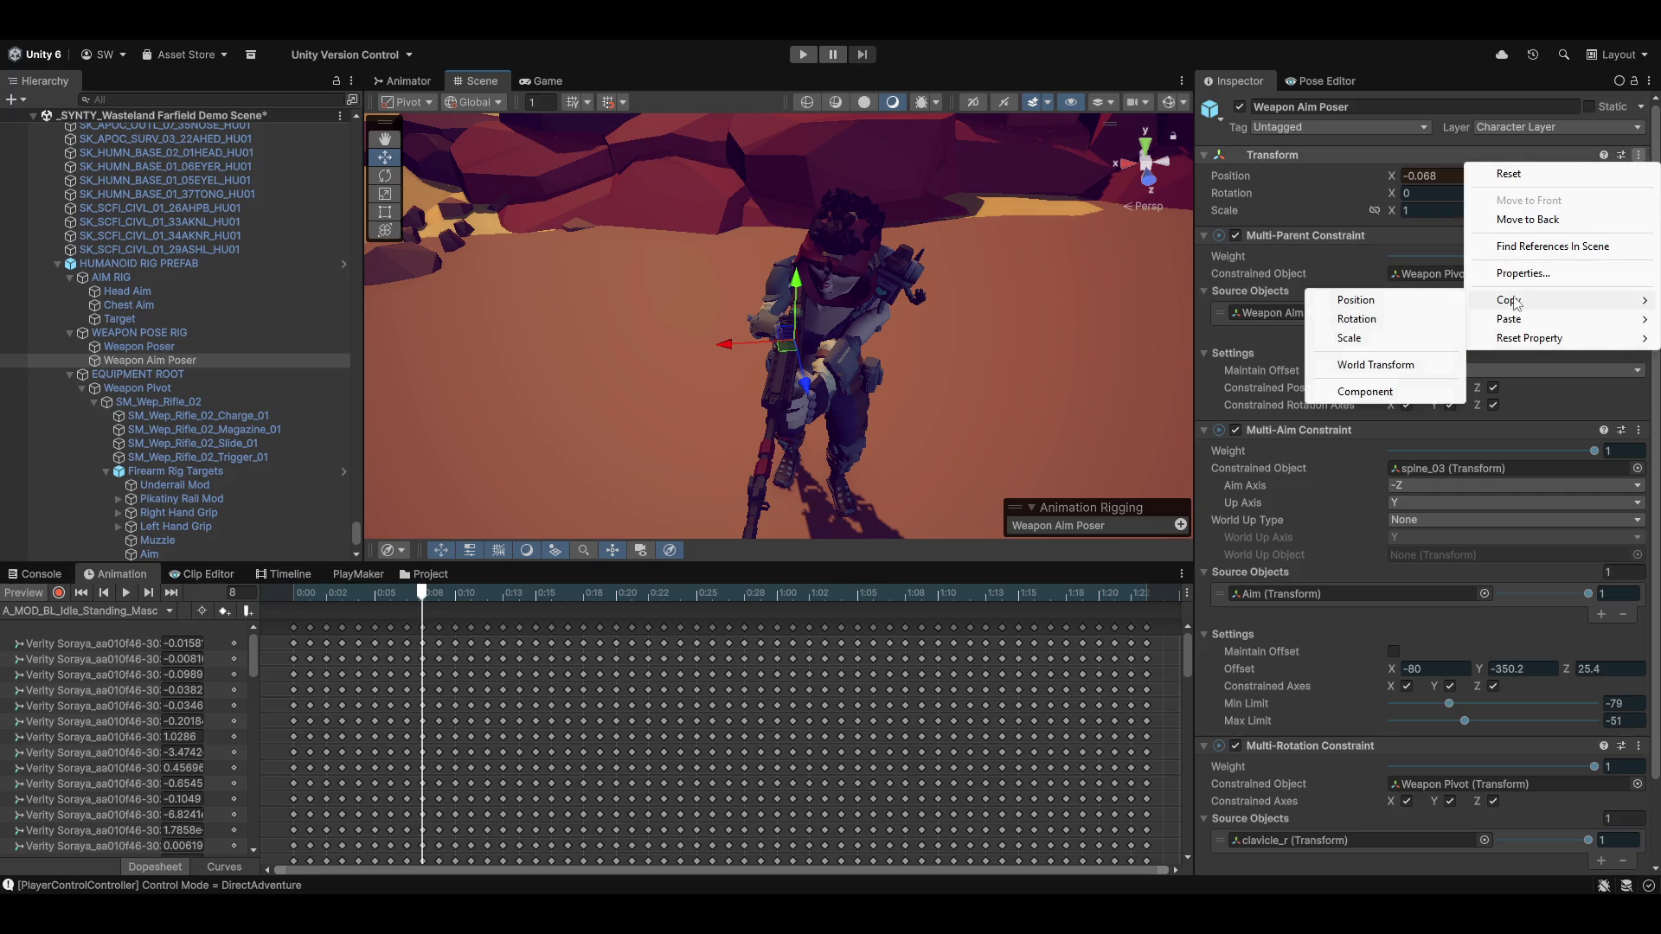
click(1392, 395)
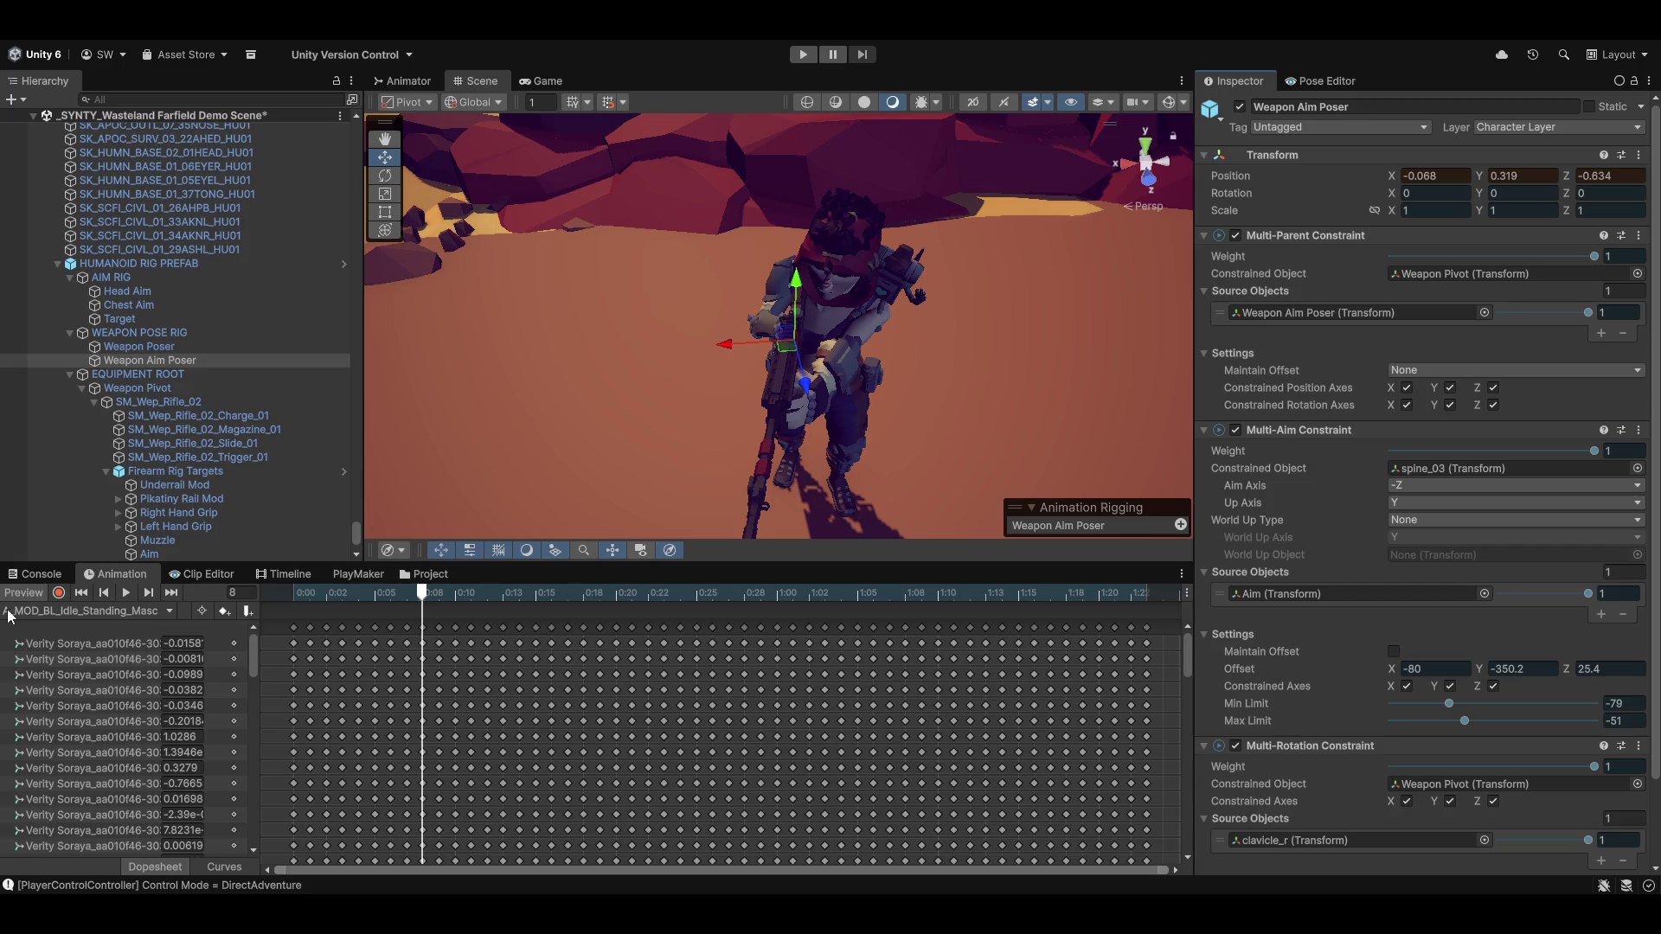
click(128, 592)
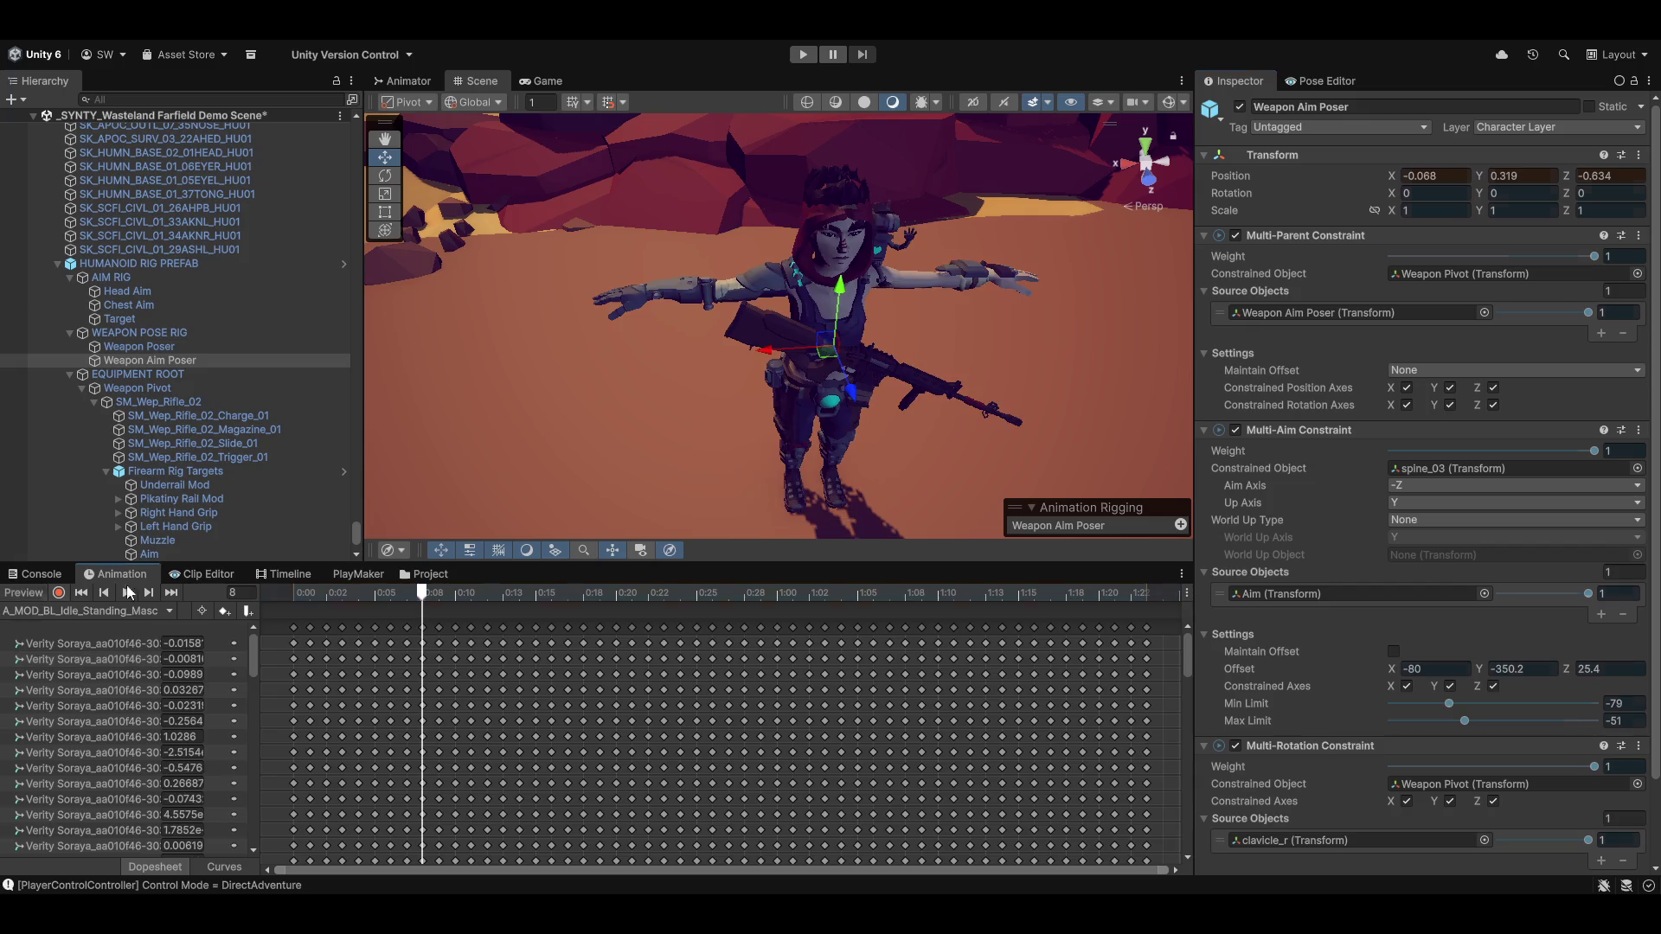
click(1639, 155)
mouse_move(1510, 319)
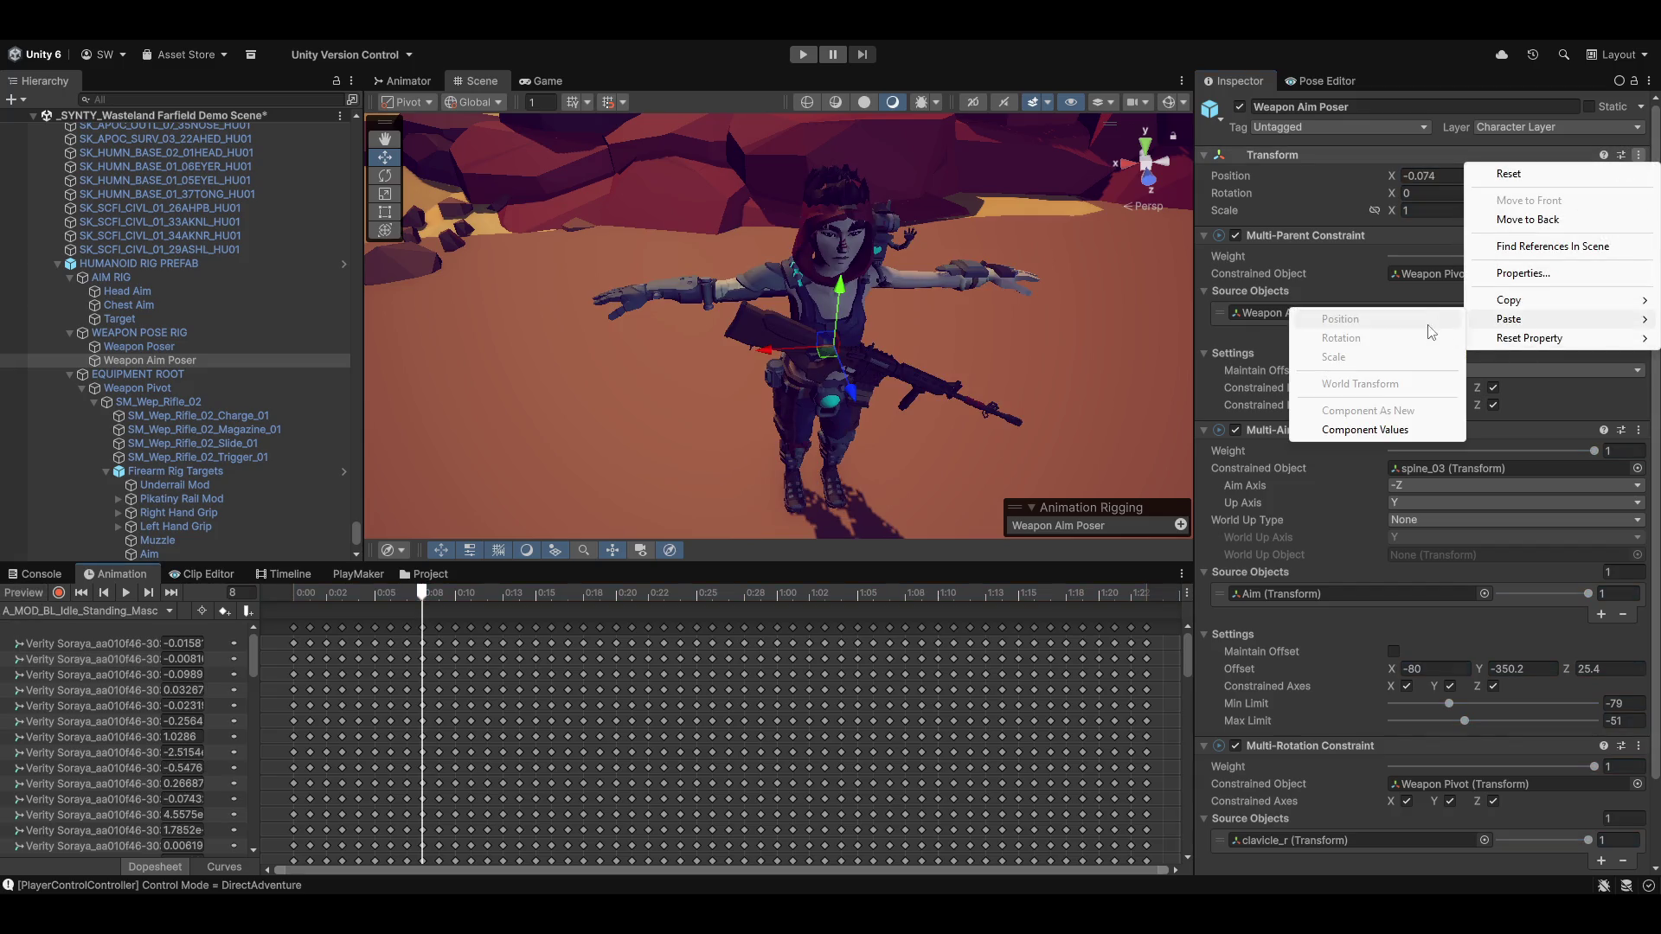
click(1378, 430)
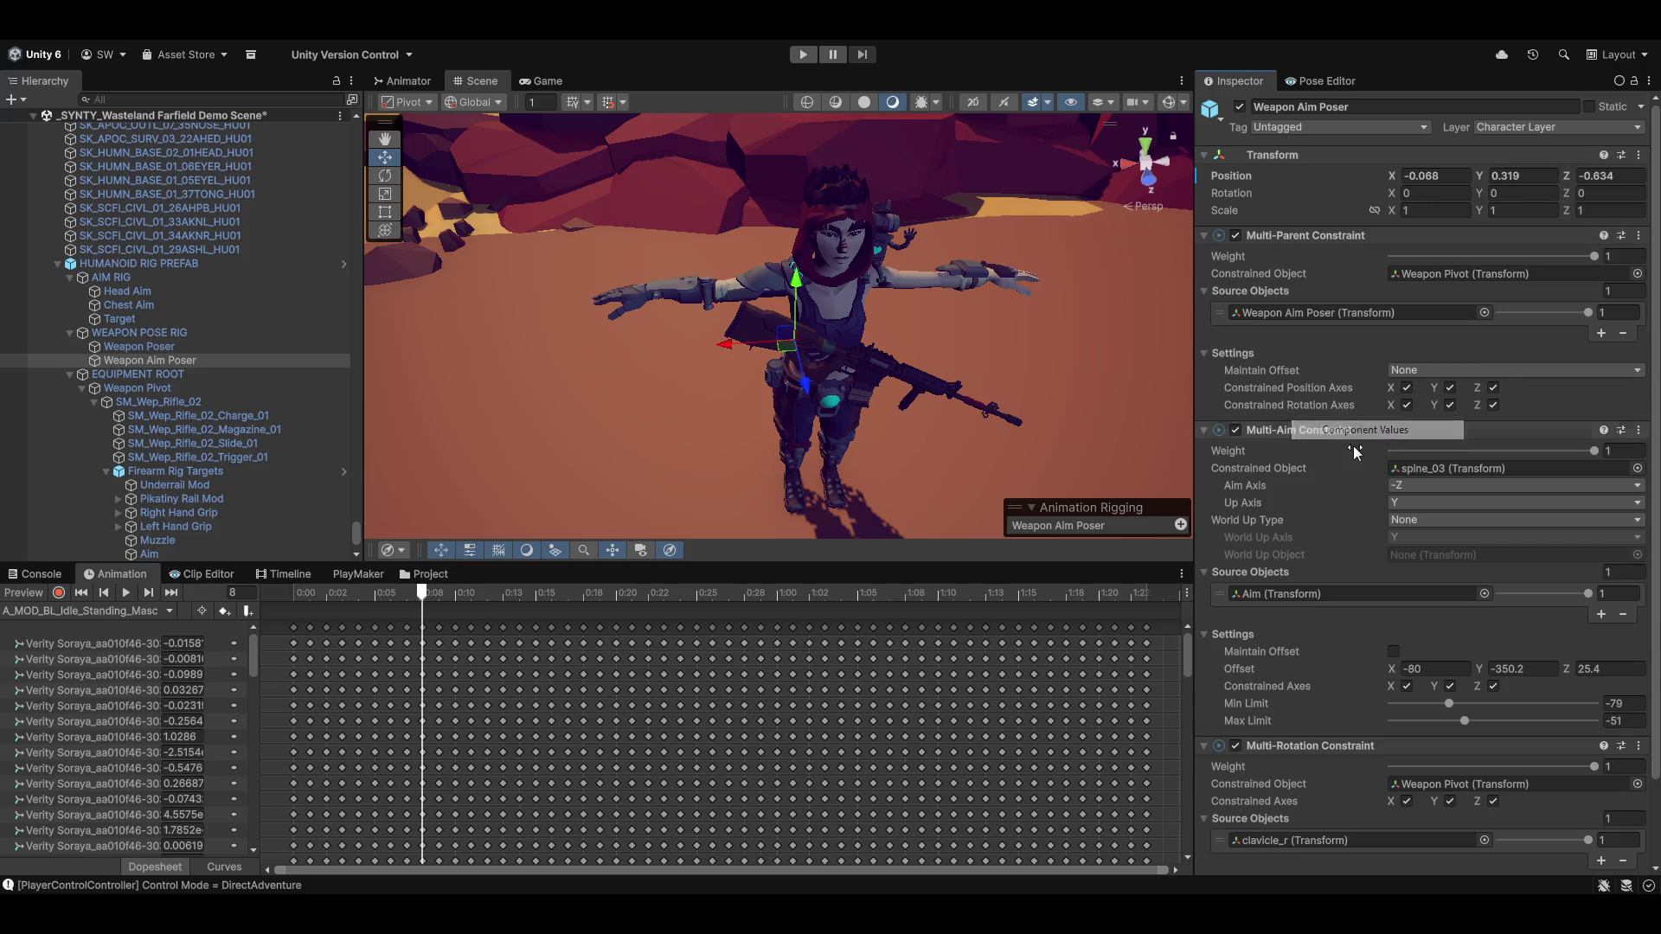
click(23, 593)
mouse_move(815, 372)
mouse_down()
mouse_move(890, 341)
mouse_move(1049, 364)
mouse_move(768, 375)
mouse_move(837, 391)
mouse_up()
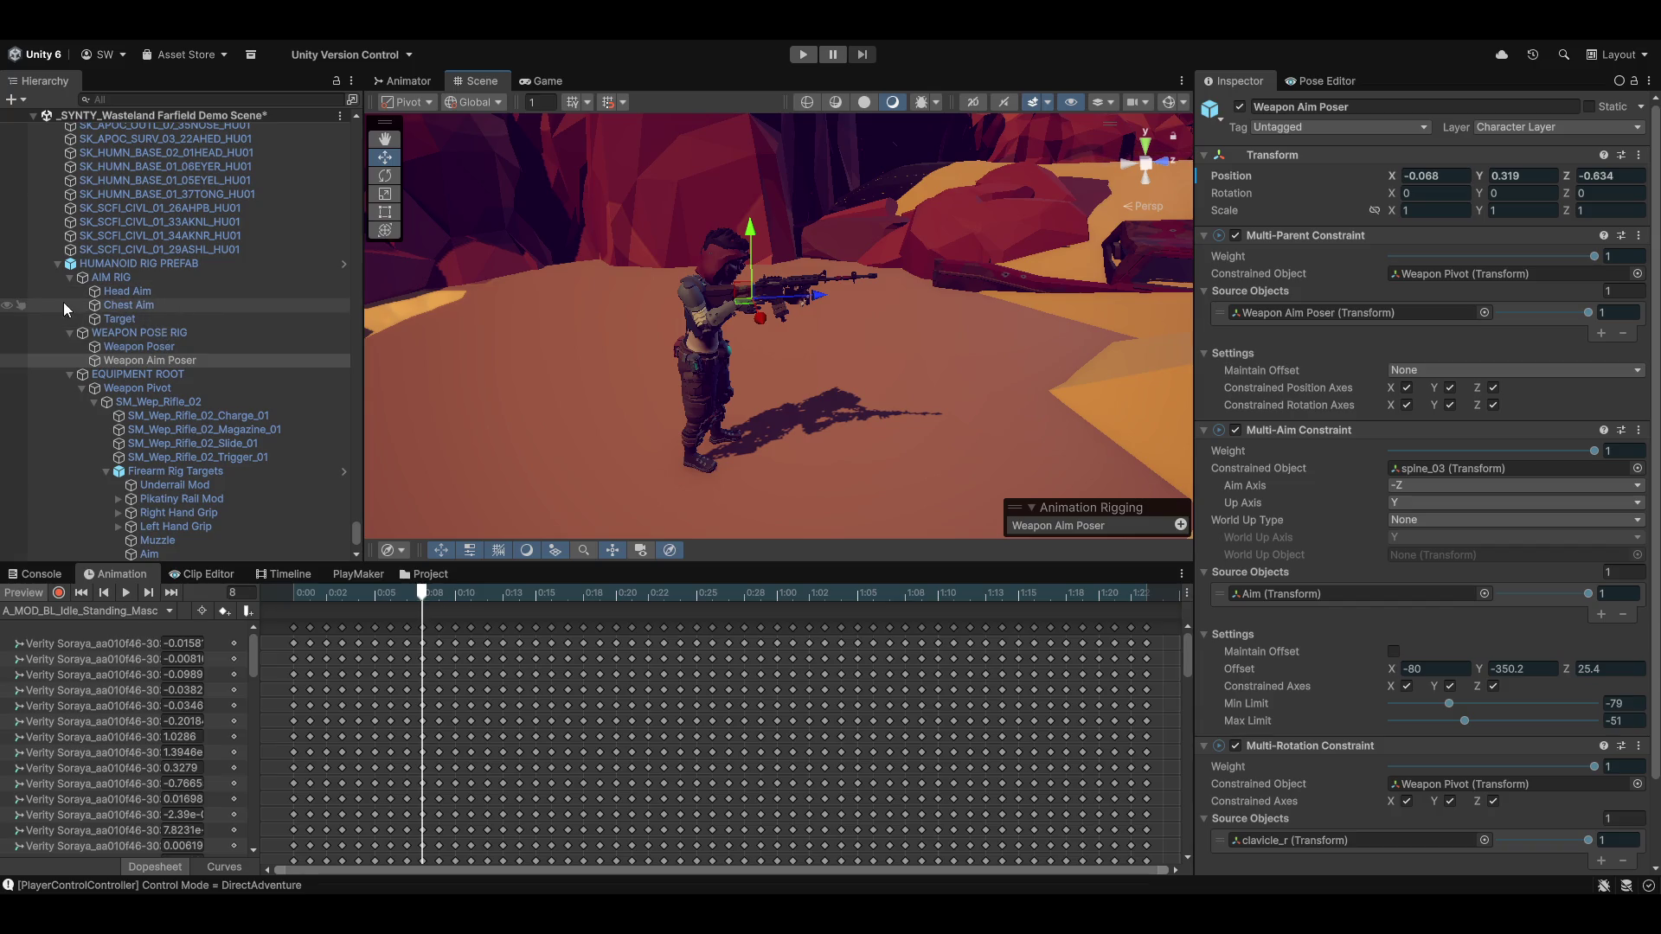
click(138, 317)
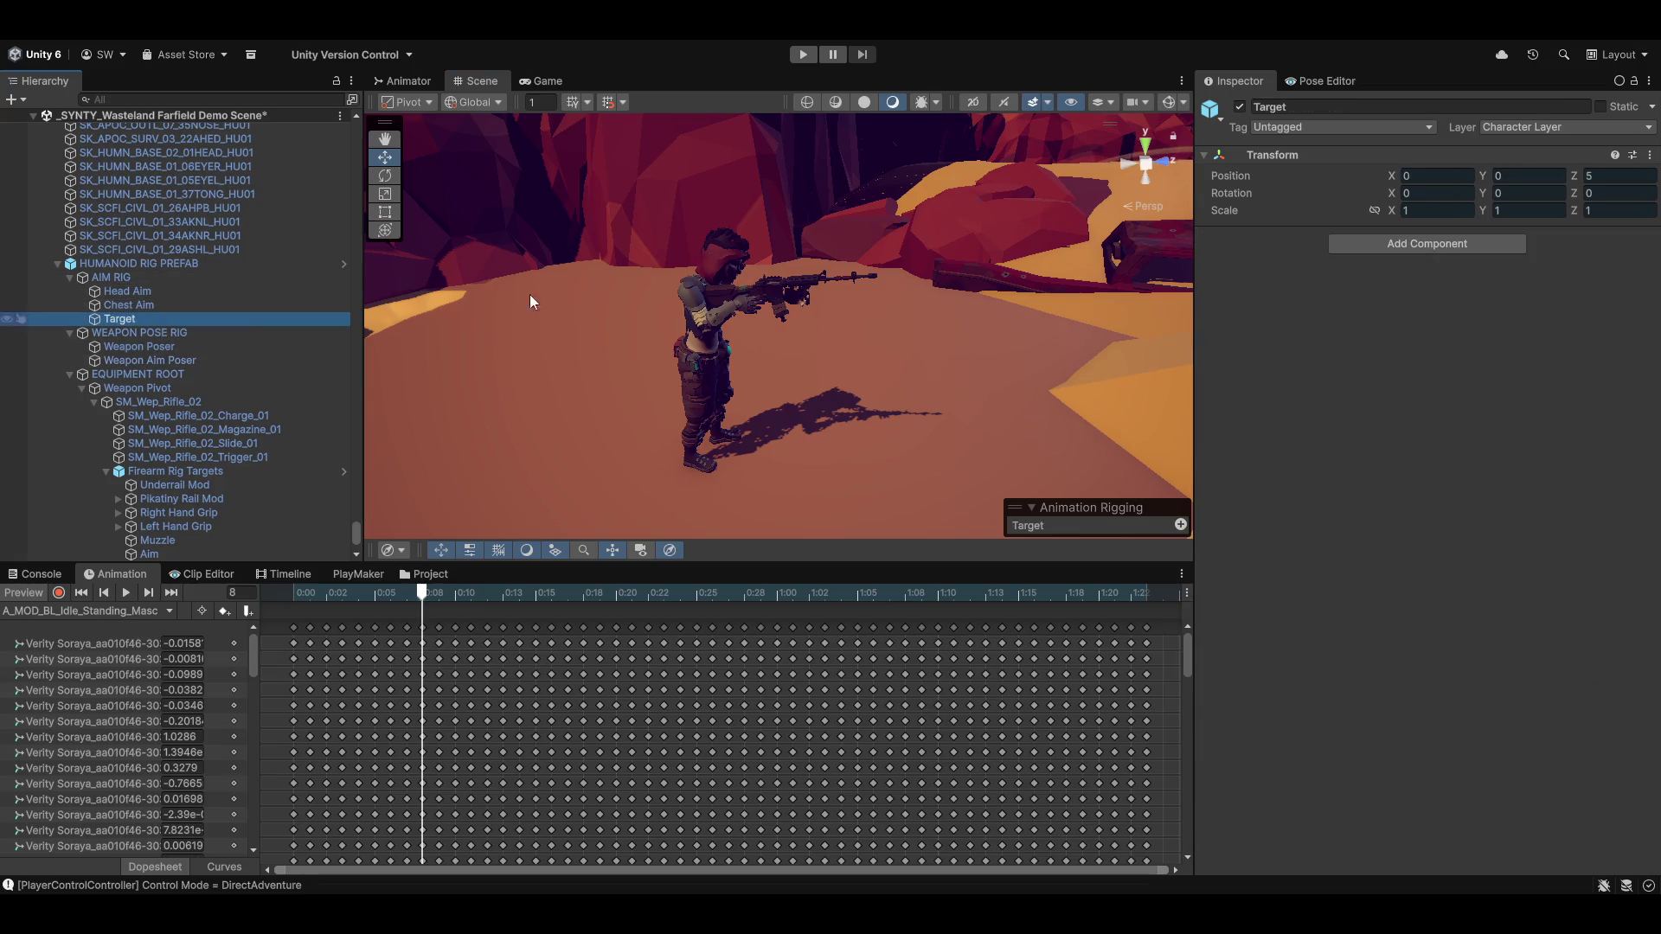
Drag the framed Target sideways to test the aim, then reset its X and Y to 0
key(f)
mouse_move(975, 242)
mouse_down()
mouse_move(886, 258)
mouse_move(880, 286)
mouse_move(970, 342)
mouse_move(901, 289)
mouse_move(924, 198)
mouse_move(855, 244)
mouse_move(784, 94)
mouse_move(813, 279)
mouse_move(776, 133)
mouse_move(728, 91)
mouse_move(744, 259)
mouse_up()
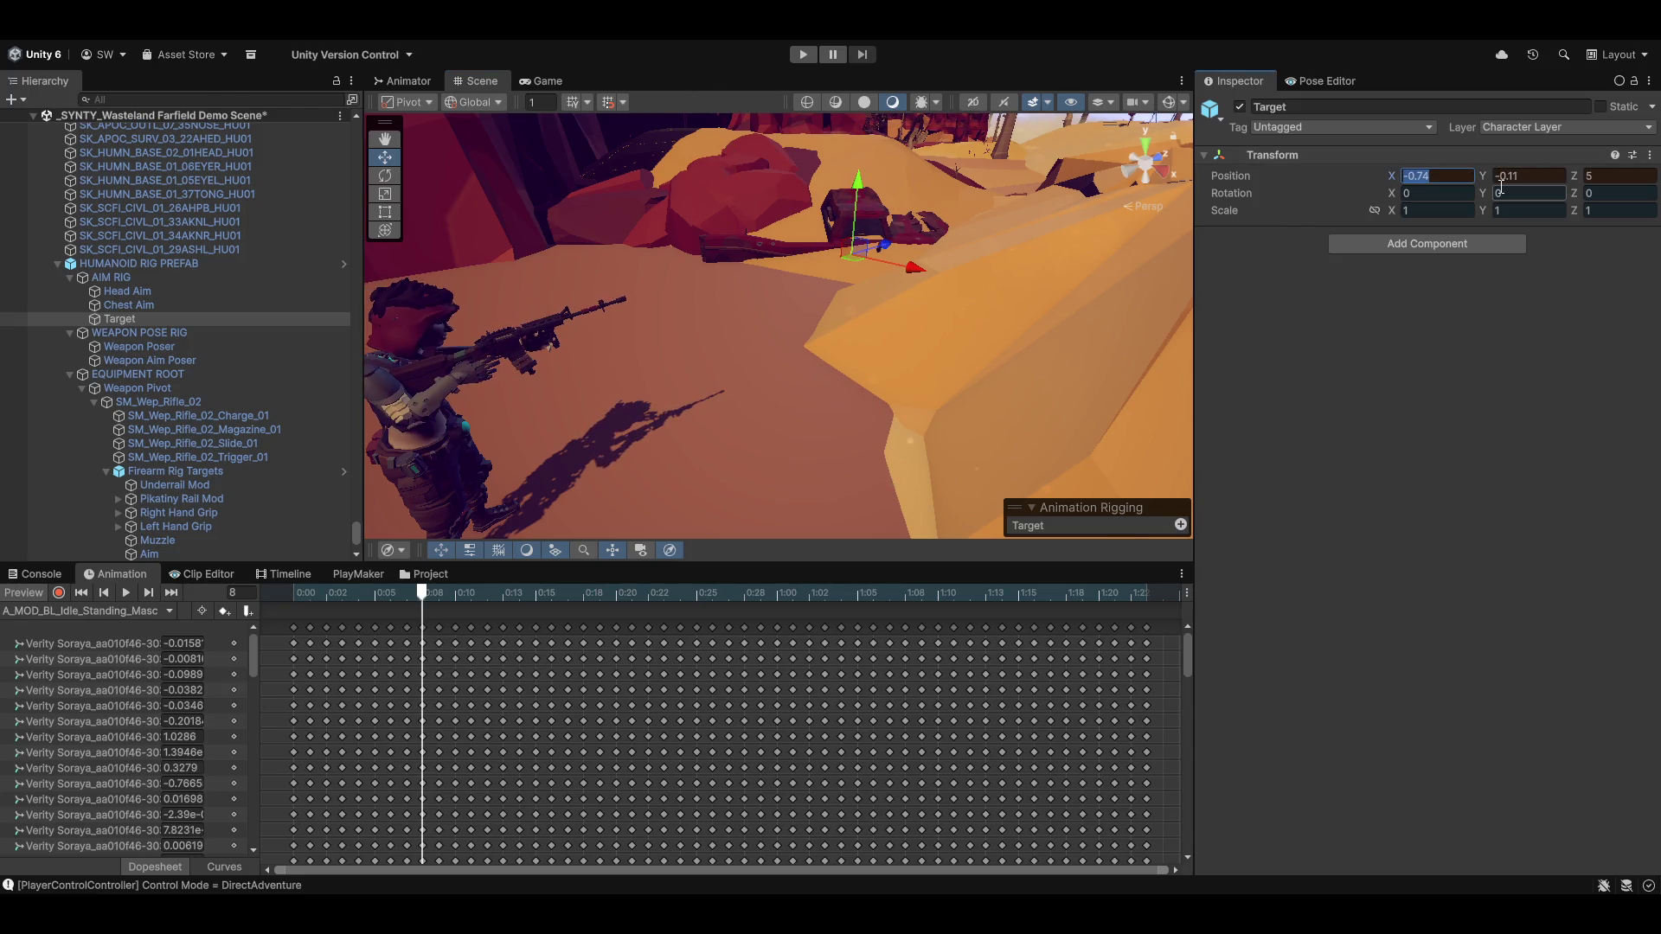
text(0)
key(Tab)
text(0)
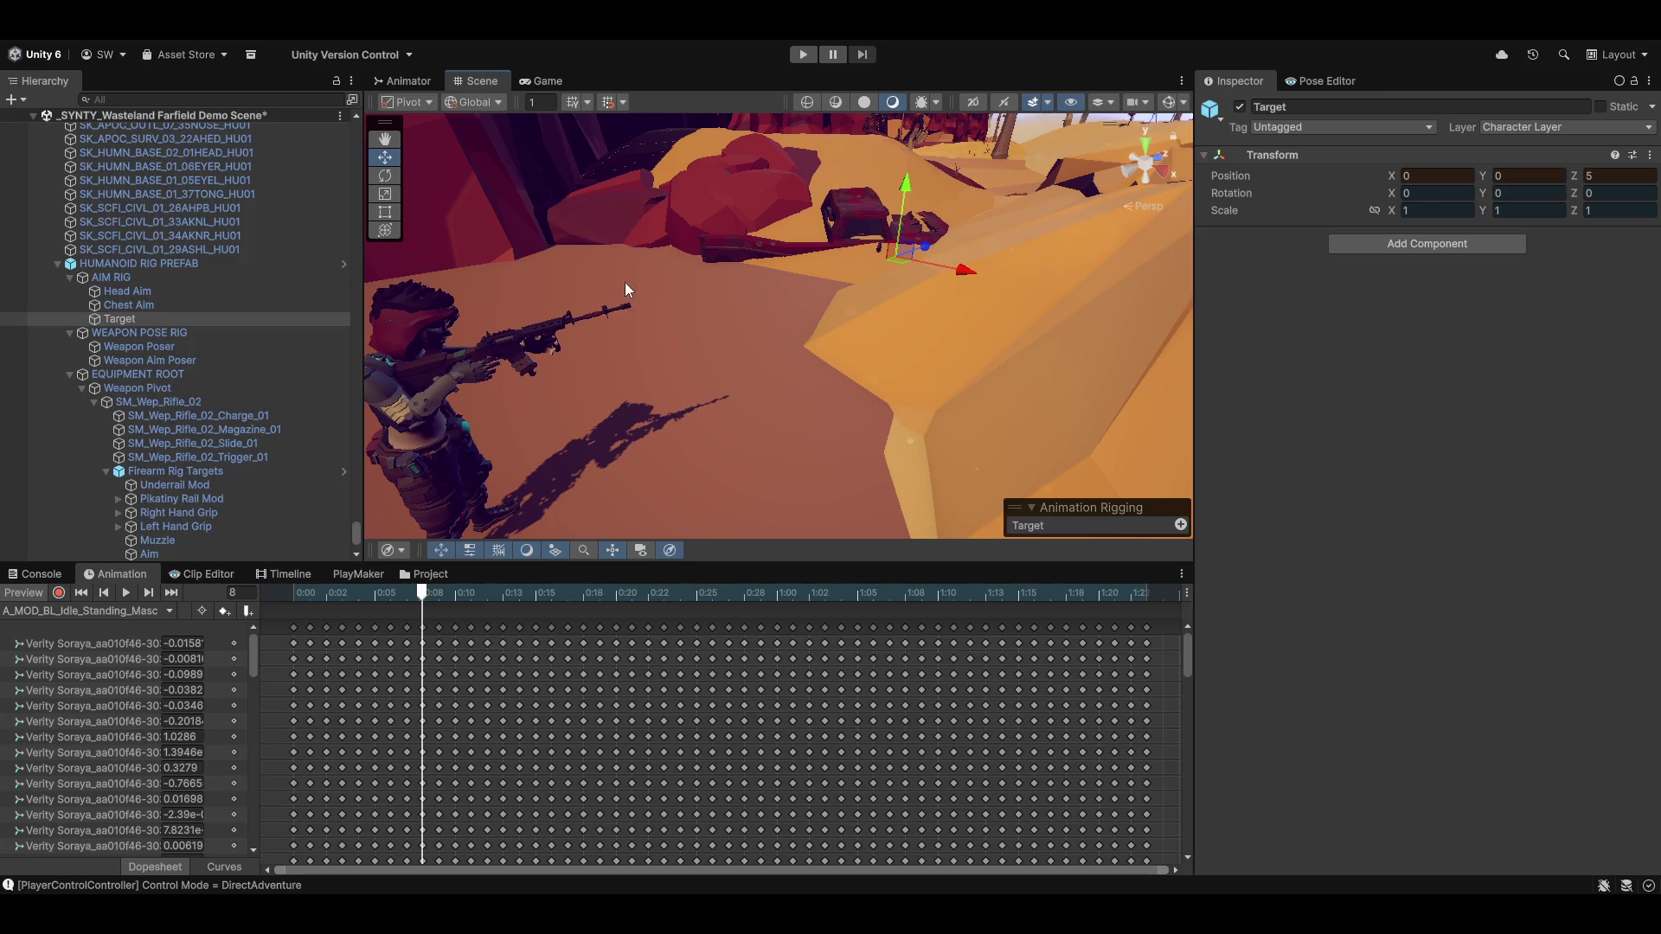
mouse_move(624, 282)
mouse_down()
mouse_move(794, 329)
mouse_move(847, 394)
mouse_move(890, 397)
mouse_move(784, 456)
mouse_move(844, 481)
mouse_move(564, 315)
mouse_up()
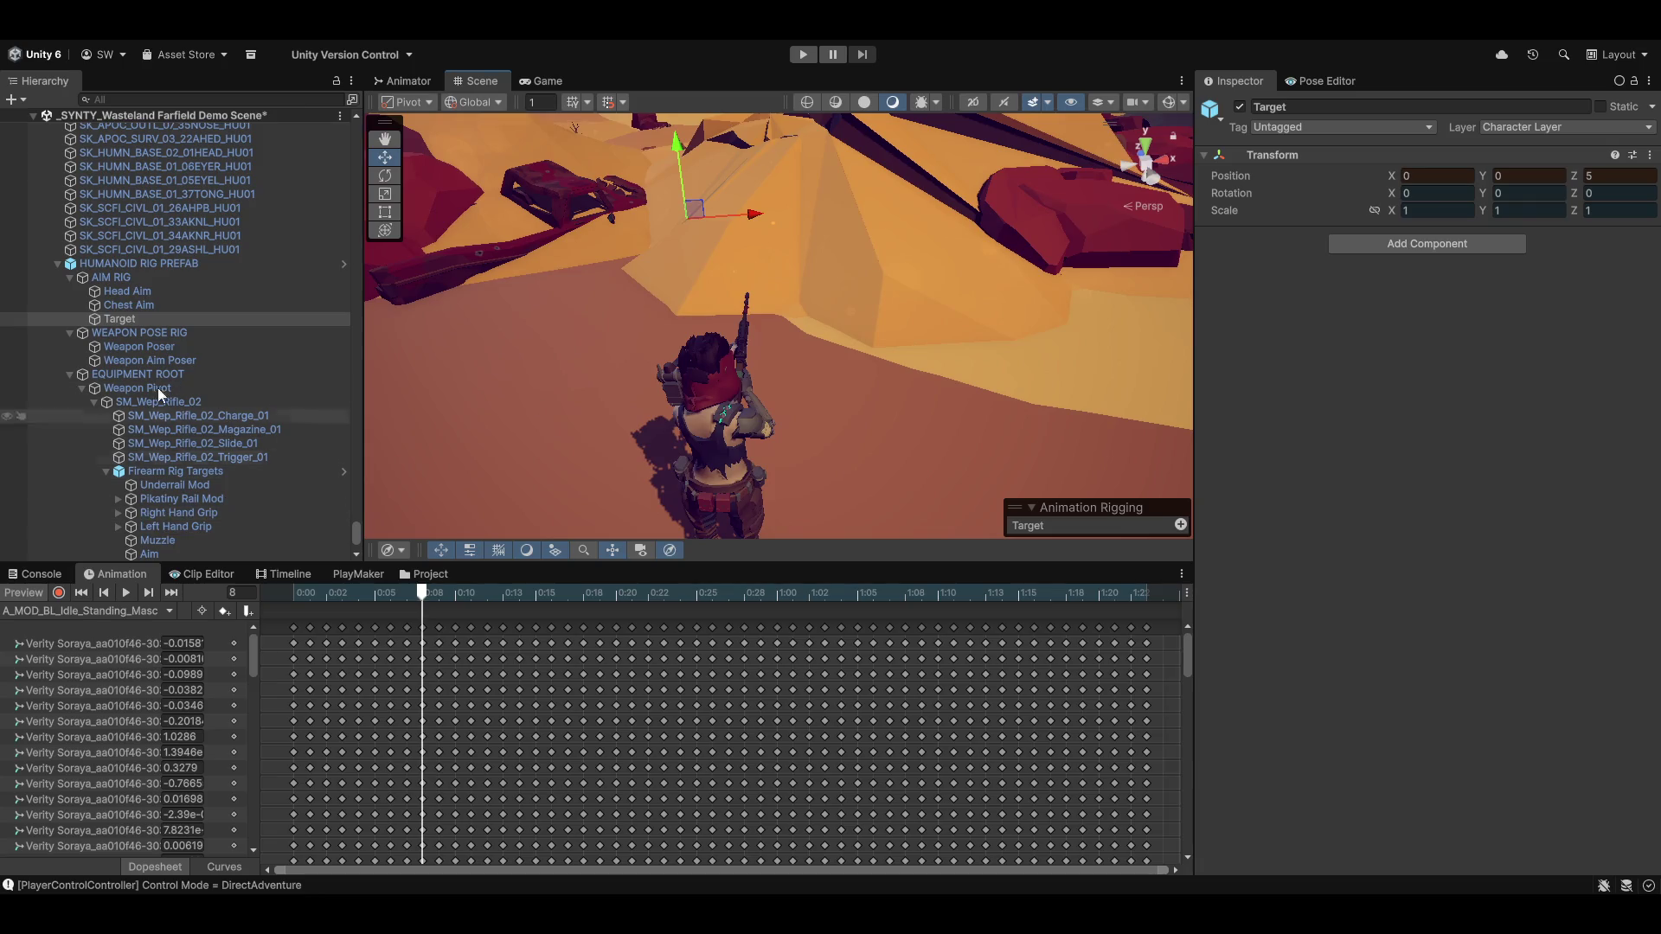
Tune the Multi-Rotation offset to -143.5, -129.1, 170.2 with Maintain Offset on
click(157, 360)
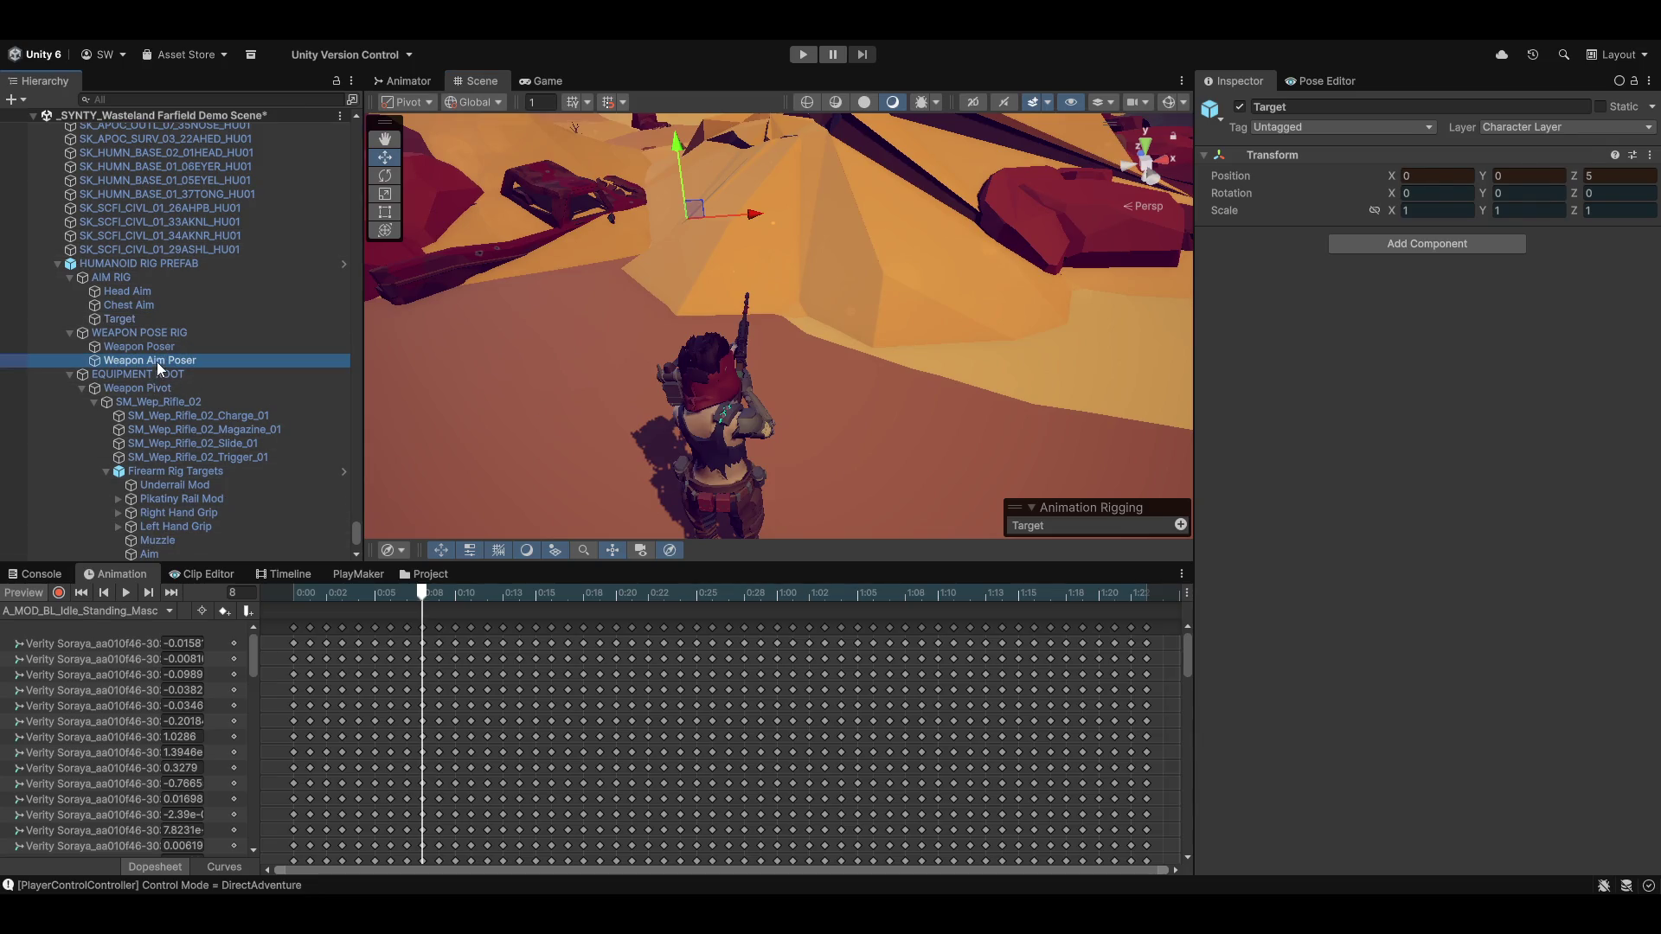
scroll(1384, 750, down, 3)
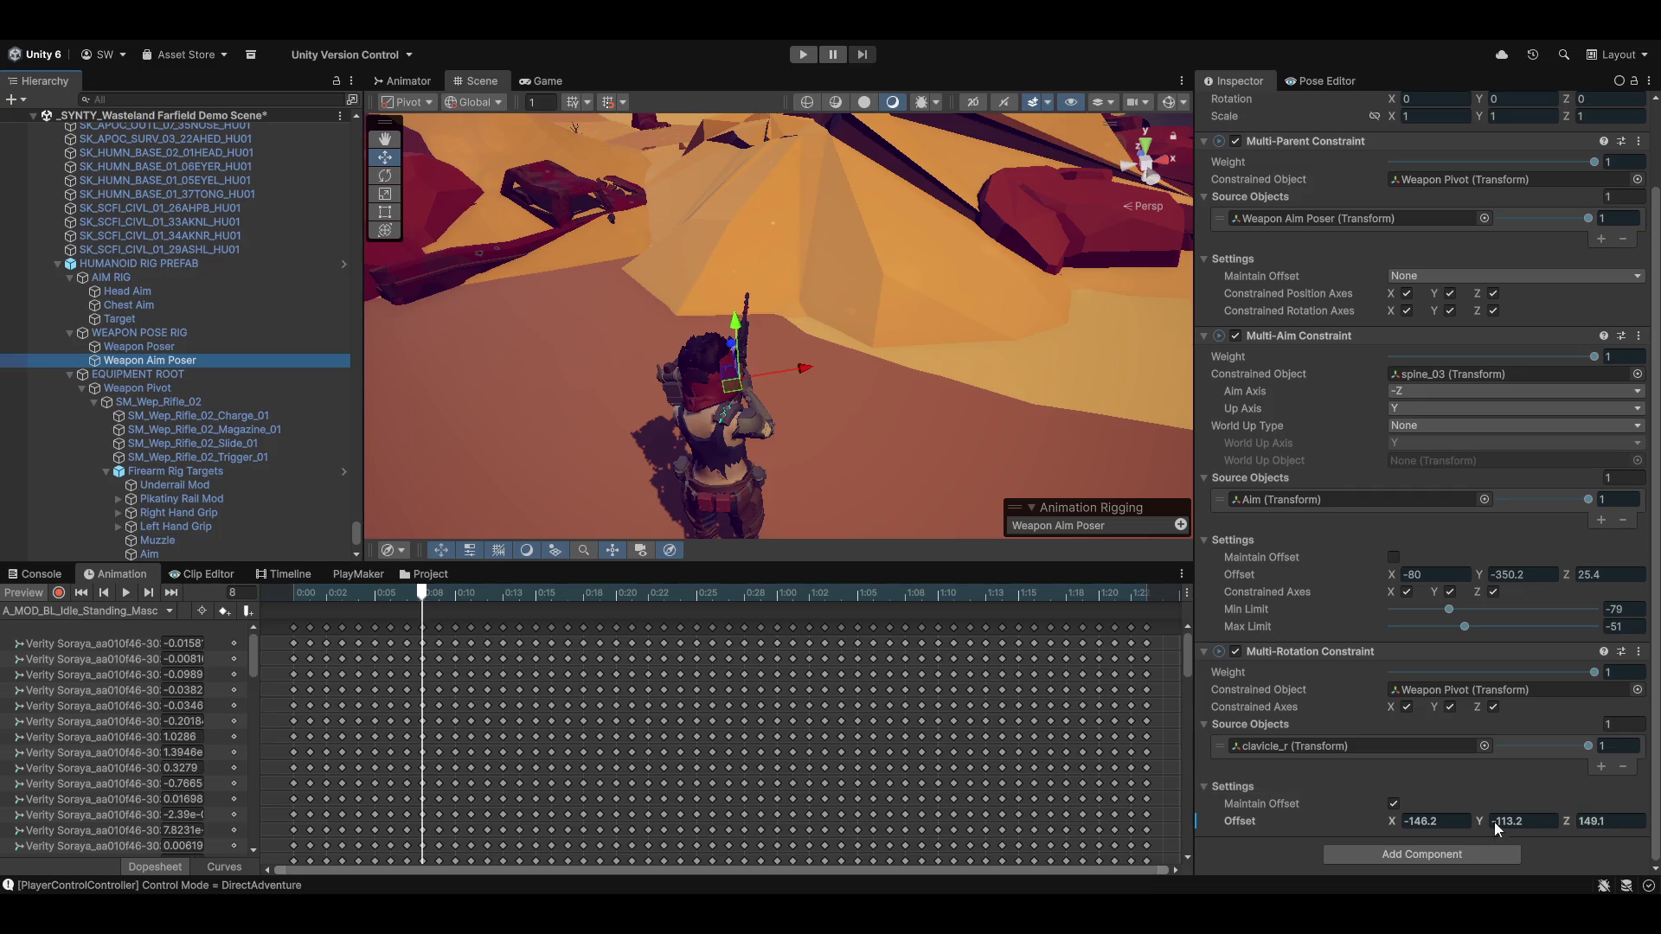
mouse_move(1484, 817)
mouse_down()
mouse_move(1425, 821)
mouse_move(1451, 815)
mouse_up()
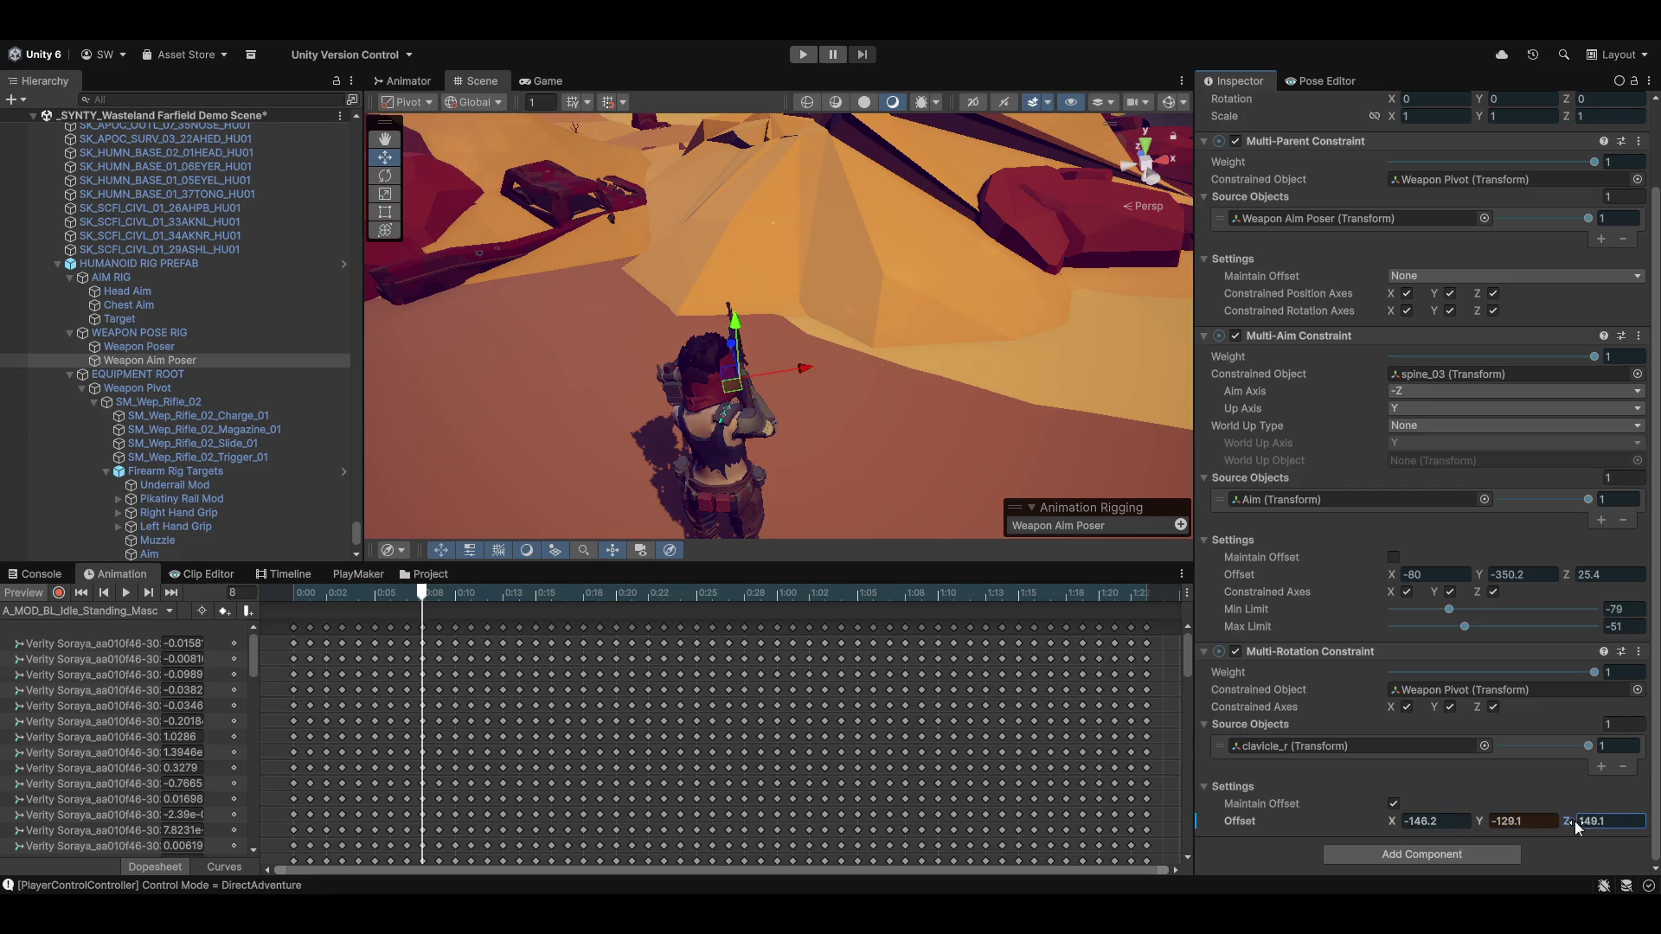
key(Escape)
mouse_move(952, 372)
mouse_down()
mouse_move(1014, 385)
mouse_move(1238, 352)
mouse_move(1251, 316)
mouse_move(1656, 321)
mouse_move(104, 321)
mouse_move(217, 321)
mouse_up()
mouse_move(1393, 826)
mouse_down()
mouse_move(1421, 827)
mouse_move(1368, 820)
mouse_move(1387, 799)
mouse_up()
click(1389, 799)
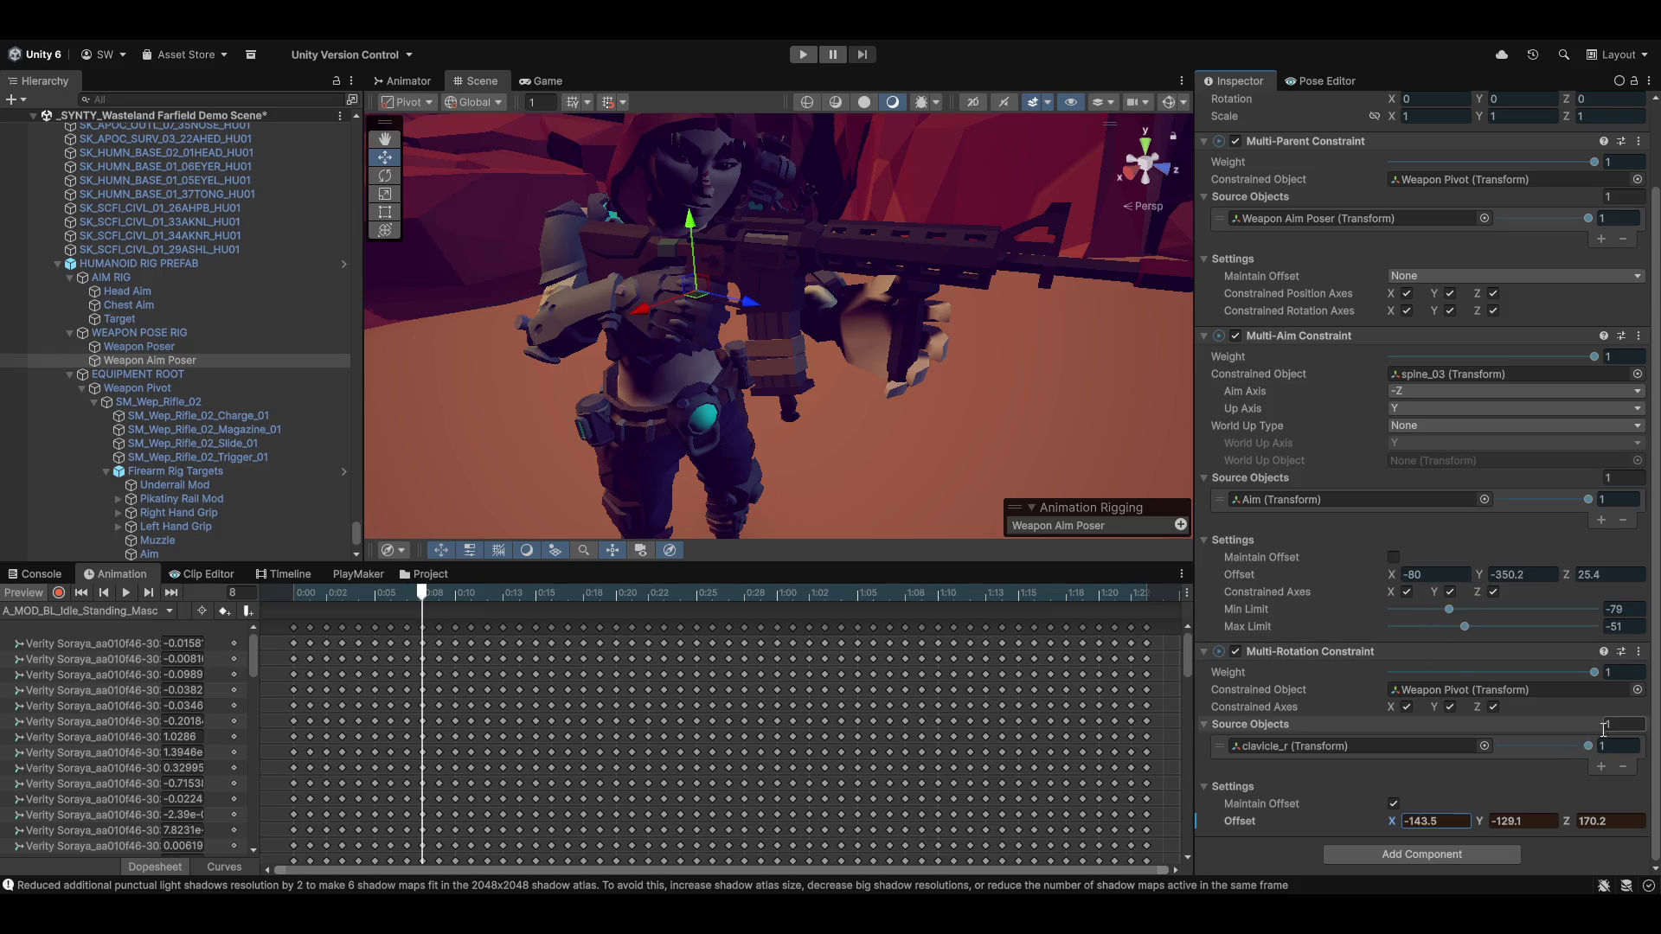
scroll(843, 374, up, 5)
key(f)
mouse_move(1099, 470)
mouse_down()
mouse_move(874, 434)
mouse_move(941, 464)
mouse_move(891, 449)
mouse_move(983, 407)
mouse_move(964, 429)
mouse_move(646, 407)
mouse_up()
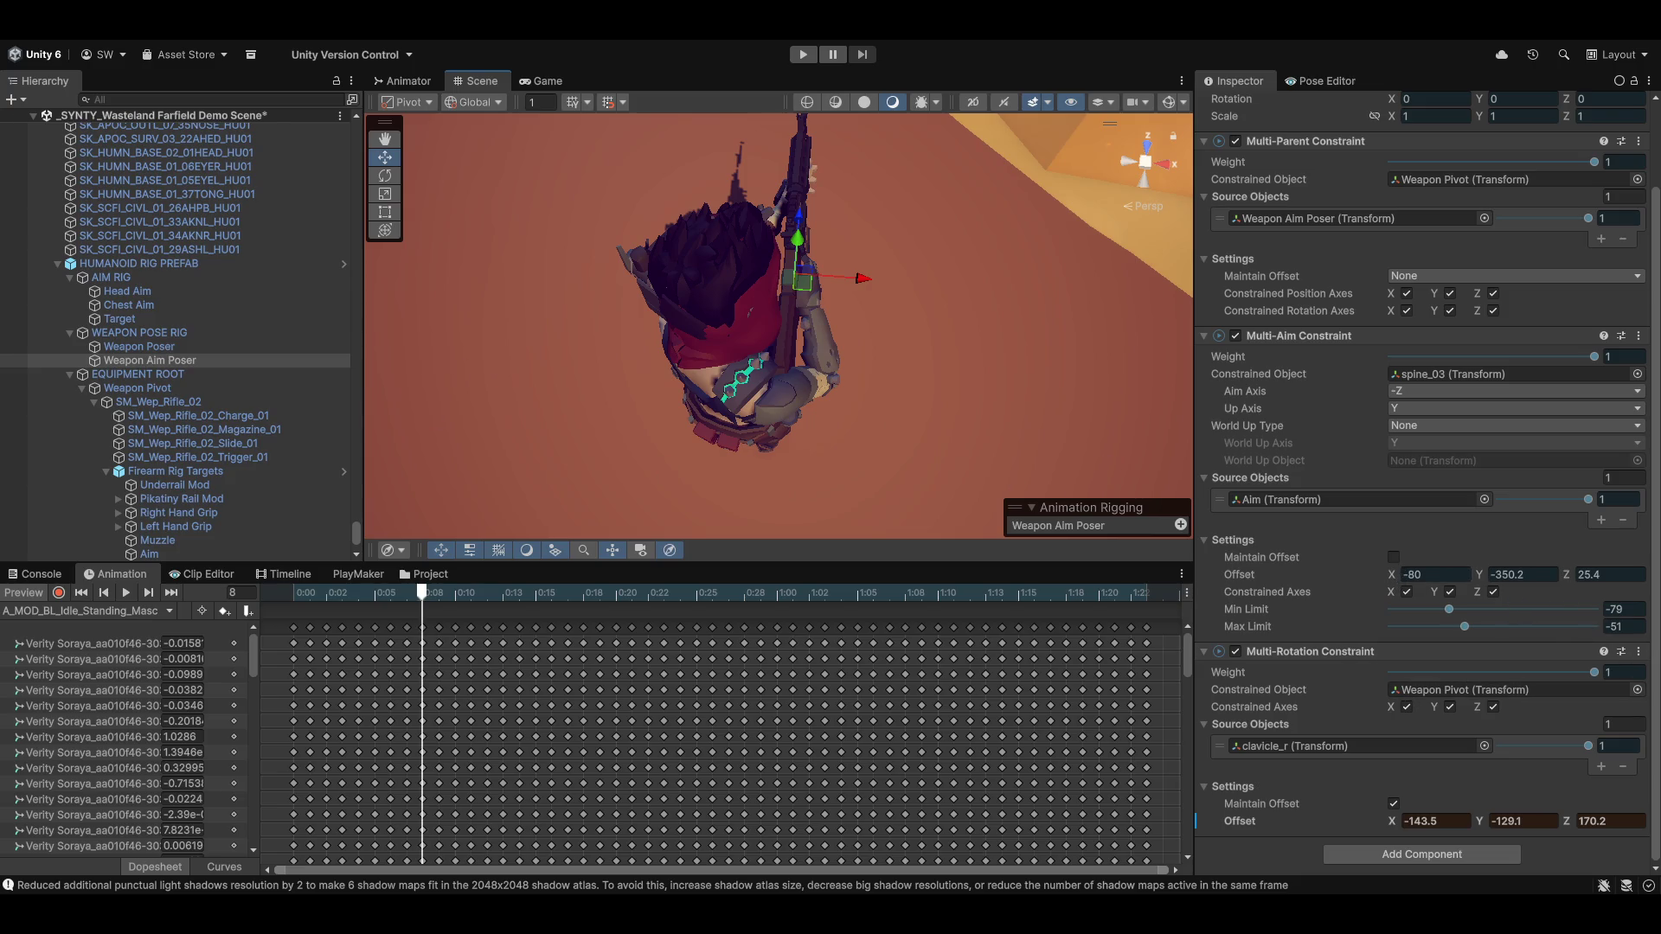
Copy the tuned rotation constraint and paste its values with preview off
click(1639, 336)
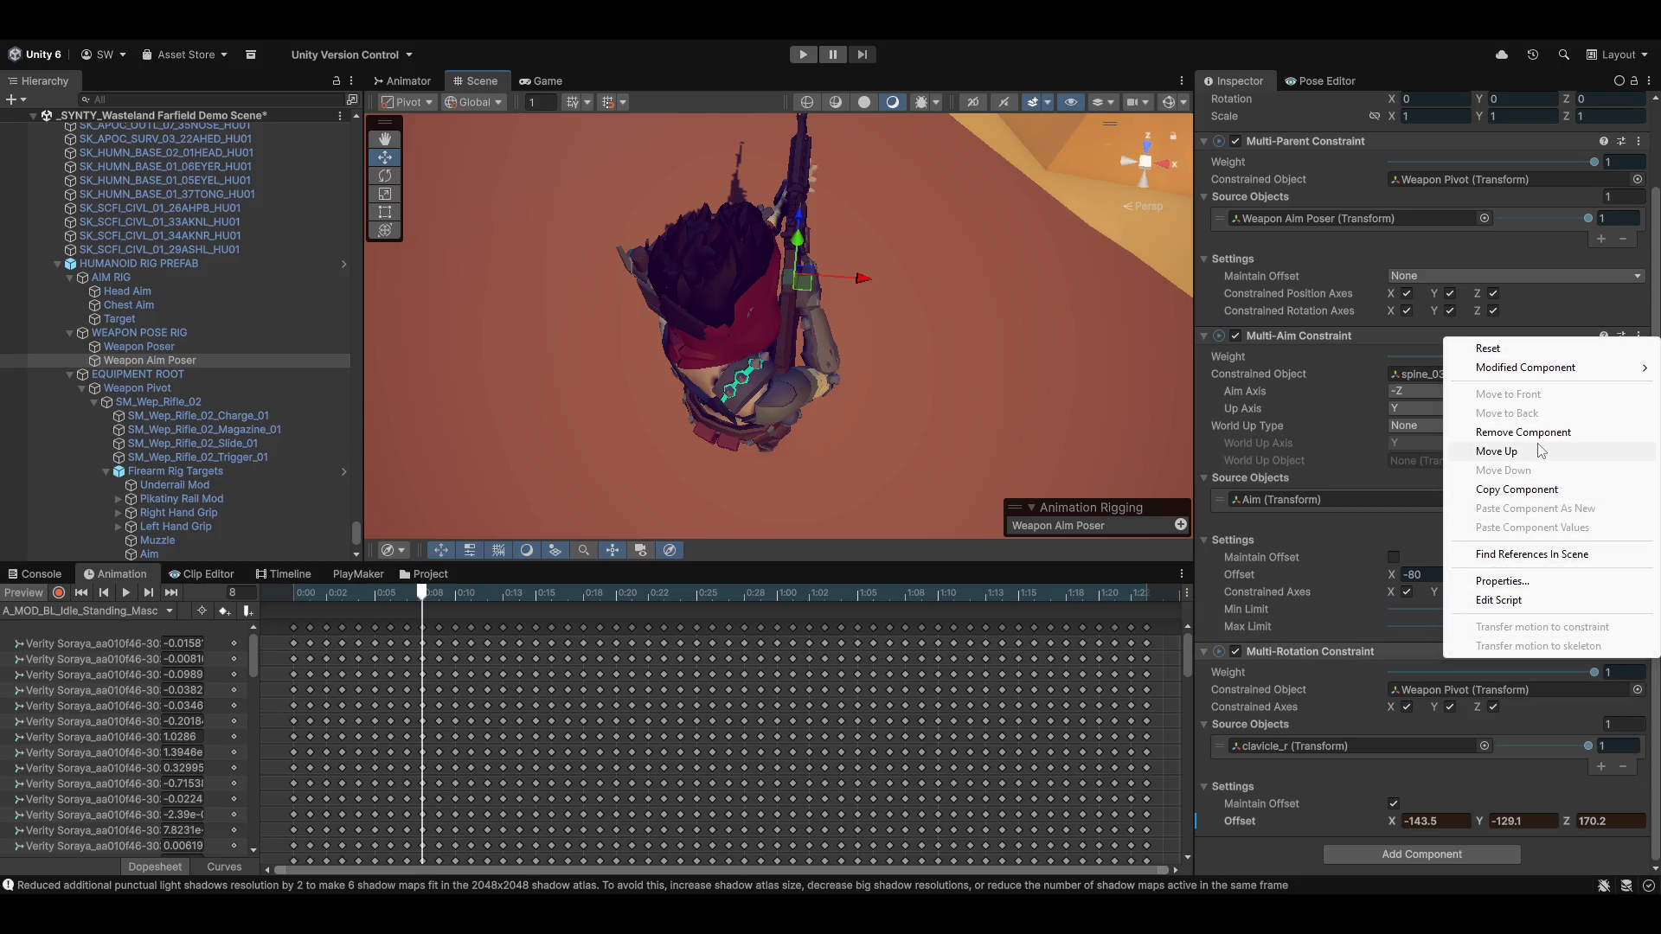
click(1565, 490)
click(17, 593)
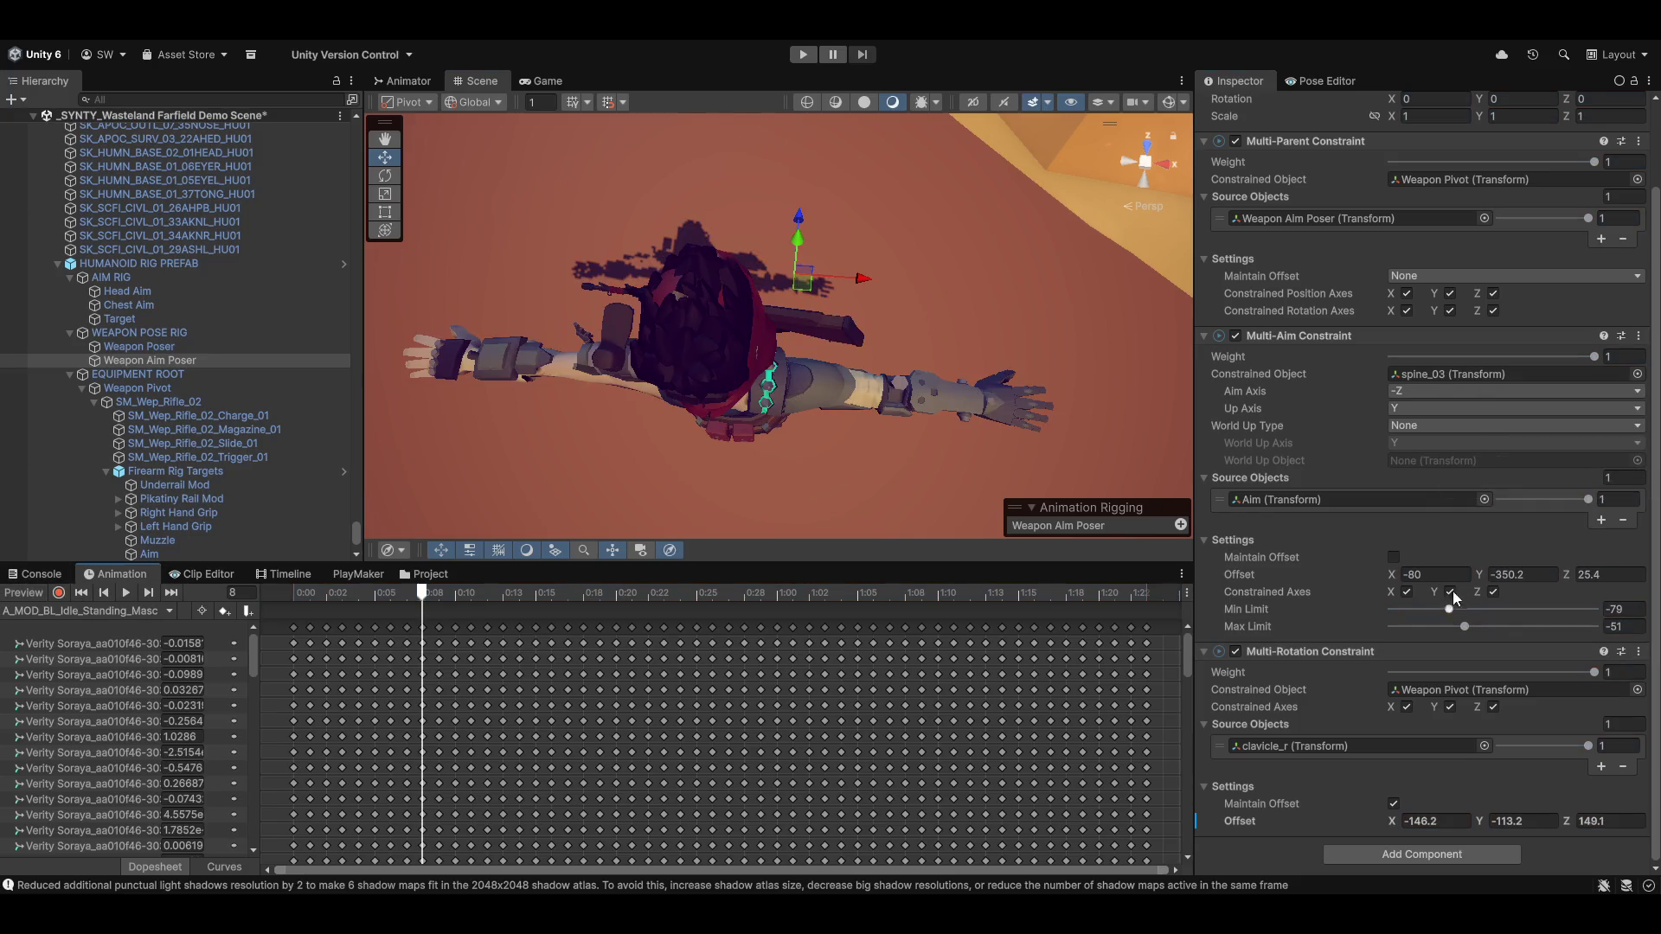
click(1638, 652)
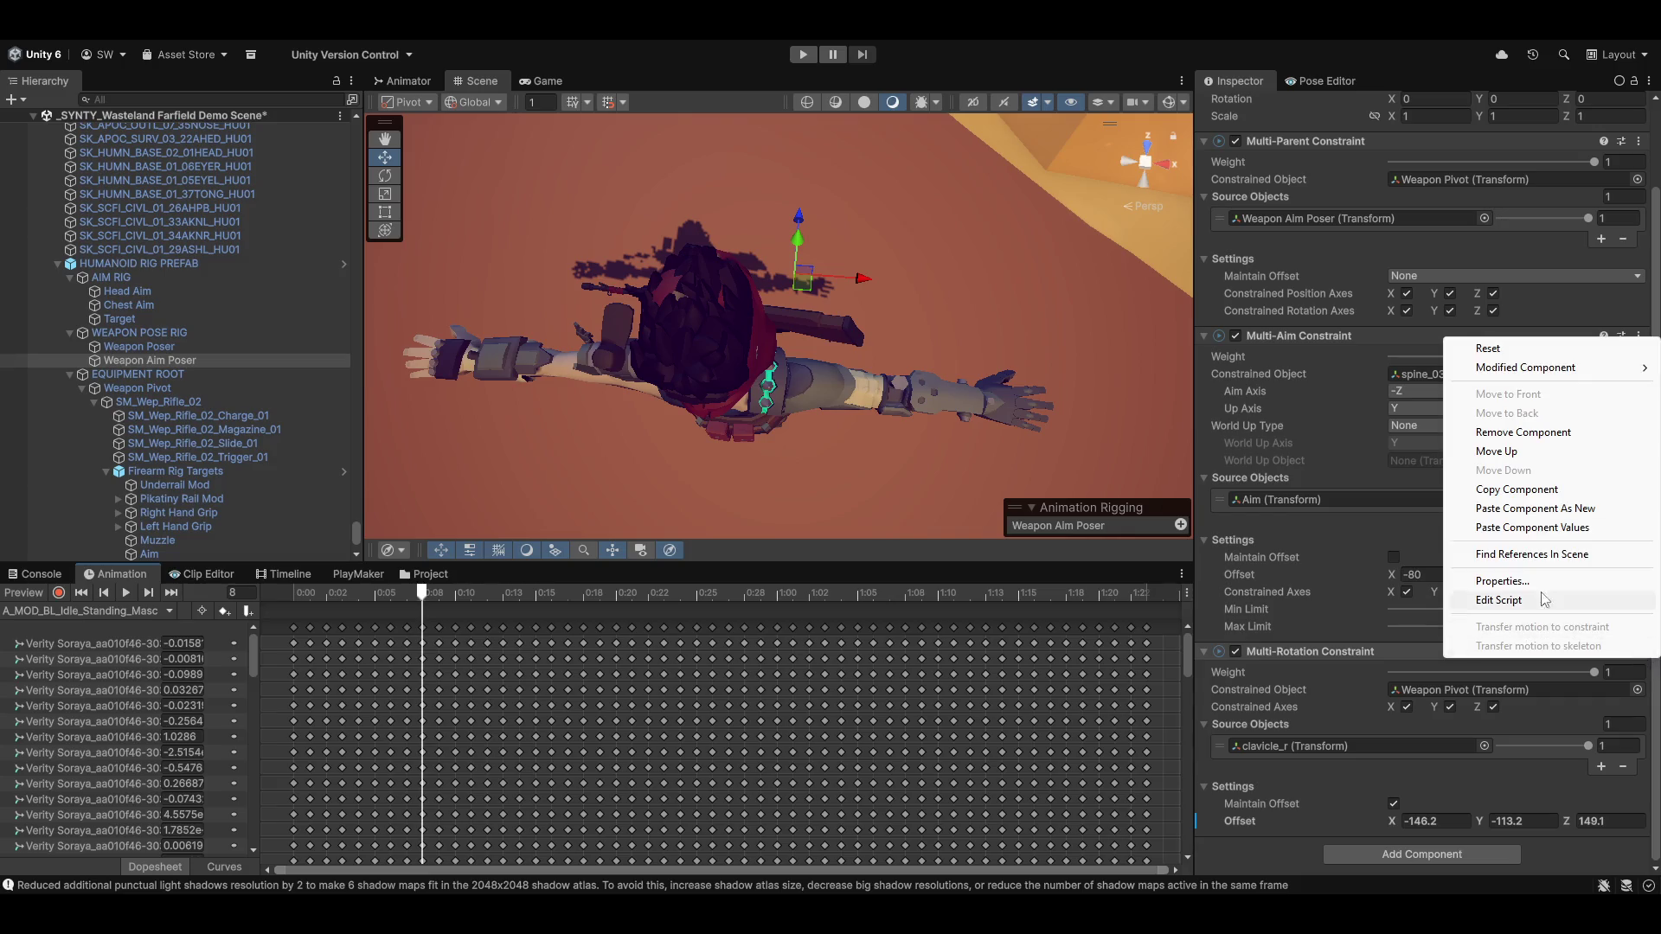
click(1550, 528)
click(21, 595)
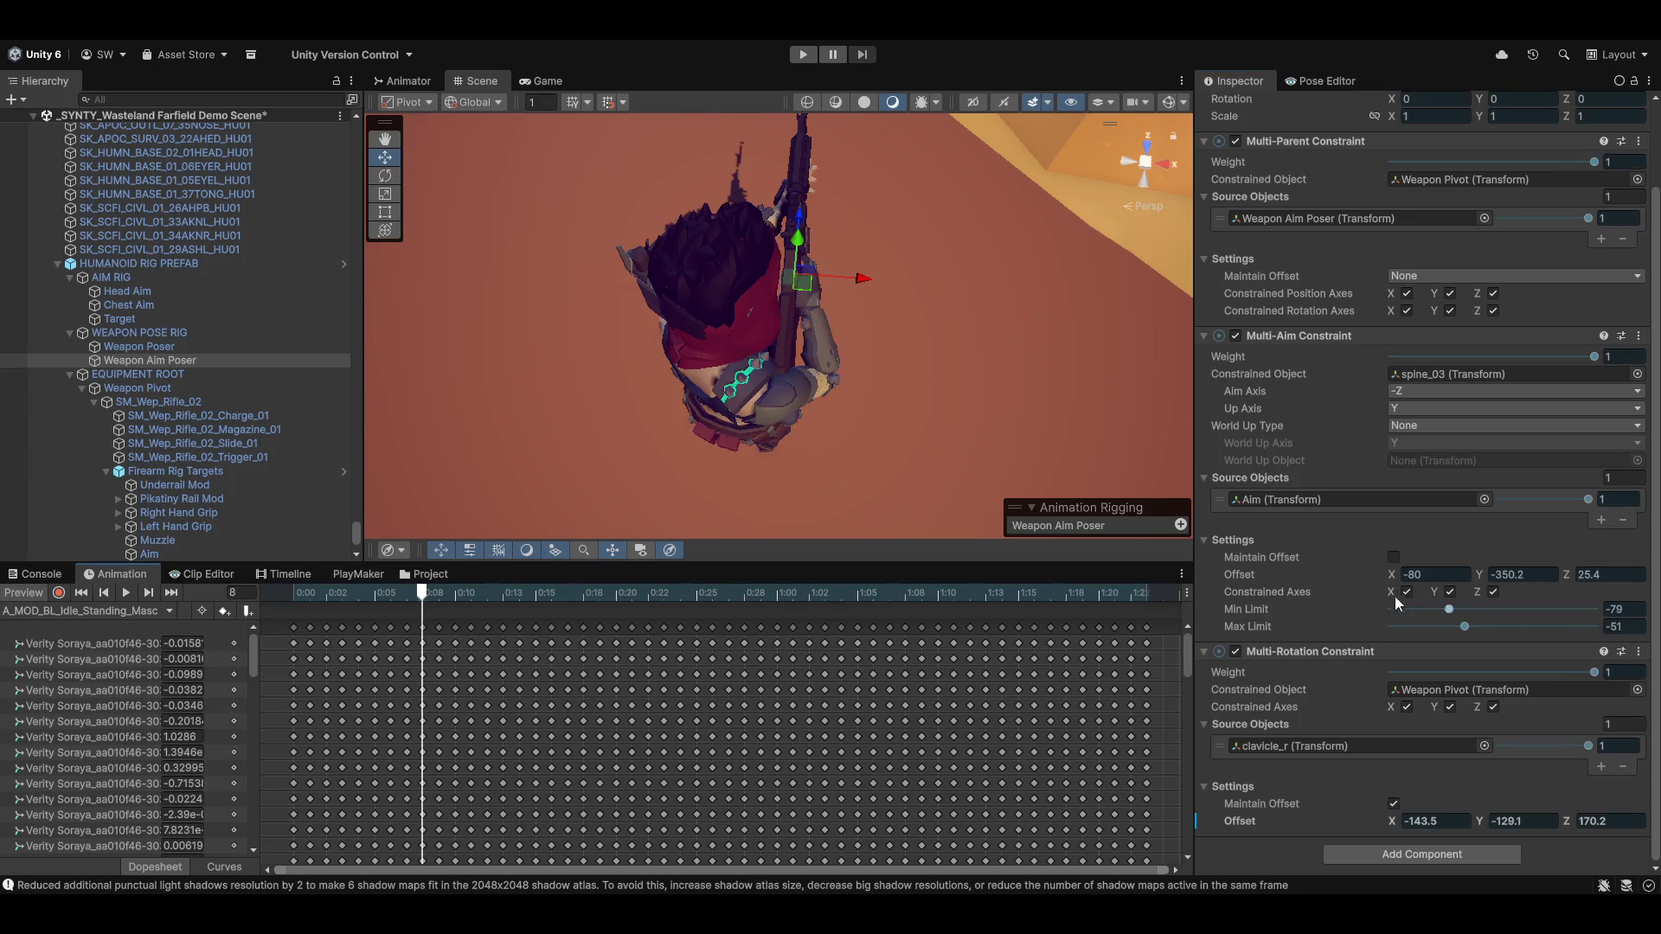
Set the Multi-Aim offset to -75.2, -346.3, 28.2 and lower its Min/Max limits
drag(1396, 575, 1590, 575)
mouse_move(962, 443)
mouse_down()
mouse_move(883, 393)
mouse_move(782, 285)
mouse_move(788, 394)
mouse_move(837, 441)
mouse_move(939, 398)
mouse_up()
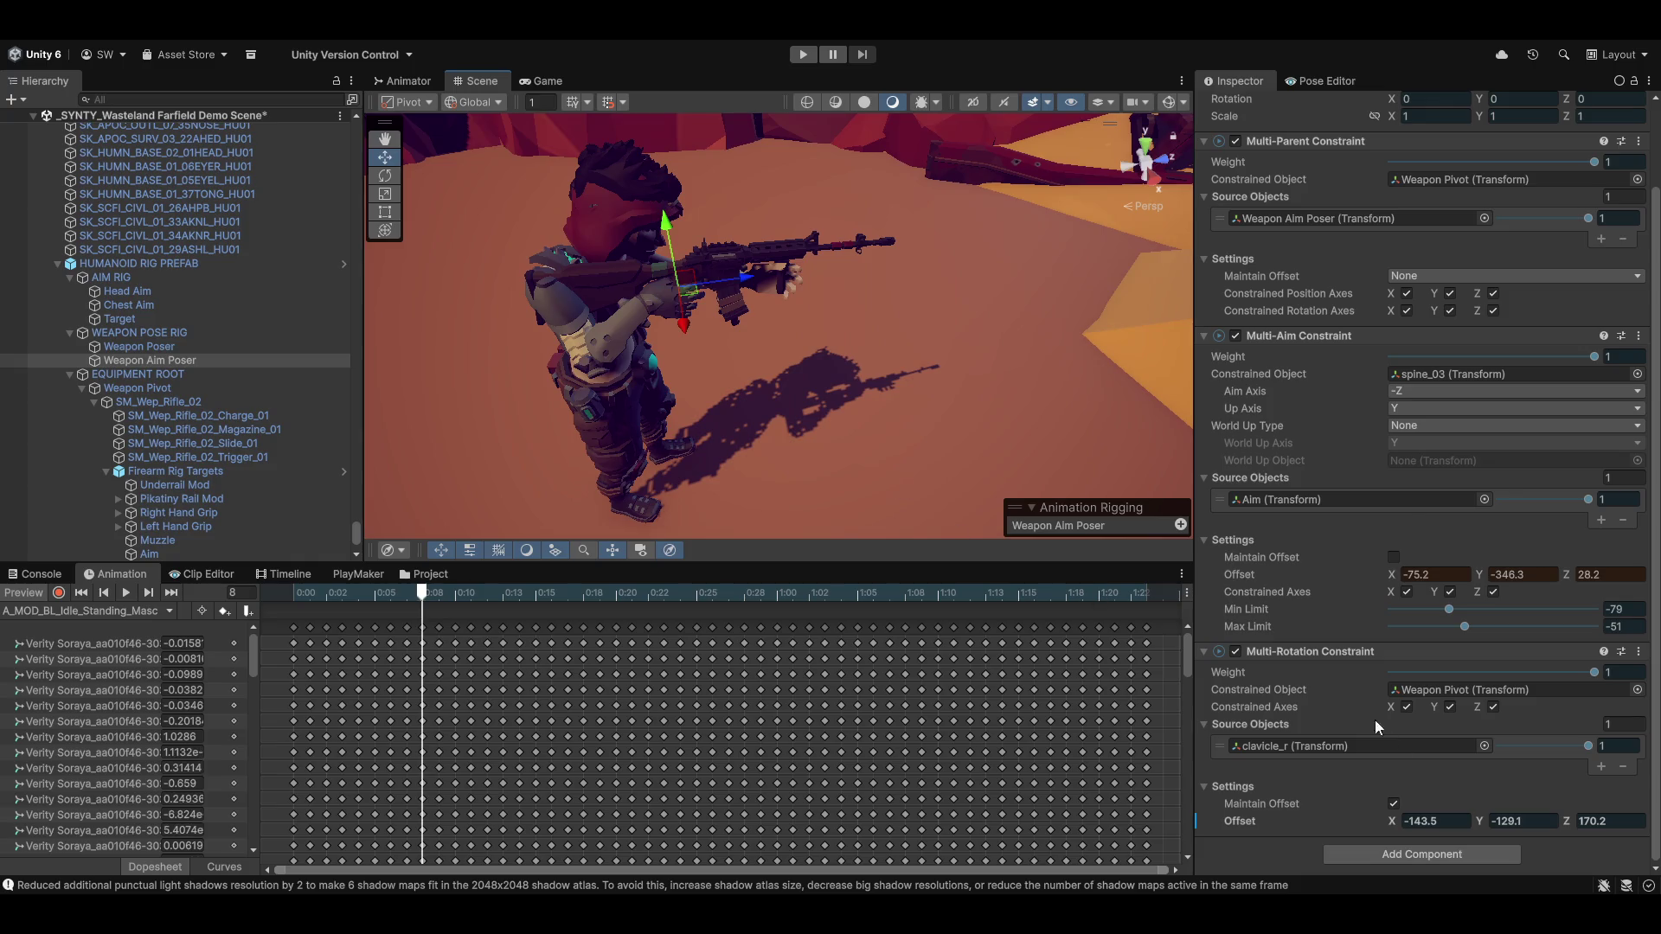
drag(1479, 625, 1387, 616)
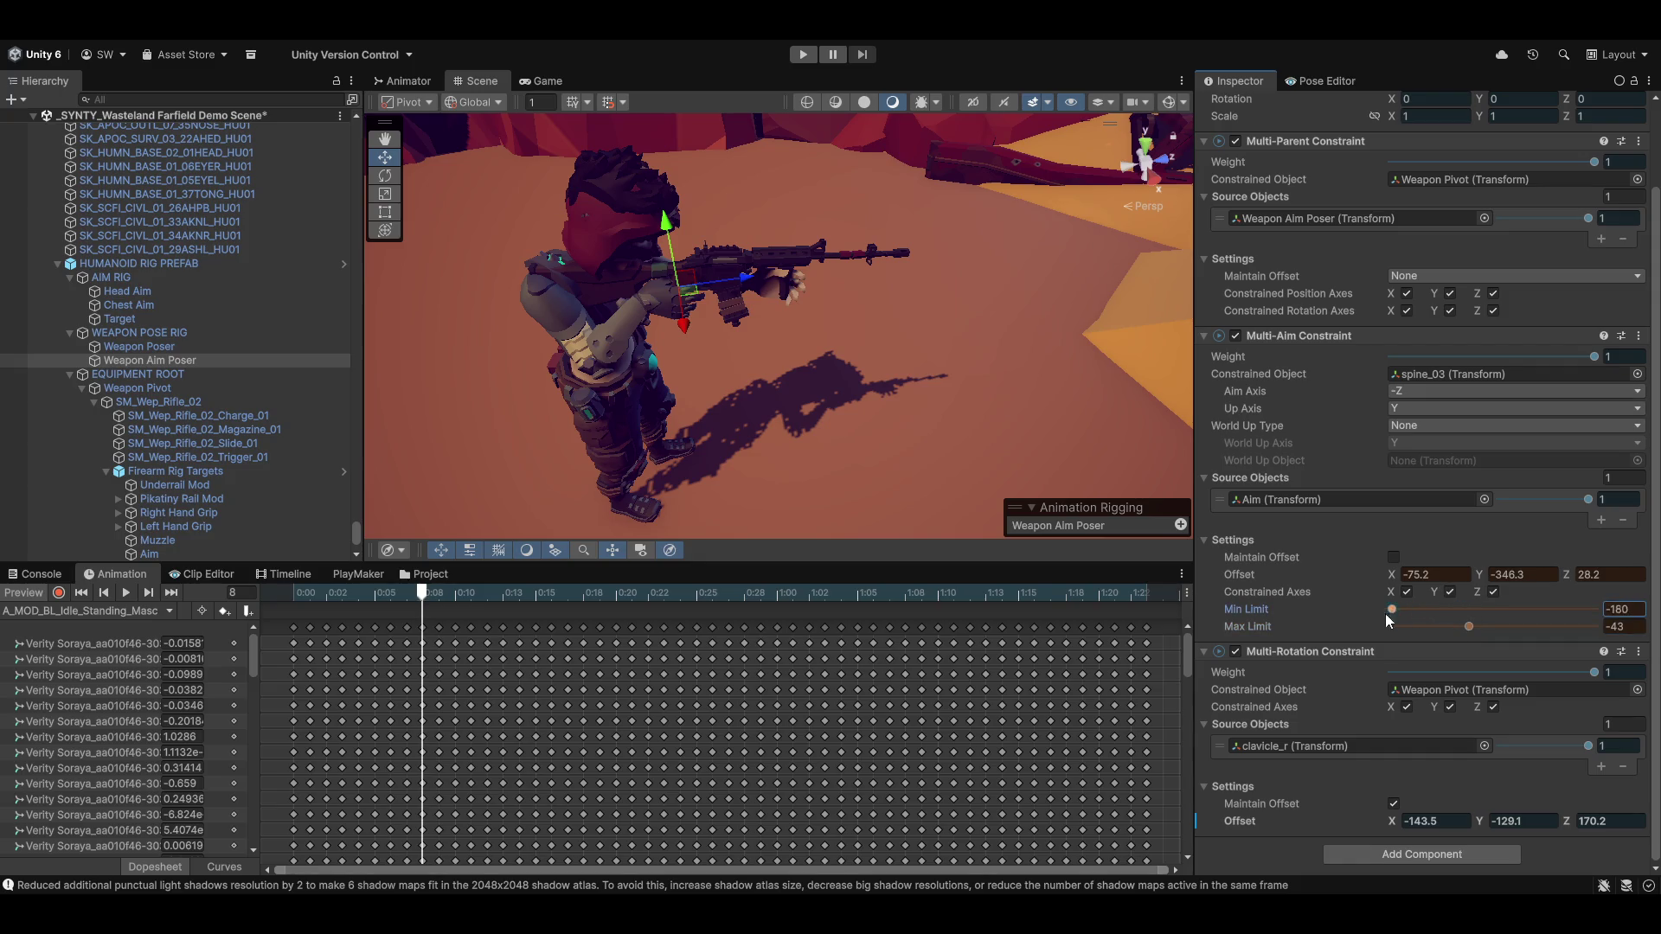
drag(1565, 624, 1465, 635)
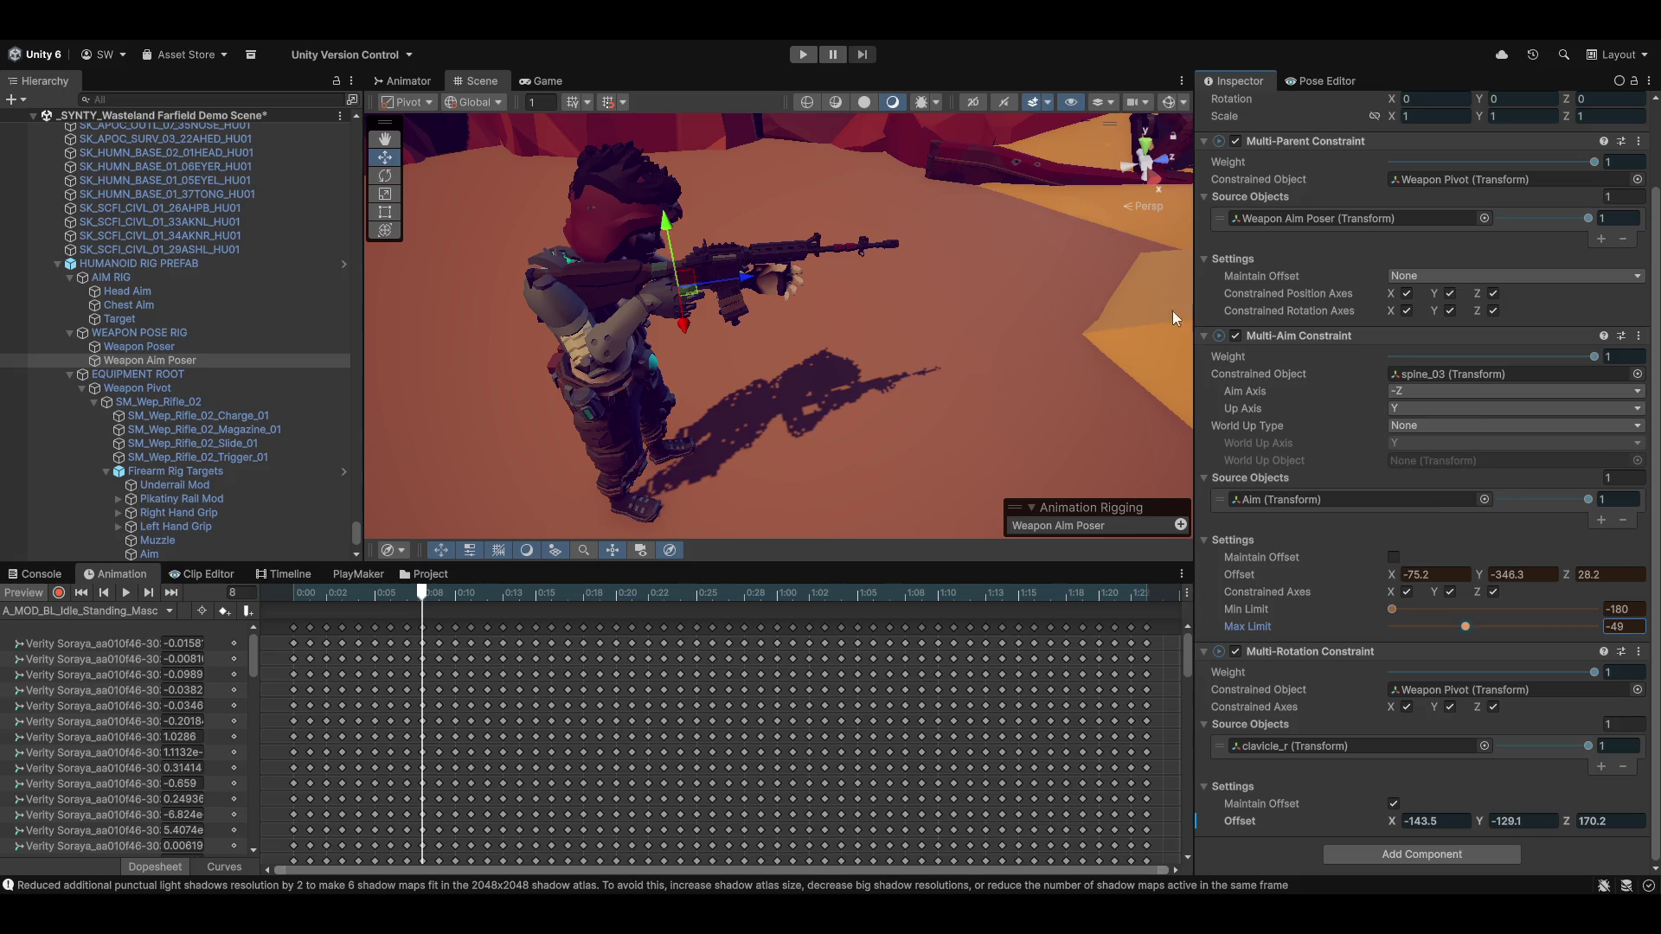
mouse_move(900, 330)
mouse_down()
mouse_move(830, 370)
mouse_move(497, 426)
mouse_move(660, 345)
mouse_move(768, 404)
mouse_move(880, 368)
mouse_move(827, 376)
mouse_move(765, 417)
mouse_move(716, 364)
mouse_move(752, 367)
mouse_move(662, 398)
mouse_move(773, 392)
mouse_move(734, 346)
mouse_move(855, 373)
mouse_up()
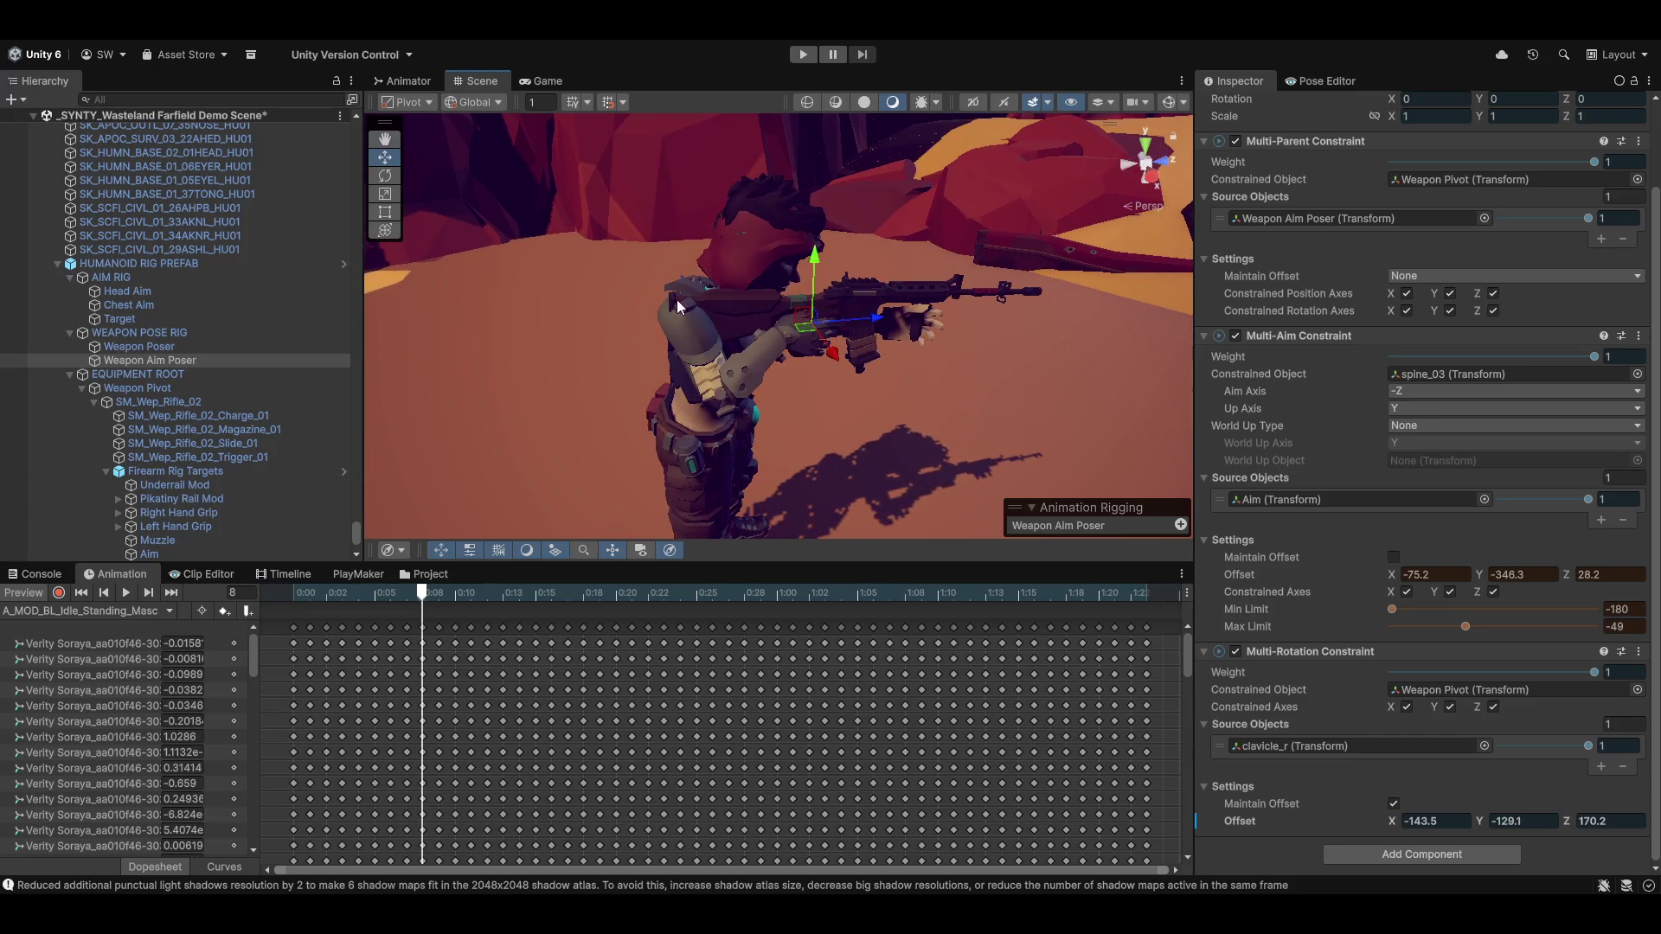
mouse_move(676, 300)
mouse_down()
mouse_move(888, 408)
mouse_move(865, 411)
mouse_move(926, 418)
mouse_up()
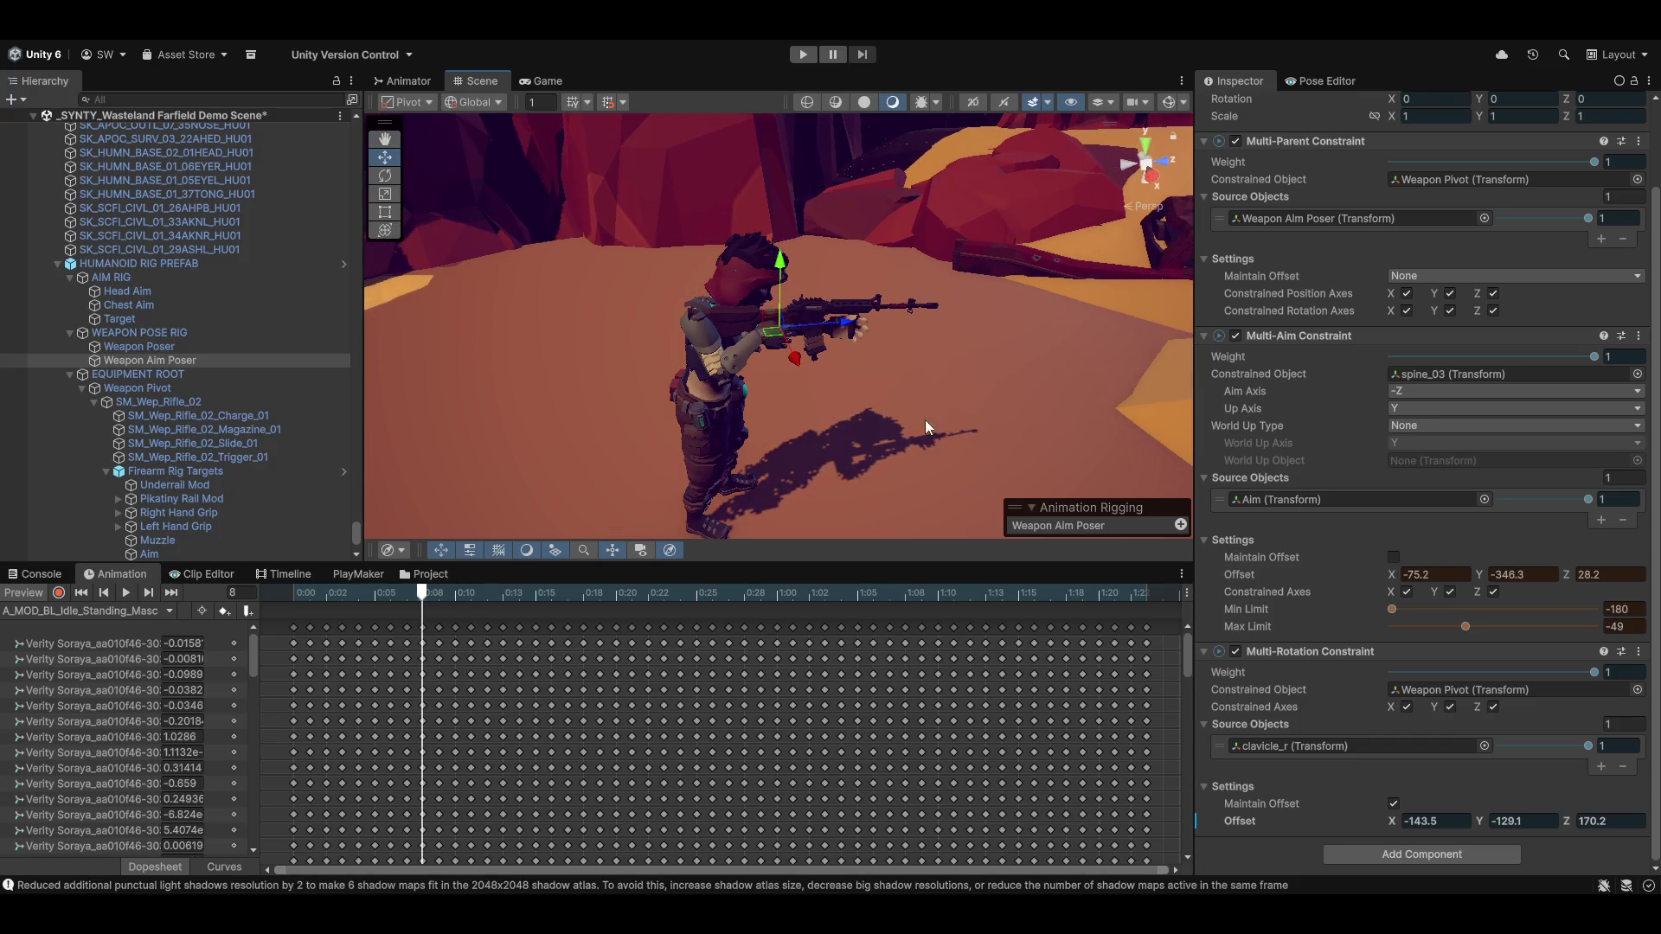
Copy the tuned Multi-Aim Constraint values and turn off the animation preview
click(1637, 336)
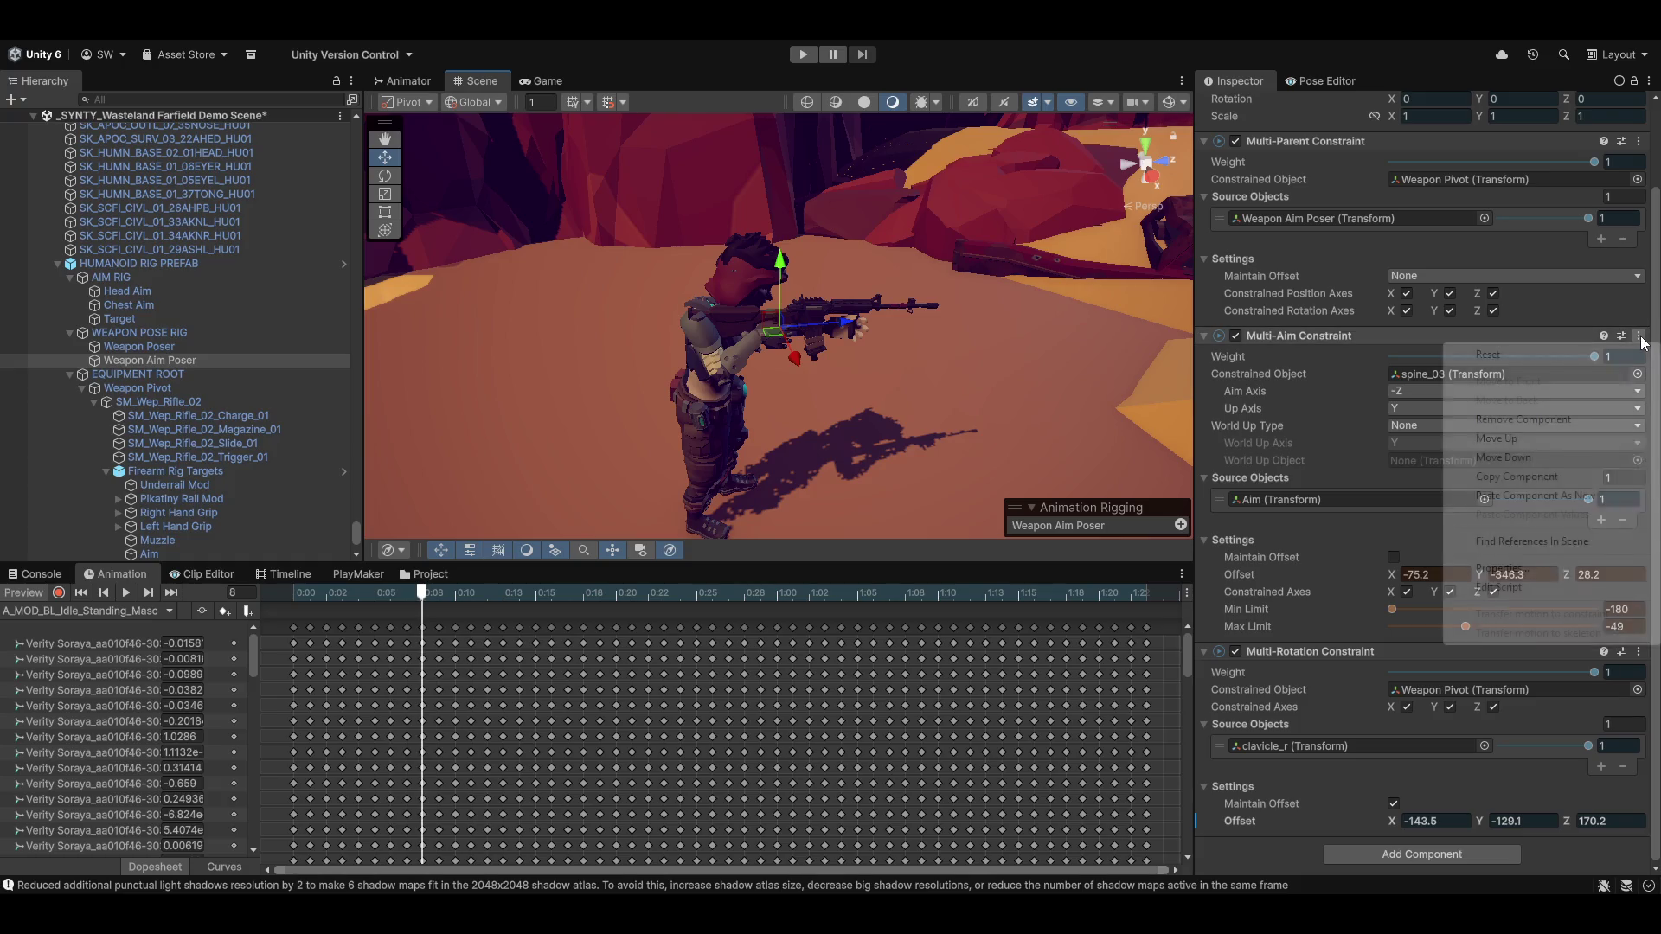
click(1529, 492)
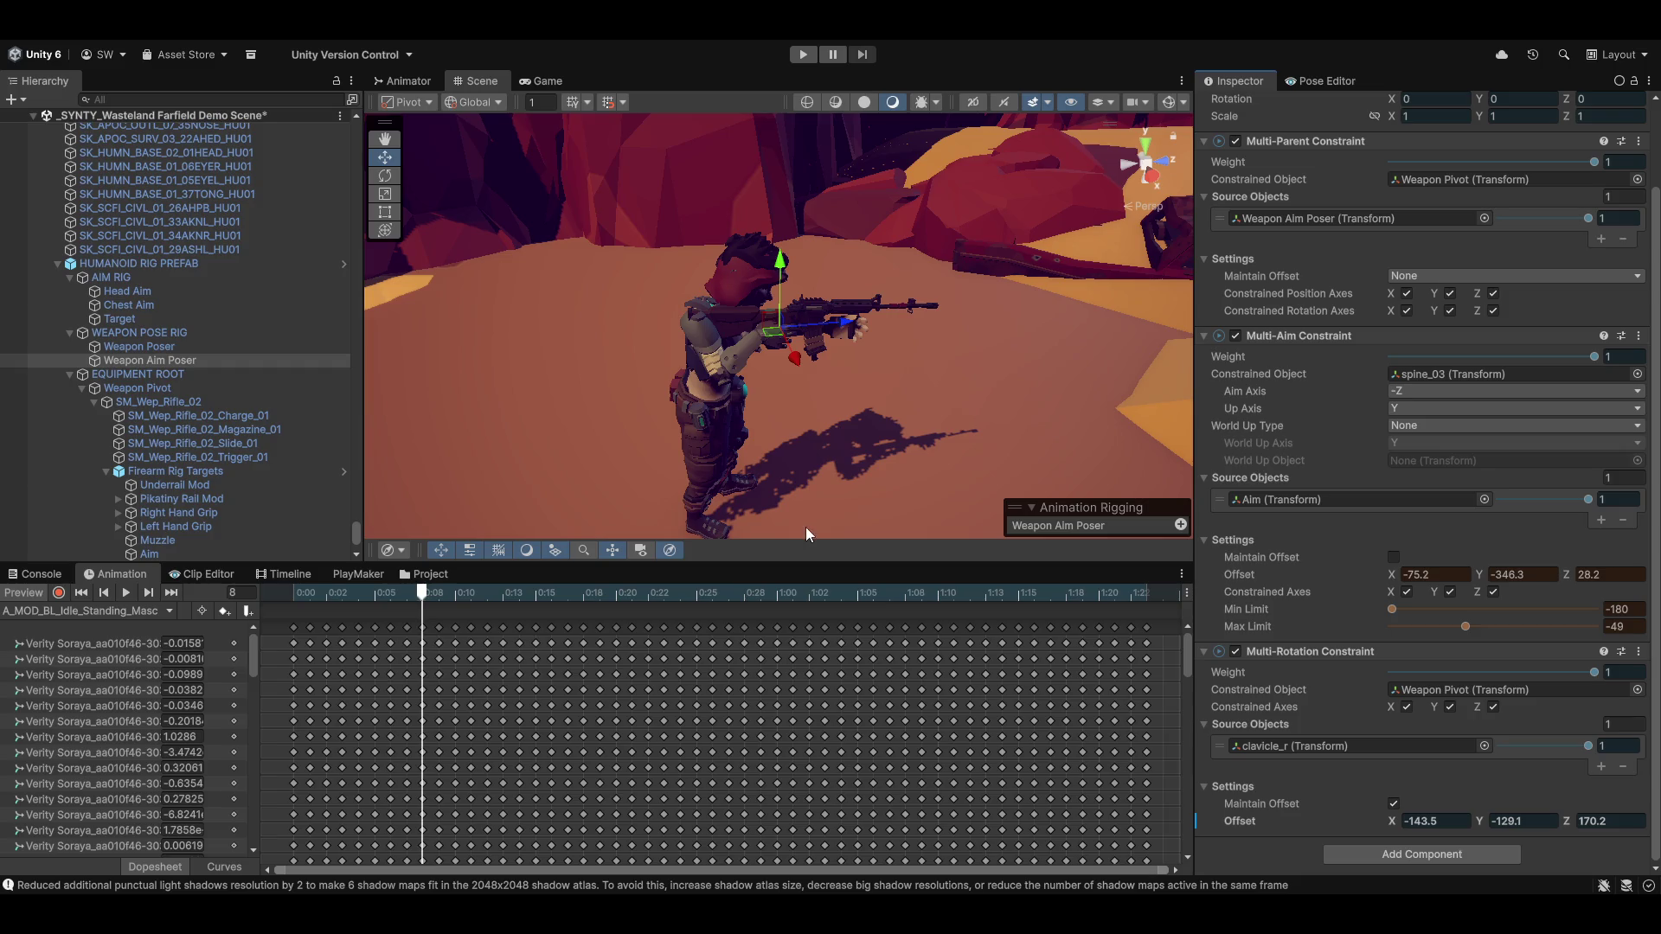
scroll(194, 387, down, 3)
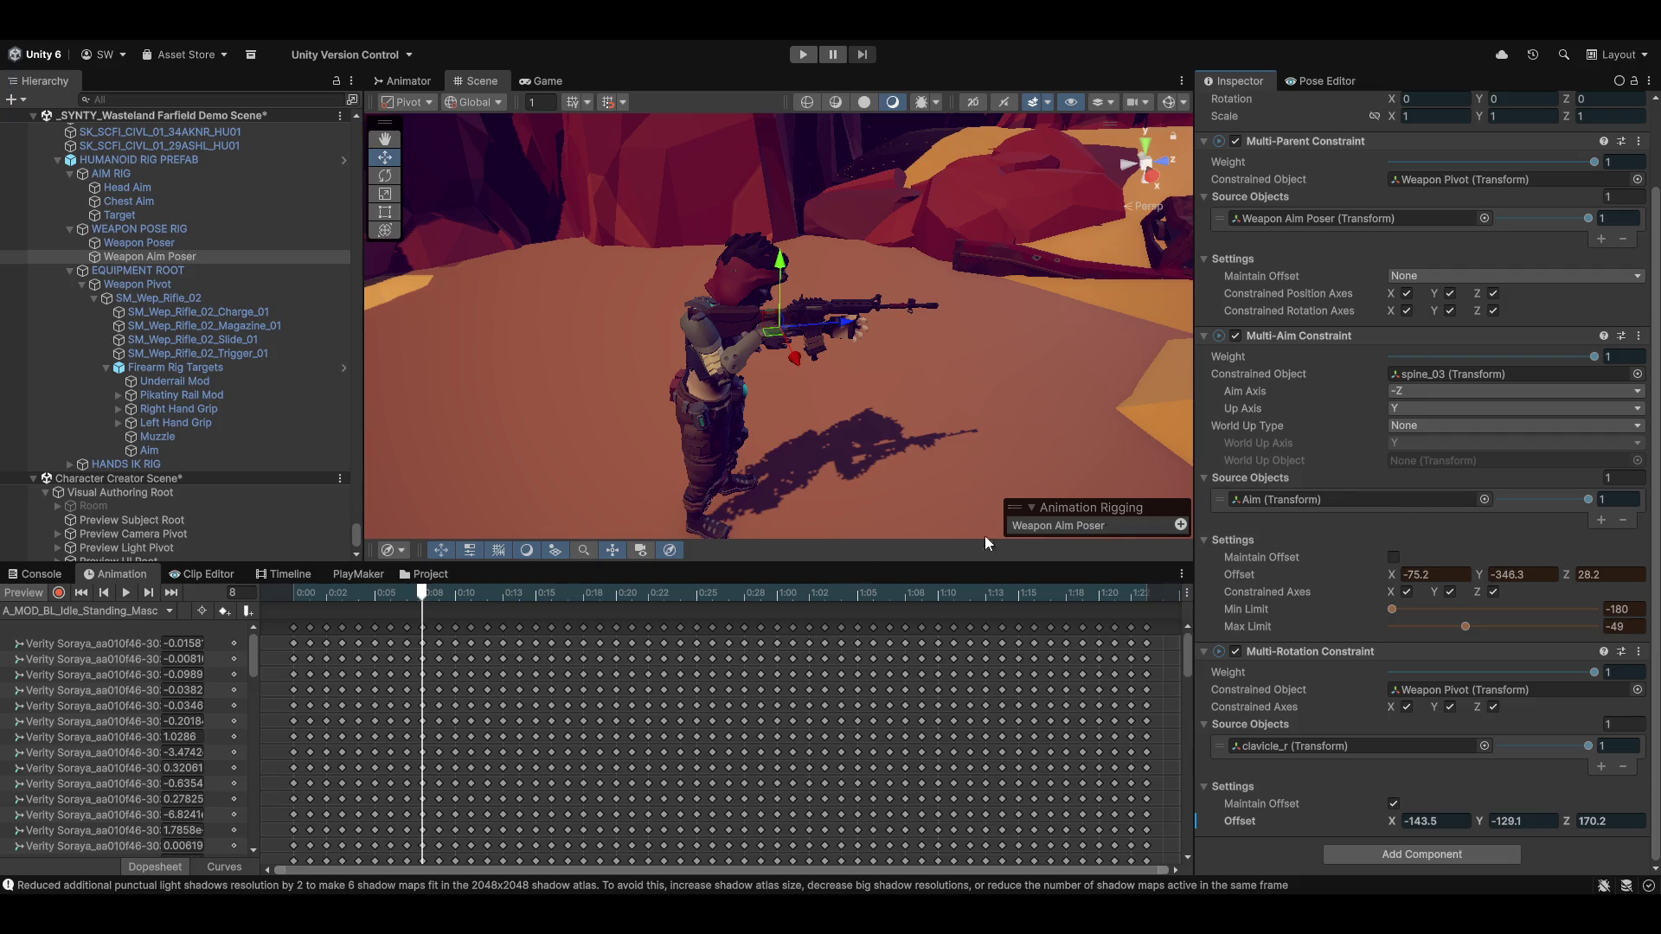
click(11, 597)
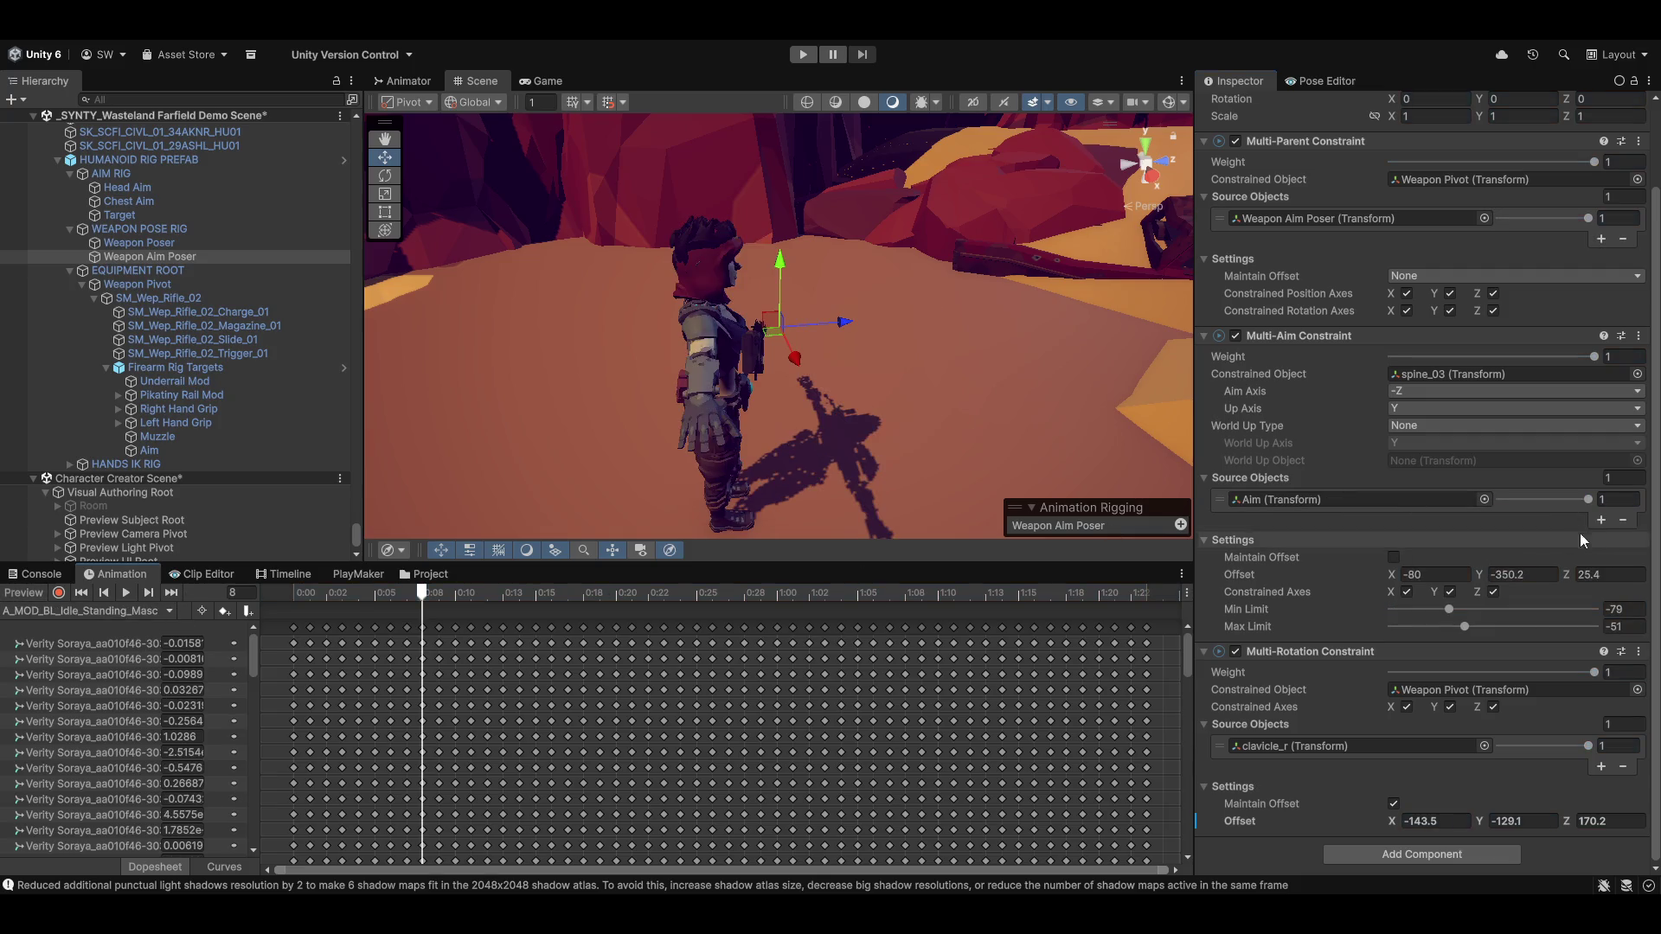
Paste offset -75.2, -346.3, 28.2 into the Multi-Aim Constraint, then preview the rifle pose close up
click(1647, 339)
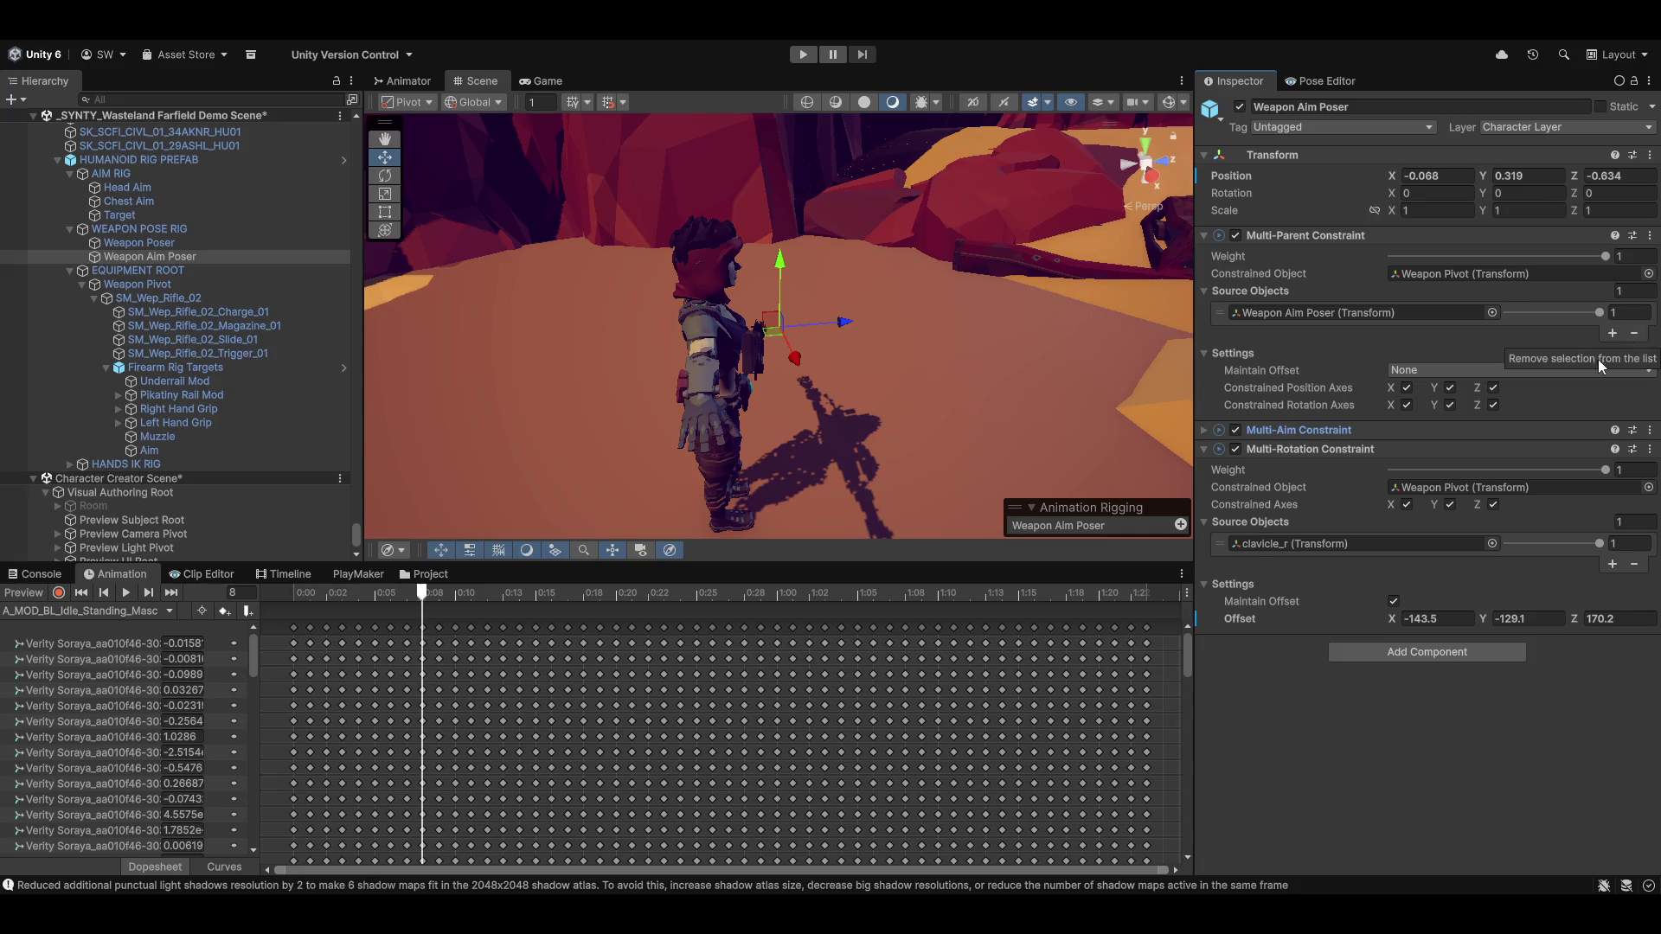
click(1269, 430)
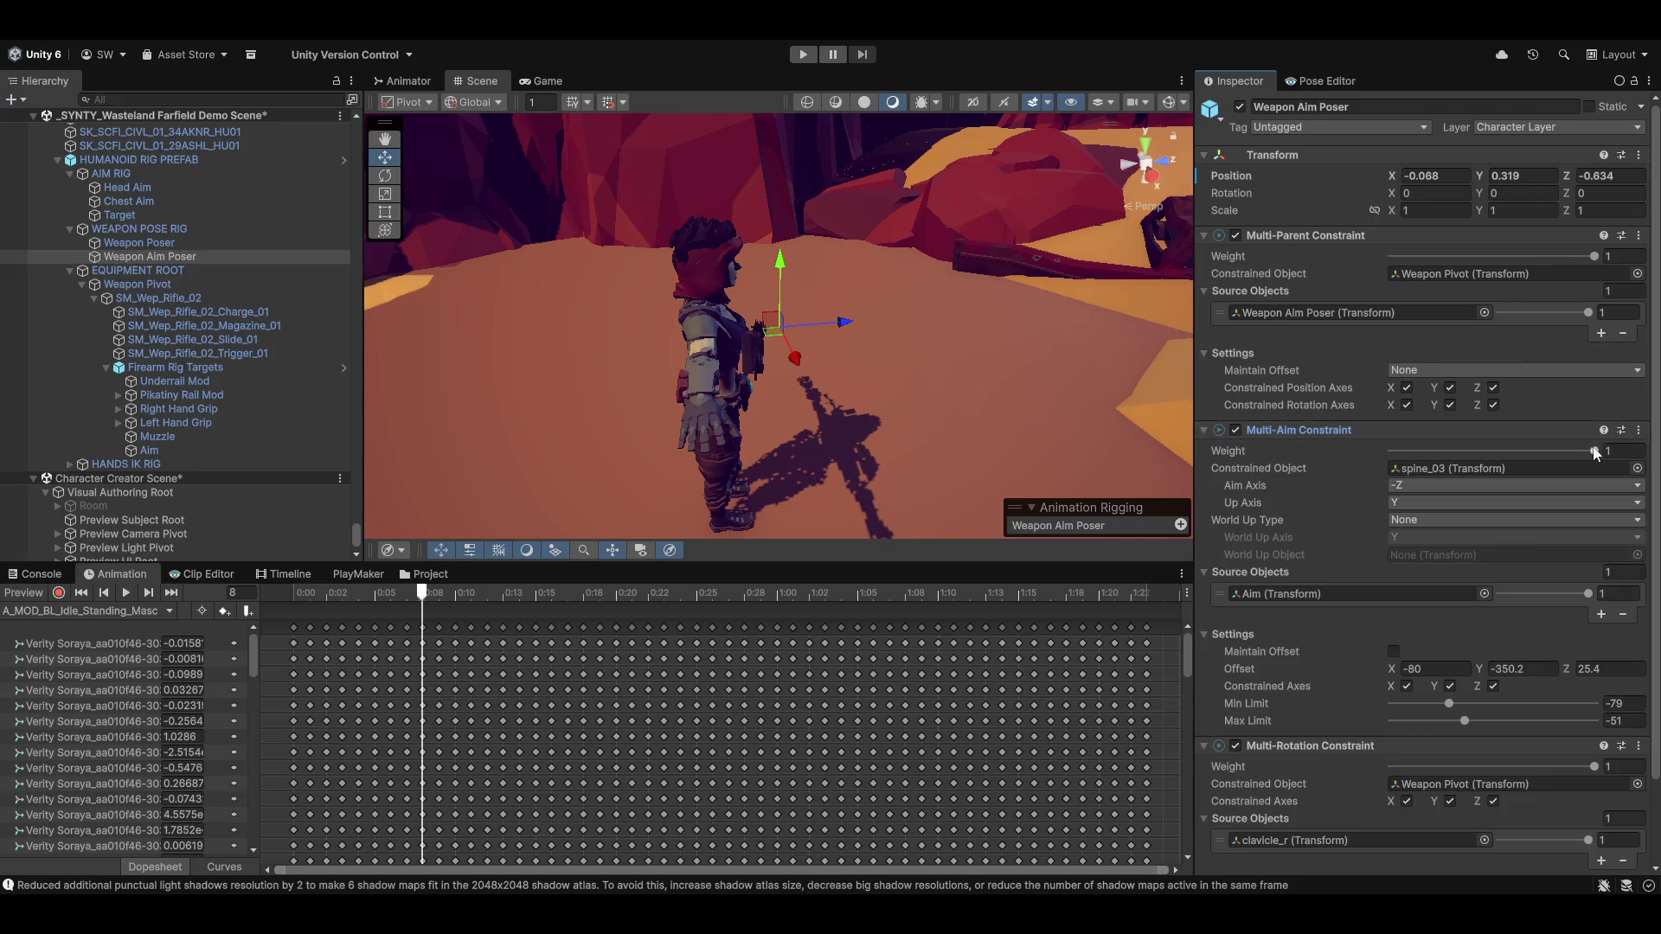
click(1639, 431)
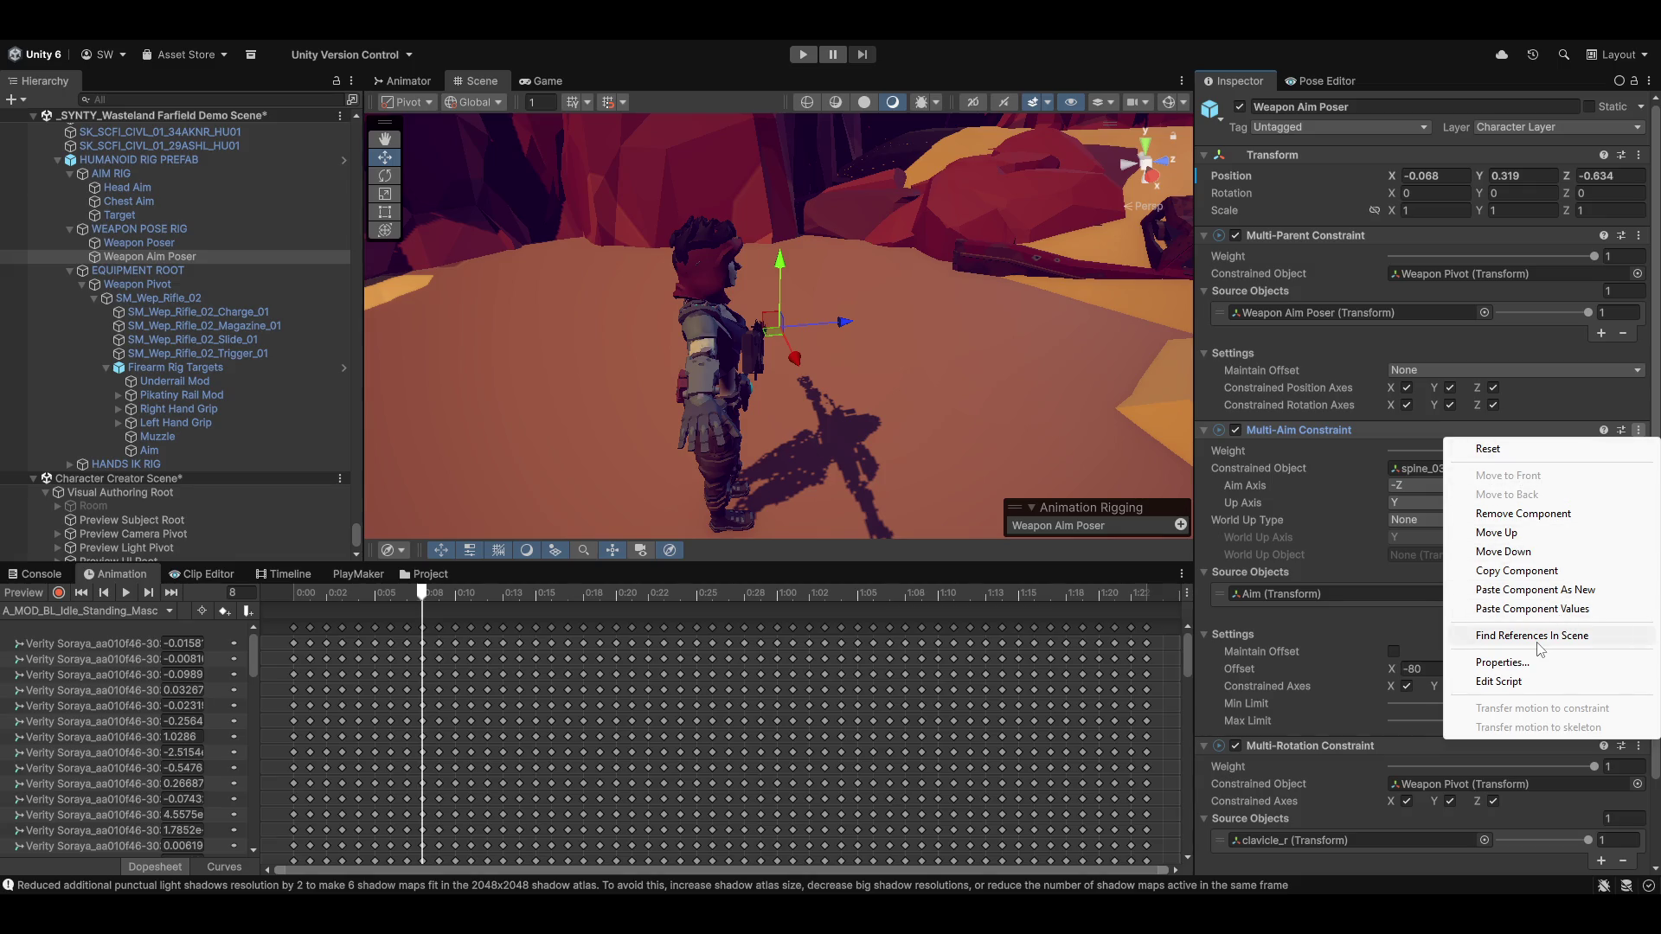
click(1580, 610)
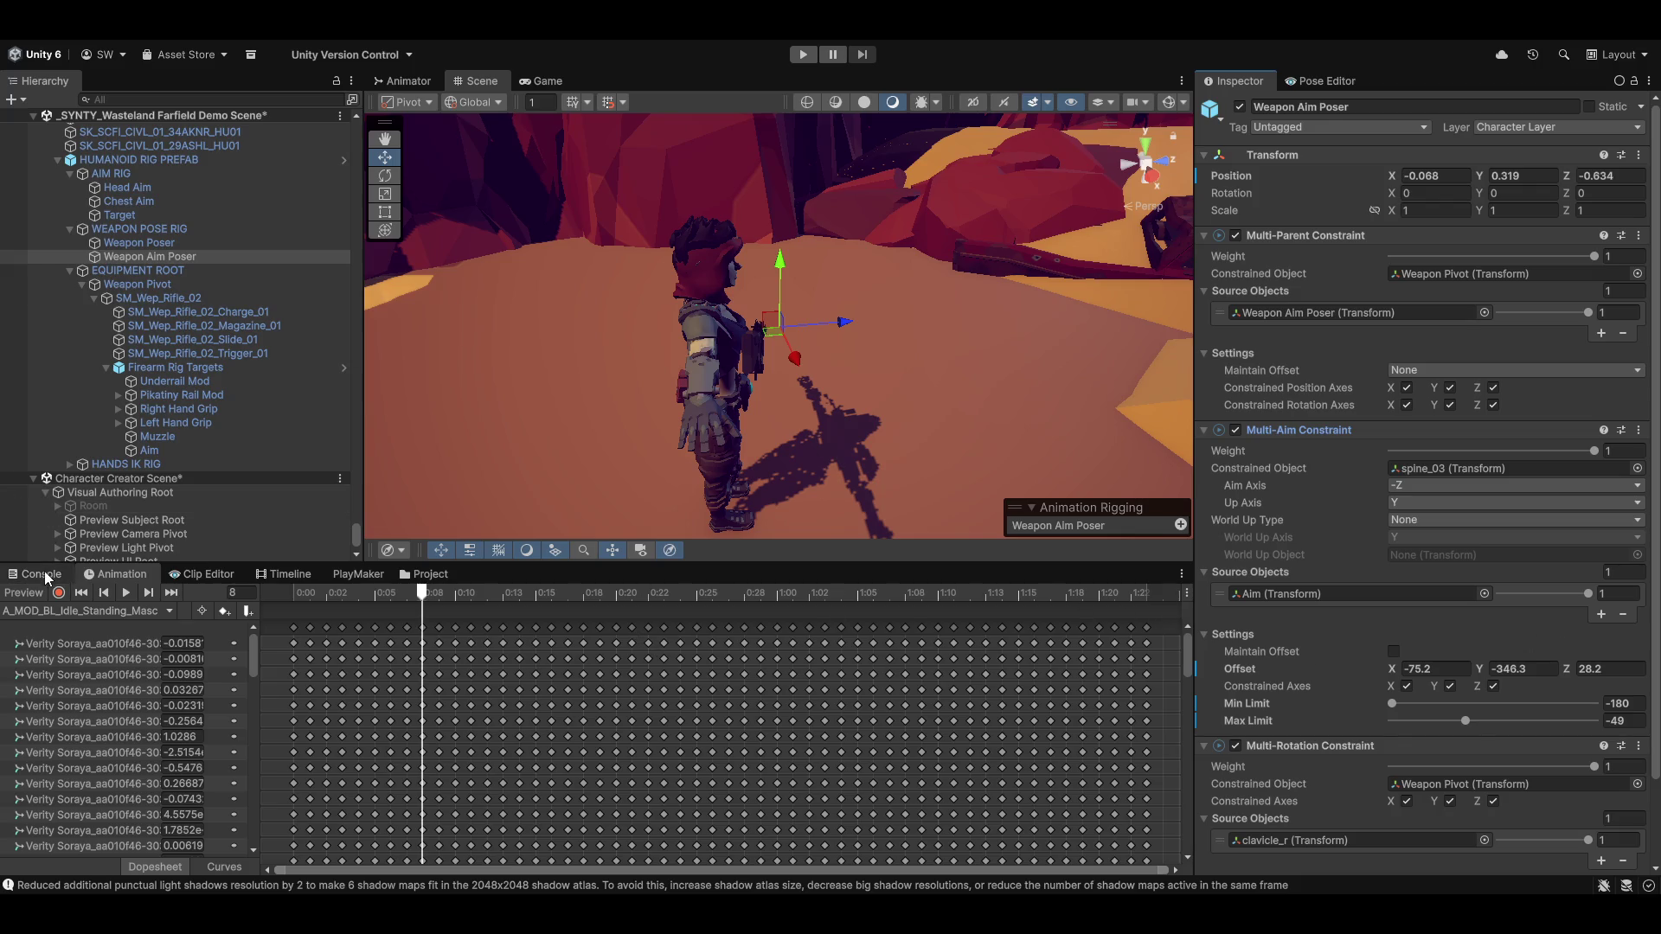
click(24, 593)
mouse_move(898, 453)
mouse_down()
mouse_move(846, 382)
mouse_move(787, 449)
mouse_move(787, 364)
mouse_move(826, 372)
mouse_move(857, 418)
mouse_move(813, 418)
mouse_move(761, 386)
mouse_move(769, 358)
mouse_move(779, 369)
mouse_up()
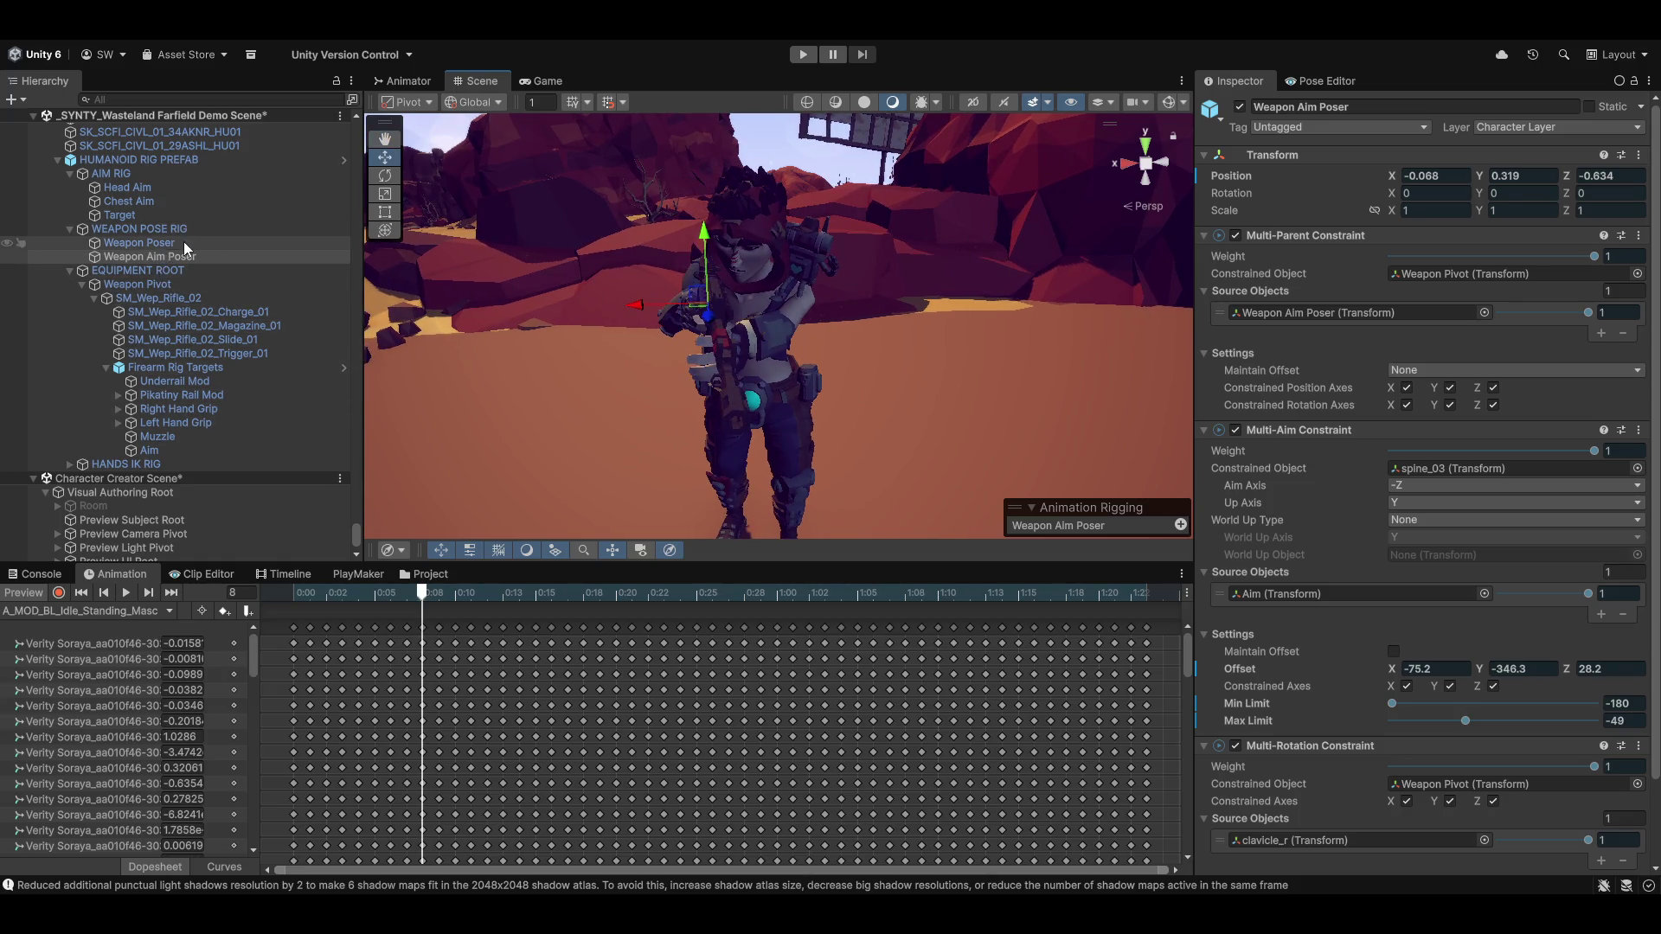
On Head Aim, raise offset X to about 12 and adjust offset Z to turn the head
click(130, 187)
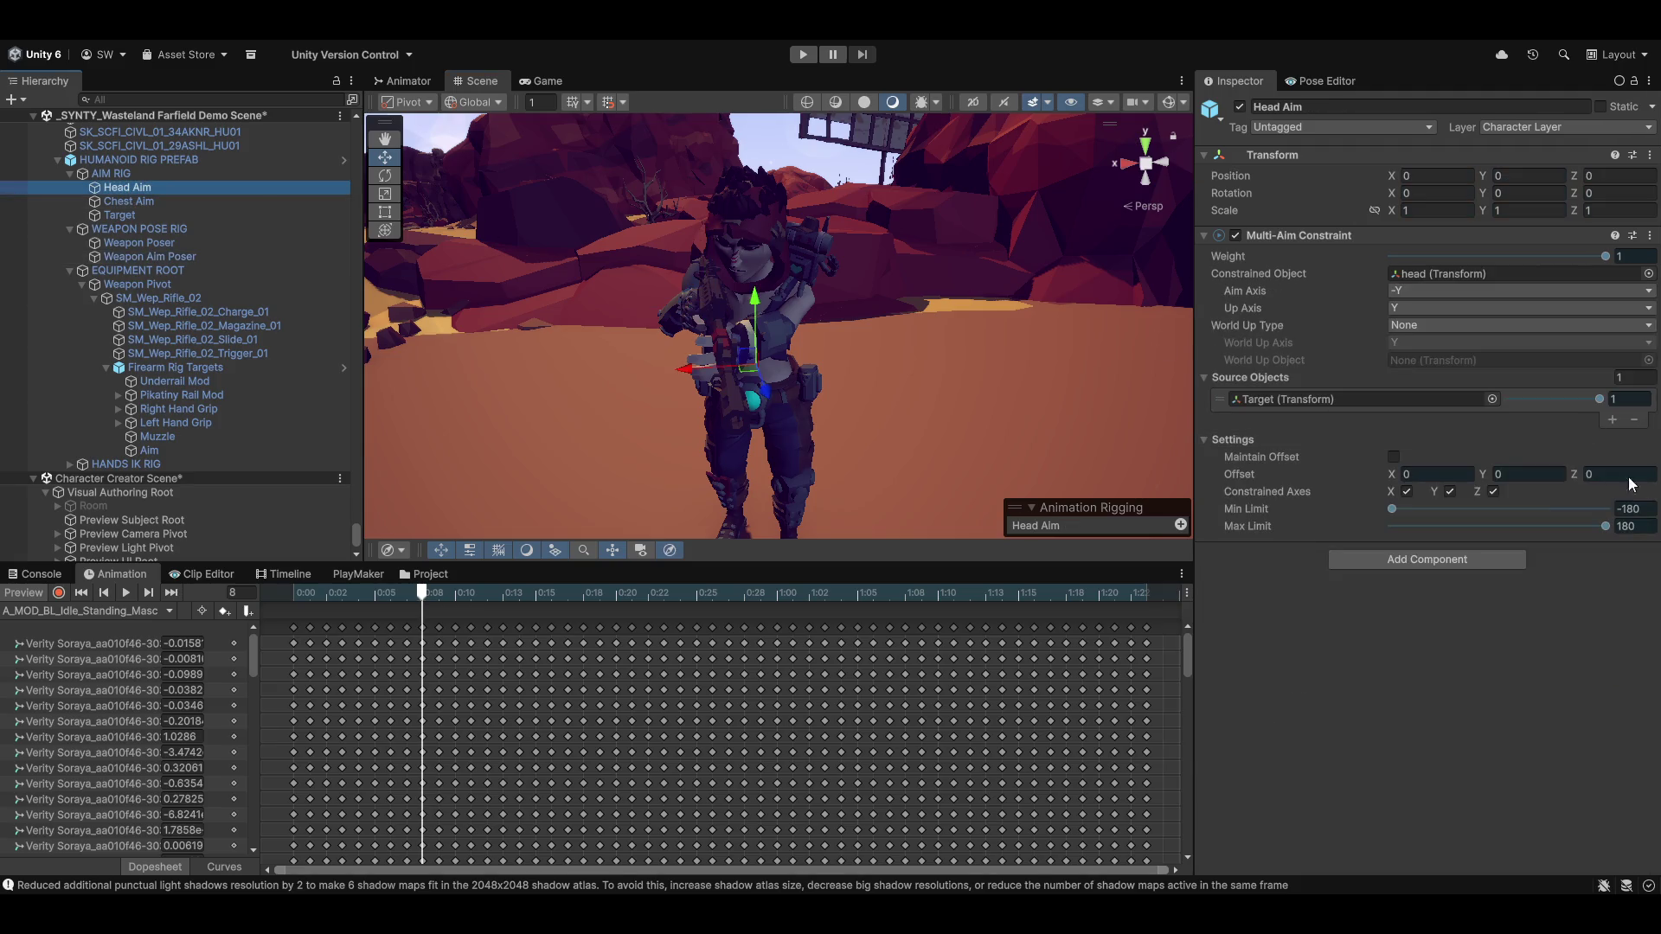
click(1415, 477)
text(1)
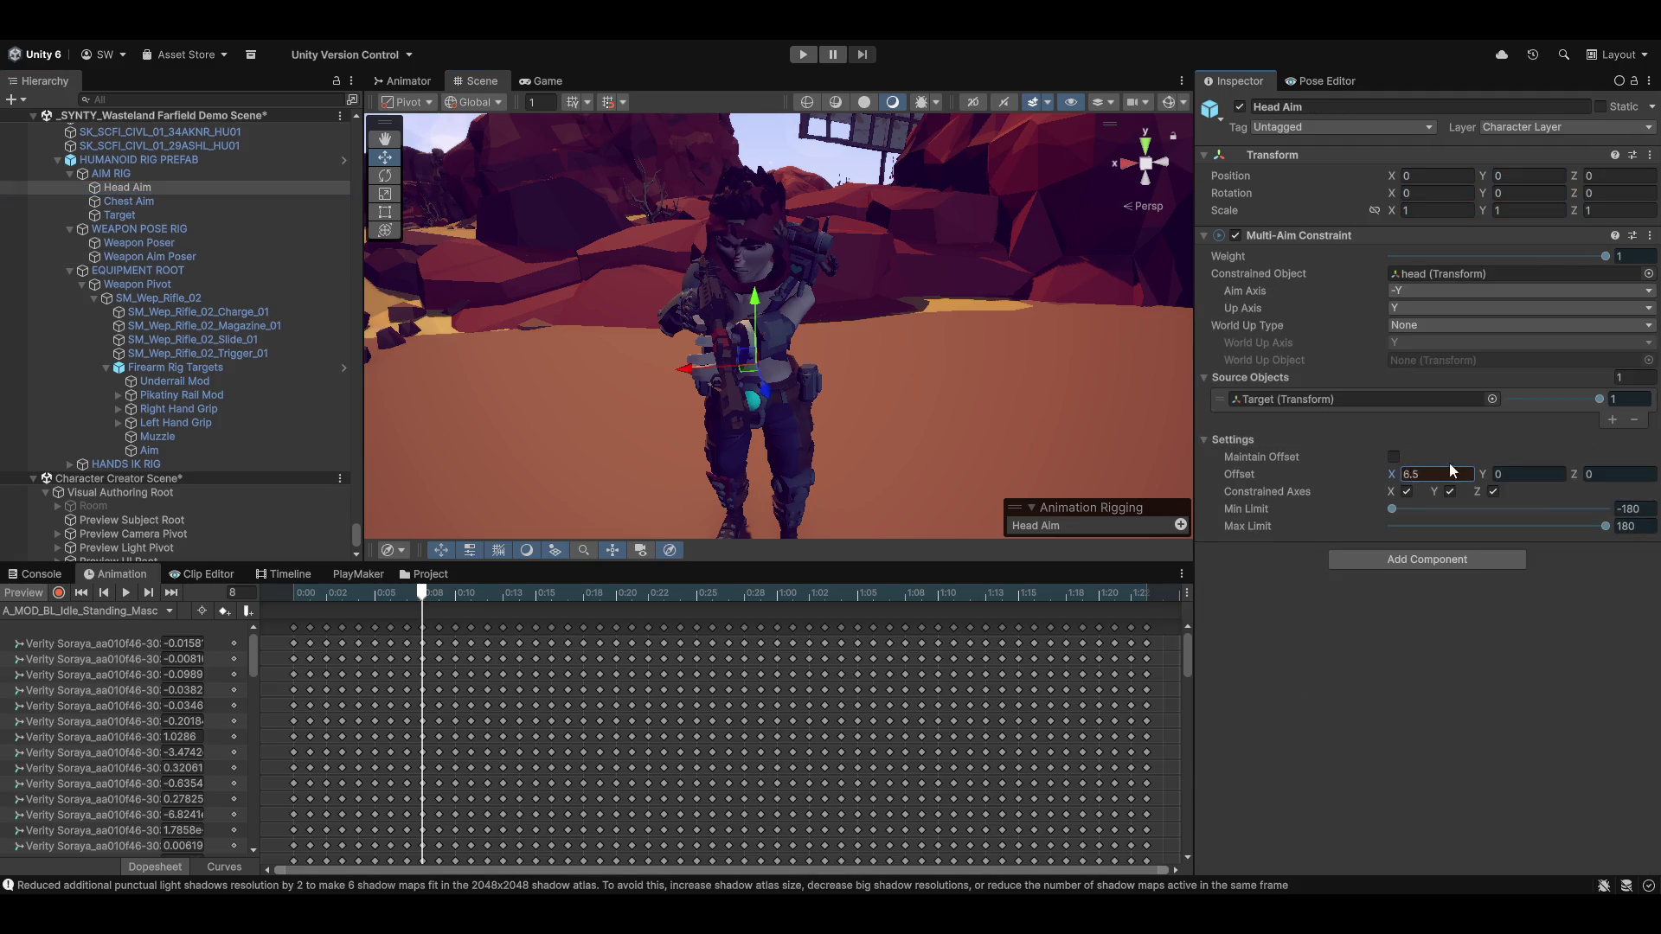
drag(1454, 470, 1496, 471)
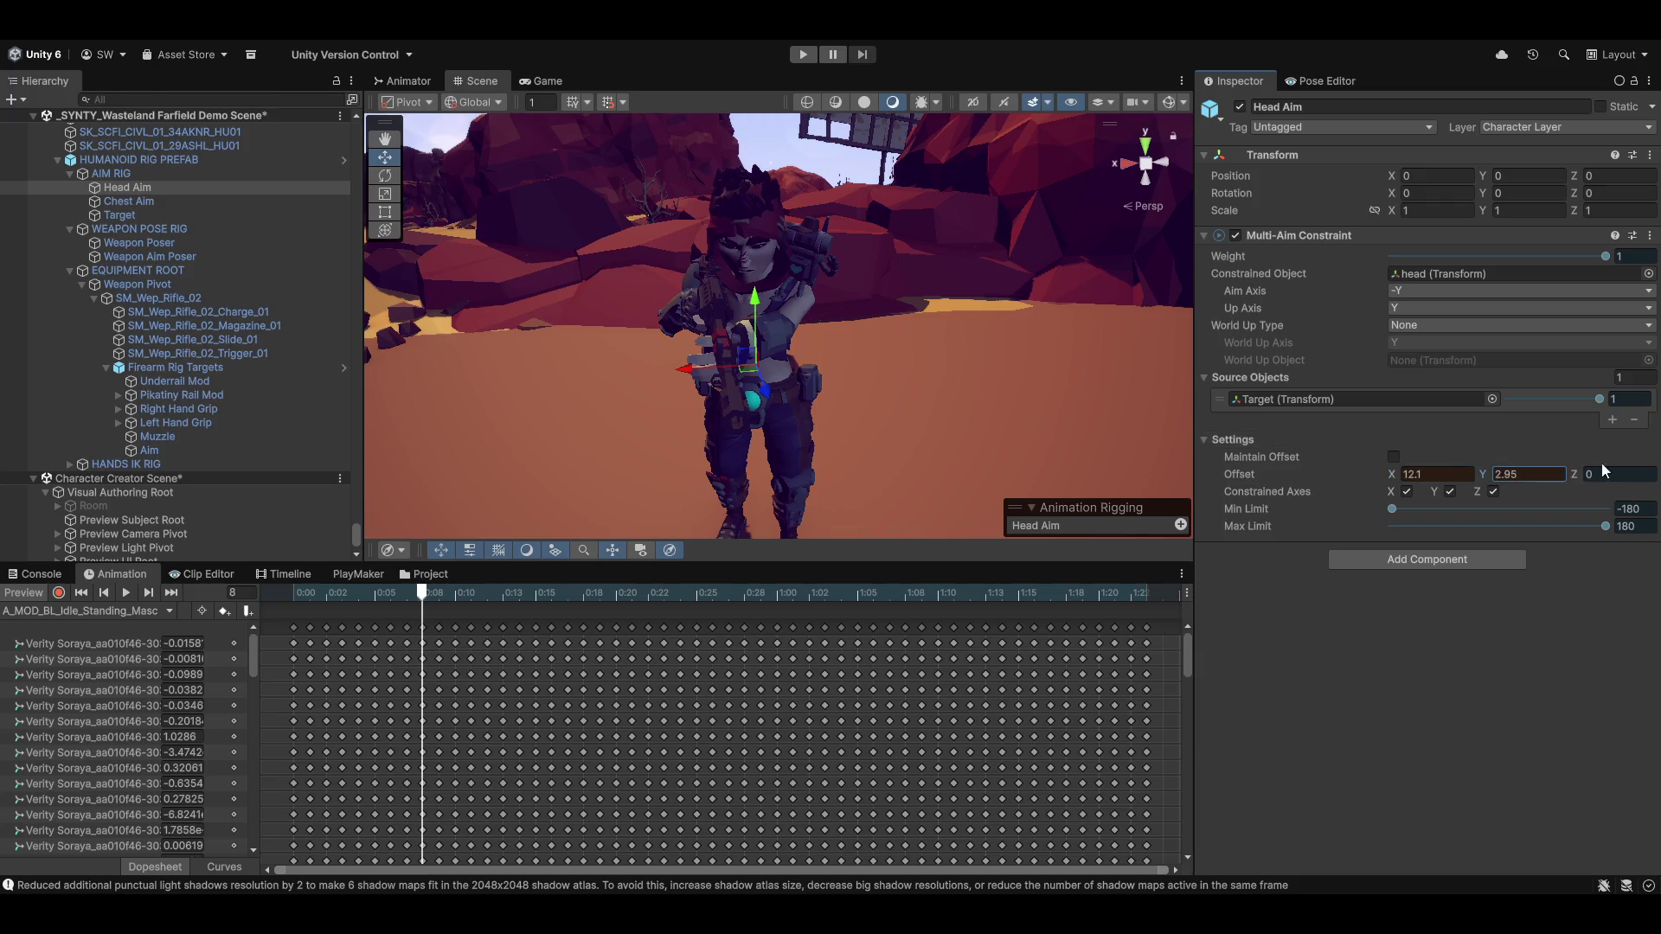
mouse_move(1592, 475)
mouse_down()
mouse_move(1402, 478)
mouse_move(789, 427)
mouse_move(1102, 414)
mouse_up()
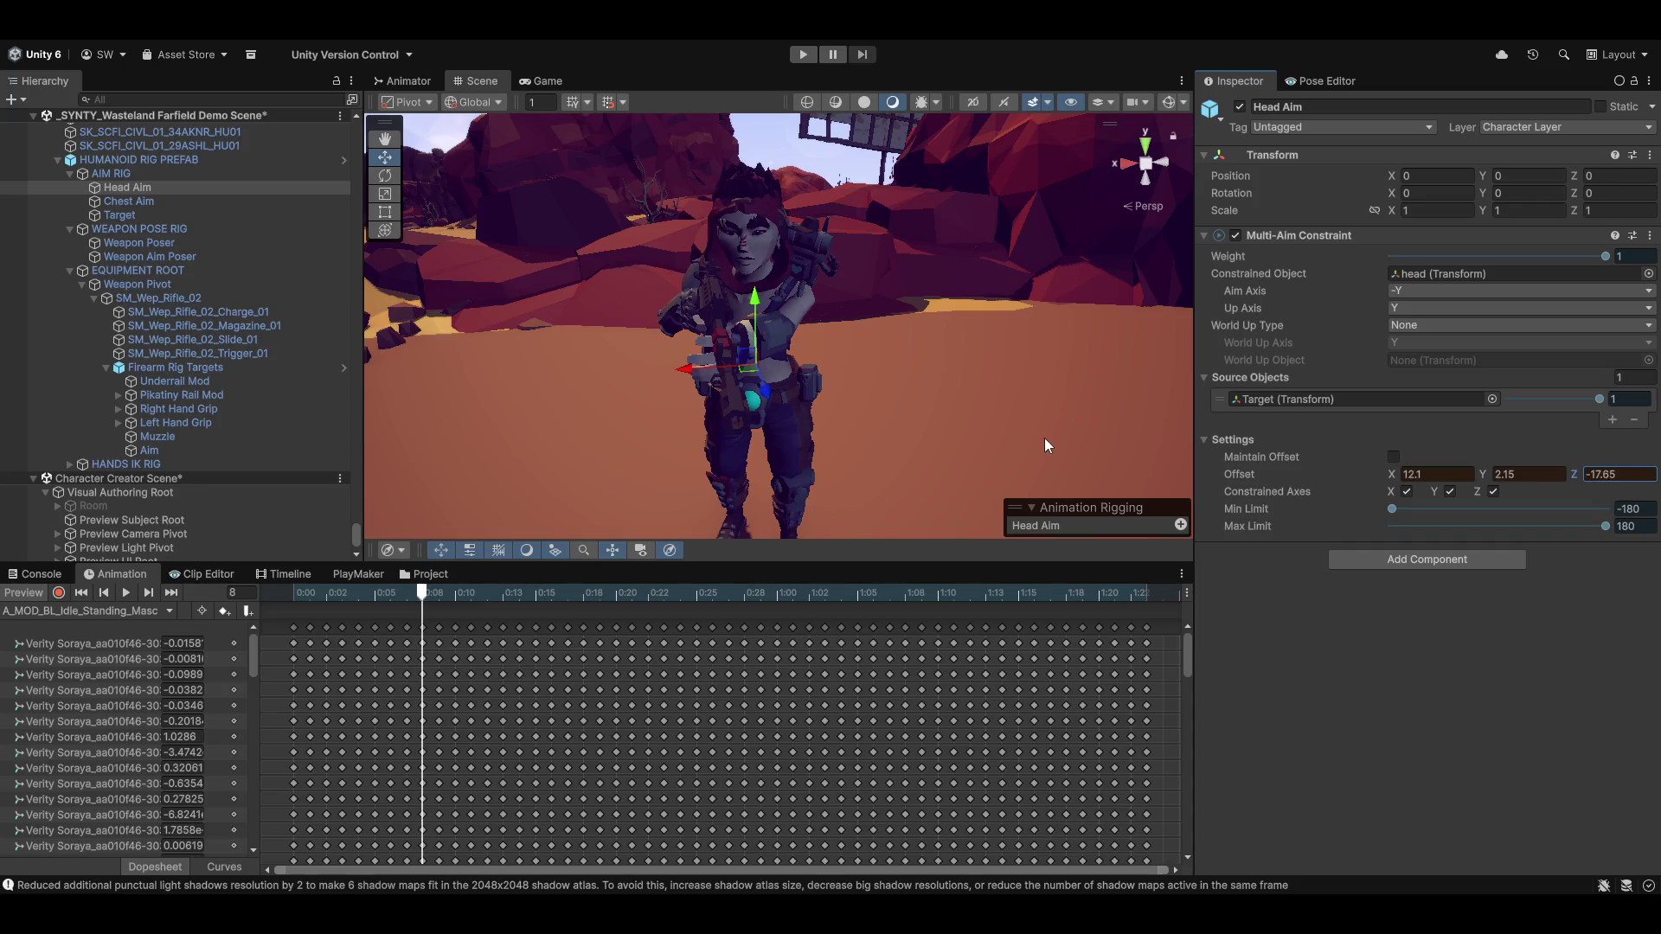
Copy the Transform values, paste them back after leaving preview, then replay the idle clip
click(1649, 155)
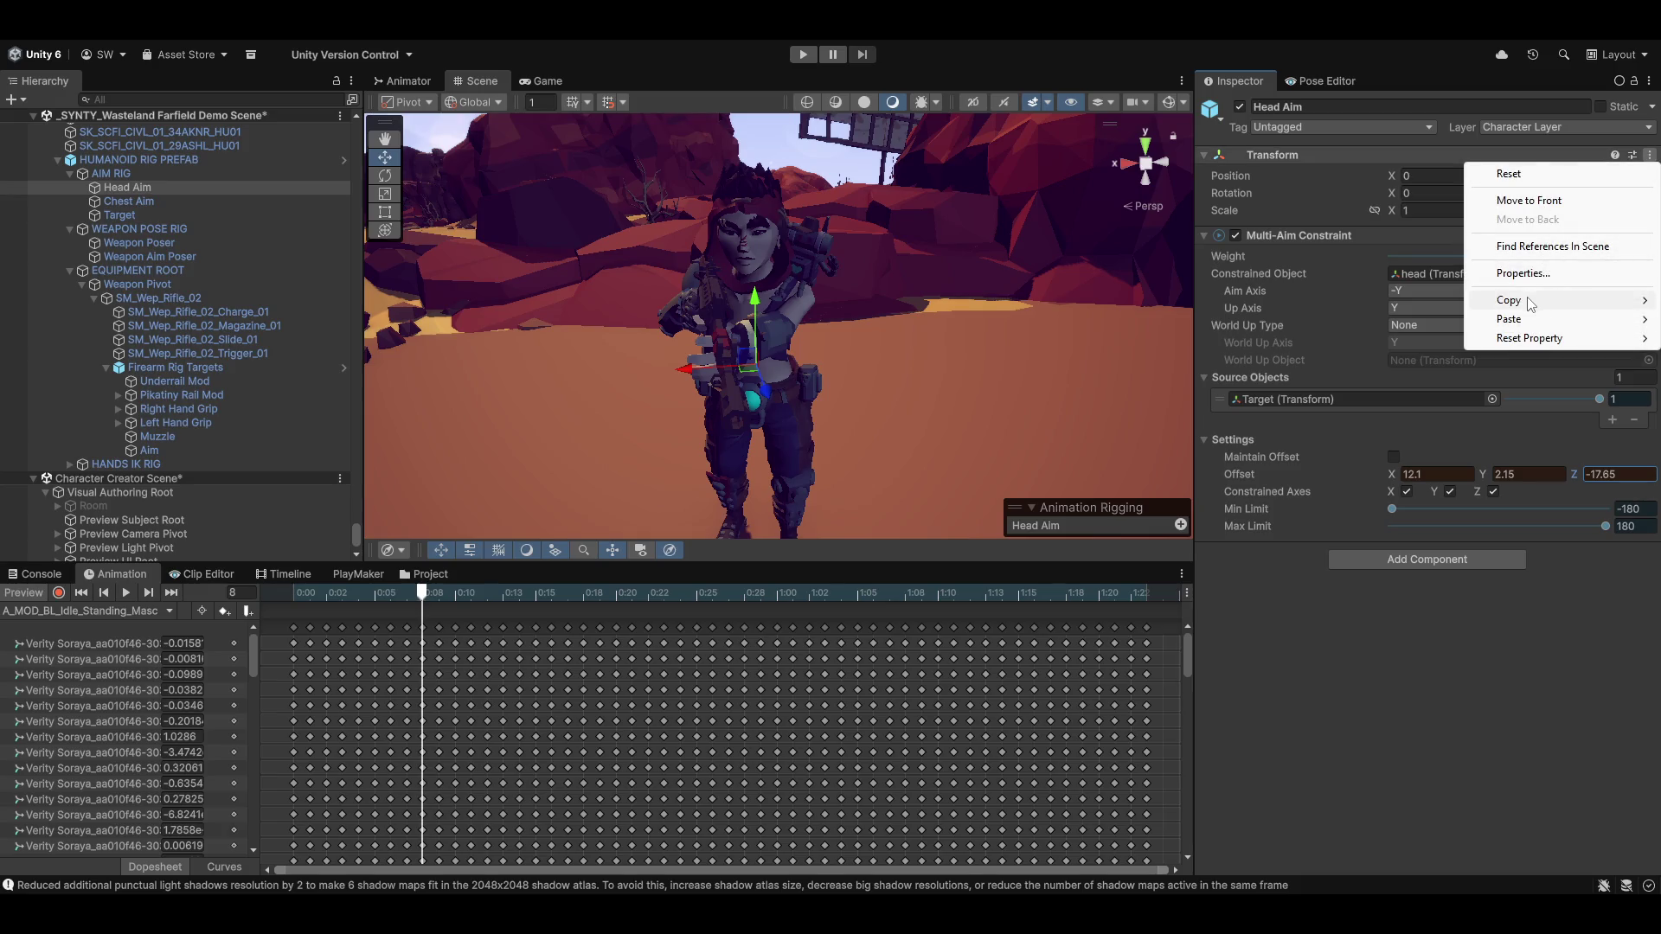
mouse_move(1524, 301)
click(1381, 393)
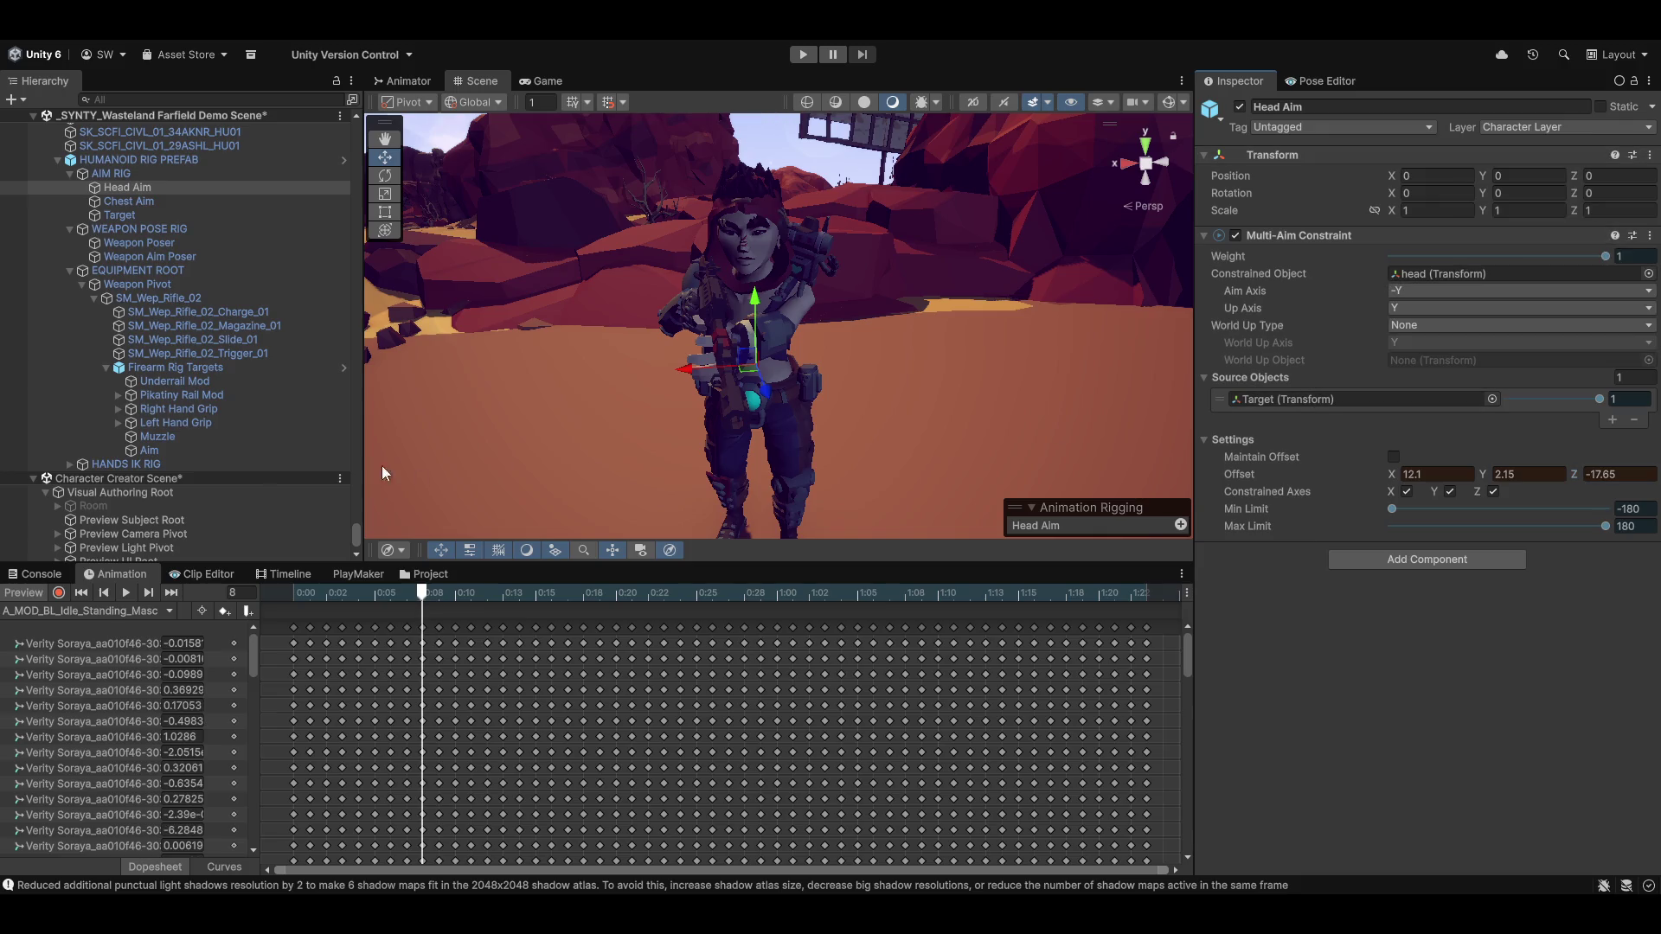
click(24, 593)
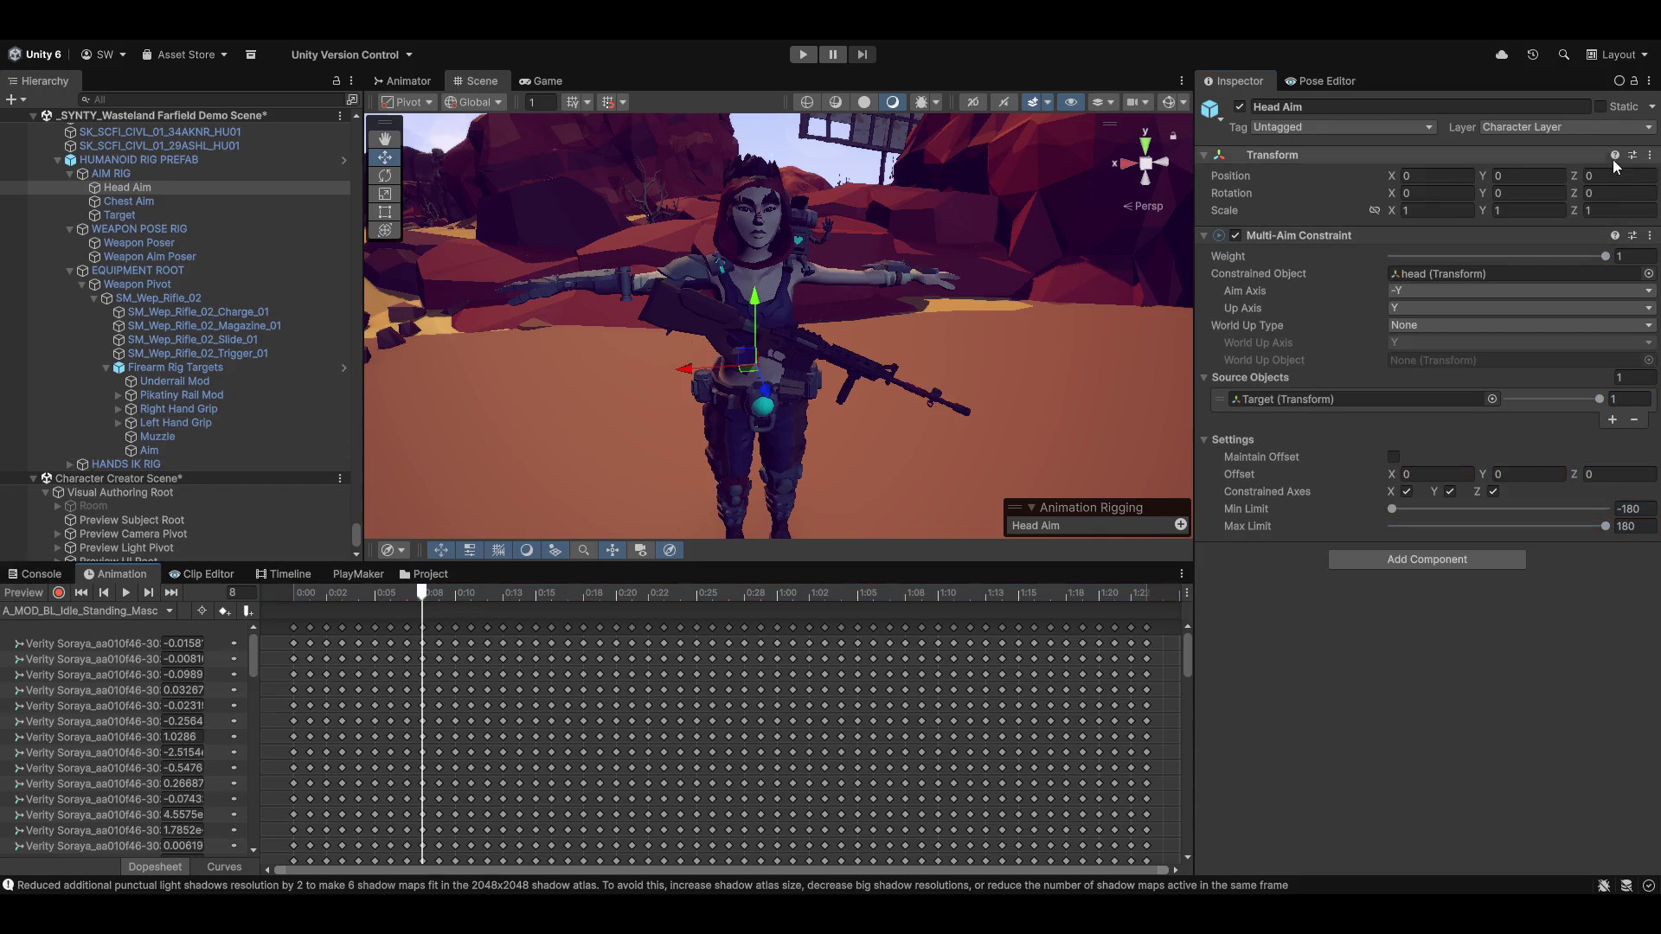
click(1650, 156)
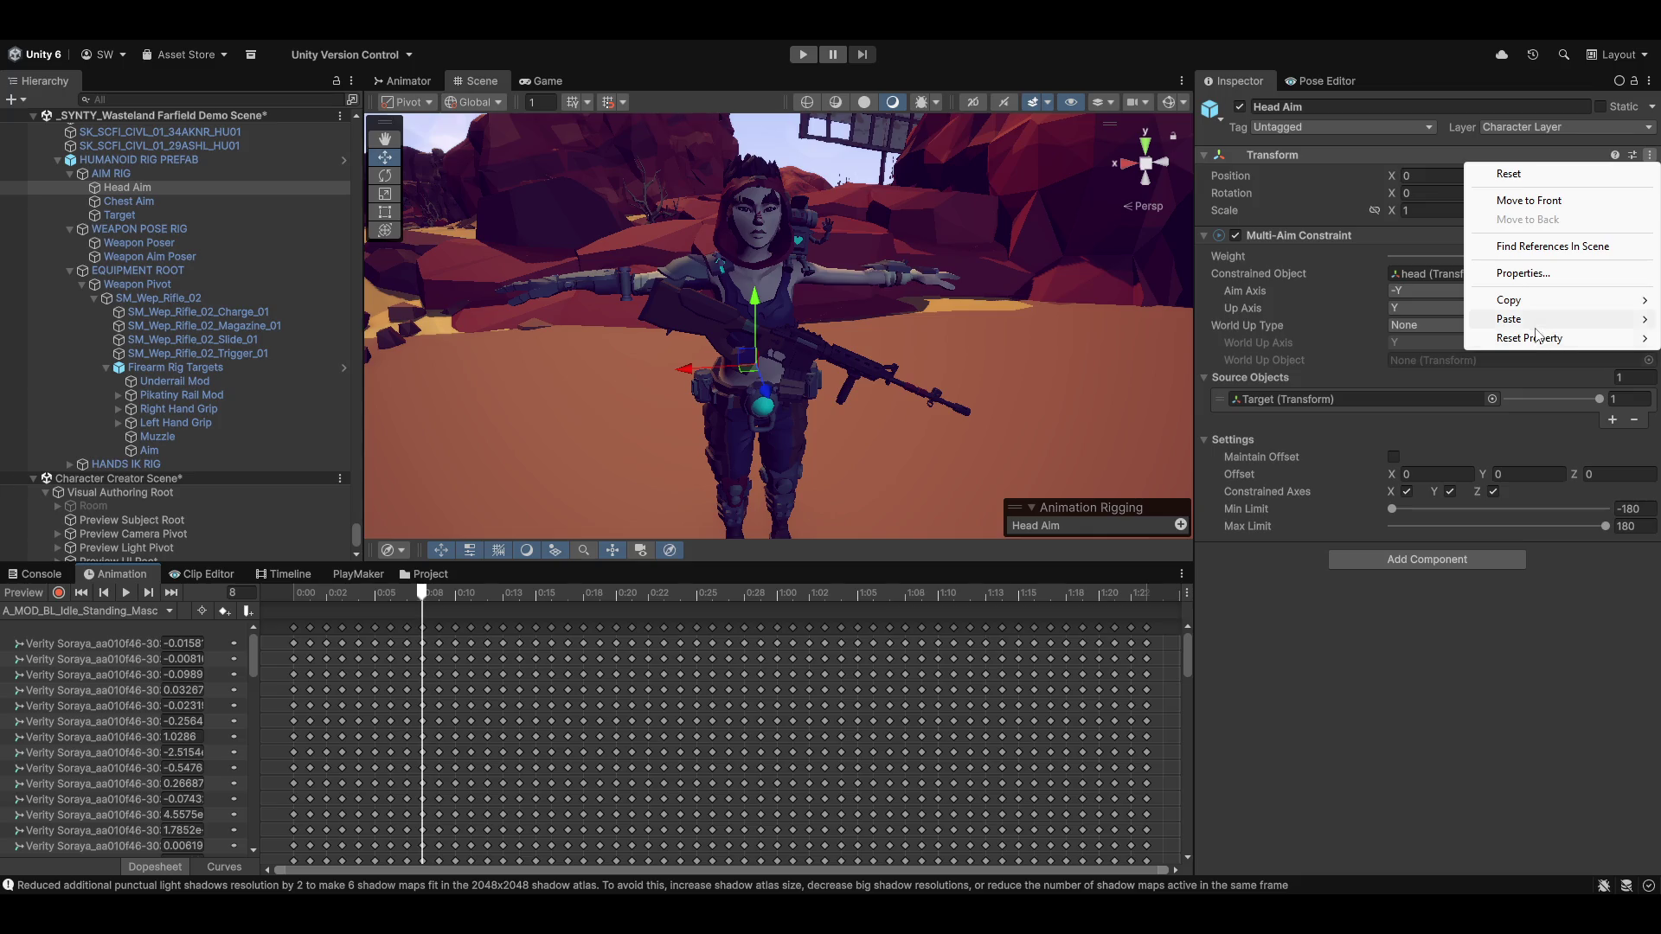
mouse_move(1529, 320)
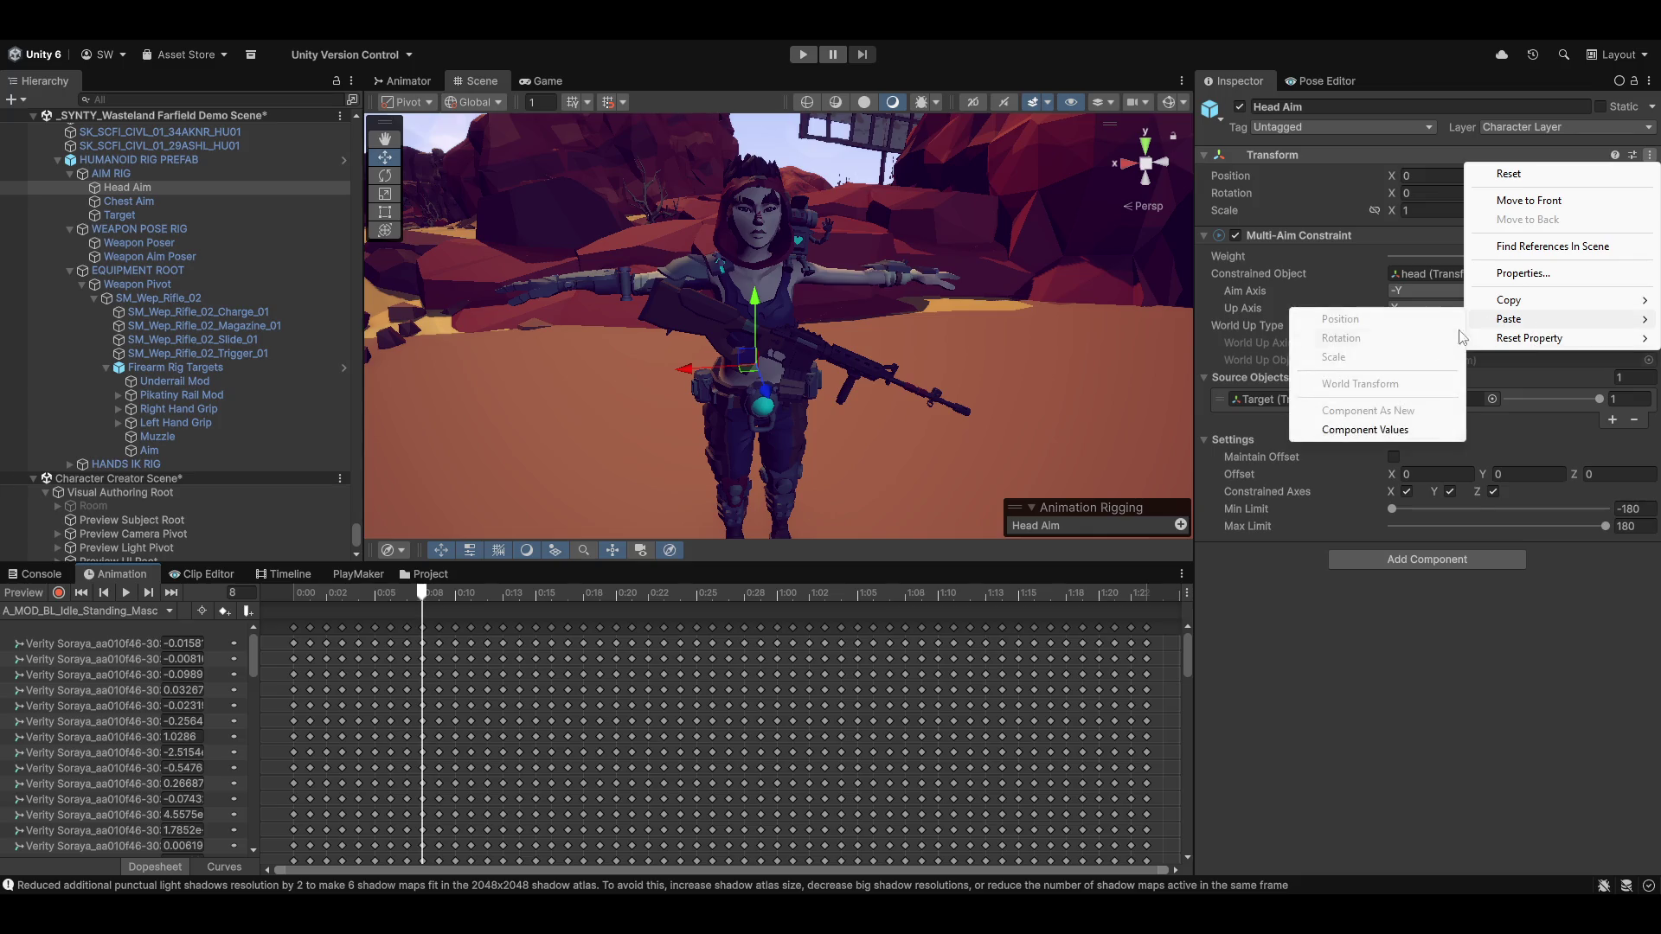
click(1365, 430)
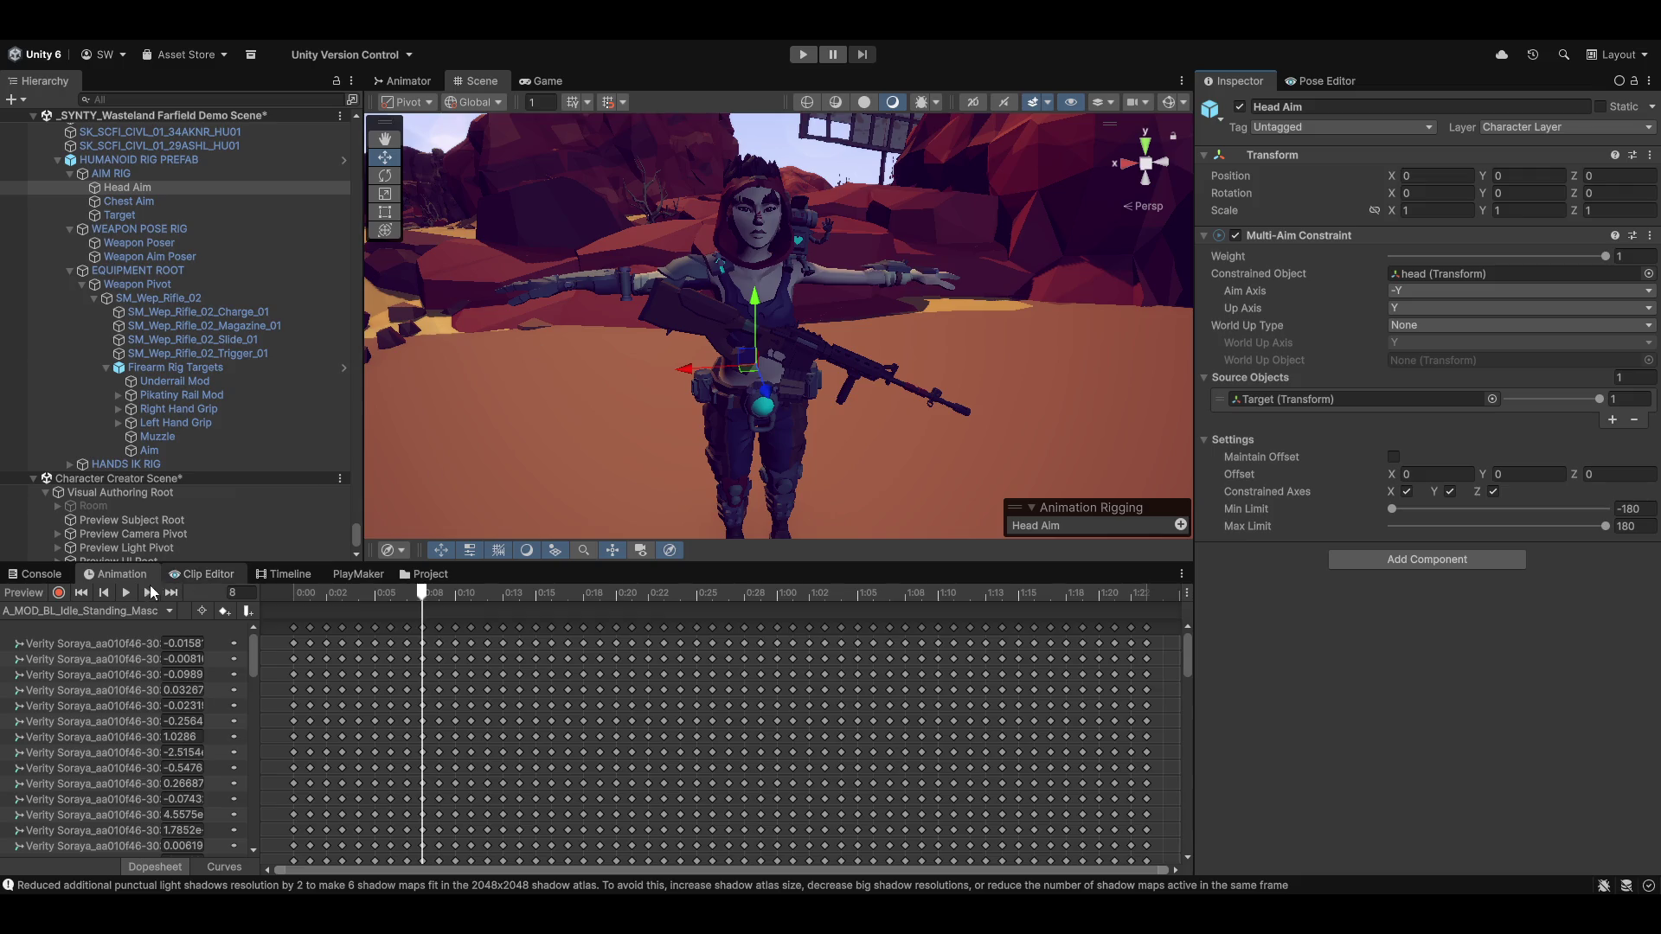
click(24, 592)
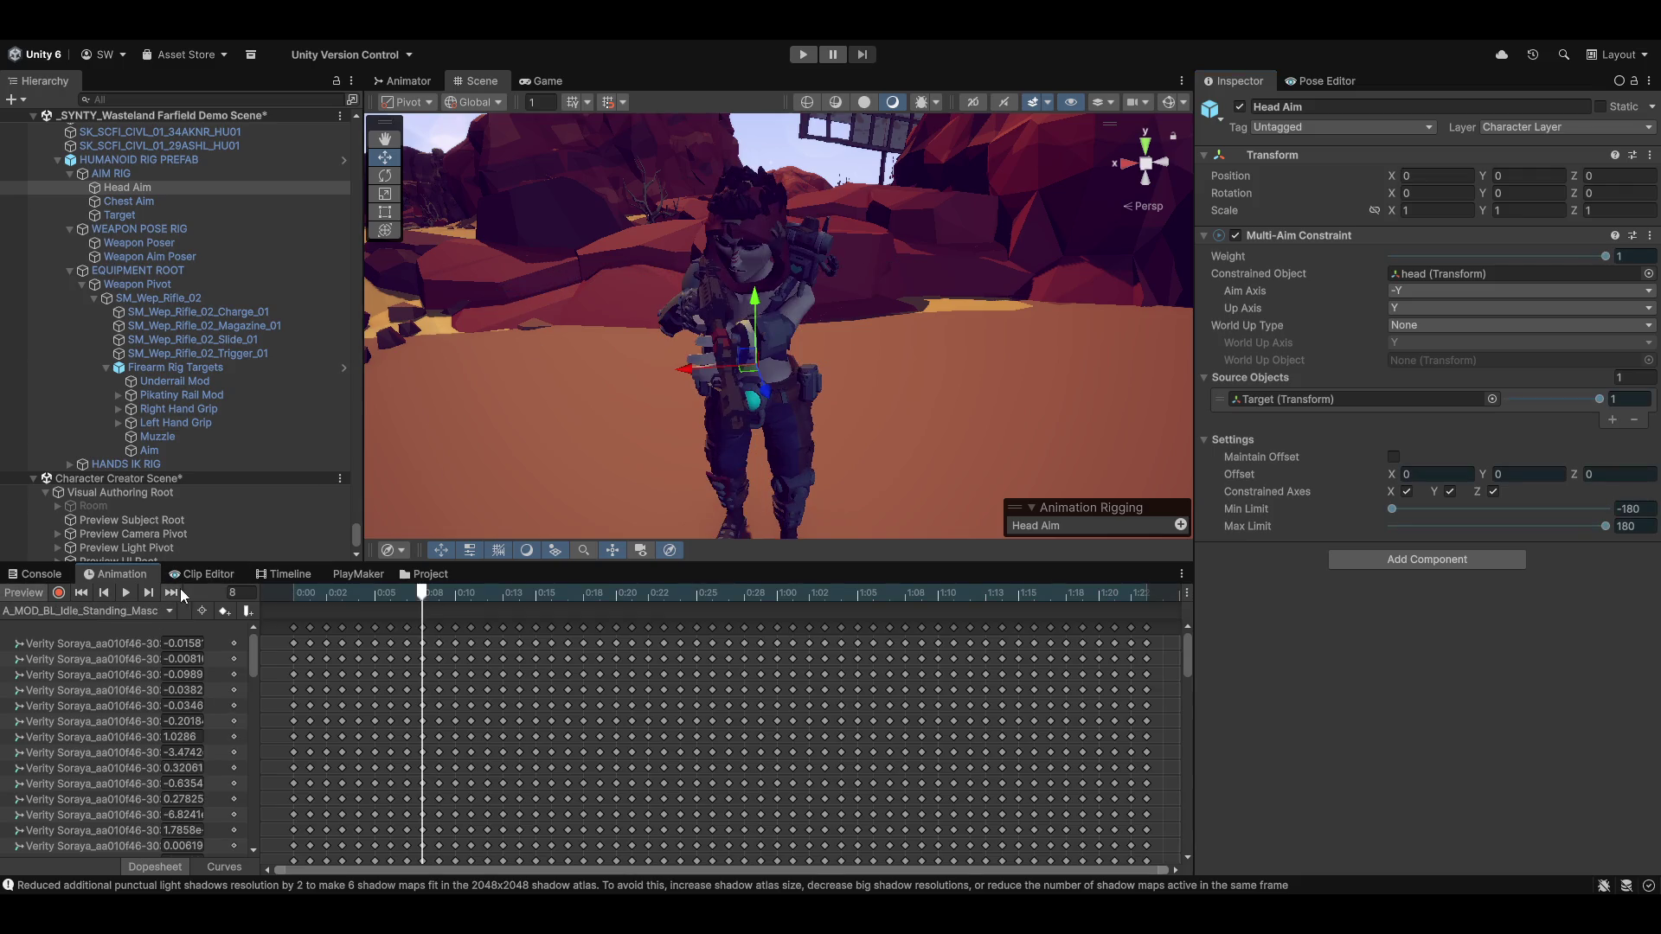
click(127, 592)
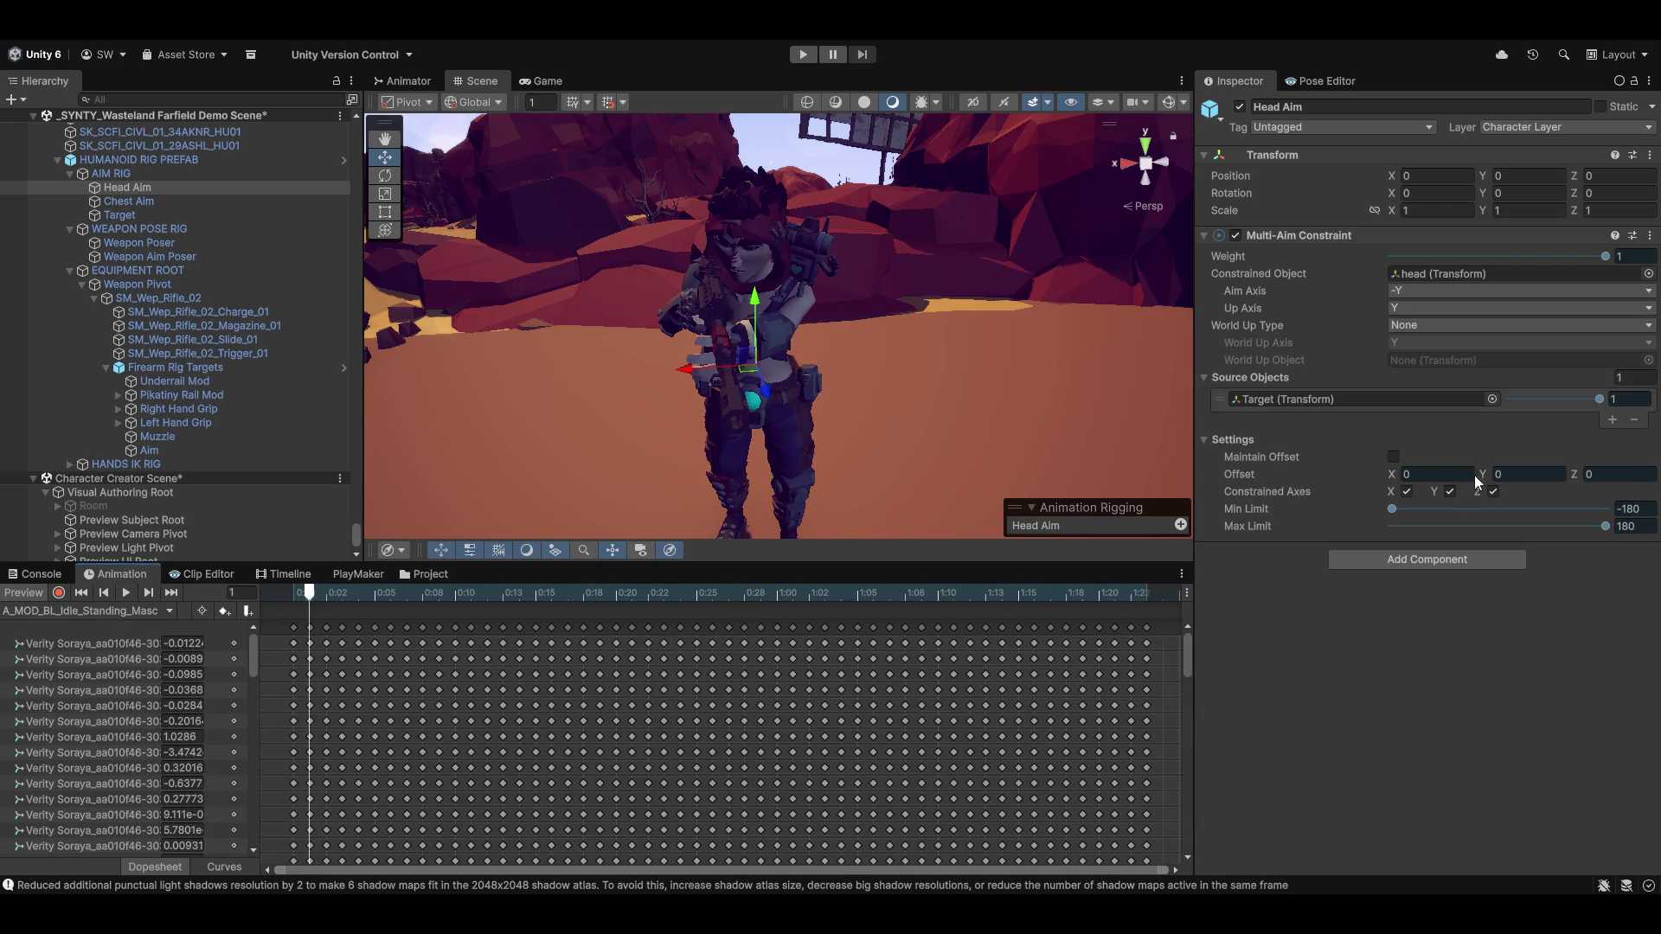
Copy the Multi-Aim Constraint and scrub Head Aim's offset to X 10.49, Z -22.92
click(1650, 236)
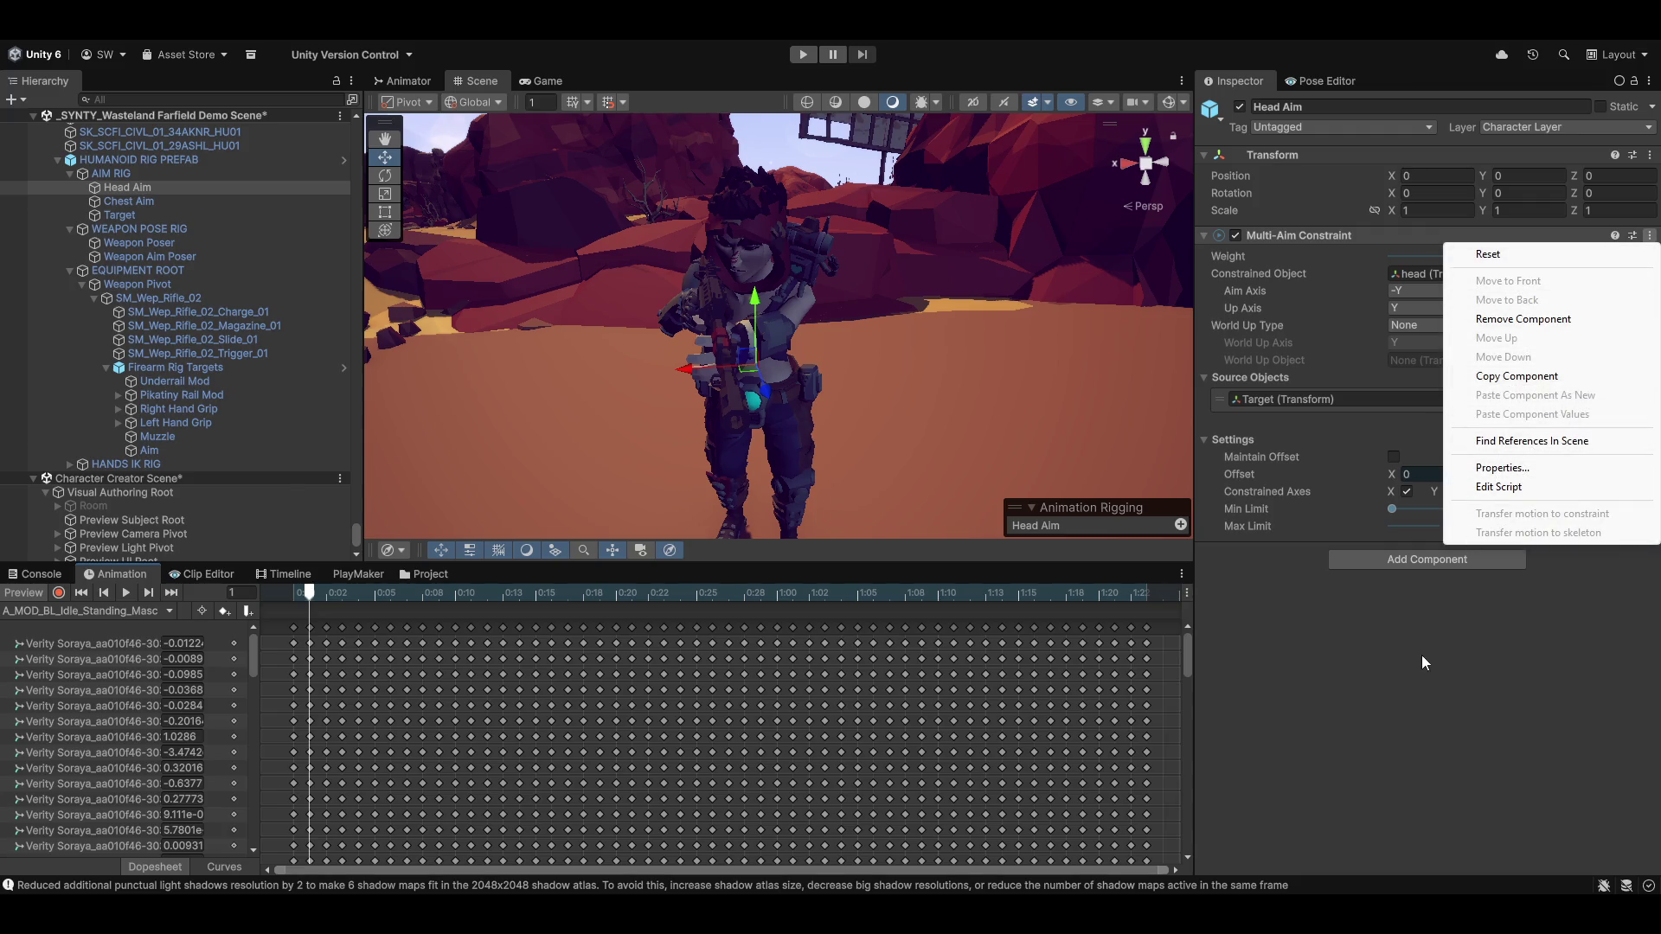
click(1516, 376)
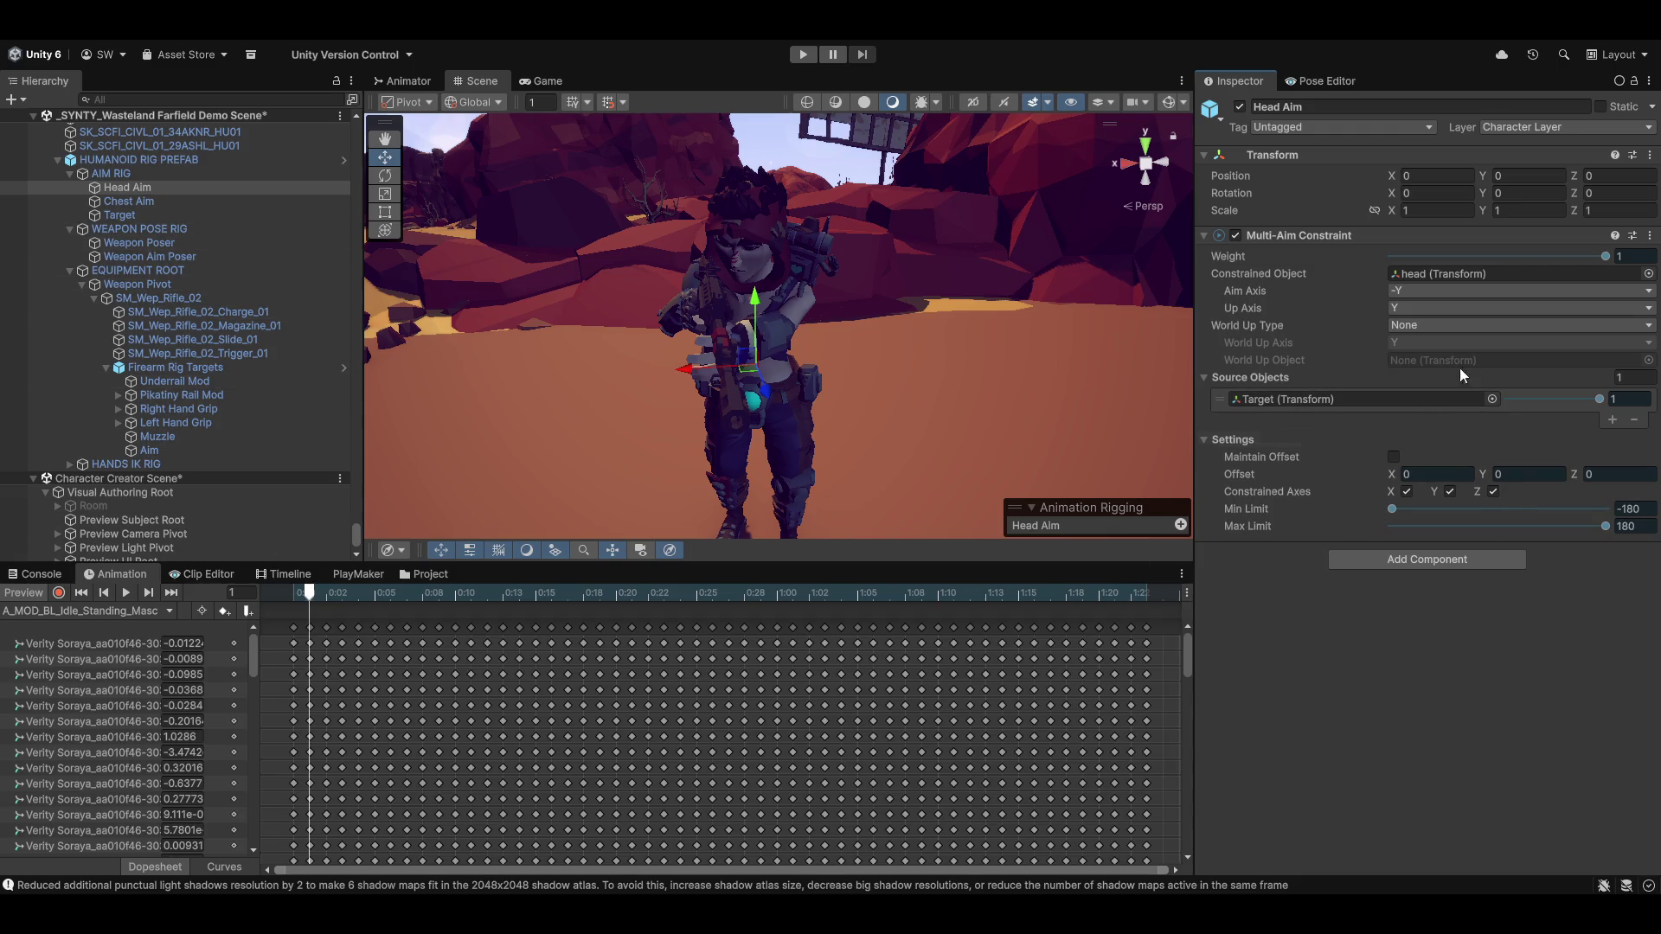
drag(1389, 474, 1514, 472)
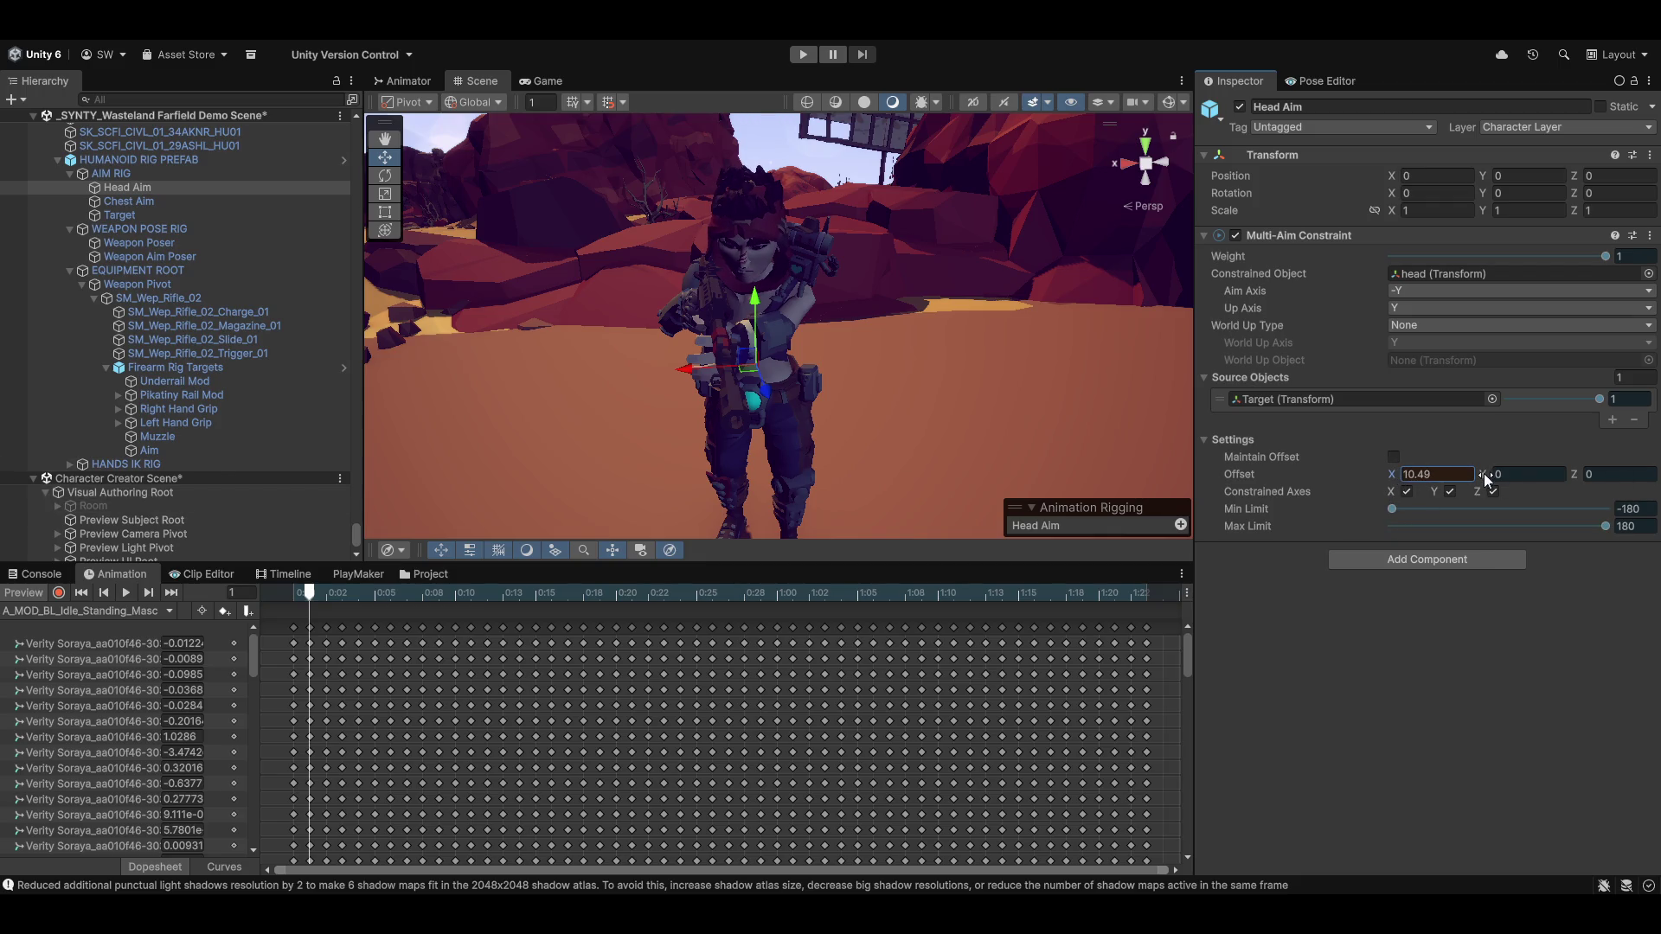
mouse_move(35, 474)
mouse_down()
mouse_move(1333, 487)
mouse_move(938, 501)
mouse_up()
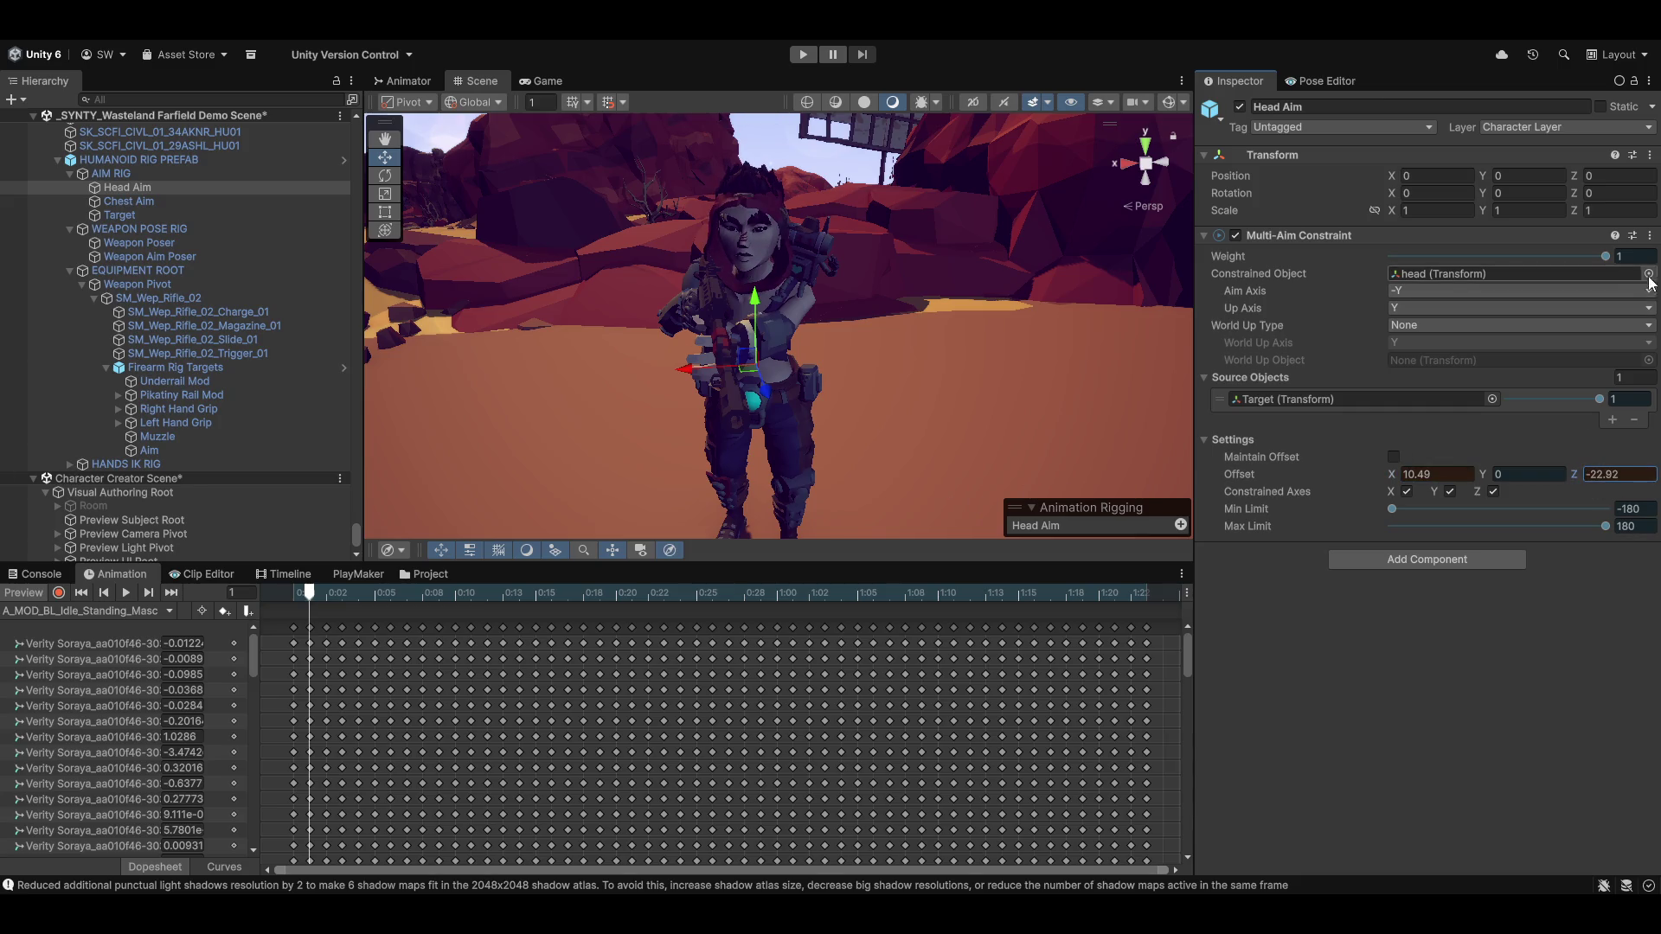
Copy the adjusted constraint, paste its offset values back, and re-enable the animation preview
click(1650, 235)
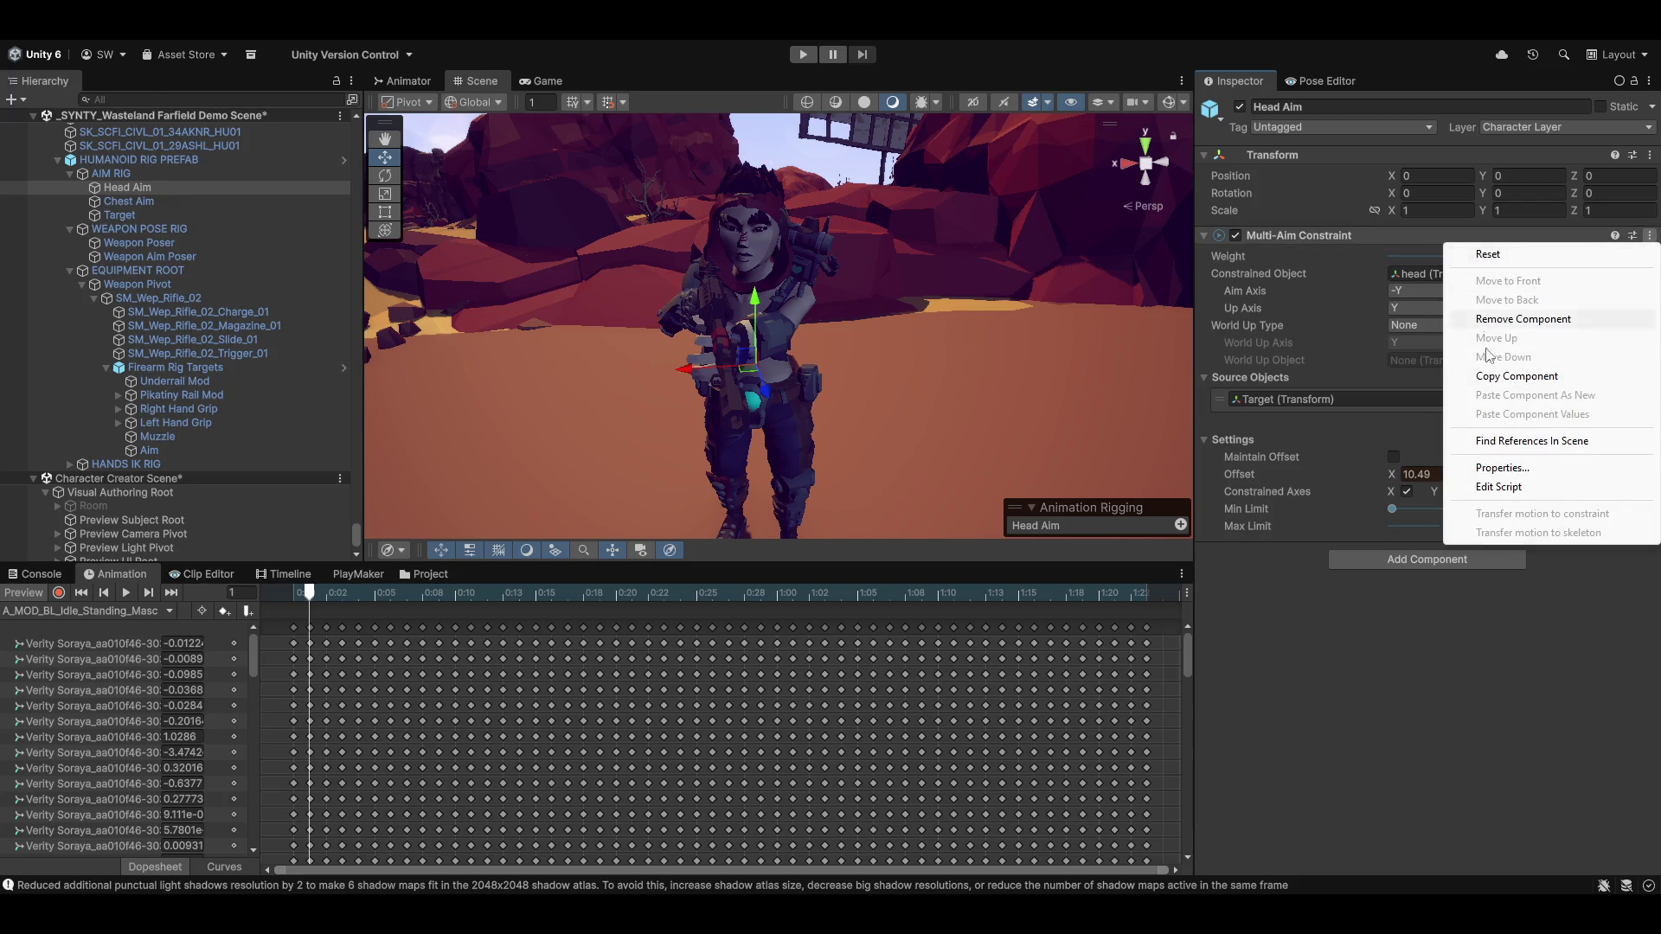
click(1513, 378)
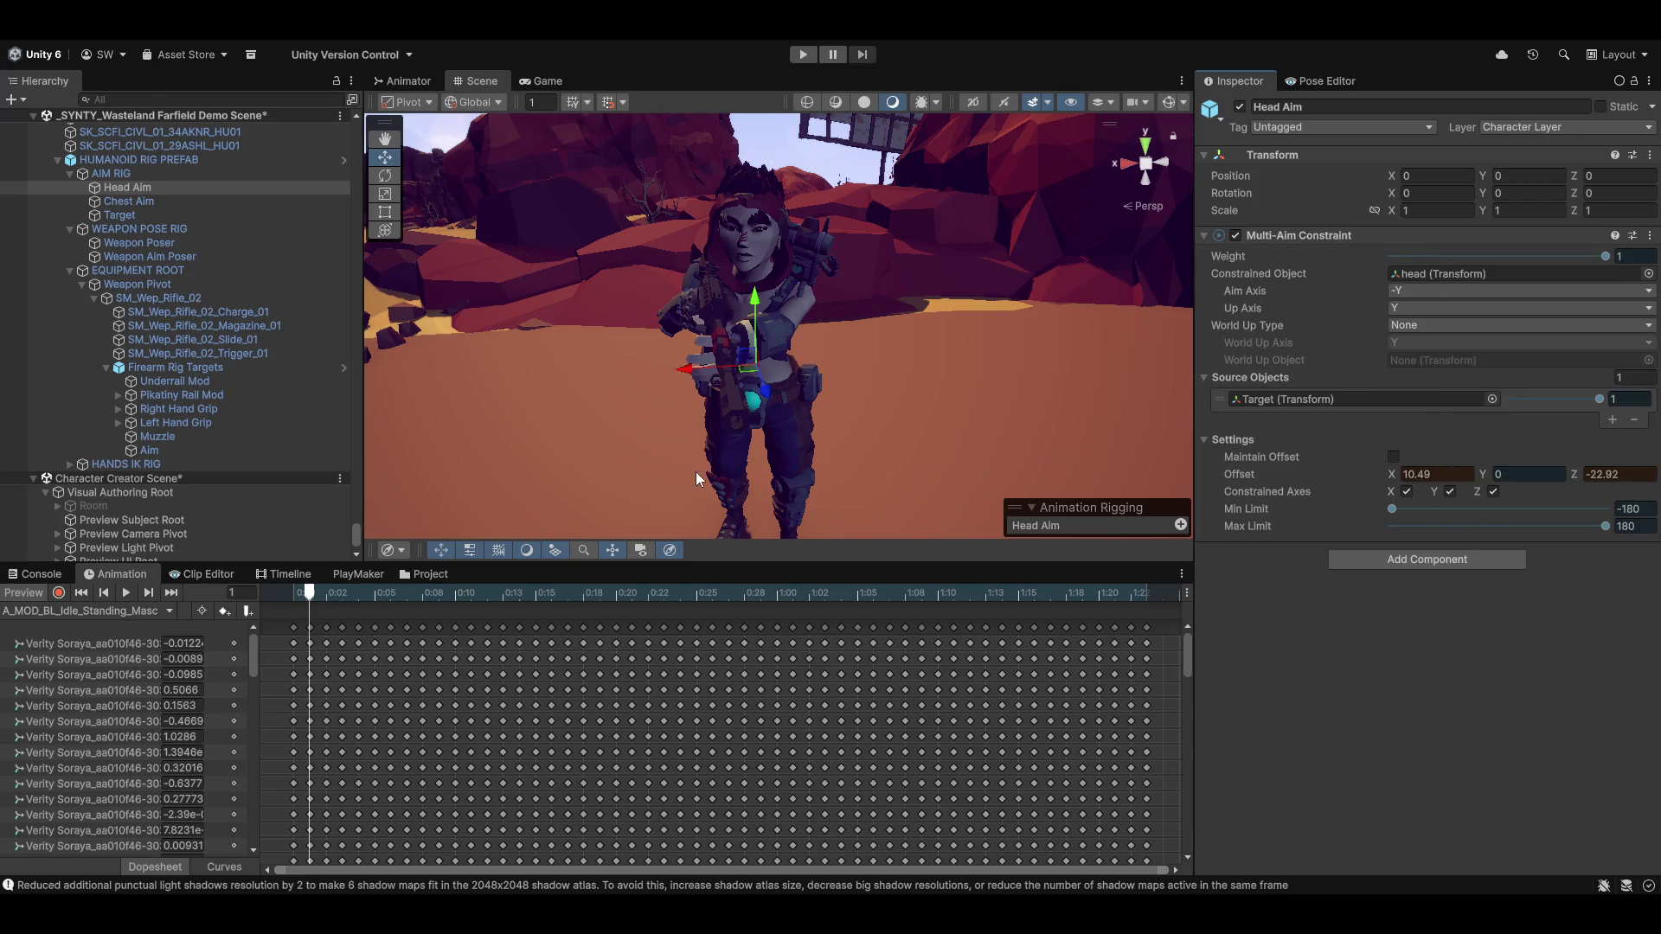
click(1650, 236)
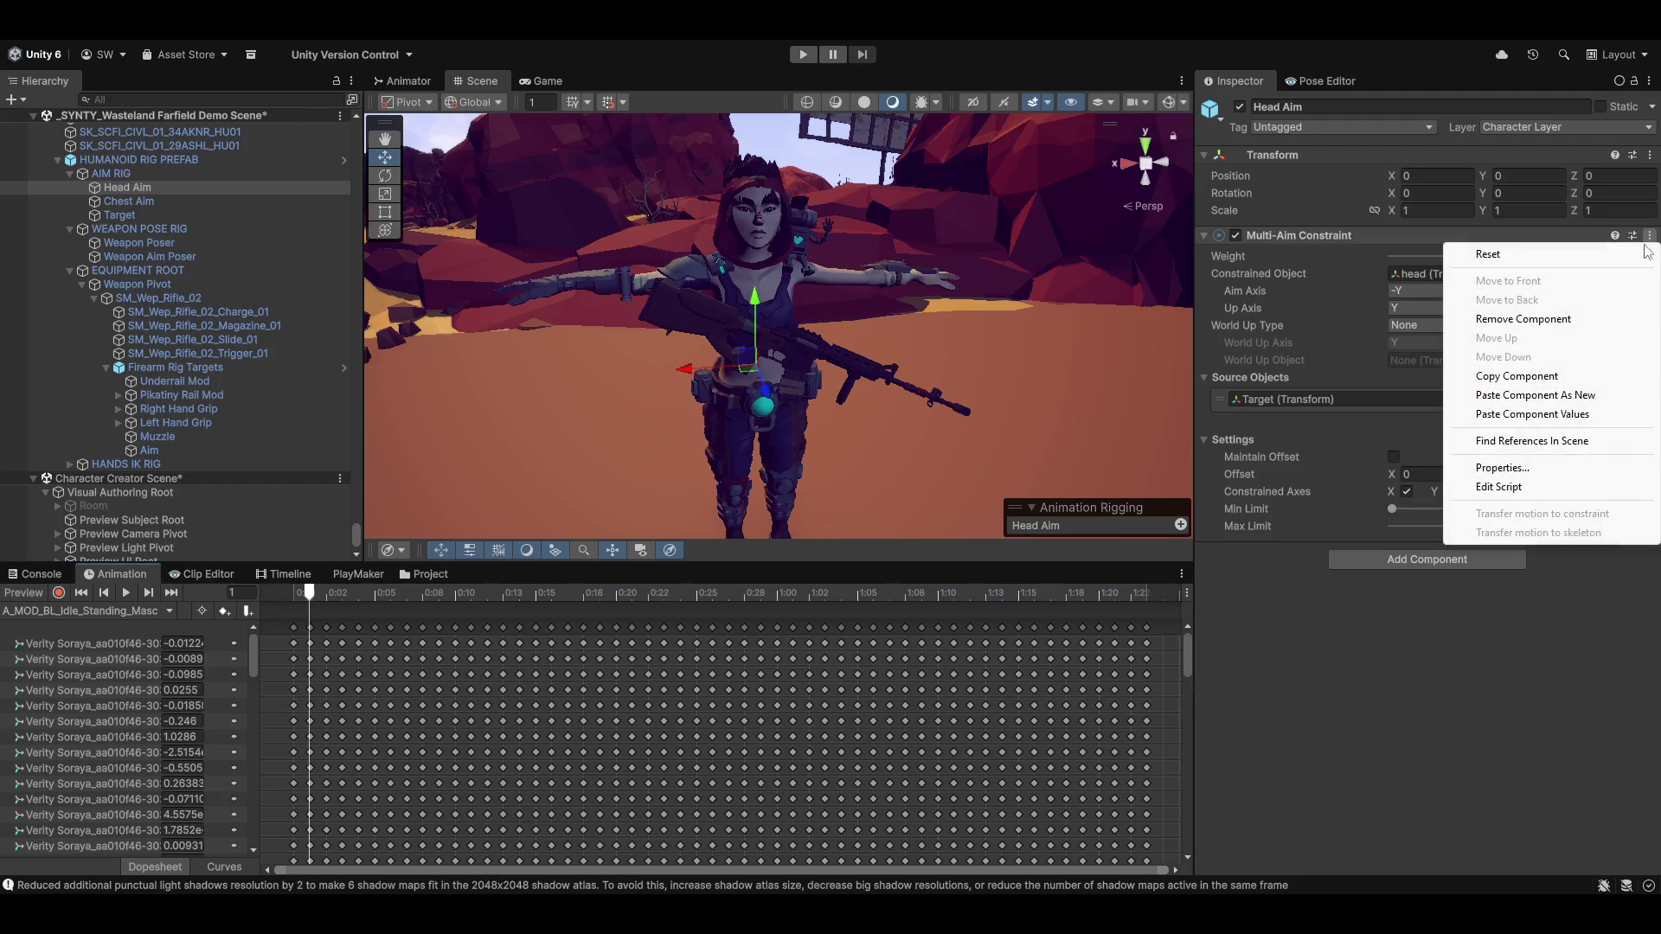
click(1553, 415)
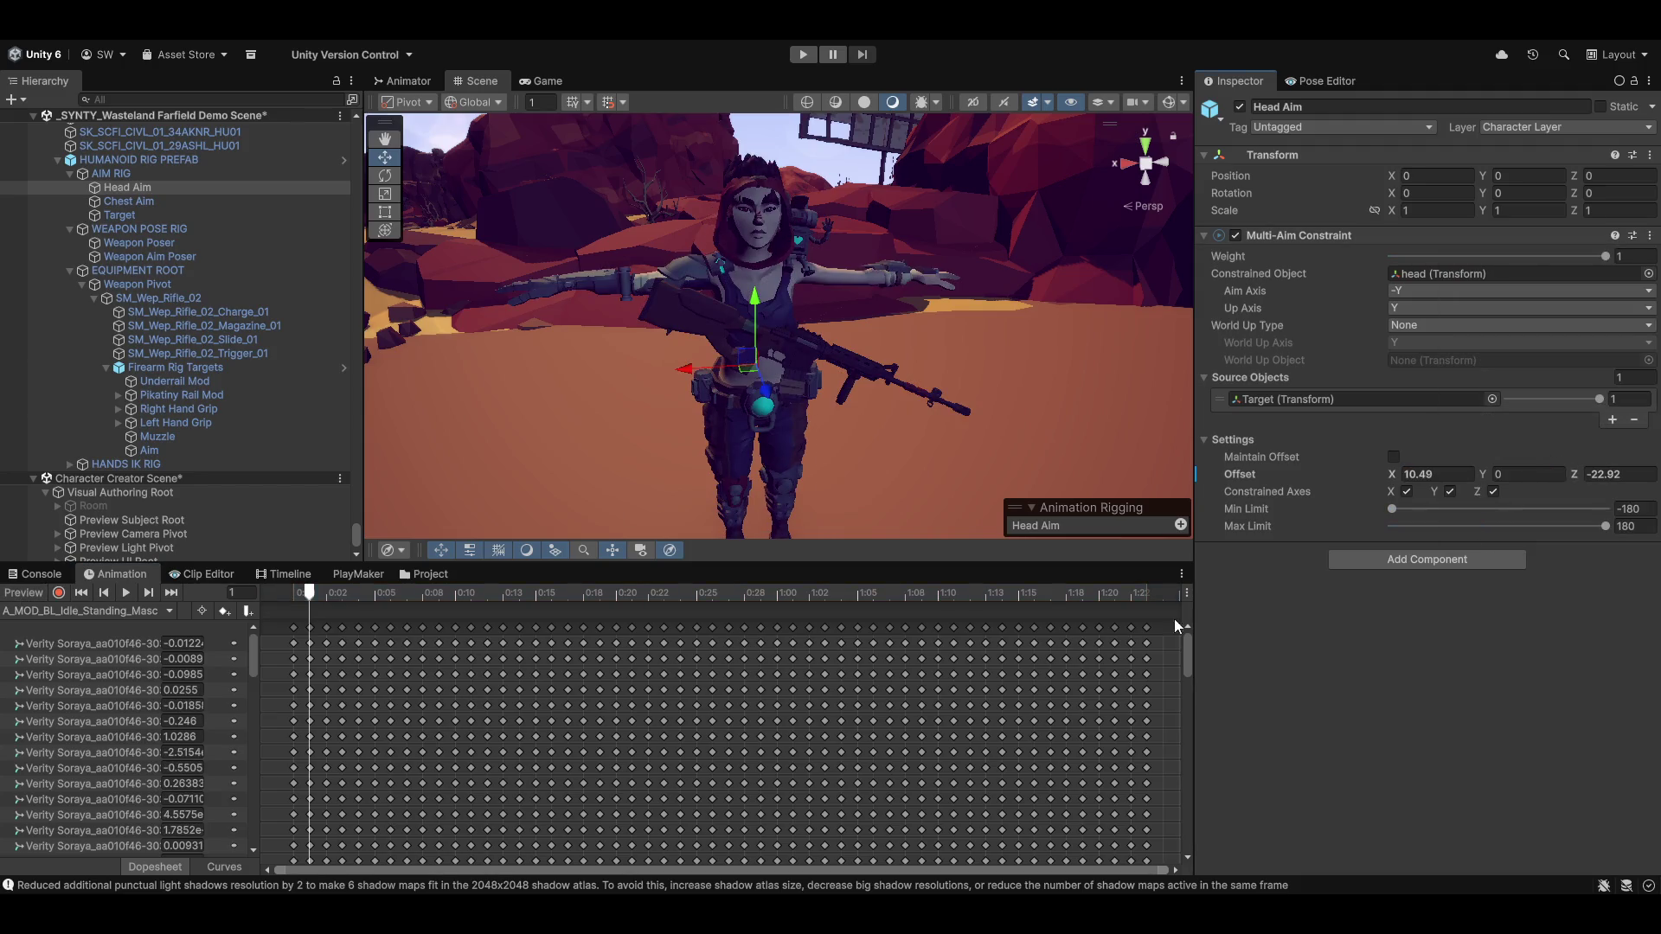
click(13, 595)
Set Weapon Aim Poser's Multi-Parent, Multi-Aim and Multi-Rotation weights to 0
mouse_move(652, 326)
mouse_down()
mouse_move(776, 377)
mouse_move(666, 393)
mouse_move(865, 415)
mouse_move(860, 401)
mouse_move(813, 407)
mouse_up()
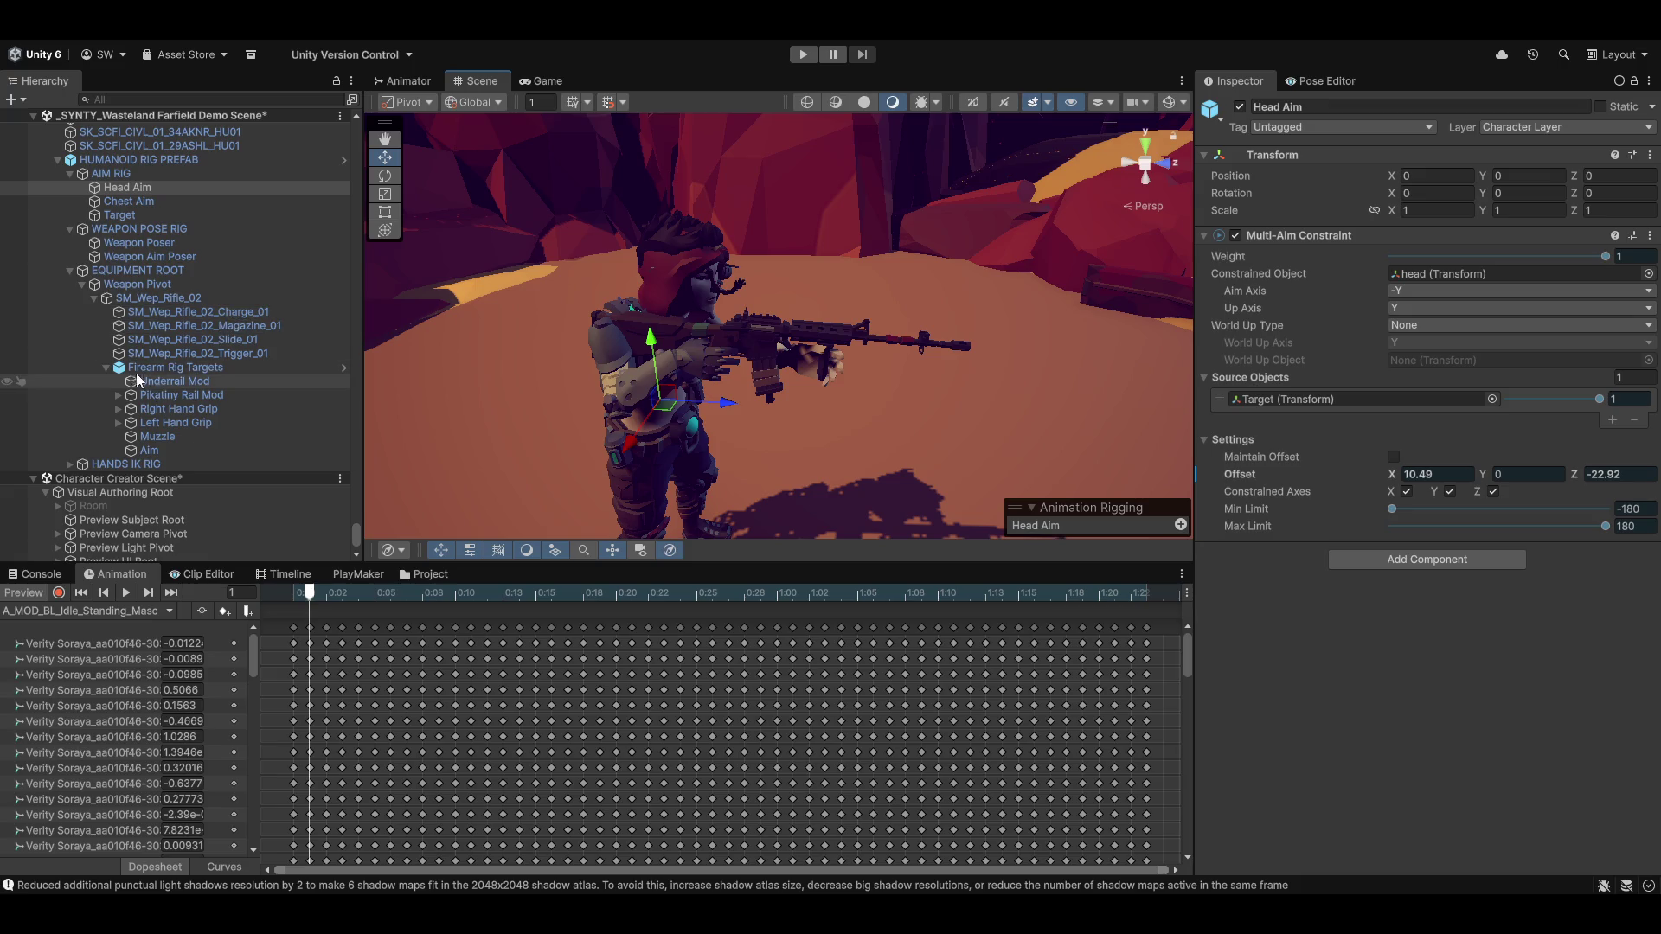
click(103, 371)
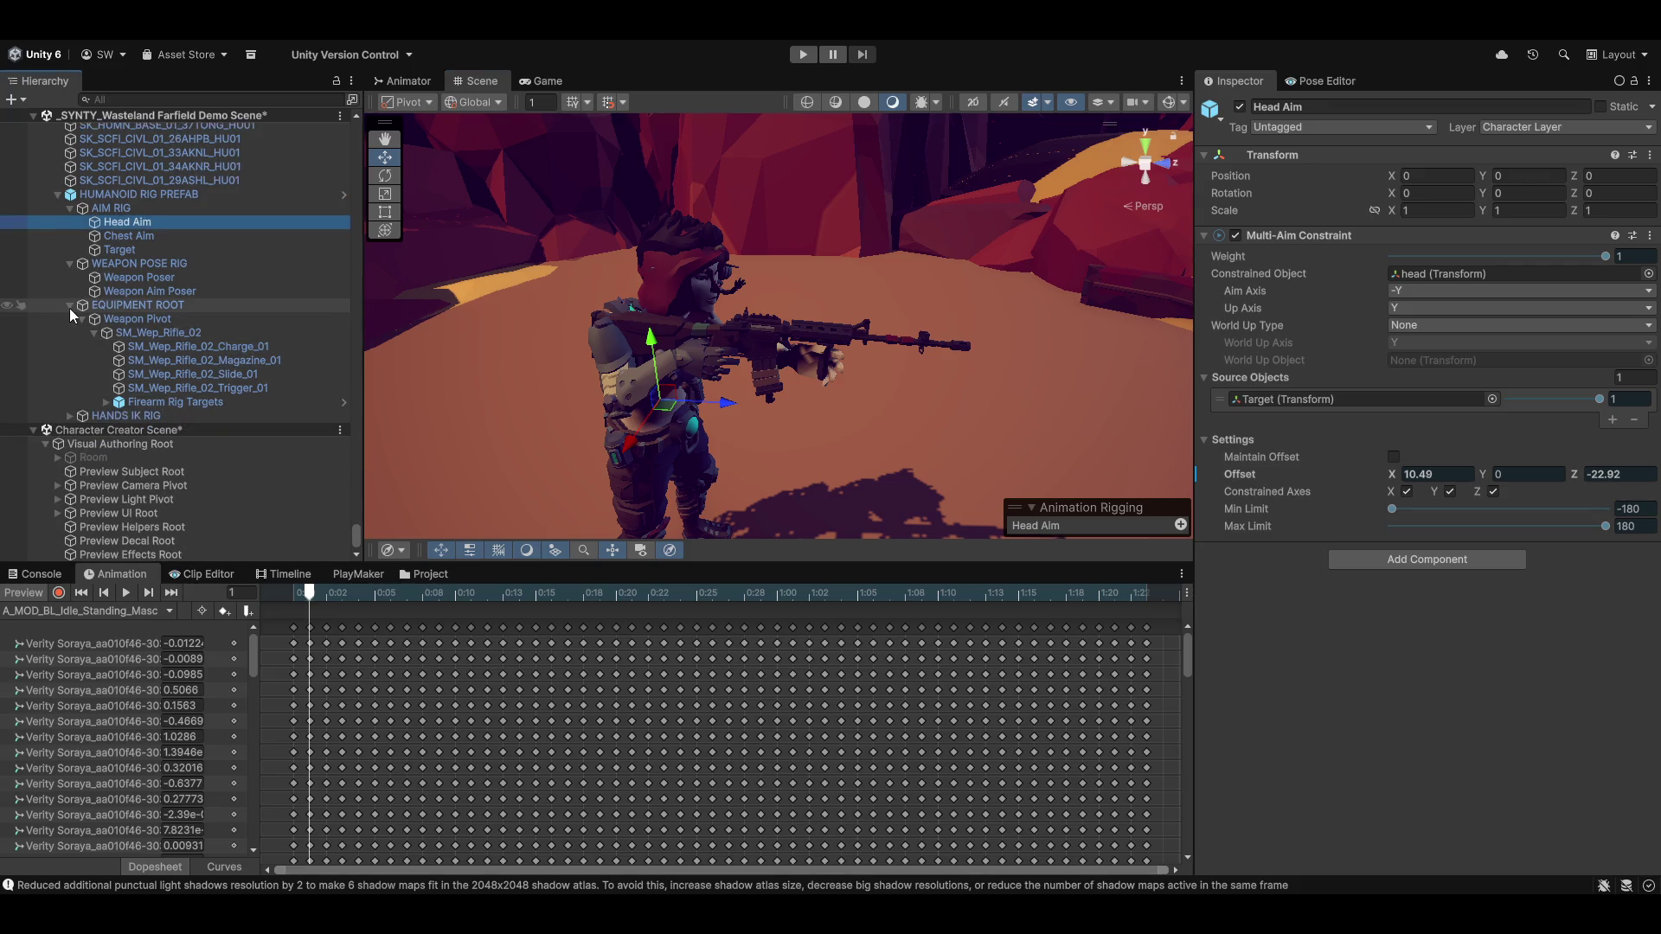
click(69, 308)
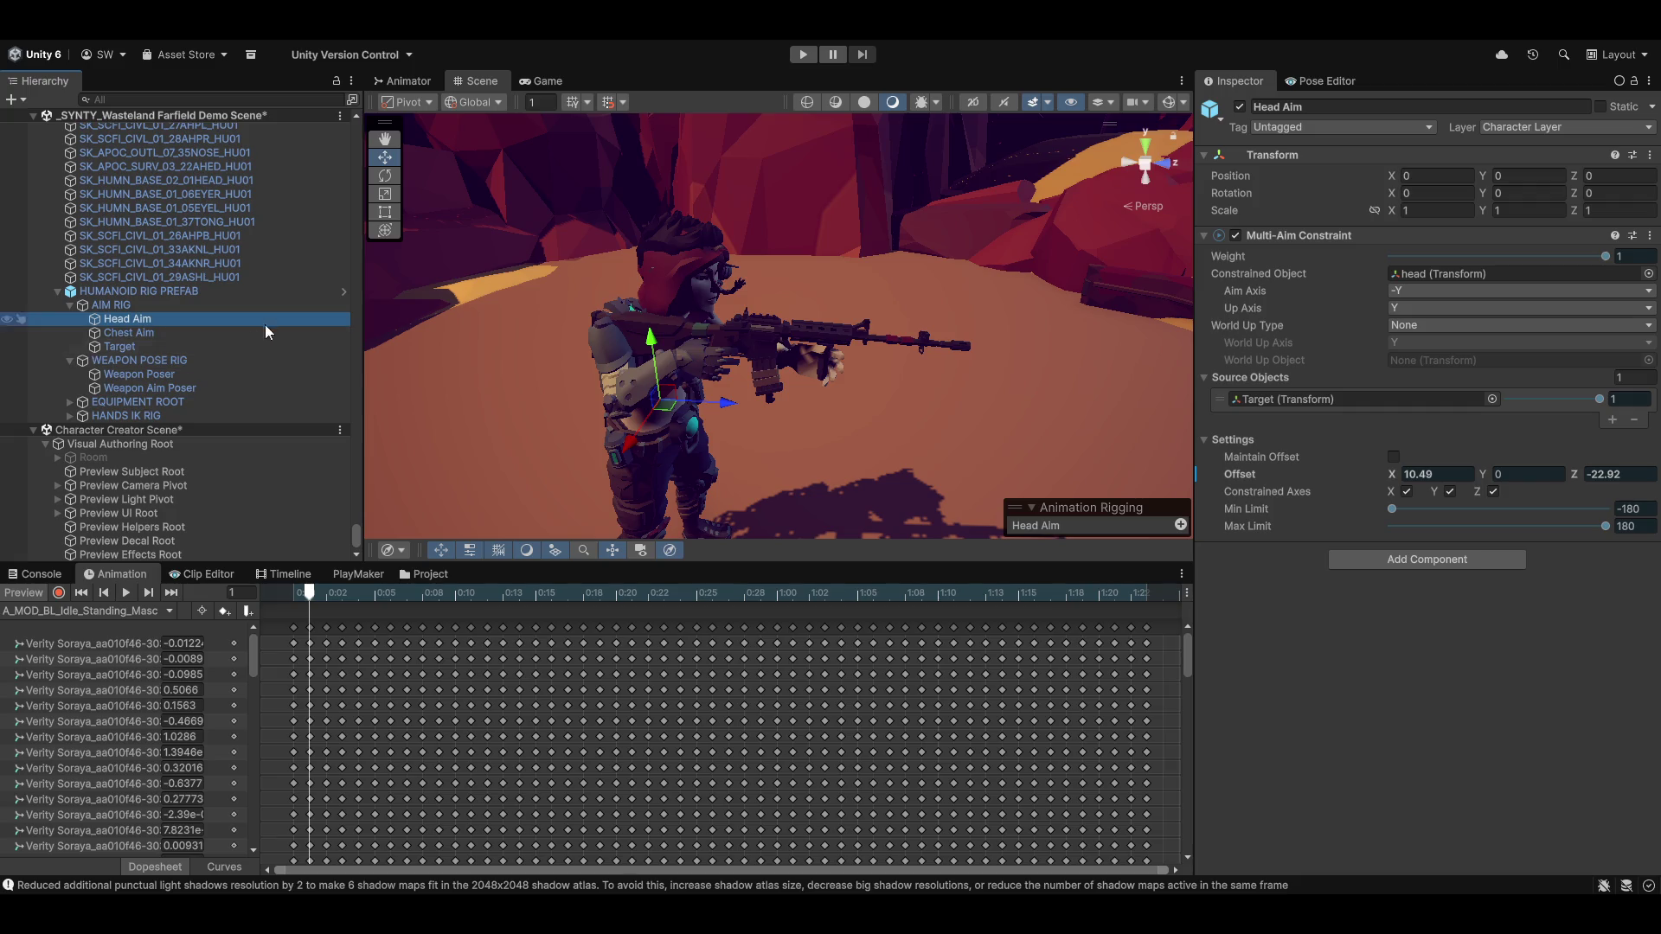
click(157, 389)
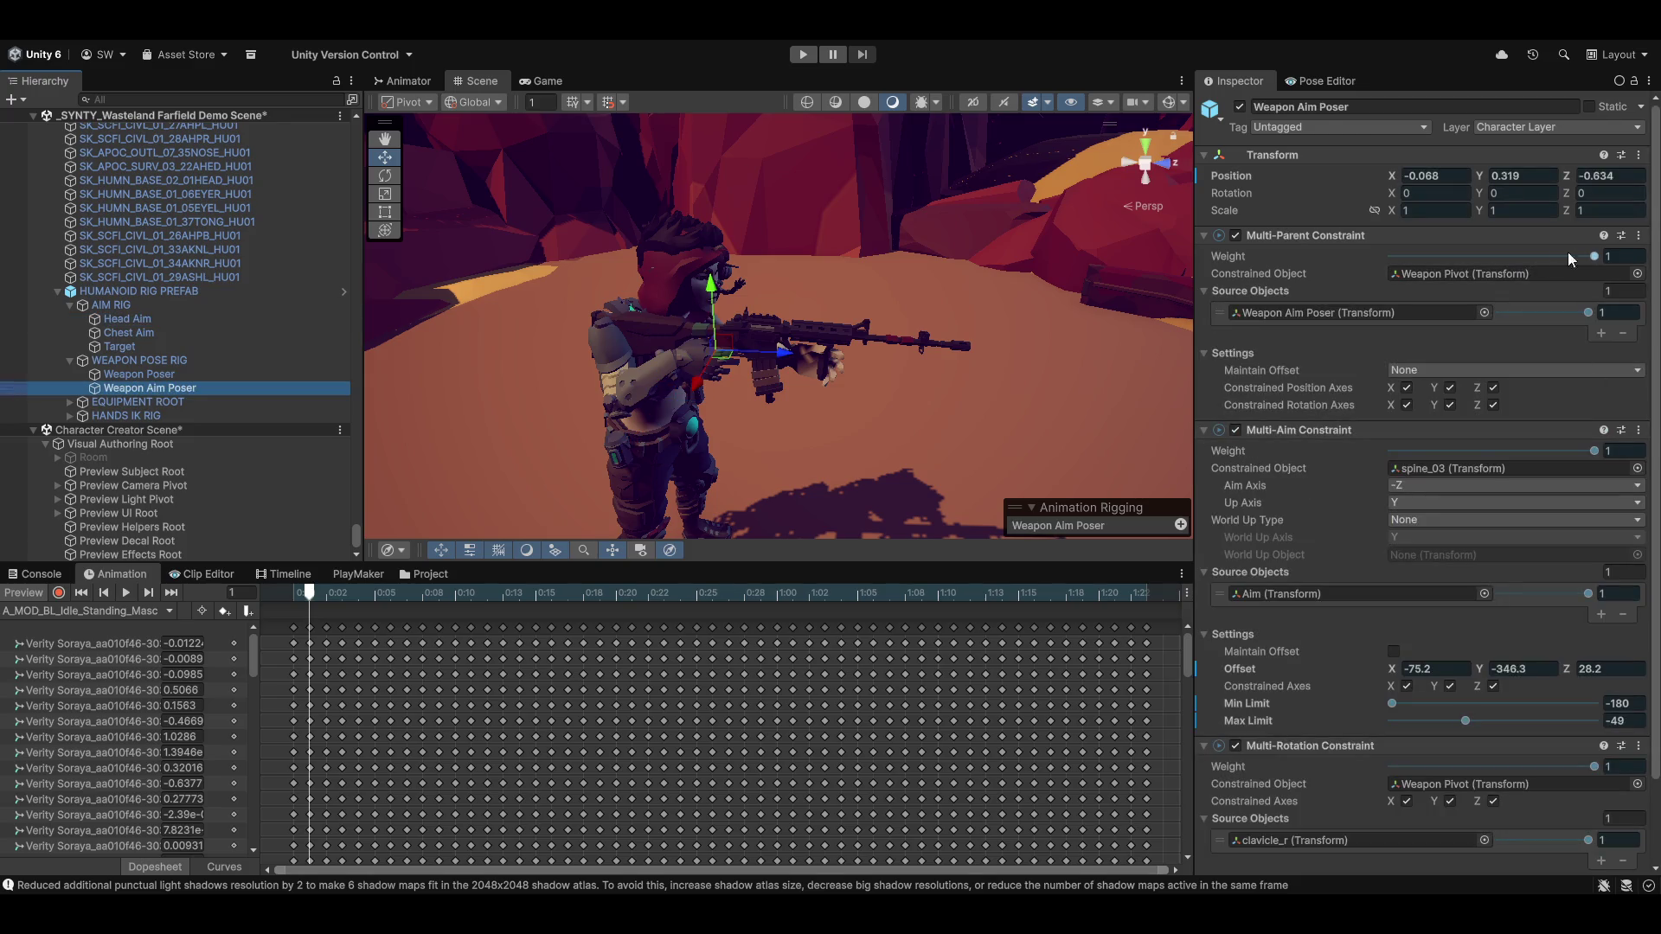
drag(1594, 257, 1114, 281)
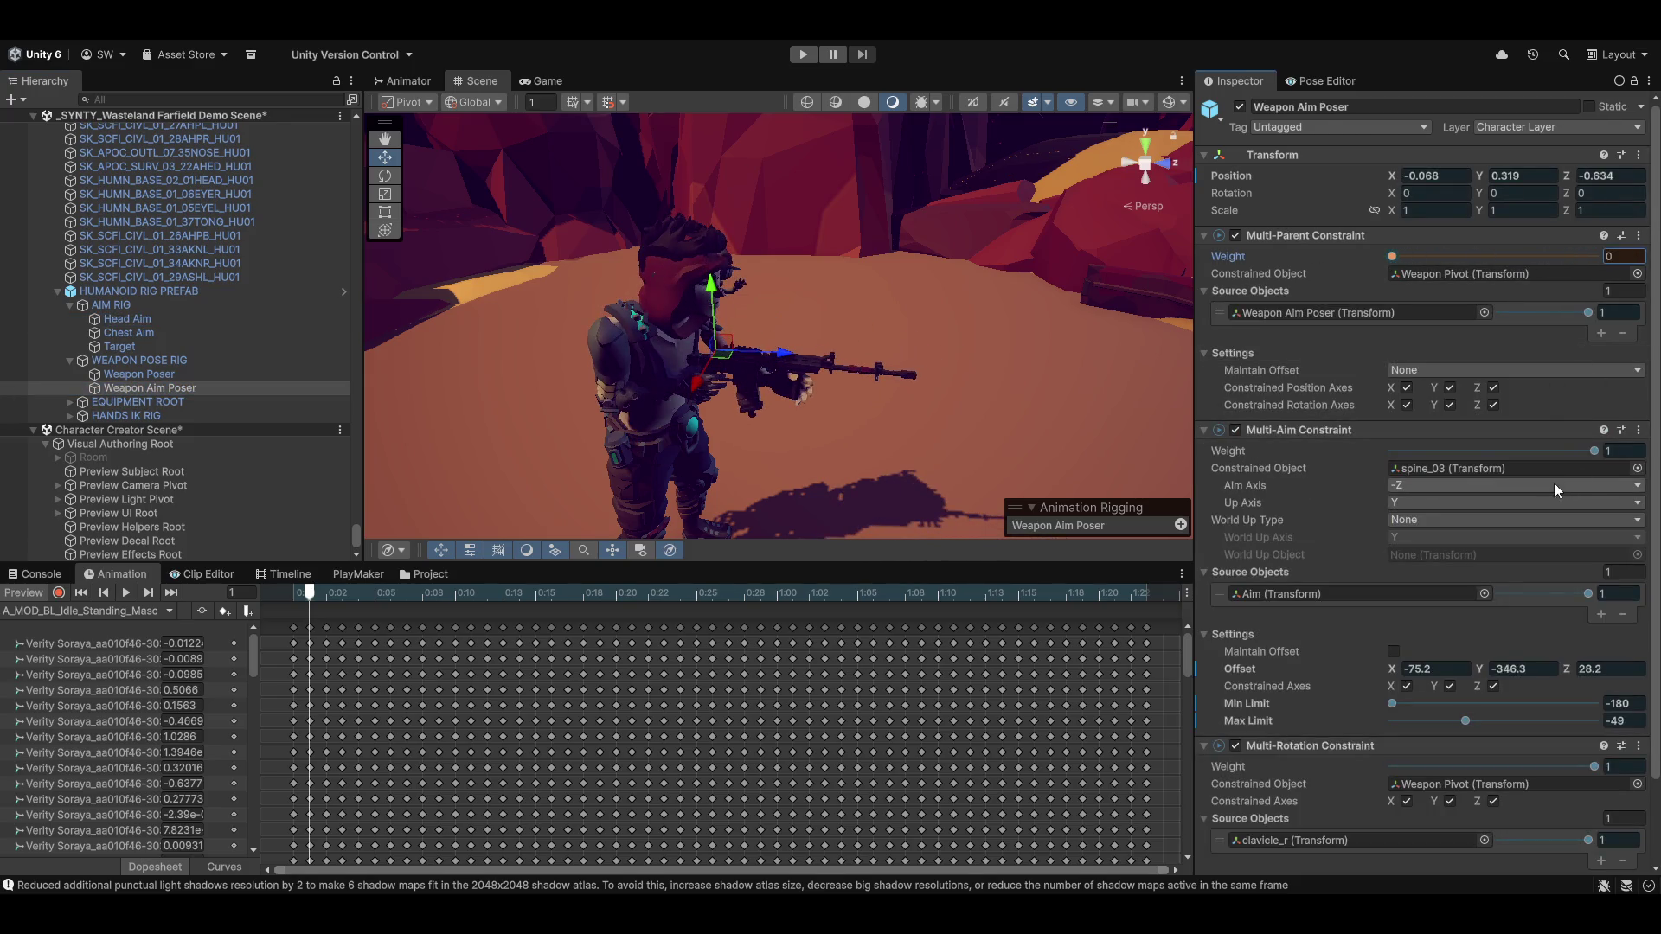
drag(1596, 451, 1309, 433)
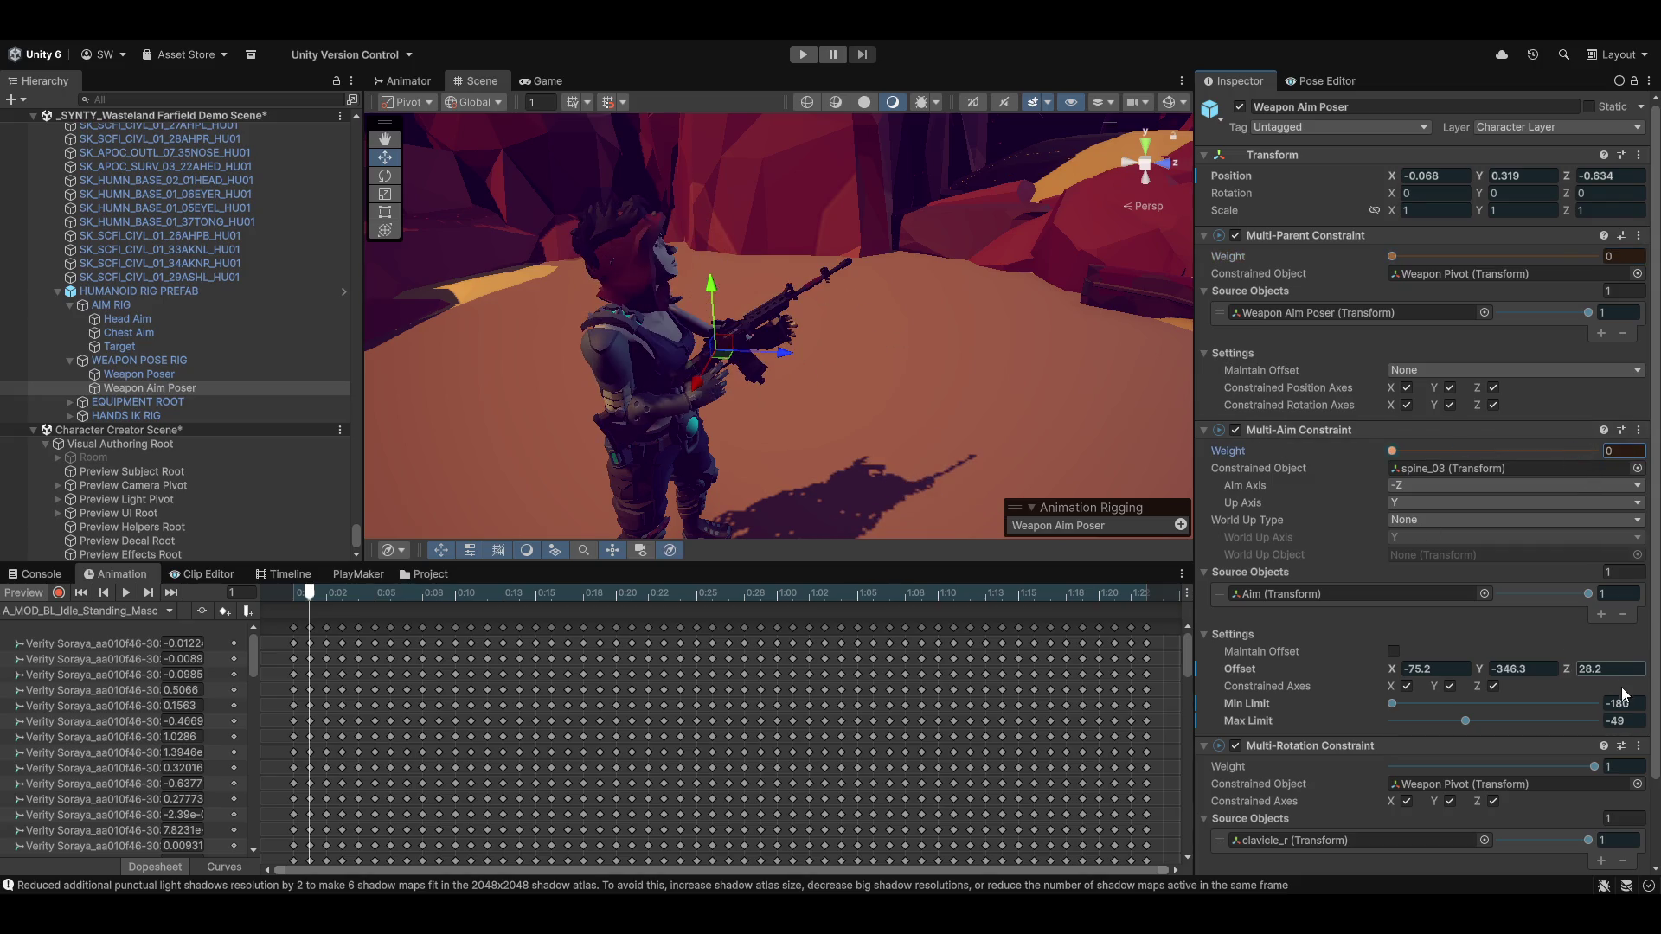
drag(1594, 767, 1393, 760)
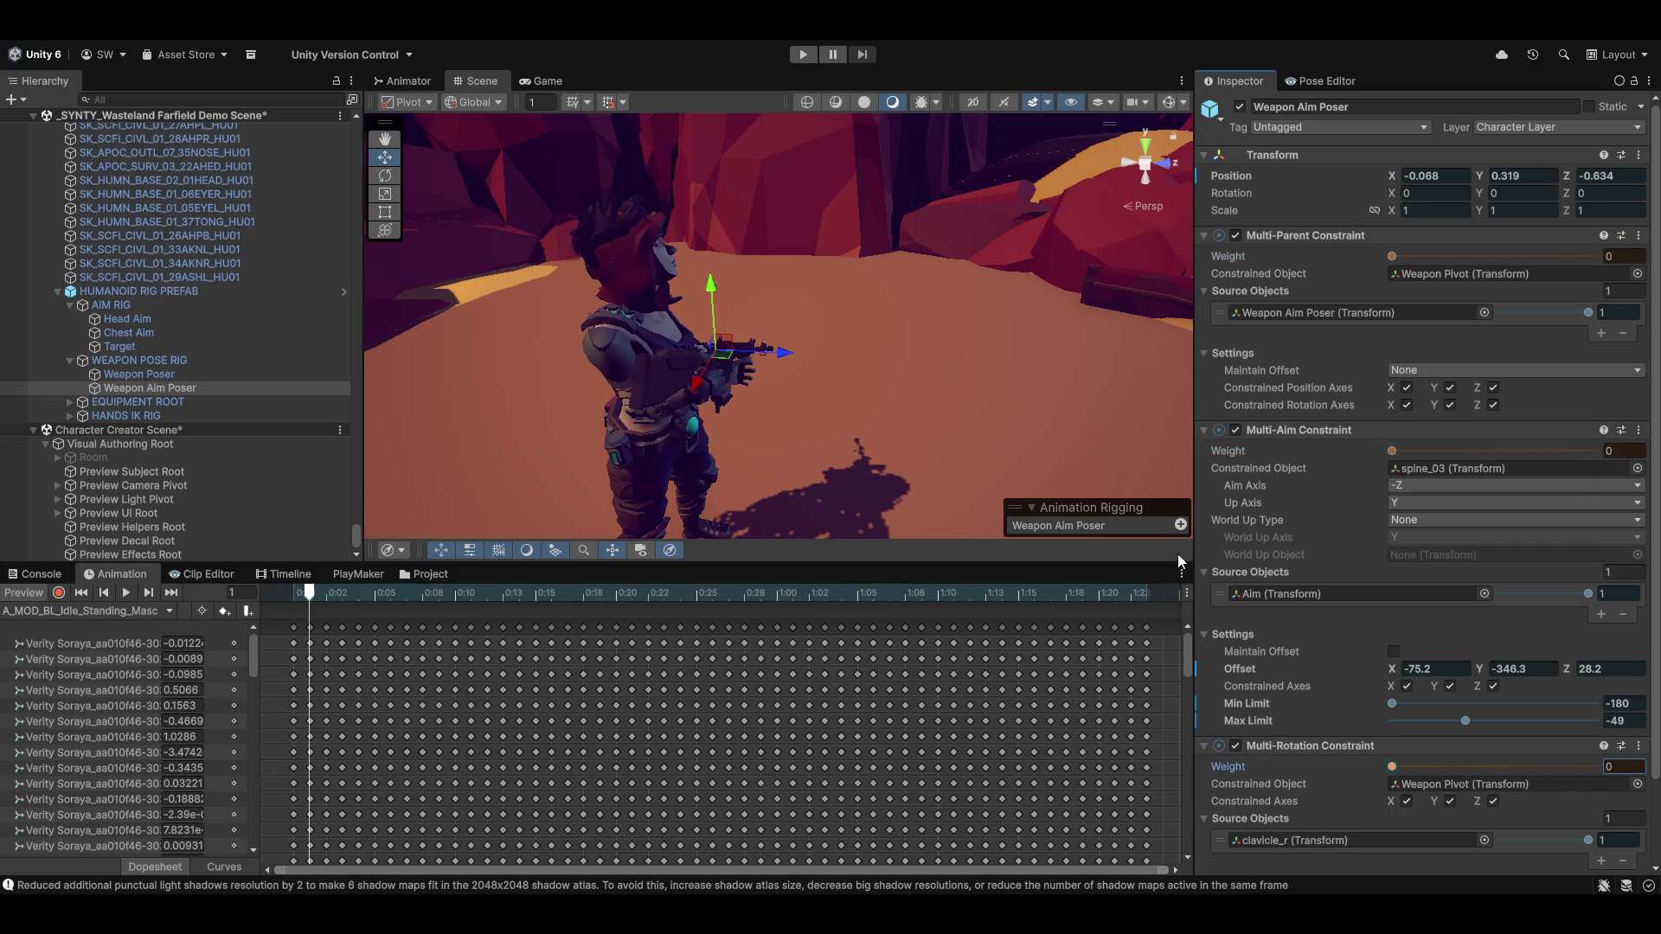
Turn the Head Aim target's influence down to 0 and inspect the character
mouse_move(900, 335)
mouse_down()
mouse_move(816, 360)
mouse_move(794, 429)
mouse_move(933, 443)
mouse_move(833, 459)
mouse_move(705, 395)
mouse_move(760, 401)
mouse_move(846, 361)
mouse_up()
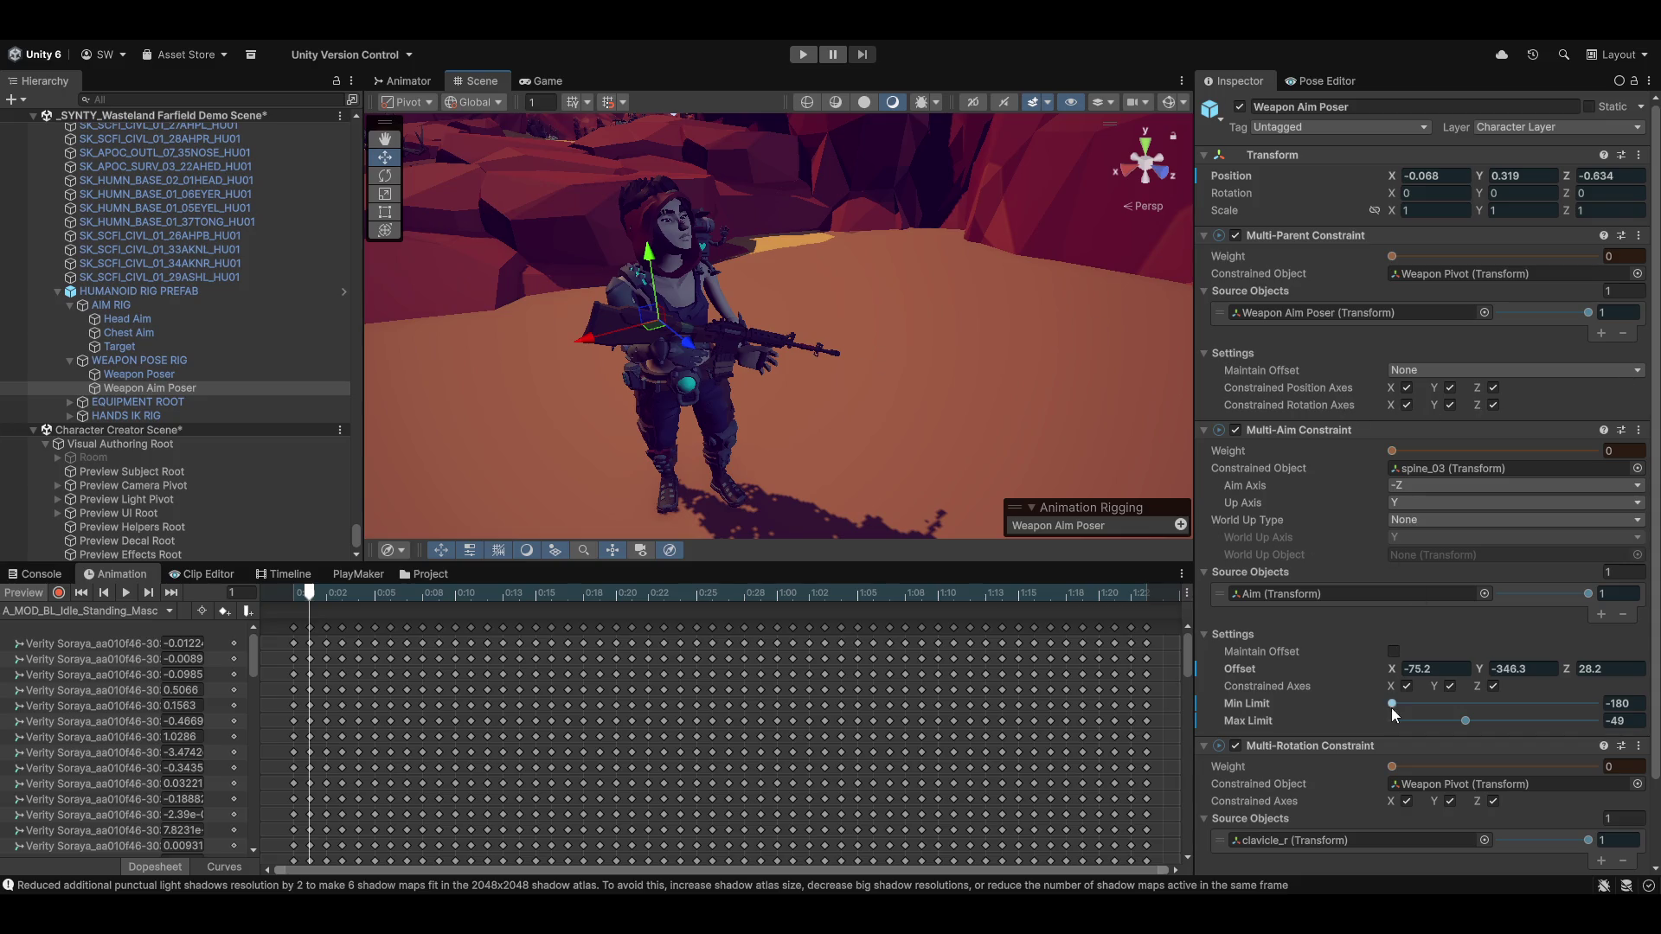
mouse_move(713, 353)
mouse_down()
mouse_move(882, 380)
mouse_move(718, 364)
mouse_move(830, 389)
mouse_move(888, 428)
mouse_up()
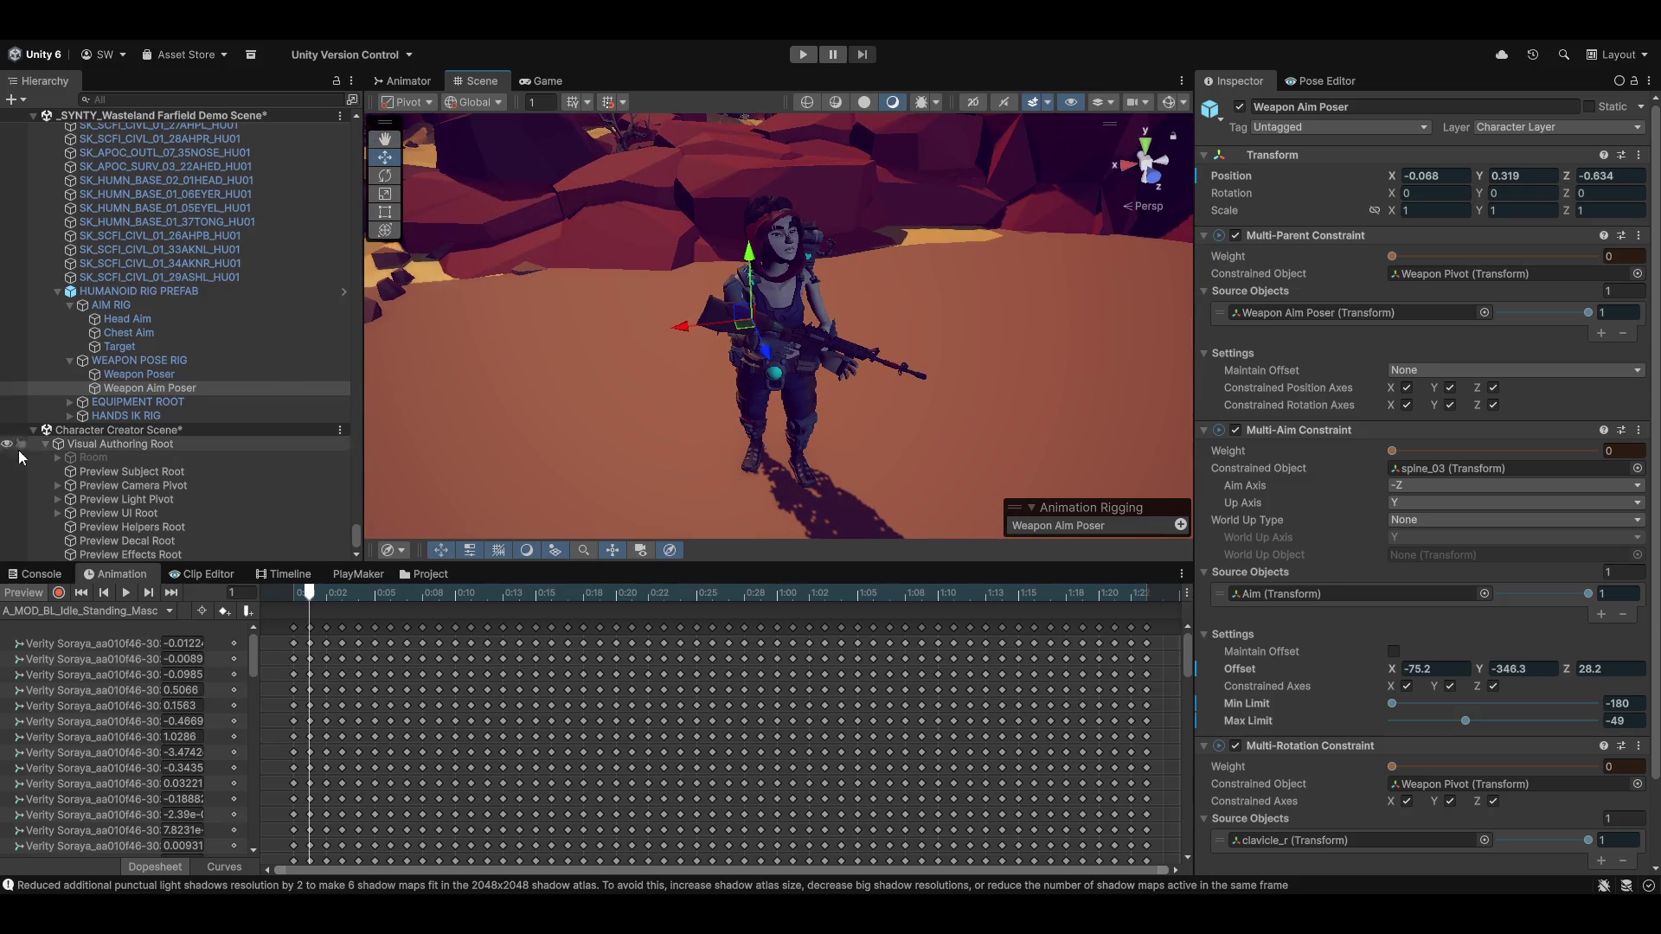
click(127, 319)
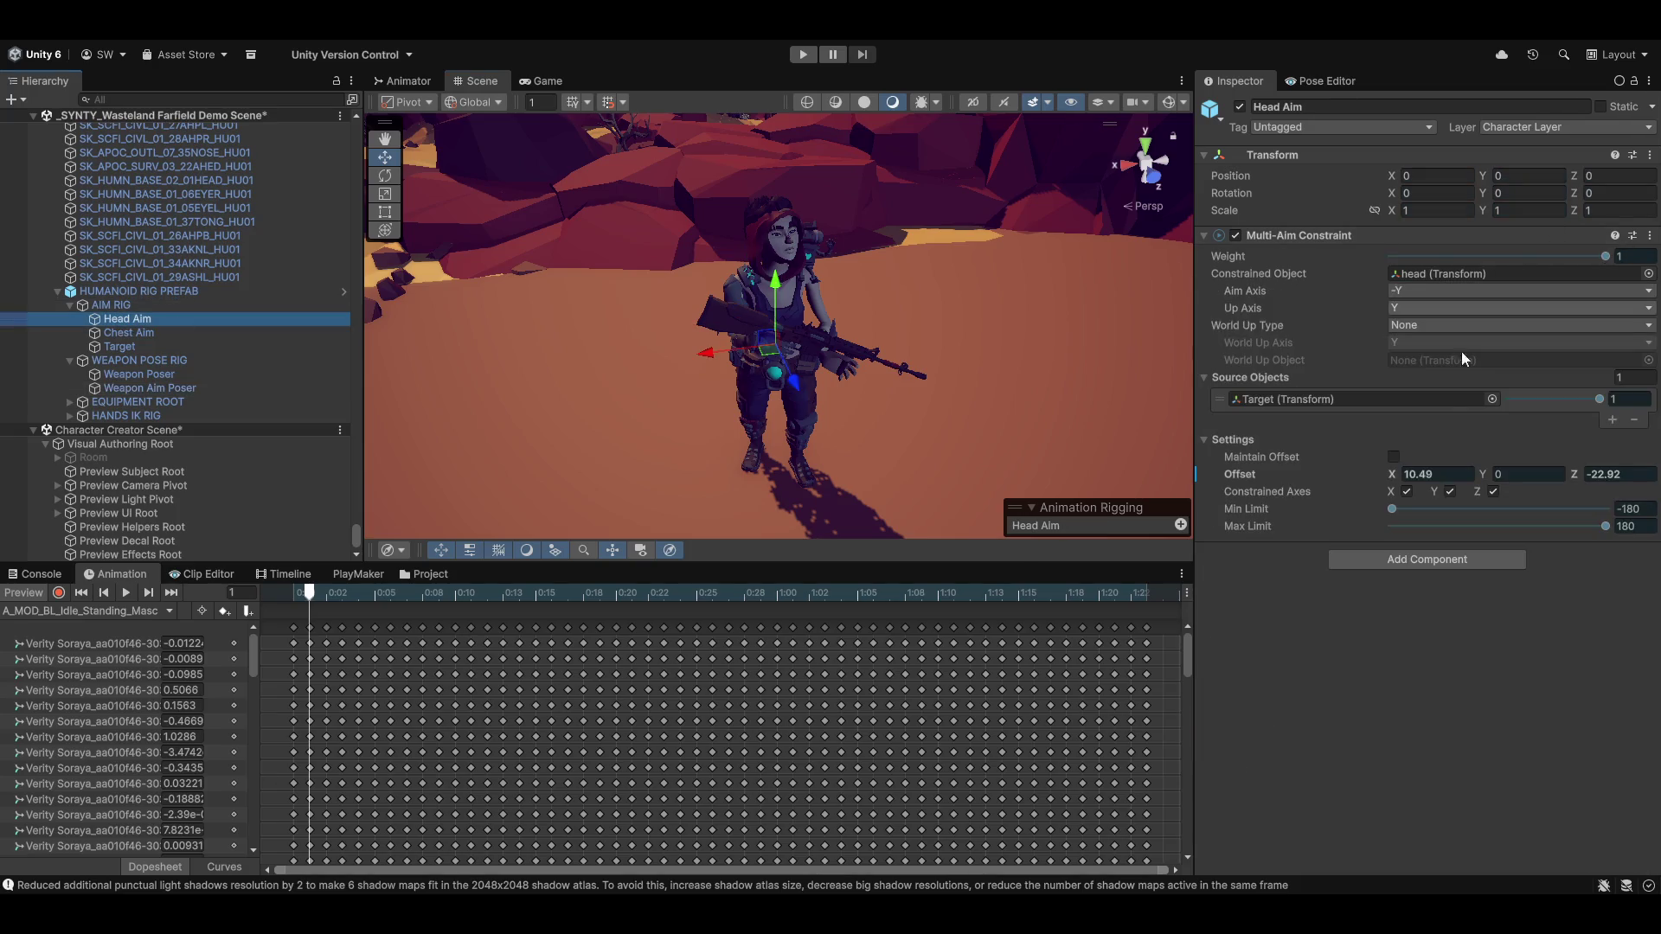
drag(1597, 399, 1326, 396)
mouse_move(838, 389)
mouse_down()
mouse_move(749, 372)
mouse_move(677, 407)
mouse_move(739, 437)
mouse_move(759, 424)
mouse_move(718, 403)
mouse_move(805, 391)
mouse_up()
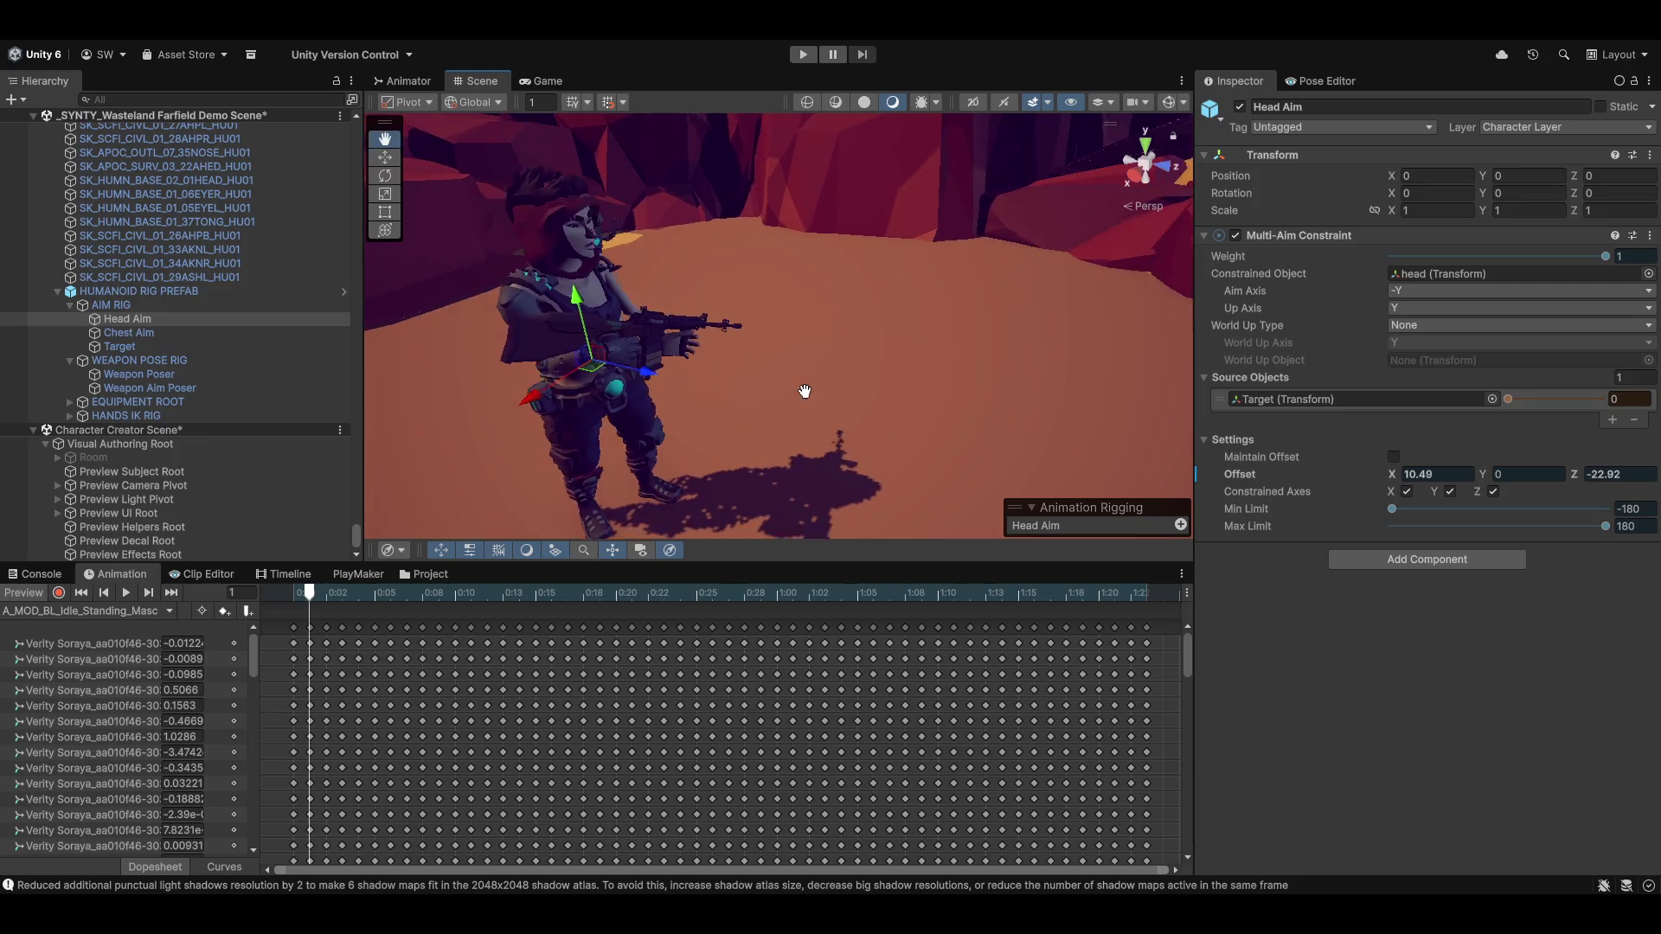
scroll(805, 391, down, 4)
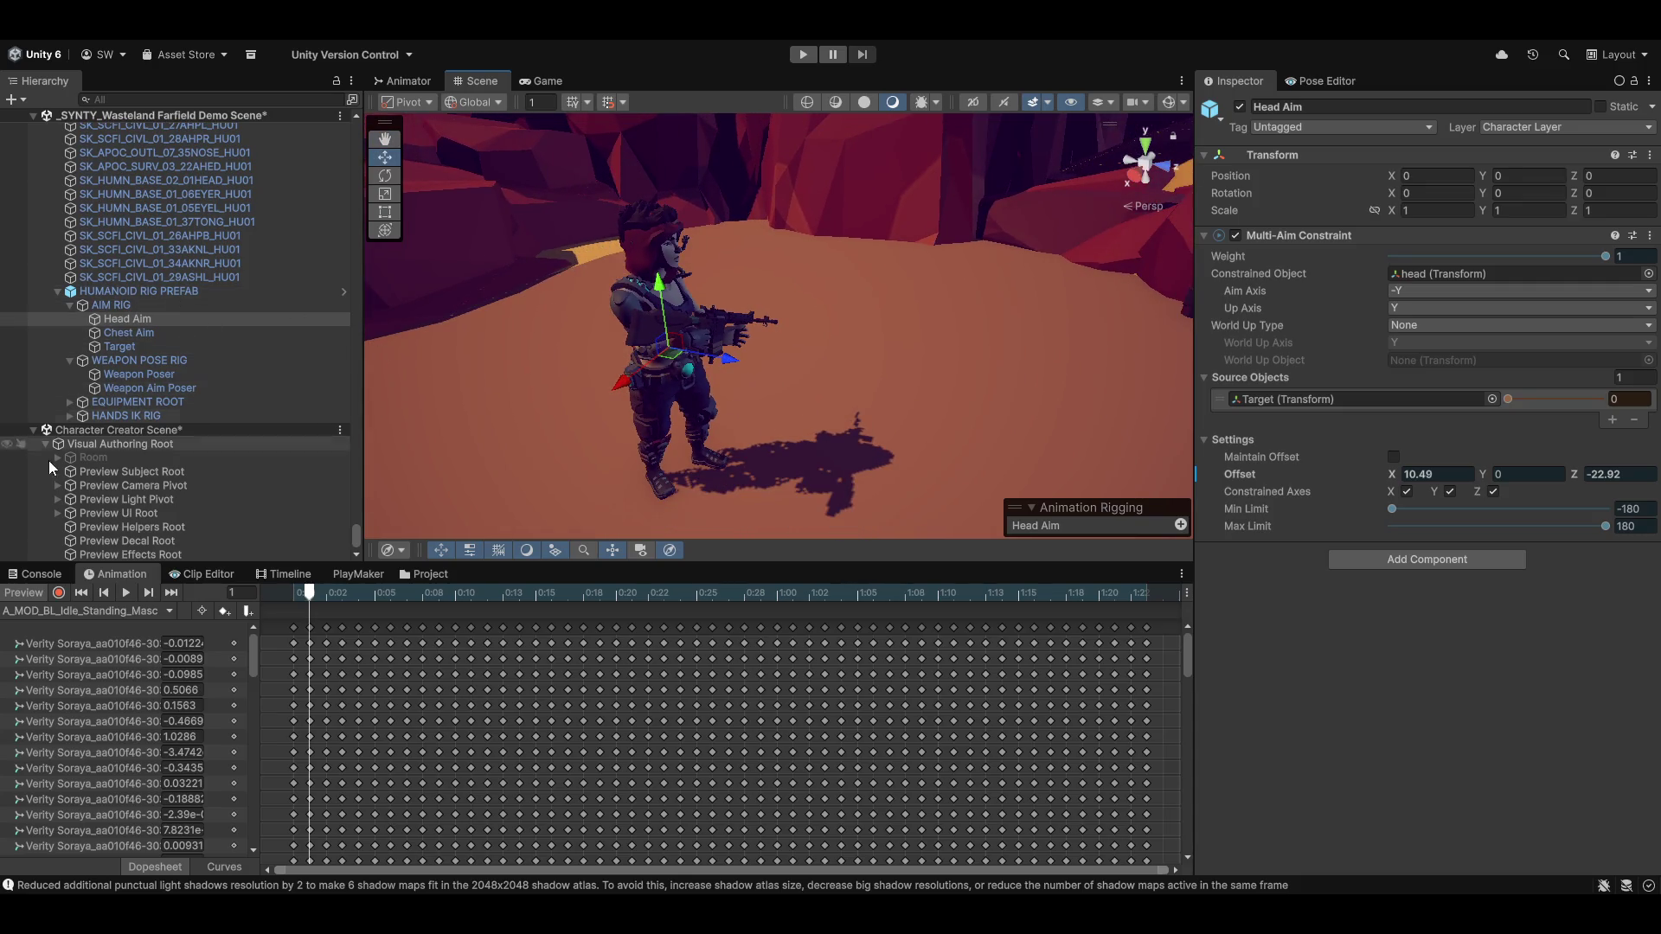
With preview off, re-zero Weapon Aim Poser's three constraint weights in the rest pose
click(25, 593)
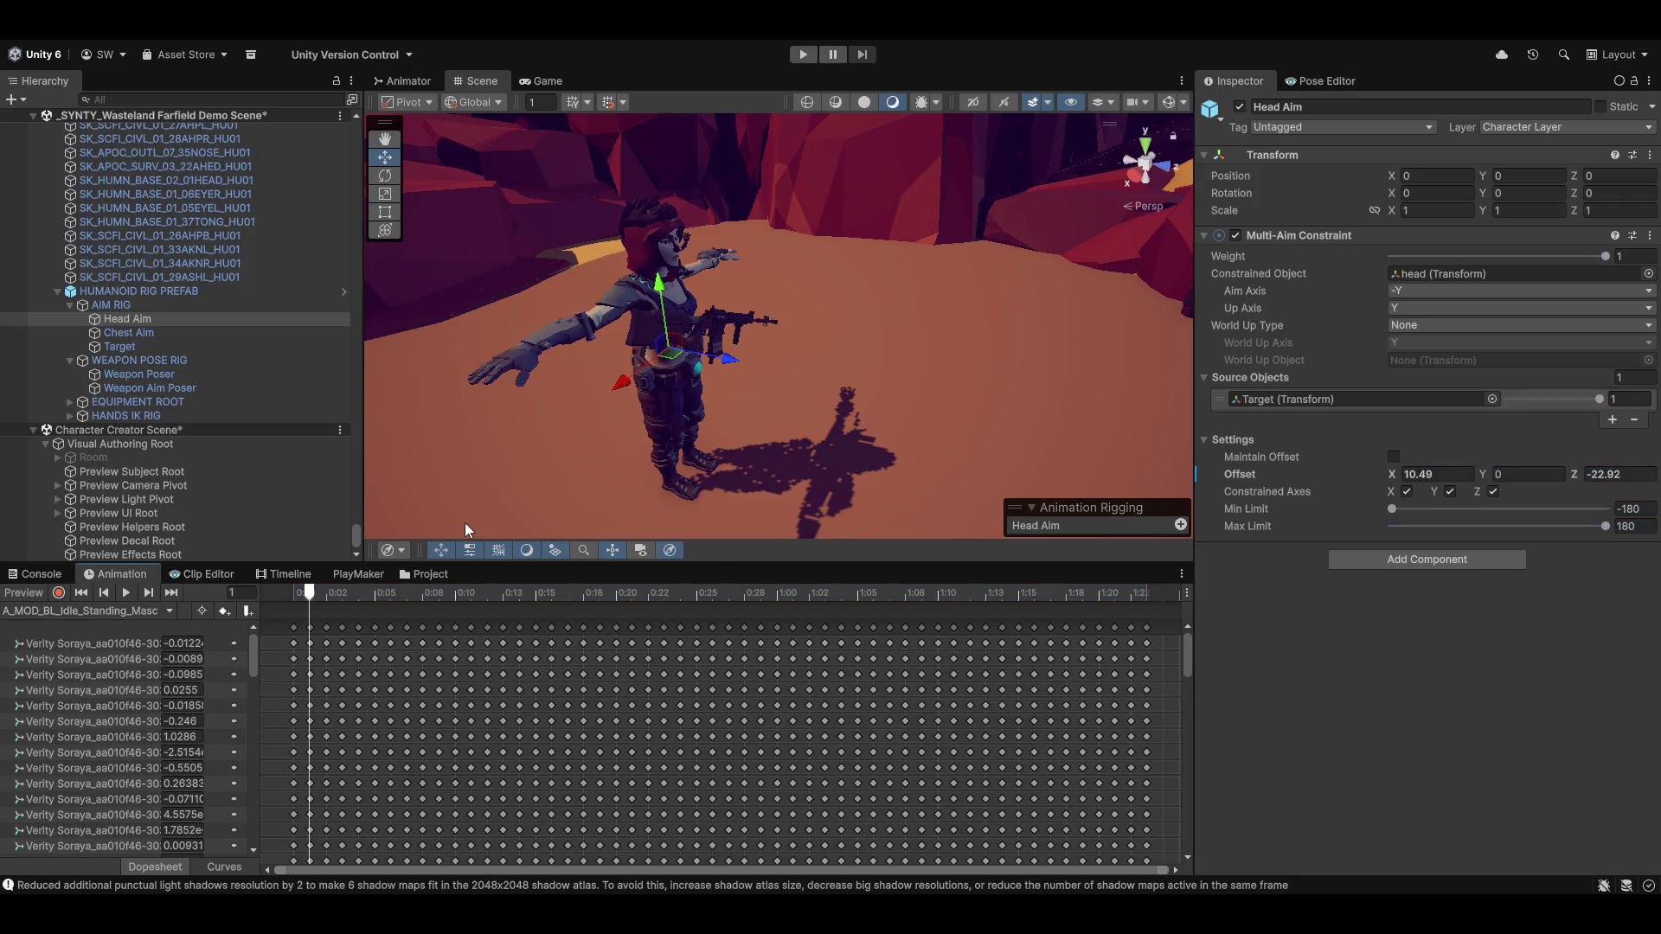
click(199, 389)
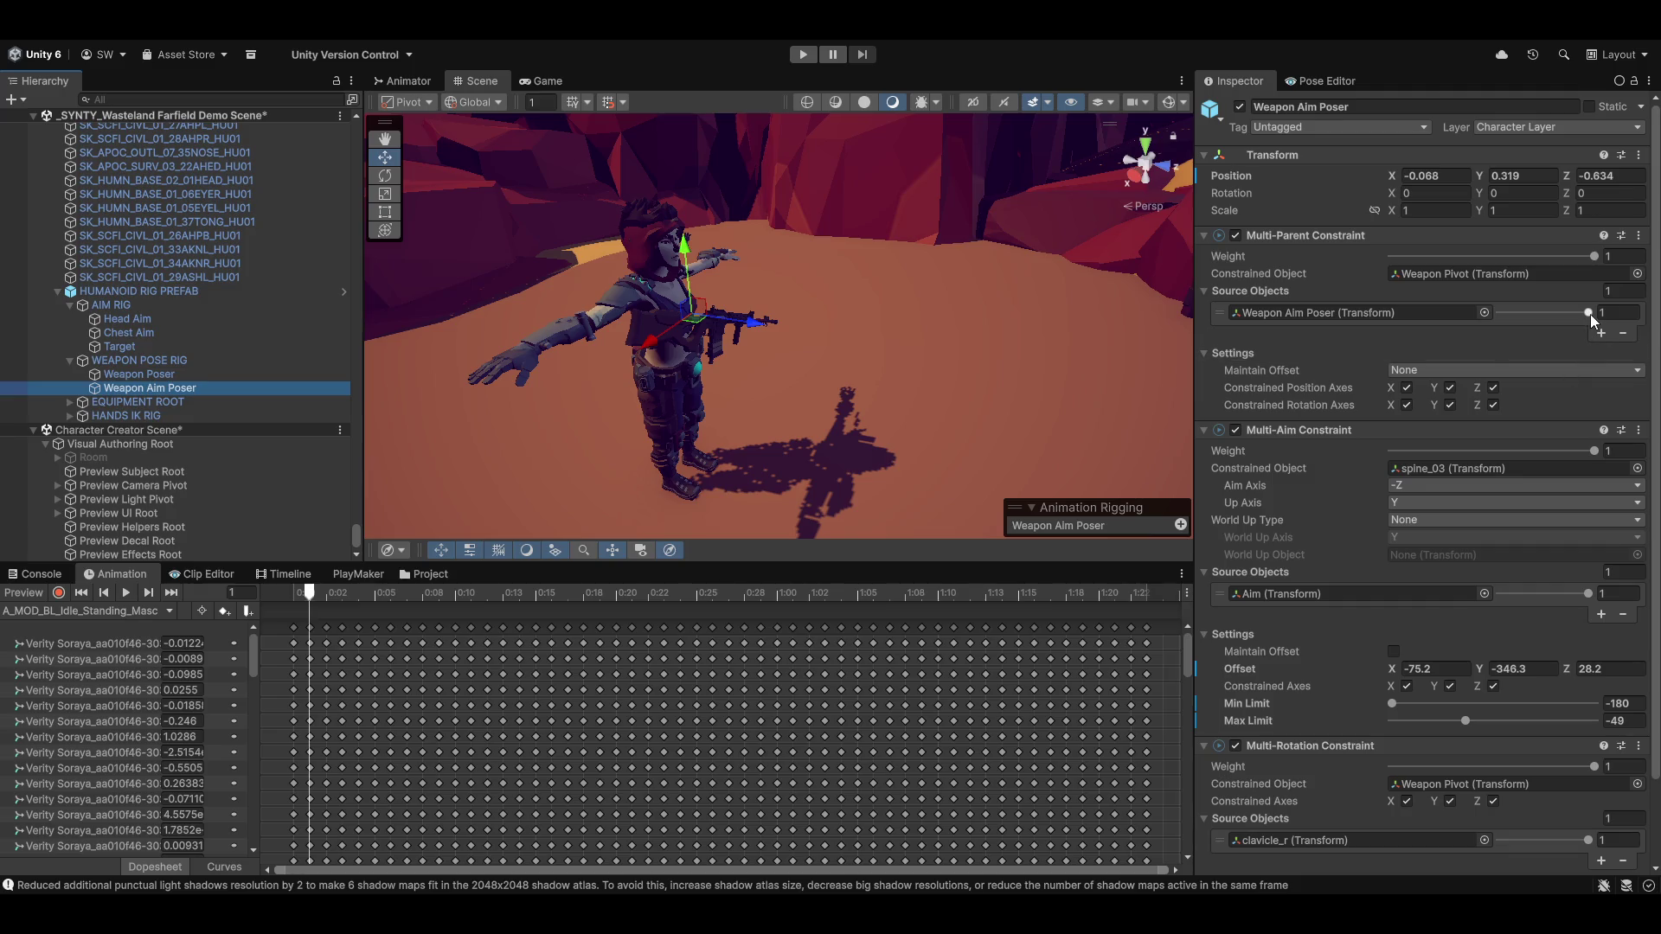
mouse_move(1596, 254)
mouse_down()
mouse_move(1460, 273)
mouse_move(1391, 257)
mouse_up()
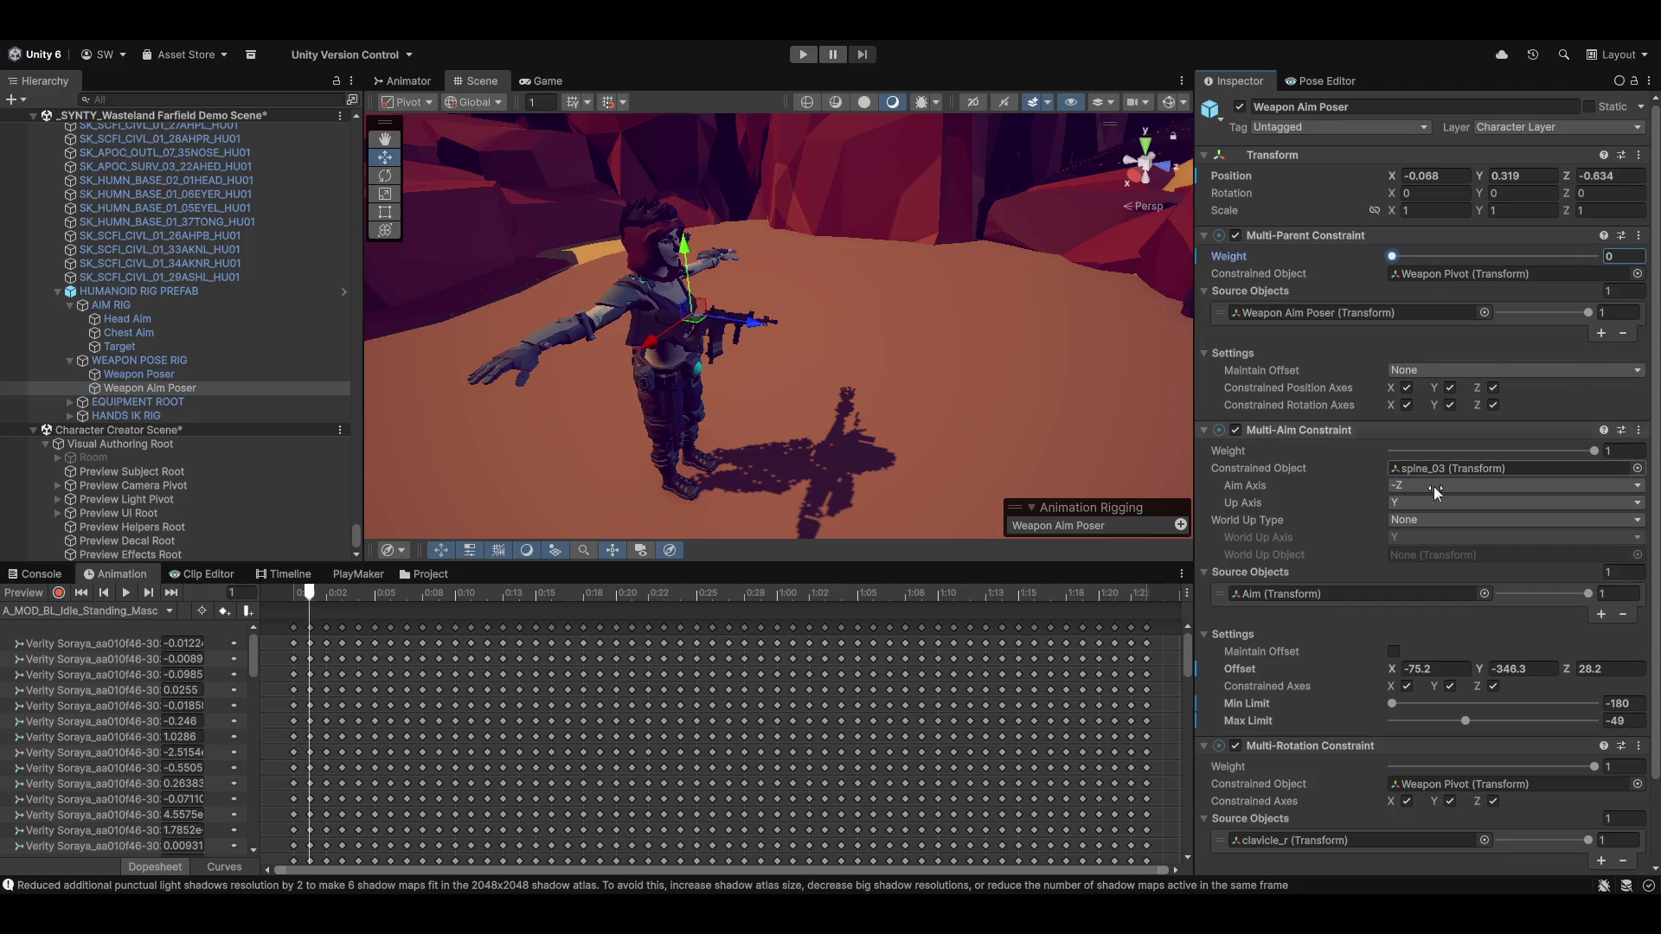
drag(1595, 451, 1391, 451)
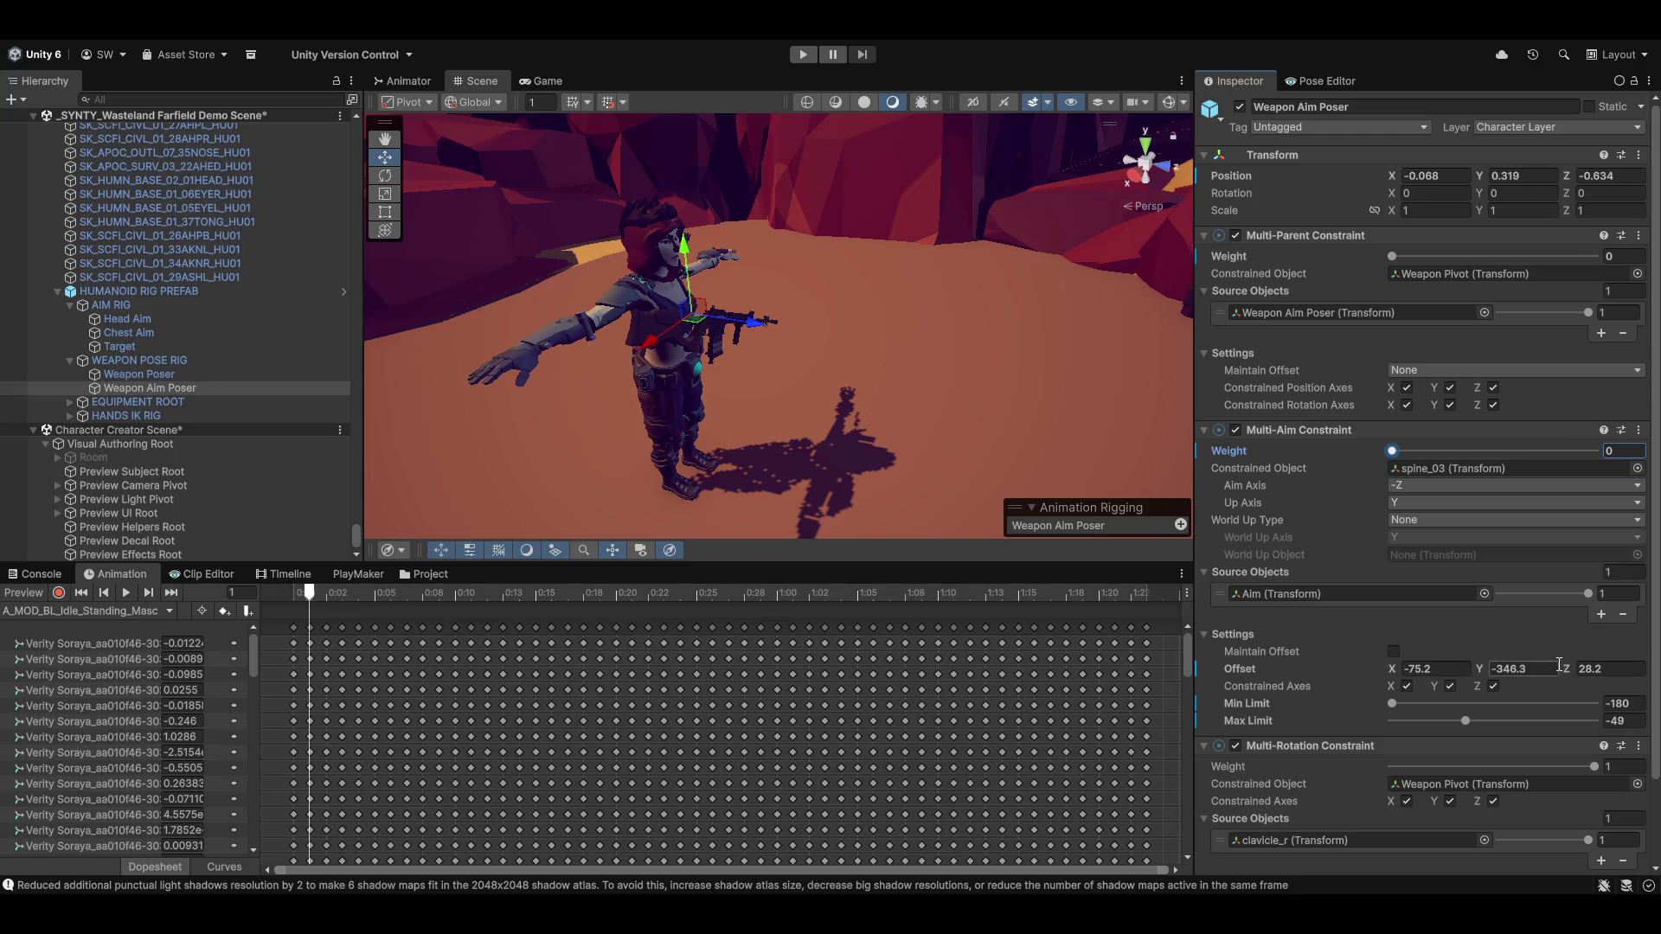
drag(1594, 766, 1279, 749)
scroll(1315, 741, down, 3)
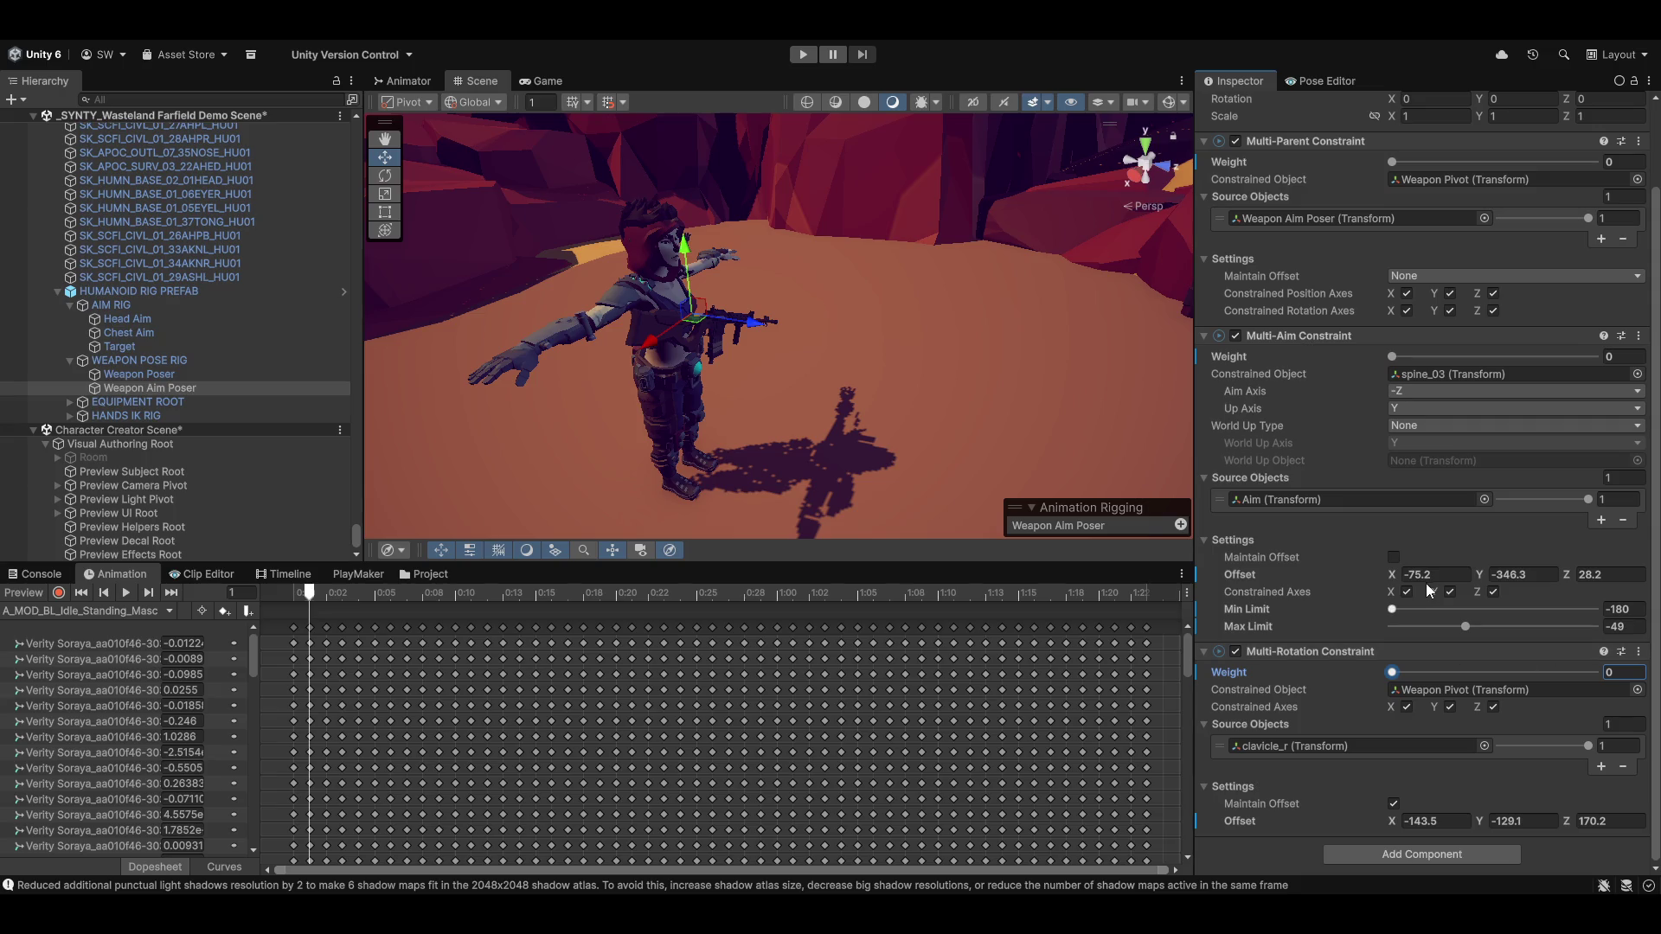
scroll(1436, 607, up, 3)
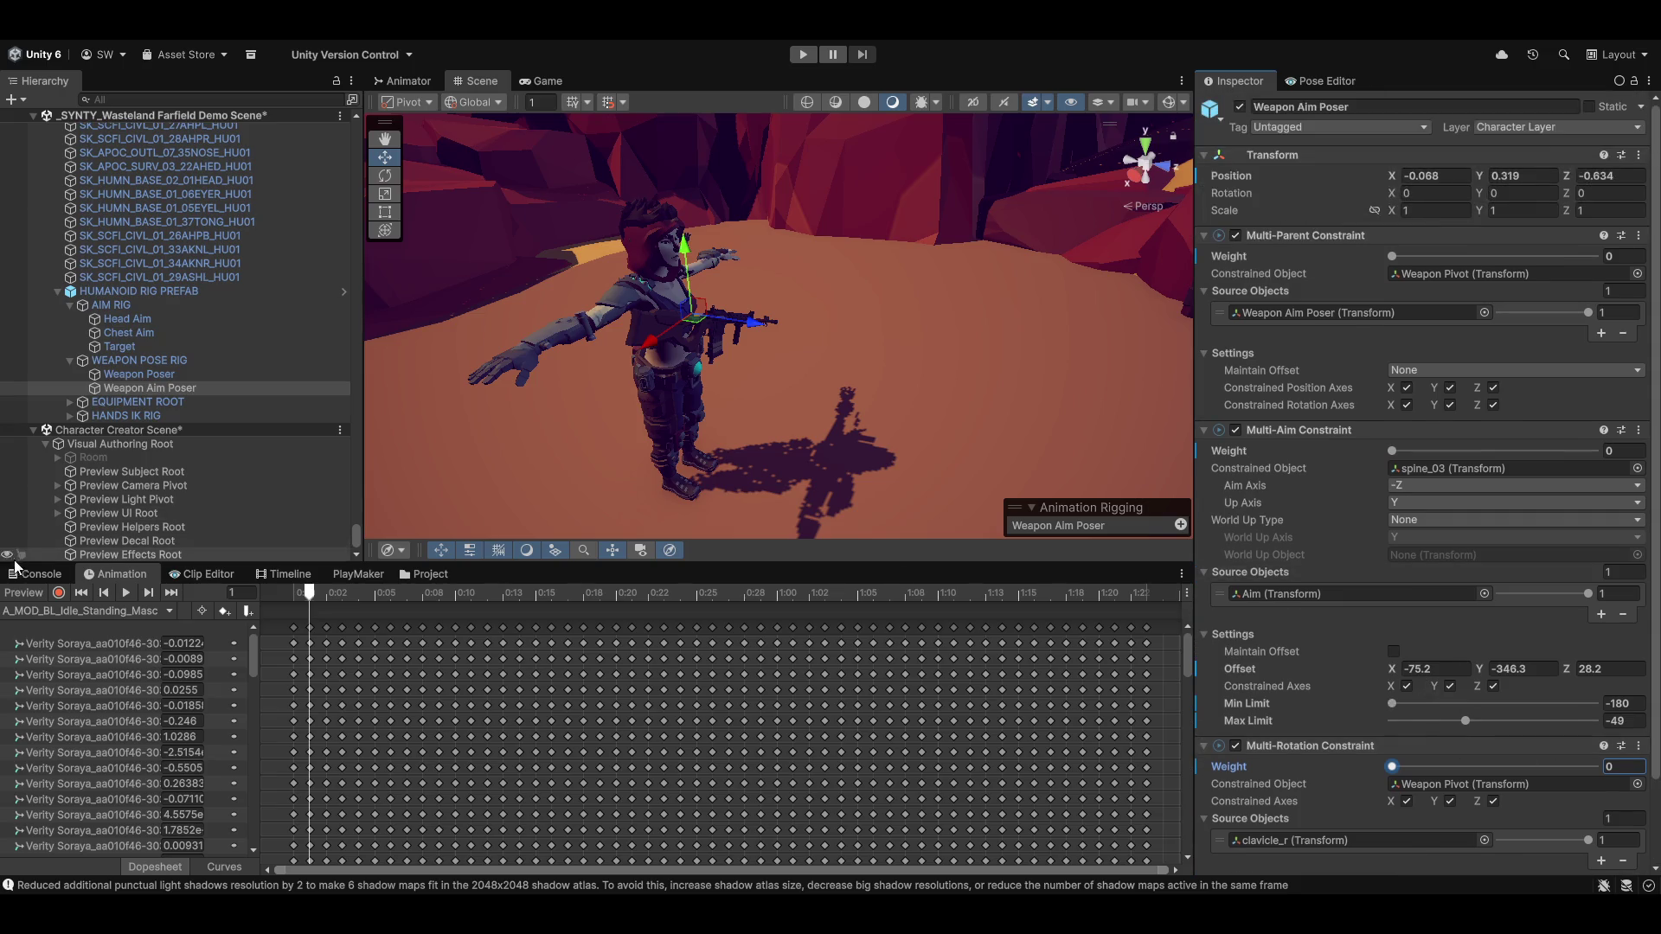
Type 0 into Head Aim's Target source weight and reframe the character
click(29, 600)
click(28, 600)
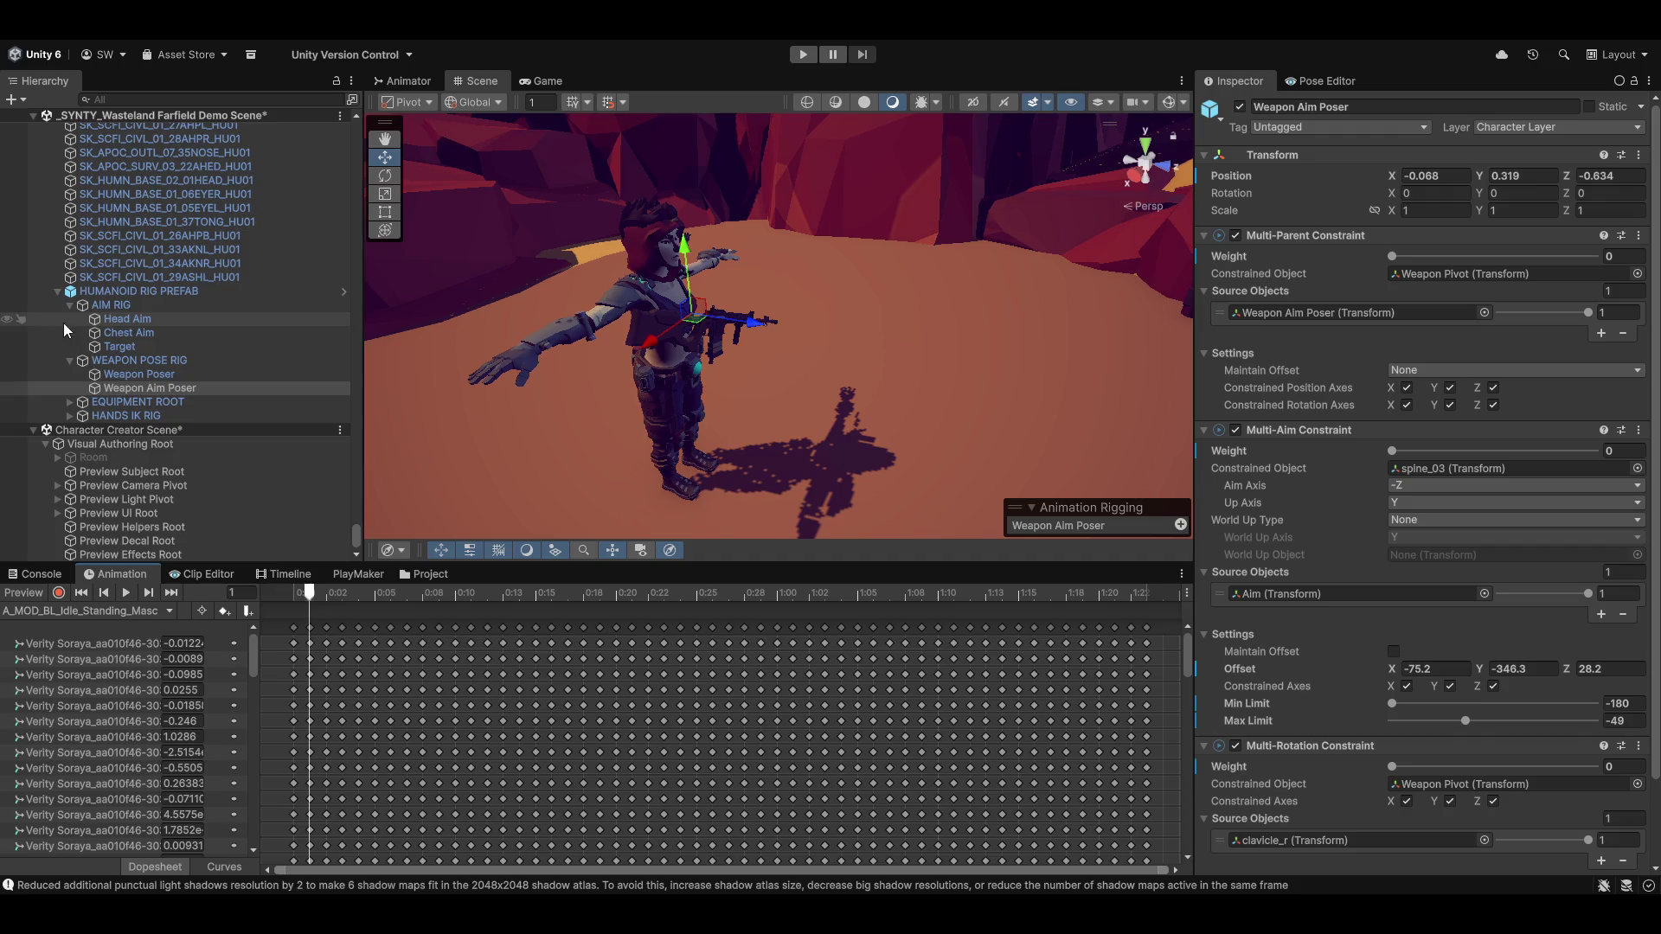
click(127, 319)
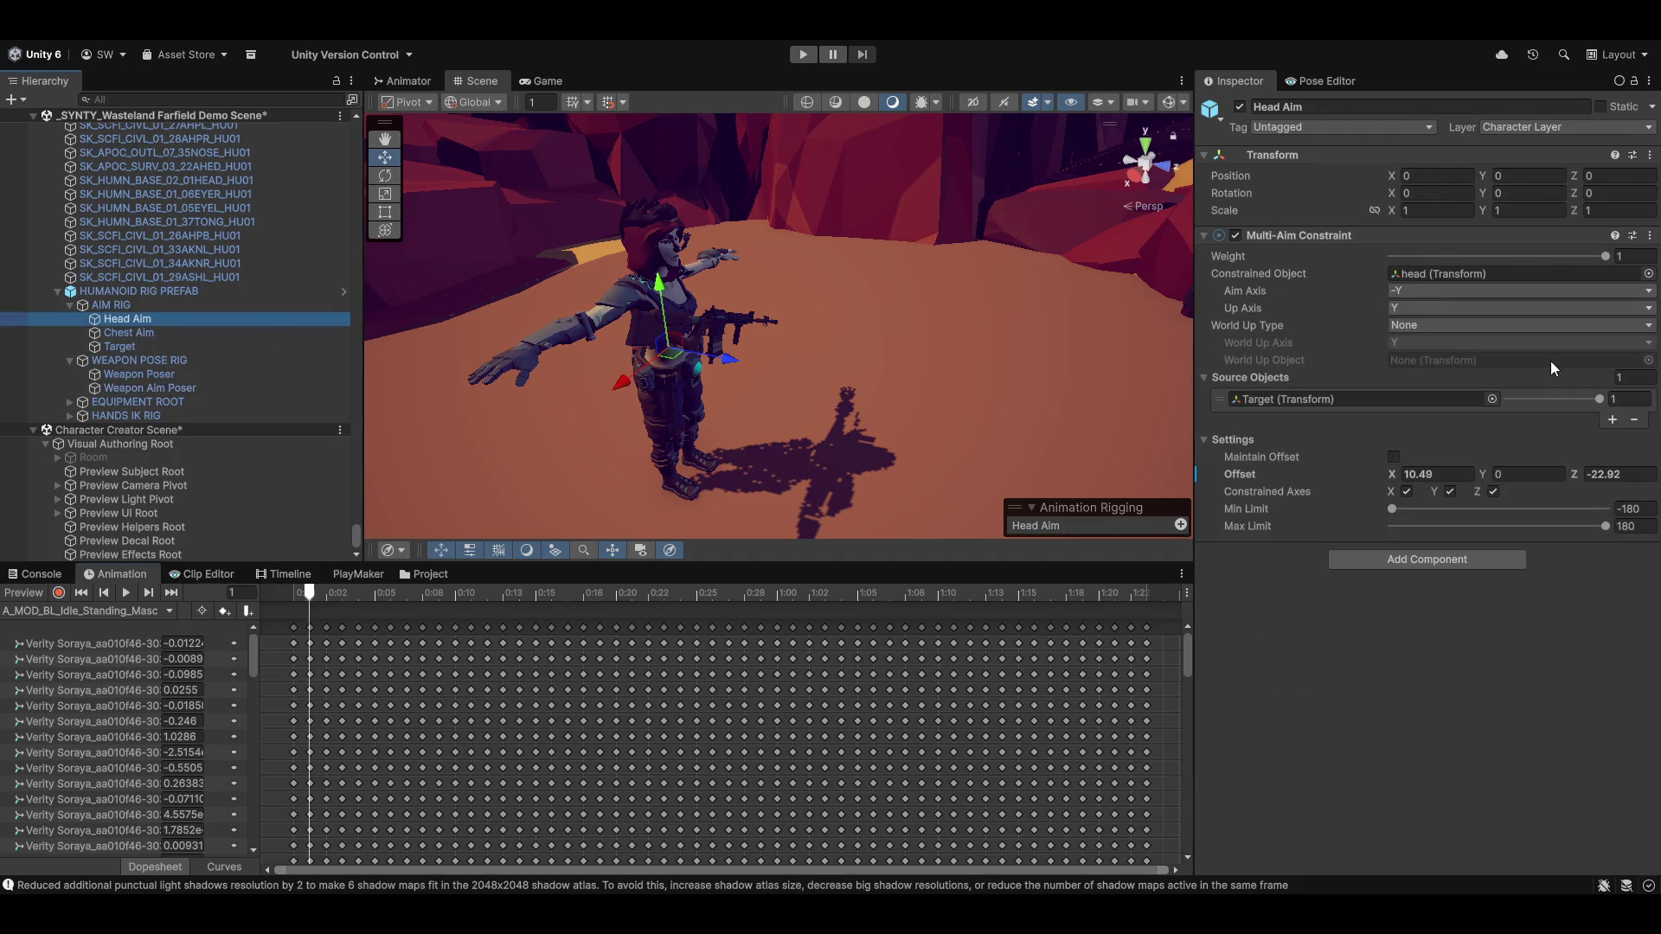
click(1590, 400)
text(0)
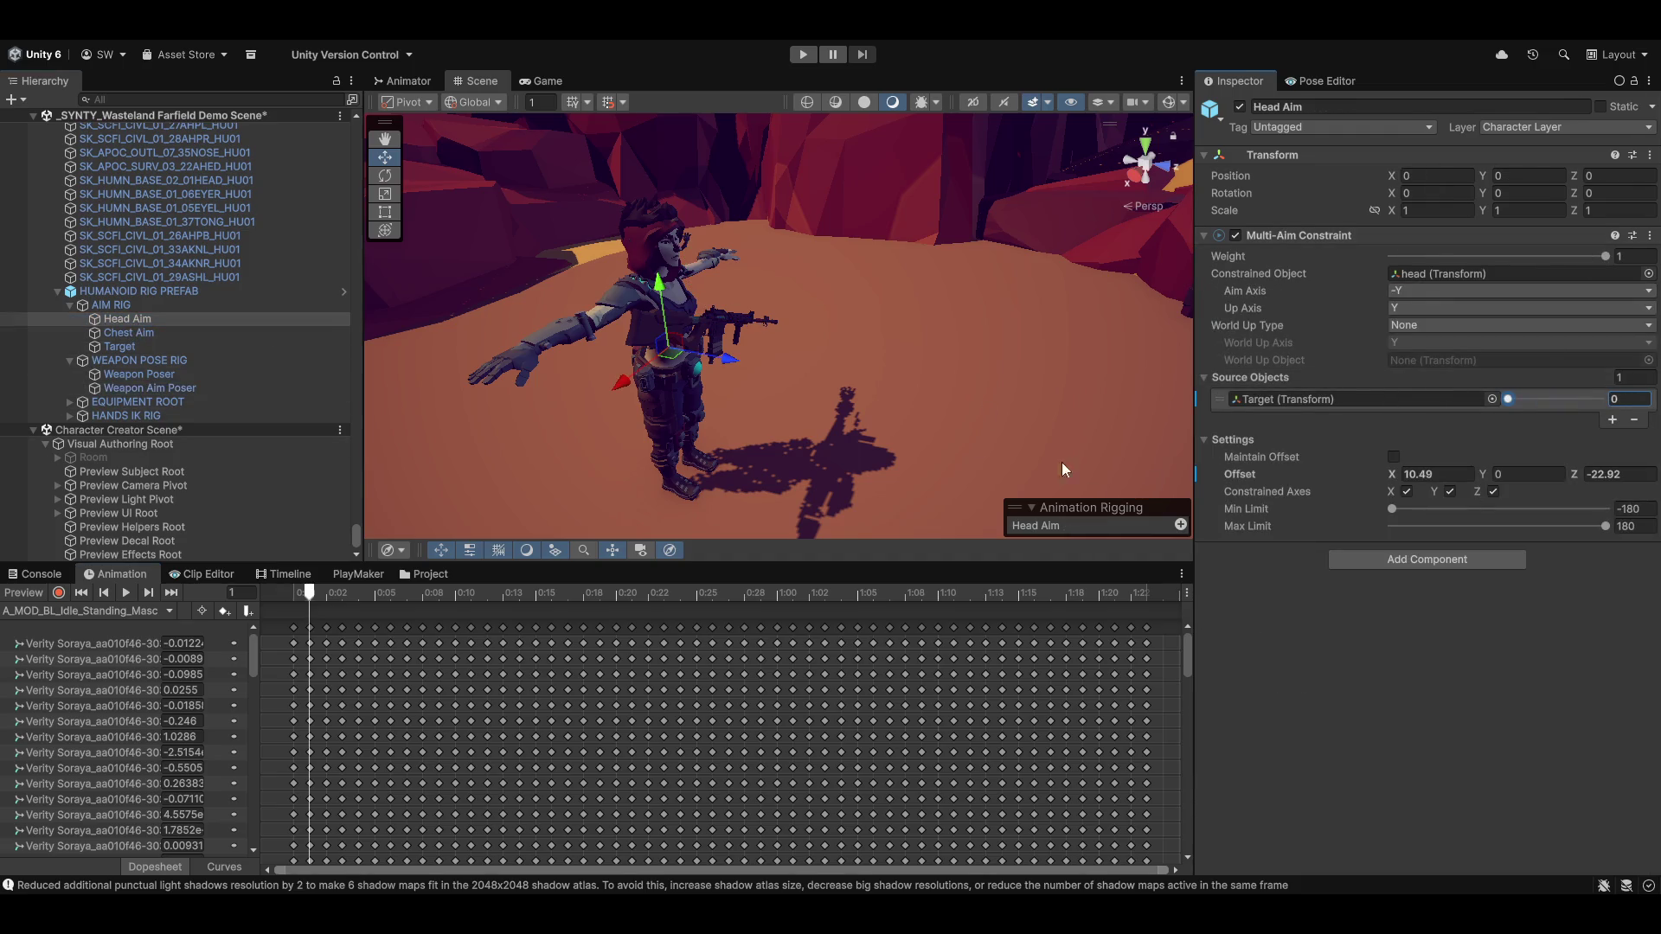
drag(794, 297, 796, 337)
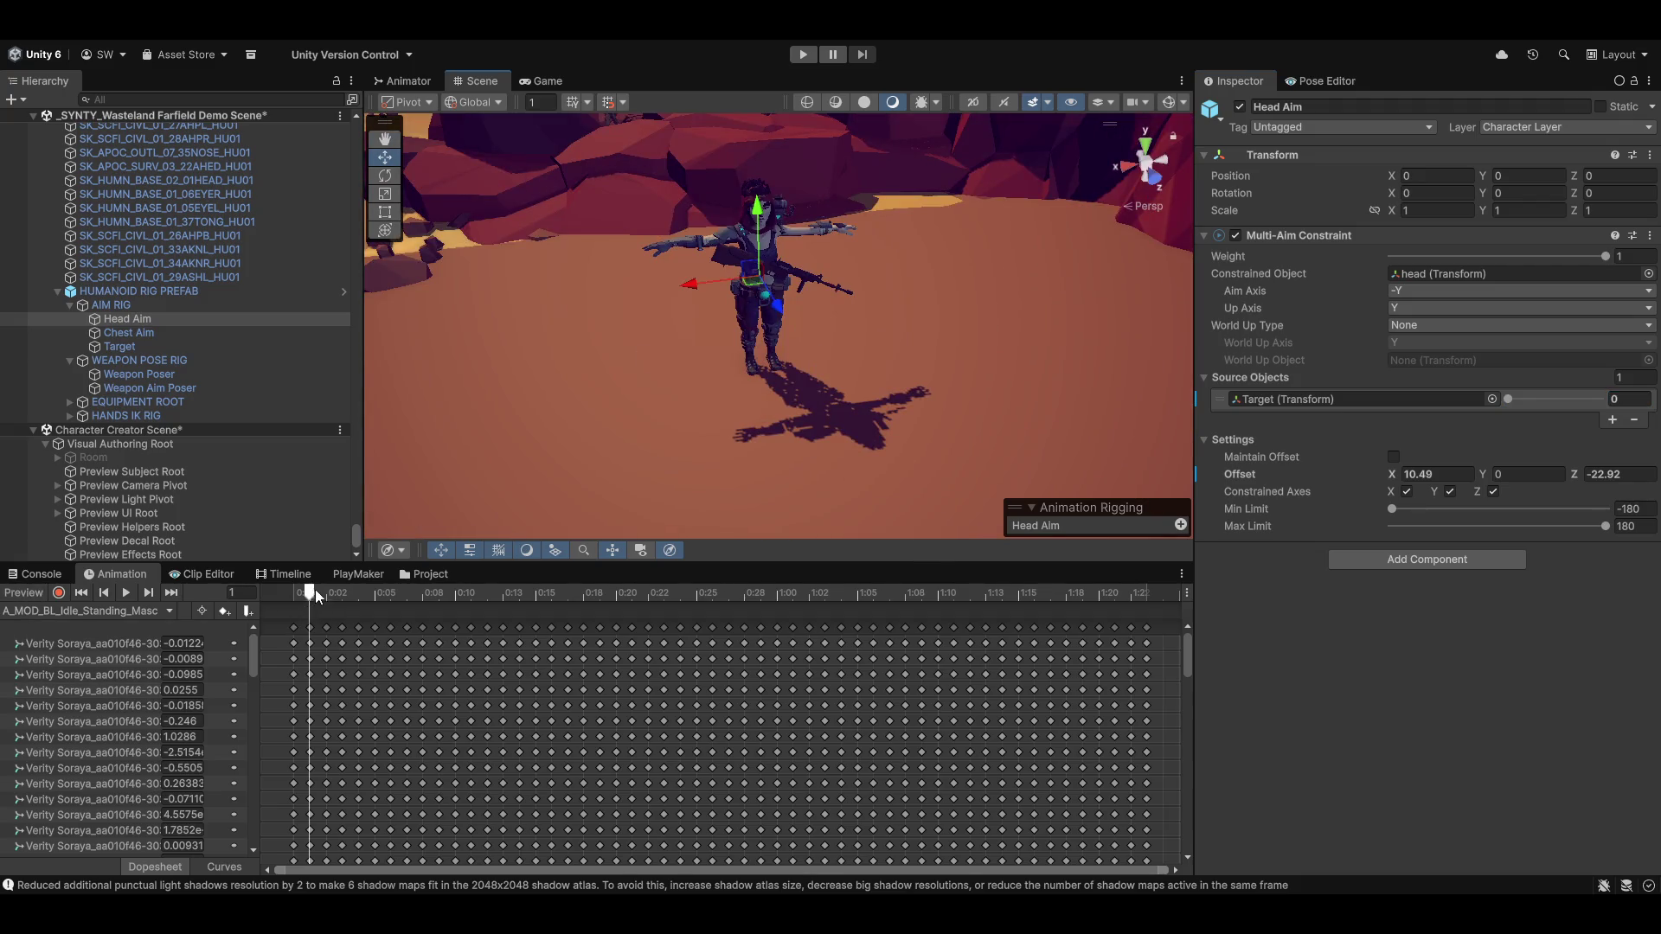
Turn the animation preview on and scrub the idle clip to frame 14 and back to 0
click(23, 593)
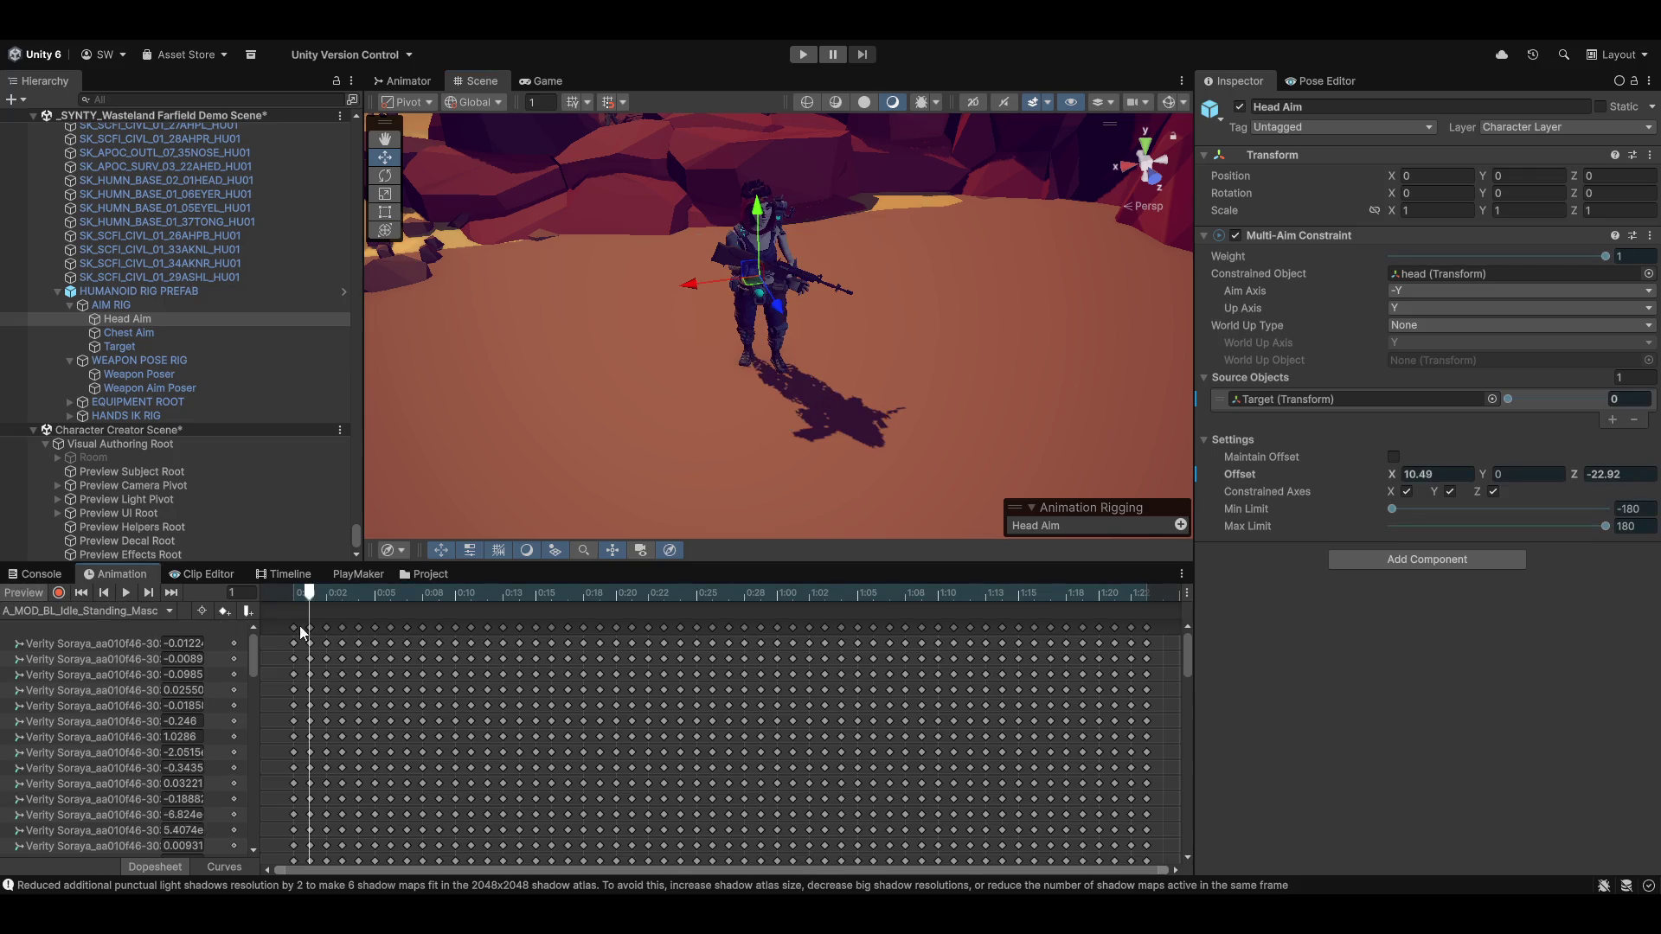
mouse_move(314, 599)
mouse_down()
mouse_move(647, 594)
mouse_move(519, 593)
mouse_up()
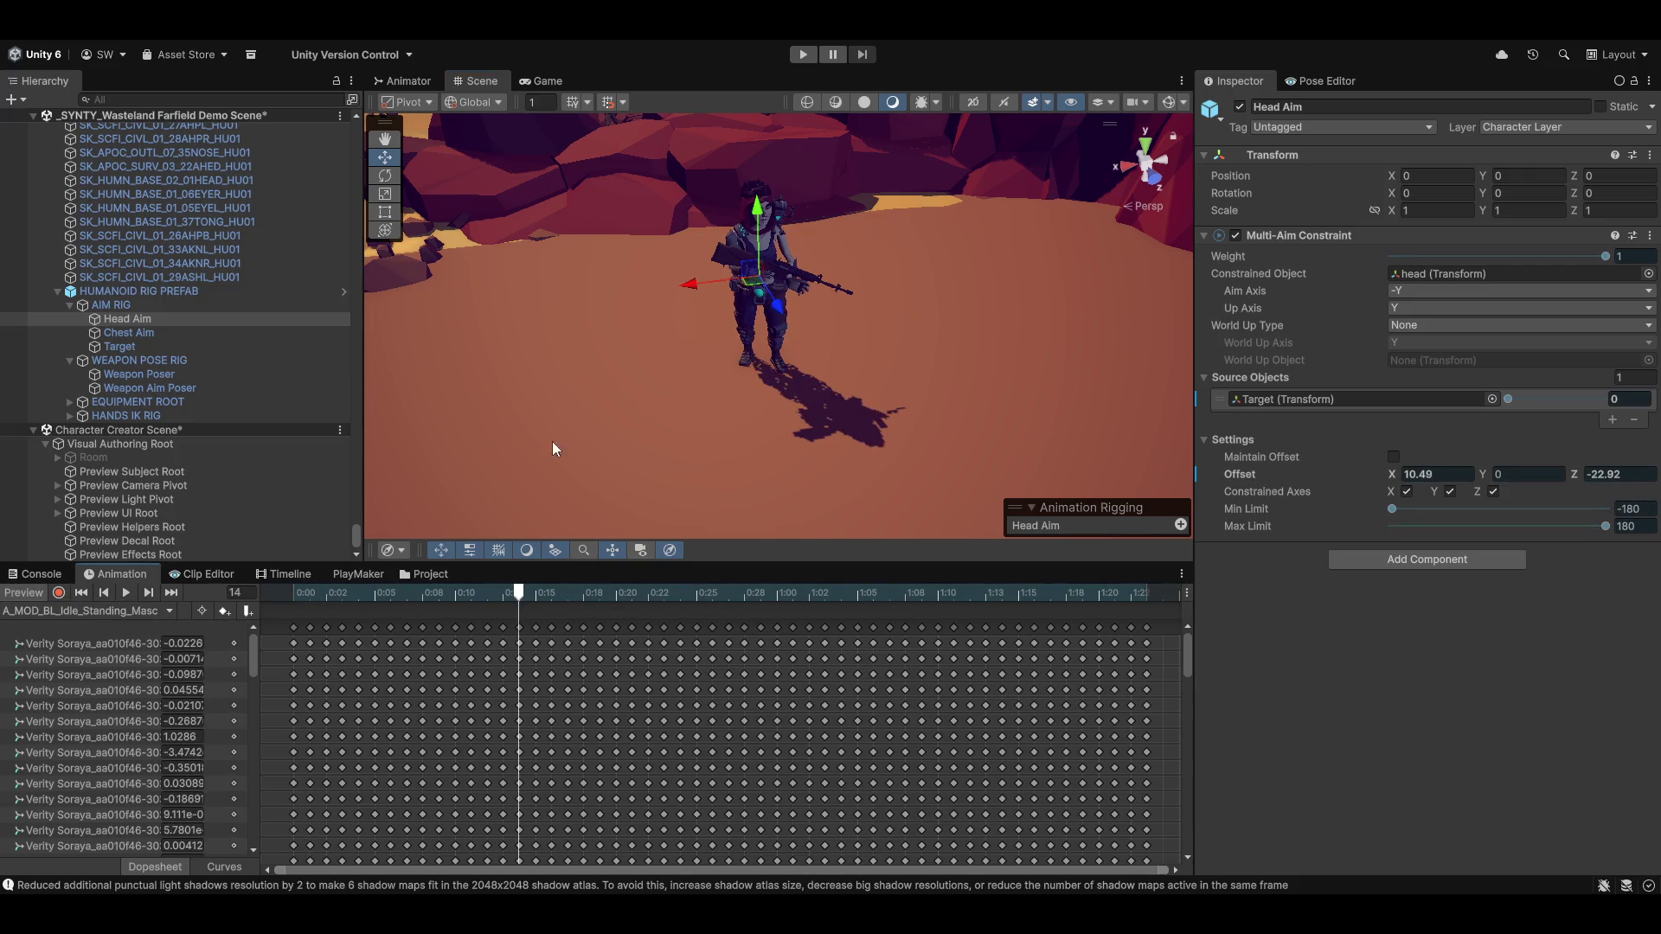
scroll(711, 306, up, 3)
scroll(711, 306, up, 5)
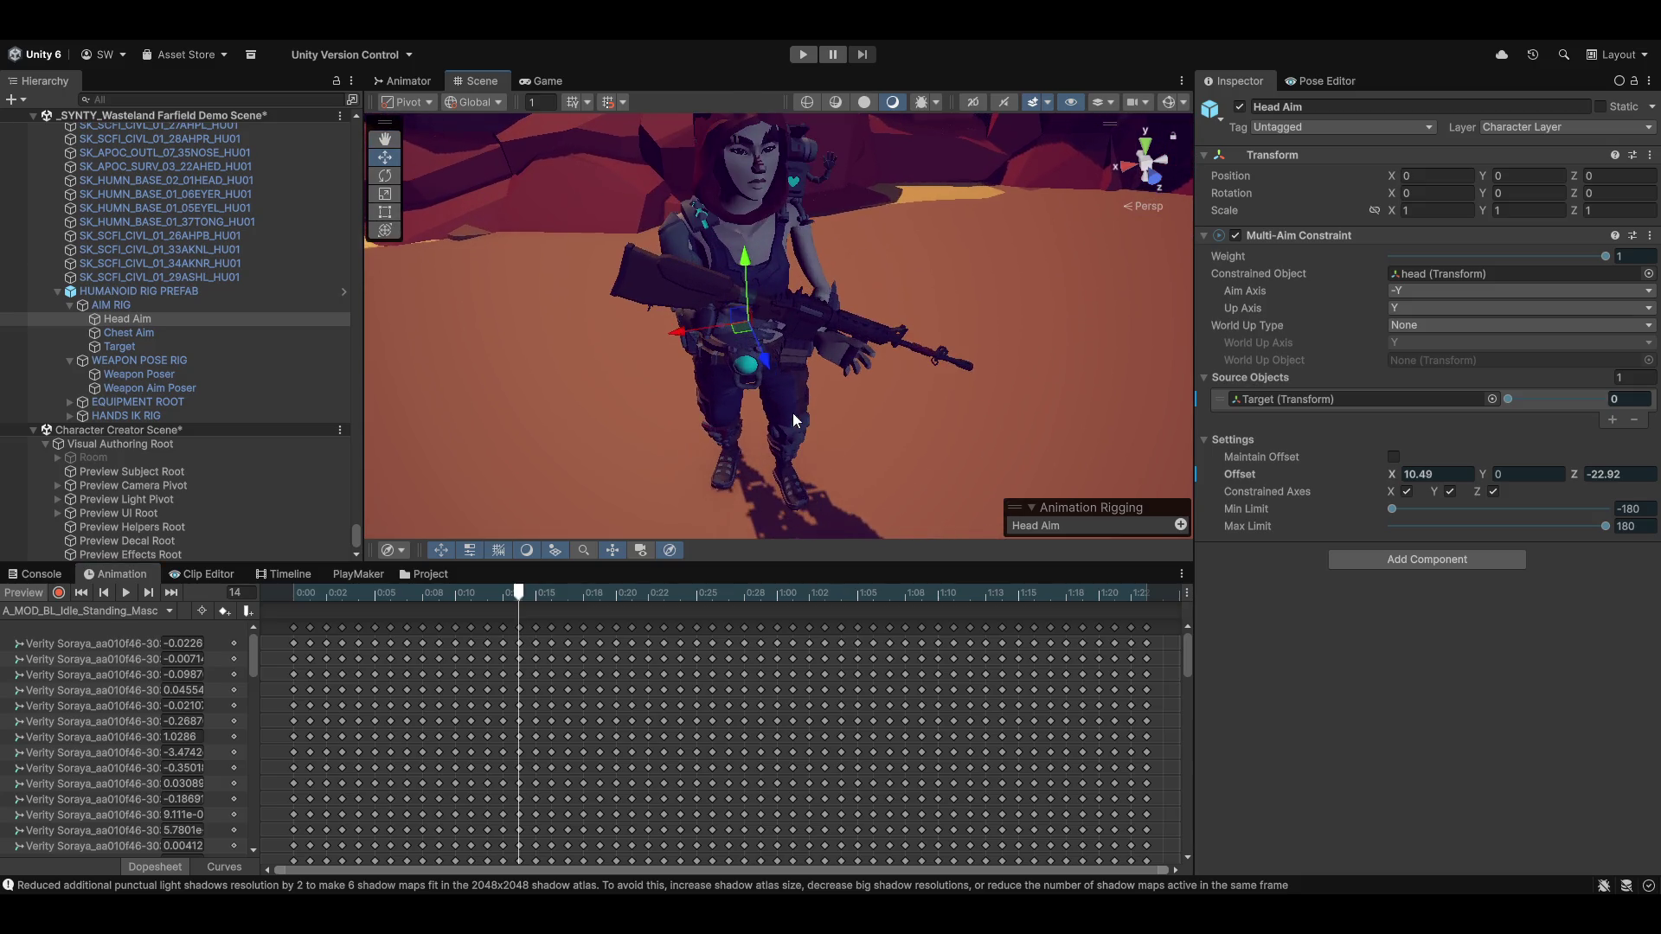
drag(524, 588, 293, 597)
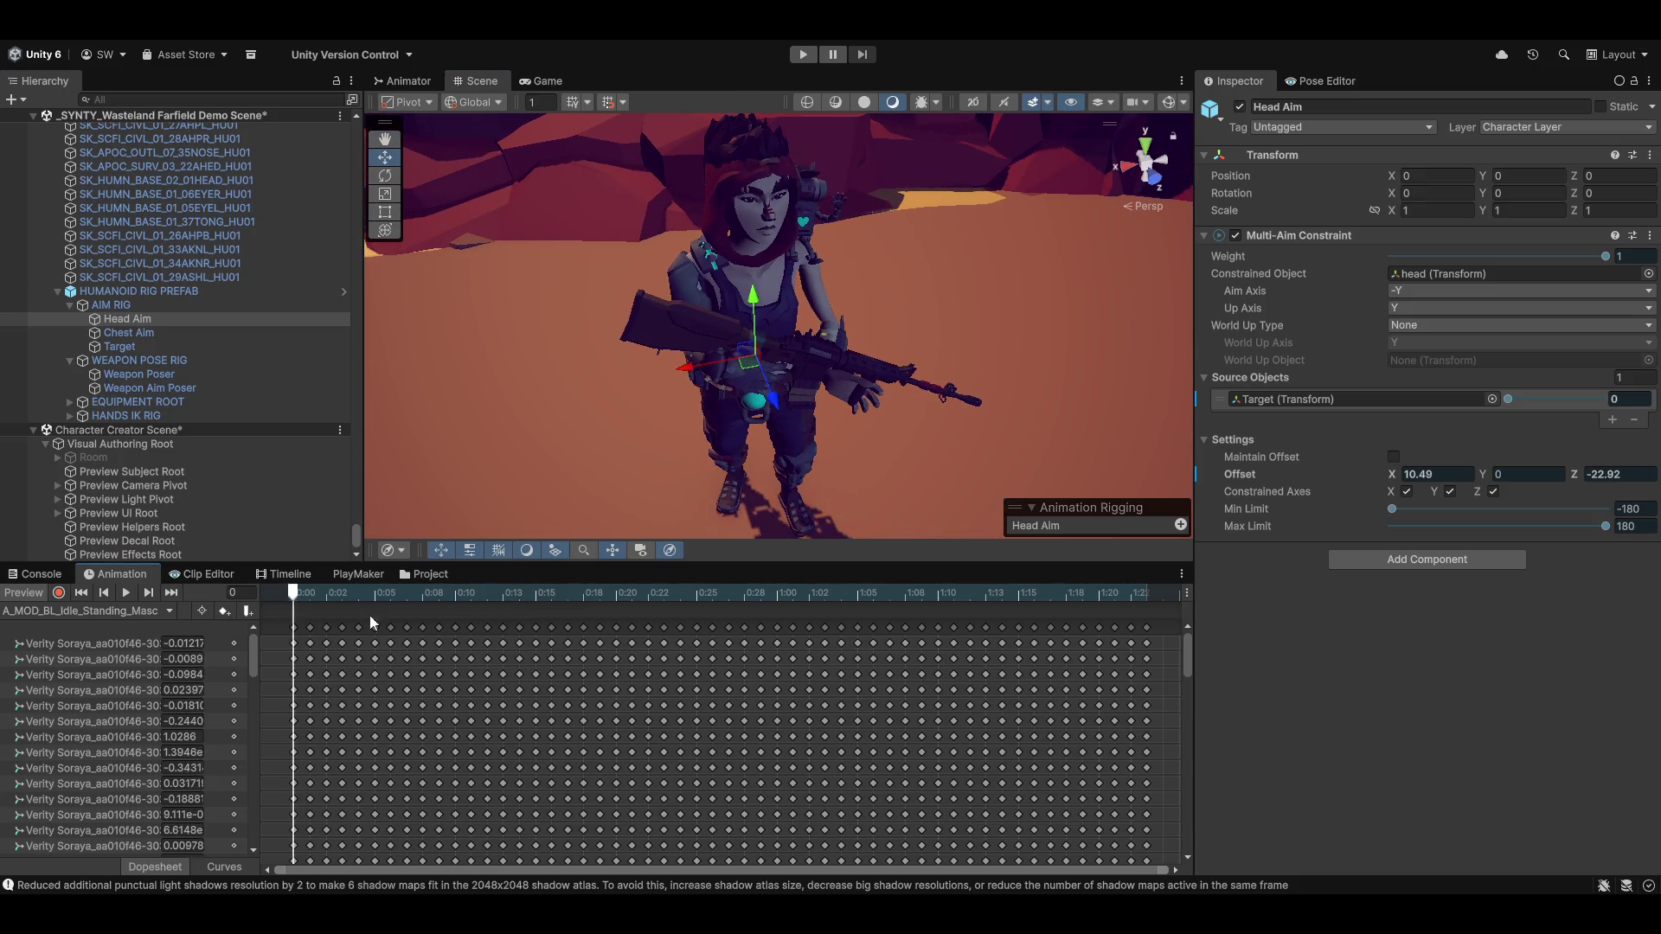
Raise Weapon Poser's Multi-Parent and Multi-Rotation weights to 1 and check the rifle pose
click(145, 376)
drag(1391, 257, 1606, 257)
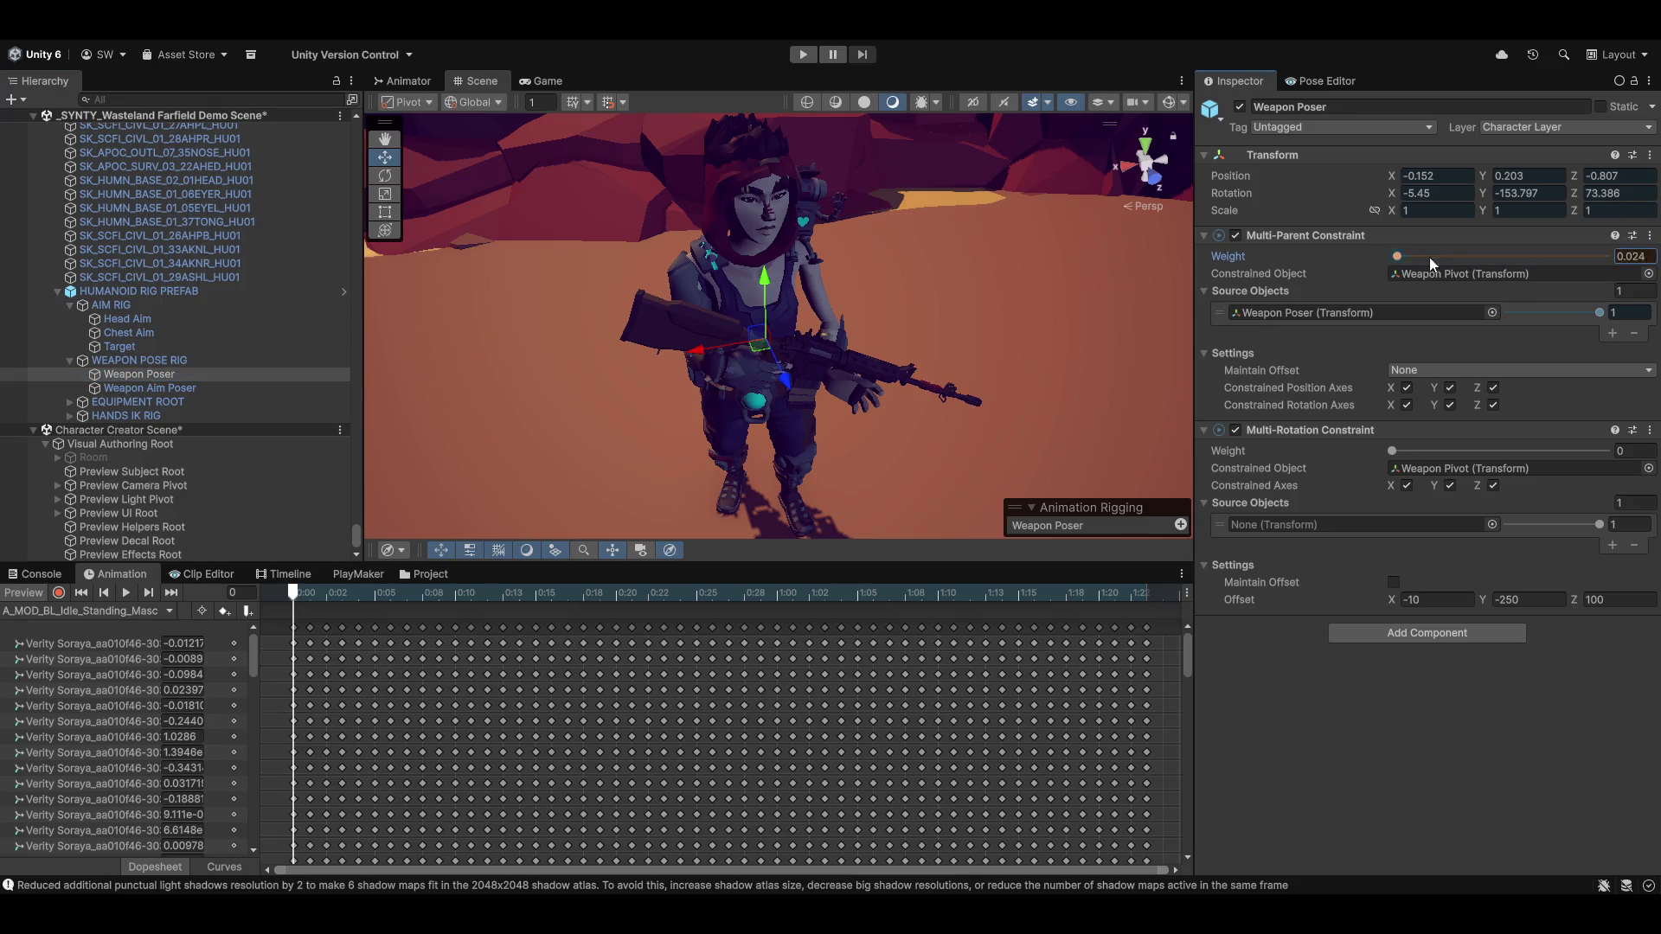
drag(1393, 450, 1605, 450)
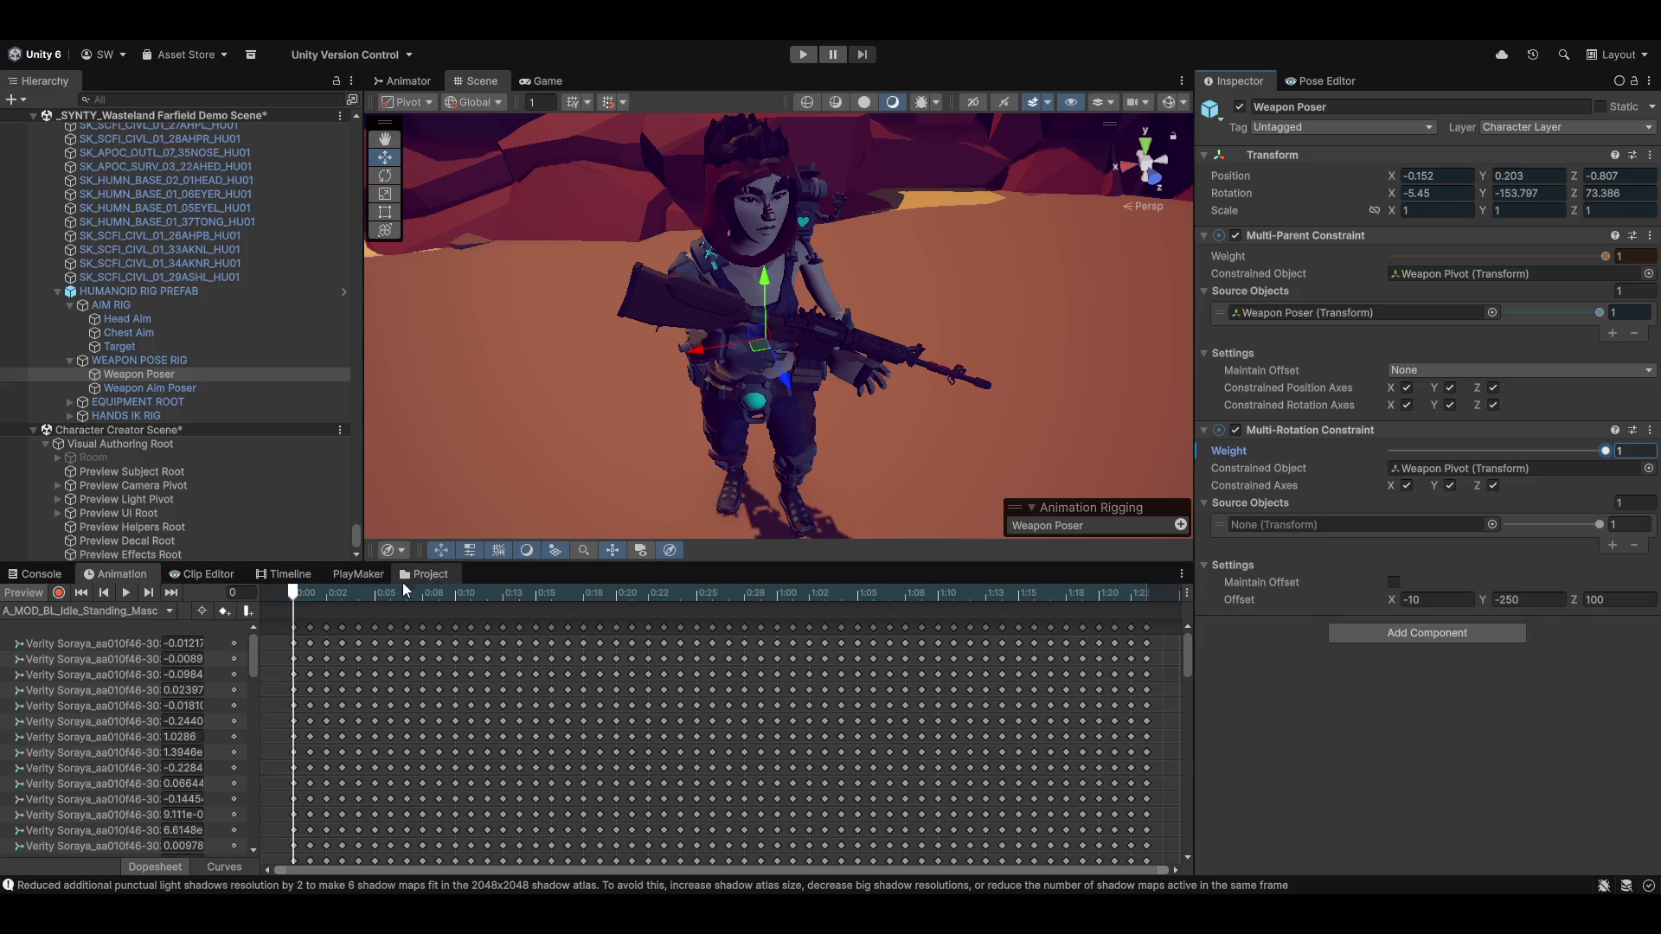
mouse_move(294, 593)
mouse_down()
mouse_move(599, 594)
mouse_move(294, 593)
mouse_up()
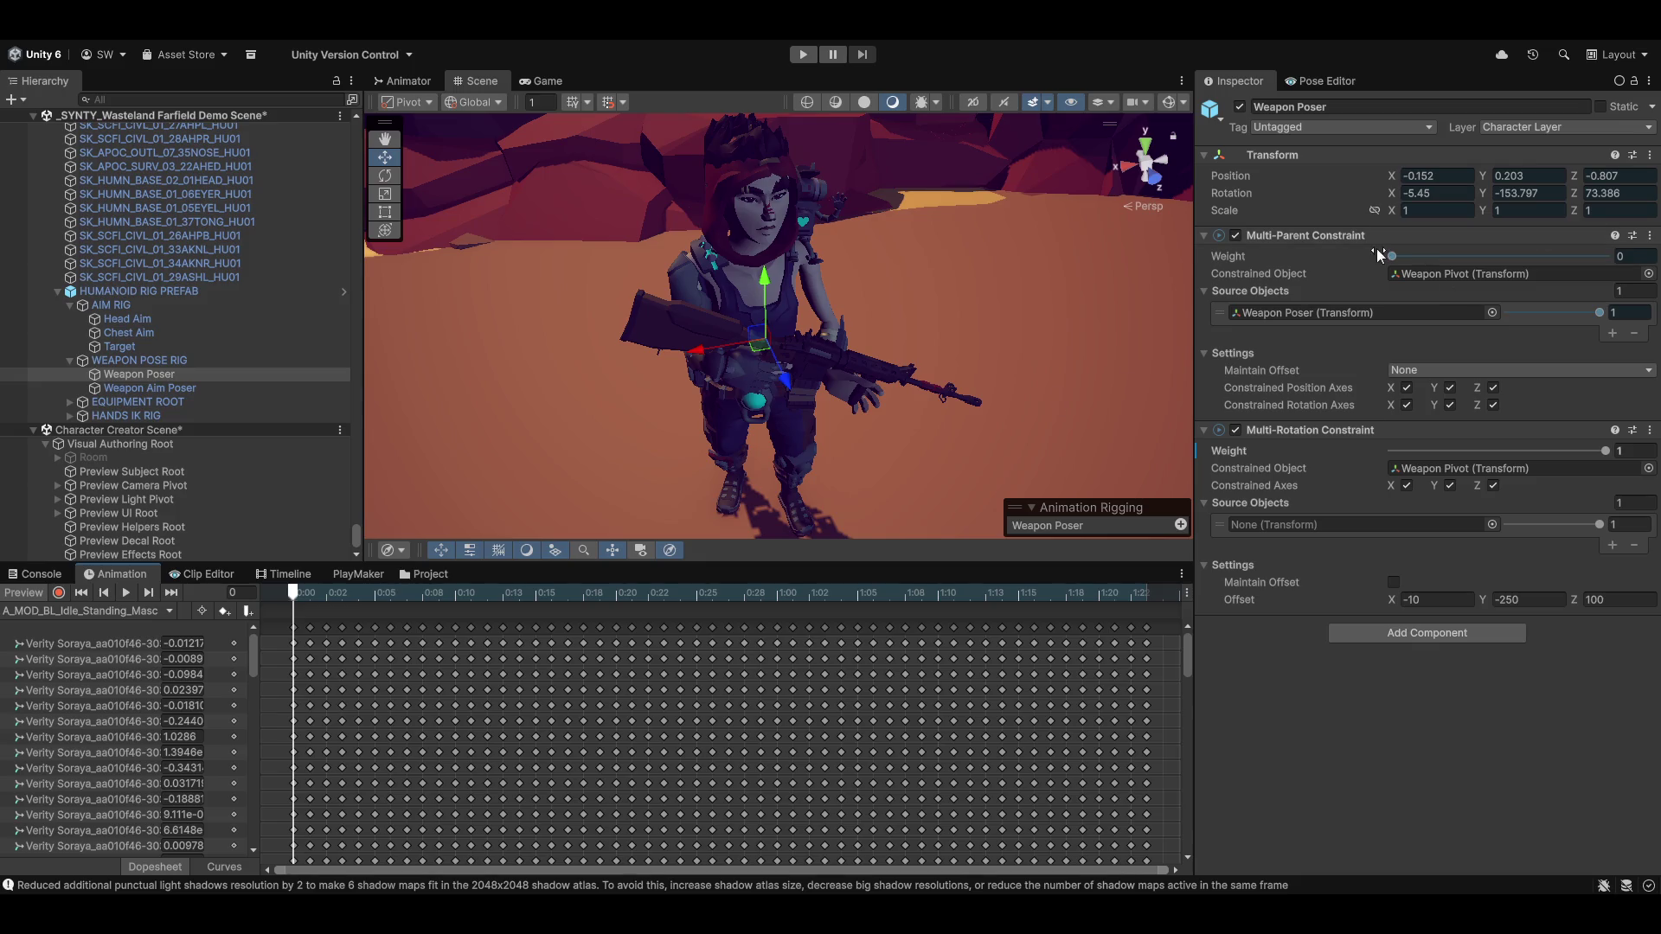
drag(1394, 256, 1607, 256)
Toggle the preview off and on and scrub through the idle animation
click(40, 594)
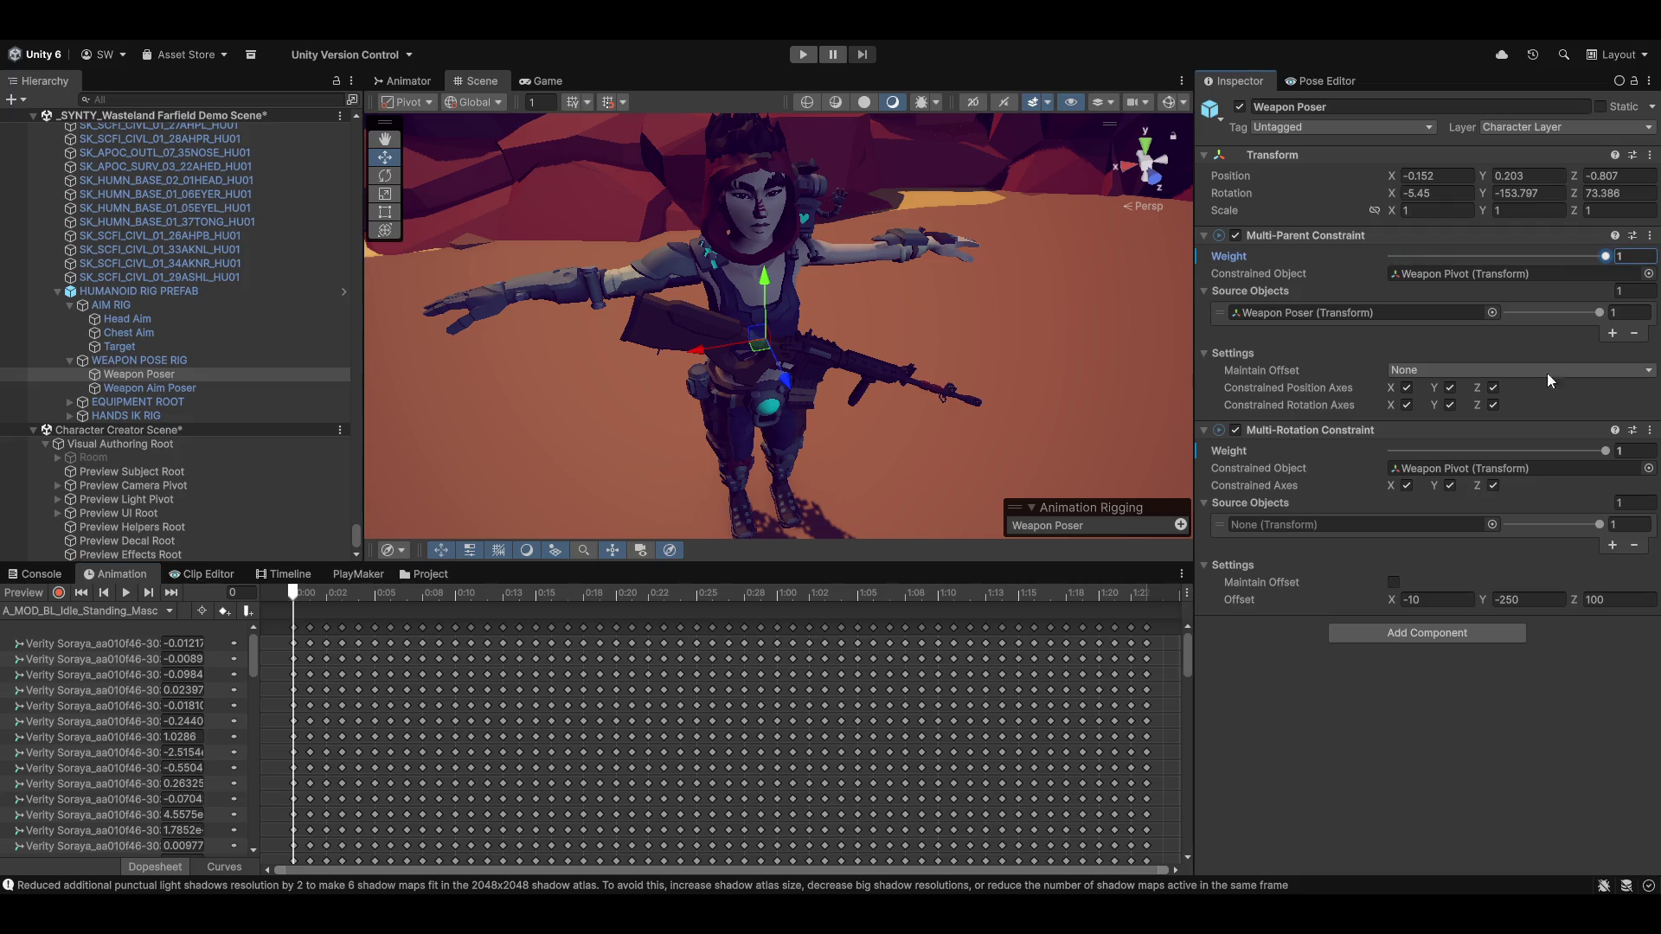
click(24, 594)
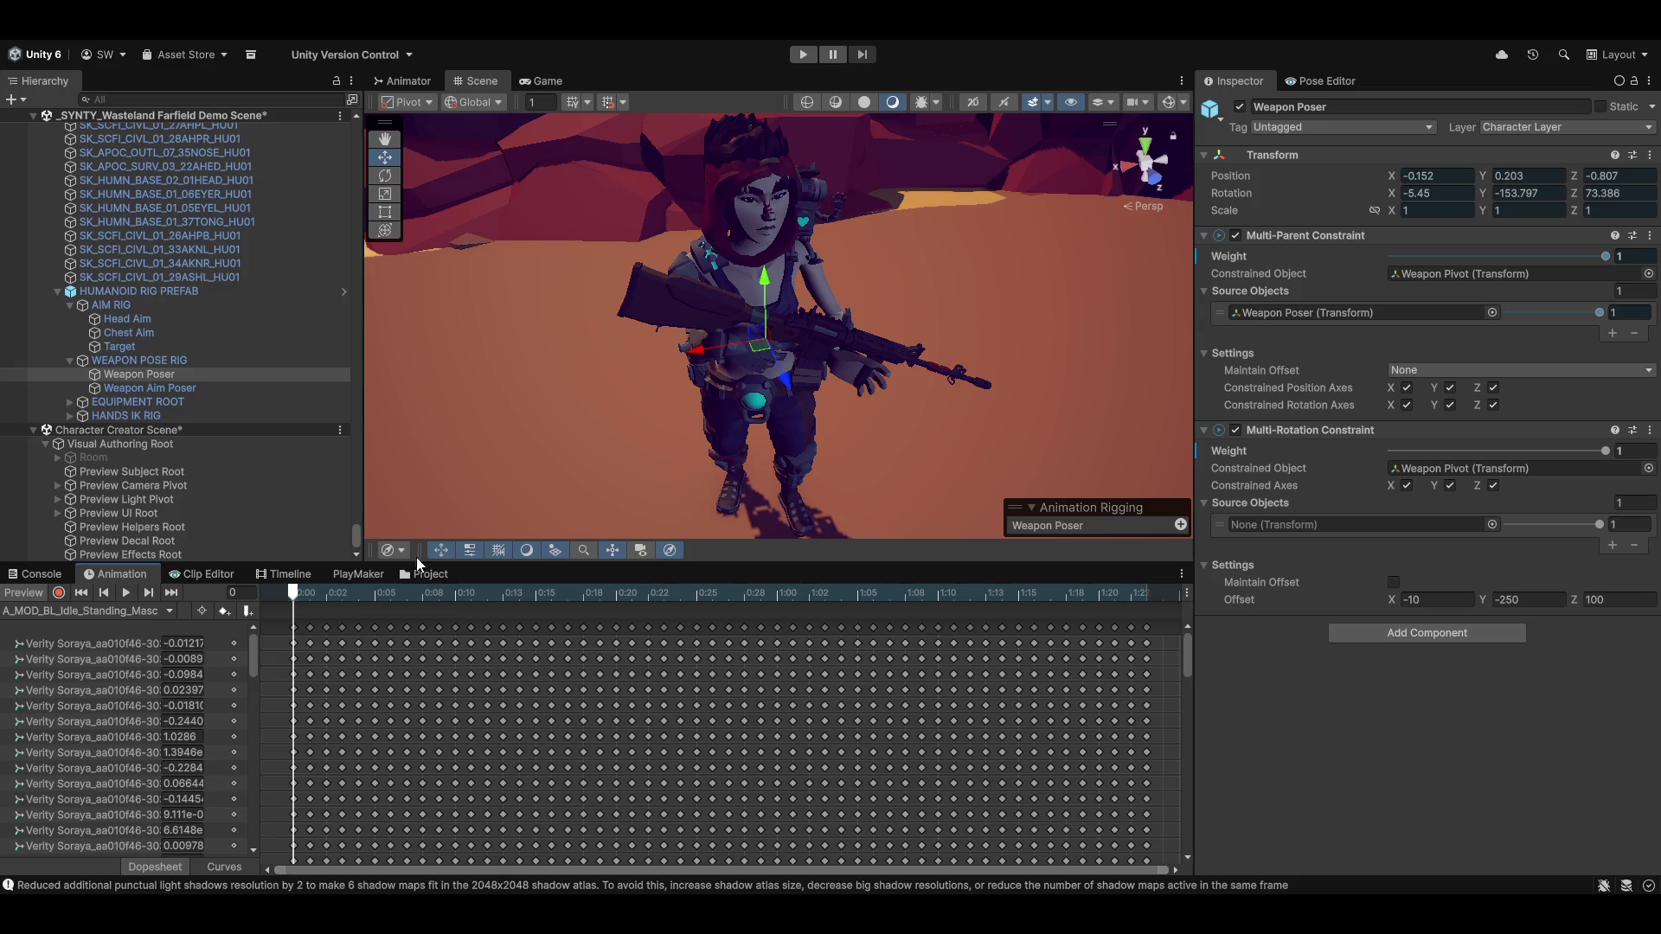
mouse_move(310, 596)
mouse_down()
mouse_move(1017, 596)
mouse_move(3, 616)
mouse_up()
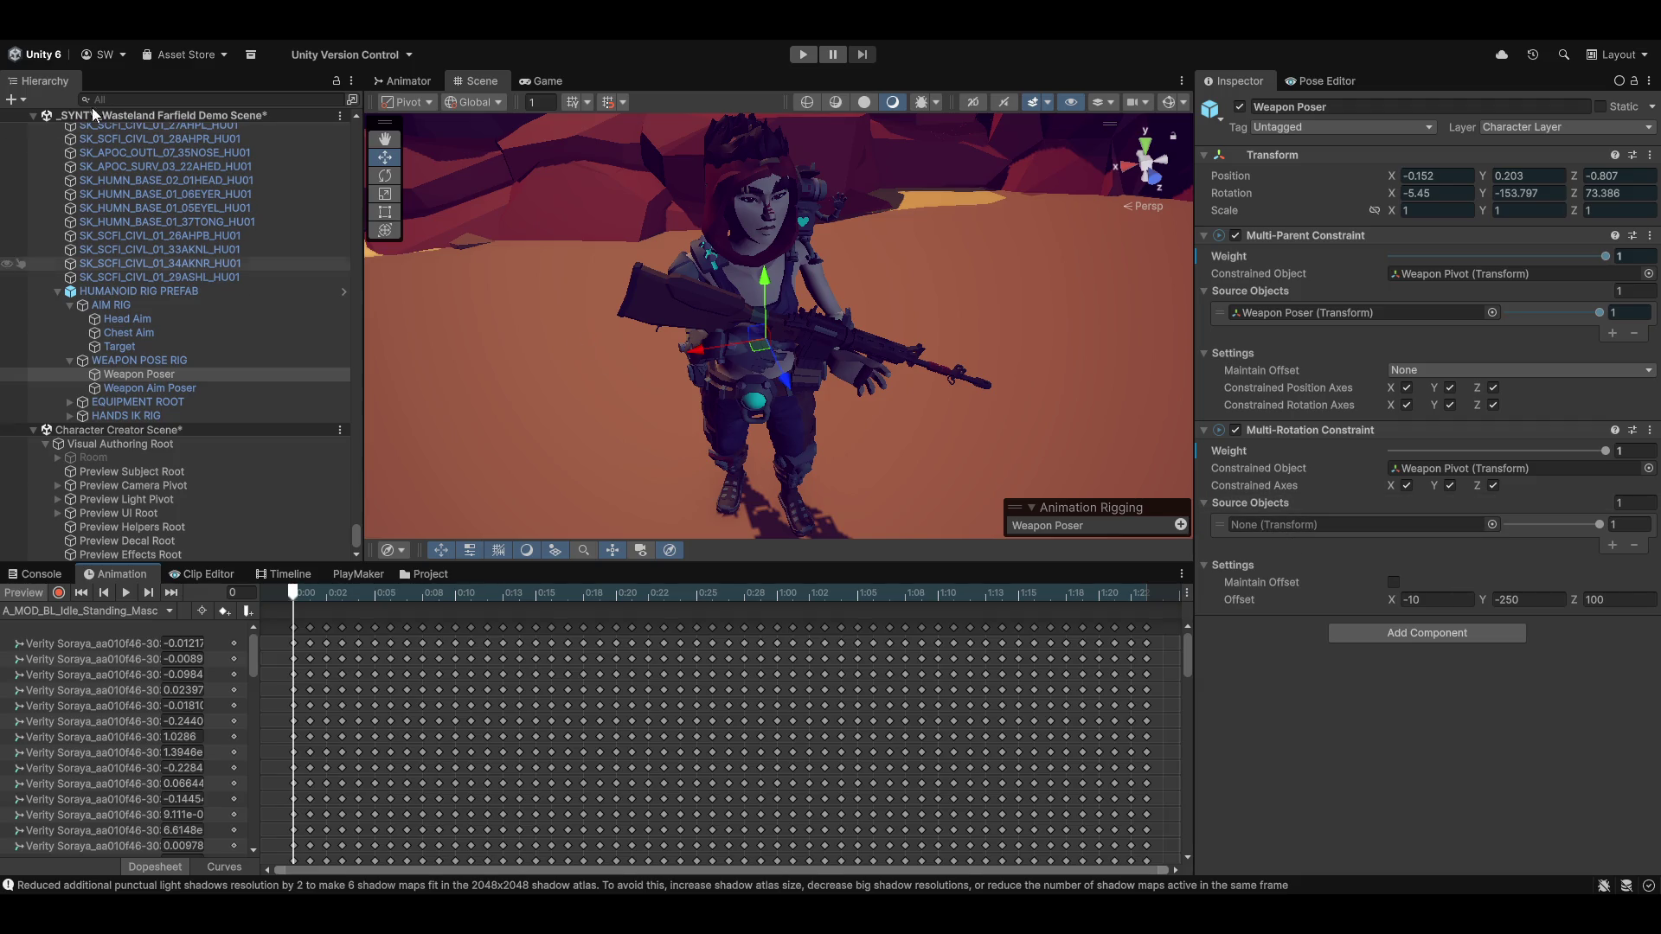
scroll(185, 327, up, 10)
scroll(184, 327, up, 5)
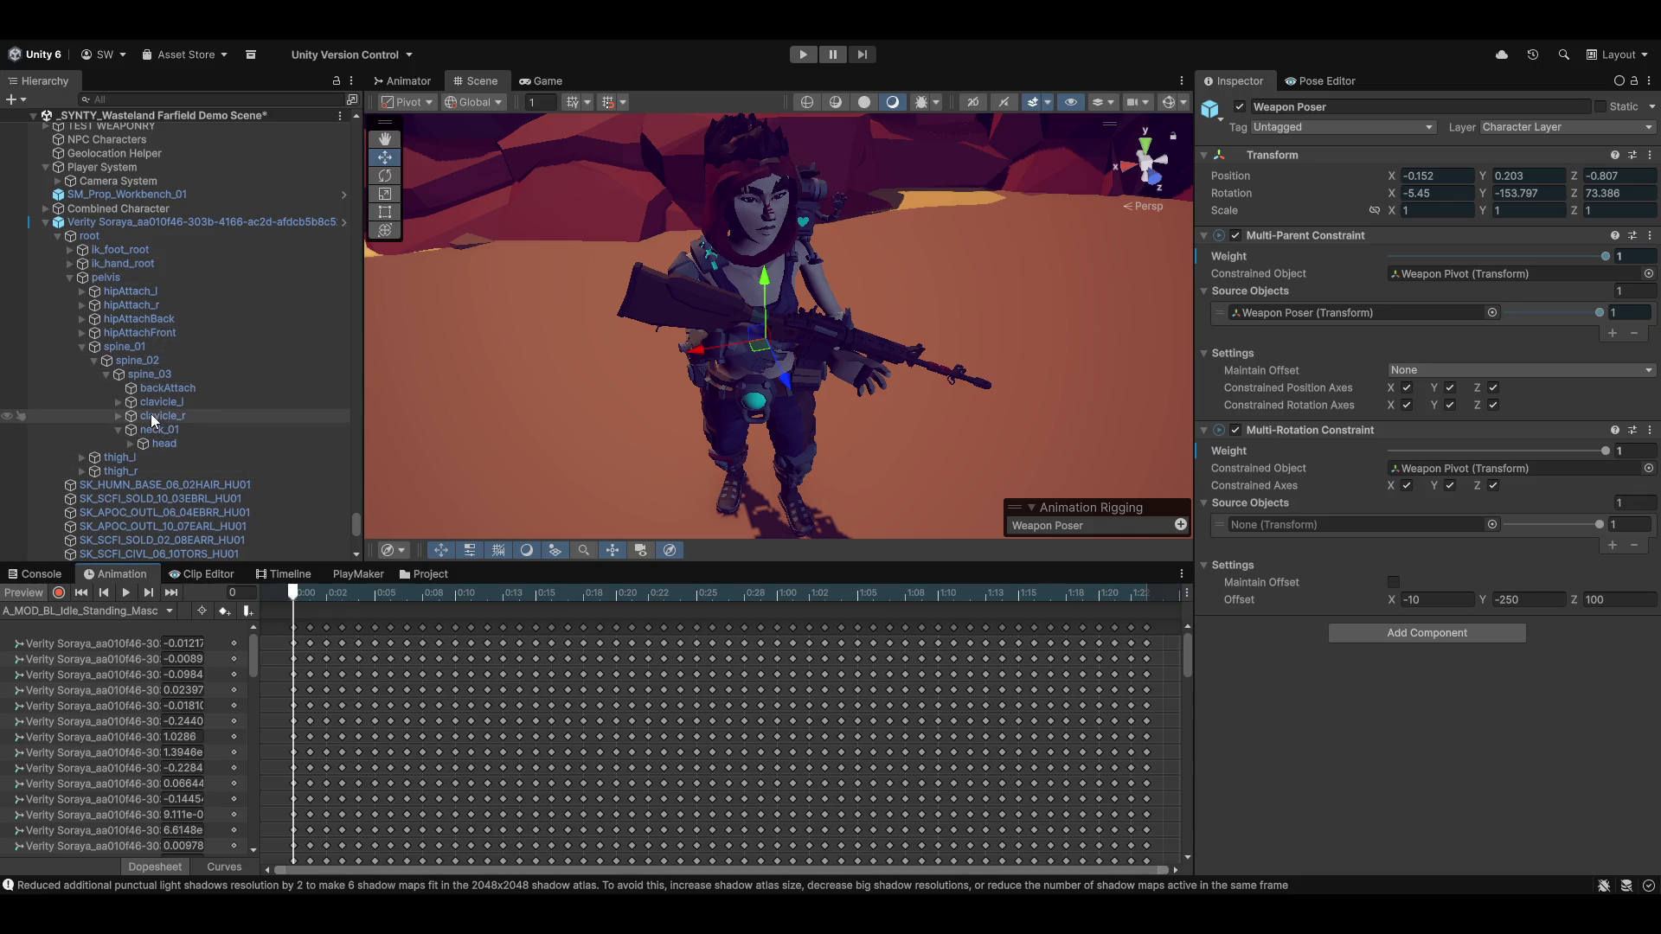
Drag clavicle_r into the Multi-Rotation source slot, then refresh the preview to check the rifle rotation
drag(152, 422, 1341, 521)
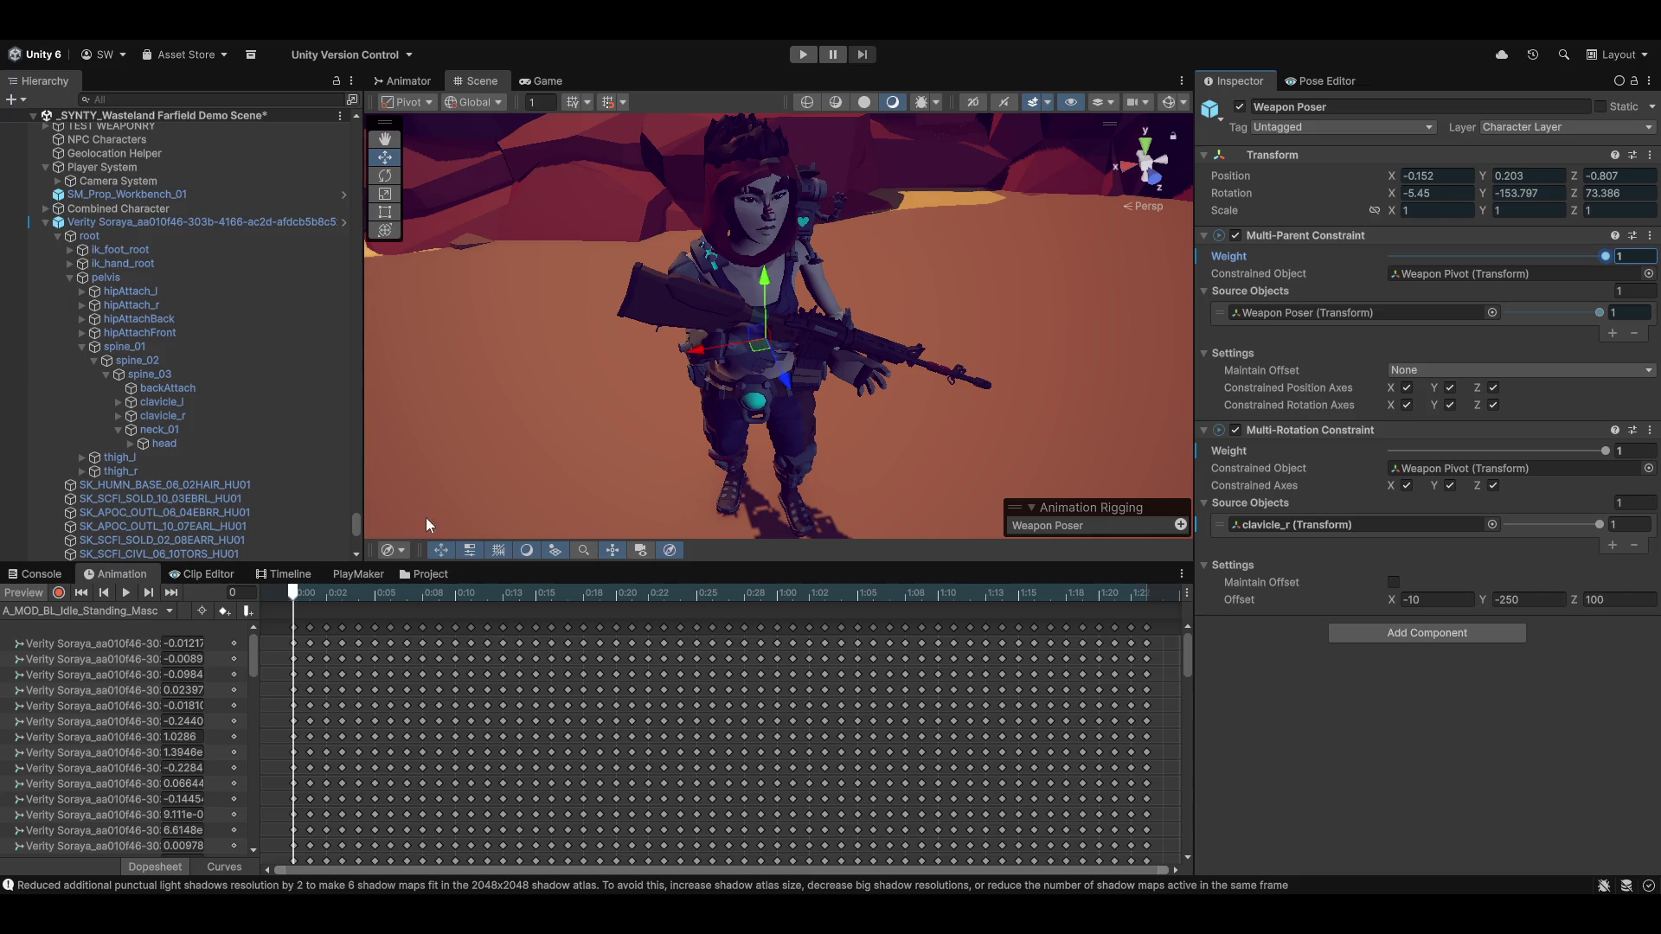
click(20, 593)
click(19, 594)
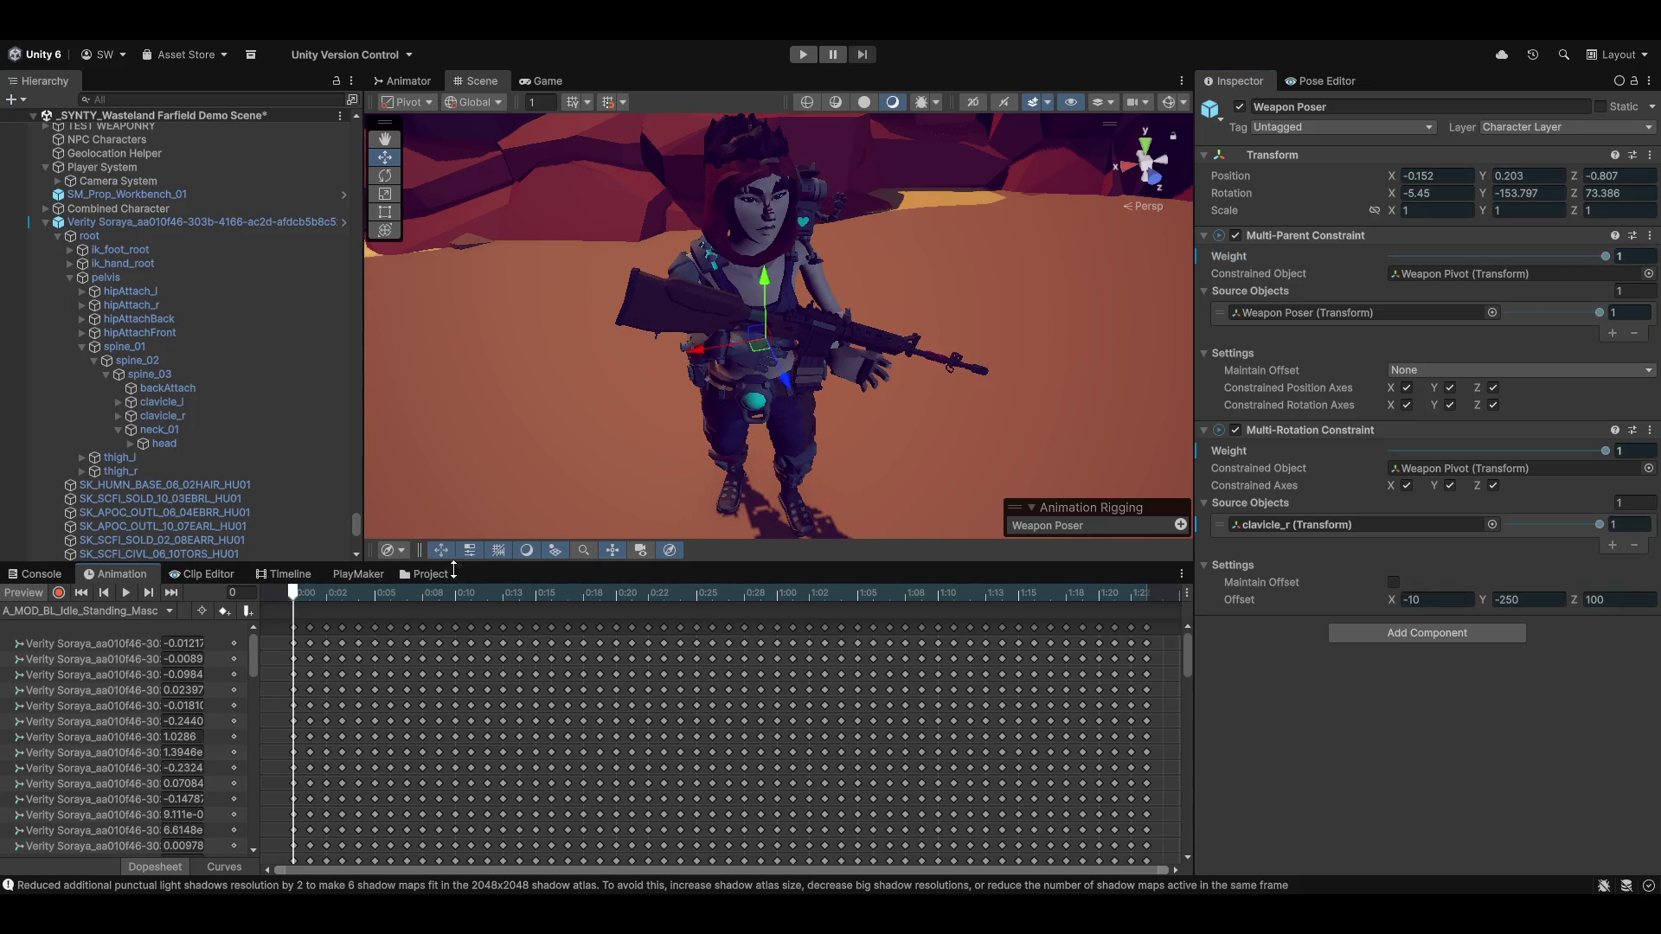
mouse_move(294, 602)
mouse_down()
mouse_move(757, 603)
mouse_move(294, 603)
mouse_up()
mouse_move(912, 369)
mouse_down()
mouse_move(932, 367)
mouse_move(855, 407)
mouse_move(979, 397)
mouse_move(821, 407)
mouse_up()
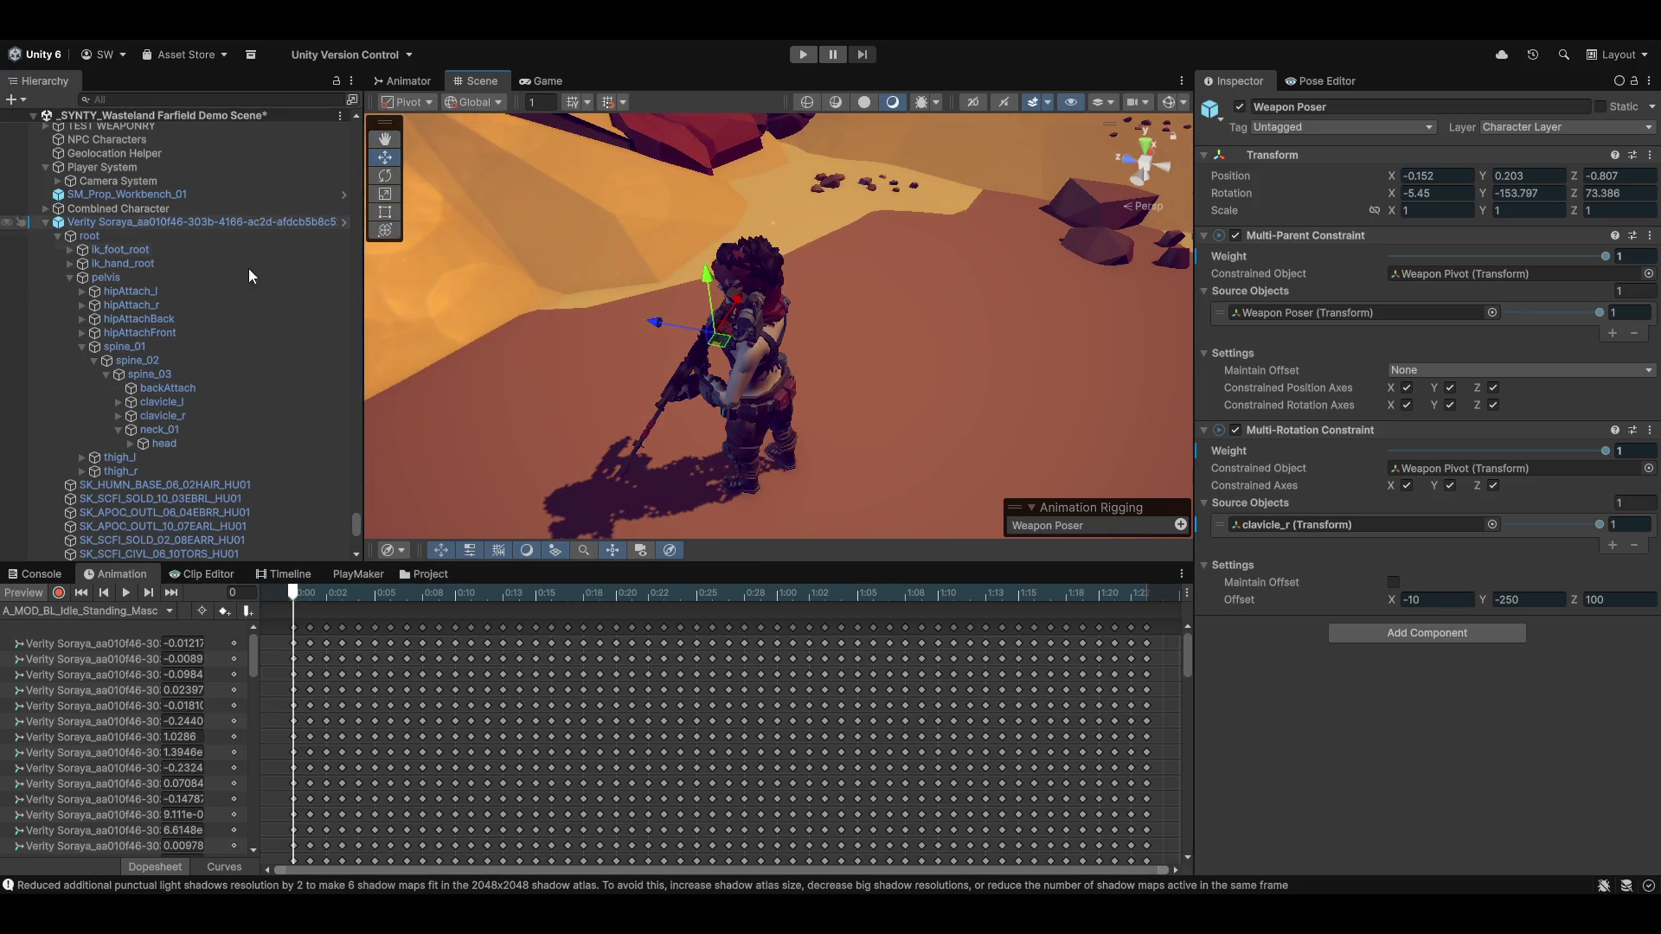
List the Prefabs/Characters folder, select the character prefab, and untick the scene instance's active box
click(408, 575)
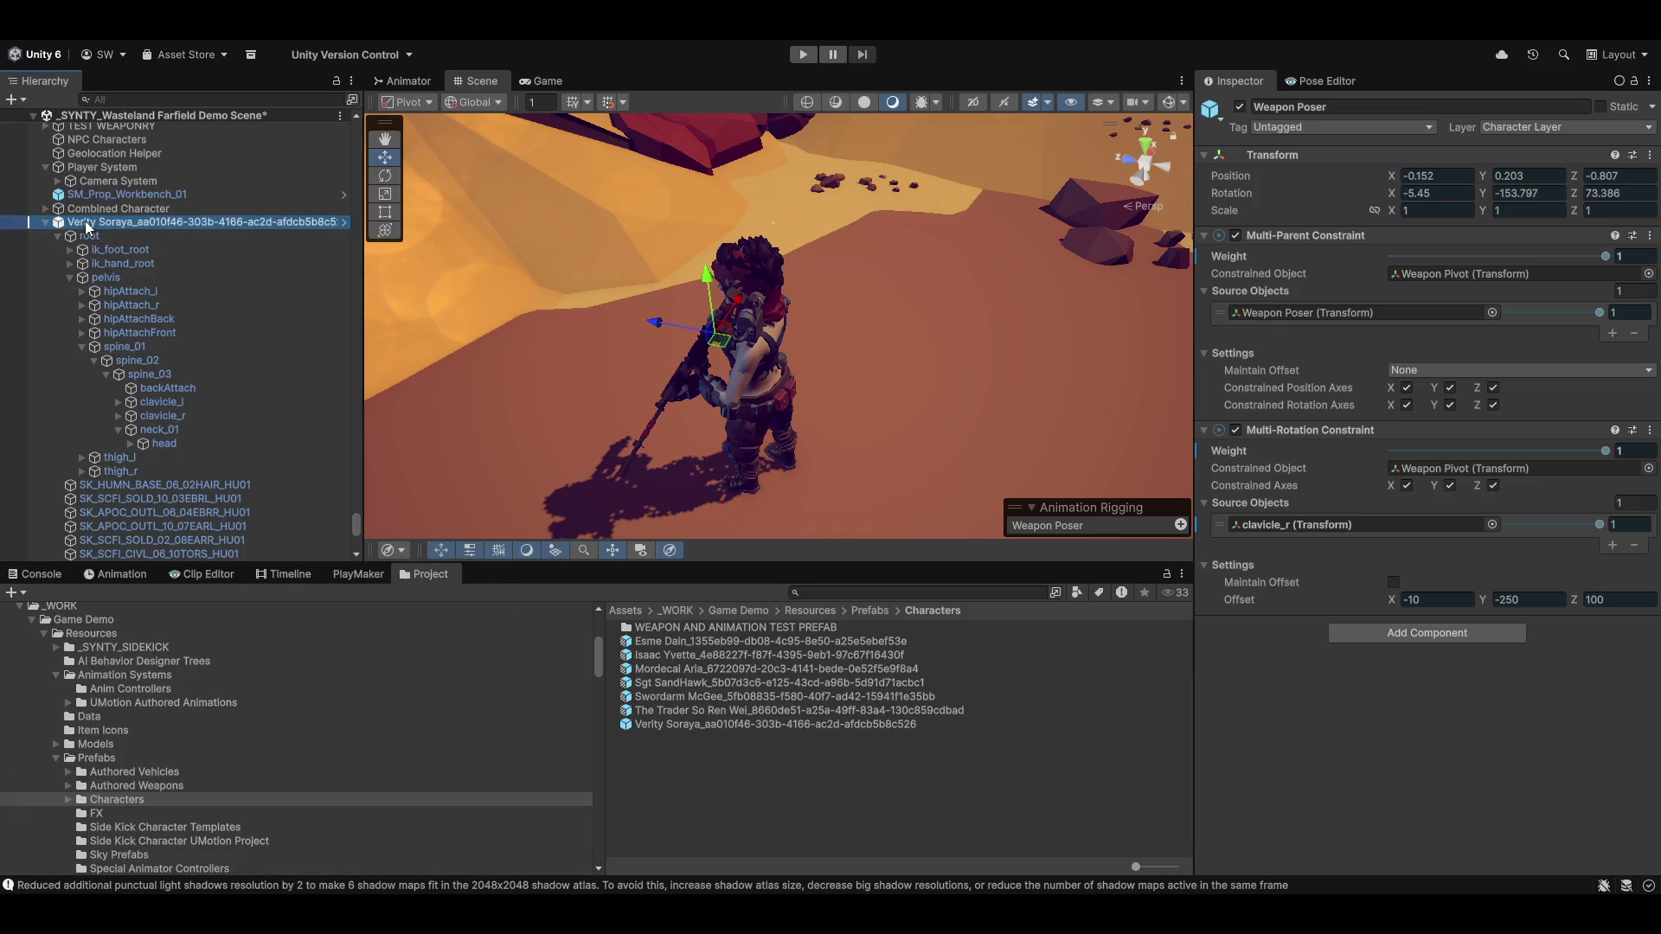
click(699, 724)
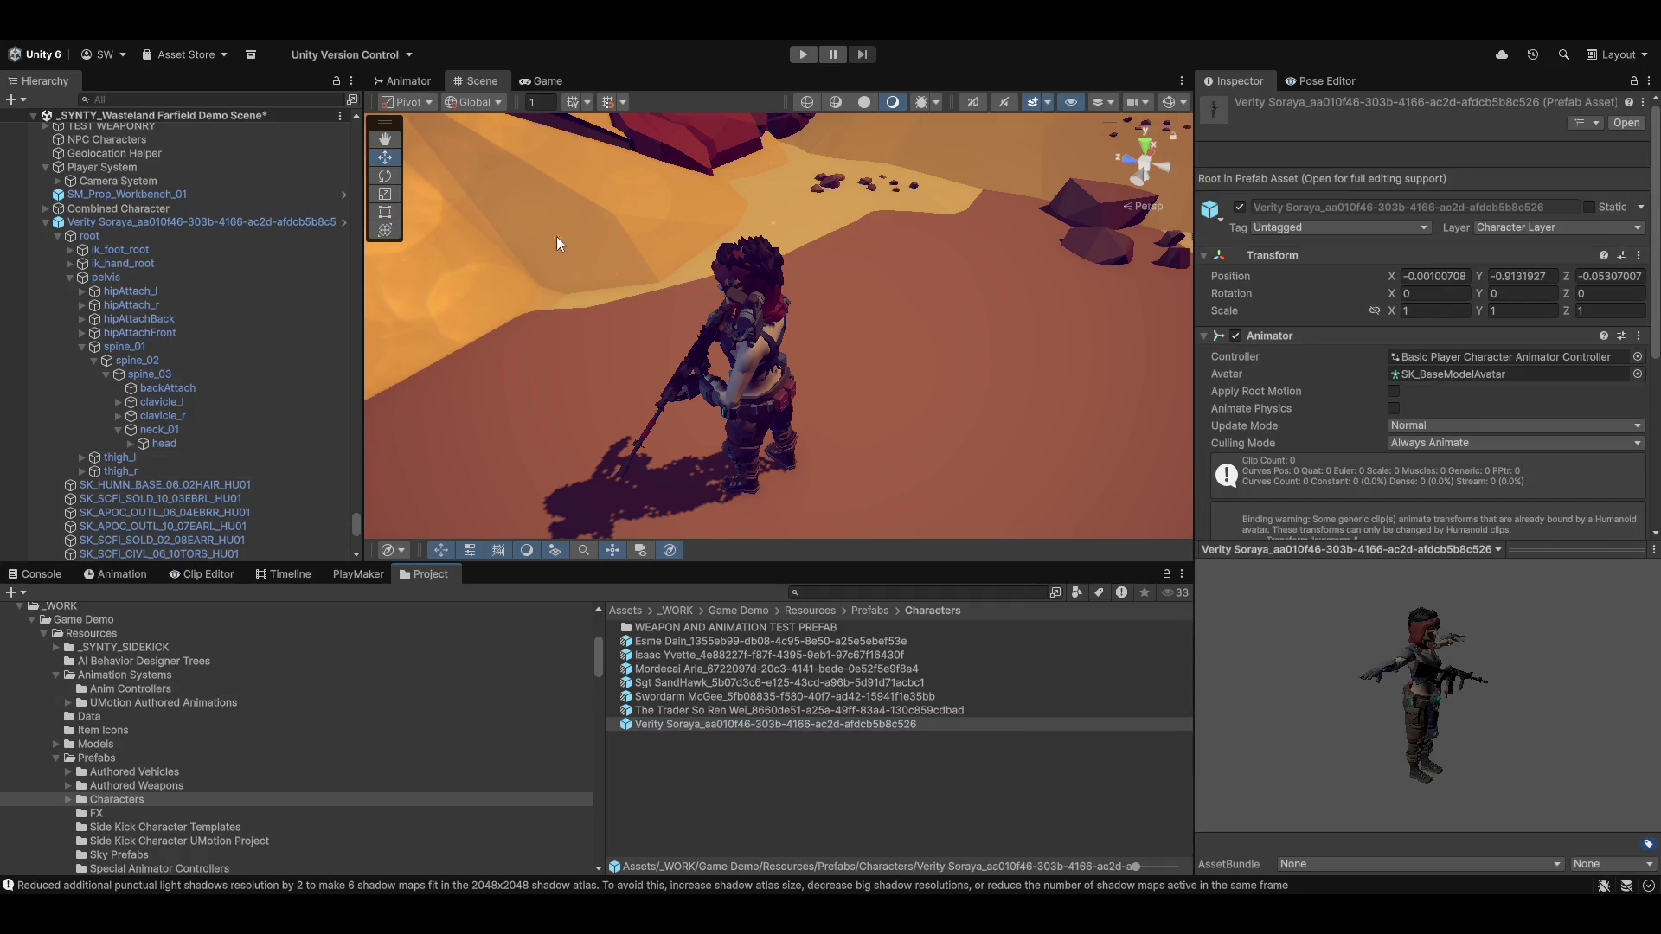
click(111, 222)
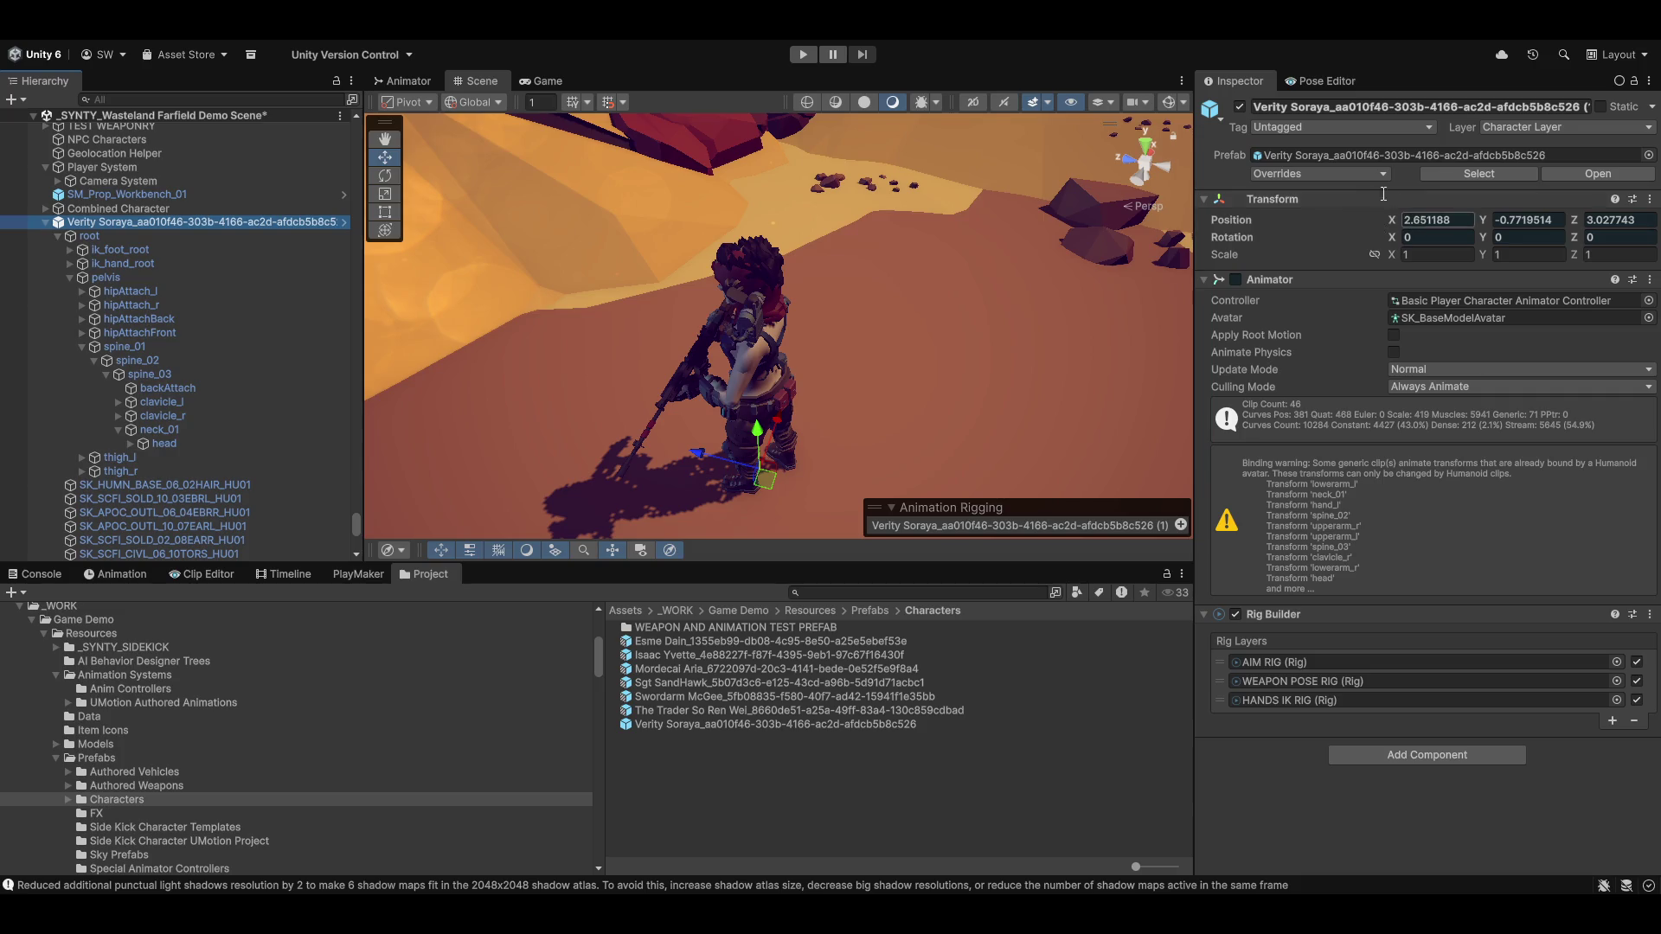
click(1239, 106)
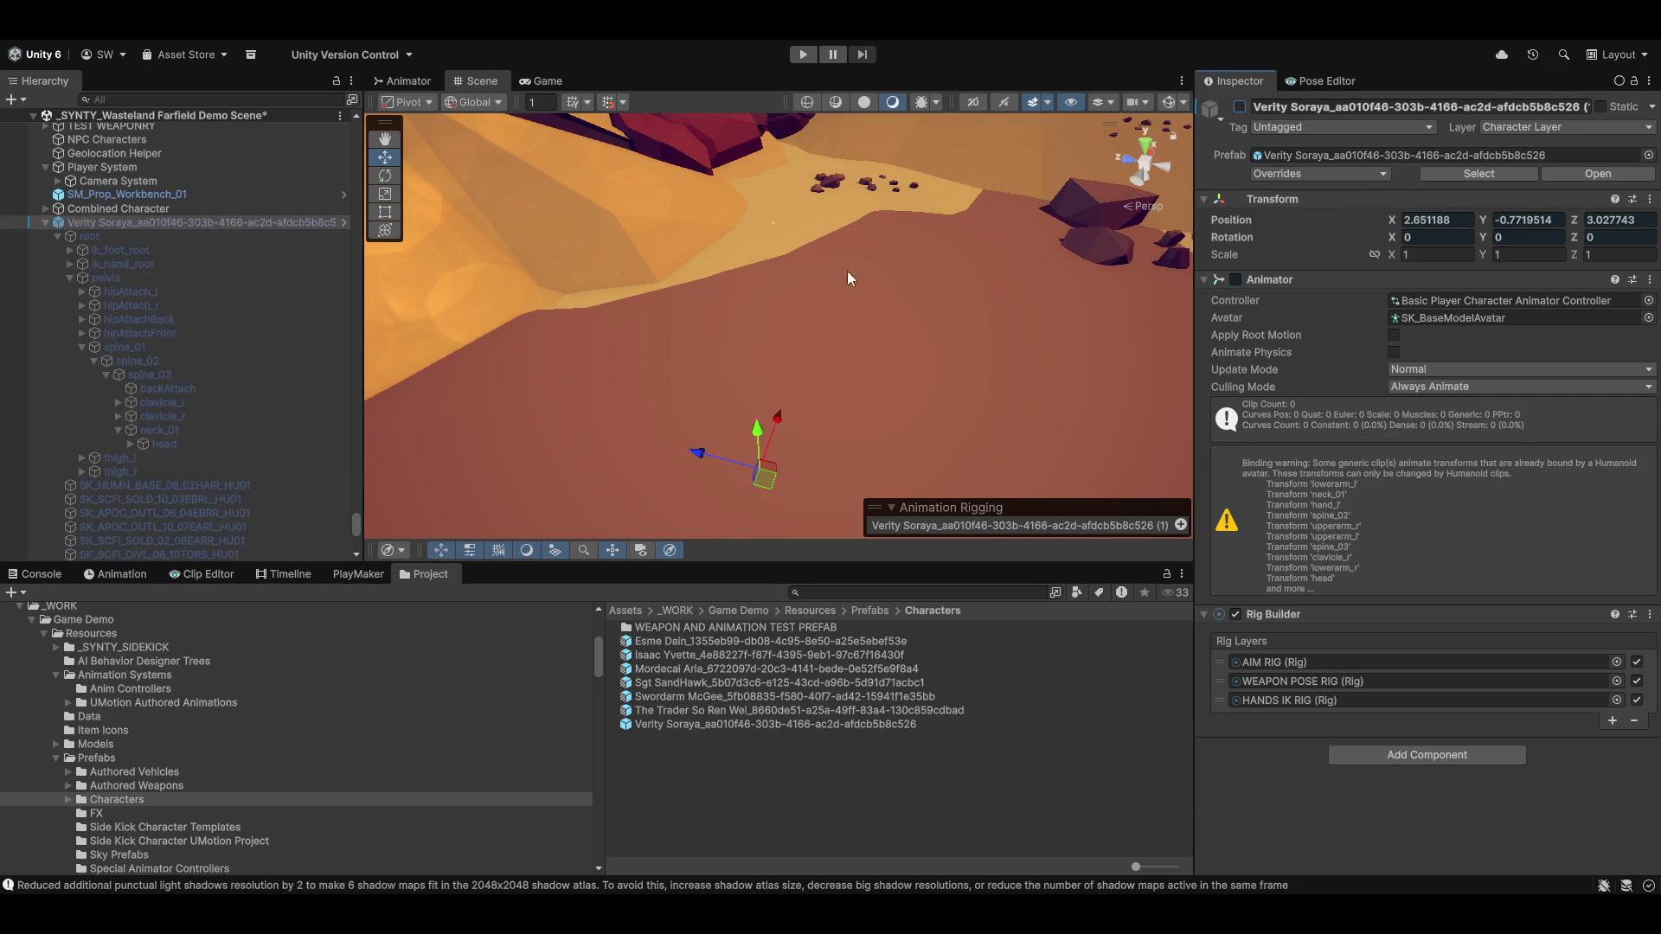
Enter play mode and collapse the Character Creator Scene contents in the Hierarchy
click(805, 56)
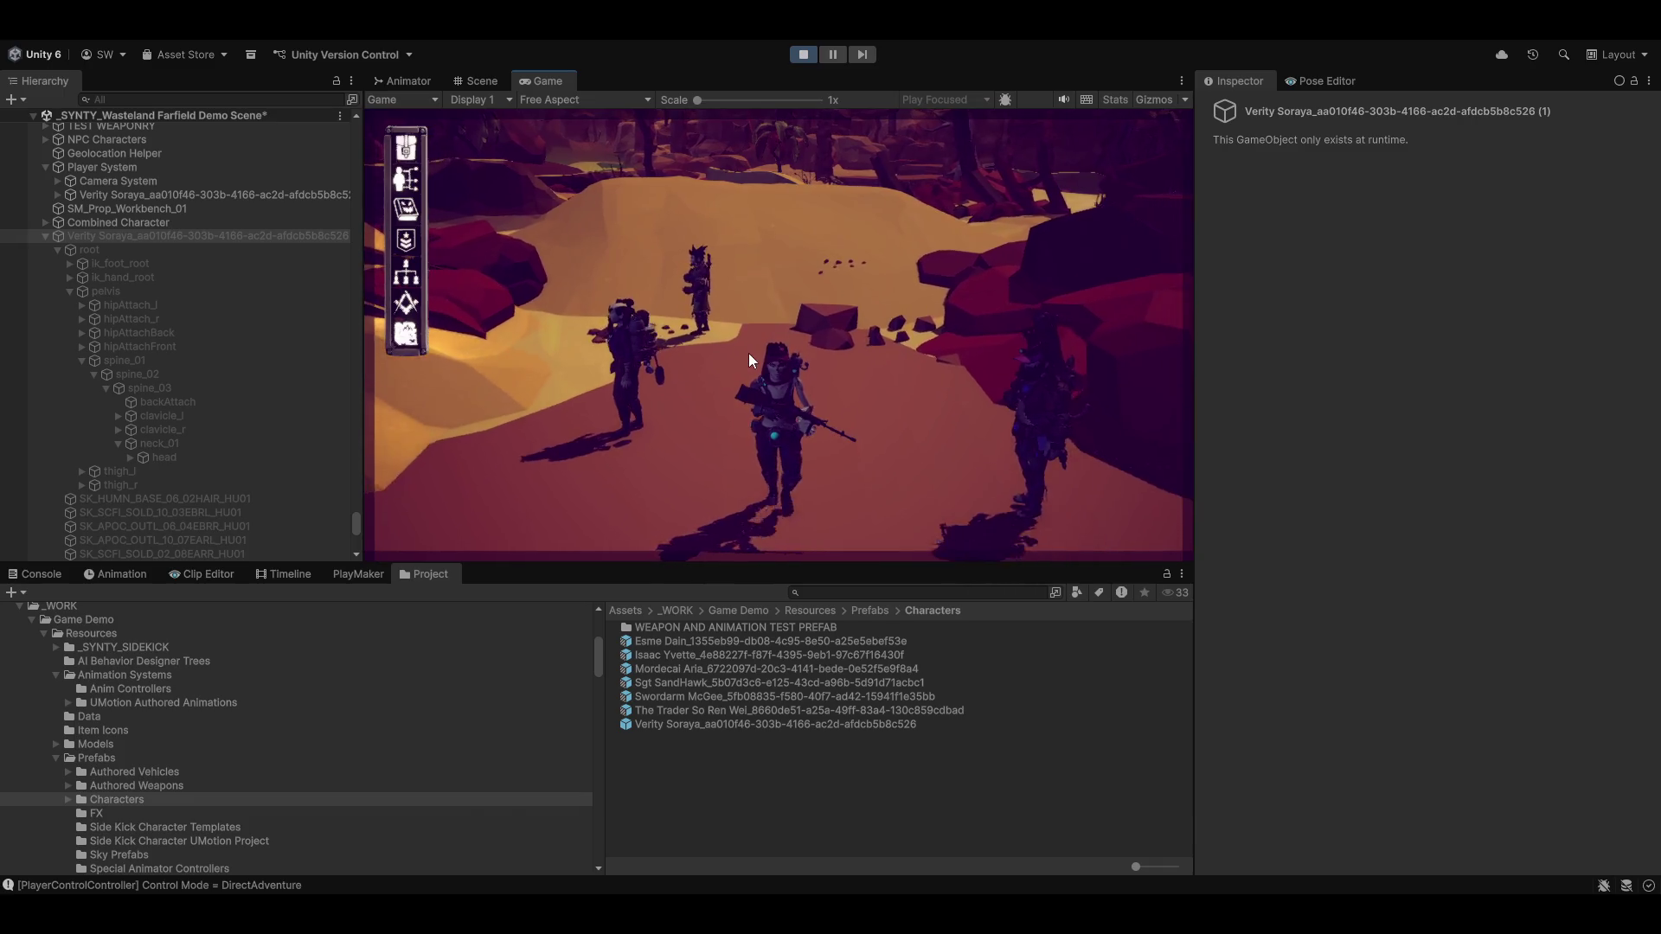
scroll(138, 476, down, 8)
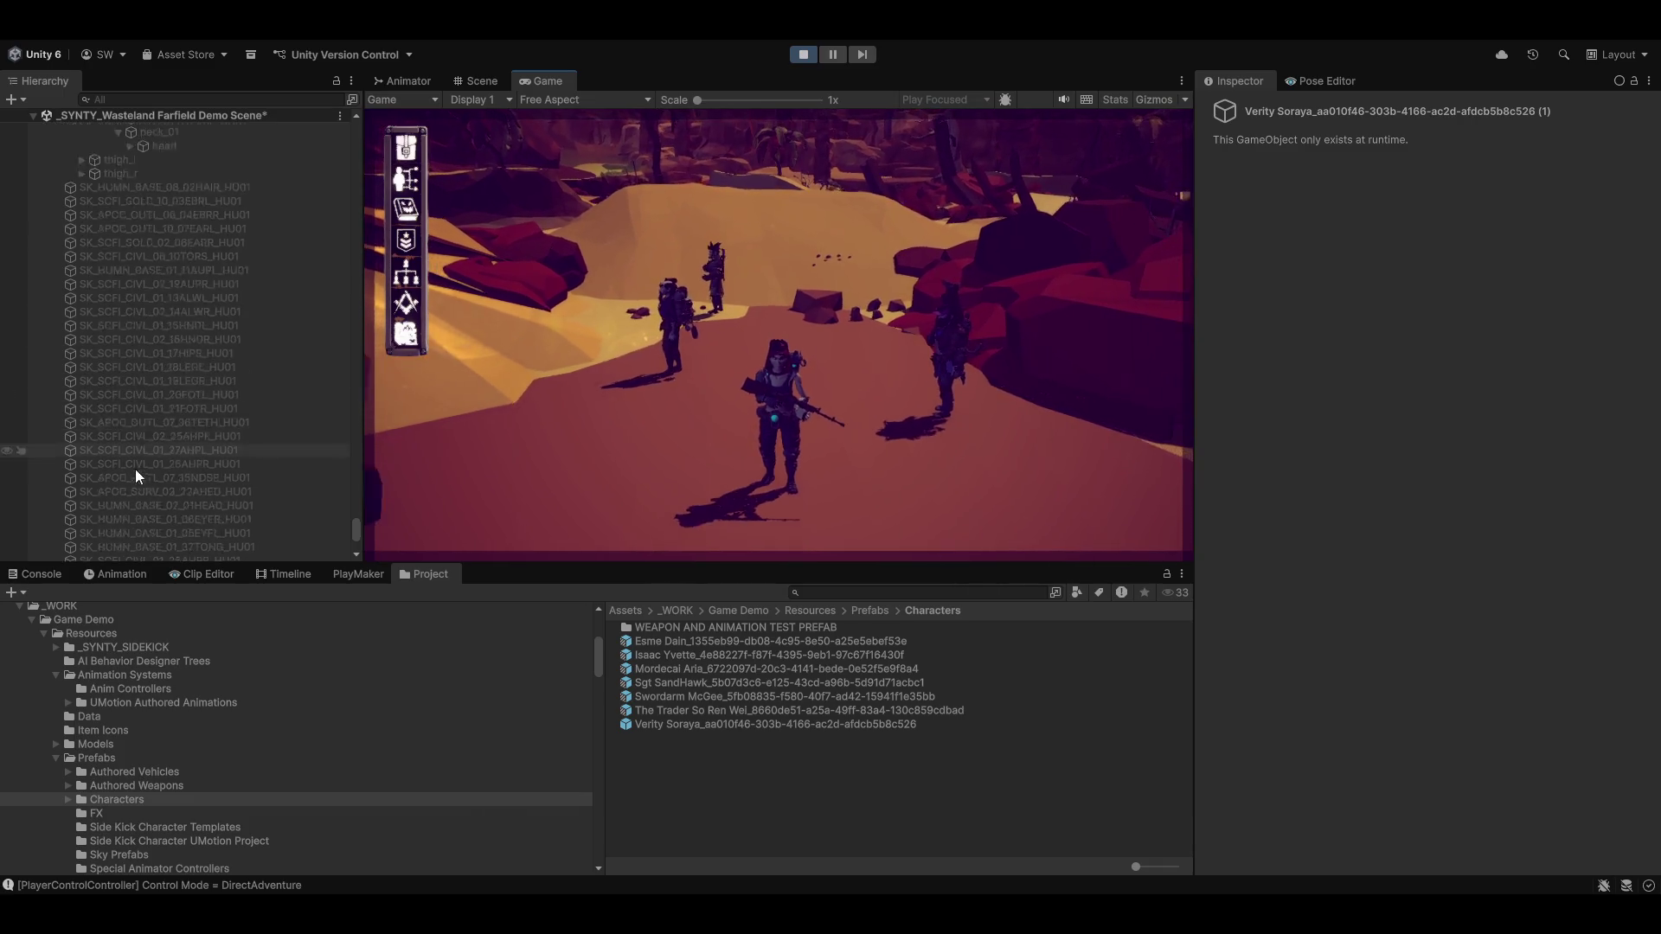
scroll(135, 469, down, 9)
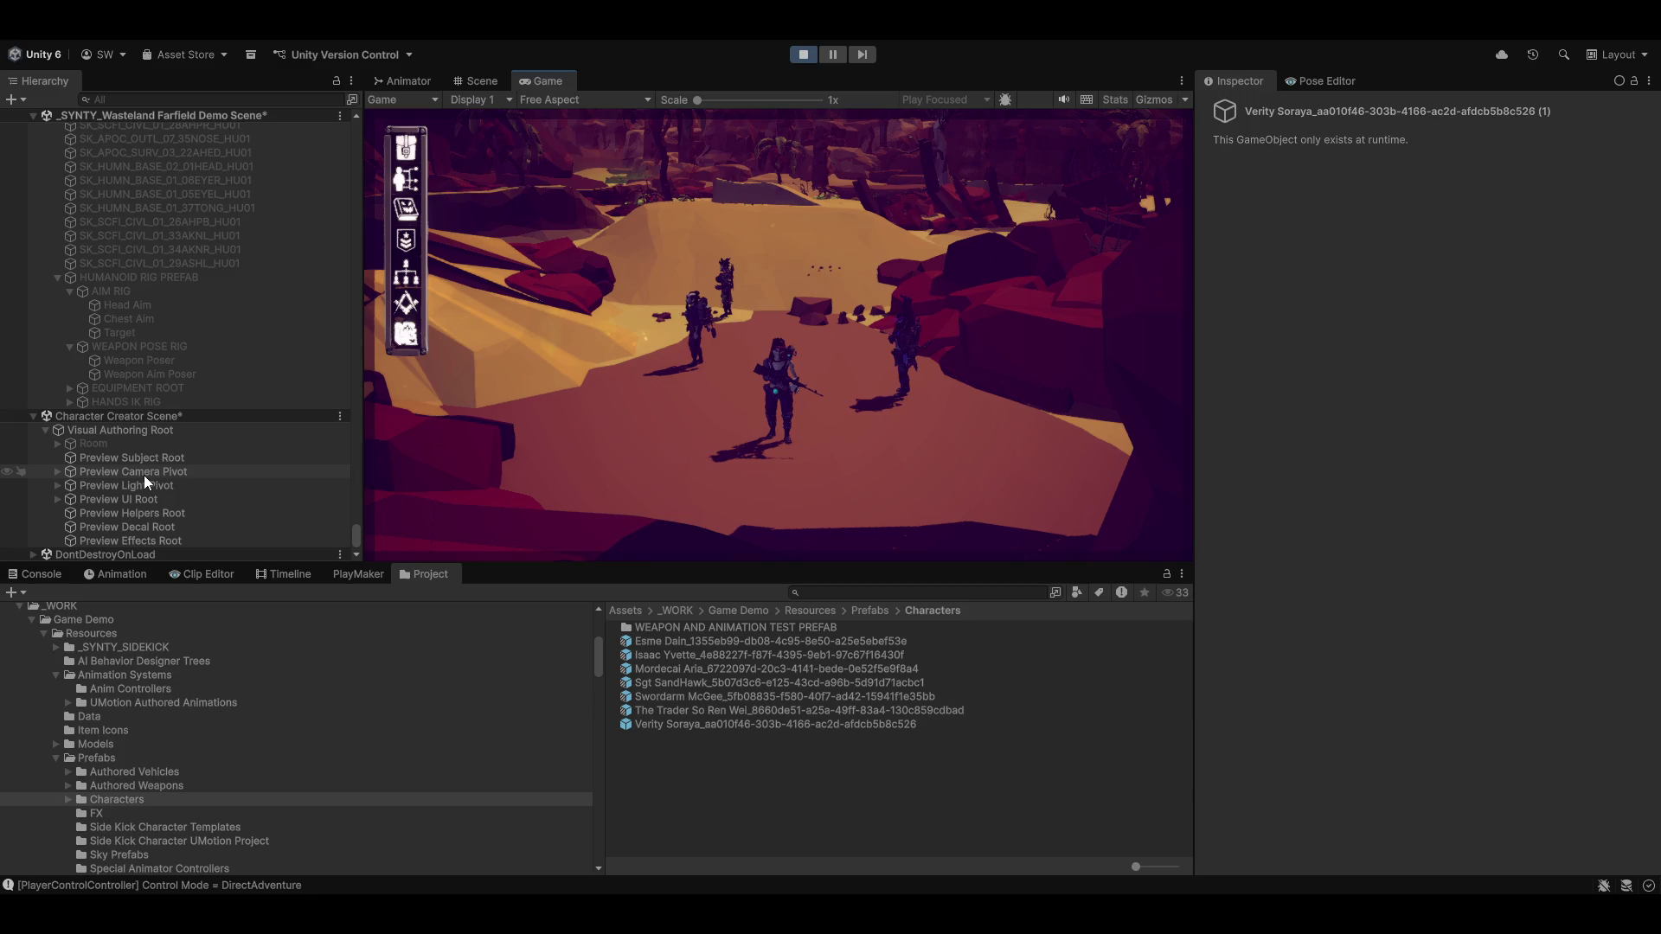
click(33, 416)
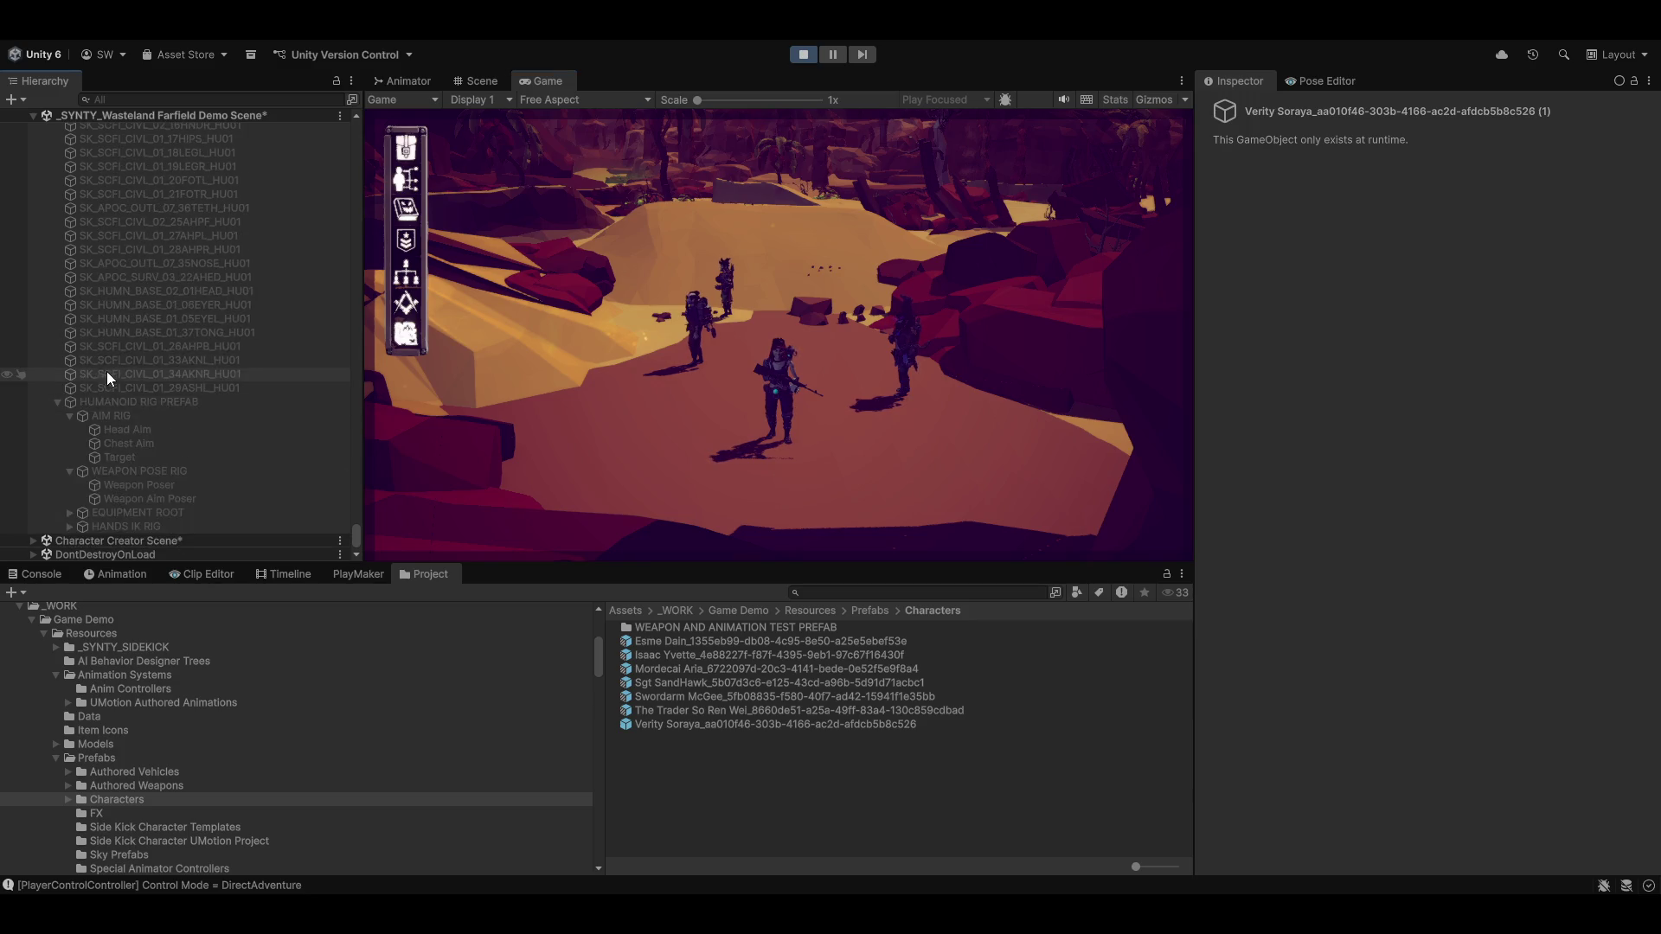
scroll(106, 384, up, 10)
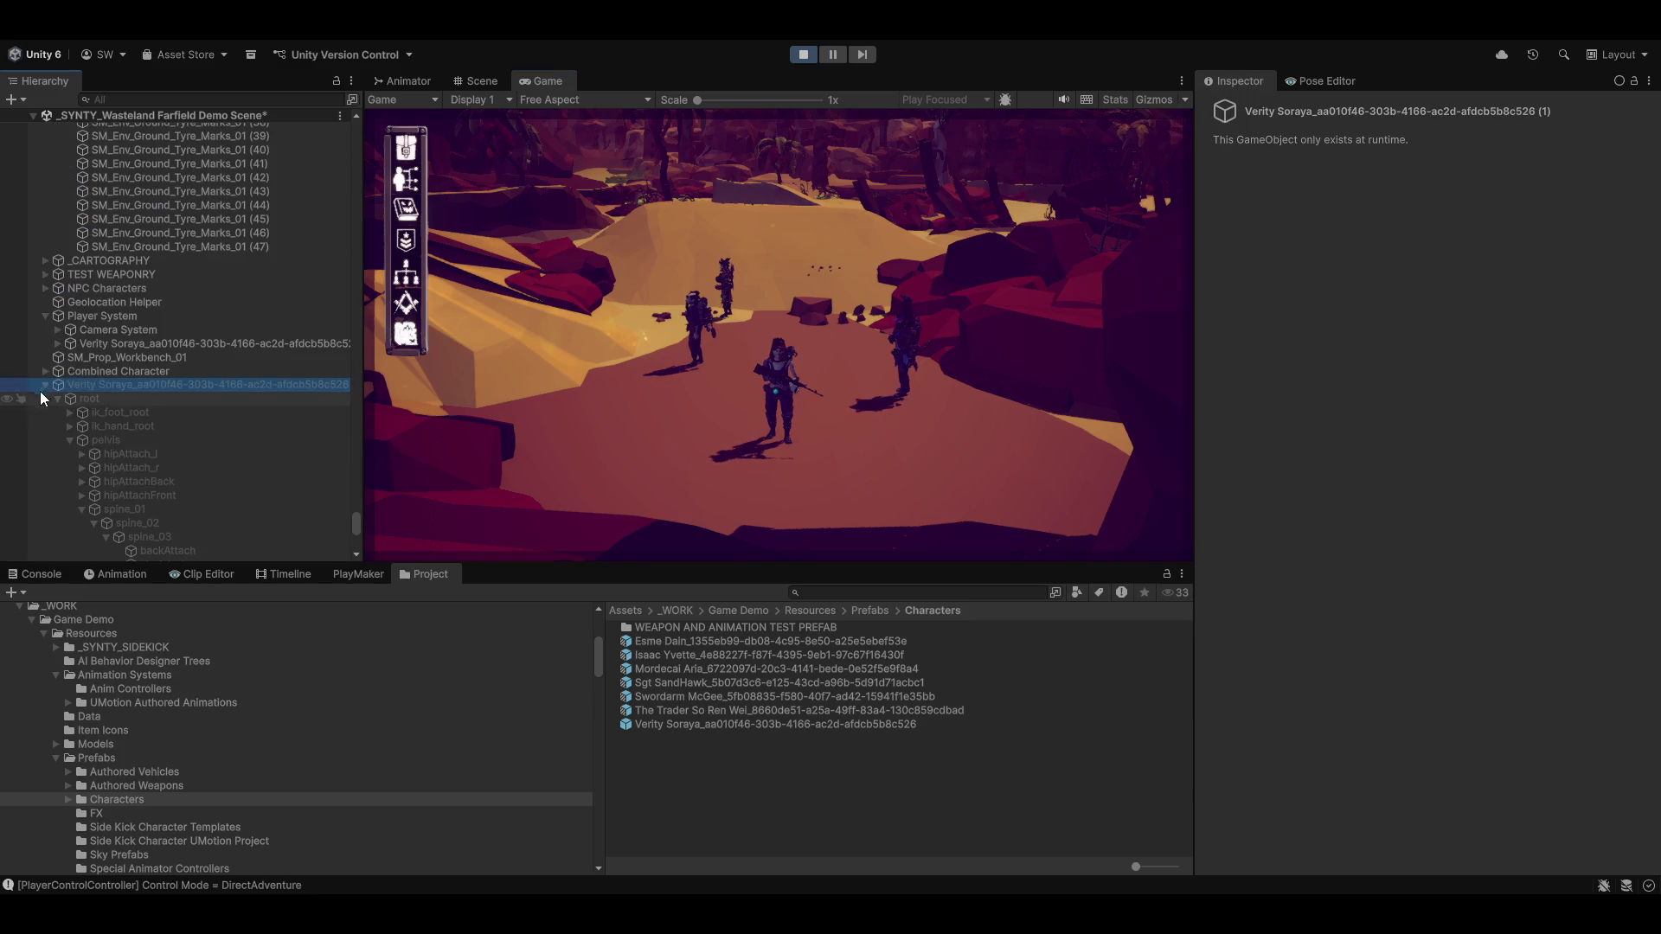
Select the Verity Soraya clone and expand it down to HUMANOID RIG PREFAB
click(44, 385)
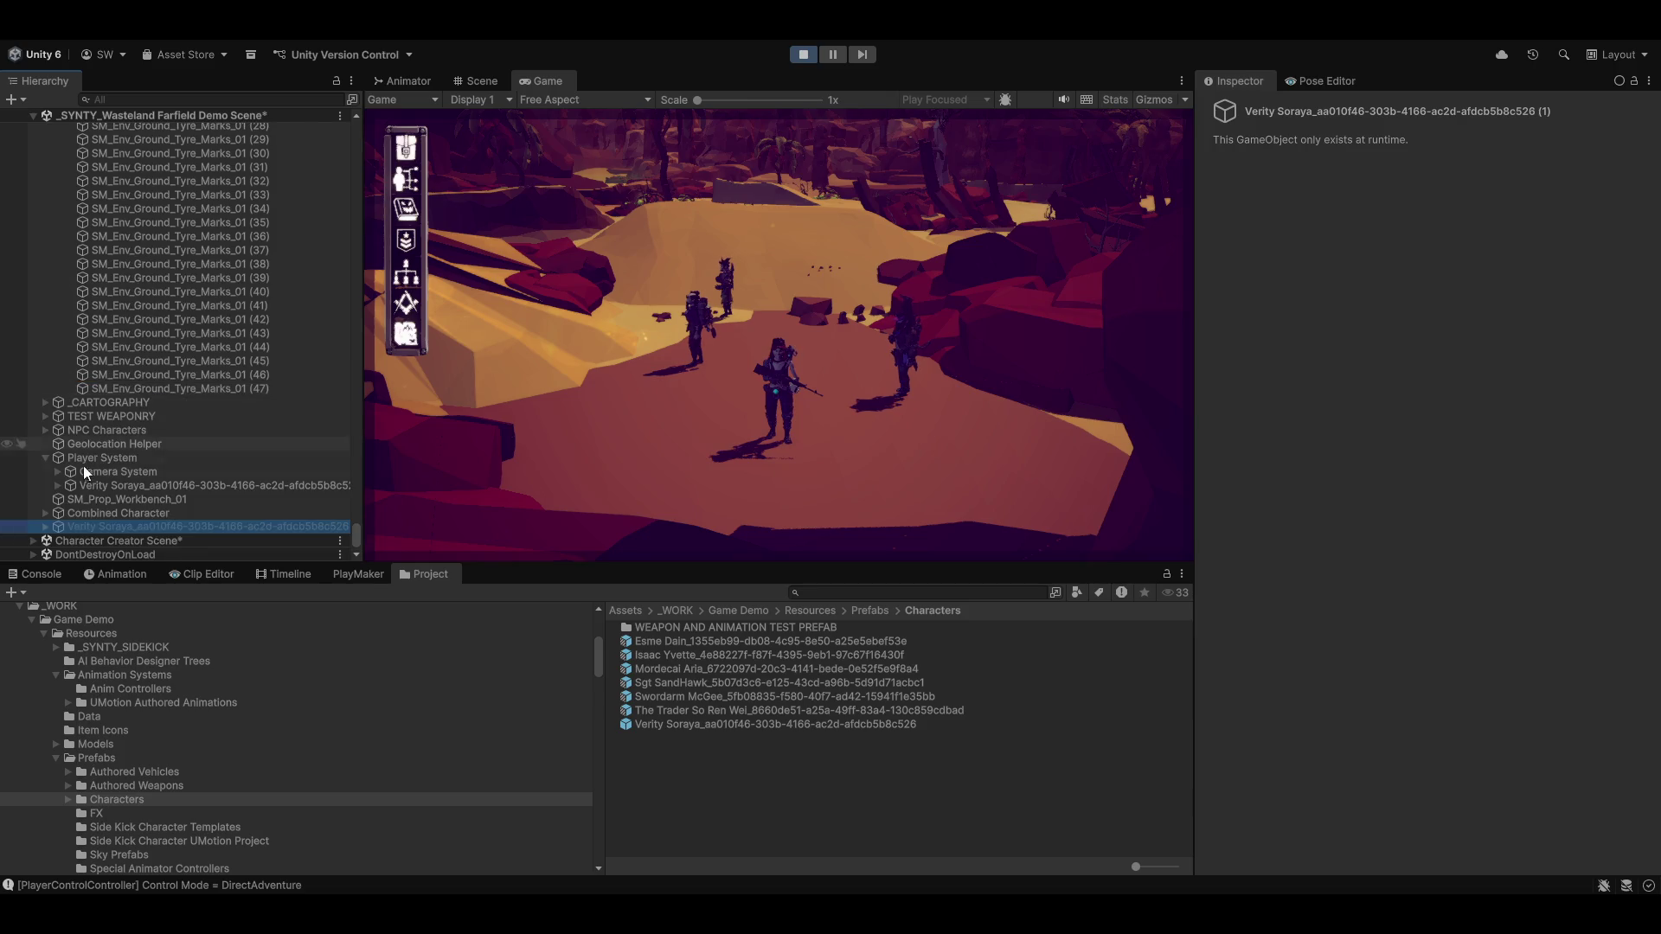
click(92, 514)
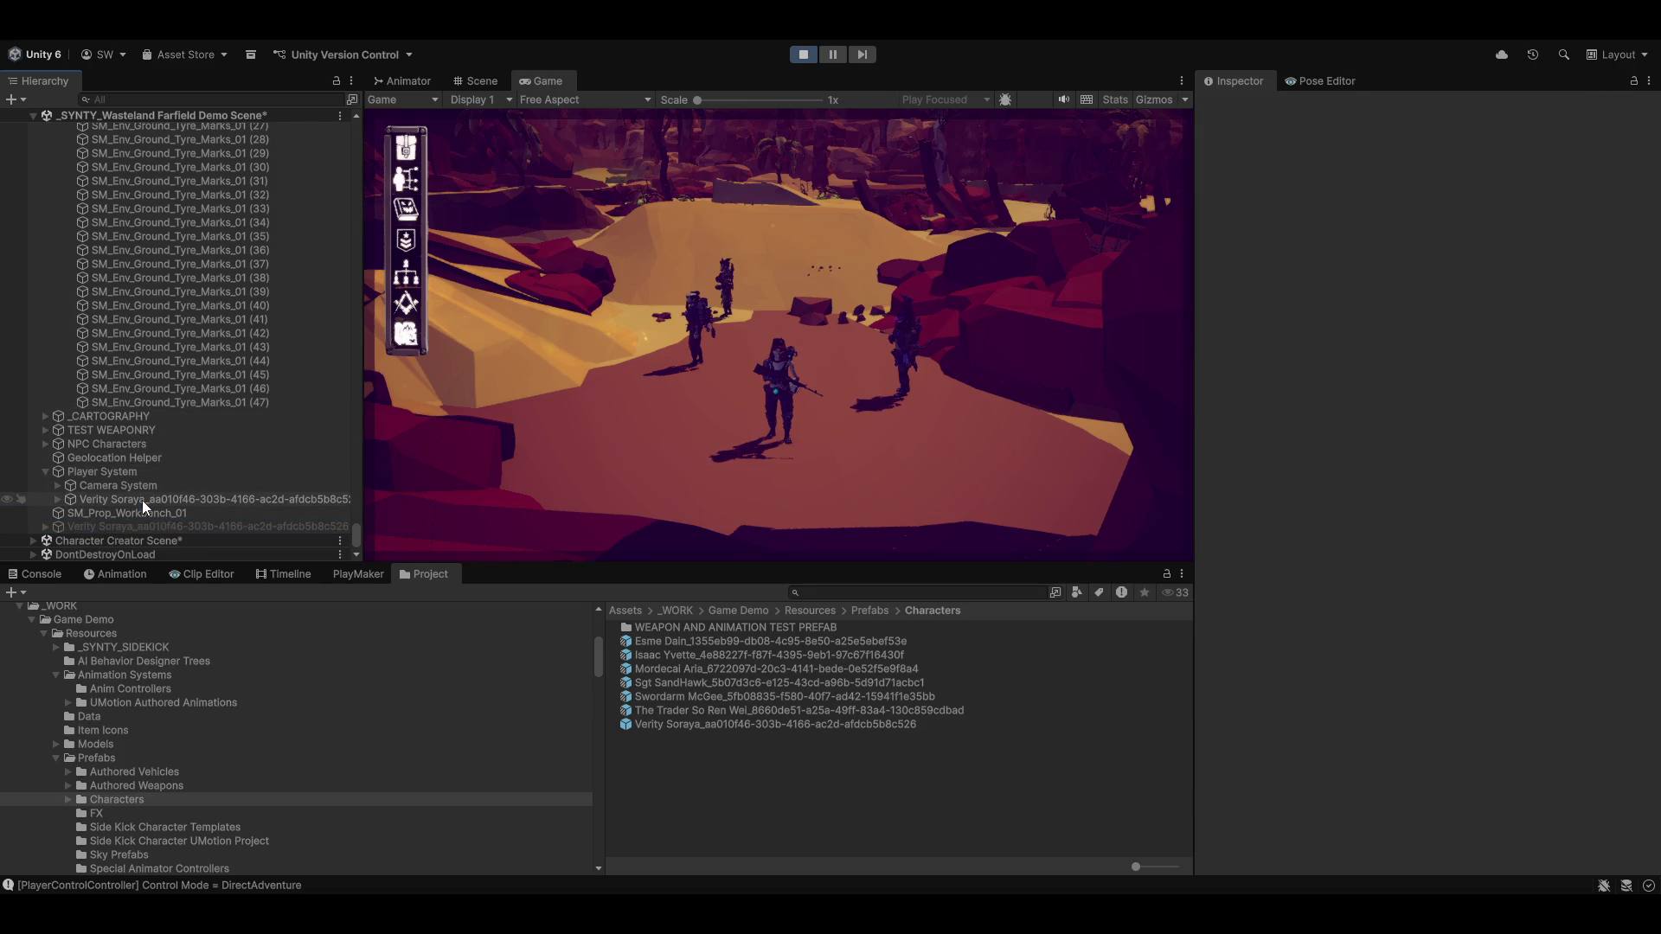
click(107, 499)
click(58, 500)
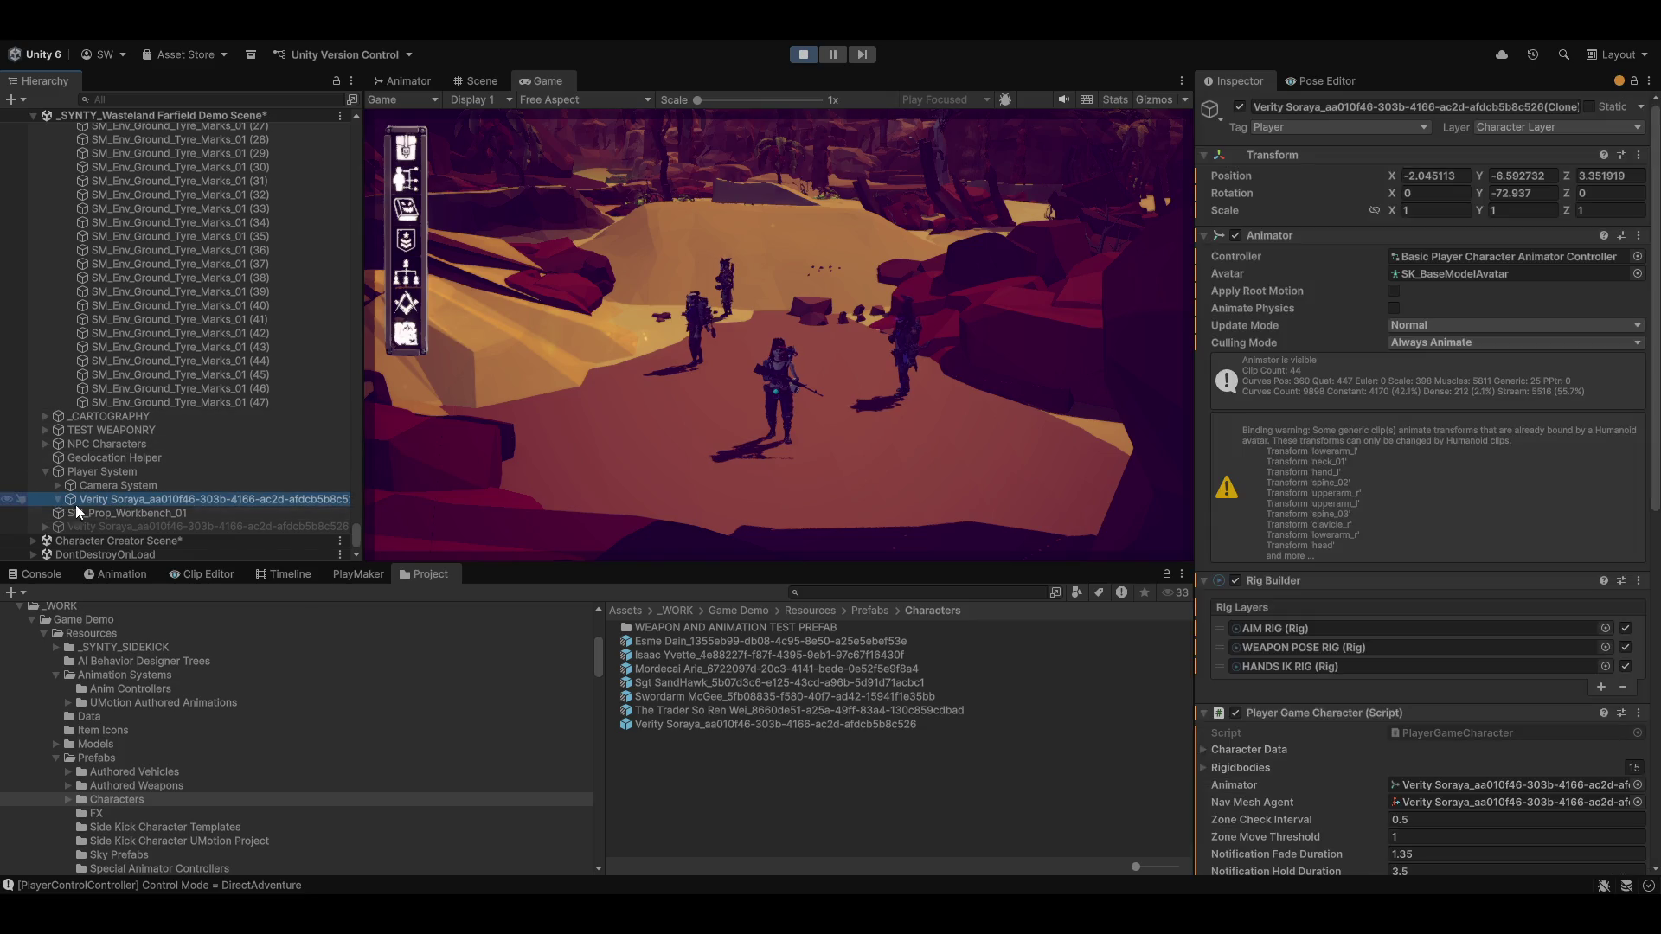
scroll(114, 516, down, 10)
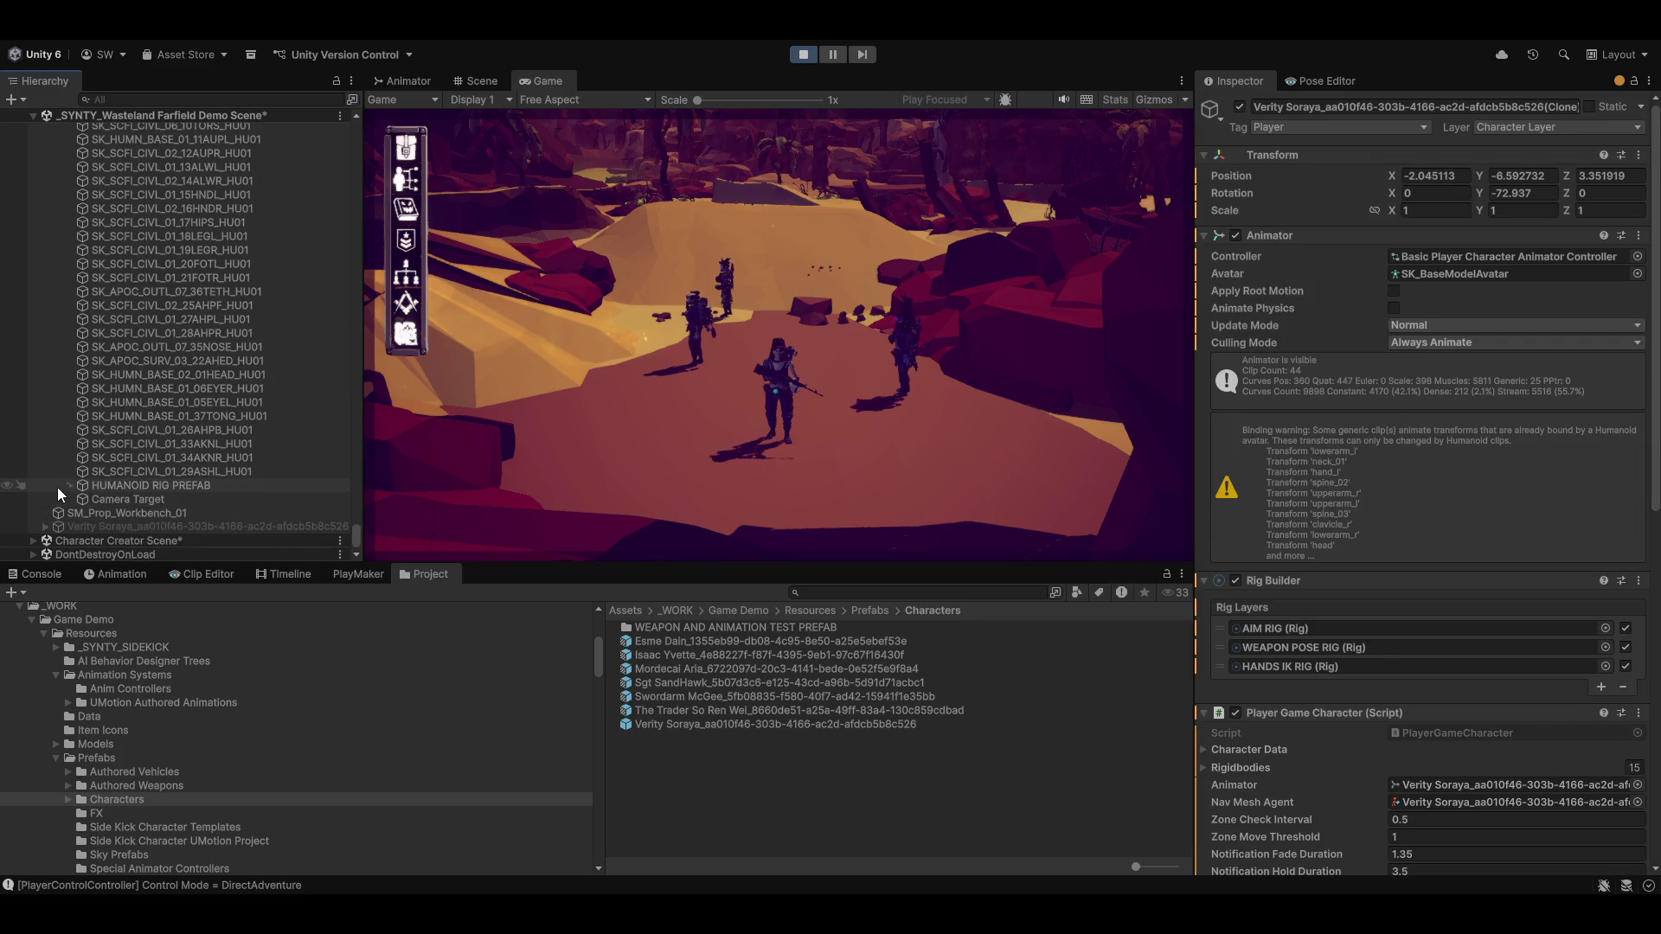
click(68, 486)
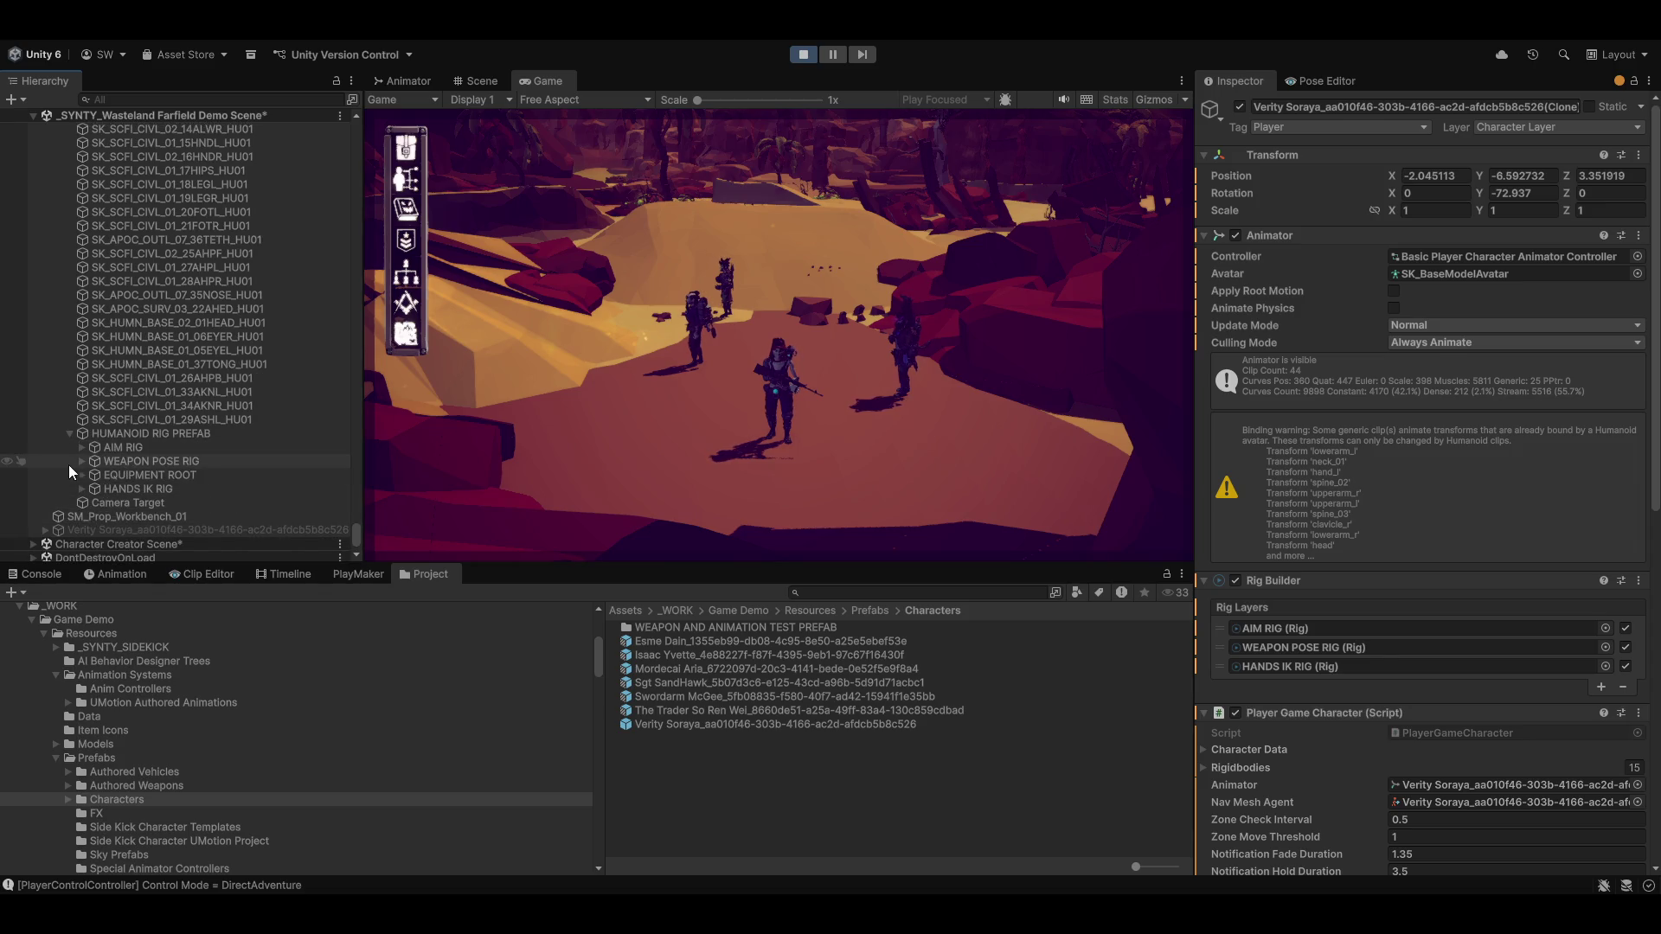
Expand WEAPON POSE RIG and set Weapon Poser's Multi-Parent and Multi-Rotation weights to 1
click(85, 459)
click(81, 462)
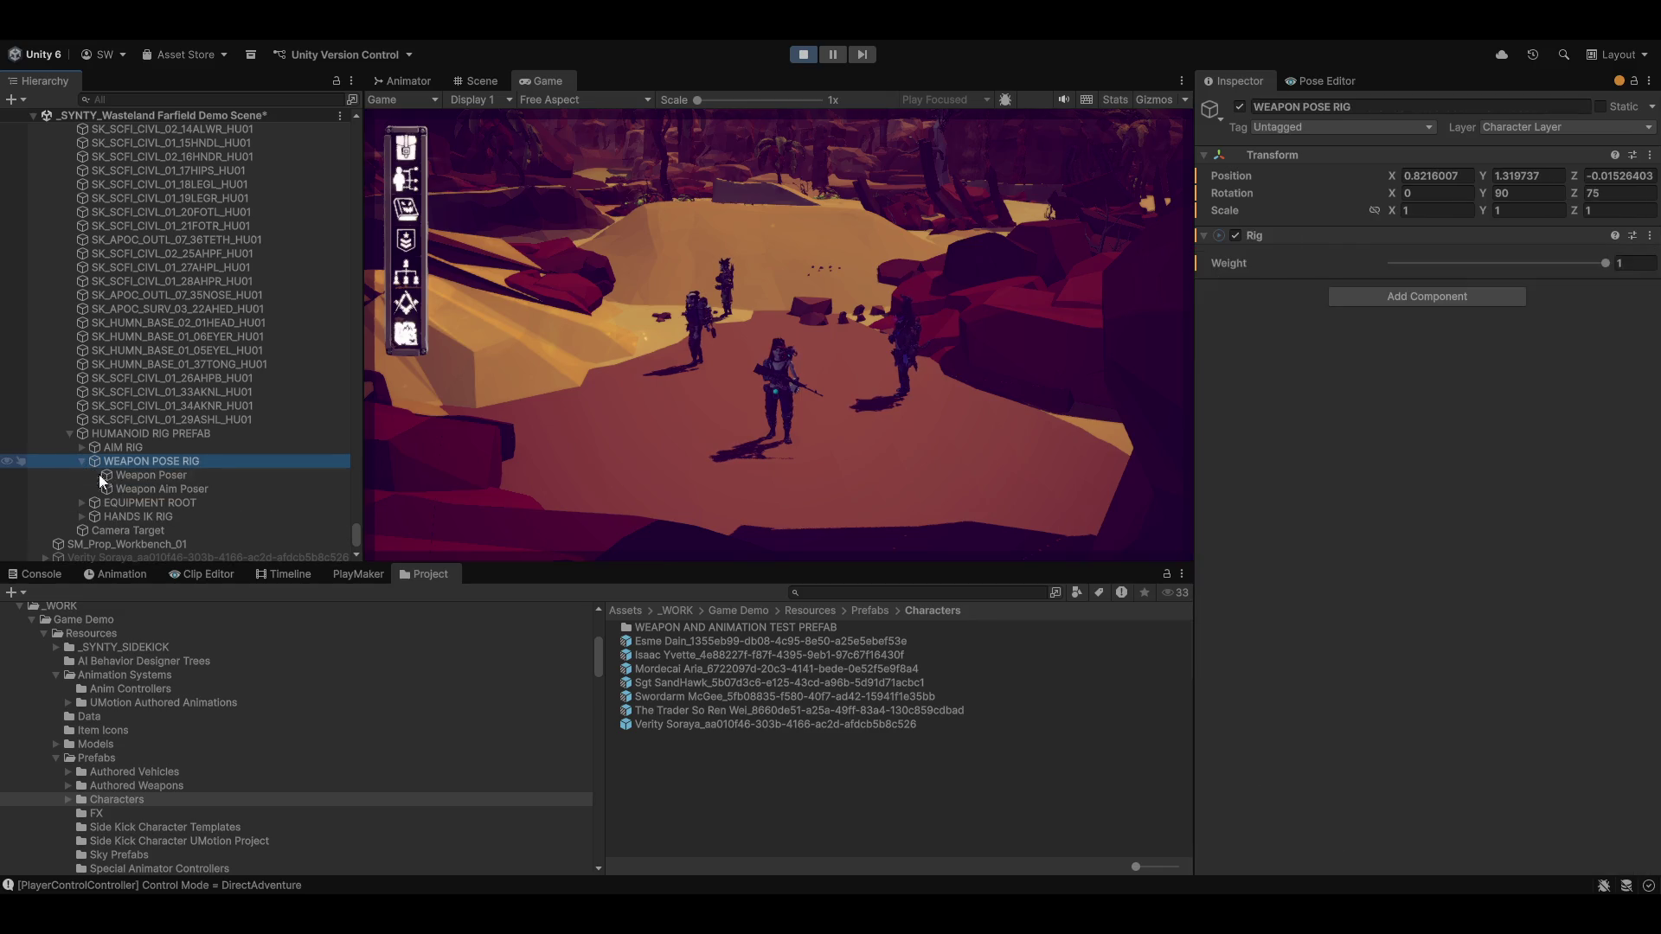
click(122, 476)
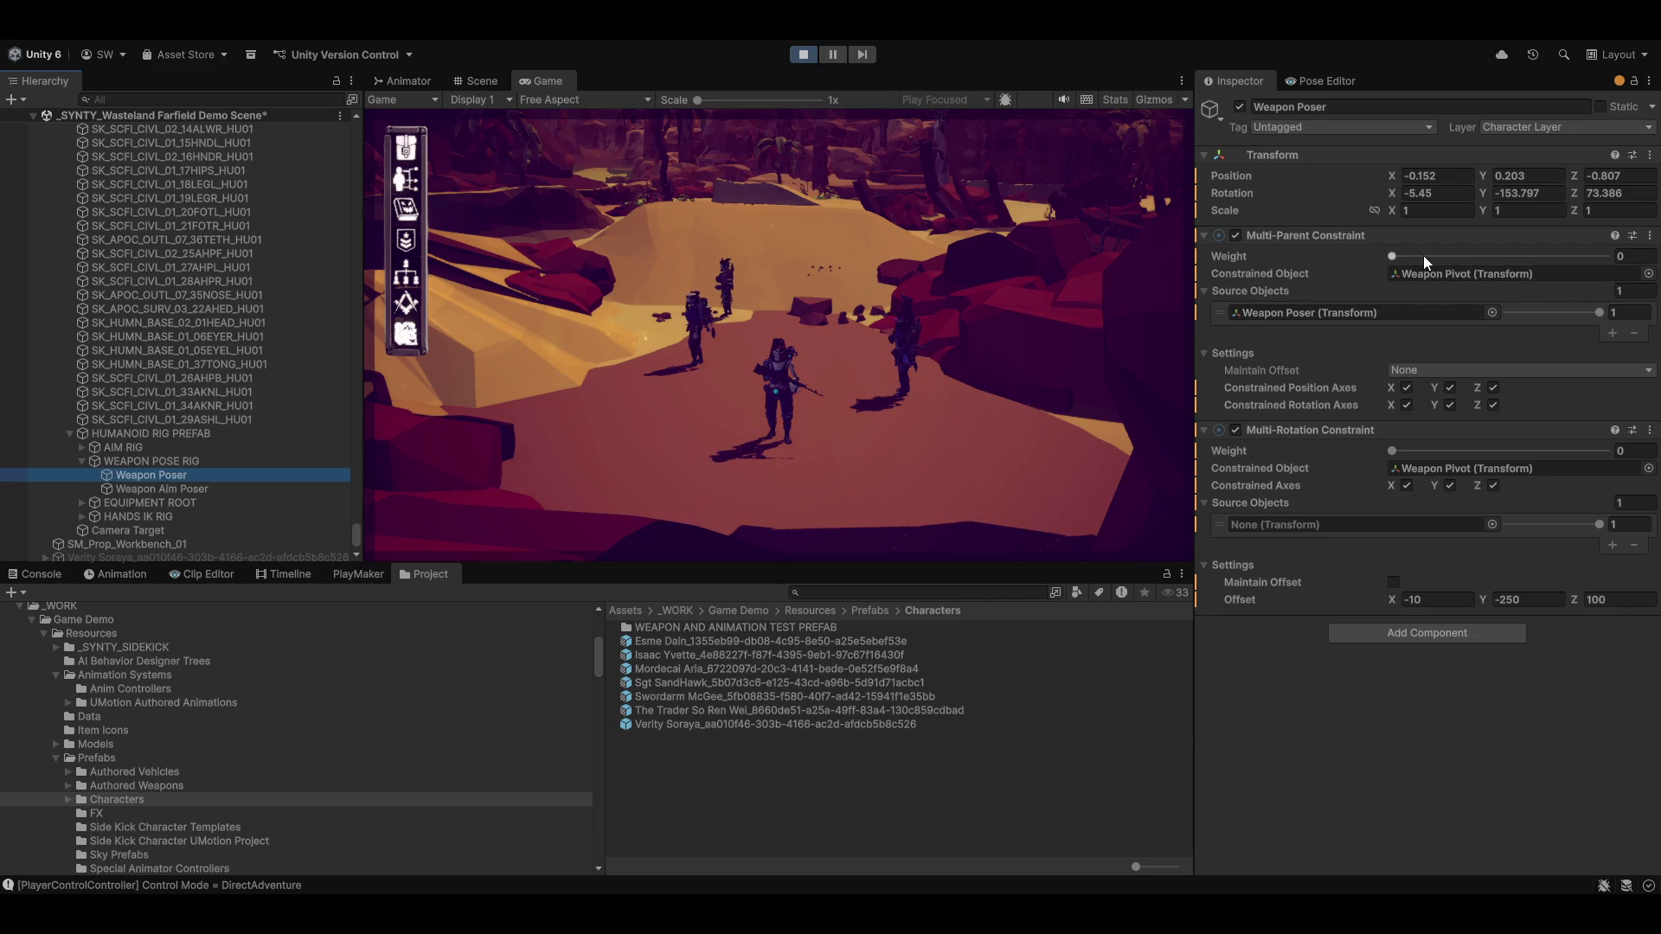
drag(1394, 256, 1608, 256)
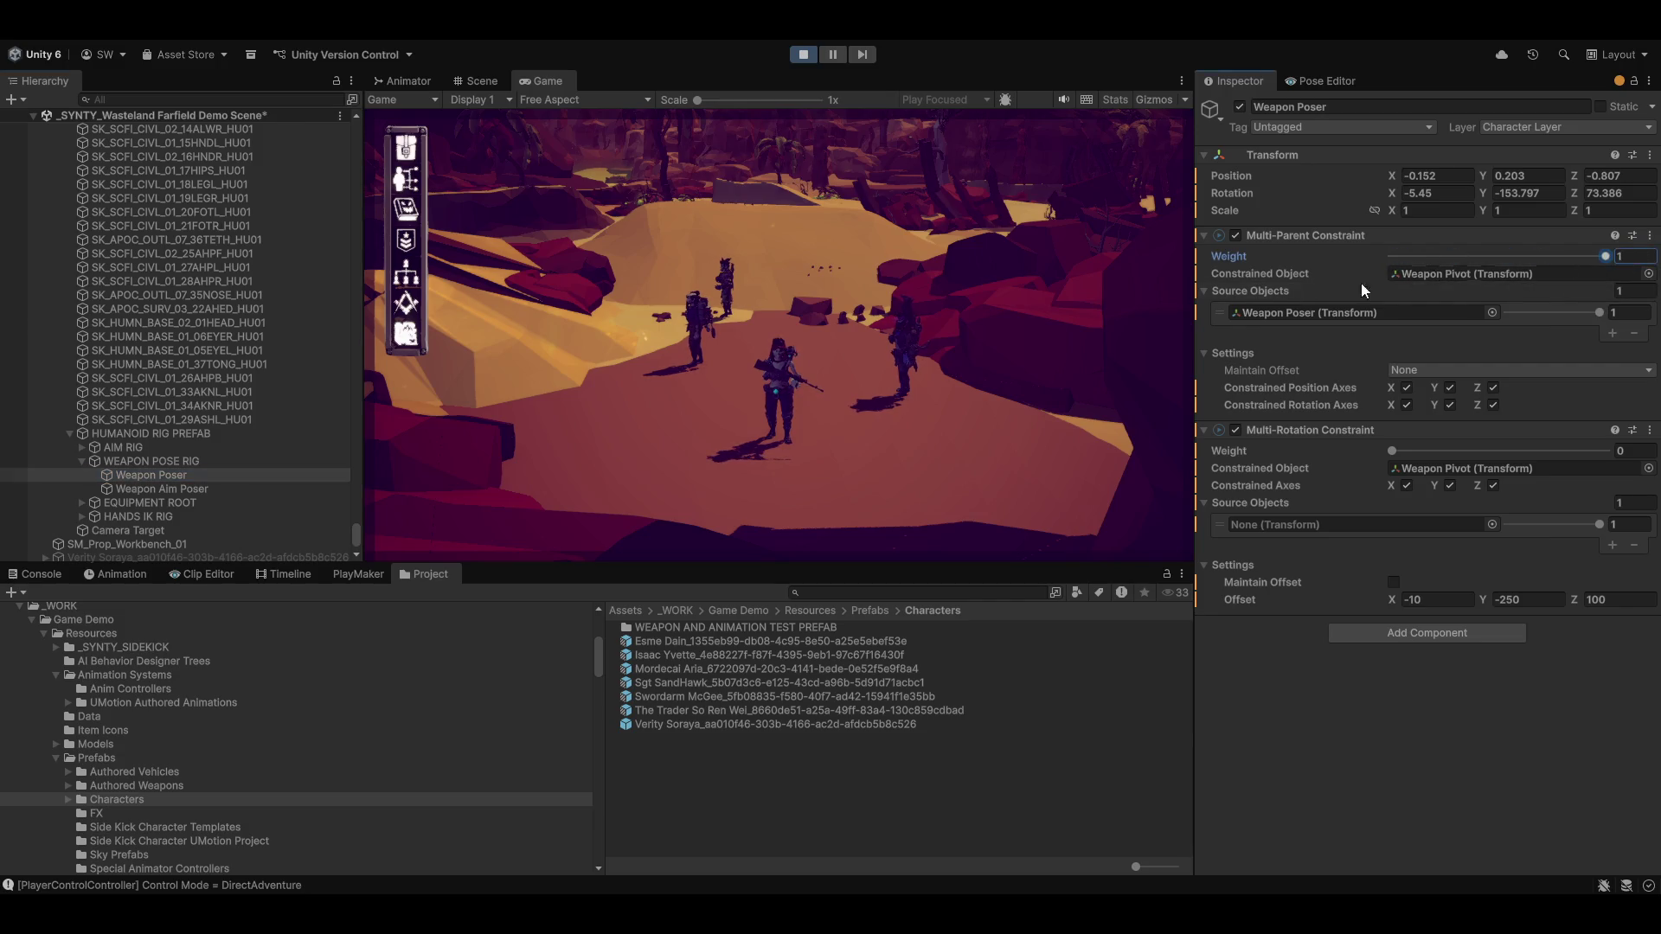
click(875, 376)
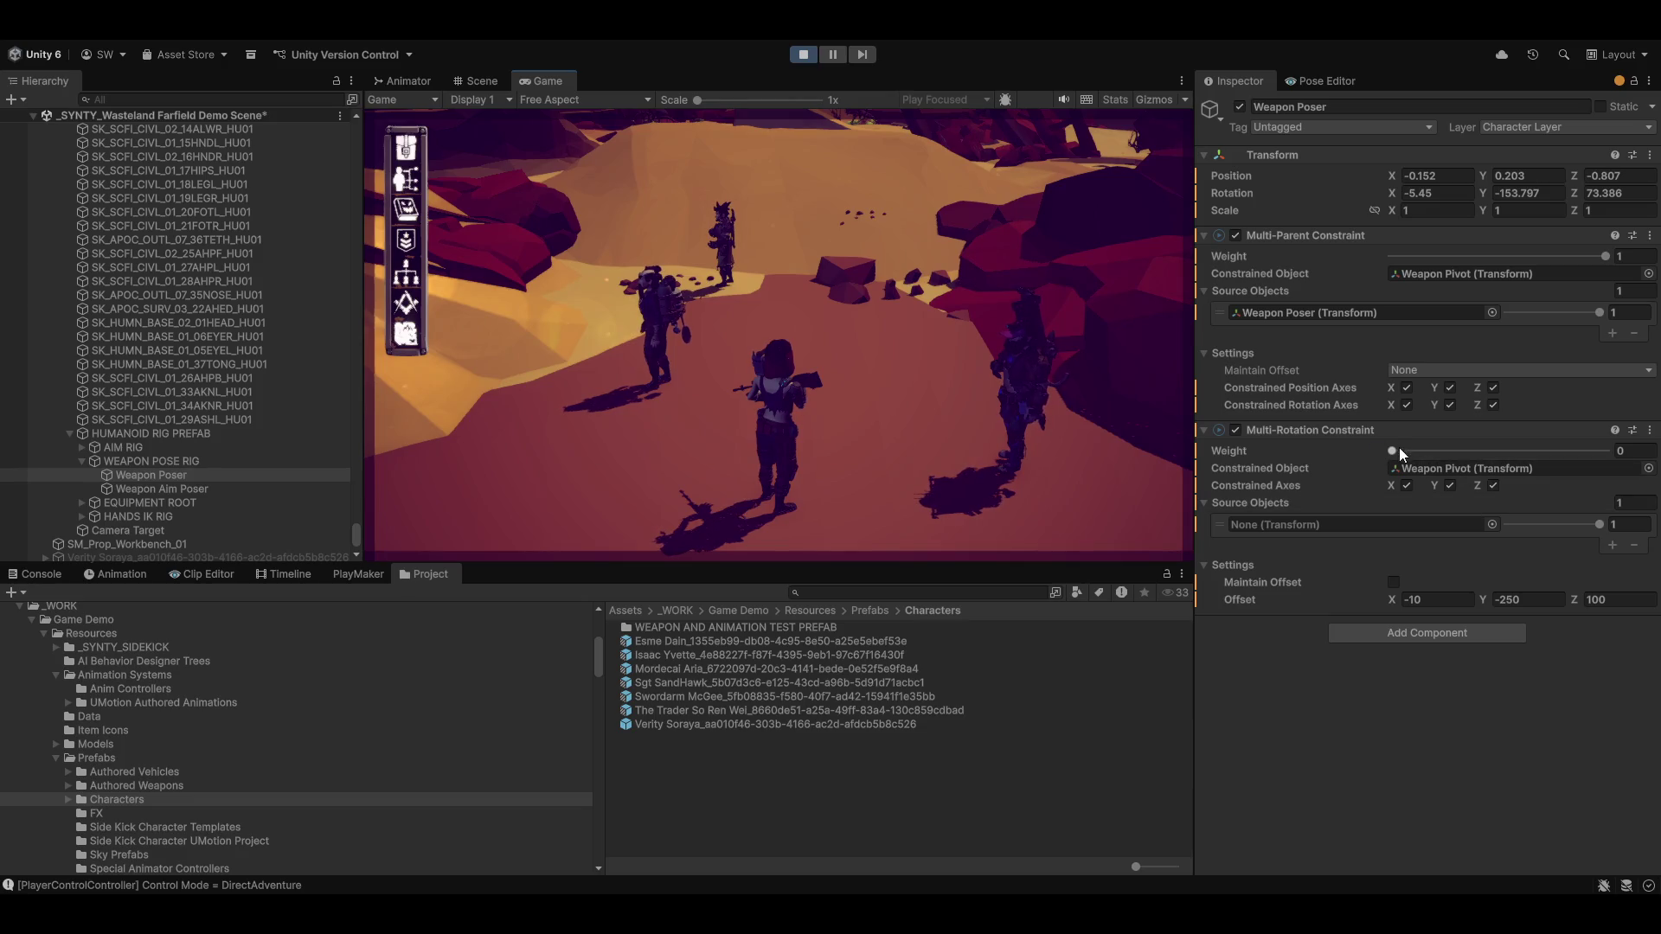
drag(1395, 450, 1607, 450)
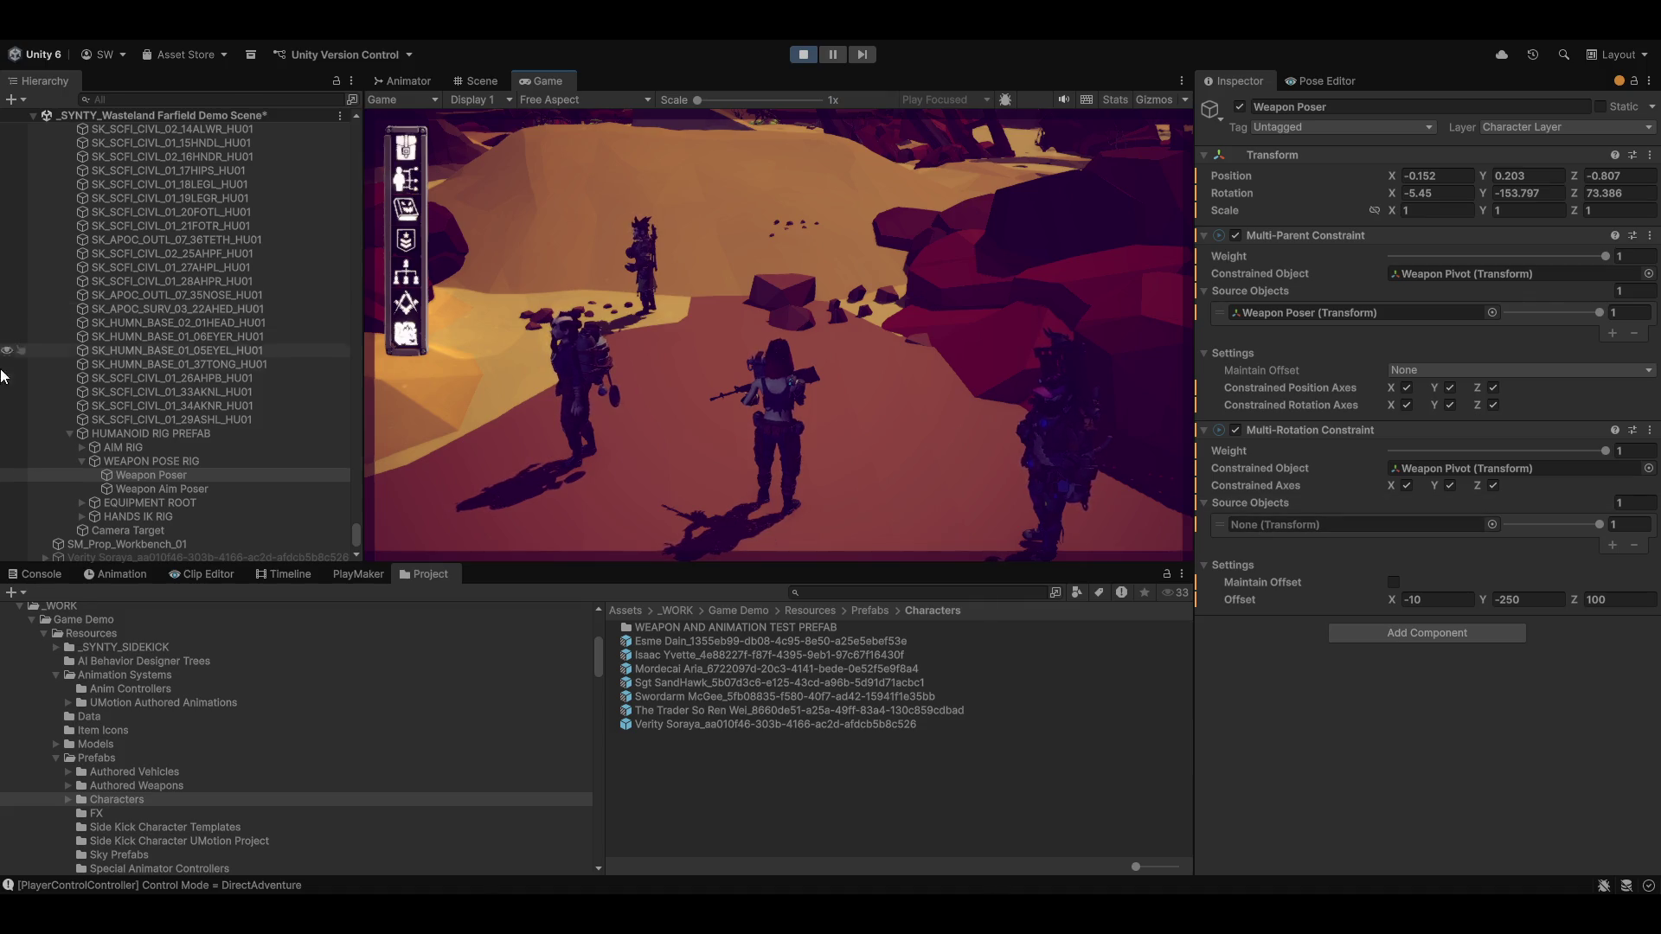
Expand root > pelvis > spine_01 > spine_02 > spine_03 to reveal the clavicle bones
scroll(168, 354, up, 10)
scroll(147, 360, down, 10)
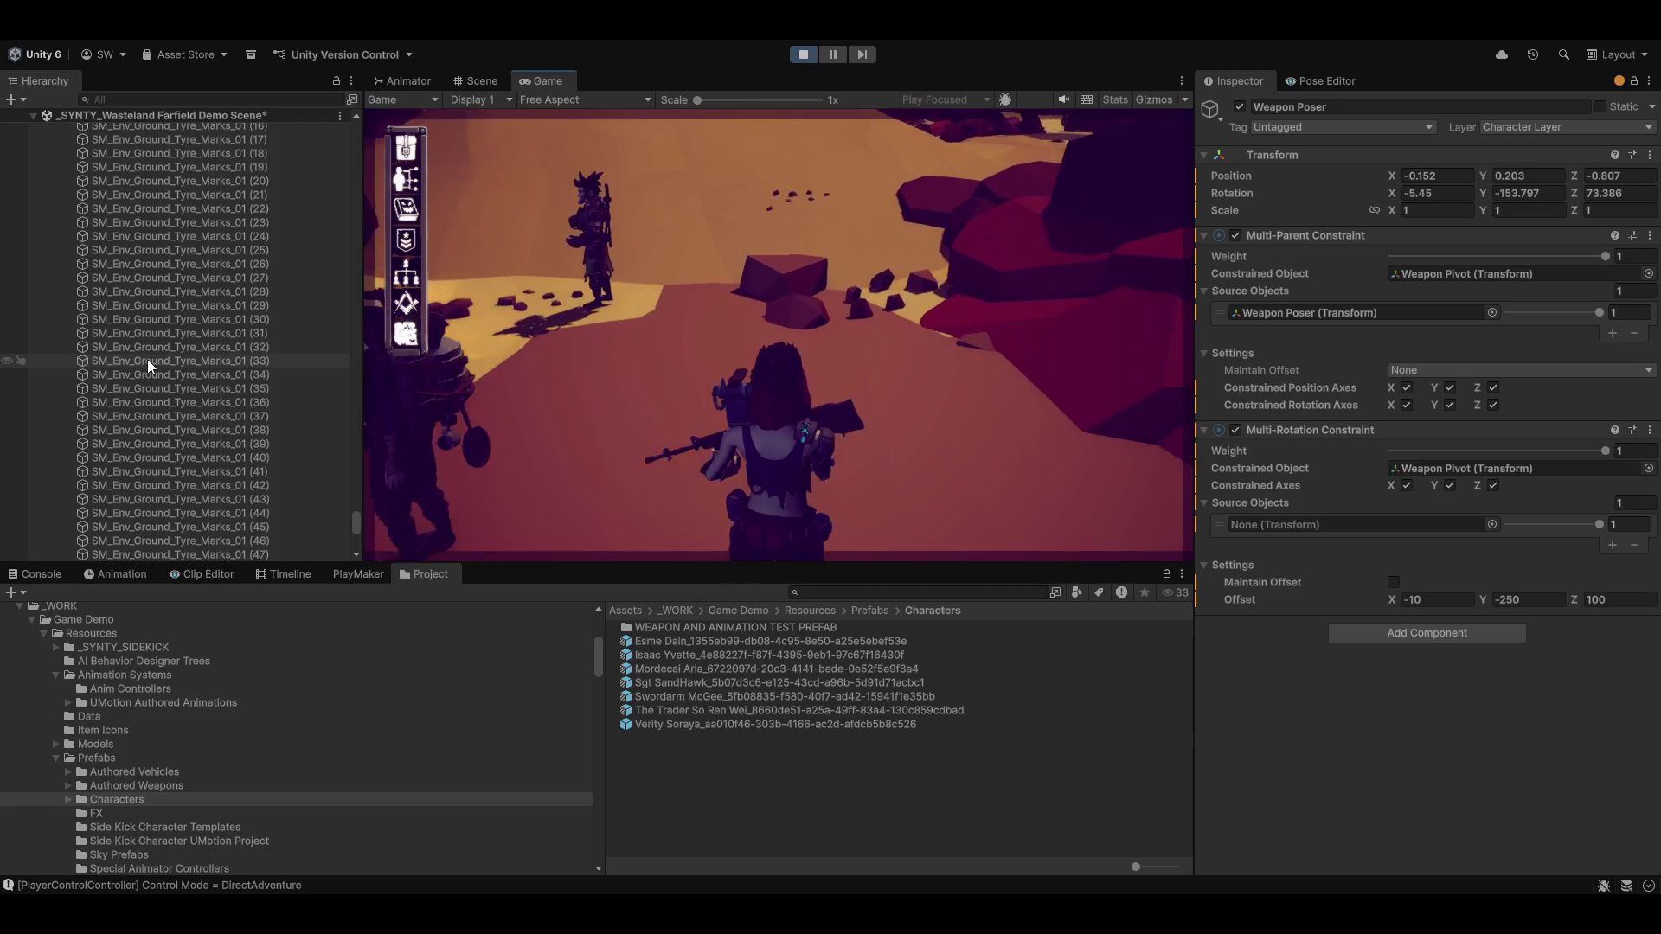
click(69, 302)
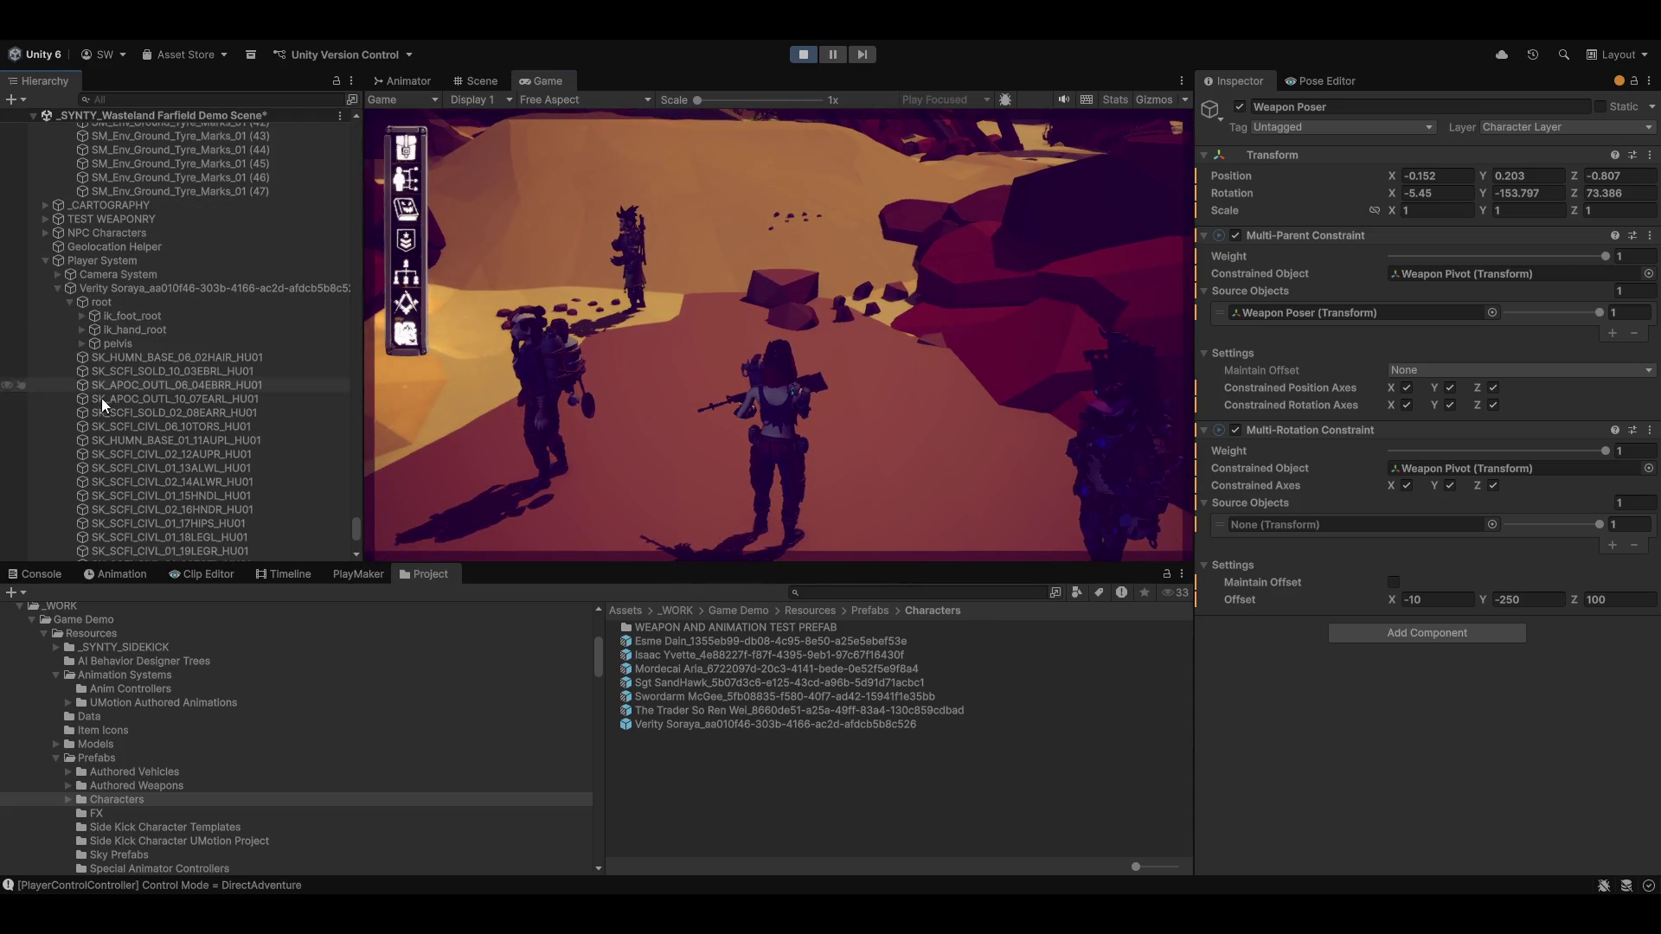
click(82, 343)
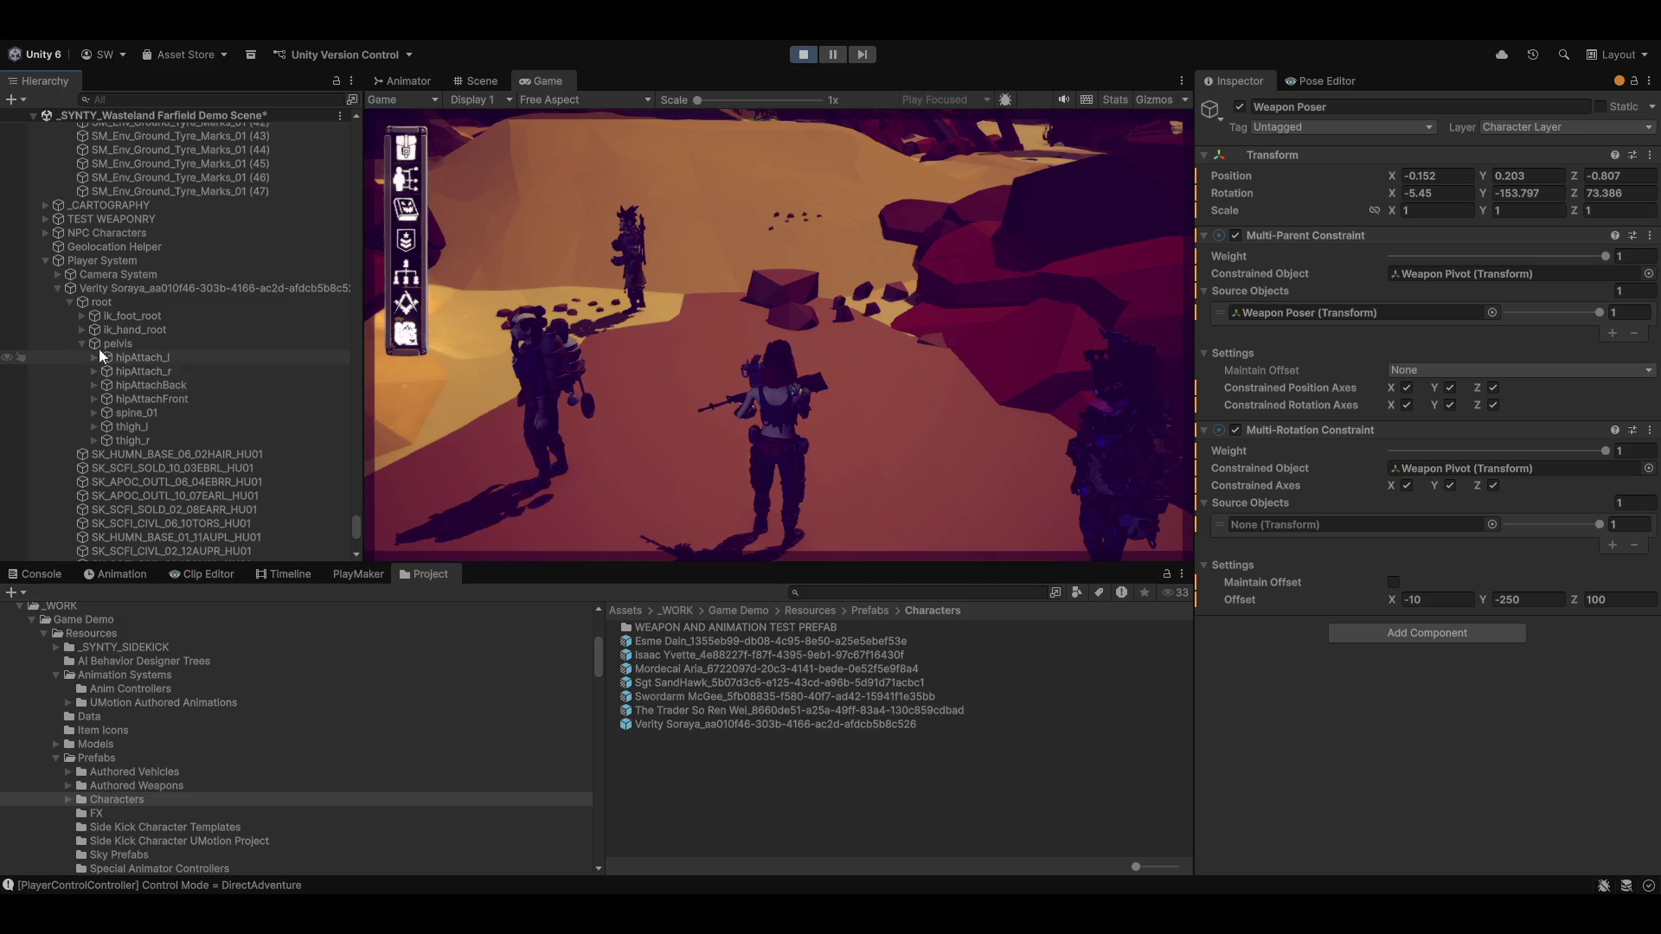
click(93, 413)
click(106, 426)
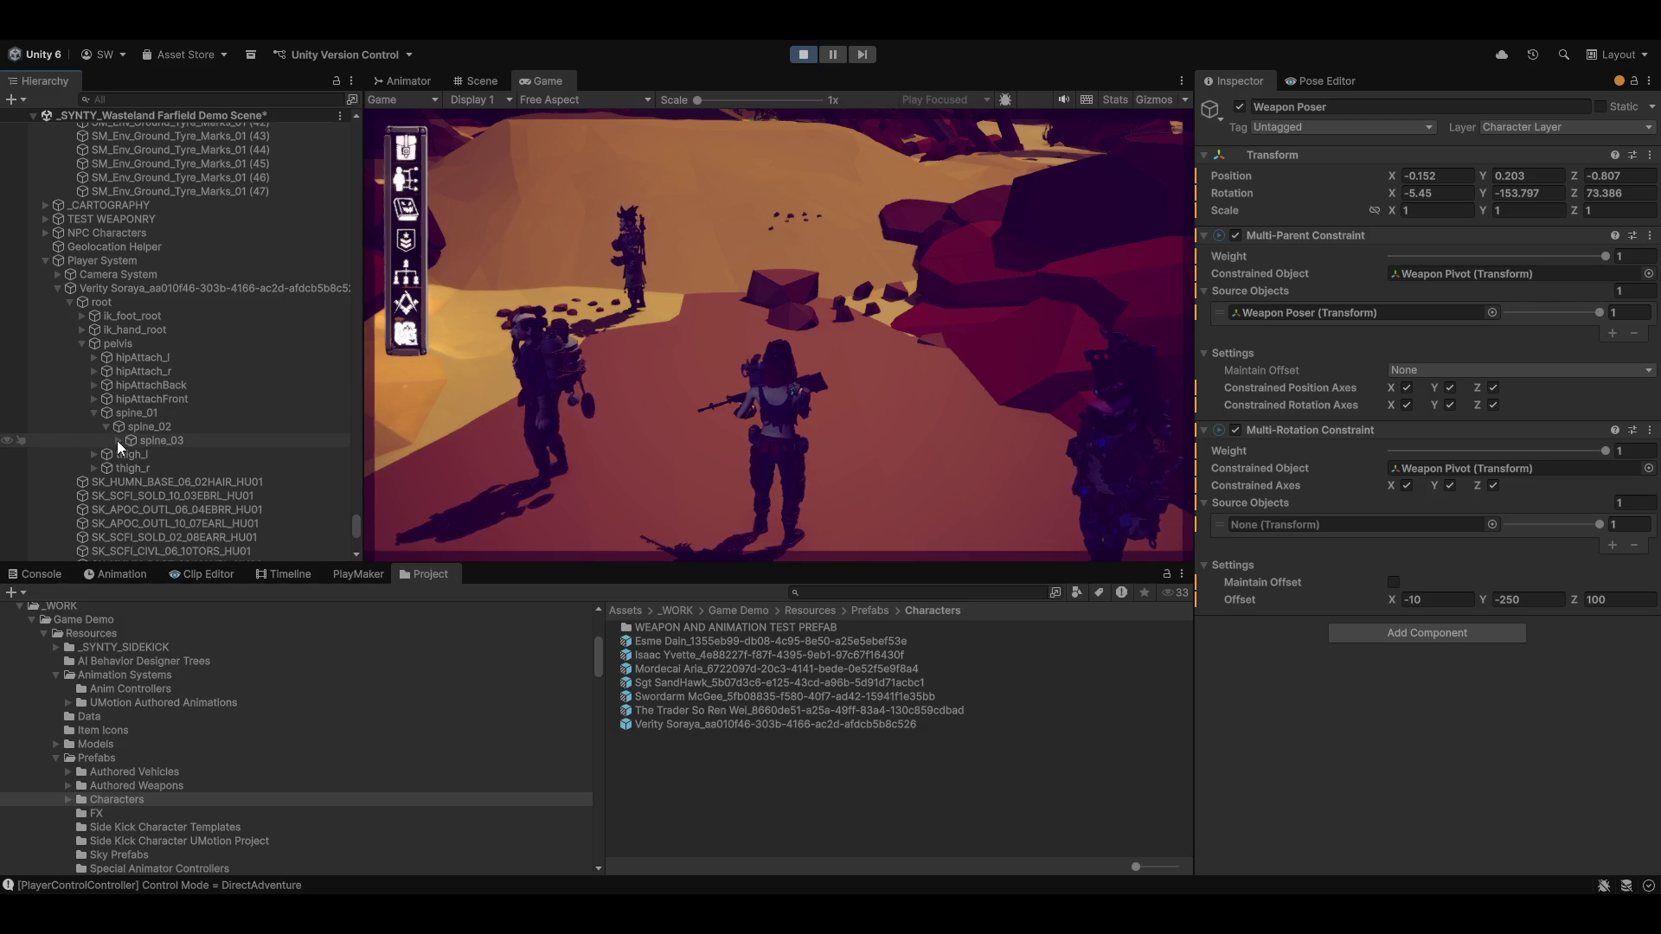
click(117, 440)
Drag clavicle_r into the Multi-Rotation Constraint's Source Objects slot
mouse_move(178, 482)
mouse_down()
mouse_move(1360, 538)
mouse_move(1342, 524)
mouse_up()
scroll(258, 412, up, 15)
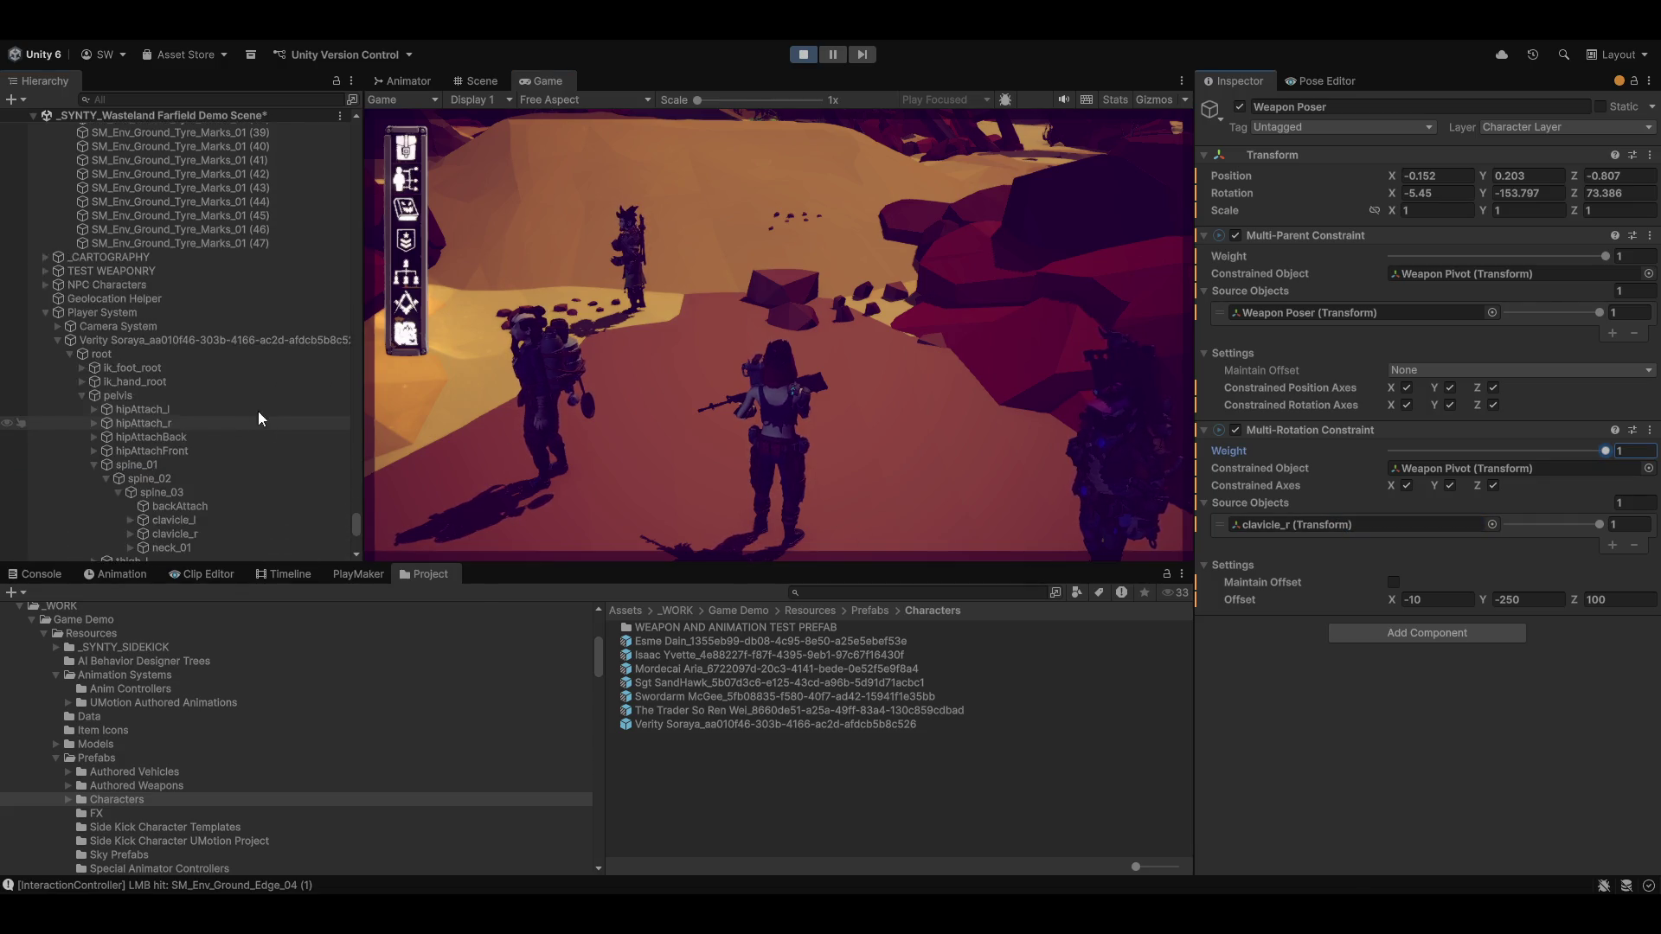
scroll(174, 404, up, 5)
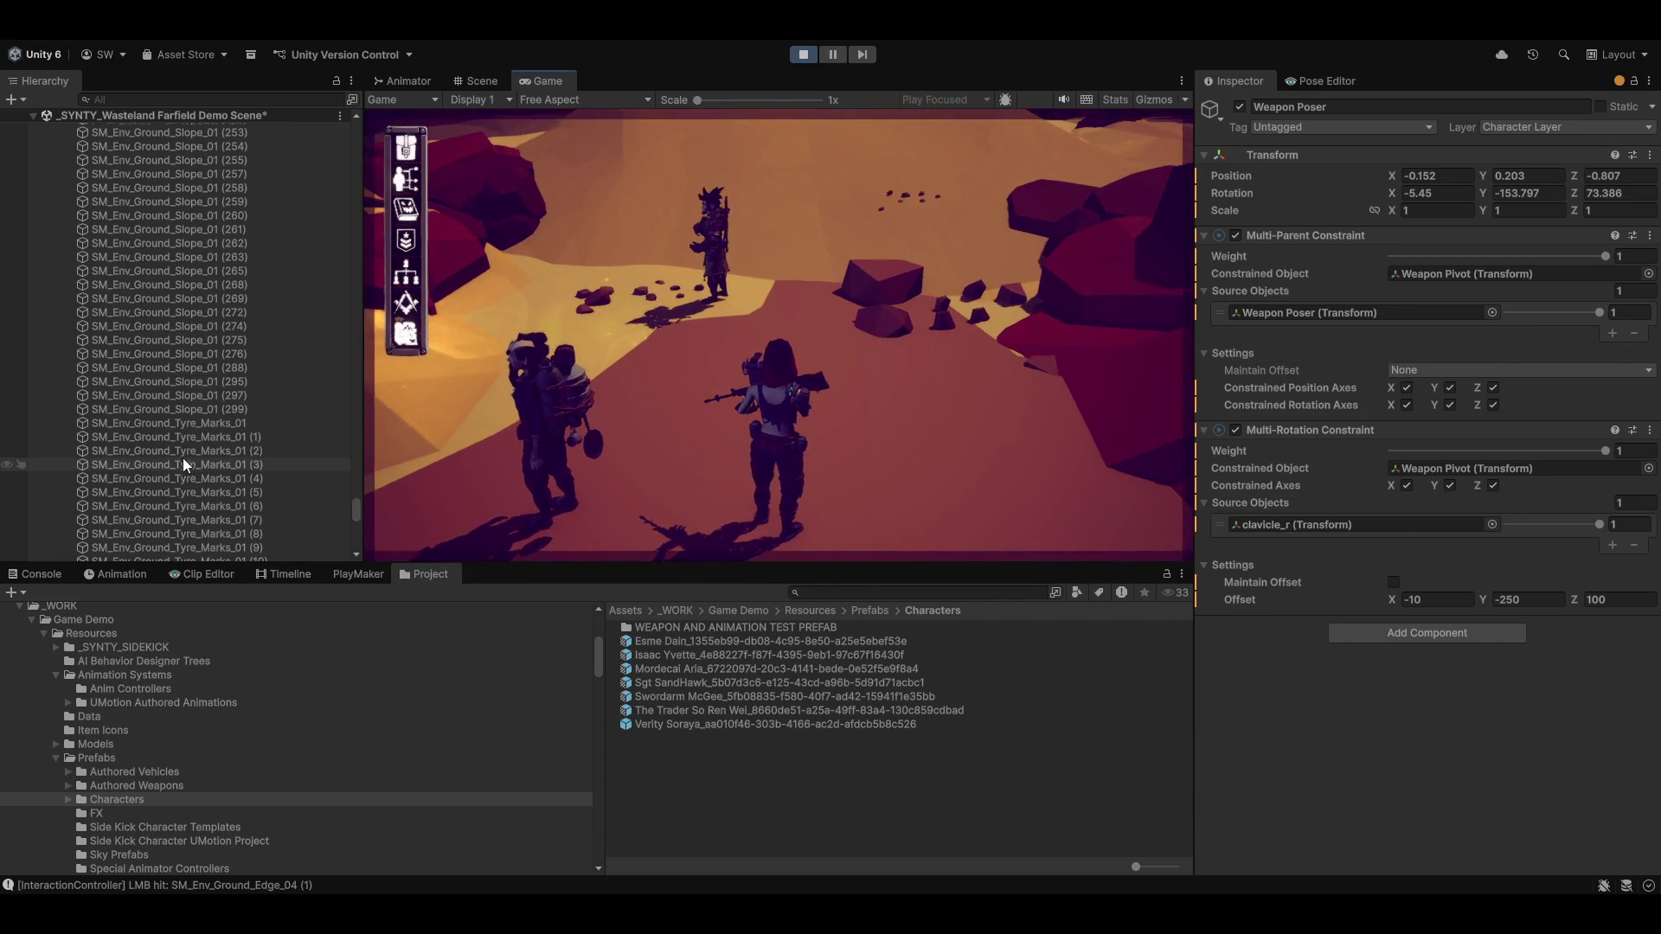
scroll(128, 471, down, 15)
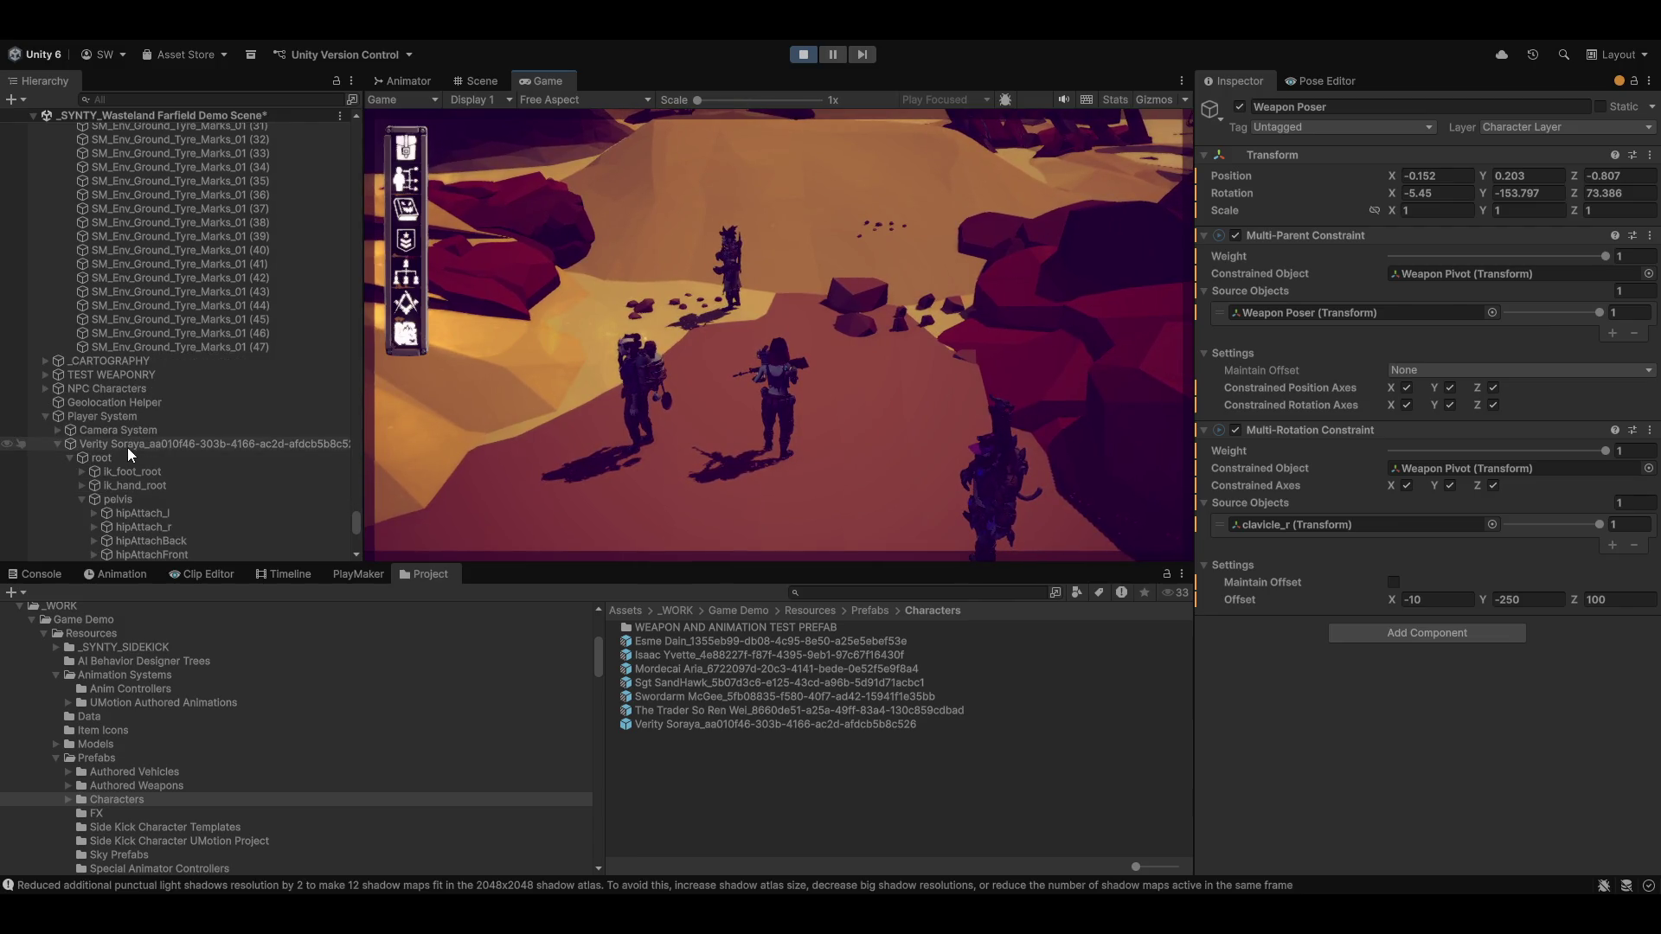
Select the running Verity Soraya character, then stop the game with Ctrl+P
click(127, 447)
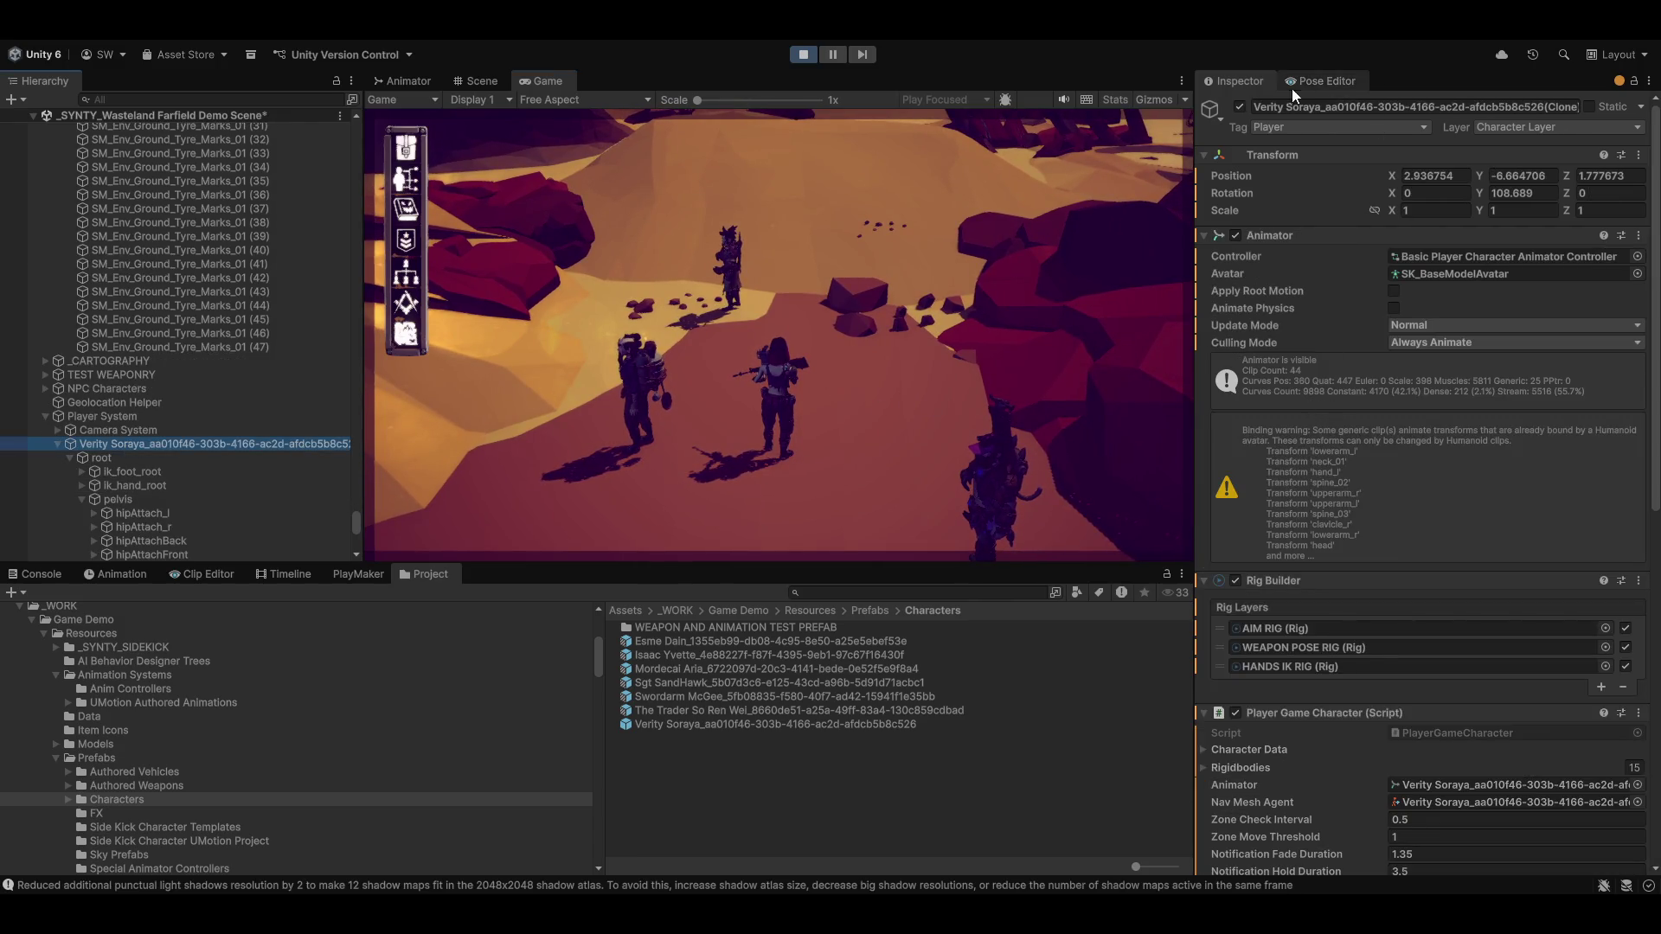
scroll(1405, 474, down, 5)
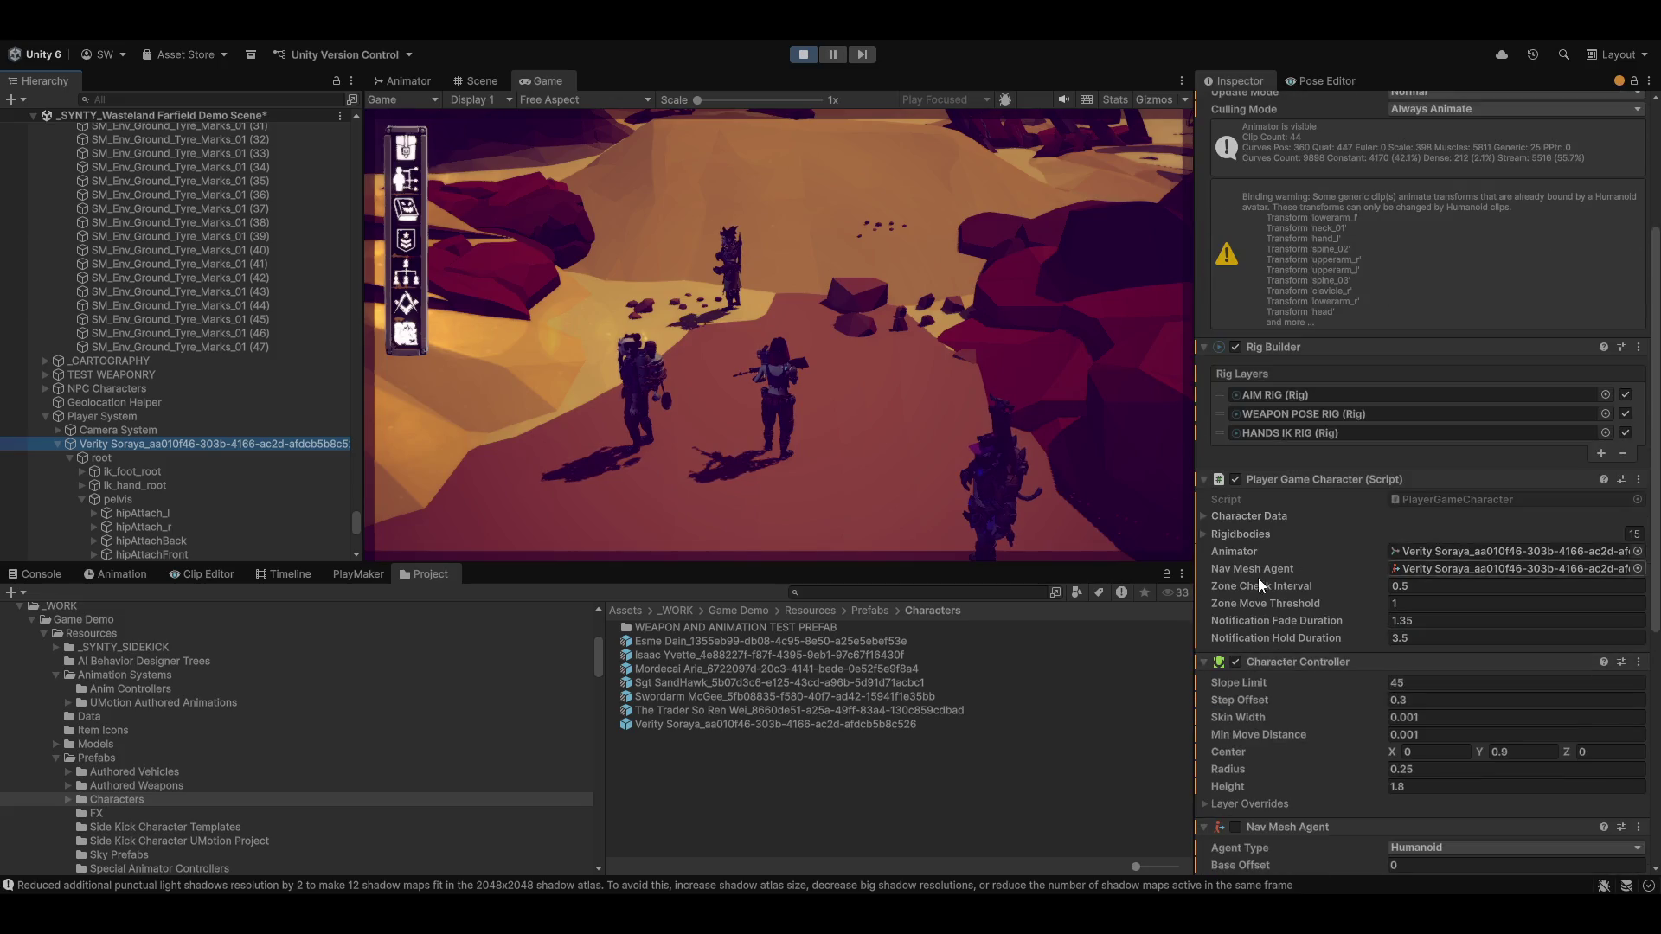
scroll(1258, 578, down, 4)
scroll(1275, 589, up, 1)
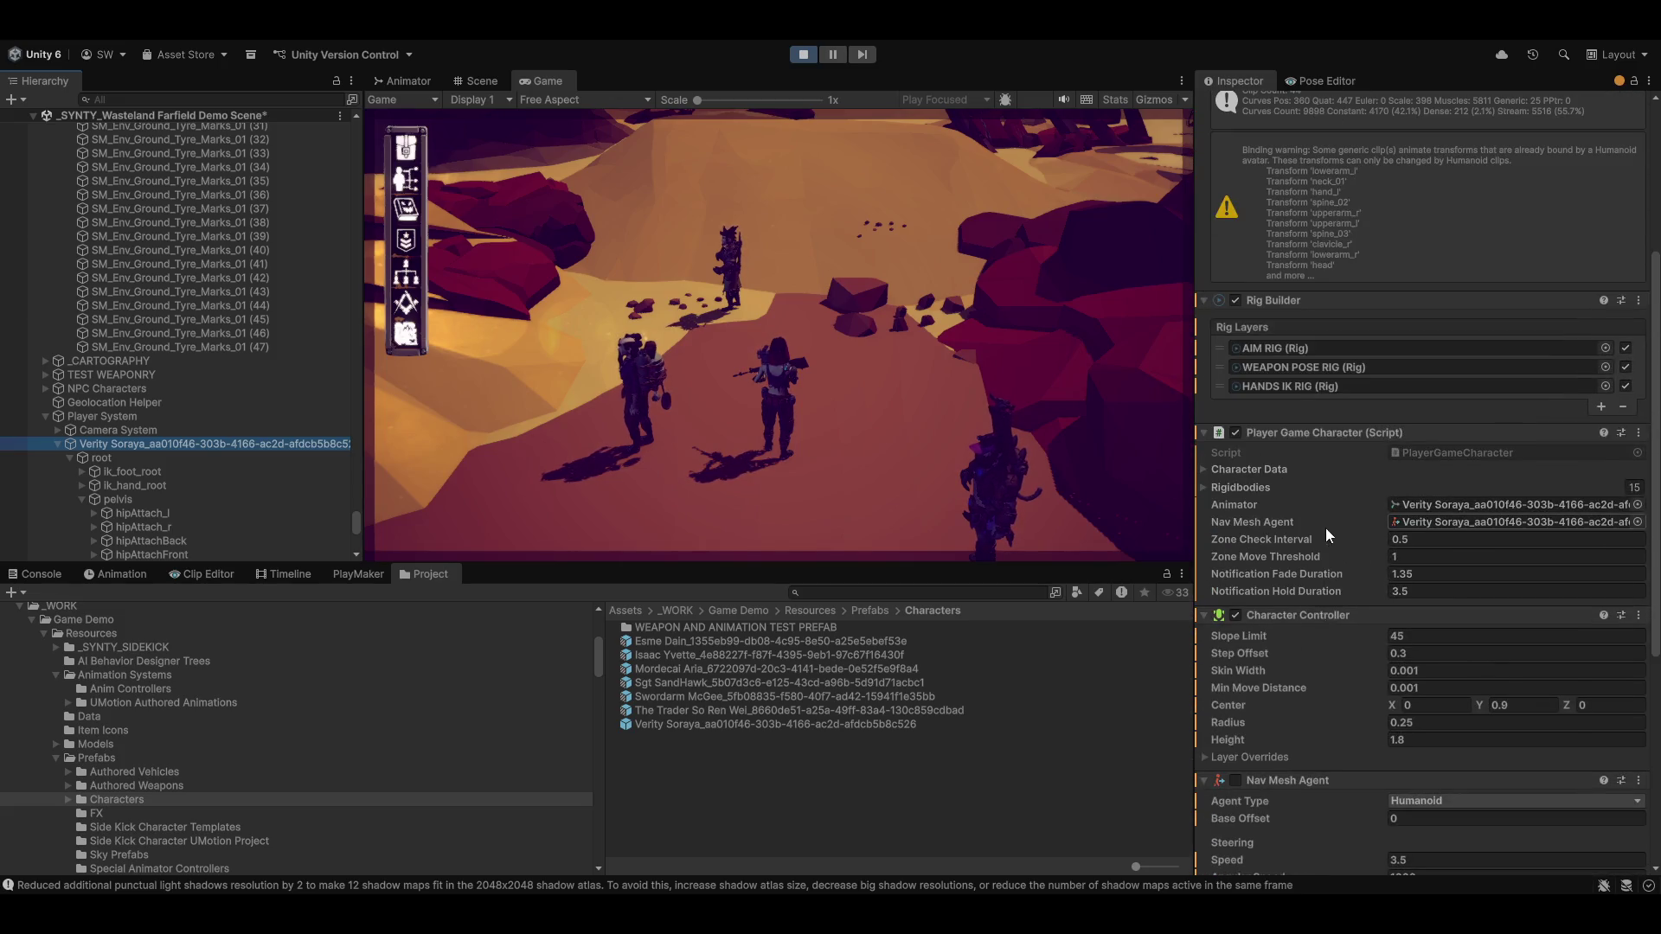
key(ctrl+p)
Select Verity Soraya in the edited scene and expand her bones down to the spine_02 clavicles
click(131, 541)
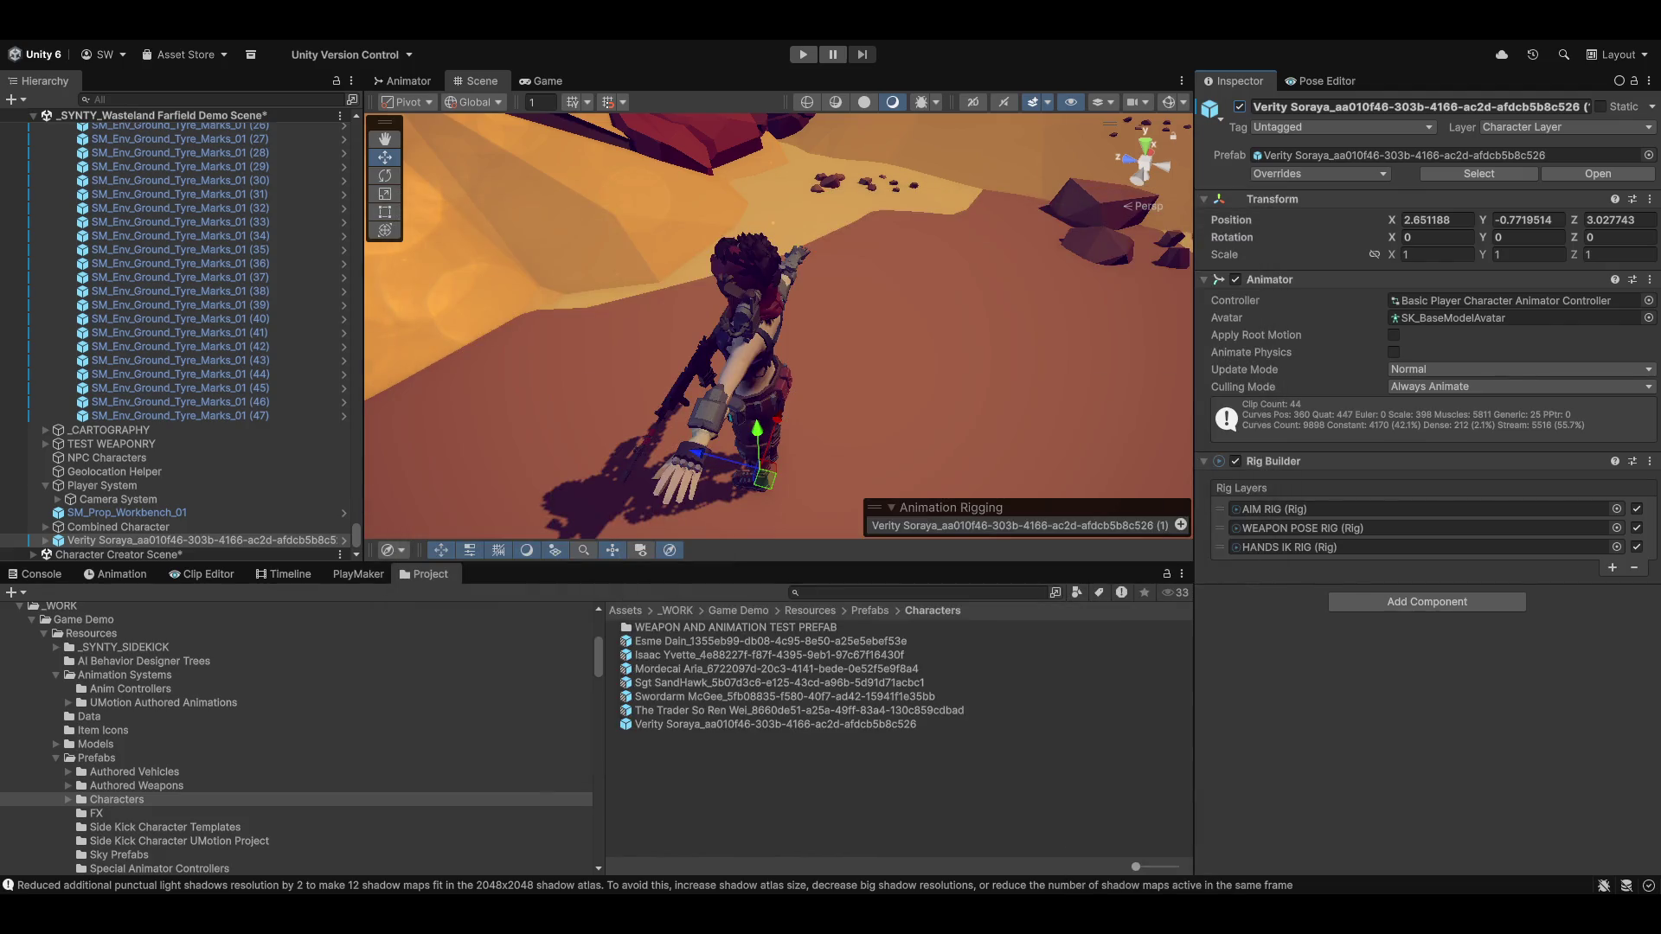
click(1261, 204)
mouse_move(1138, 917)
click(45, 540)
scroll(269, 515, down, 5)
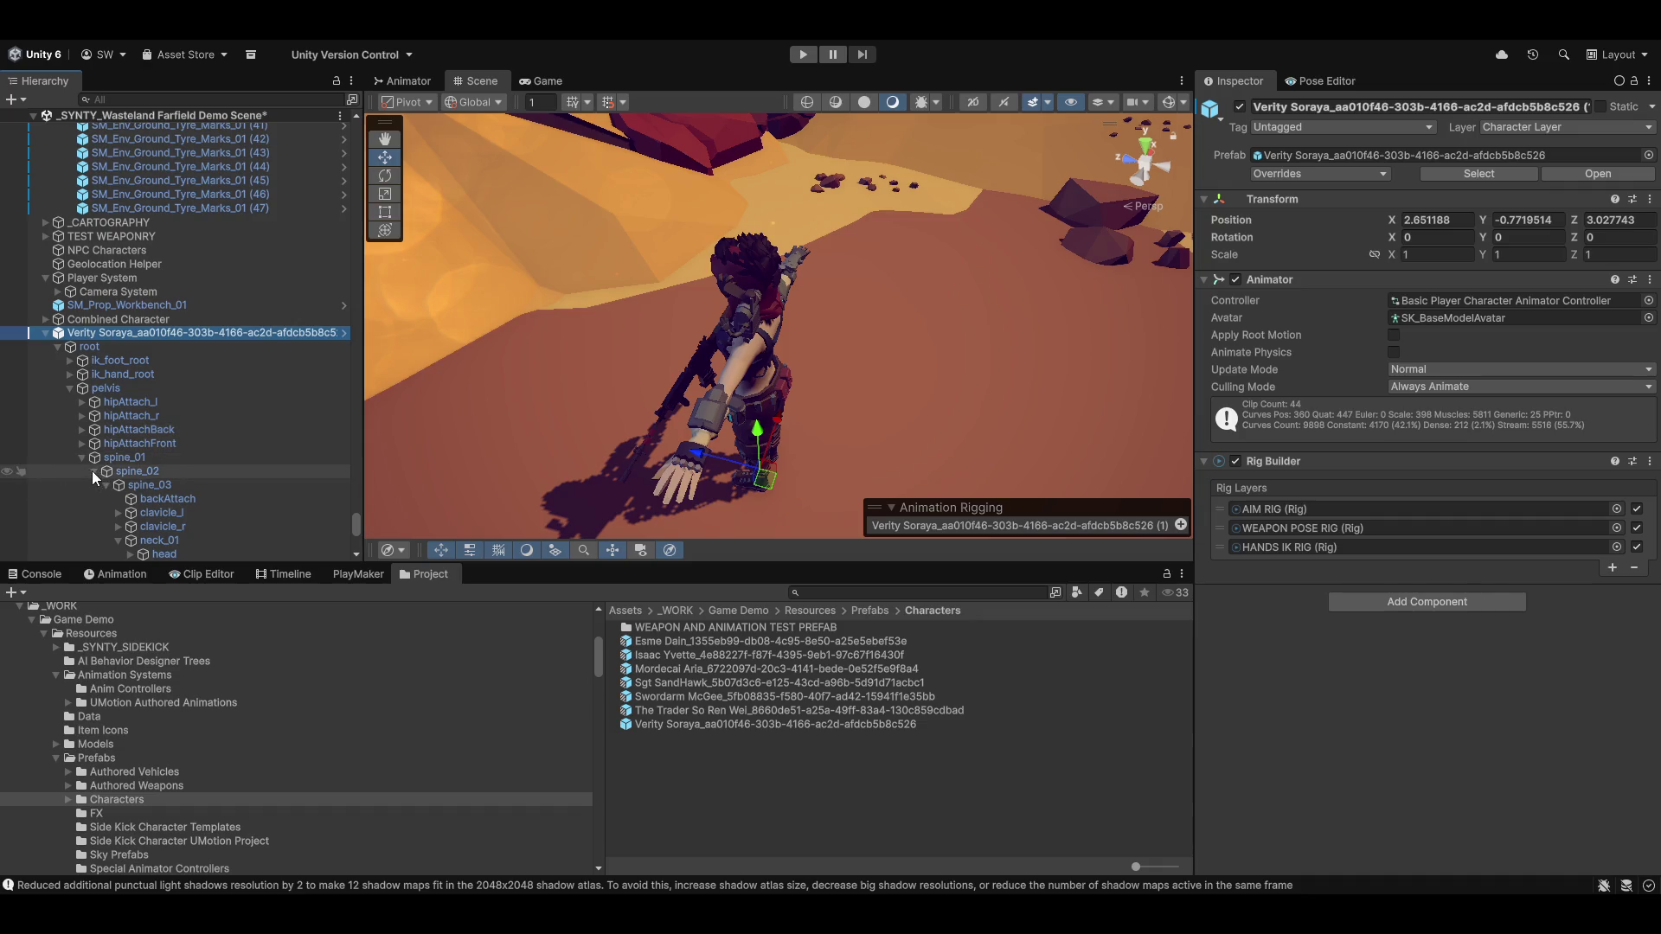
click(93, 471)
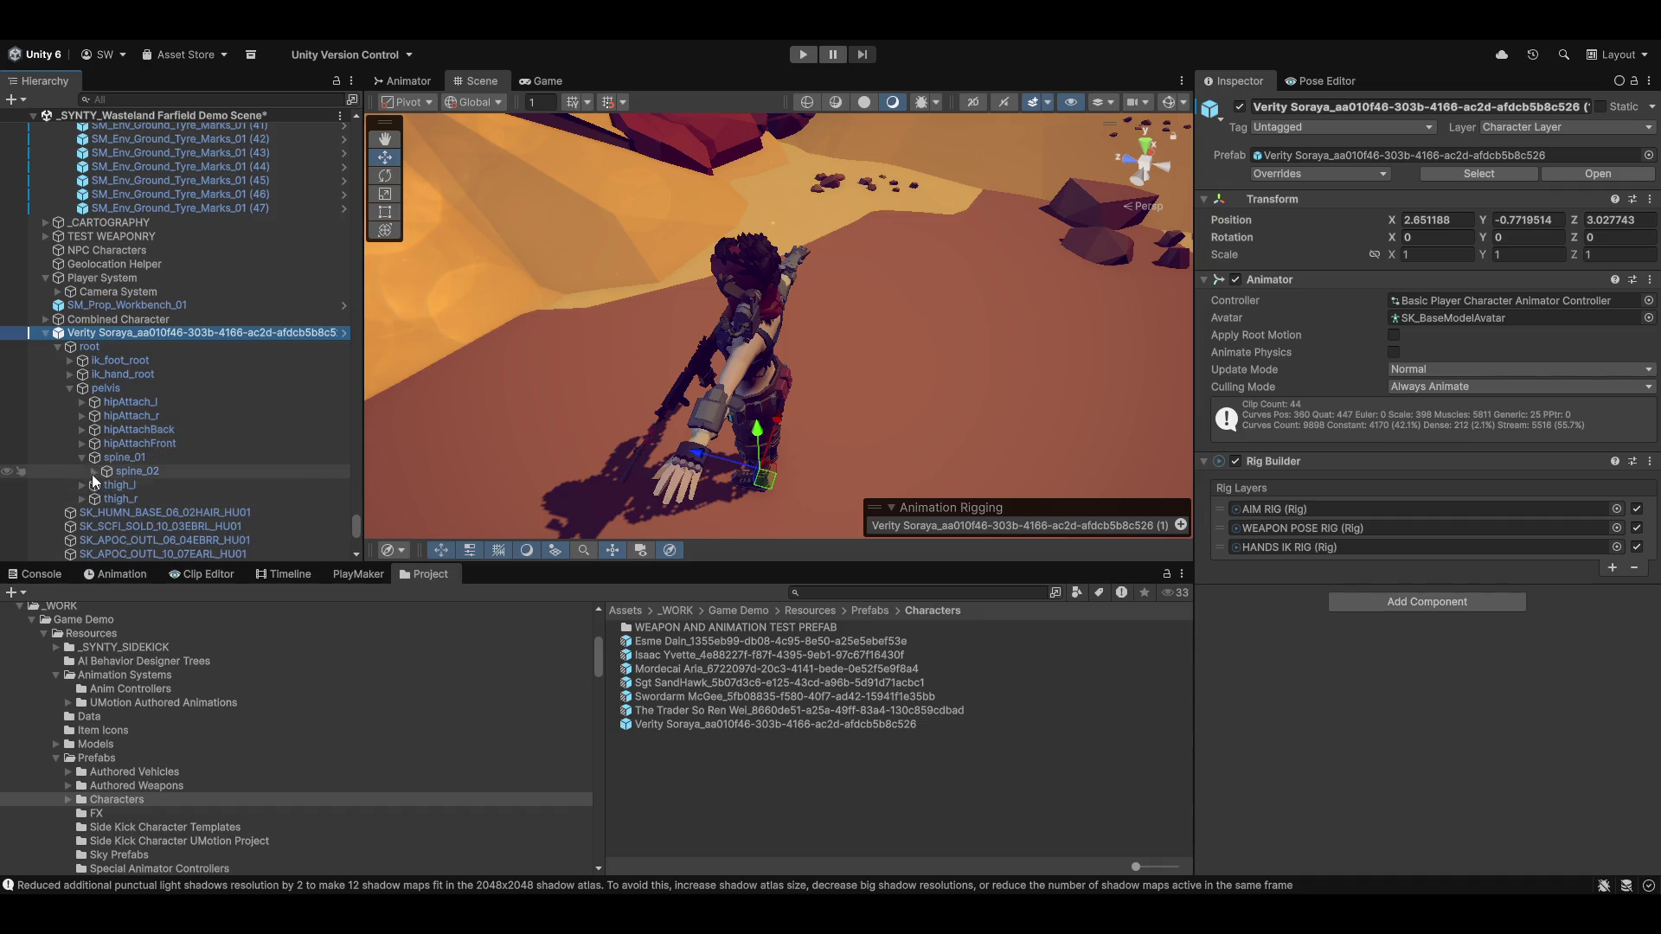
click(93, 471)
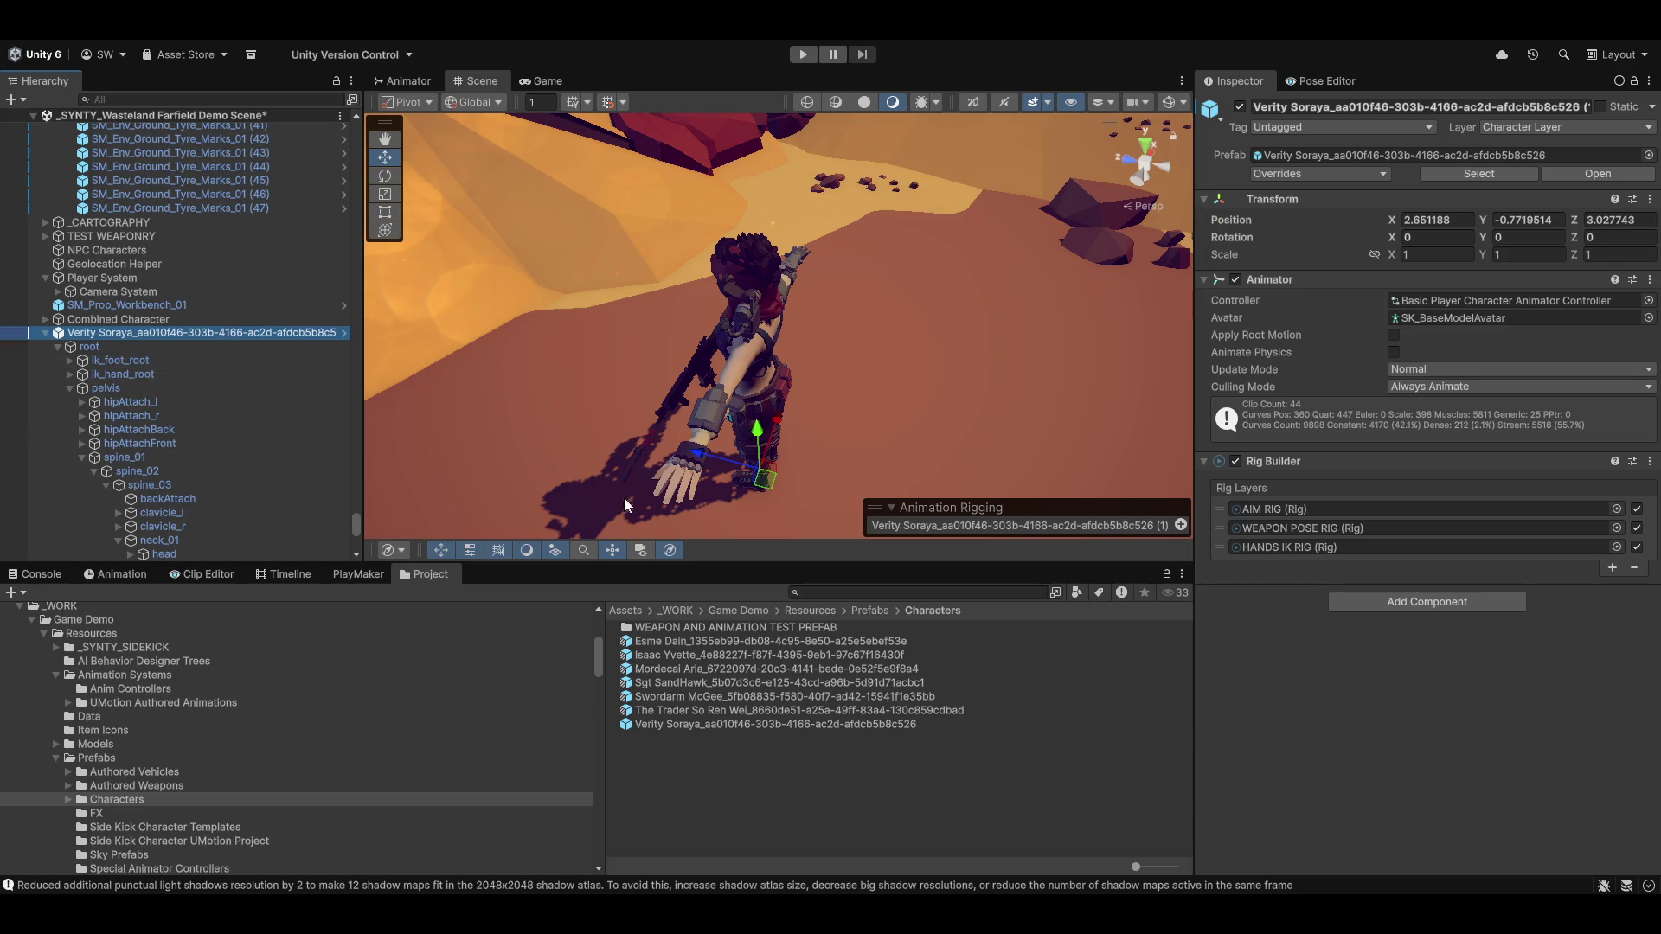
Apply all overrides to the Verity Soraya prefab, deactivate its scene copy, and start the game
click(1353, 174)
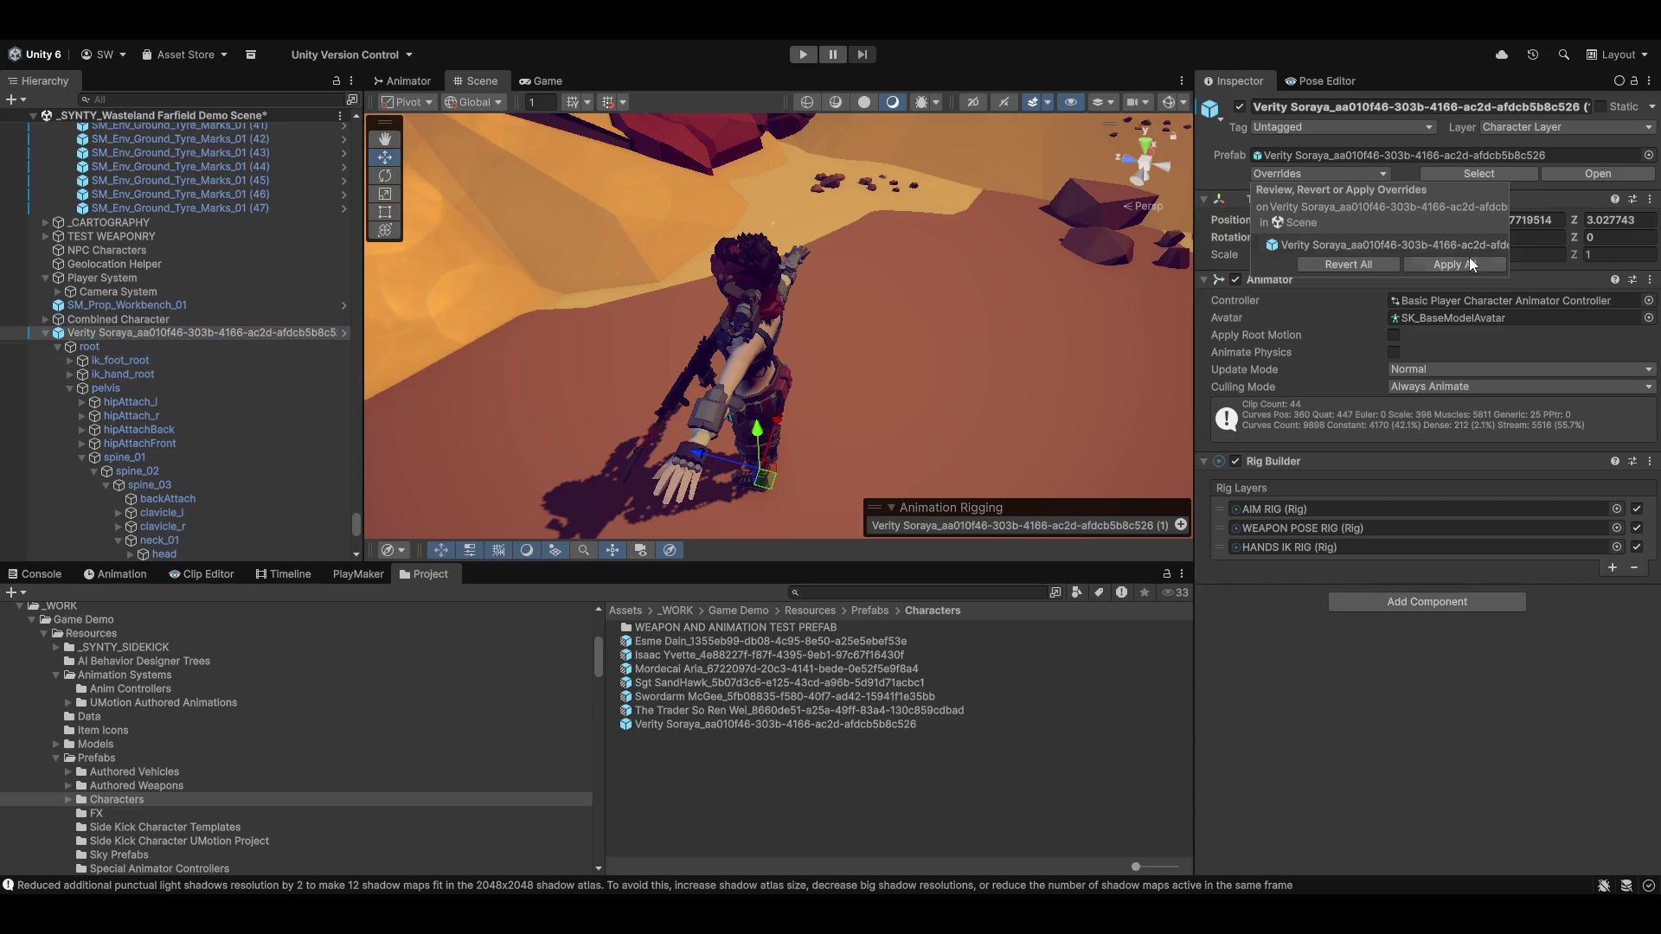
click(1242, 275)
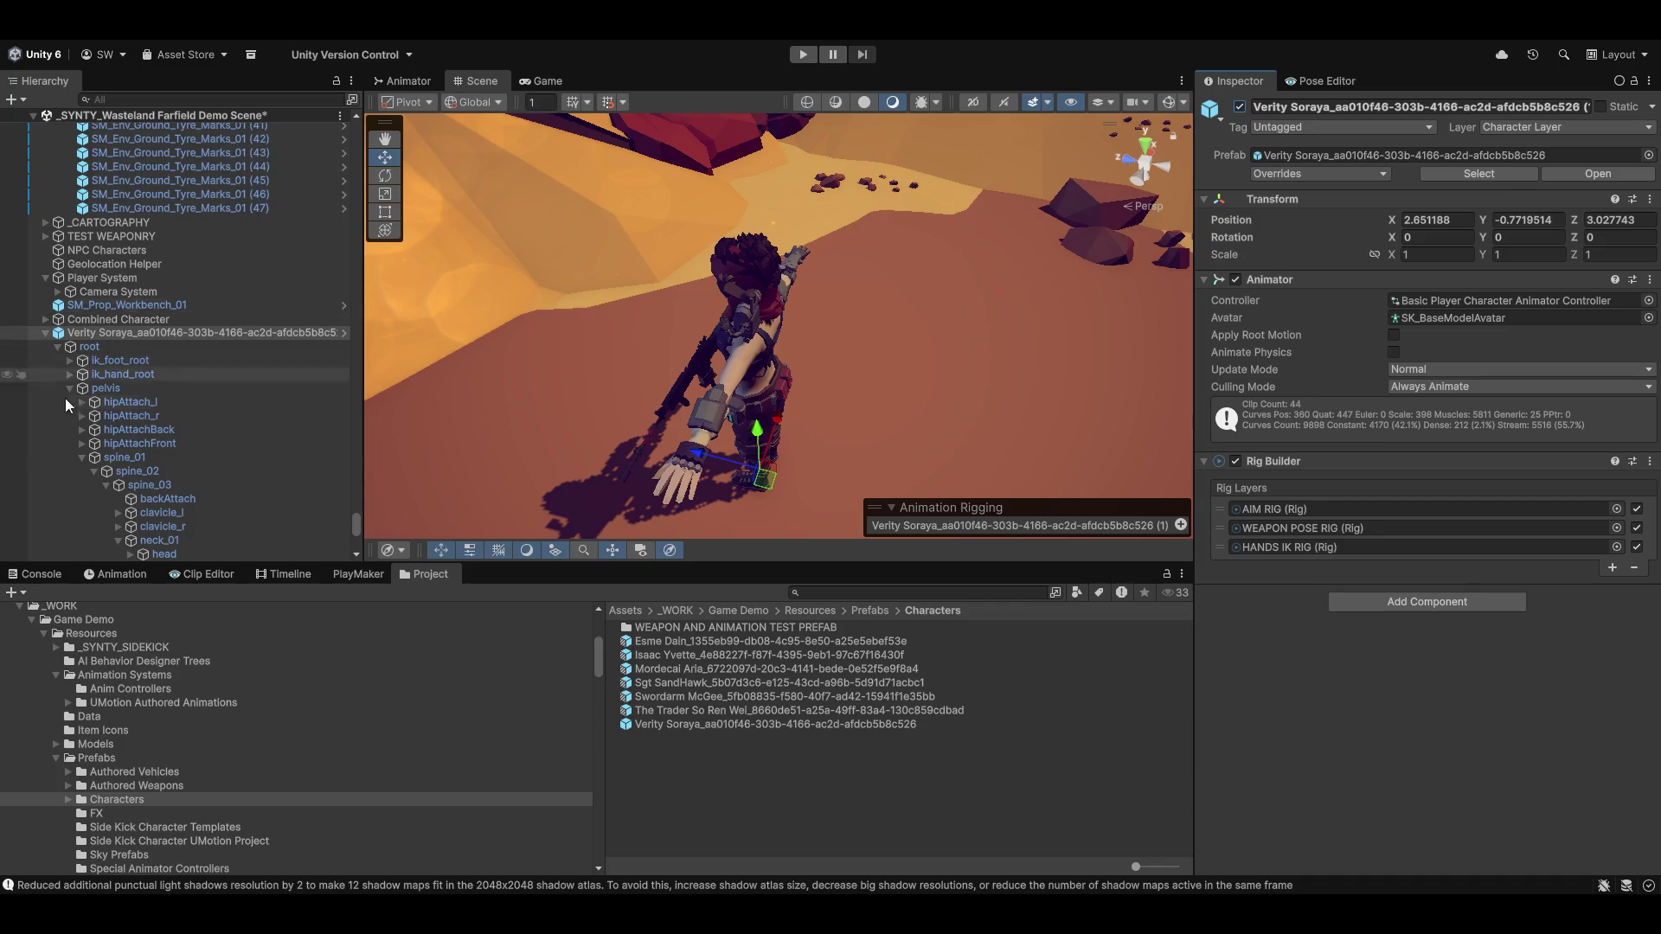
click(1239, 105)
click(807, 55)
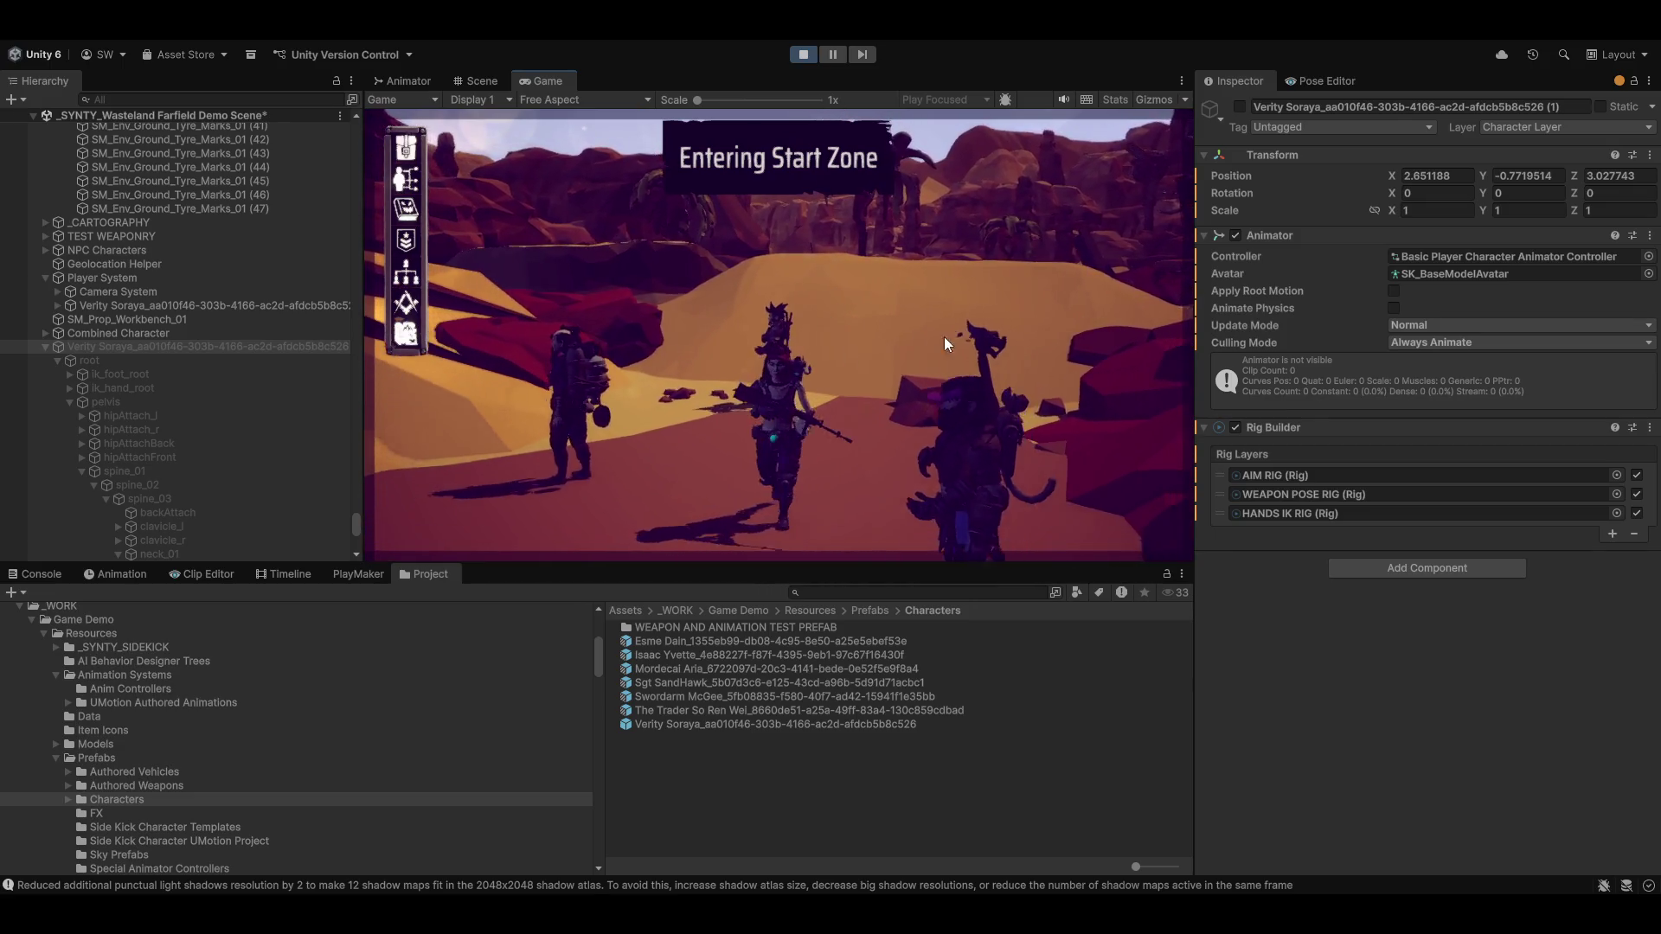
Expand the running clone's HUMANOID RIG PREFAB and inspect the AIM RIG's Head Aim and Chest Aim constraints
scroll(105, 415, down, 5)
scroll(100, 433, down, 2)
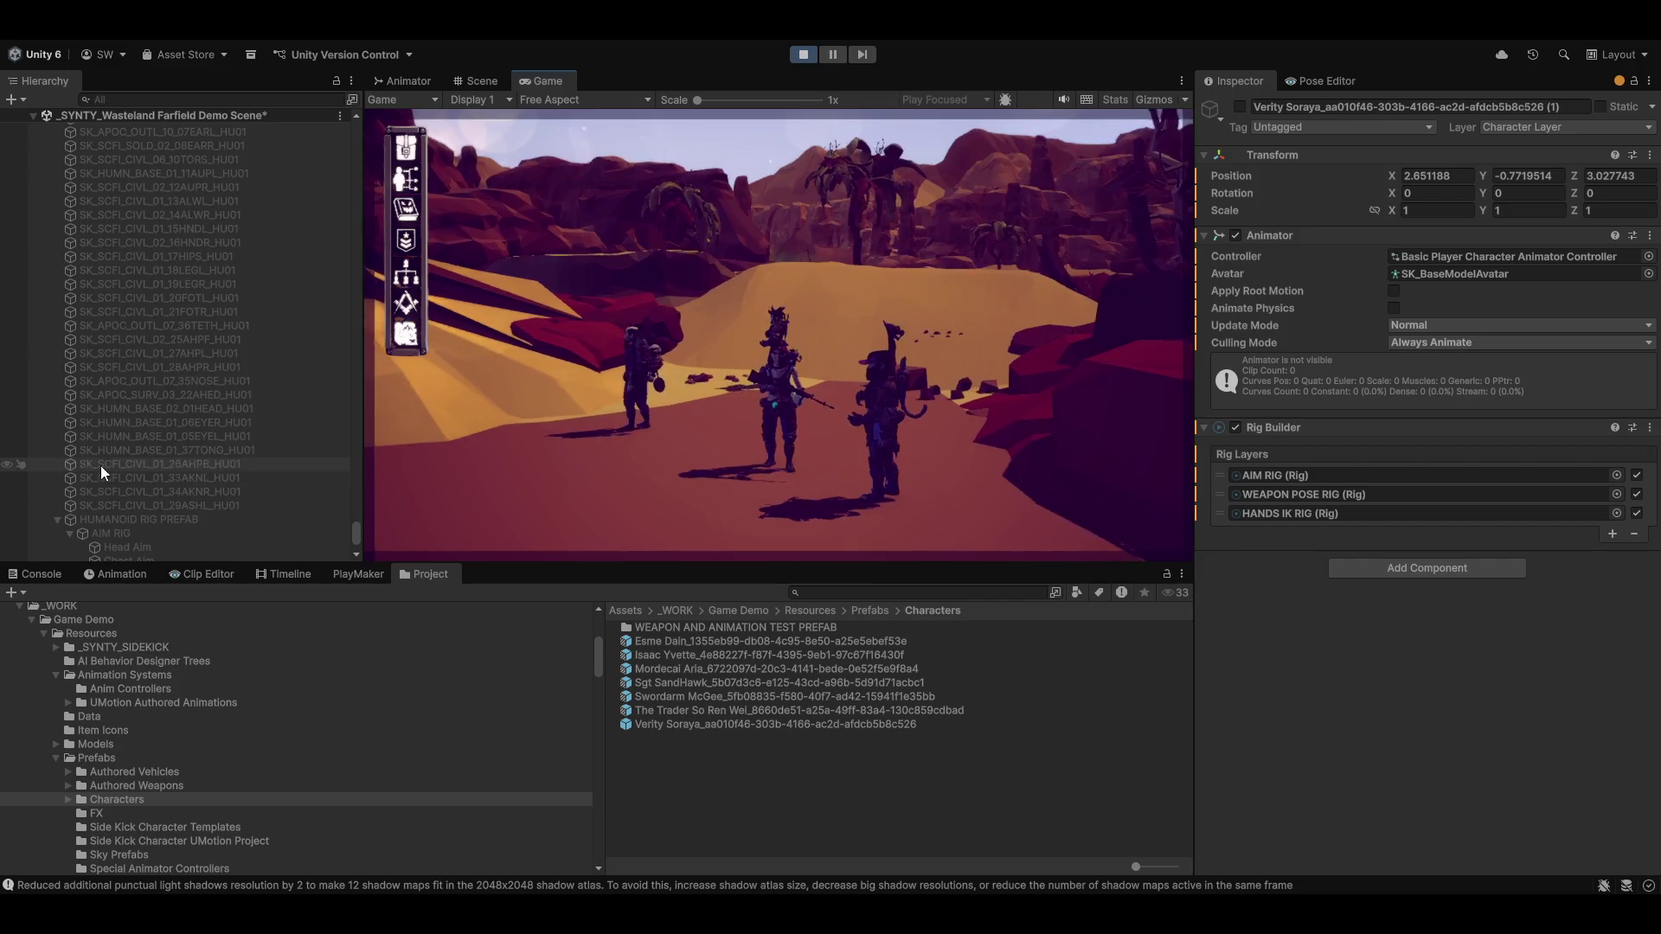
scroll(96, 488, up, 8)
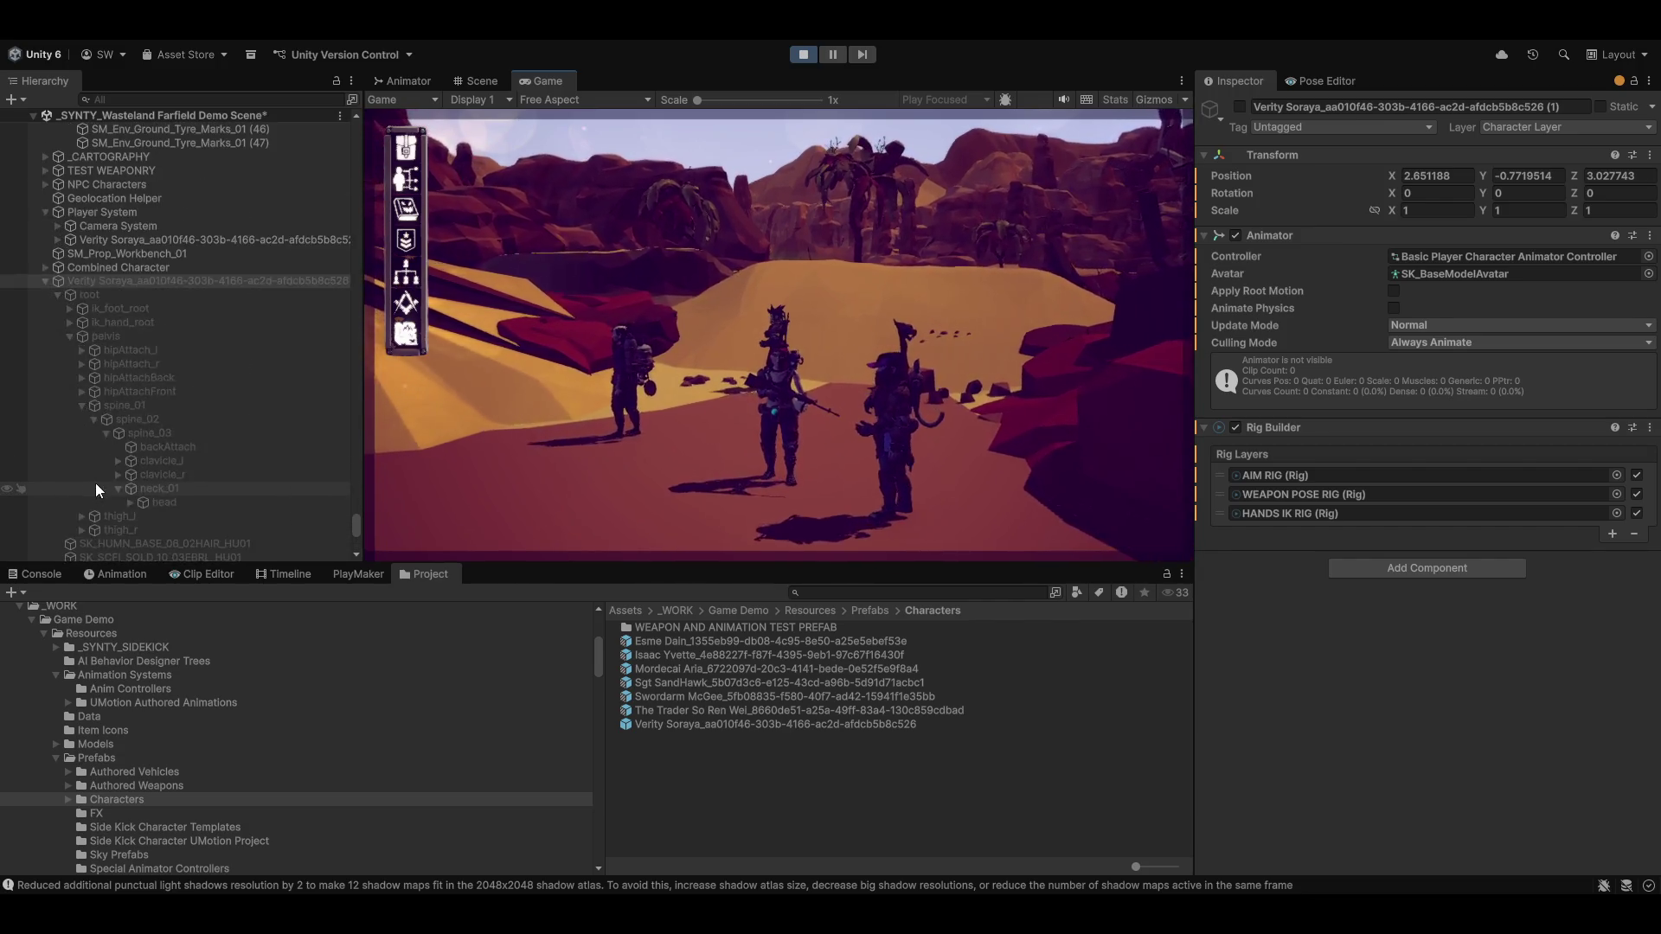
click(72, 448)
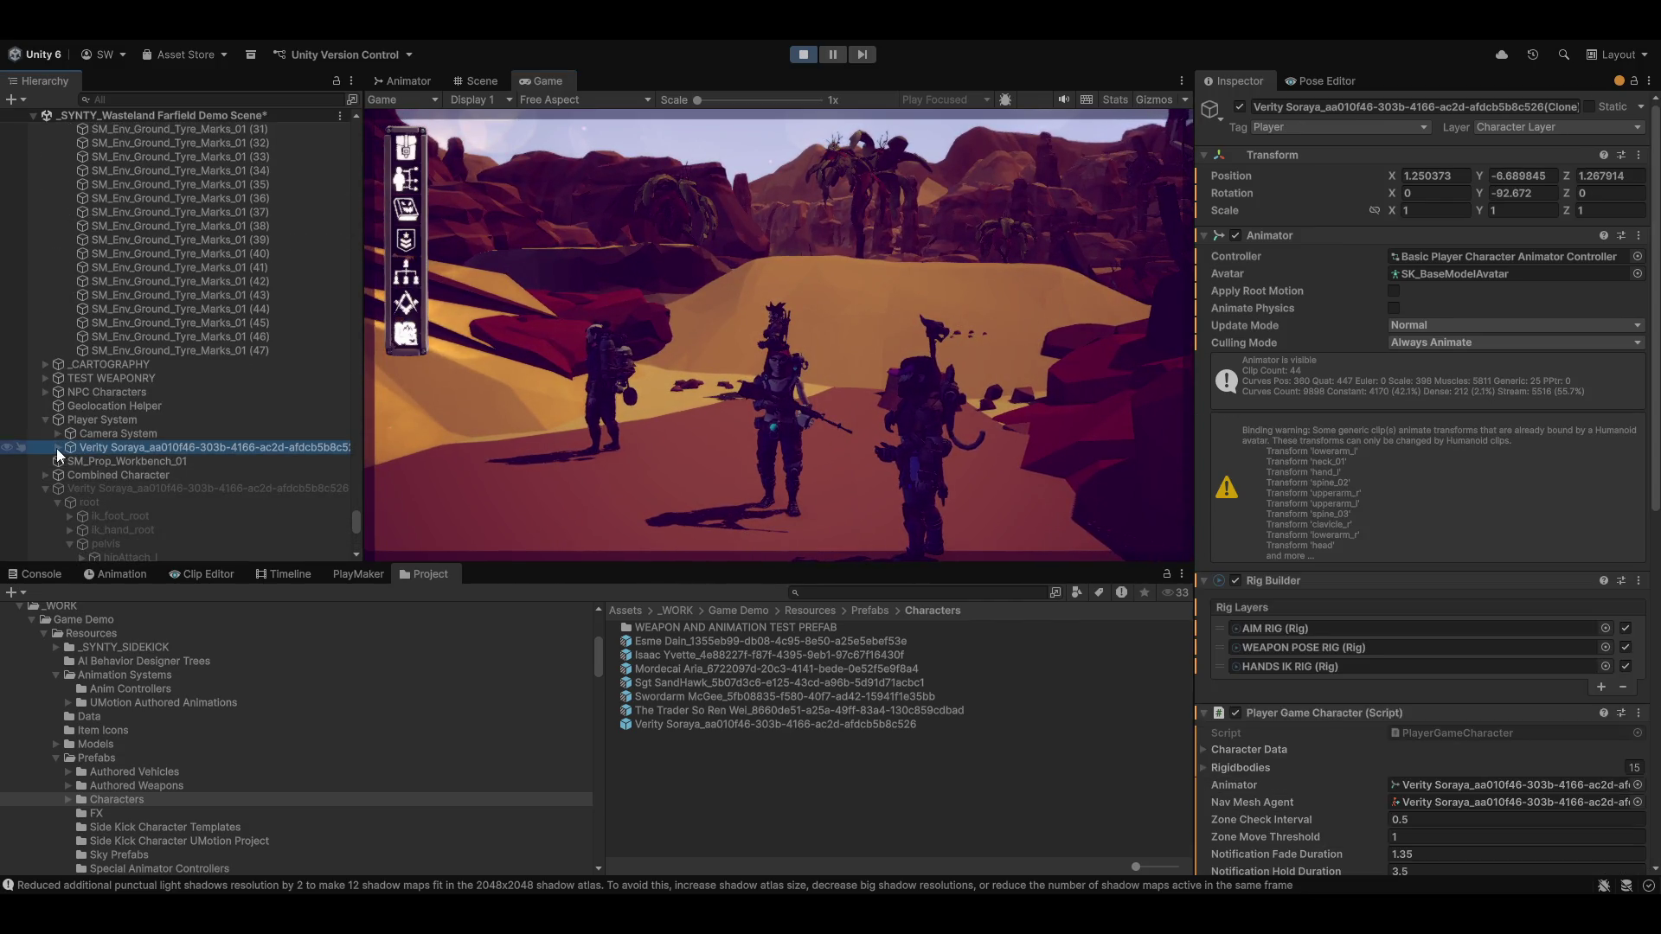
click(55, 448)
scroll(80, 481, down, 8)
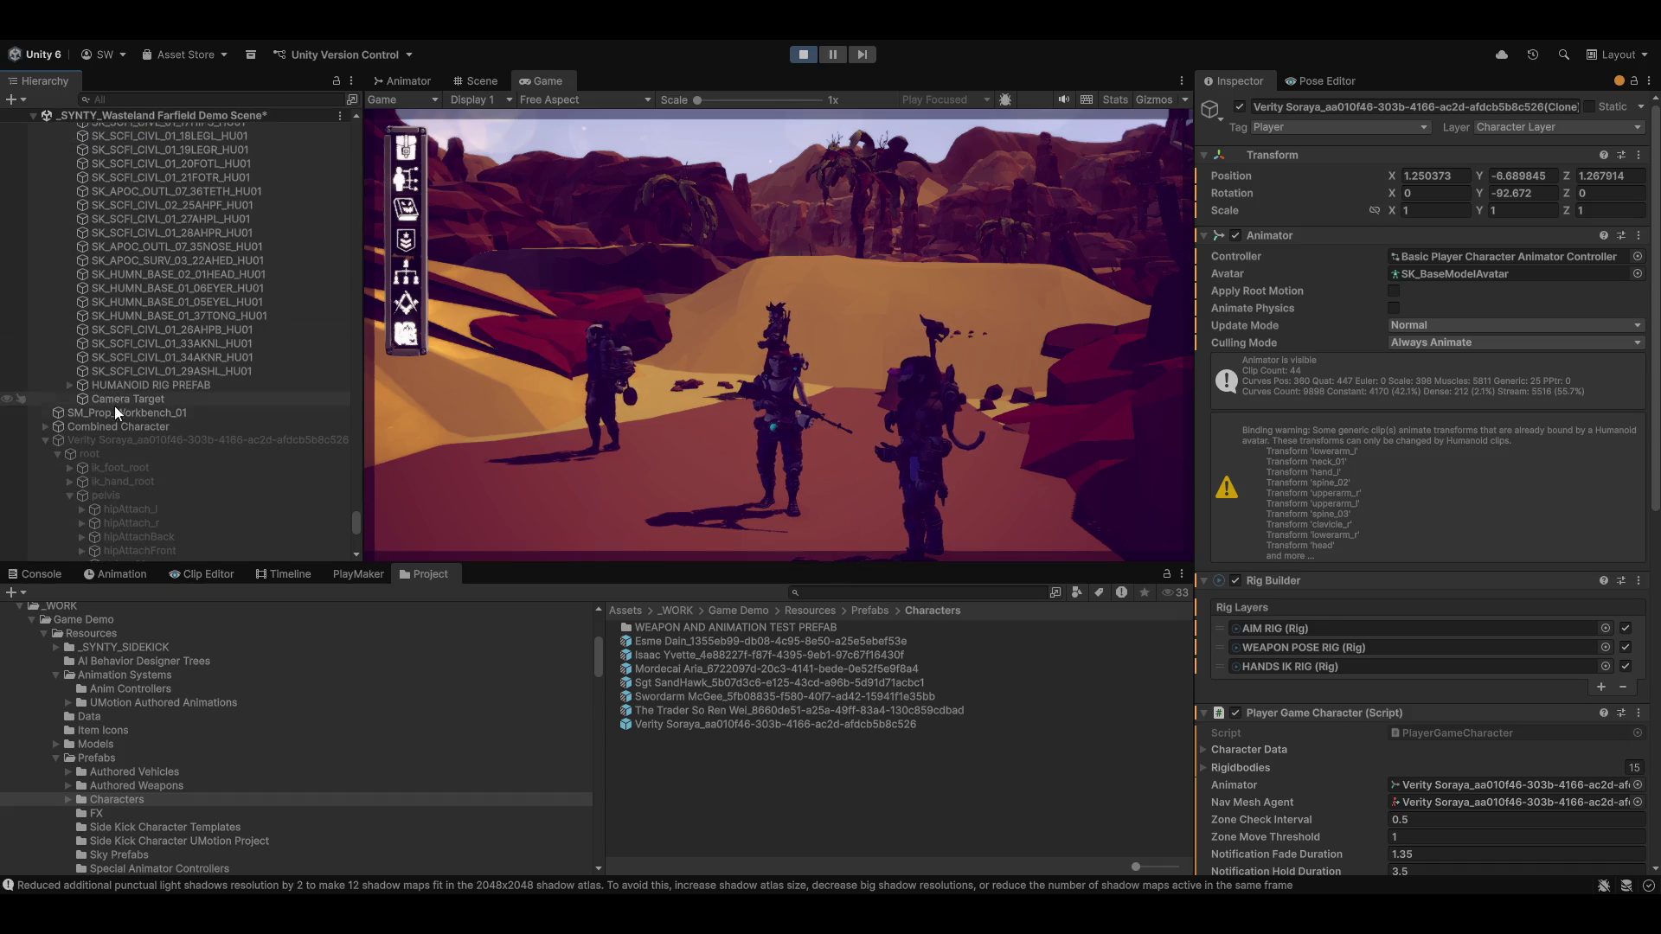
click(68, 385)
click(115, 398)
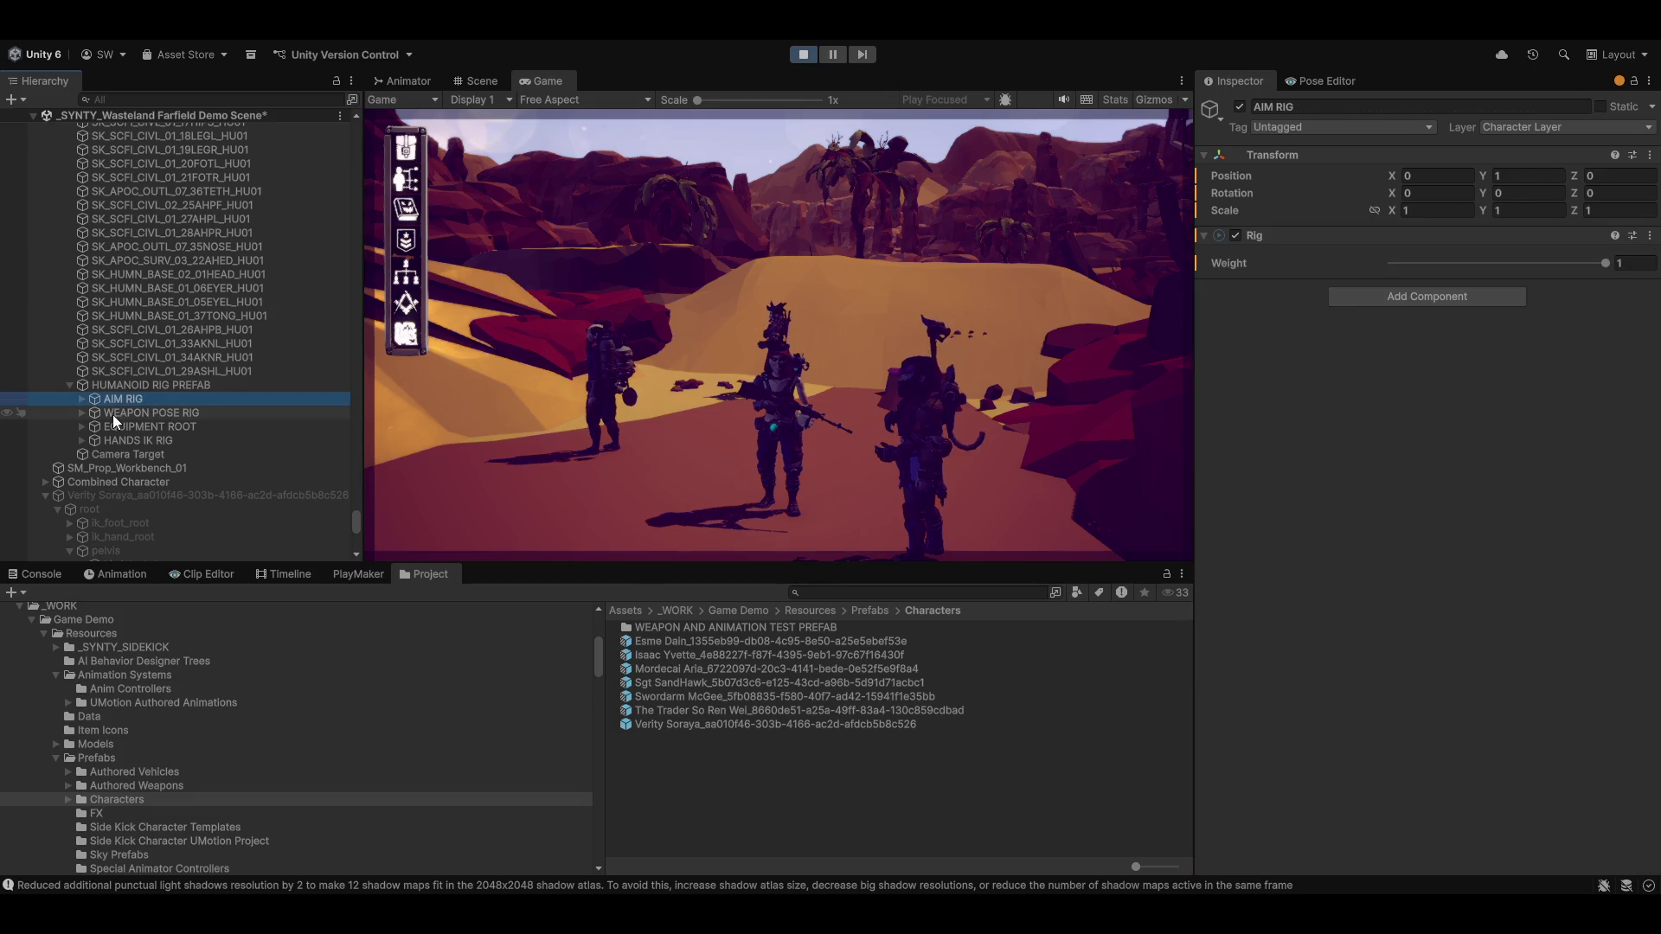
click(83, 398)
click(122, 413)
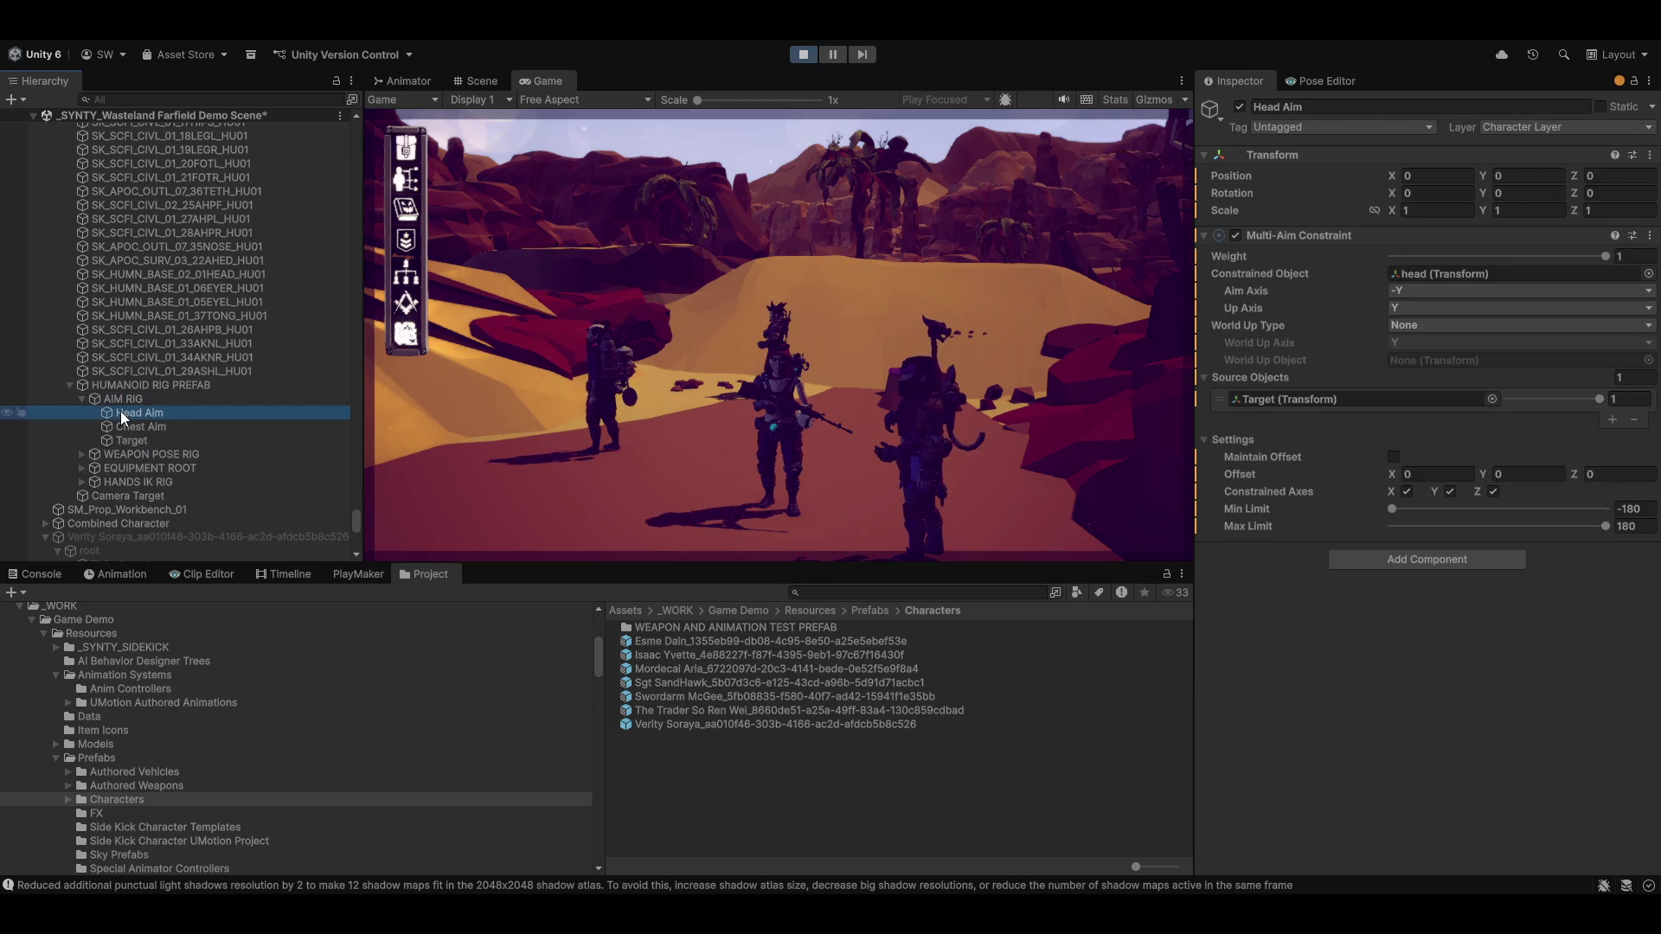
click(122, 427)
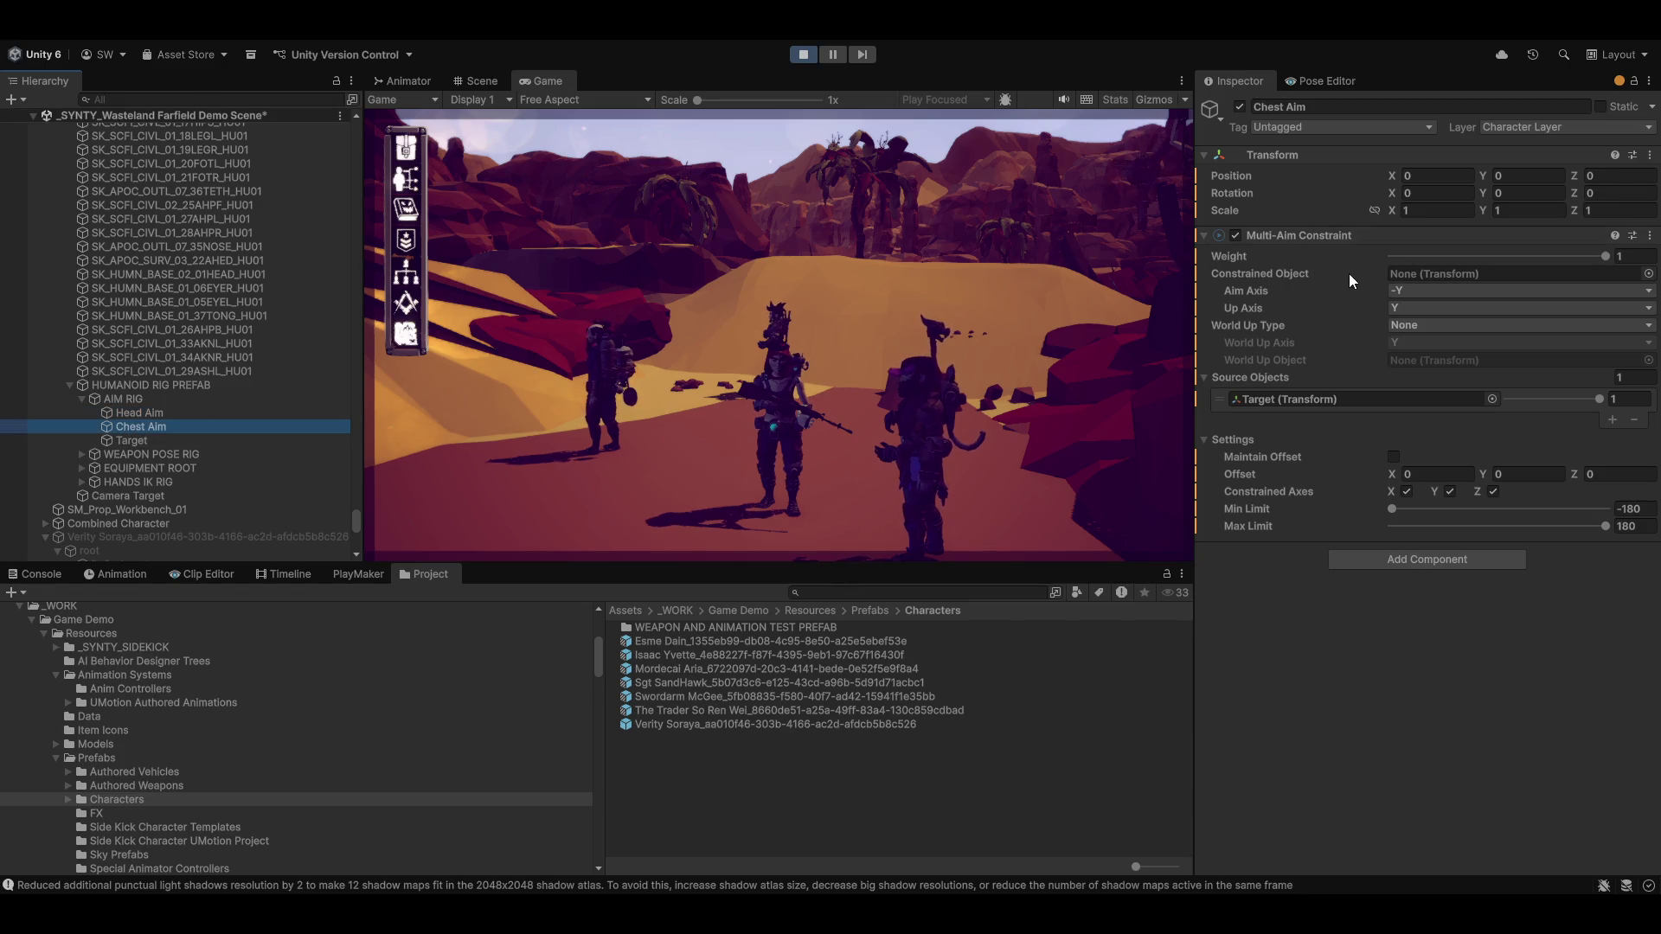
Raise the Weapon Poser's Multi-Rotation Constraint weight to 1 under WEAPON POSE RIG, then stop play mode
click(82, 398)
click(80, 413)
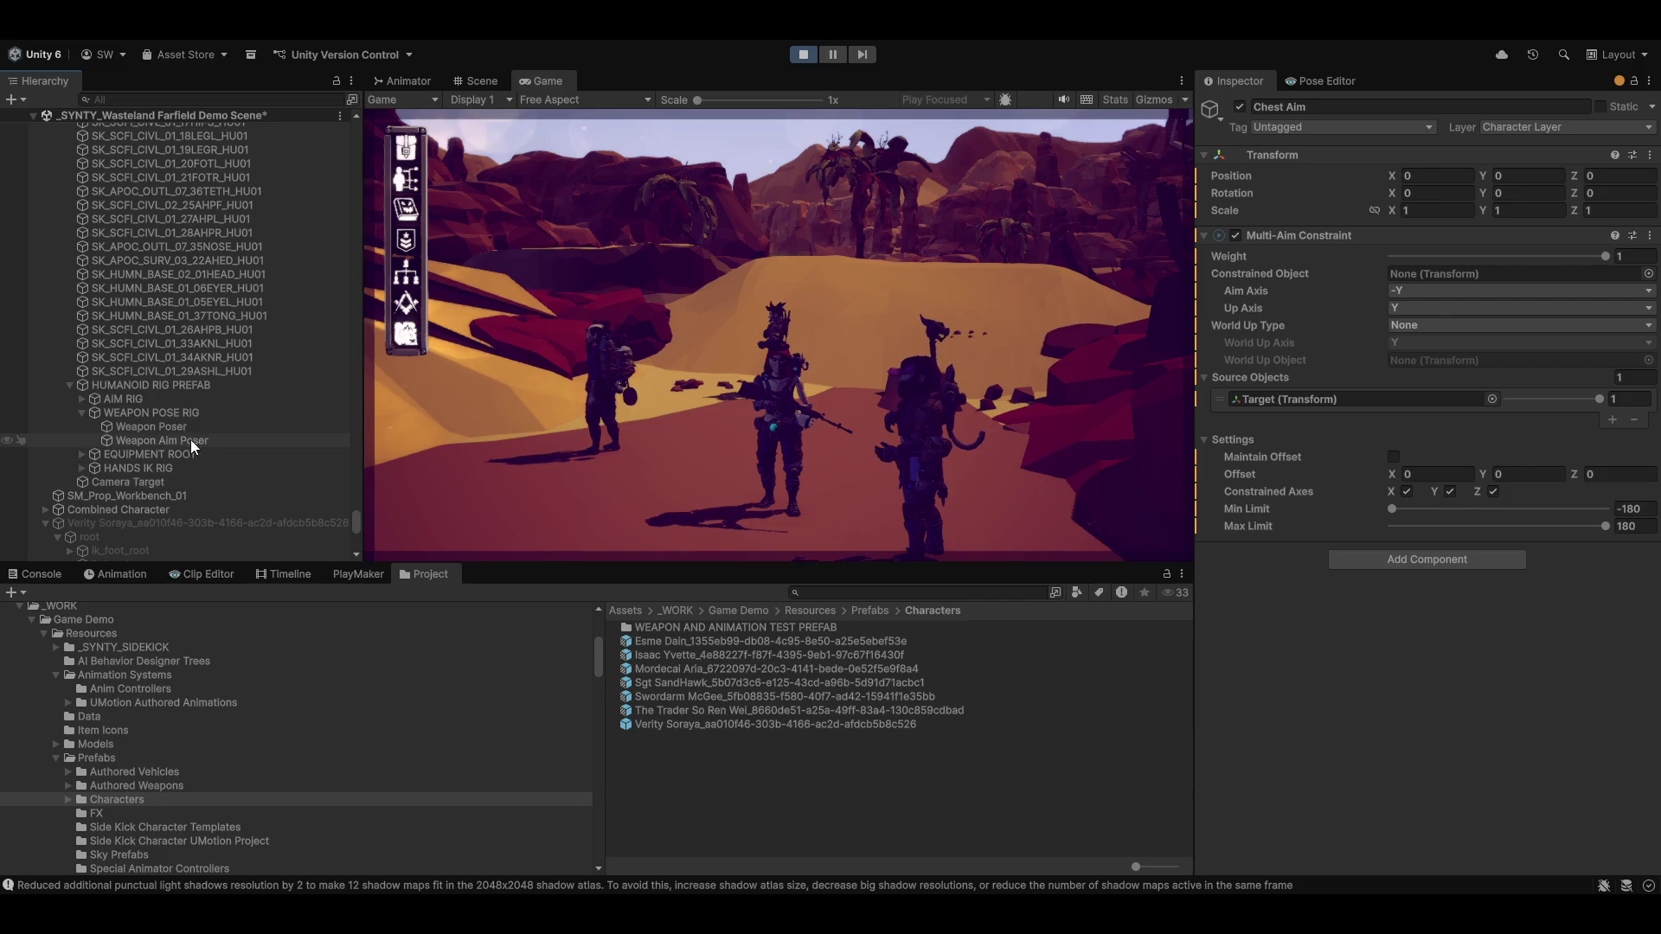
click(147, 428)
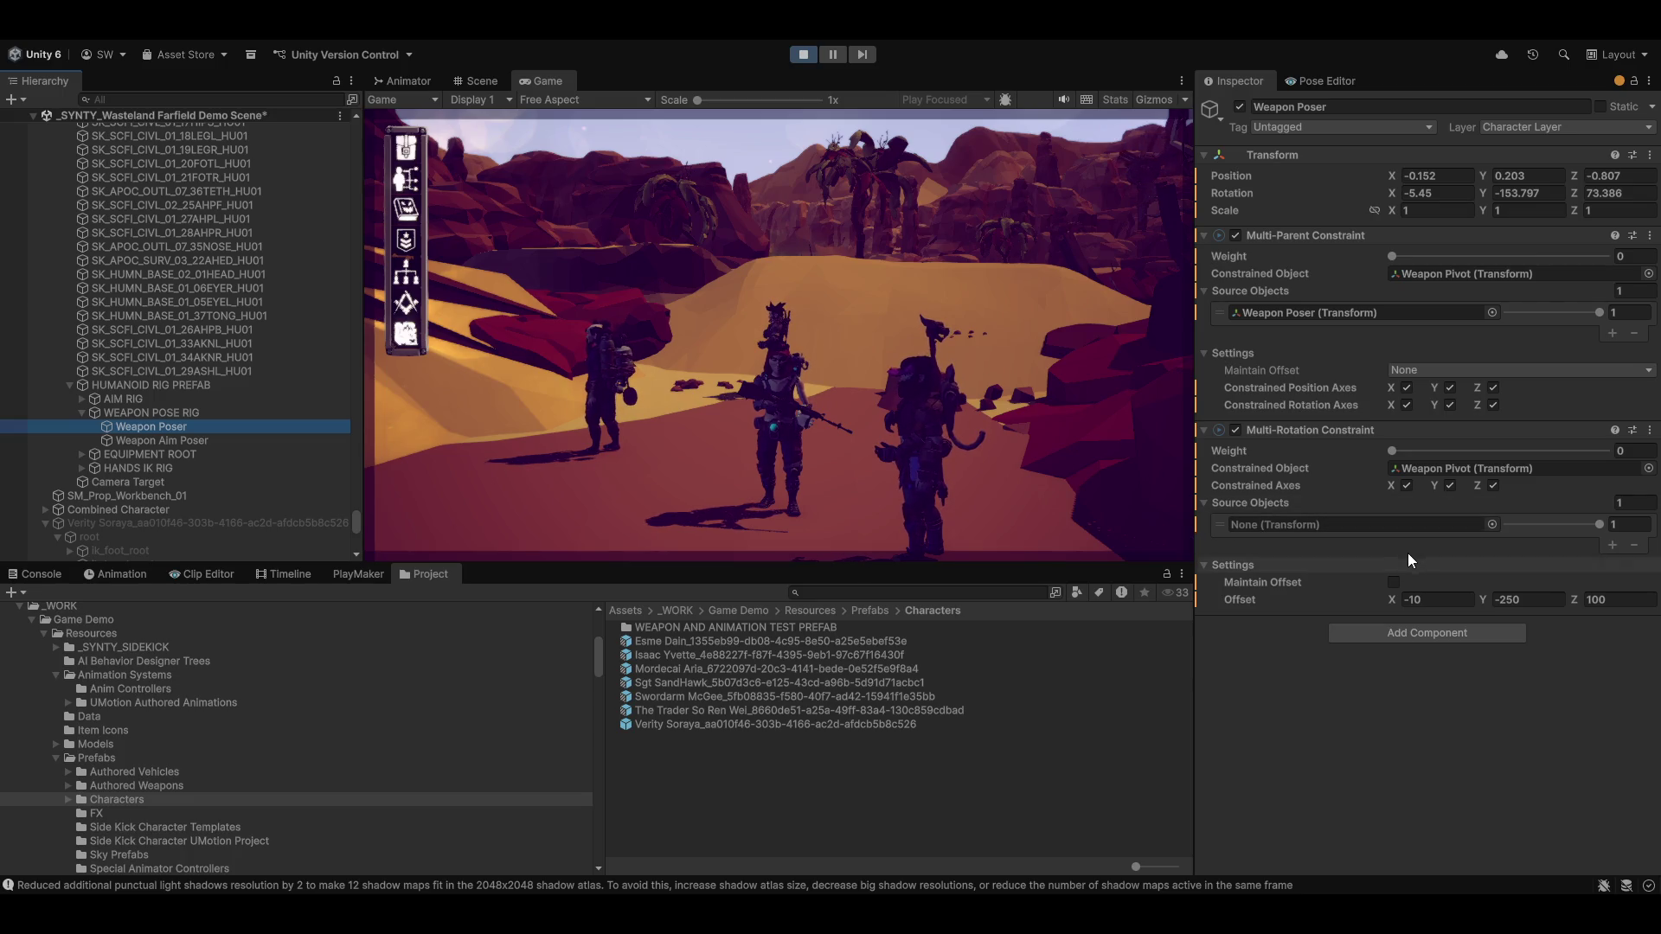
drag(1391, 451, 1608, 450)
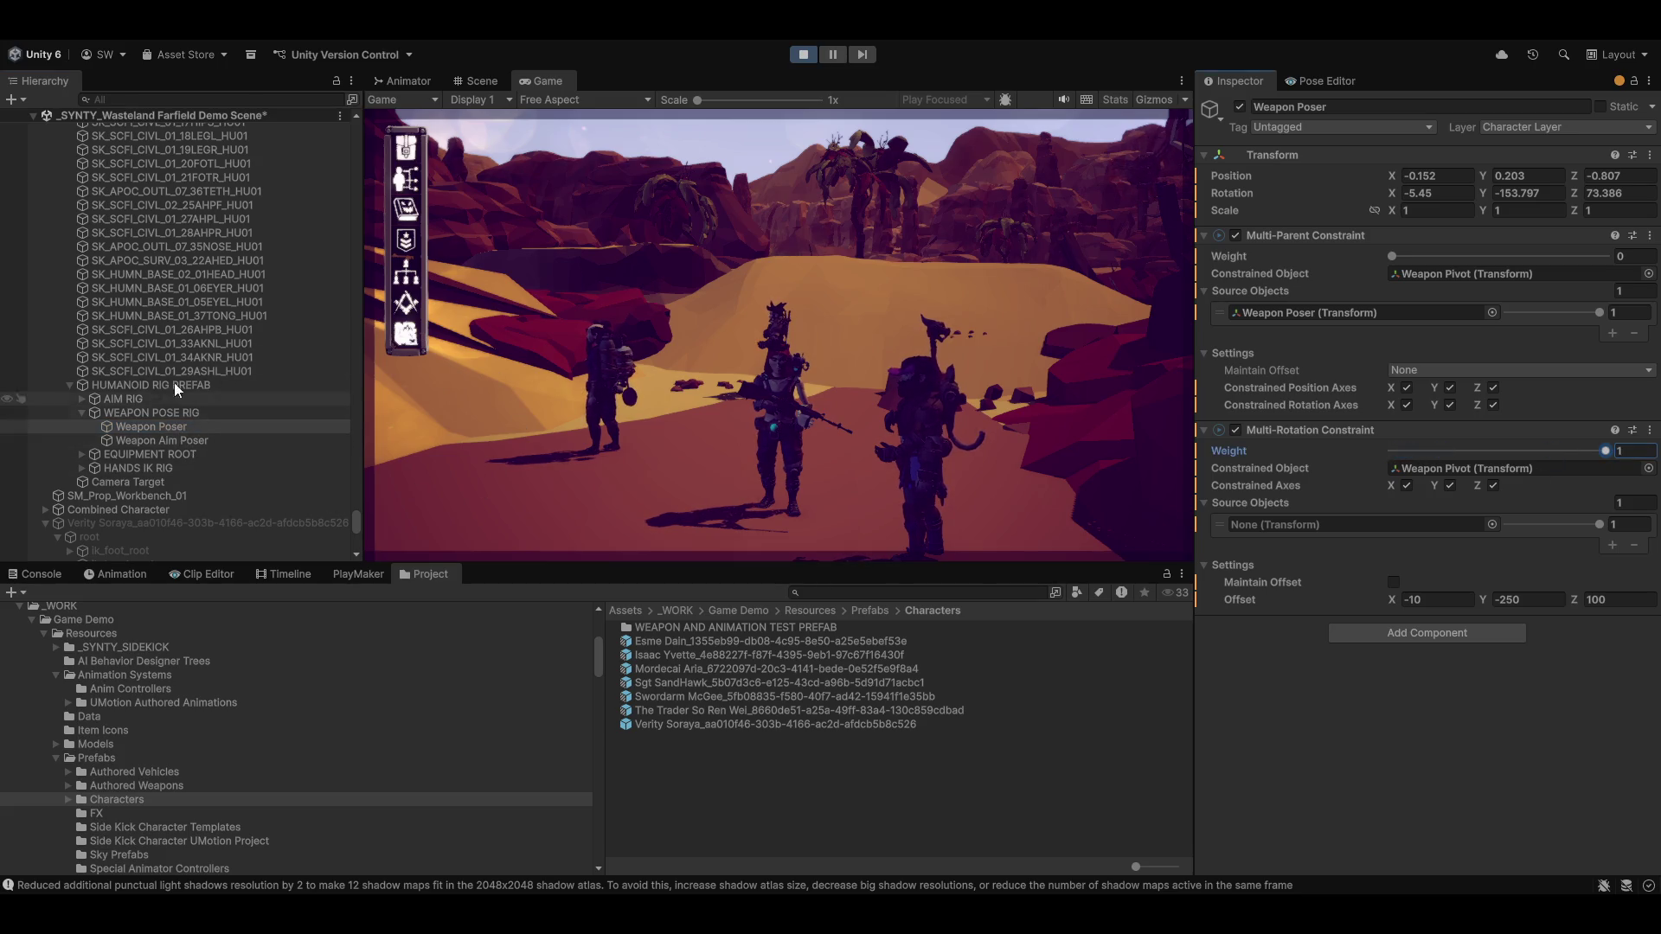
click(802, 54)
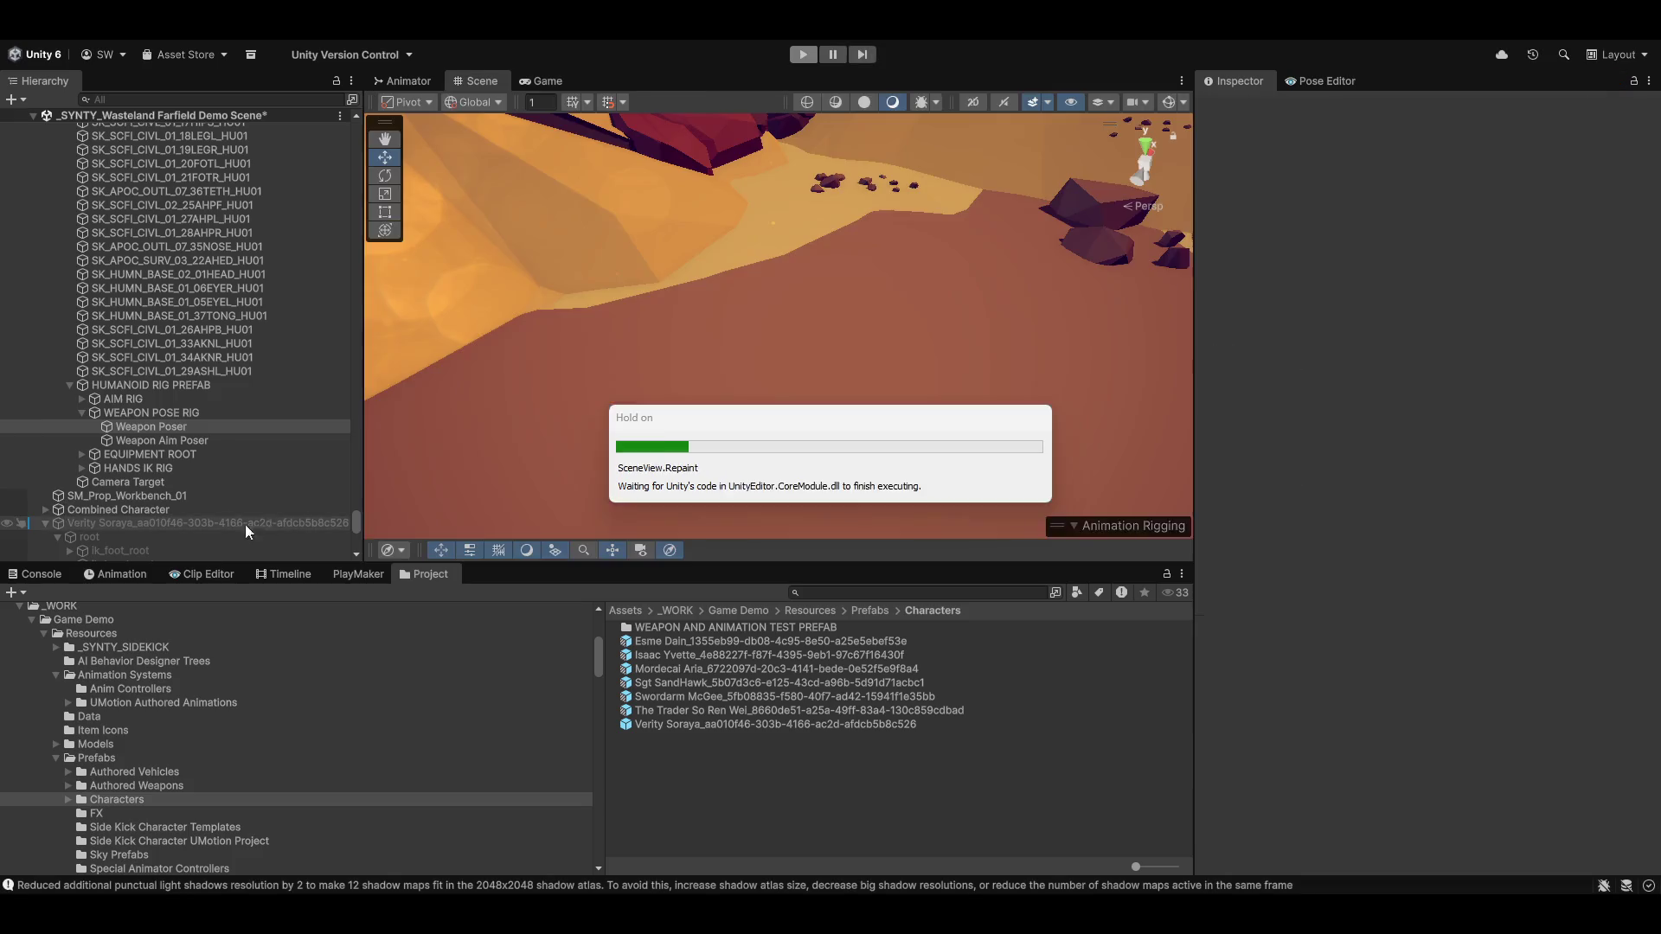
Select the player character and make it active so it appears in the scene
scroll(86, 510, up, 5)
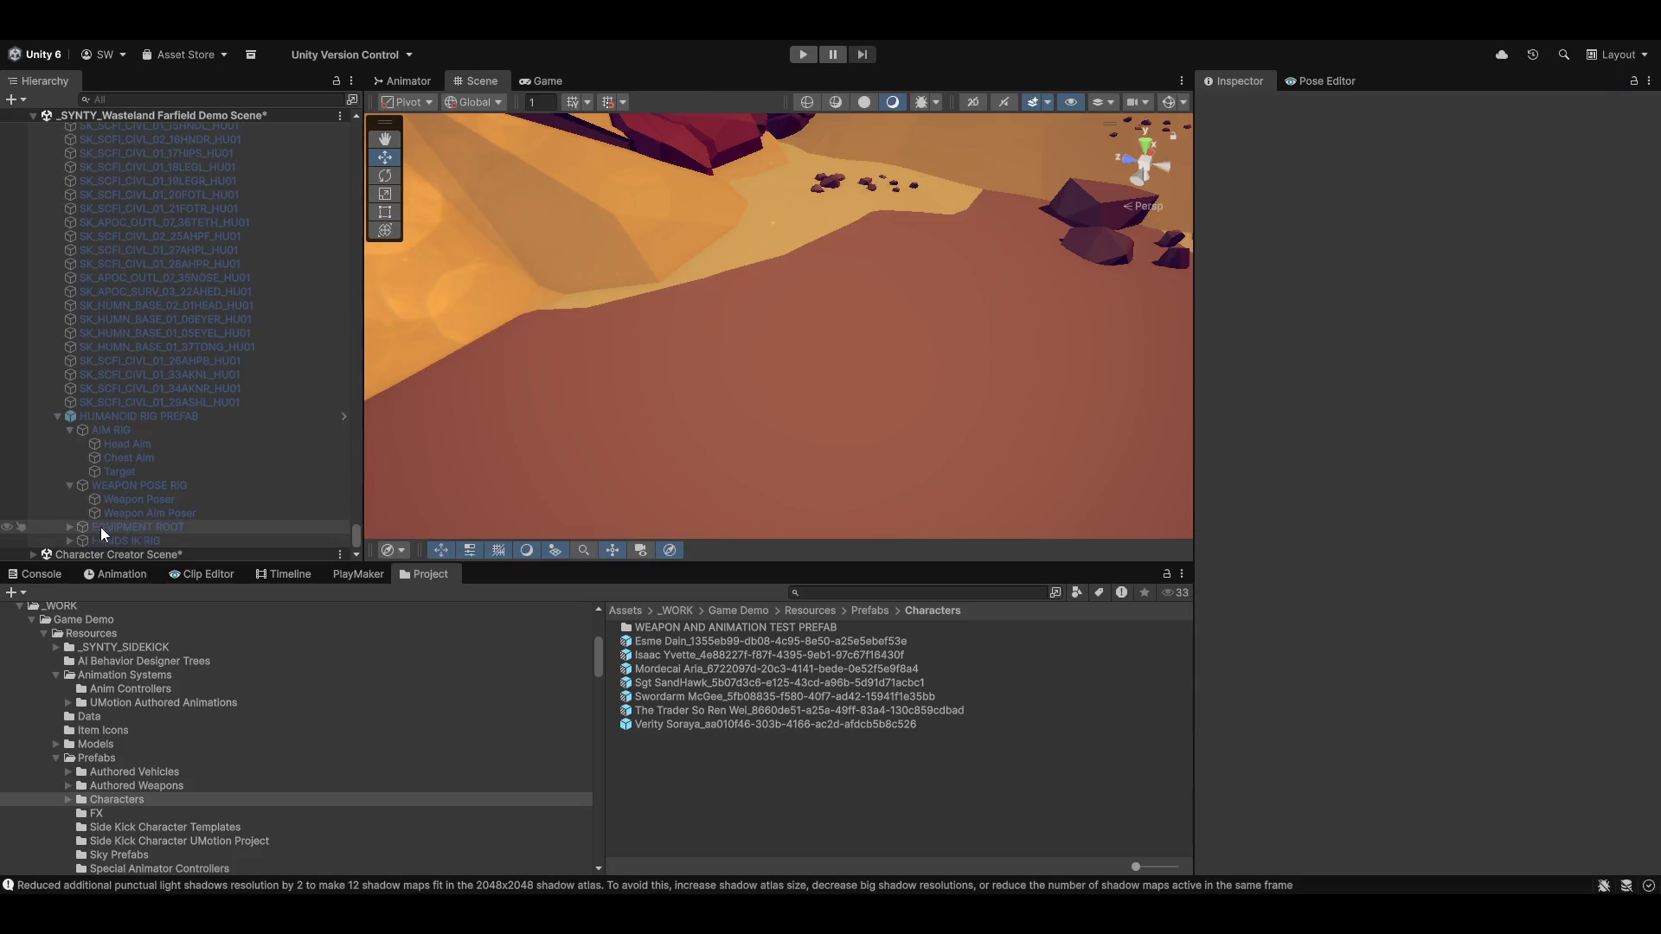
scroll(104, 516, up, 4)
click(148, 295)
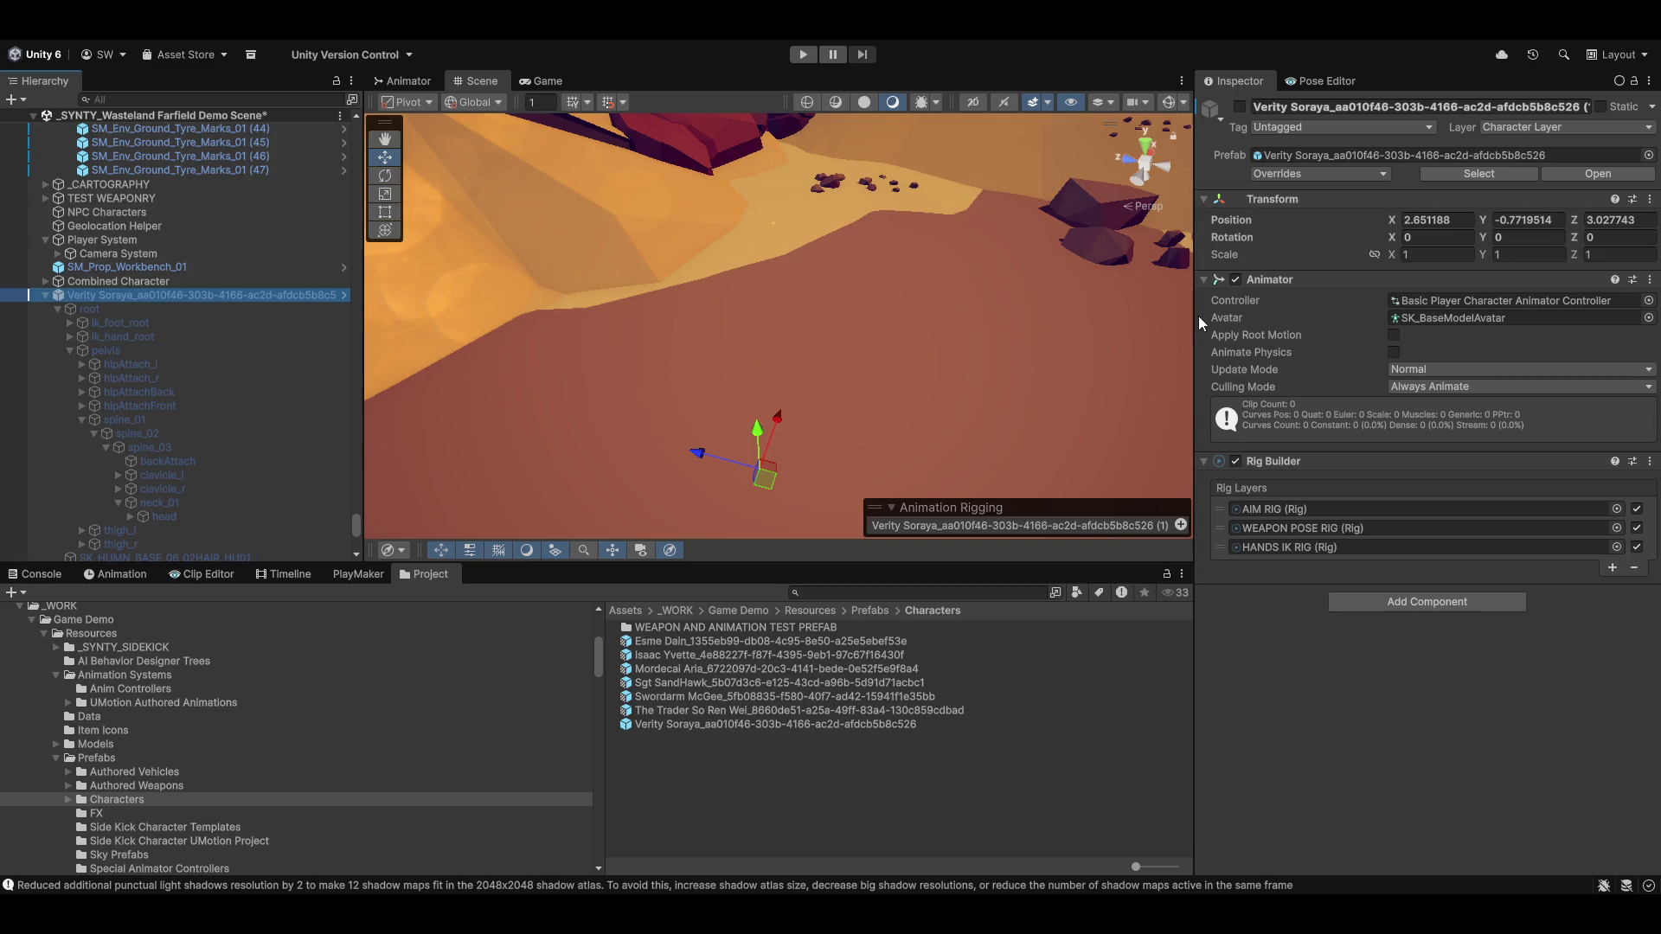
click(1240, 107)
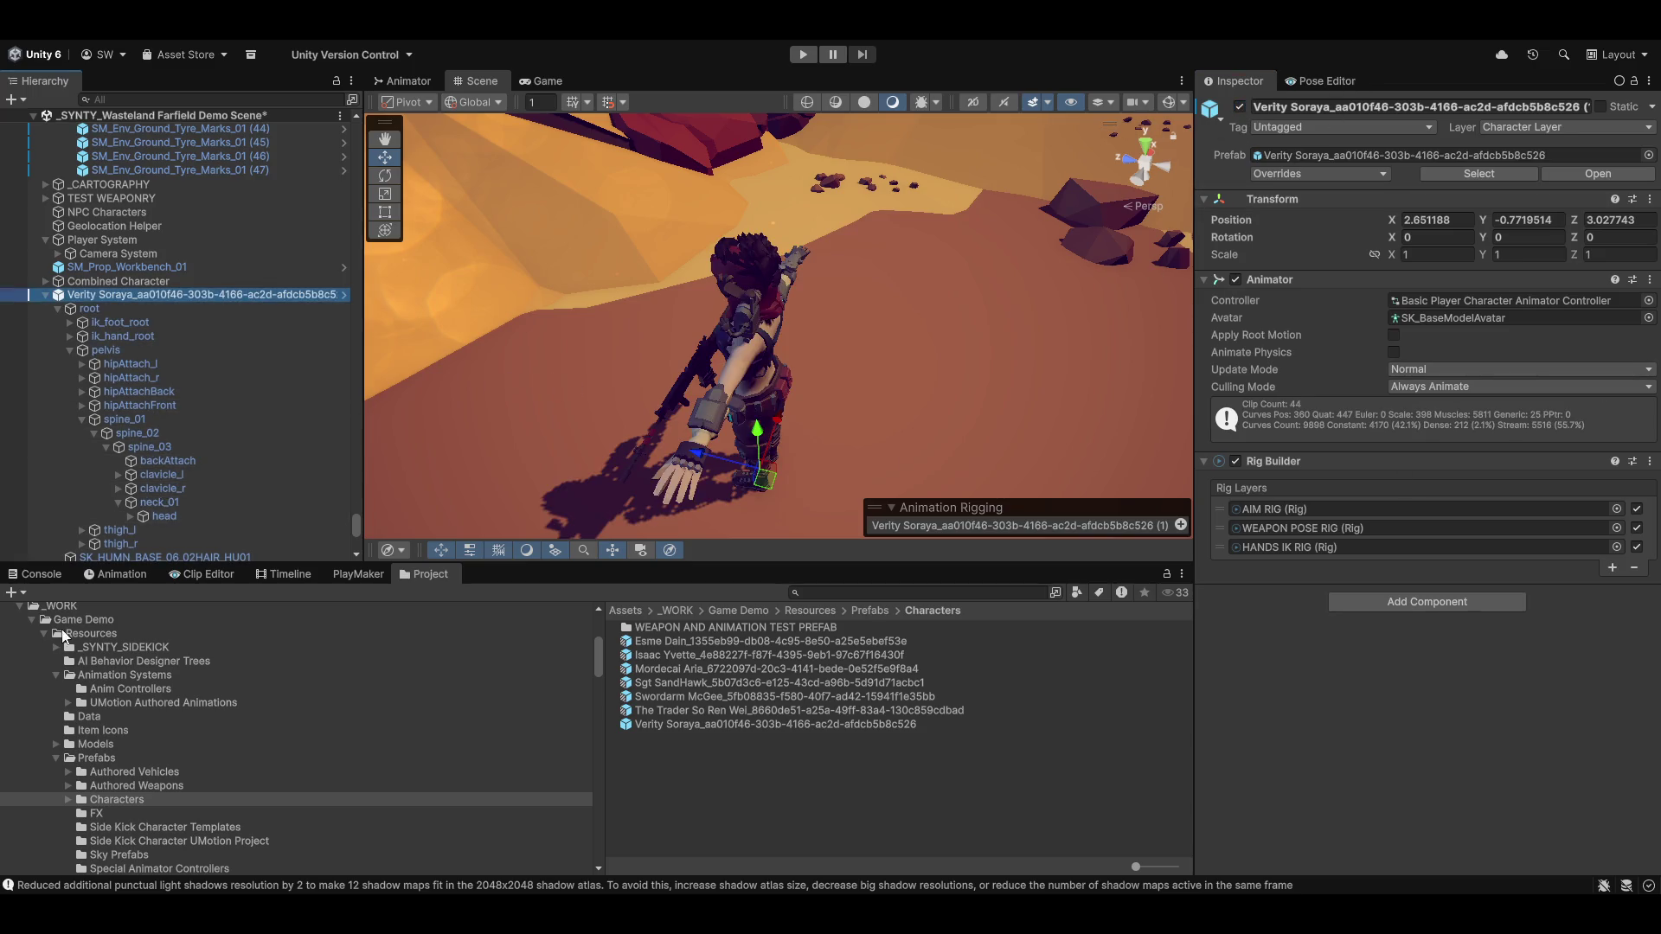
Inspect the Head Aim, Chest Aim, Weapon Poser and Weapon Aim Poser constraints
scroll(142, 427, down, 7)
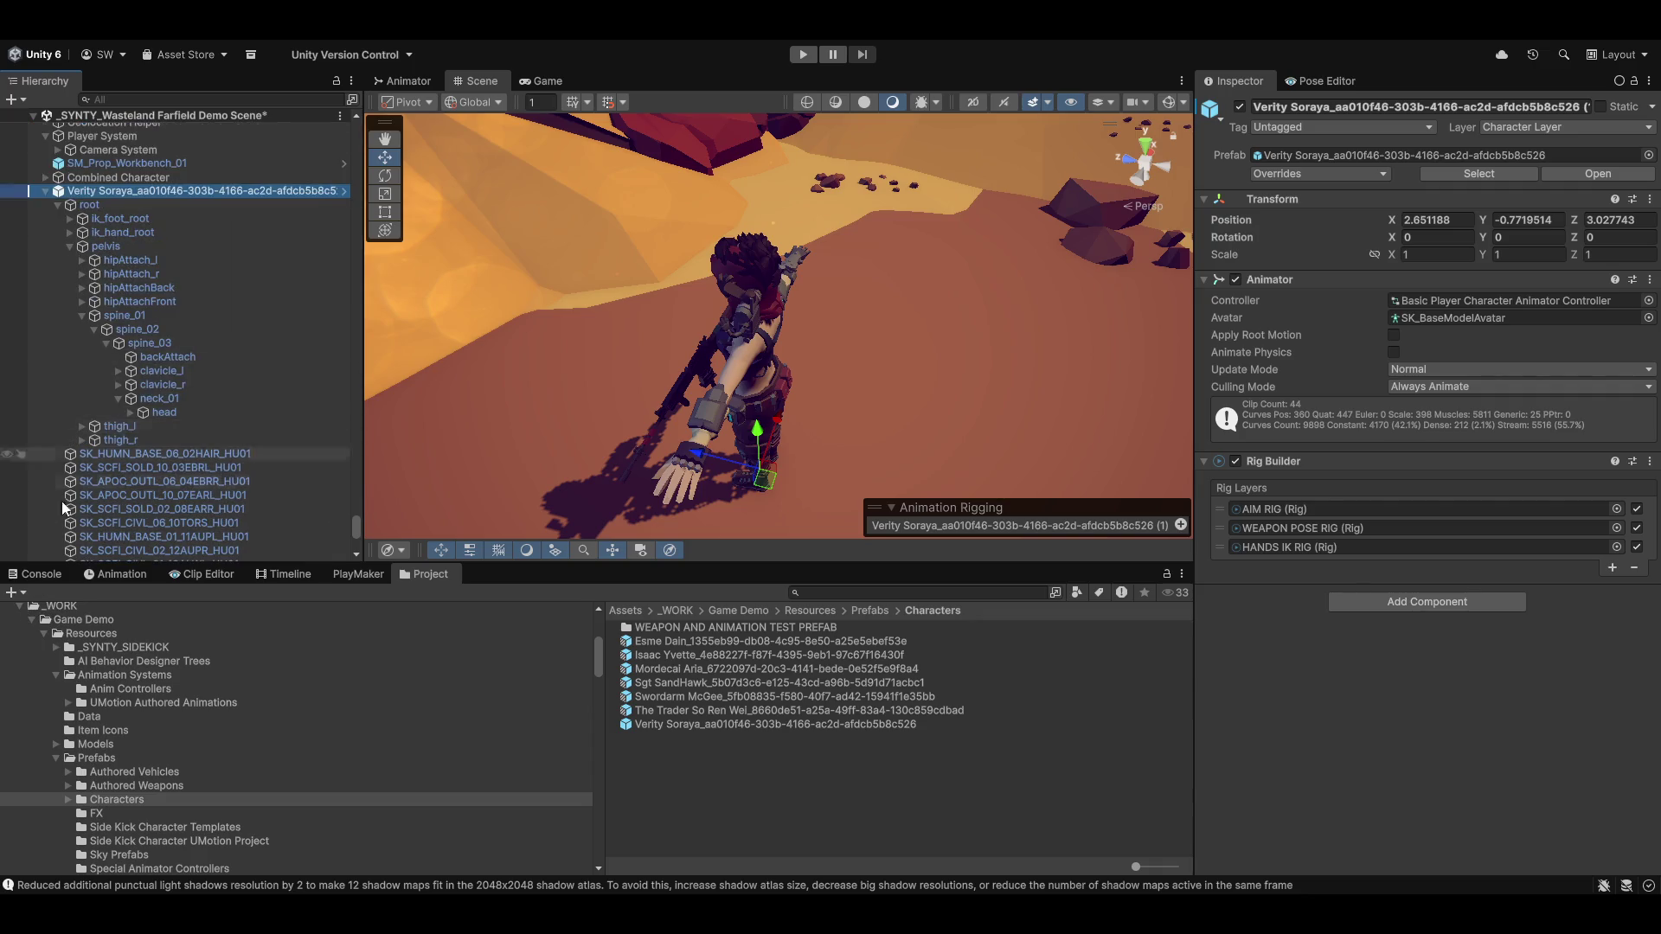
scroll(125, 493, down, 8)
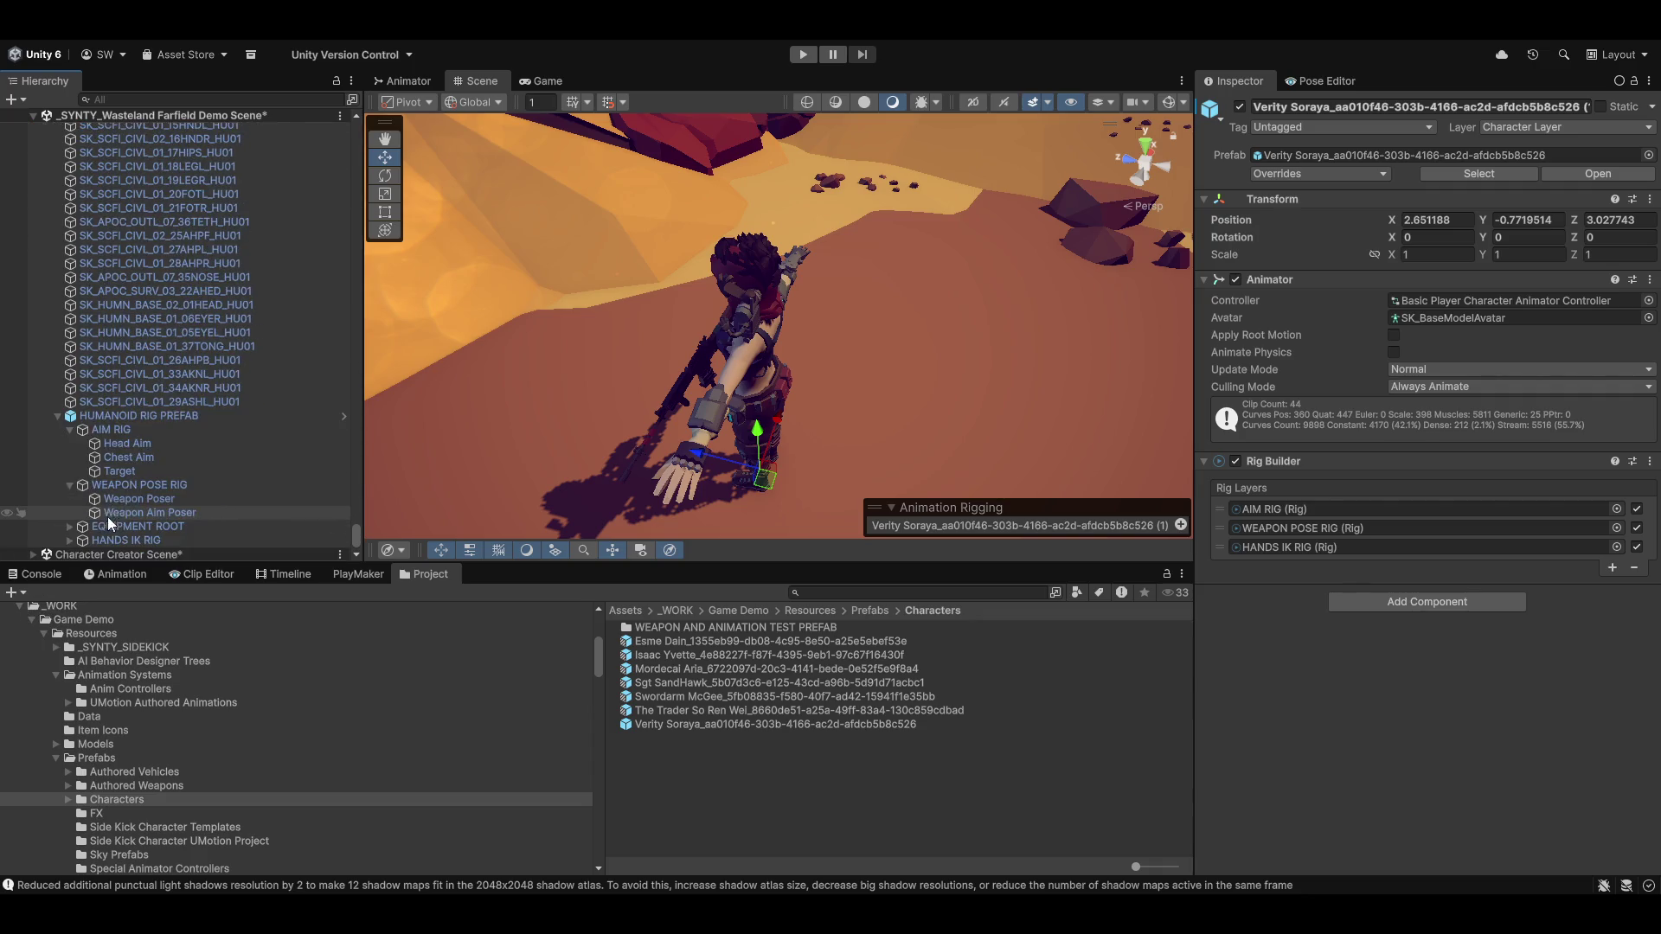
click(119, 441)
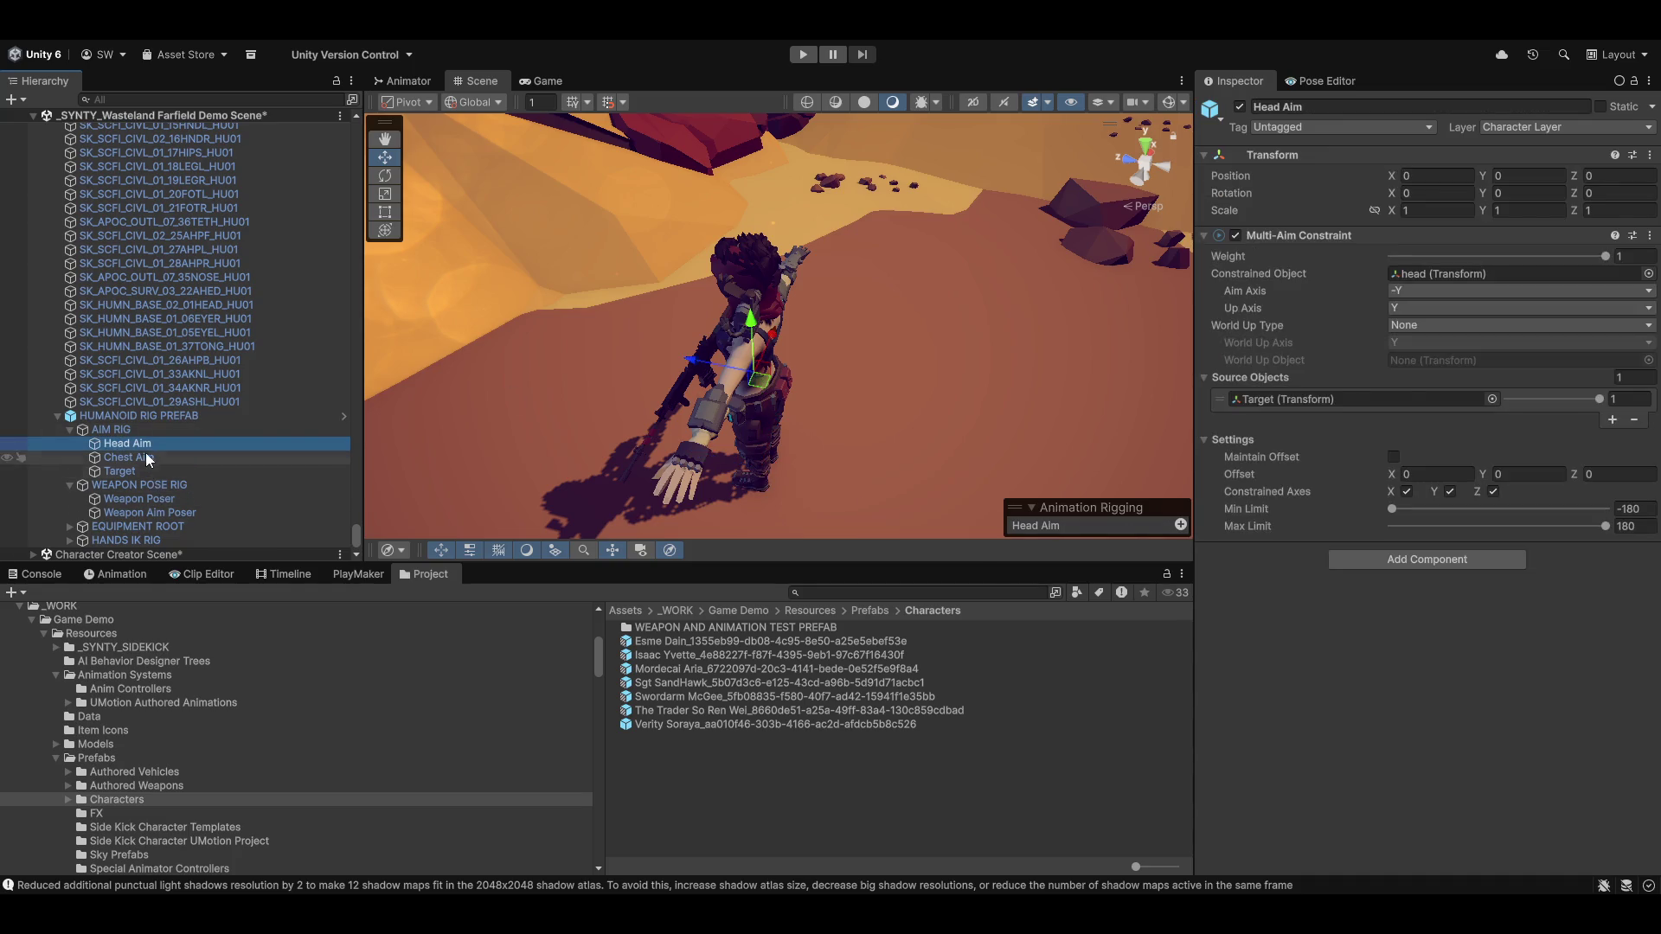
click(141, 457)
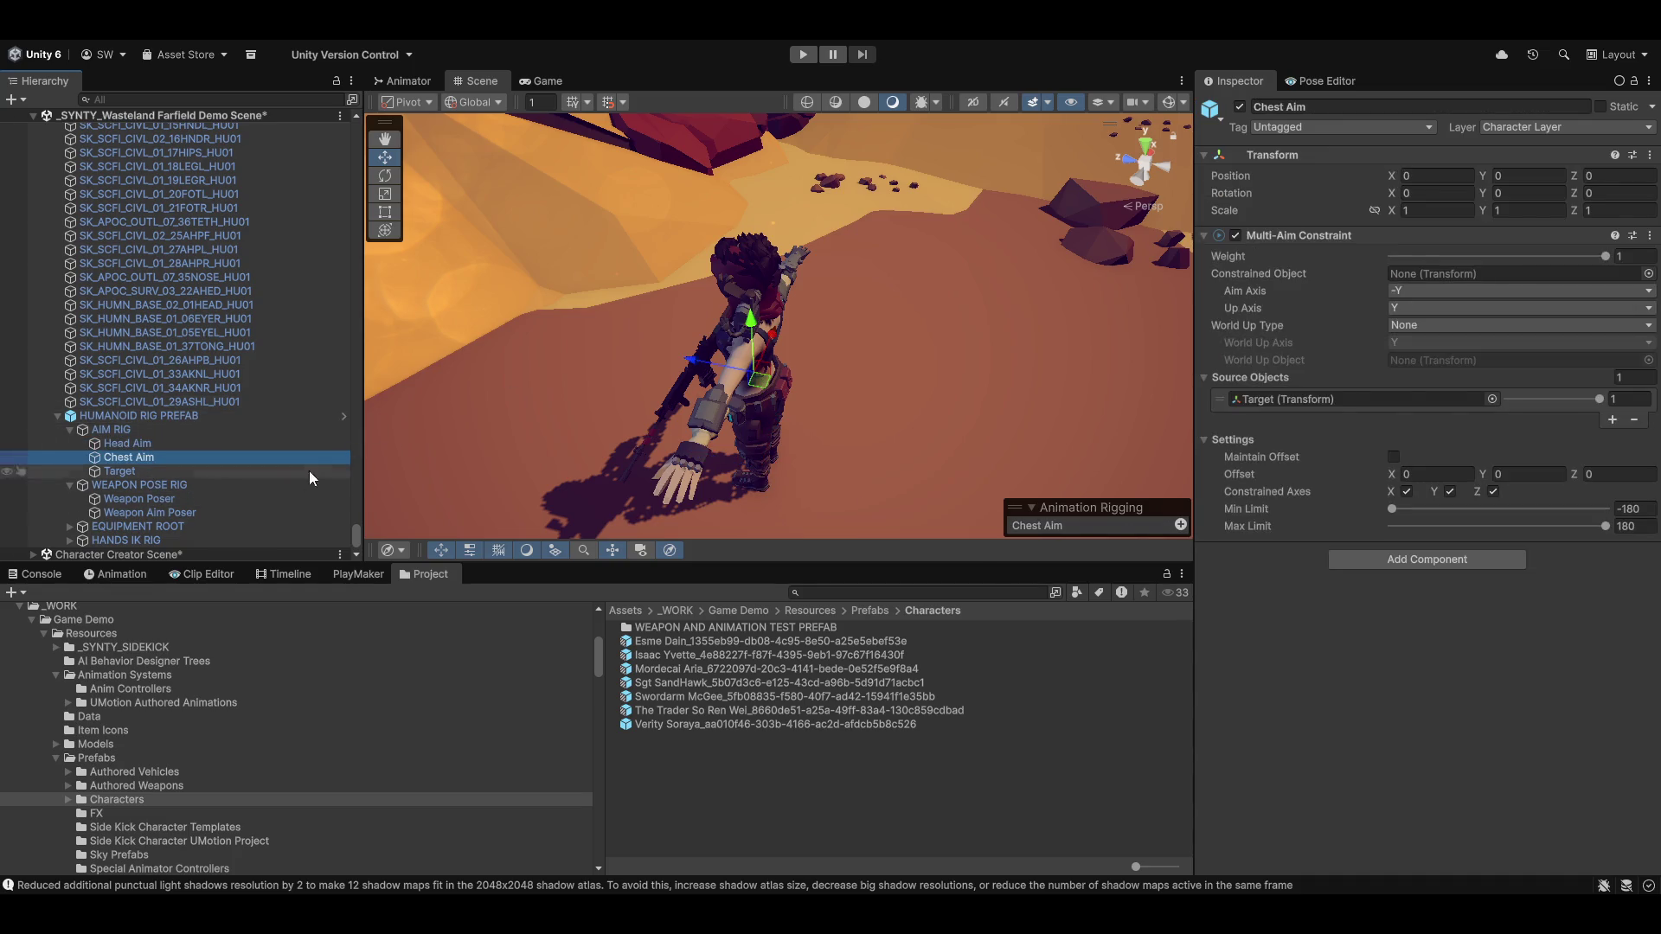
click(109, 500)
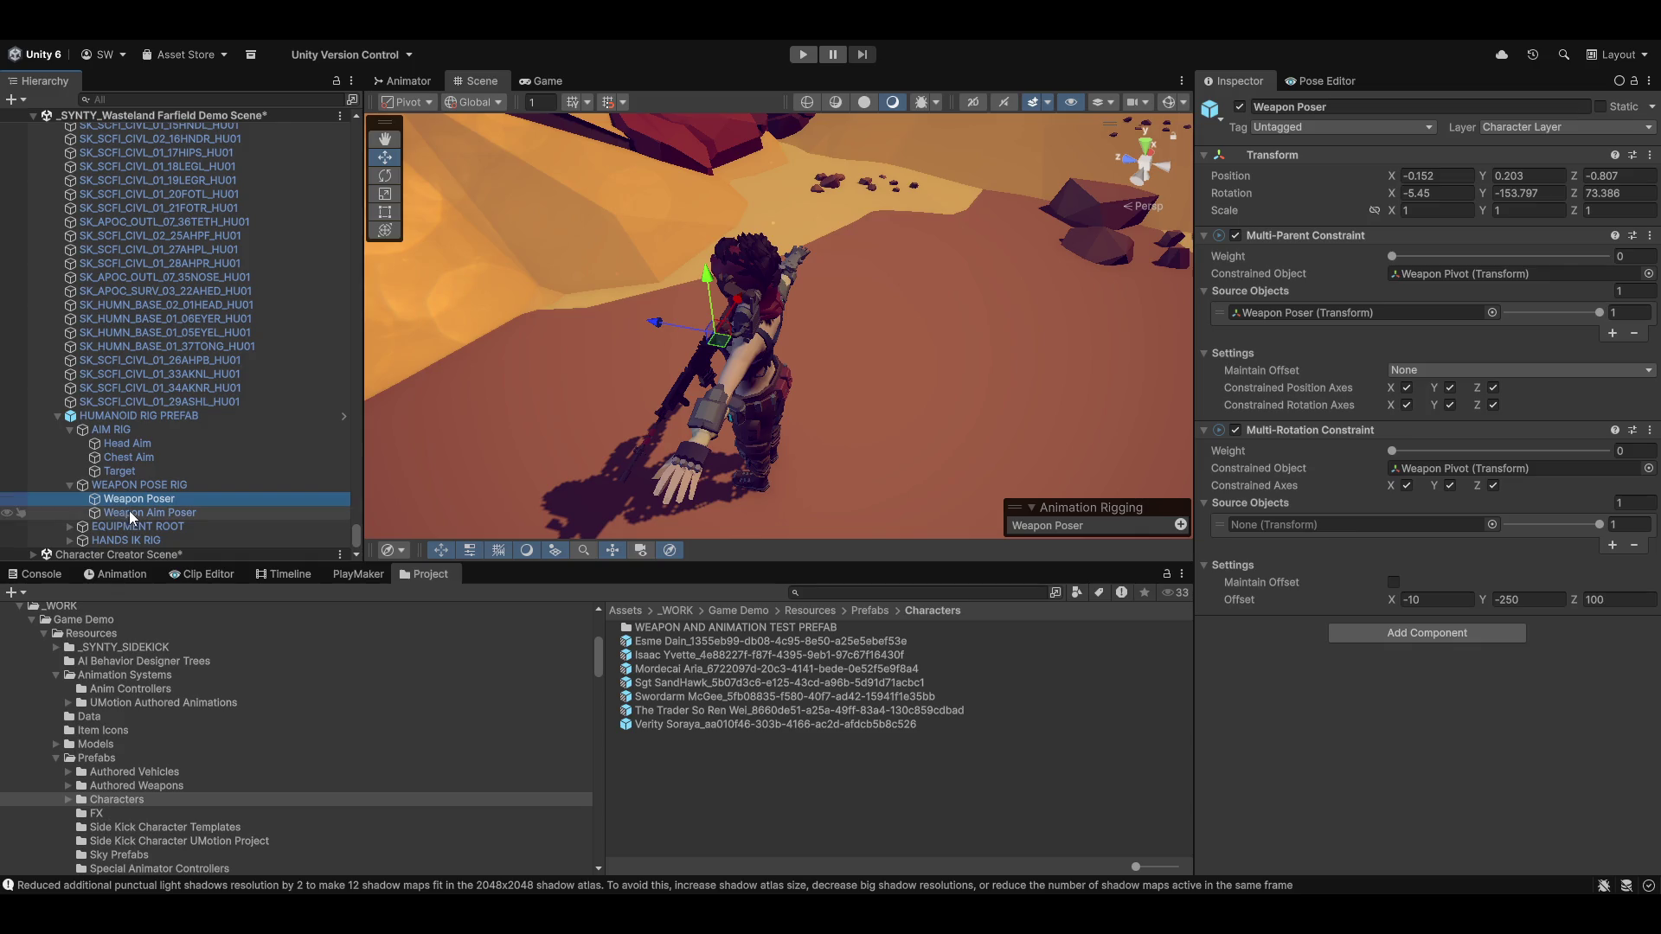
click(131, 516)
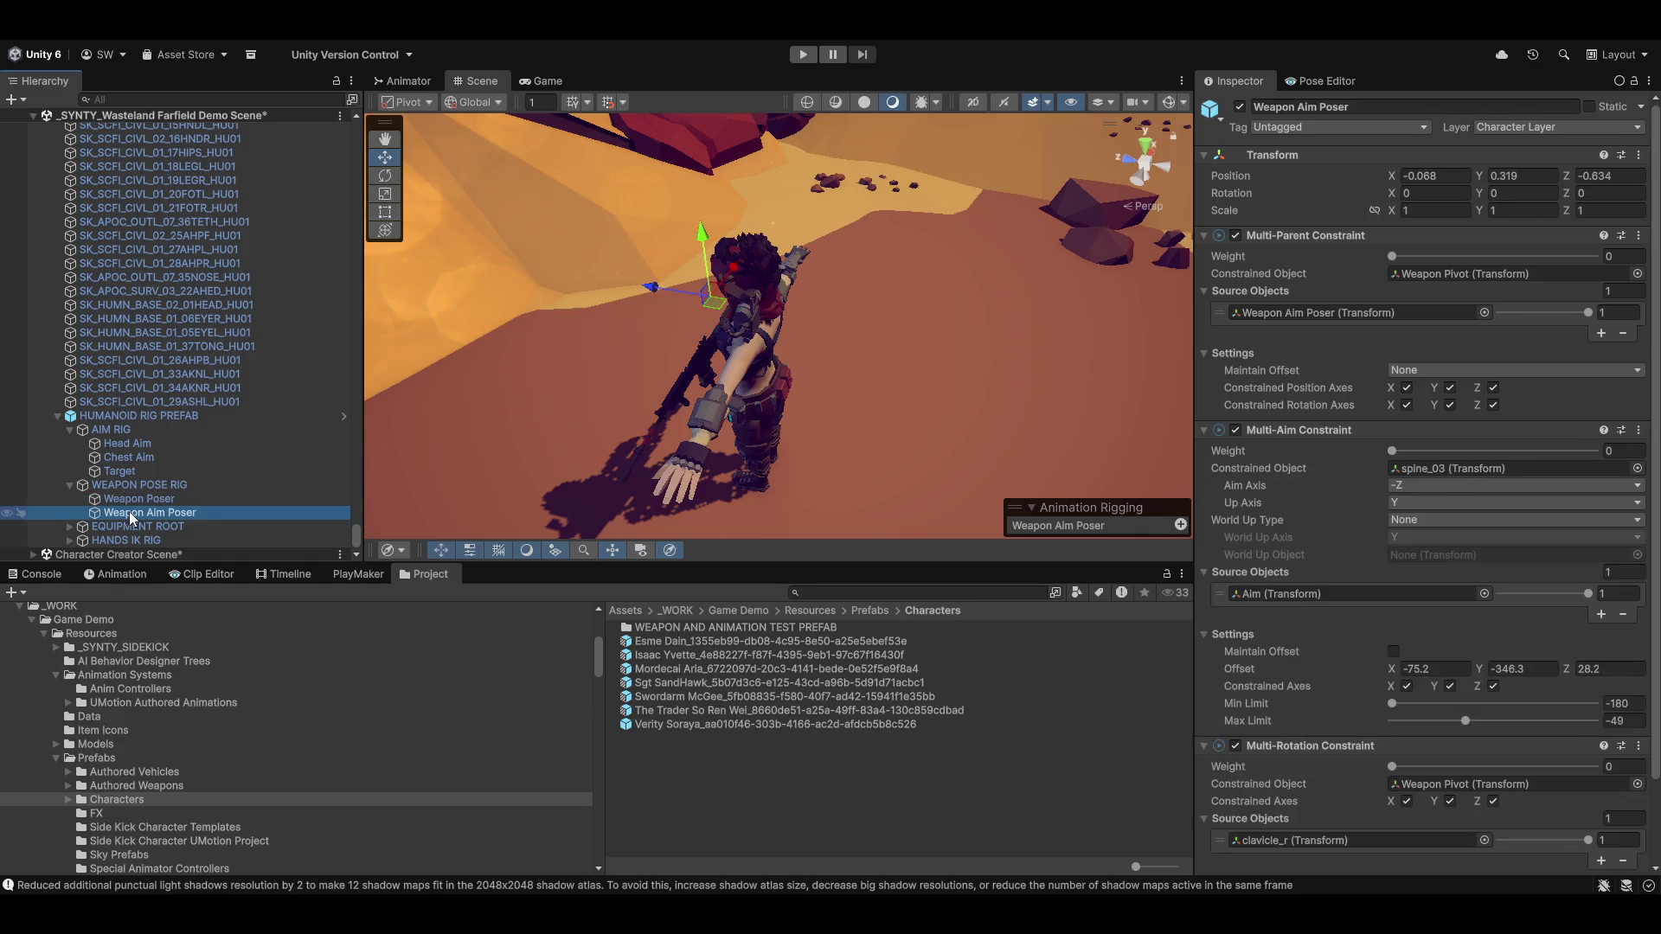
scroll(1359, 566, down, 3)
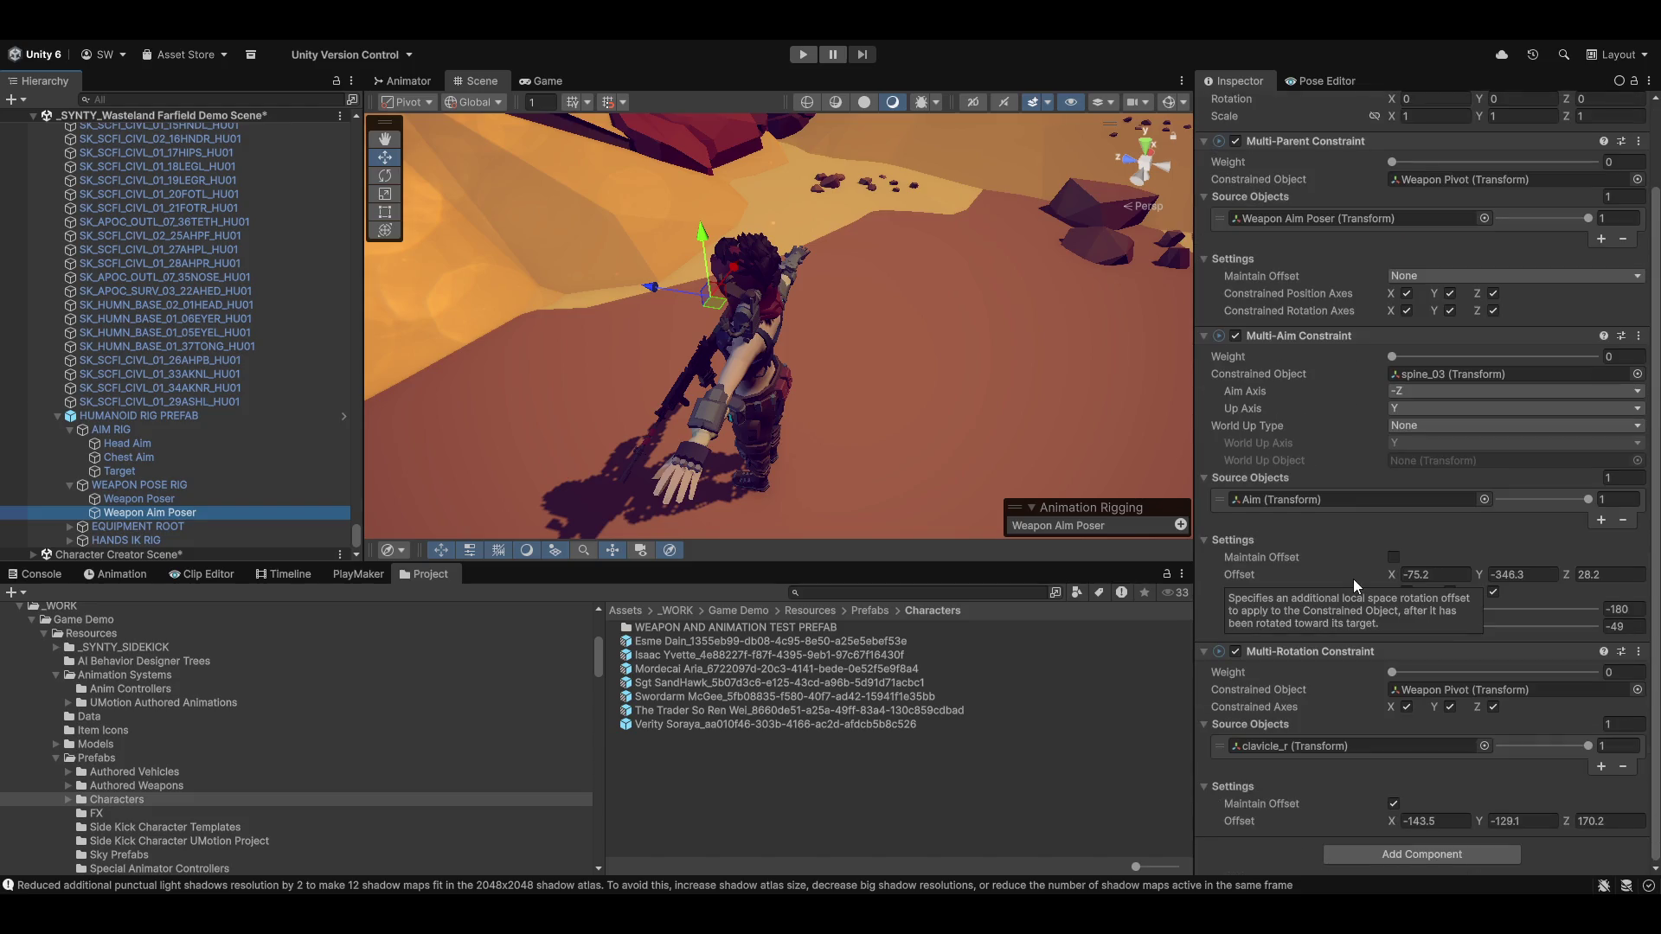
scroll(1285, 469, up, 3)
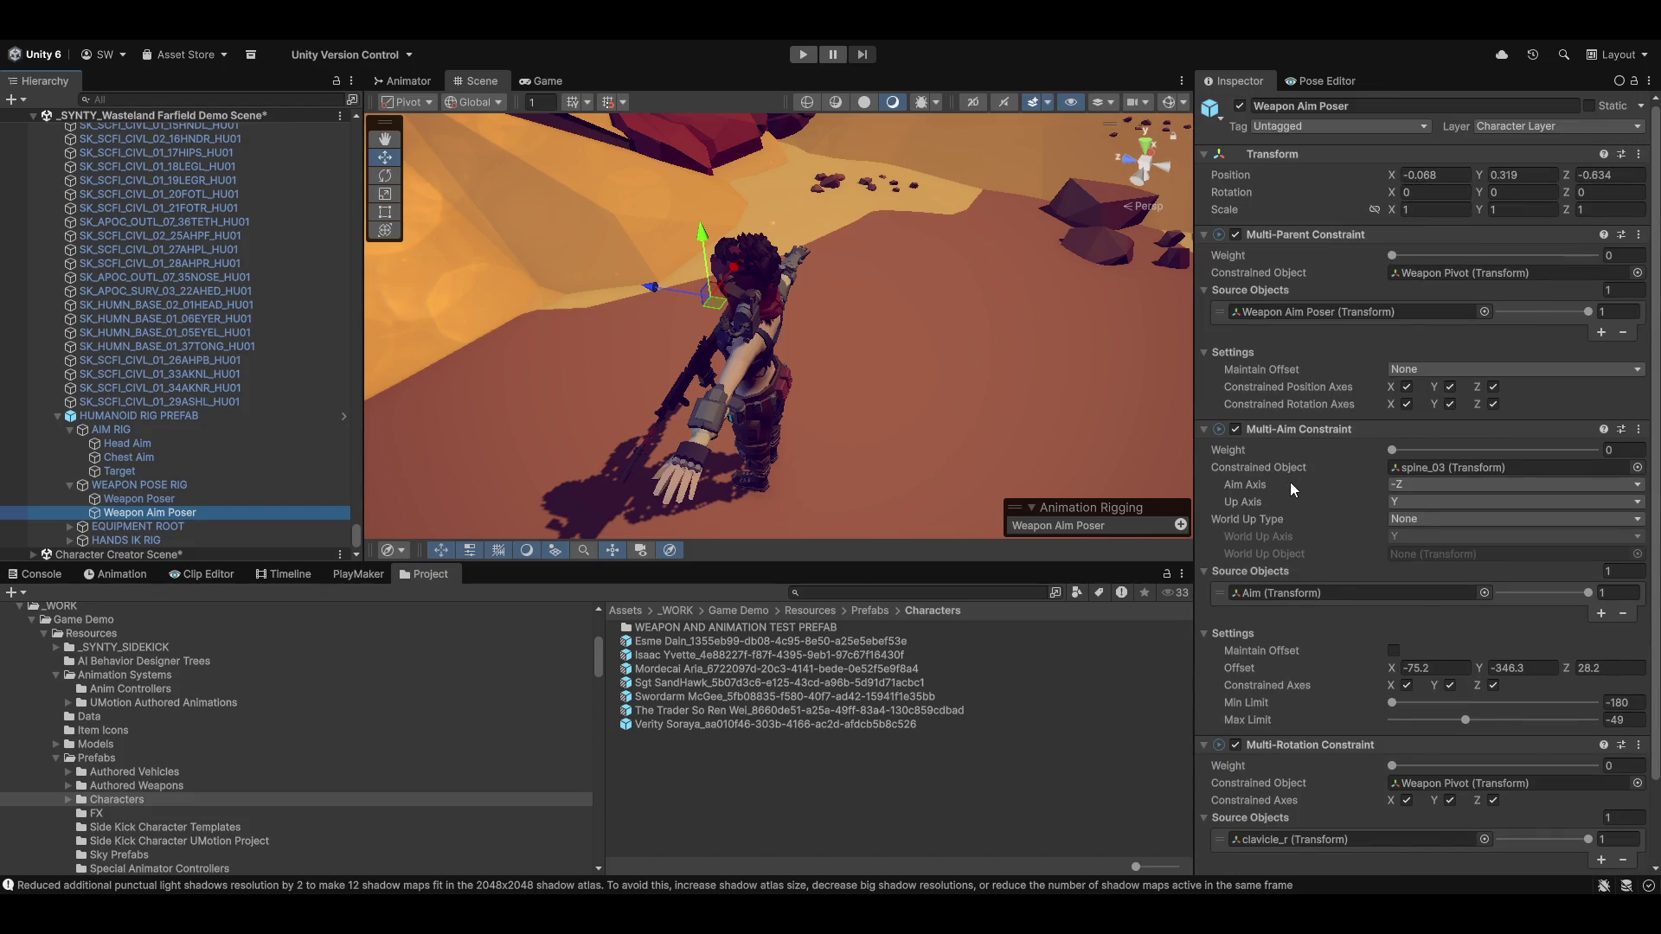
Set Weapon Poser's Multi-Parent and Multi-Rotation weights to 1 and source its rotation from clavicle_r
click(127, 499)
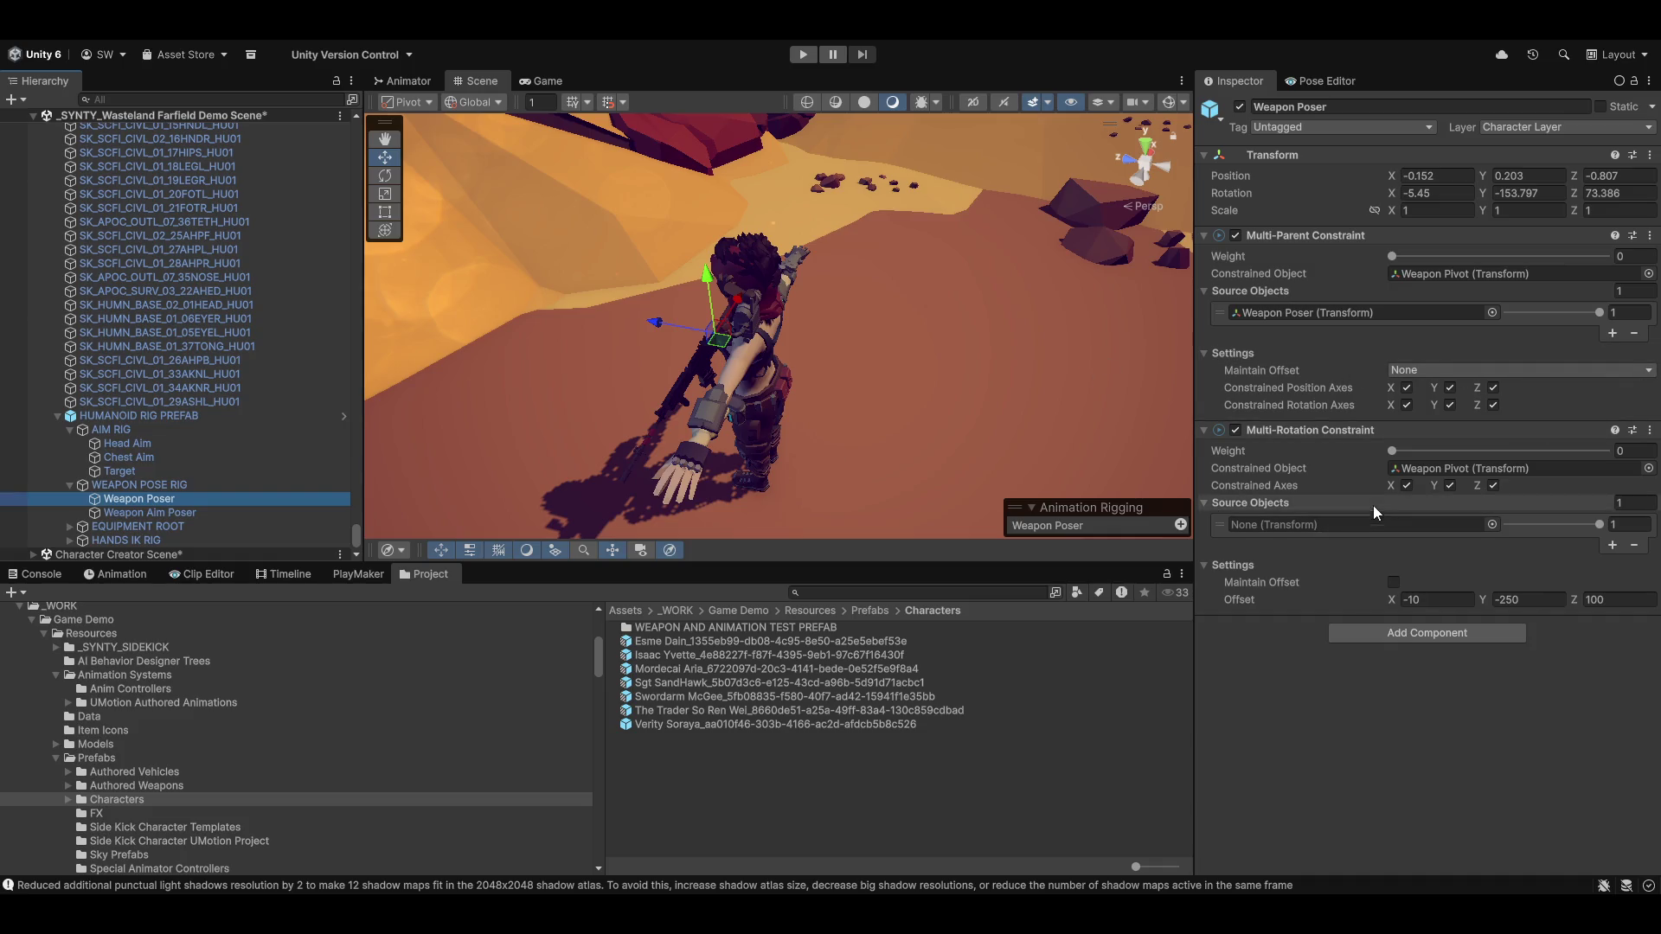
mouse_move(1393, 258)
mouse_down()
mouse_move(1450, 273)
mouse_move(1609, 259)
mouse_up()
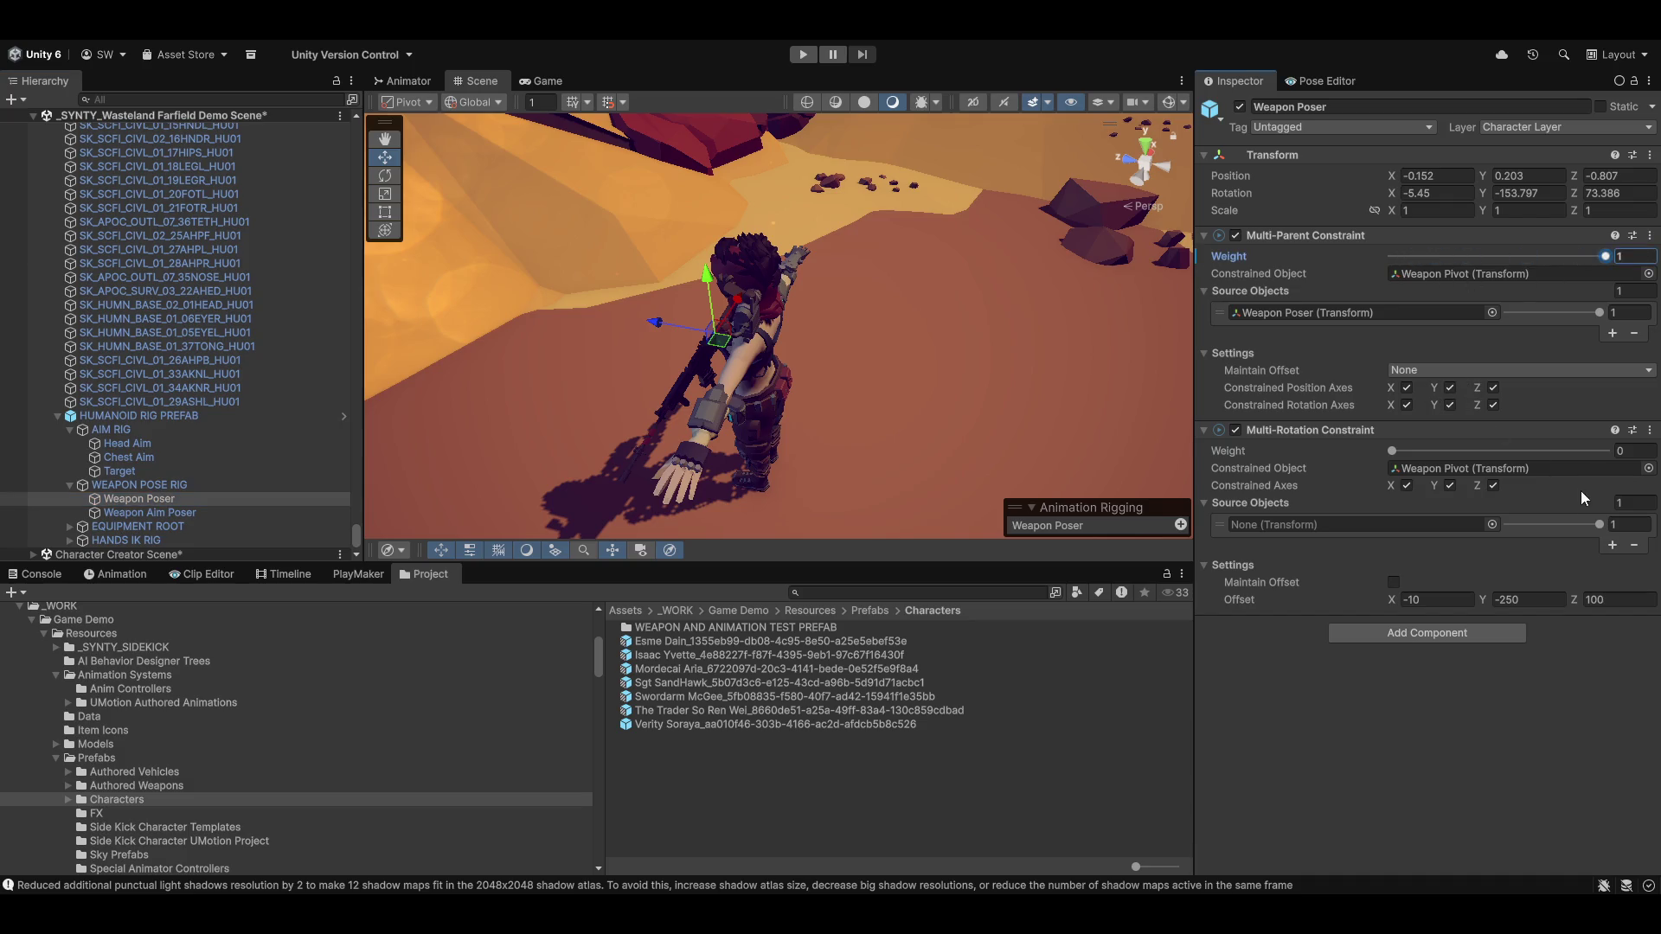
click(1605, 451)
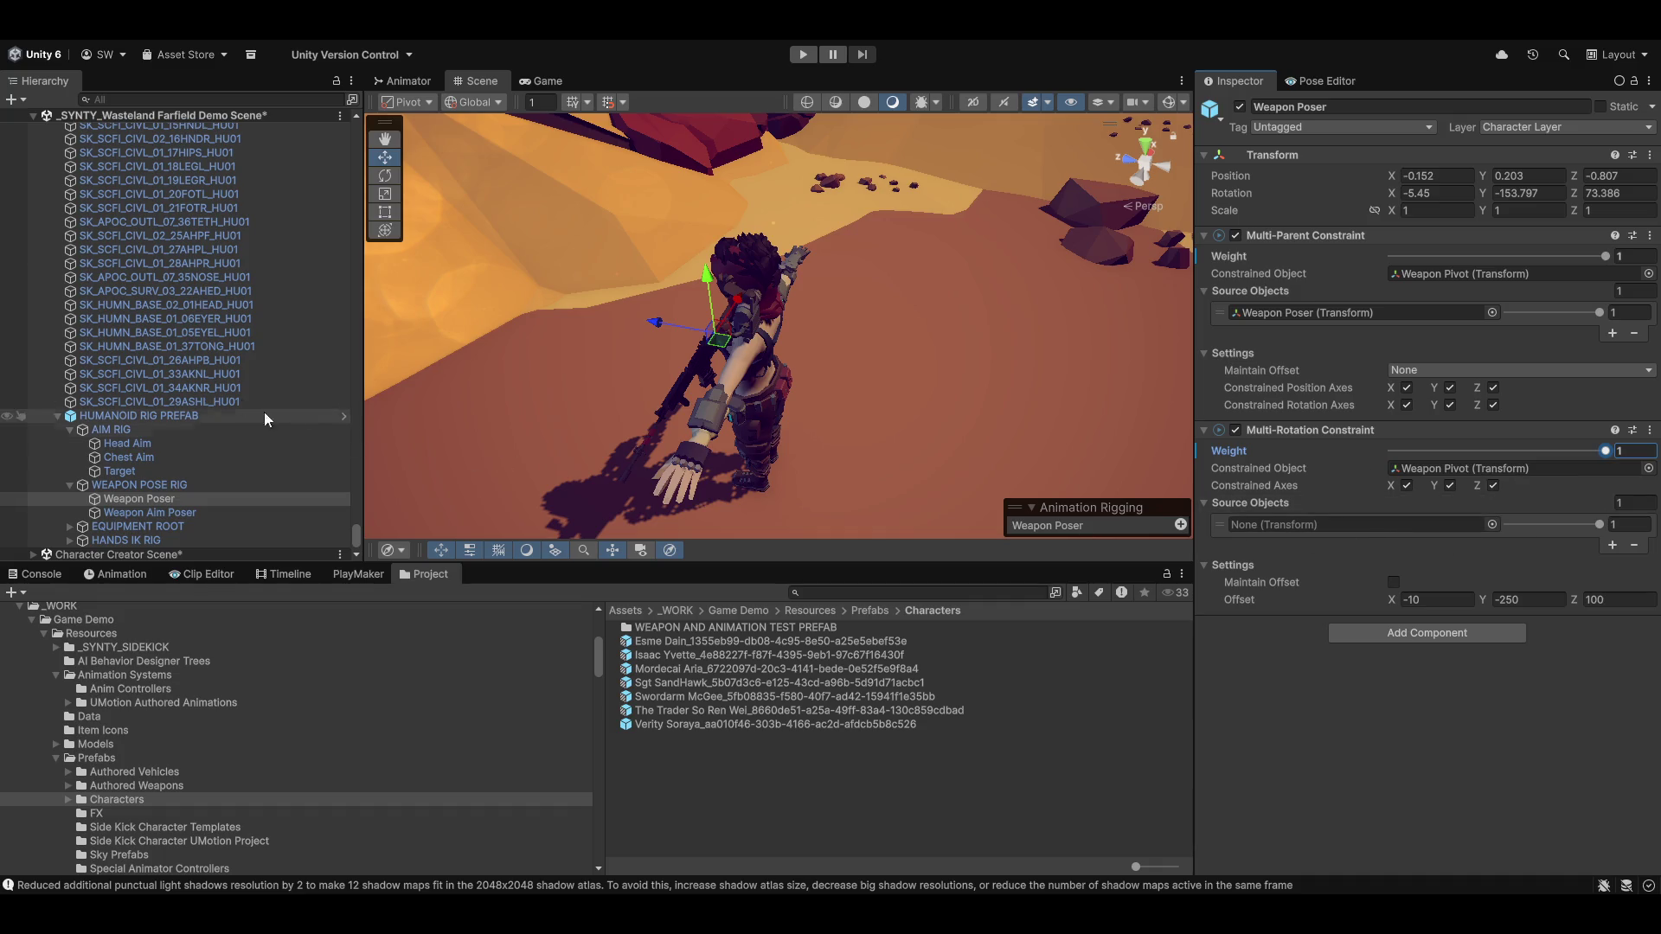
scroll(247, 377, up, 15)
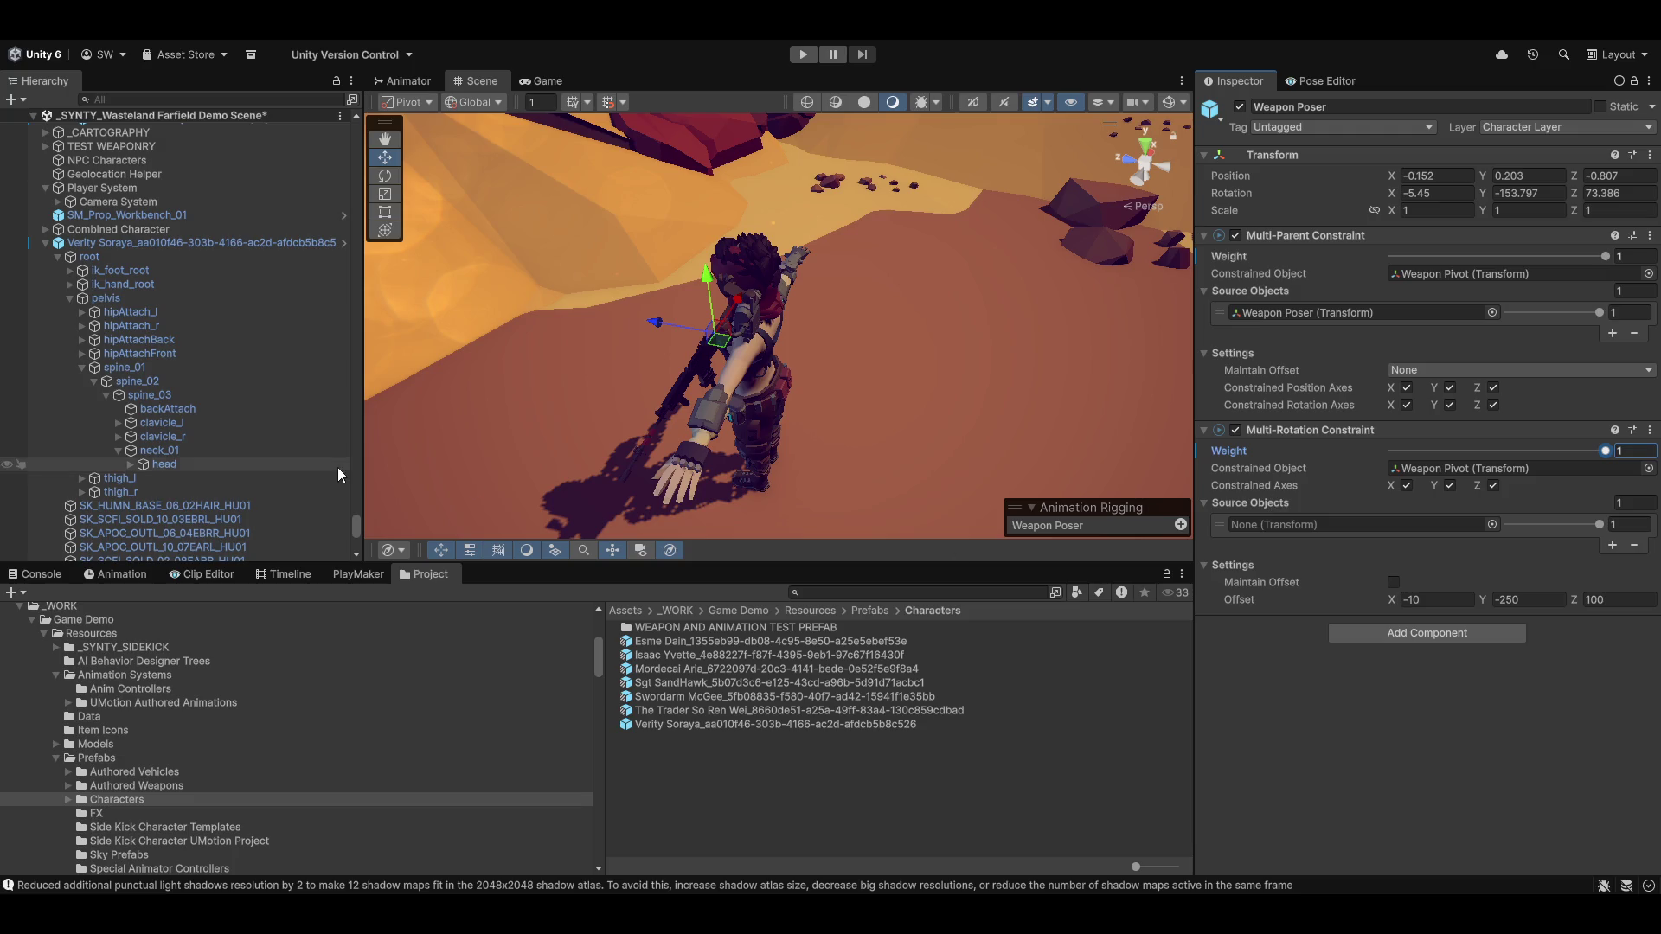
mouse_move(165, 449)
mouse_down()
mouse_move(911, 518)
mouse_move(1307, 528)
mouse_up()
Apply all overrides to the player character prefab, deactivate it, and start play mode
scroll(248, 342, up, 4)
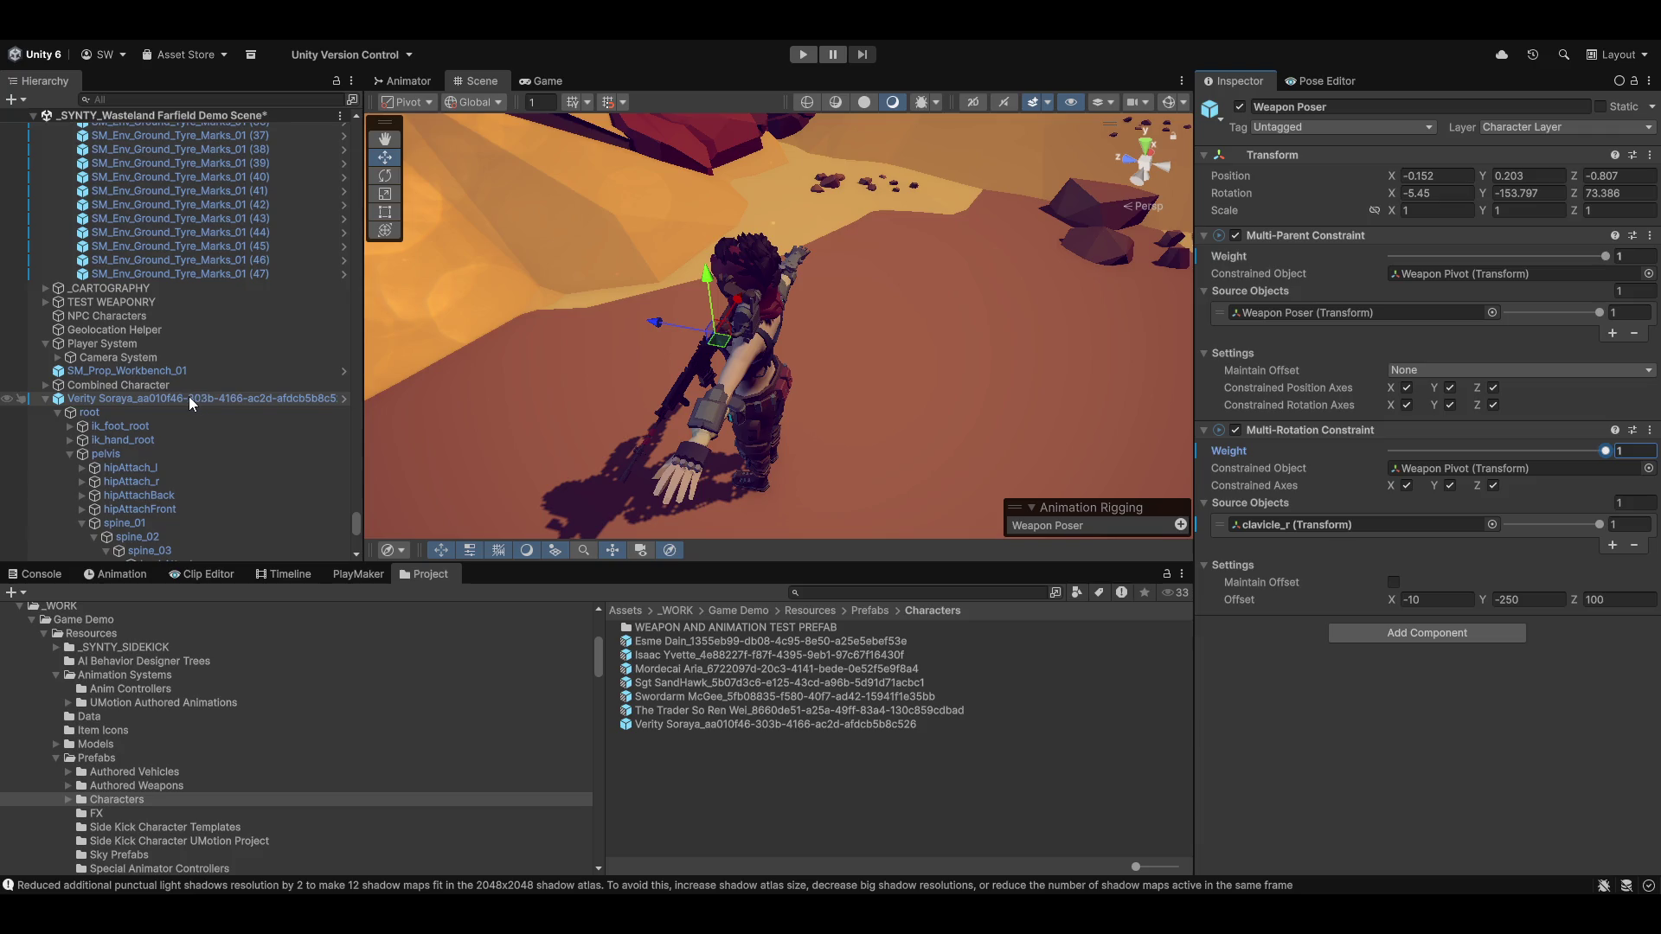
click(251, 399)
click(1357, 173)
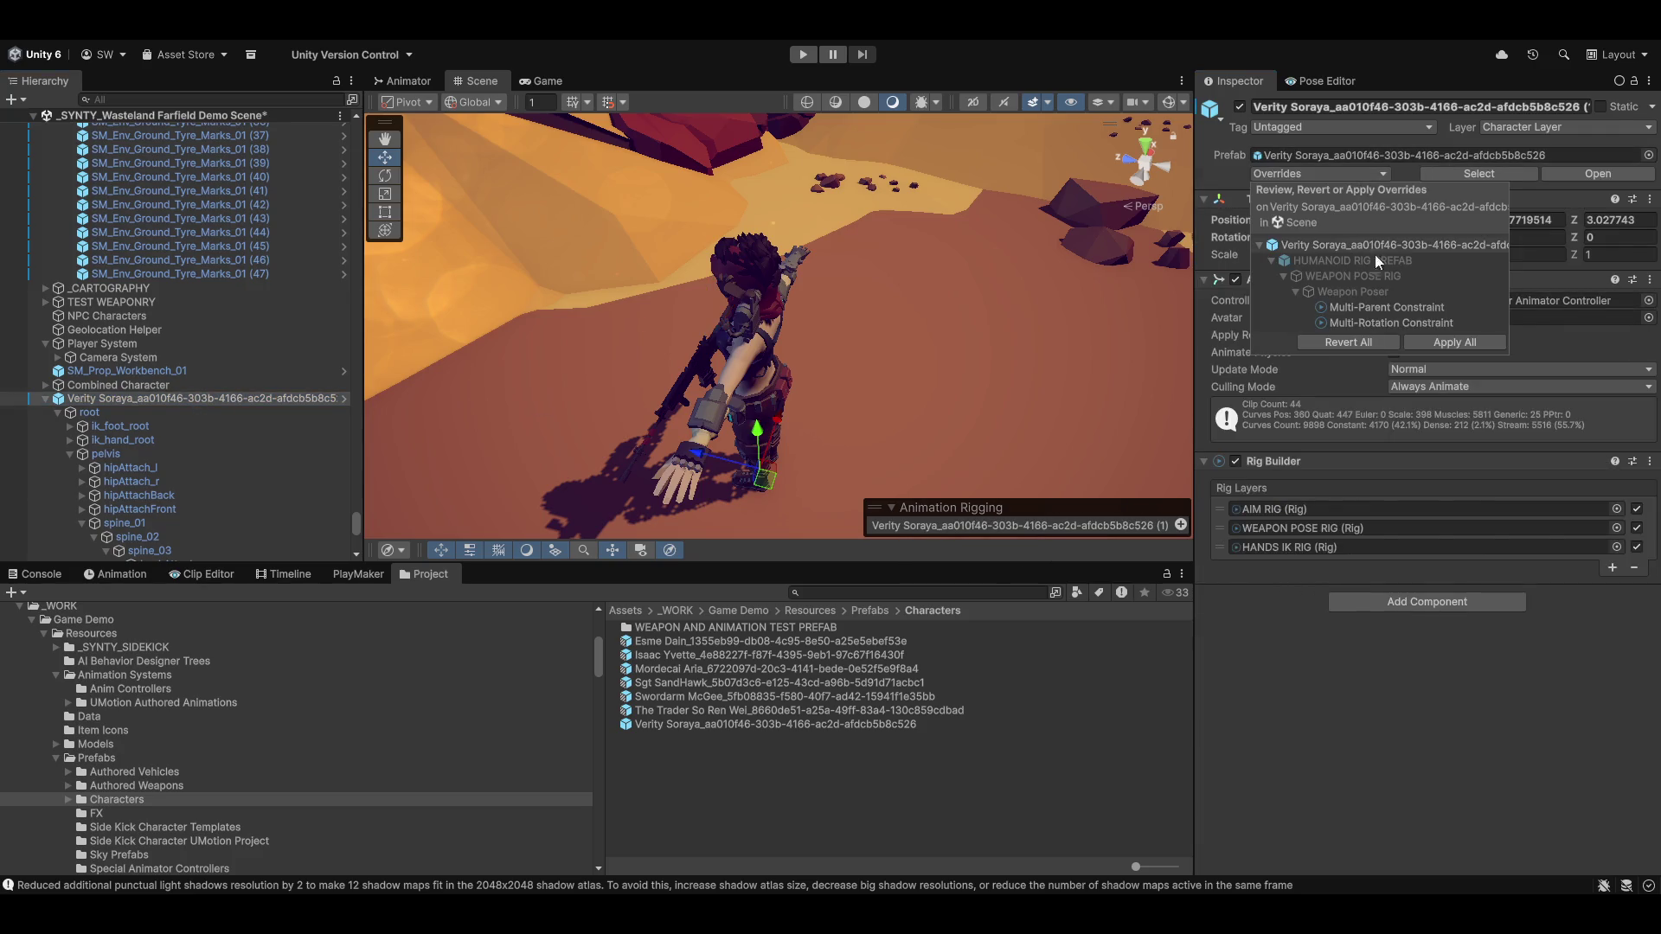
click(1440, 343)
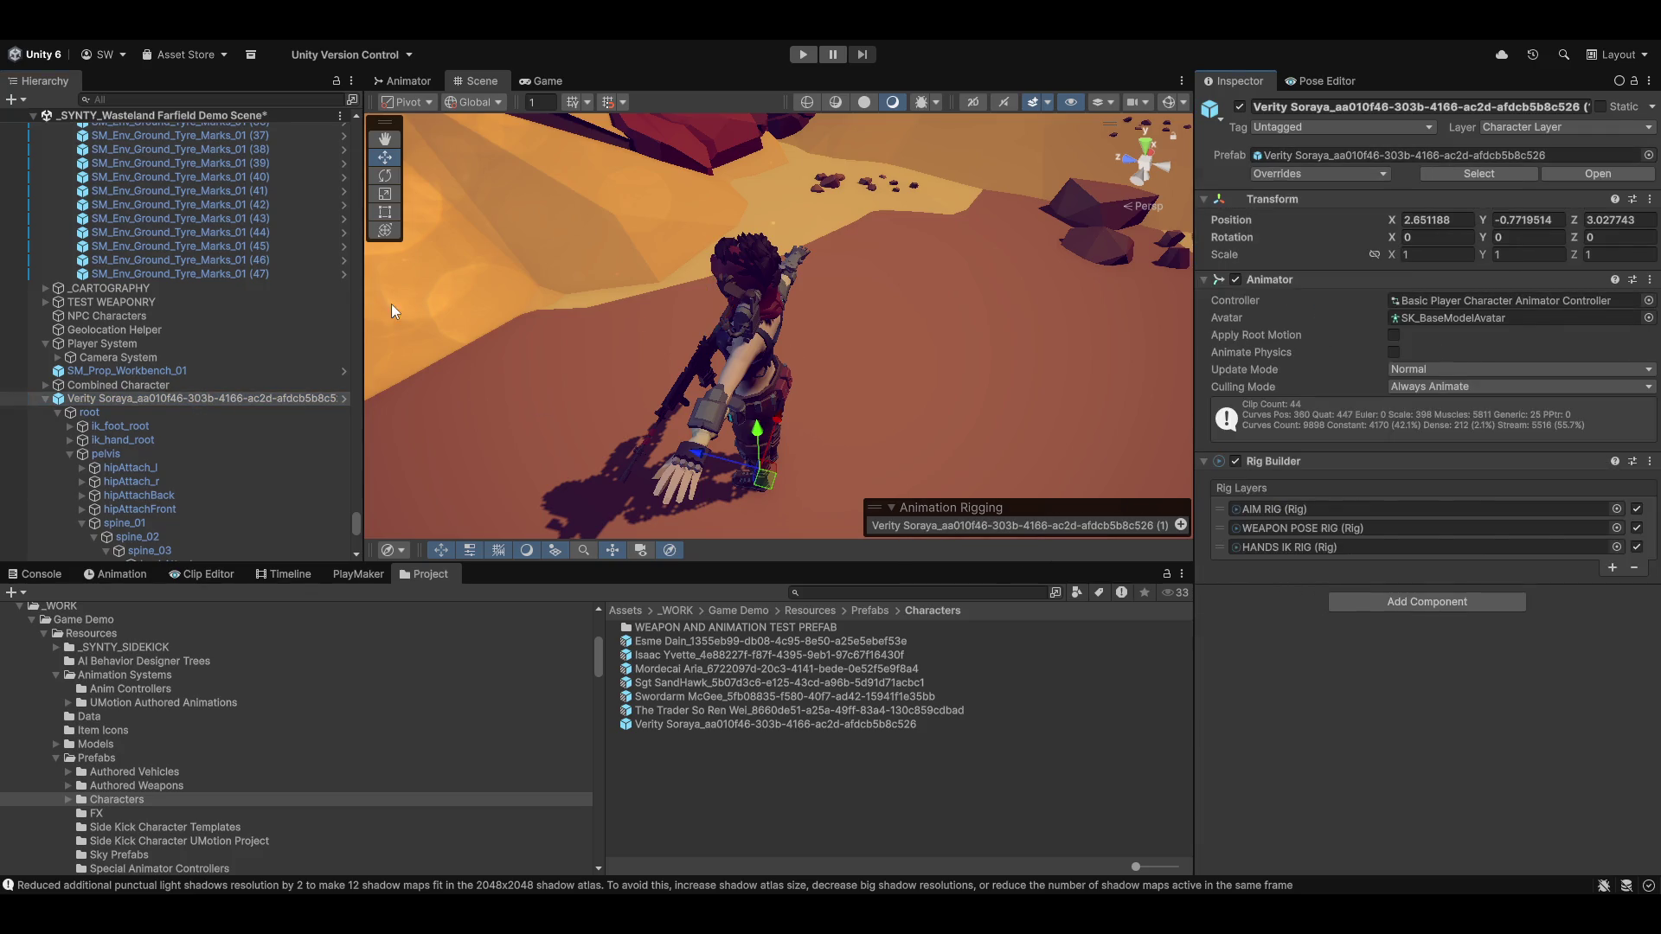
click(1240, 106)
click(803, 55)
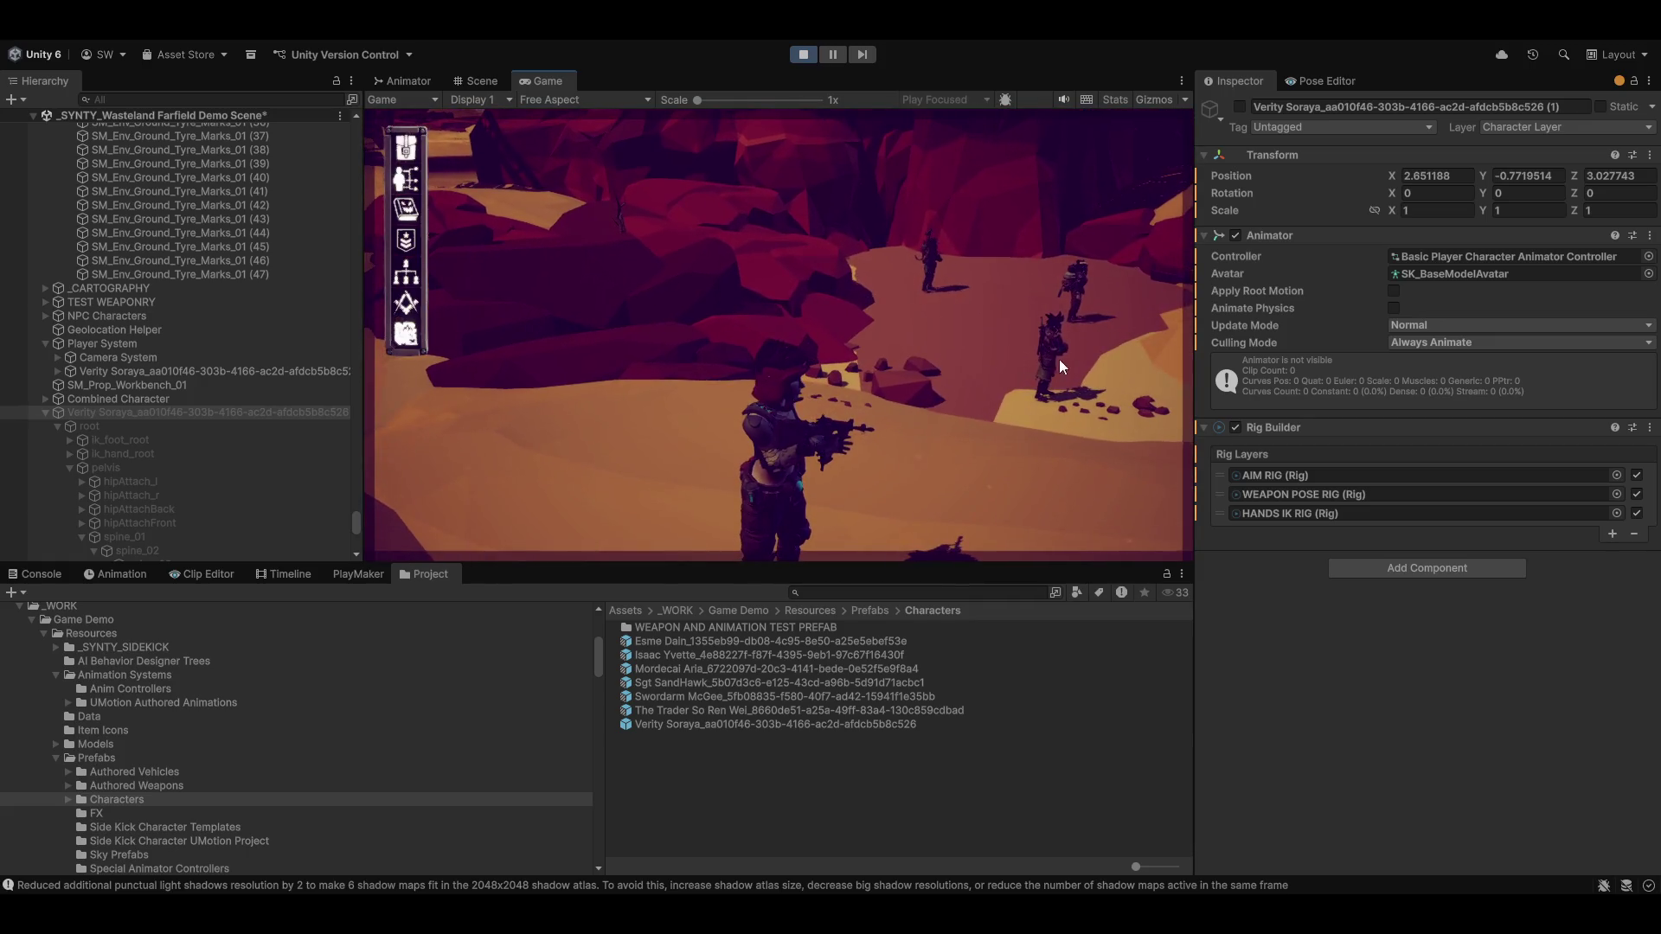
Talk to the sergeant NPC, end the conversation, and walk the character forward with W
click(1051, 340)
click(1057, 257)
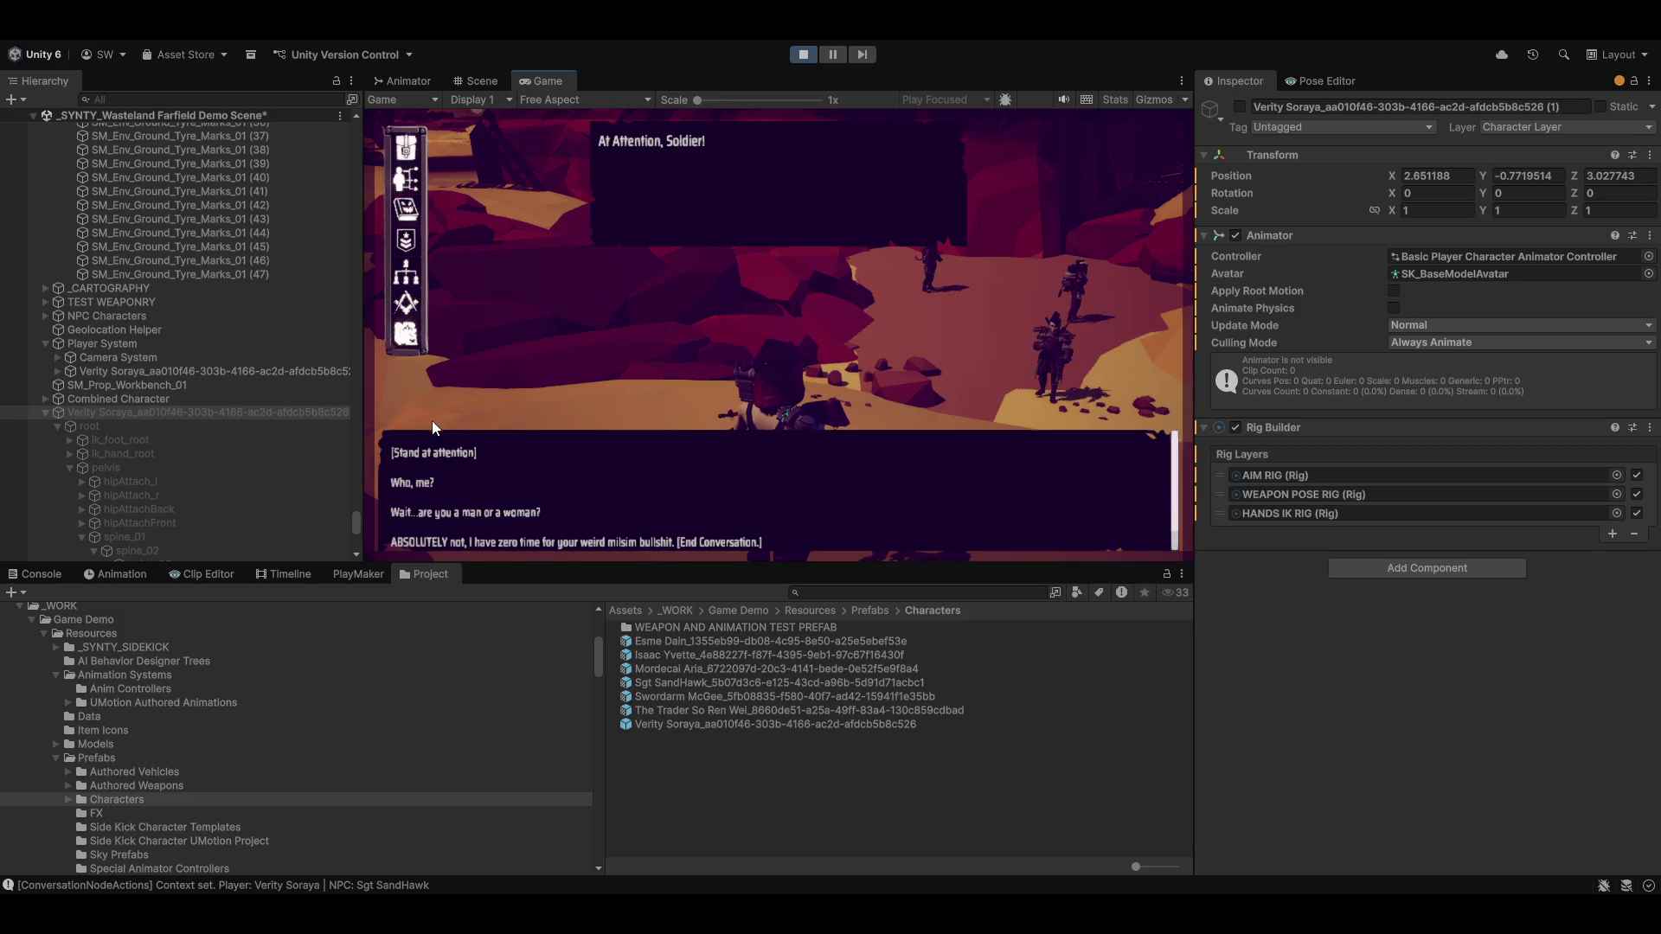
click(516, 544)
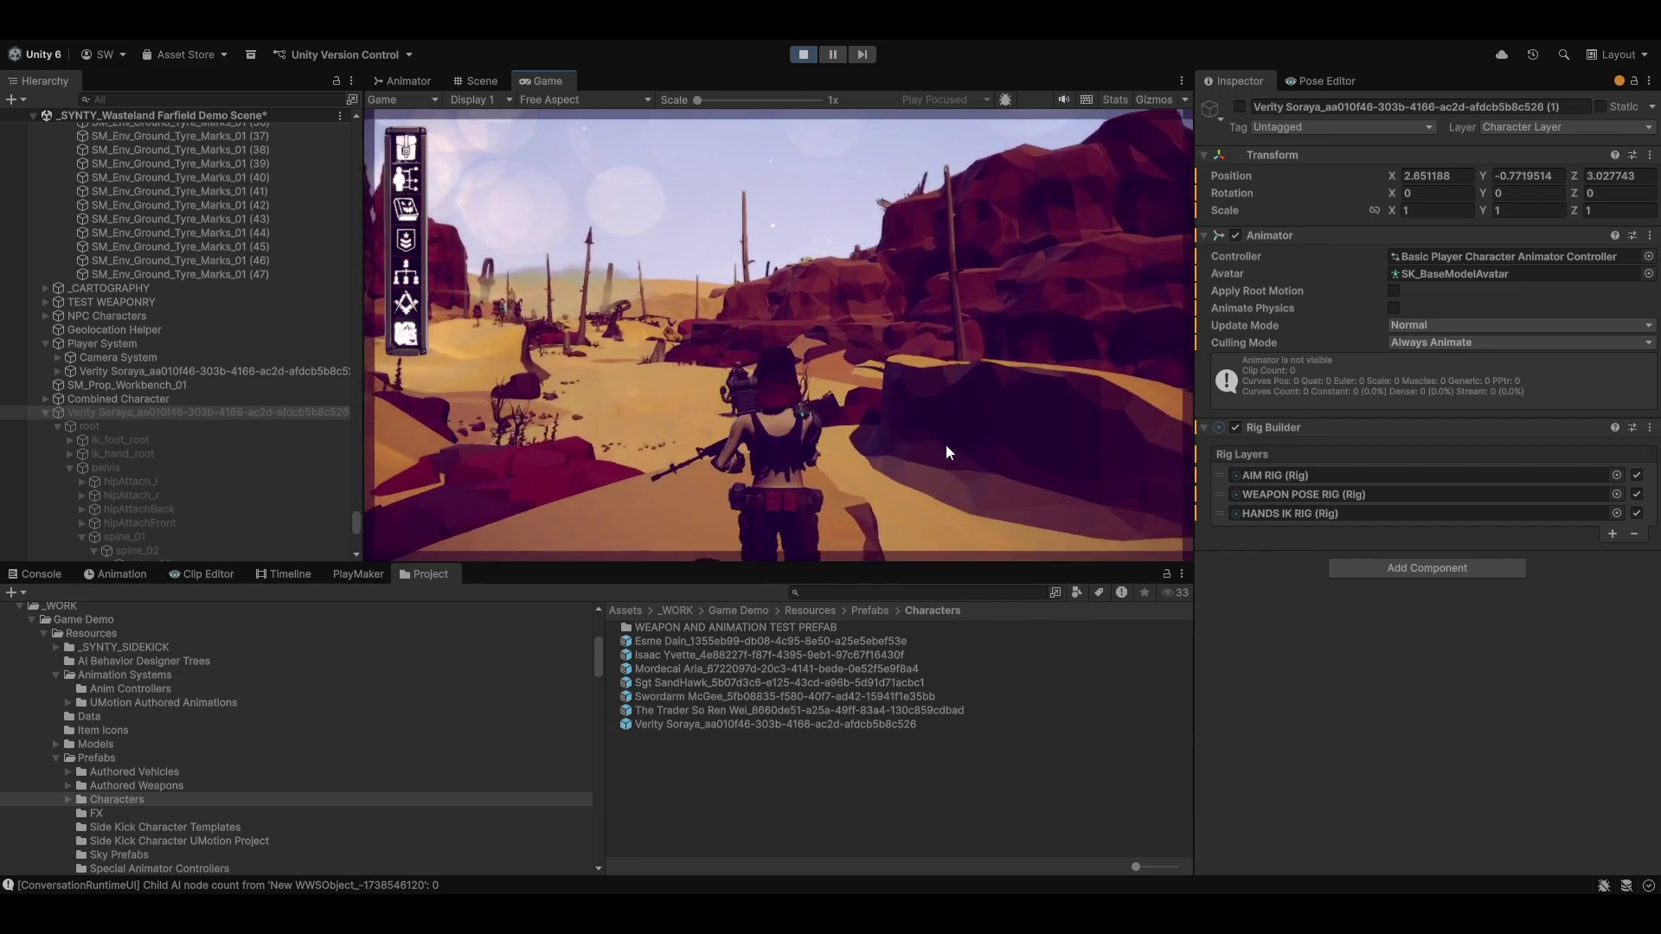
key(w)
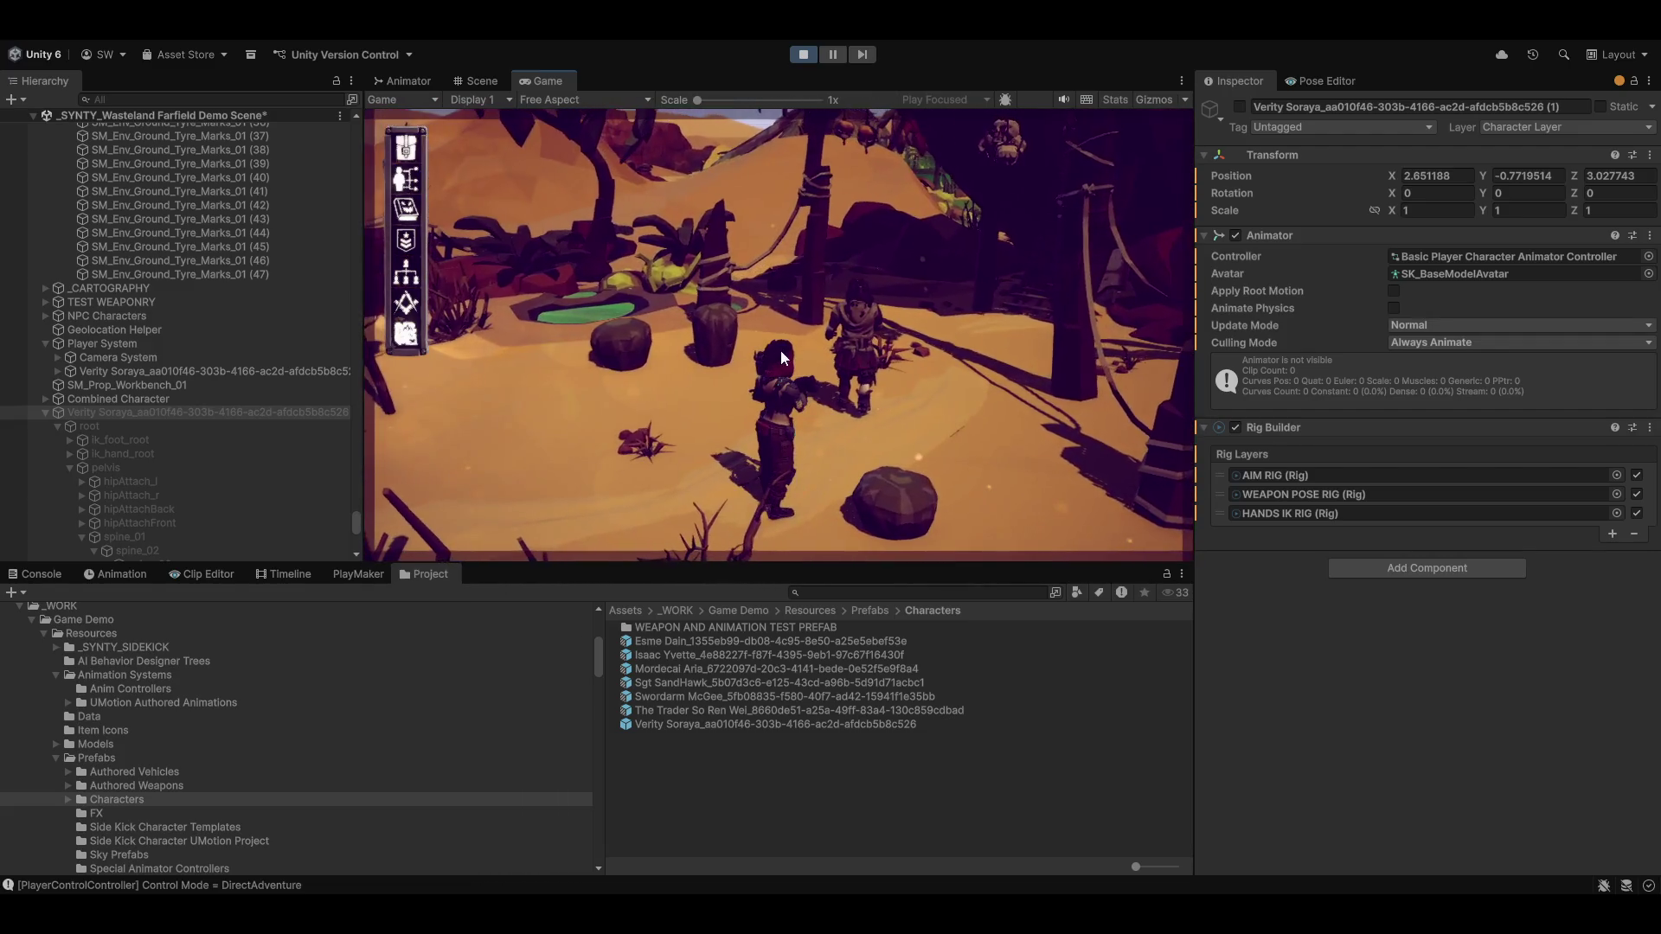
Talk with Mordecai Aria, asking who he is and about the First Voice, then end the conversation
click(856, 327)
click(858, 251)
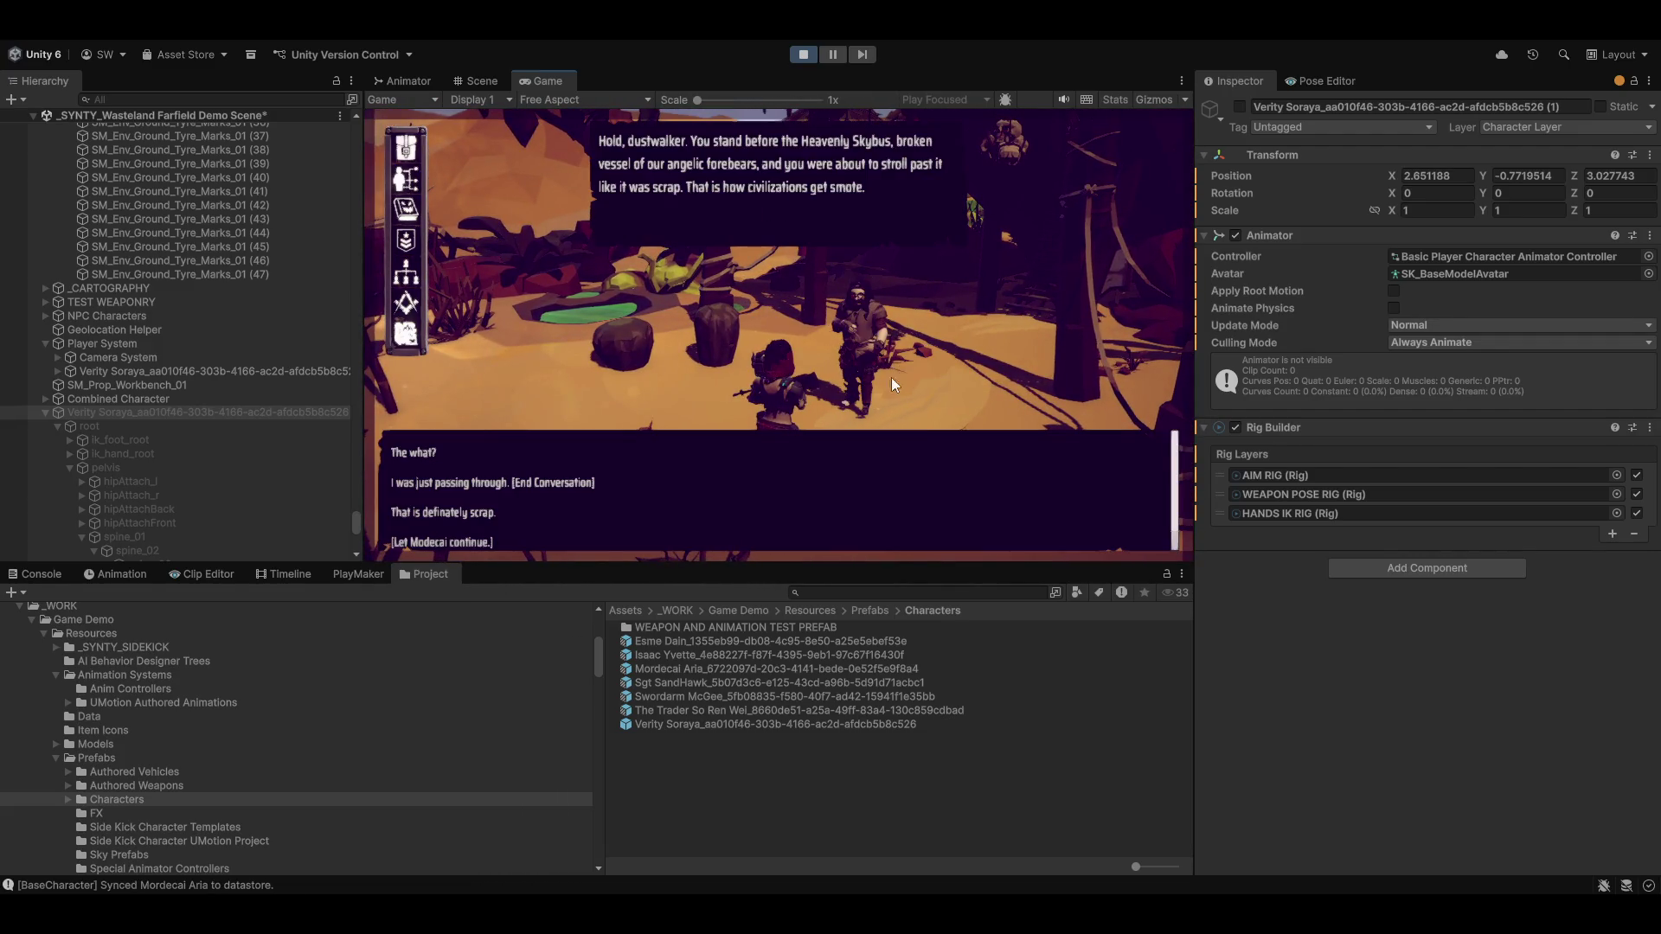
click(439, 545)
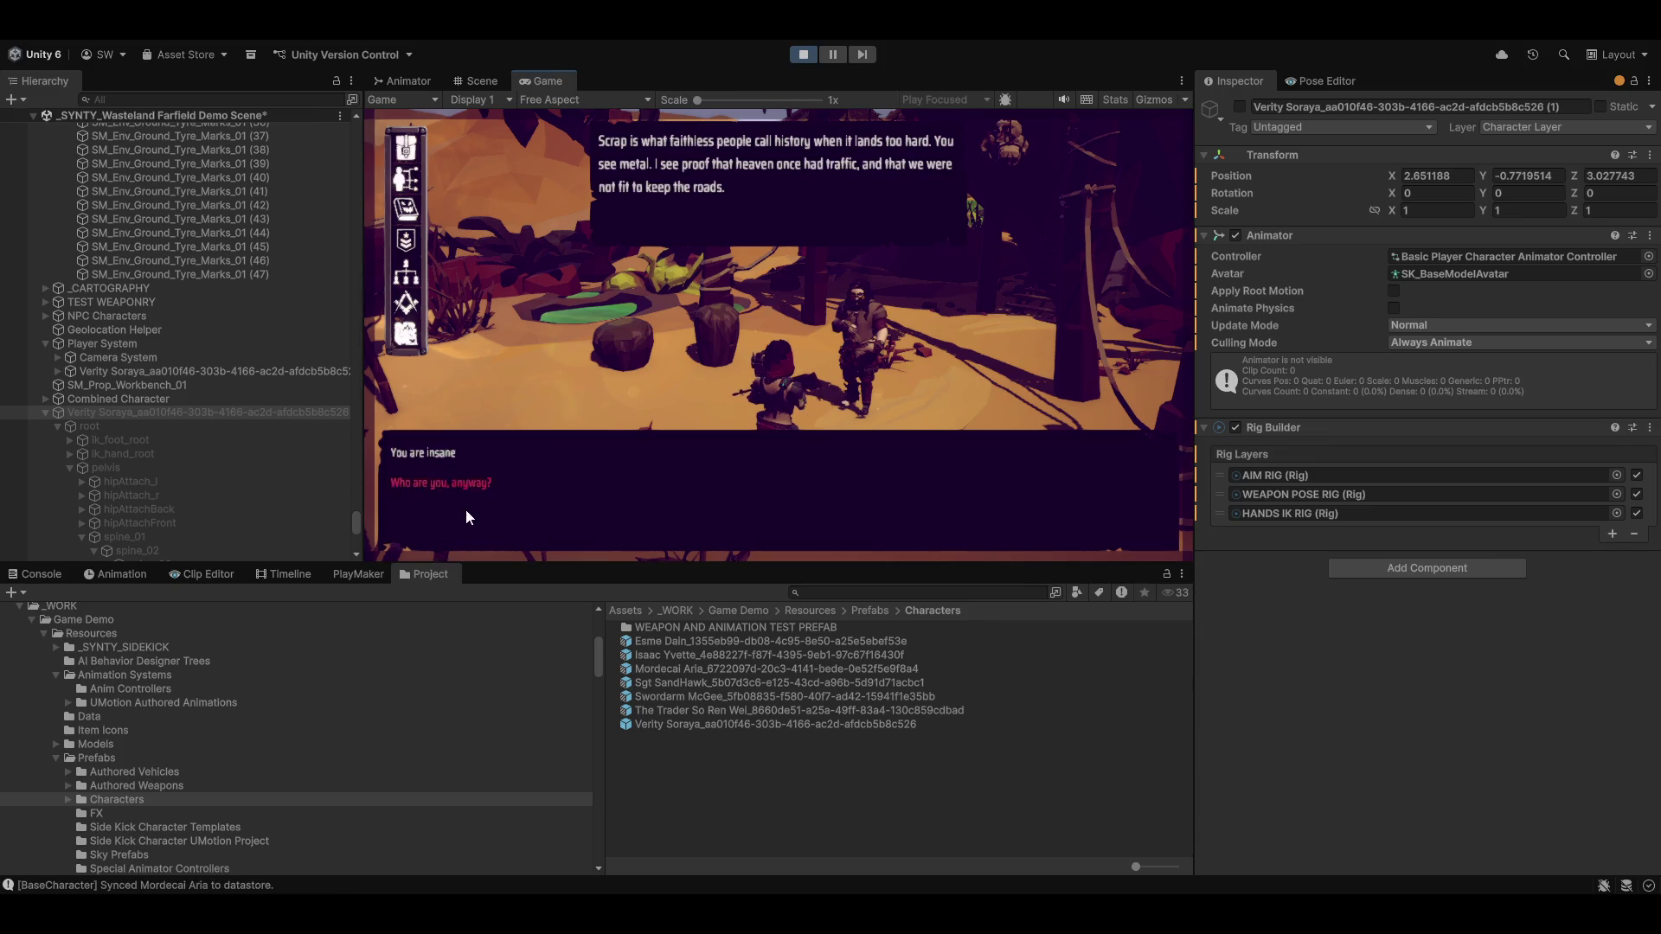
click(449, 486)
click(429, 486)
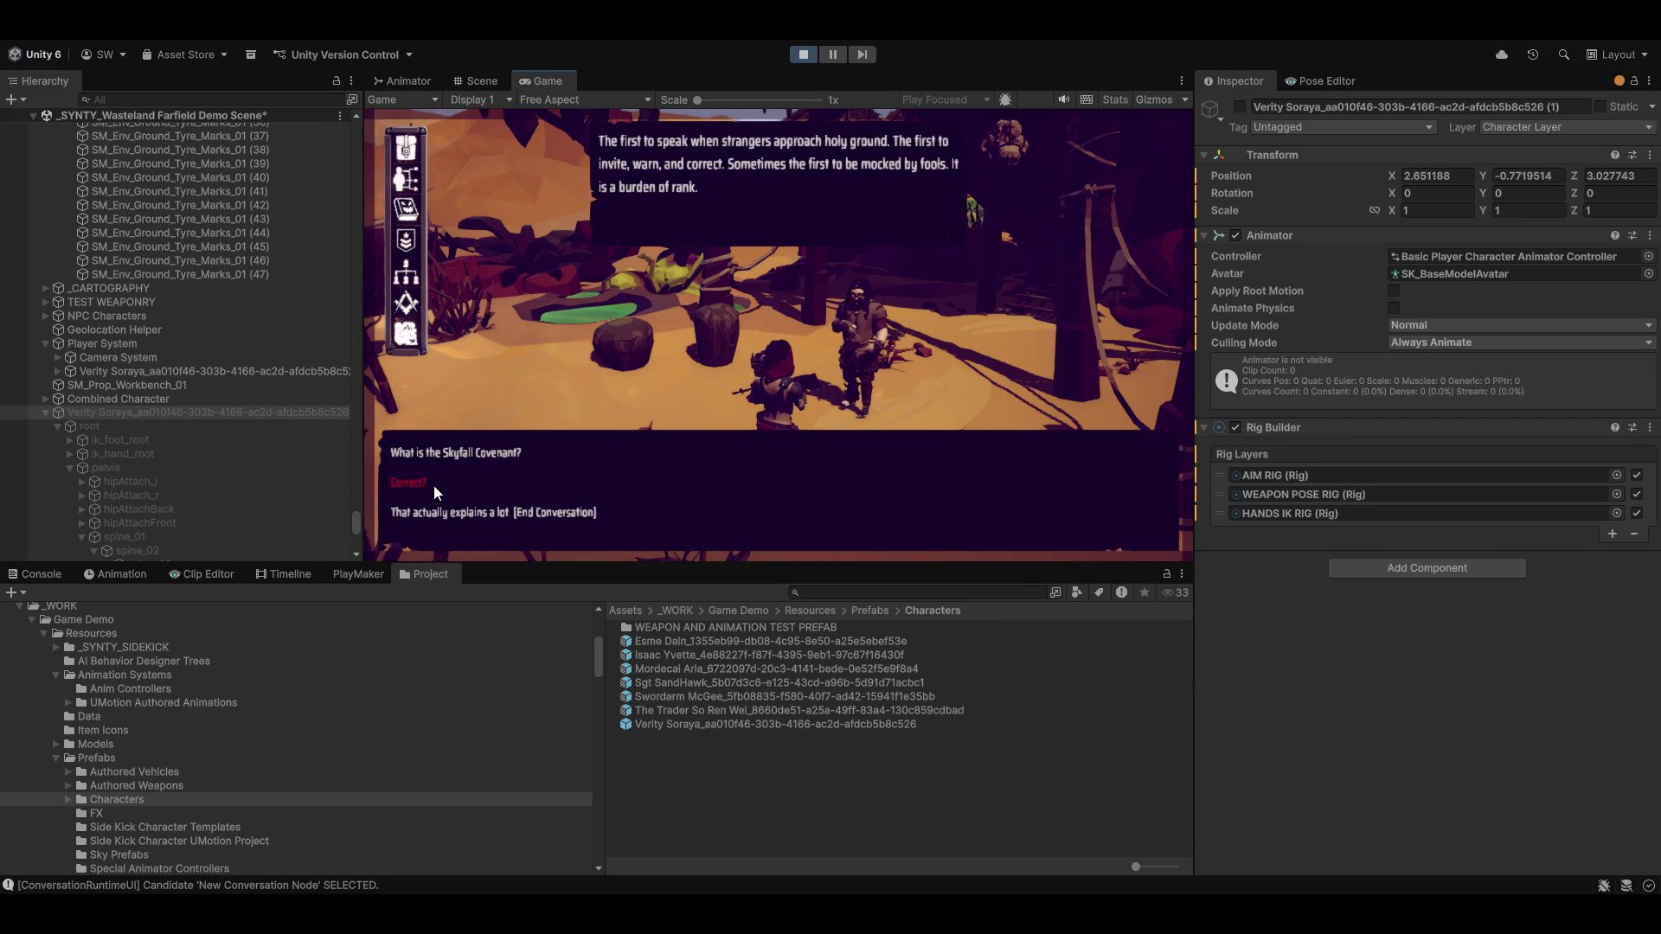
click(450, 513)
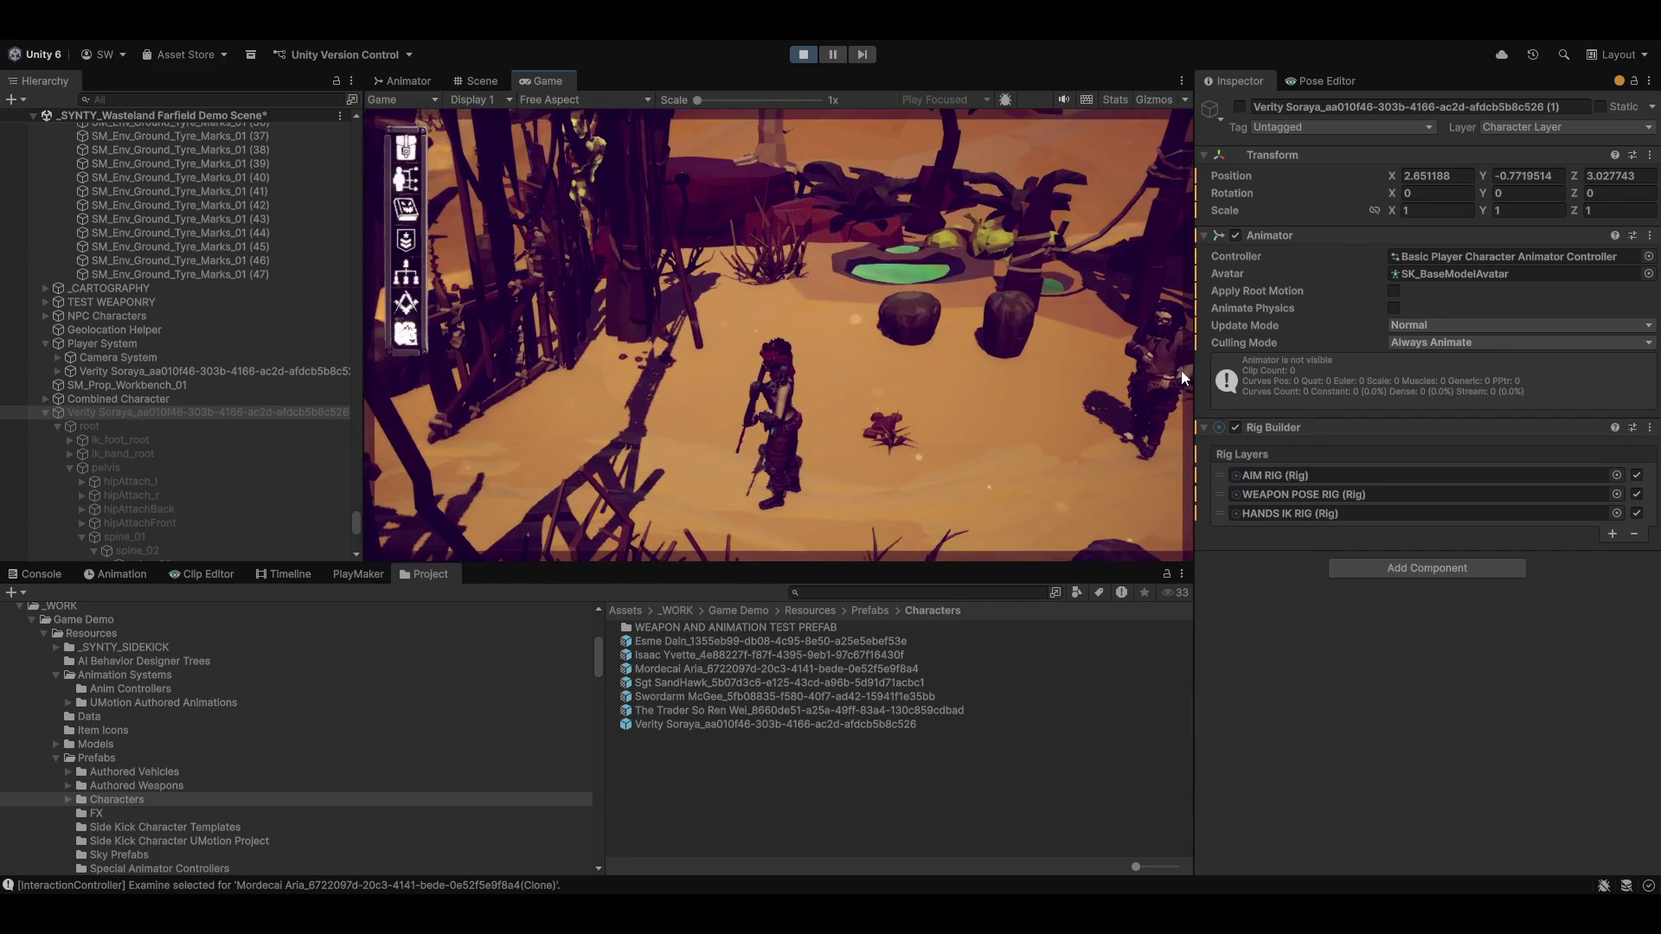
Talk to Mordecai again, ask about the First Voice, and end the conversation
click(1149, 278)
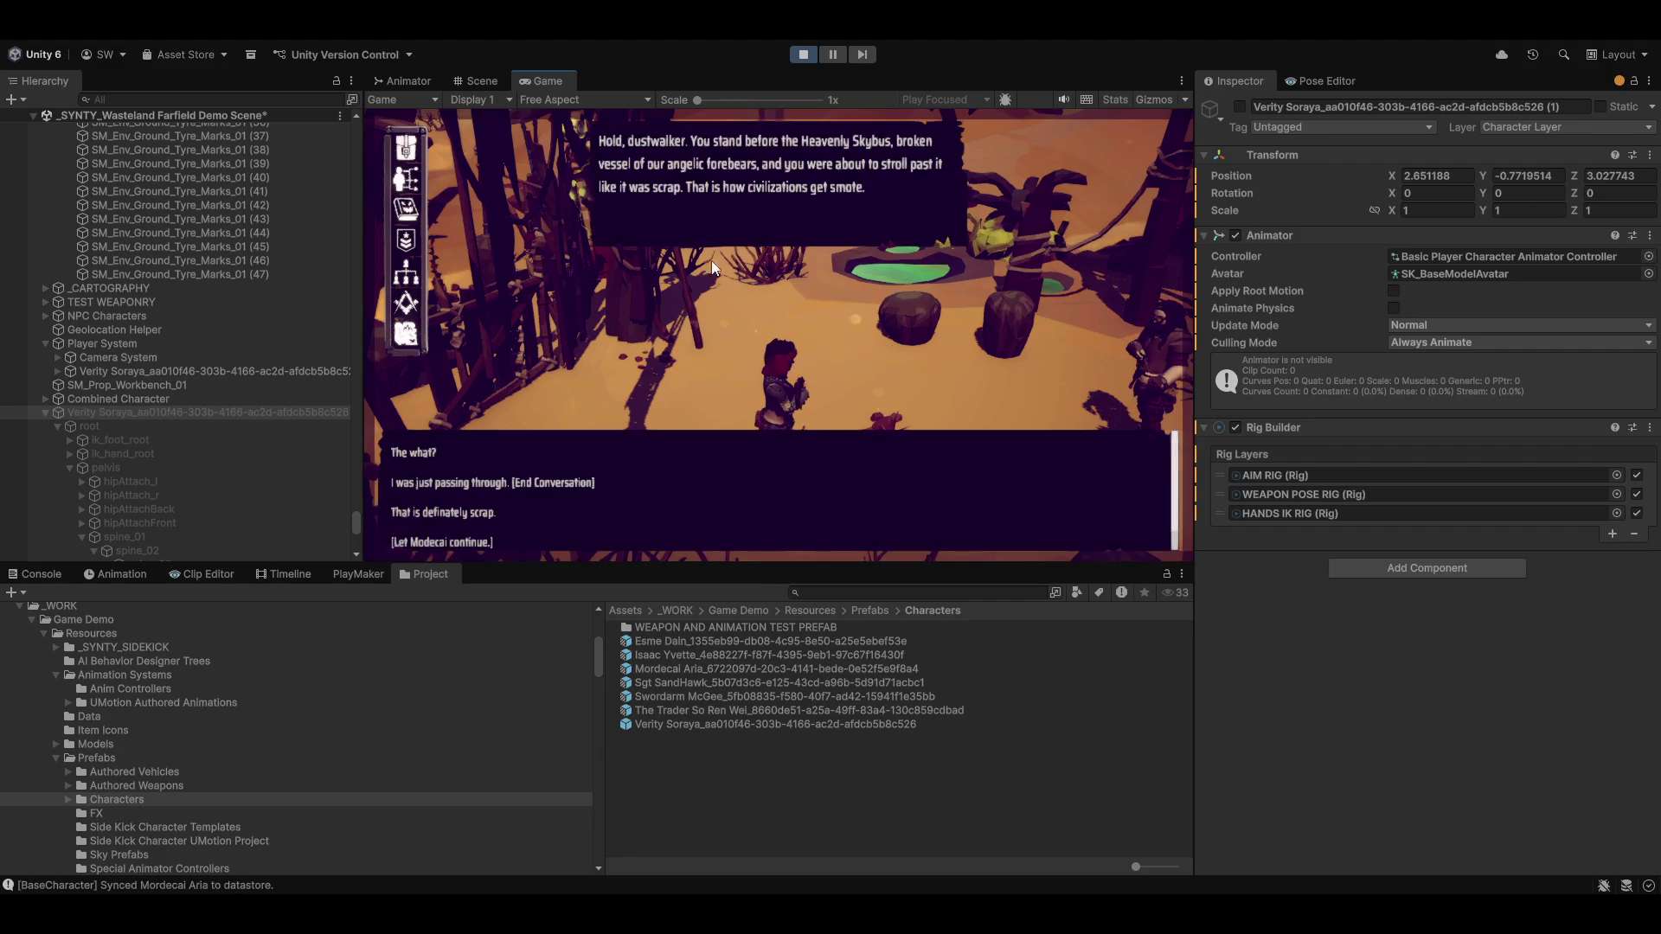
click(444, 542)
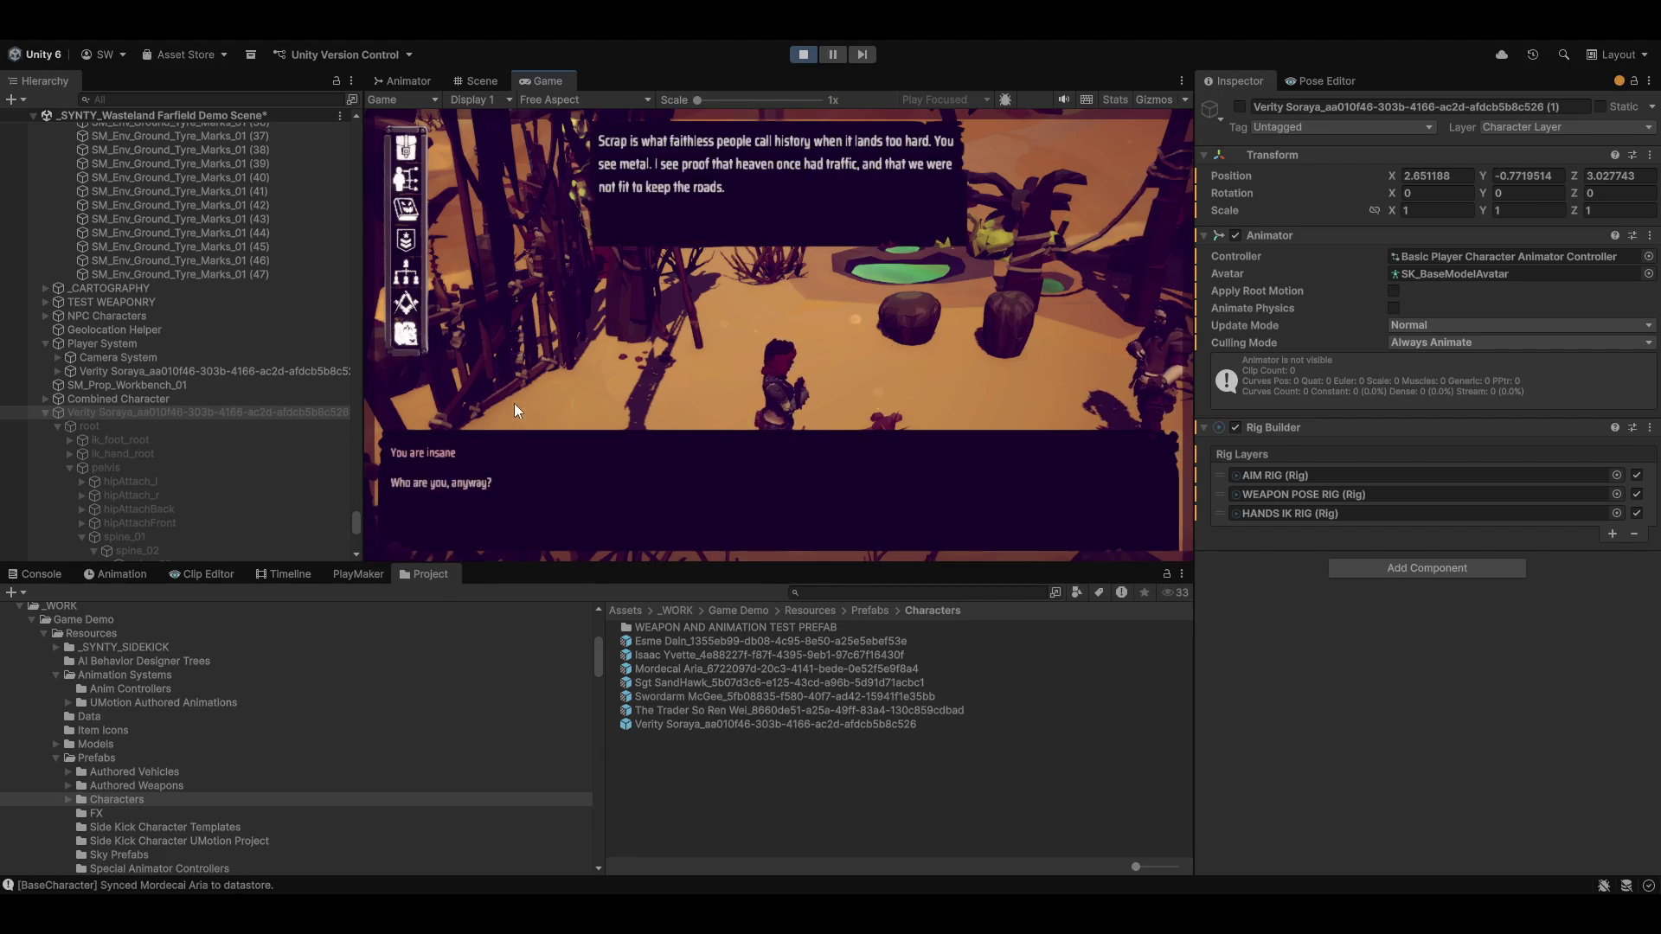
click(468, 486)
click(449, 513)
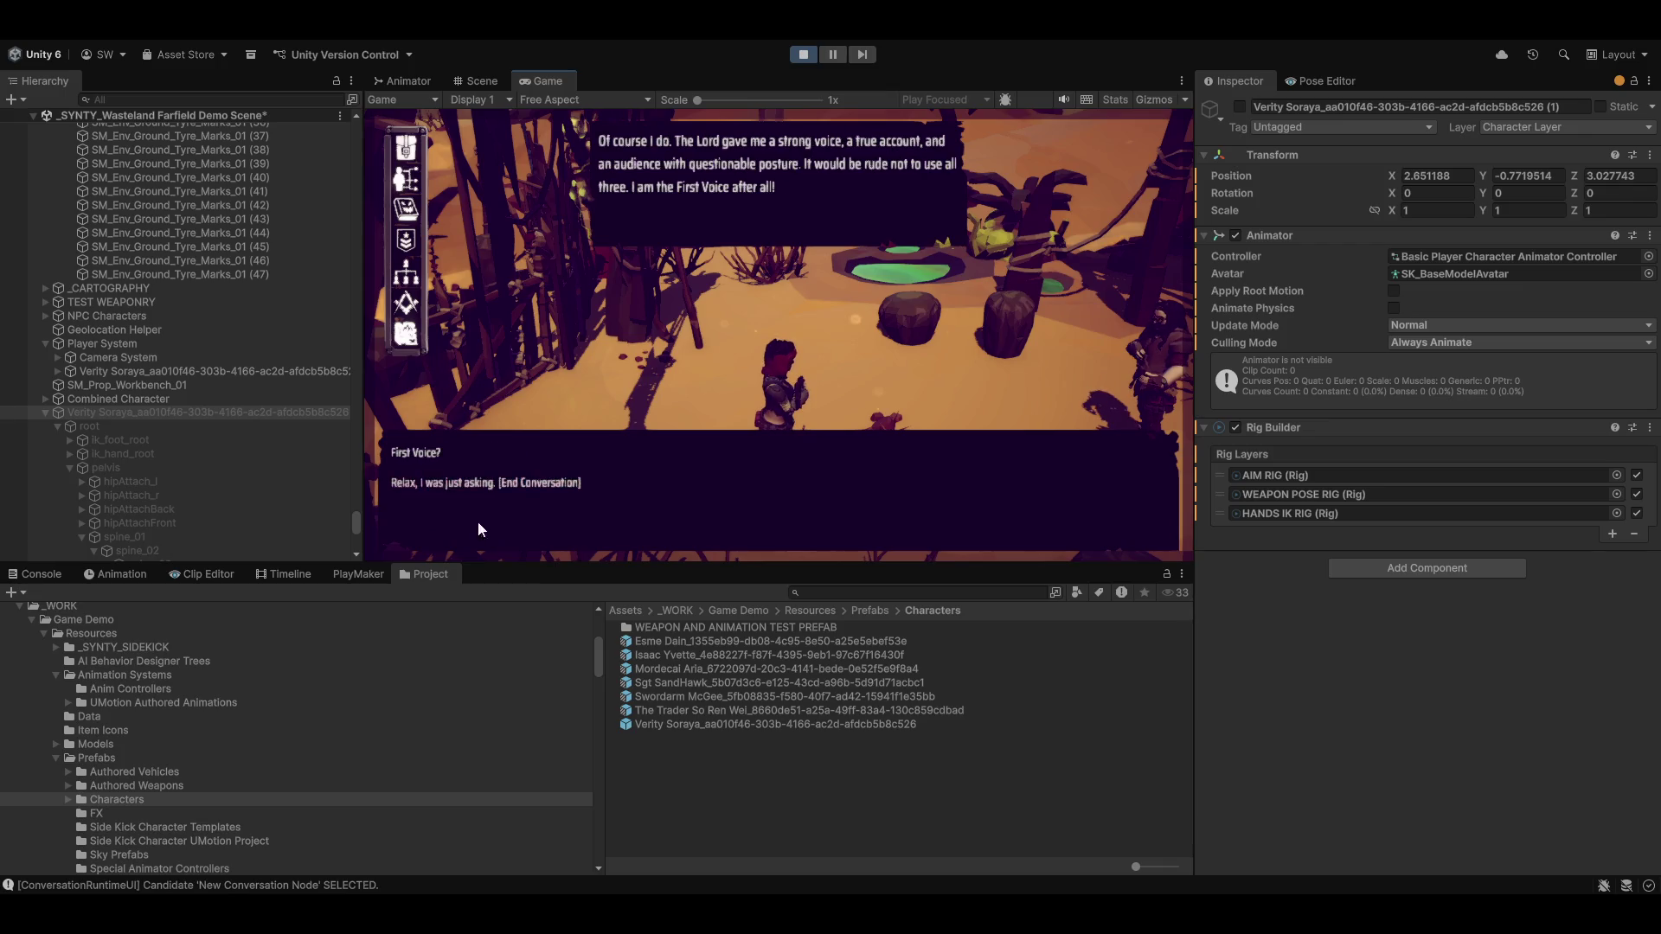
click(460, 481)
Run the character across the desert past barricades and dunes toward the turret
key(w)
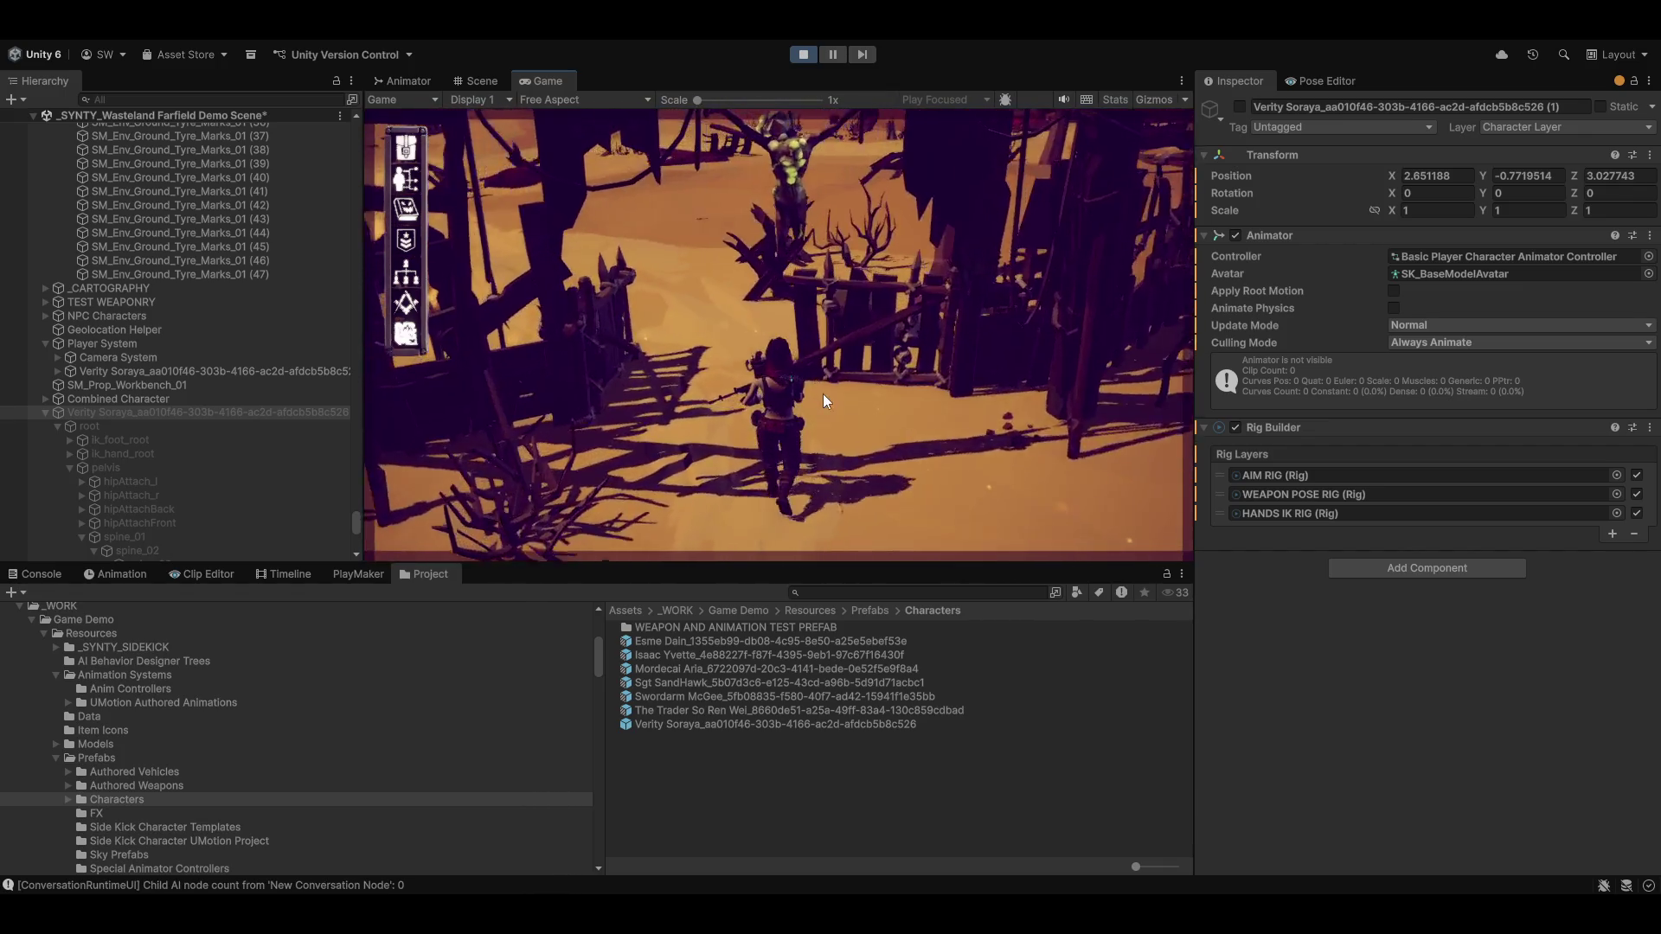
key(w)
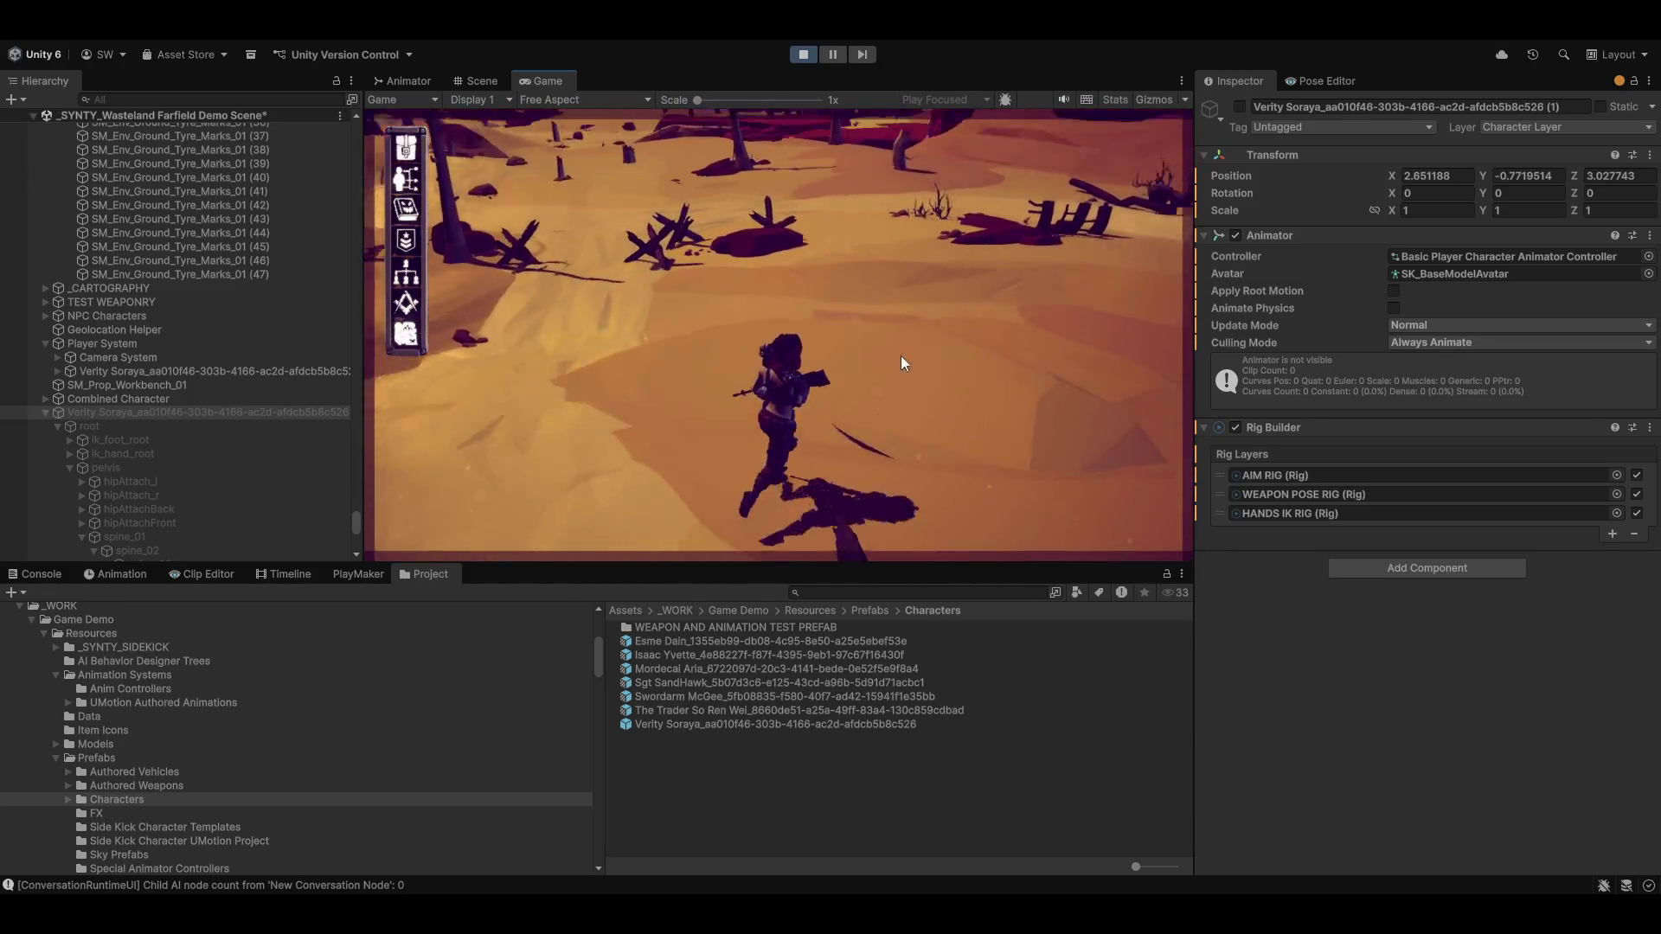
key(w)
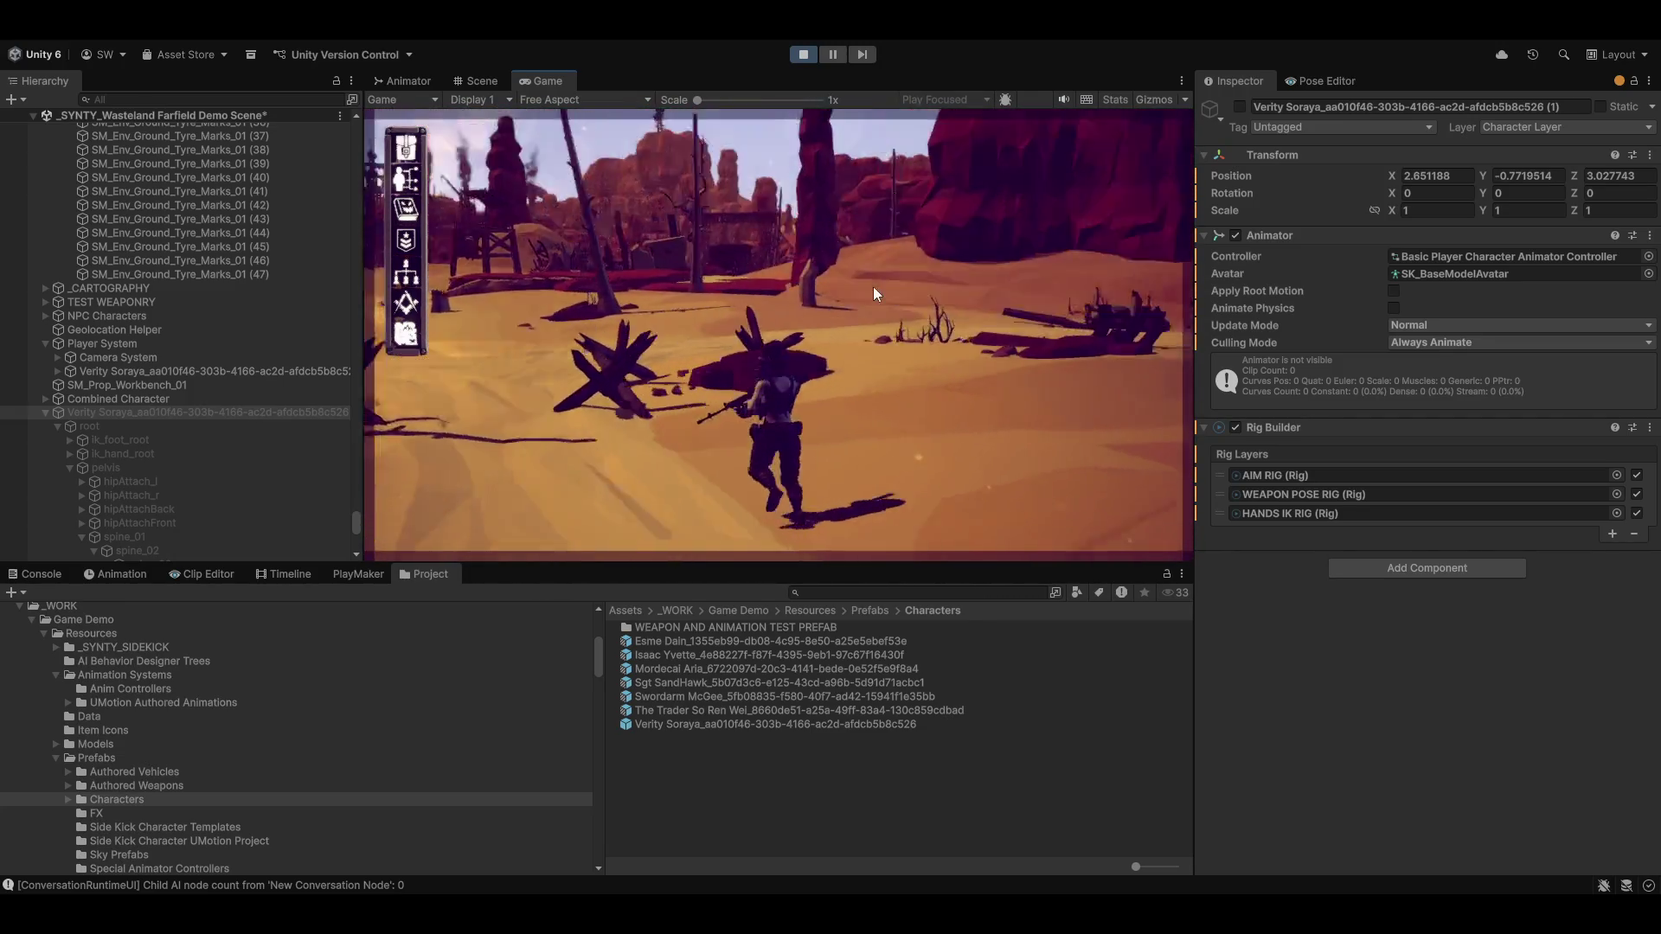
key(w)
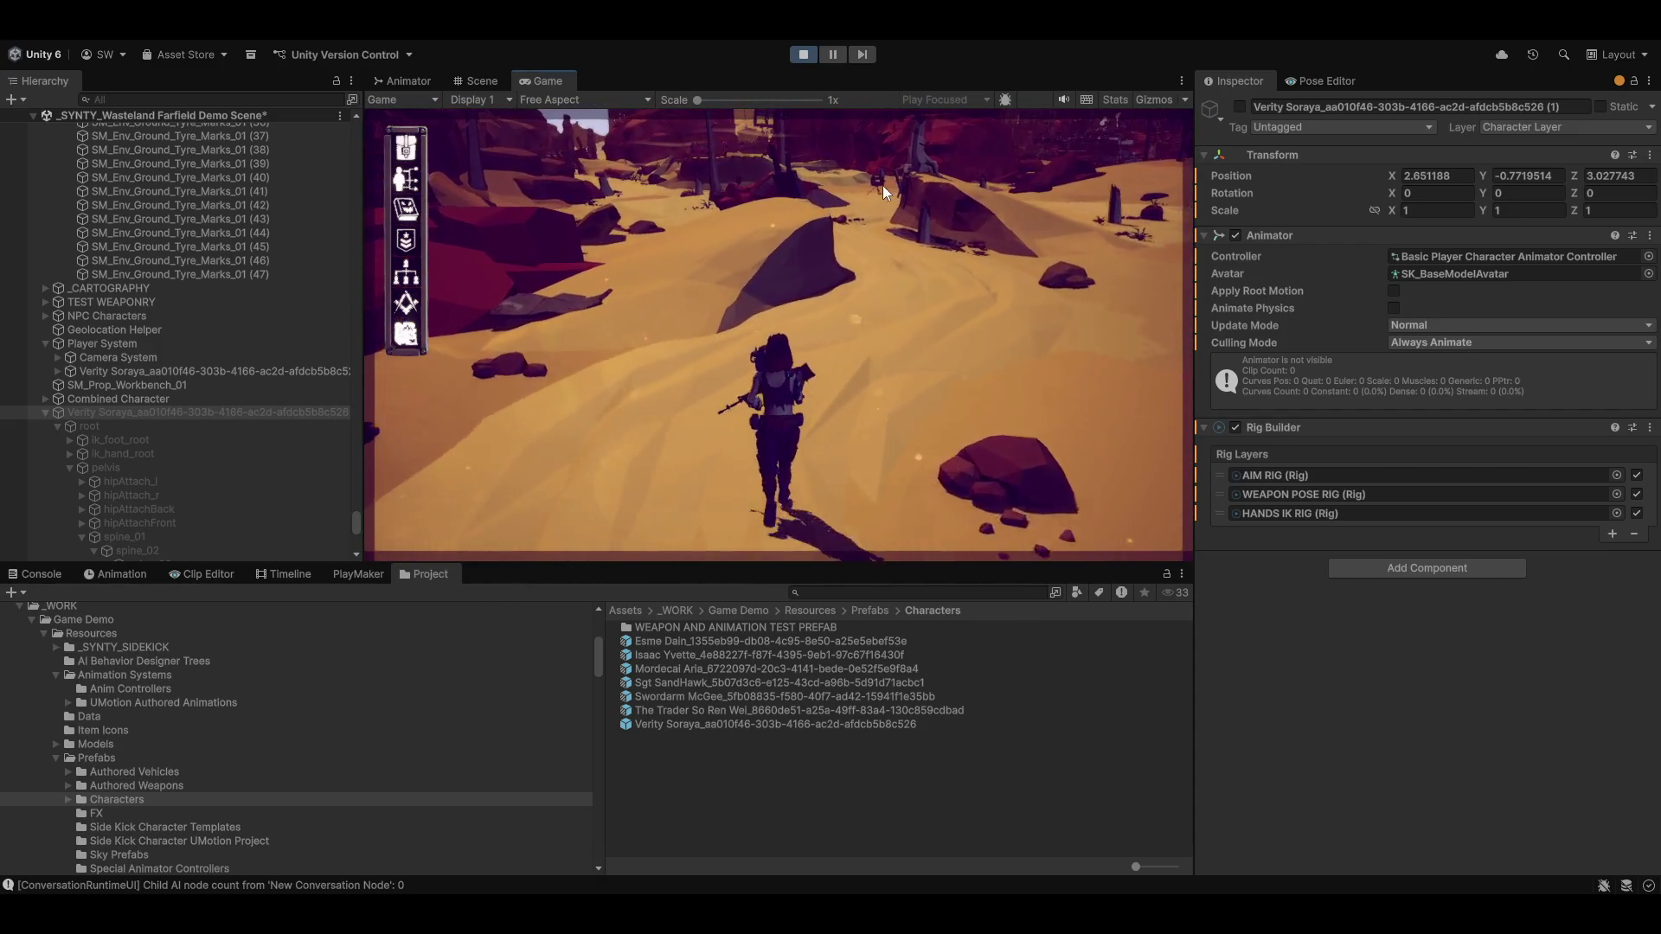
key(w)
key(w)
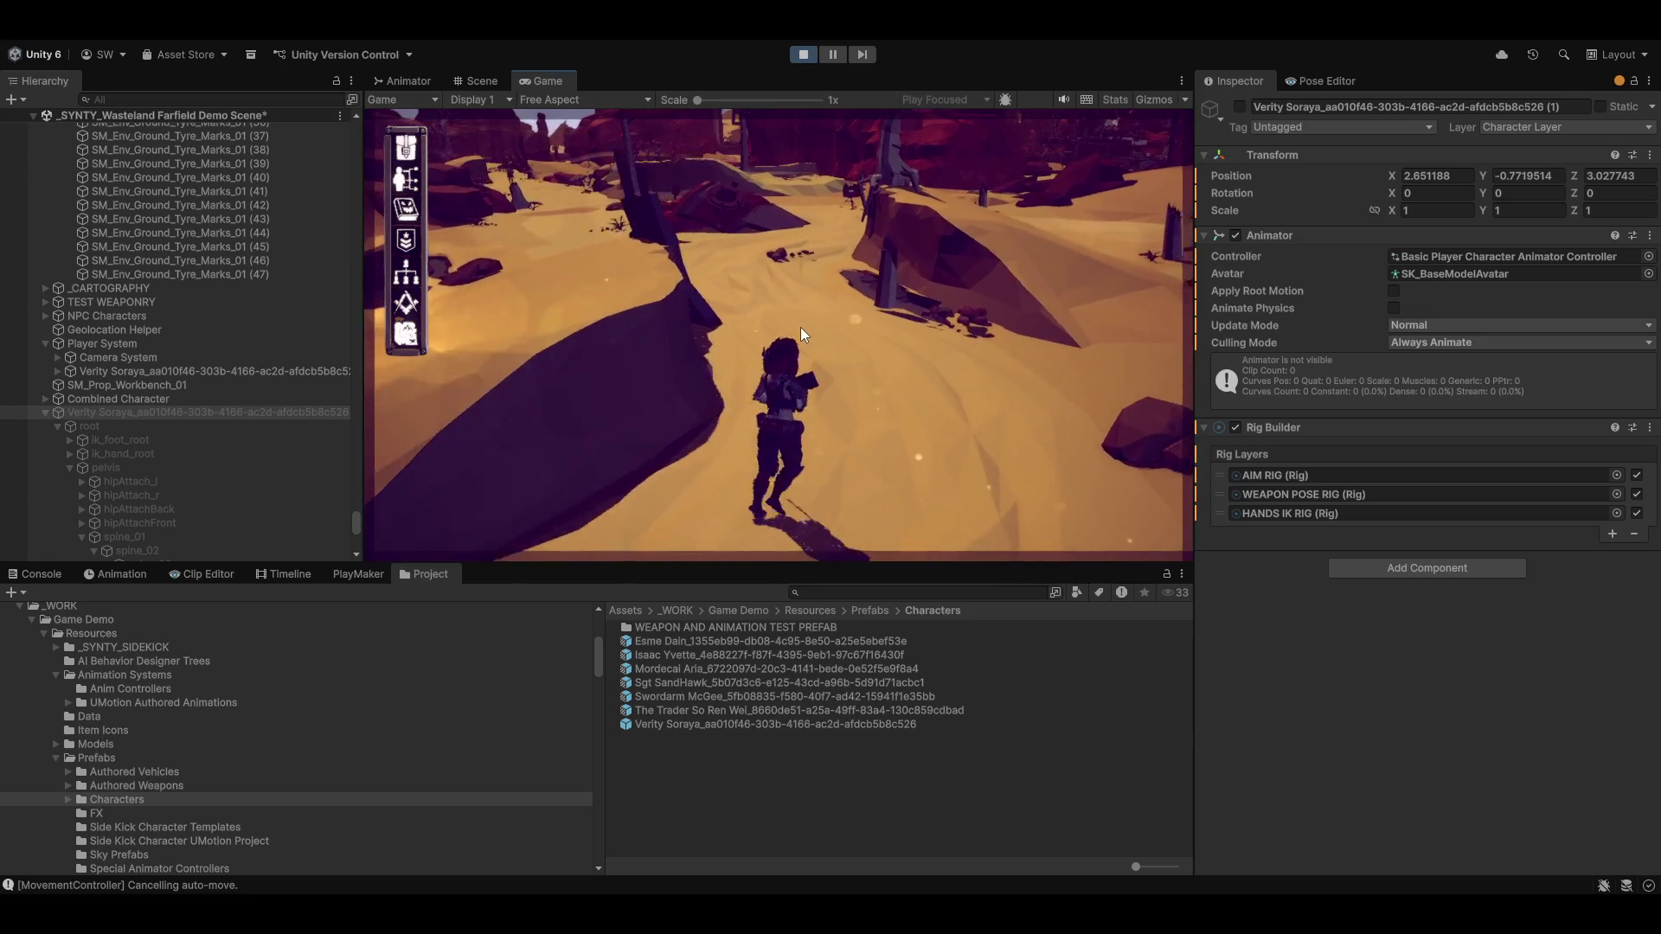
key(w)
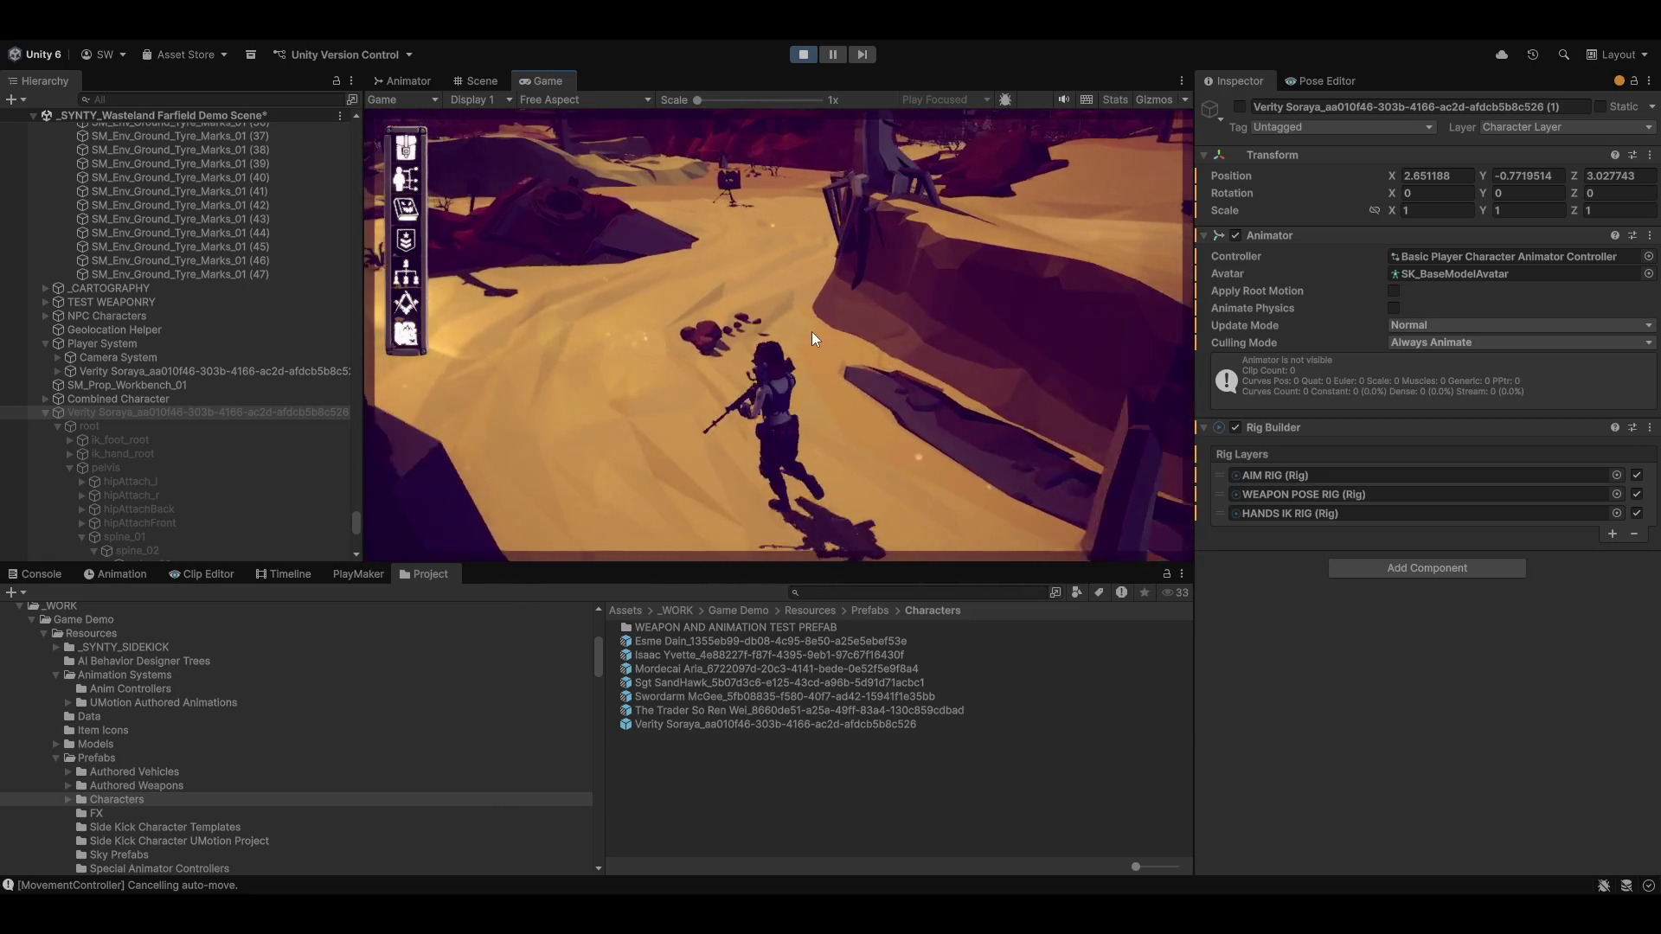
key(w)
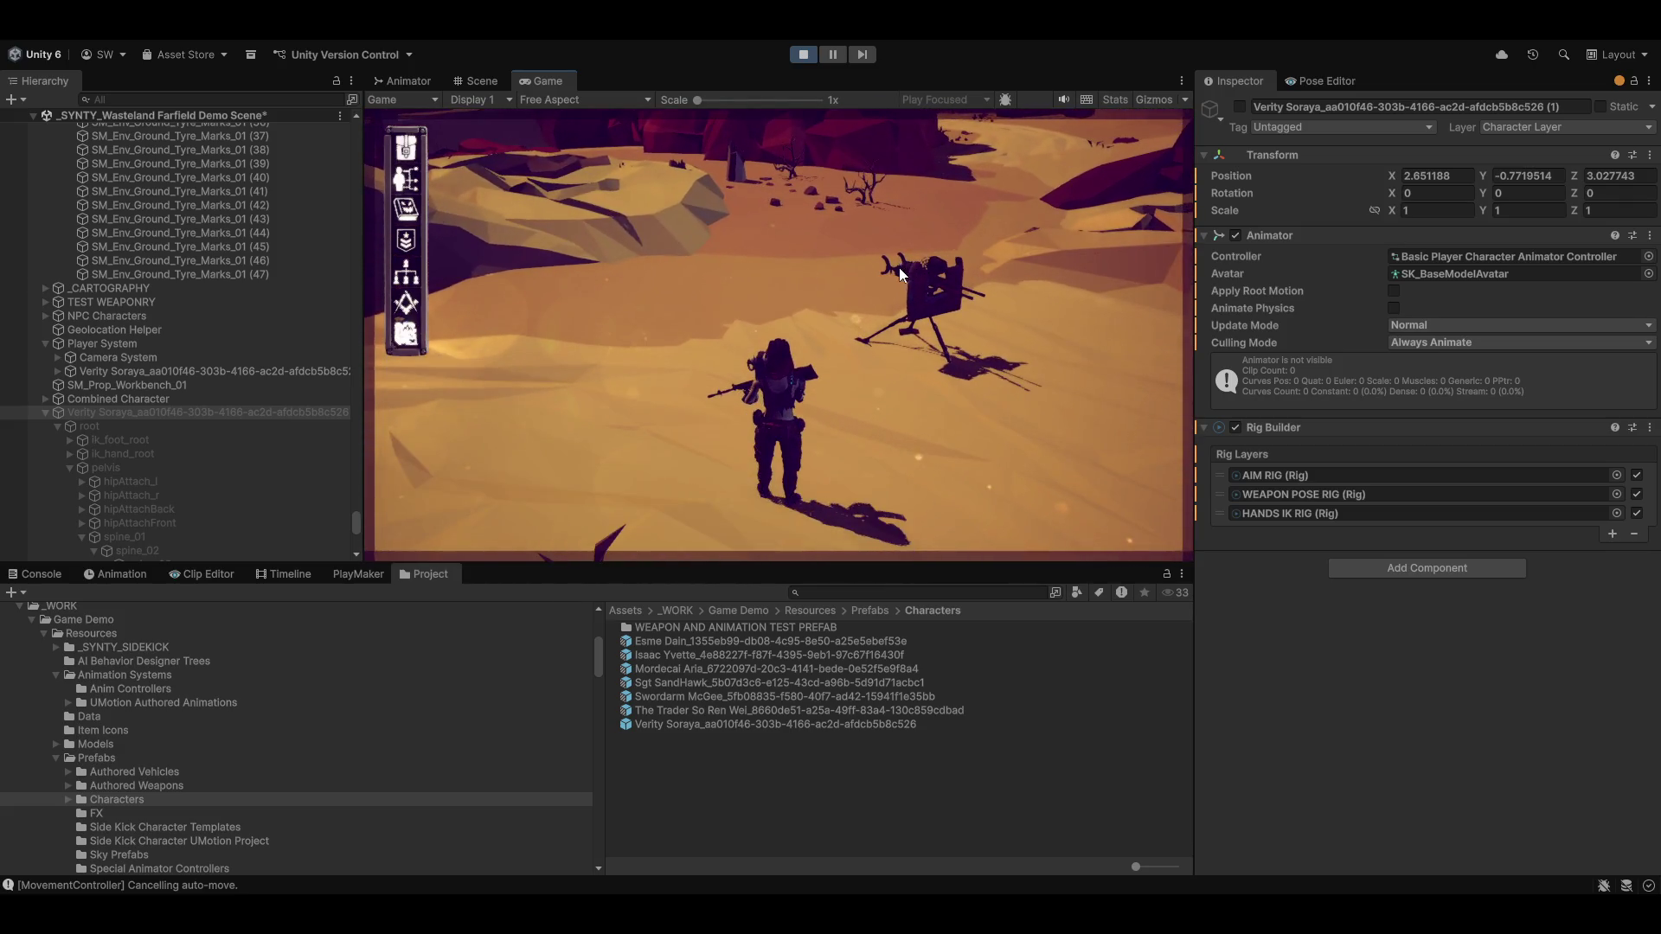
Mount the turret through its action wheel, then get off it with E
click(905, 272)
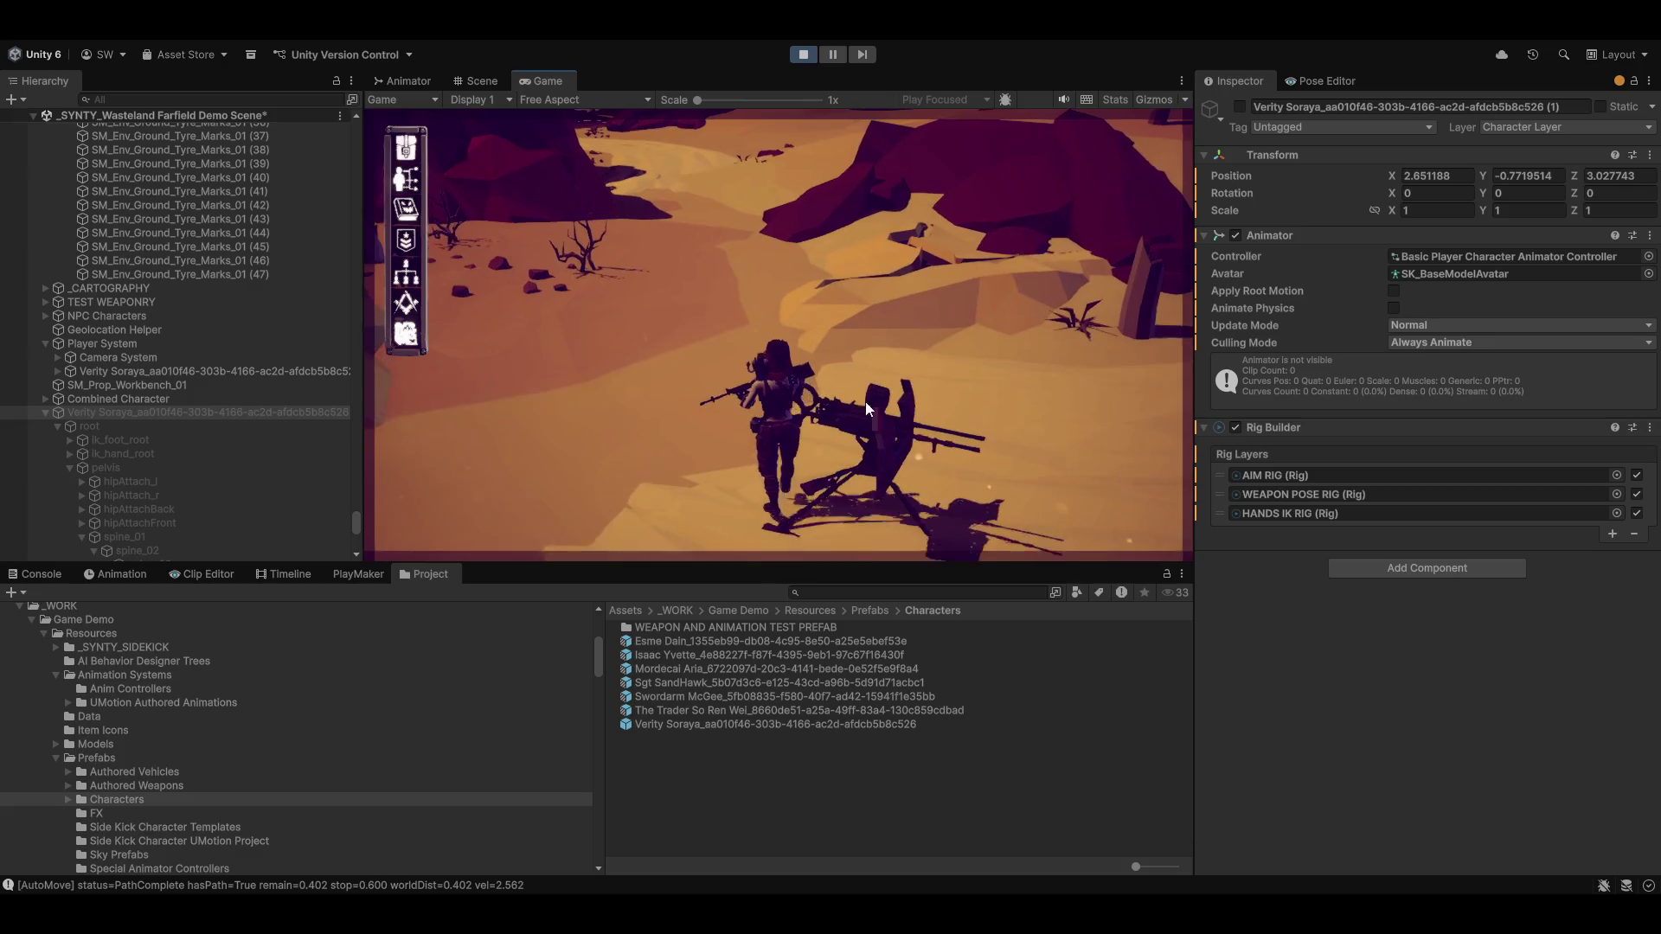
click(843, 312)
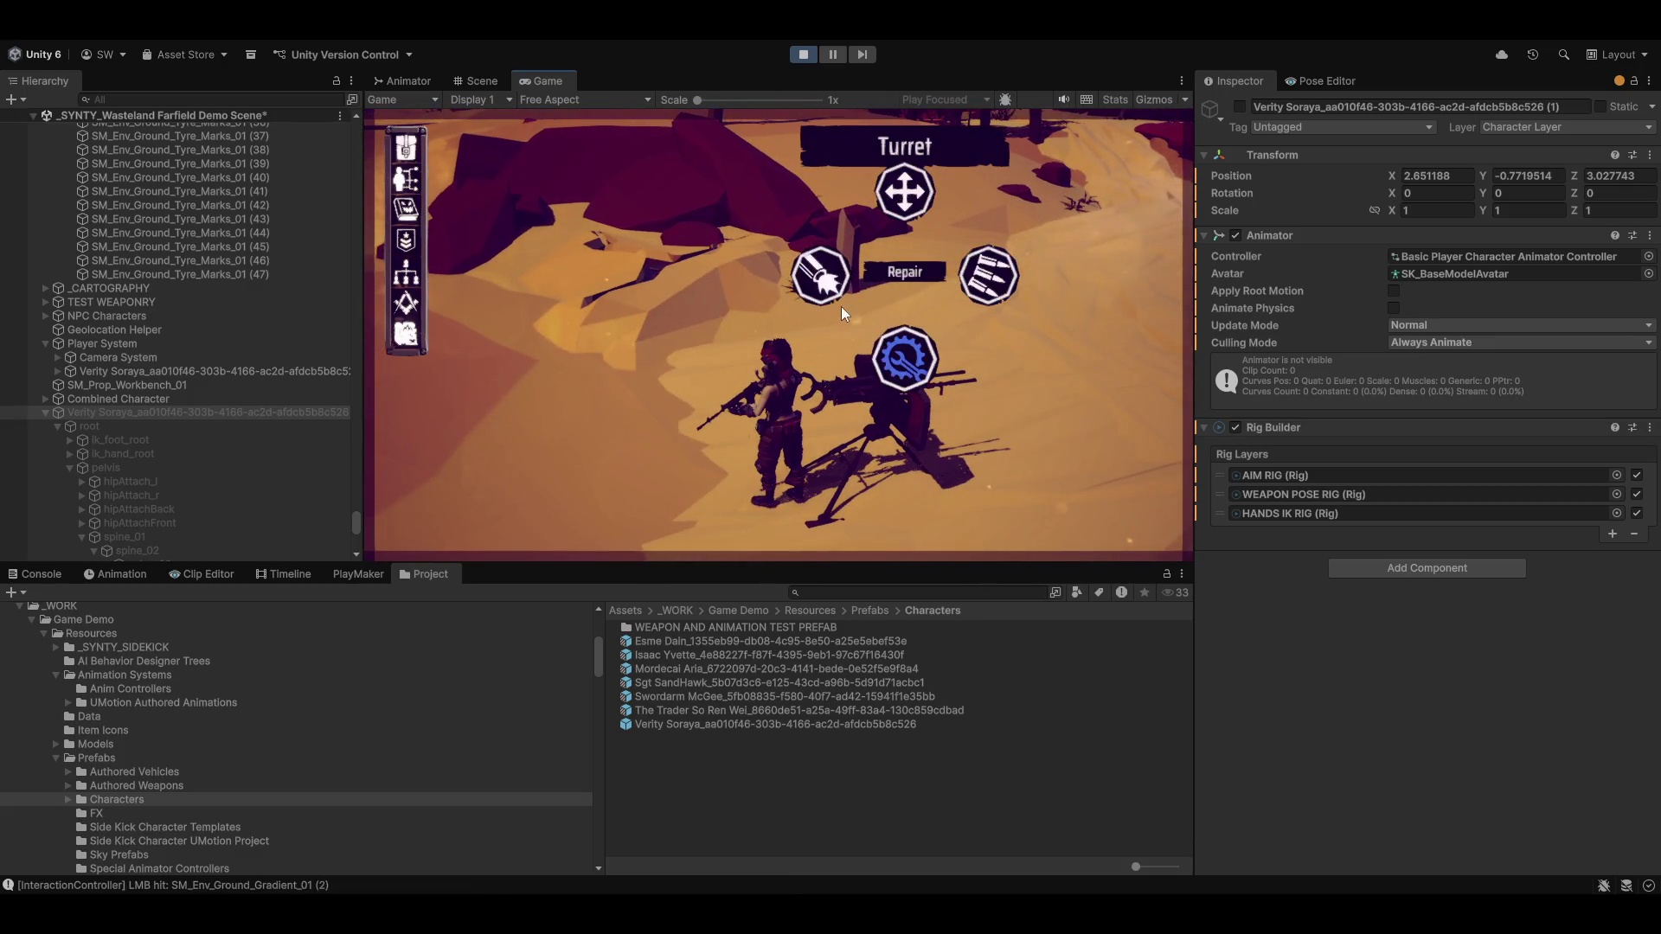
click(823, 283)
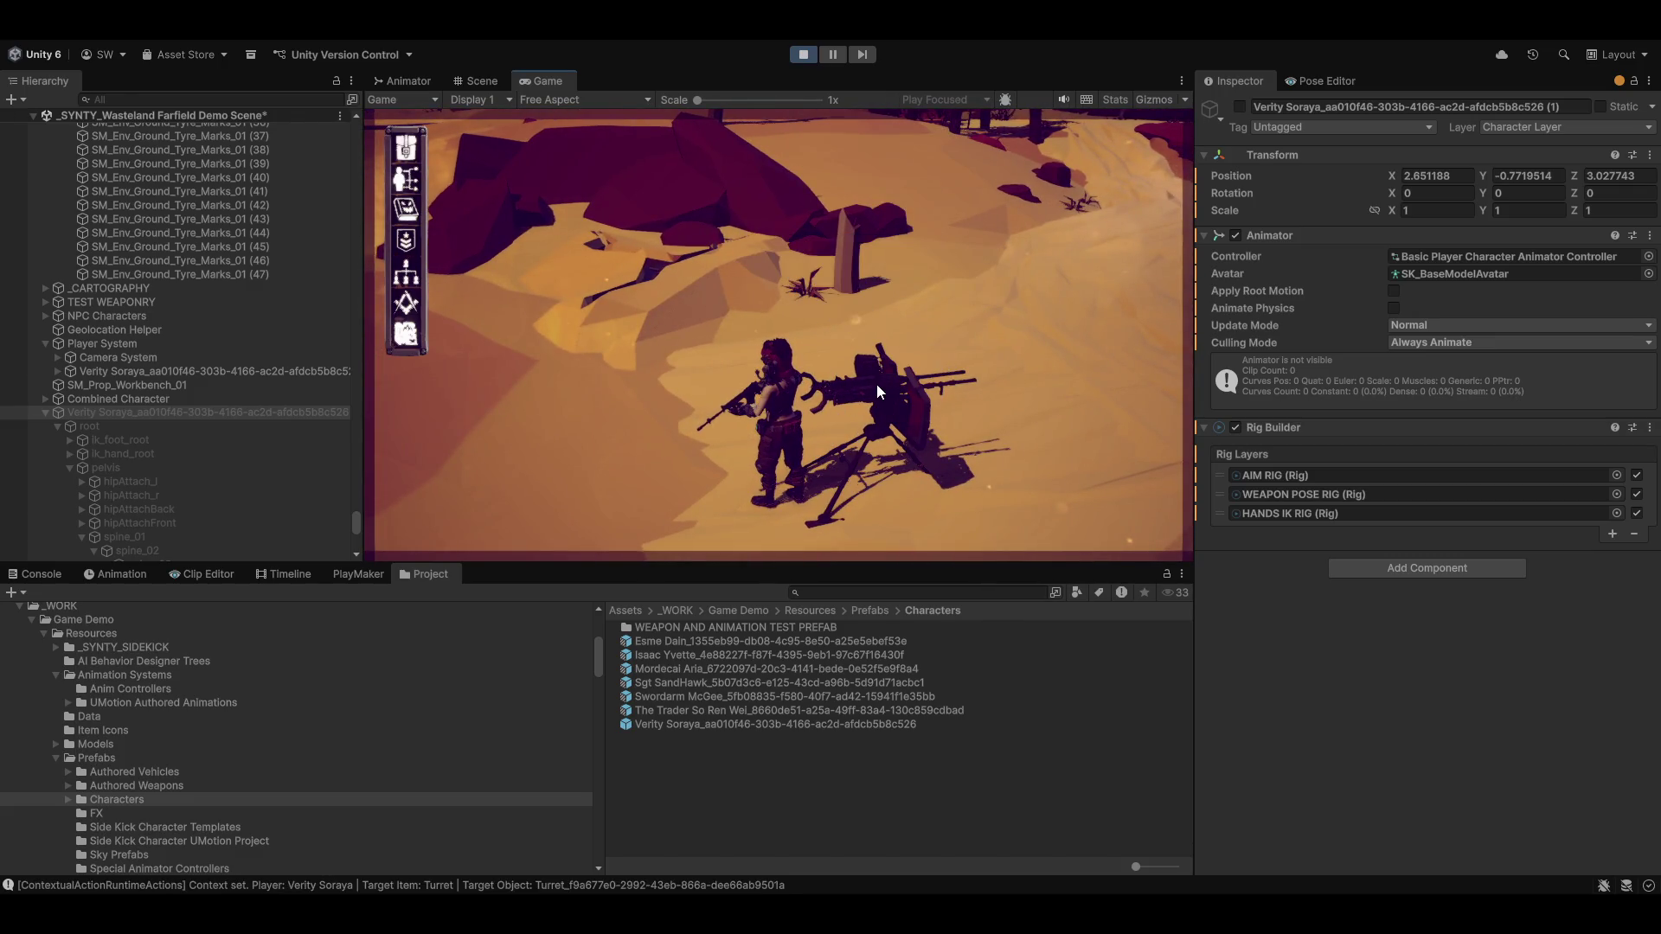
click(876, 391)
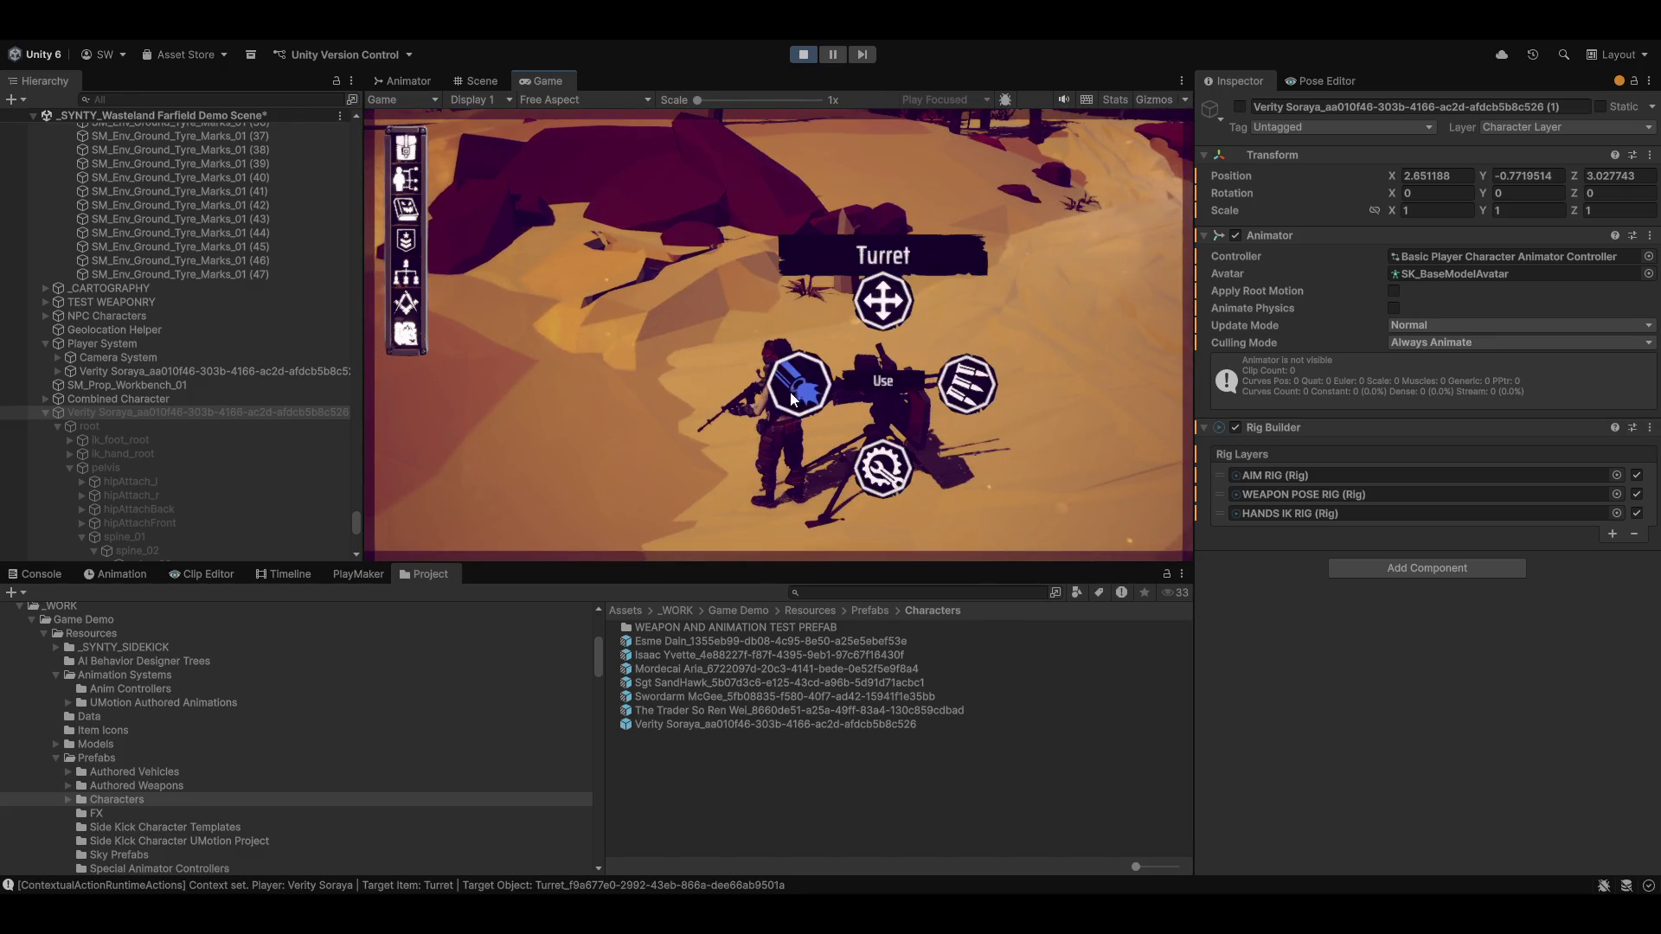
click(798, 370)
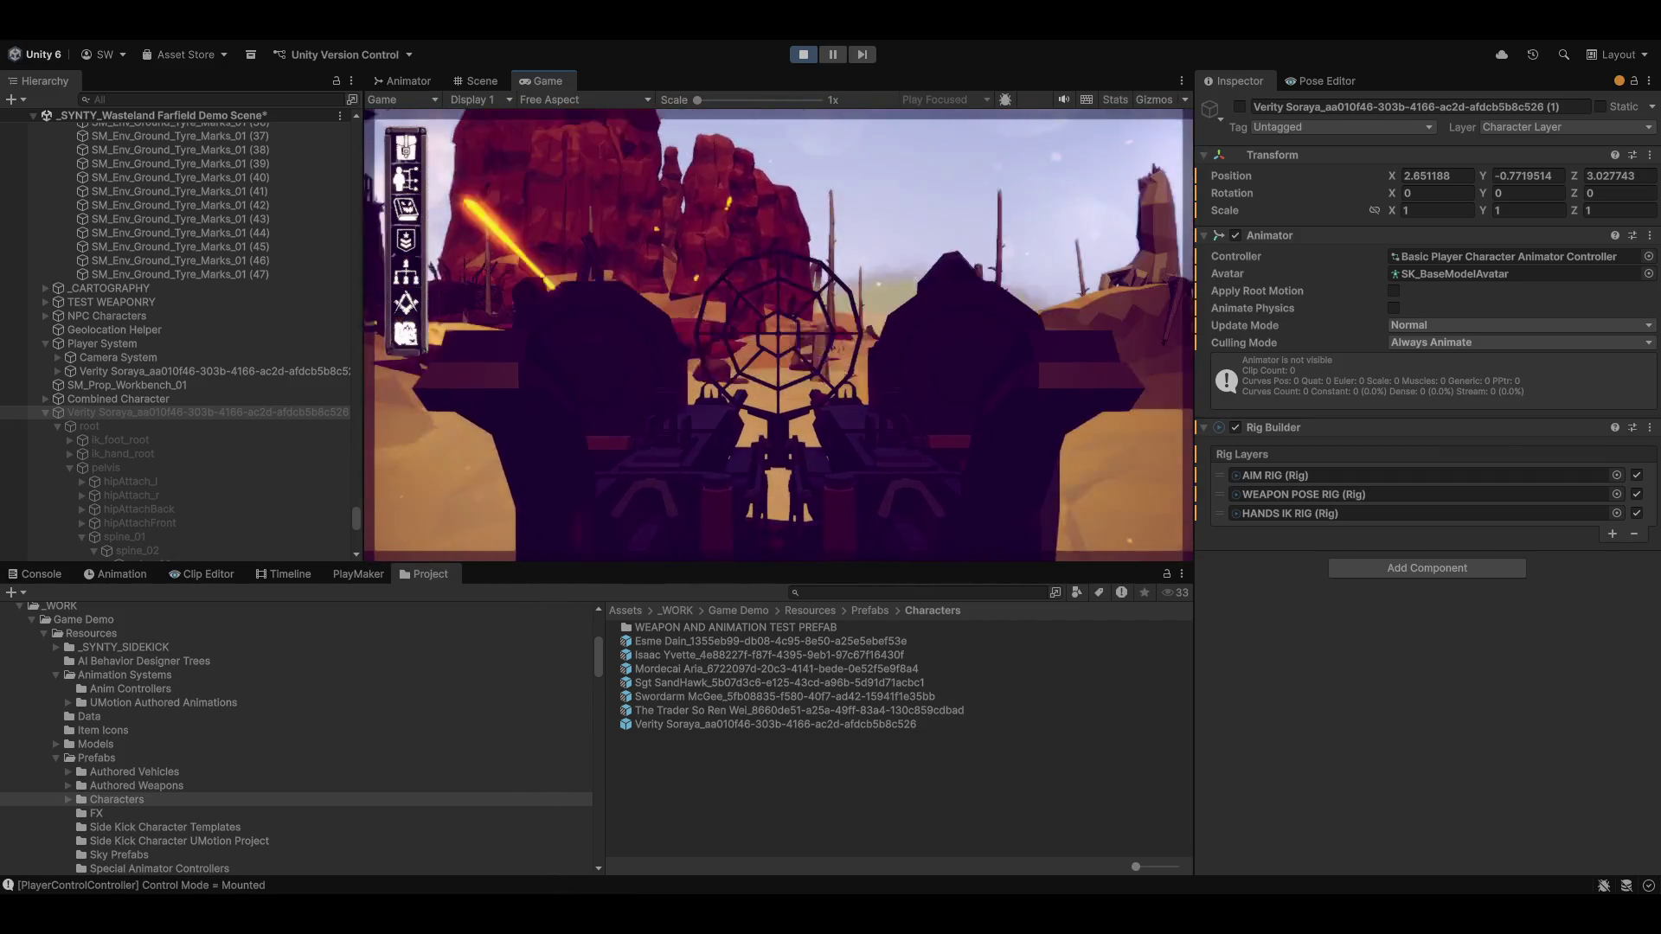
key(e)
Run and turn the character around, checking the rifle pose from the front and behind
key(w)
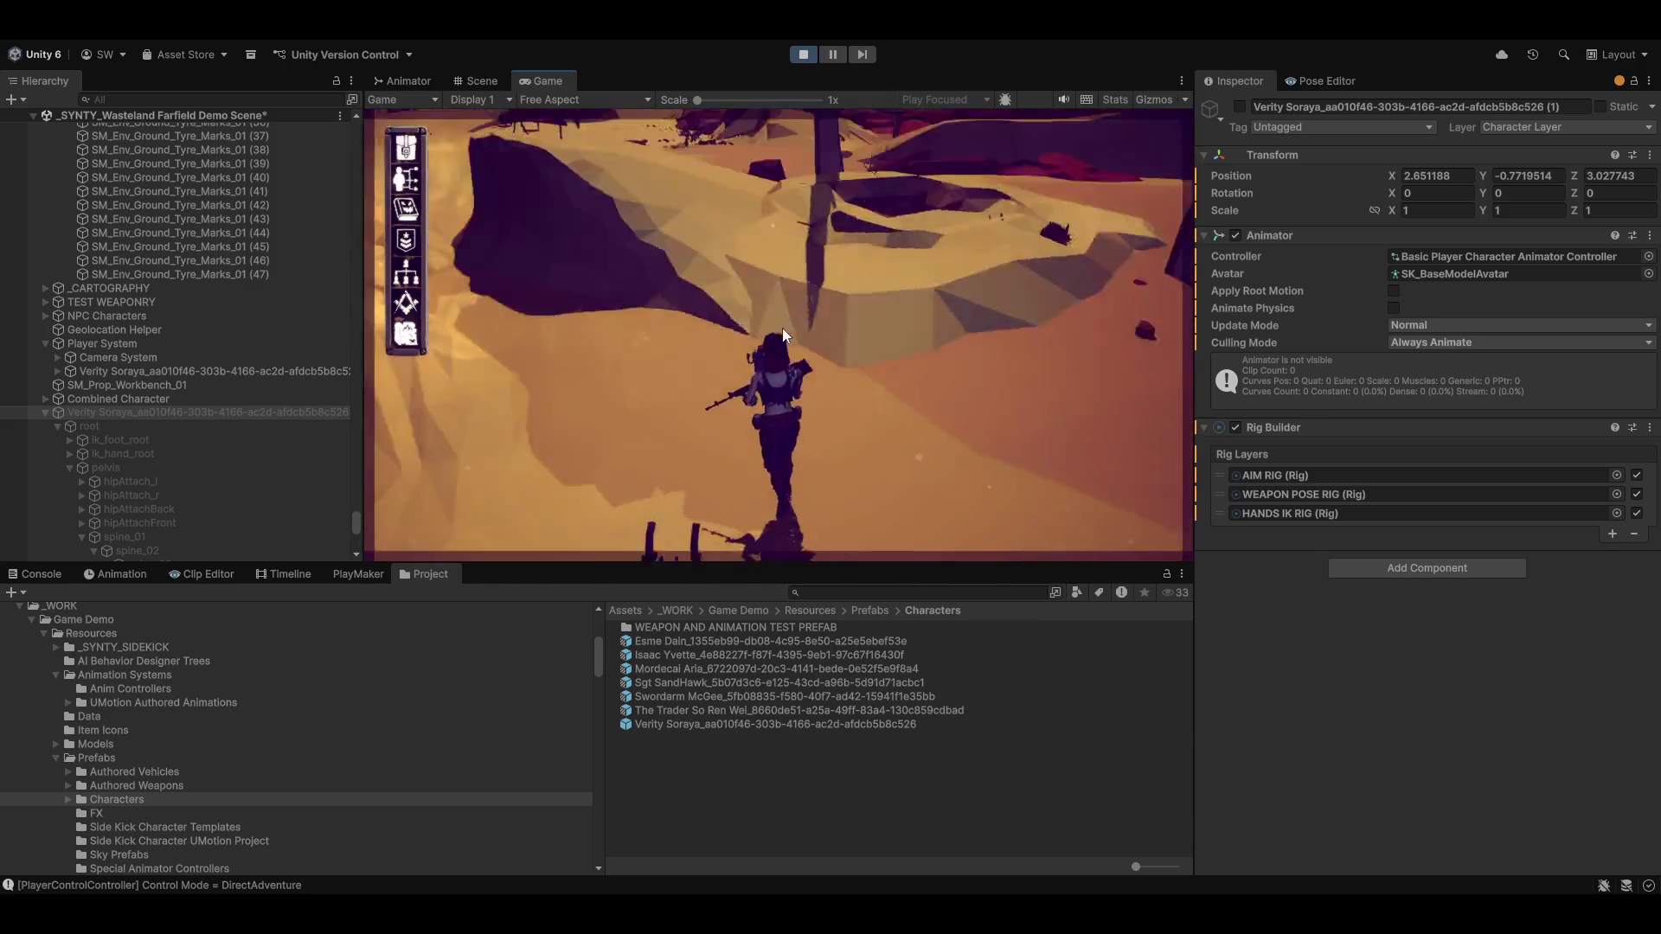
key(s)
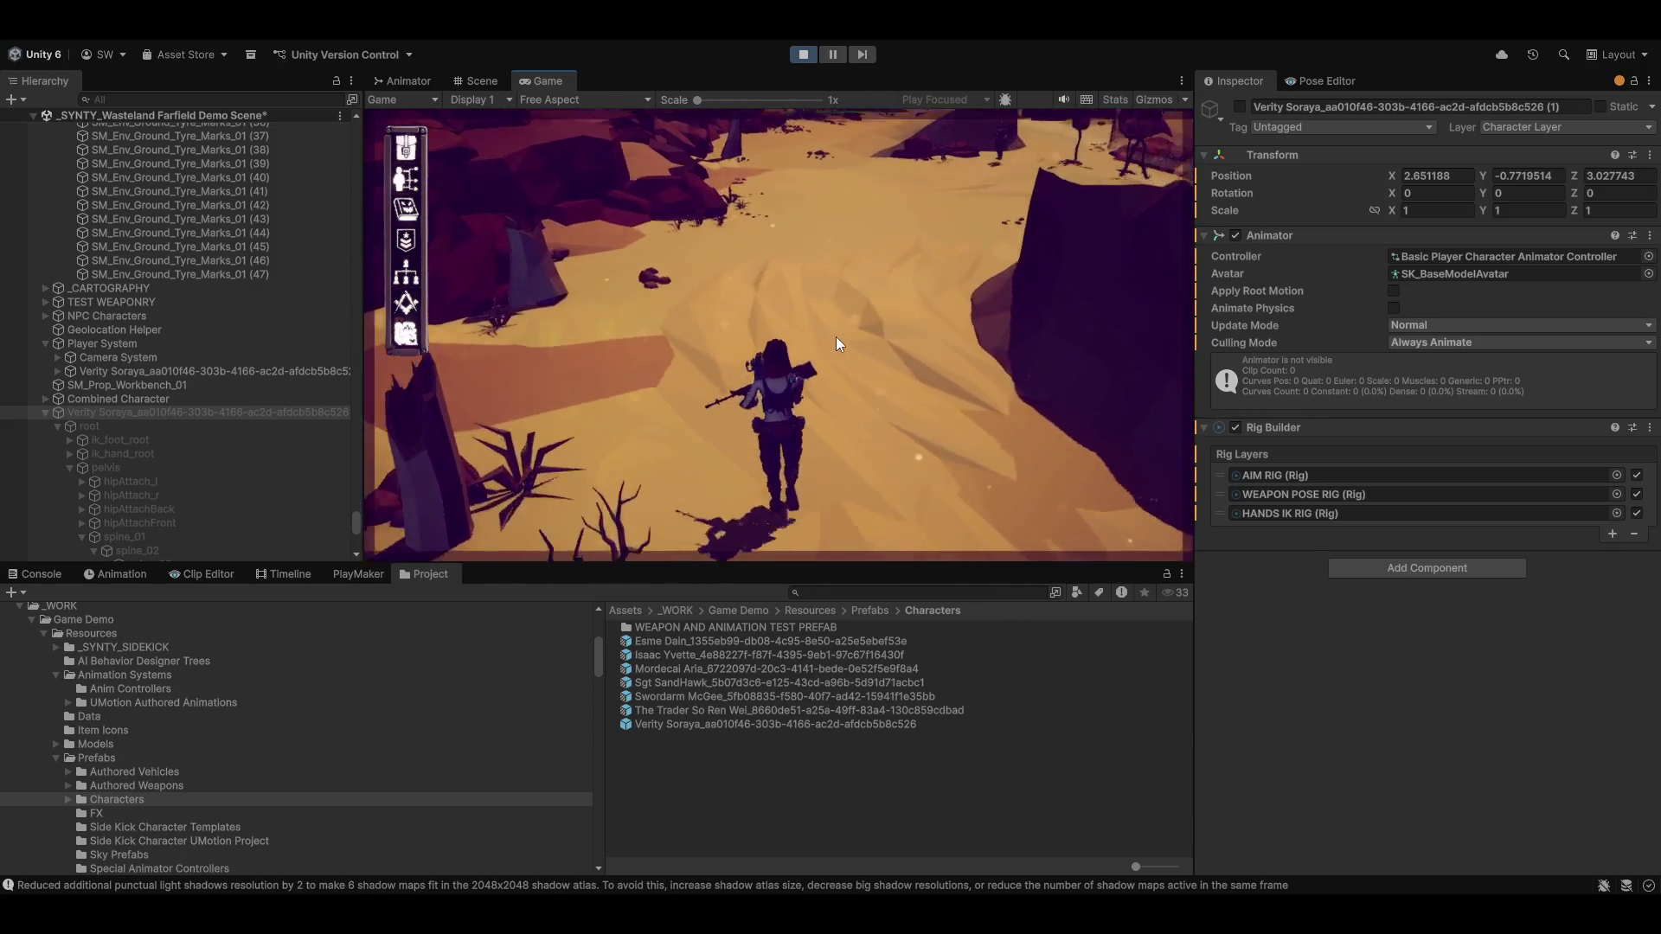
key(s)
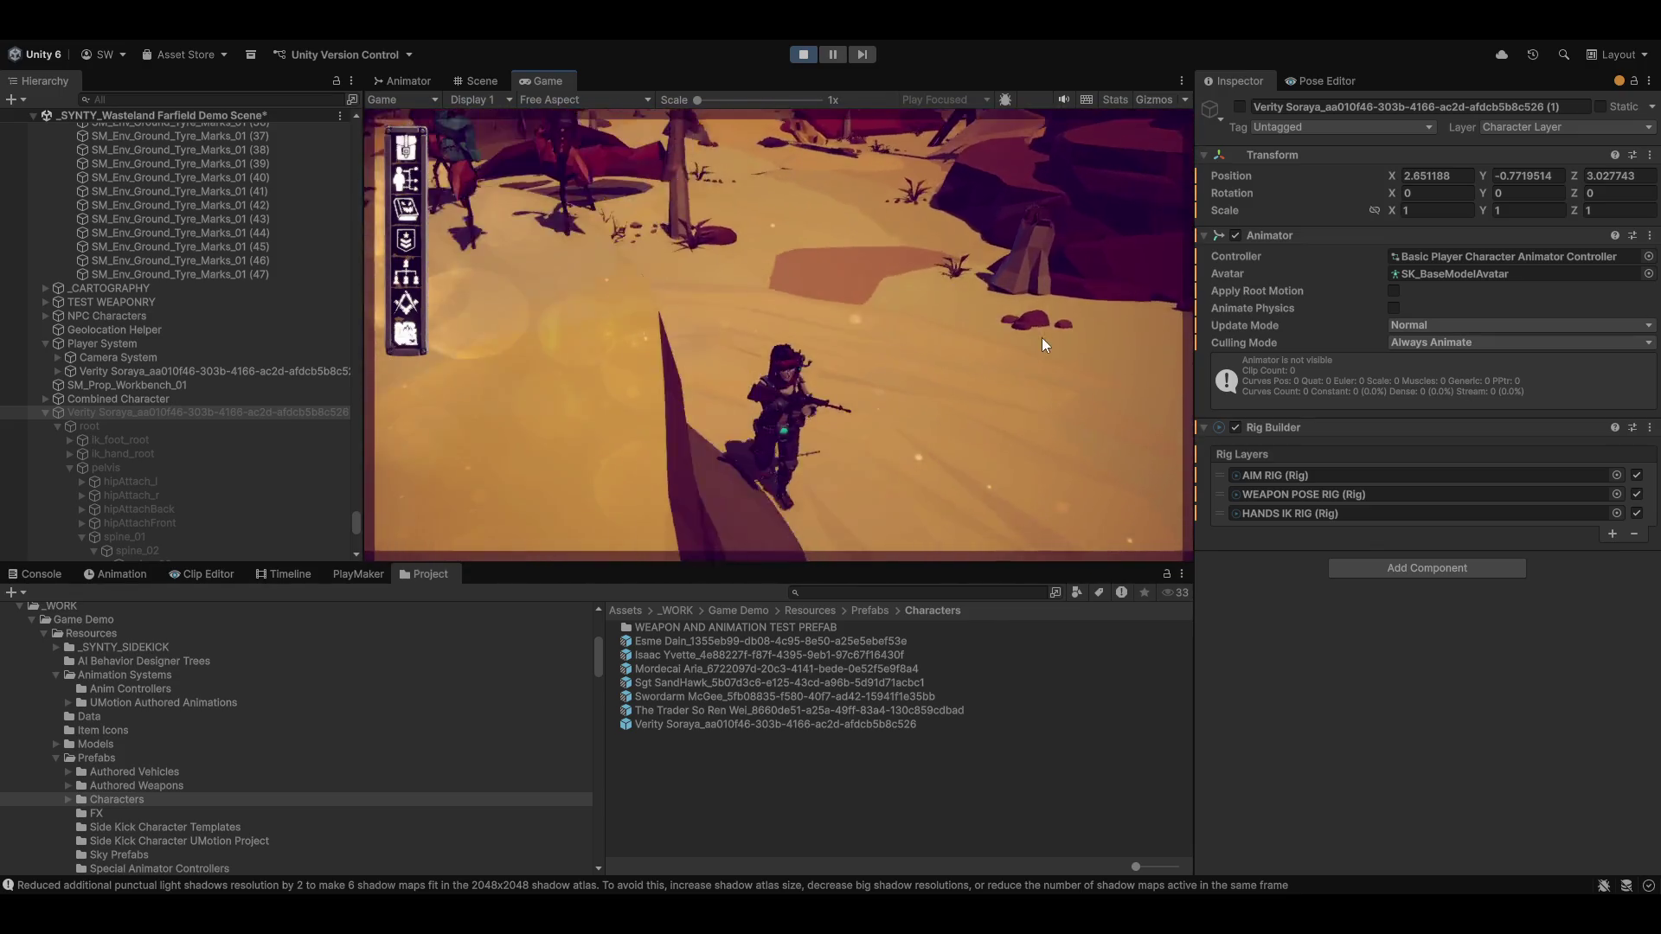
key(a)
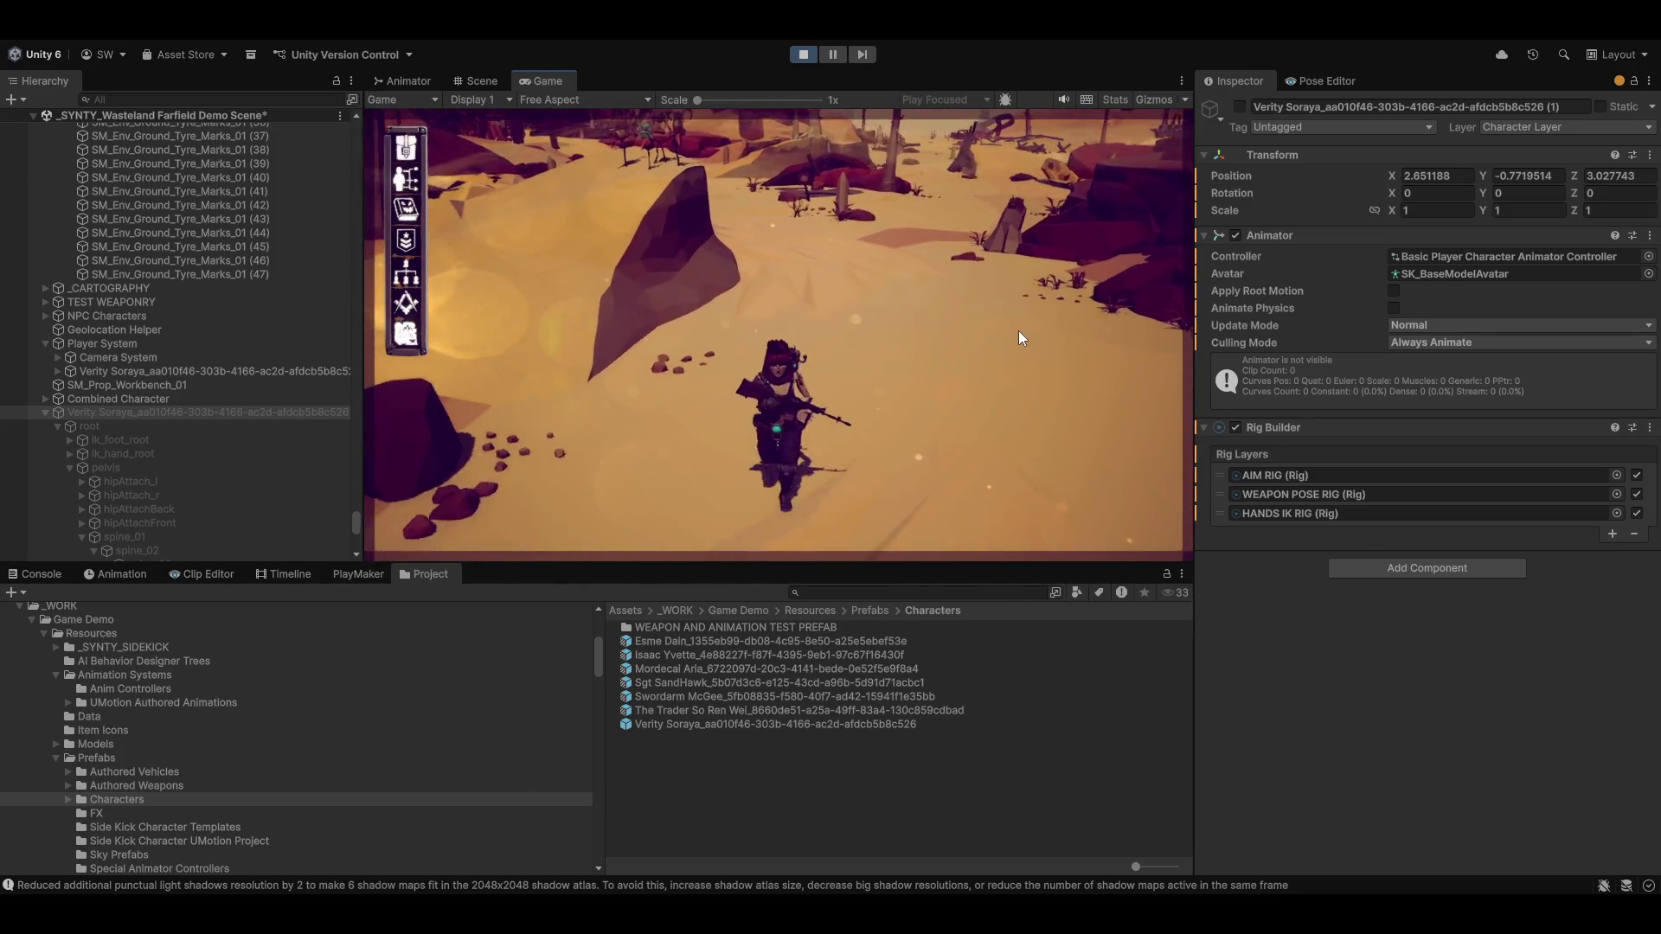
key(w)
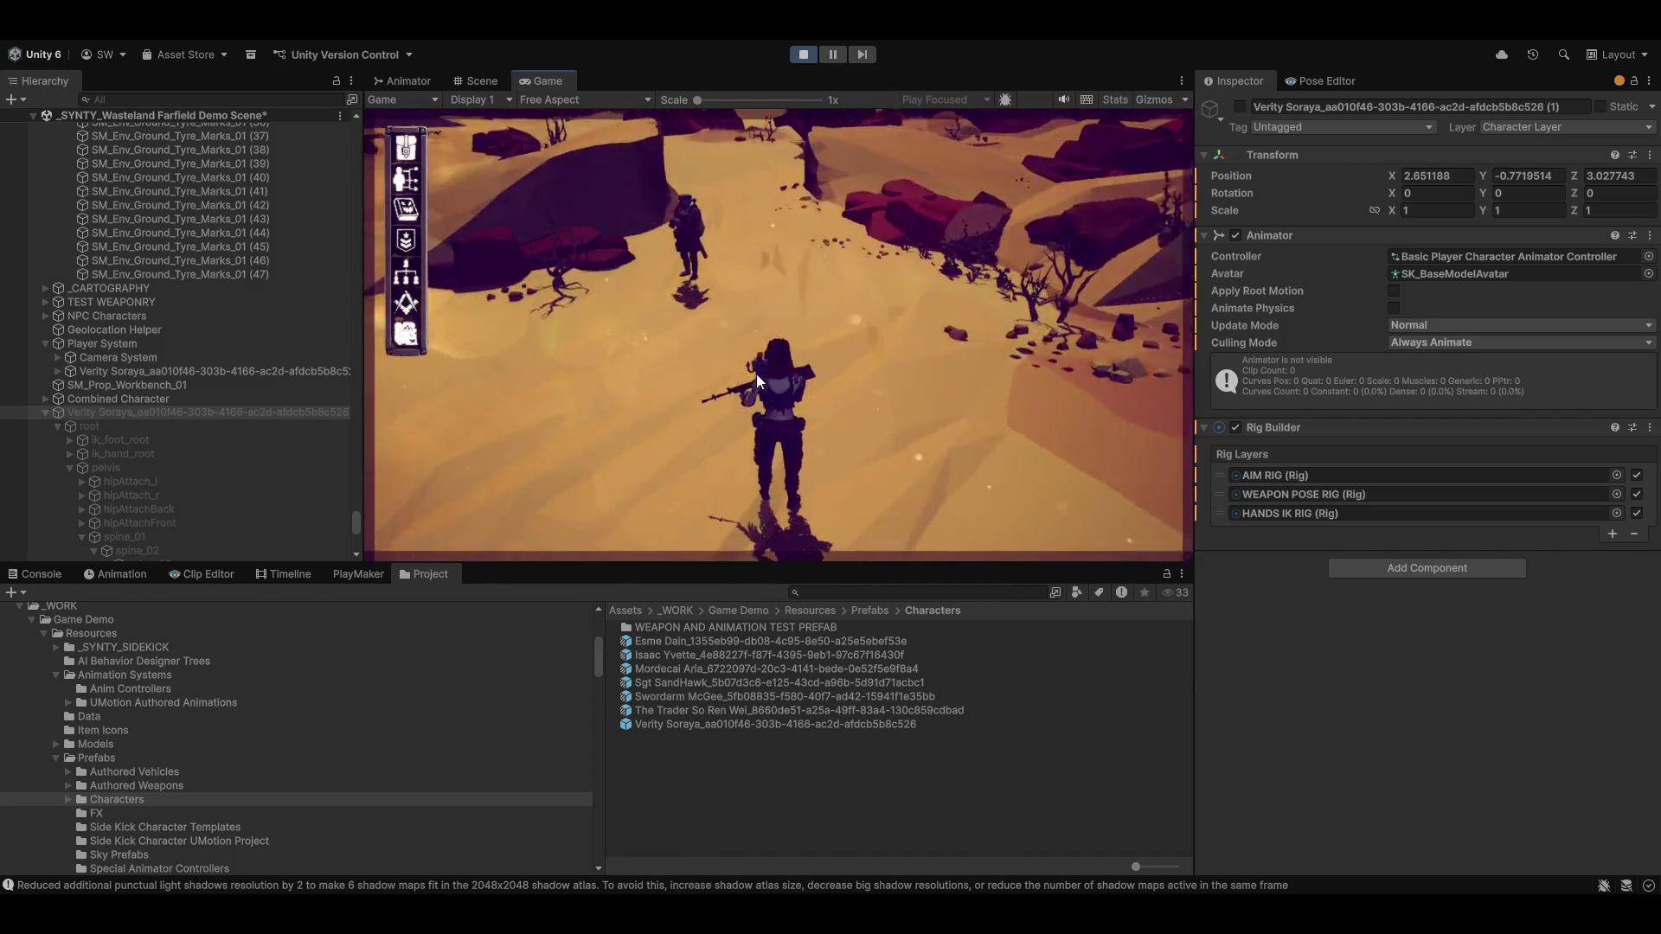
key(d)
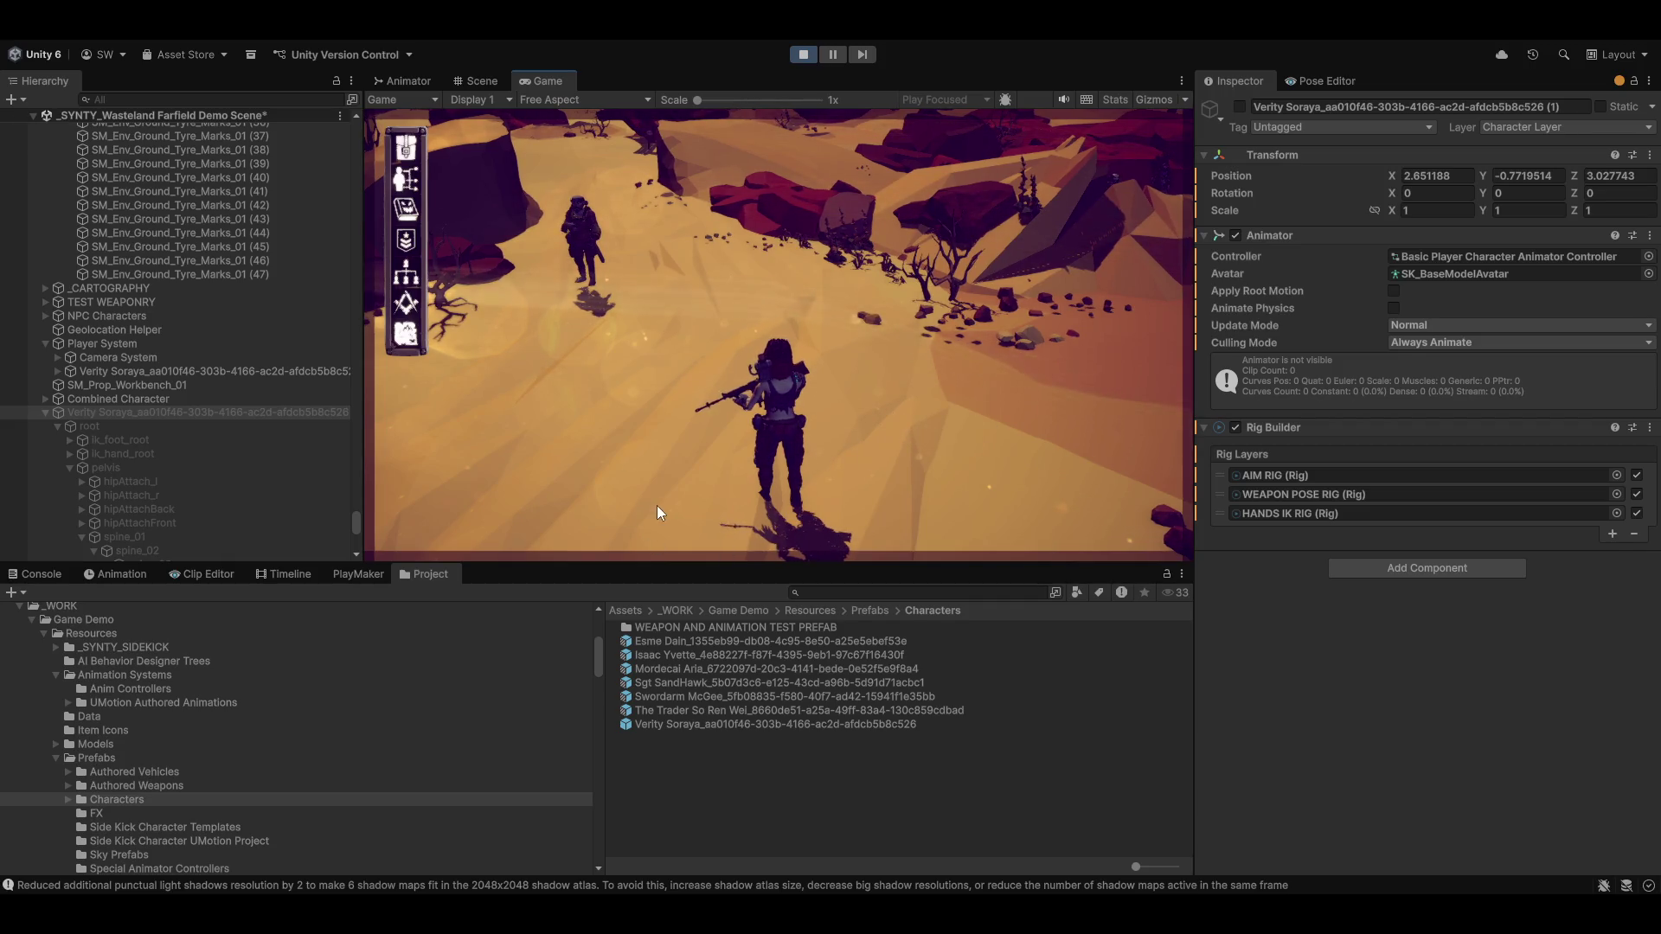
key(s)
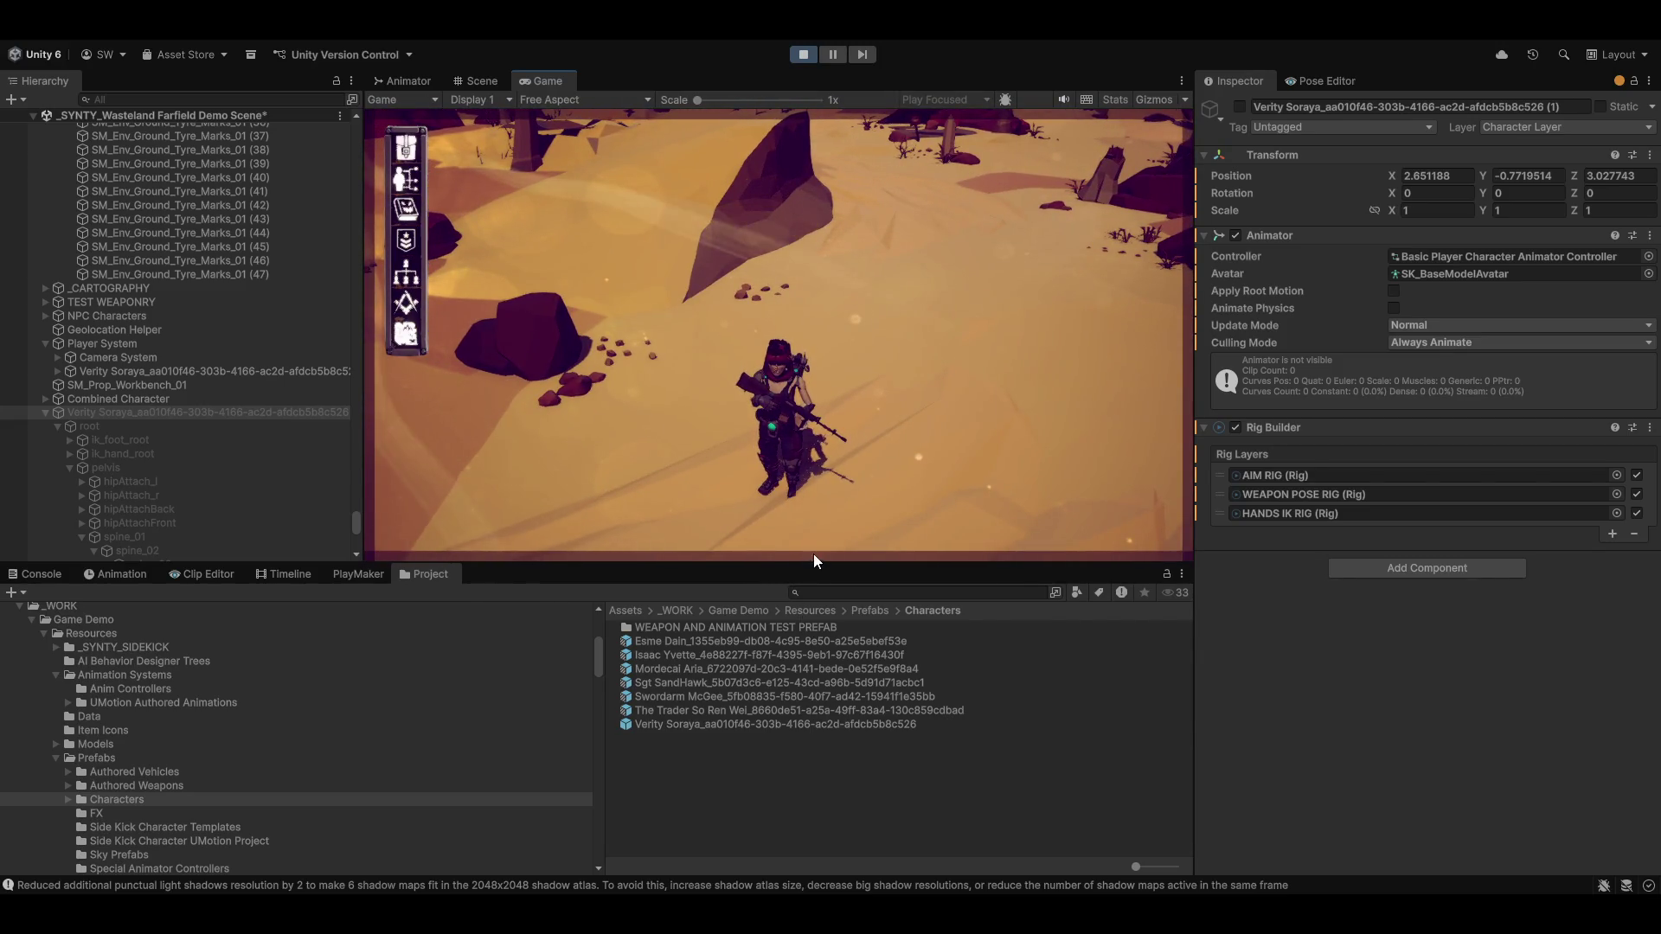
key(w)
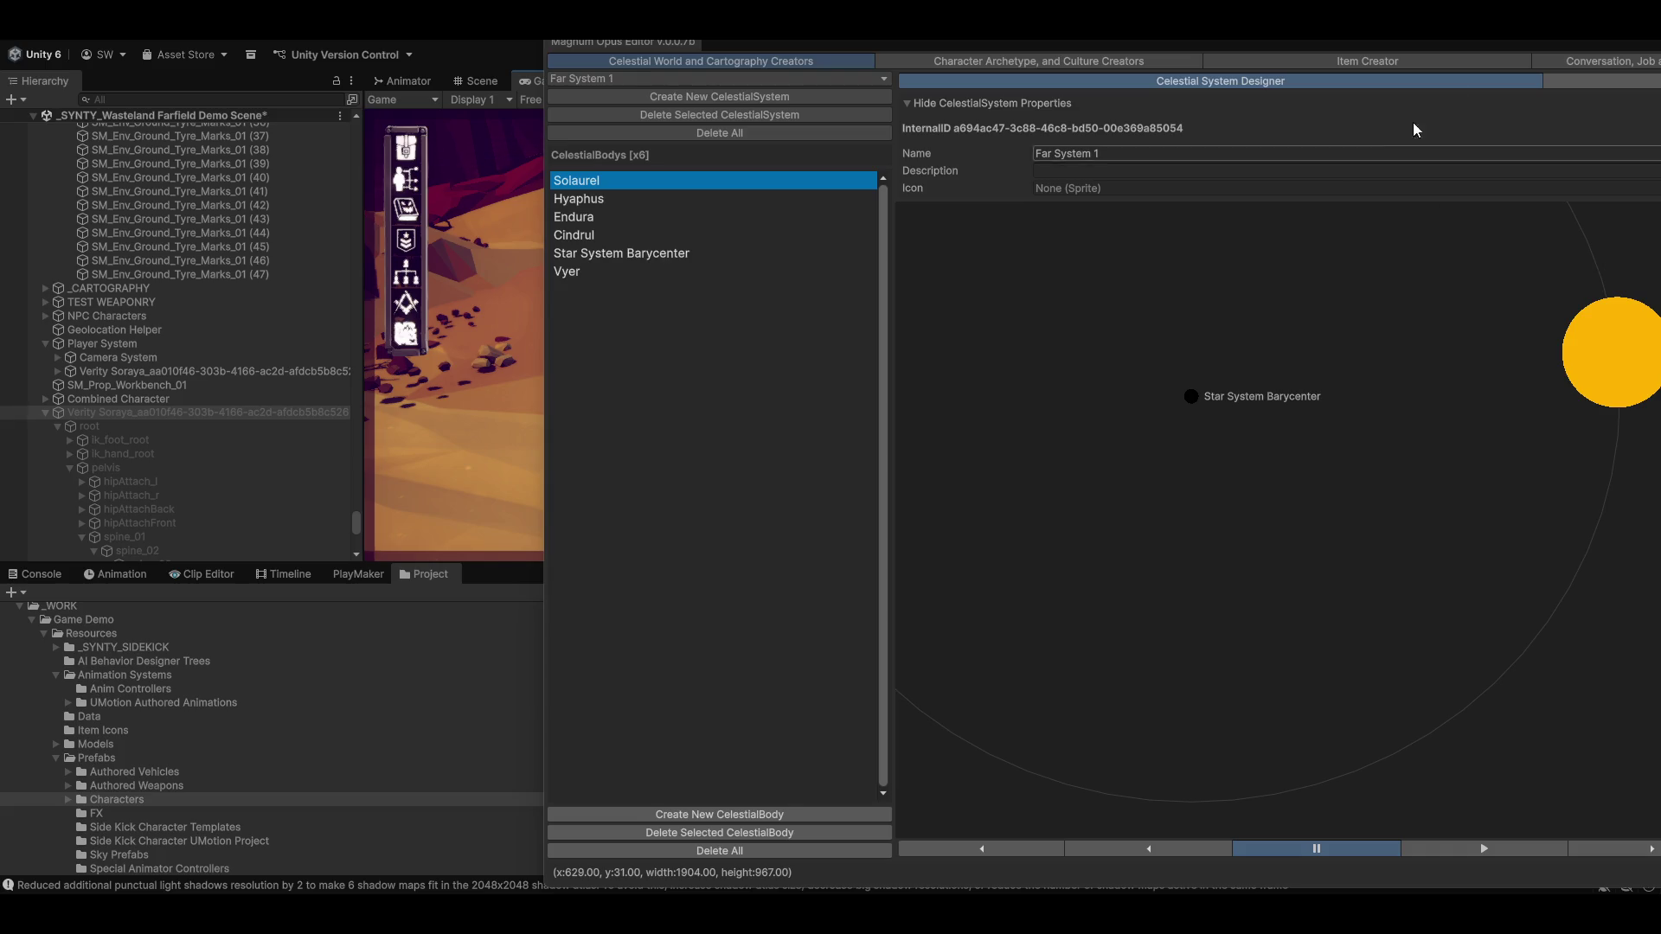
Maximize the Magnum Opus Editor and show the Scrappy Crossbow's equipment slots in the Item Creator
mouse_move(1038, 42)
mouse_down()
mouse_move(679, 22)
mouse_move(681, 92)
mouse_up()
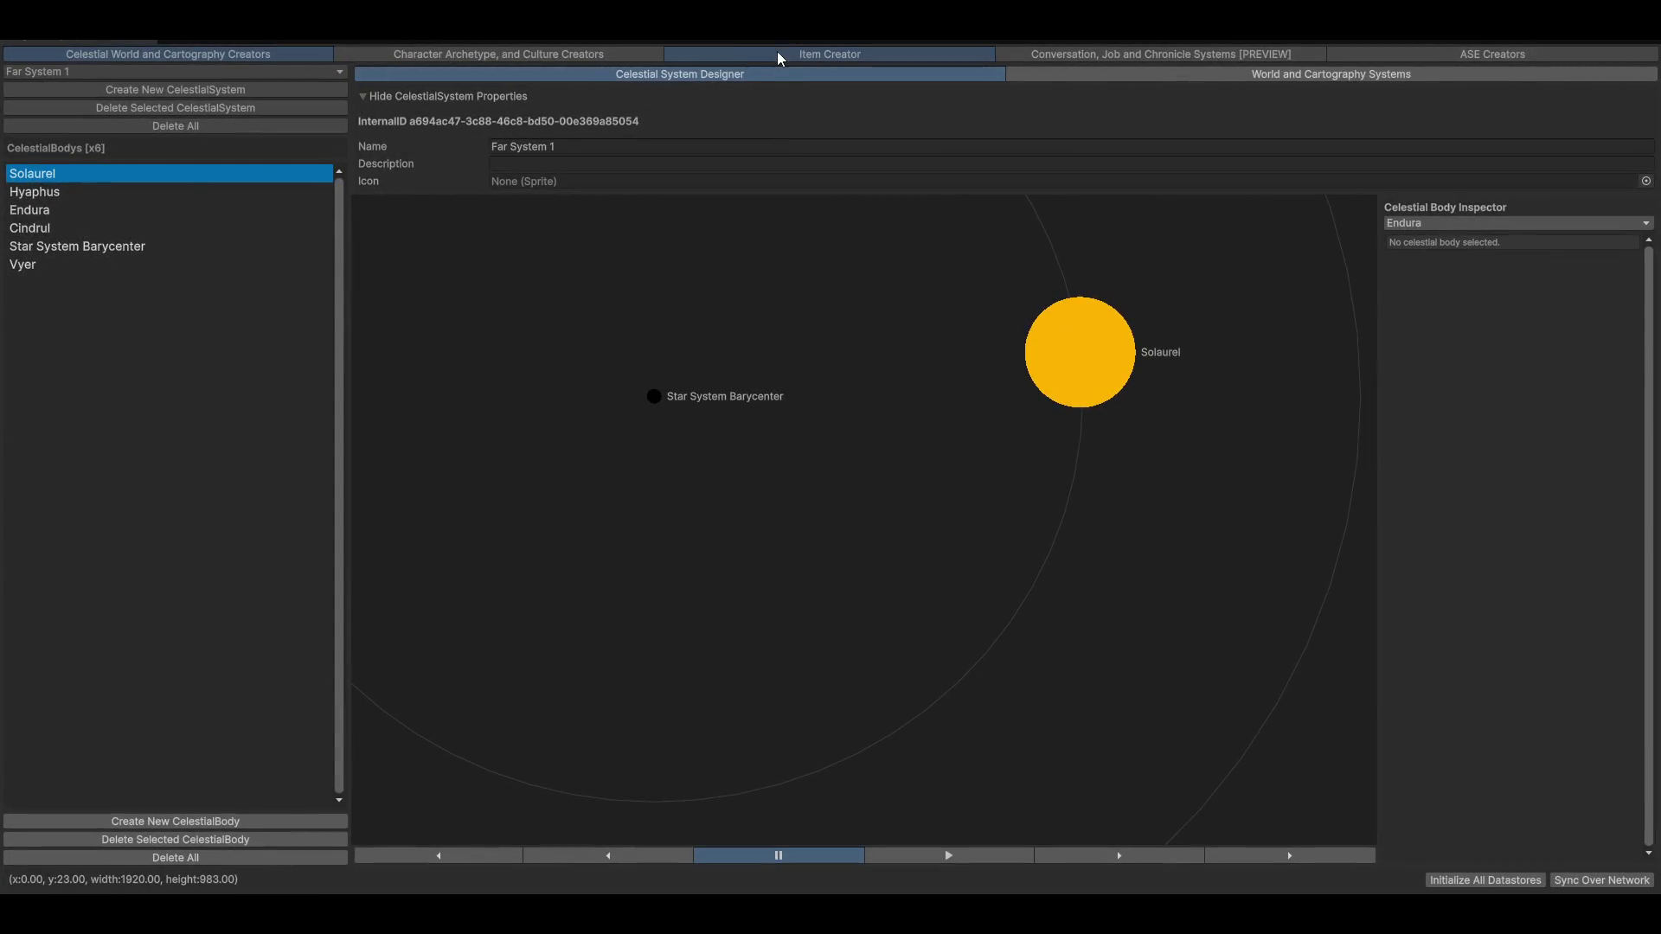
click(778, 54)
click(1248, 334)
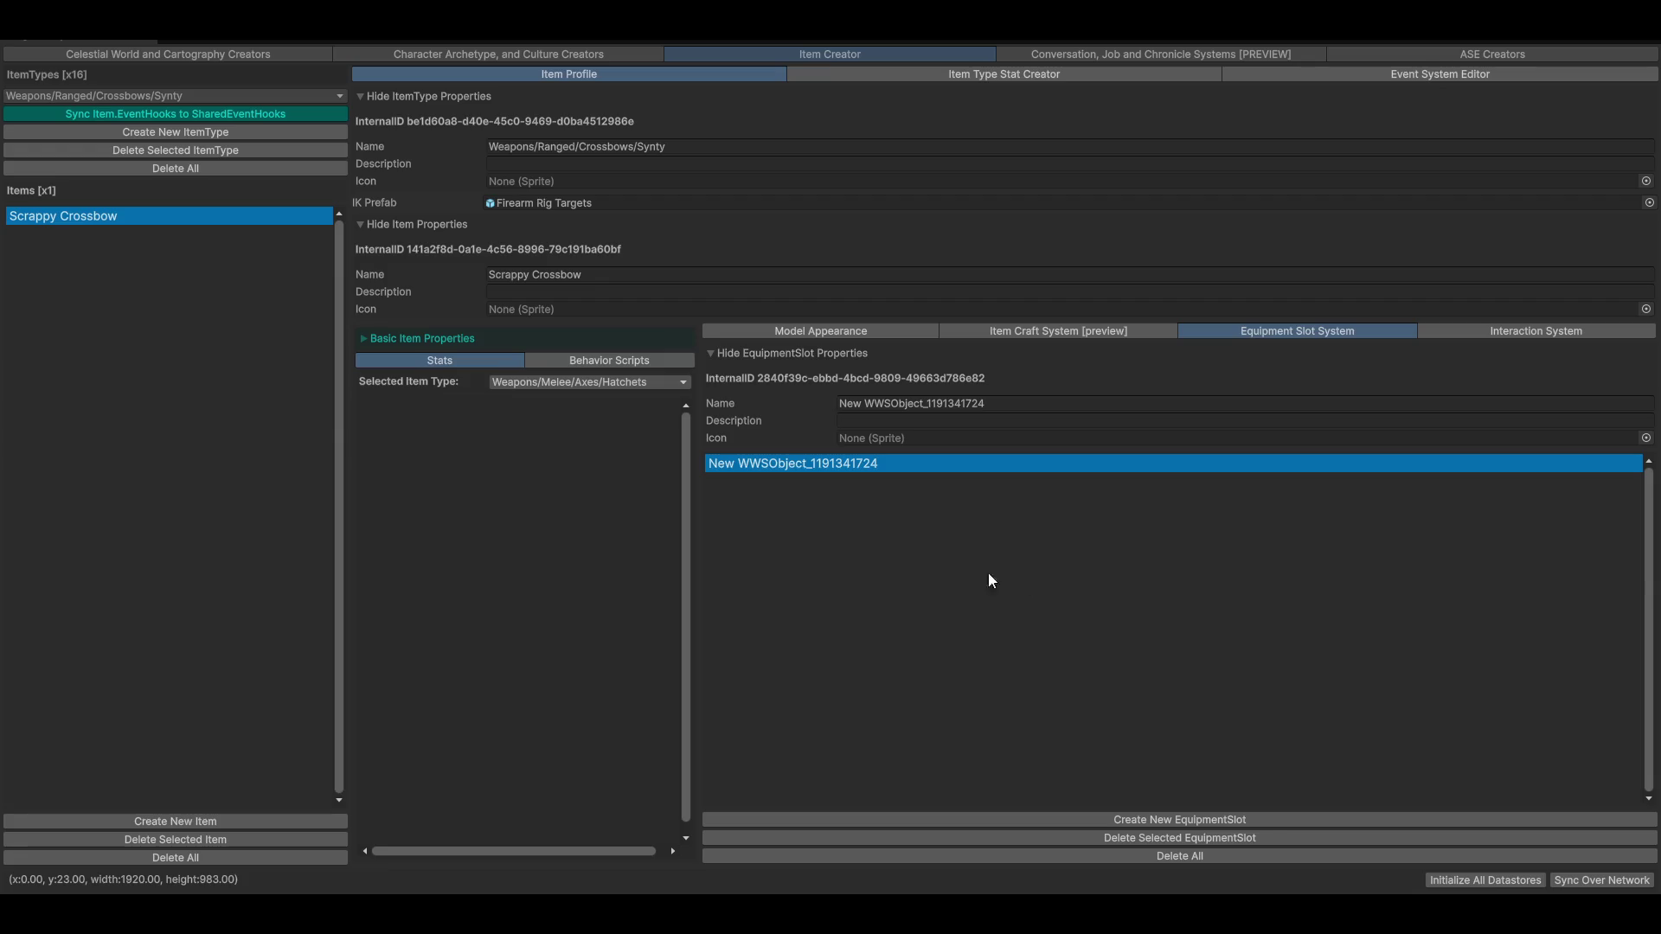
Review the crossbow's event hooks, stat, profile, interaction and model tabs, then open the Character Archetype creator
click(1299, 74)
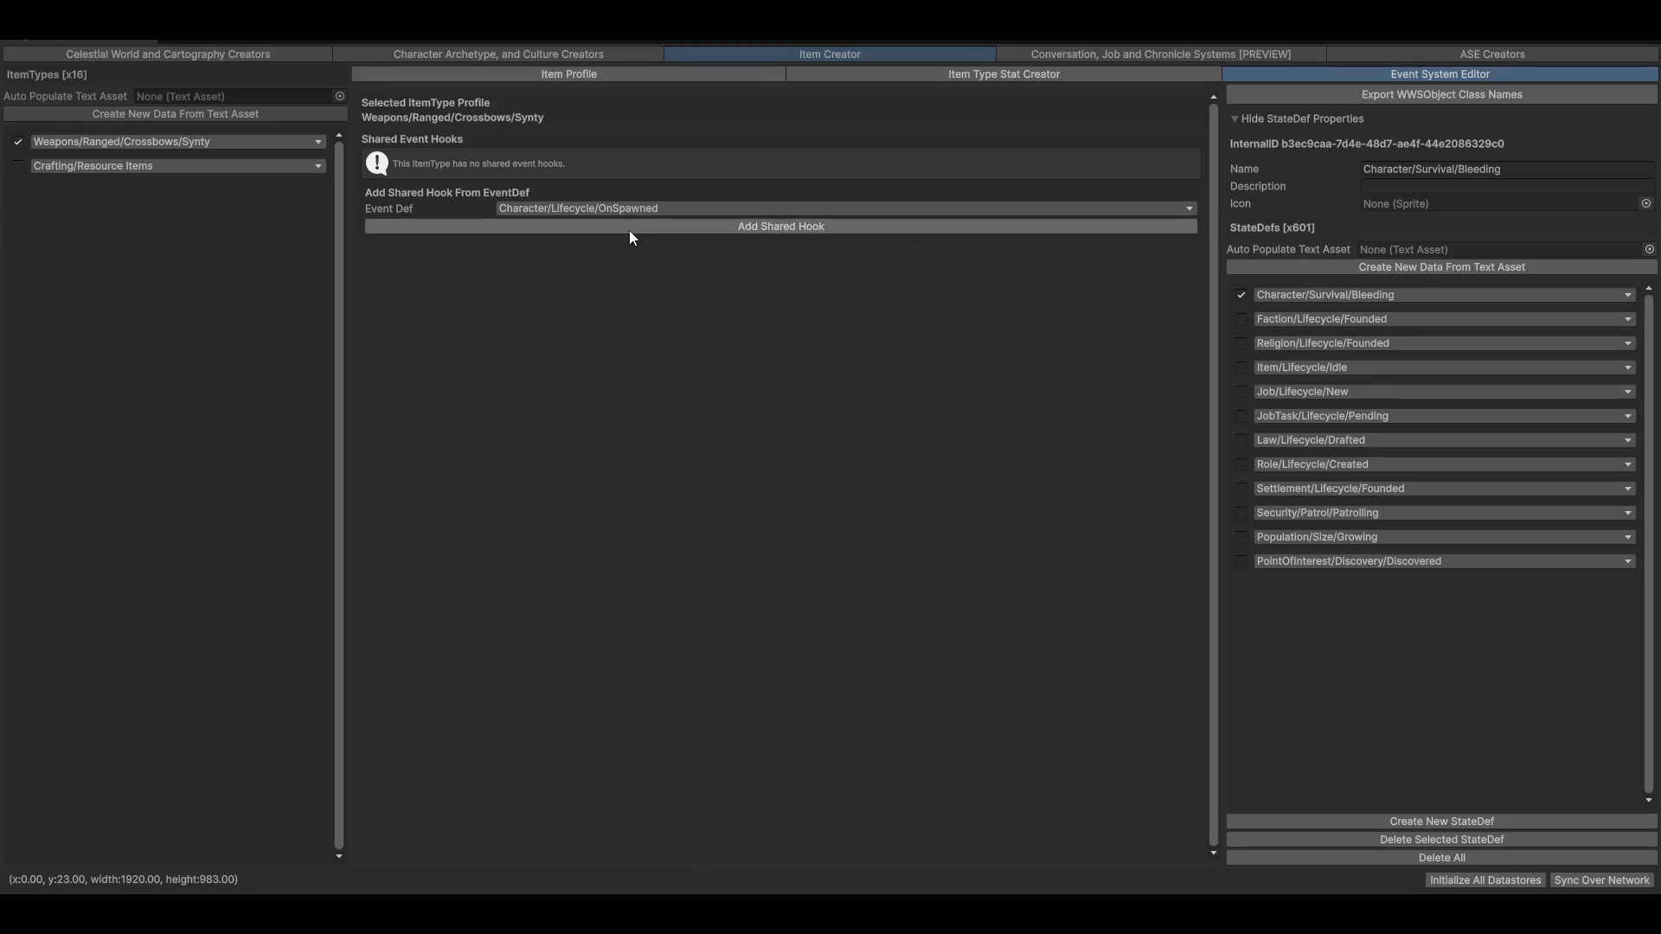
click(976, 74)
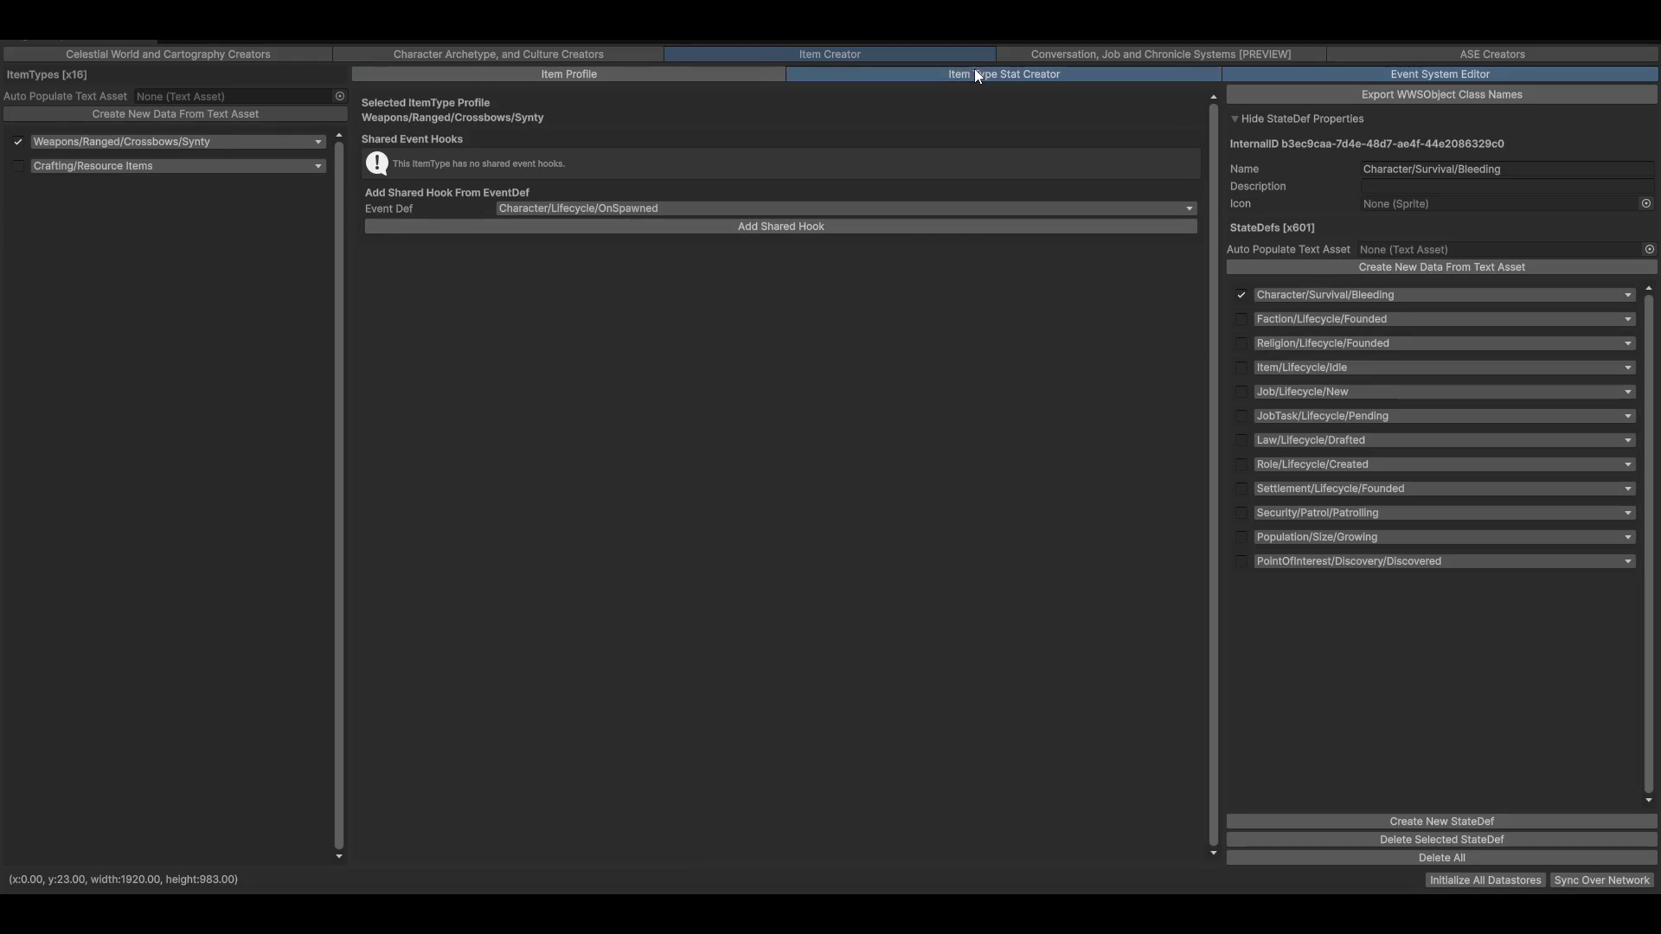
click(714, 77)
click(1513, 331)
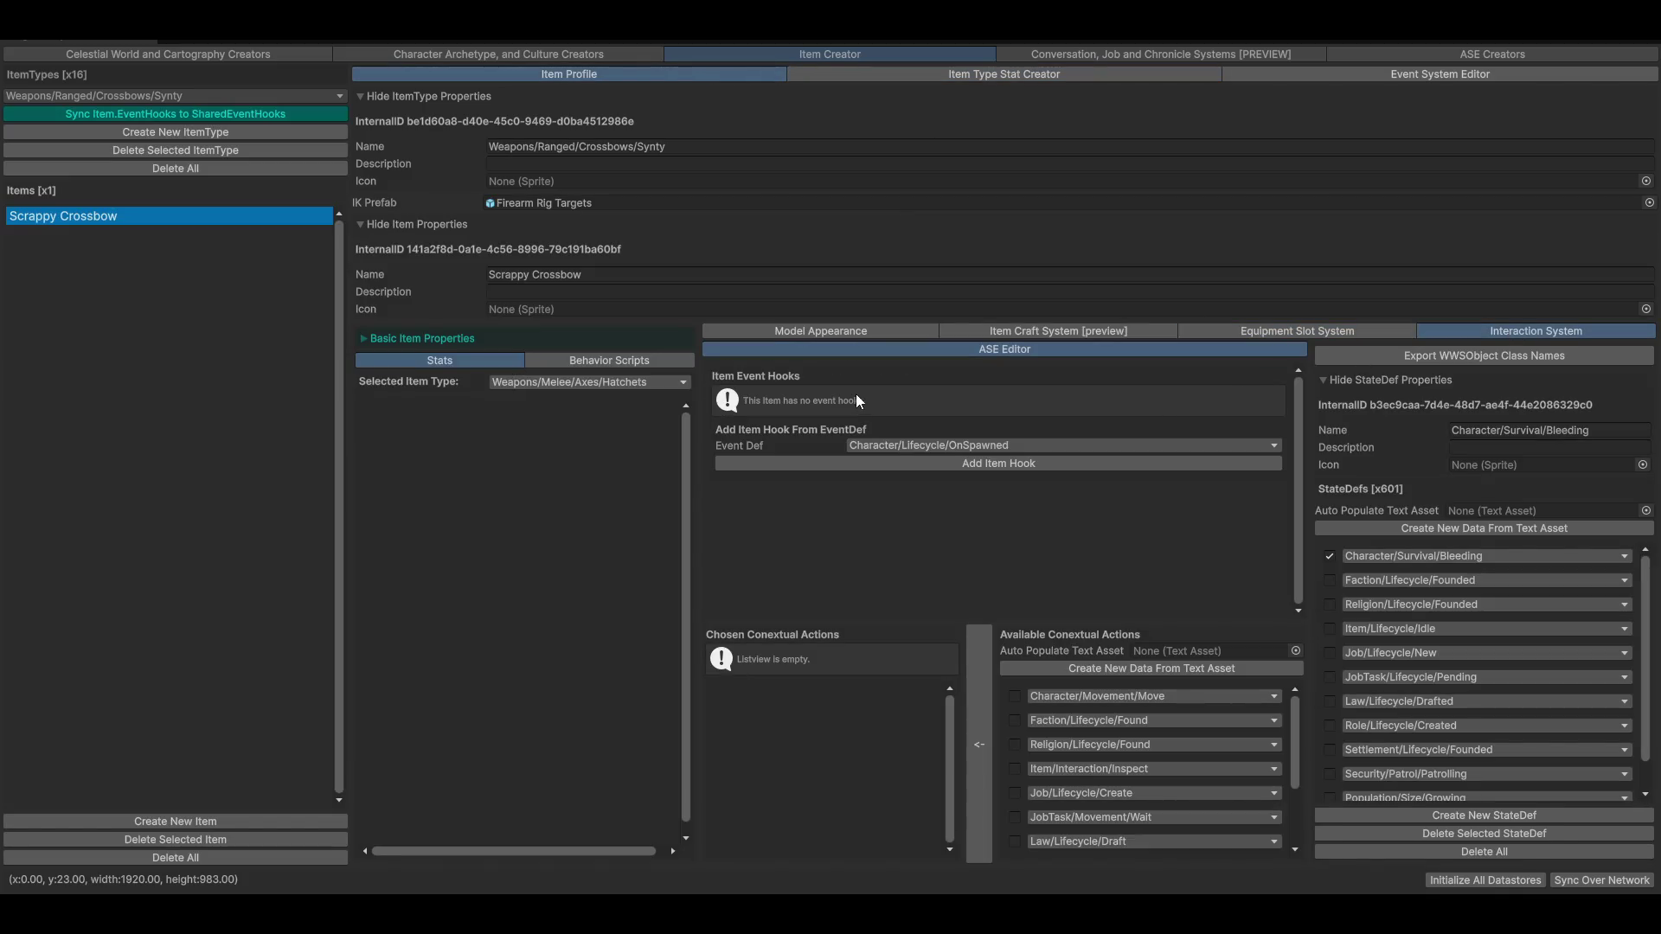
click(828, 329)
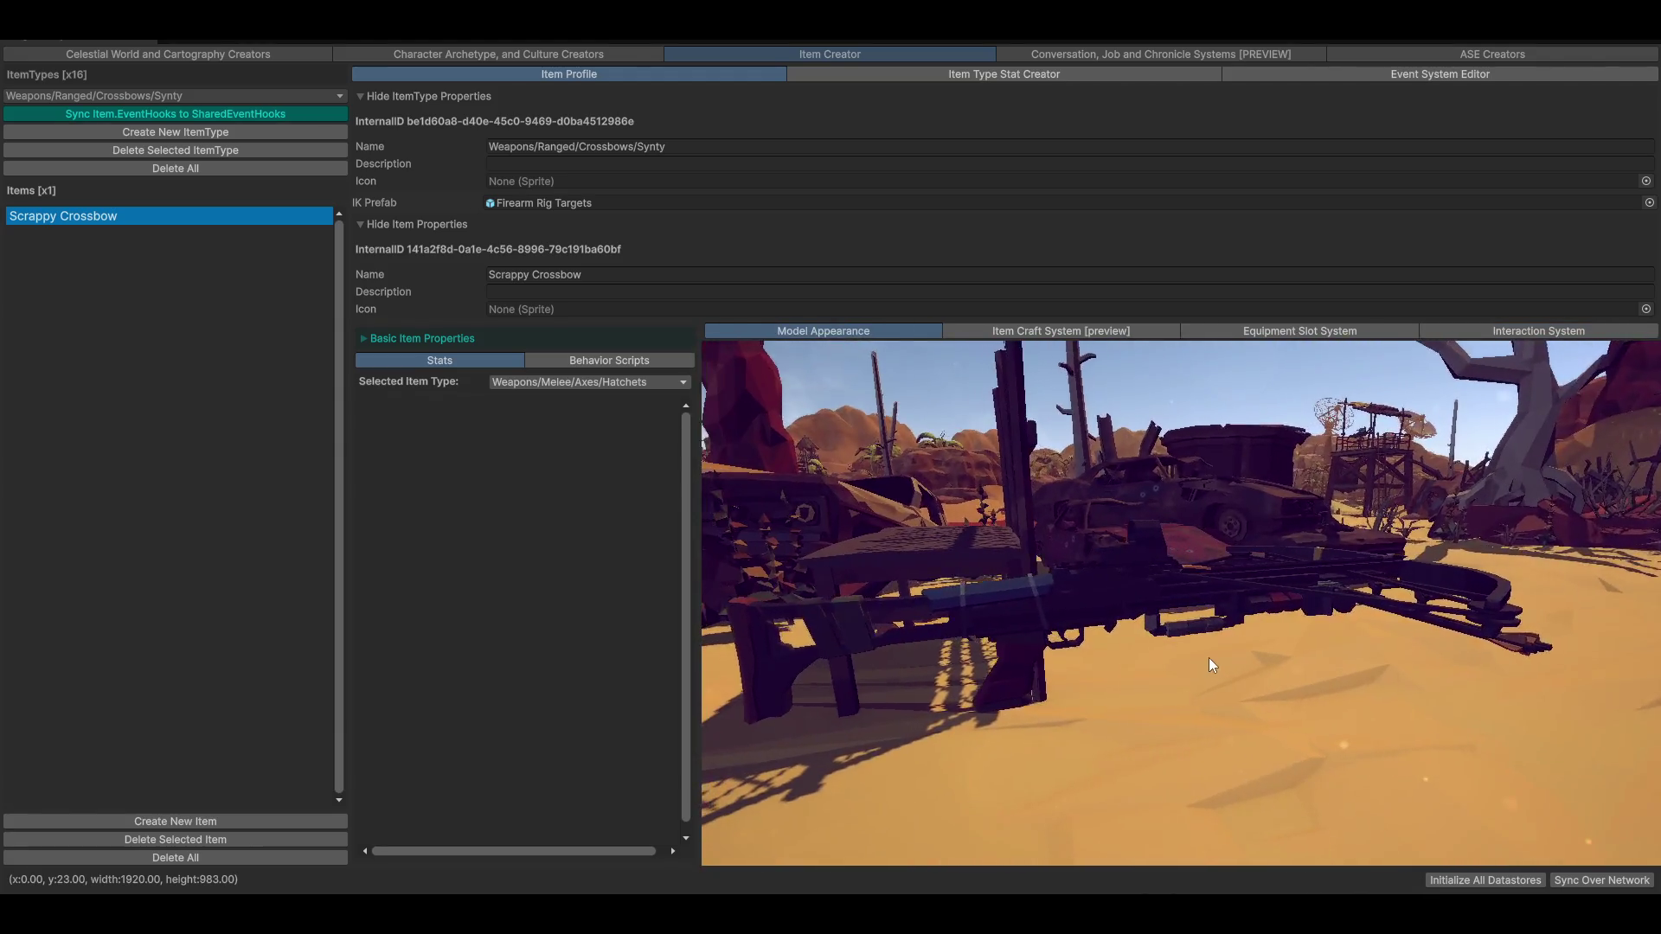
click(468, 52)
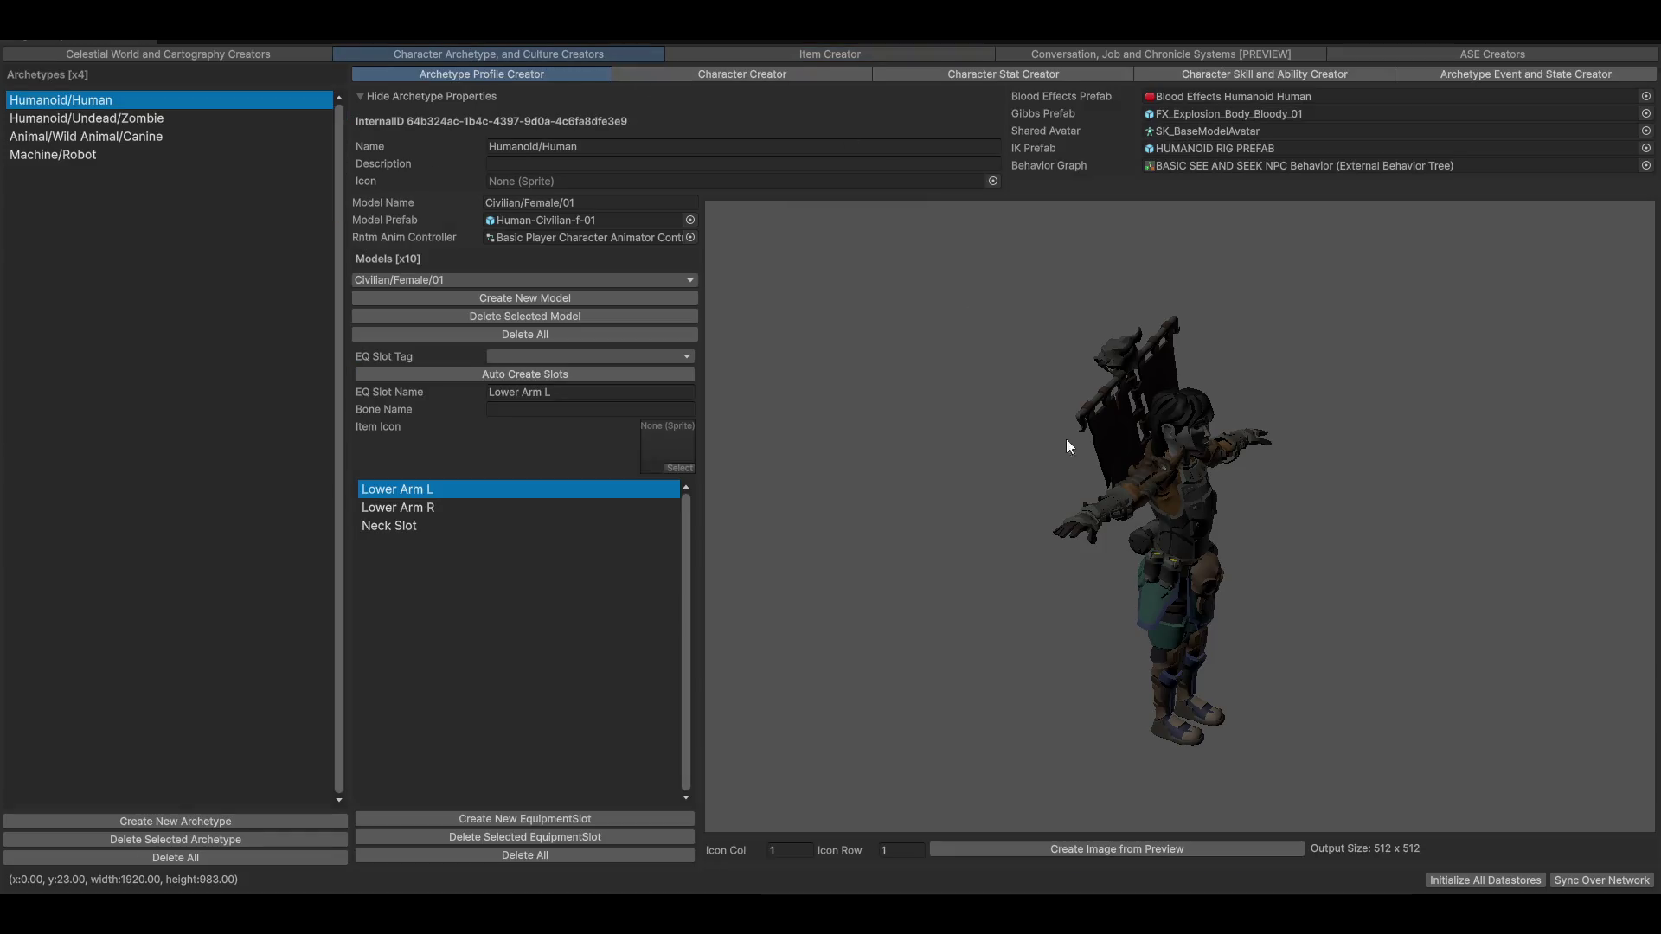
click(765, 78)
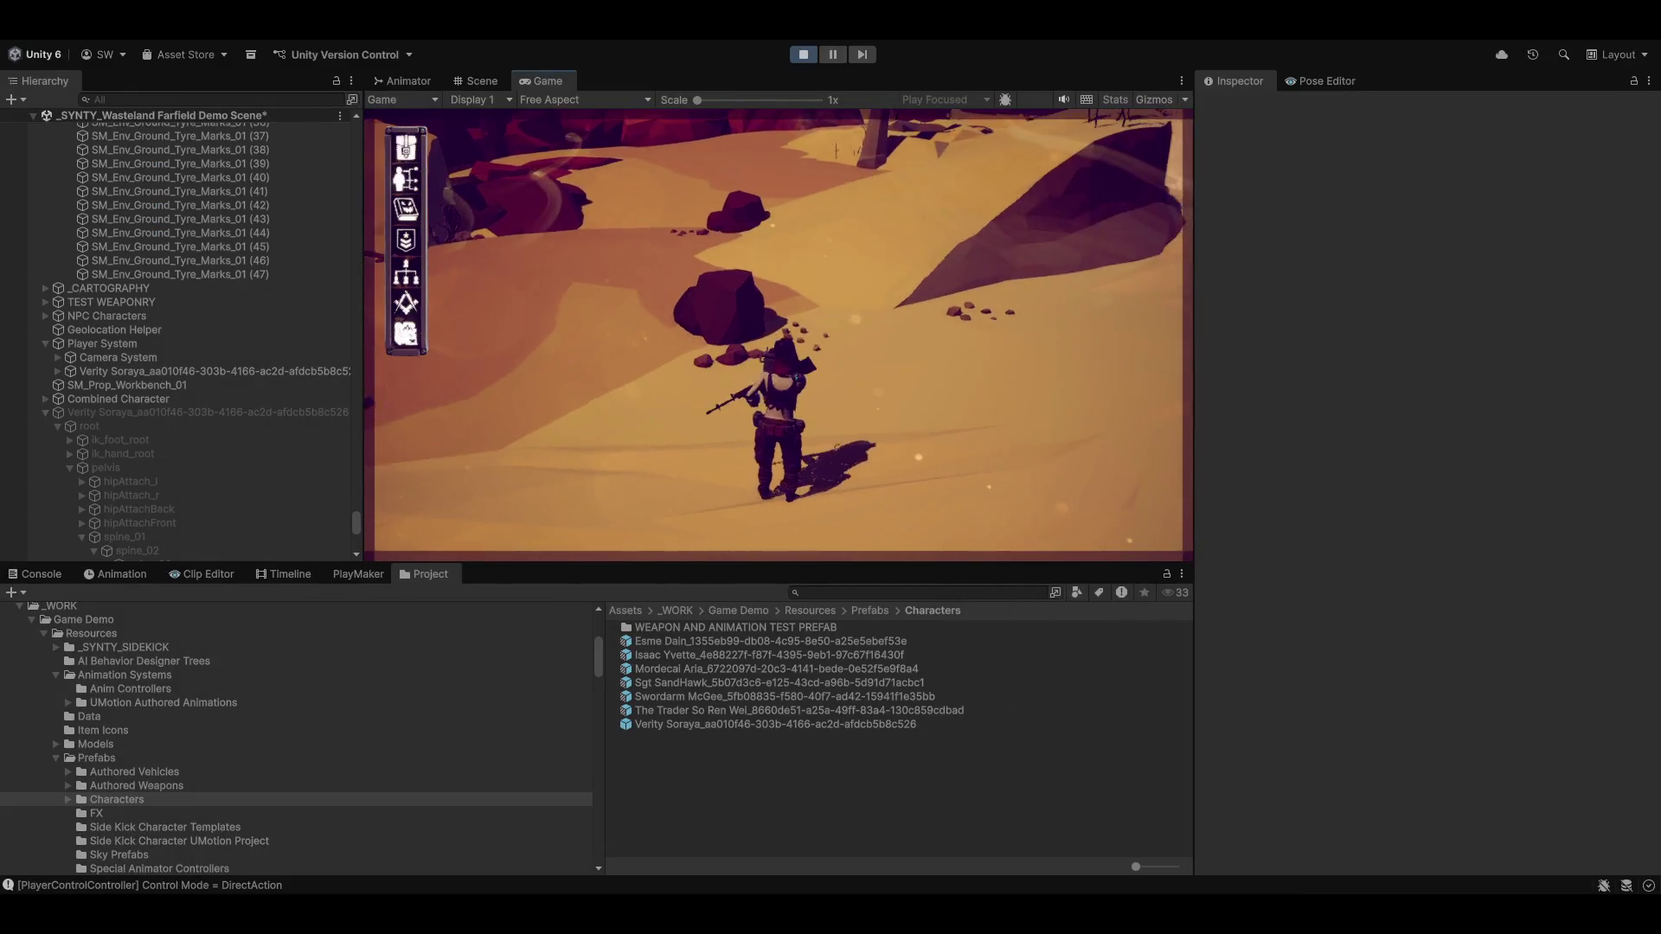
Run the player character across the desert past the rocks to the wooden shacks
key(w)
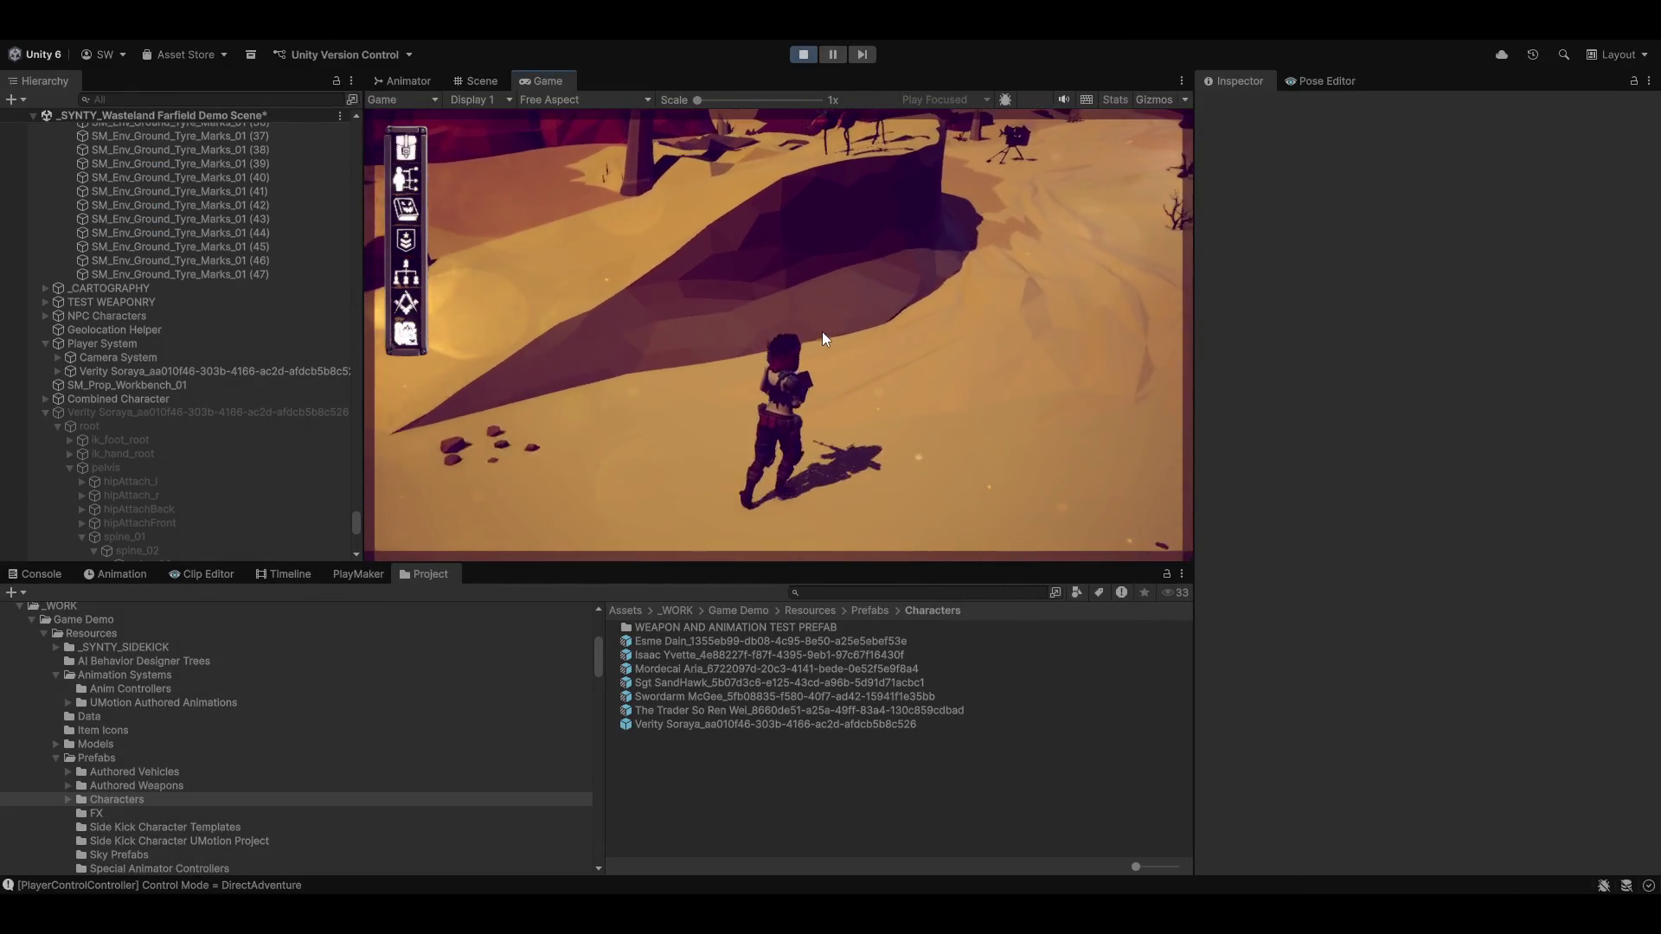
key(w)
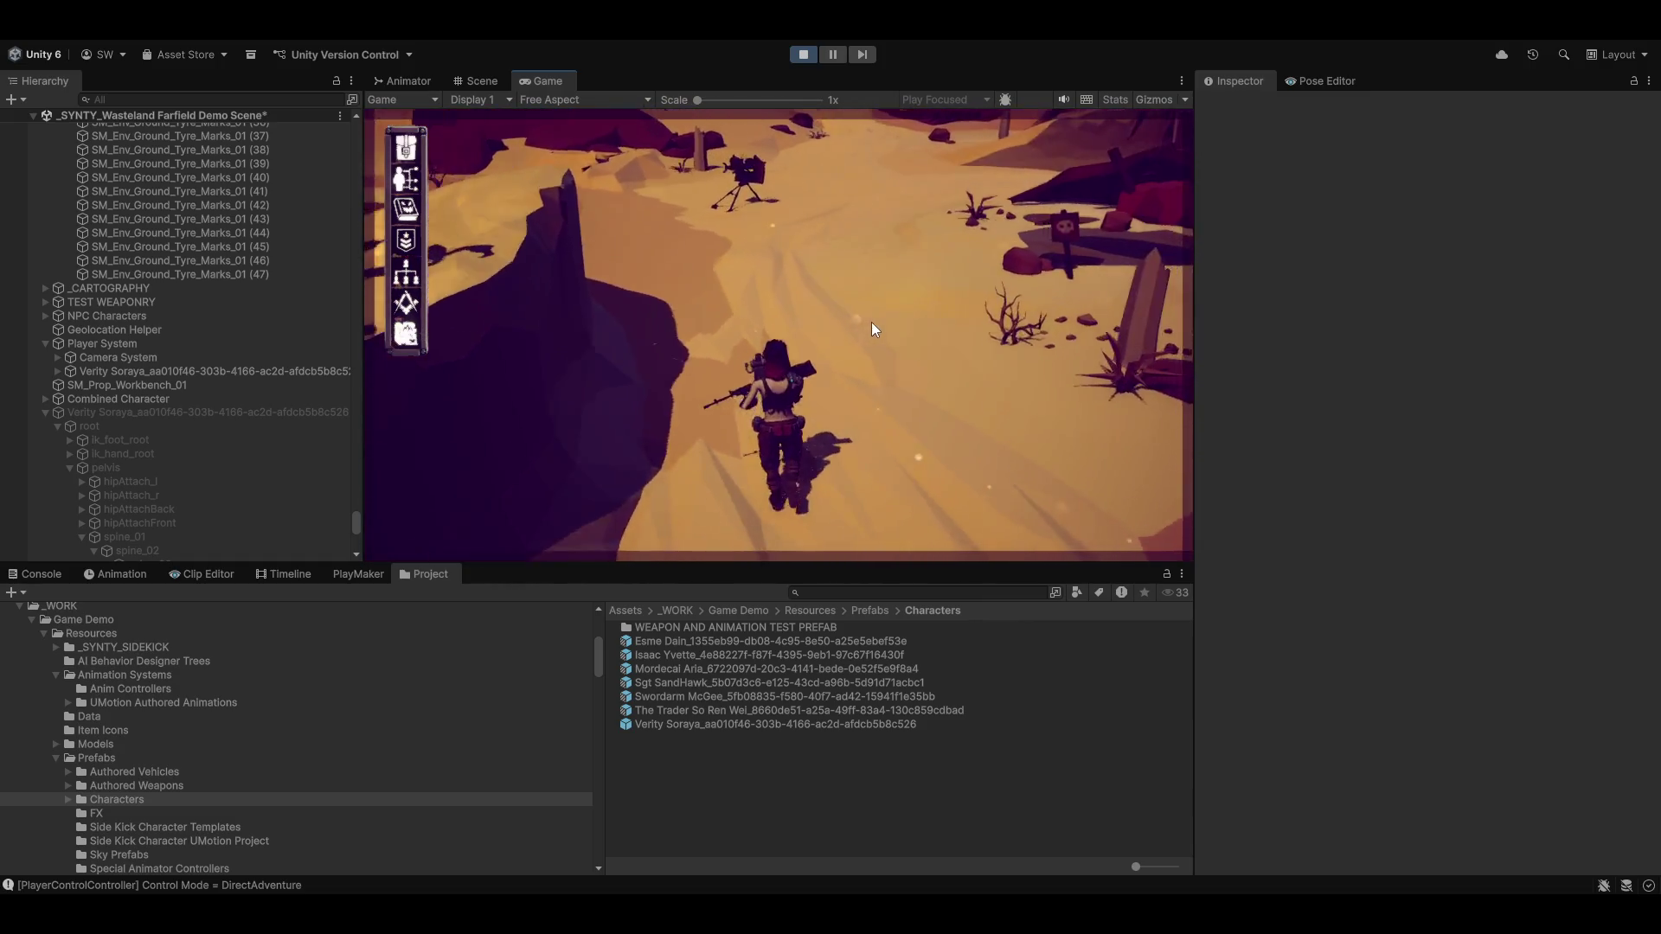
key(w)
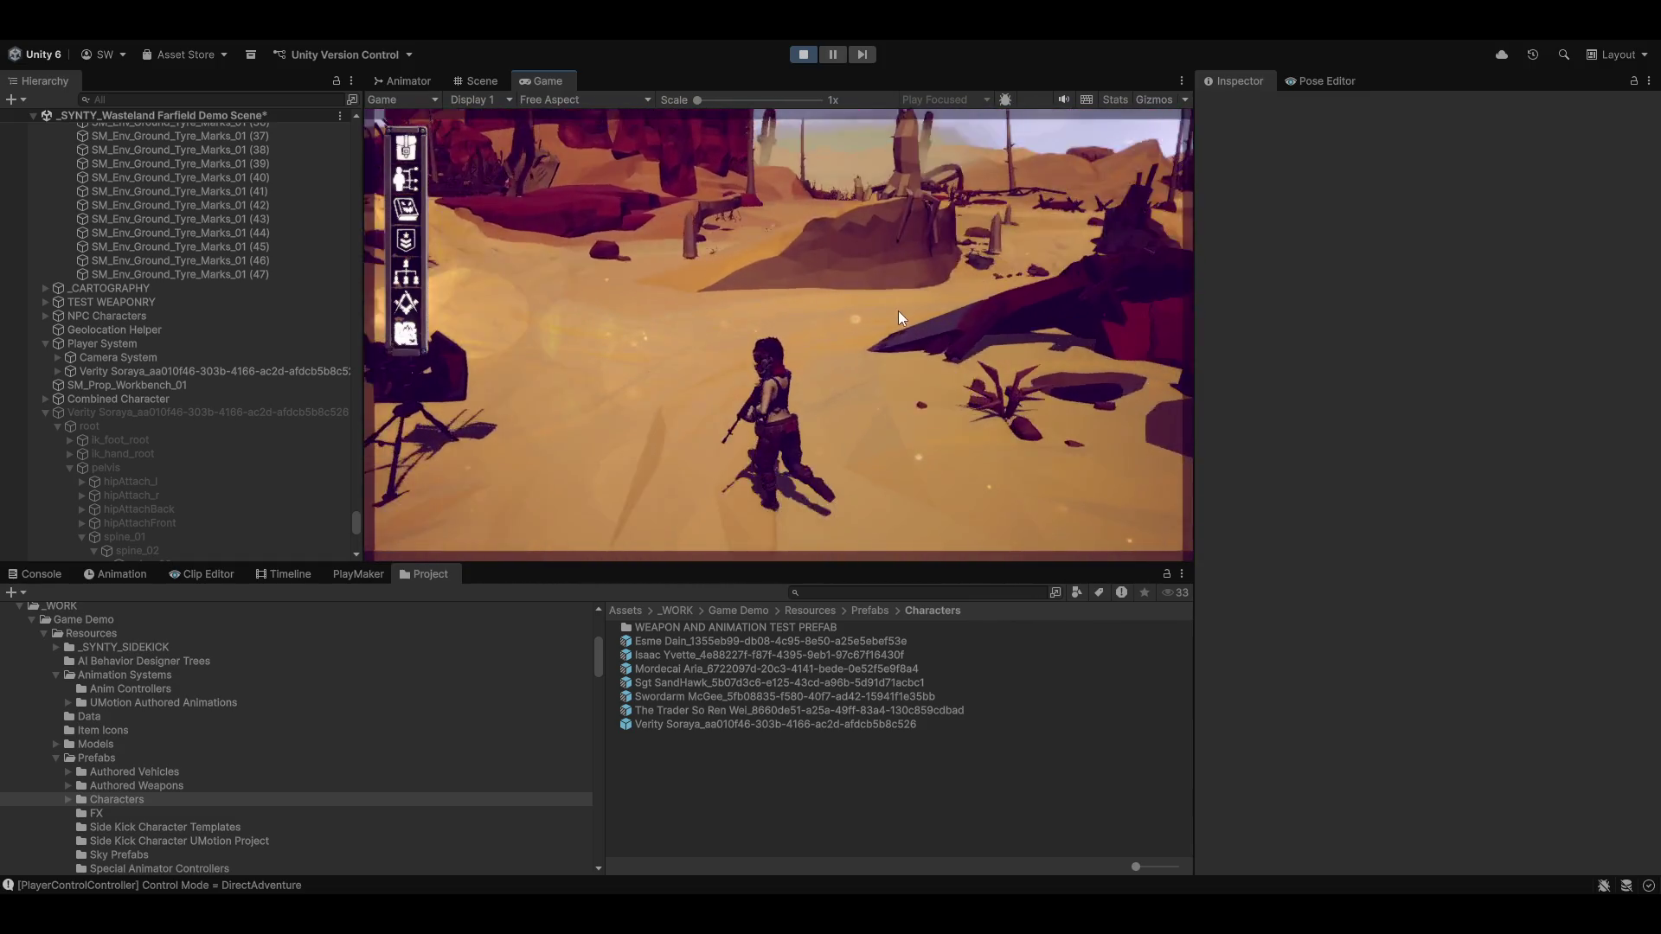
key(w)
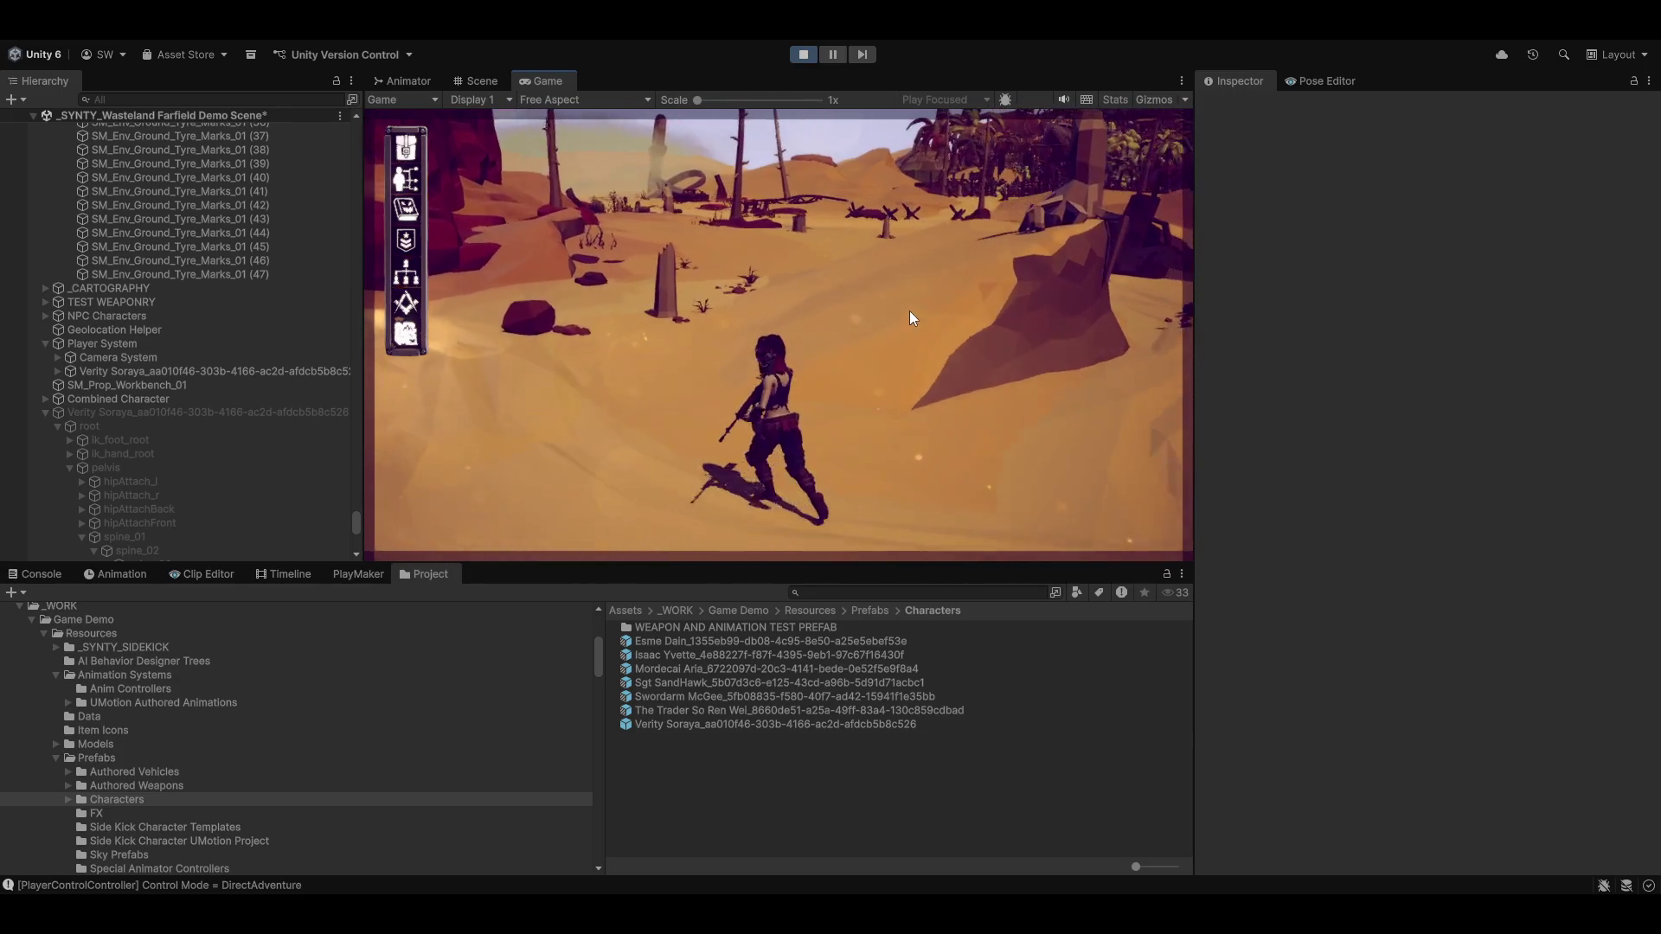
key(w)
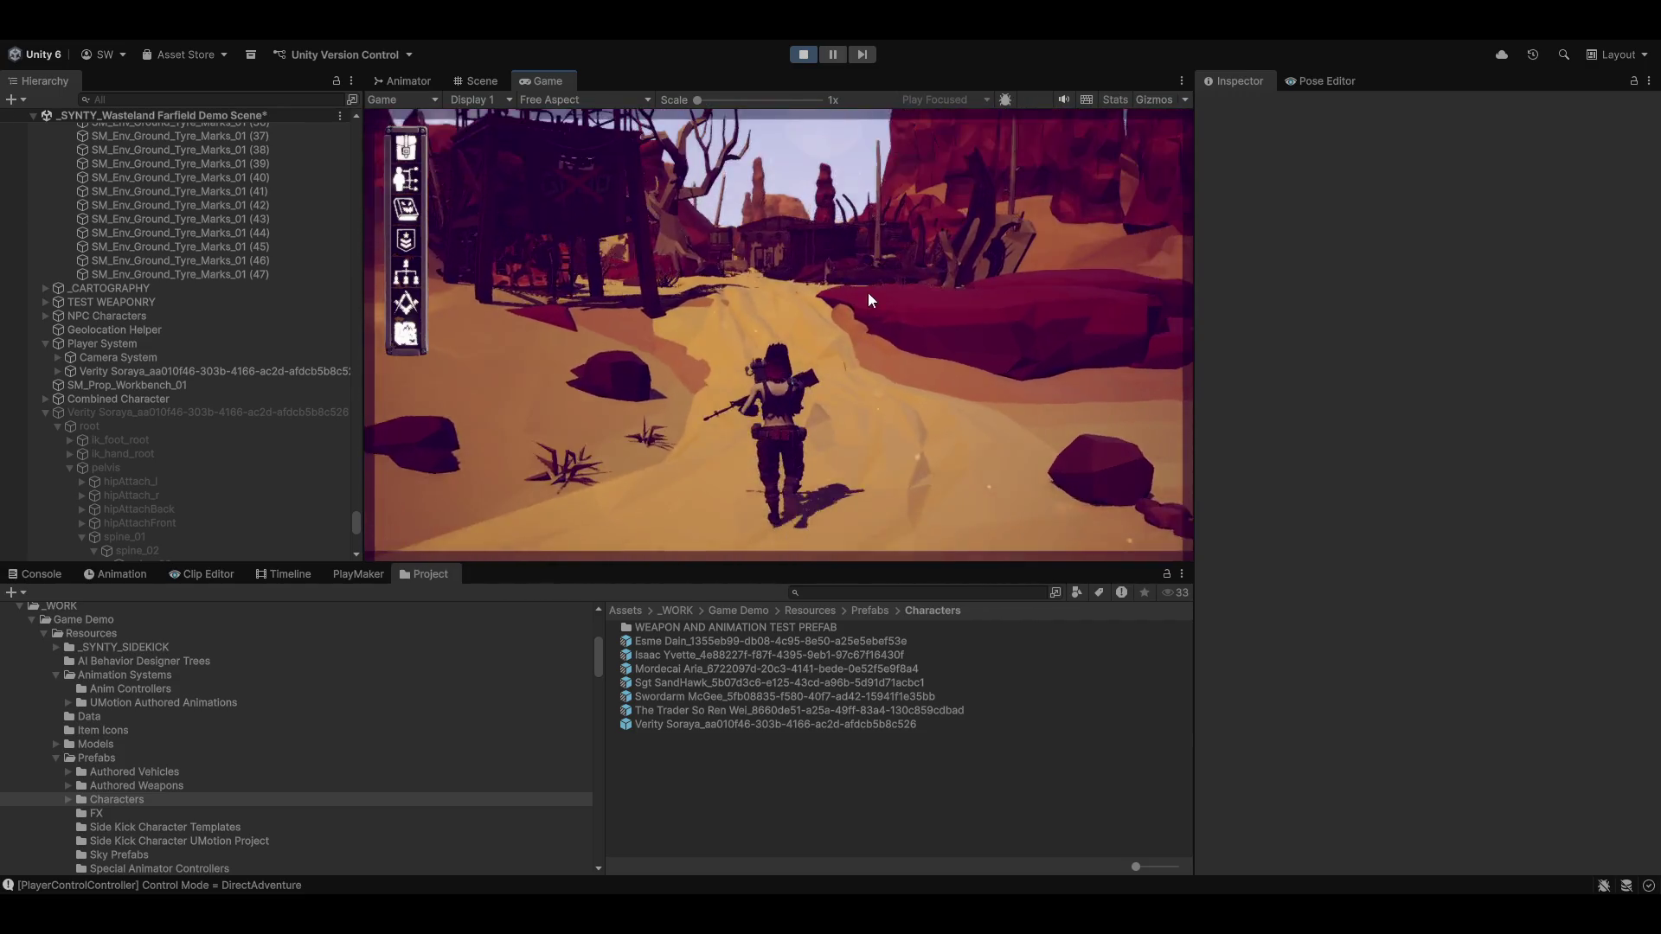
key(w)
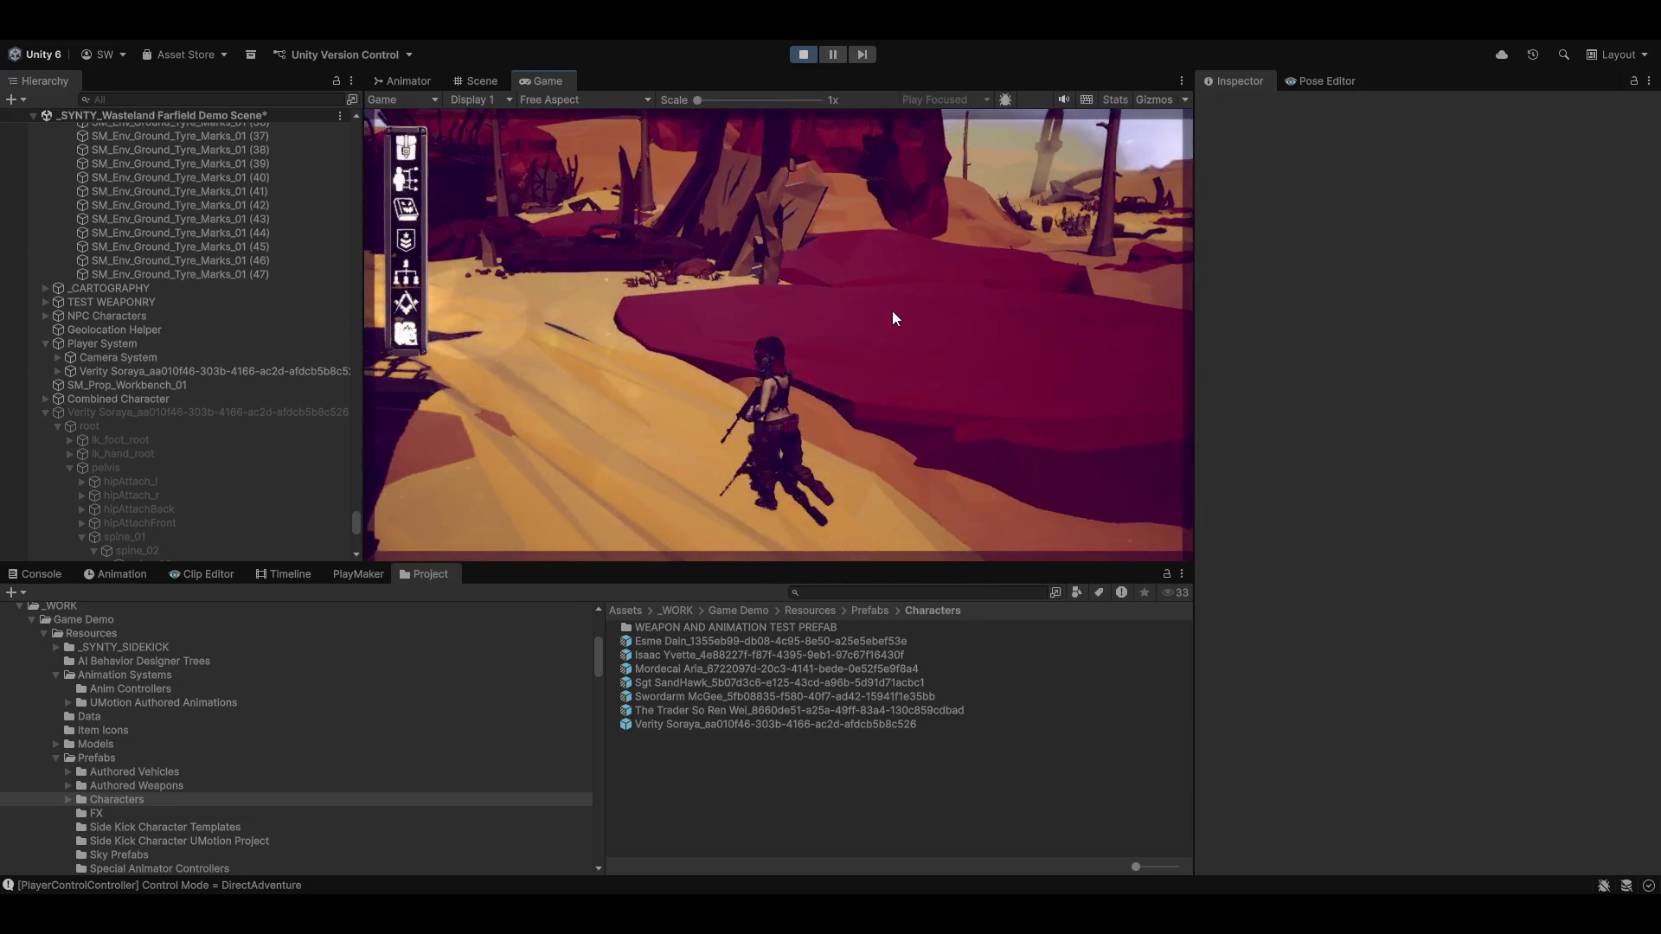
key(w)
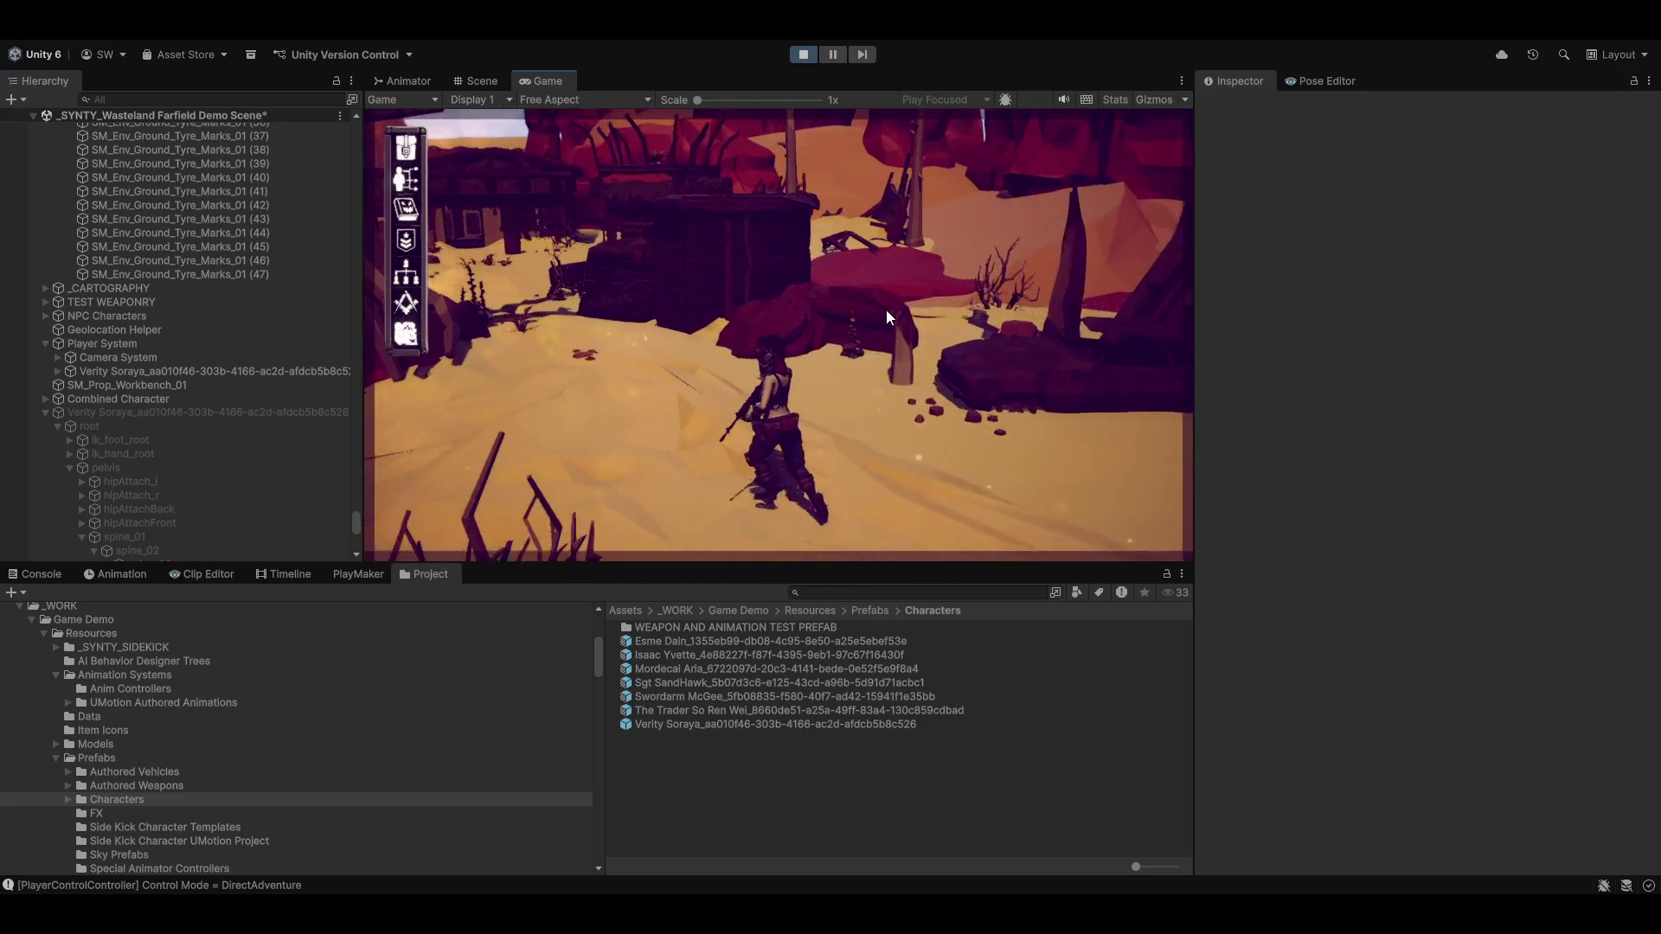
key(w)
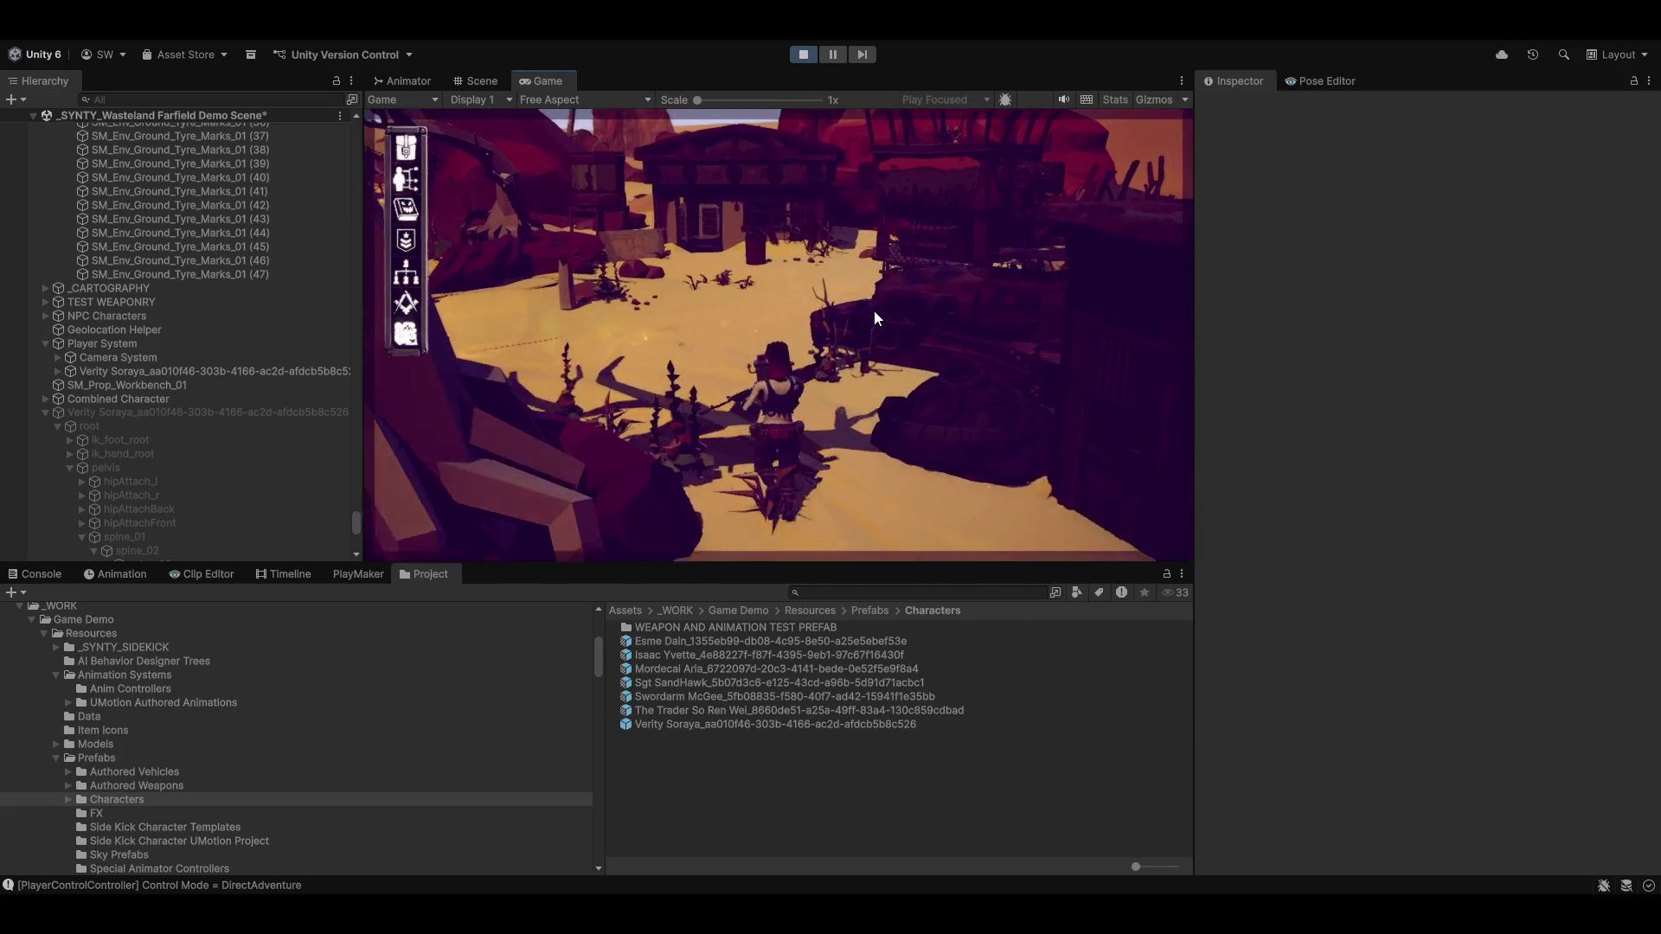
key(w)
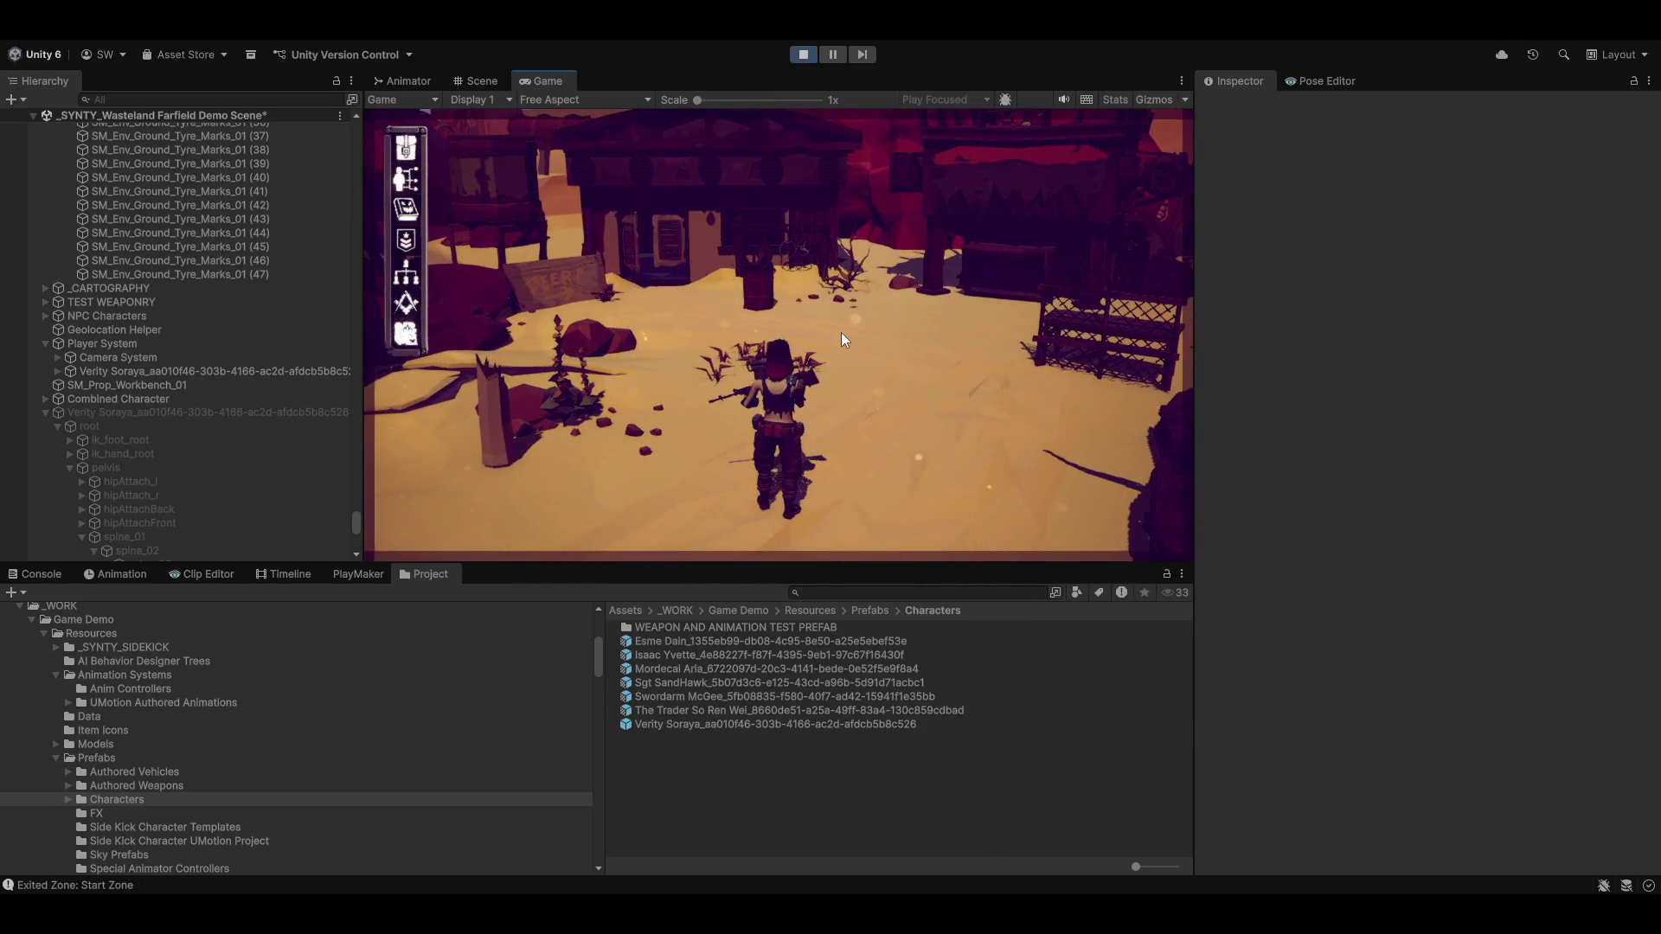
key(w)
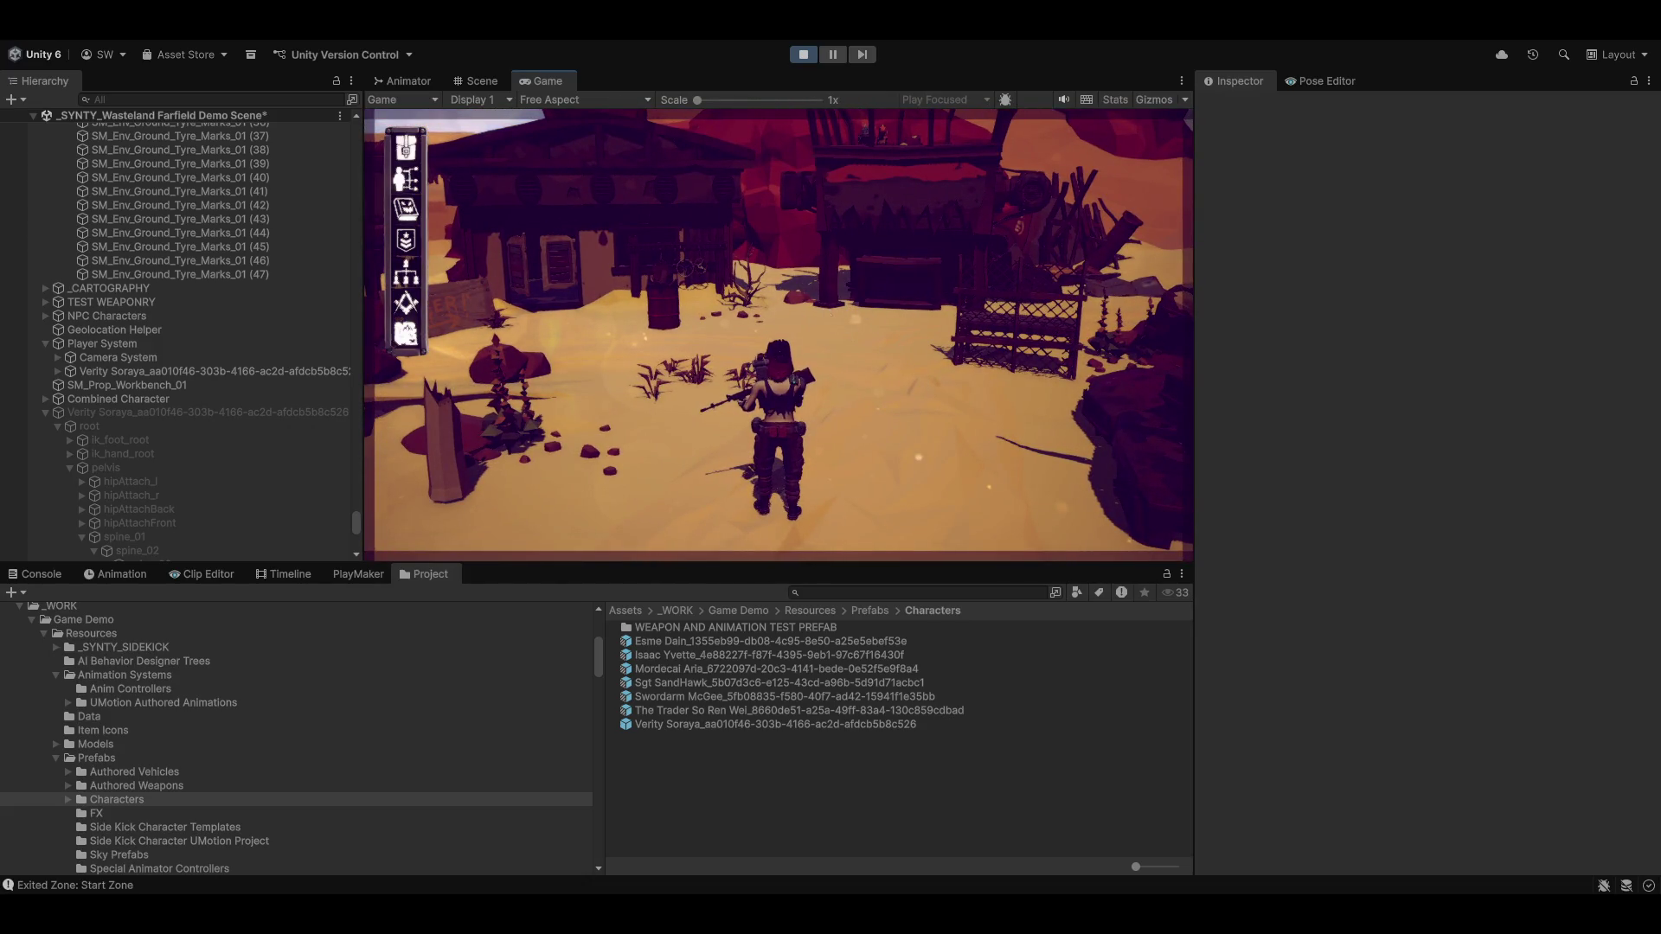
key(w)
key(w)
Toggle to DirectAction mode to aim the rifle, back to DirectAdventure, then stop Play mode
key(Tab)
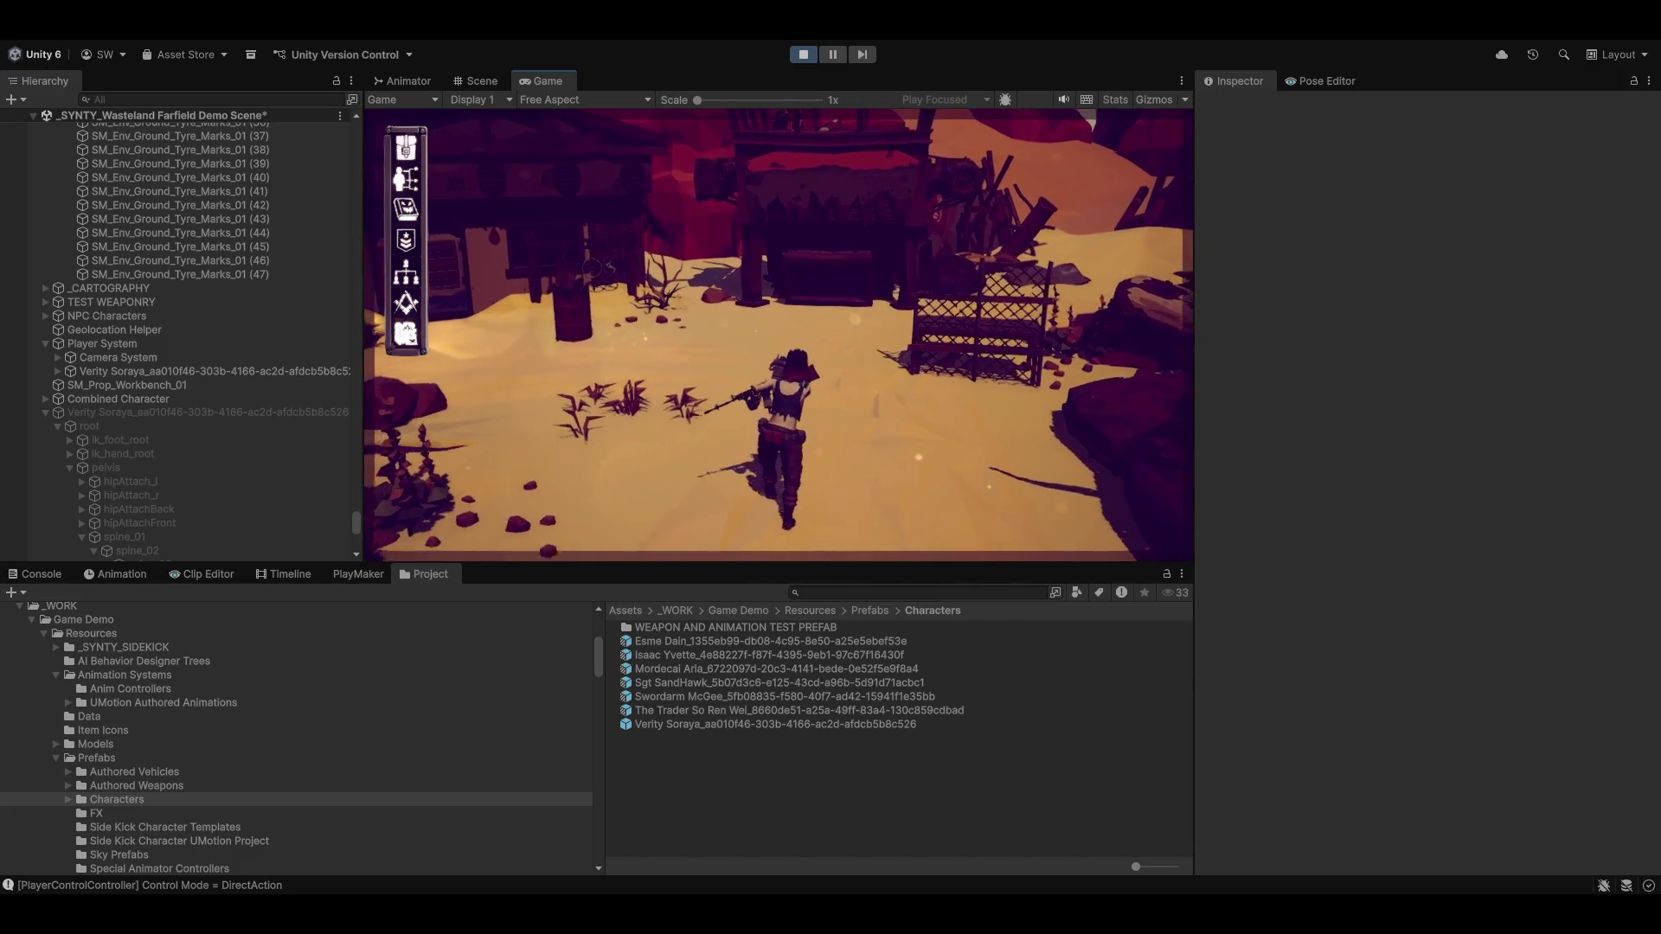
key(w)
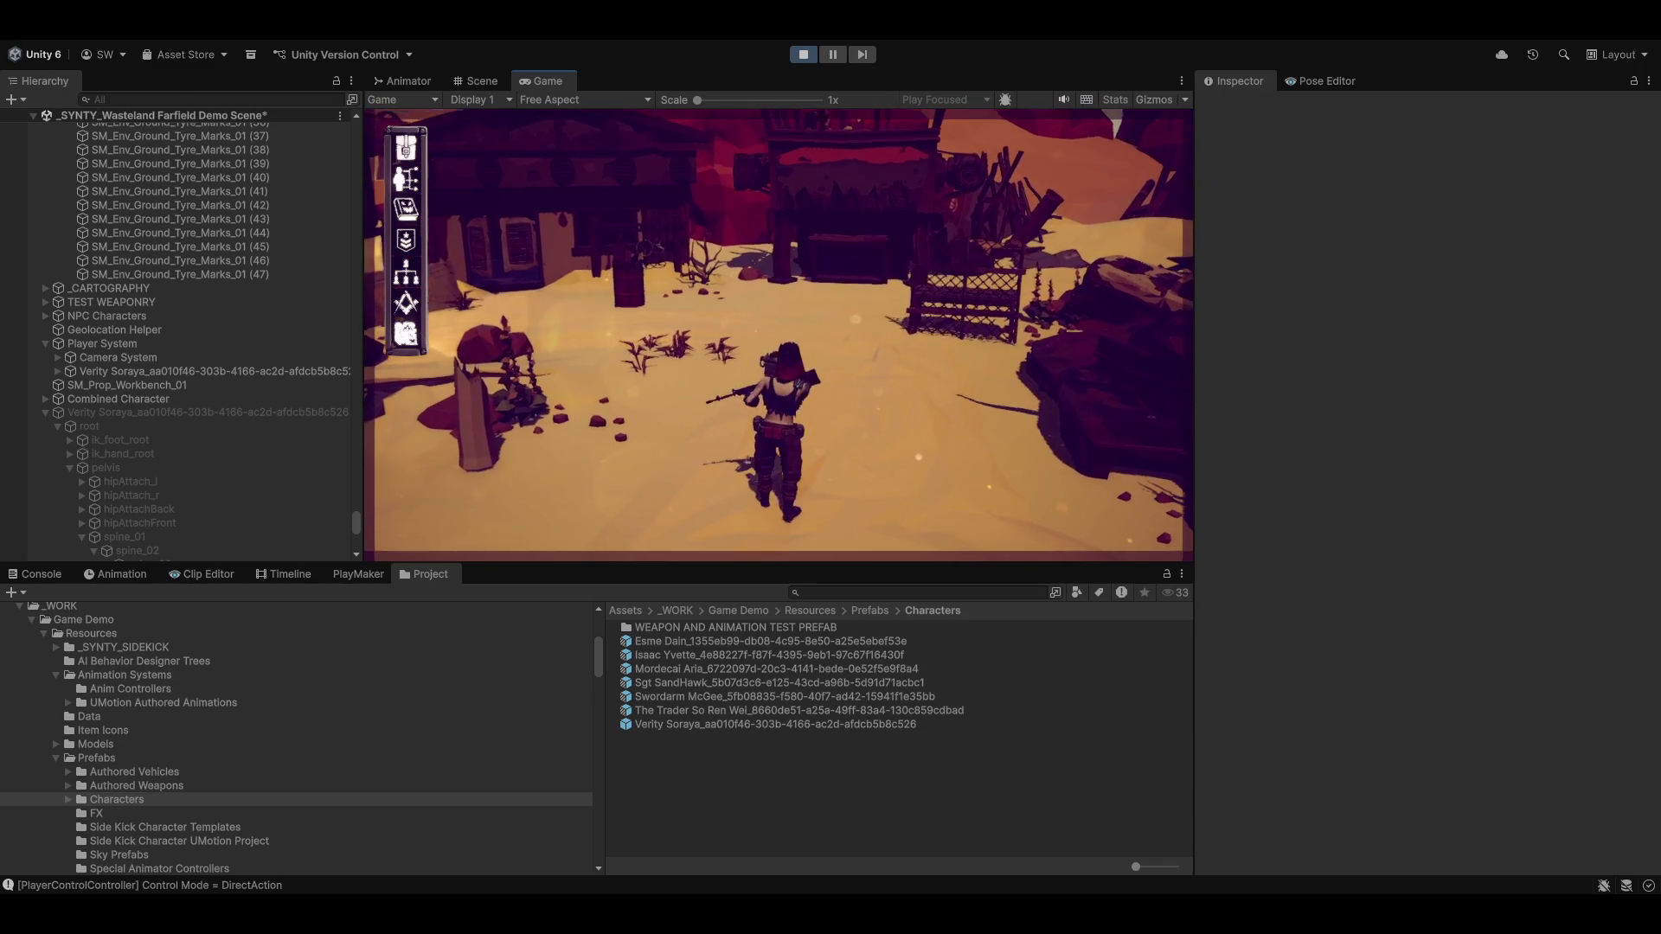
key(Tab)
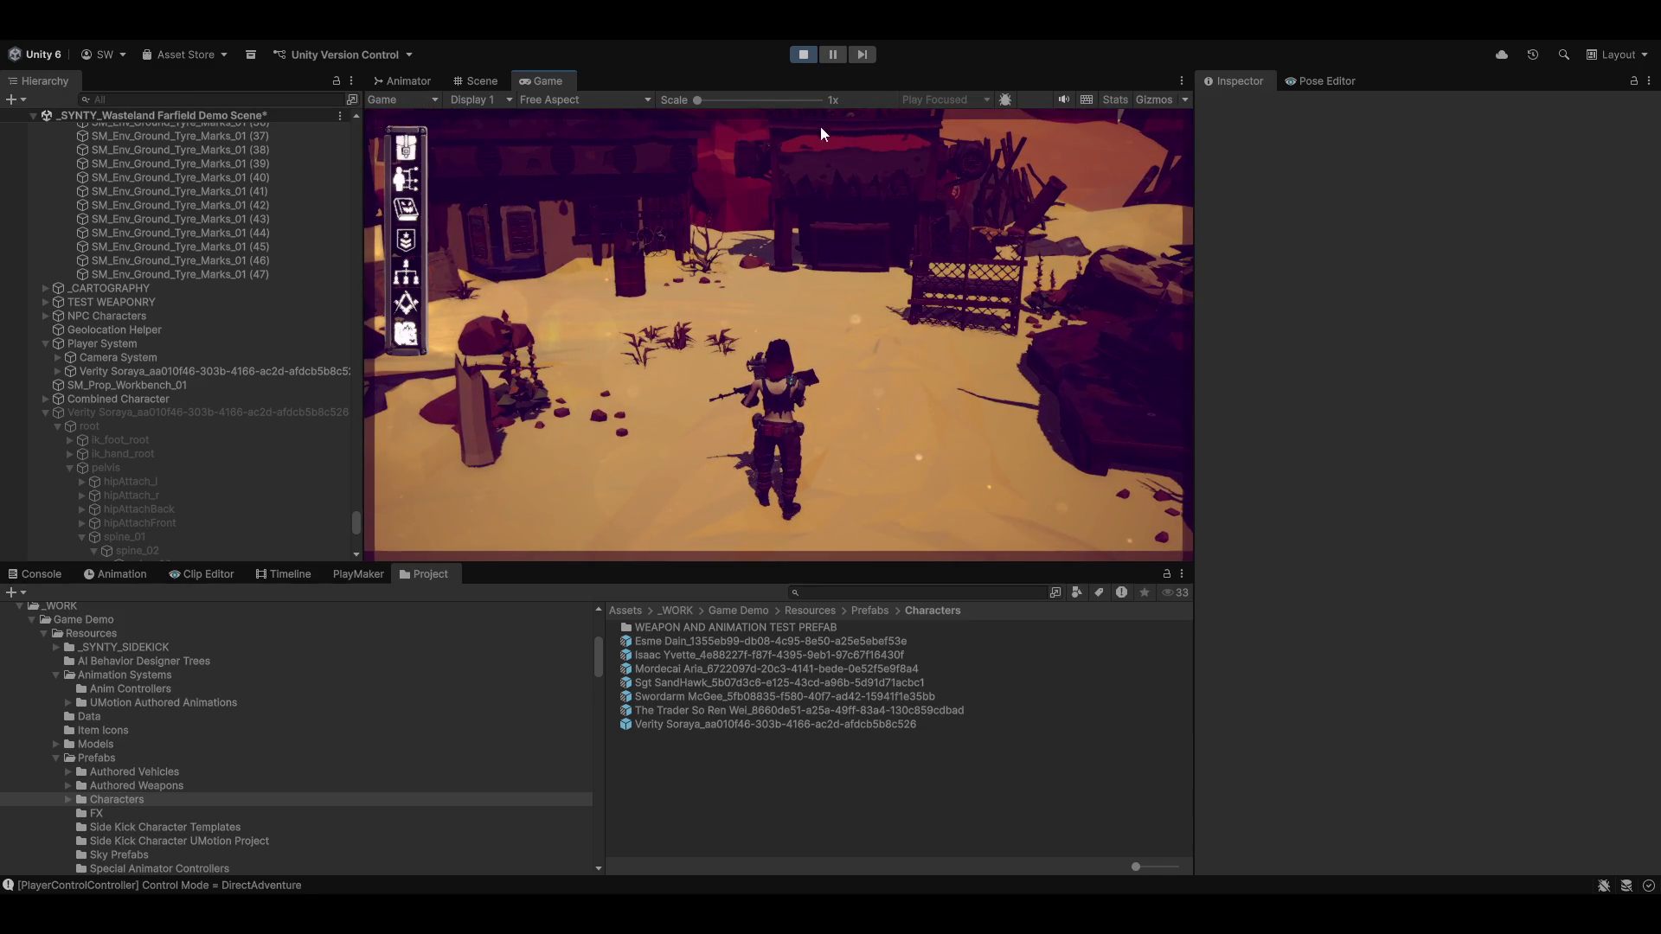
click(802, 57)
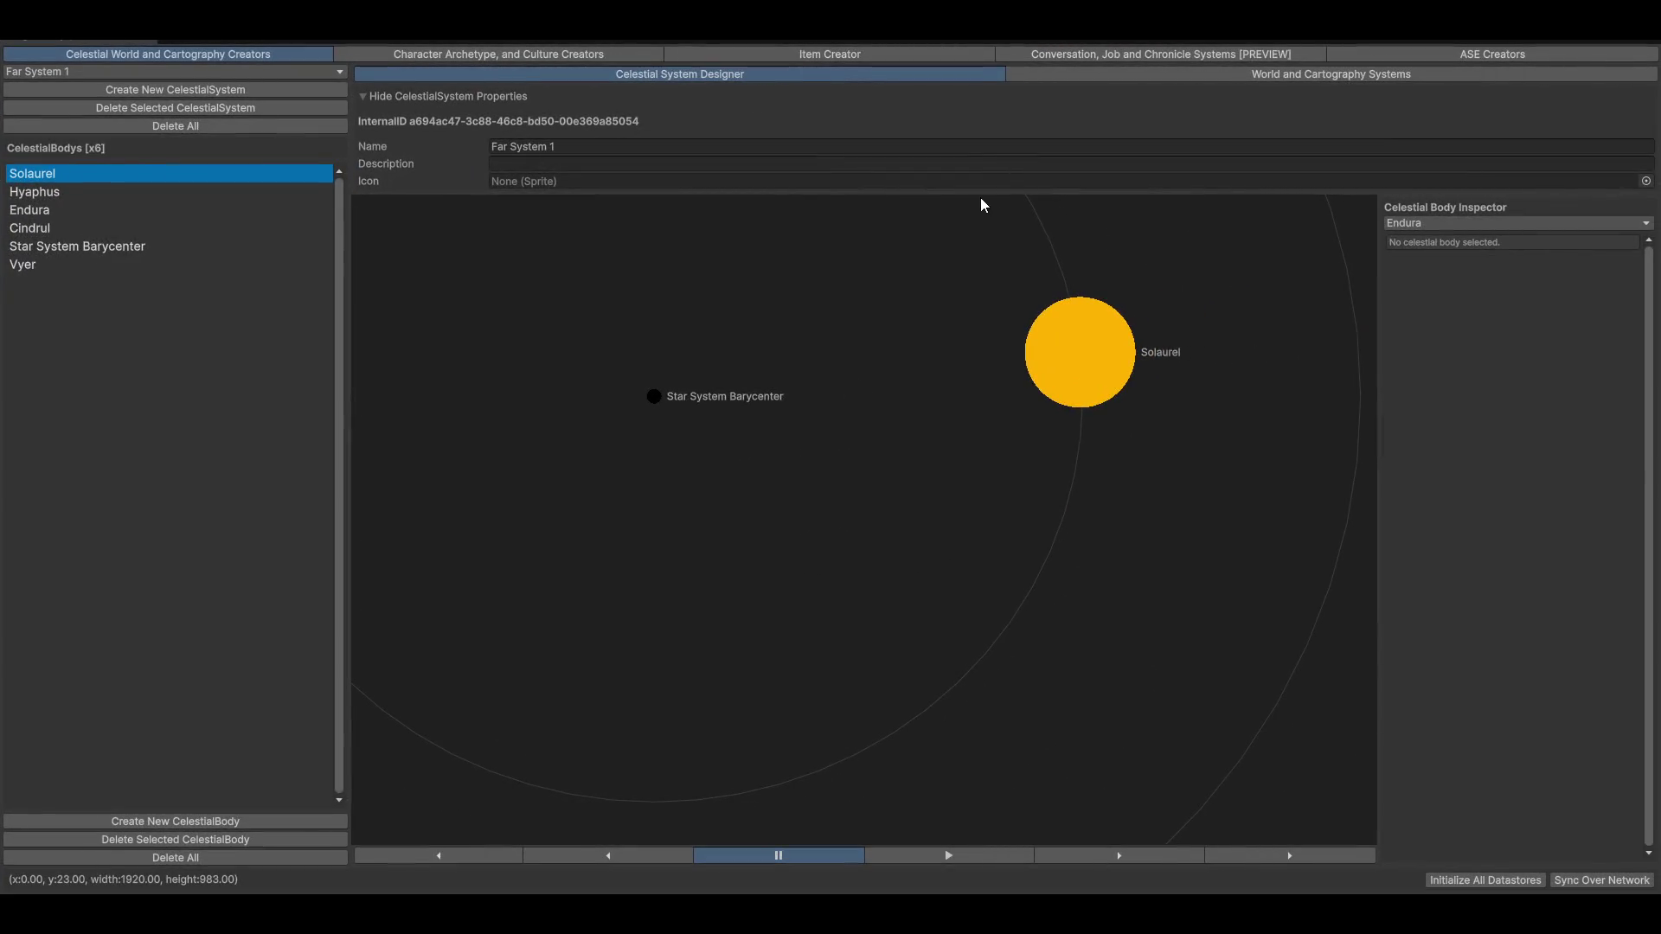
View the Scrappy Crossbow's Equipment Slot System settings in the Item Creator
click(875, 55)
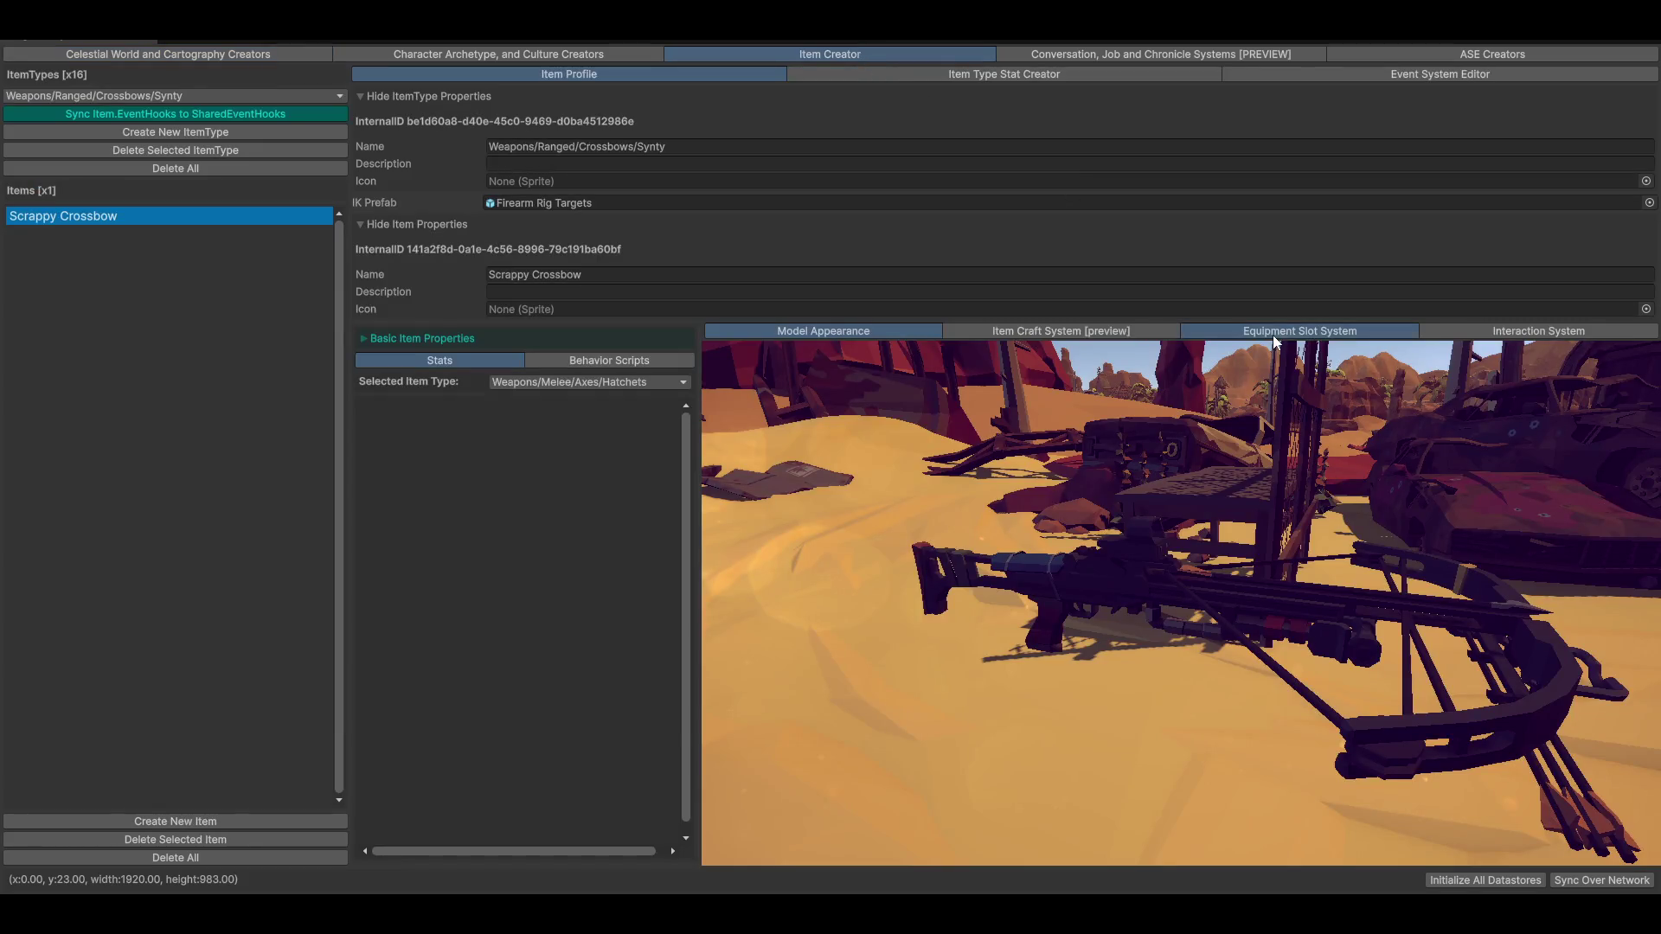
click(1274, 336)
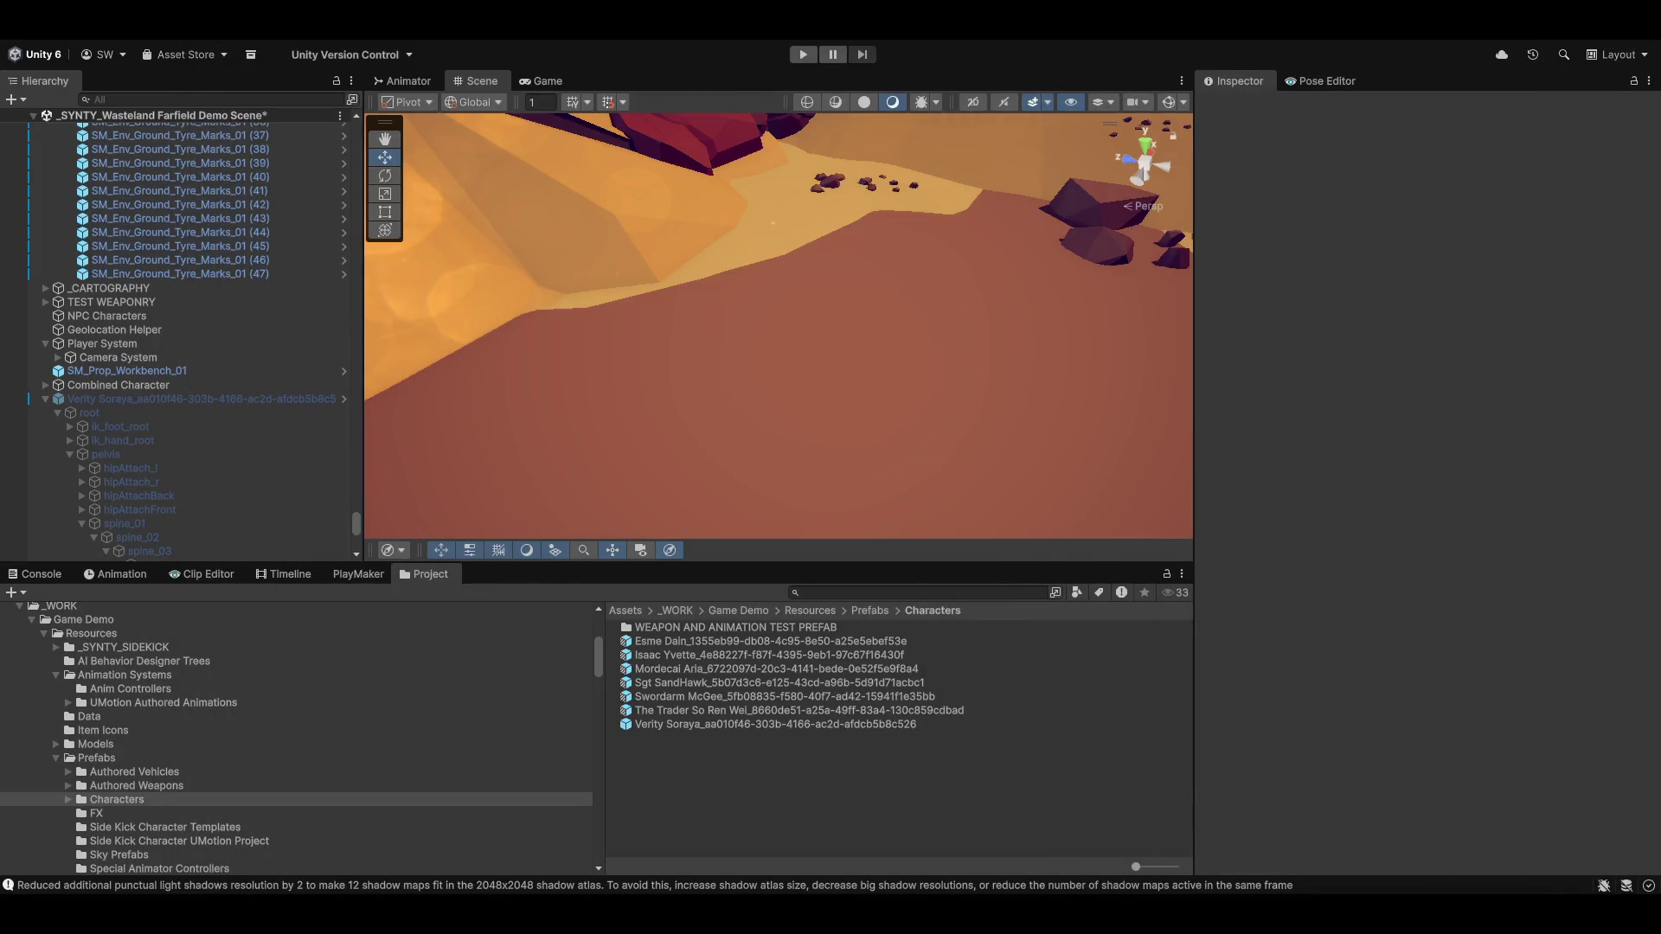
mouse_move(1176, 915)
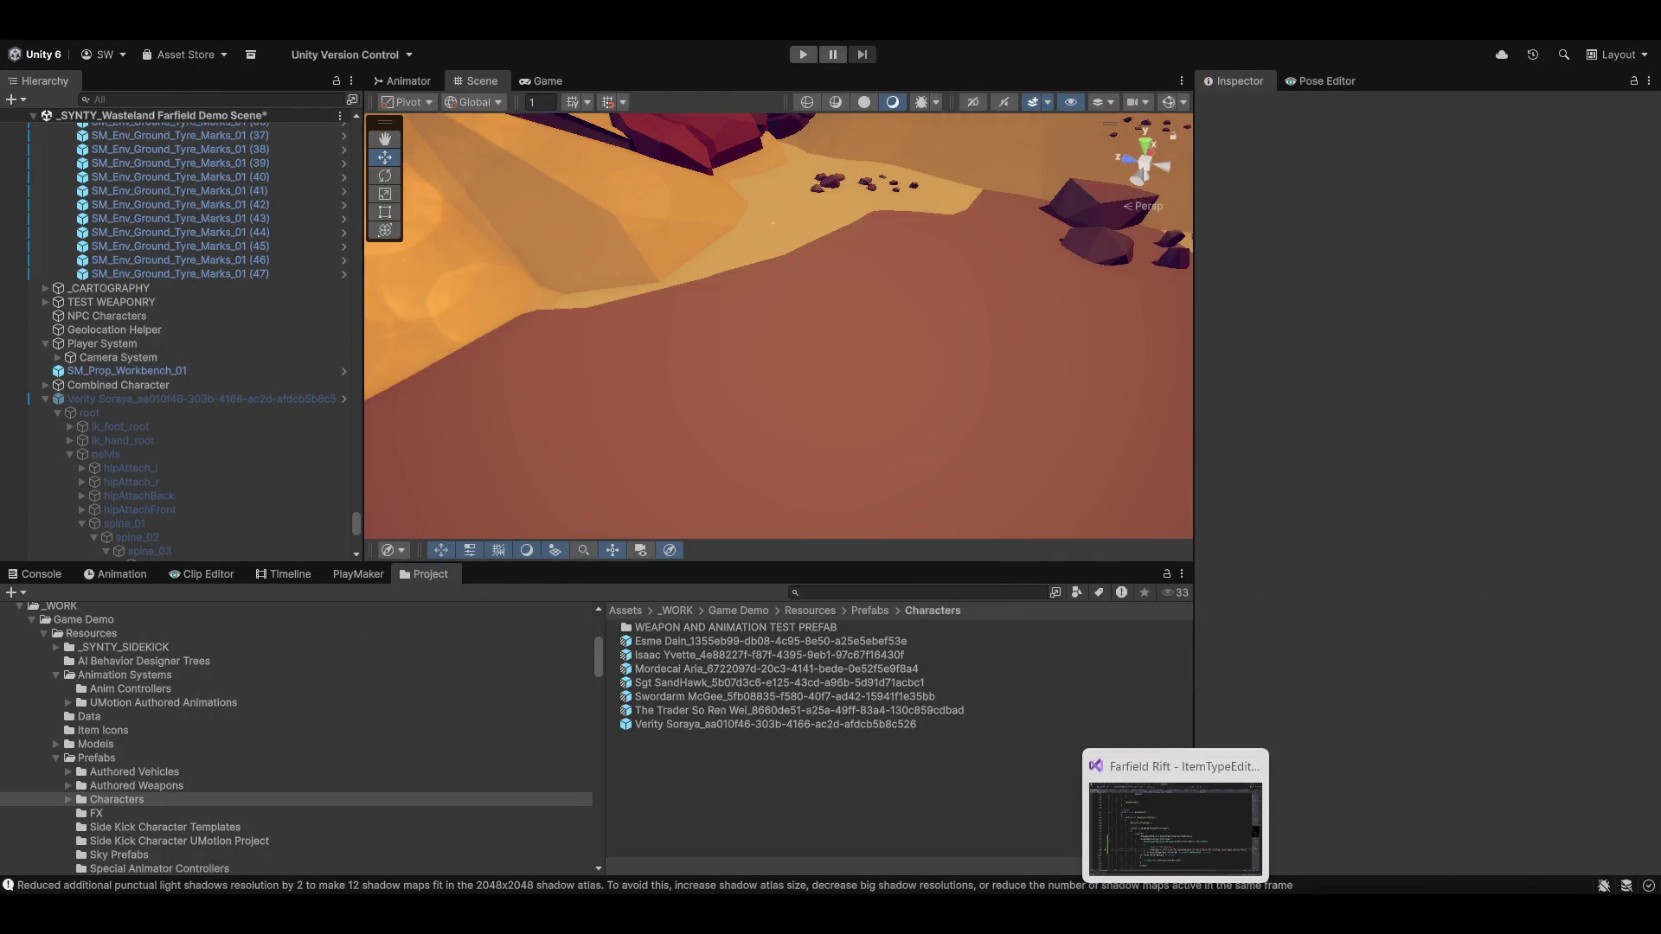
Navigate to the Item Animation System scripts folder and inspect the ItemAnimationSet script
scroll(320, 814, down, 6)
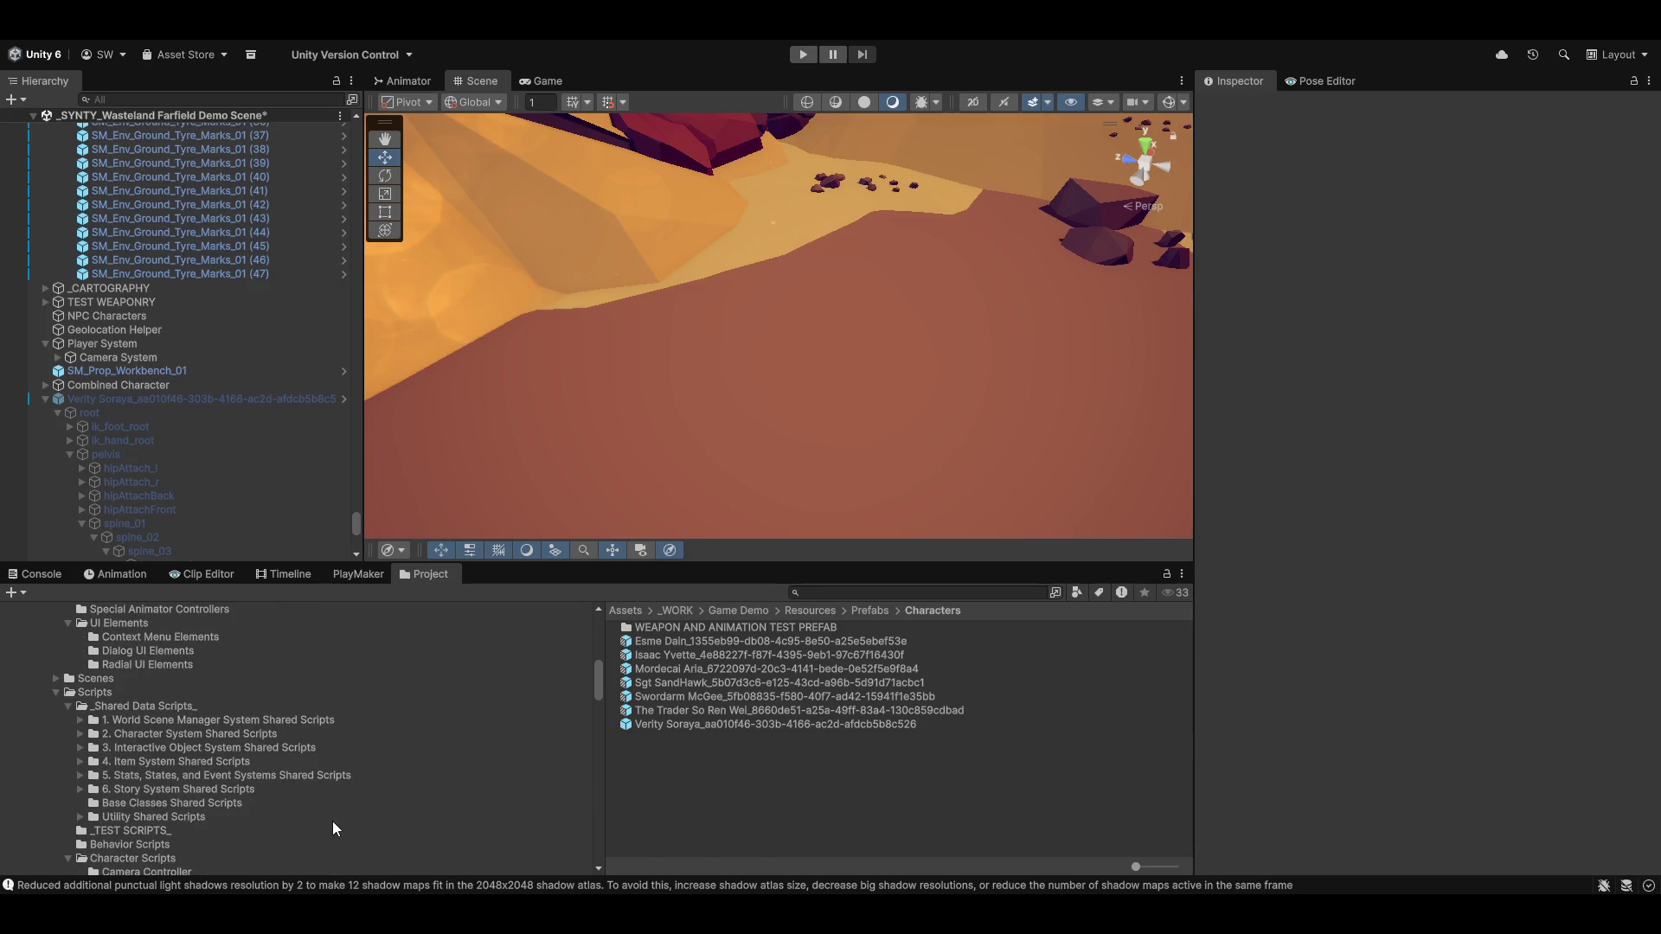
click(118, 706)
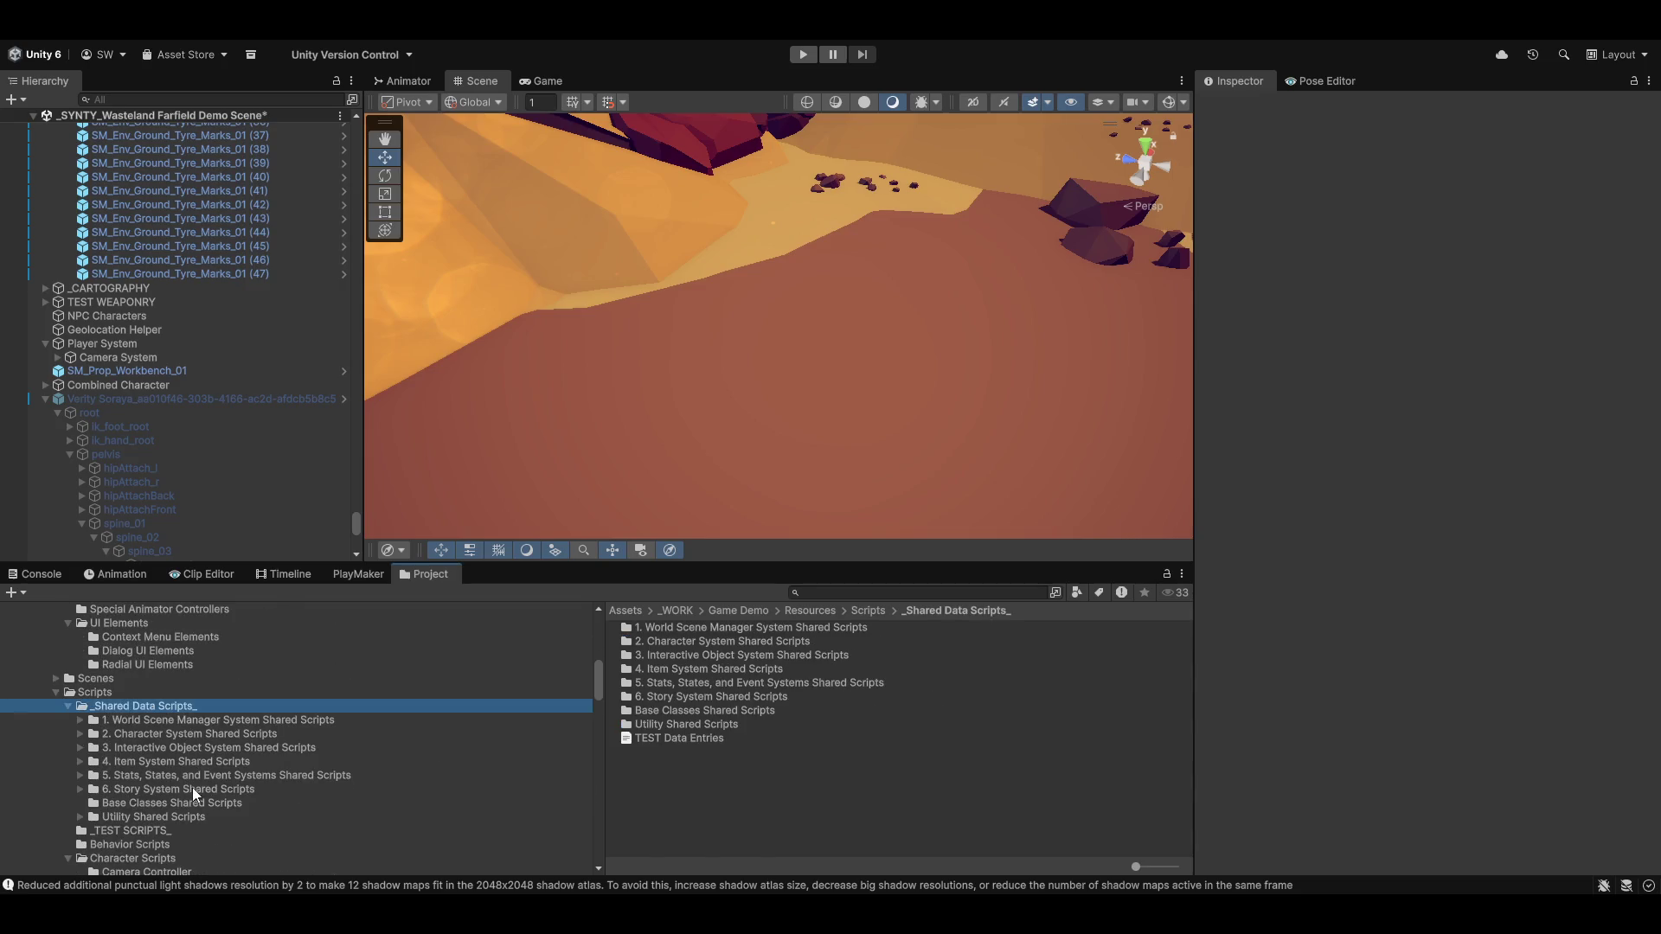
click(154, 763)
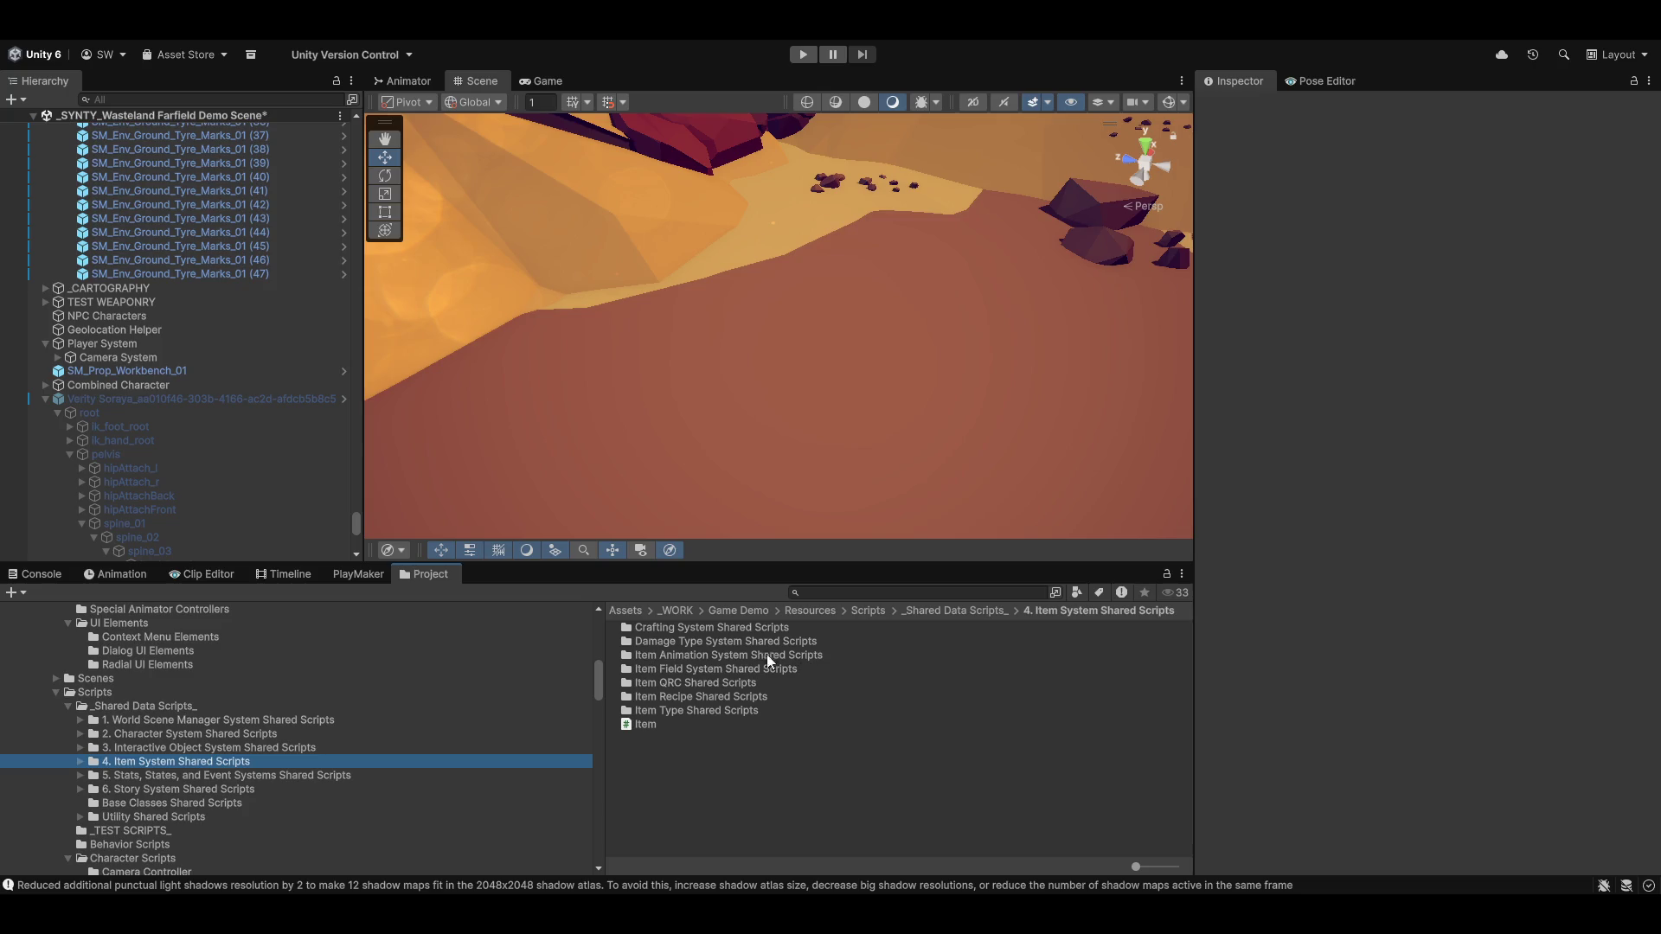
double_click(687, 658)
click(703, 628)
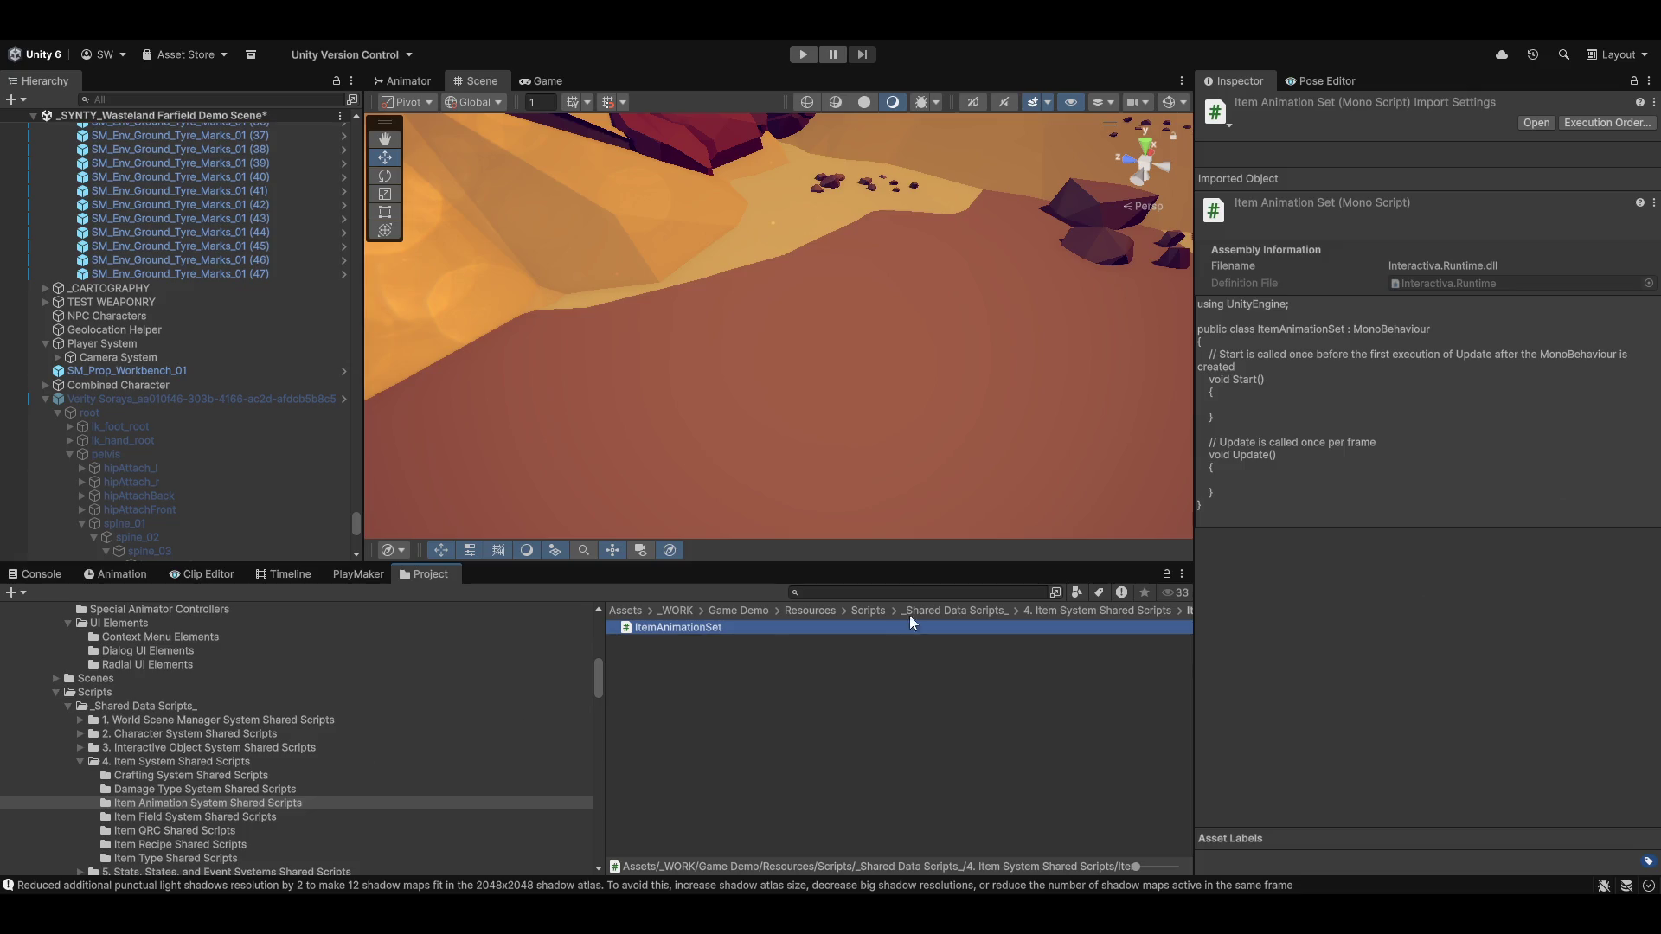
Browse the Damage Type, Item Type, Recipe, QRC and Field System shared script folders
scroll(224, 783, down, 3)
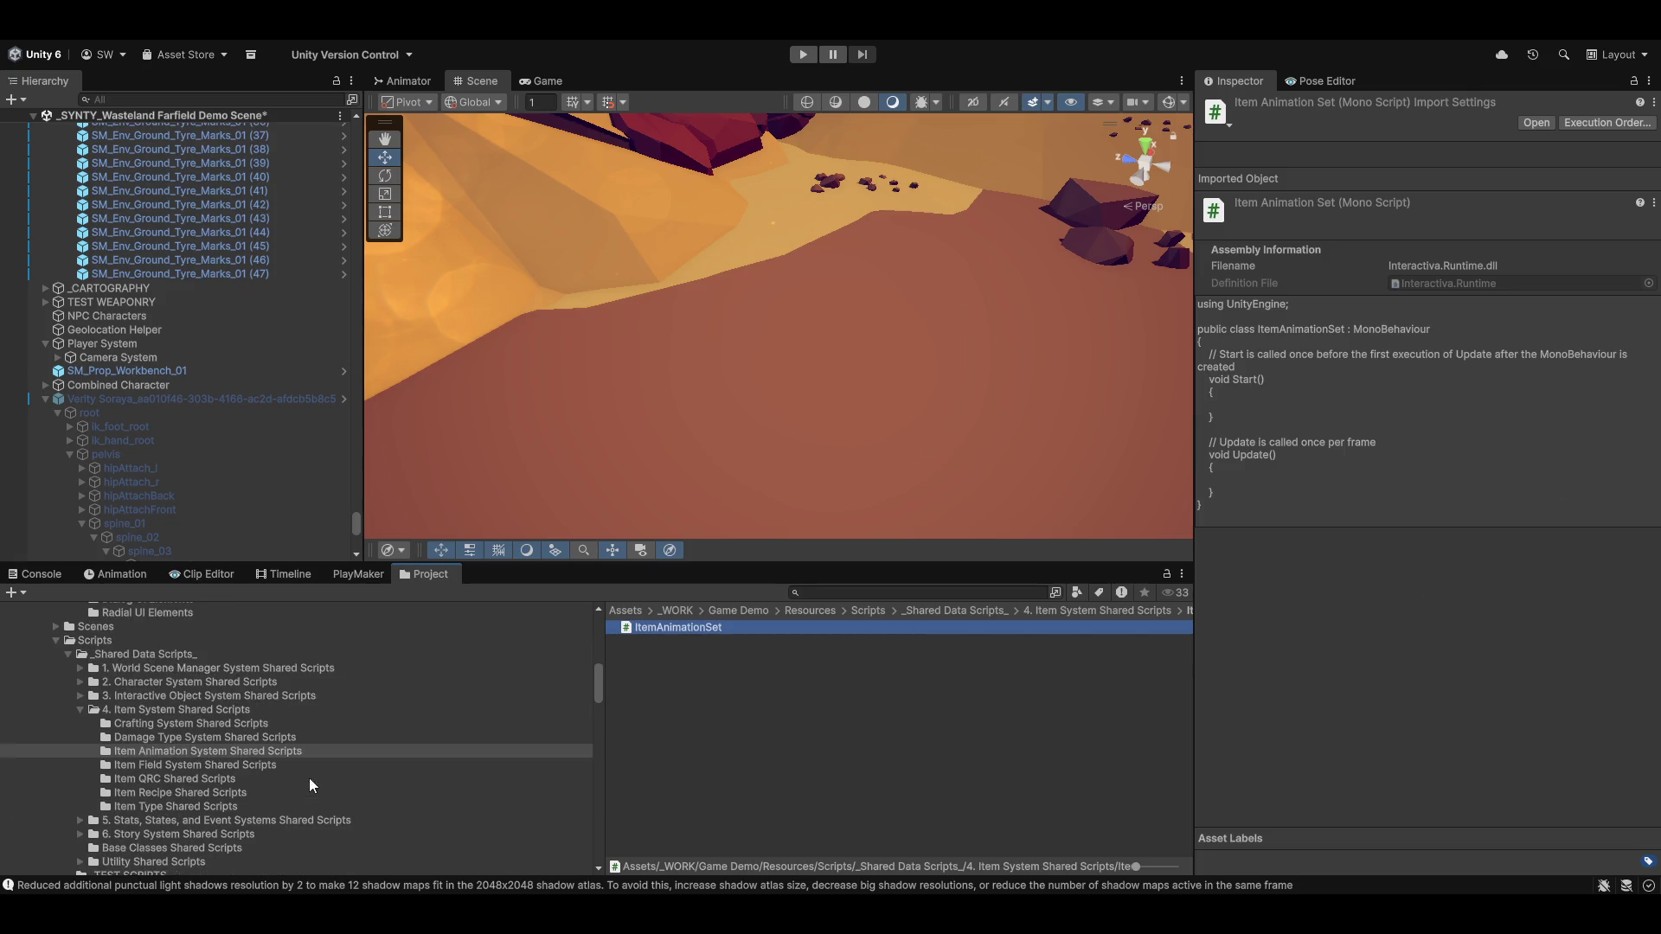
click(148, 738)
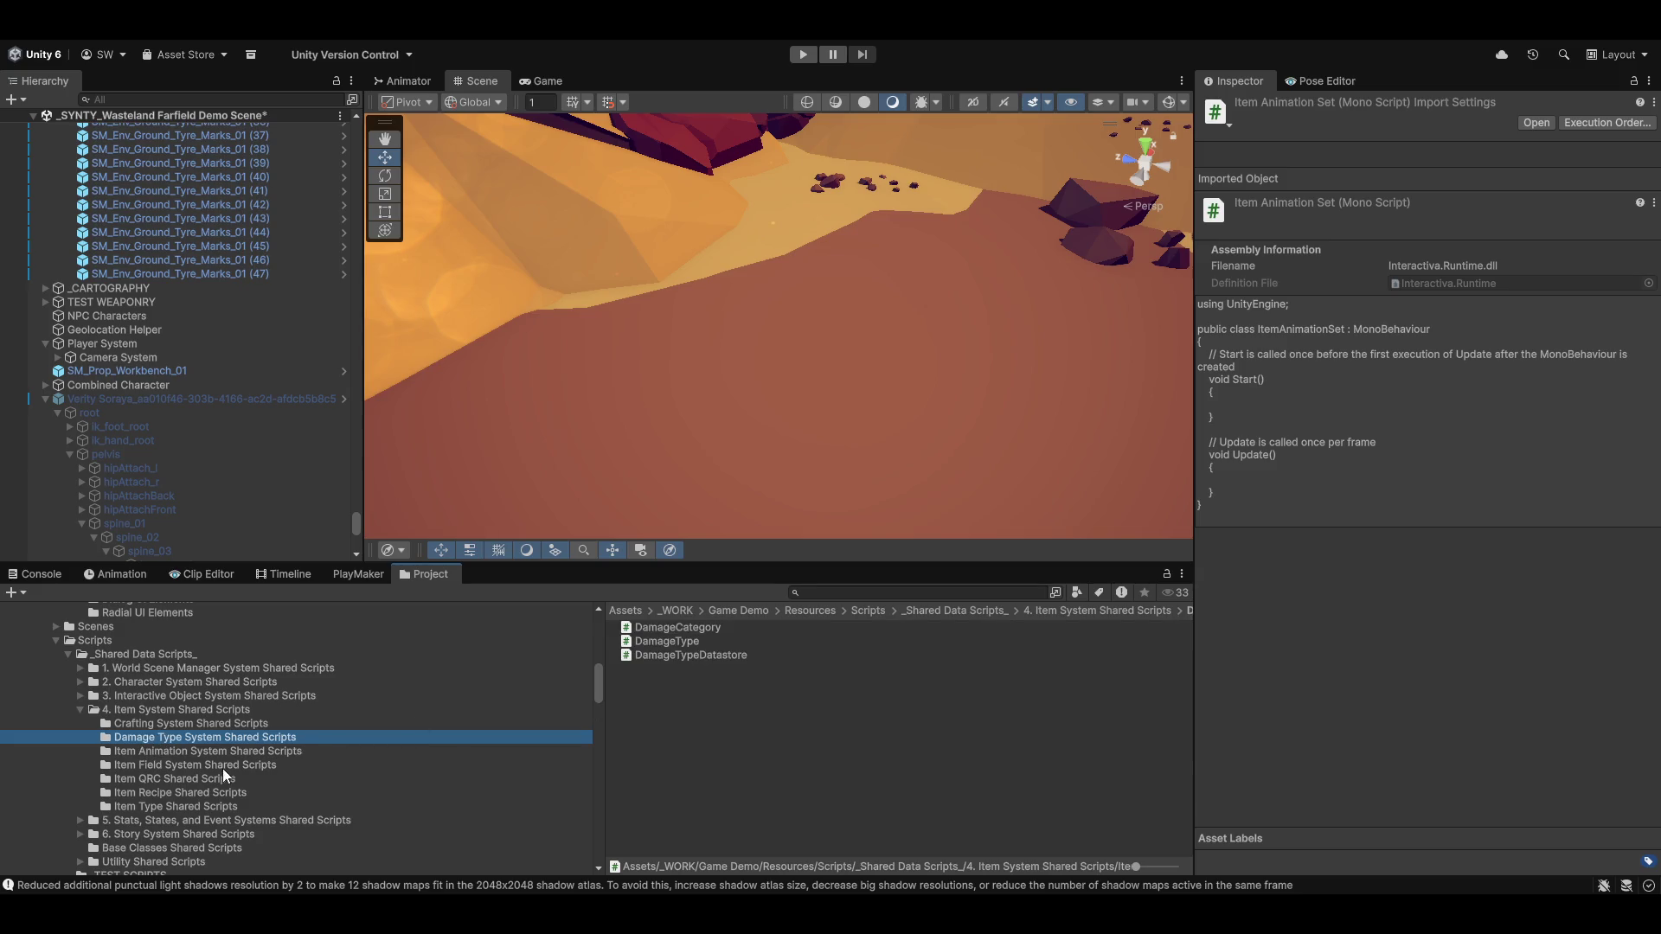
click(179, 809)
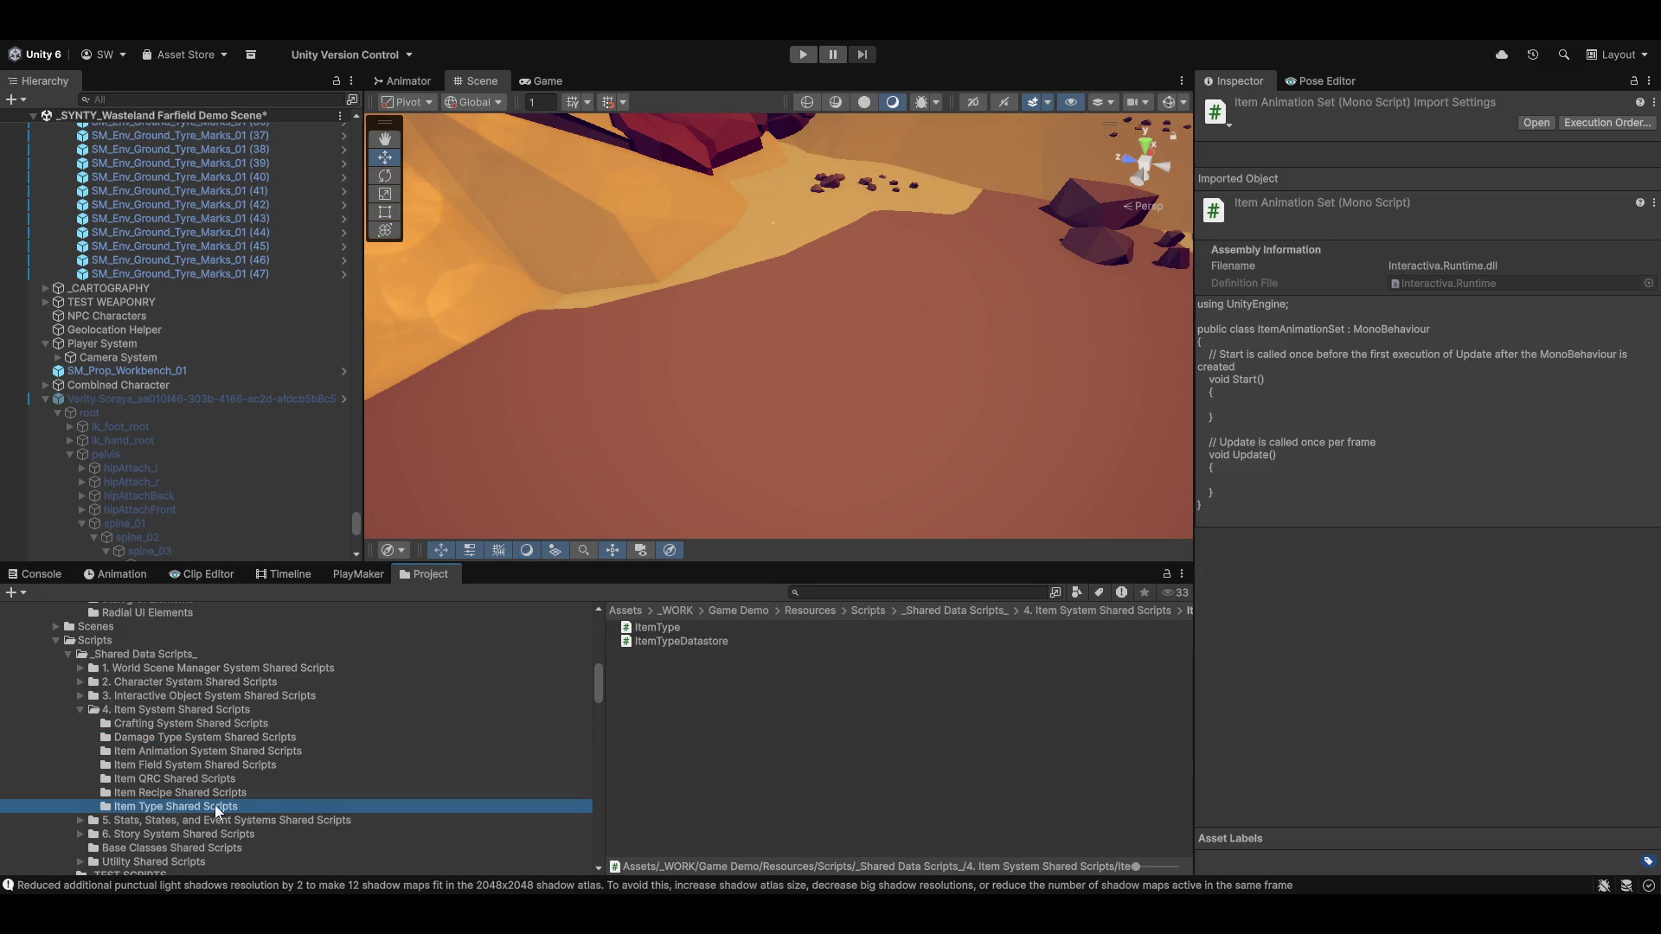
click(159, 793)
click(215, 777)
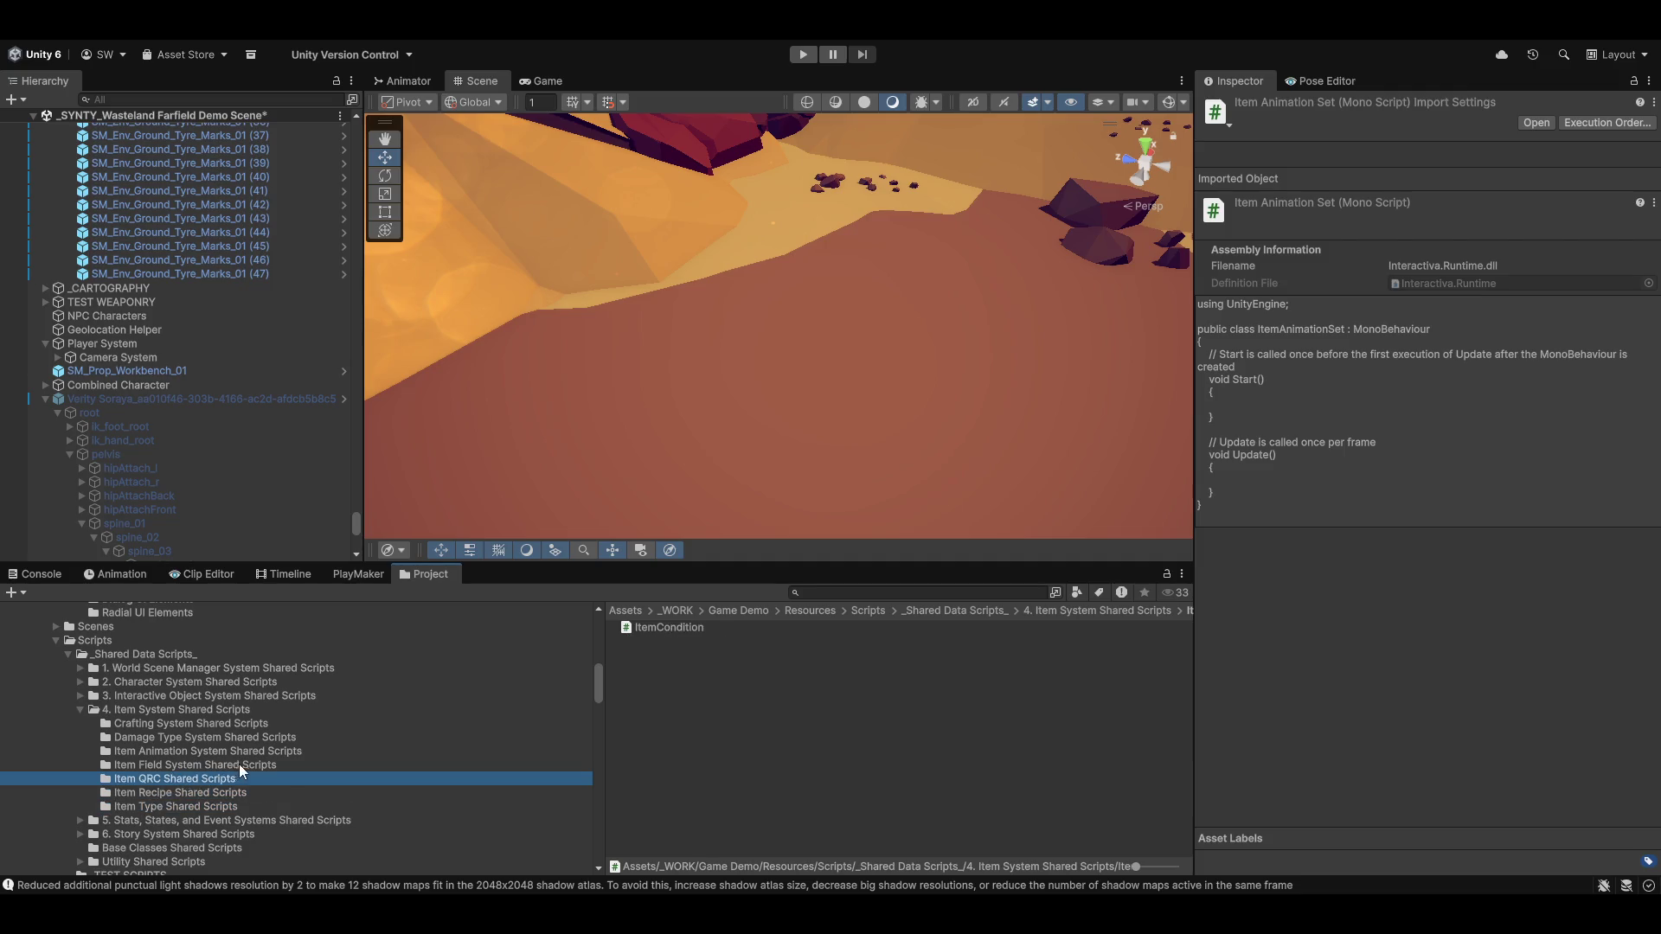
click(258, 764)
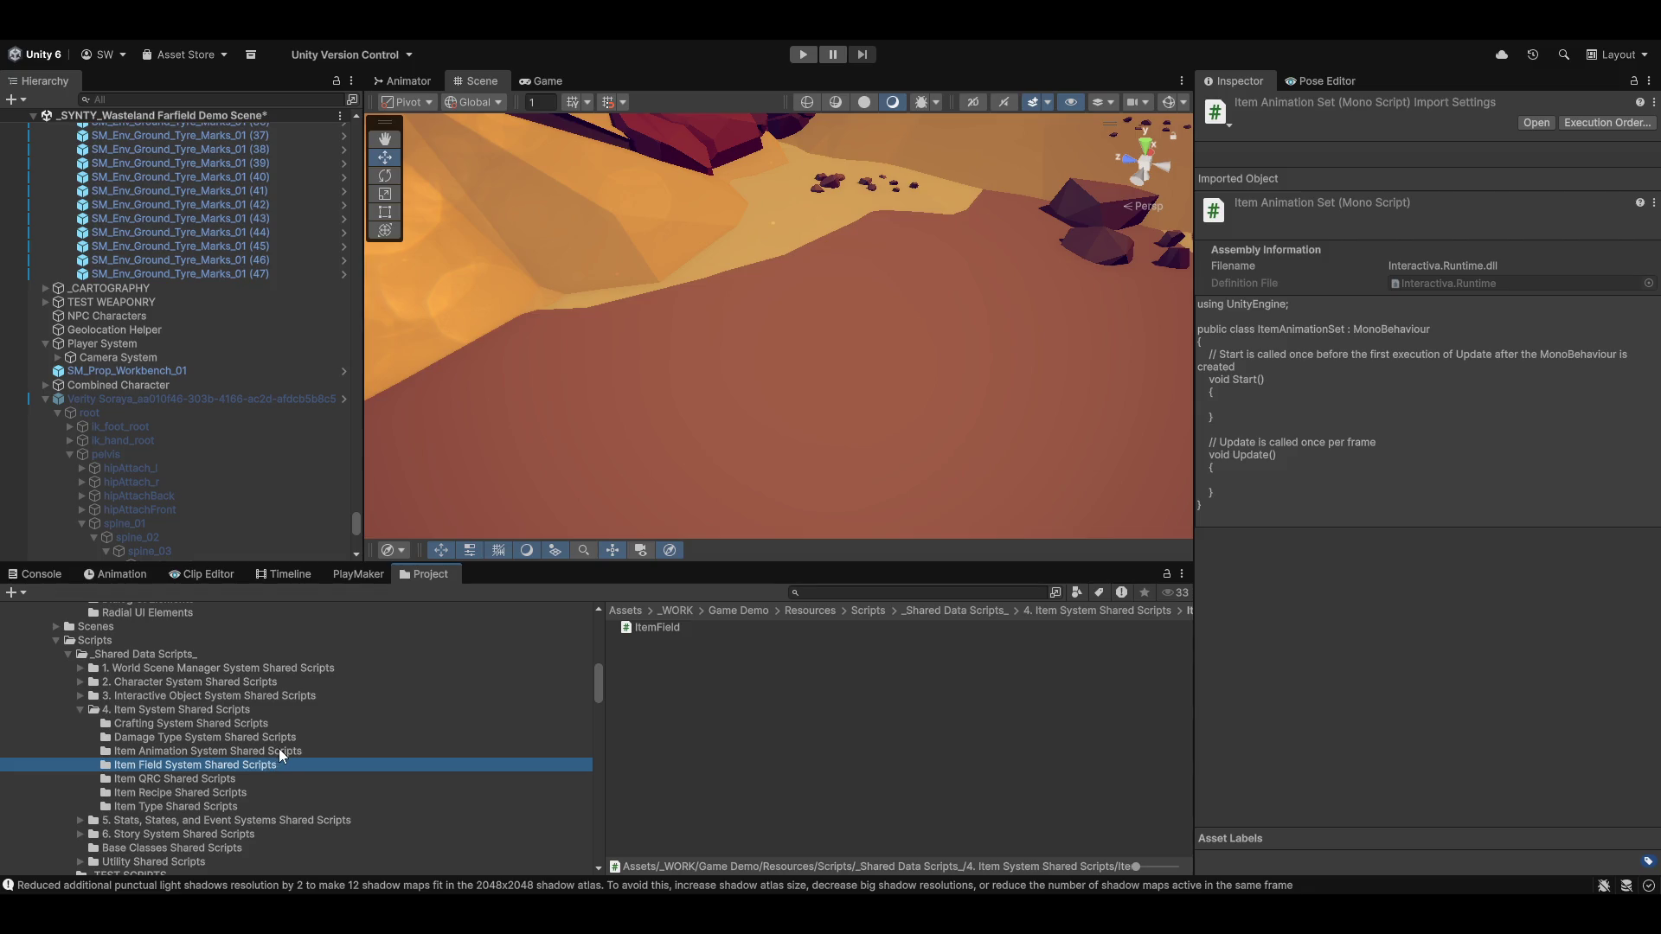
click(236, 711)
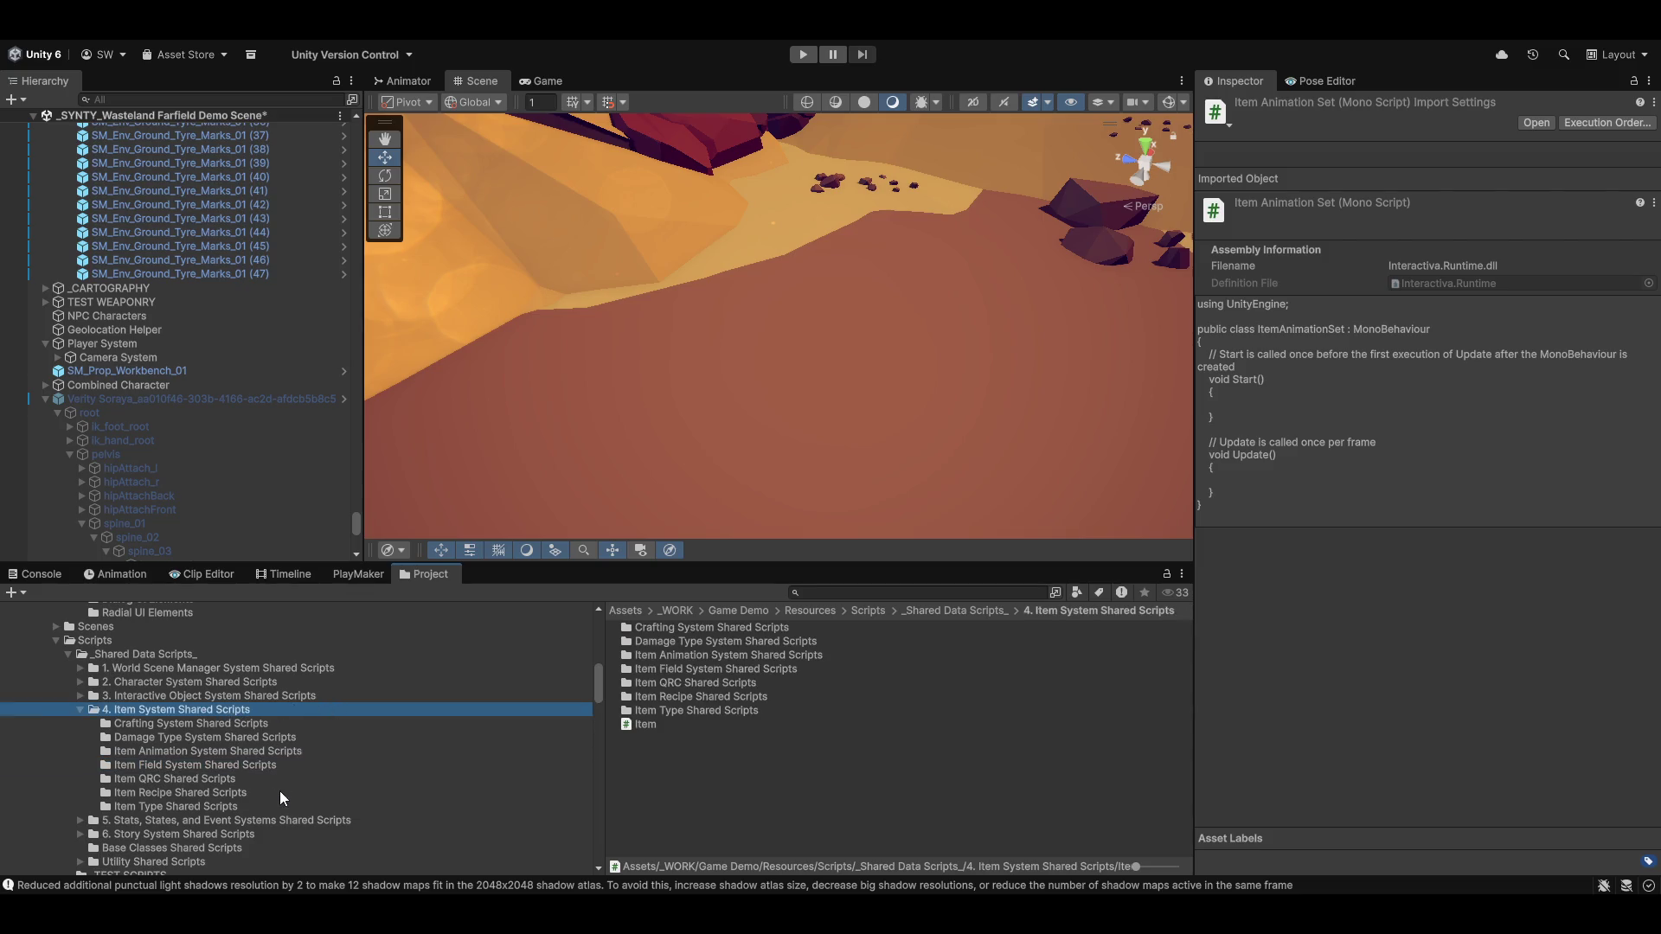
scroll(278, 794, down, 3)
scroll(273, 789, up, 2)
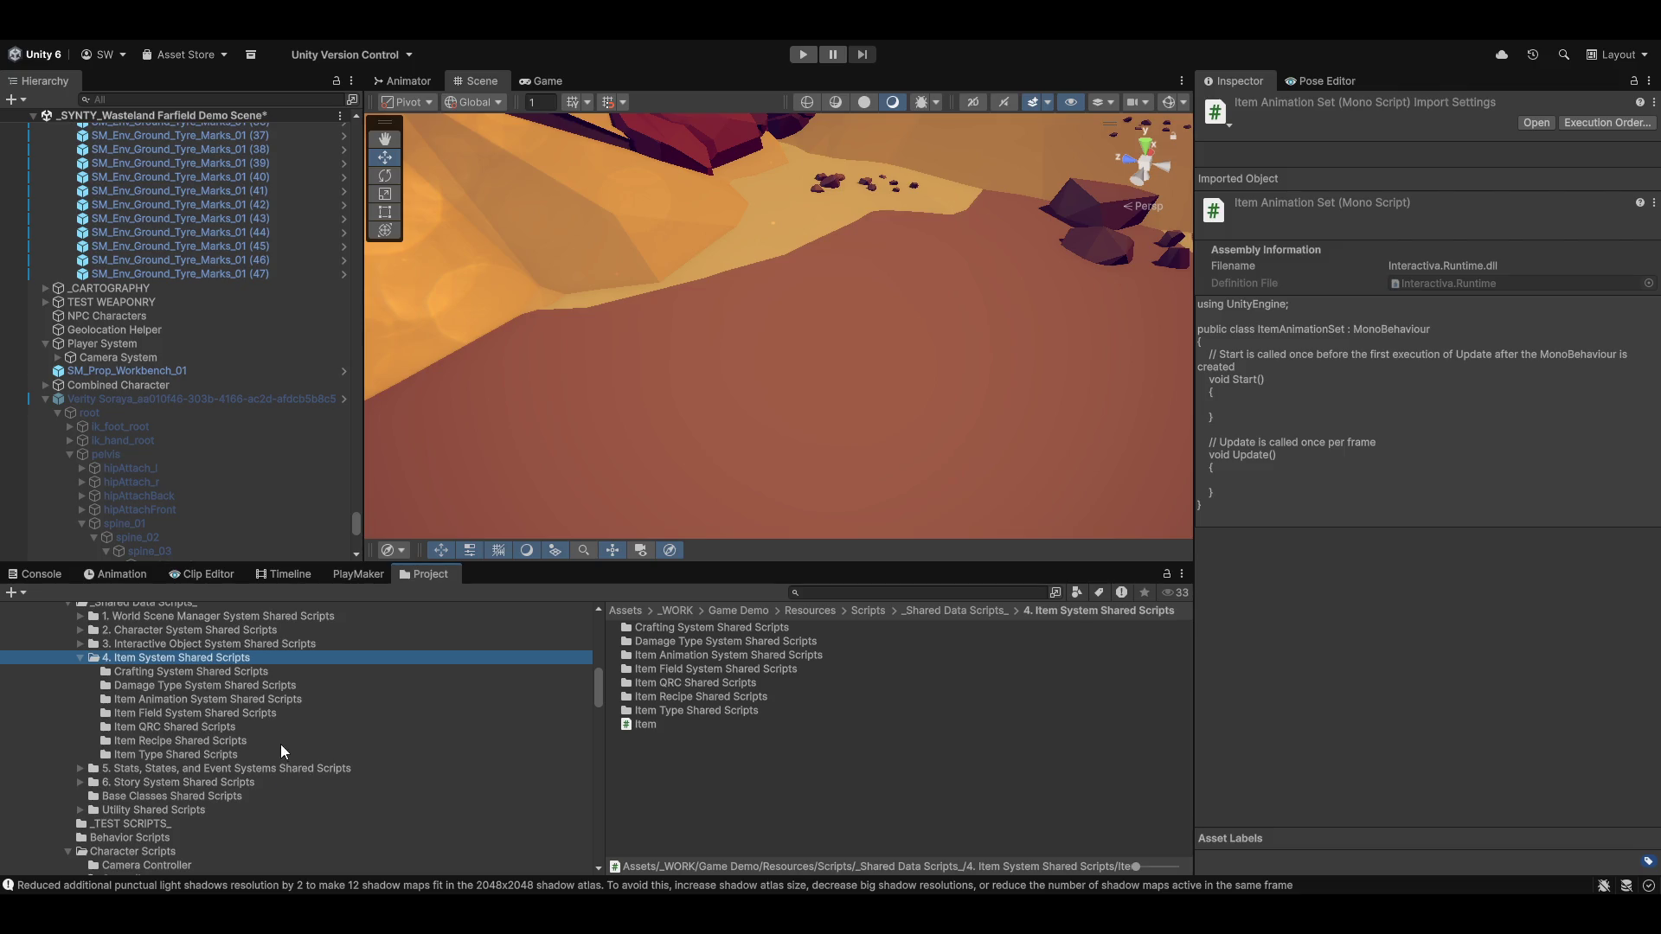
scroll(233, 788, down, 4)
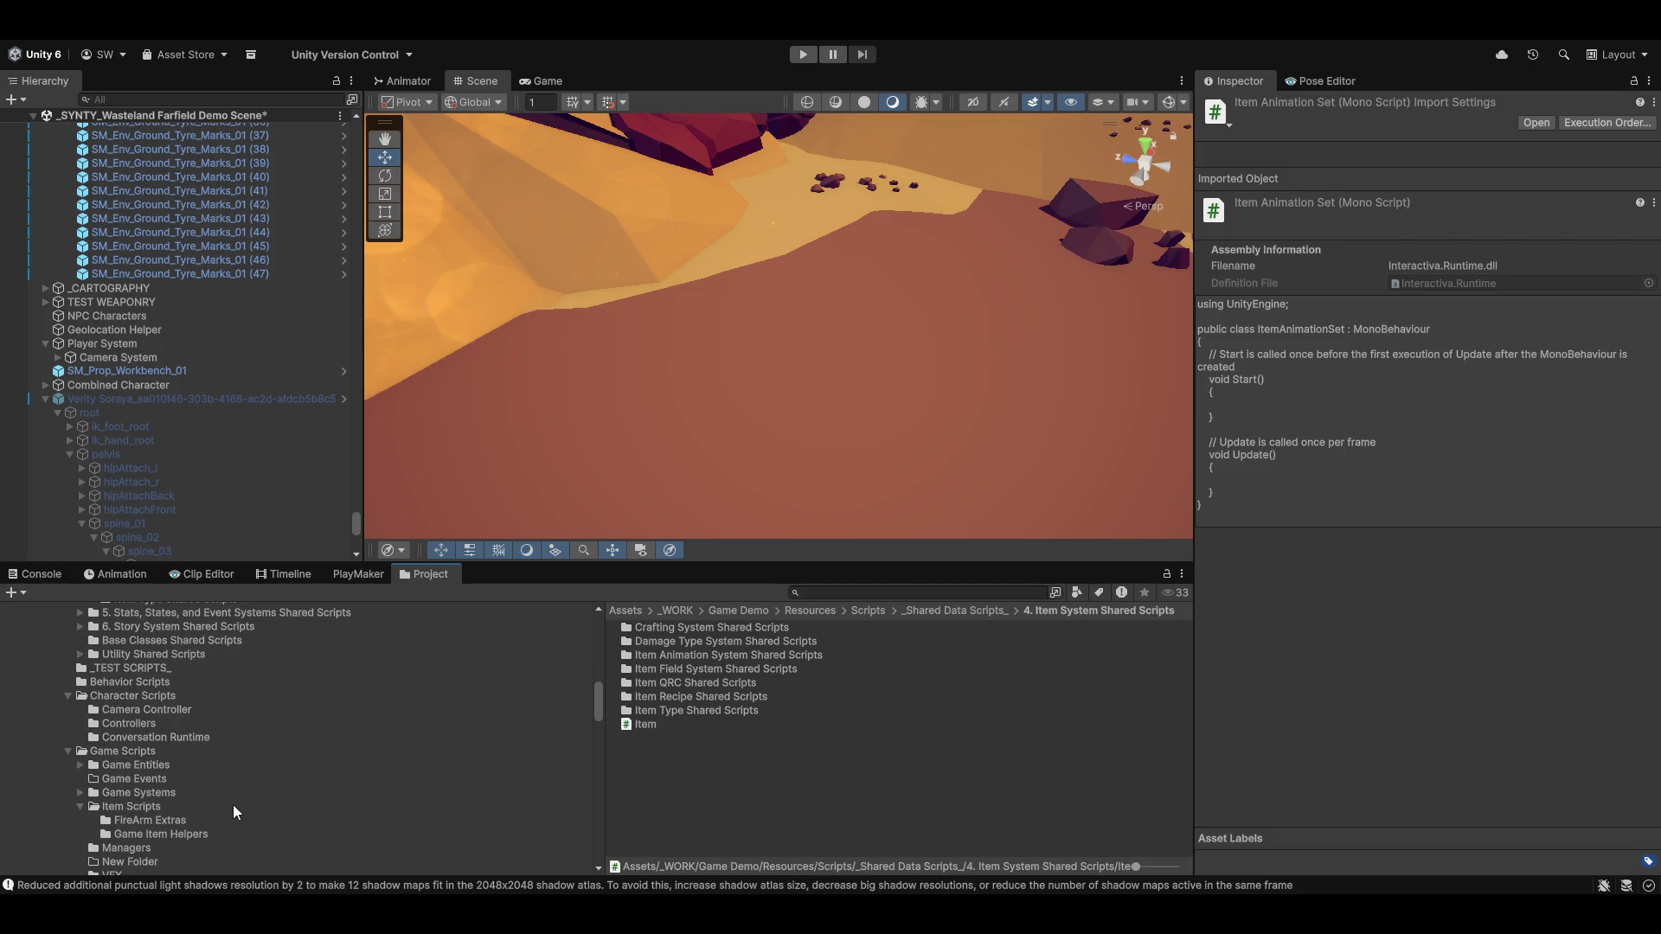
scroll(235, 815, up, 3)
scroll(282, 804, up, 2)
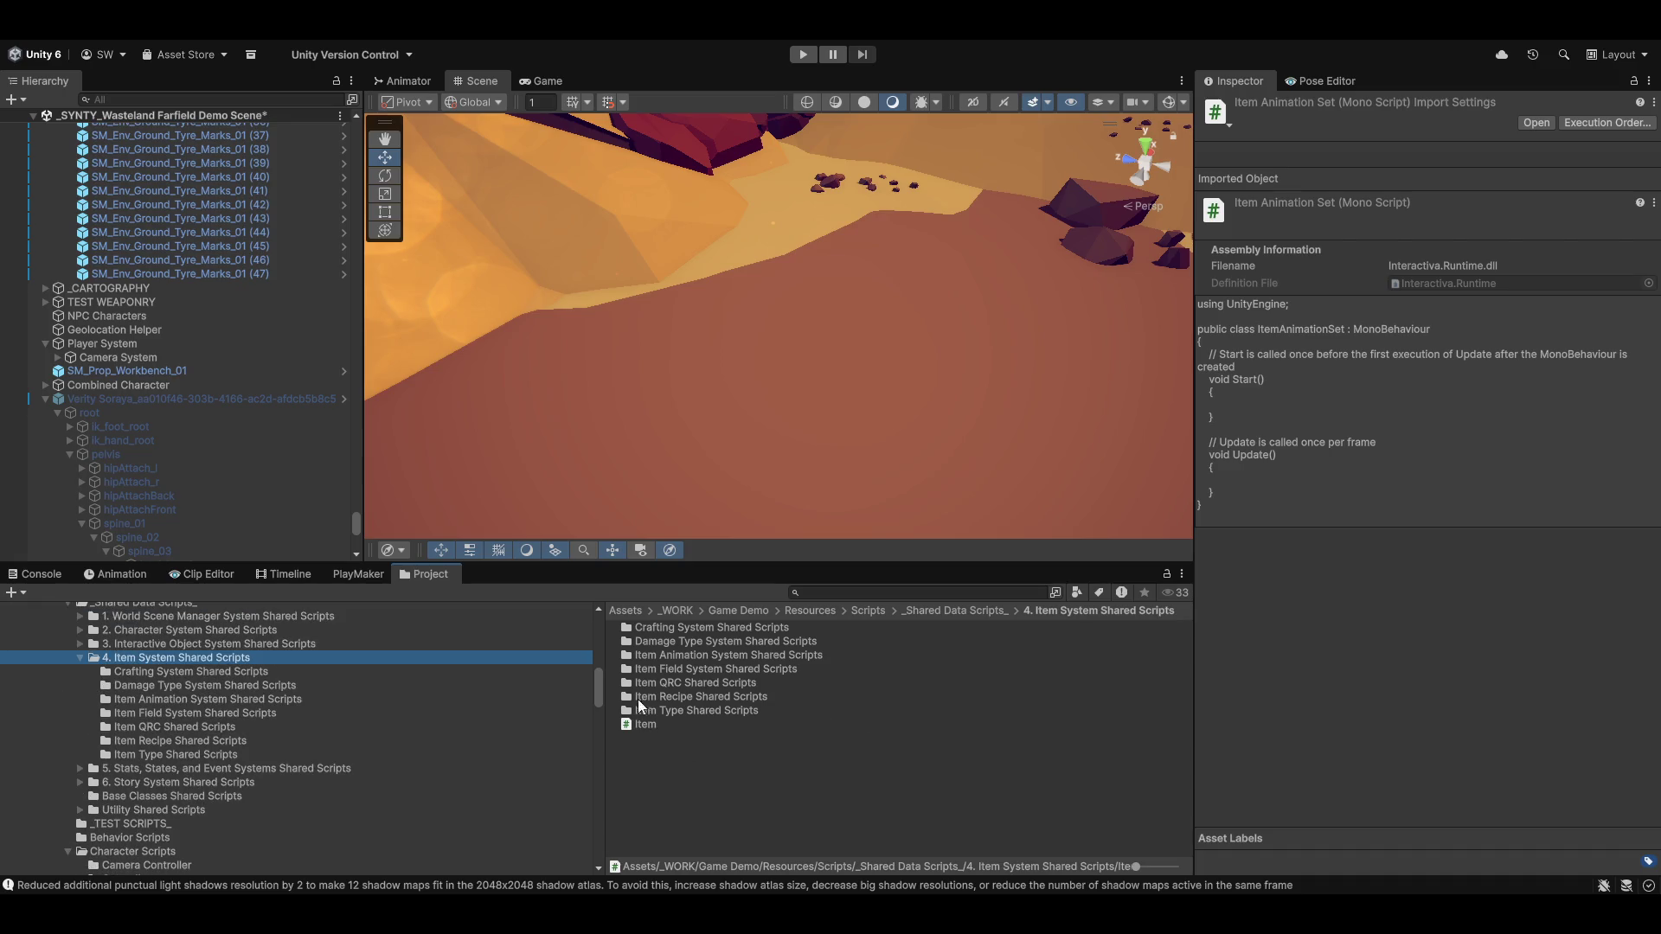
Open ItemAnimationSet from Item Animation System Shared Scripts in Visual Studio
double_click(698, 657)
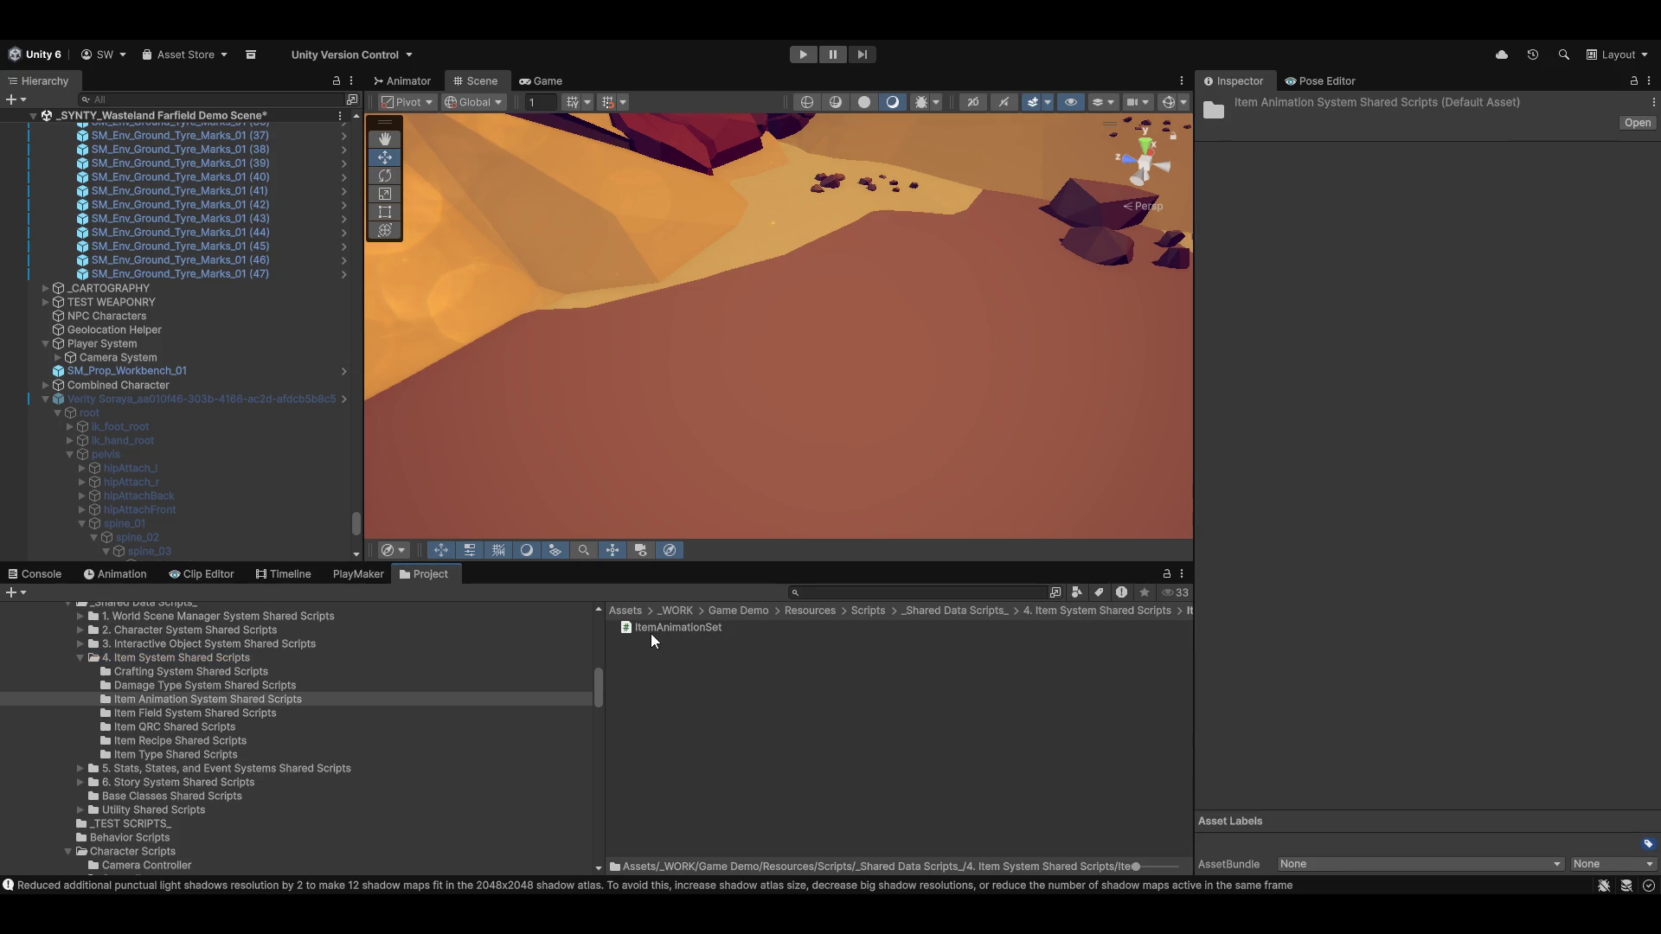
click(693, 629)
double_click(700, 626)
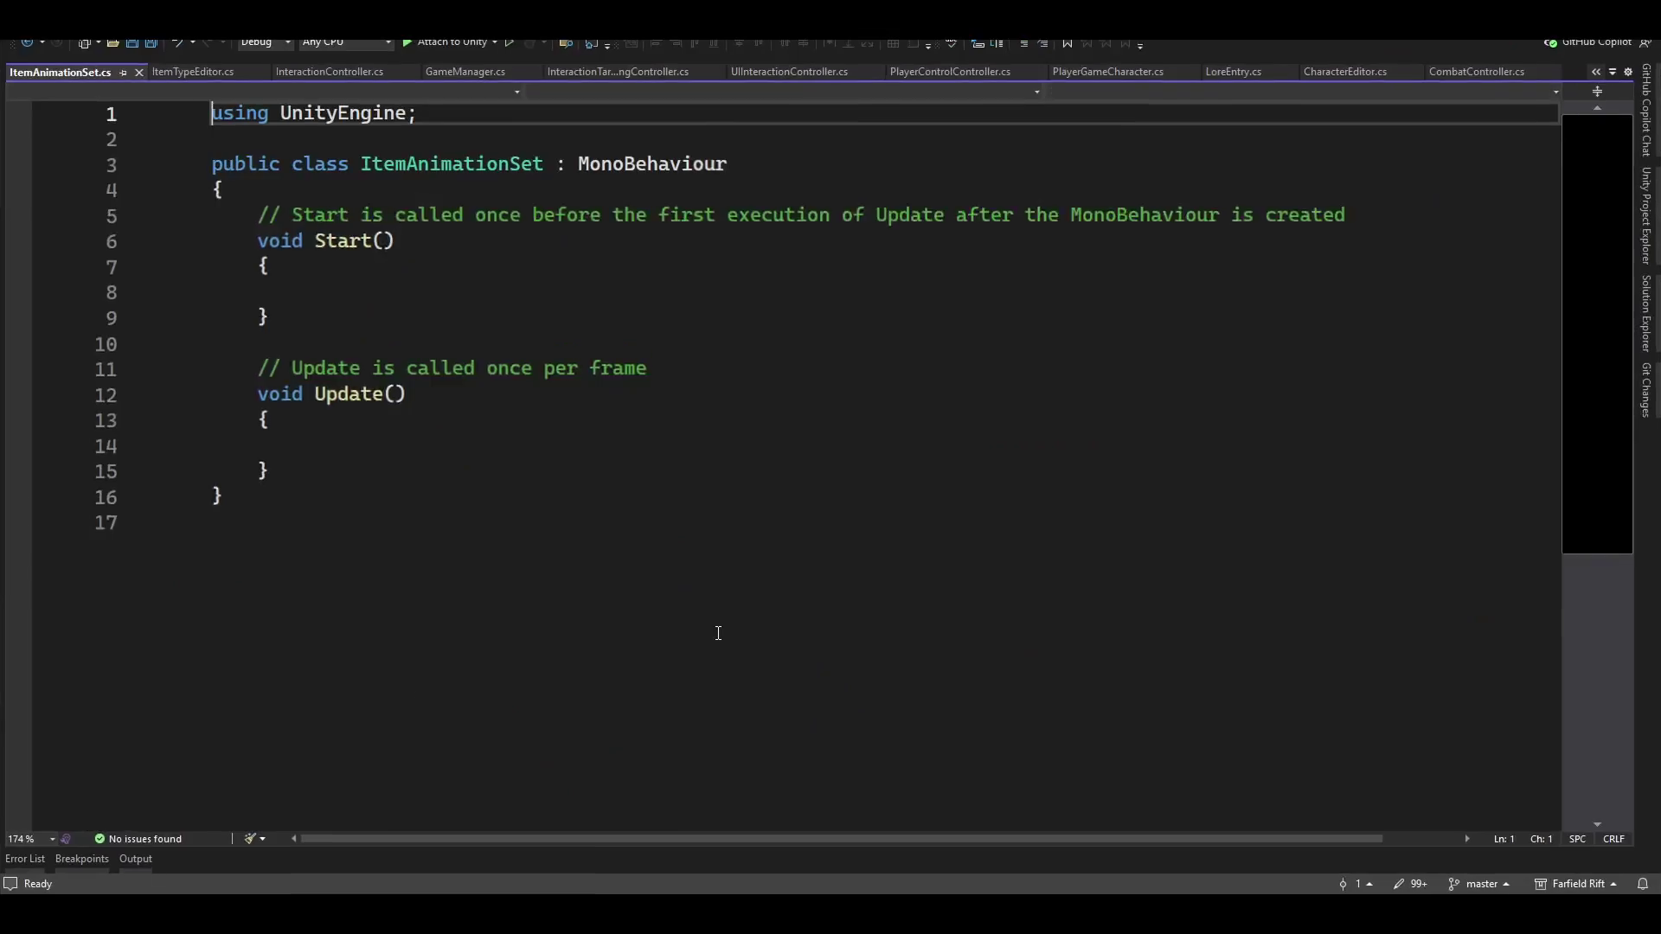
Declare 'namespace MagnumOpus.DataModules.ItemSystem.IKSystem' above the class
click(870, 182)
key(Up)
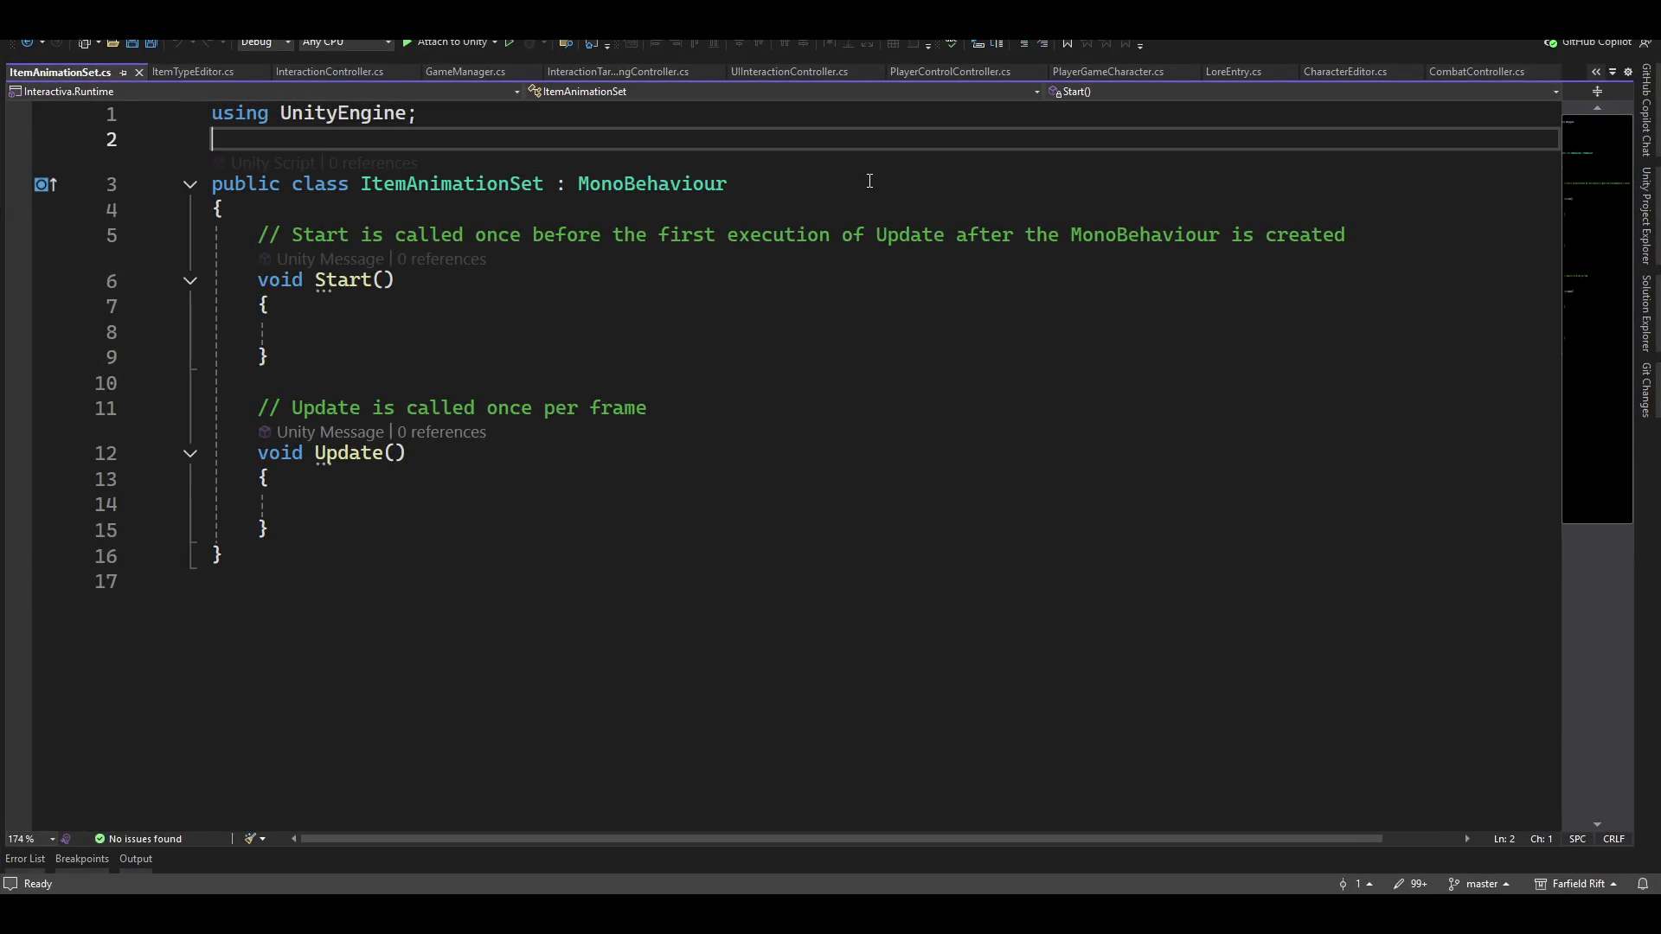
key(Return)
text(name)
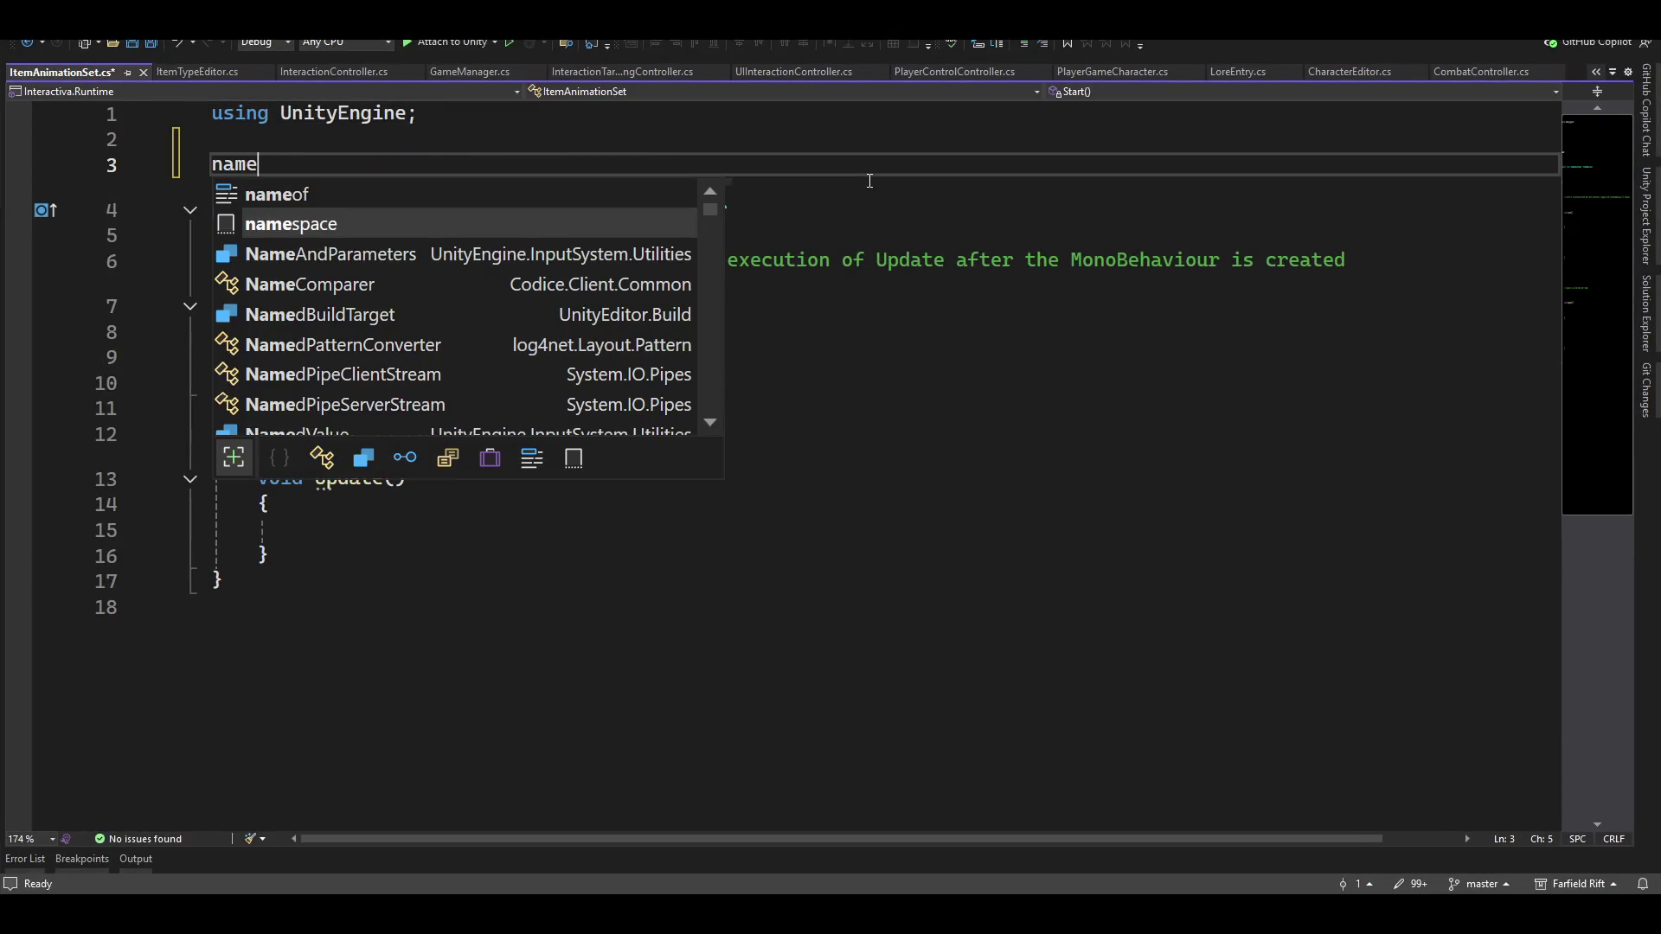
key(space)
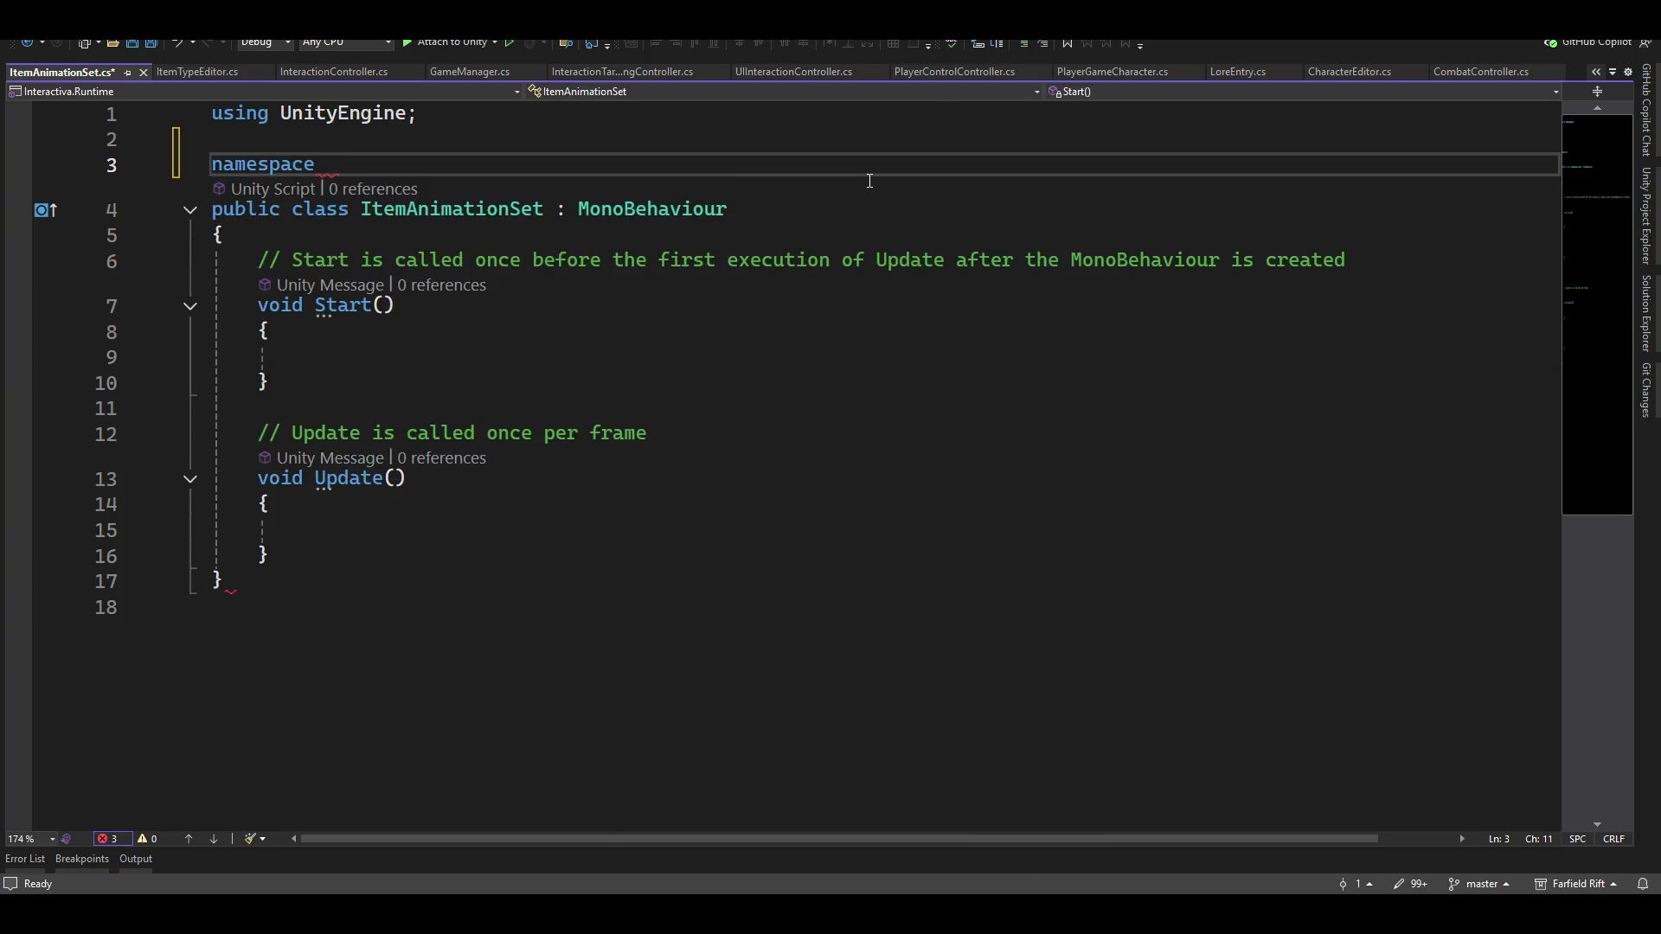
text(MAgnum)
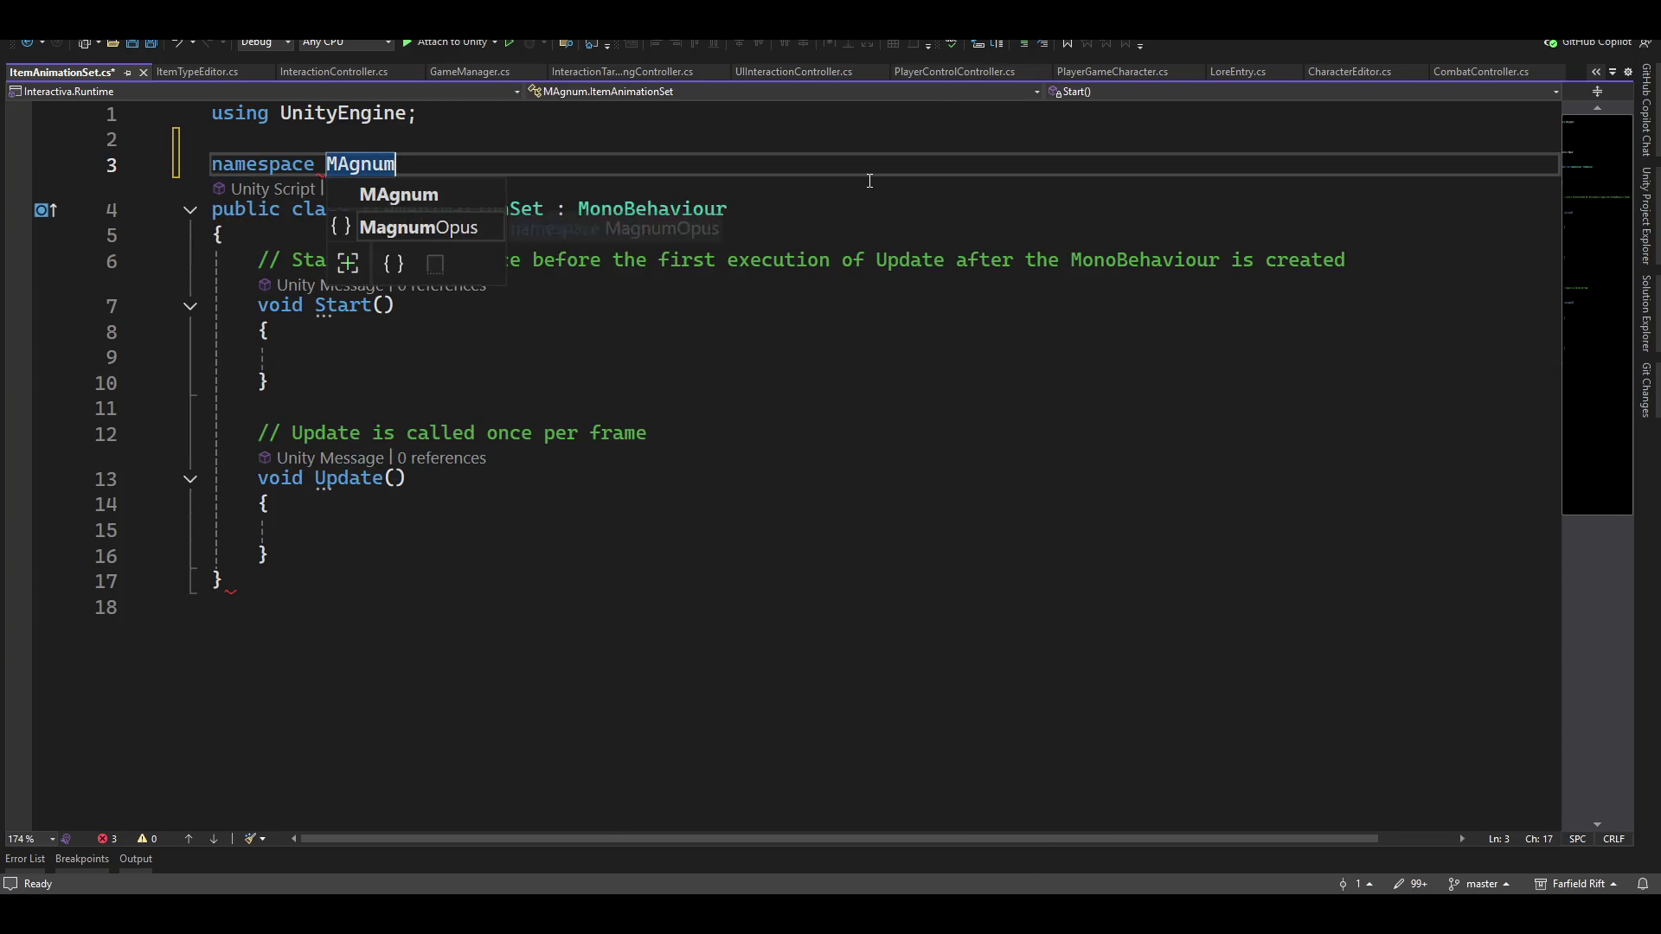
key(Tab)
text(.)
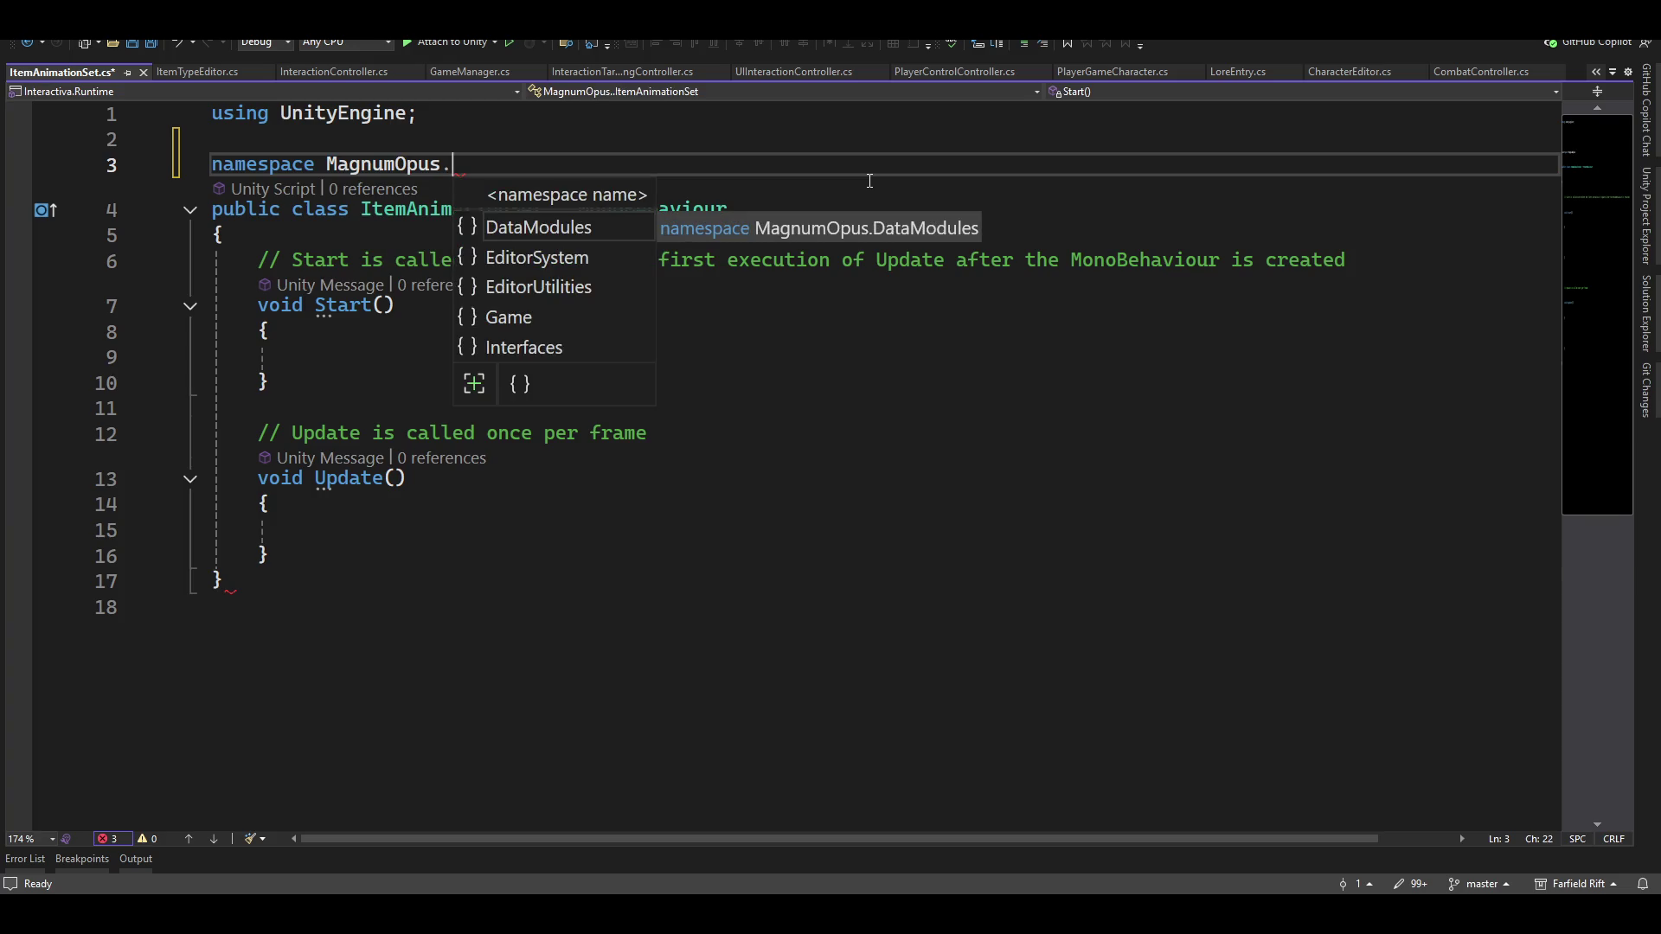
key(Tab)
text(.)
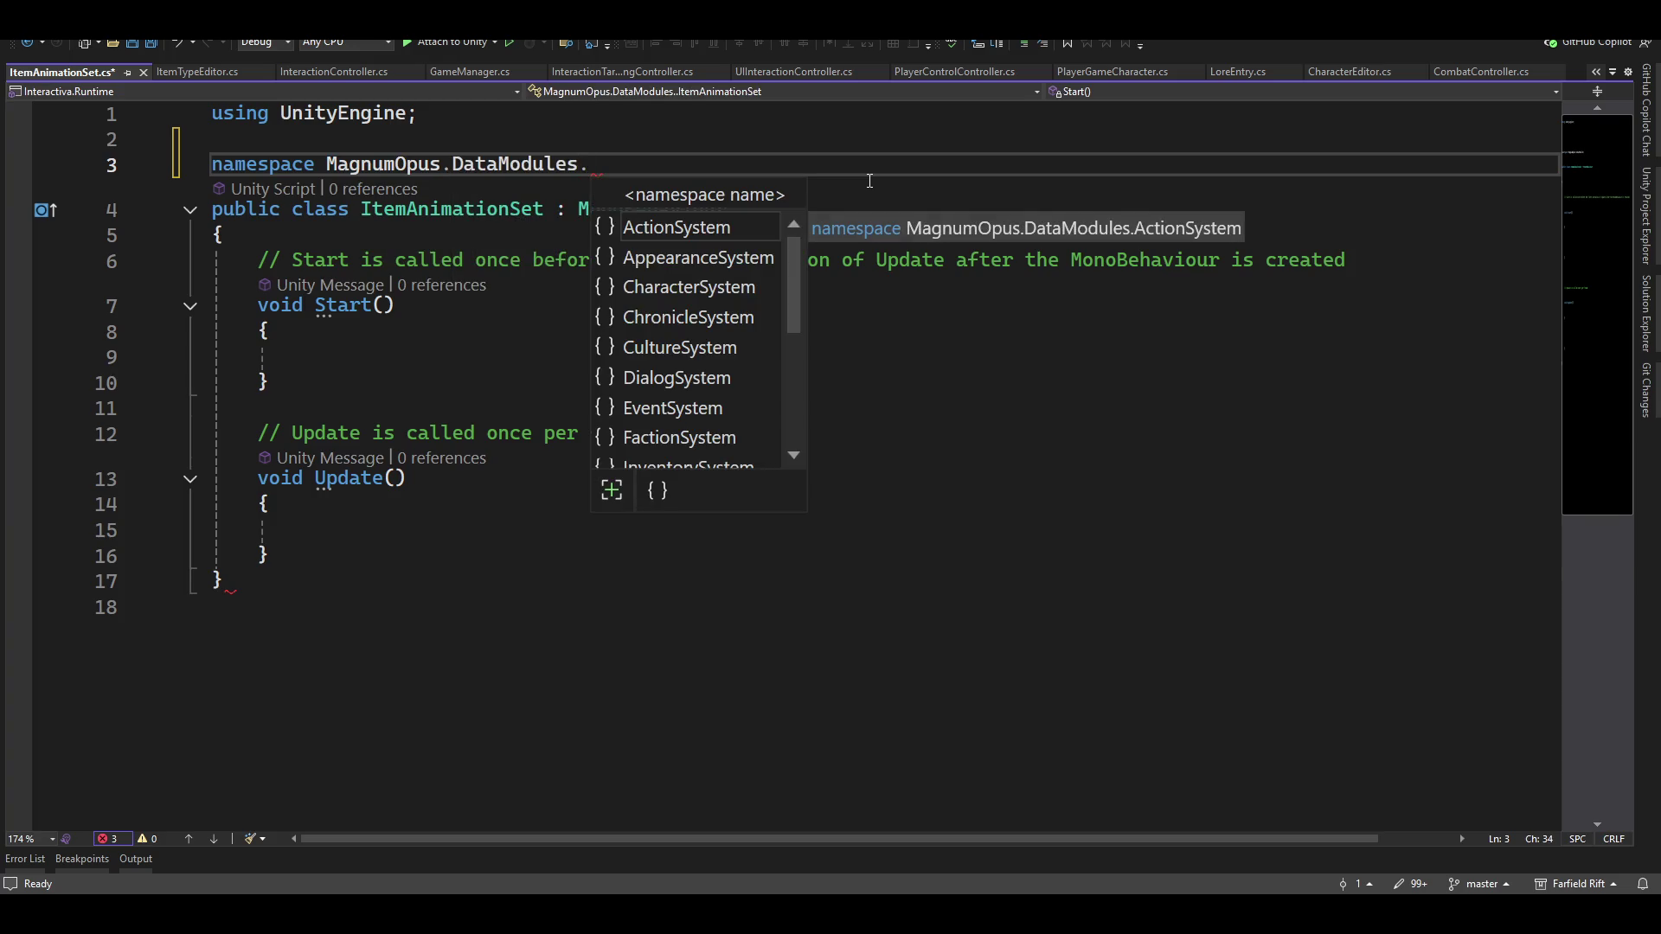
text(item)
key(Tab)
text(.)
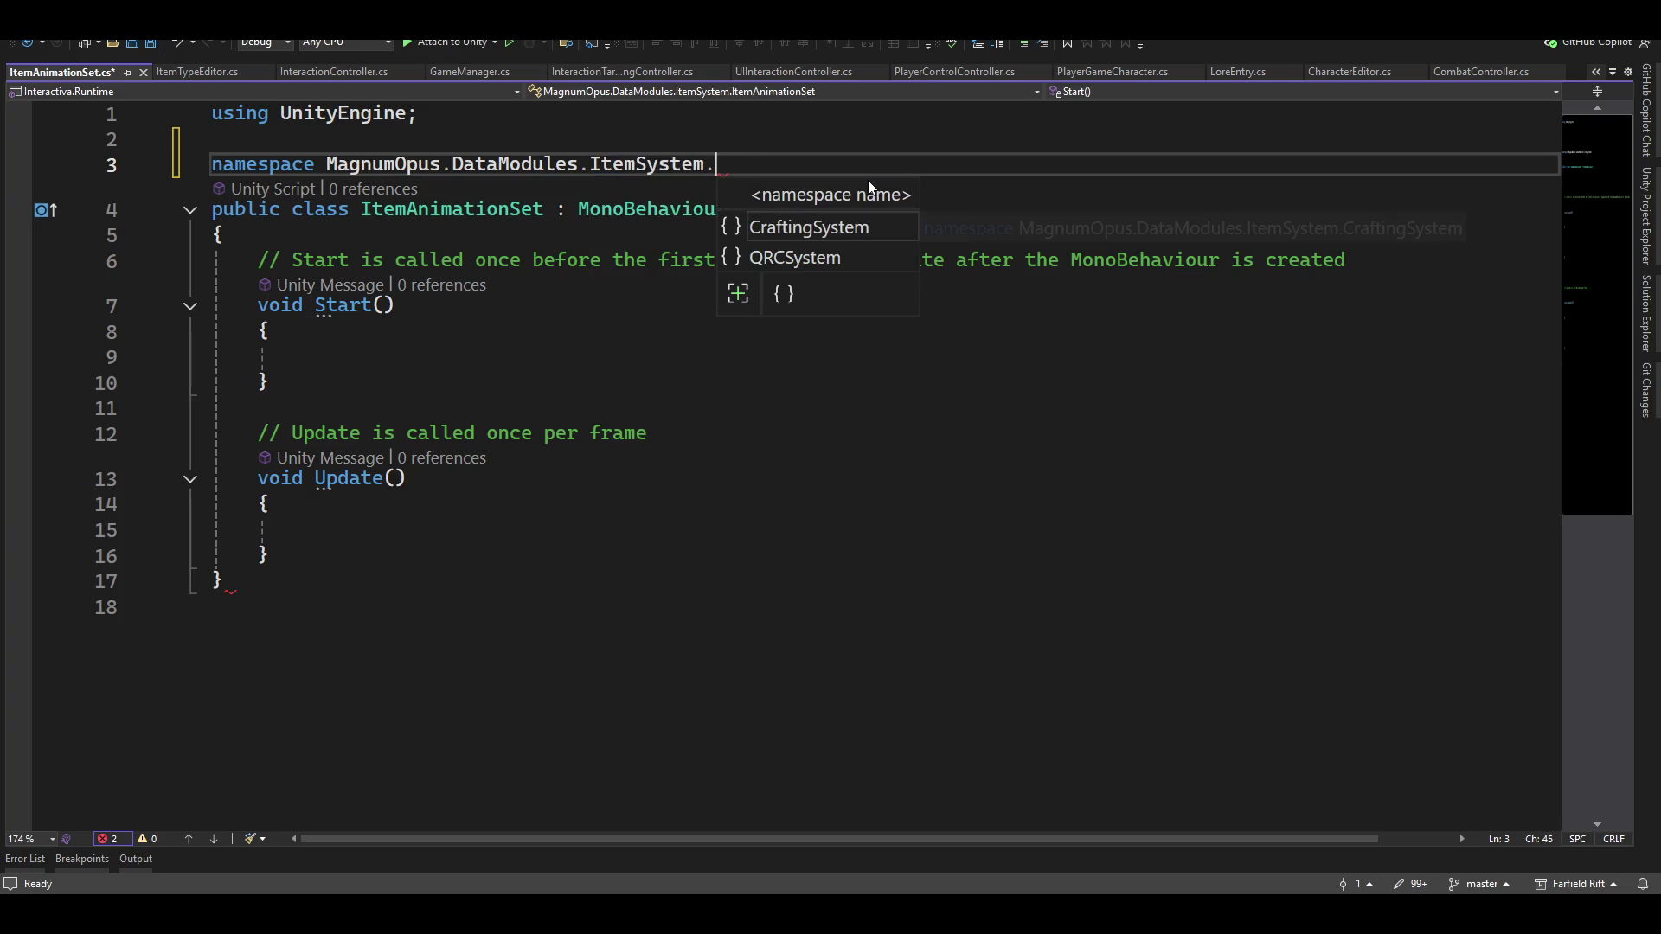
key(BackSpace)
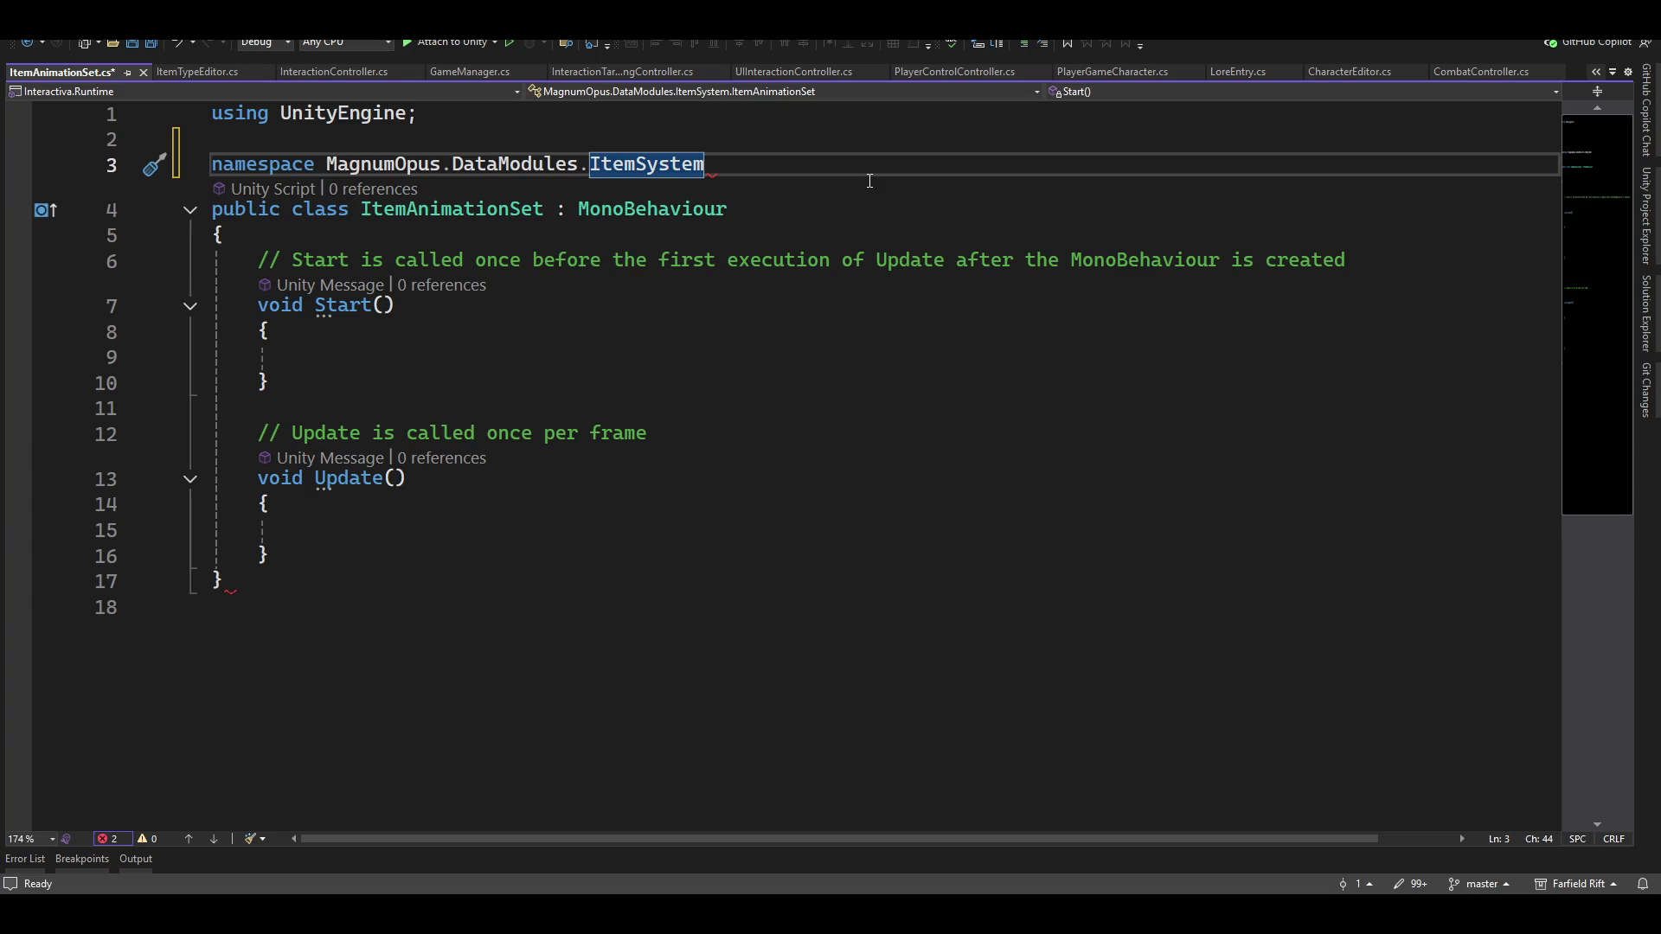
text(.IKSystem)
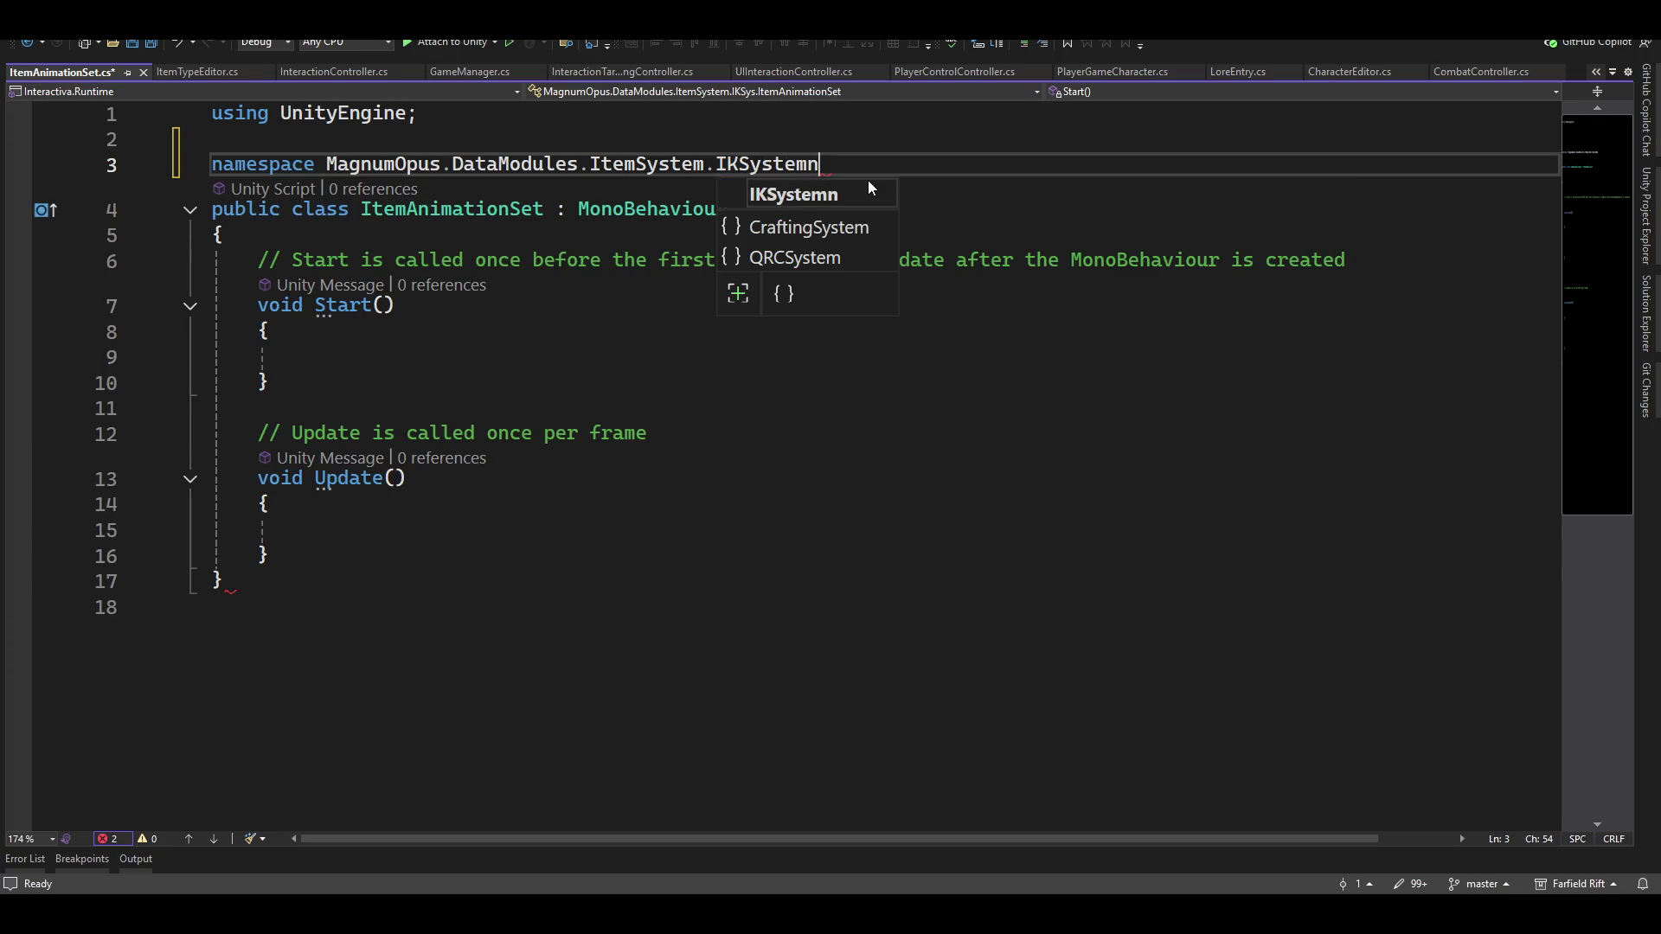
Enclose the ItemAnimationSet class in the namespace's opening and closing braces
key(Return)
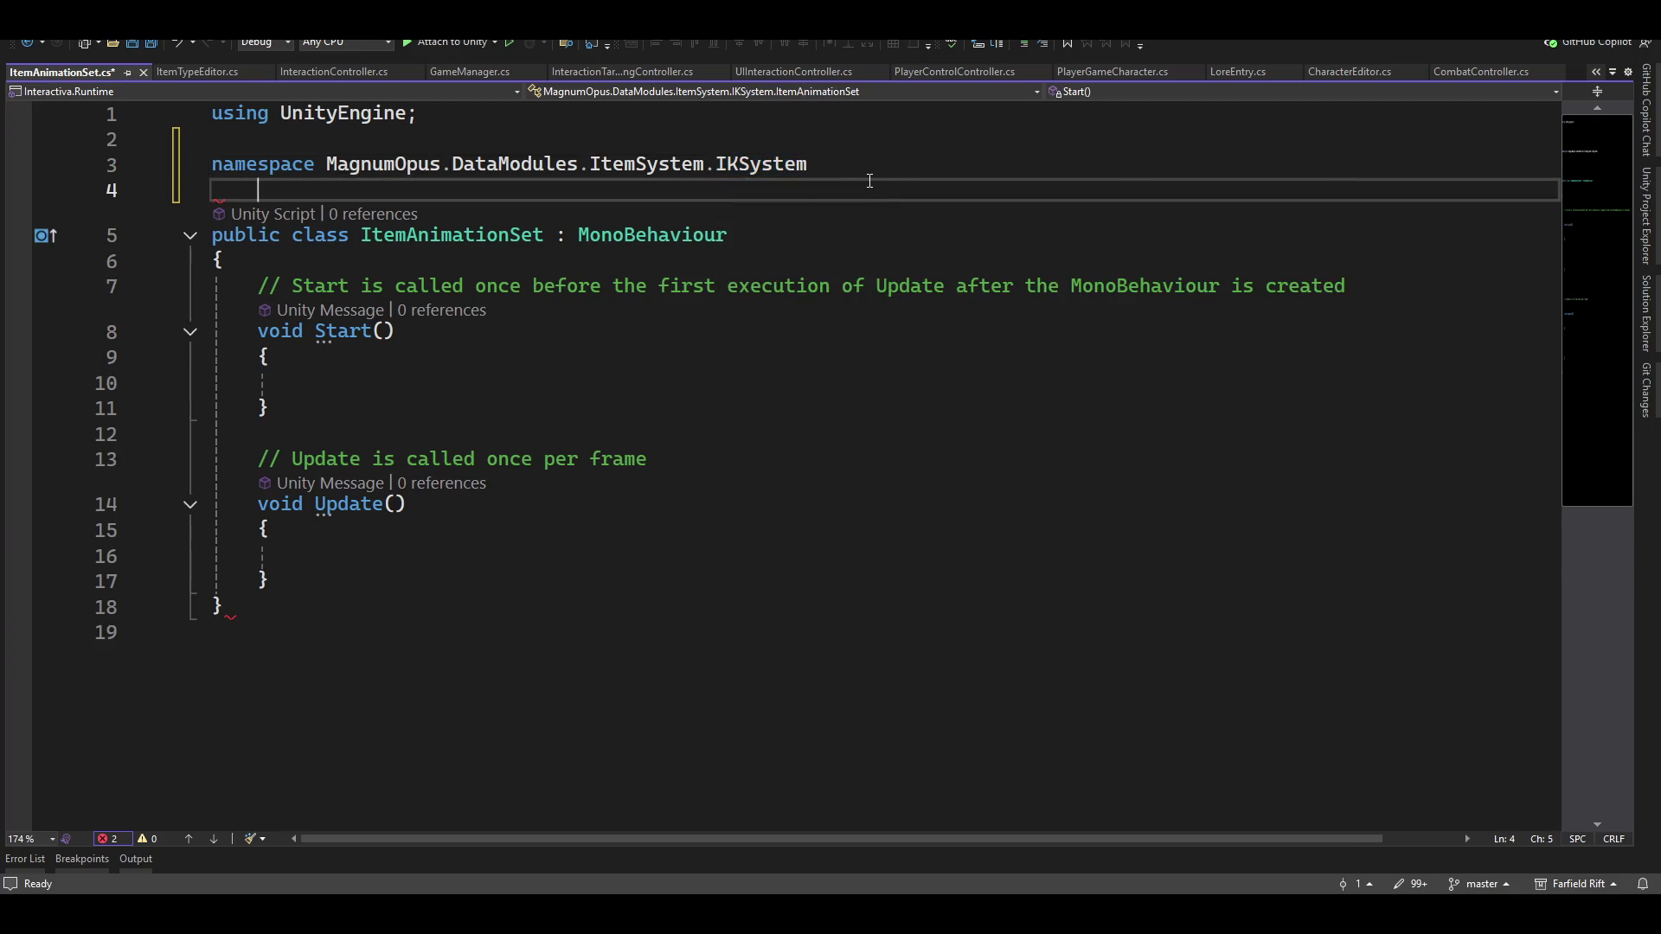
text({)
key(Delete)
key(Down)
key(Down)
key(Down)
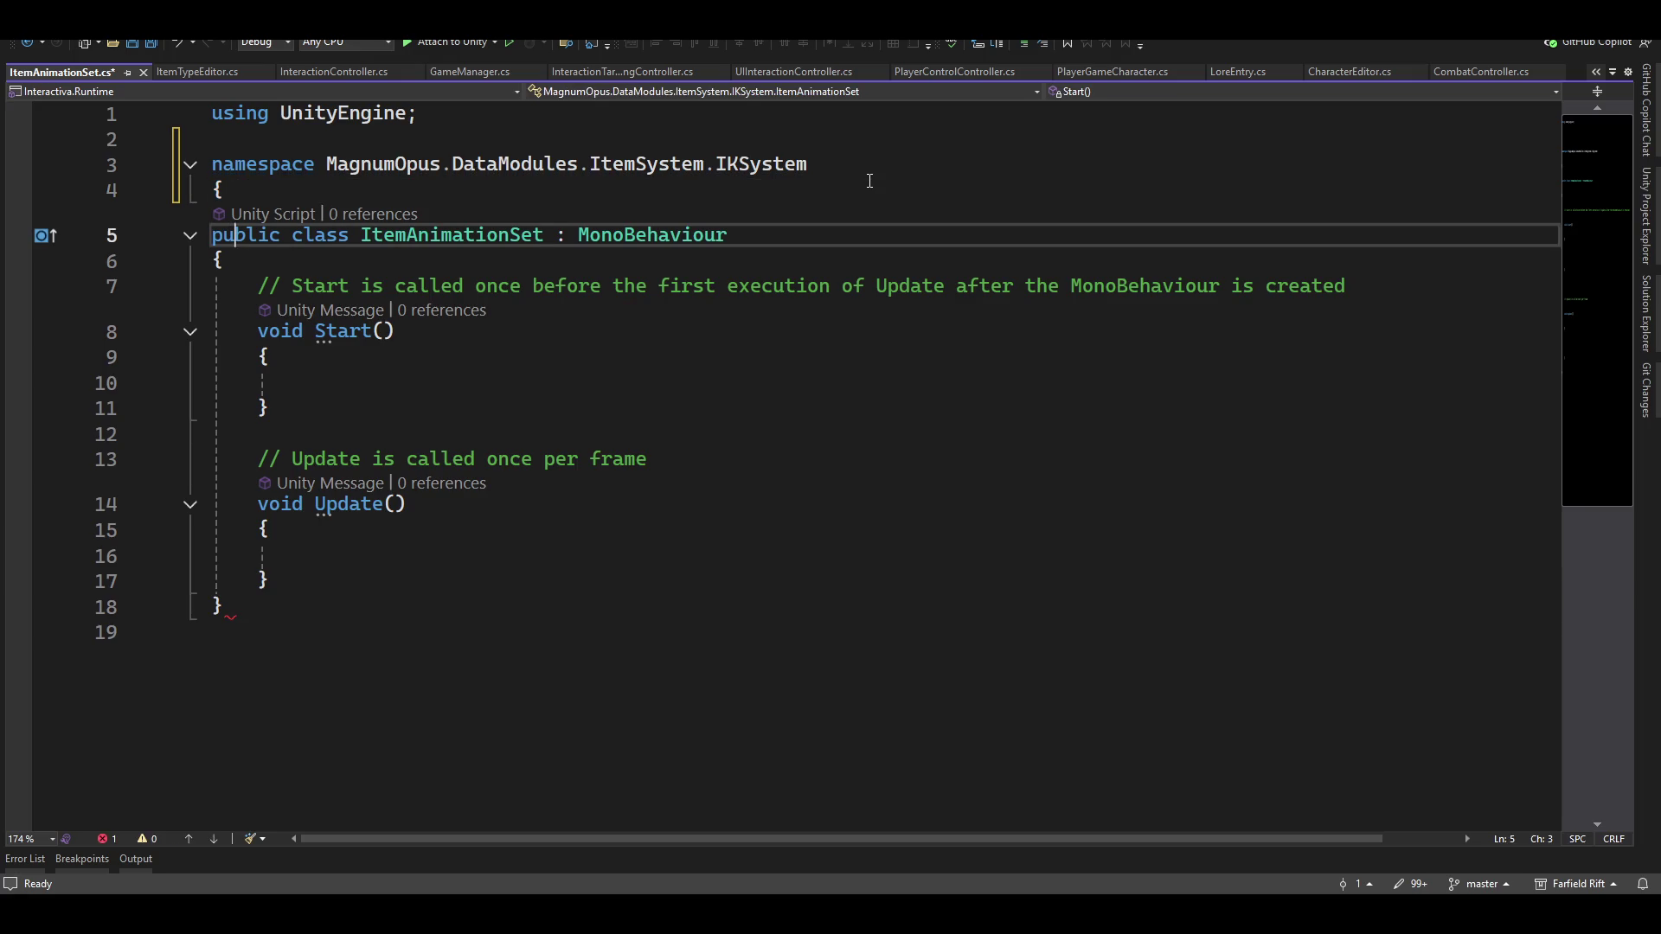
key(Down)
key(Down)
key(Down)
text(})
key(Up)
key(Up)
key(End)
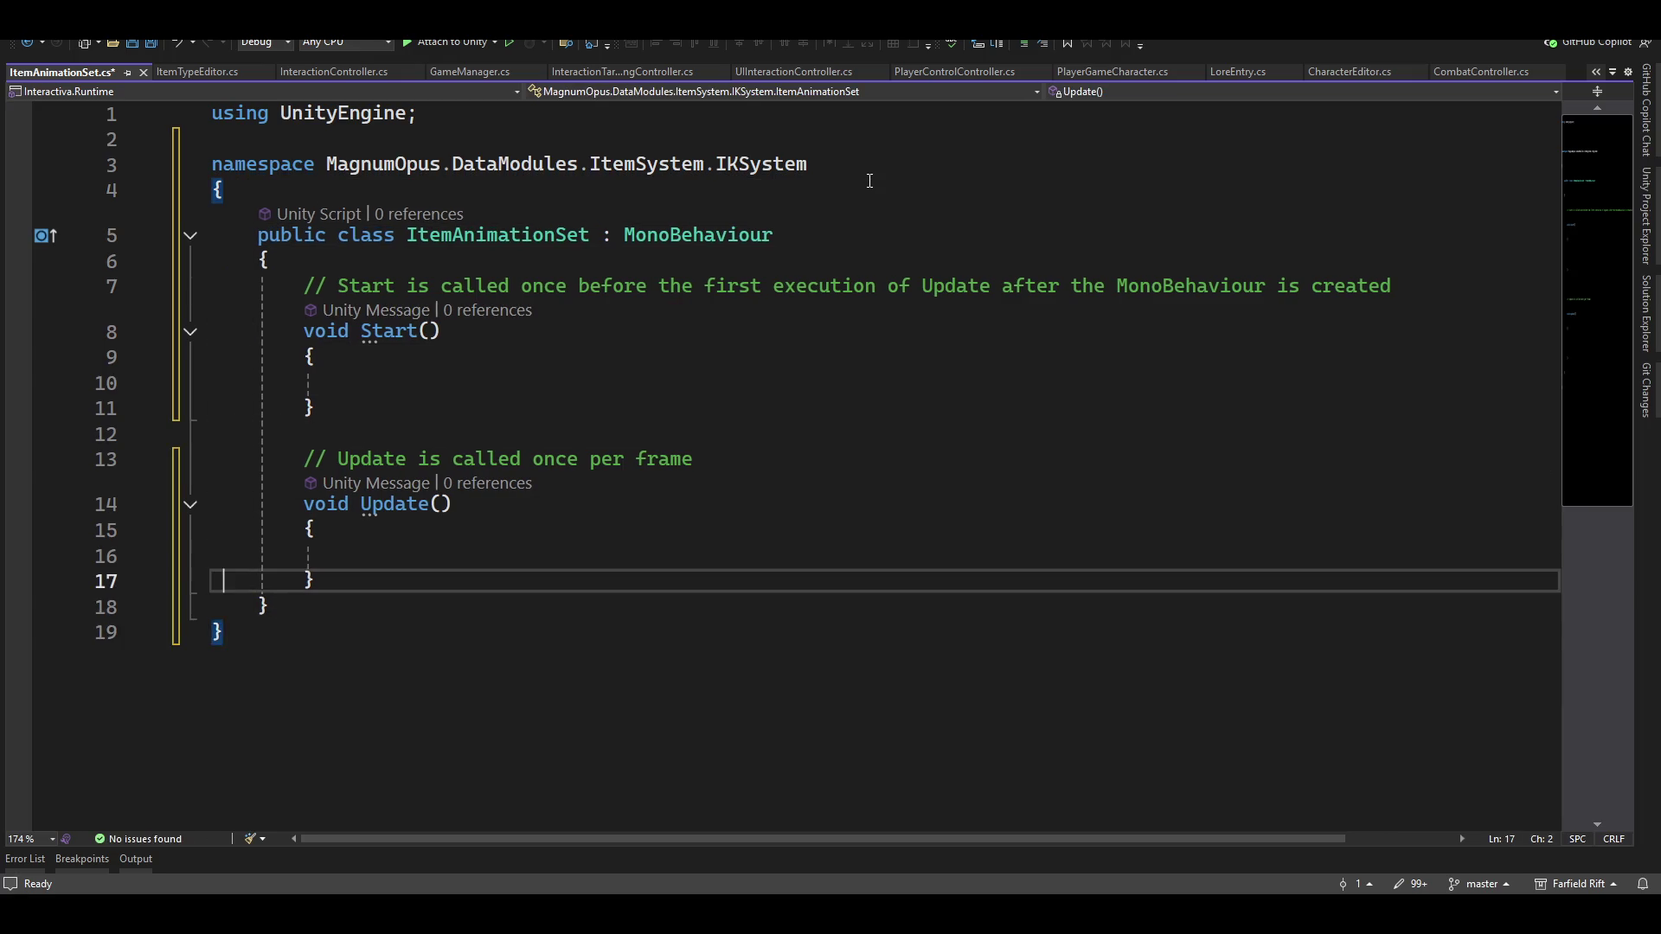
key(shift+Up)
key(shift+Up)
key(shift+Up)
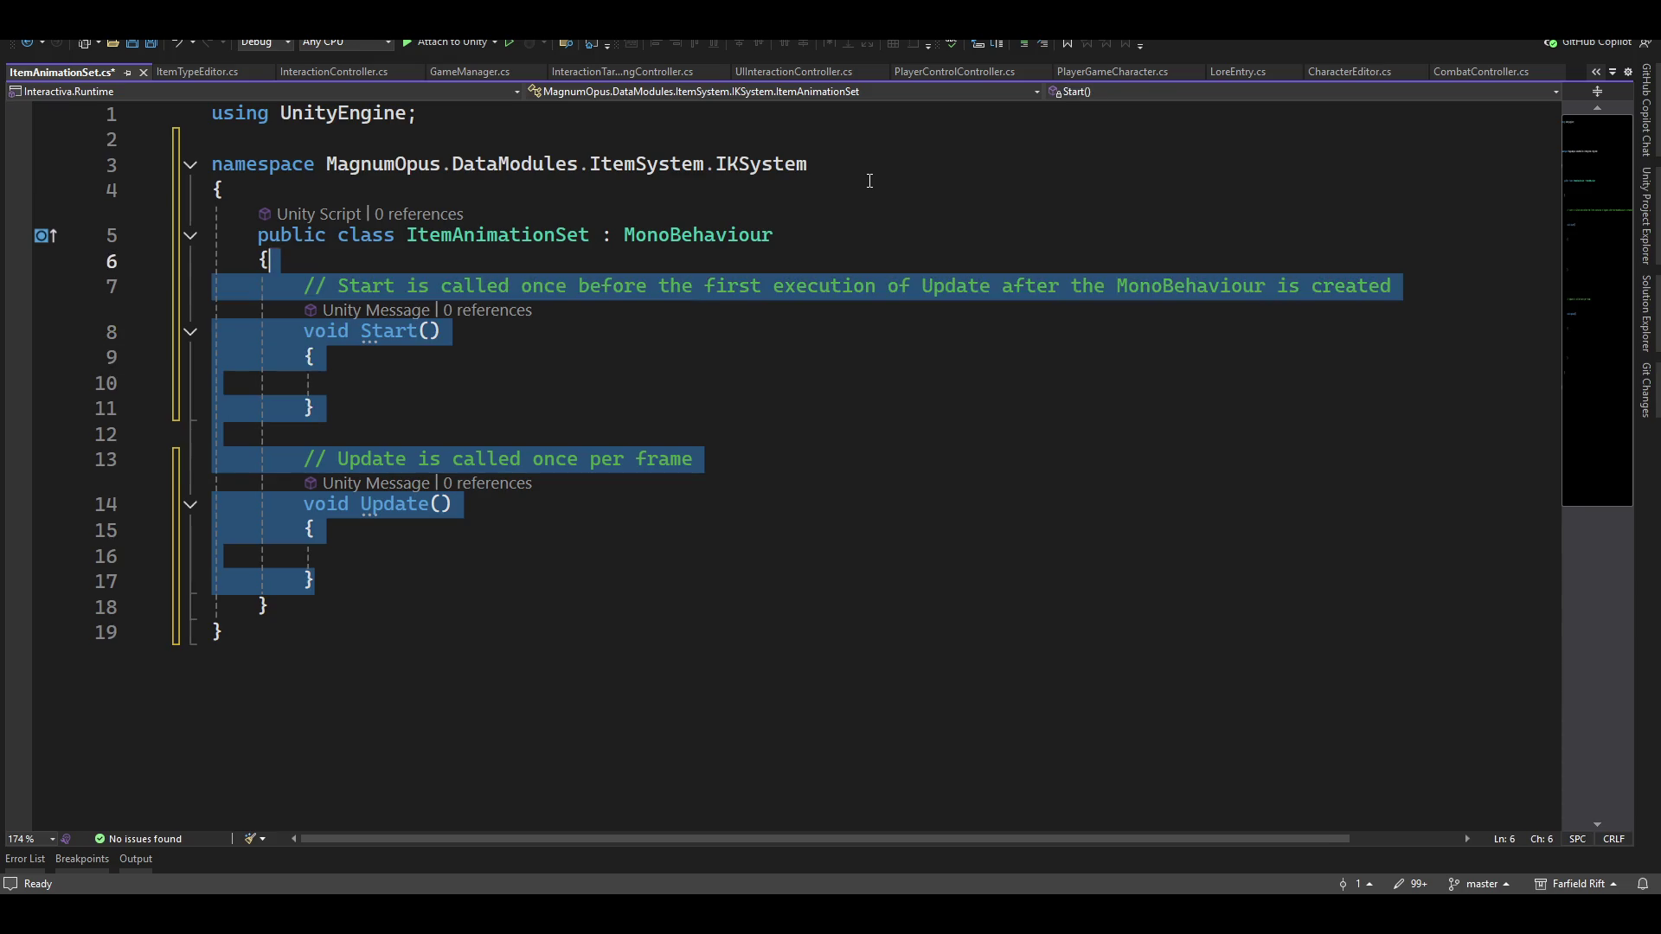
Delete the Start and Update methods and change the base class from MonoBehaviour to WWSObject
key(Delete)
key(Up)
key(End)
key(ctrl+shift+Left)
key(BackSpace)
key(BackSpace)
text(ww)
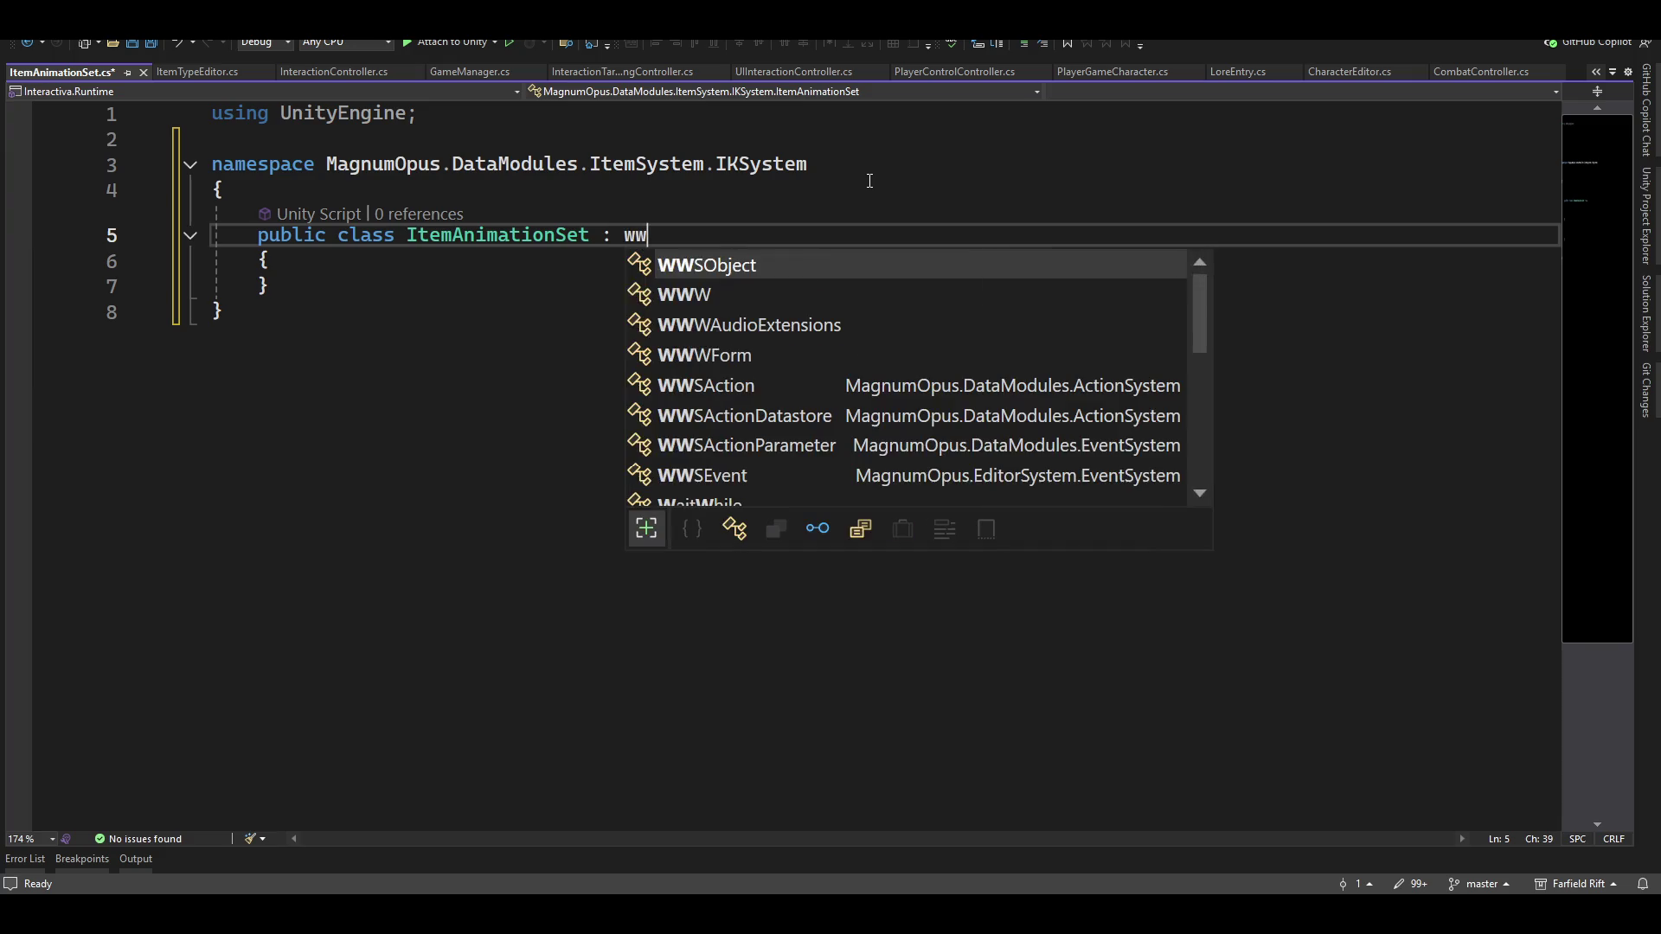
text(so)
key(Tab)
Add the [System.Serializable] attribute above the class
key(ctrl+Return)
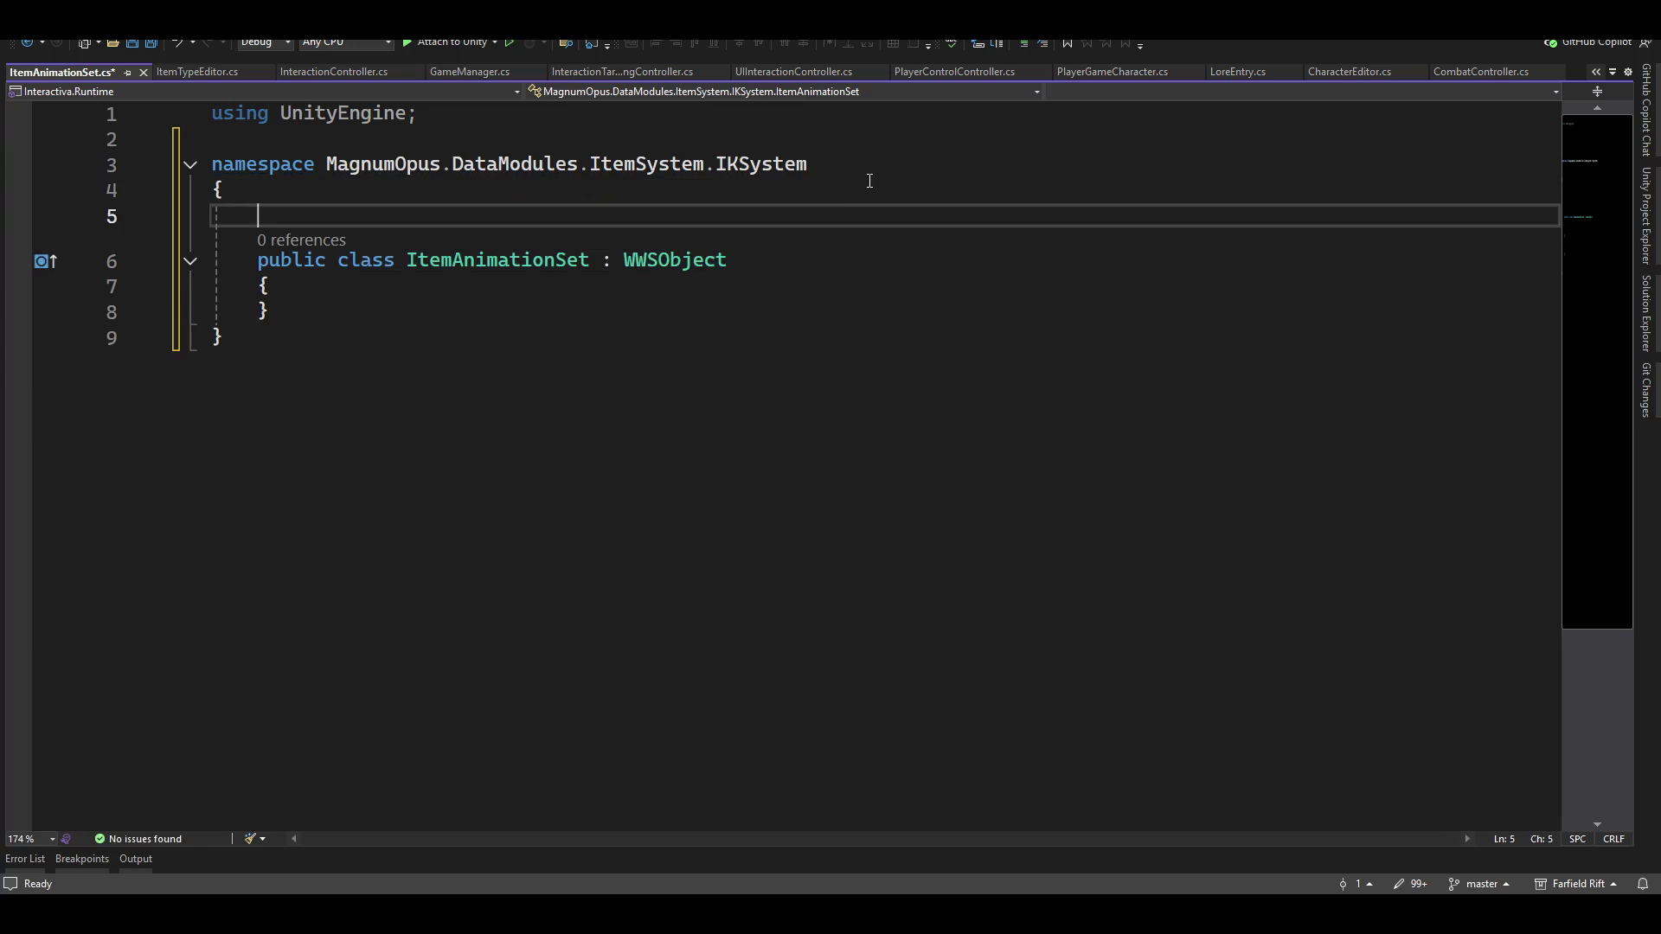
text([sys)
key(Tab)
key(Tab)
key(Down)
key(Down)
key(Return)
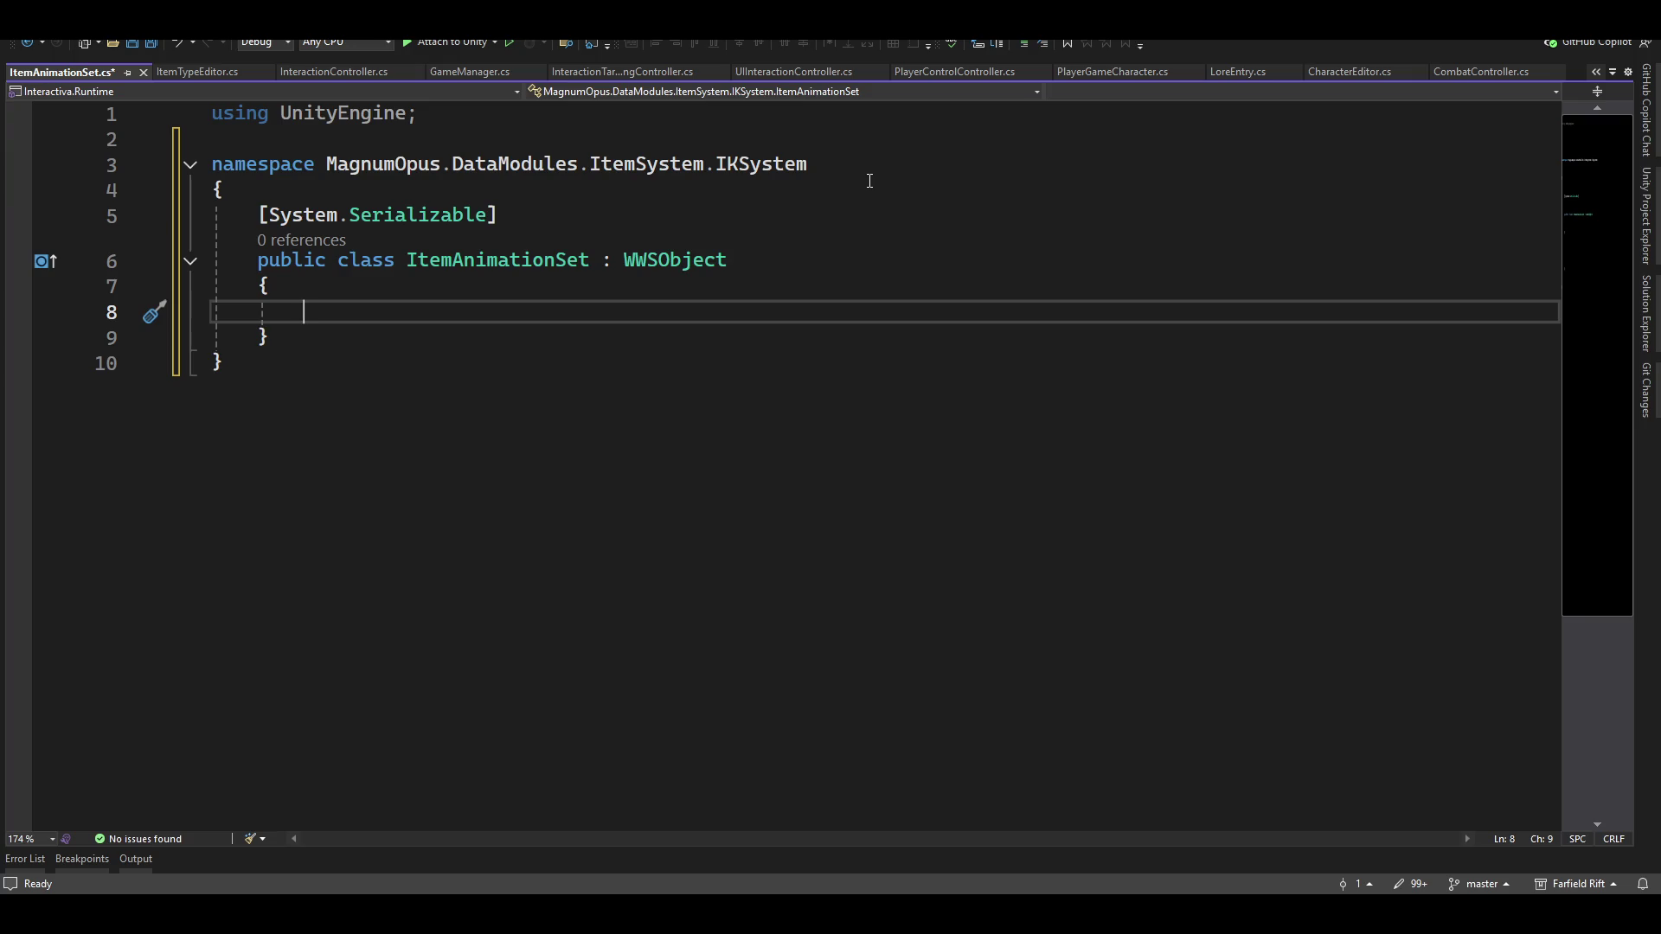
Rename the ItemAnimationSet class and file to ItemGripSet
click(488, 259)
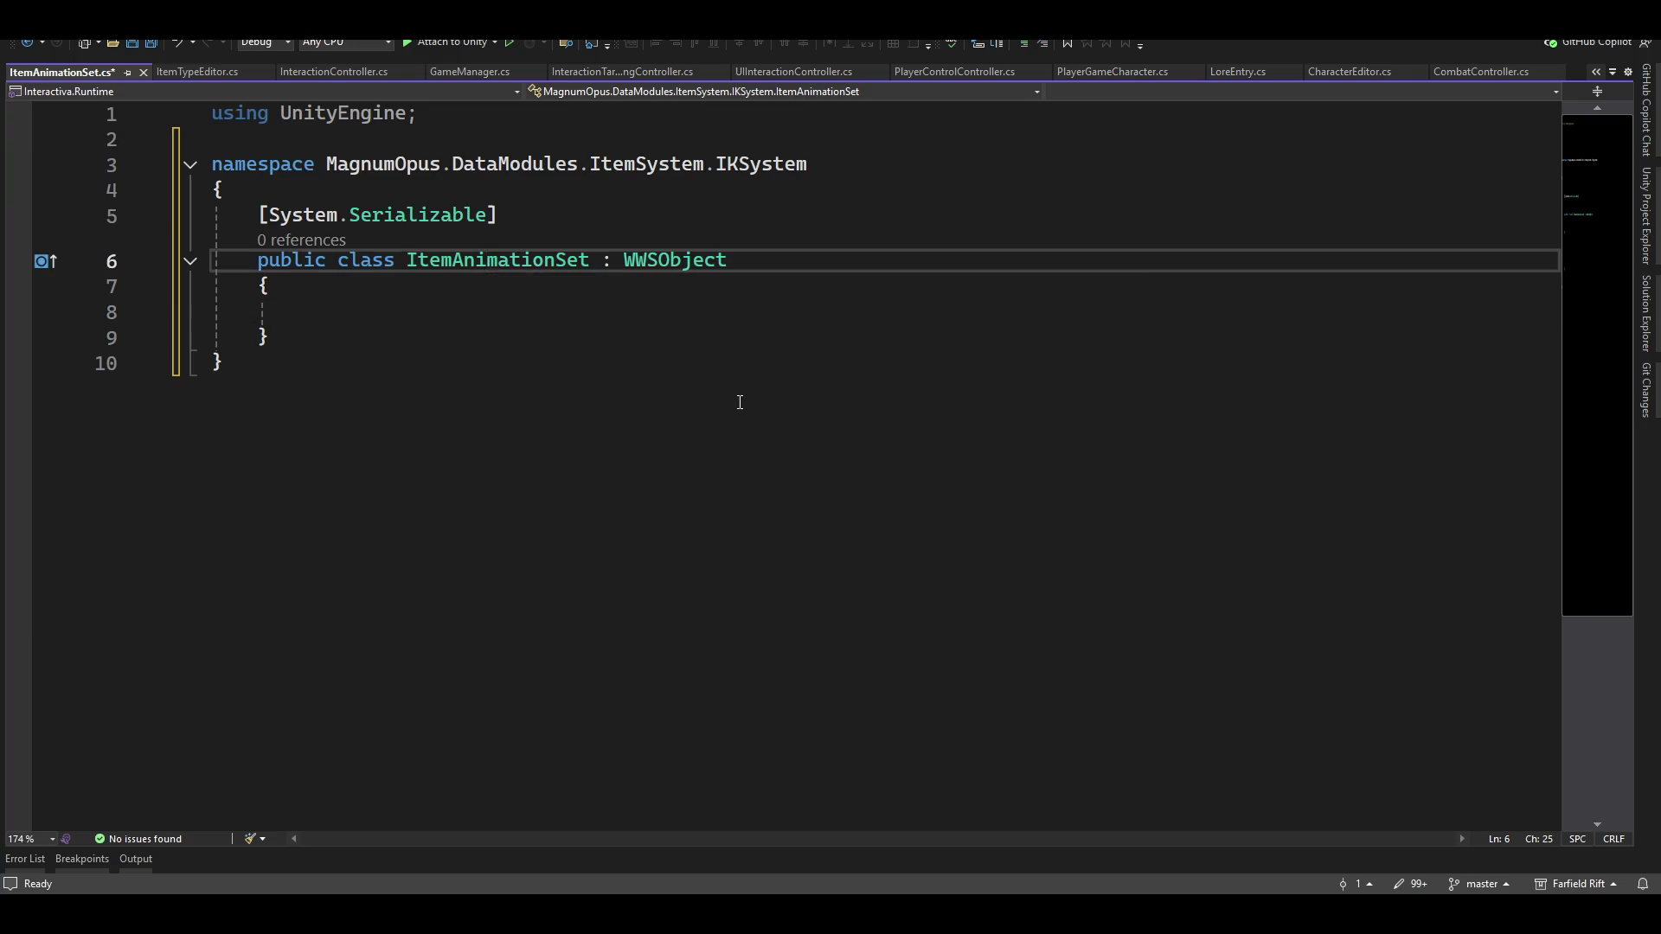
key(ctrl+r)
key(ctrl+r)
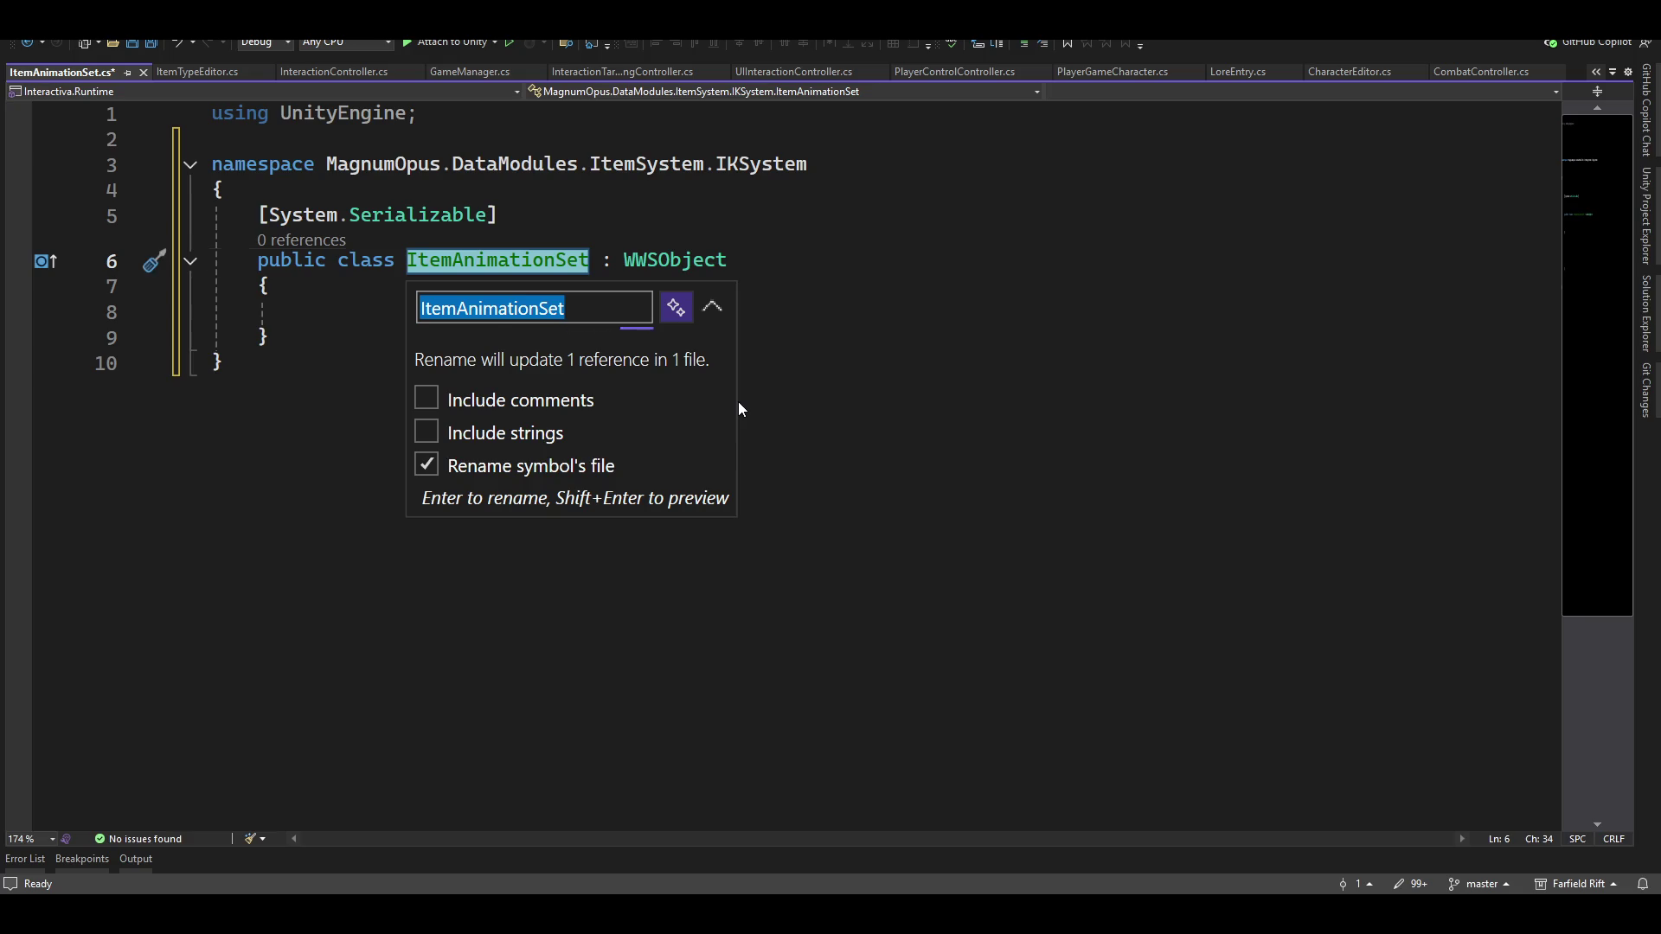
text(ItemGripSet)
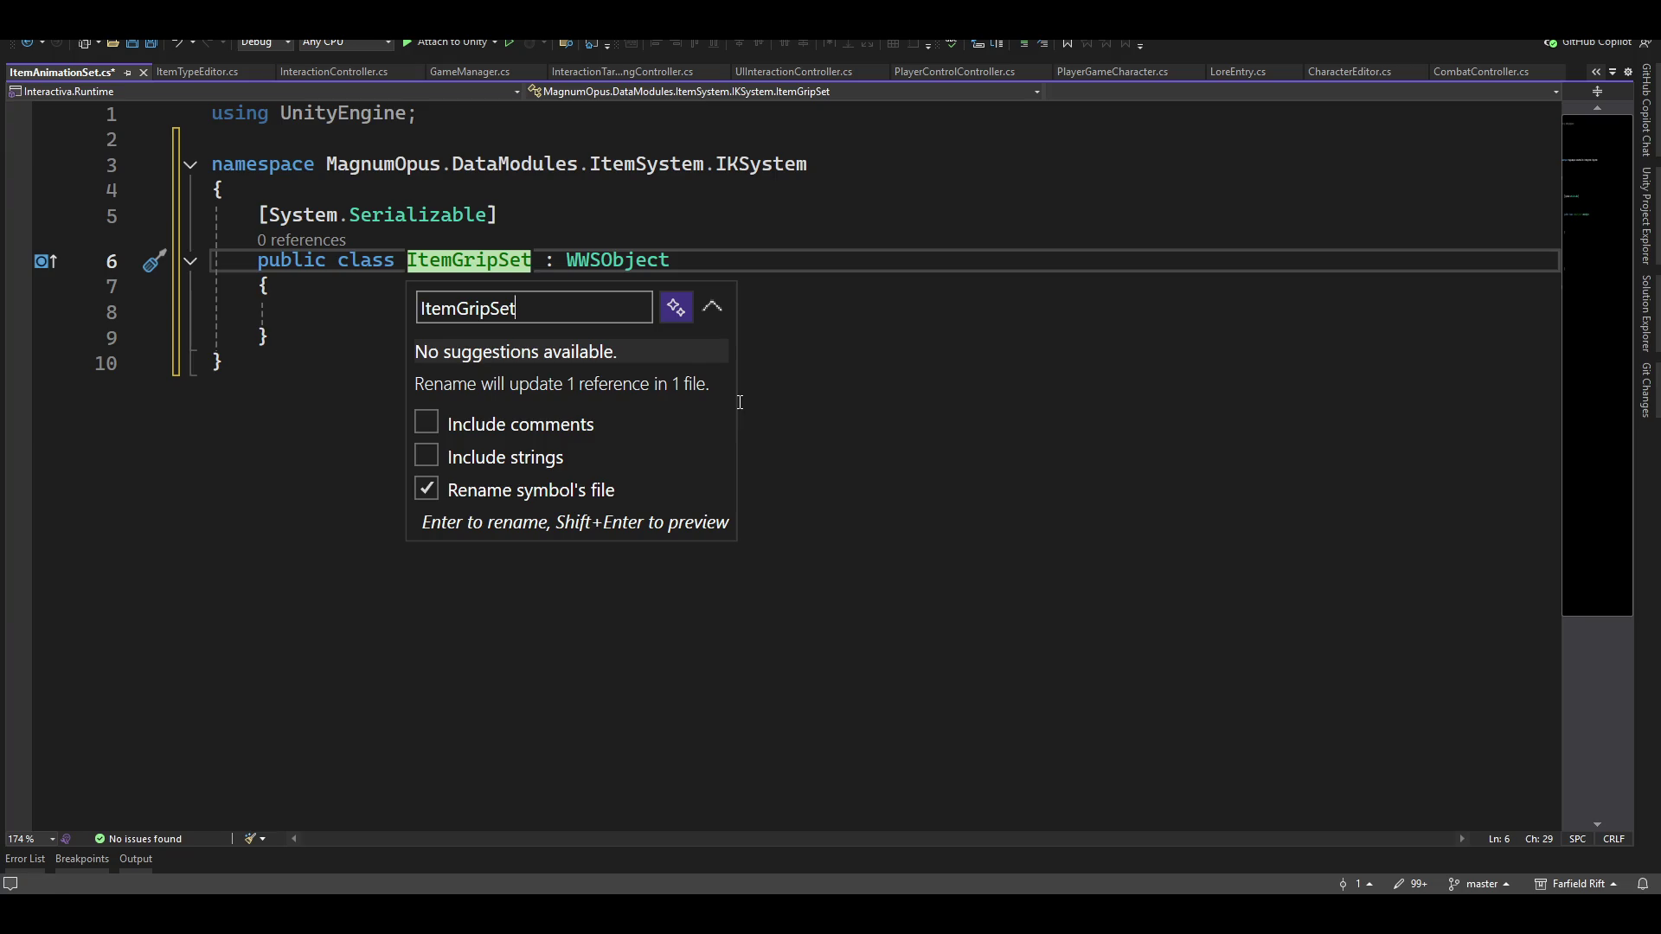
key(Return)
Add a /* The ItemGripSet */ block comment above the class, fixing the capitalisation
key(Up)
key(Up)
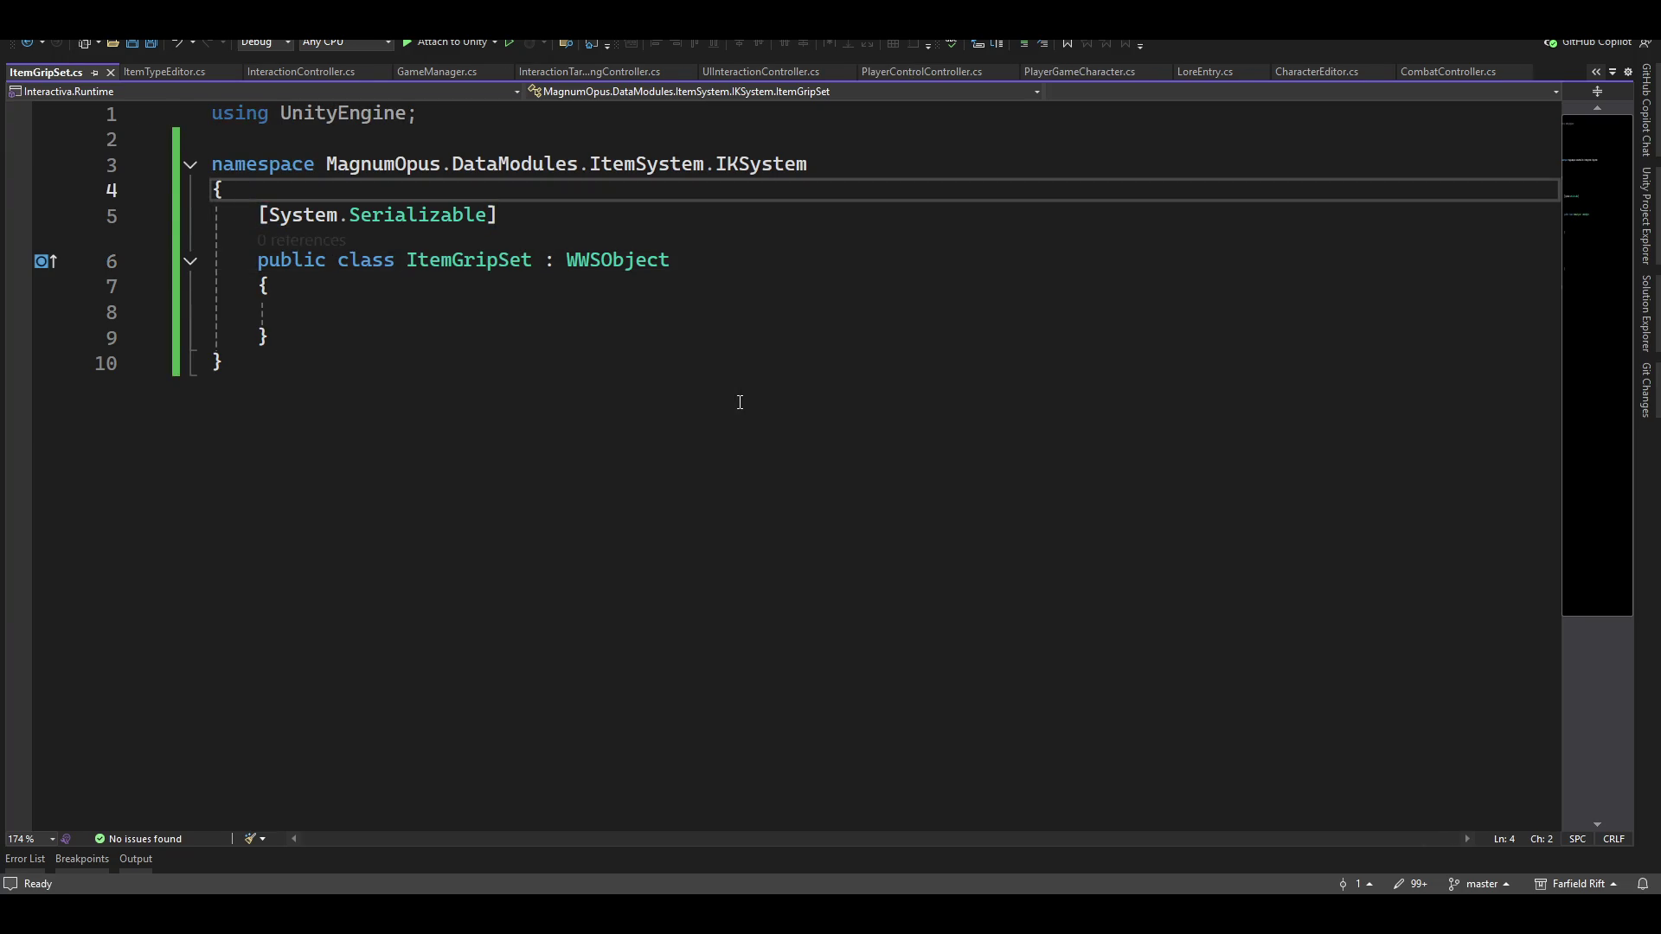
key(Return)
text(/*)
key(Return)
key(Return)
text(*/)
key(Up)
text(The itemgripset)
key(ctrl+Left)
key(shift+Right)
text(I)
key(End)
key(Left)
key(Left)
key(Left)
key(shift+Right)
text(G)
key(Right)
key(Right)
key(Right)
key(Delete)
text(S)
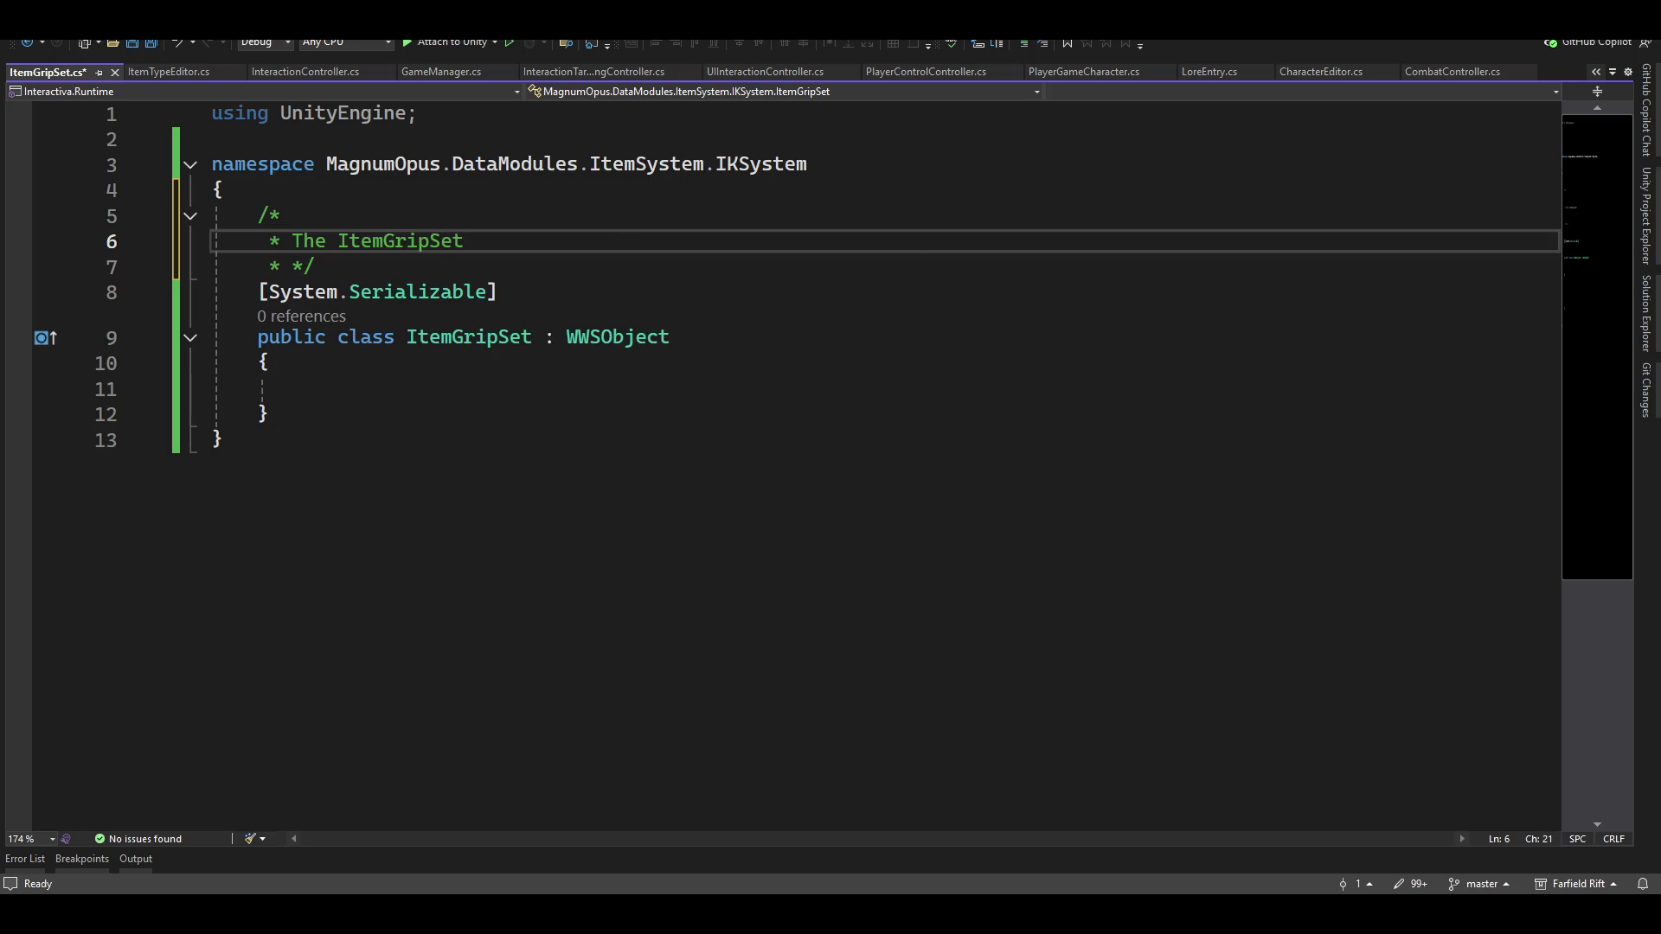
Start a [SerializeField] field and extend the comment: should get the IKPrefab to know what grips exist, maybe set to a tag
mouse_move(834, 915)
click(450, 390)
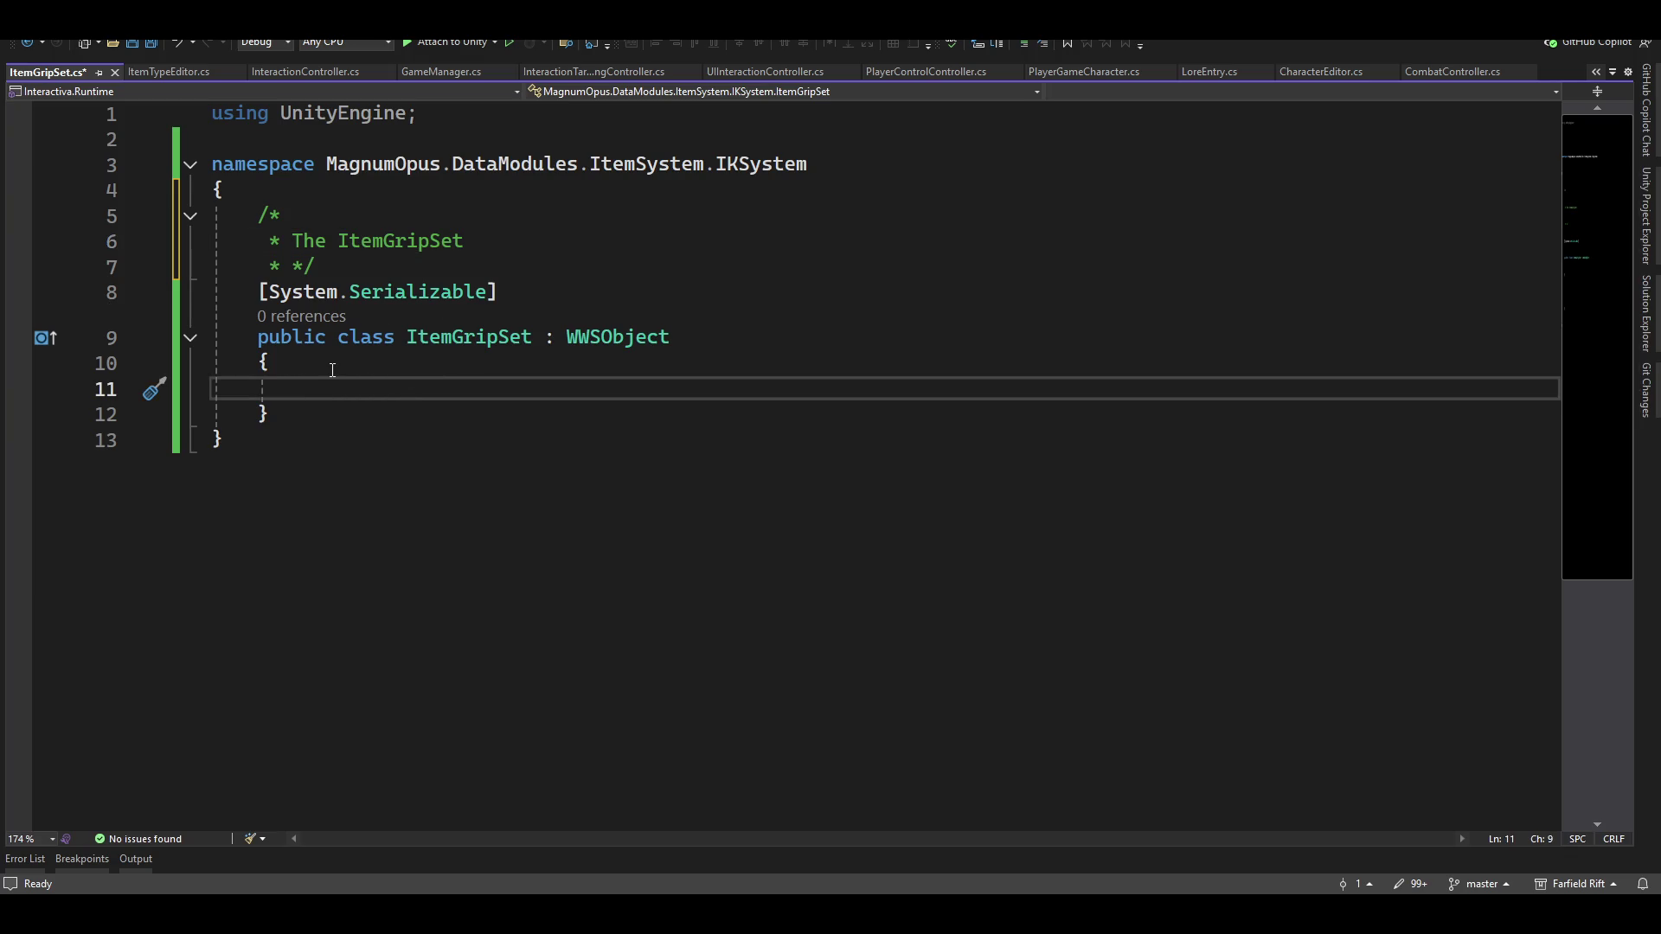
text([serial)
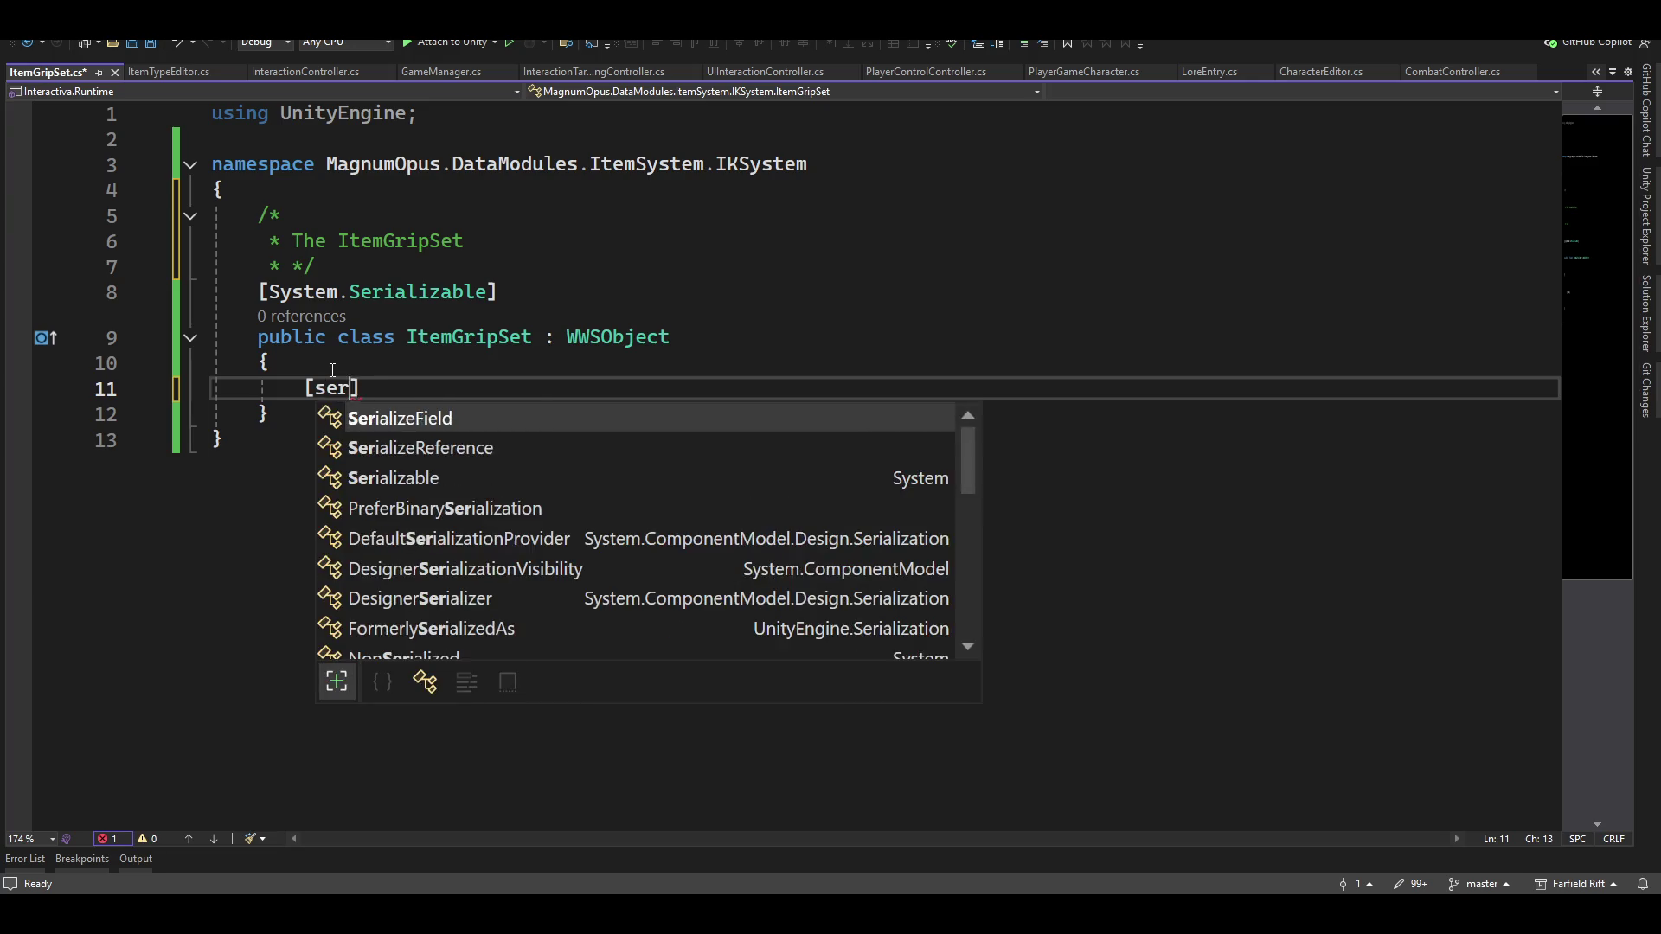
text(])
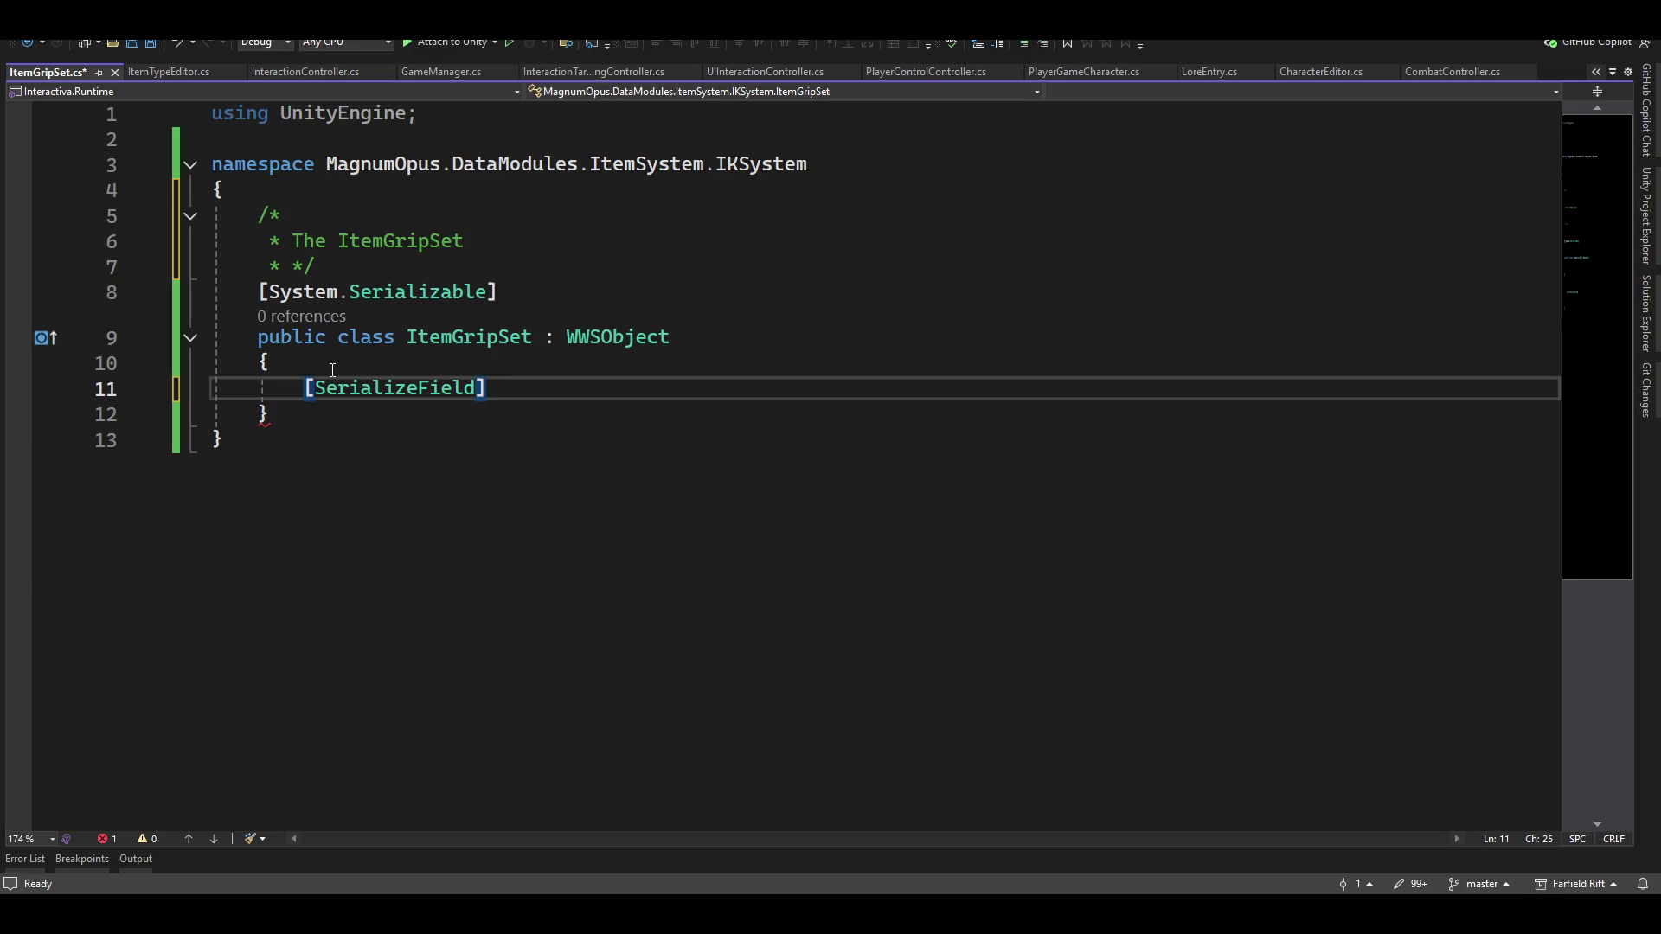
key(Up)
key(Up)
key(Up)
text(should get the )
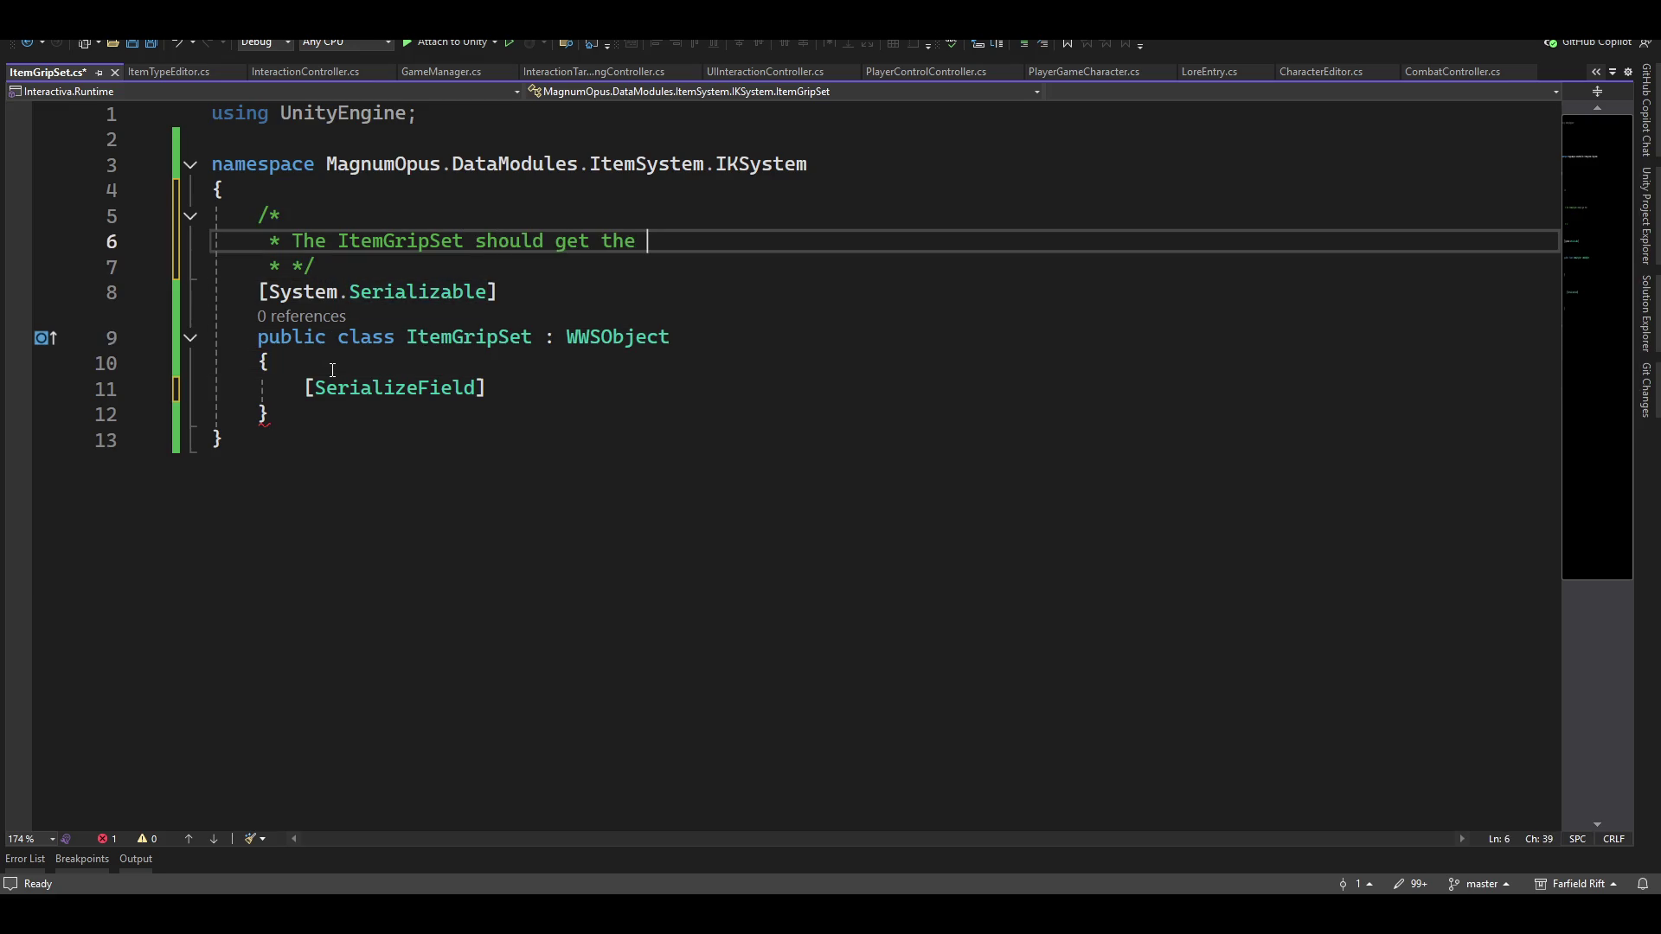
text(IKPre)
text(fab)
text( to know)
key(Left)
key(Left)
key(Left)
key(End)
text(wh)
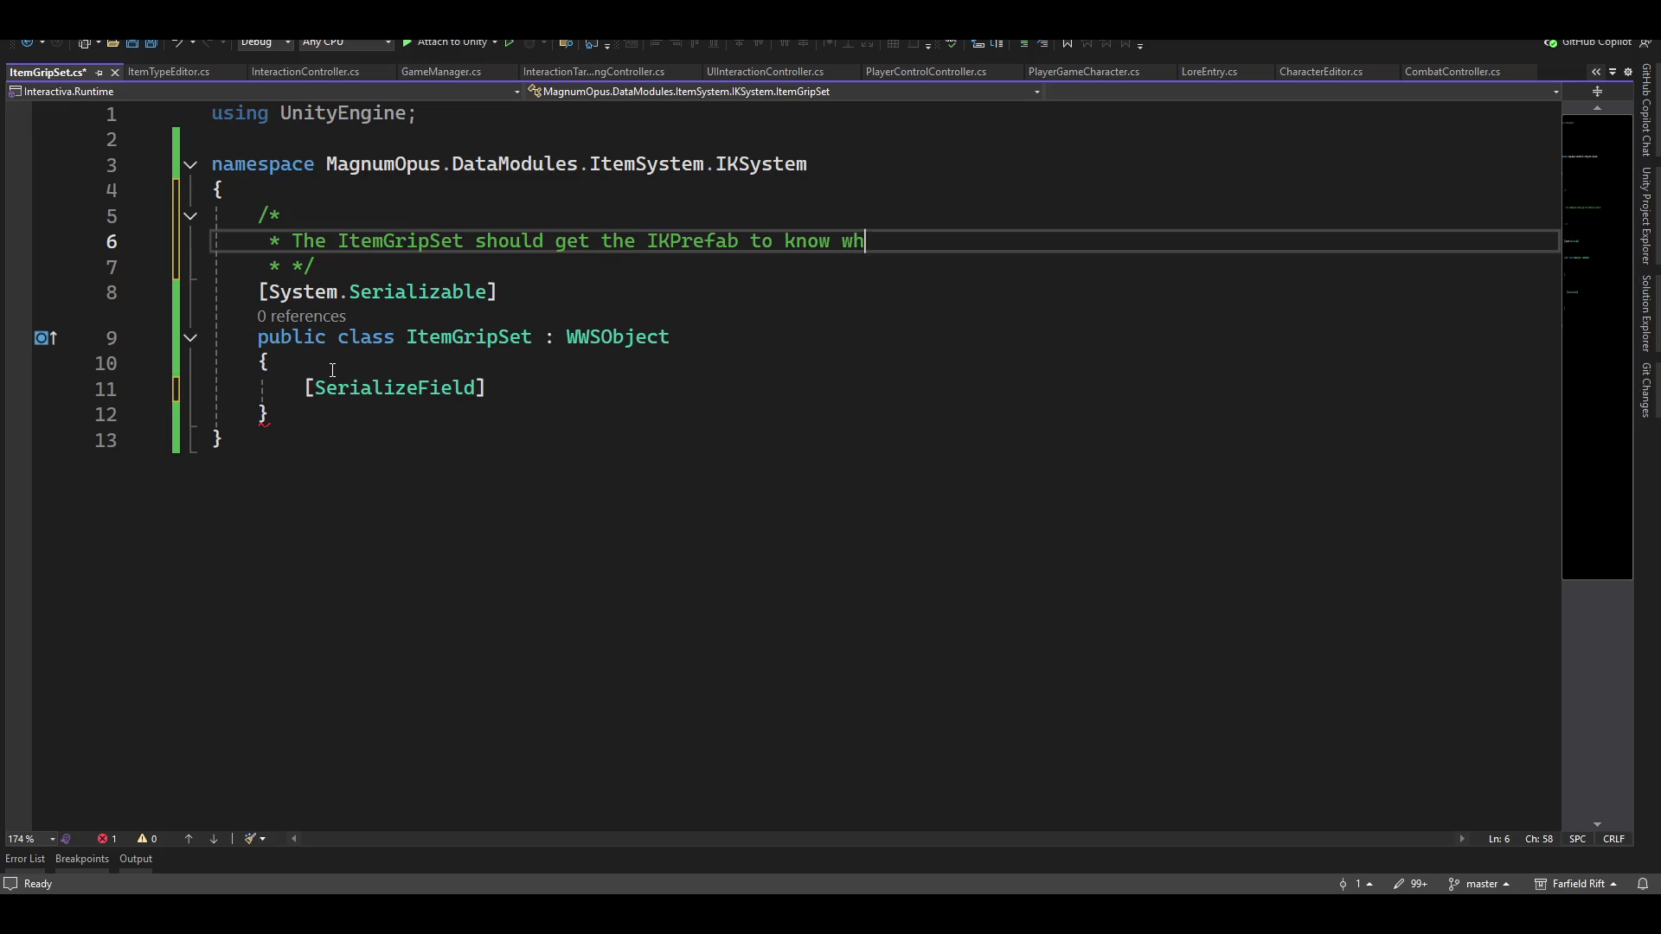
text(at grips exist )
text(- maybe h)
text(ave )
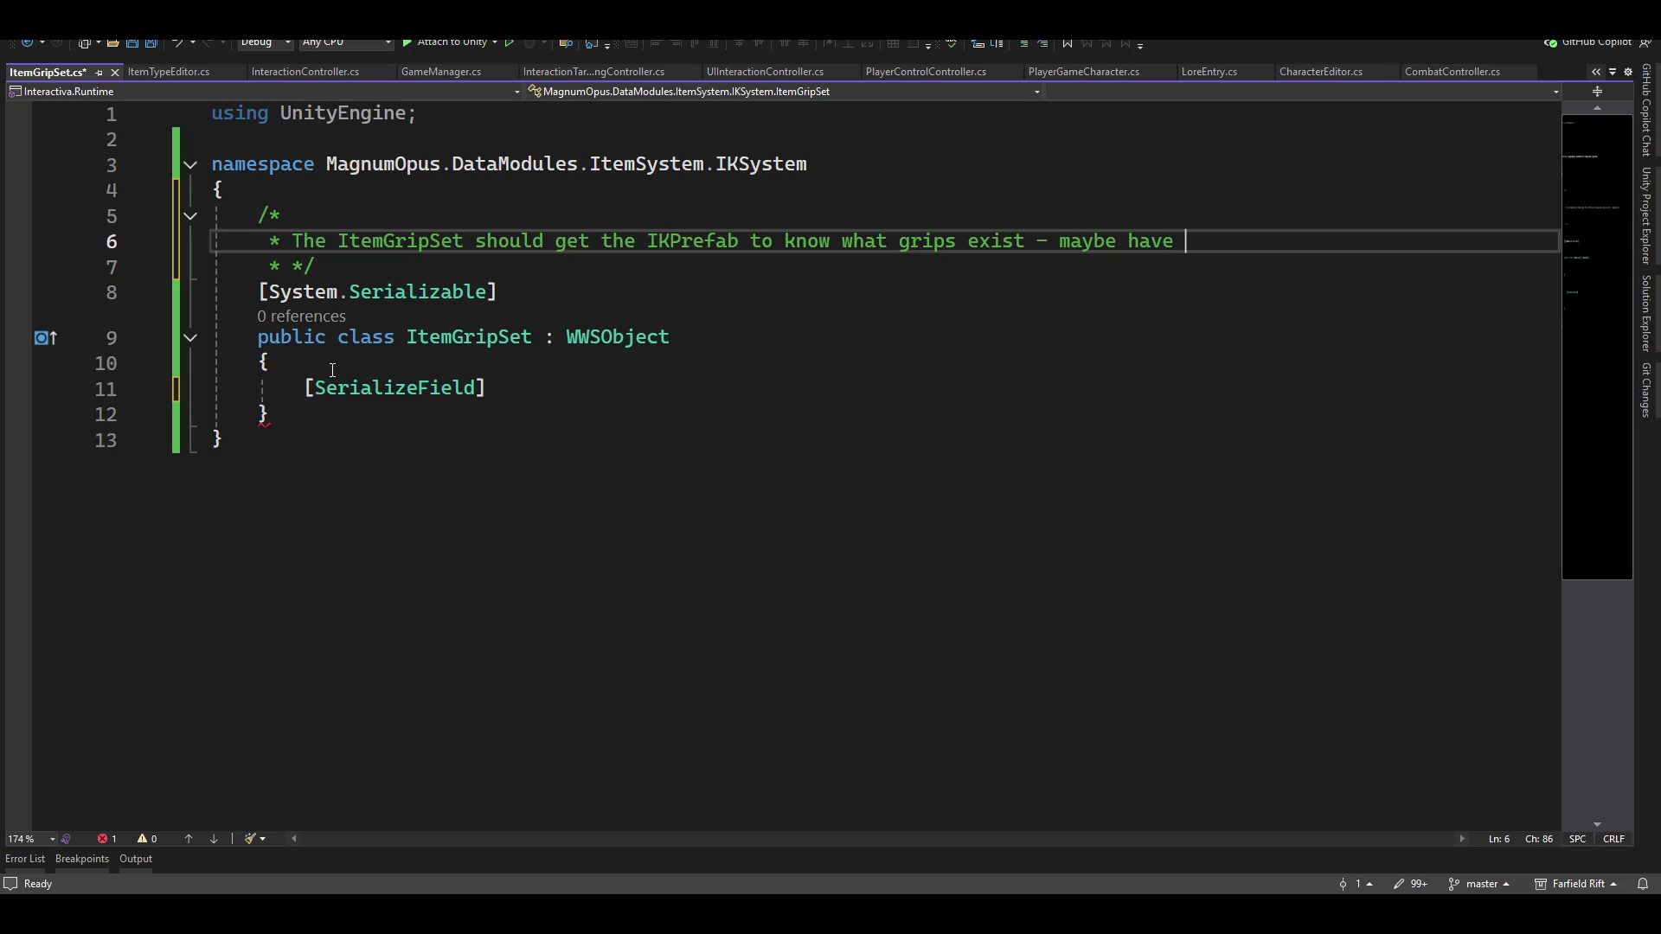
text(those set to a tag)
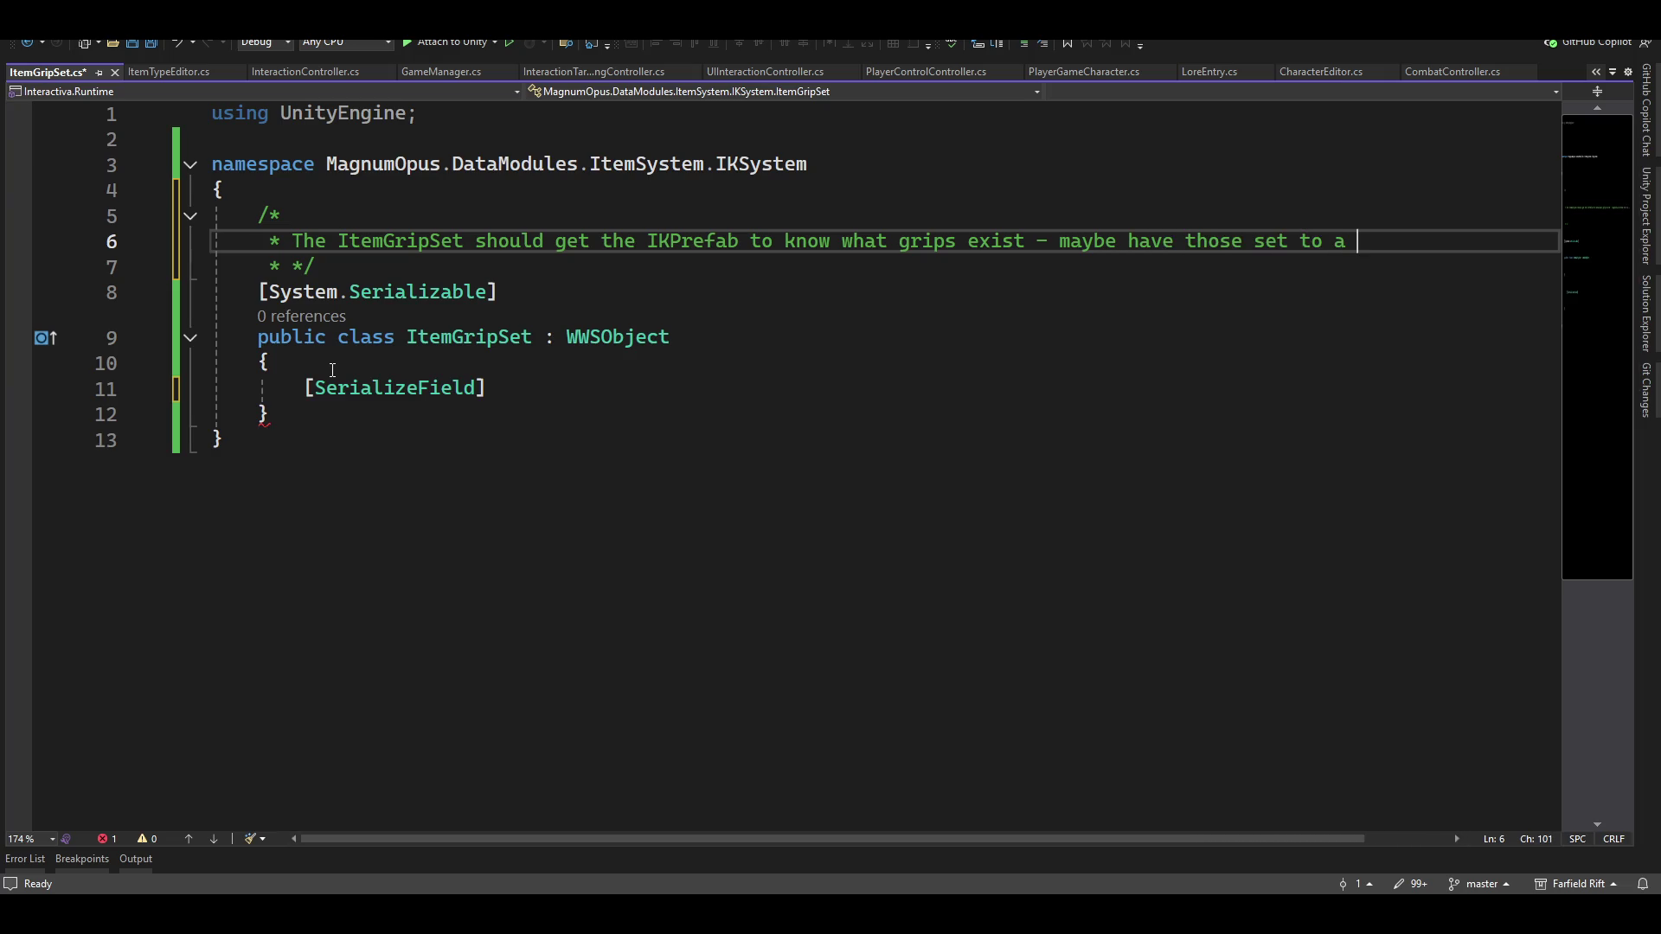
key(Down)
key(Down)
key(Down)
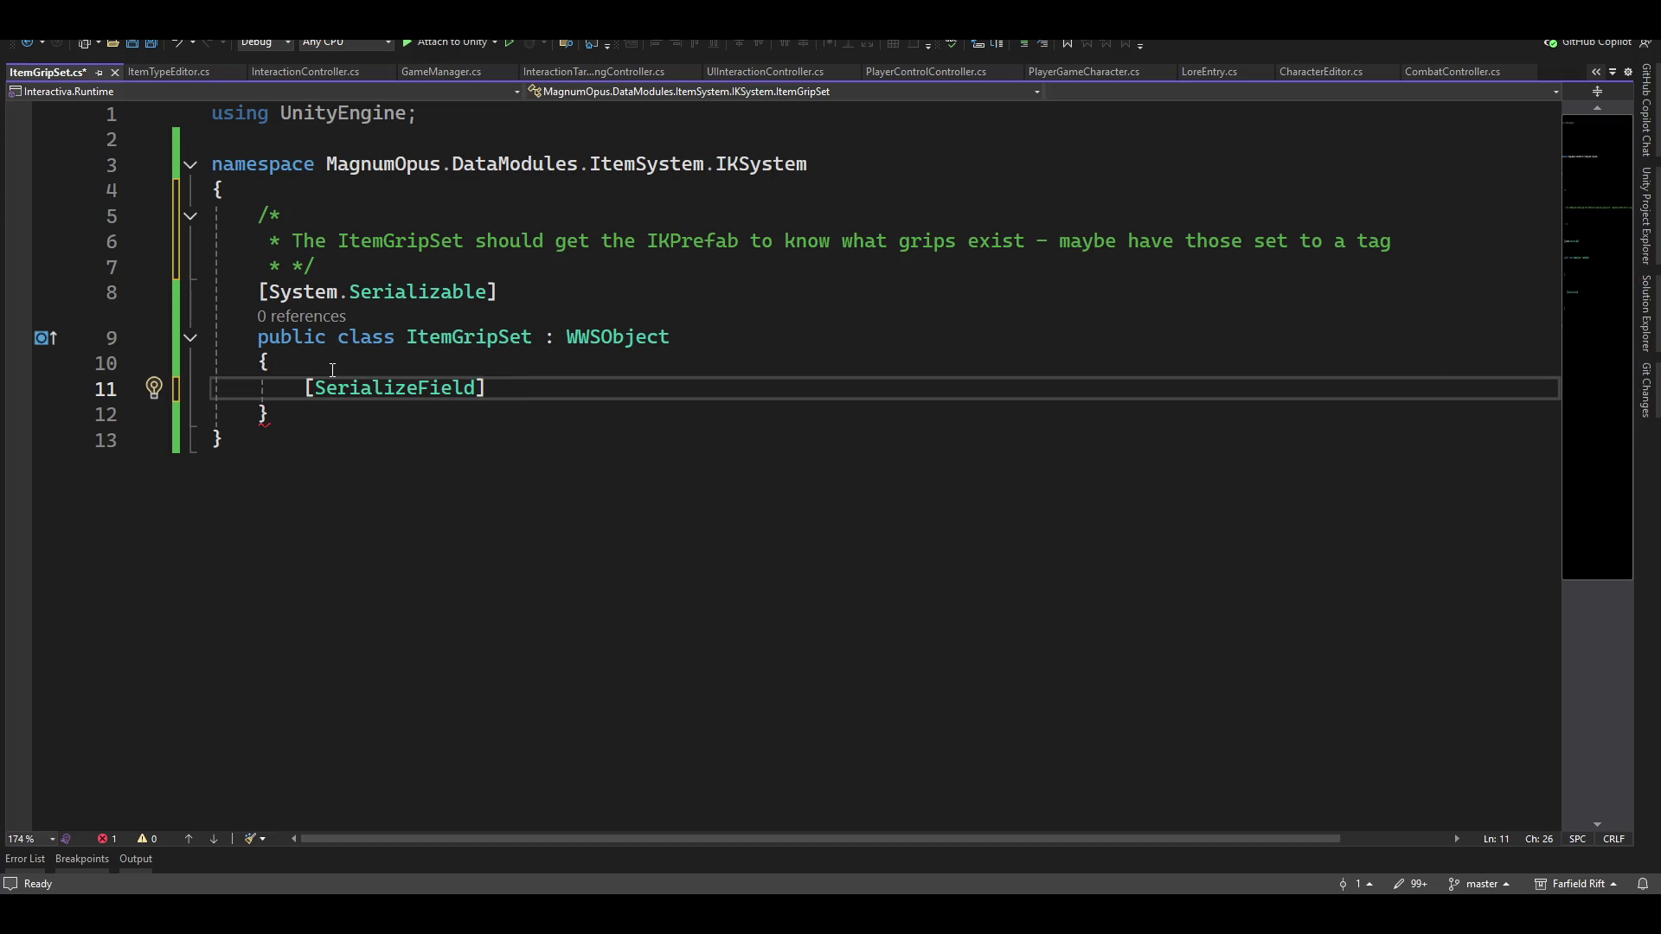
Declare the GameObject _item field, fixing the misspelled field name along the way
text(gameo)
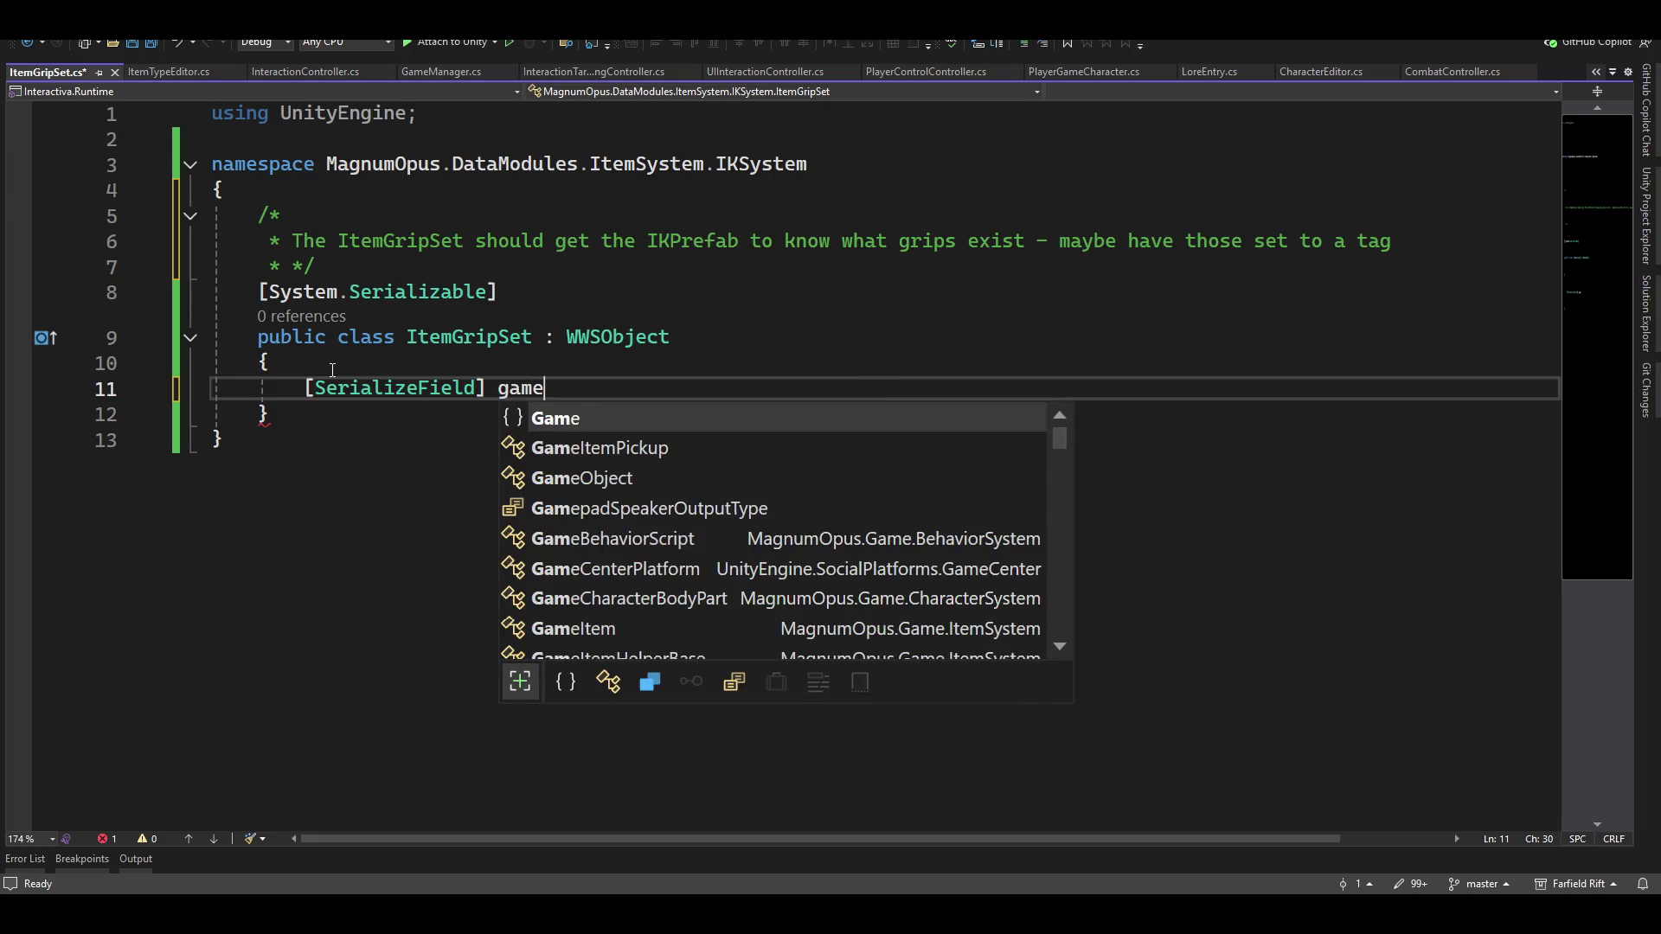
key(Tab)
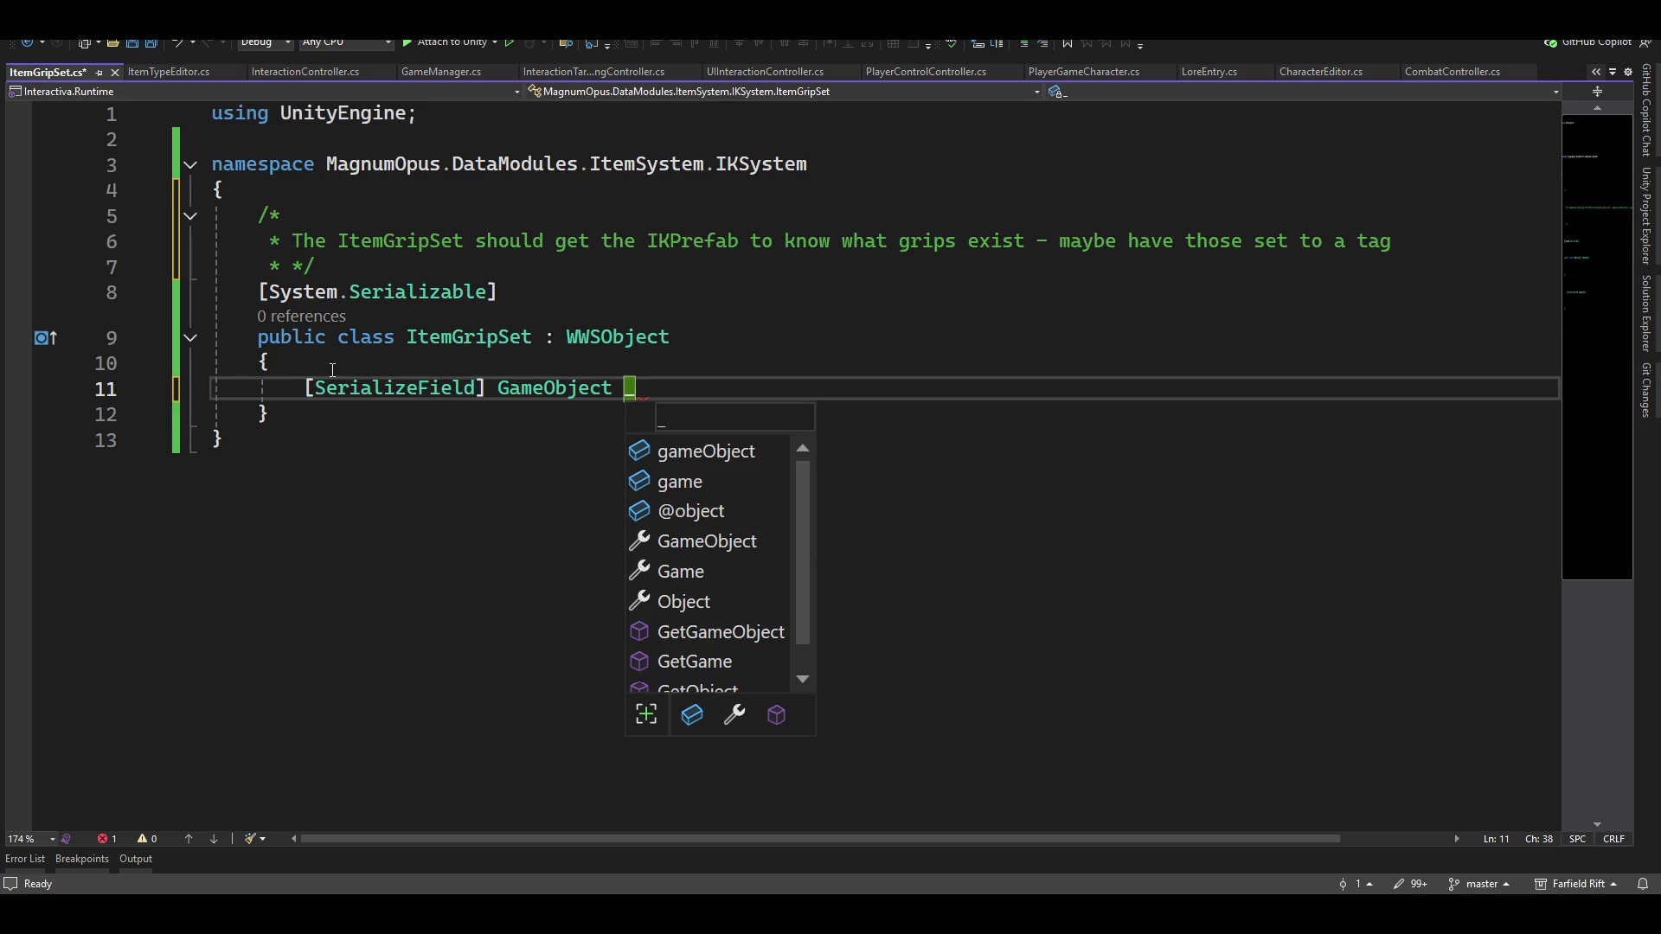
text(_wepaons)
key(Left)
key(Left)
key(Left)
key(BackSpace)
text(a)
key(Delete)
text(p)
key(End)
key(BackSpace)
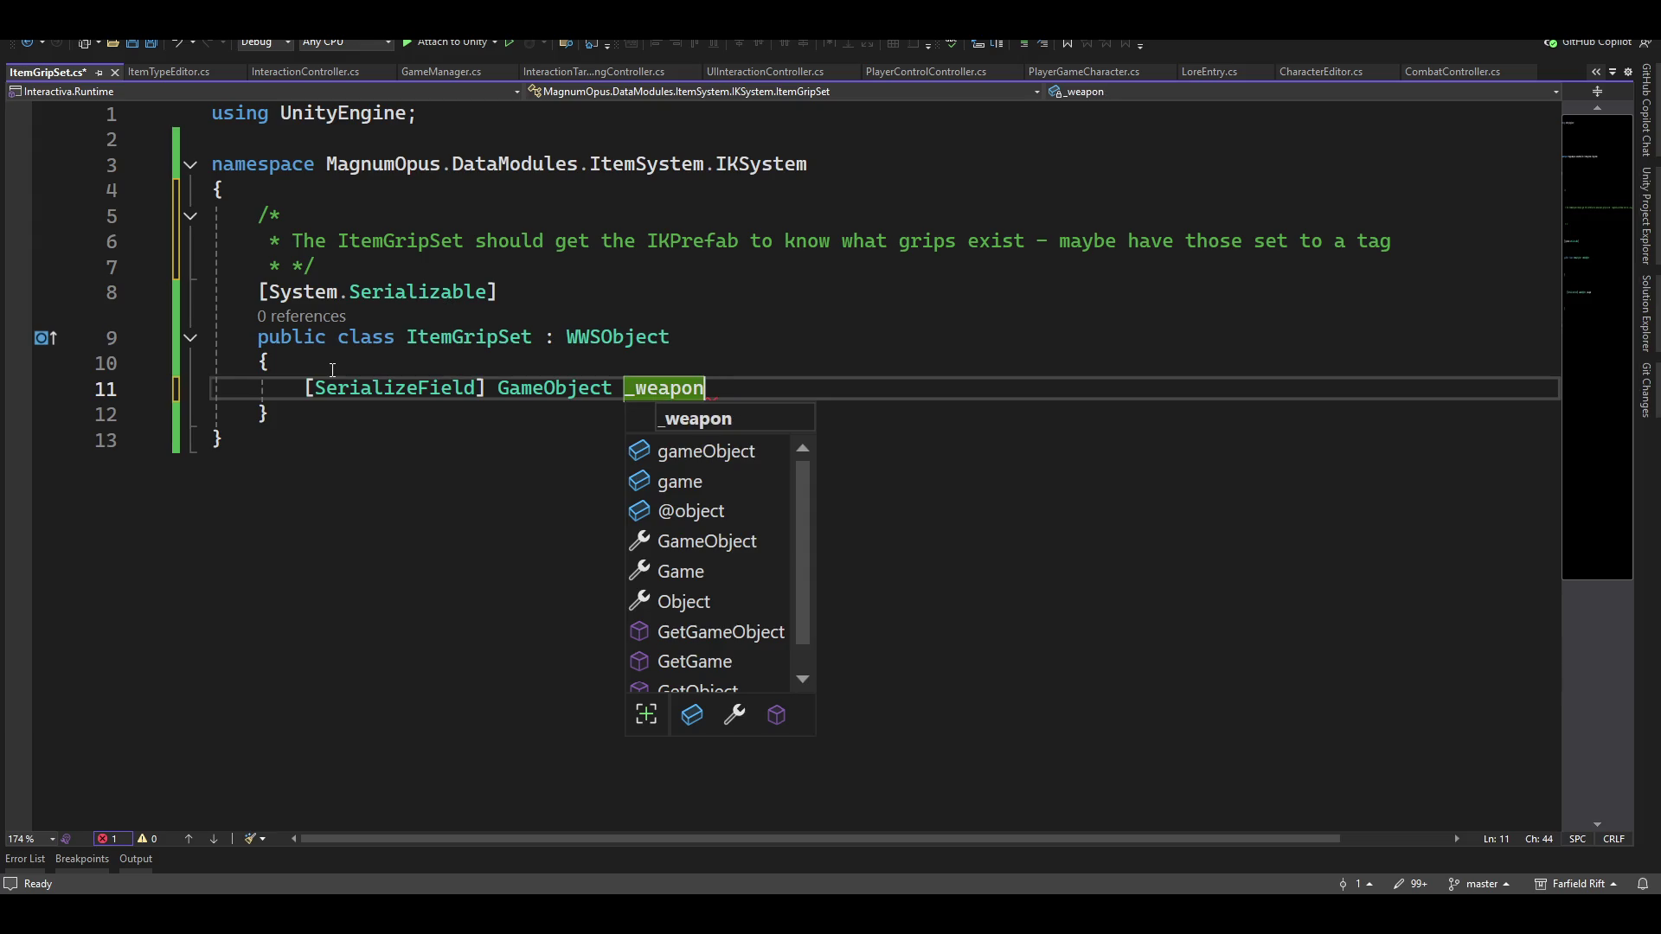
text(;)
key(BackSpace)
key(BackSpace)
key(BackSpace)
key(BackSpace)
key(BackSpace)
key(BackSpace)
text(item)
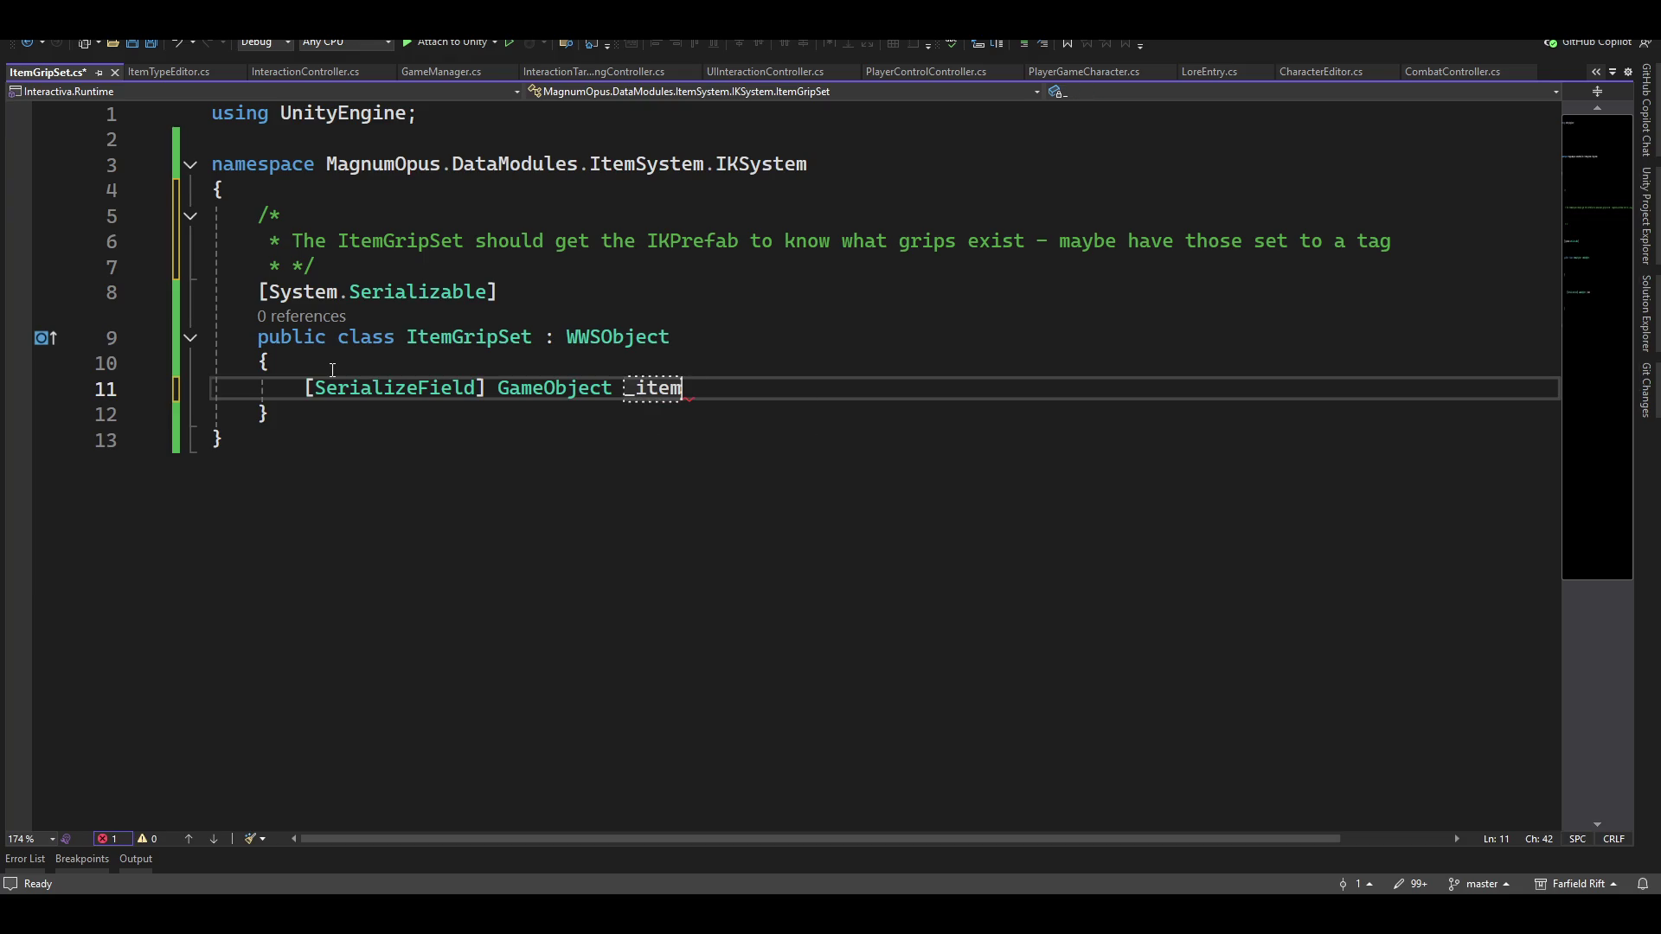
text(;)
key(Return)
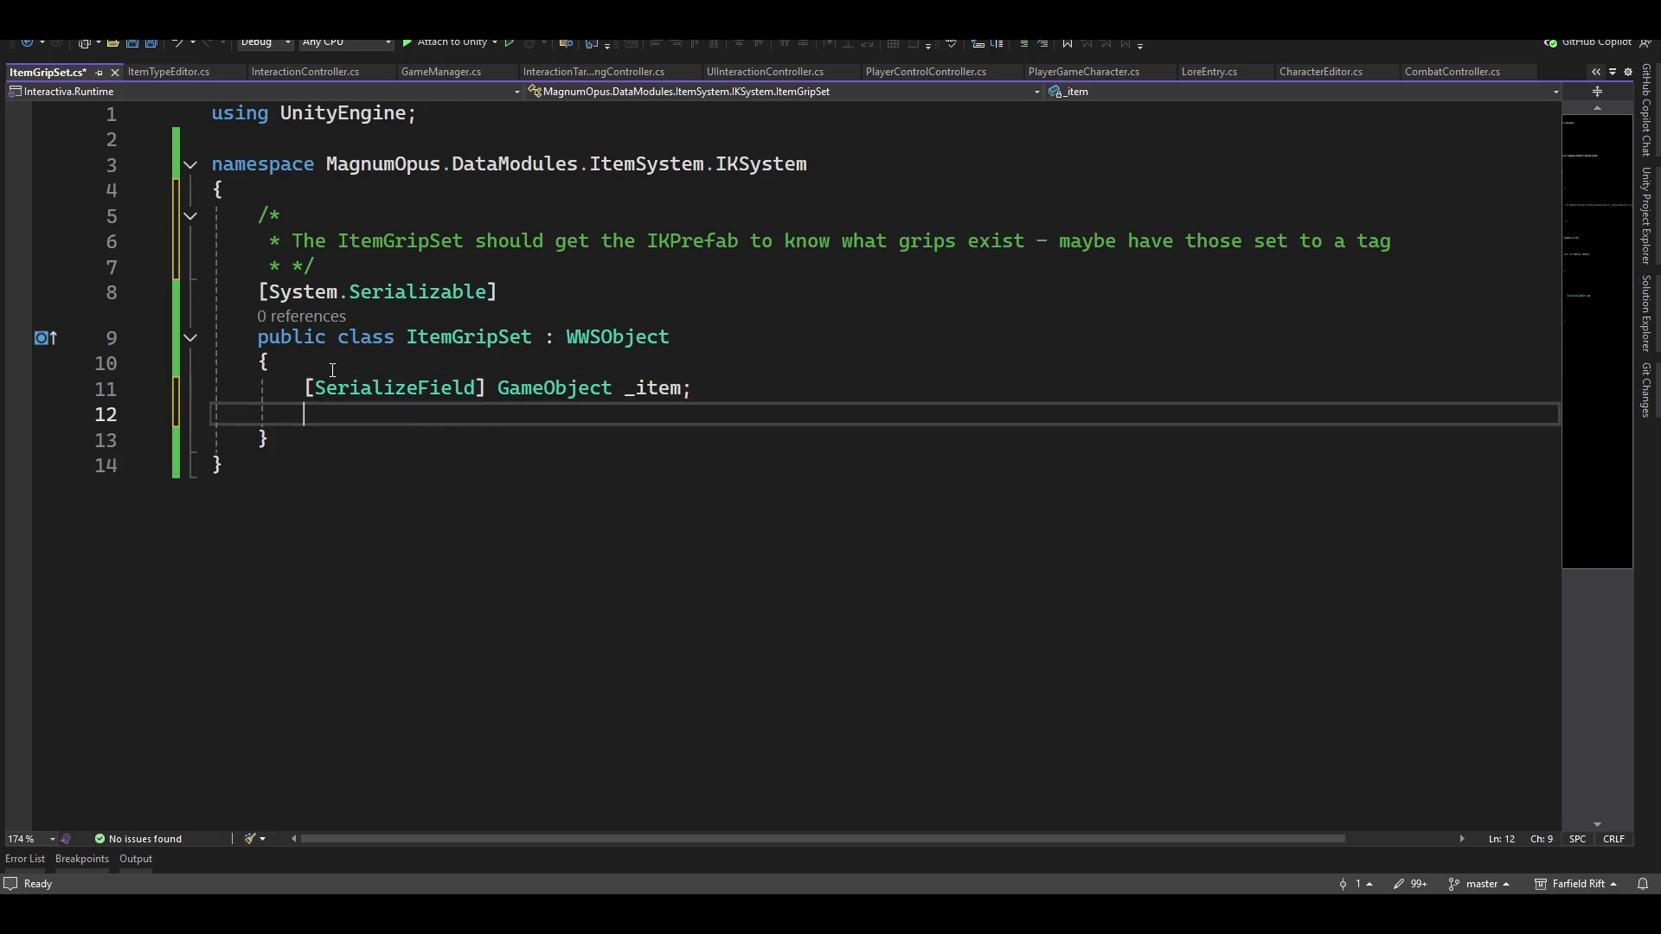
Encapsulate _item into a public Item property with the Ctrl+. quick fix
key(Up)
key(End)
key(Left)
key(Left)
key(Left)
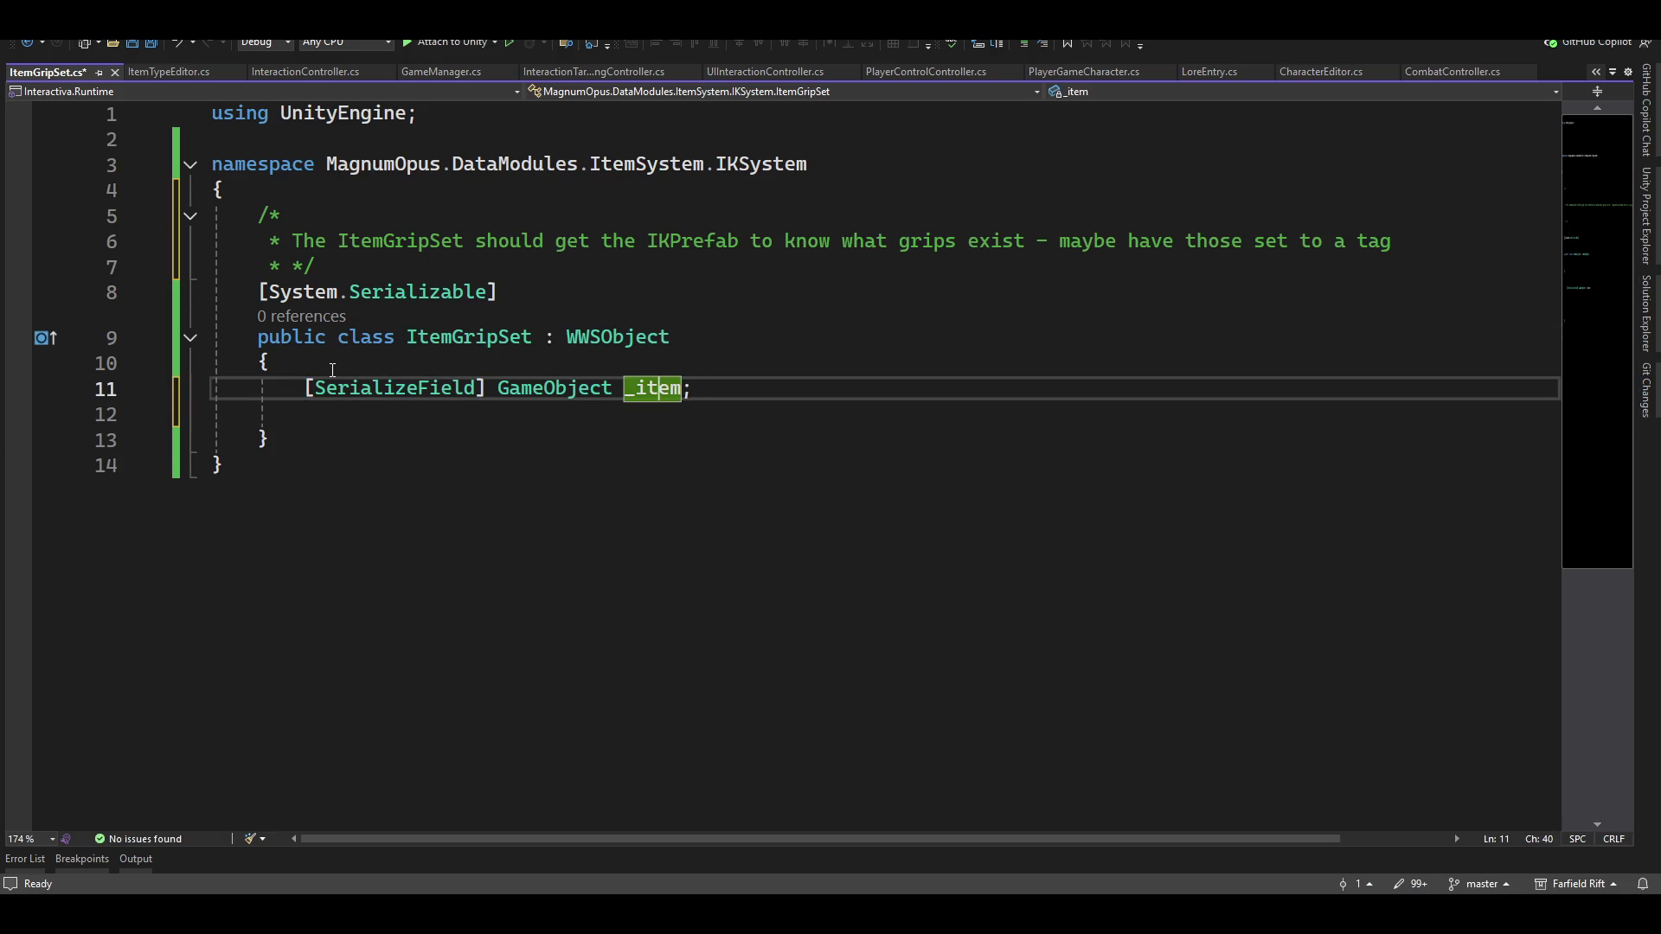
key(ctrl+period)
key(Down)
key(Down)
key(Down)
key(Escape)
key(ctrl+period)
key(Return)
key(Down)
key(Down)
key(End)
Comment the _item line with '//use this for scene helper'
key(Up)
key(Up)
key(End)
text(//use this for )
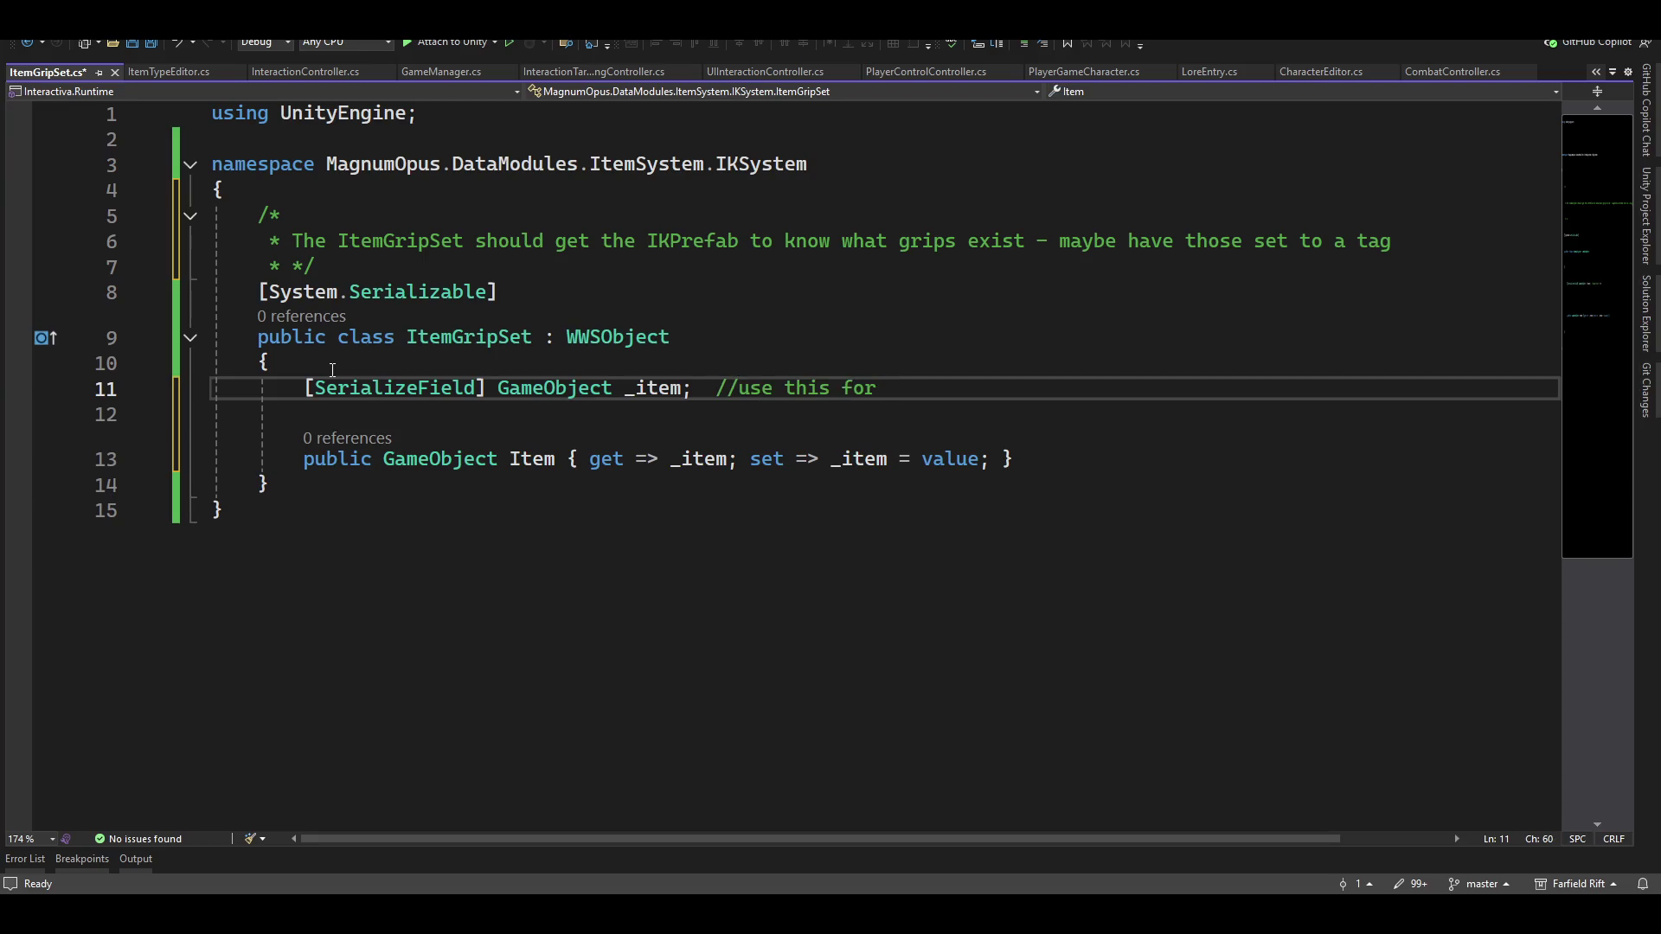
text(a)
key(BackSpace)
key(BackSpace)
text(s)
text(cene helpe)
text(r)
Begin a new [SerializeField] List field on the next line
key(Return)
key(Return)
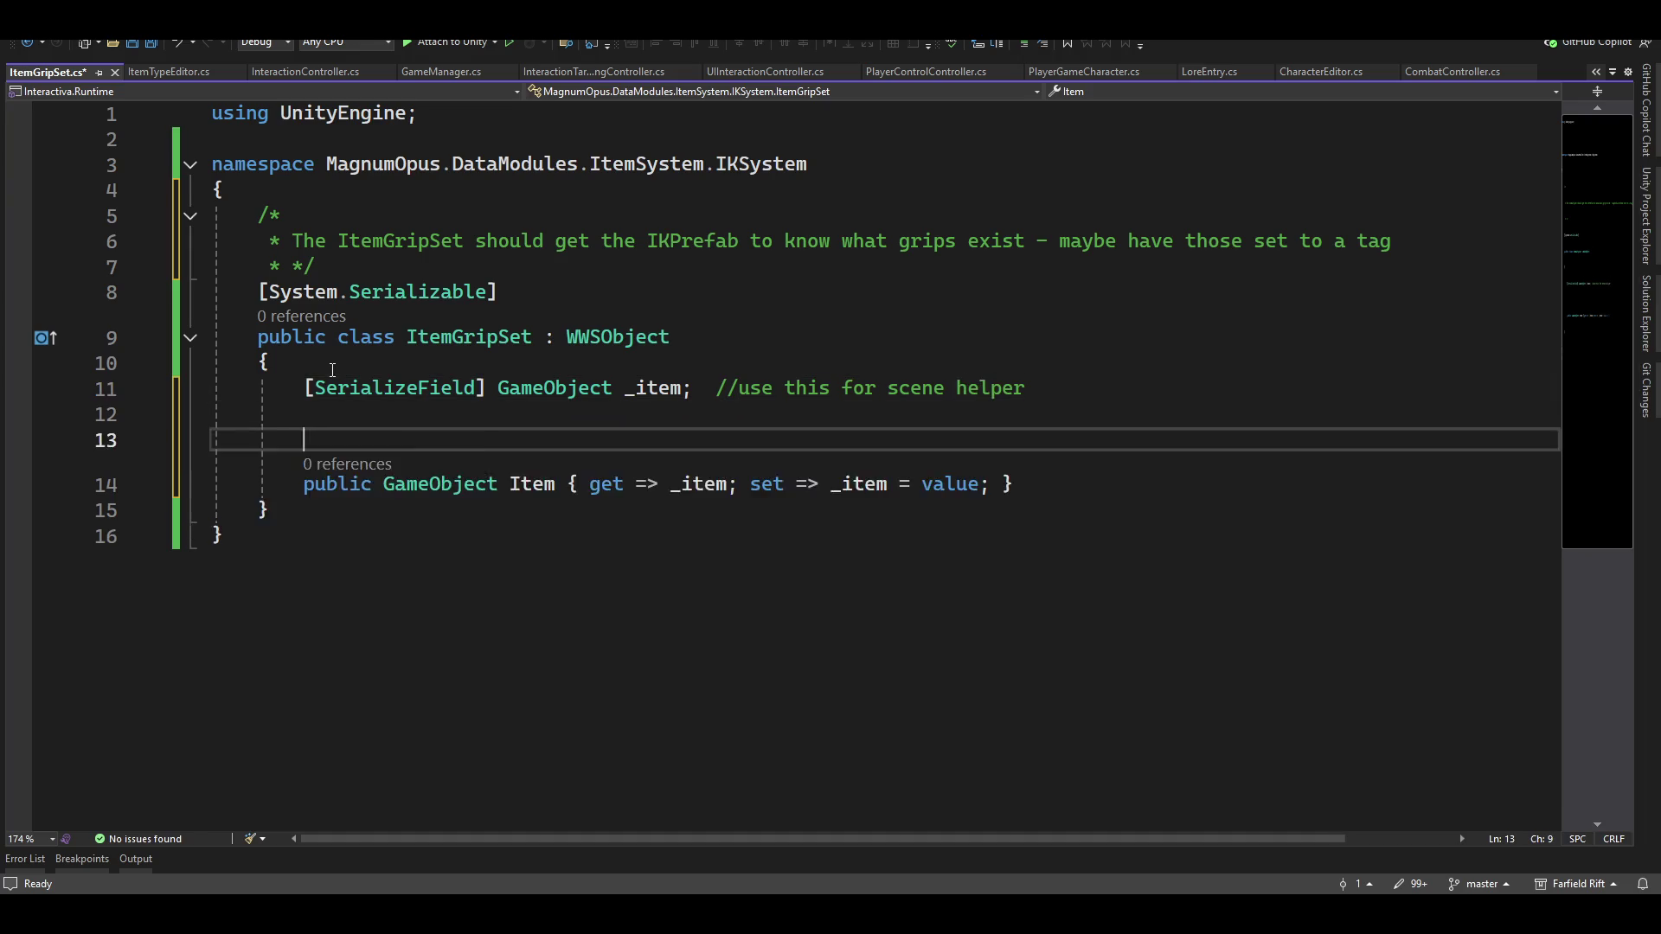
text([serial)
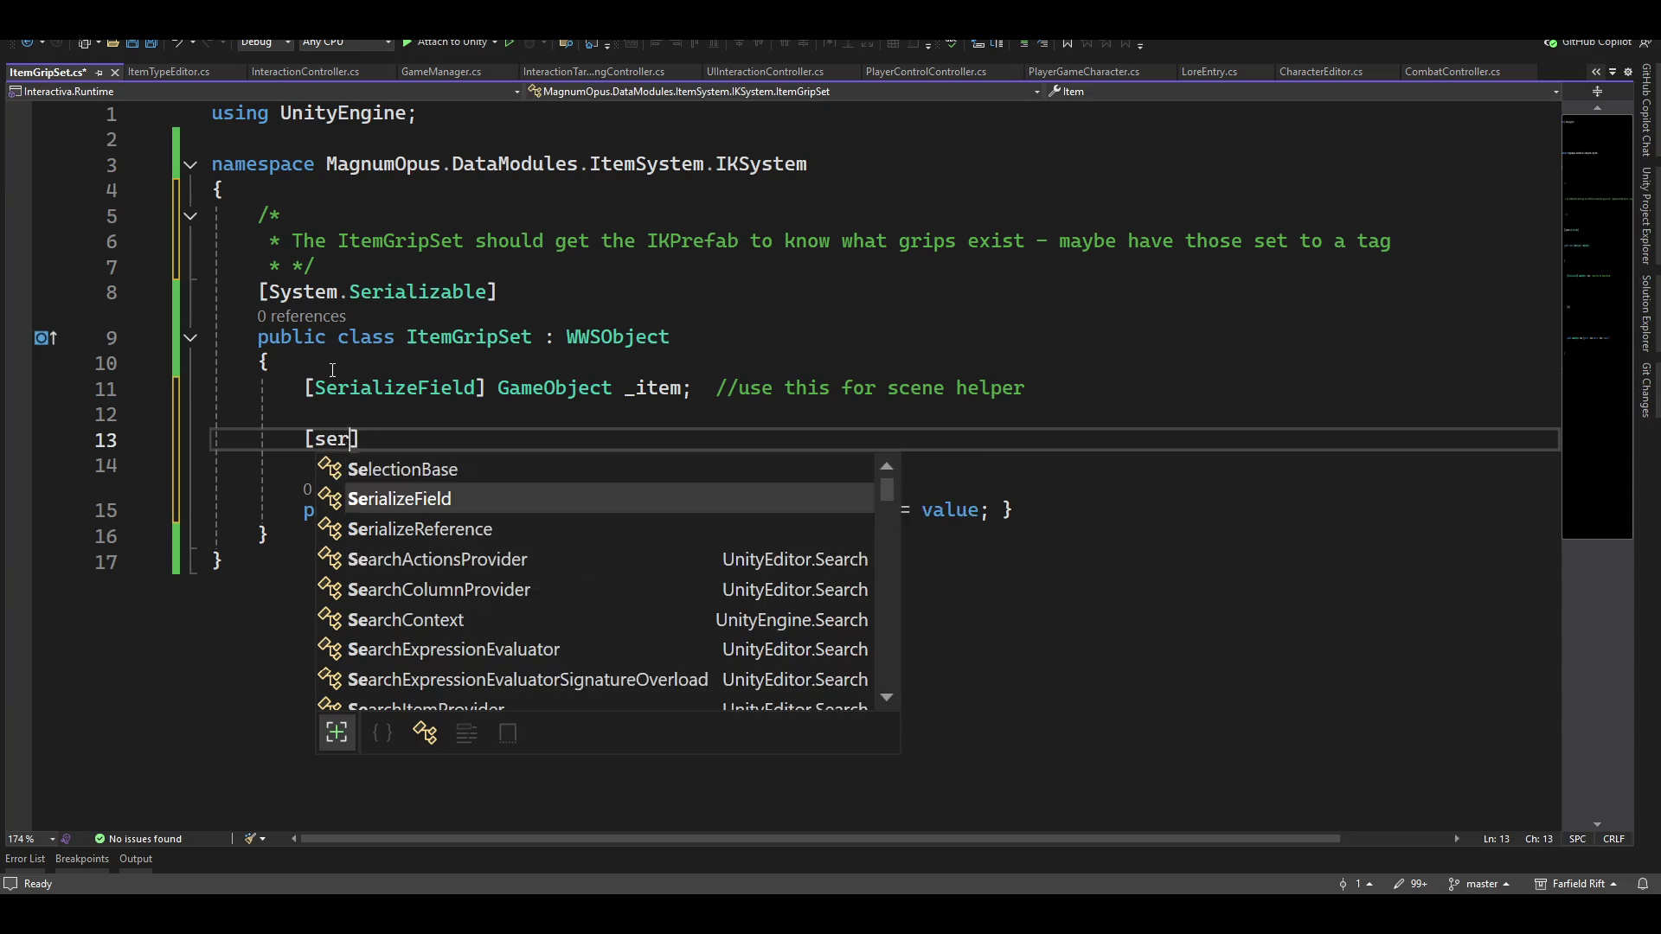
key(Tab)
text(] Li)
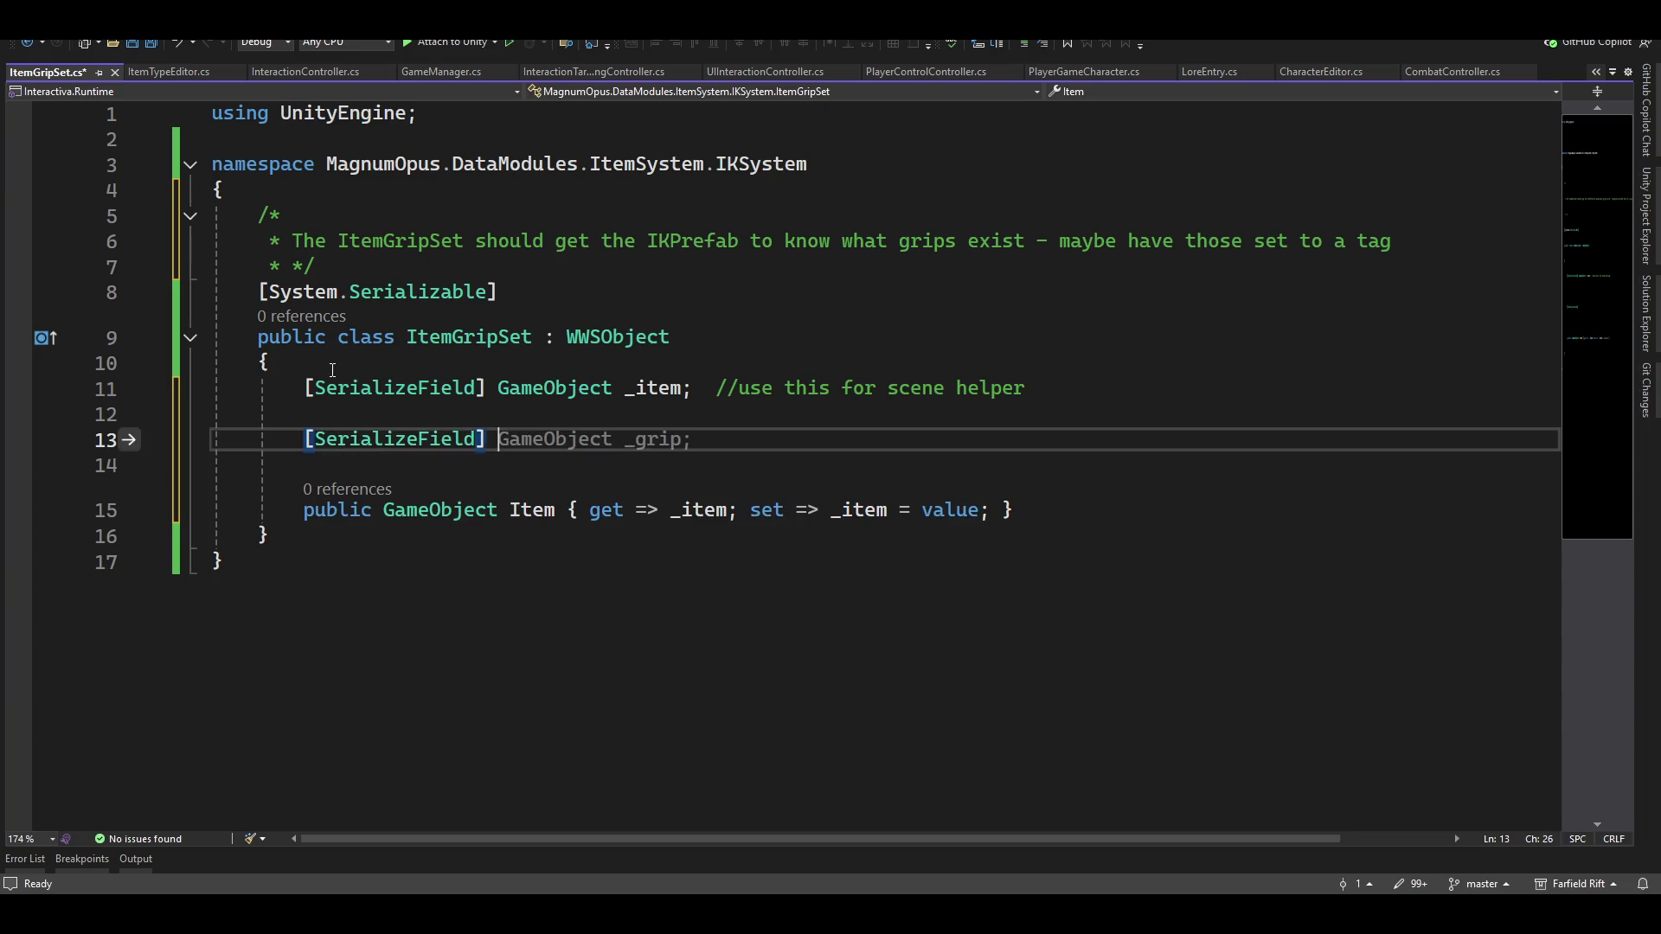
text(st)
Complete the declaration as List<Transform> _gripTransforms
key(Tab)
text(<vect)
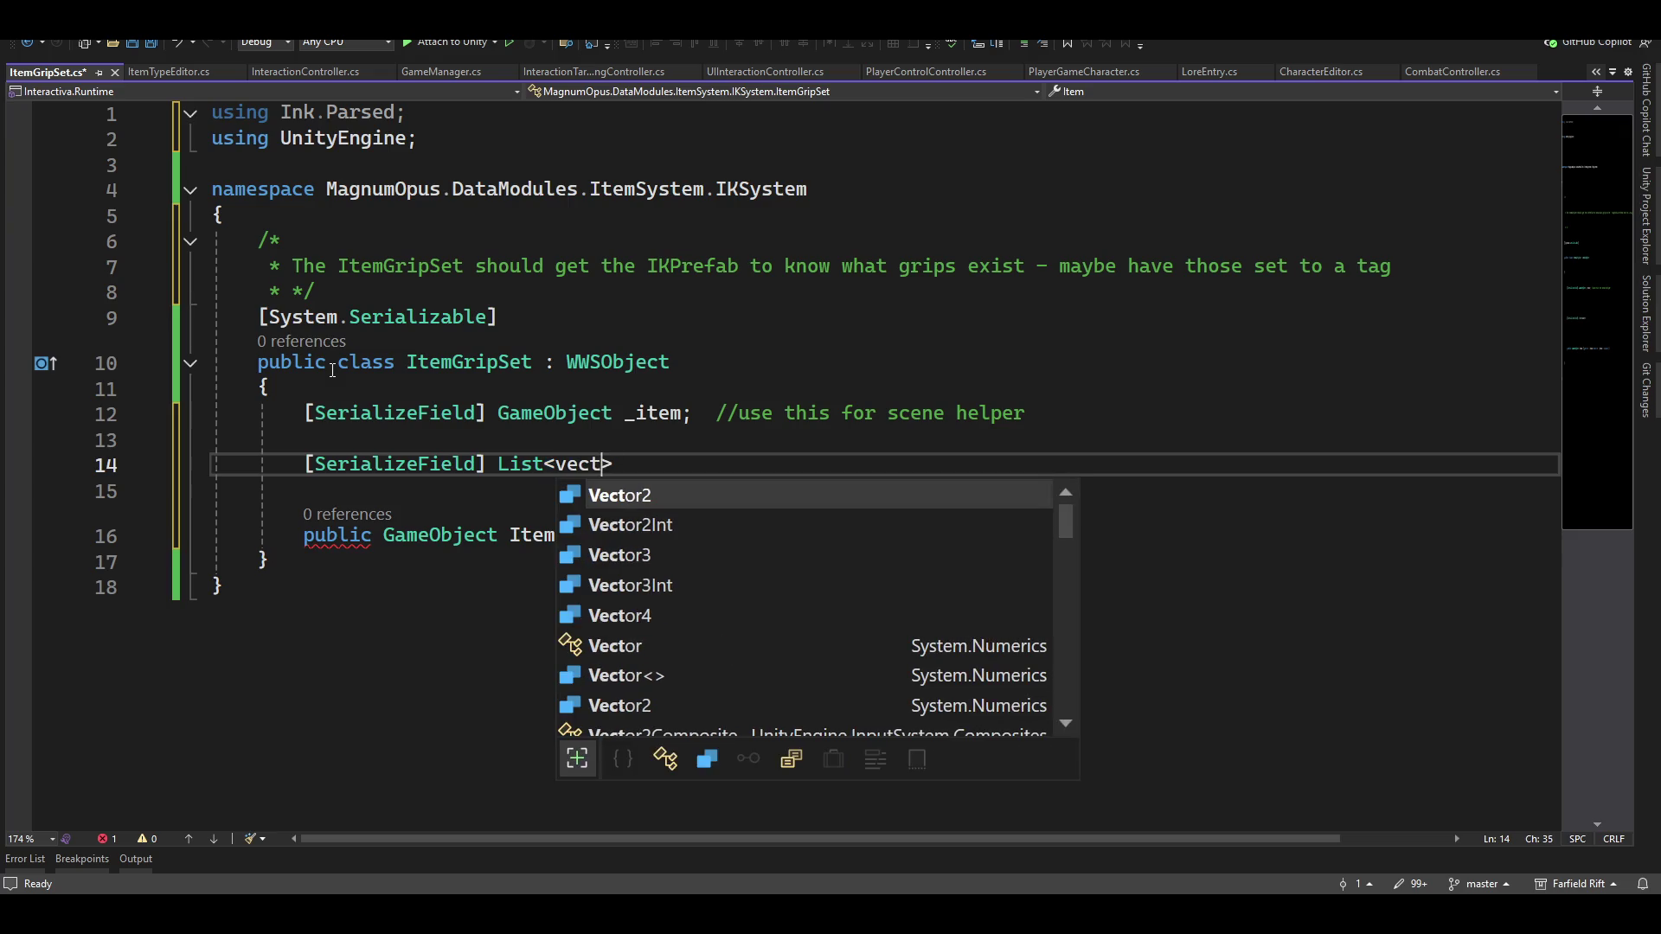
key(Down)
key(BackSpace)
key(BackSpace)
key(BackSpace)
text(tra)
key(Down)
key(Down)
key(Down)
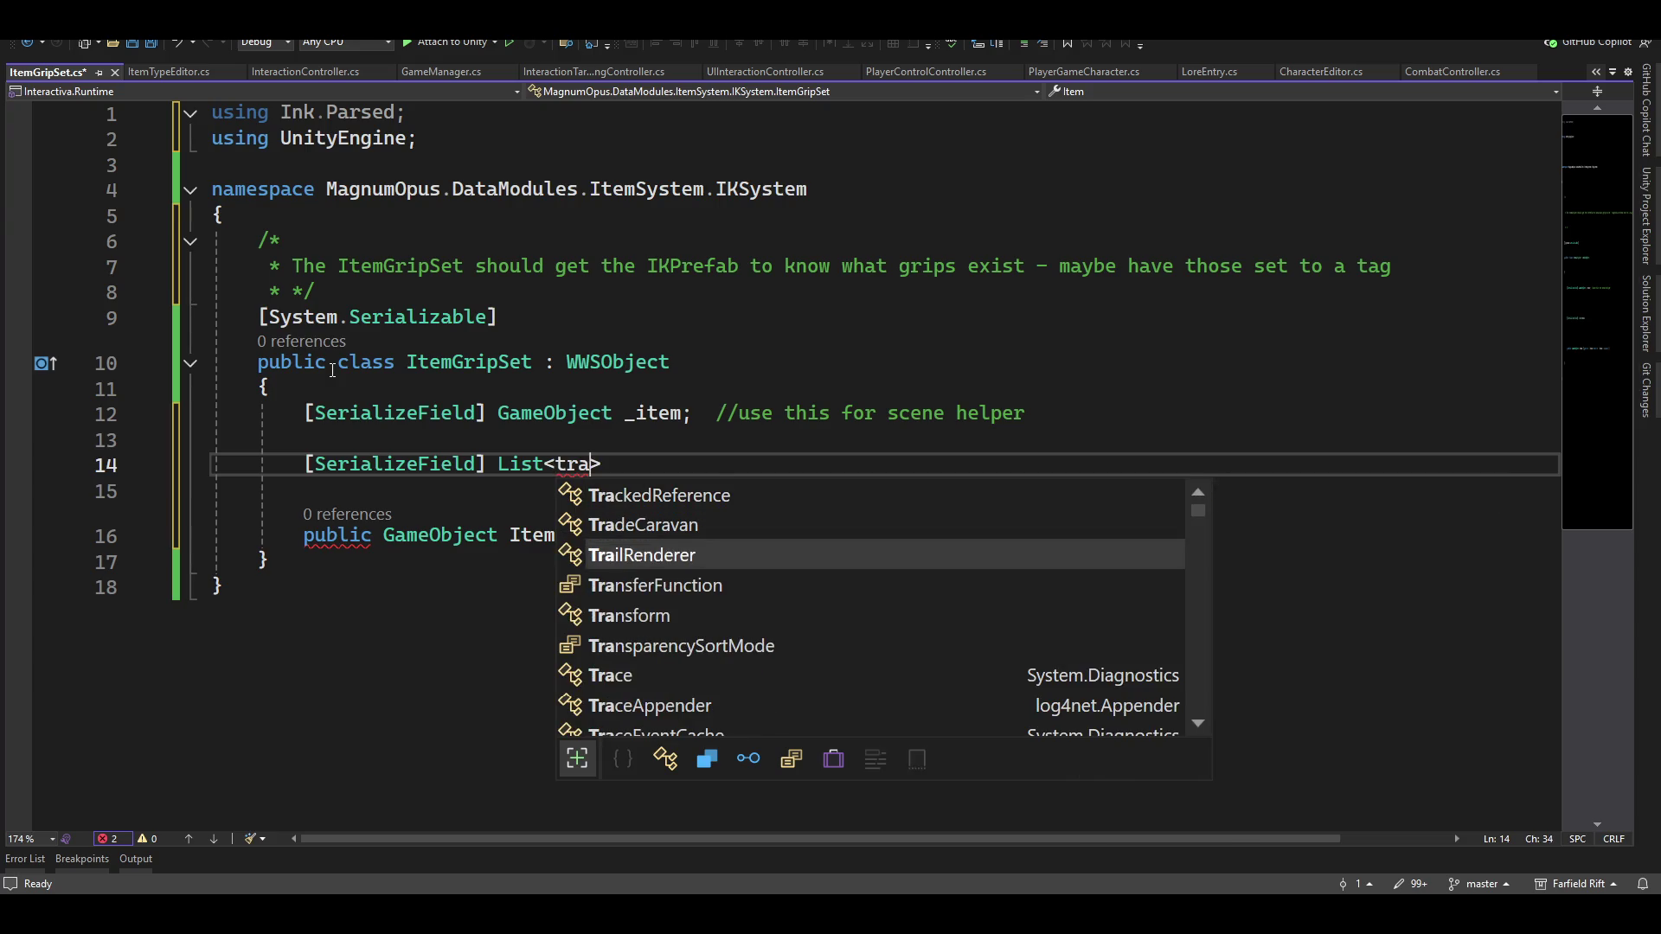
key(Tab)
text(> )
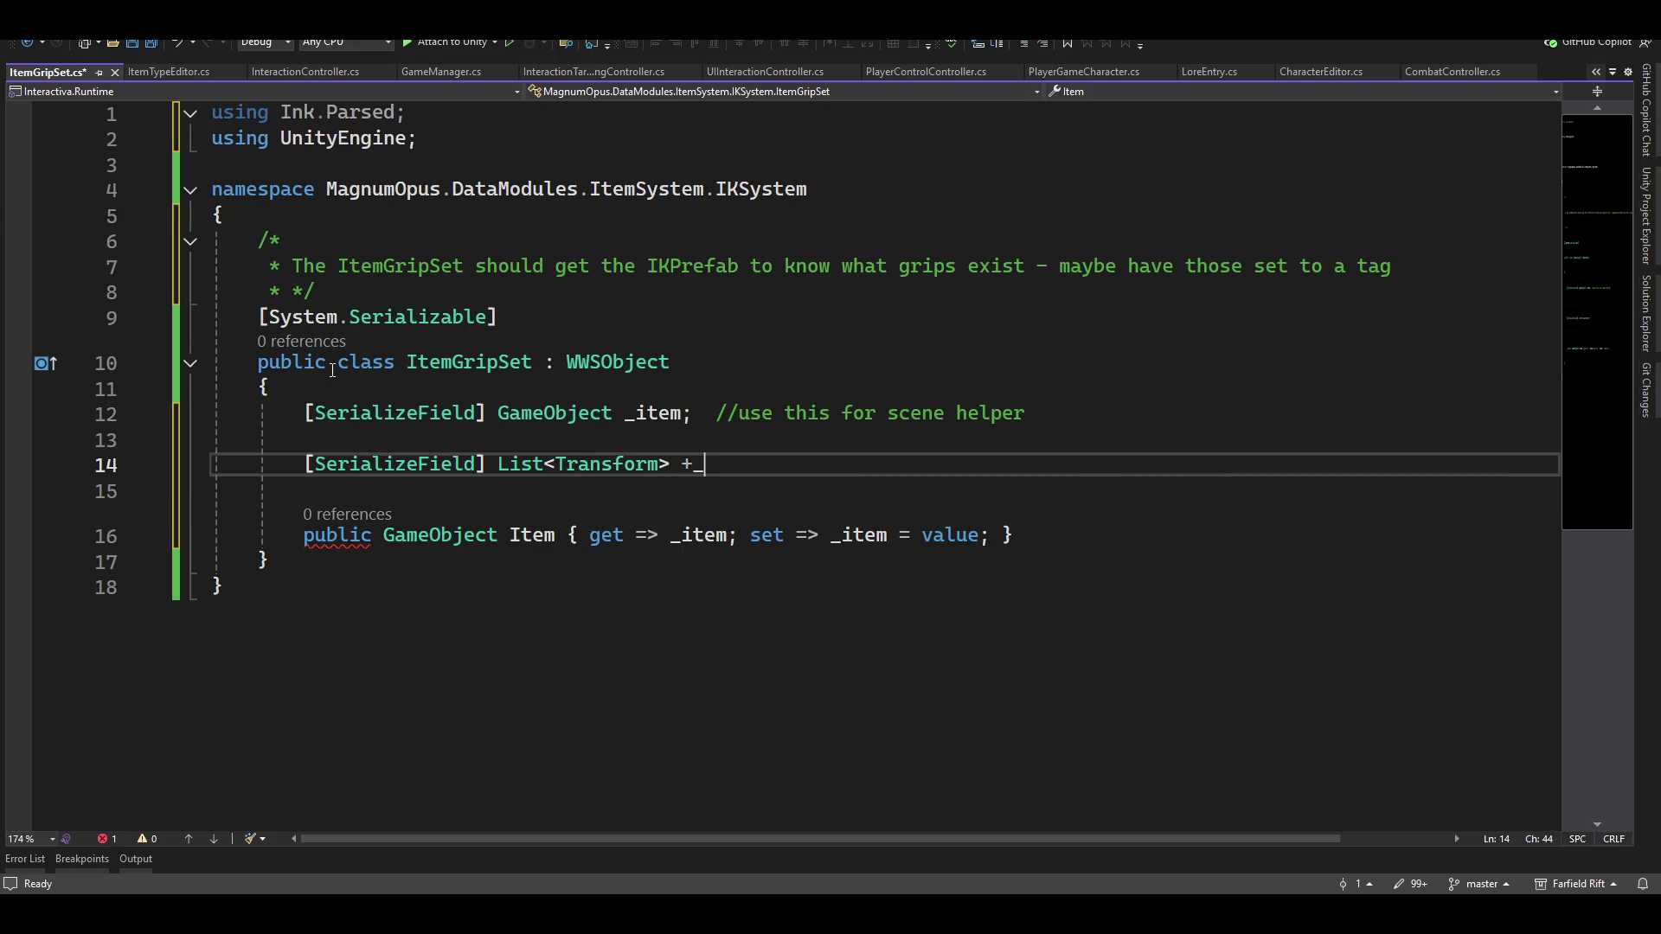
text(_gr)
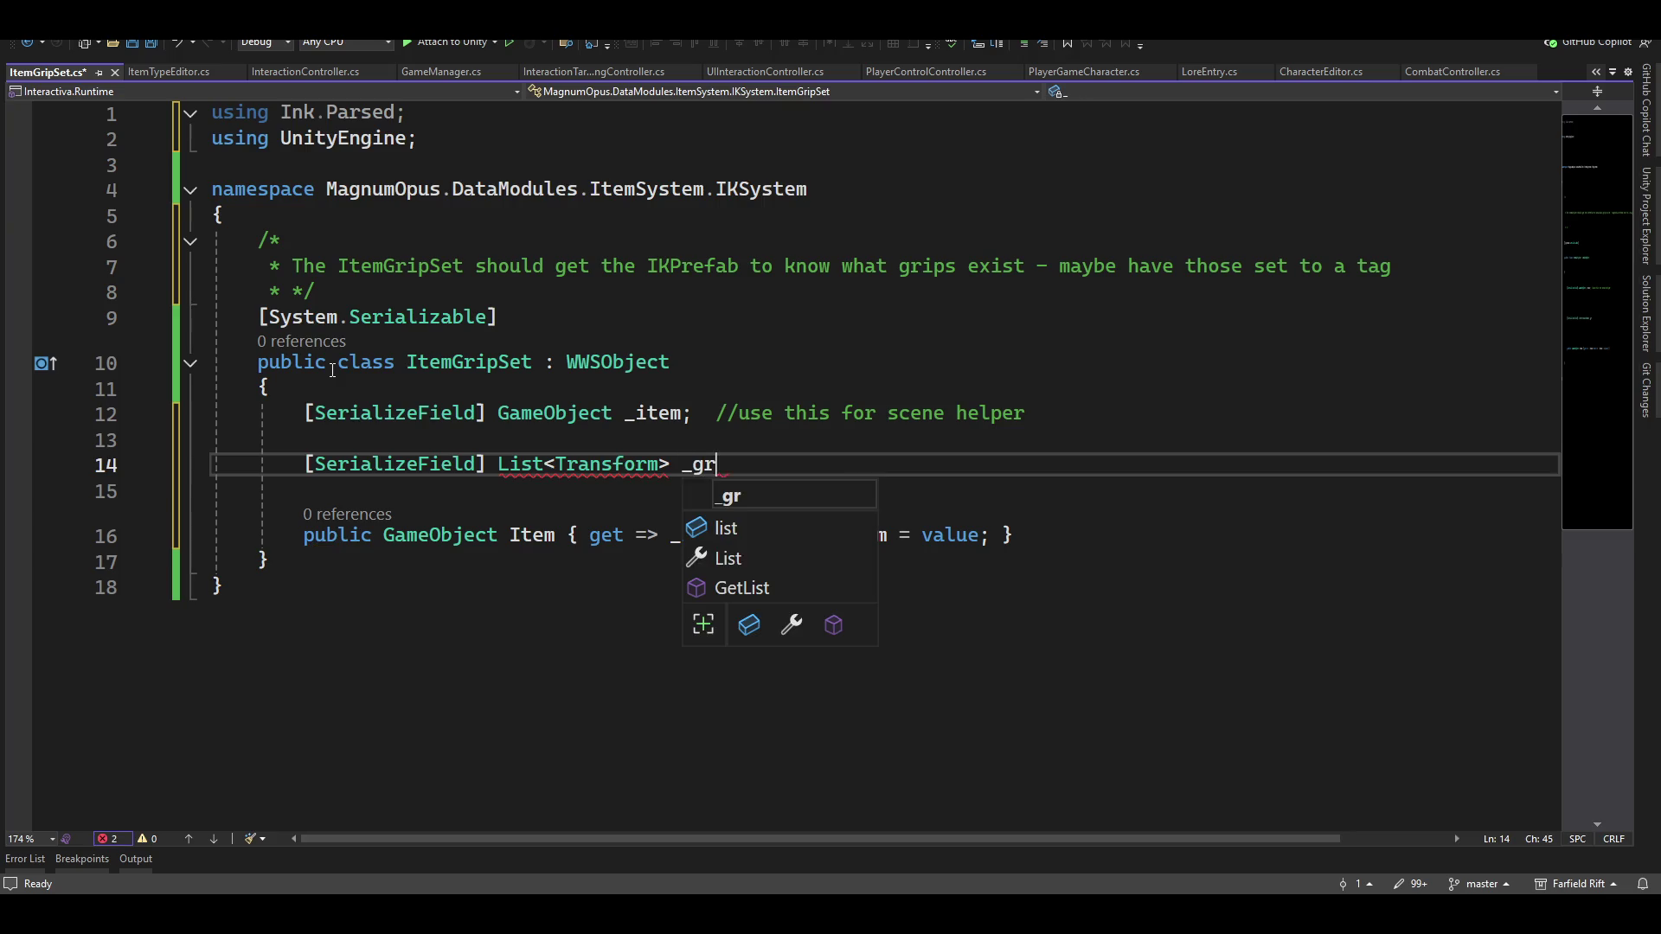
text(ipTransforms)
text(;)
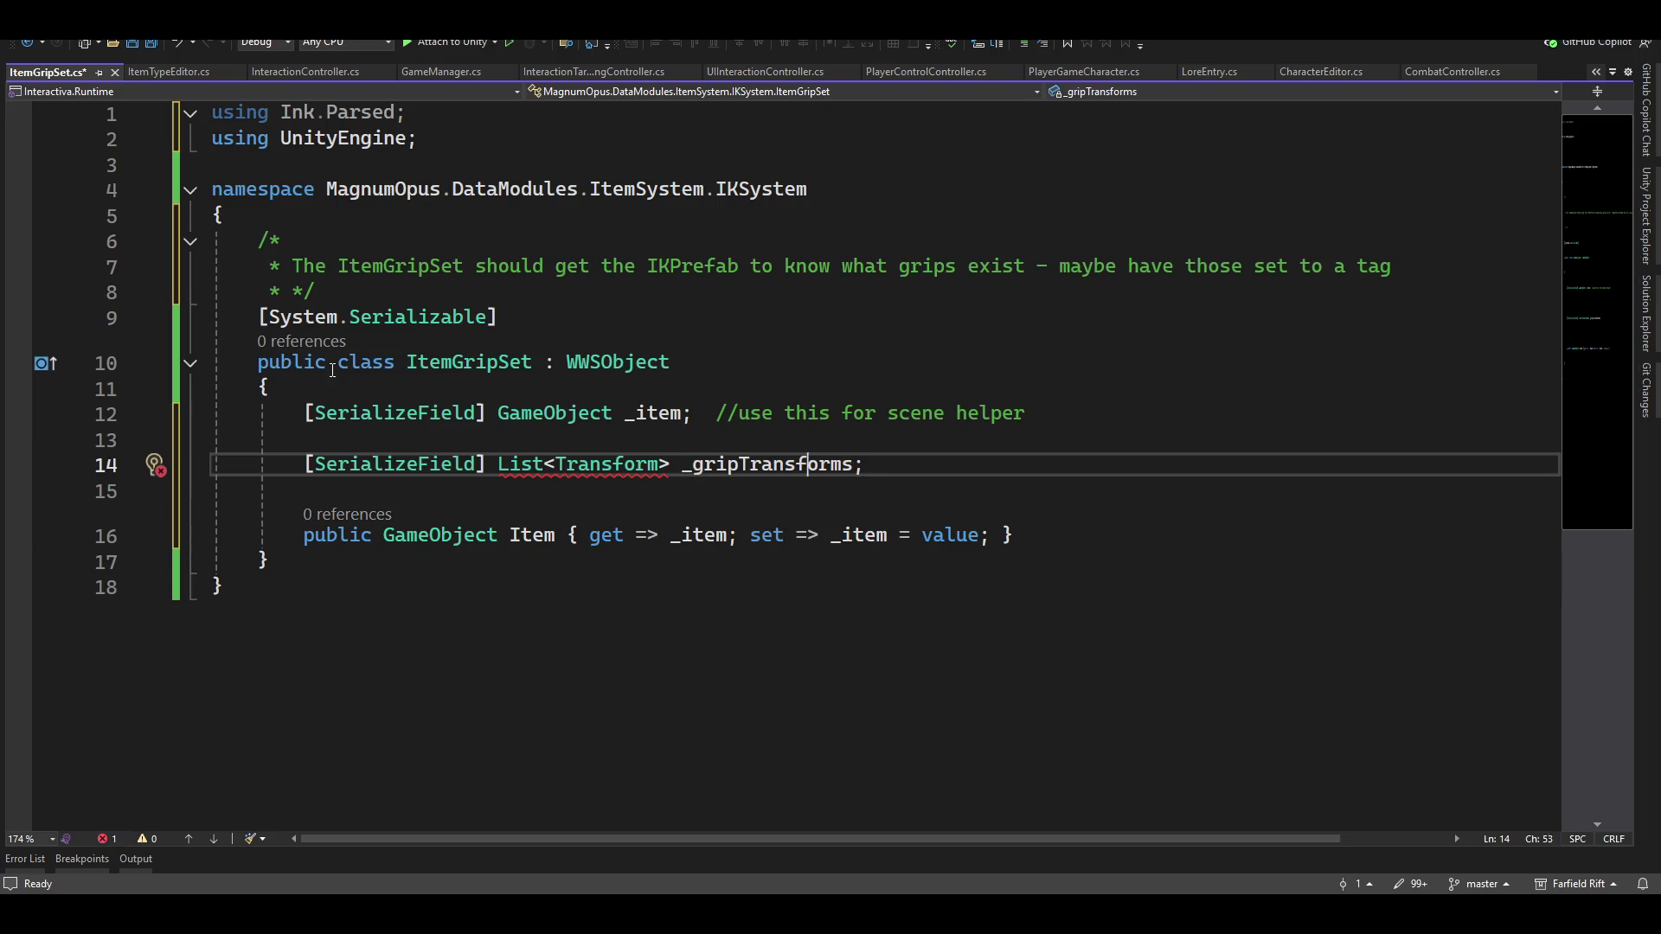
Import System.Collections.Generic via Quick Actions so List resolves
key(Left)
key(Left)
key(Left)
key(ctrl+r)
key(ctrl+r)
key(Escape)
key(Left)
key(Left)
key(Left)
key(ctrl+period)
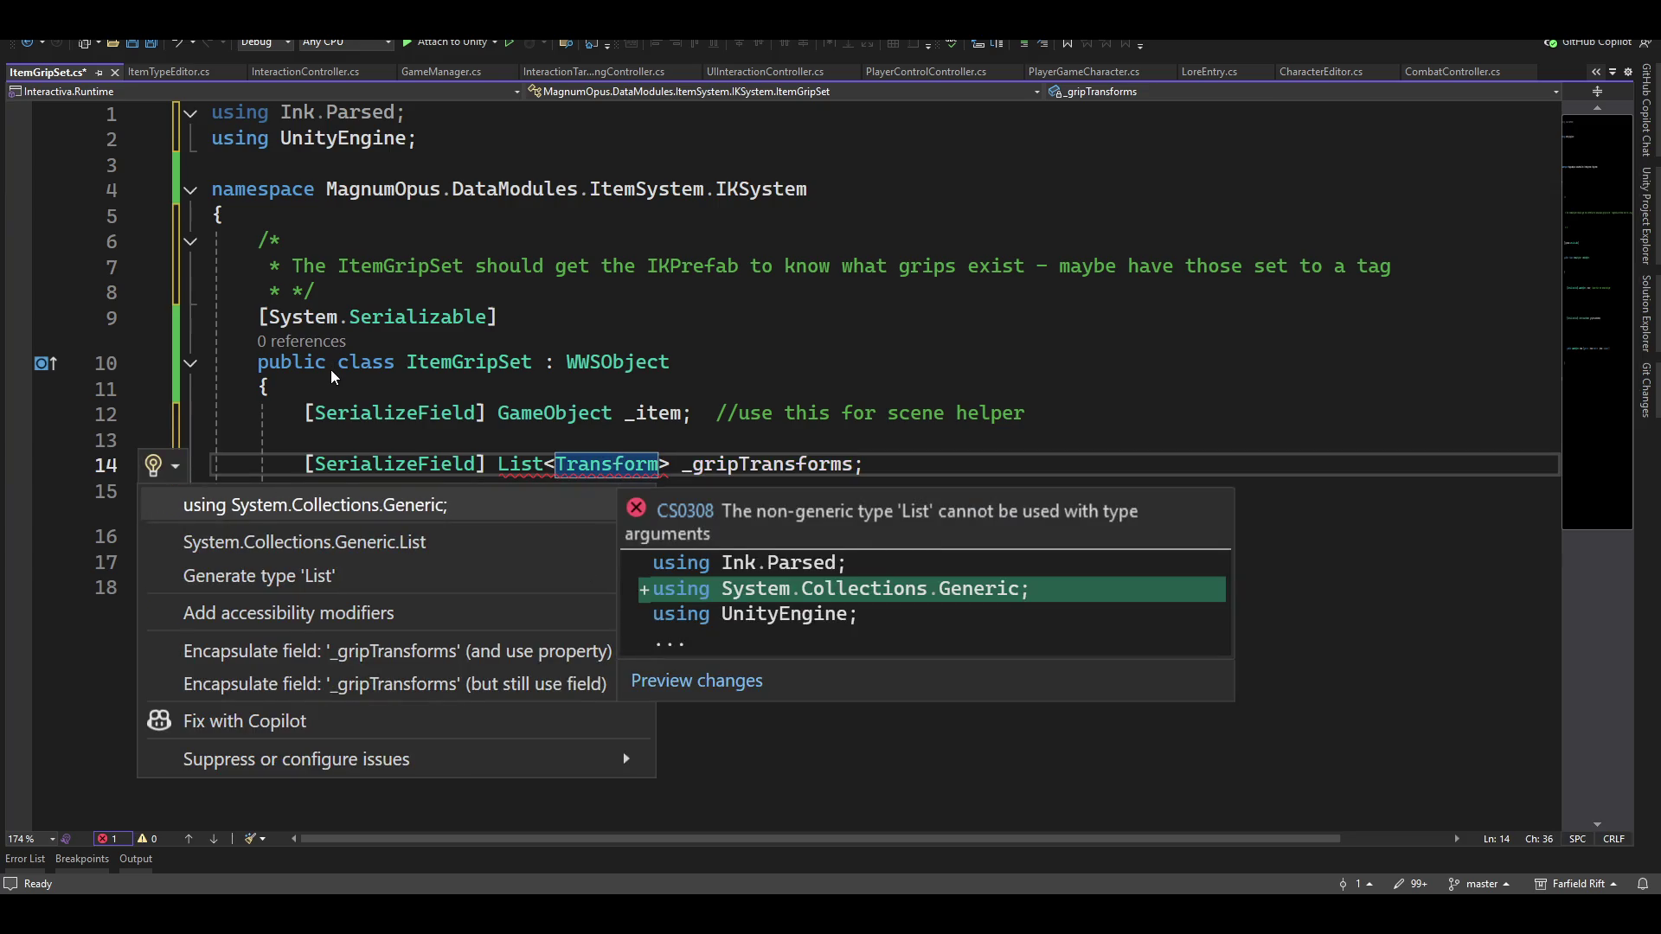
key(Return)
key(Up)
key(Up)
key(Up)
key(shift+Home)
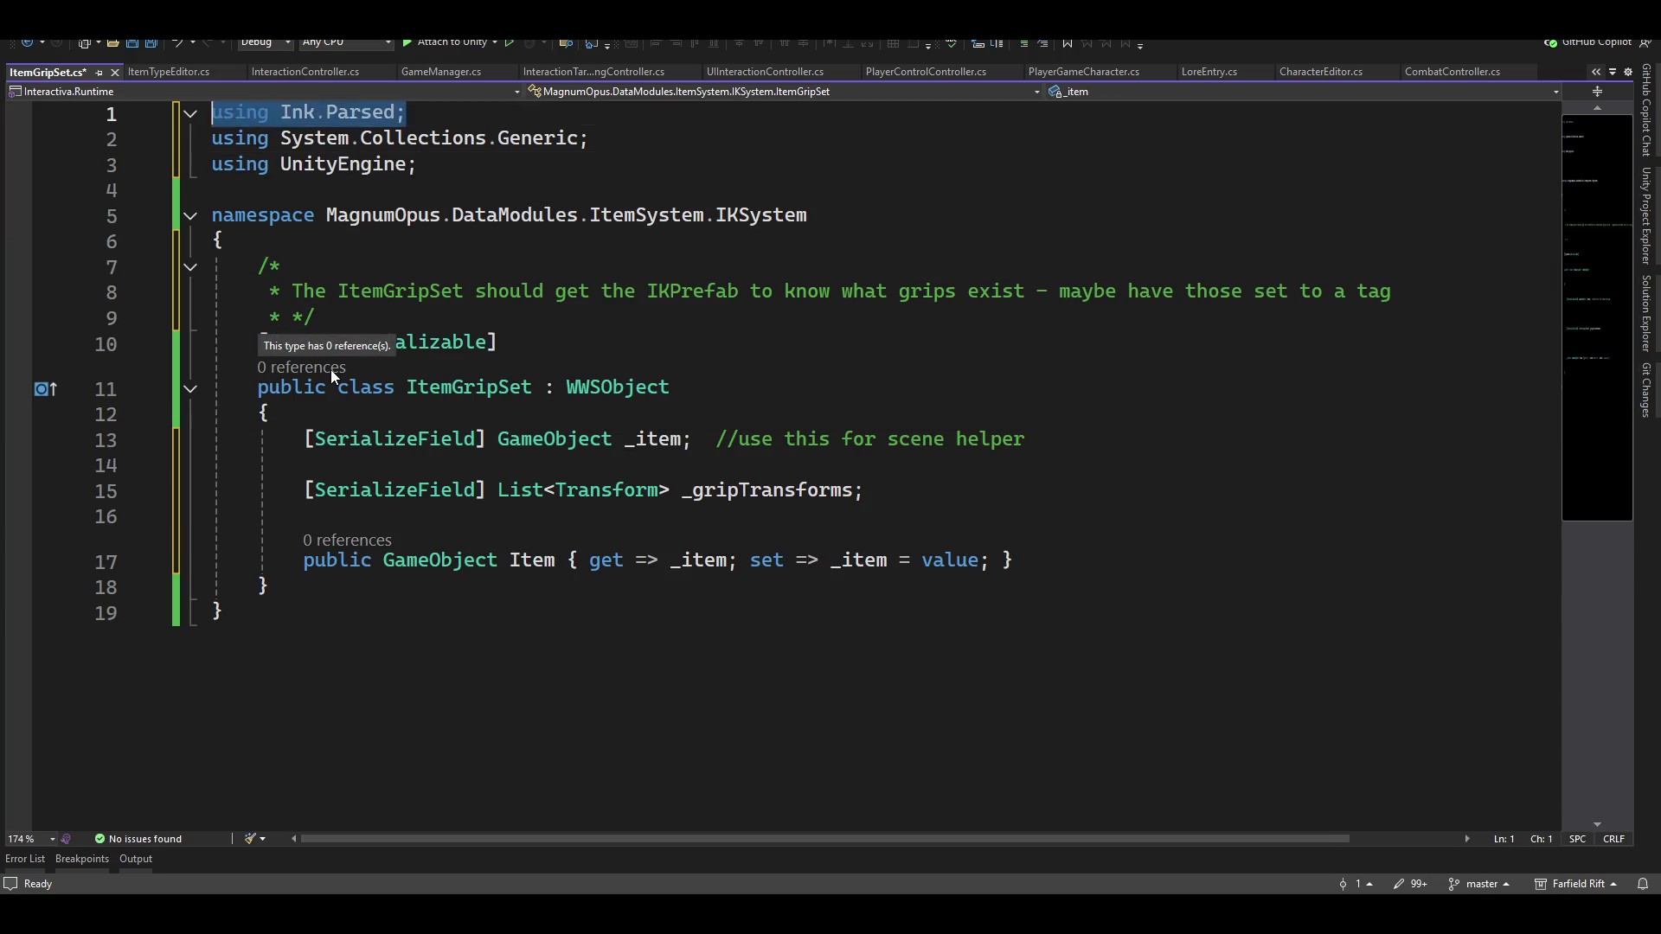
Delete the unused 'using Ink.Parsed;' import
key(Delete)
key(Delete)
key(Down)
key(Down)
key(Down)
key(Down)
key(Down)
key(Down)
key(Up)
key(Up)
key(End)
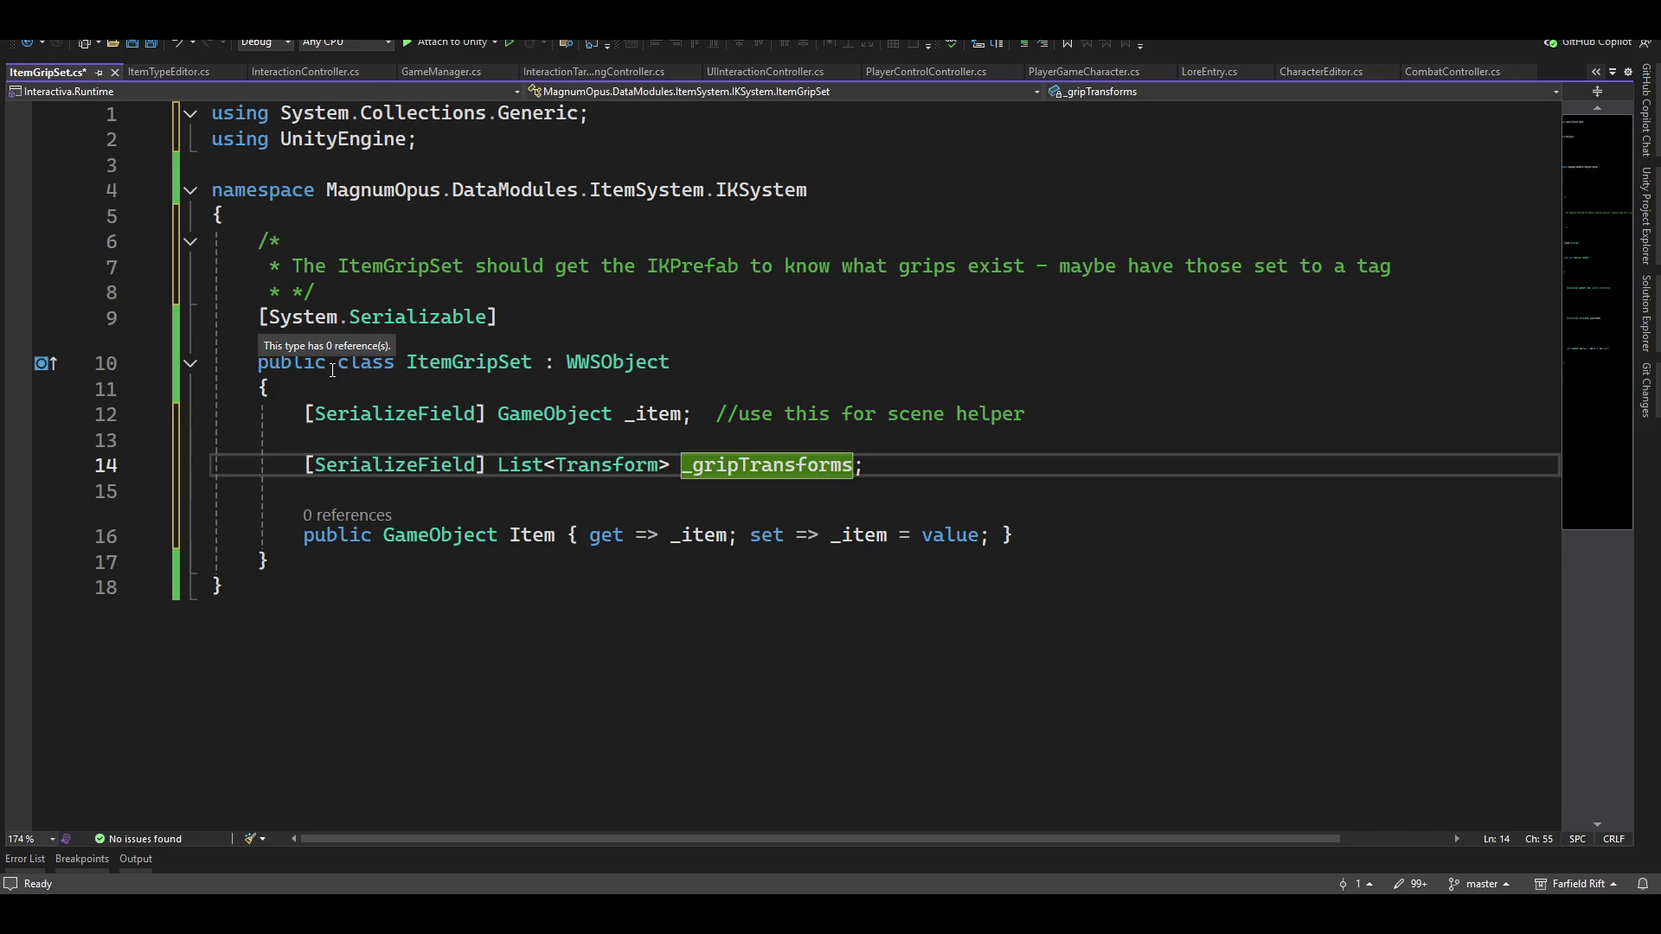
Encapsulate _gripTransforms into a public GripTransforms property and add blank lines above it
key(ctrl+period)
key(Down)
key(Down)
key(Down)
key(Down)
key(Down)
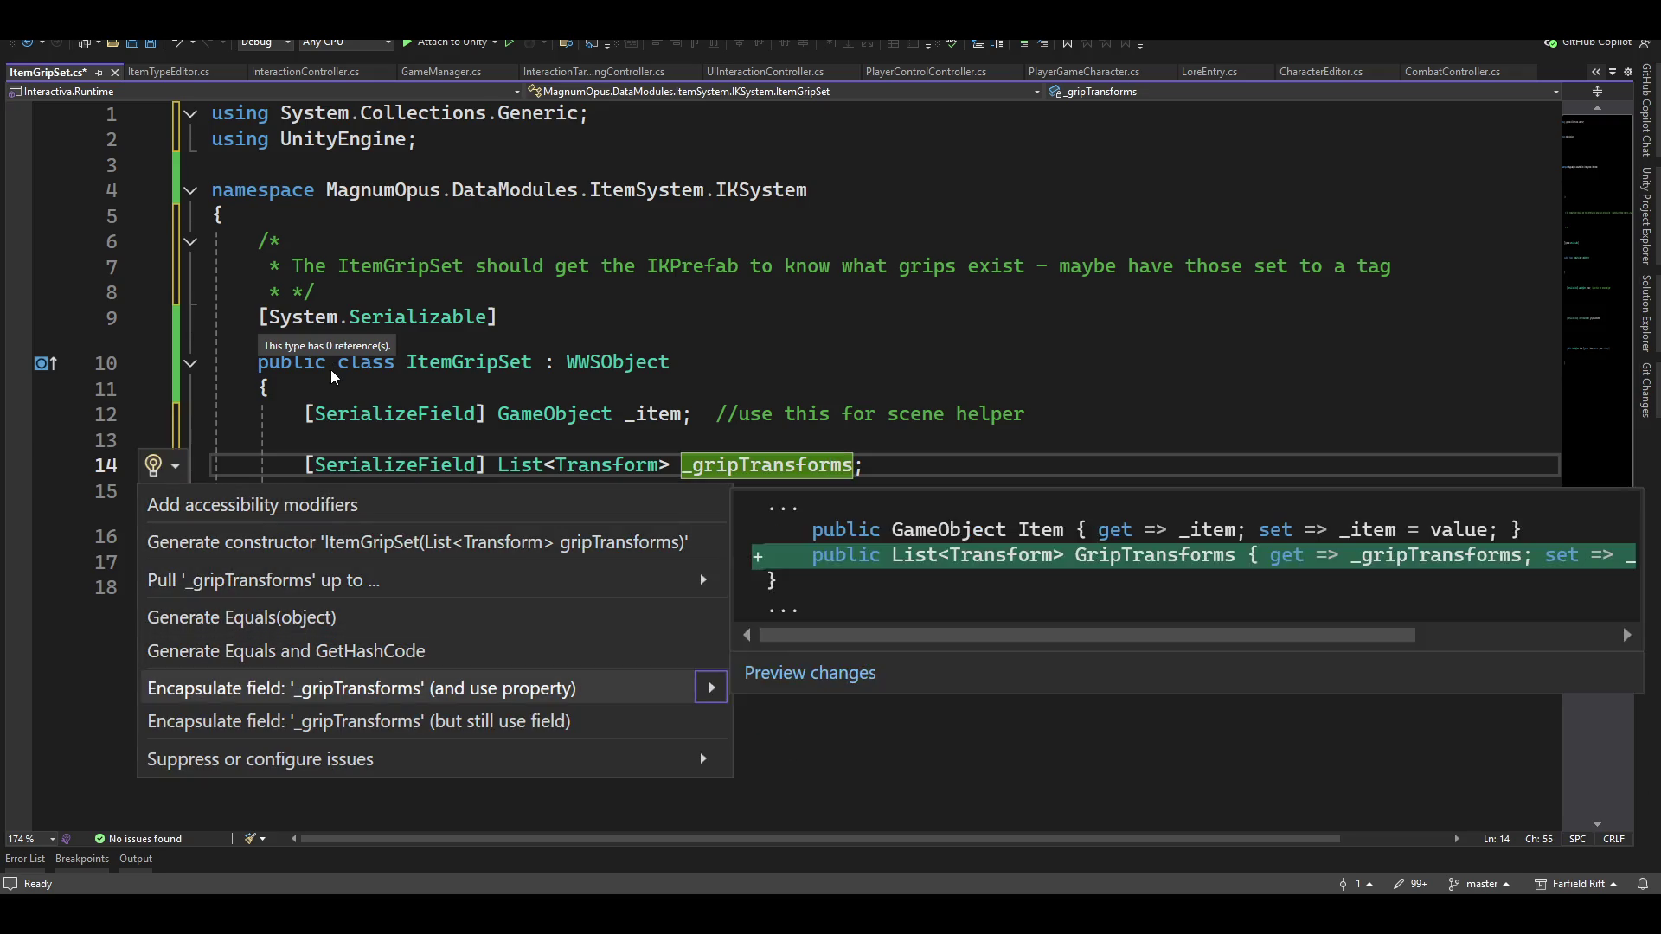
key(Return)
key(Up)
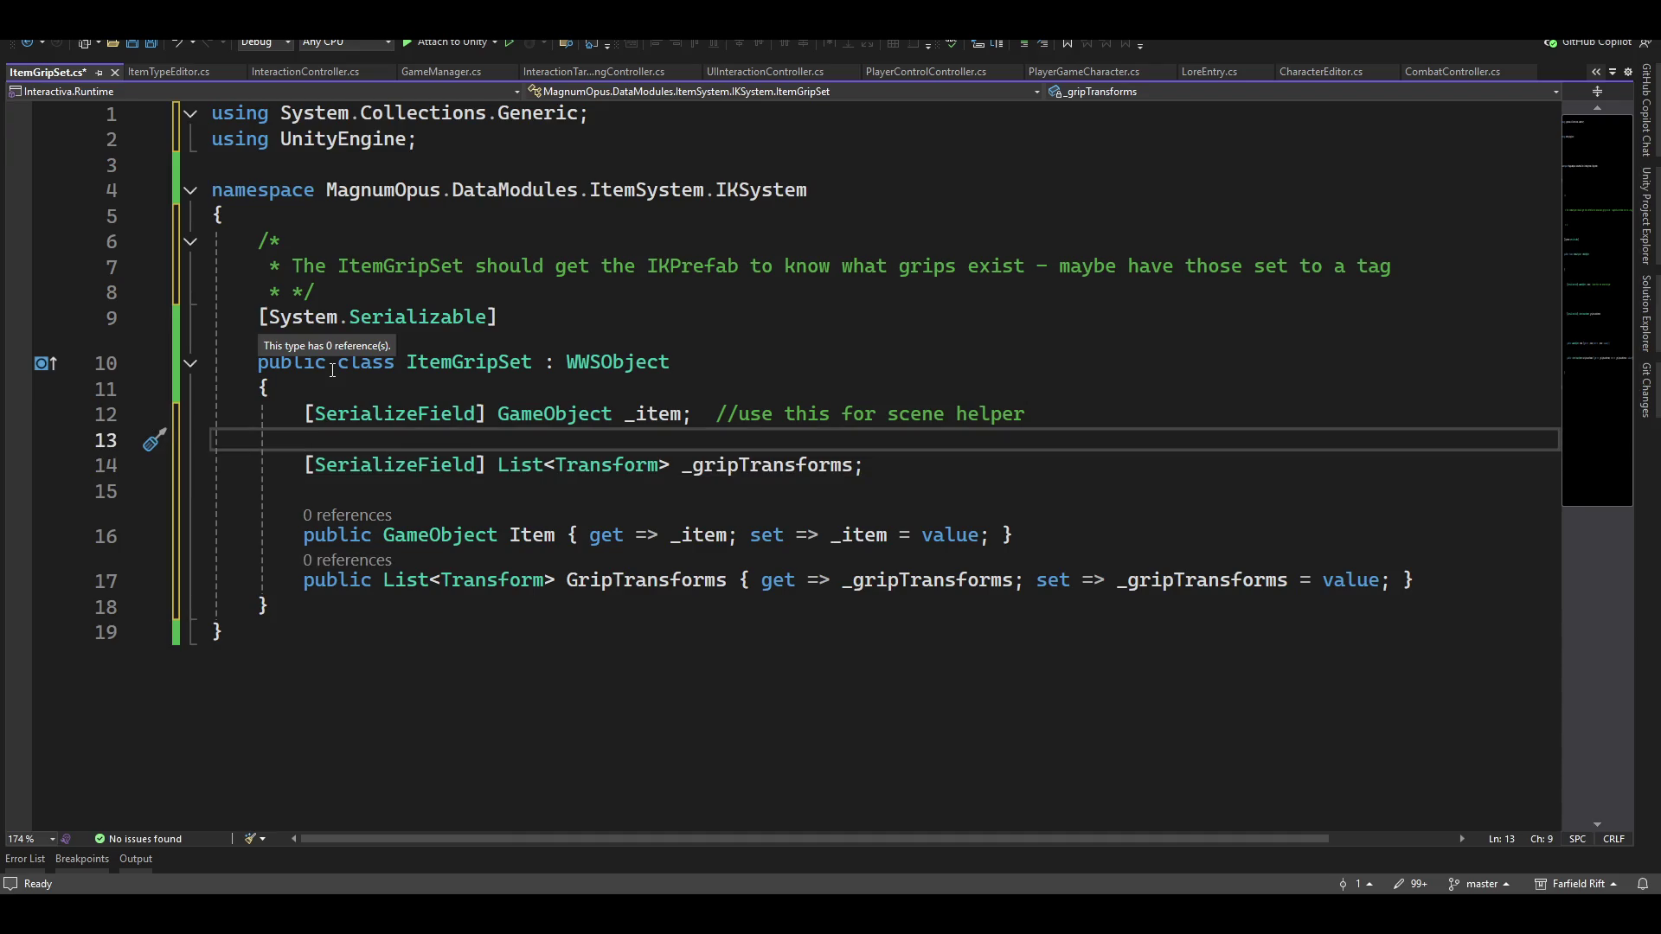
key(Down)
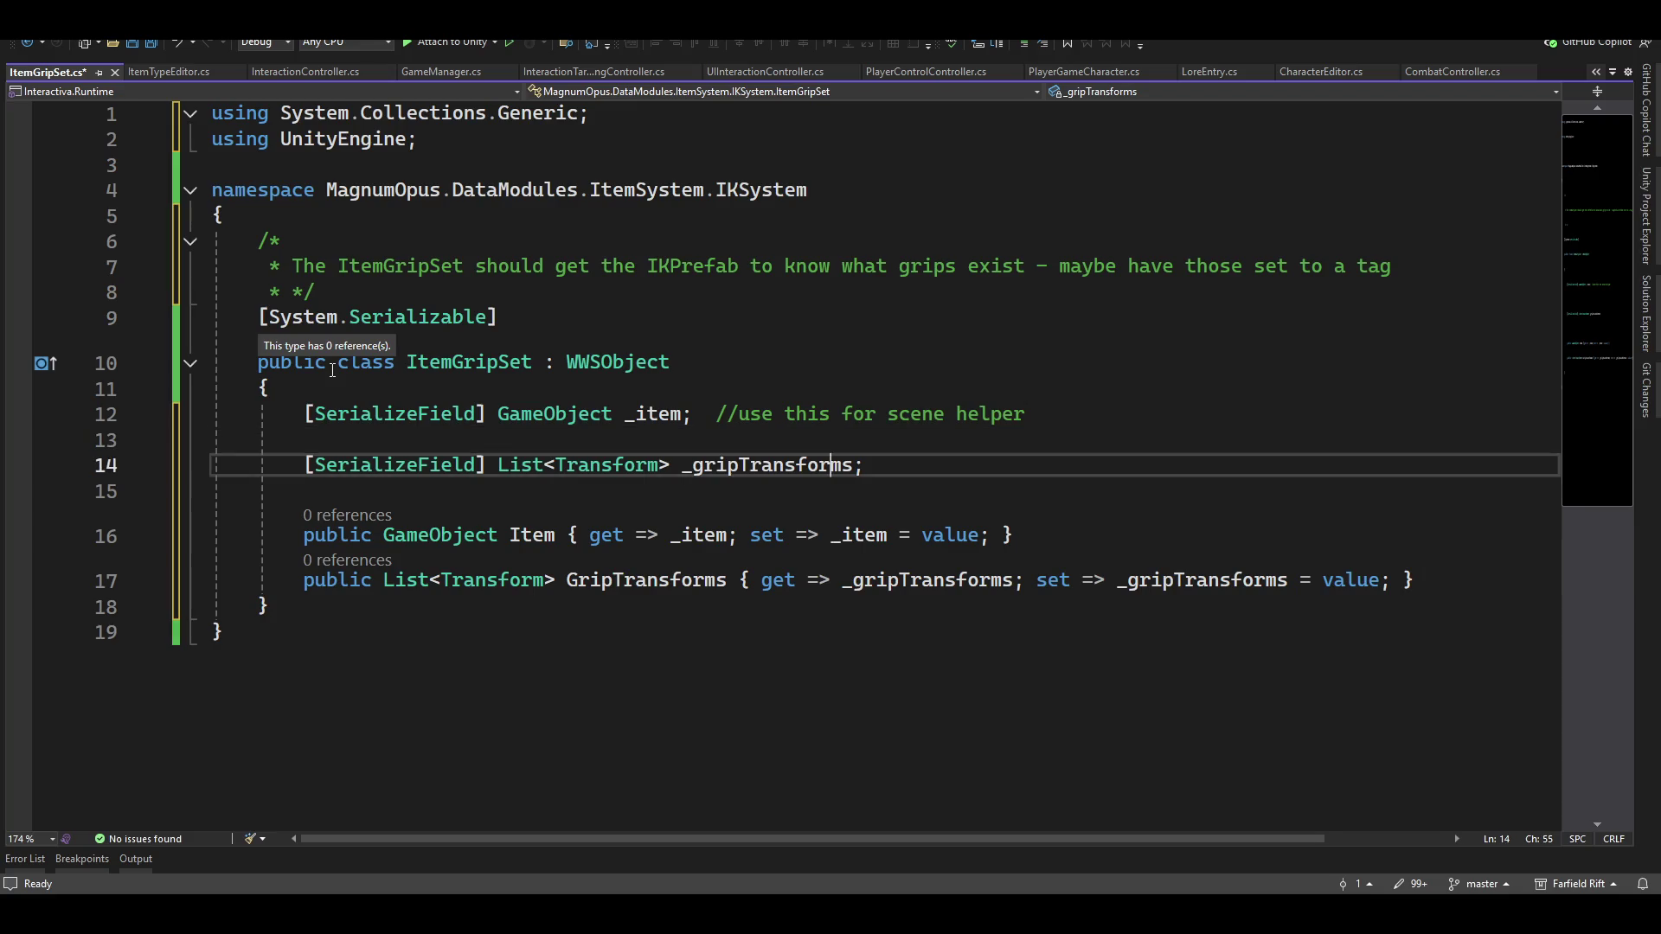
key(ctrl+Return)
key(ctrl+Return)
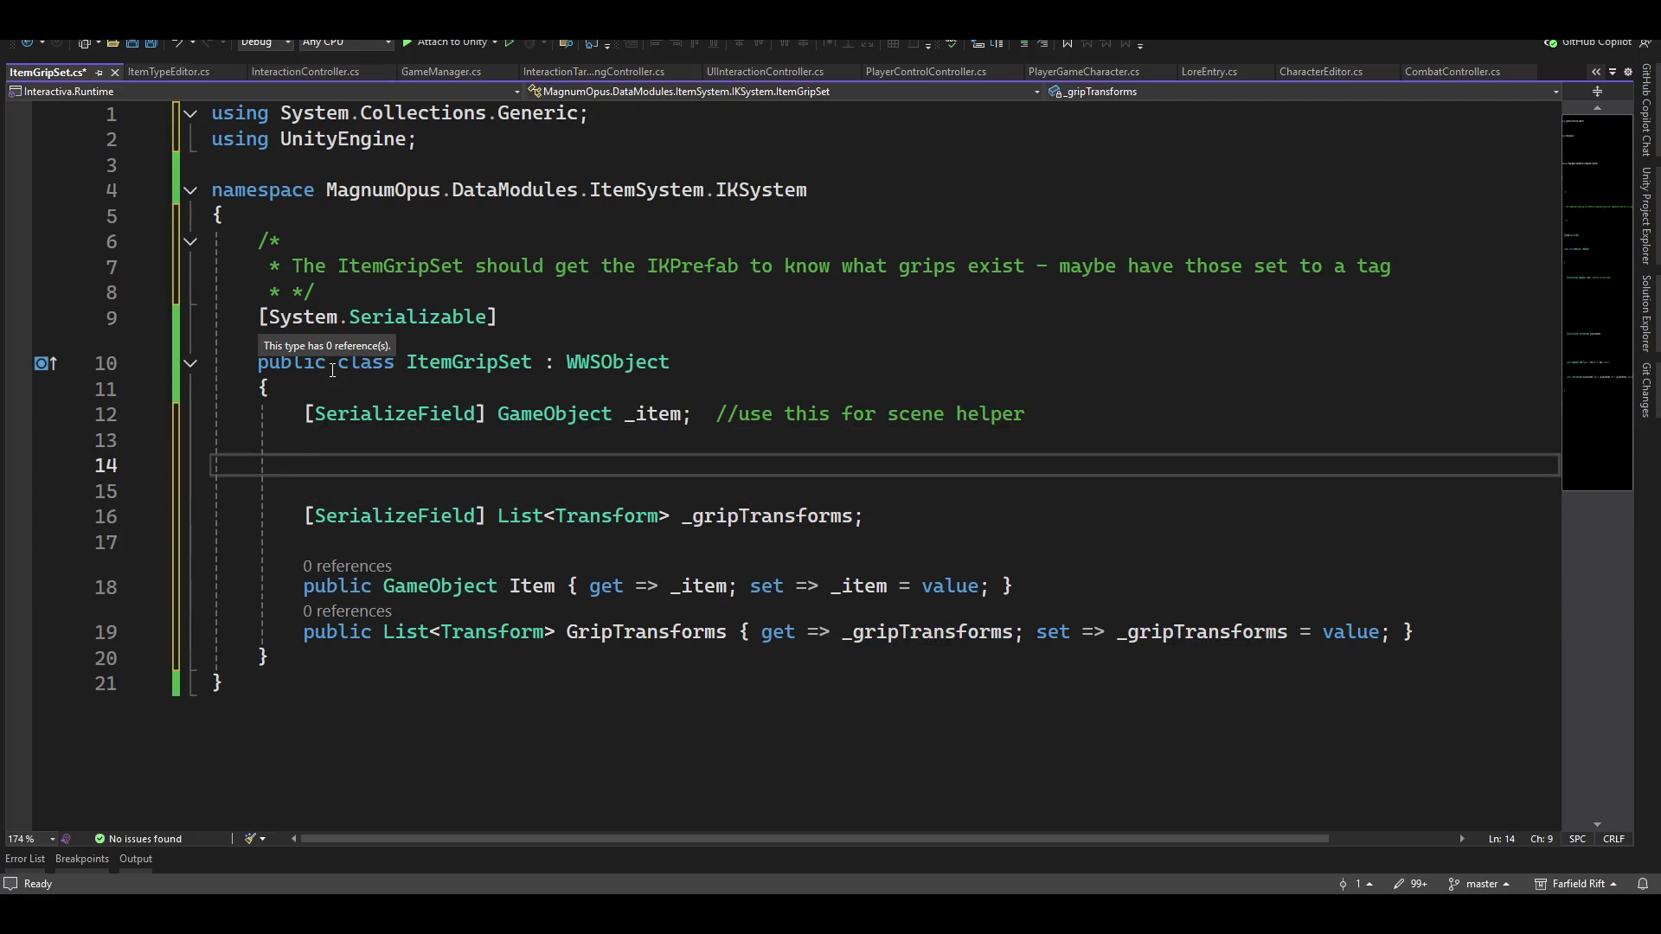
Add [SerializeField] string _animationState, commented 'this is the animation state gotten from Character animator'
text([Serial)
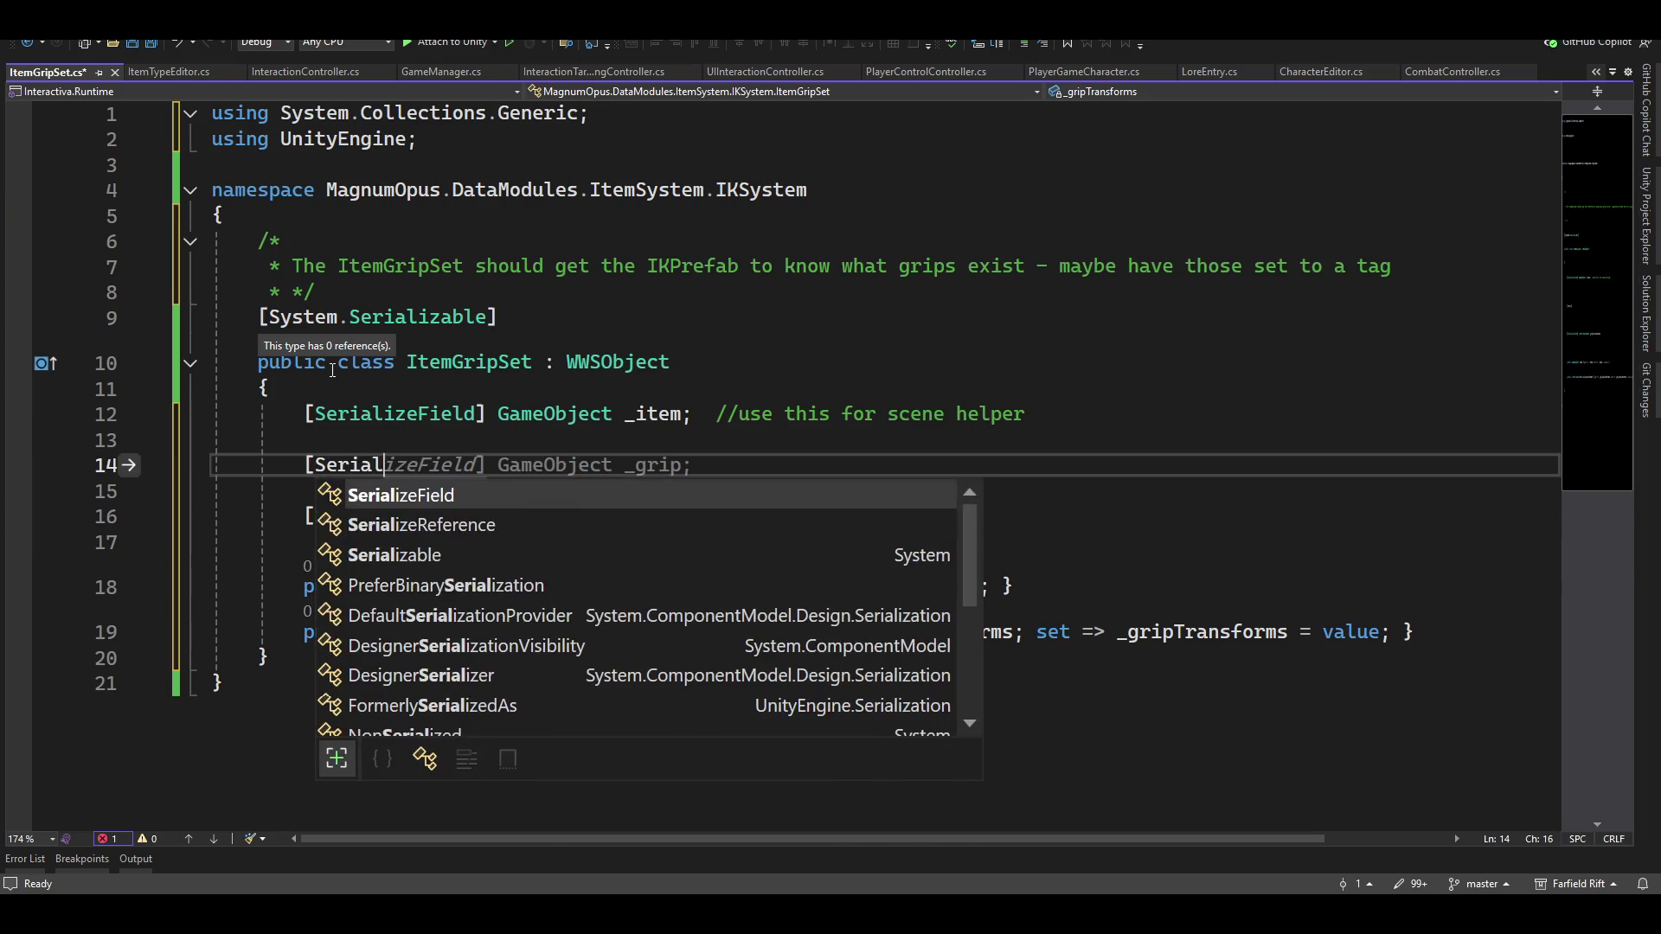
key(Tab)
text(] string _)
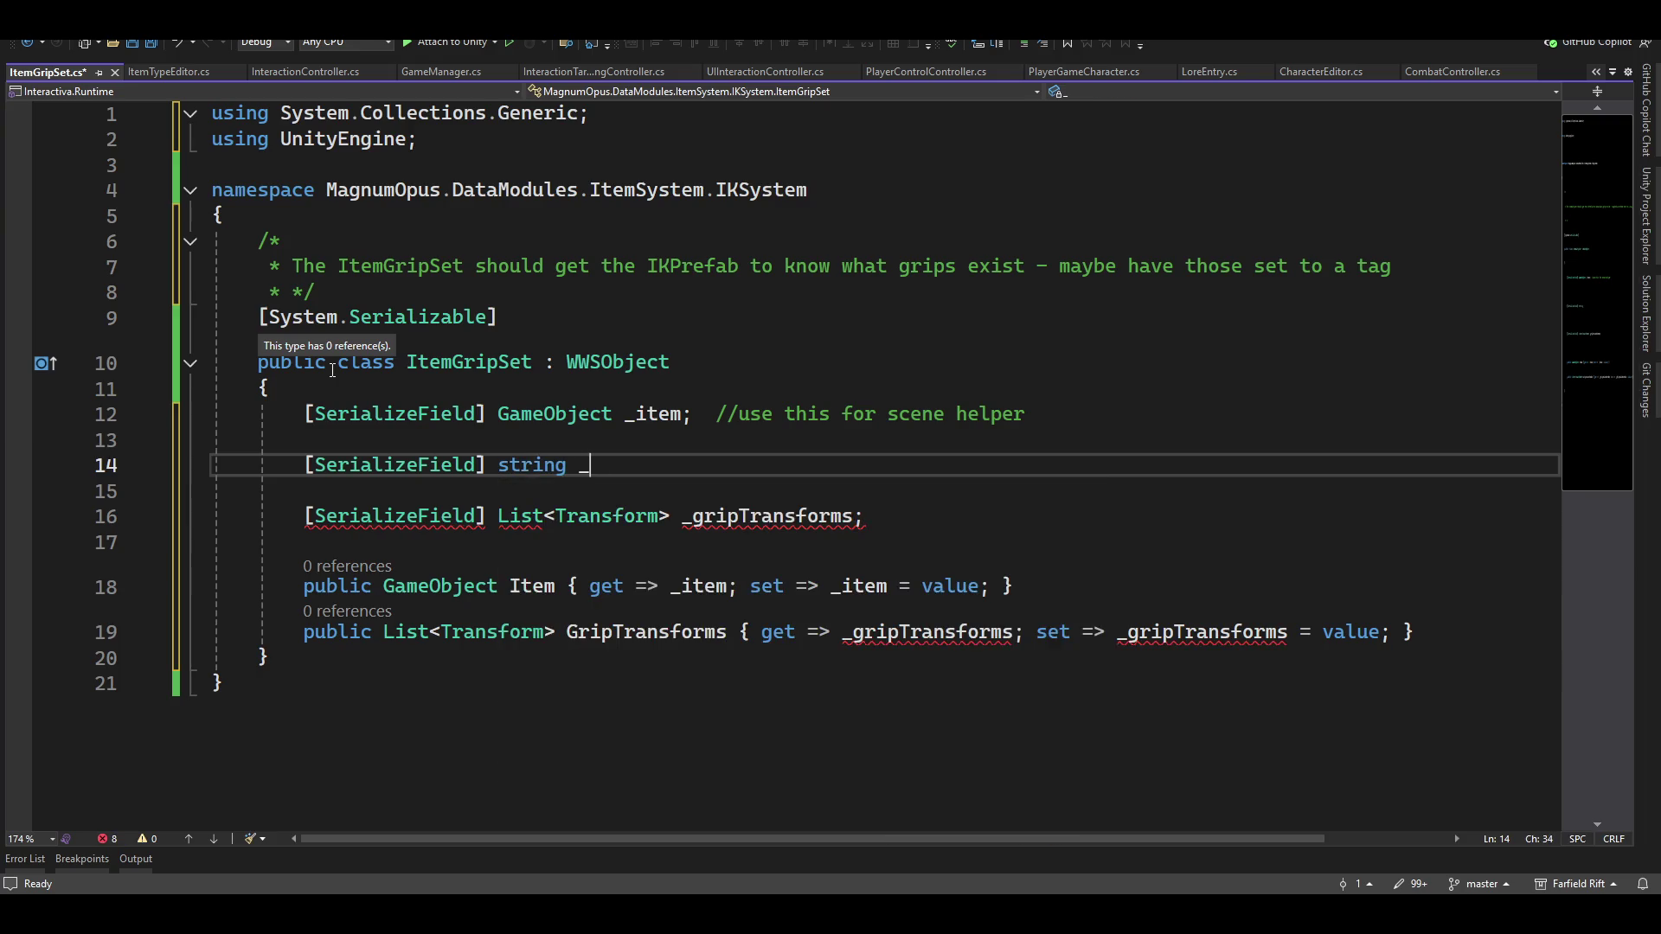
text(animation)
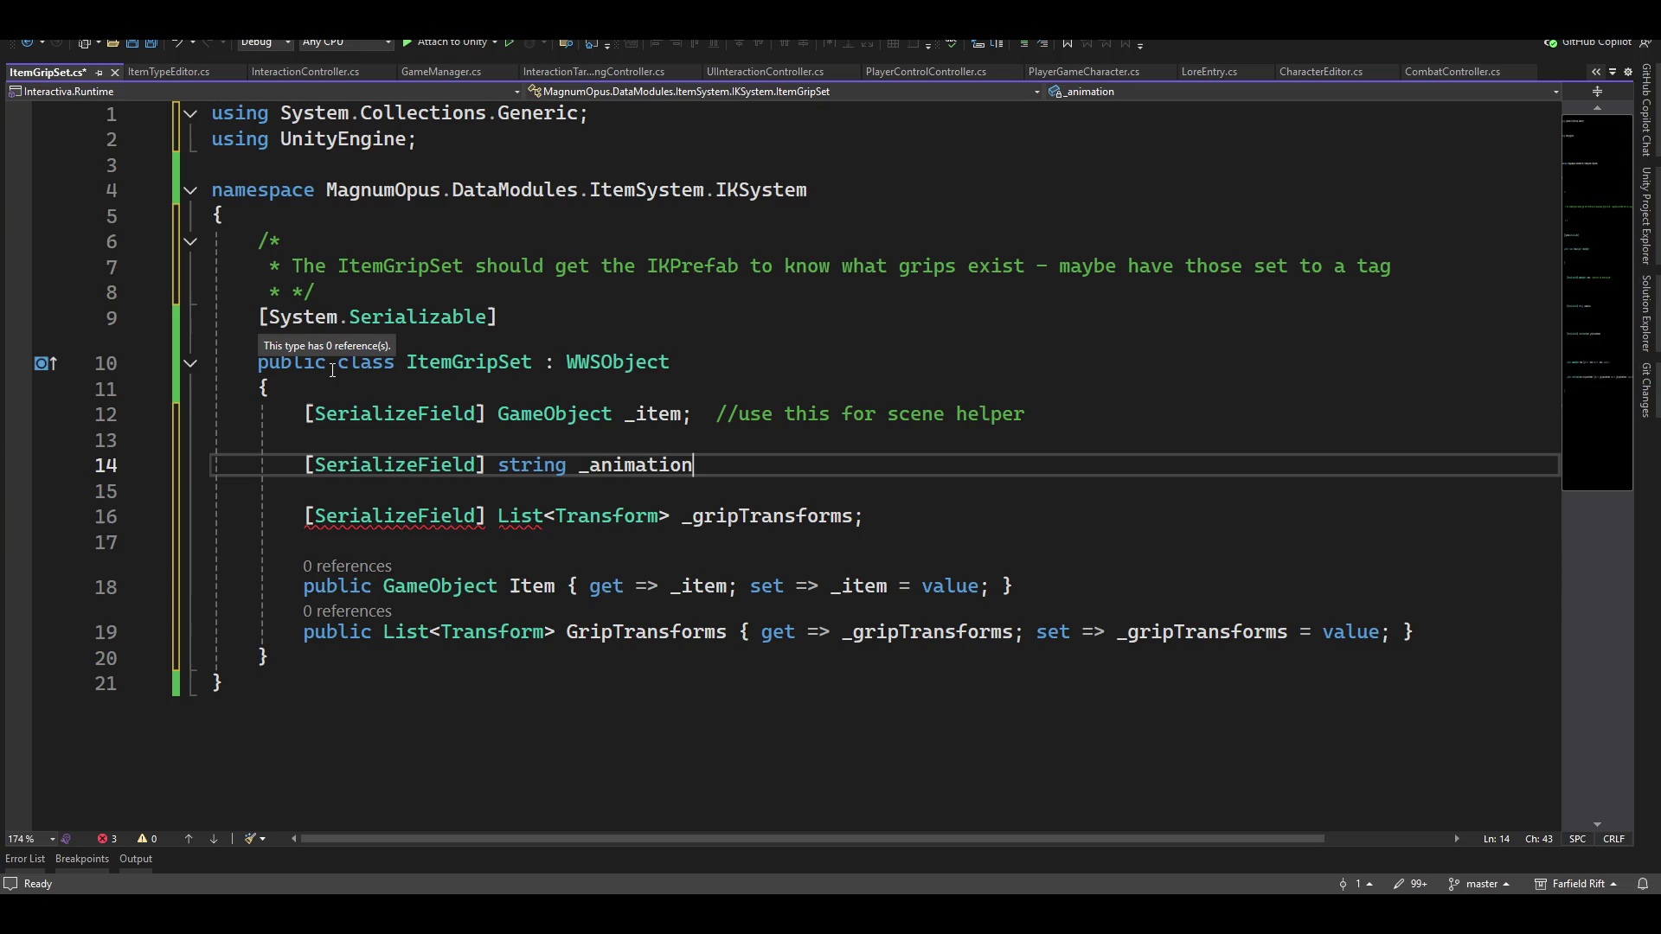
text(Stat)
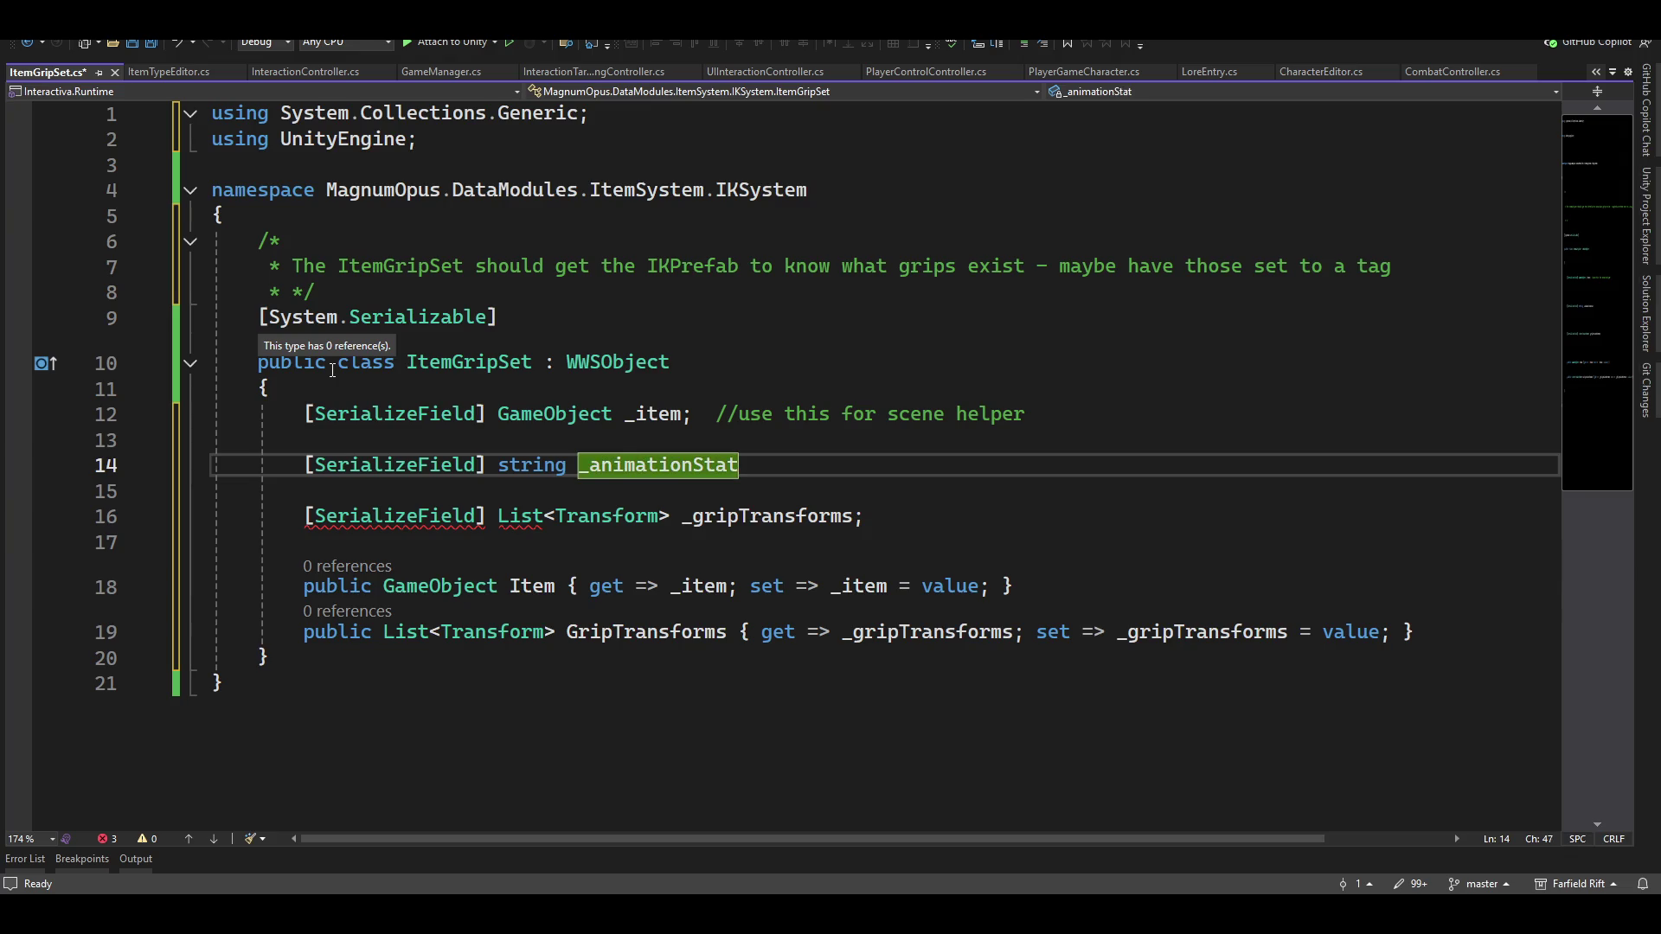
text(r)
text(;)
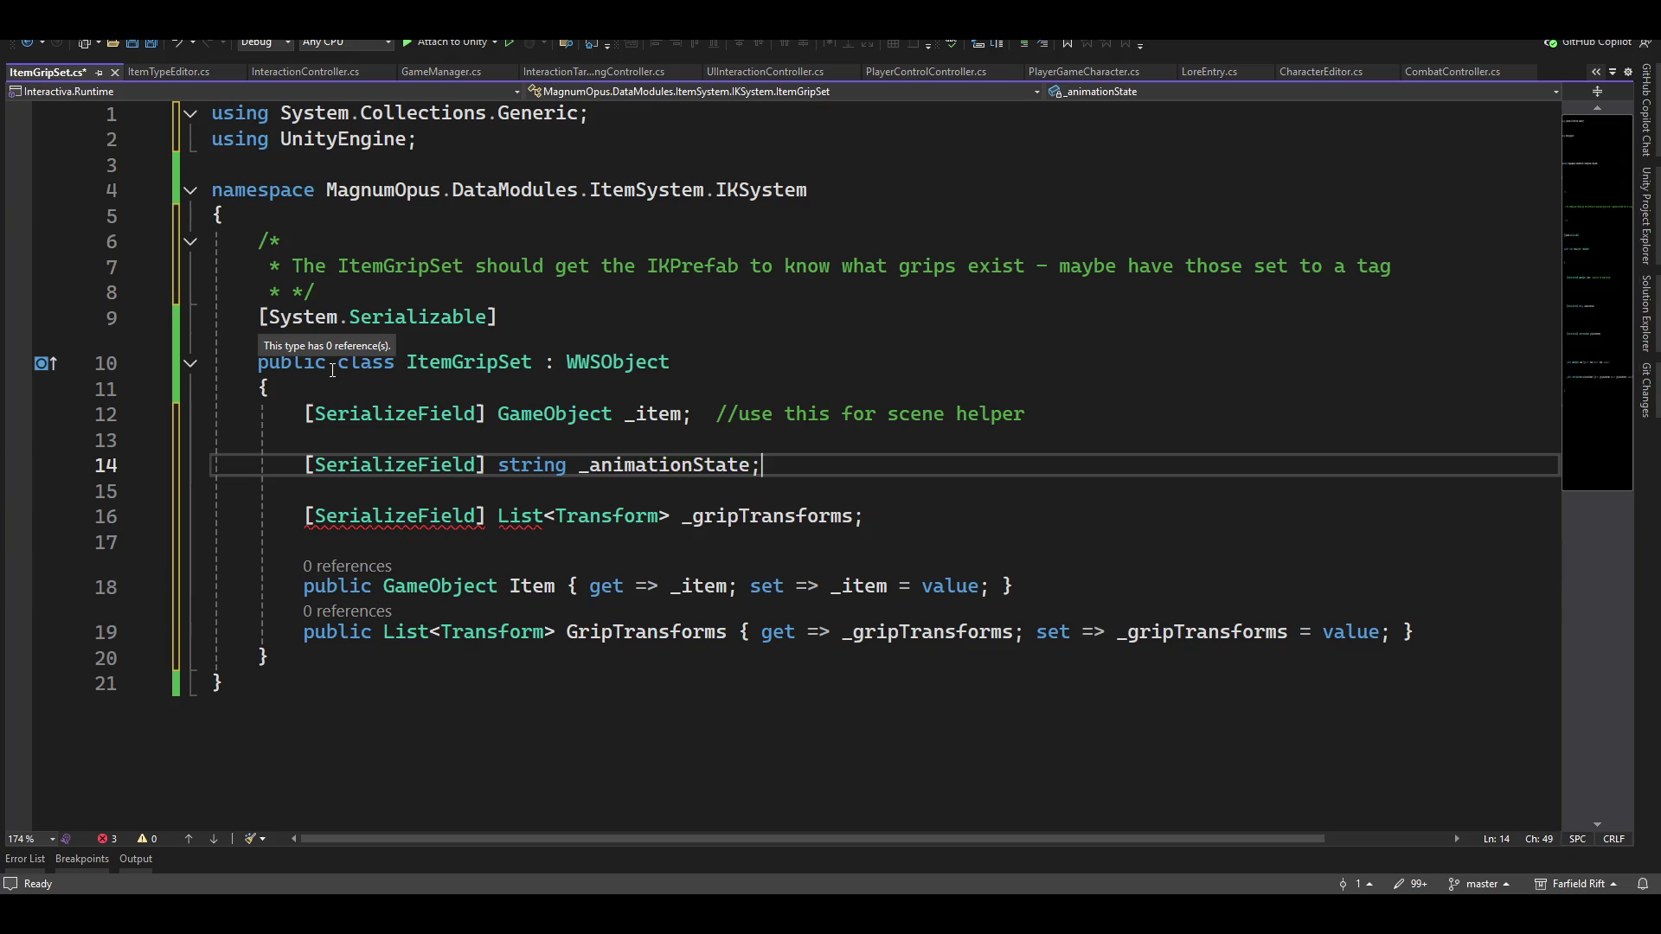
key(Tab)
text(//this i)
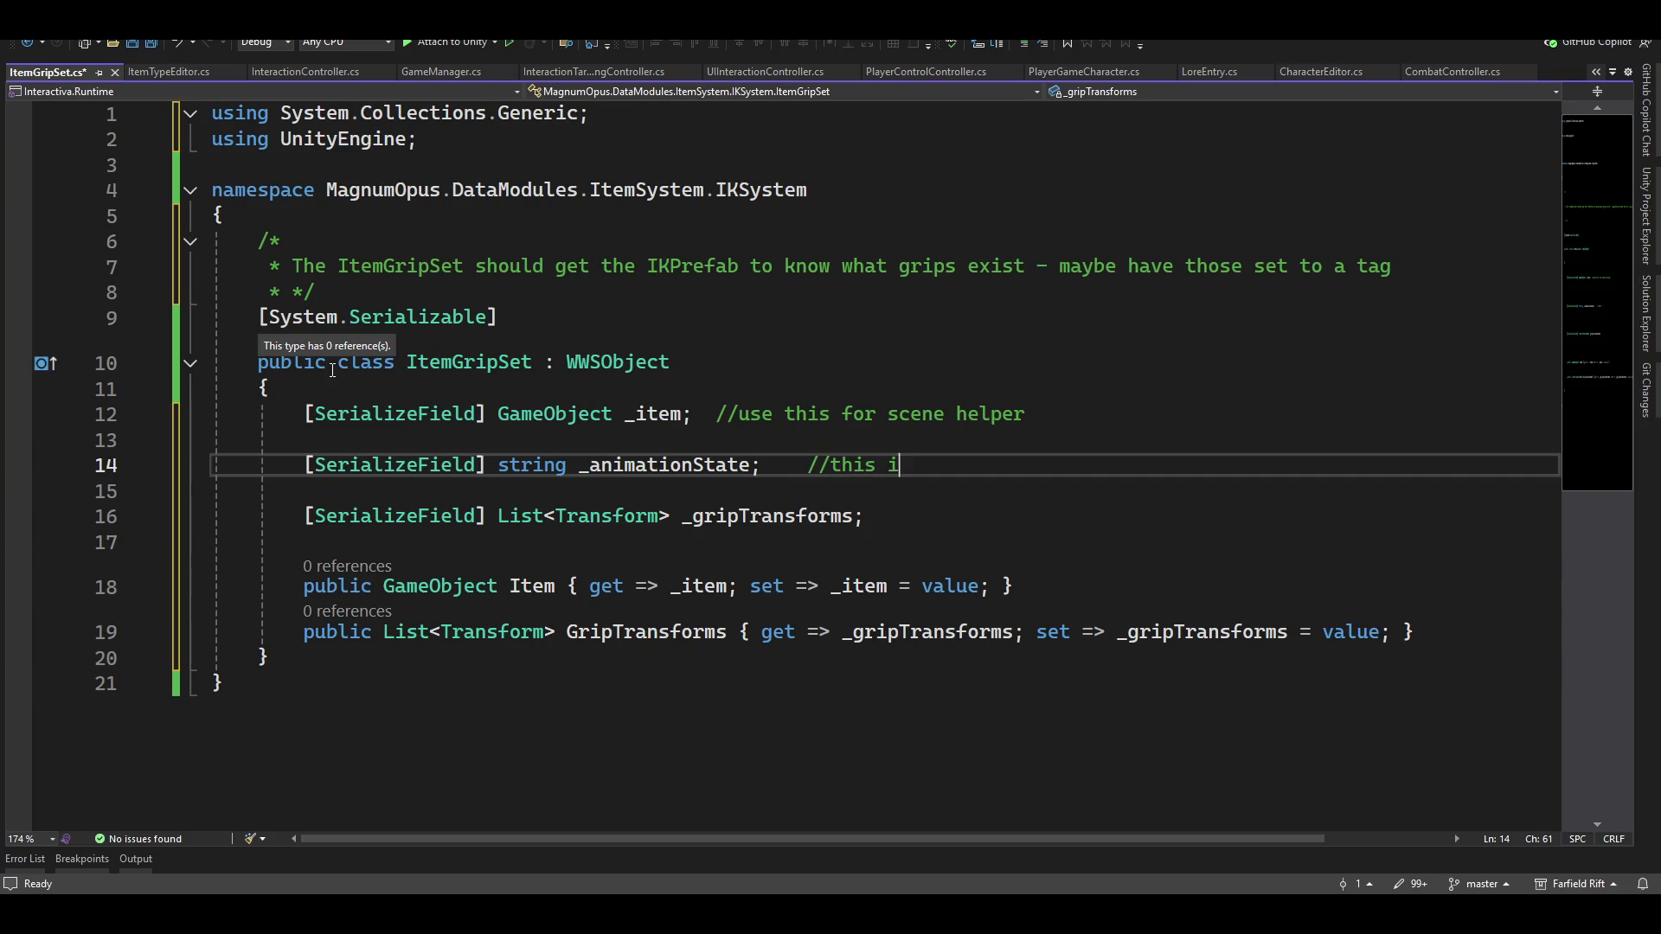
text(s the )
text(animation sta)
text(te )
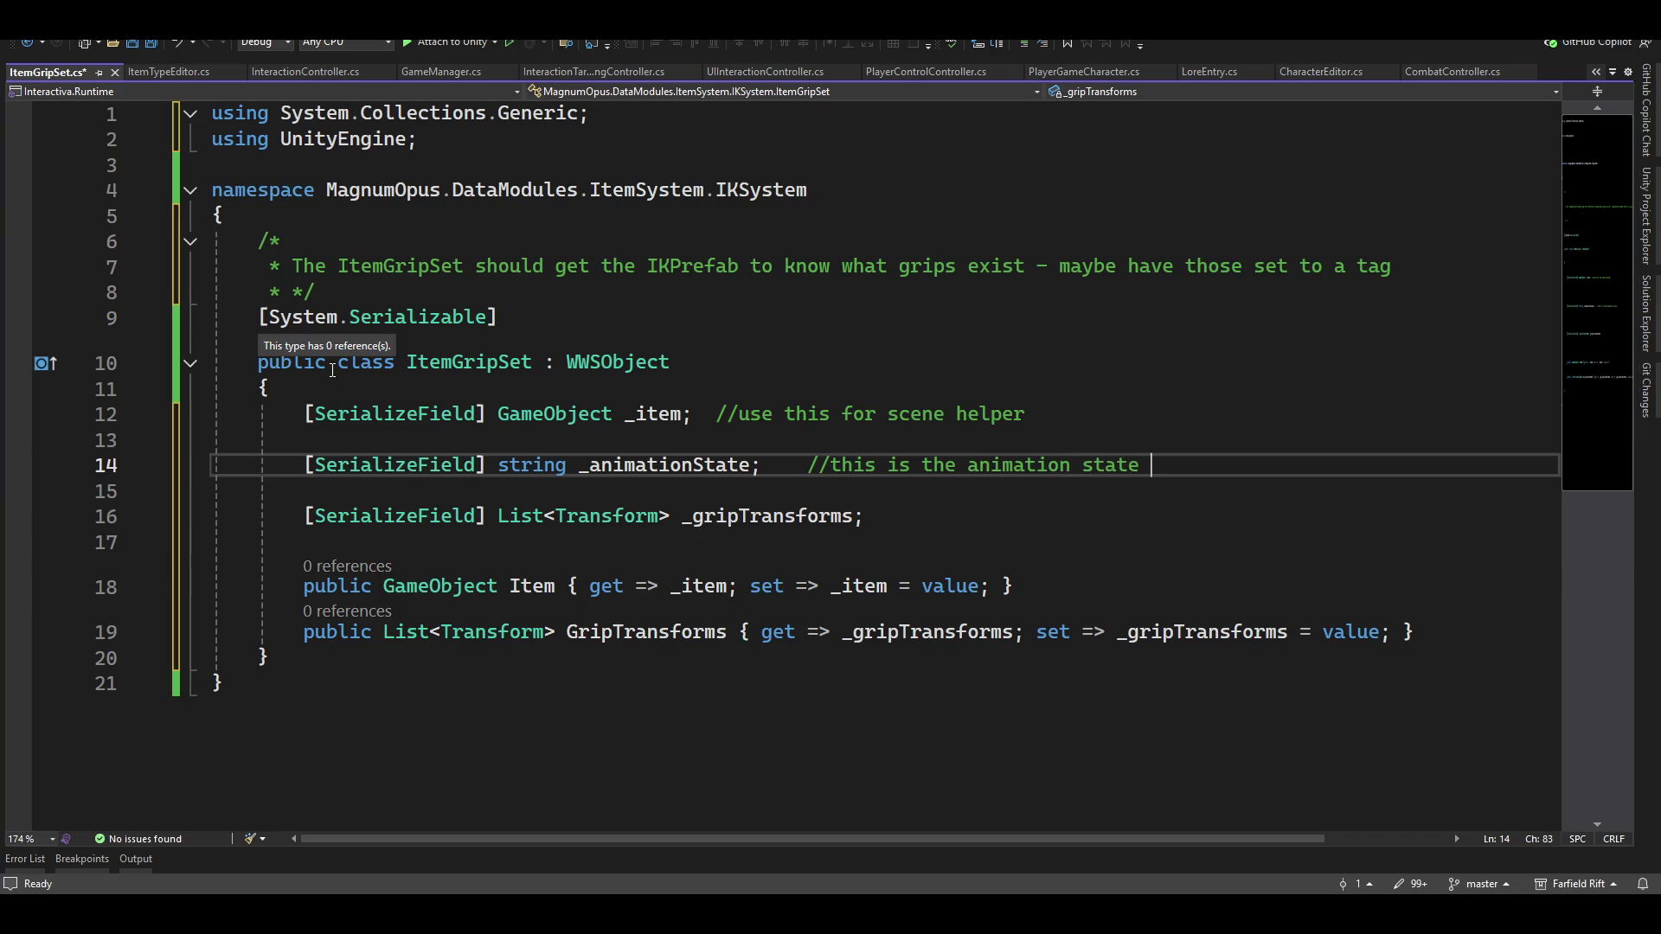
text(gotten from )
text(Character)
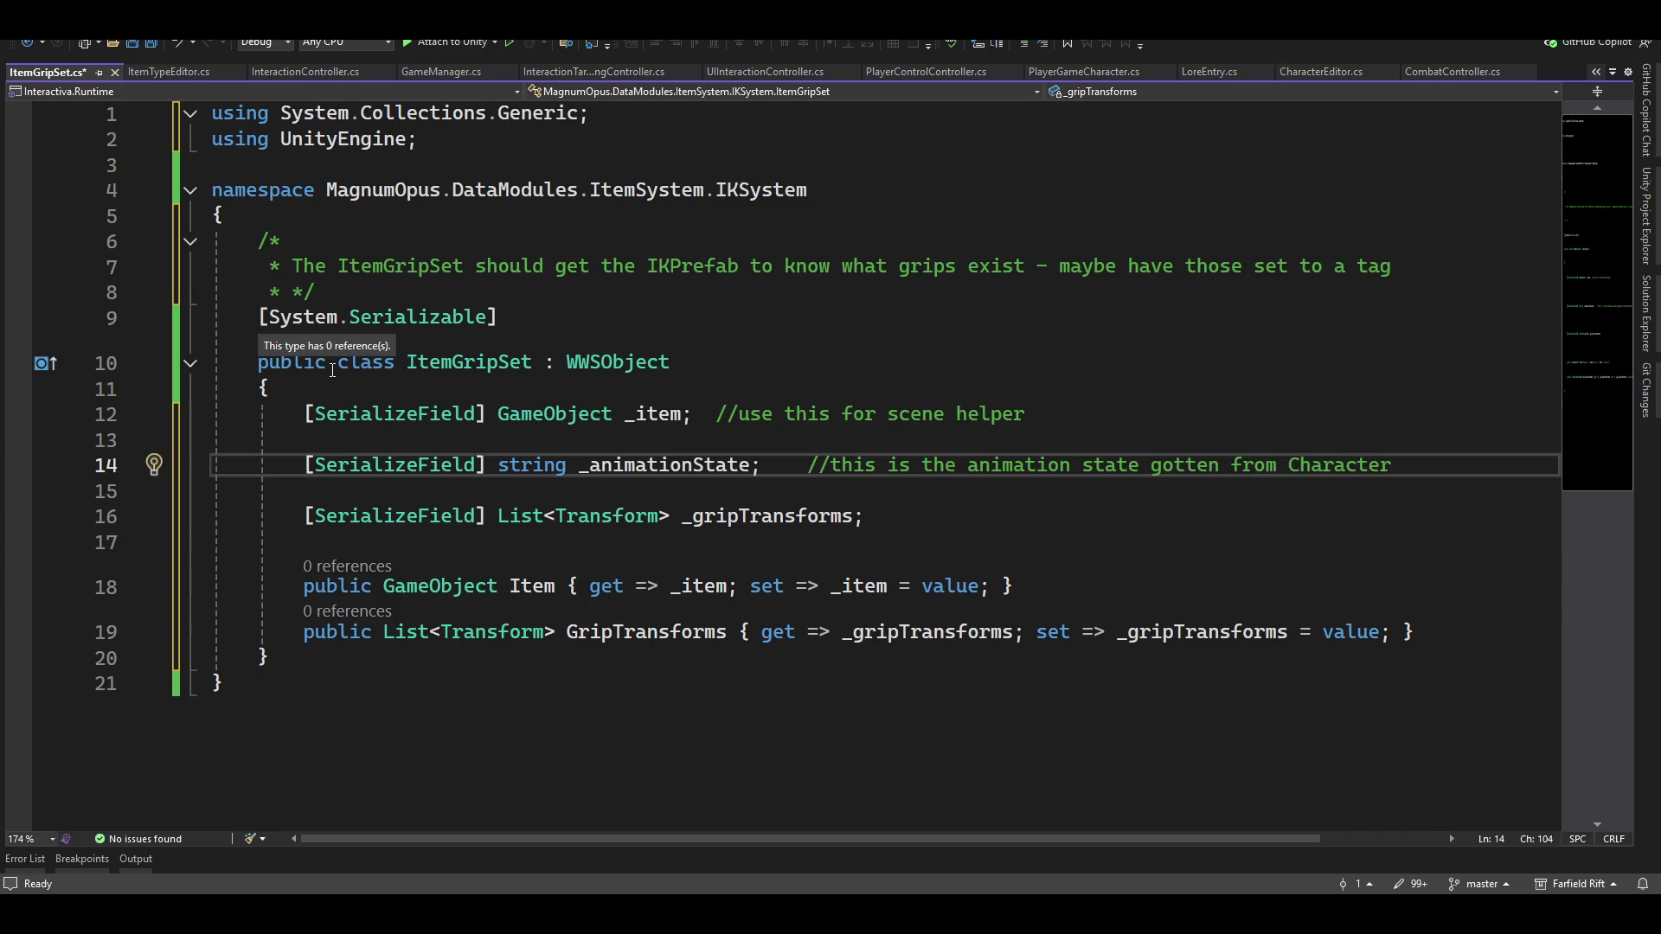
text( animaopt)
key(BackSpace)
key(BackSpace)
key(BackSpace)
text(tor)
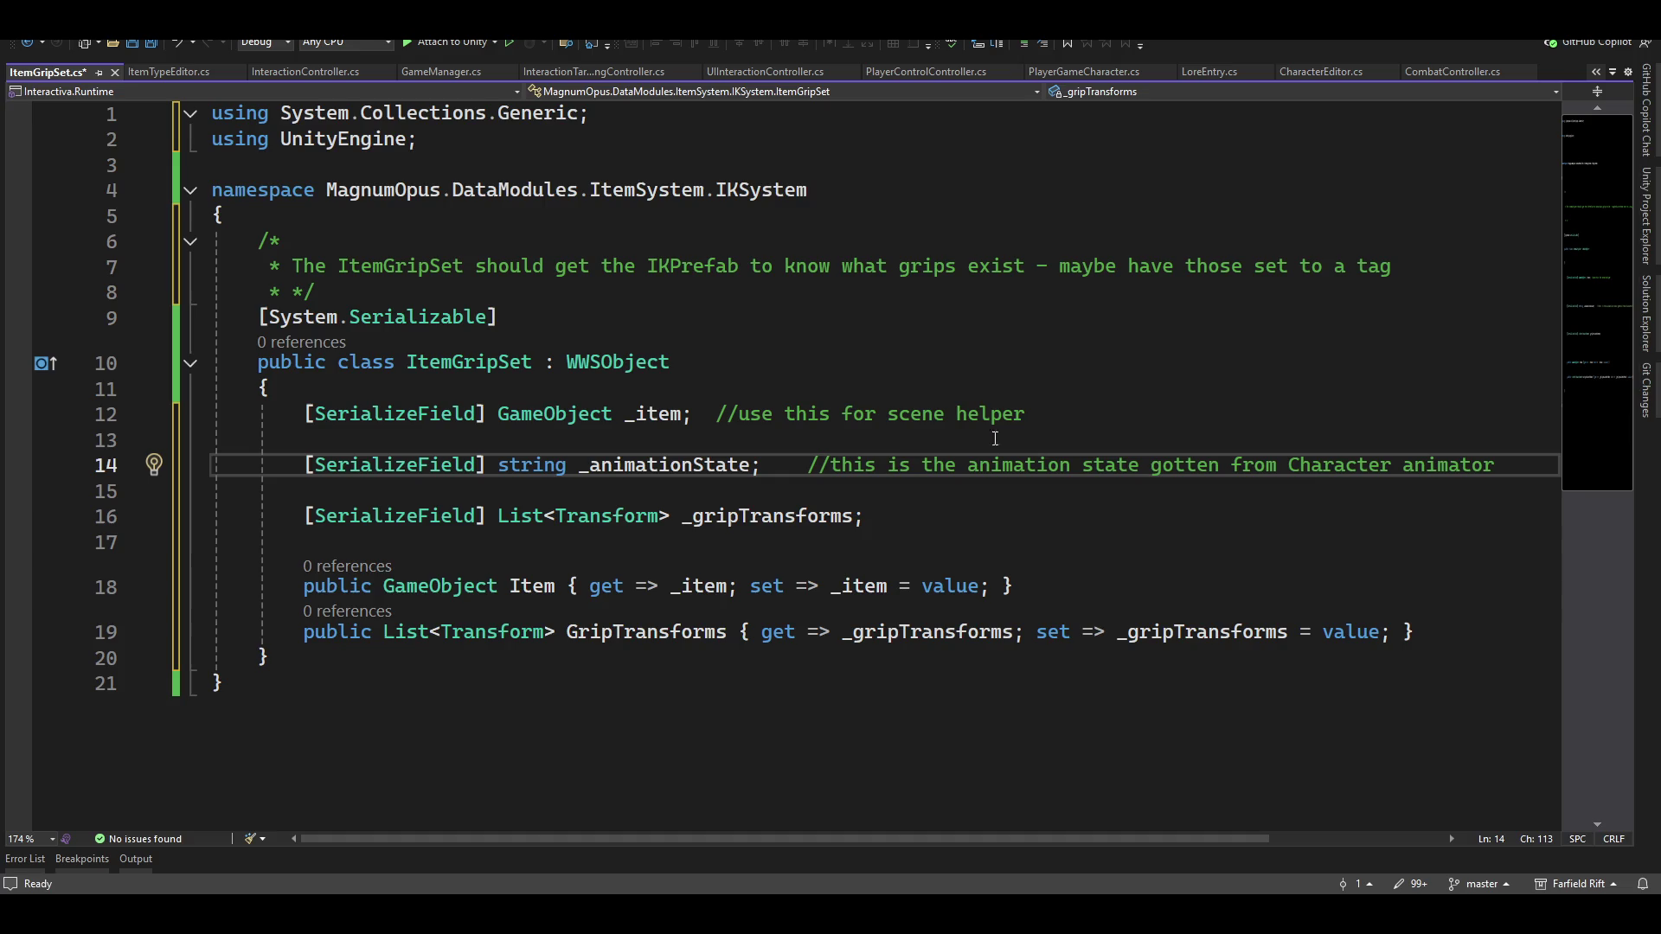
click(567, 552)
Apply Encapsulate field (and use property) to _gripTransforms
click(785, 516)
key(ctrl+period)
key(Down)
key(Down)
key(Down)
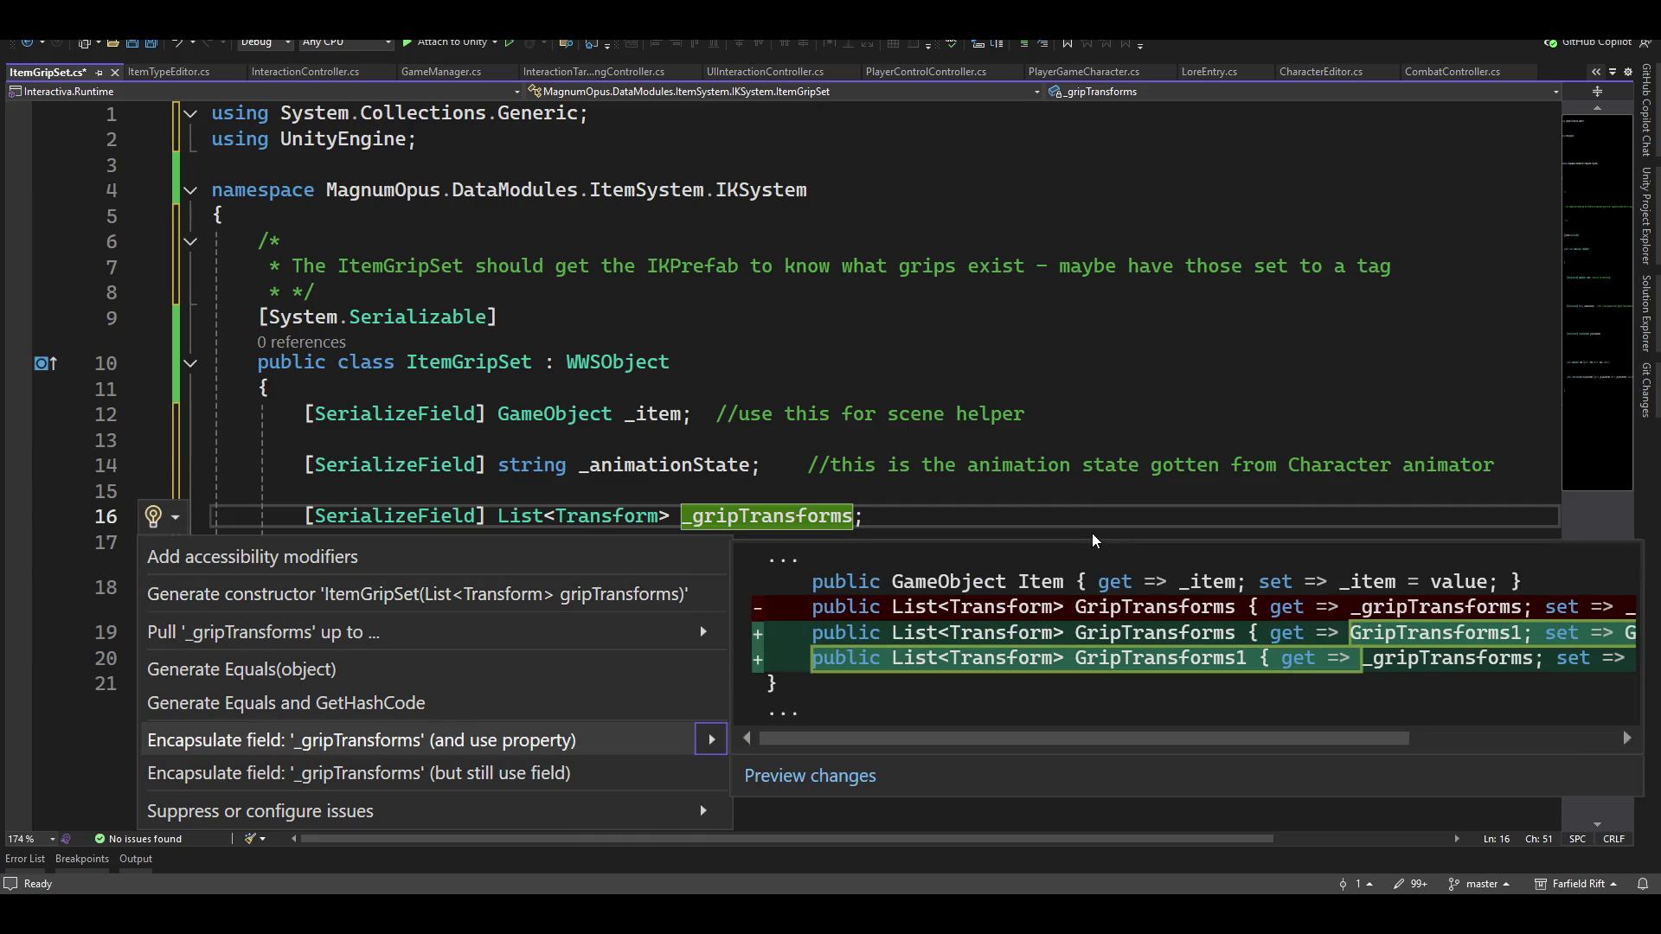
key(Return)
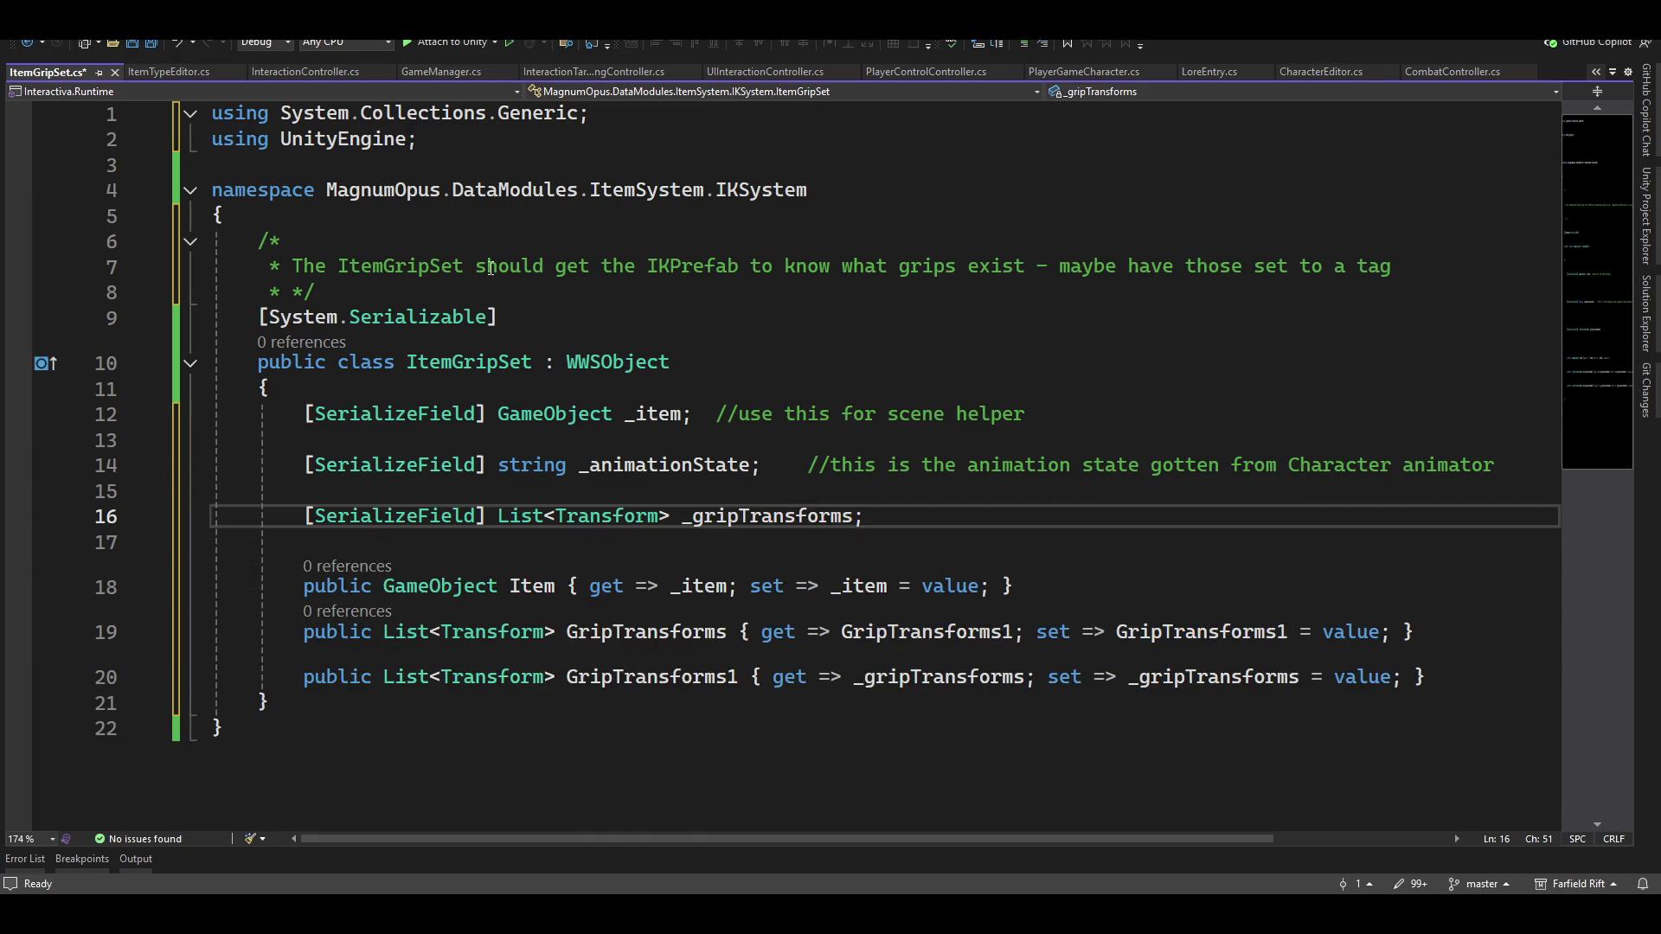
Add a public ItemGripSet() constructor below the fields
click(552, 538)
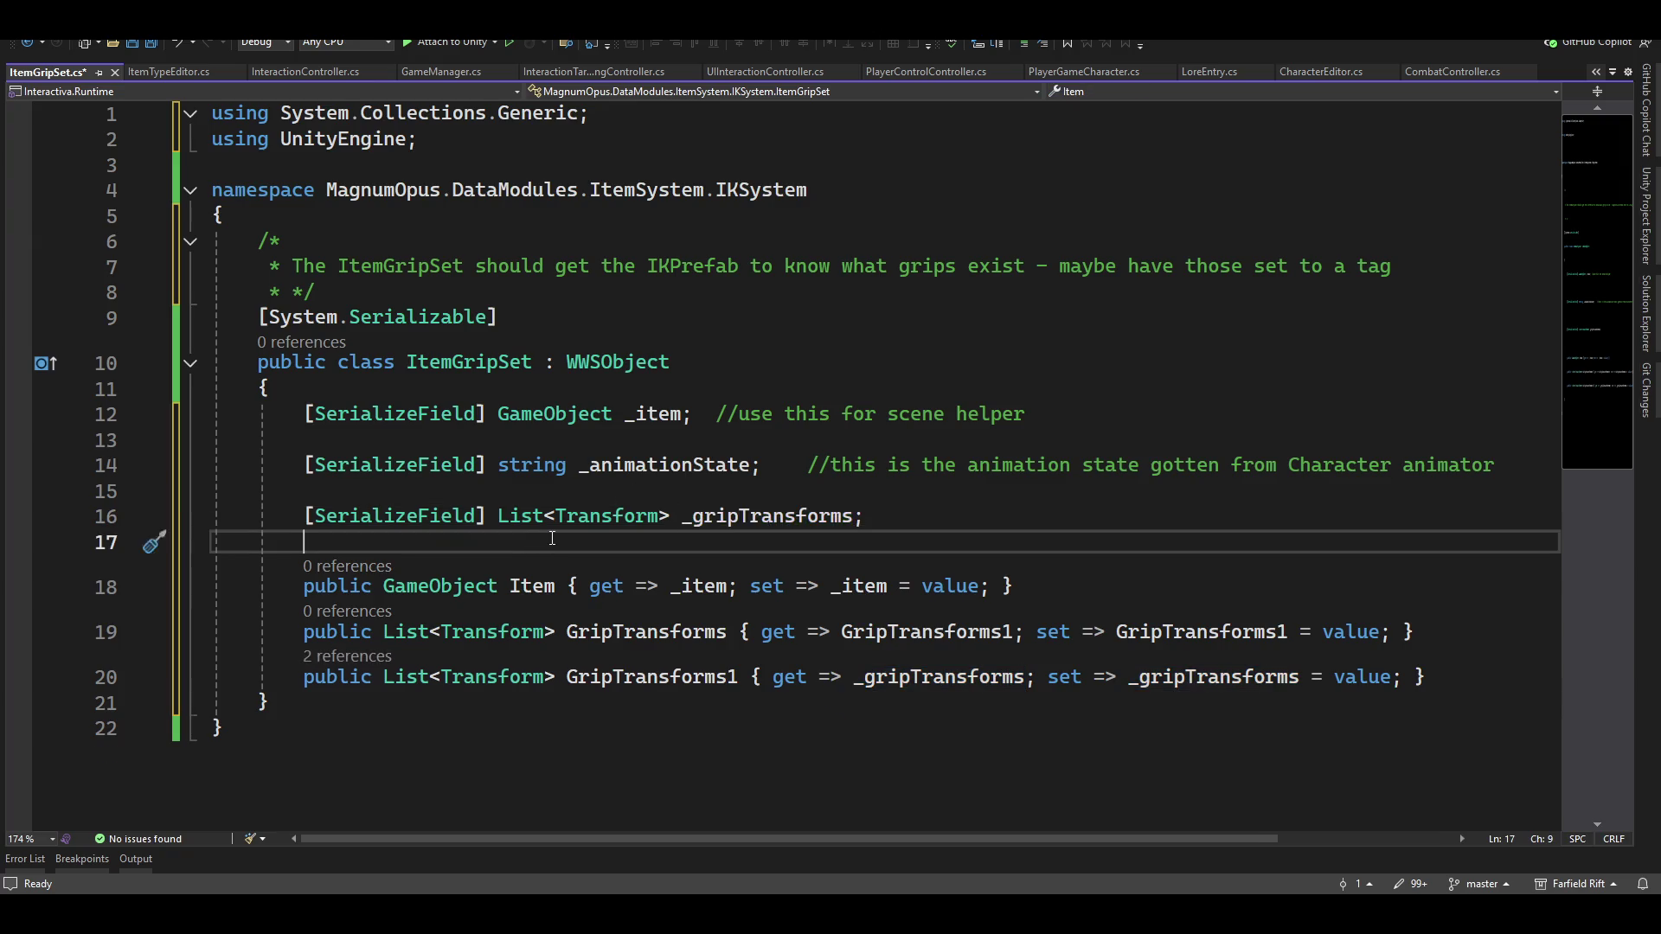
key(Return)
key(Return)
key(Up)
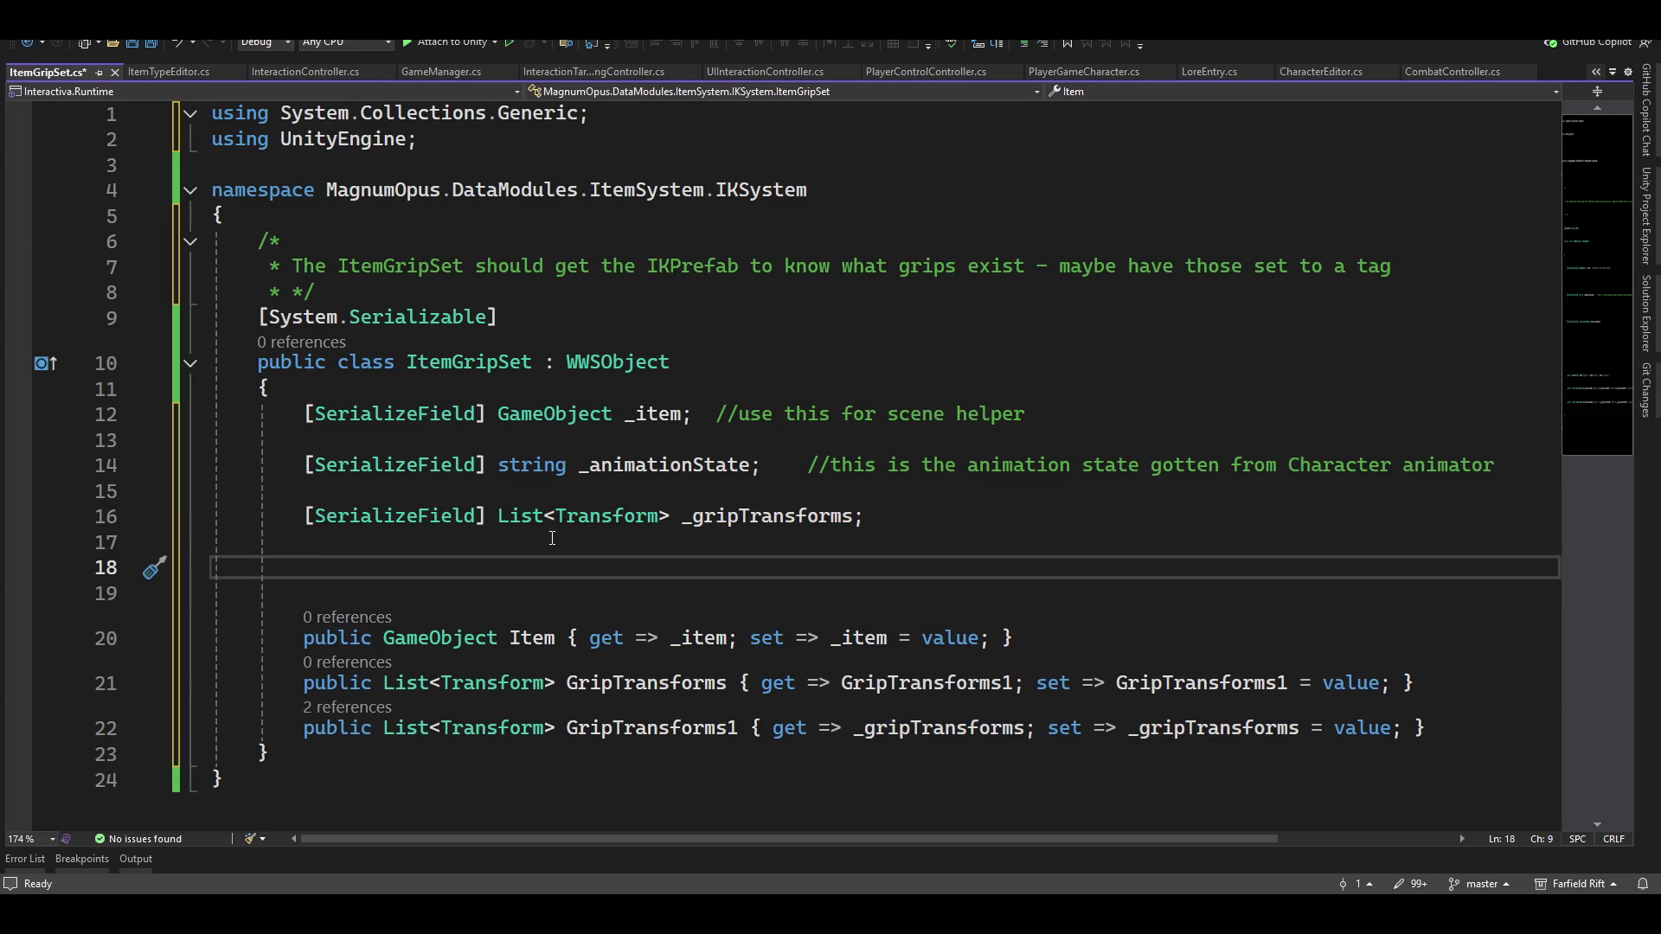
text(pri)
key(BackSpace)
key(BackSpace)
text(ublic)
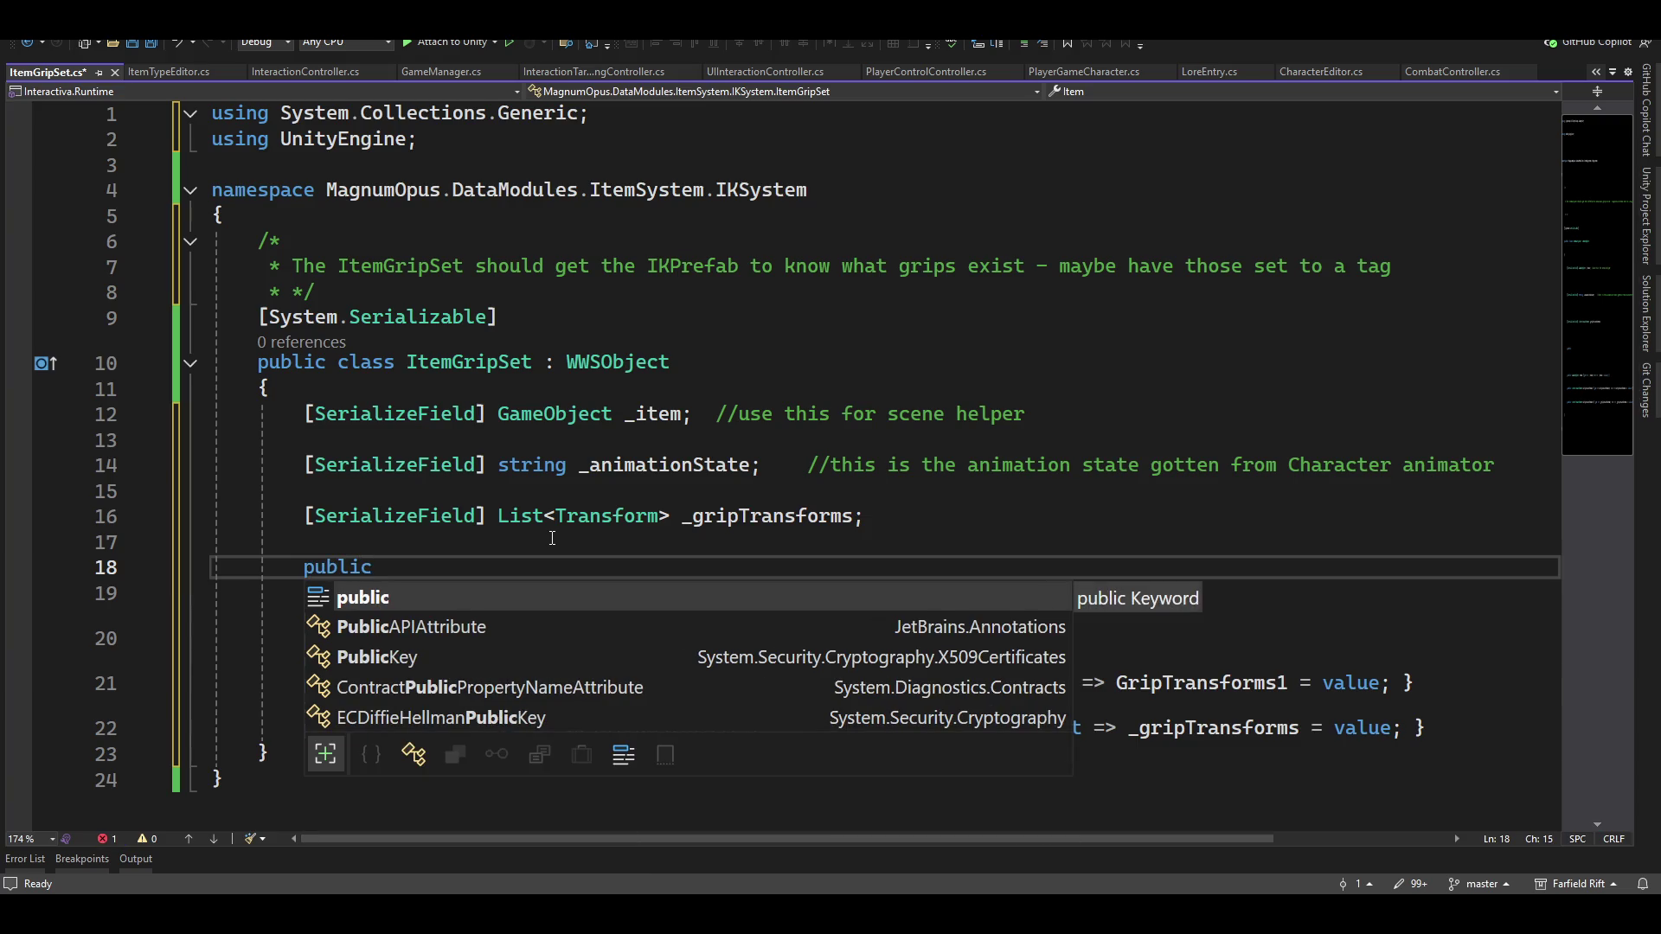
text( Item)
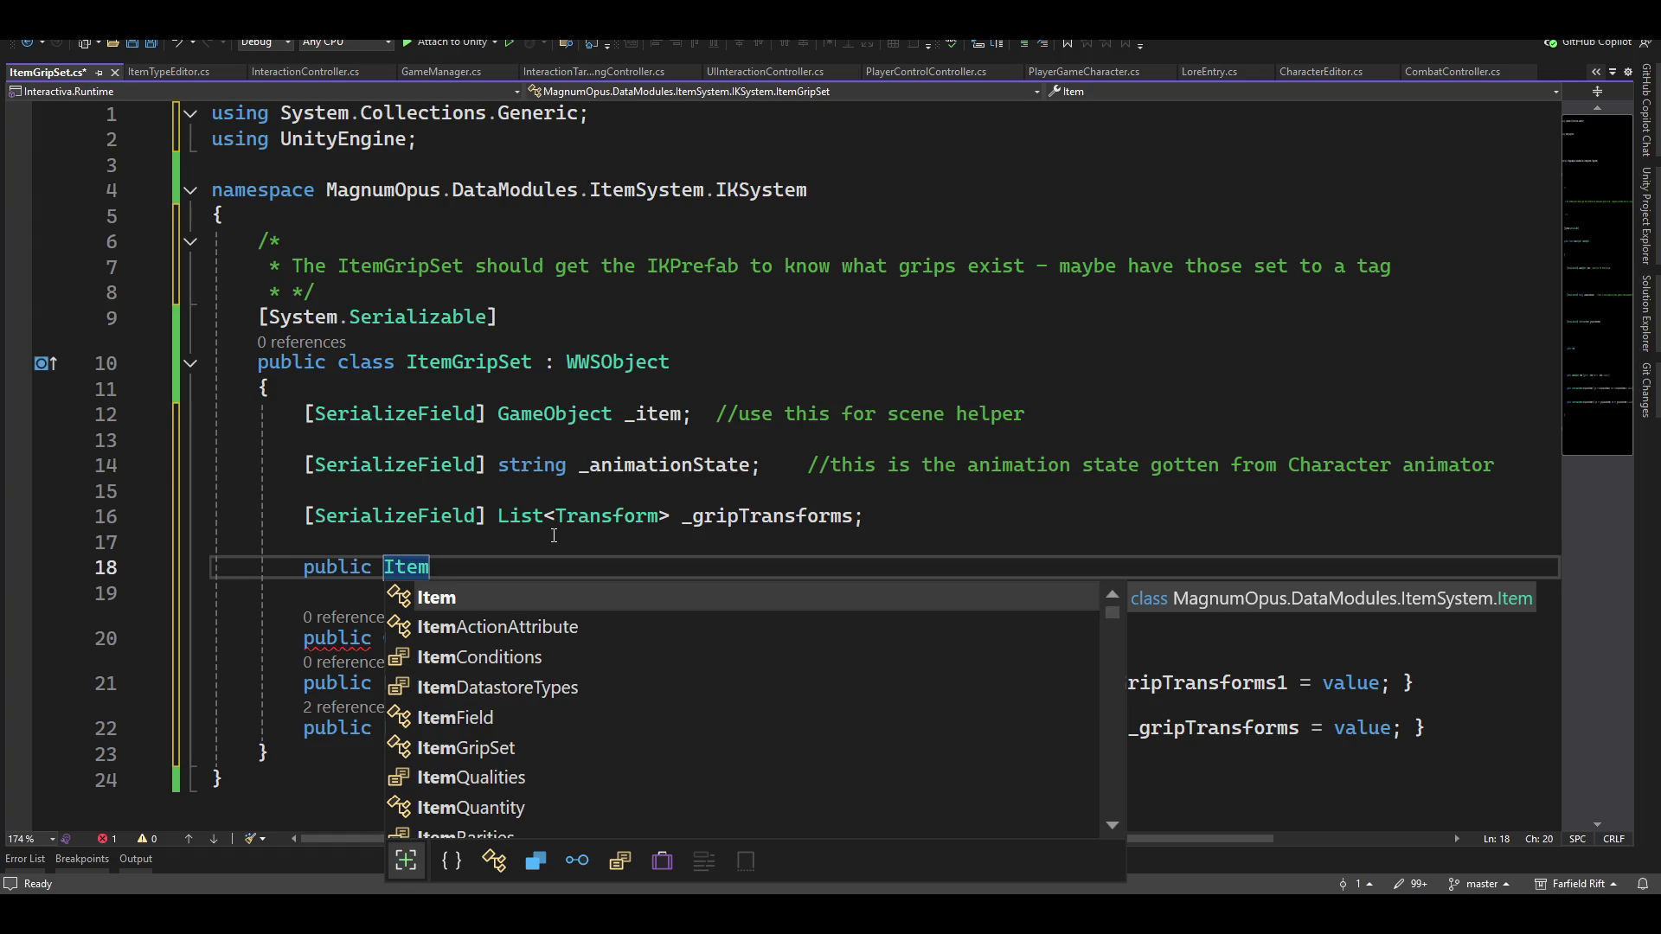
key(Down)
key(Down)
key(Down)
key(Tab)
text(())
key(Return)
Initialise _gripTransforms to a new List<Transform>() in the constructor and save ItemGripSet.cs
text({)
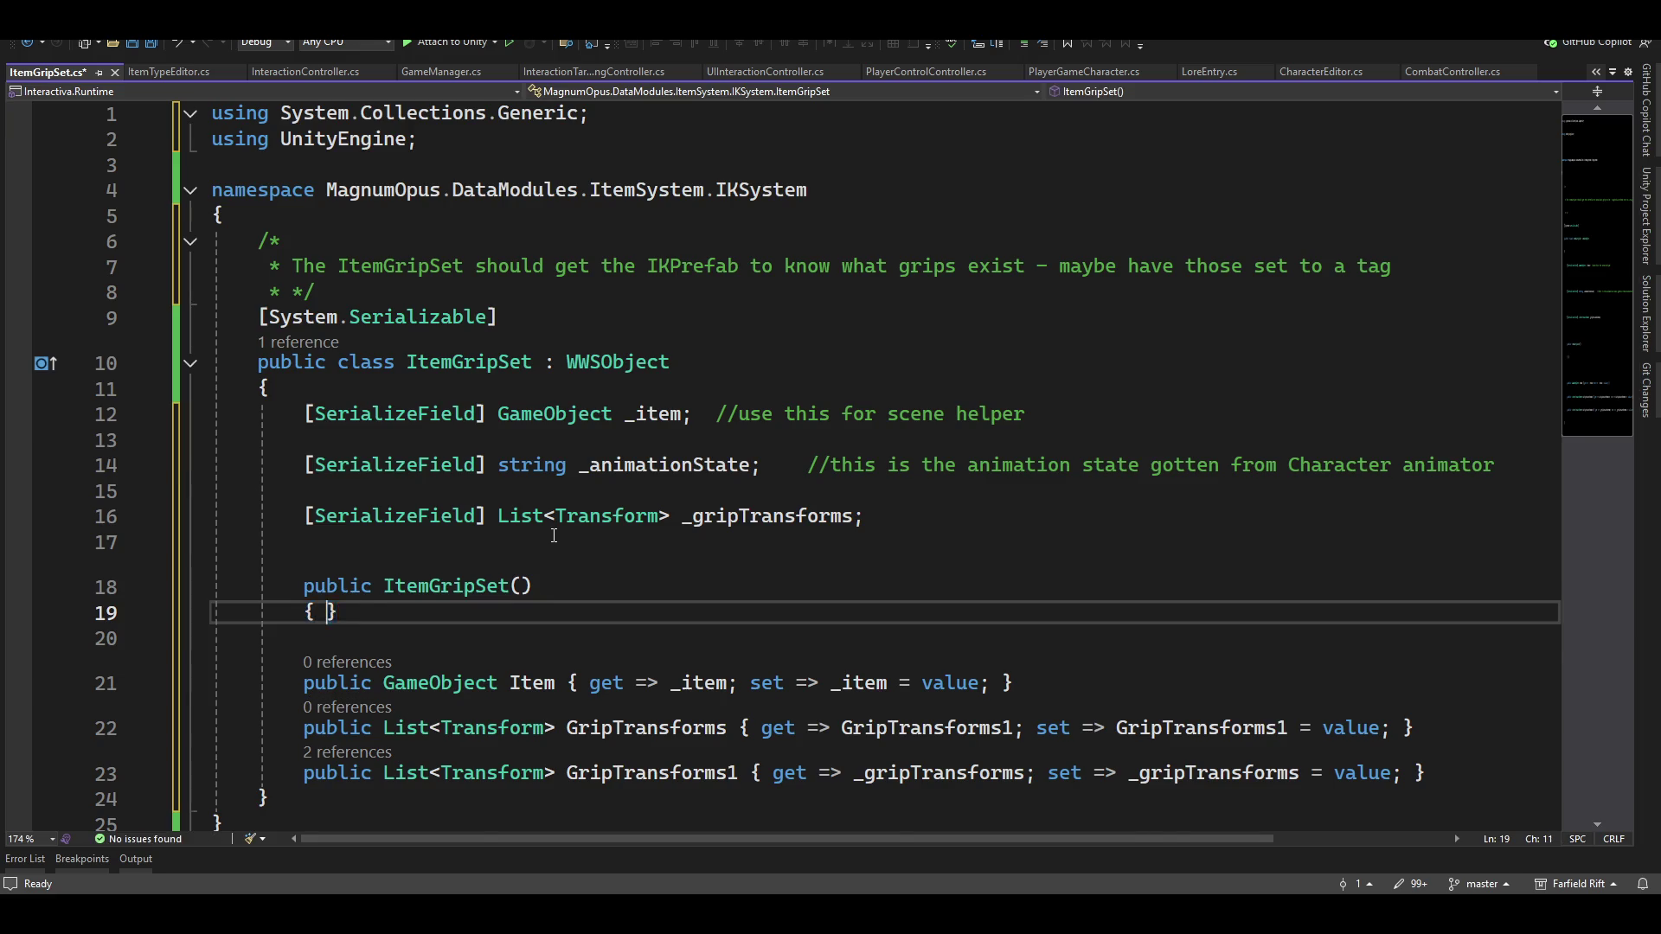
key(Return)
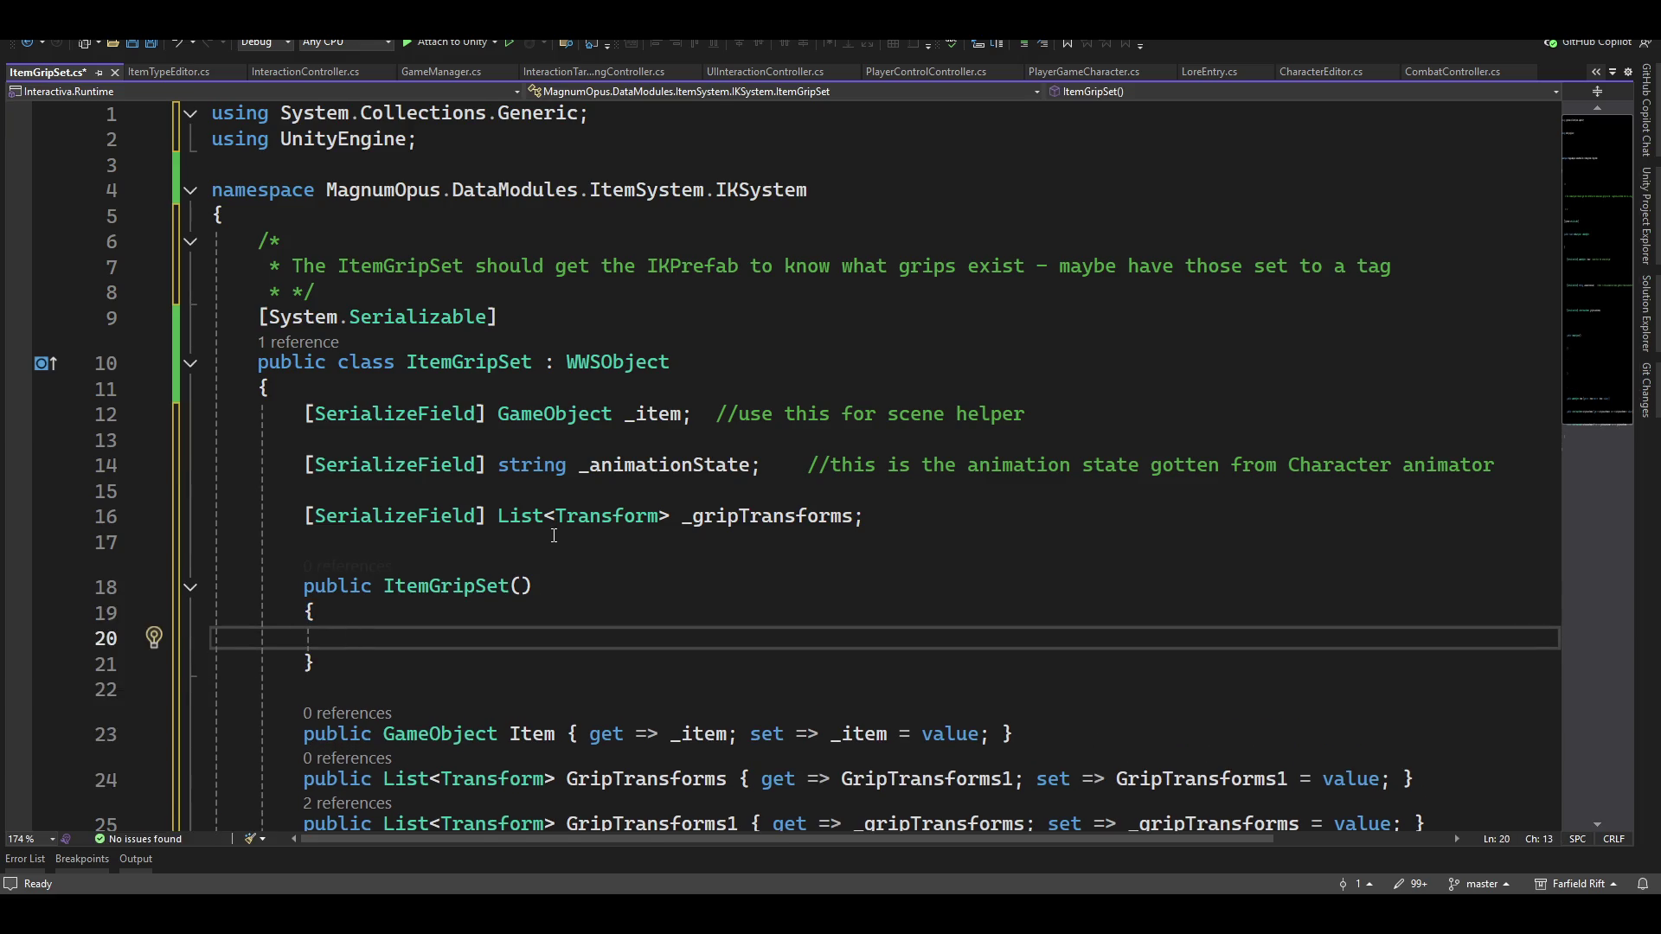
text(_gri)
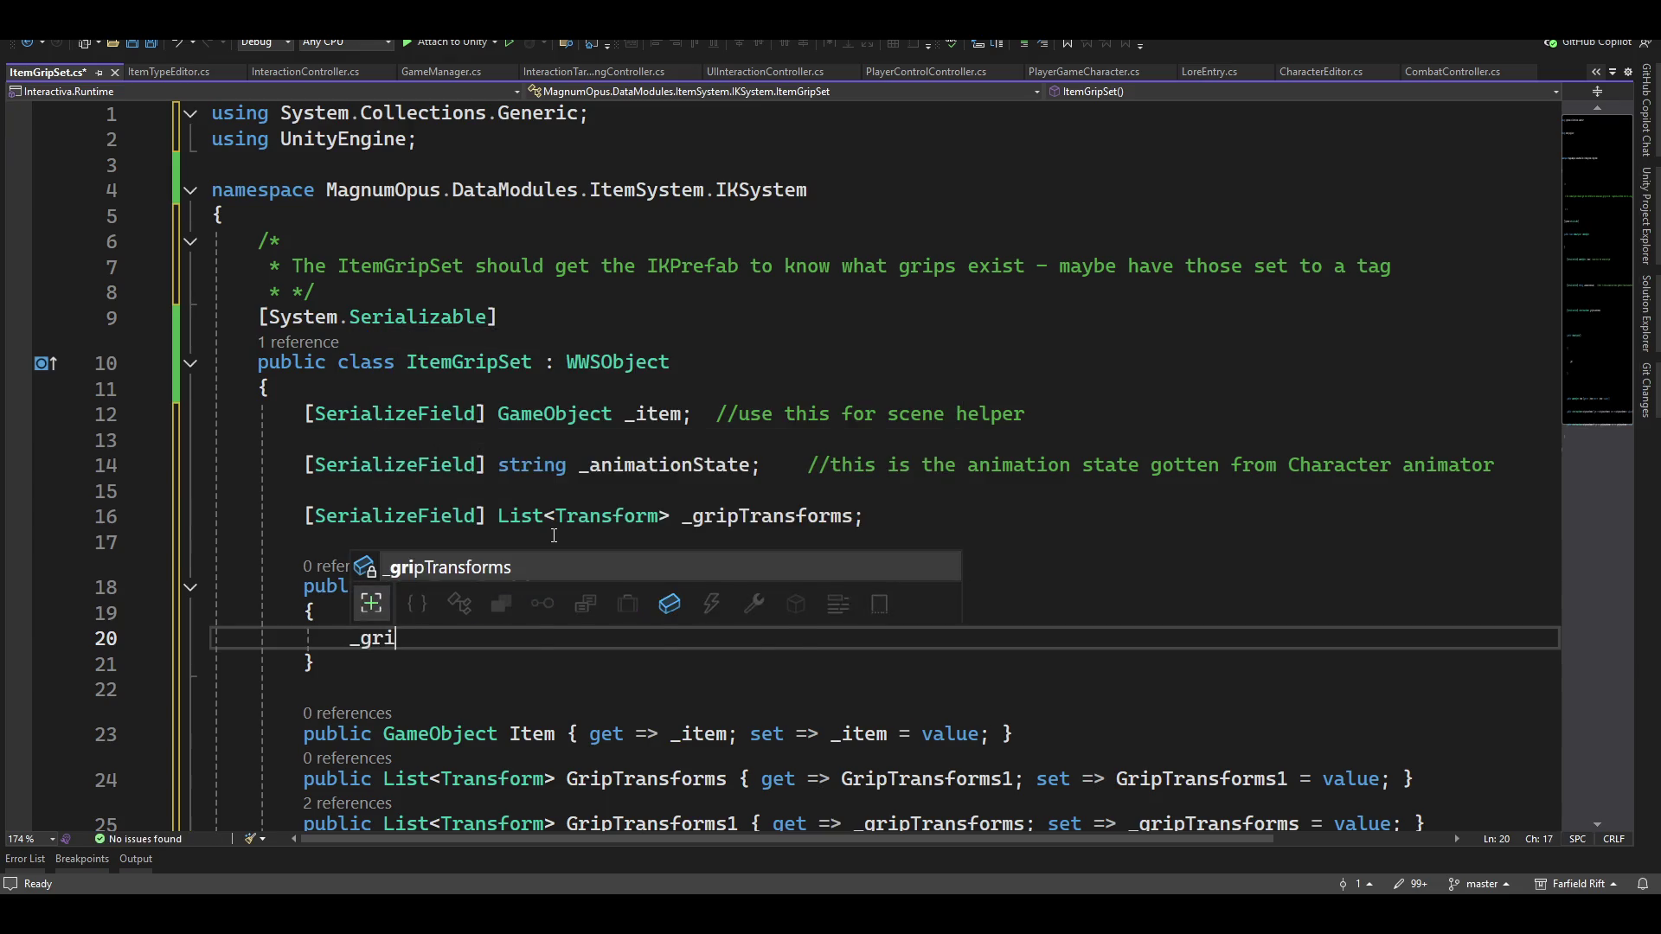
key(Tab)
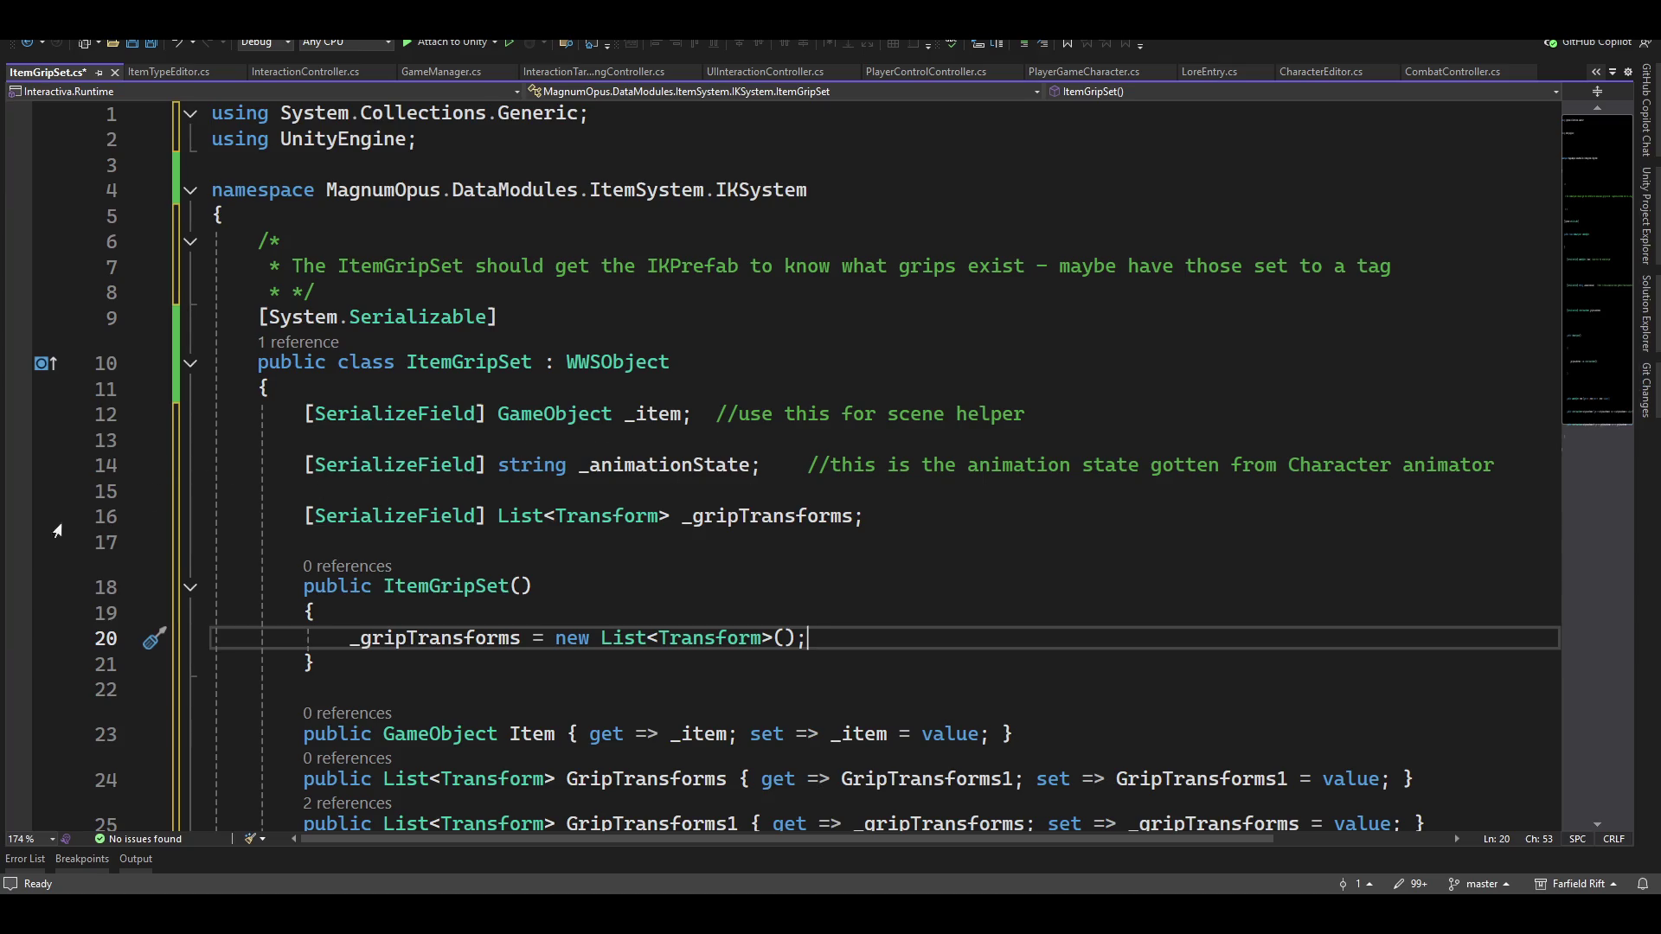
click(145, 44)
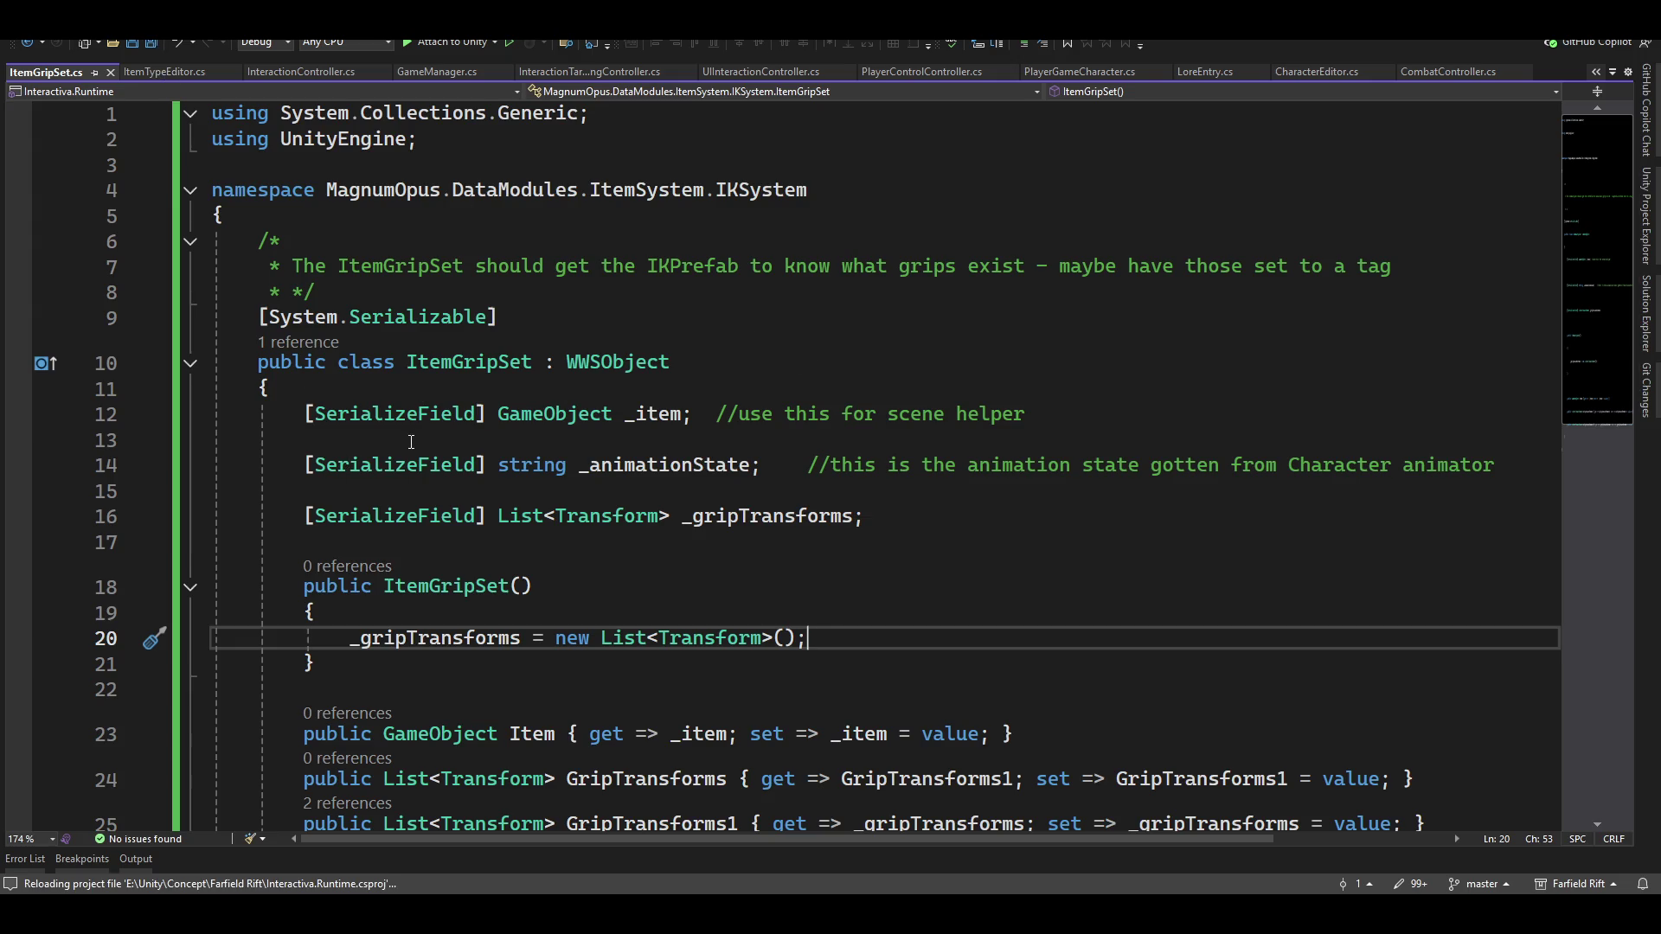
click(524, 540)
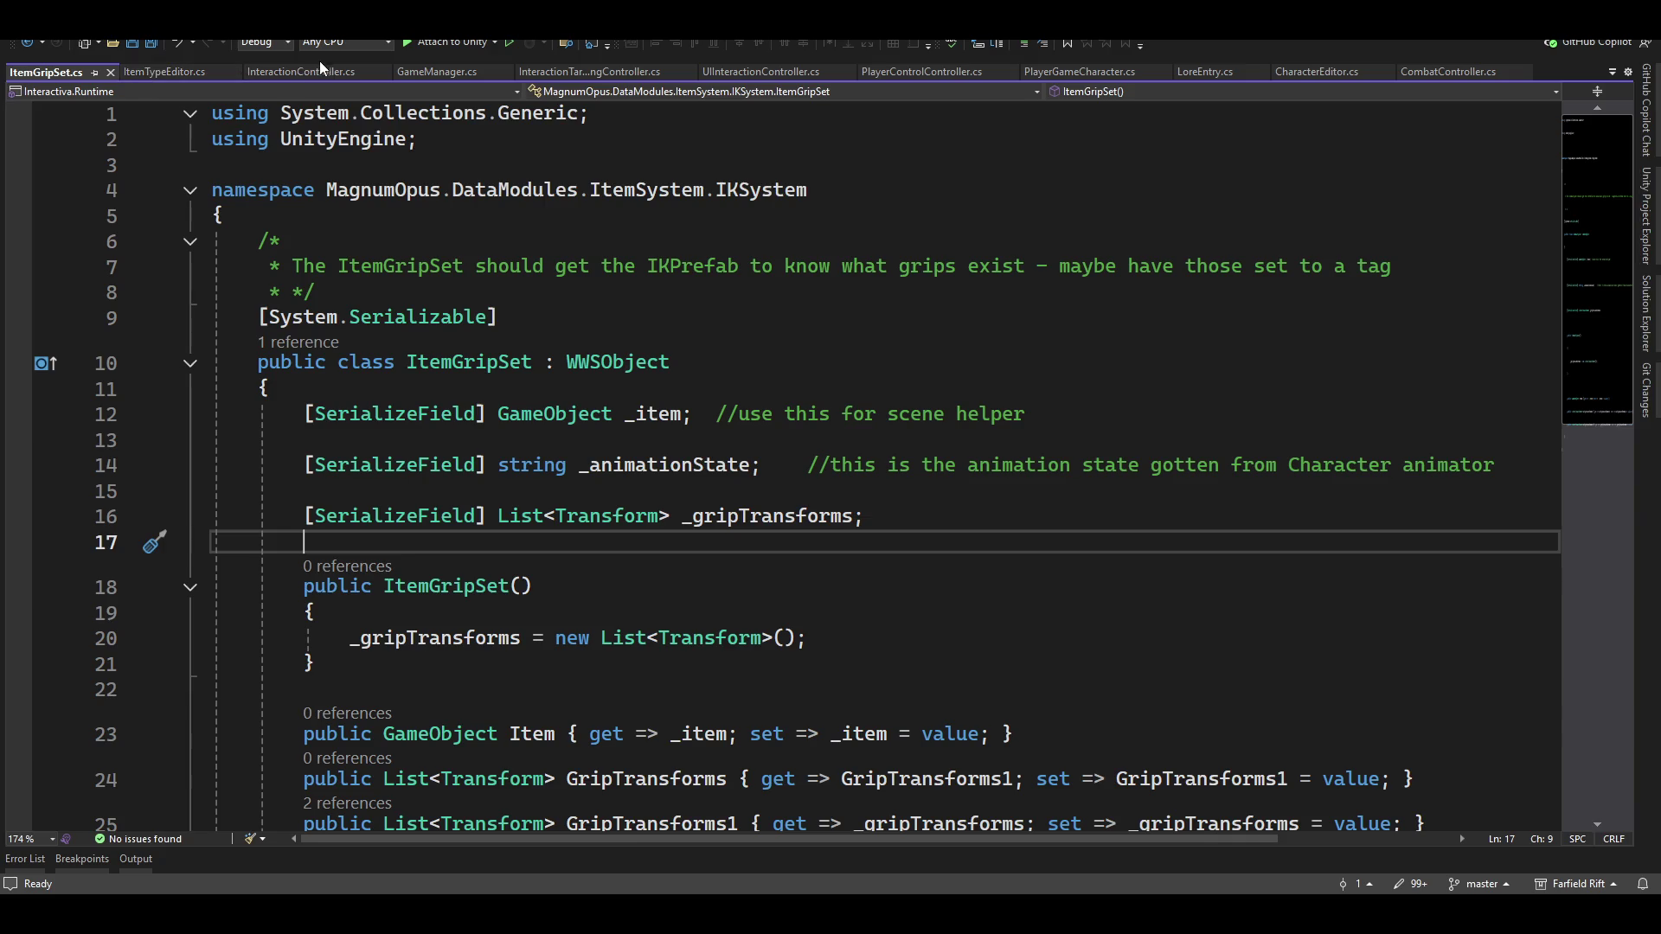
Switch to ItemTypeEditor.cs and scroll through WorkArea, its field declarations and OnEnable
click(152, 69)
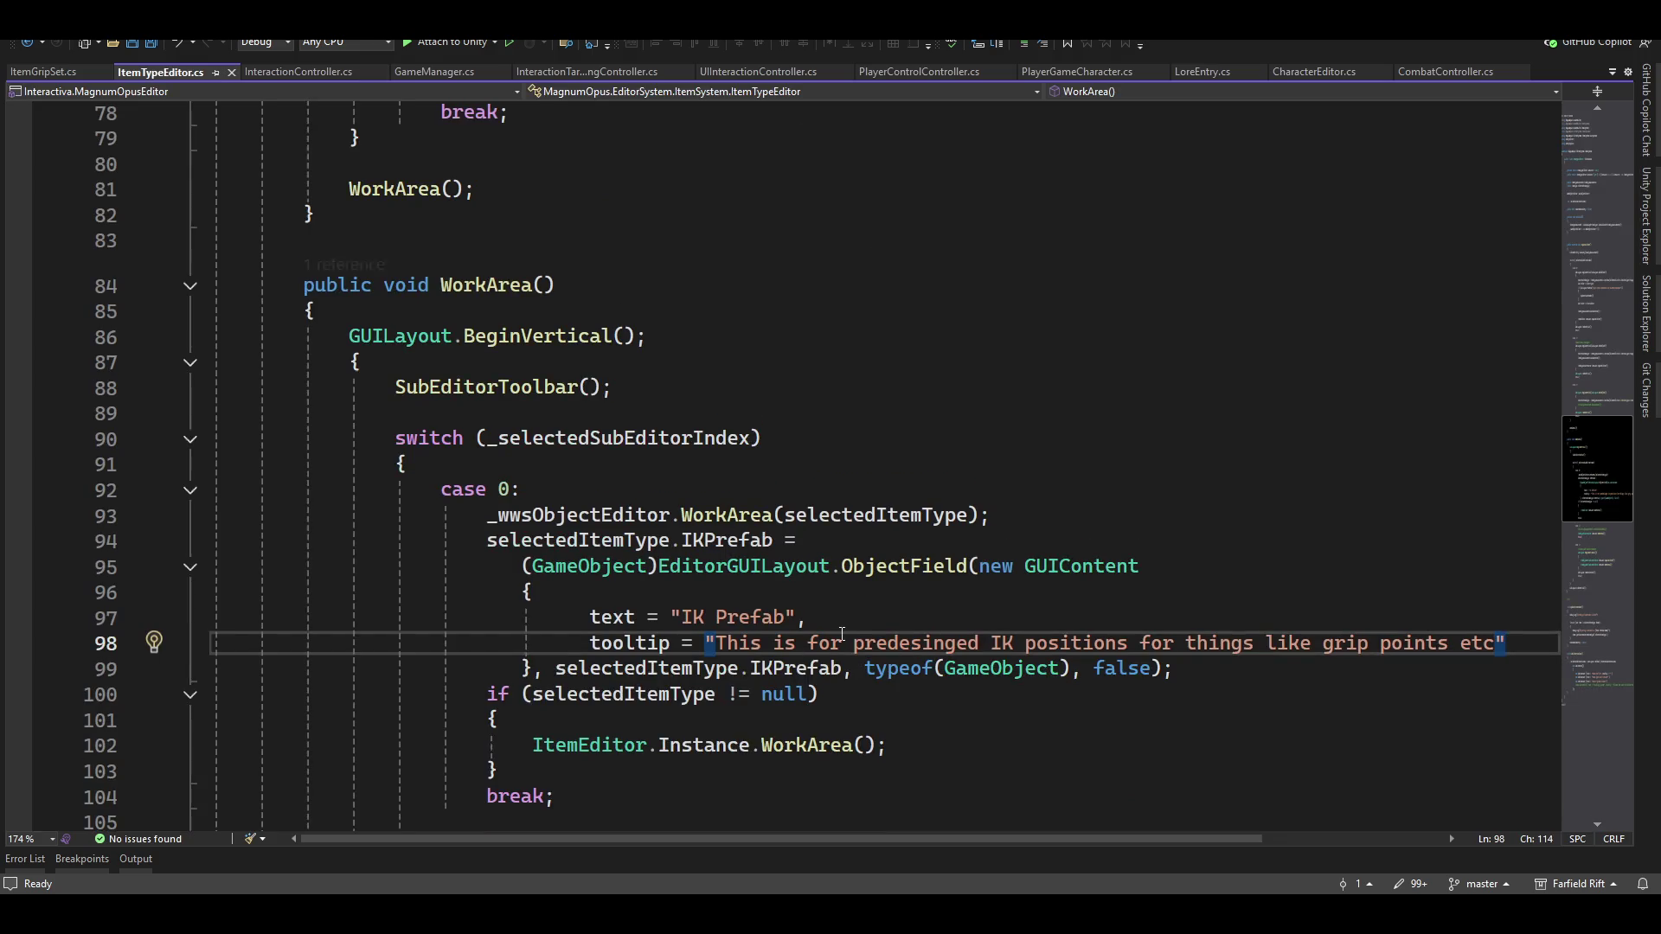
scroll(826, 664, down, 2)
scroll(761, 615, up, 3)
scroll(762, 615, down, 1)
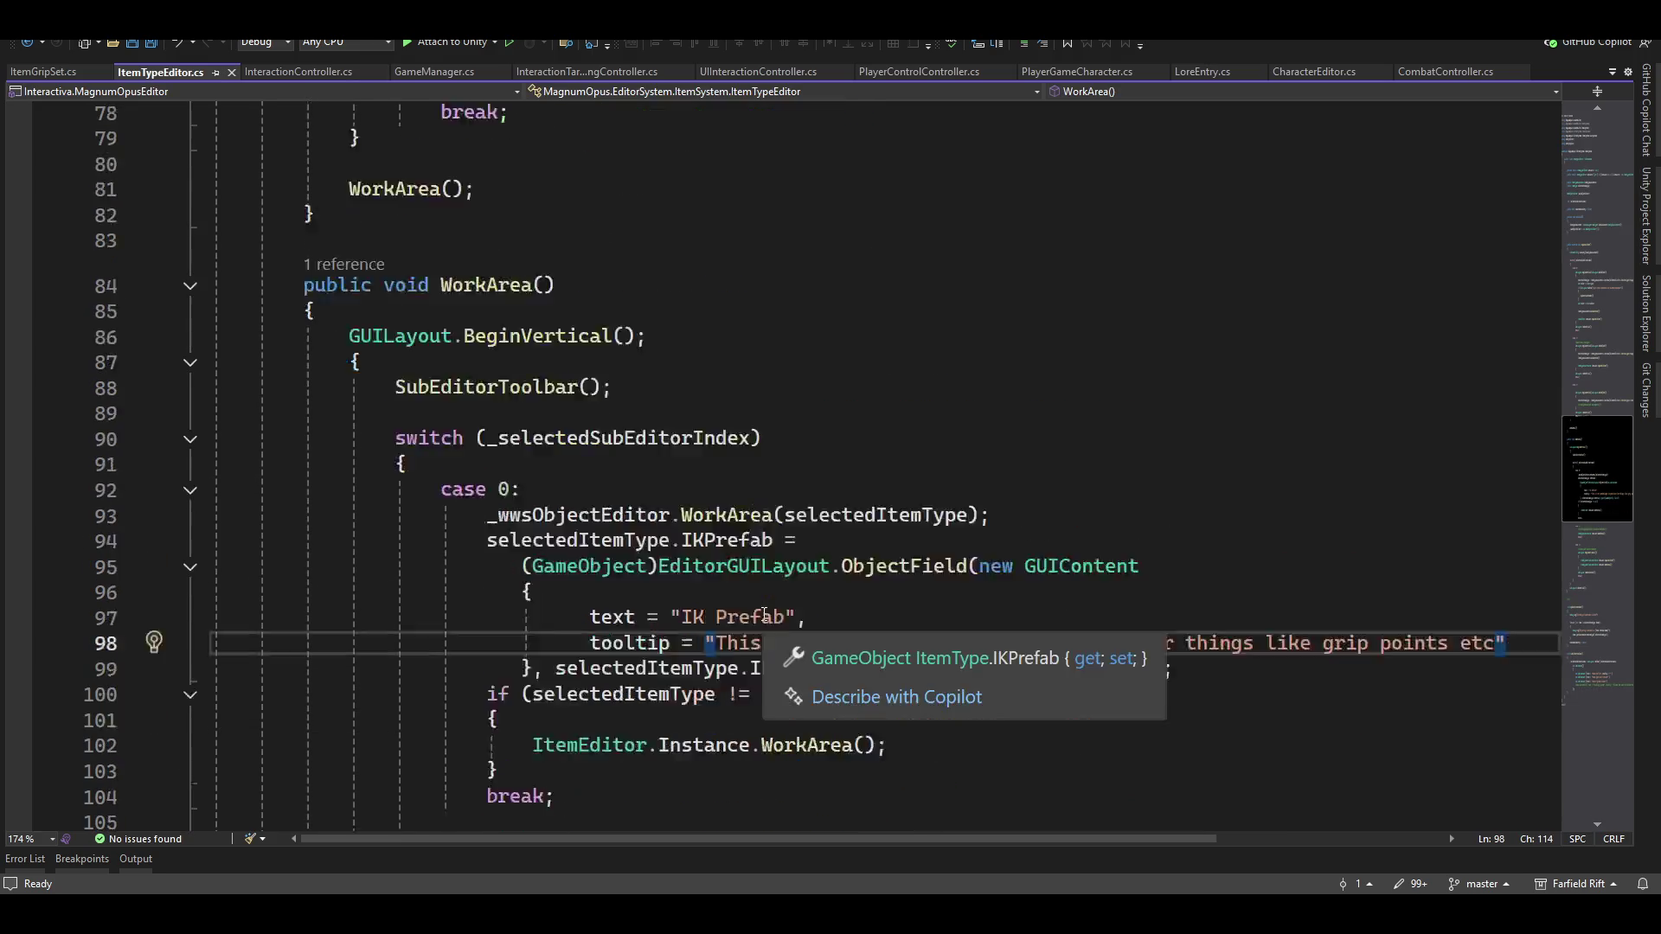
scroll(761, 615, down, 2)
scroll(755, 593, up, 2)
scroll(756, 594, up, 5)
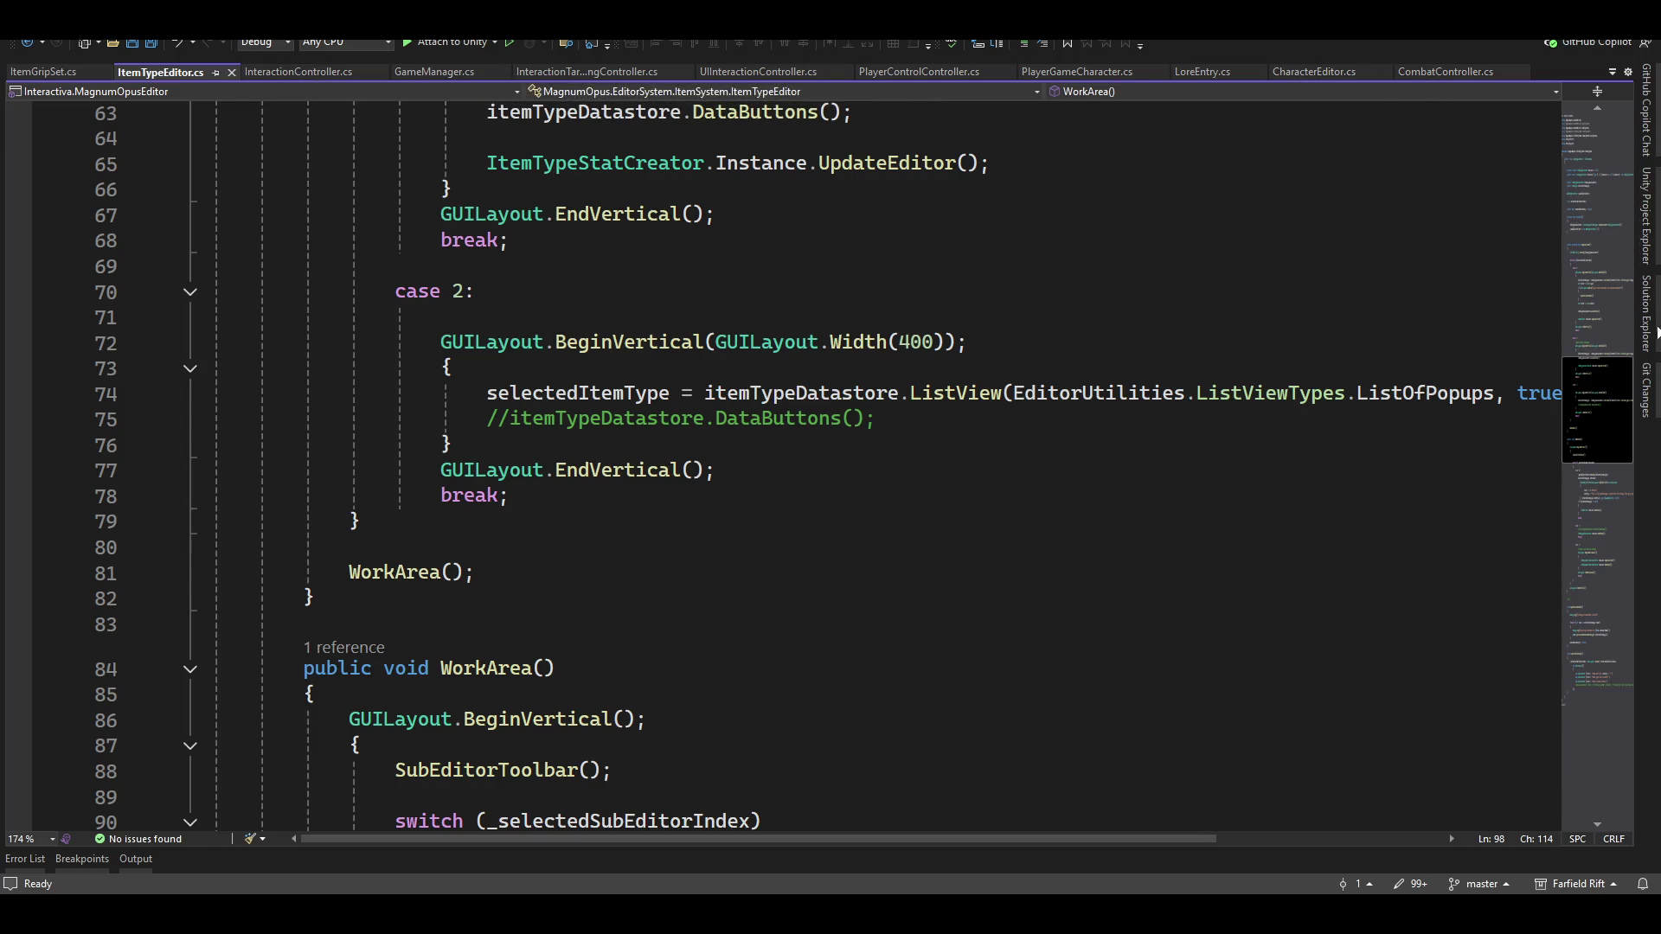
scroll(825, 464, up, 19)
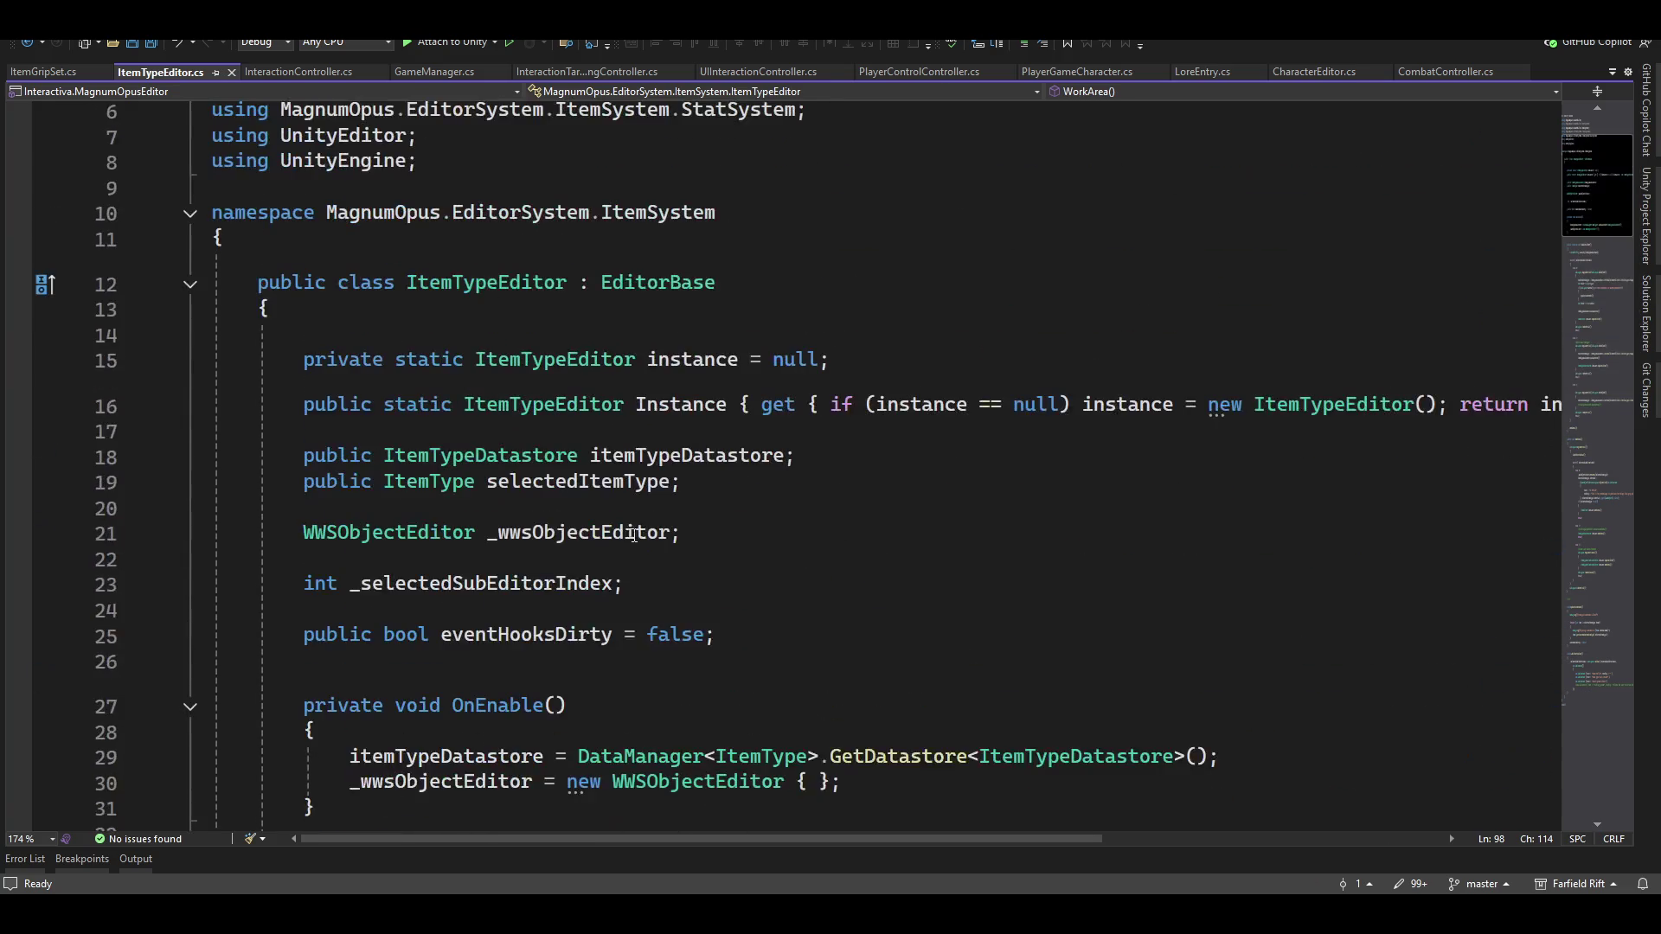
scroll(521, 442, down, 1)
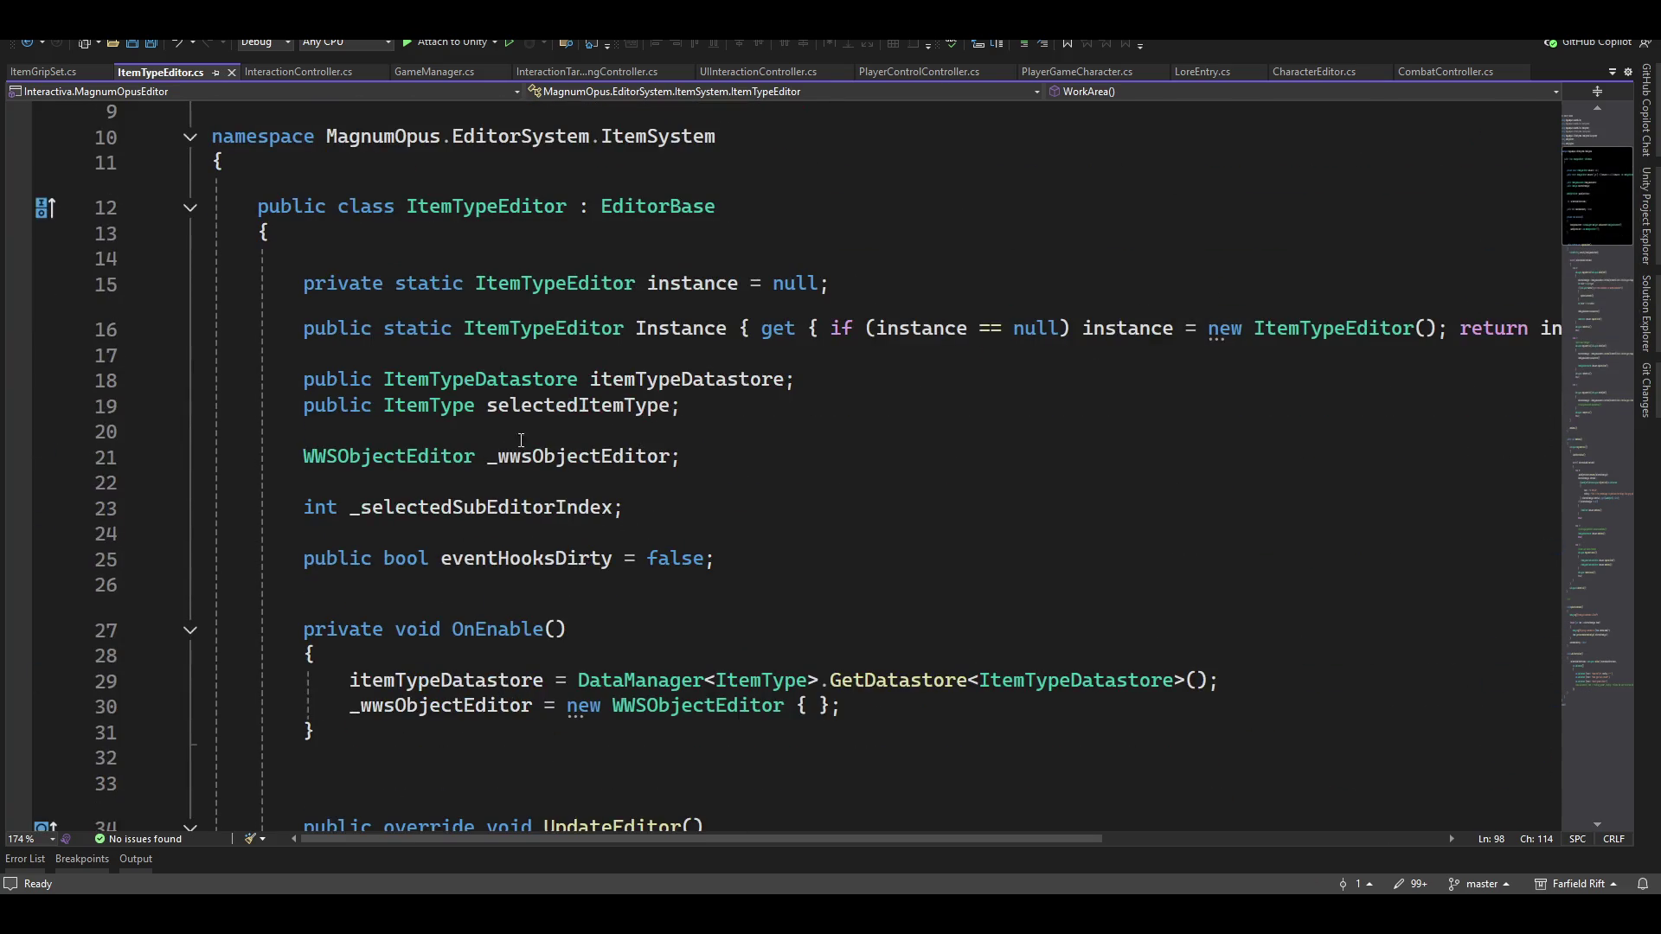
Go to the ItemType definition, then to the Item class definition
ctrl+click(466, 413)
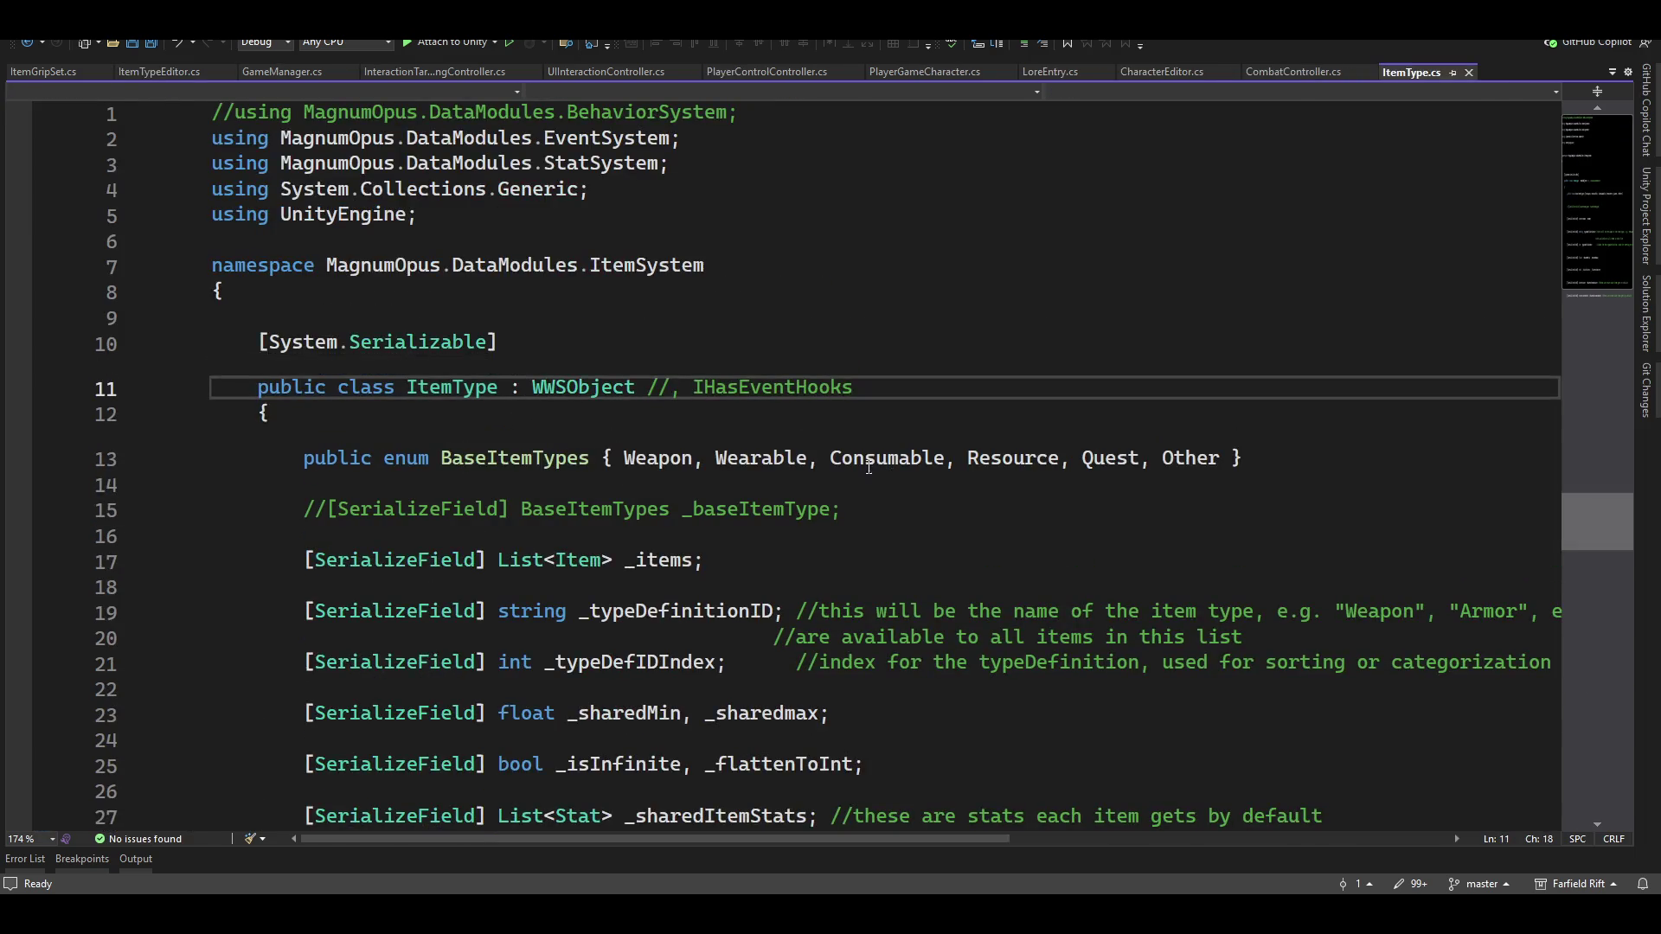
ctrl+click(578, 562)
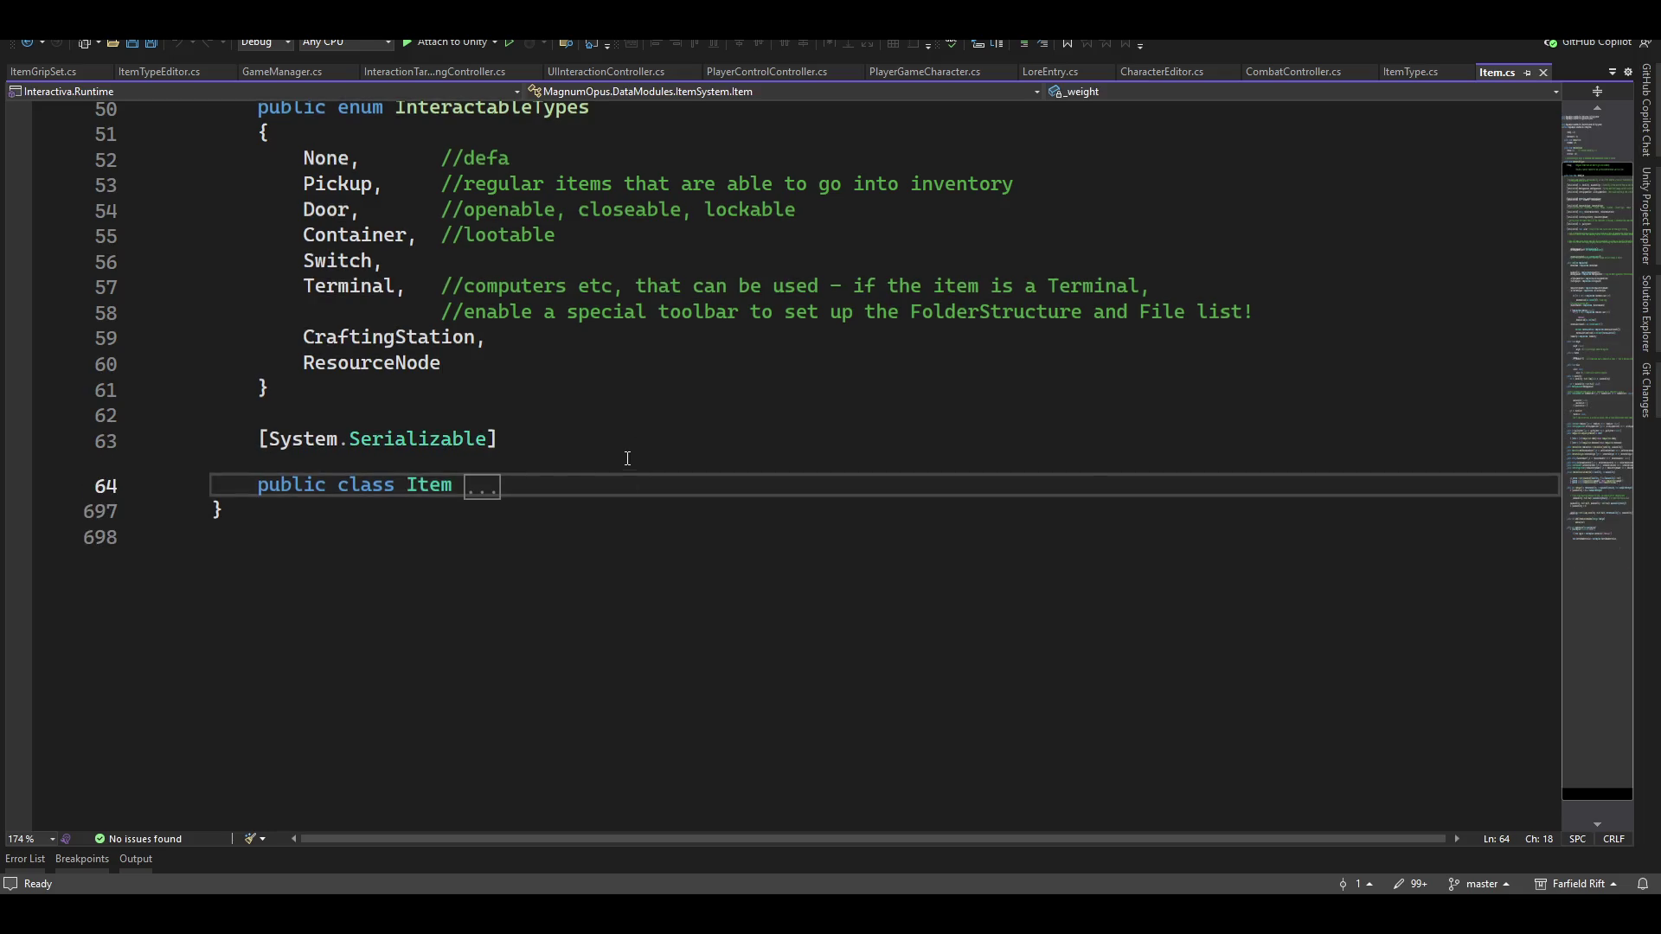
scroll(641, 456, up, 7)
scroll(645, 459, up, 8)
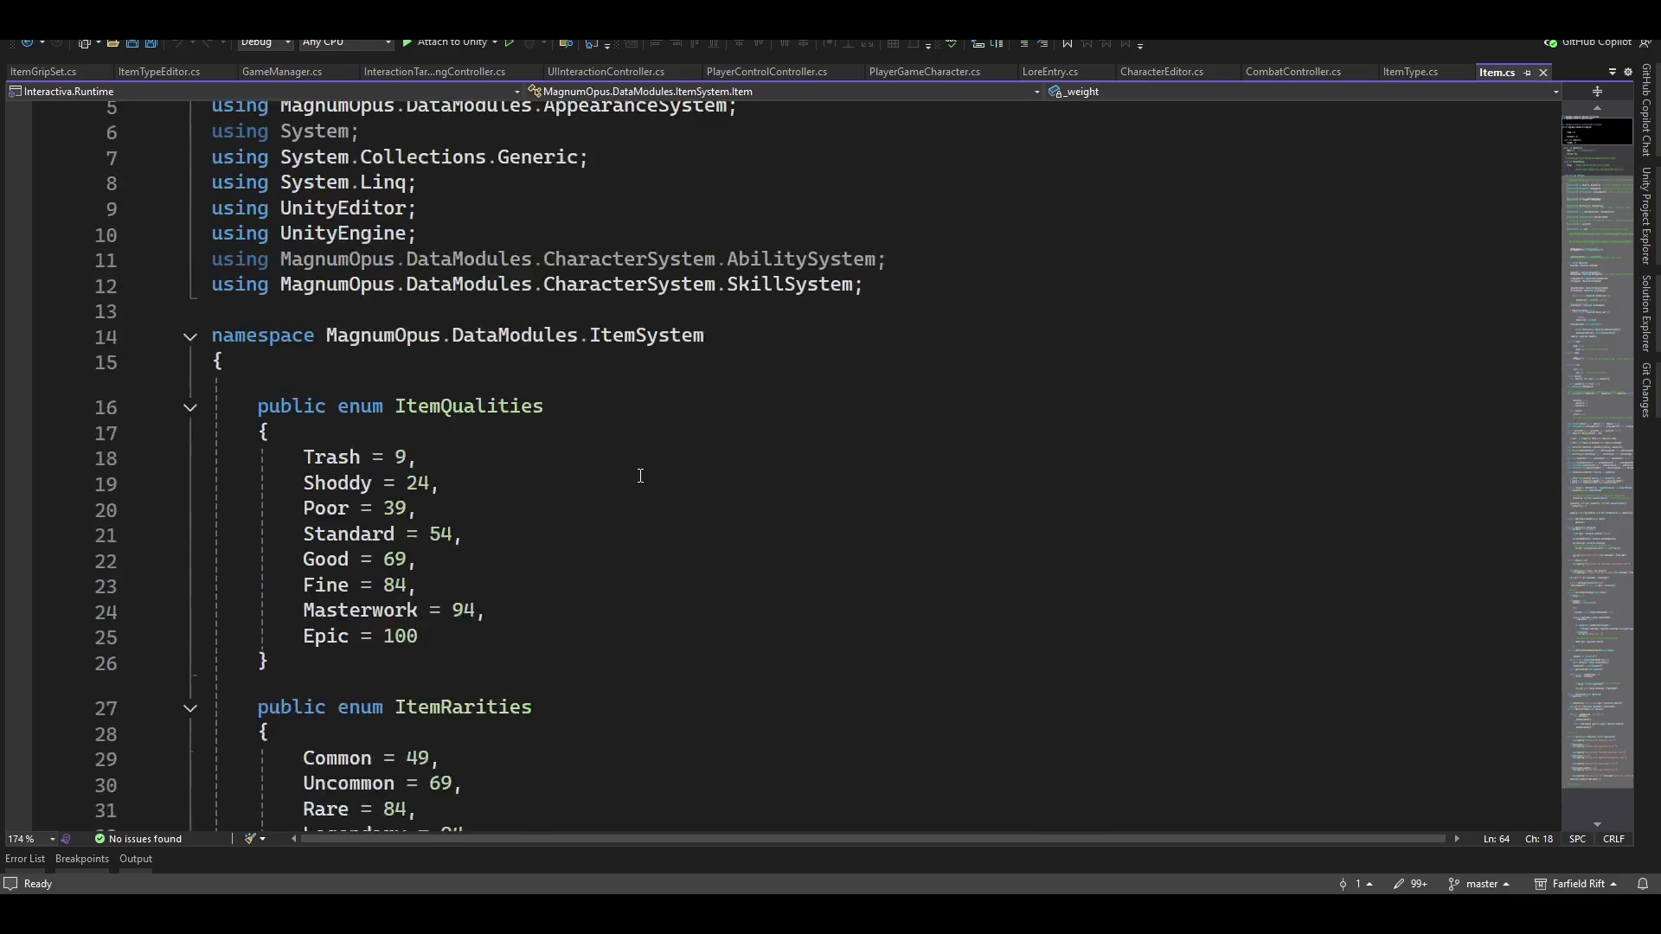
scroll(571, 475, down, 12)
scroll(589, 510, down, 6)
scroll(593, 504, up, 3)
Expand the Item class and place the caret below _behaviorScriptNames
click(191, 595)
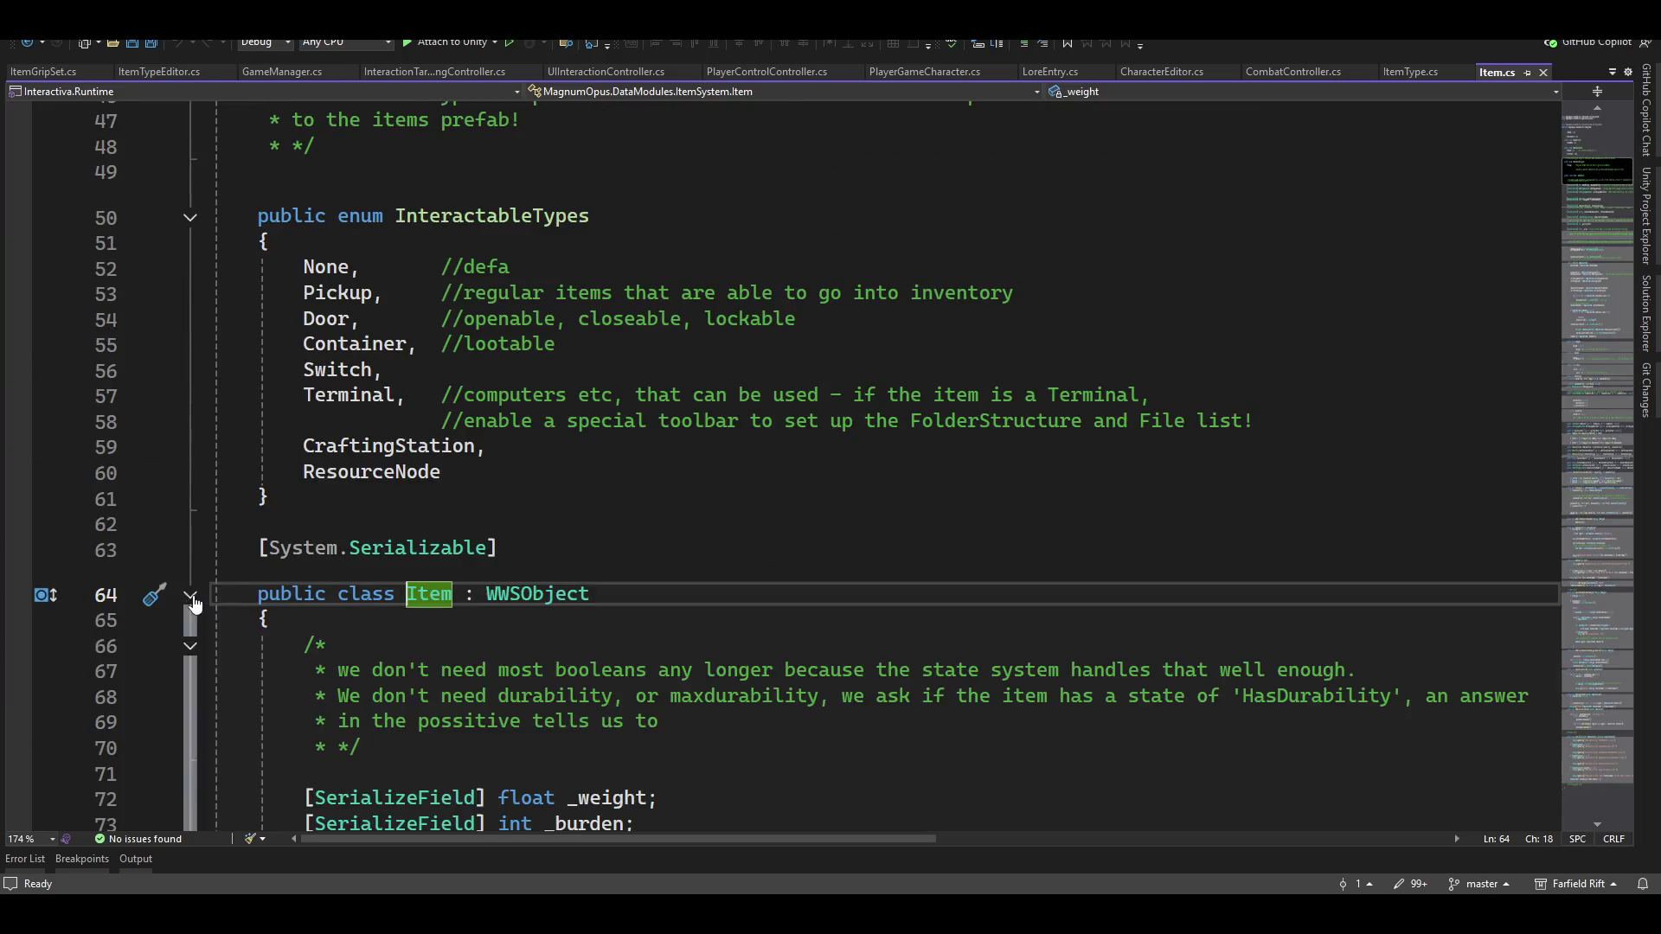
scroll(541, 610, down, 10)
scroll(519, 609, down, 4)
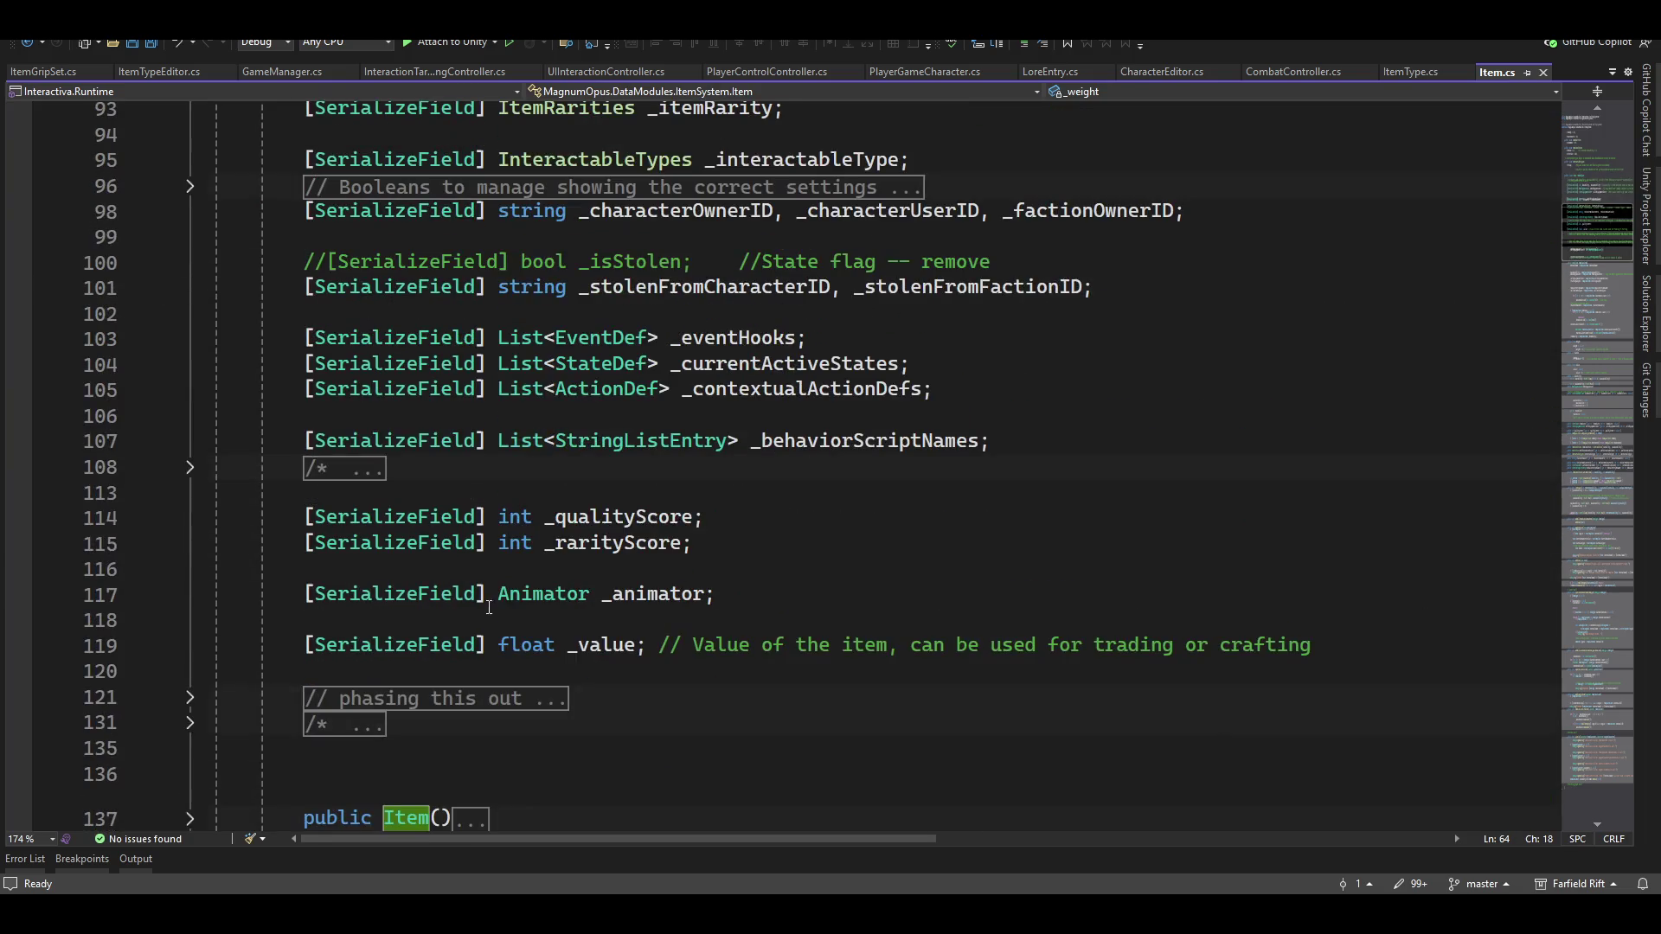
scroll(634, 632, up, 3)
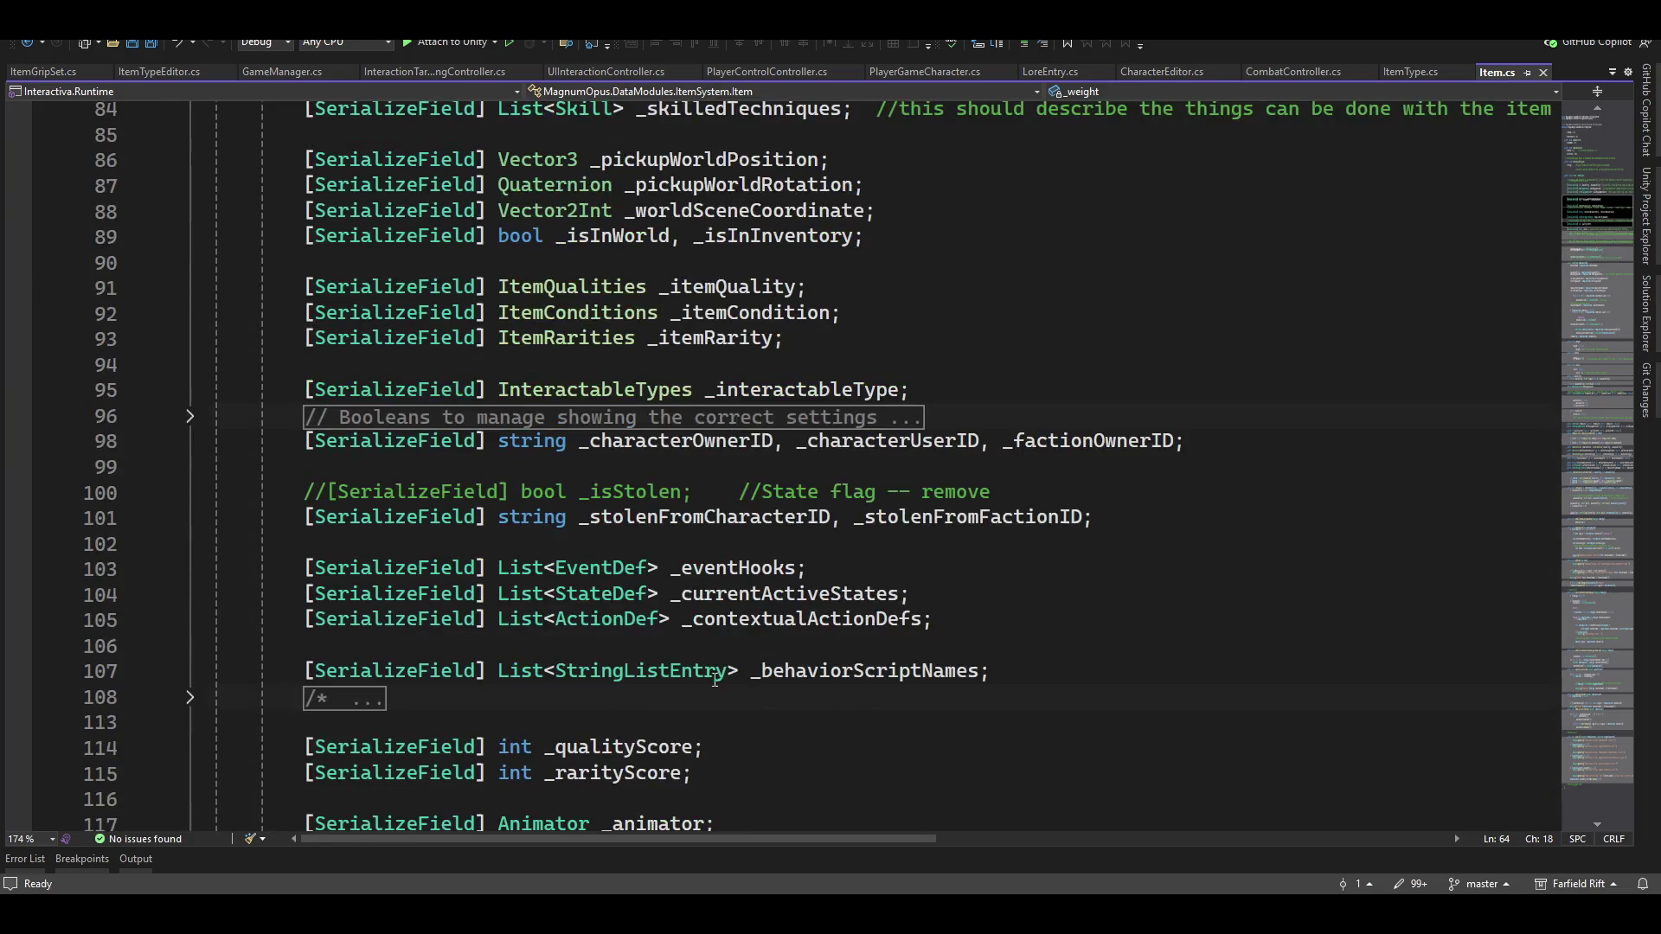
scroll(699, 692, down, 4)
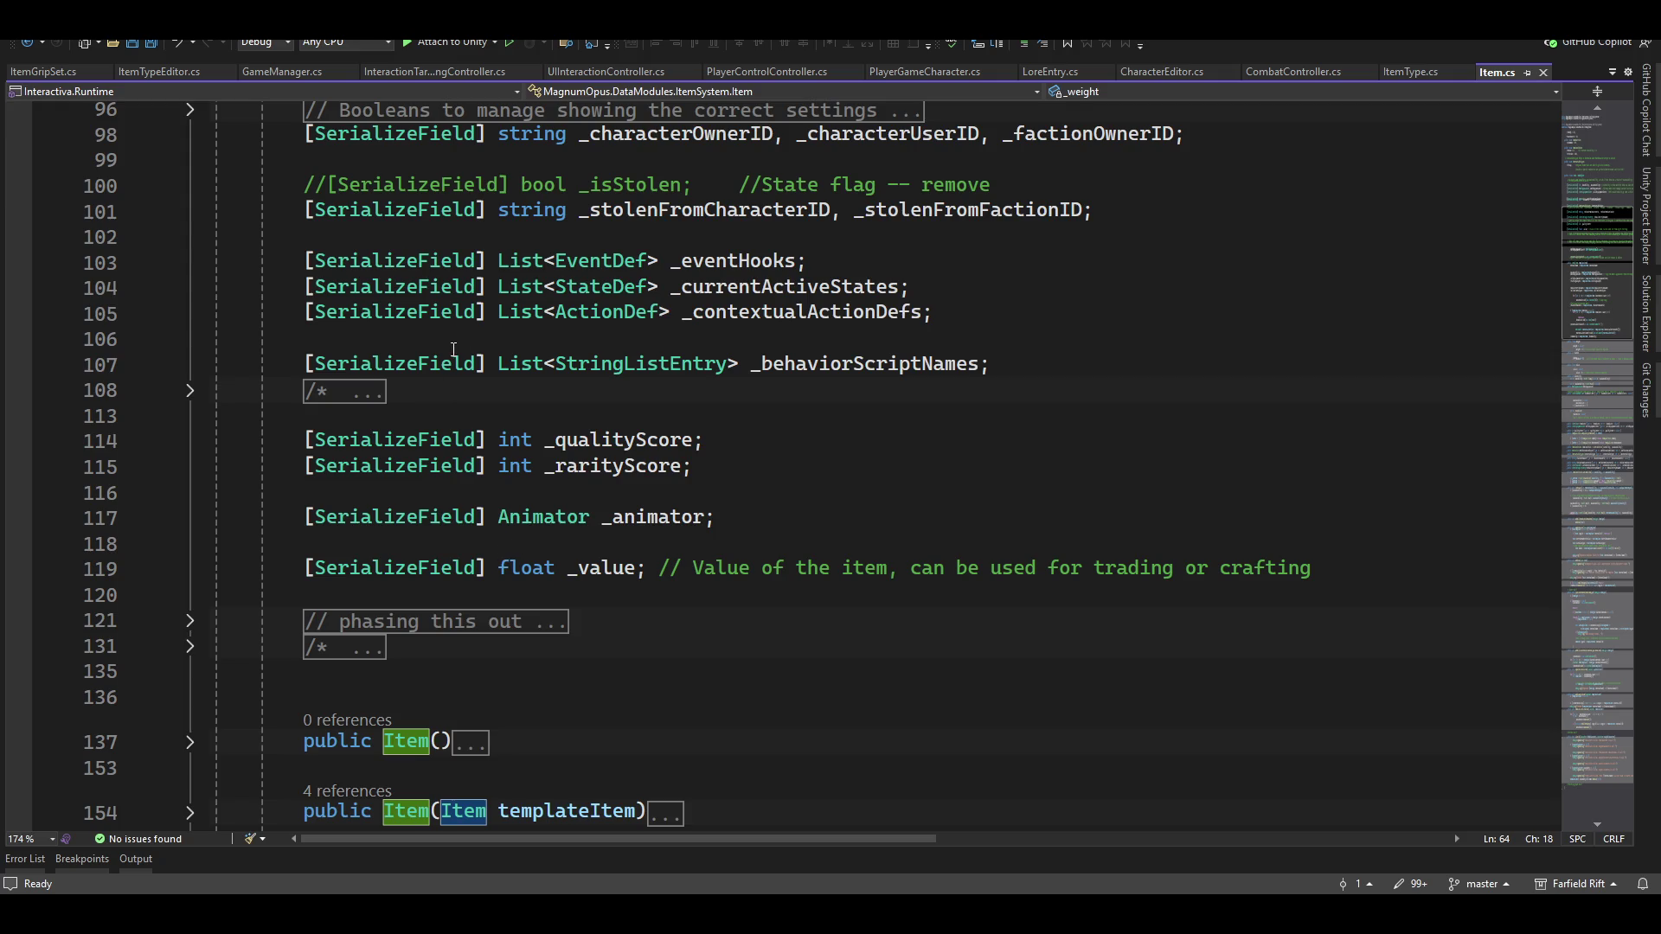
click(500, 342)
Declare [SerializeField] List<ItemGripSet> _itemGripSets above _qualityScore, leaving it unencapsulated
key(Down)
key(Down)
key(Down)
key(Return)
text([serial)
key(Tab)
text(List<)
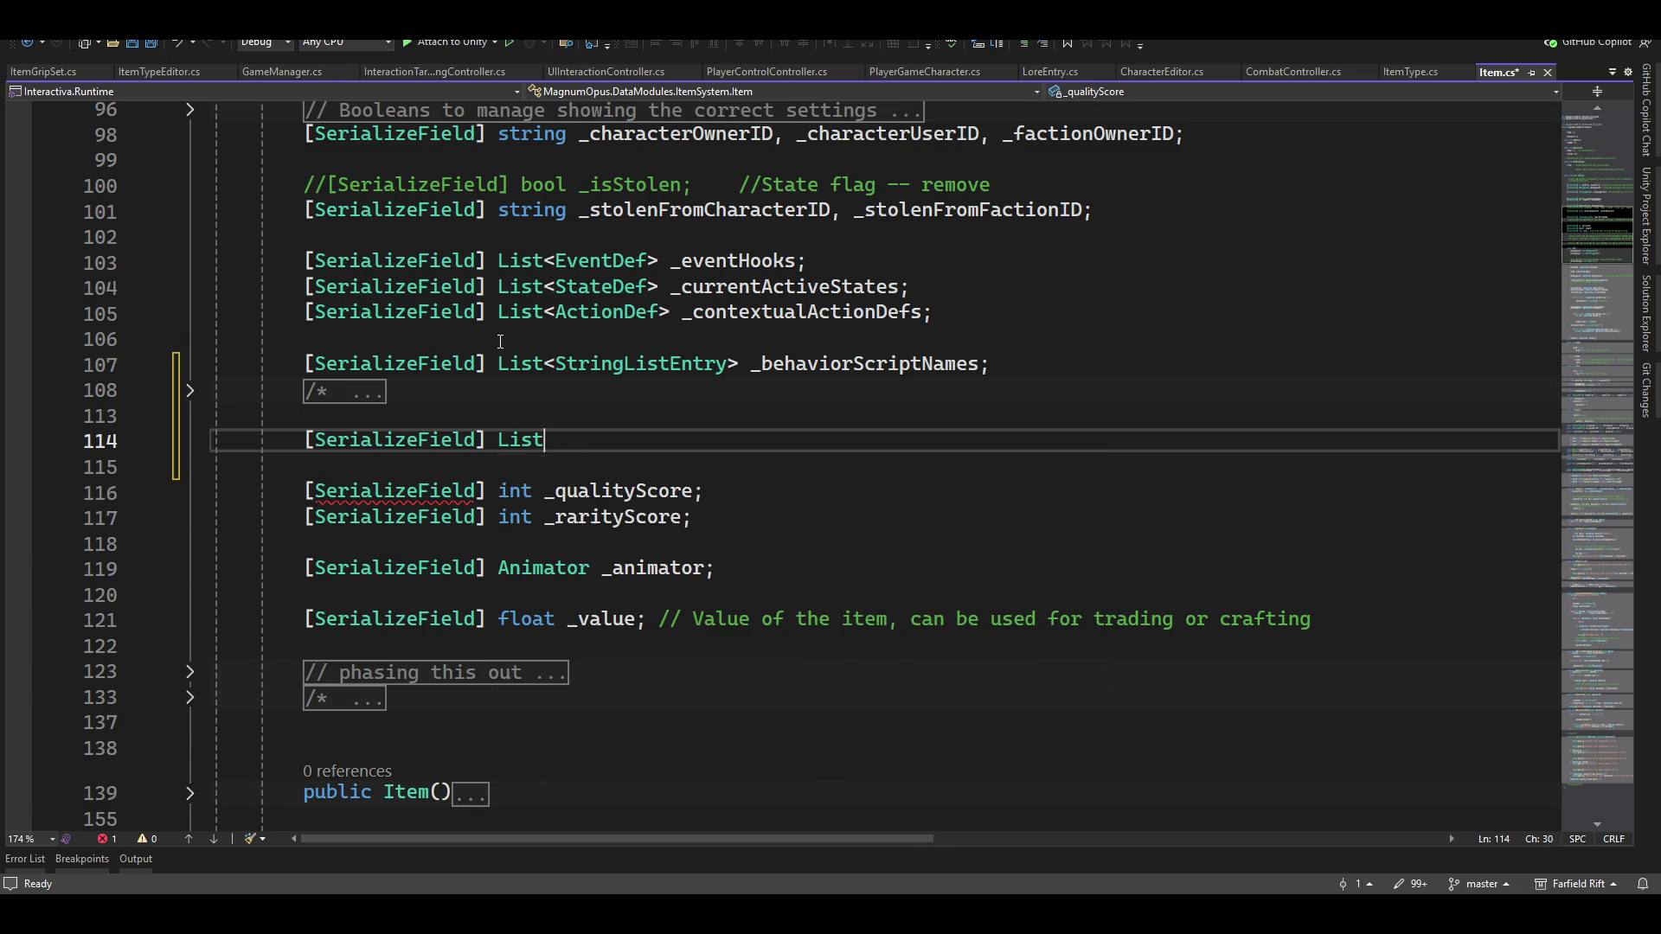
text(ItemGripSe)
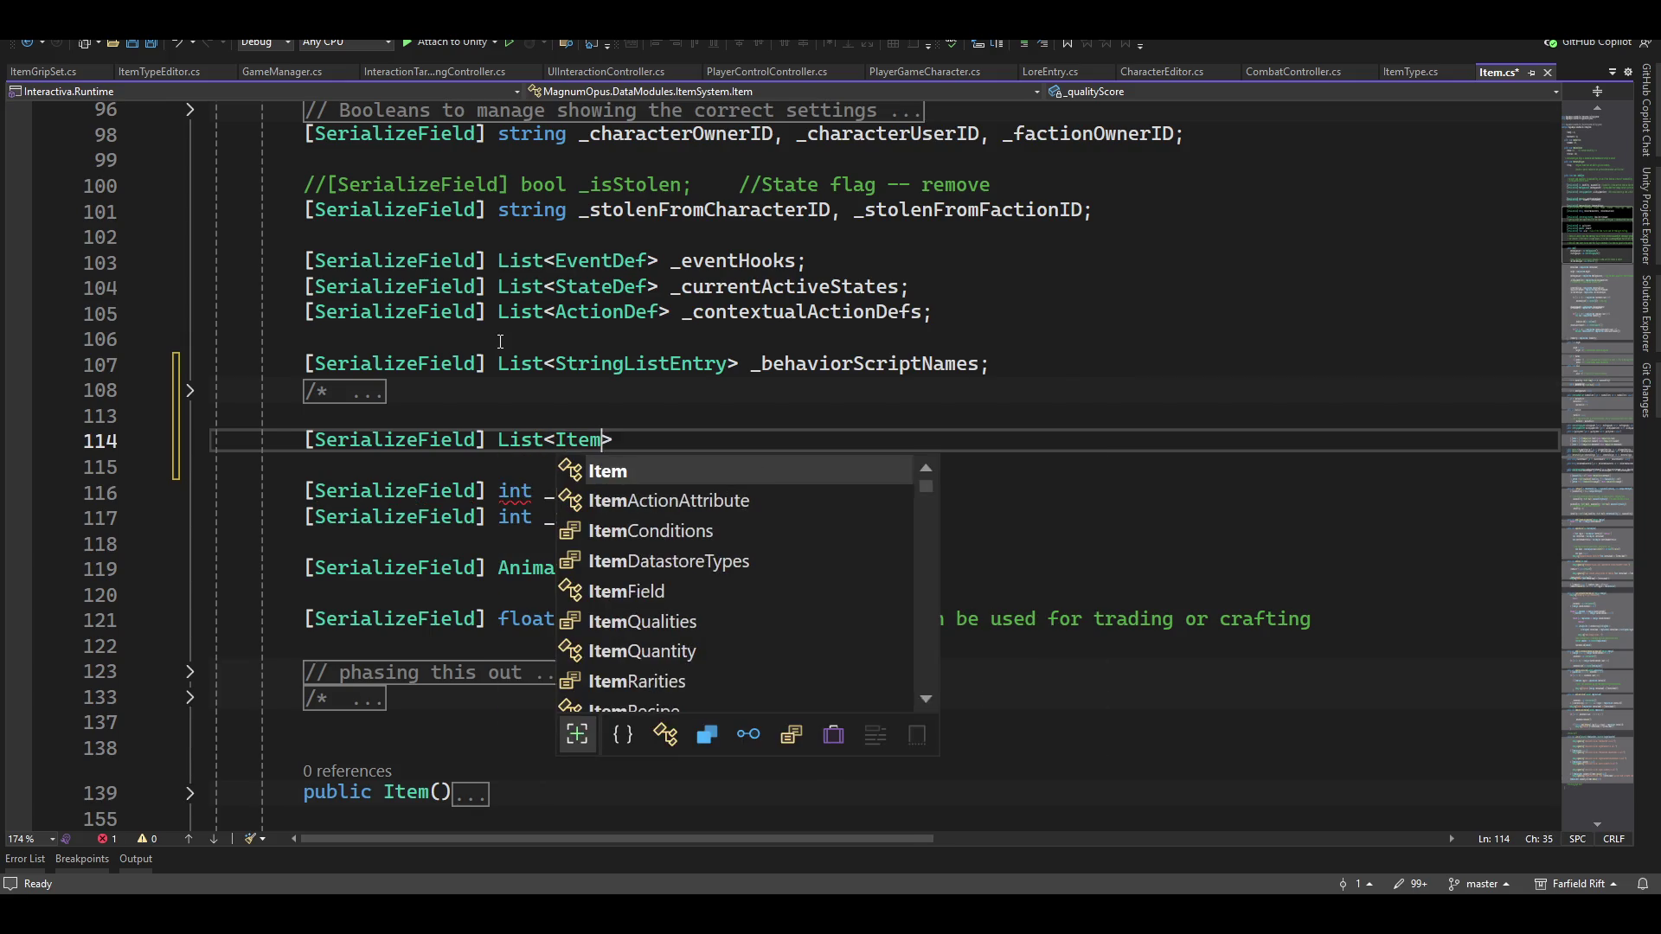
text(t)
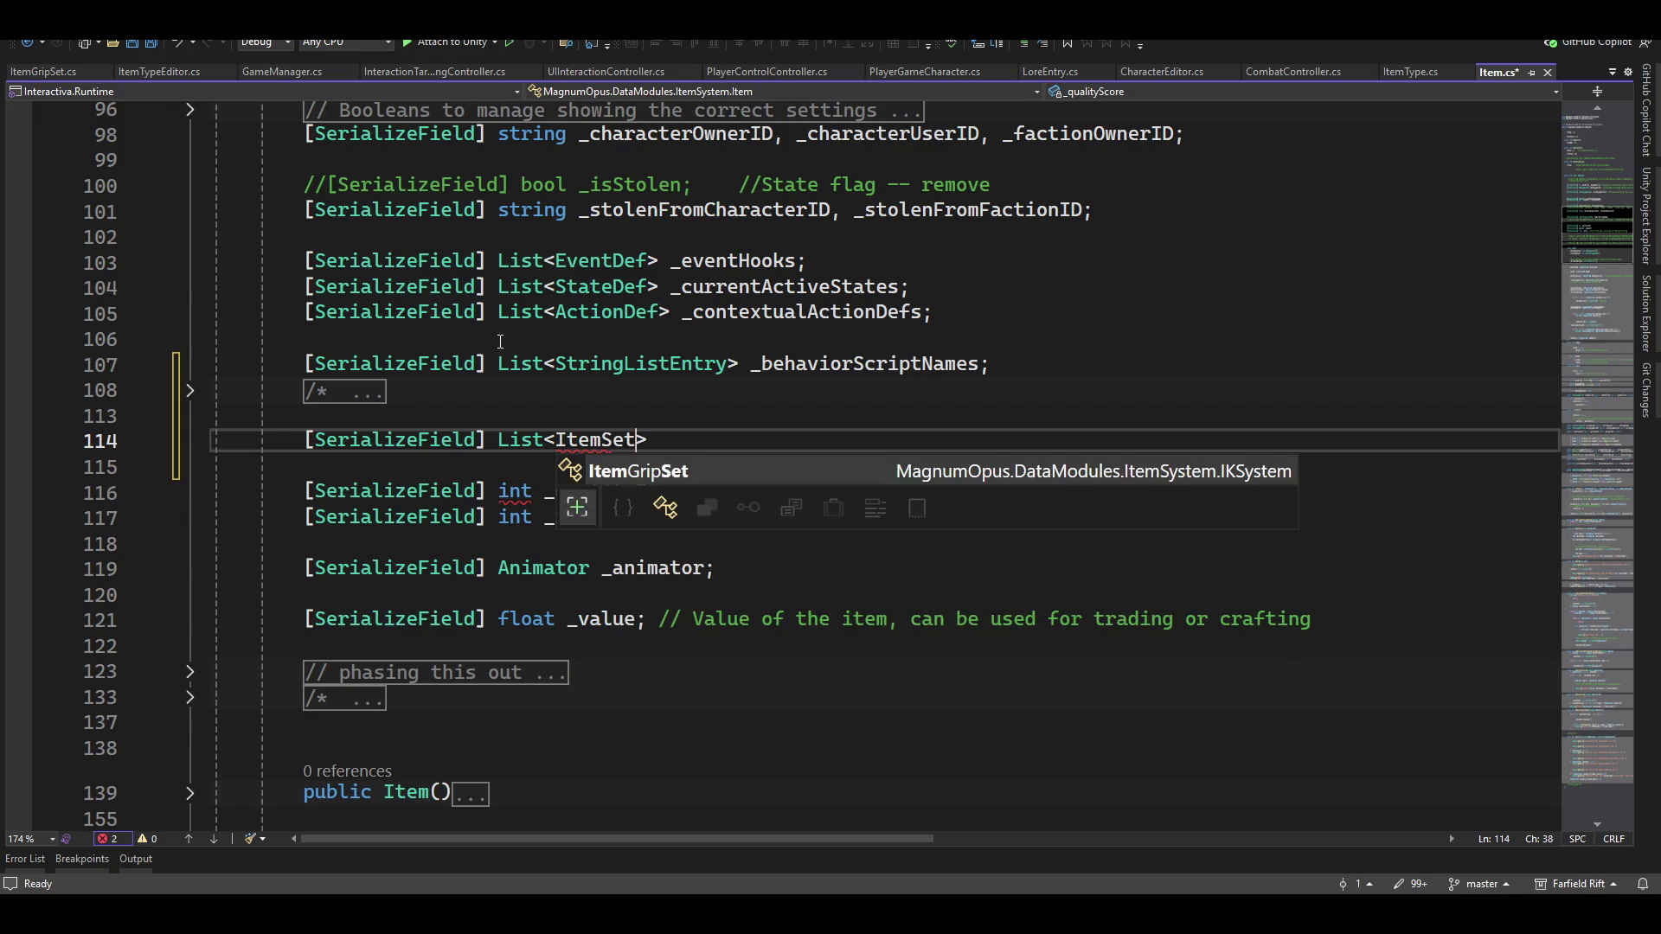
text(>)
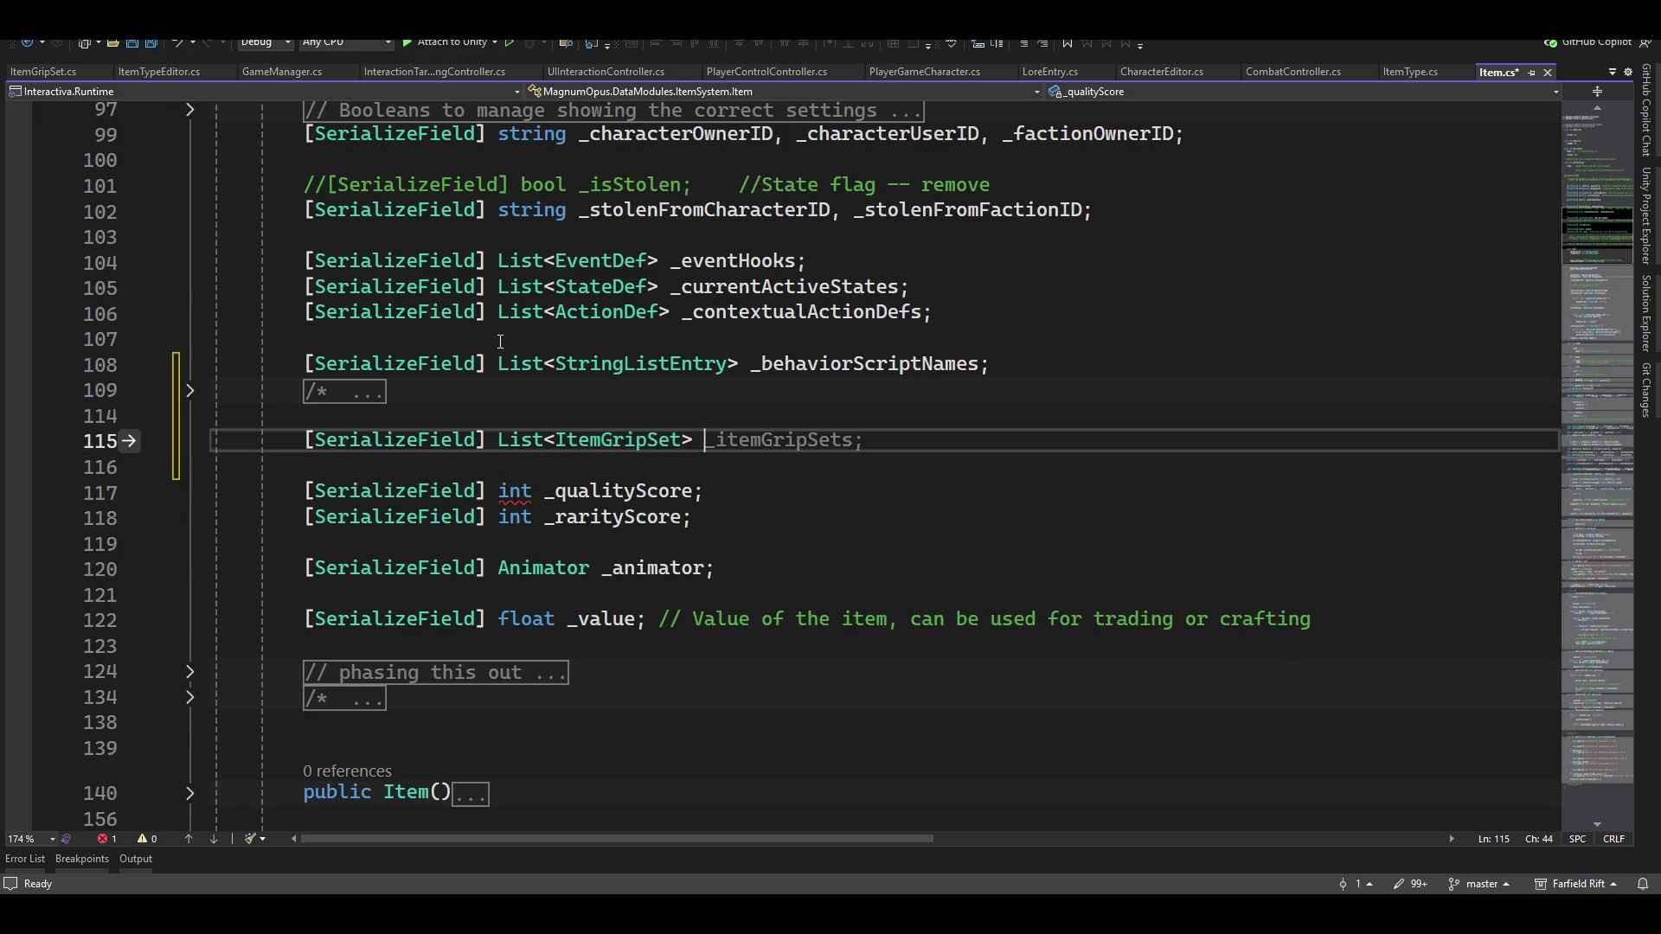
text( _)
key(Escape)
key(Tab)
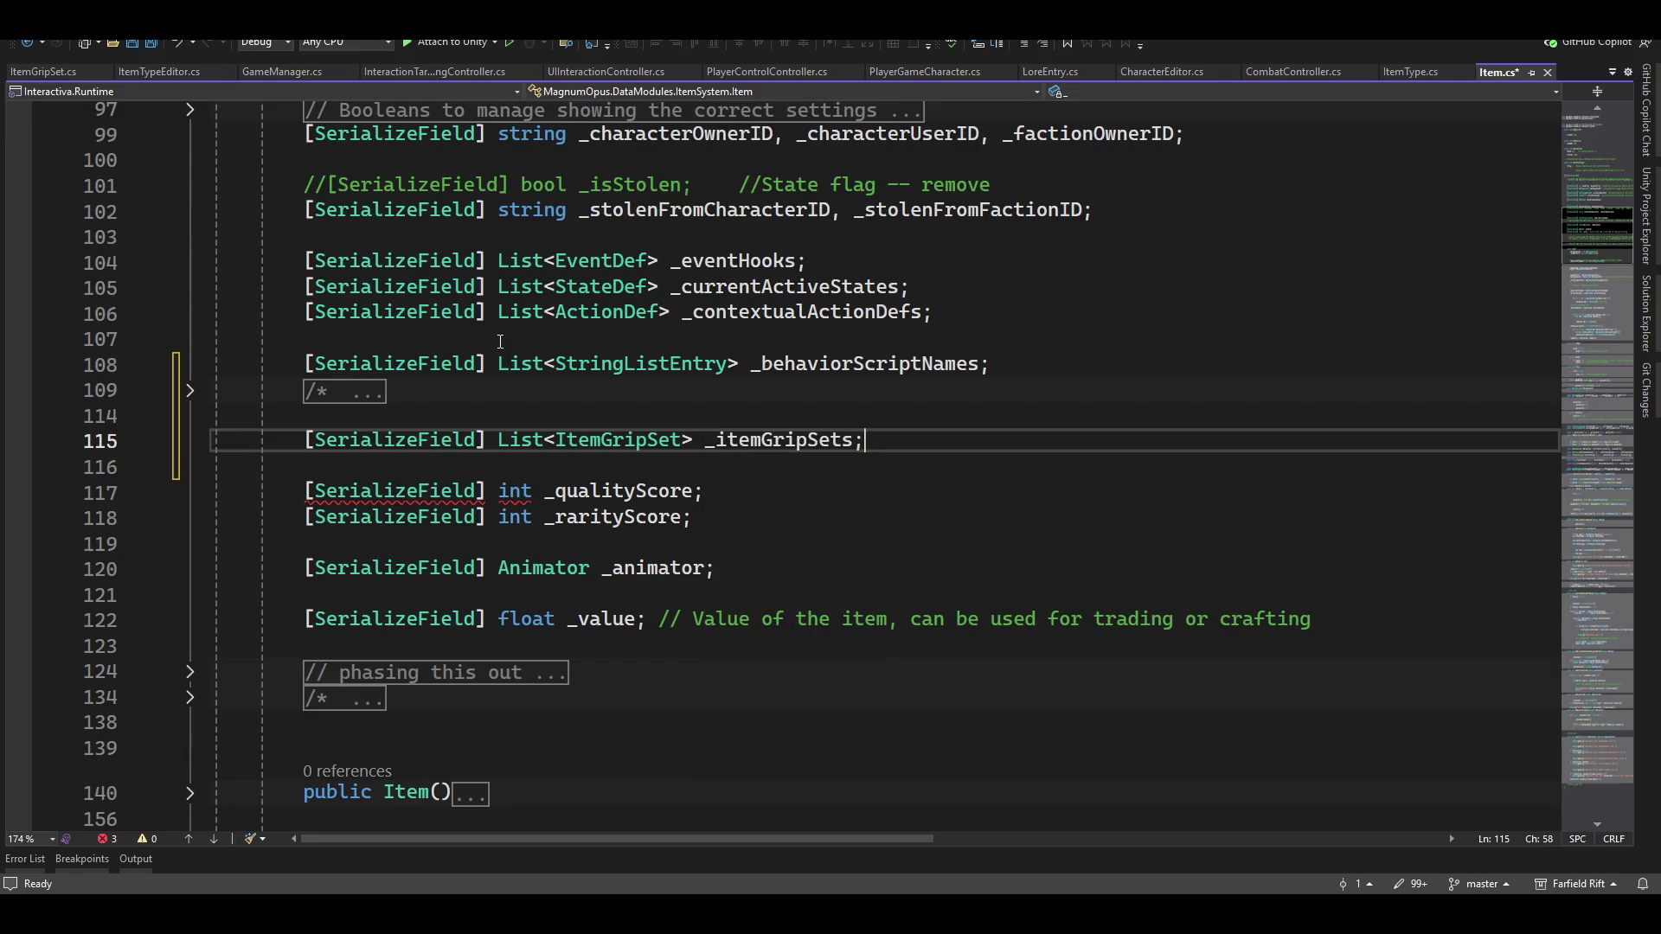
key(Left)
key(Left)
key(ctrl+period)
key(Down)
key(Down)
key(Down)
key(Down)
key(Escape)
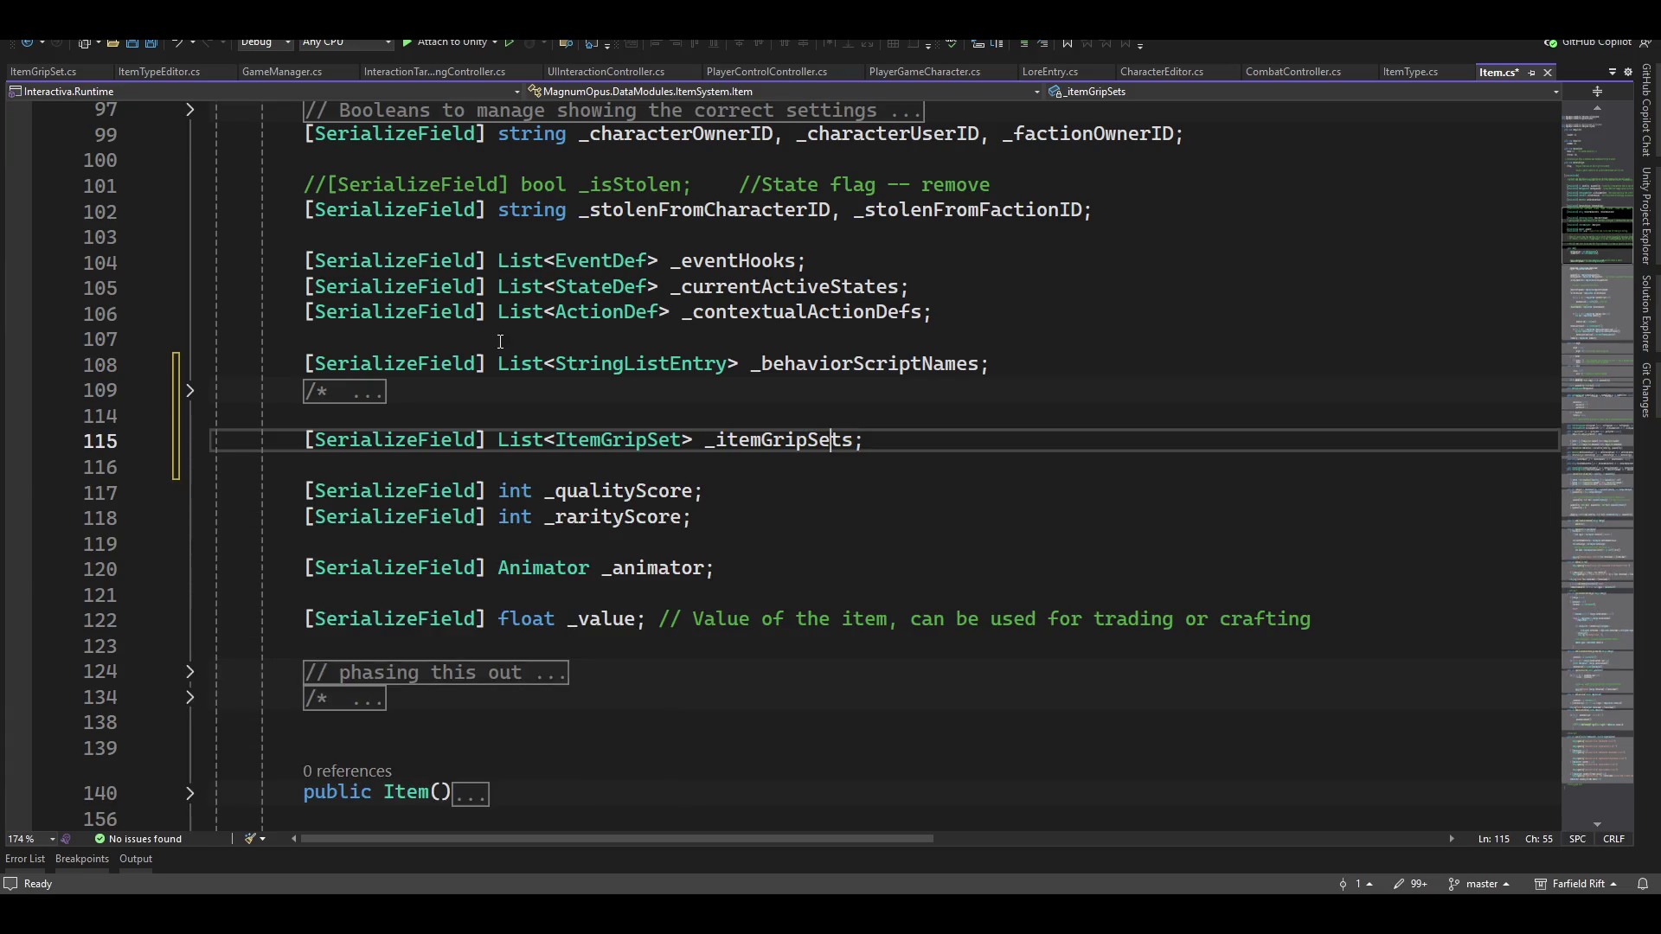
Expand the folded comment and the Item() constructor body
click(190, 400)
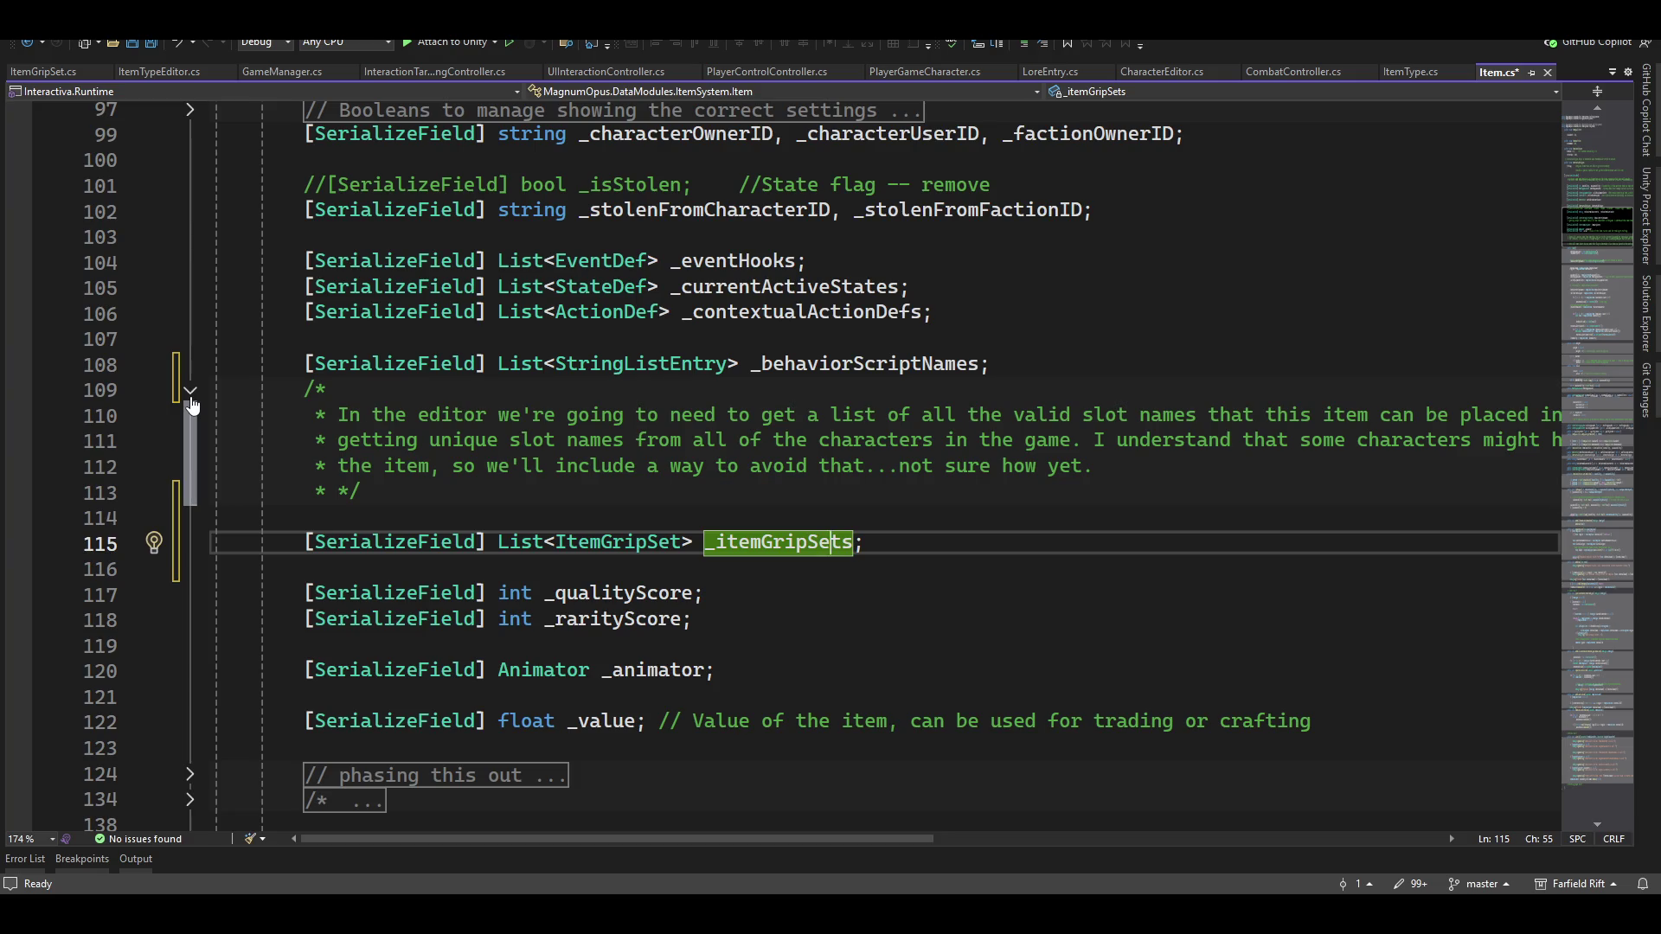
scroll(173, 606, down, 7)
scroll(241, 519, up, 2)
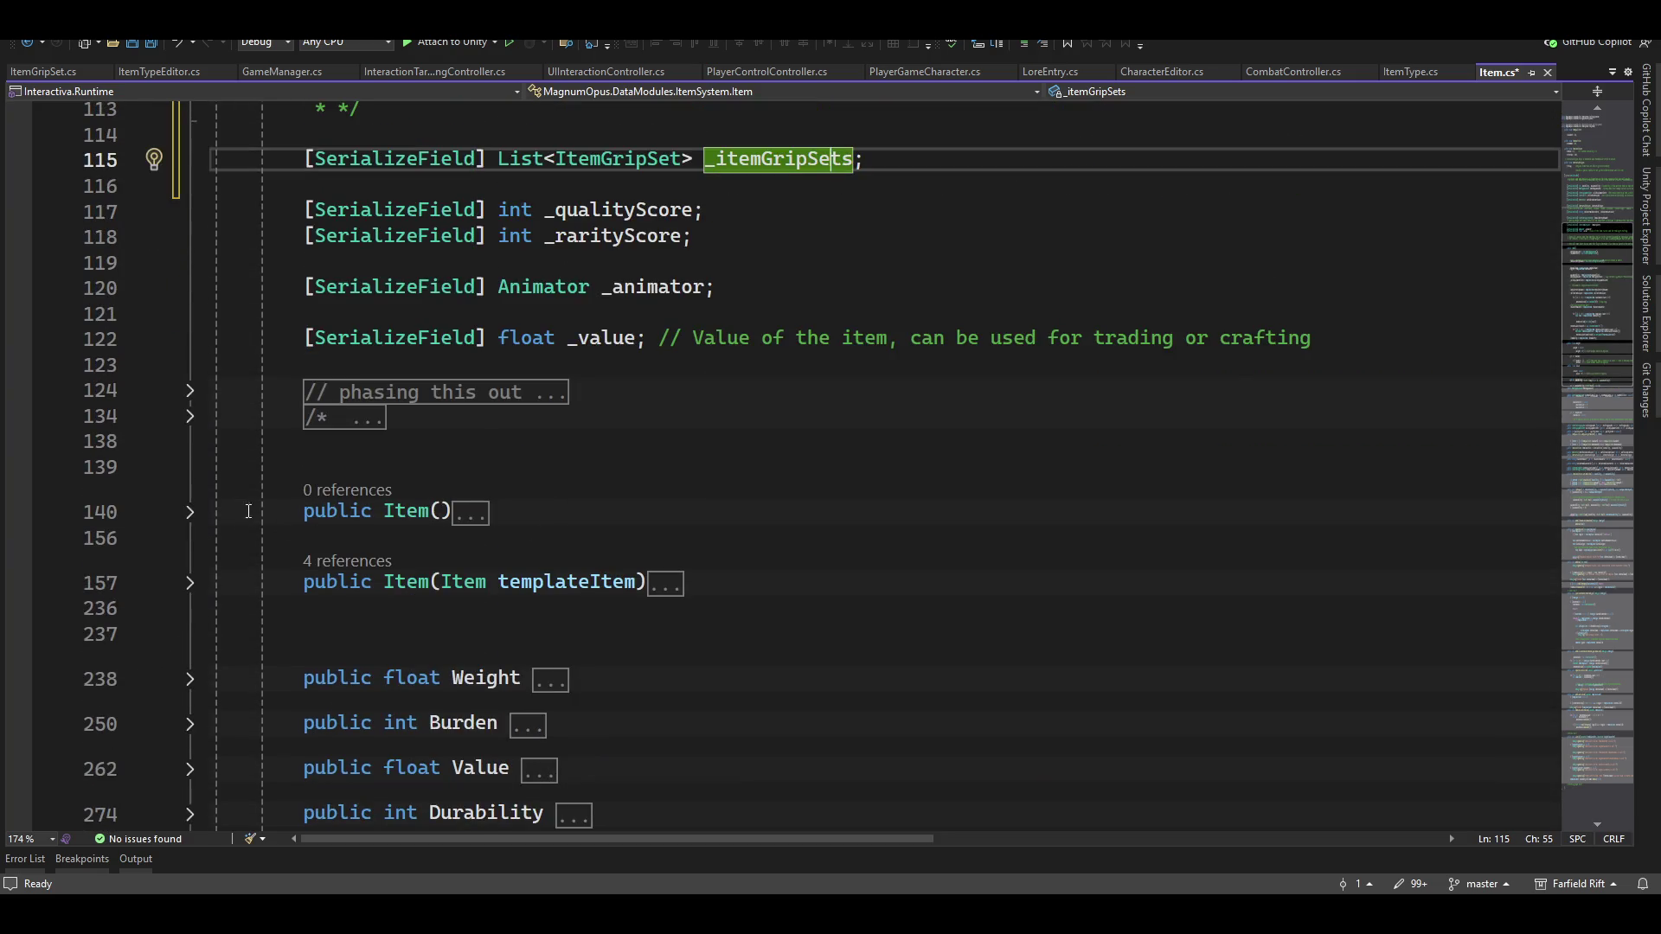
click(190, 512)
scroll(451, 590, down, 3)
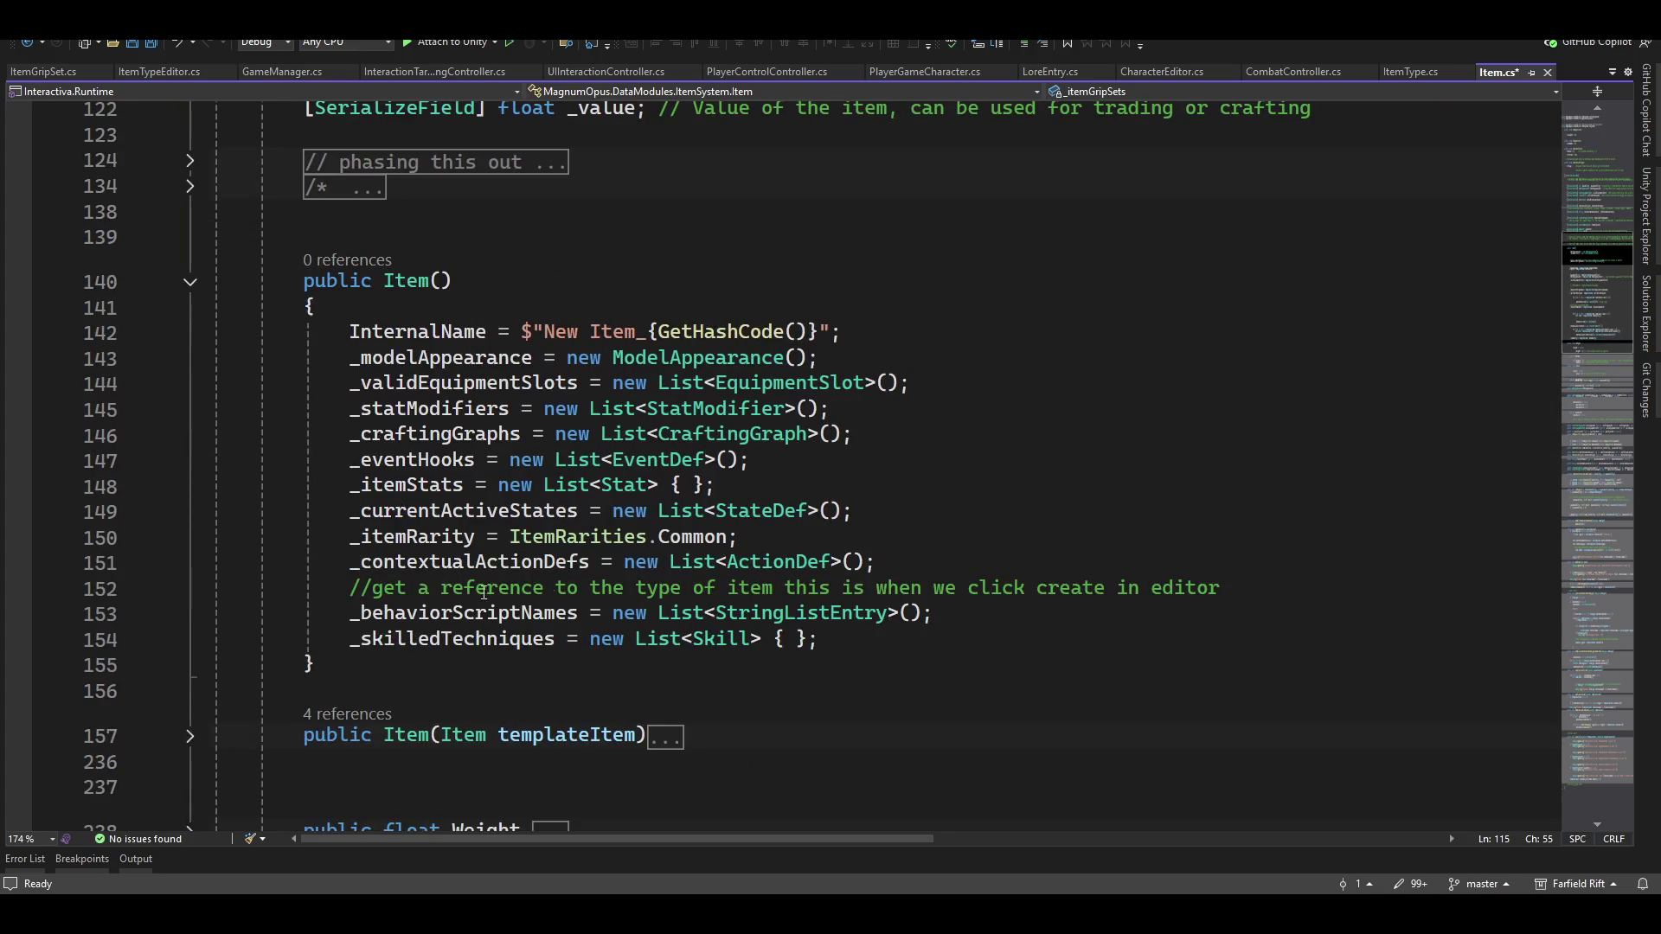
click(843, 637)
Add _itemGripSets = new List<ItemGripSet>(); at the end of Item(), then expand the copy constructor
key(Return)
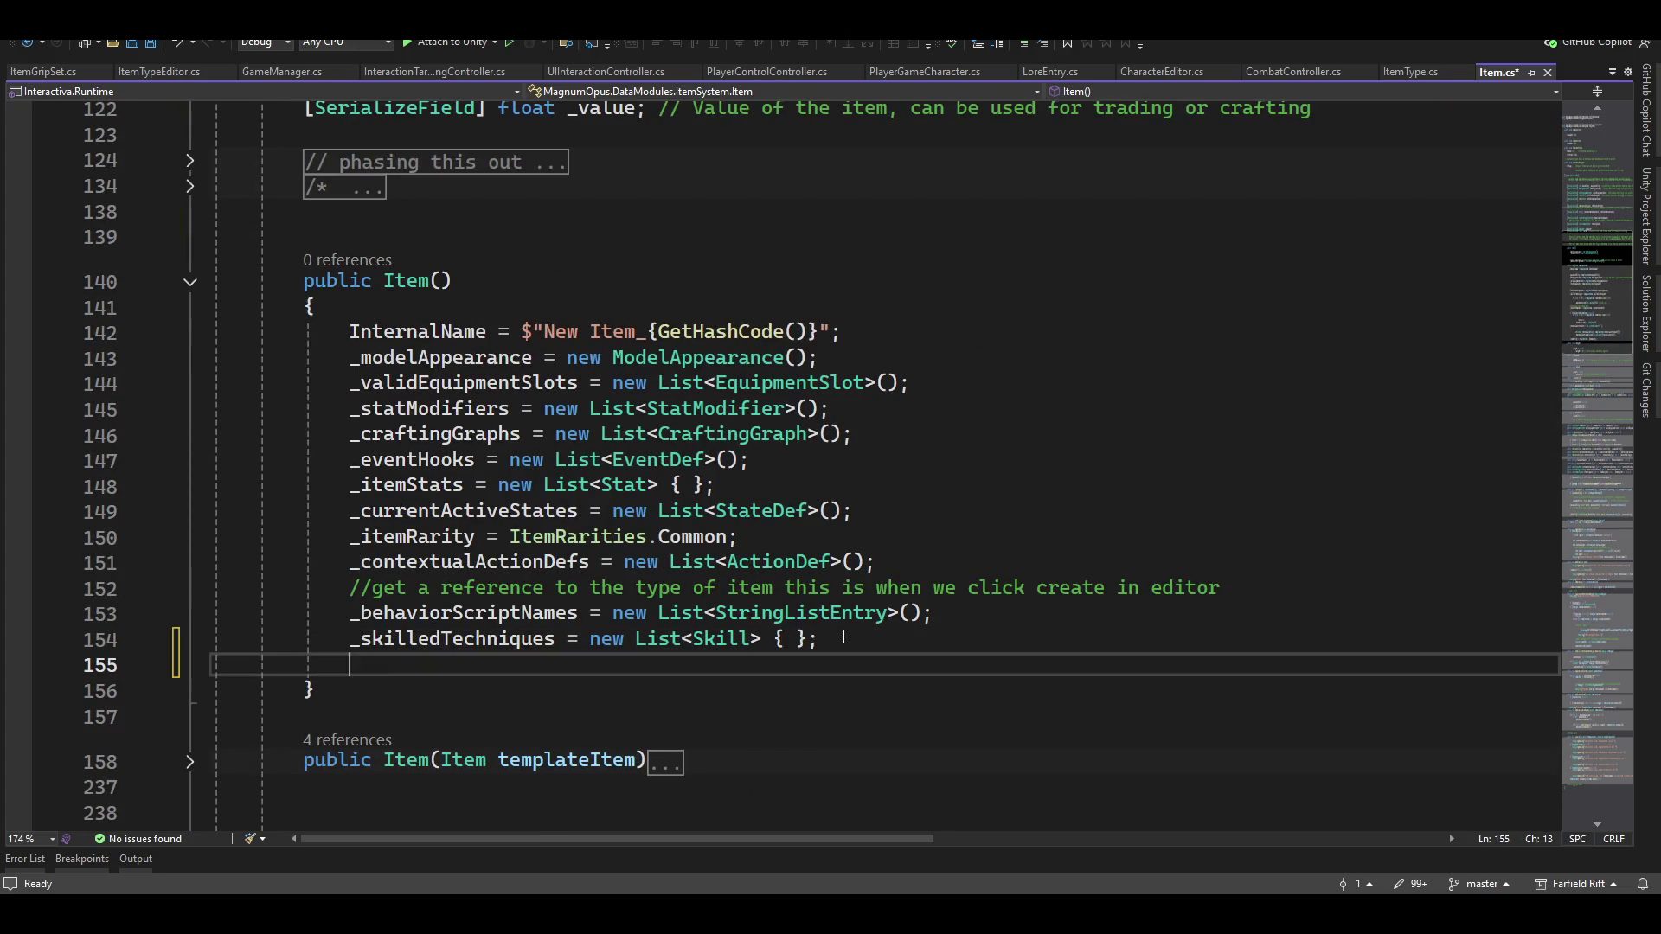
text(_itemGr)
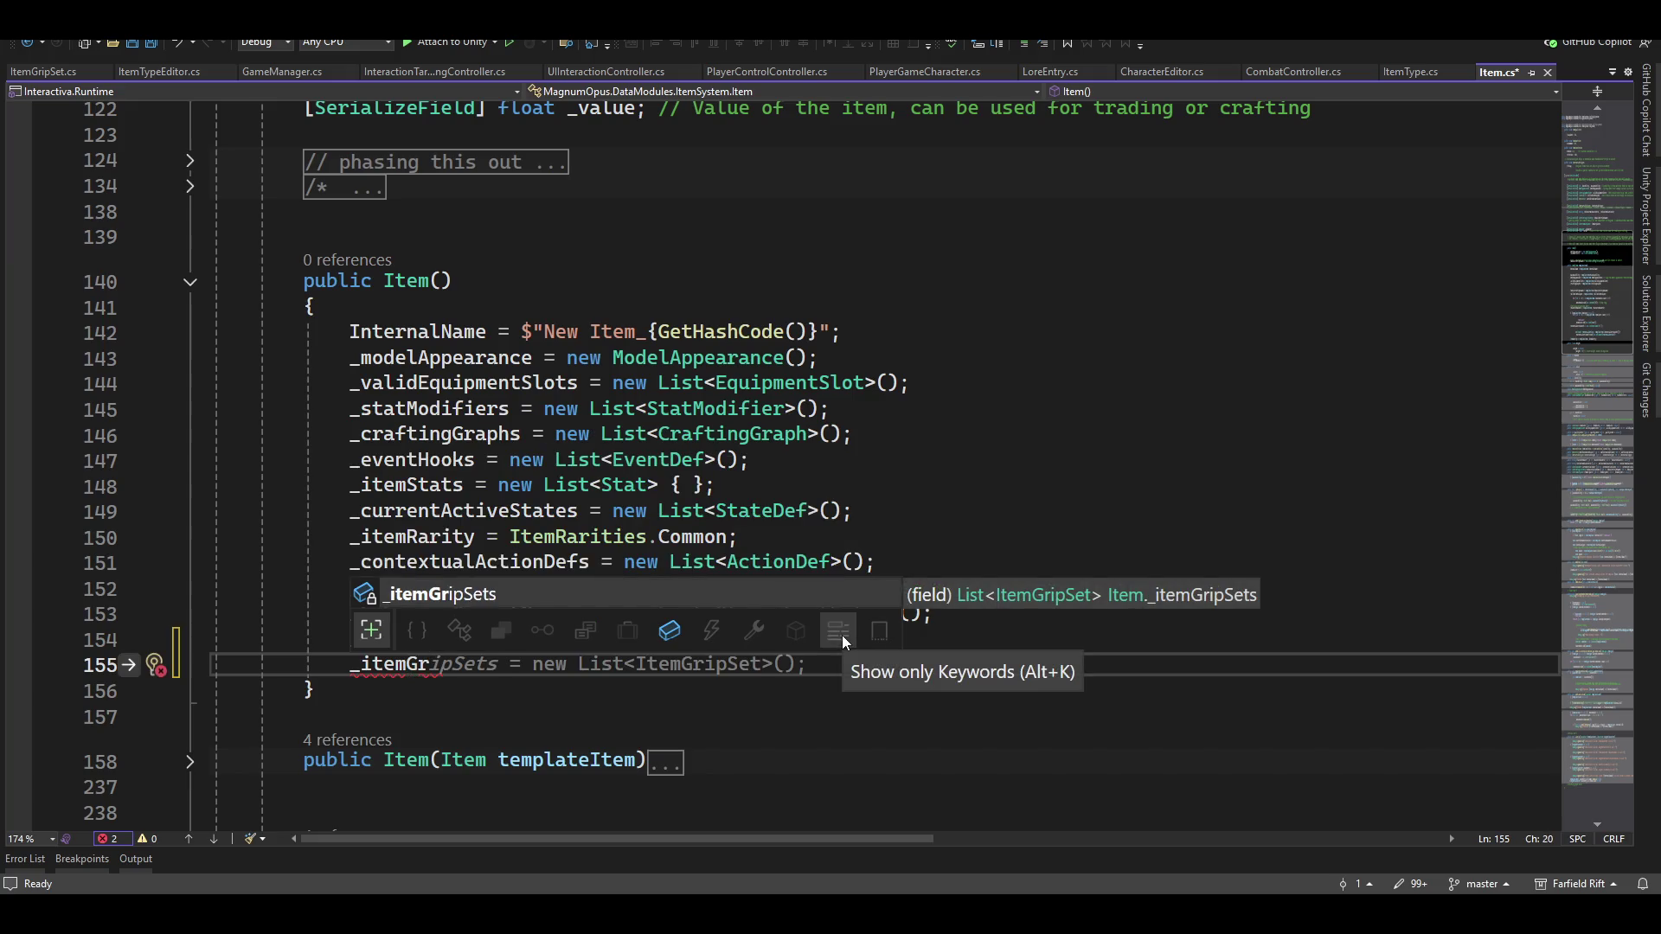
key(Tab)
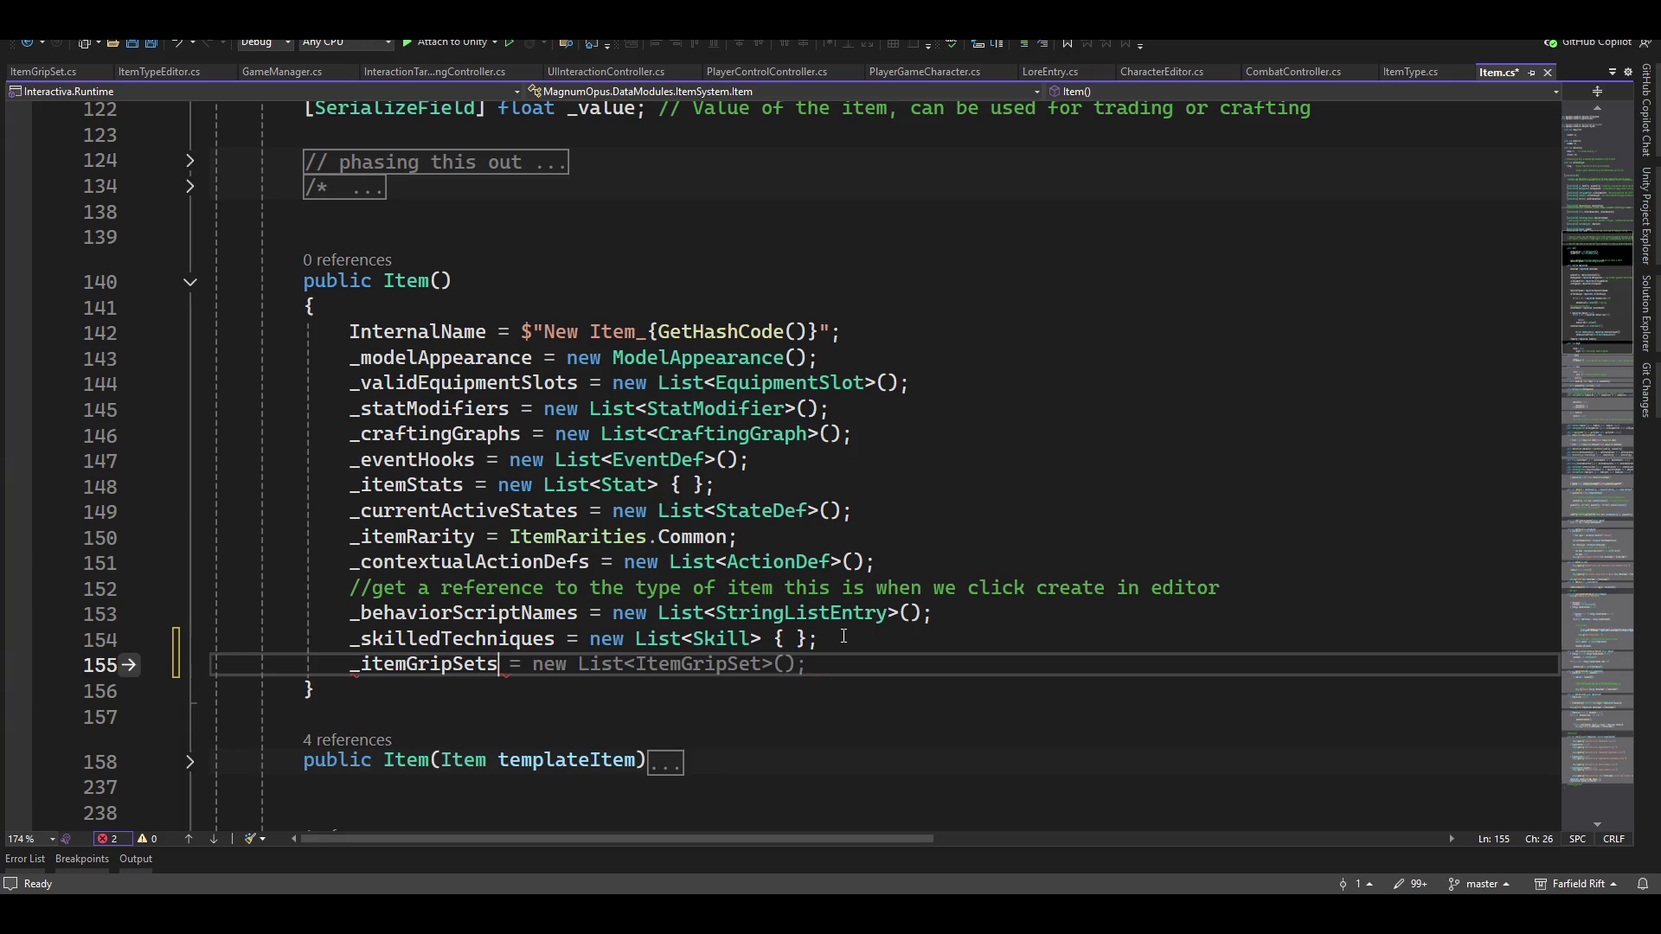
scroll(519, 606, down, 3)
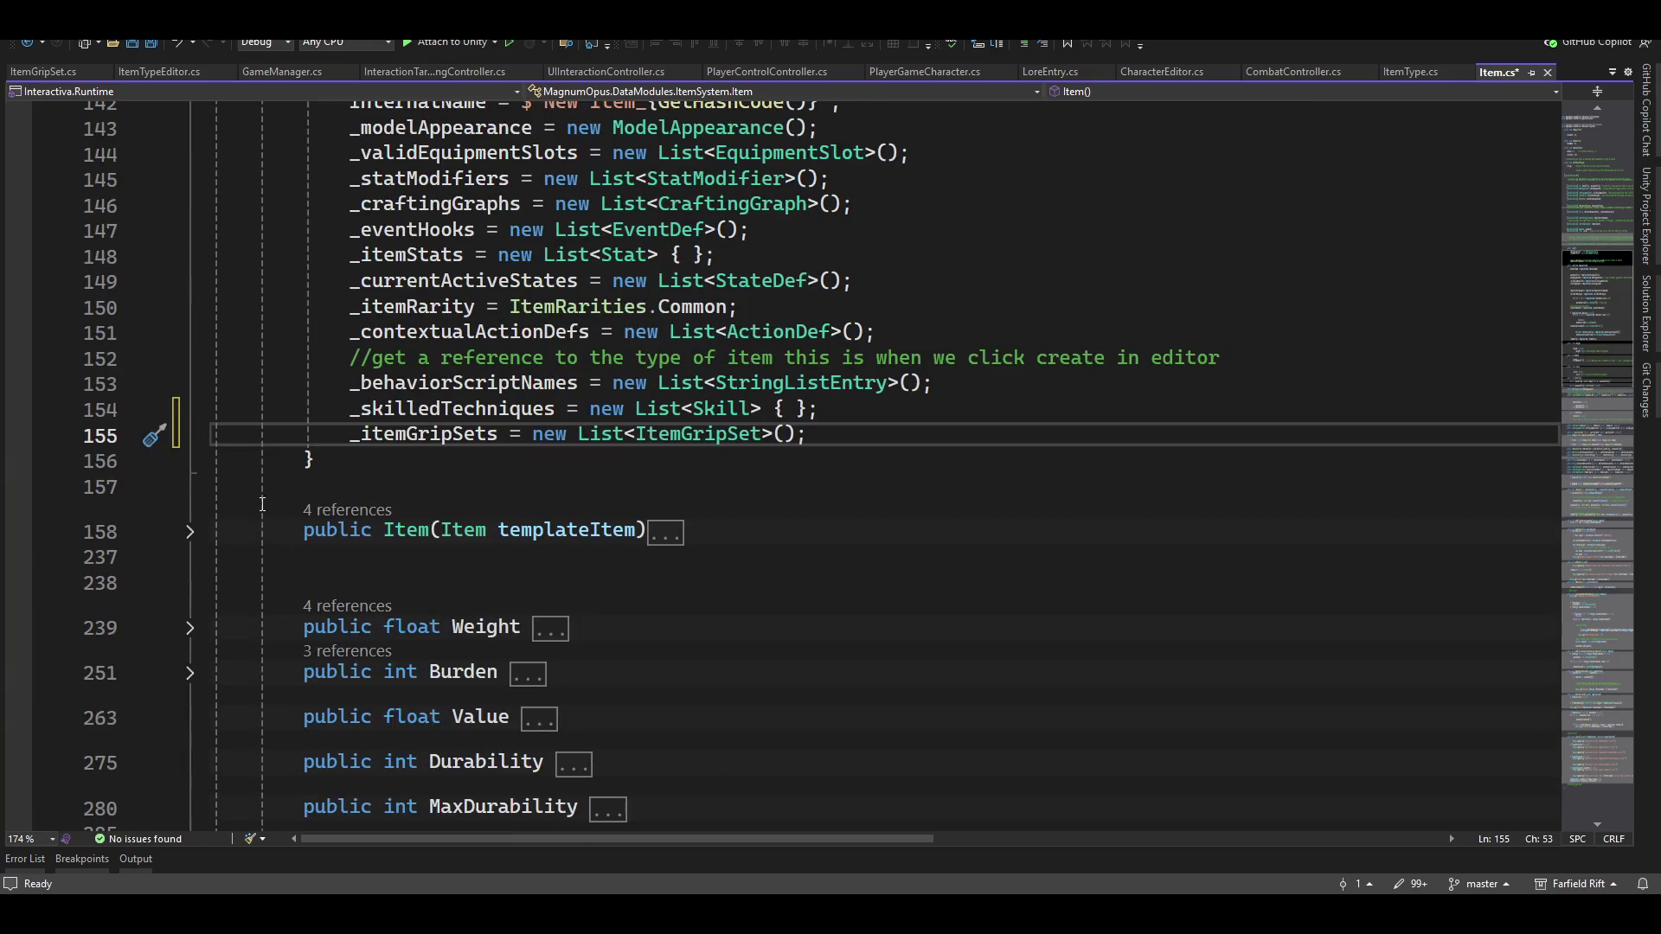
click(191, 534)
scroll(690, 471, down, 18)
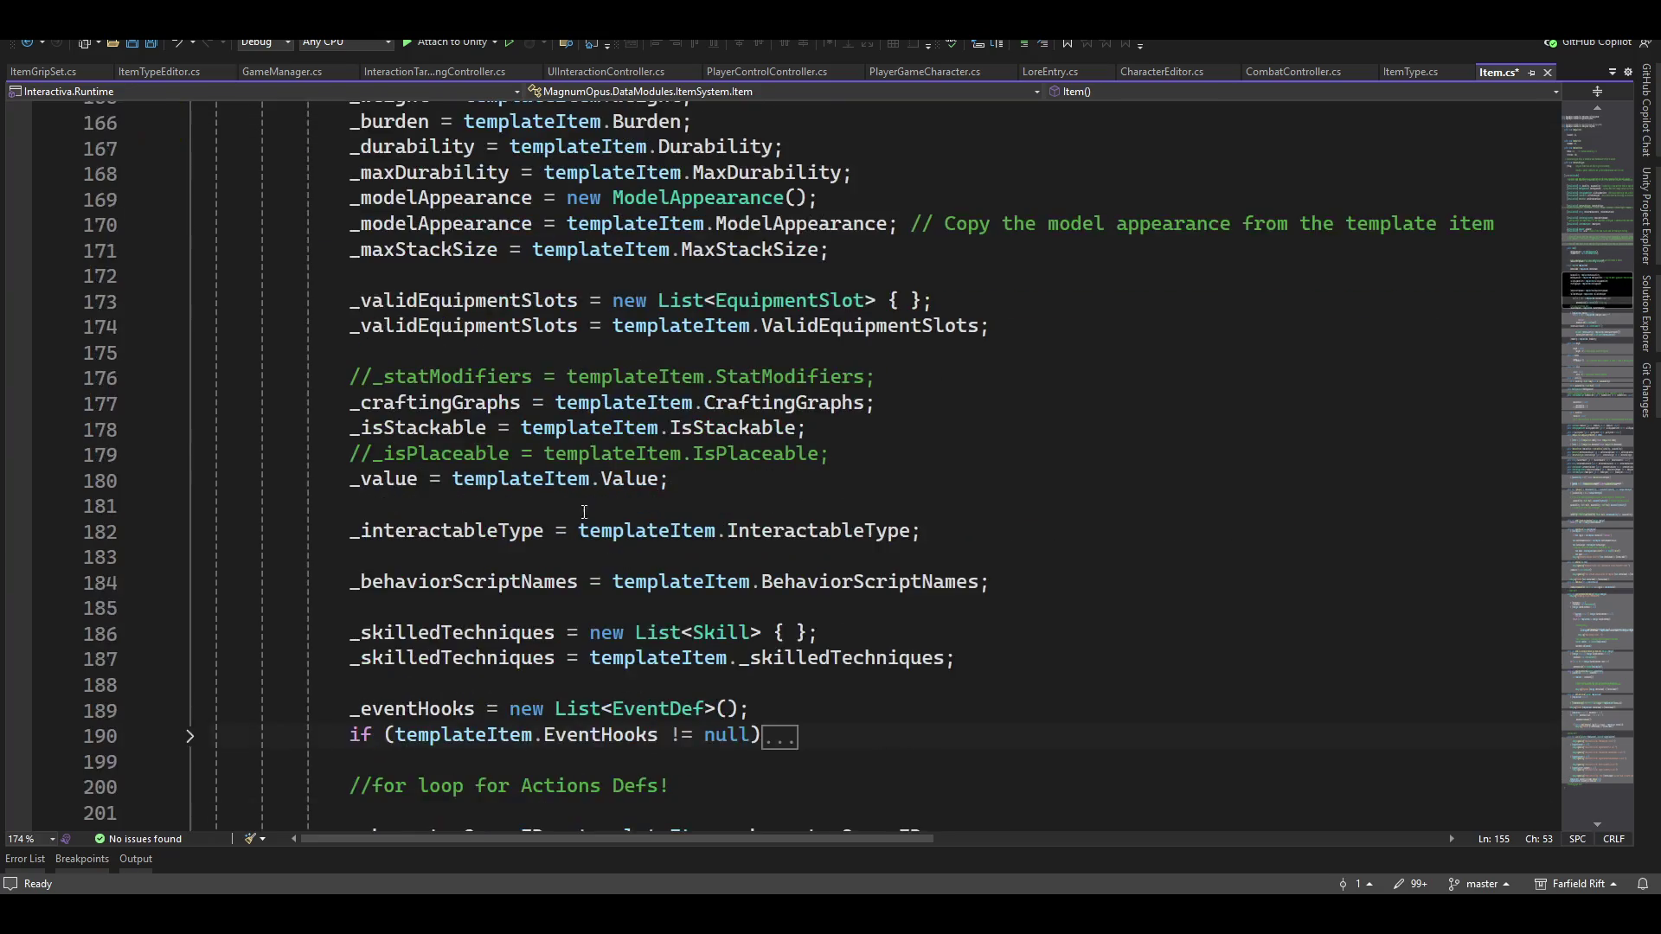
scroll(759, 564, up, 3)
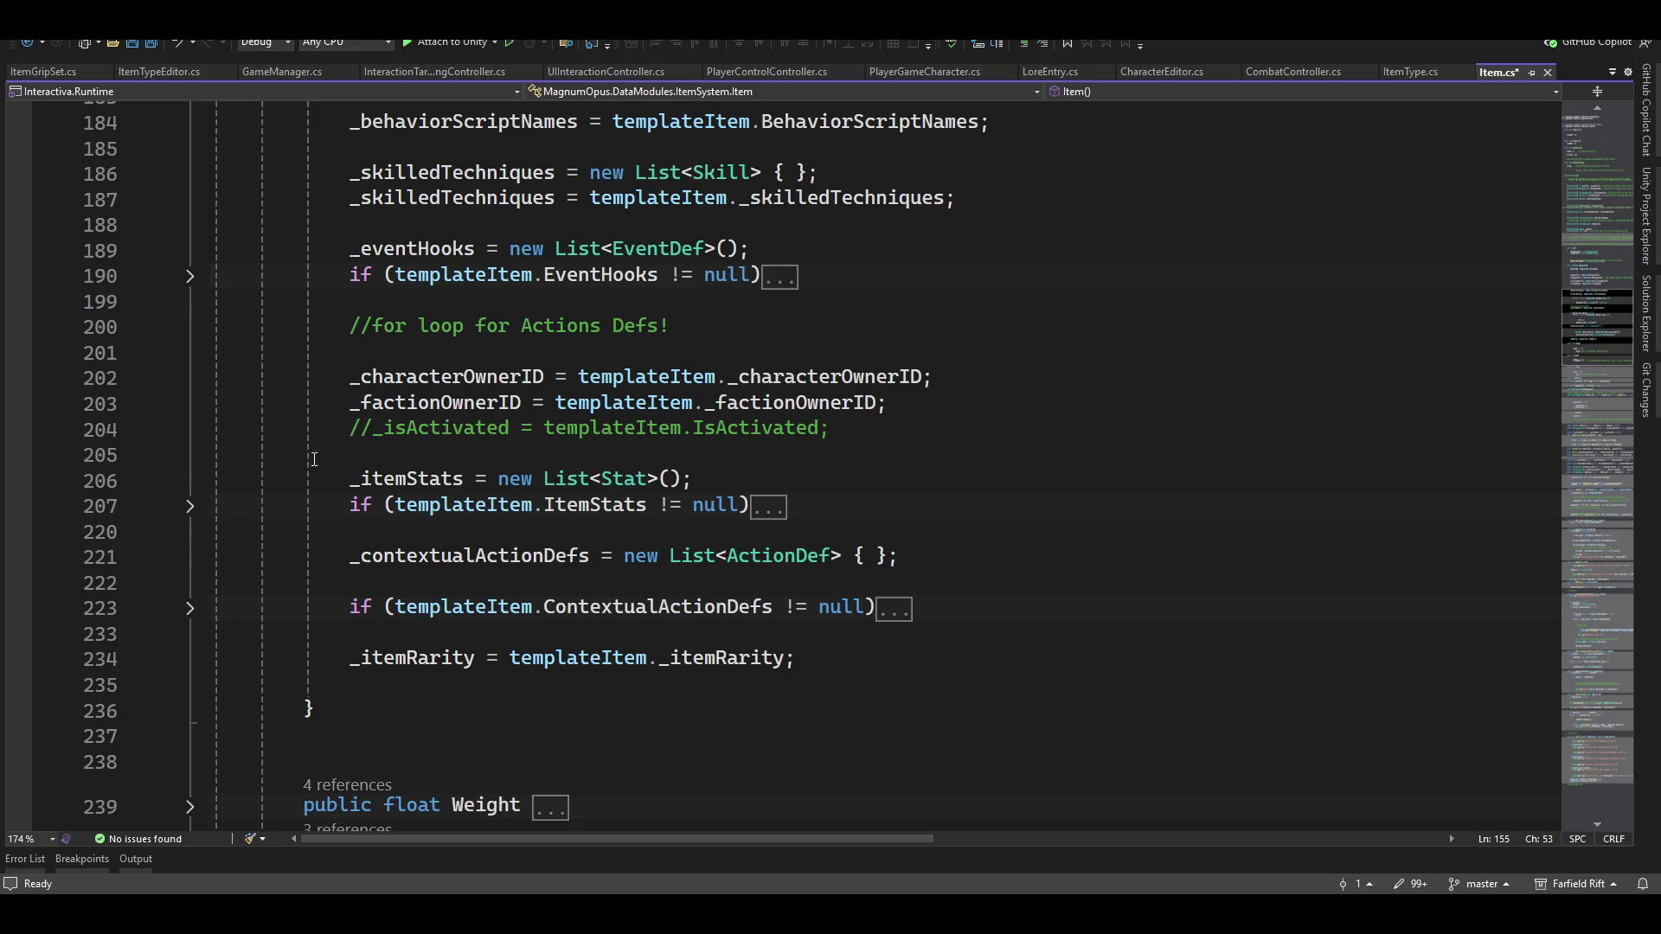
Add _itemGripSets = templateItem._itemGripSets; after _isActivated in the Item copy constructor
click(190, 506)
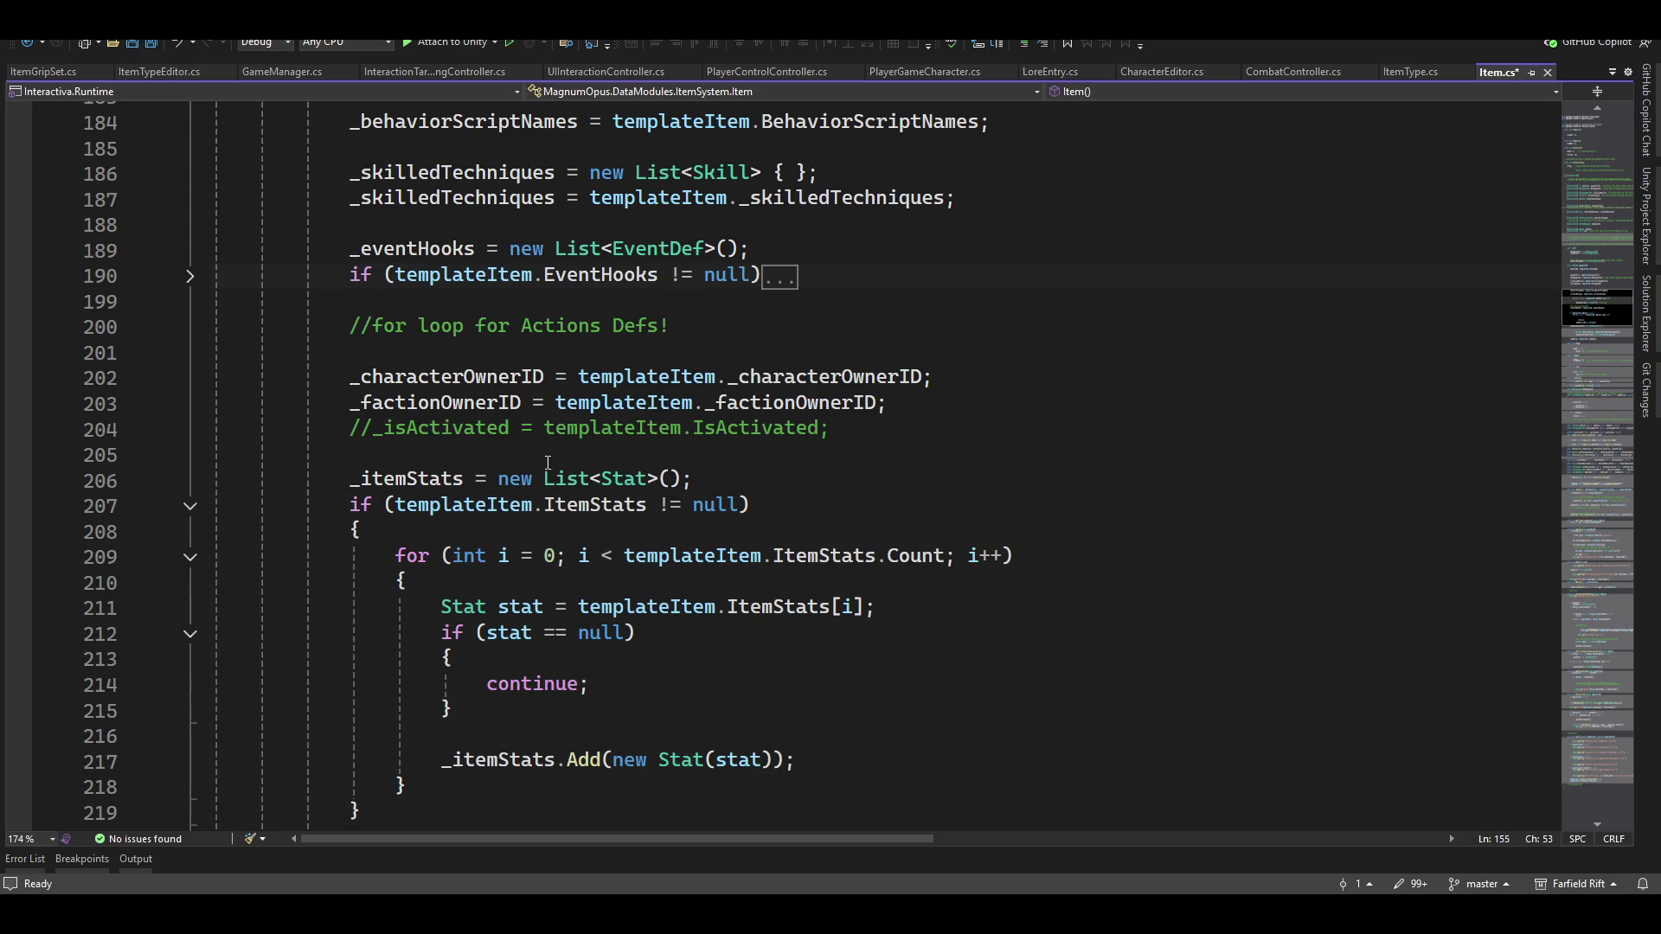
click(191, 506)
click(400, 454)
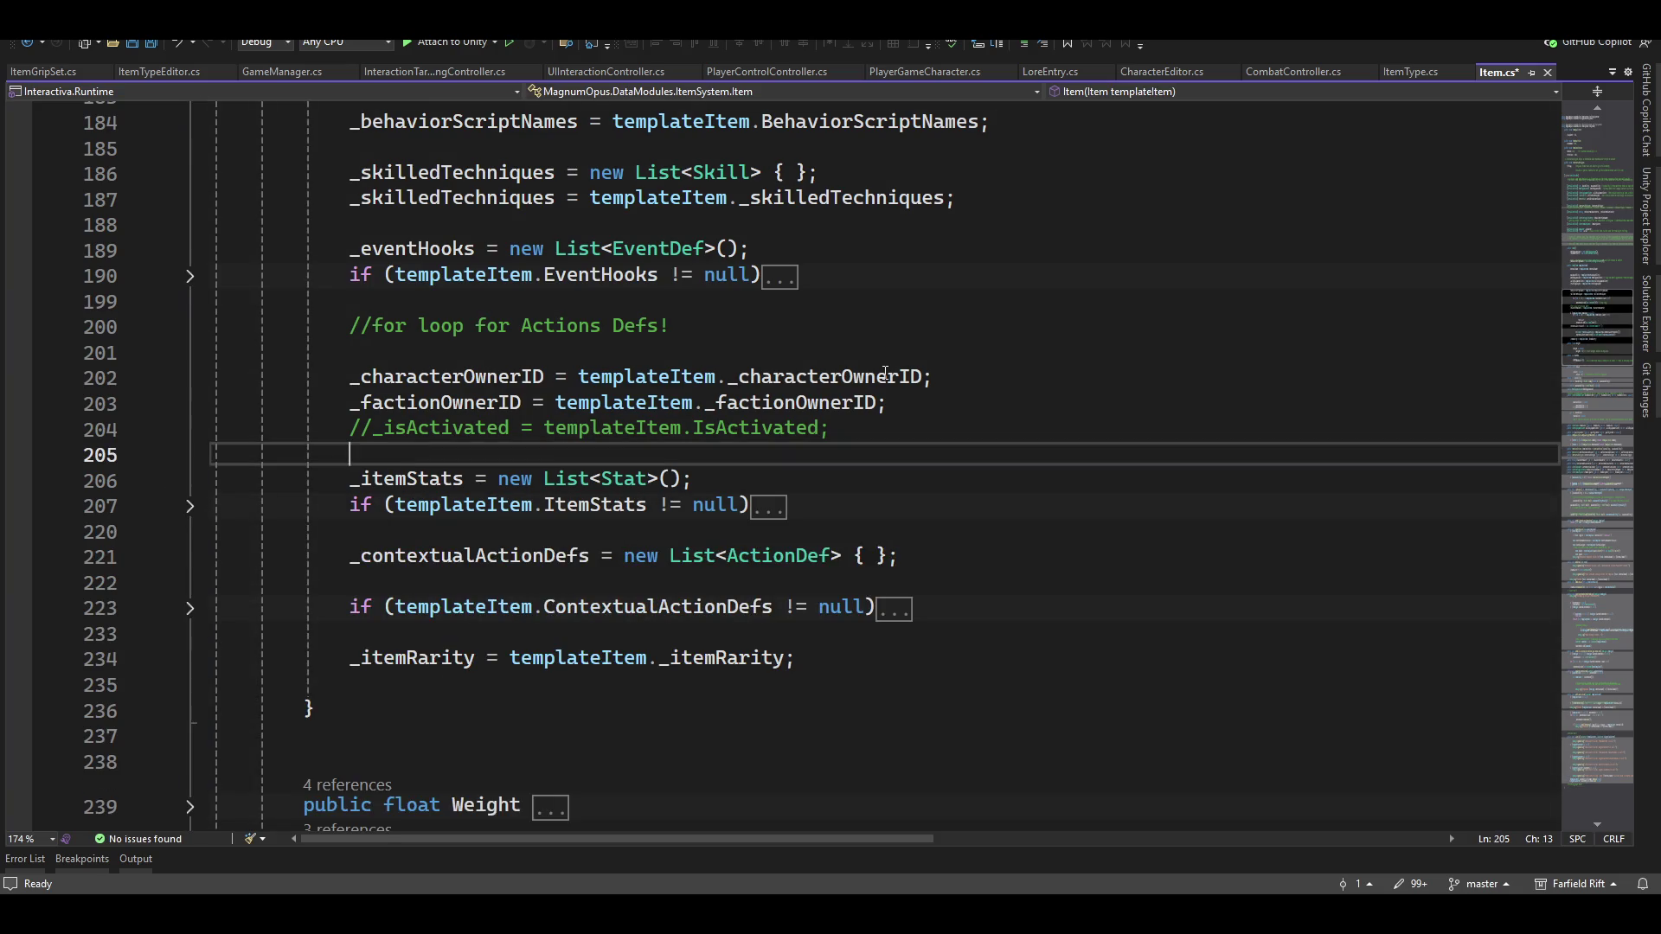
key(Return)
key(Return)
key(Up)
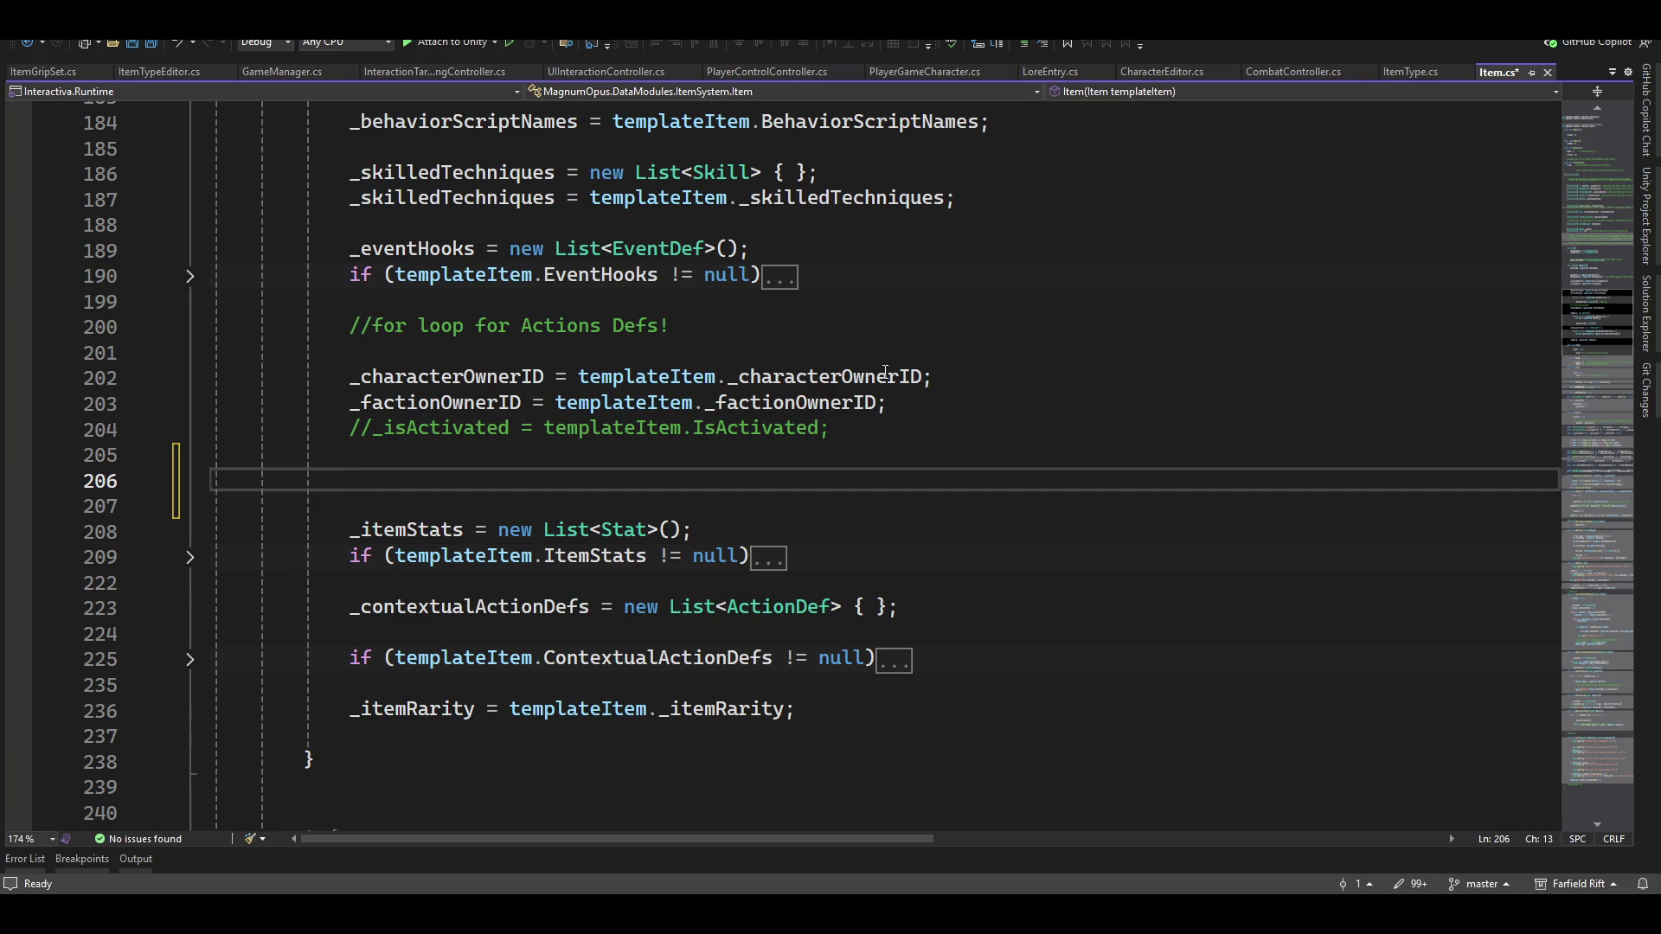
click(191, 558)
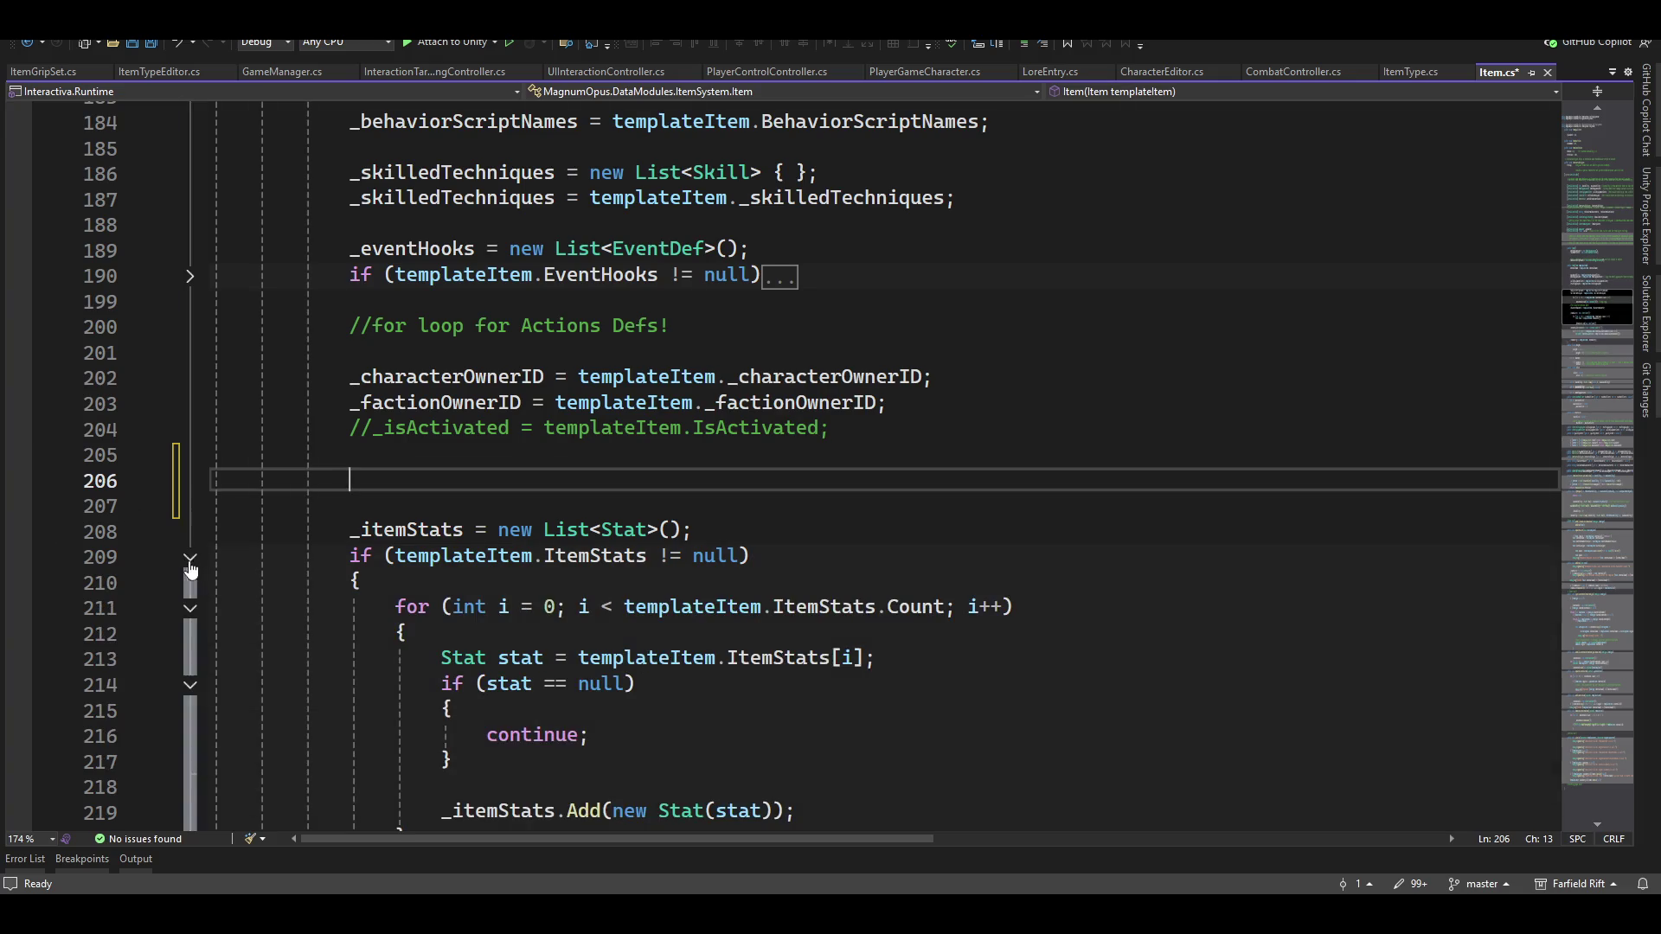
scroll(519, 571, down, 6)
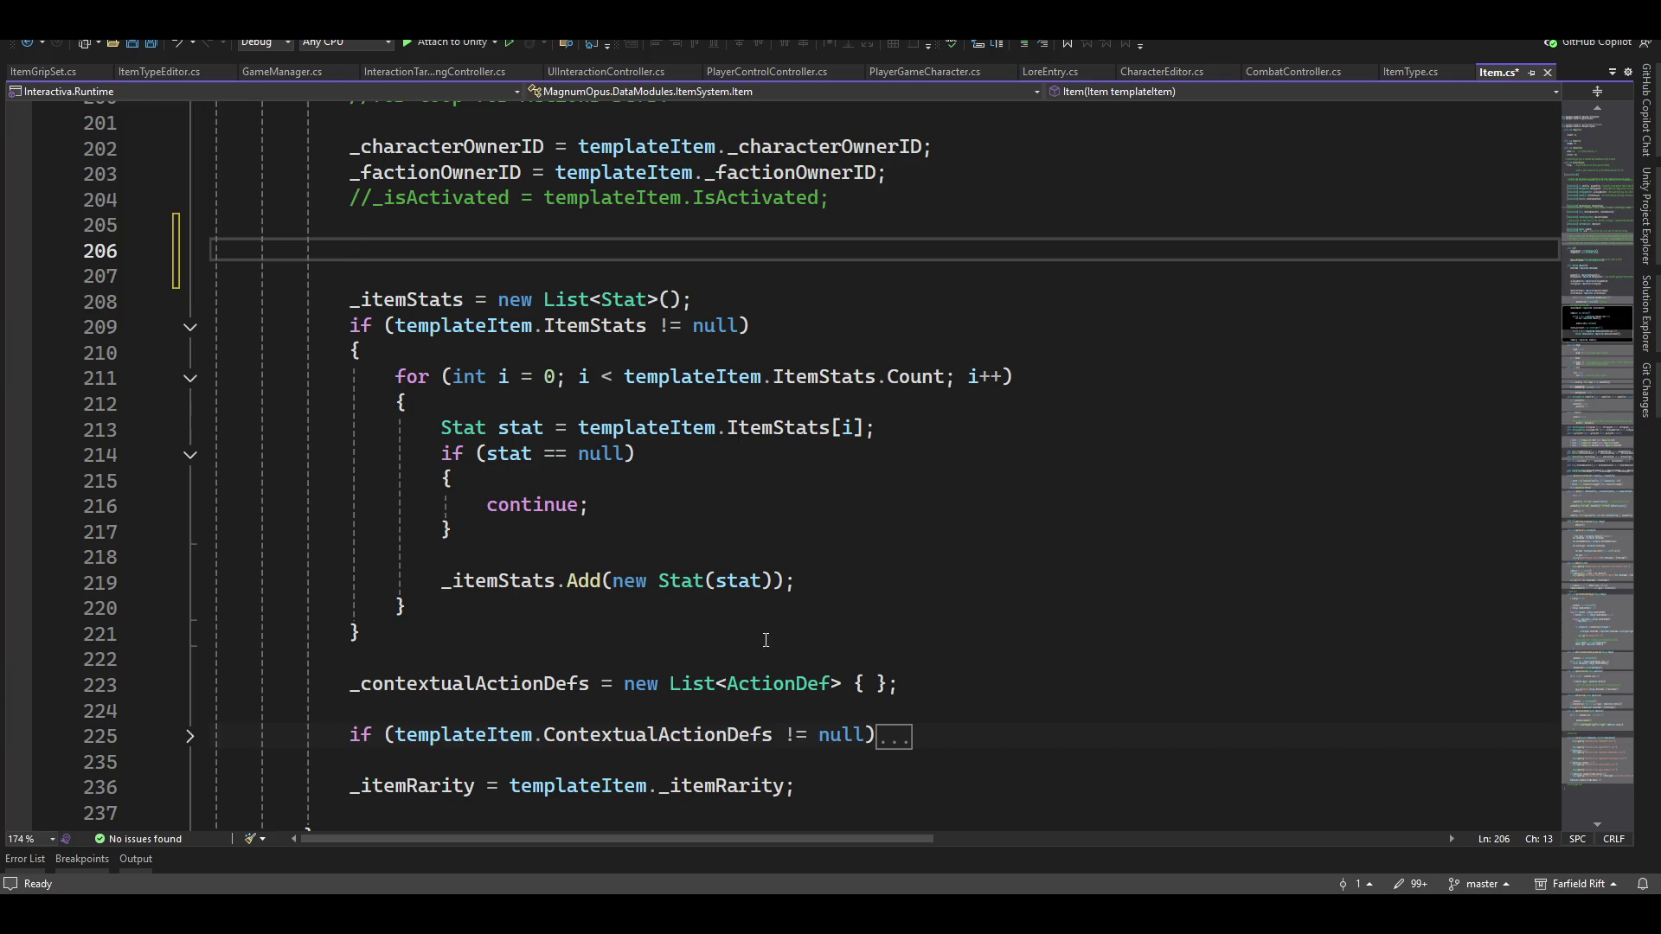
scroll(810, 582, up, 6)
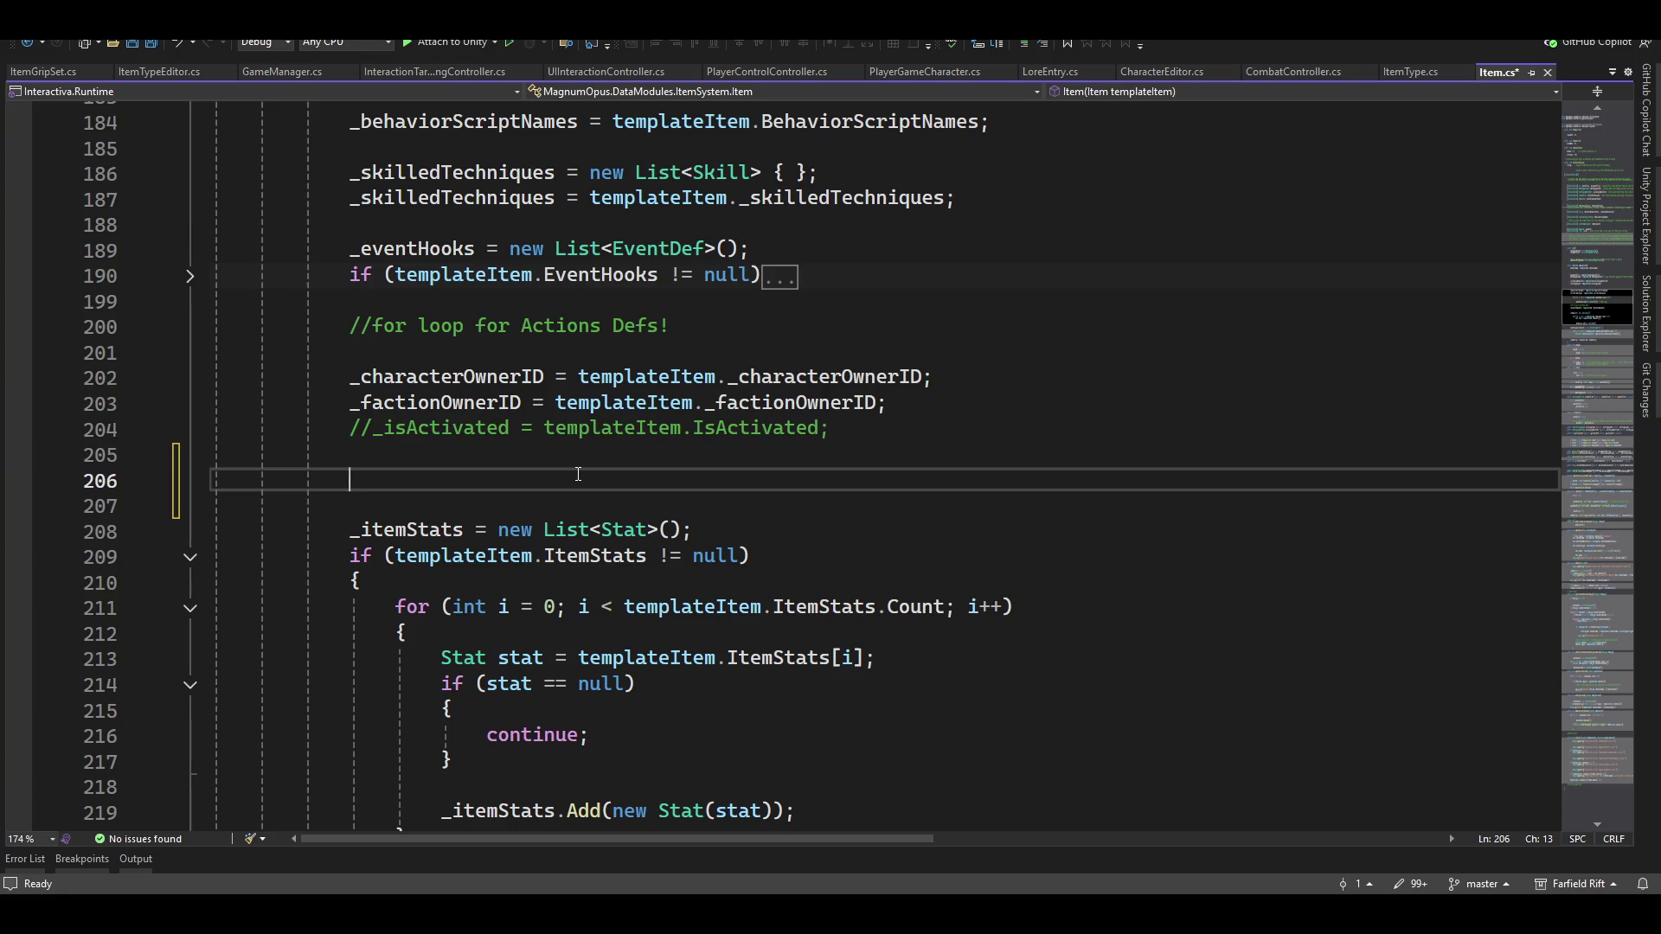
text(_)
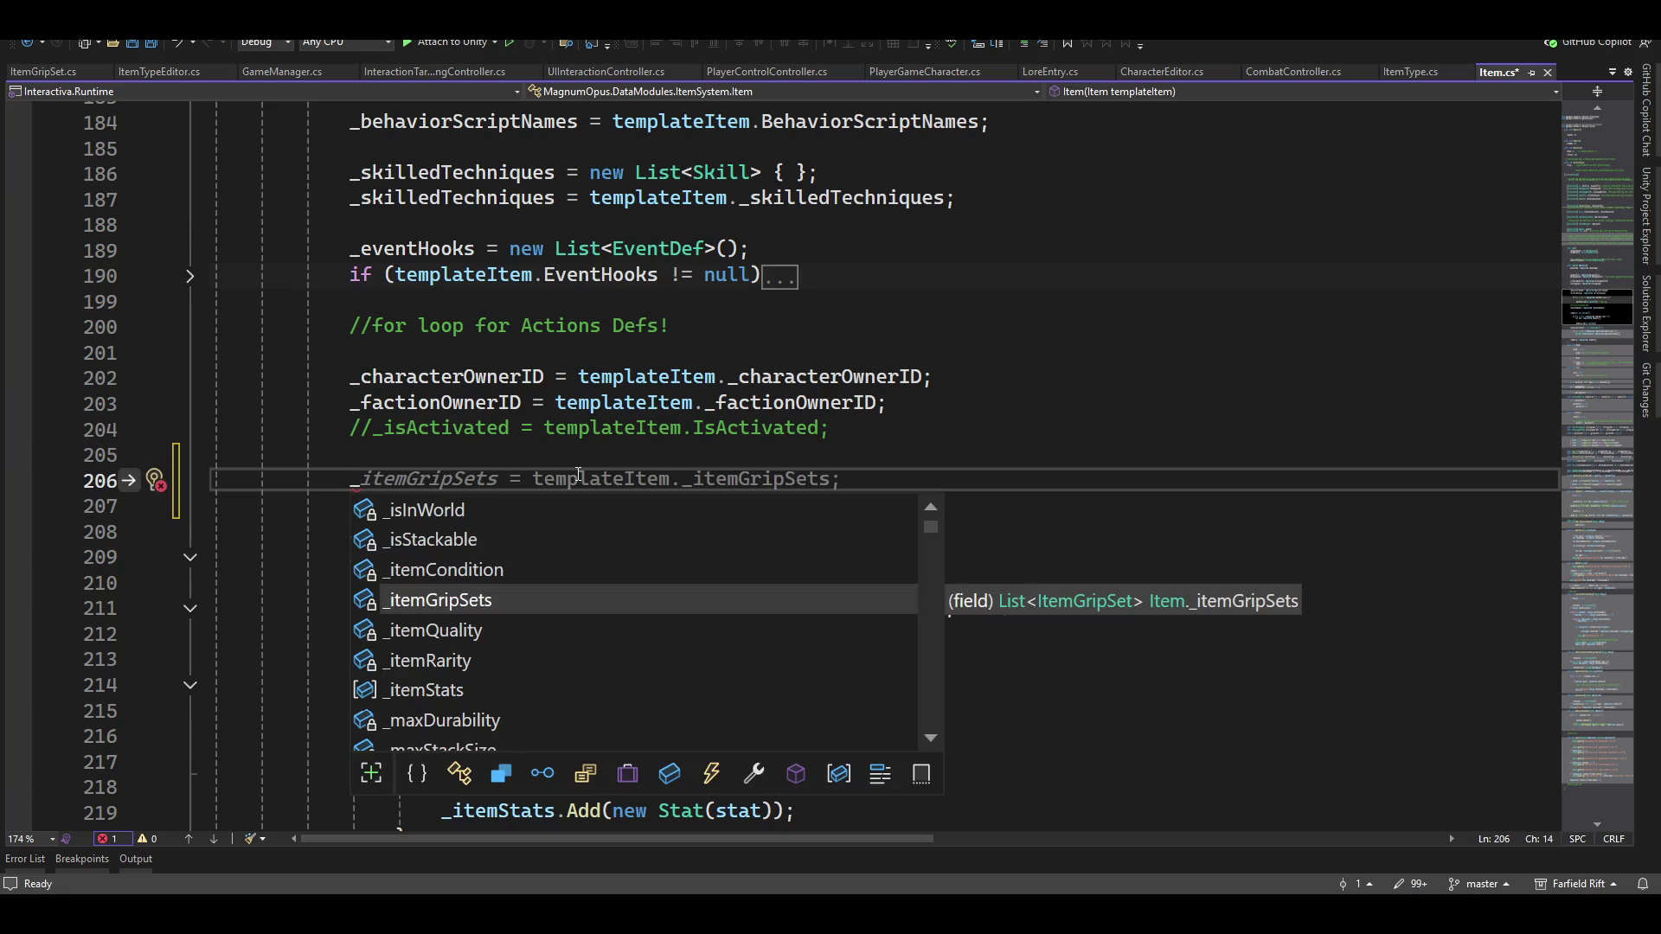
key(Tab)
key(Tab)
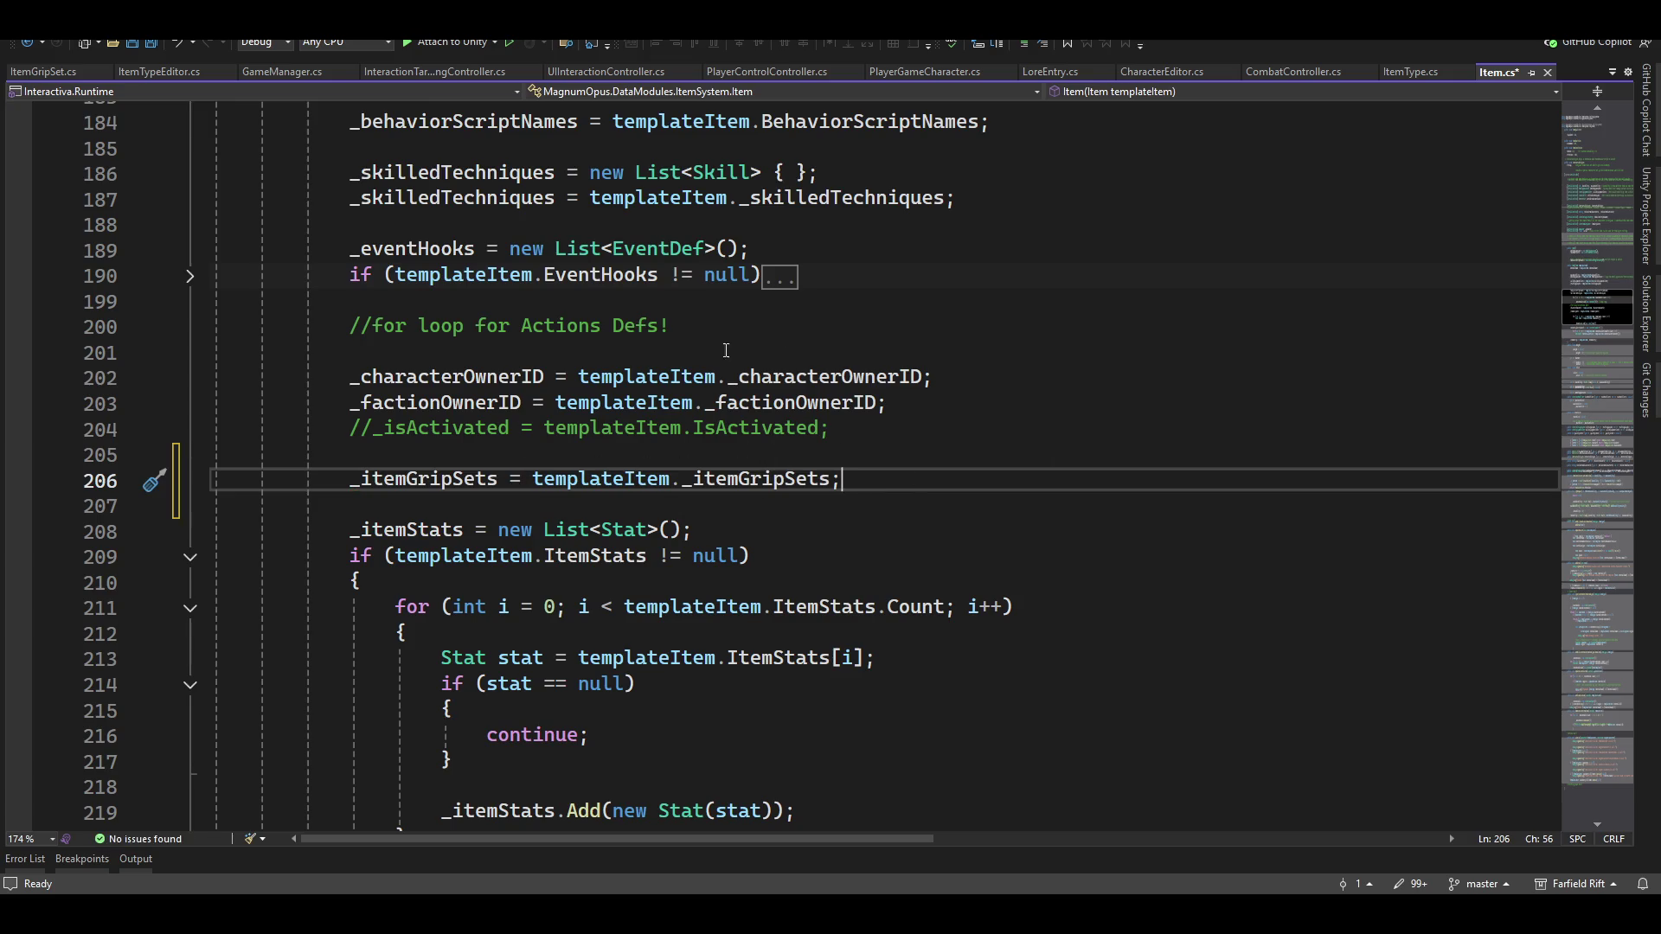
Save Item.cs, then bring up ItemGripSet.cs and the Unity editor
key(ctrl+s)
scroll(999, 338, up, 13)
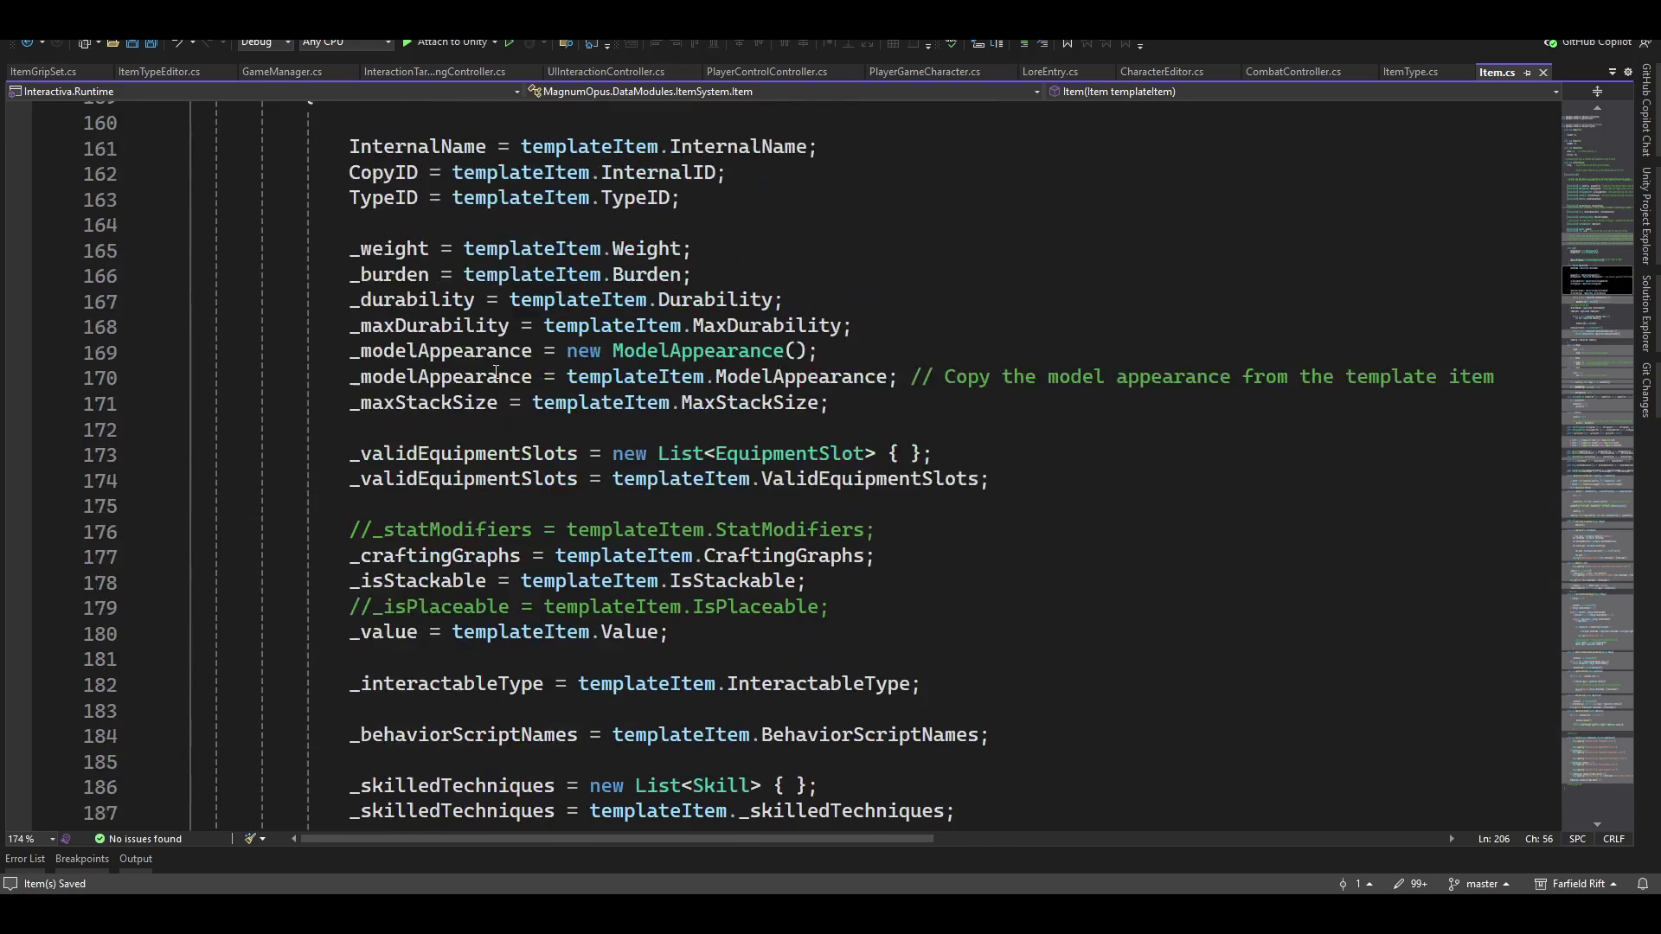
click(12, 72)
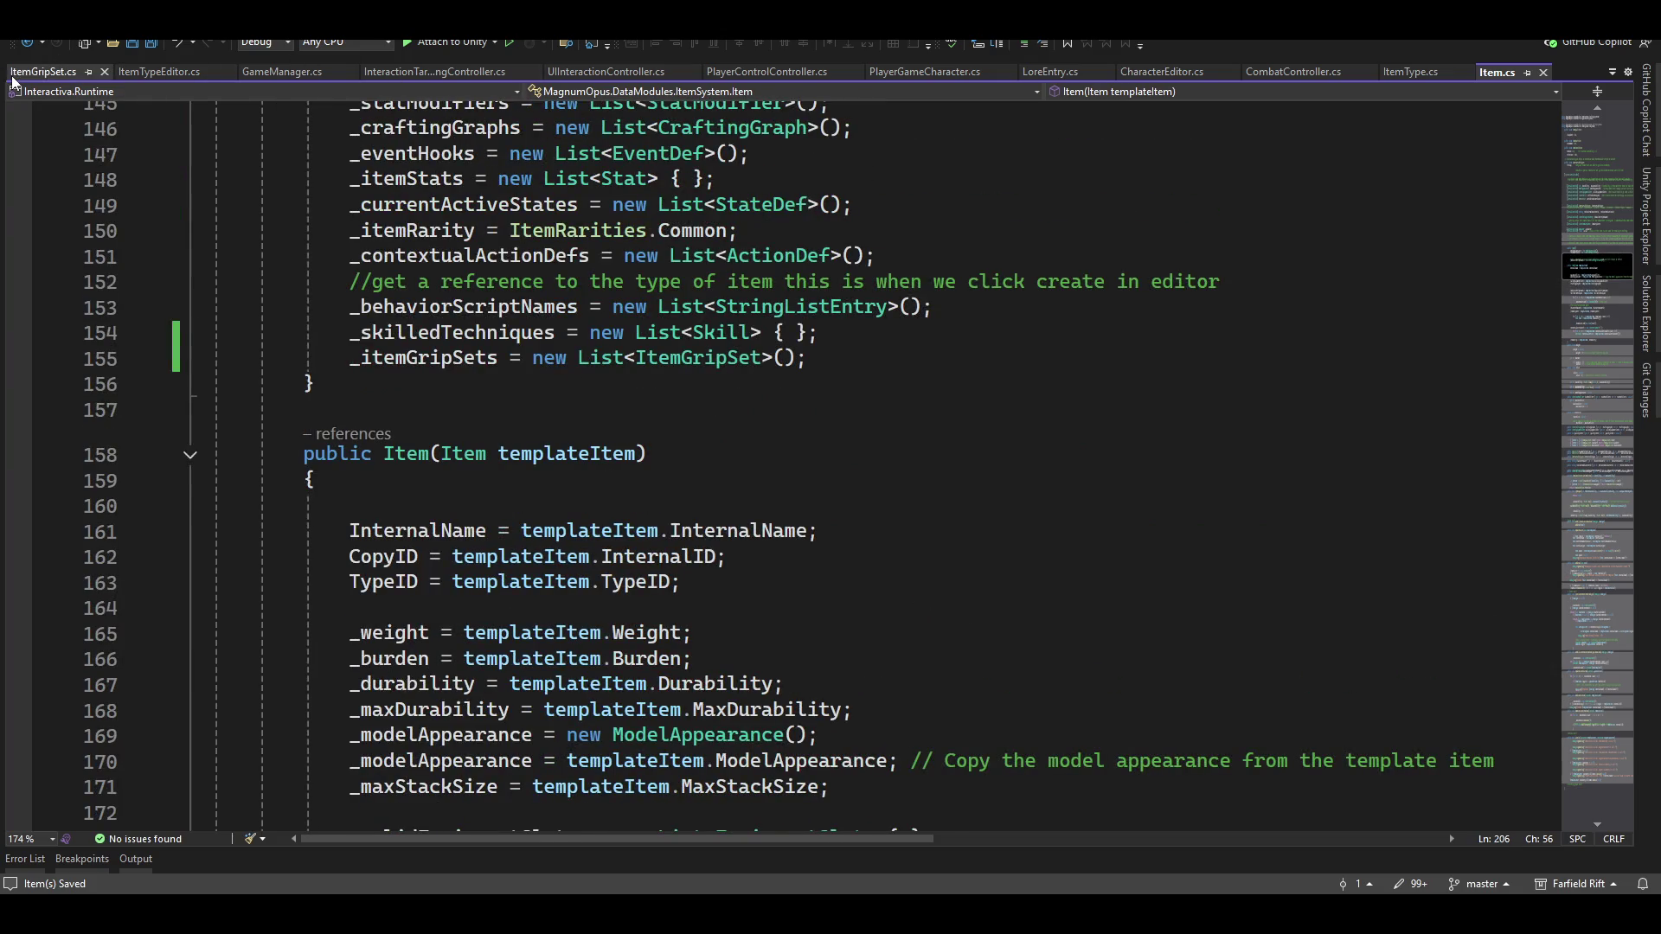
key(alt+Tab)
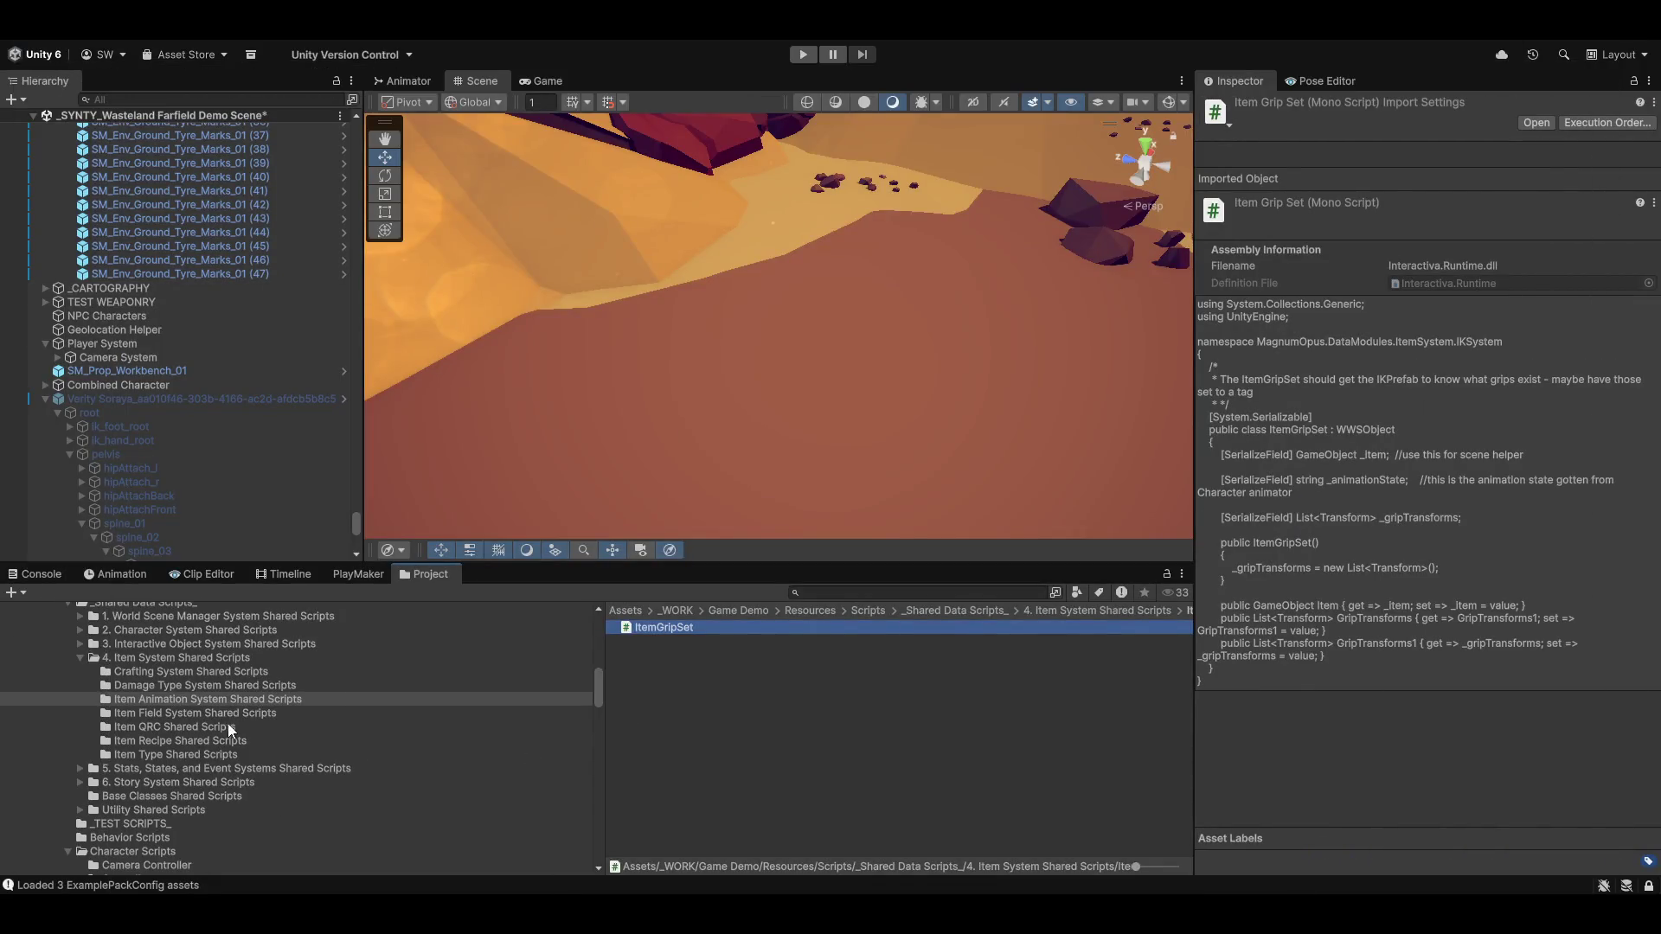
Let Unity recompile, expanding Magnum Opus Editor and collapsing the Verity Soraya hierarchy
scroll(202, 713, down, 10)
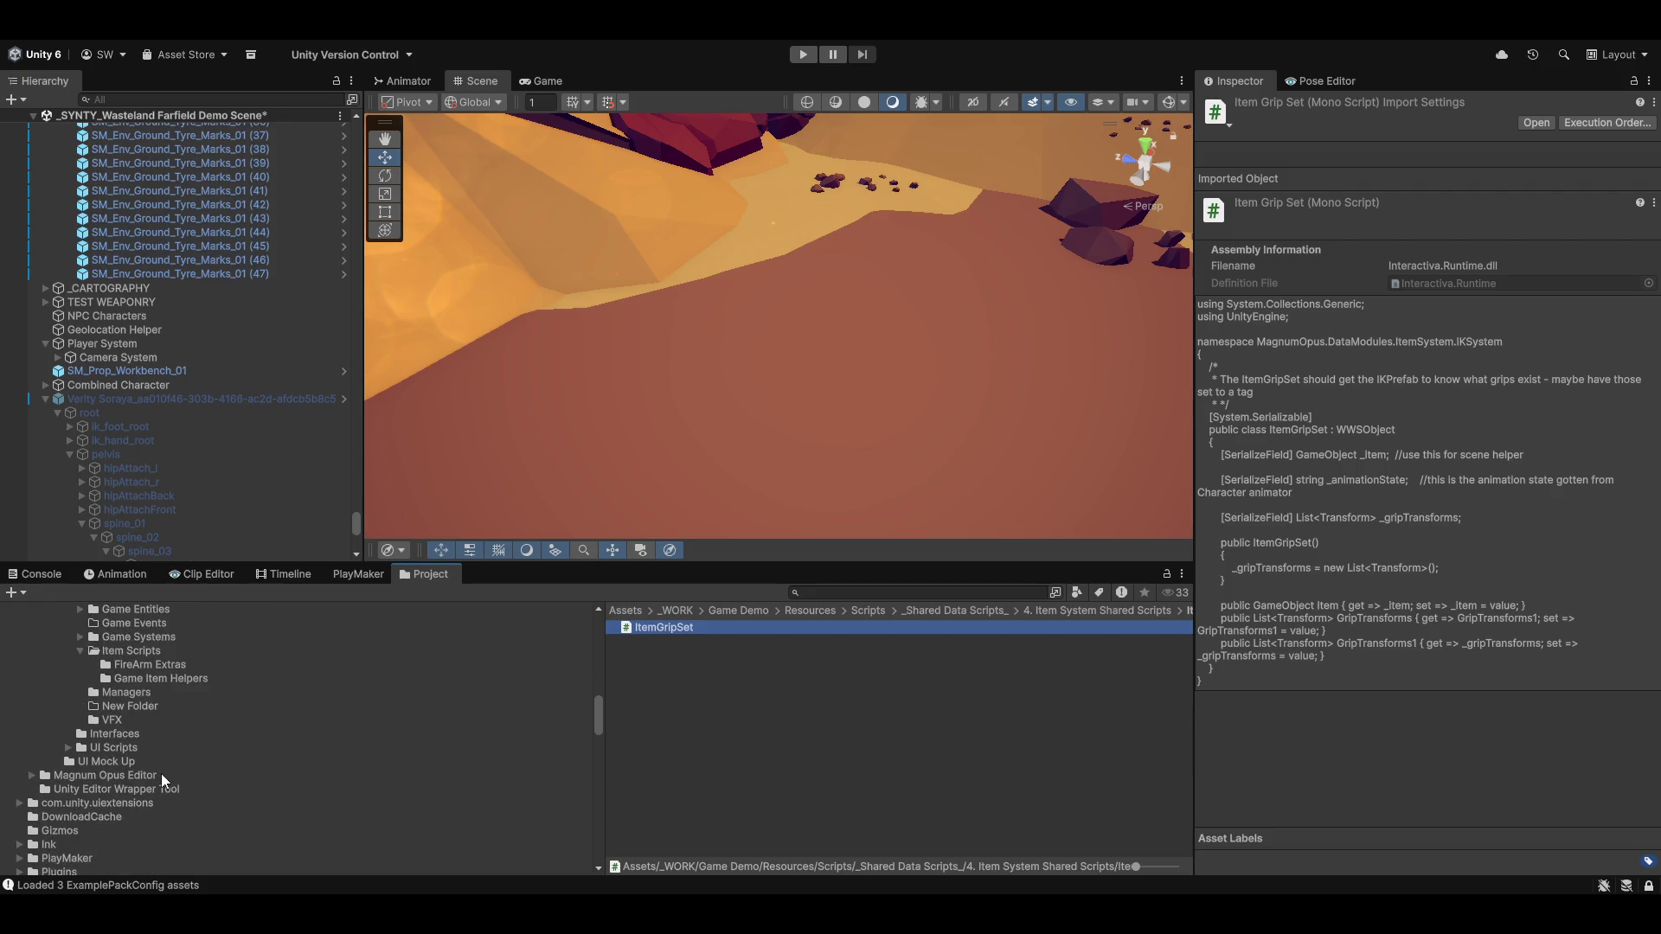
scroll(157, 789, down, 3)
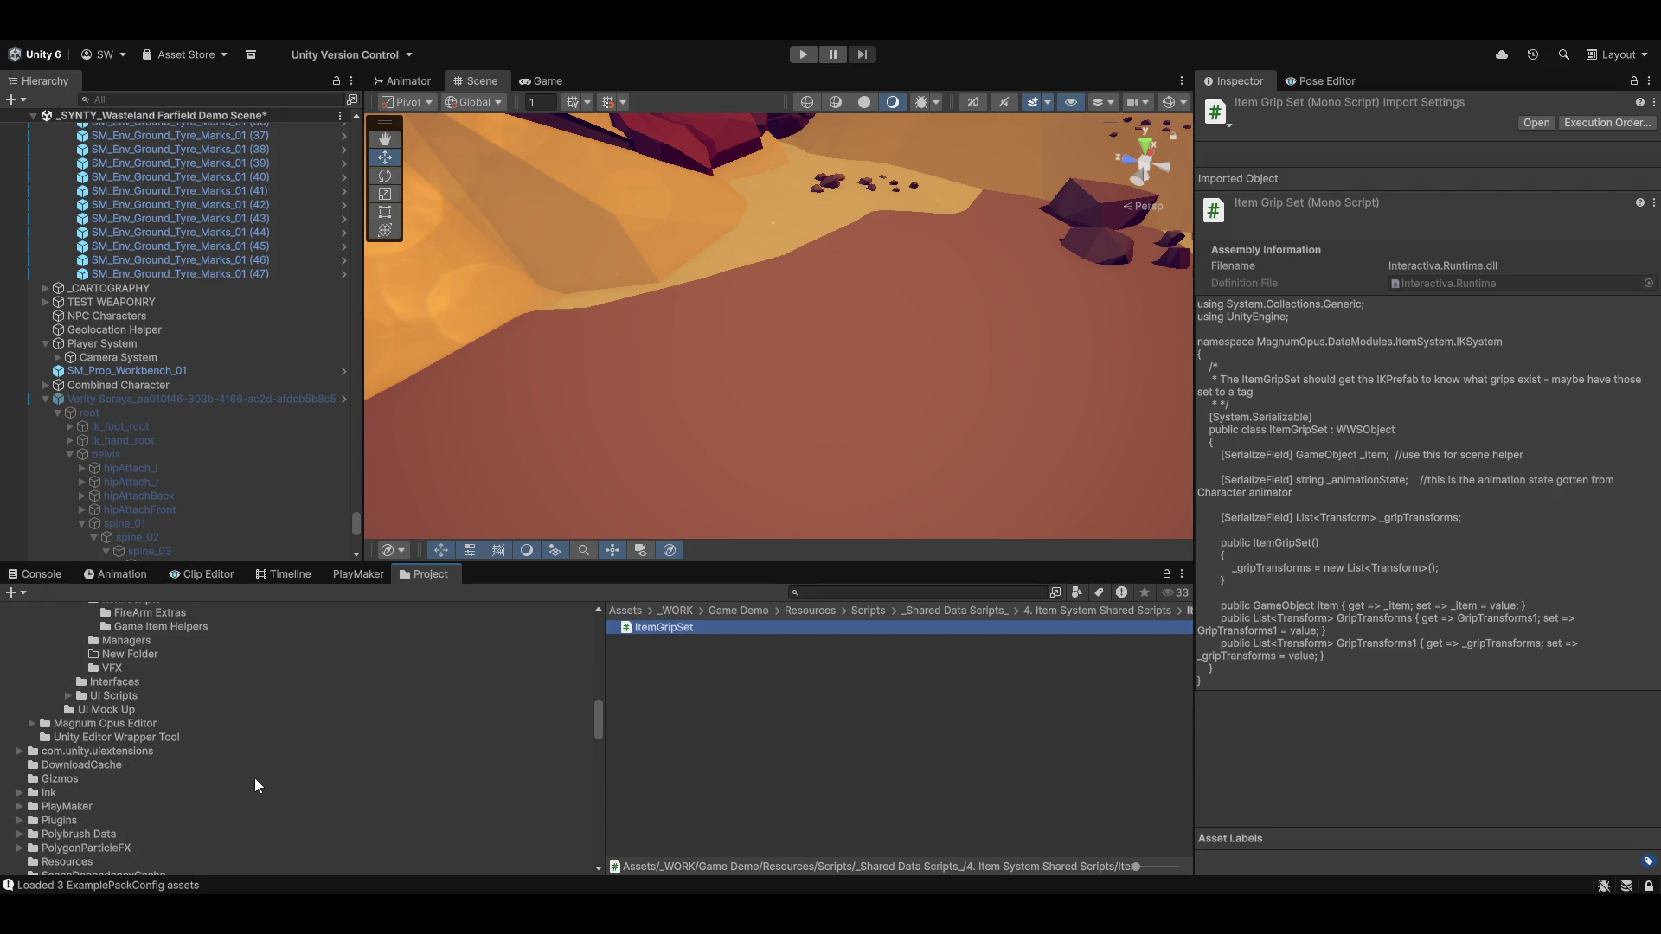
click(31, 723)
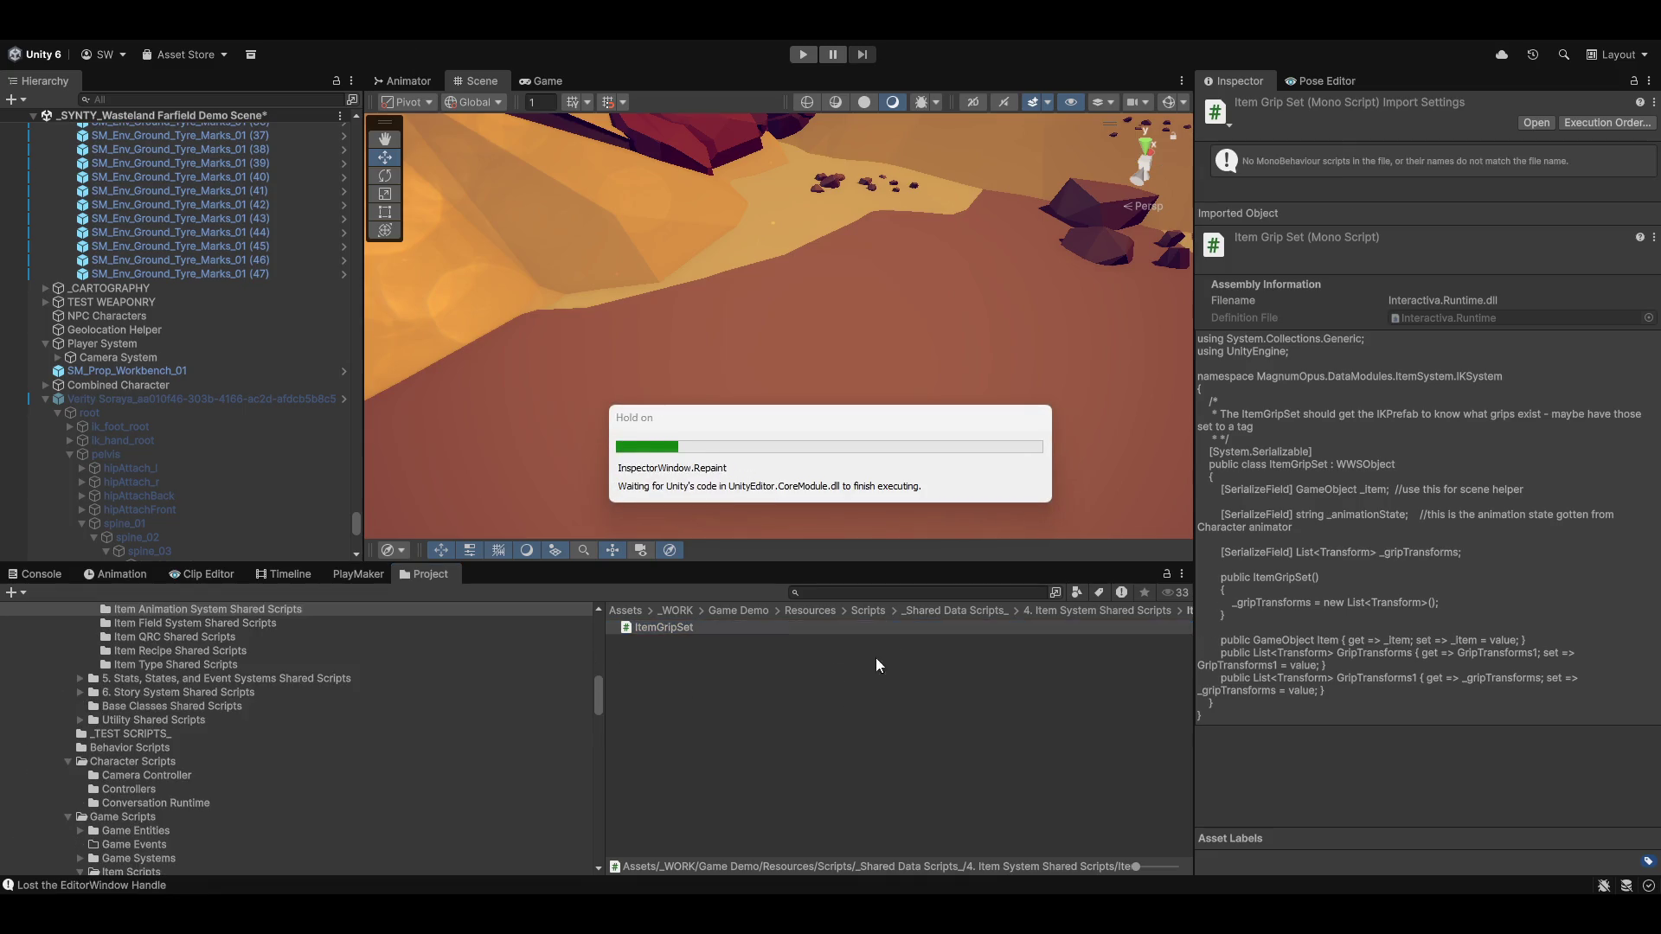
scroll(228, 476, down, 10)
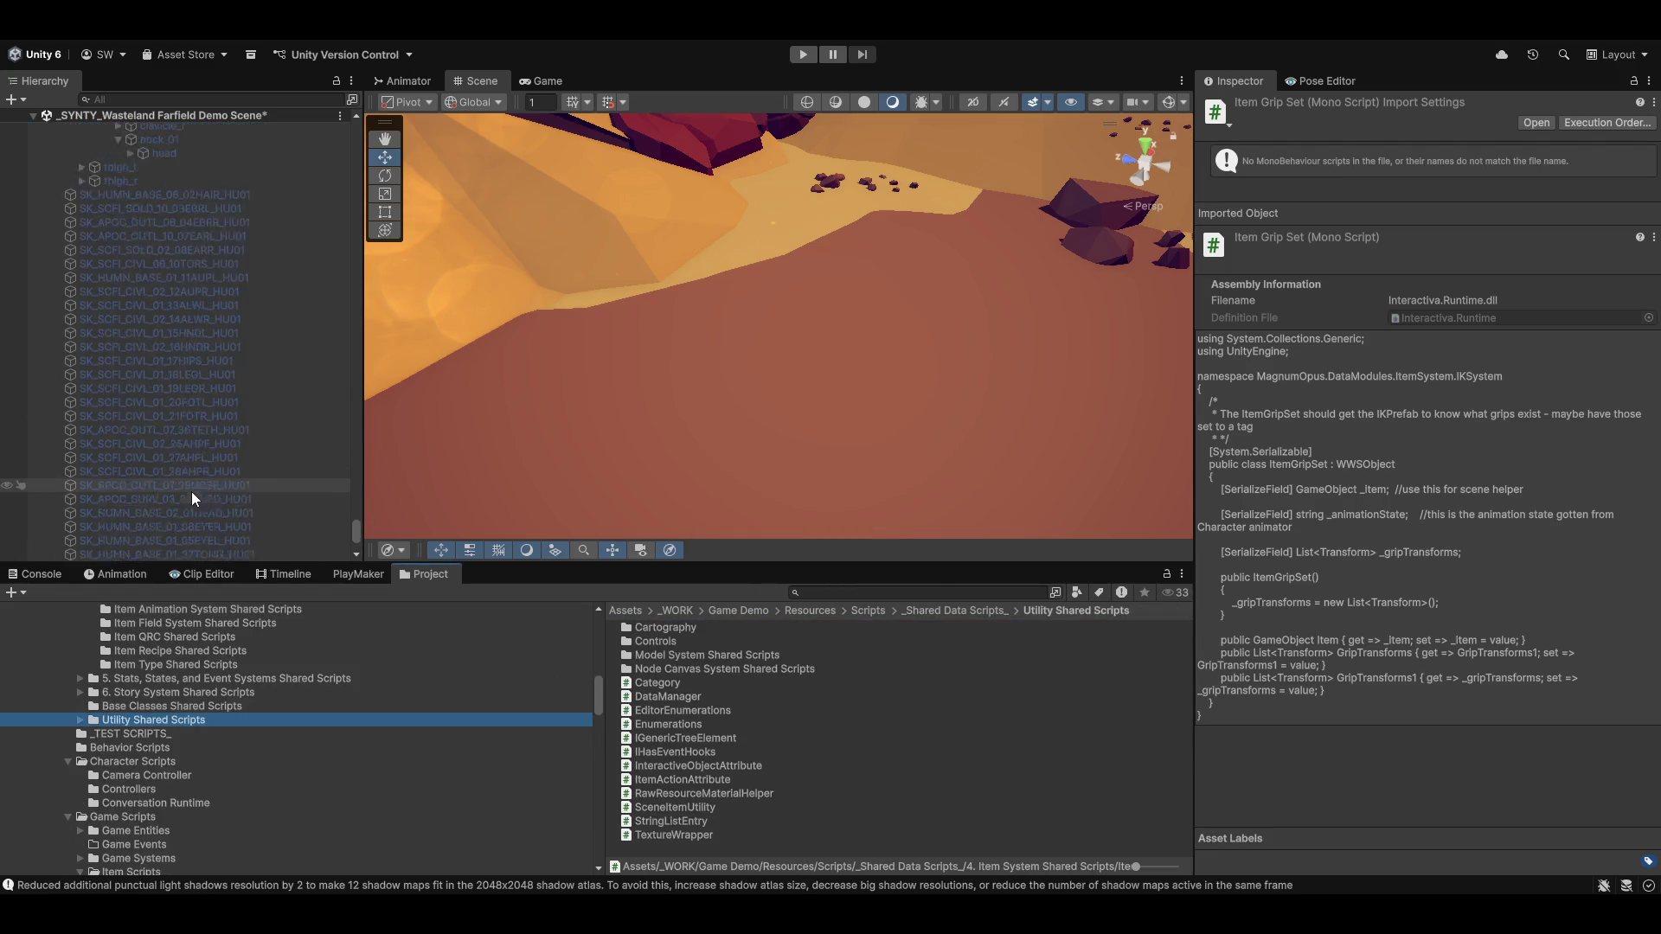
scroll(165, 490, up, 9)
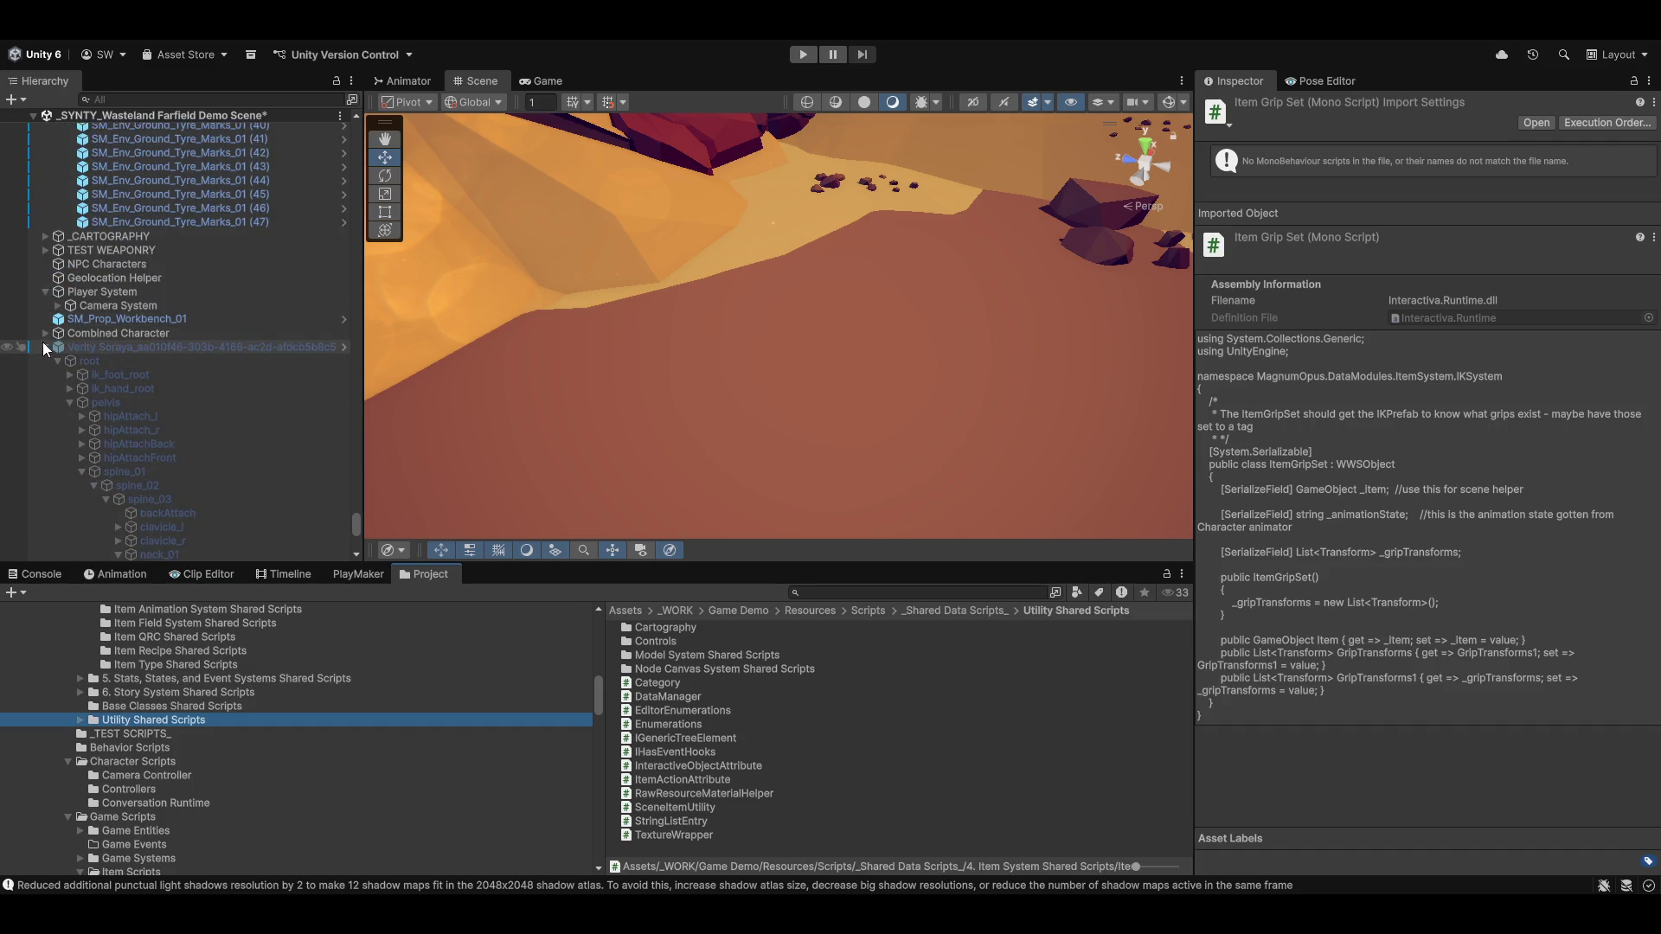
click(45, 347)
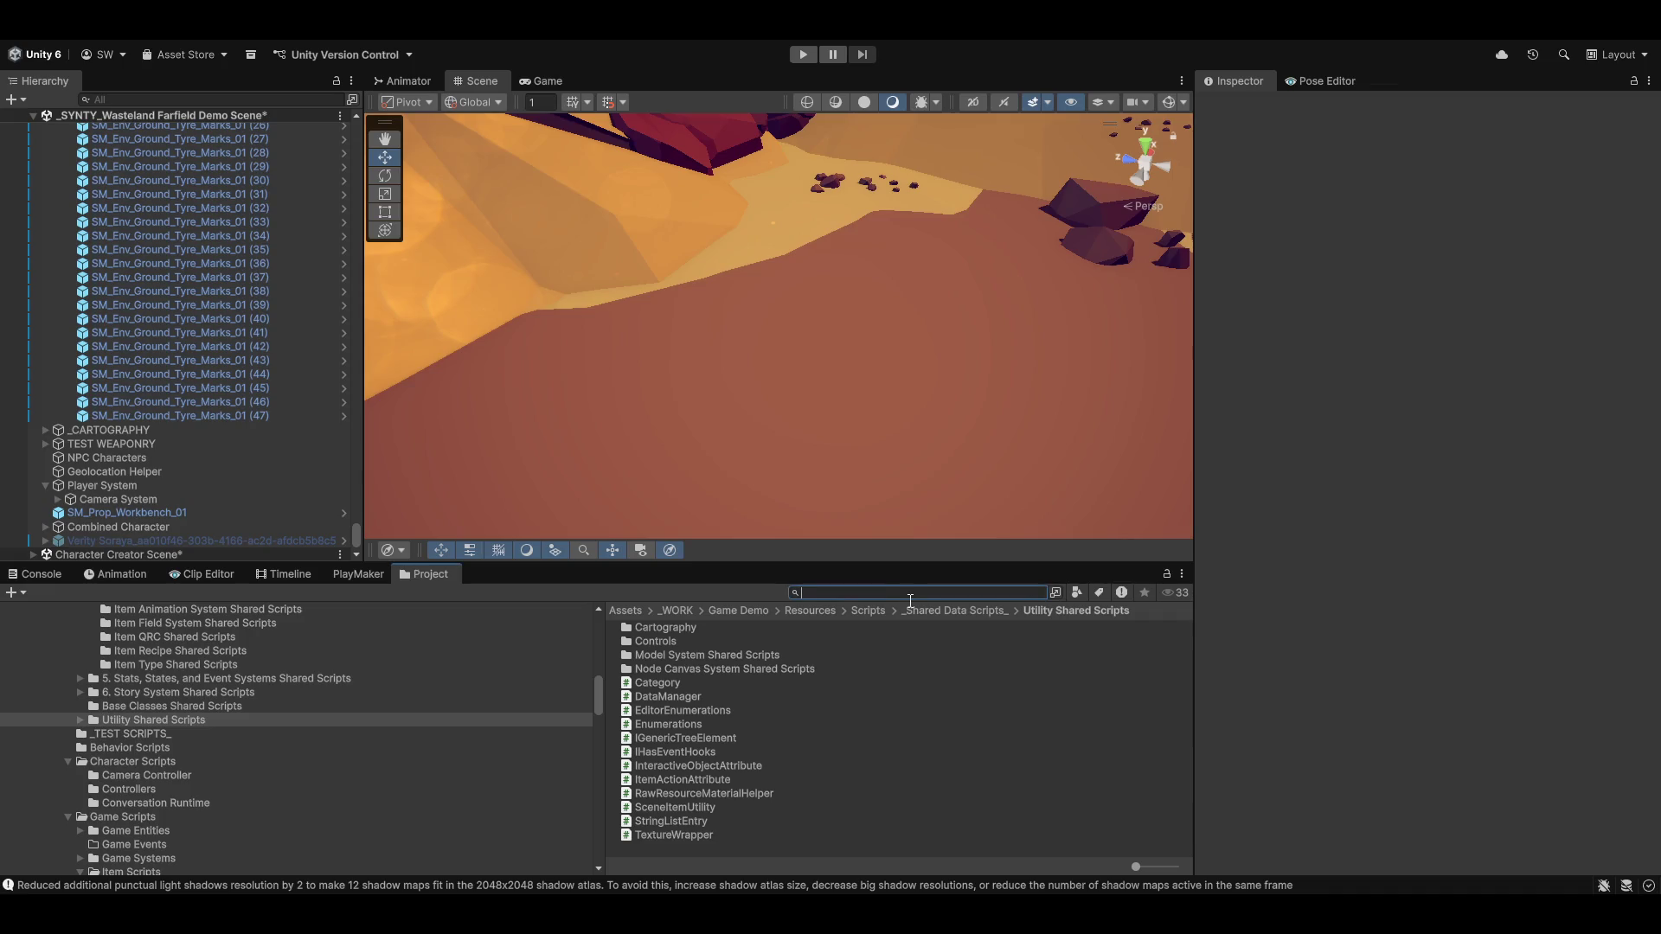
Open ItemEditor.cs and jump to ItemActionEventEditor's WorkArea definition to read it, then return
text(r)
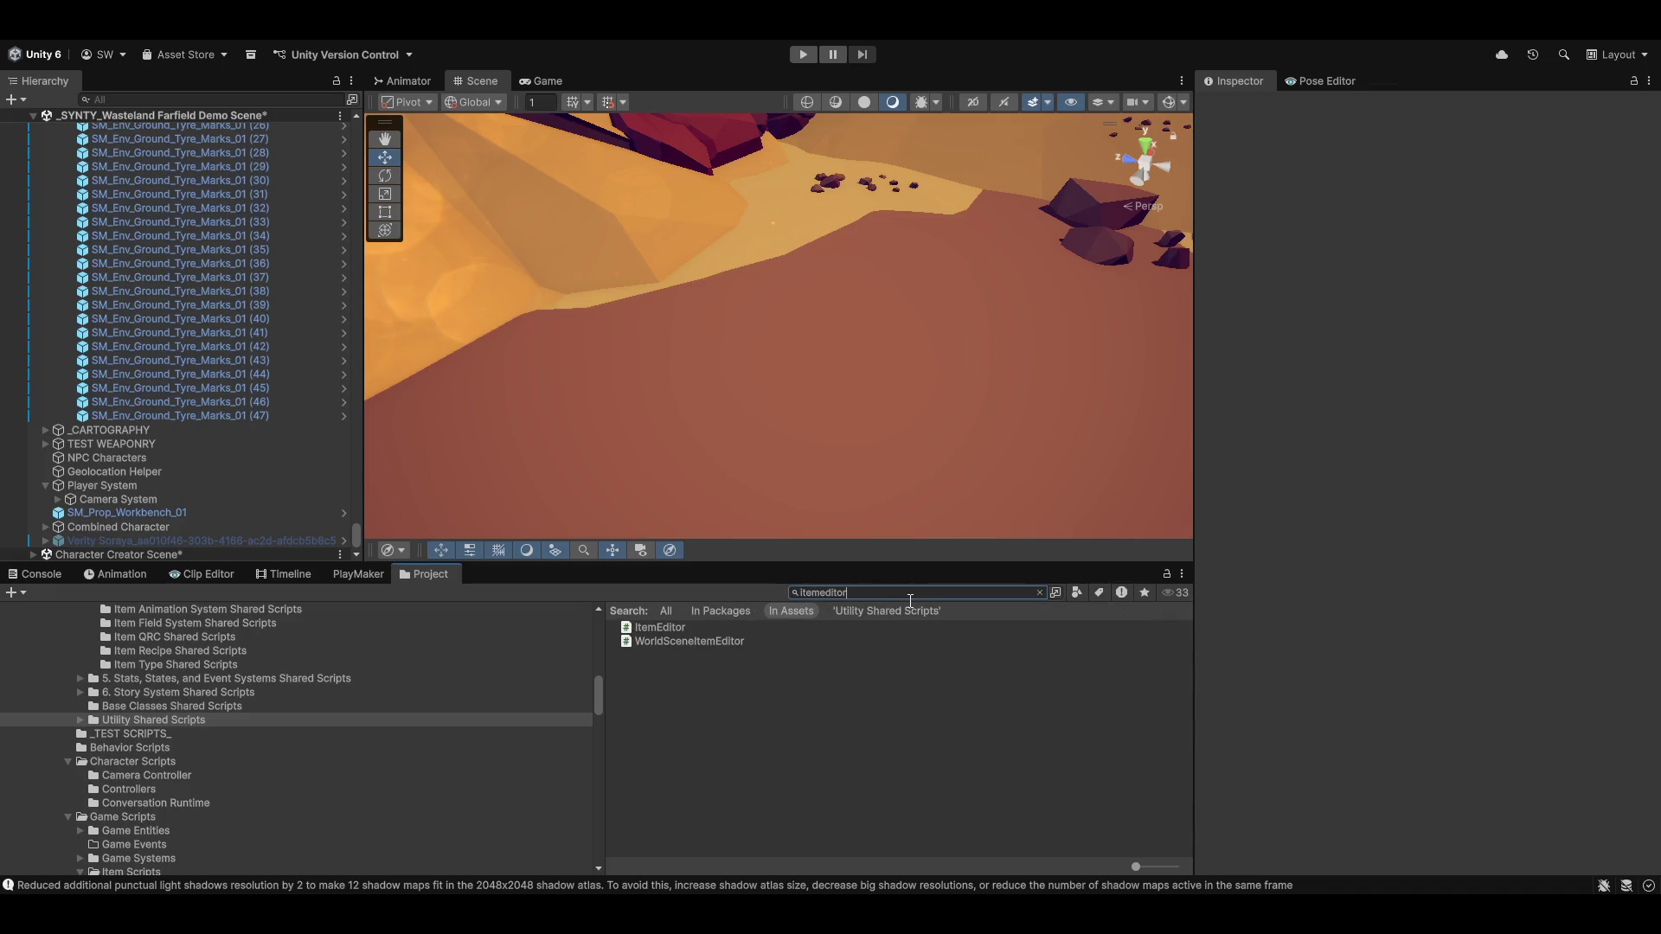
double_click(668, 628)
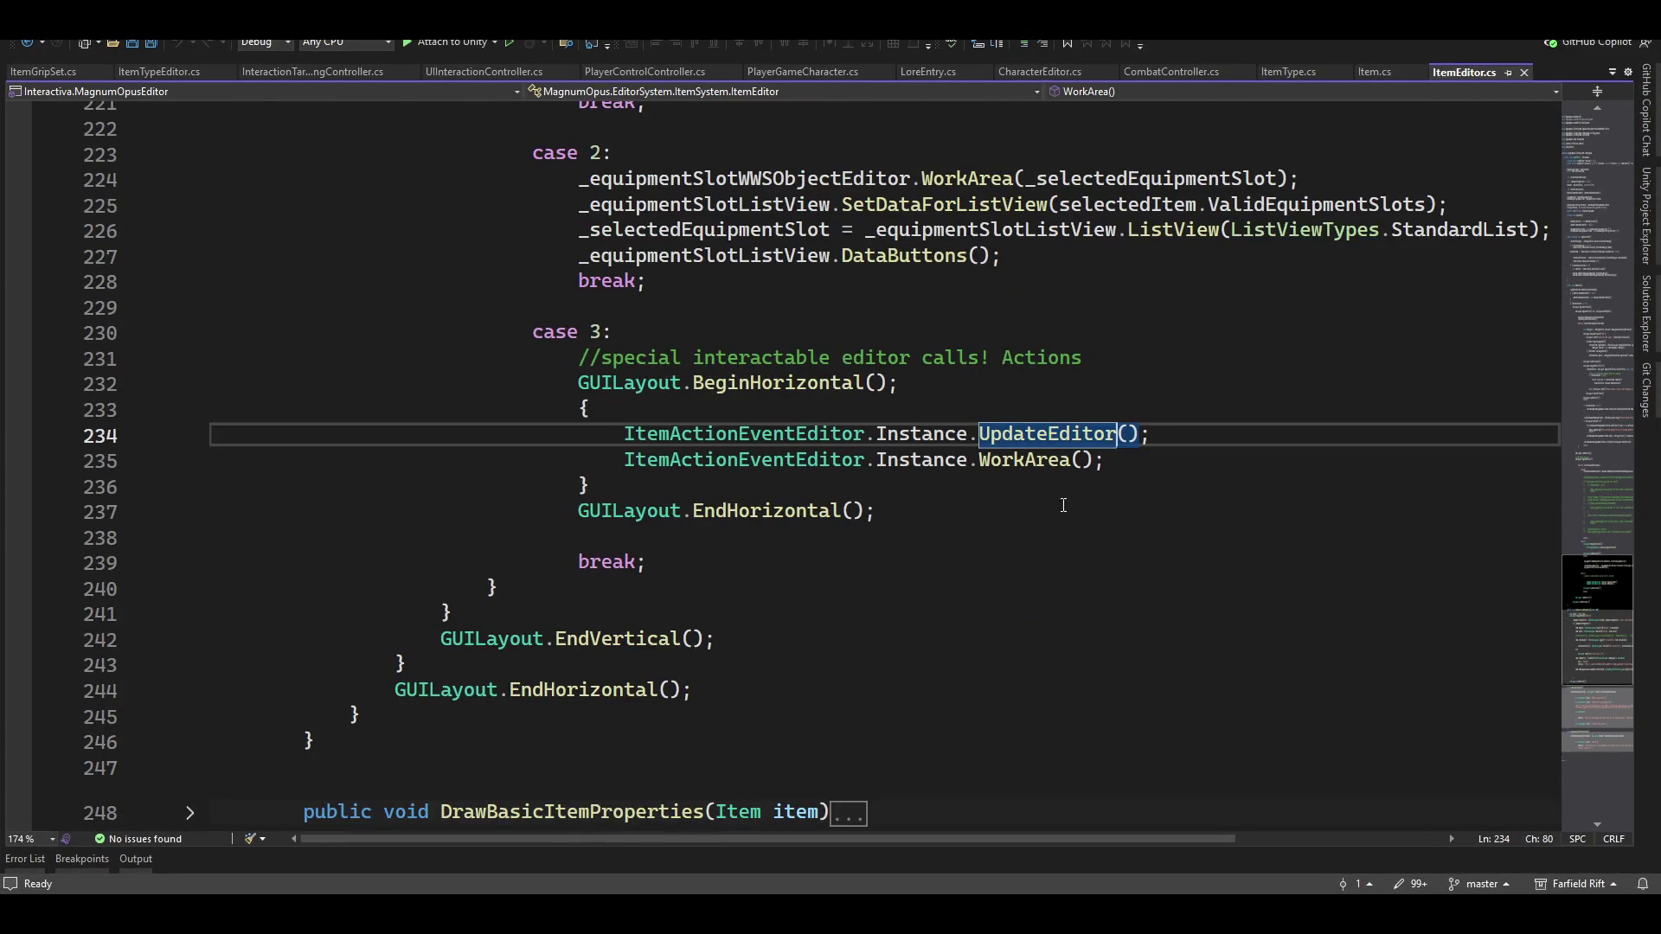
click(1134, 456)
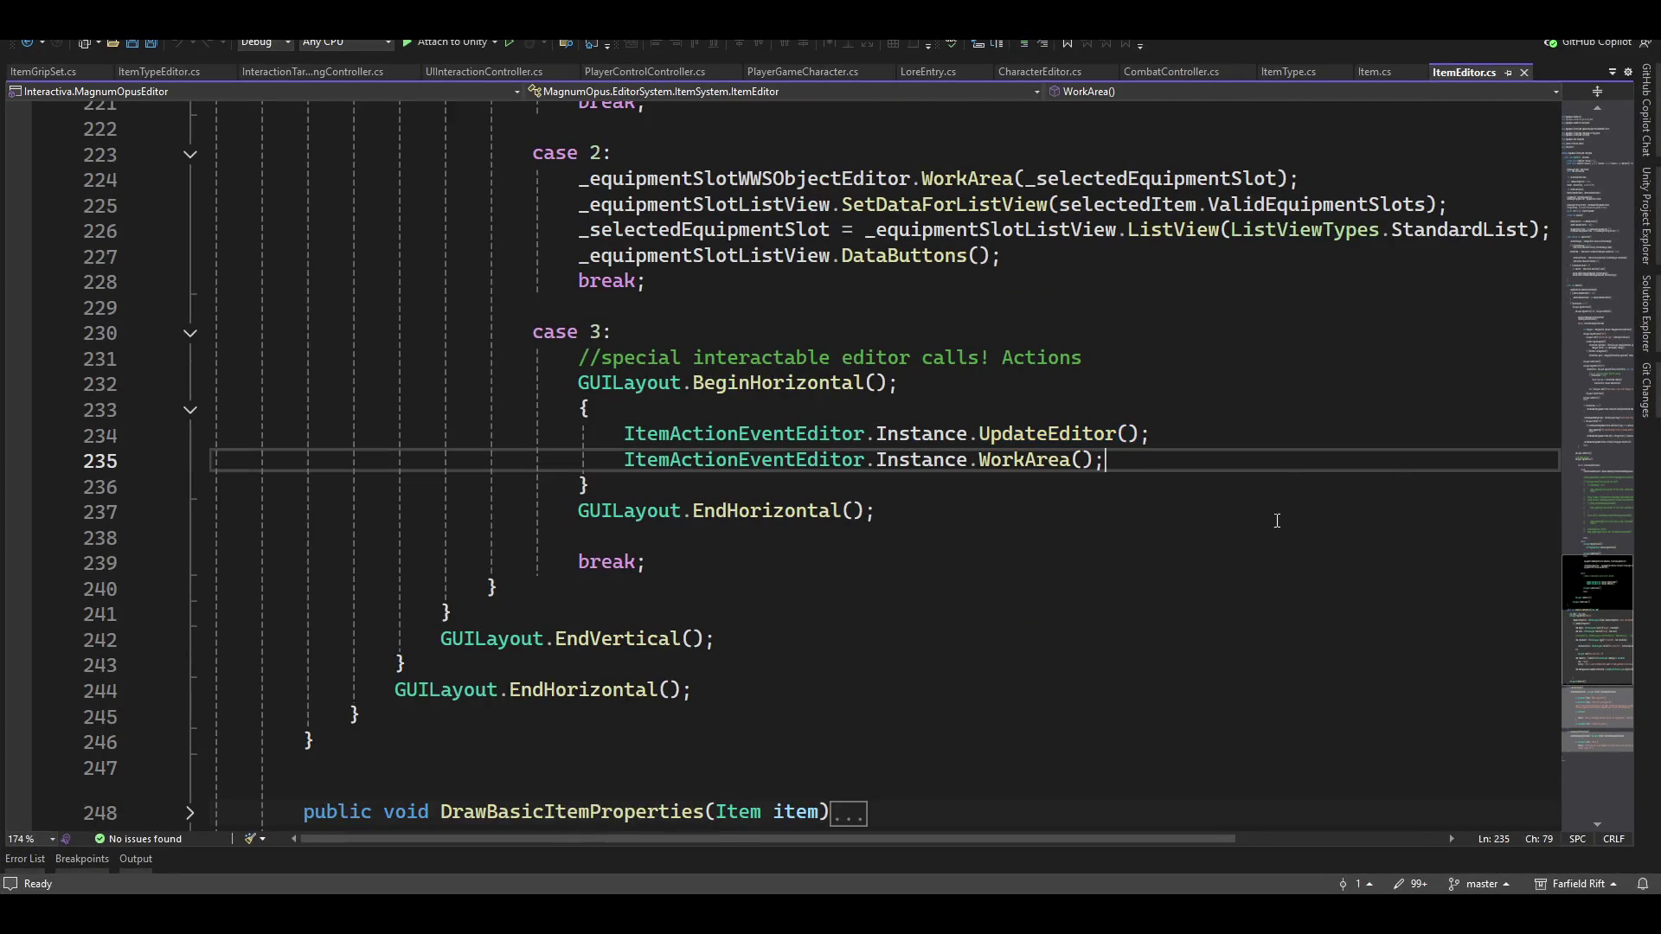
double_click(1026, 460)
key(F12)
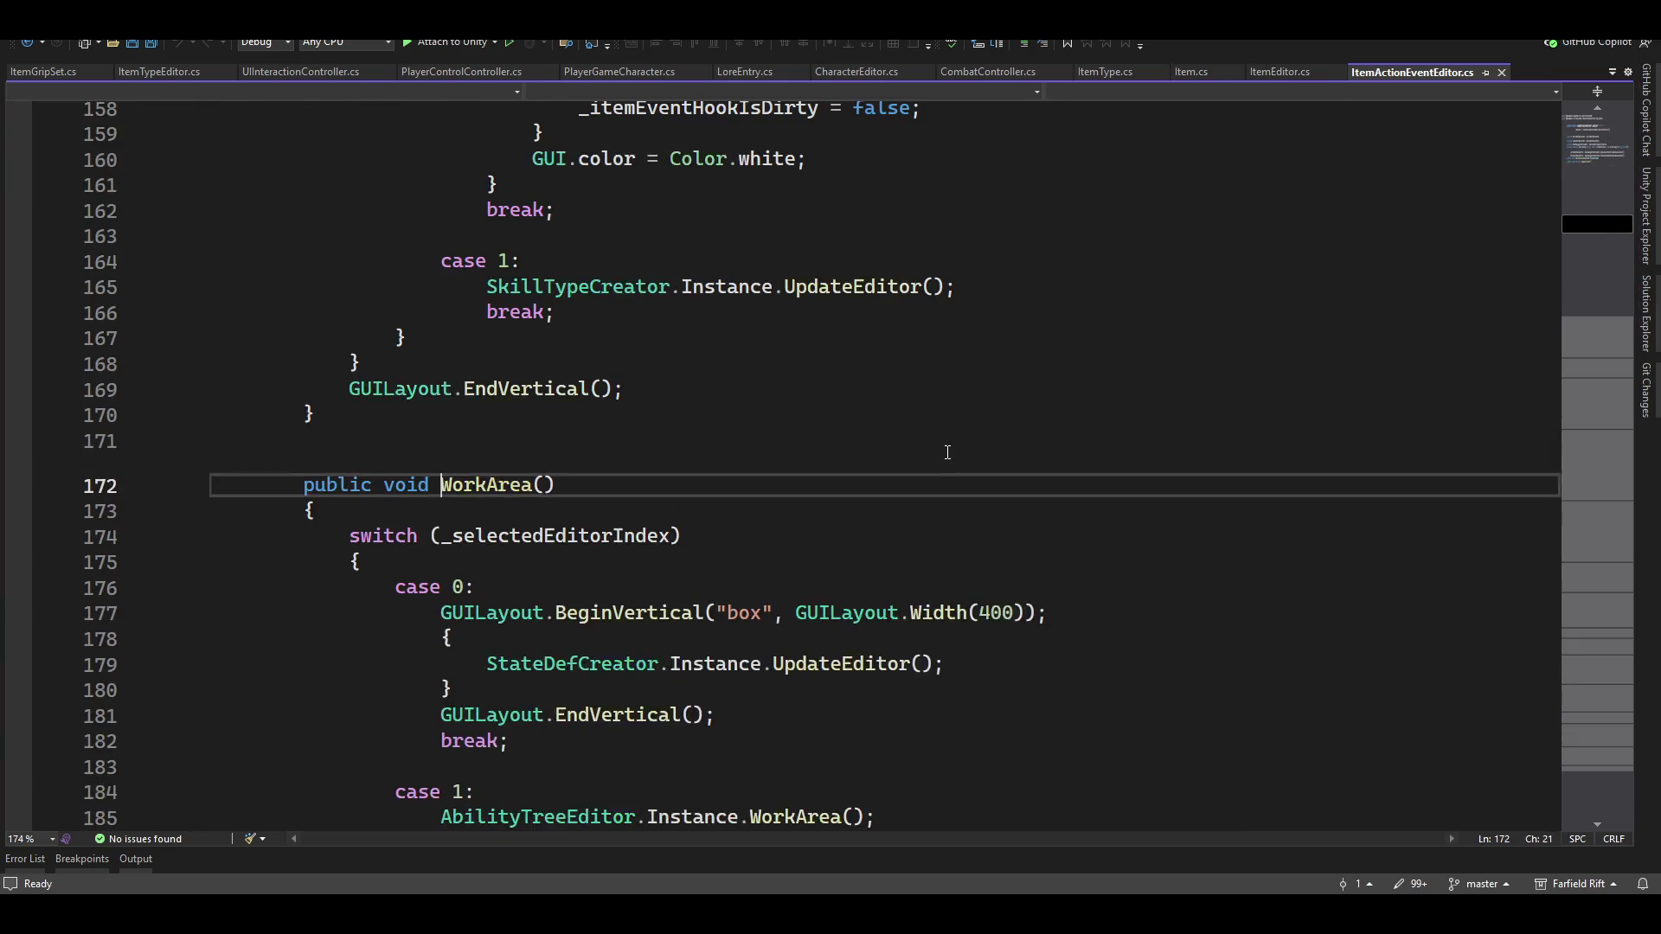
scroll(893, 561, down, 15)
scroll(894, 561, down, 20)
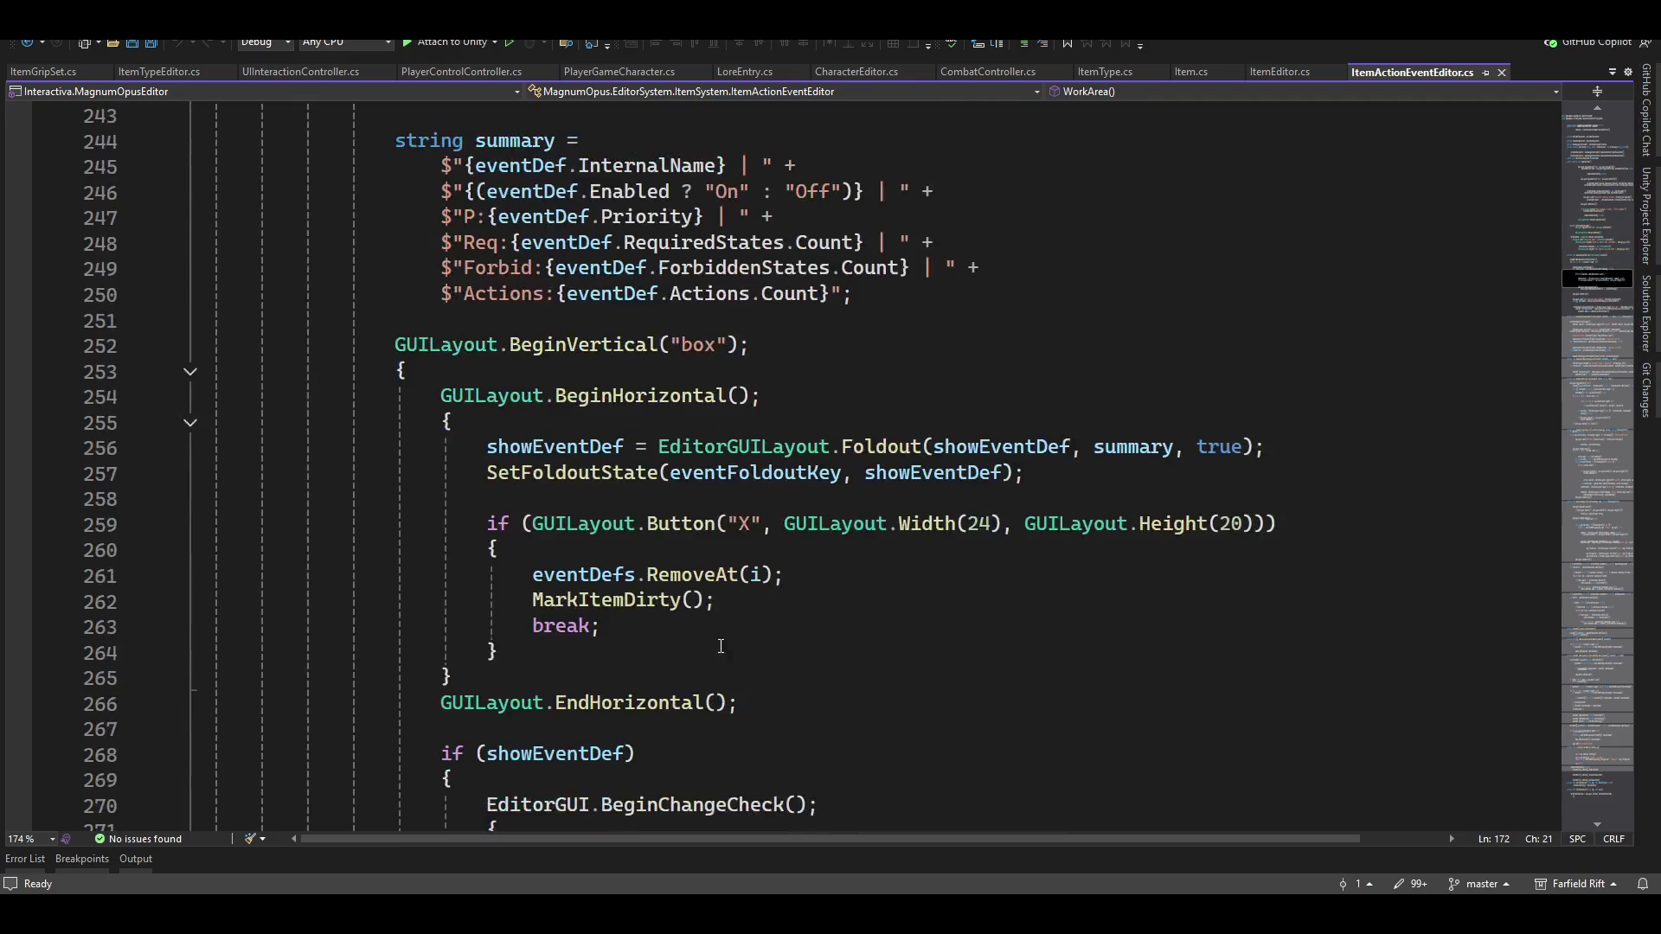
scroll(739, 665, down, 20)
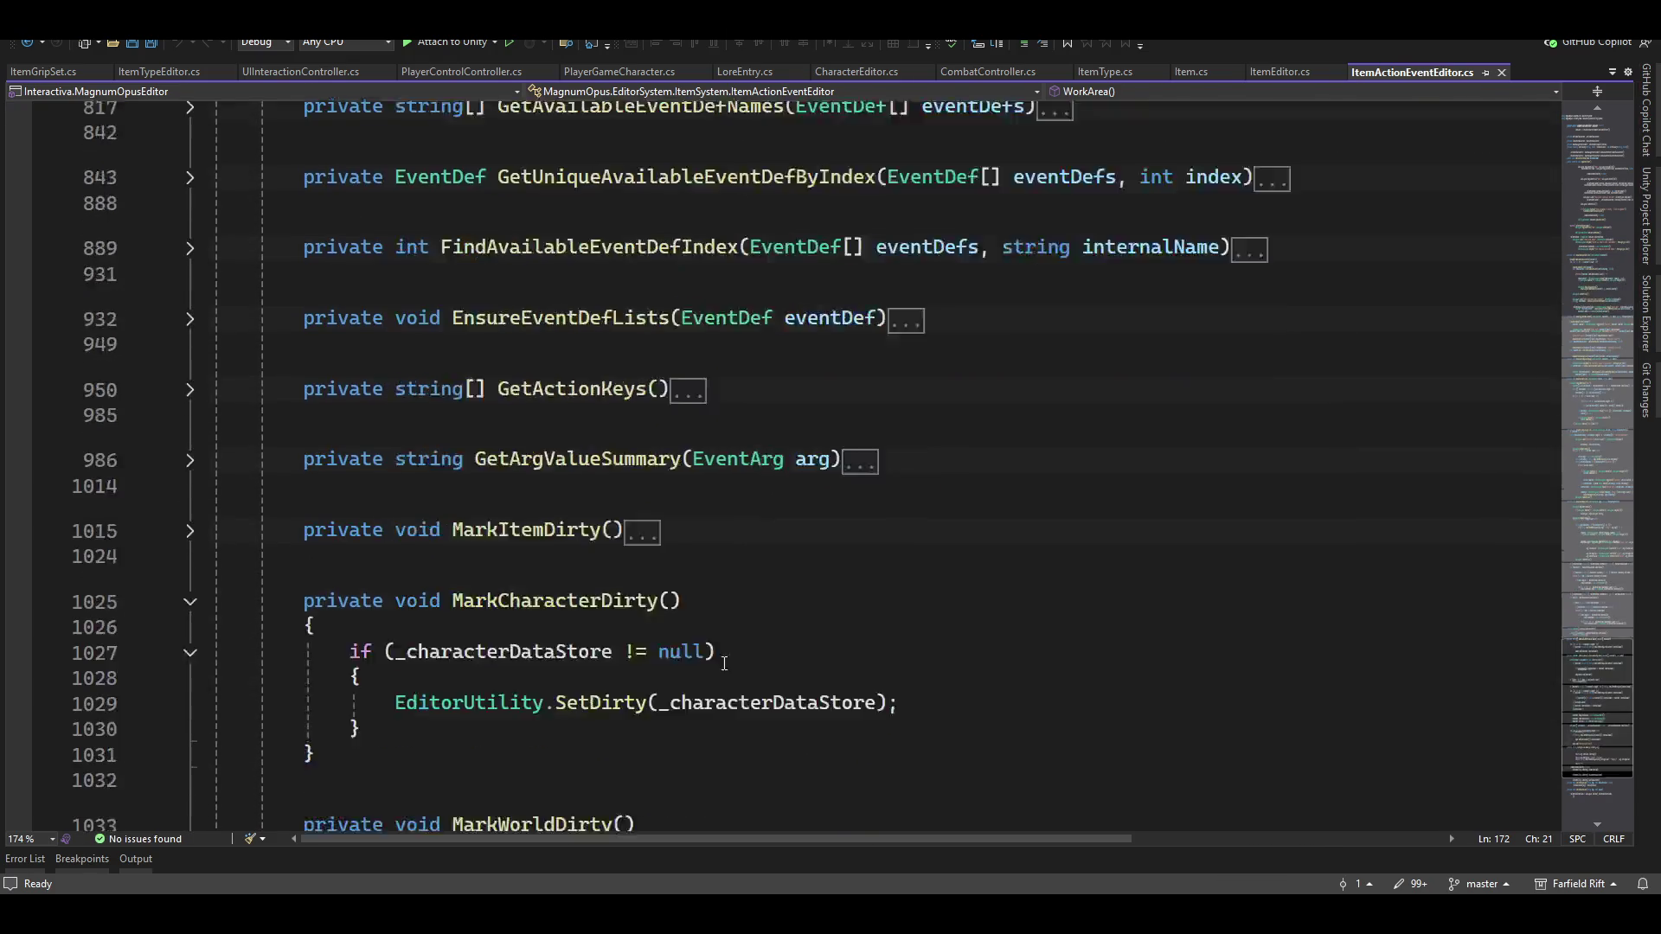
scroll(666, 660, up, 3)
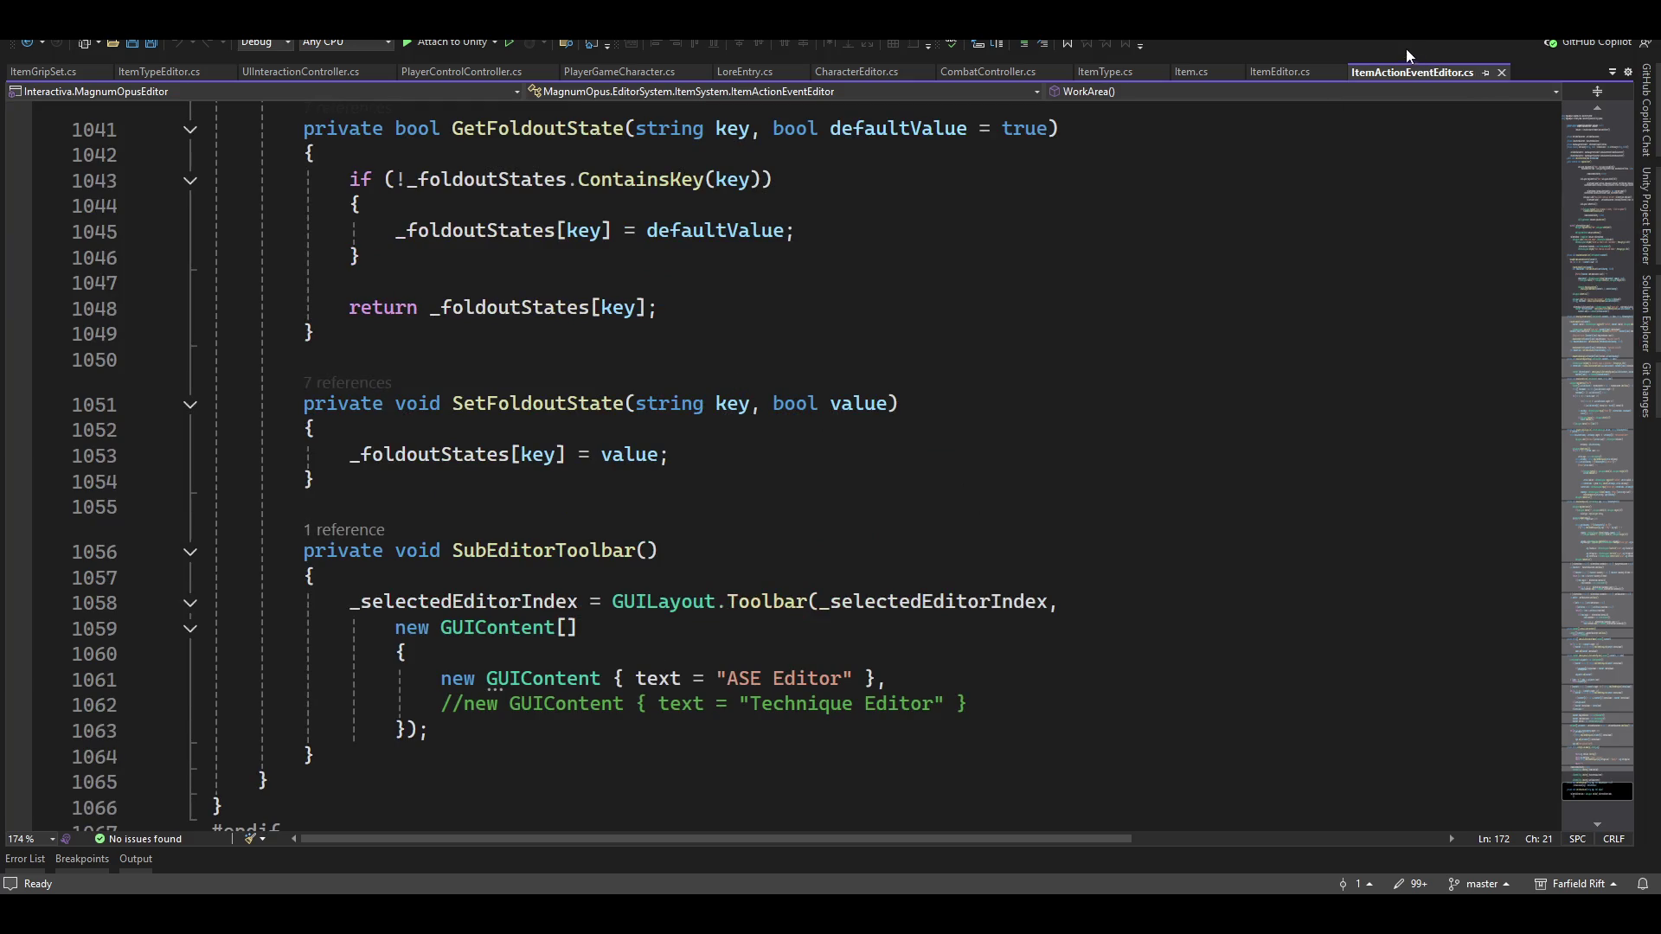
click(1253, 71)
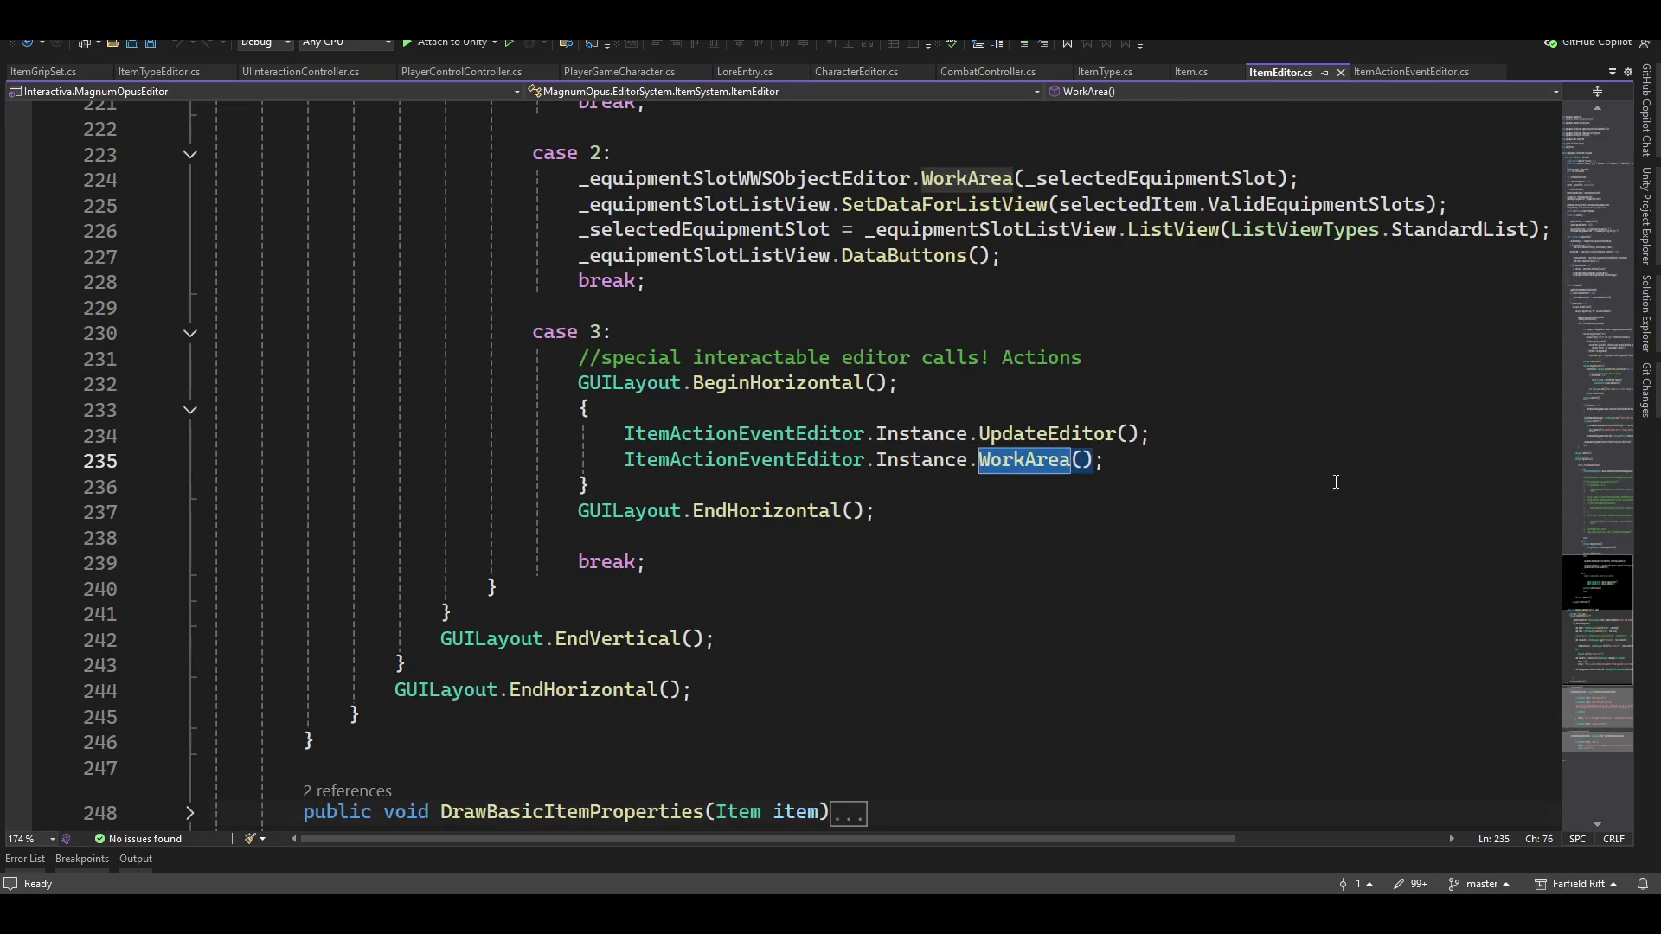
Read the tooltips of the case 2 equipment slot calls near line 227, then return to Unity
scroll(788, 562, up, 3)
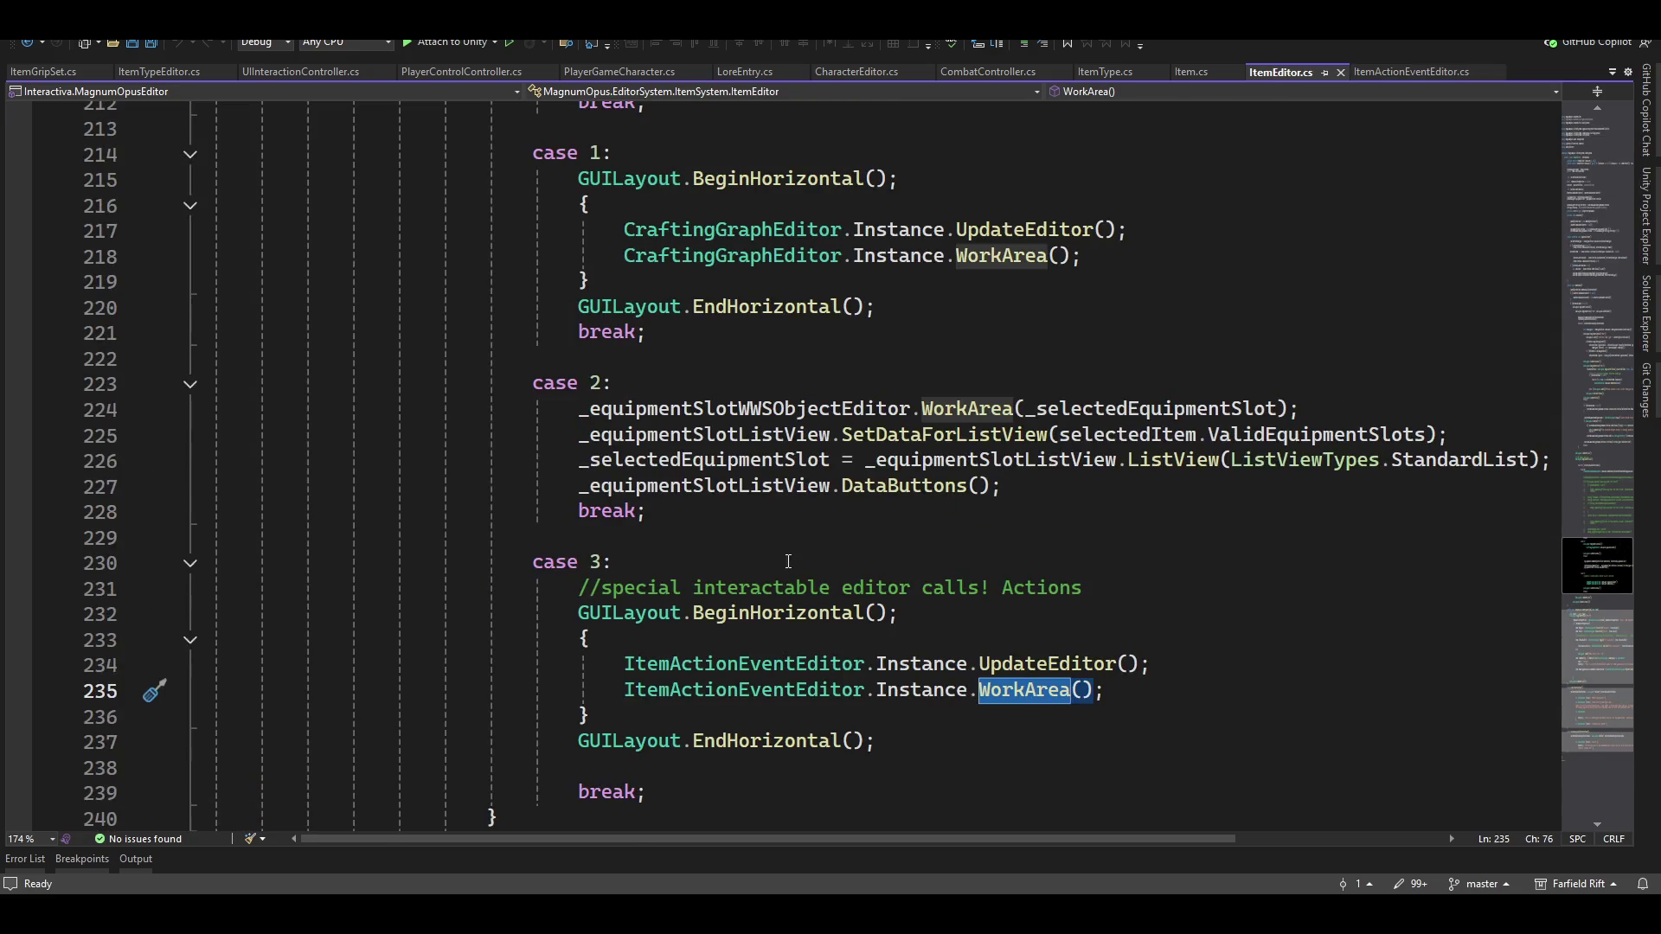
scroll(721, 456, up, 1)
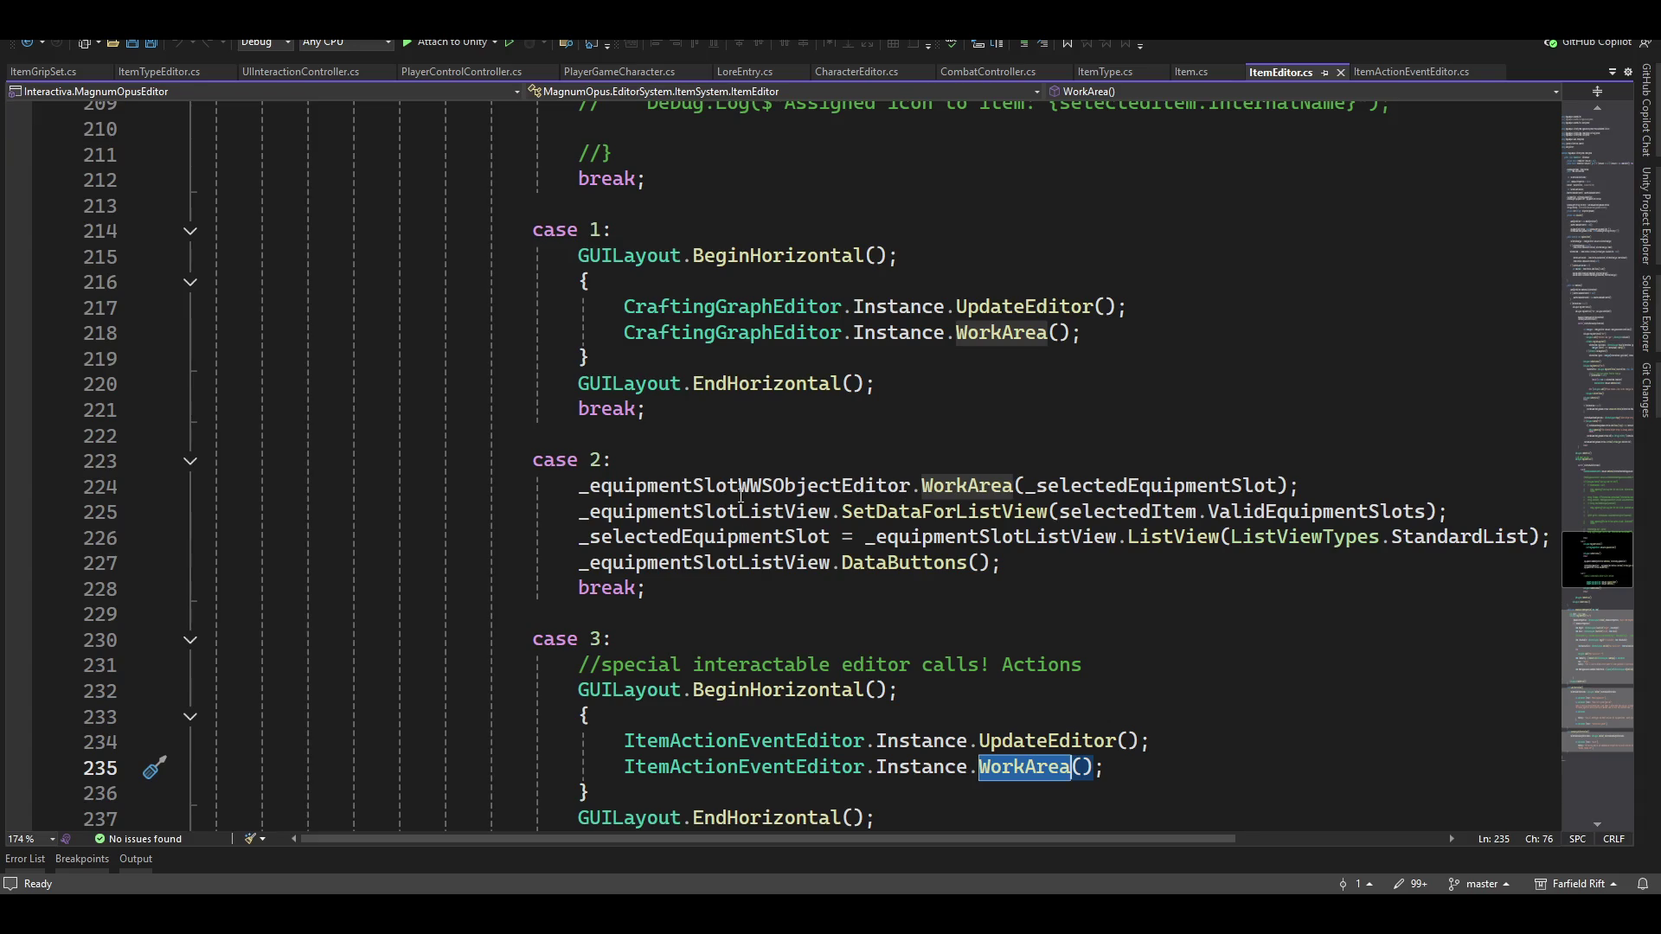
click(1005, 562)
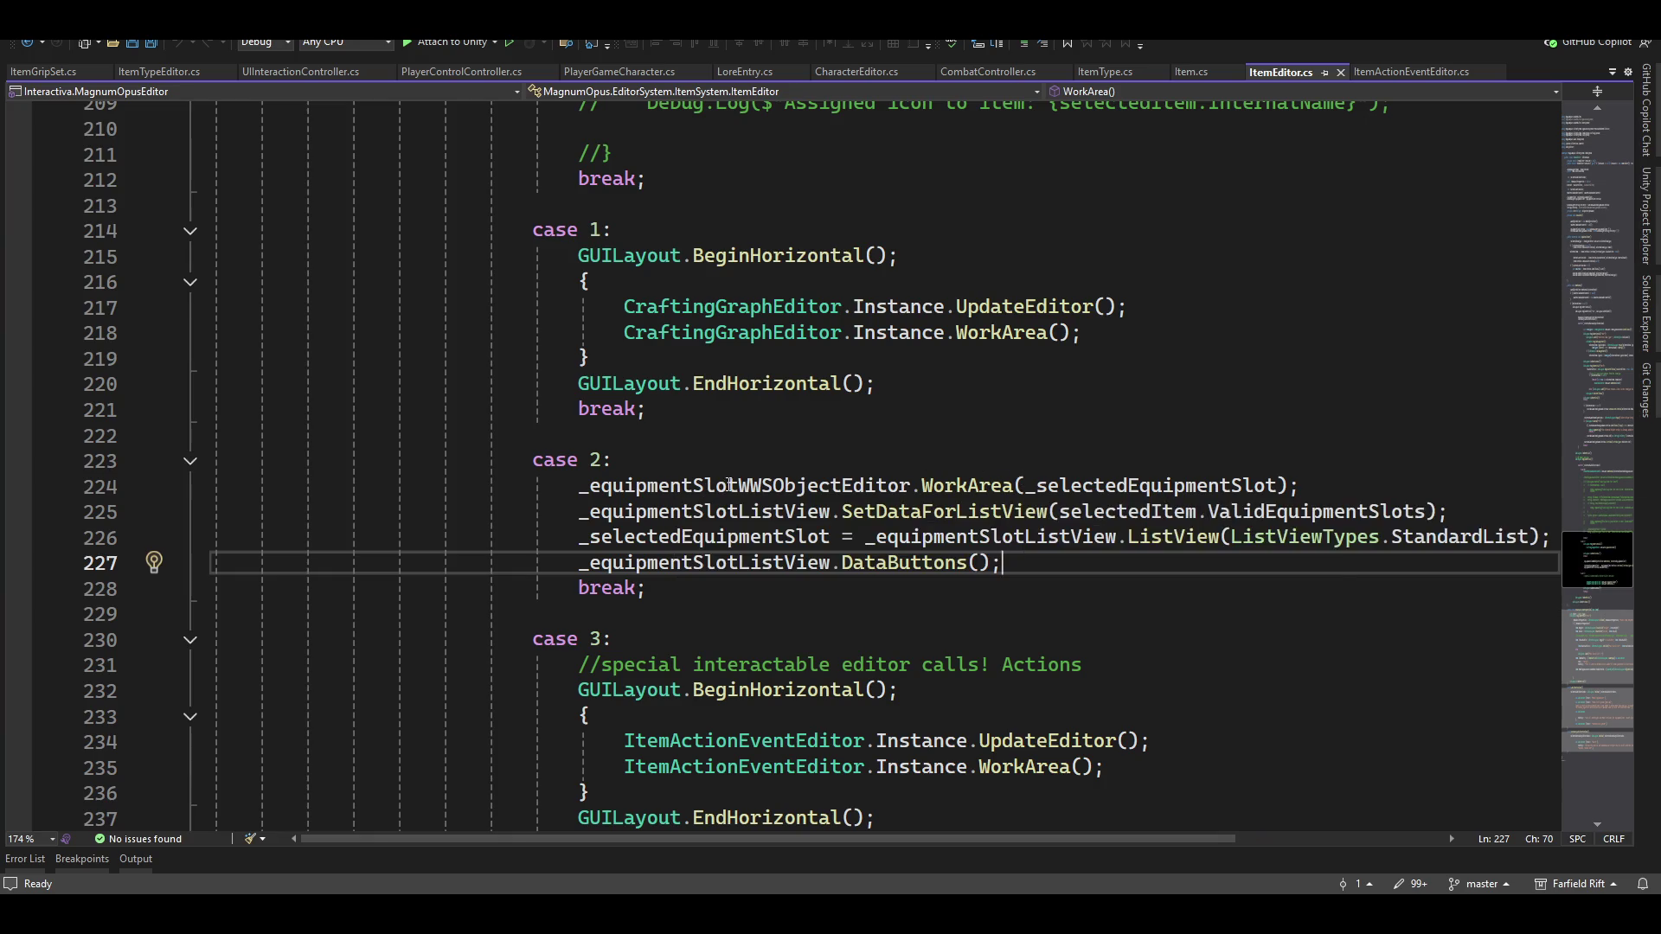
mouse_move(833, 493)
mouse_move(1096, 483)
mouse_move(904, 510)
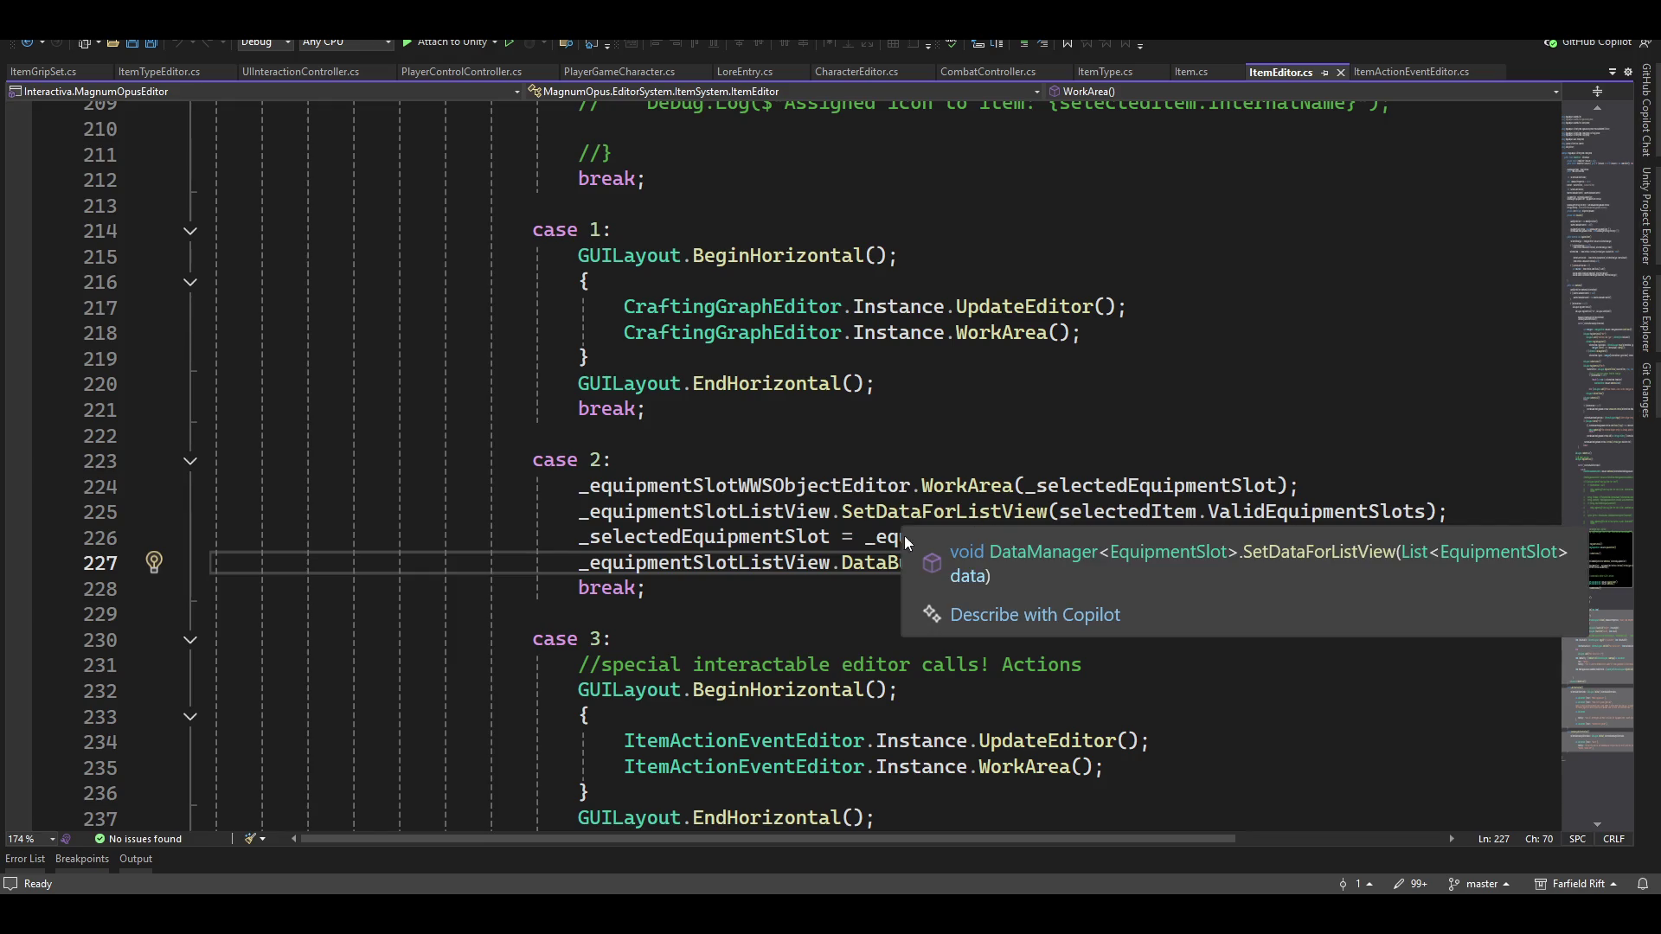
scroll(1235, 523, down, 1)
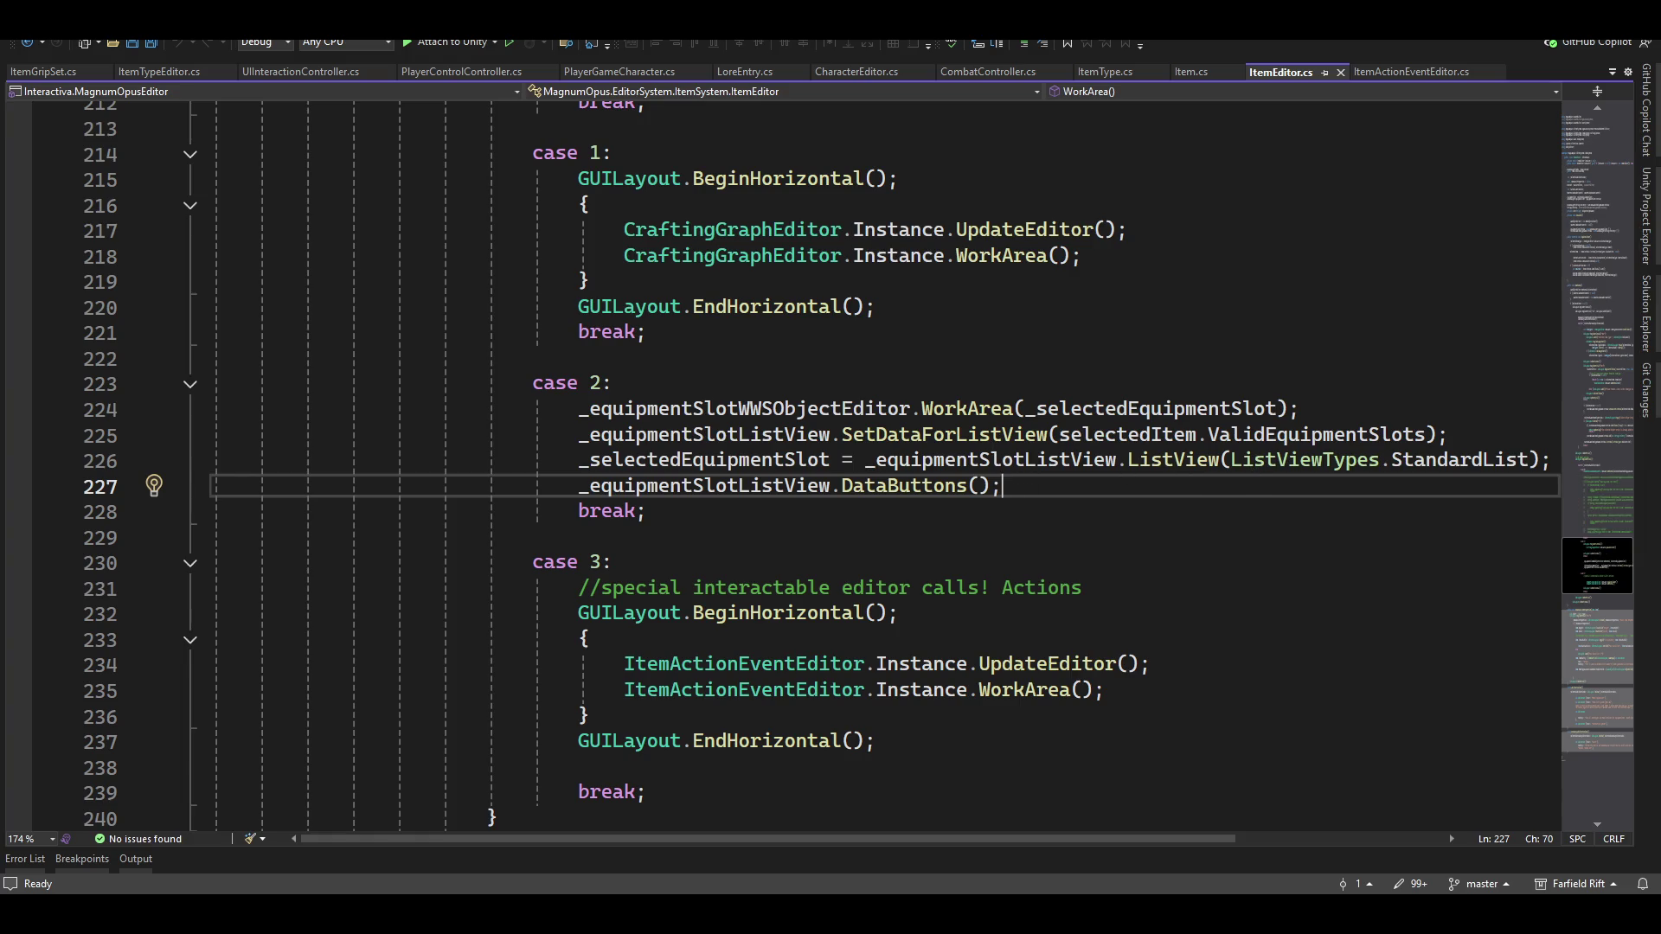
key(alt+Tab)
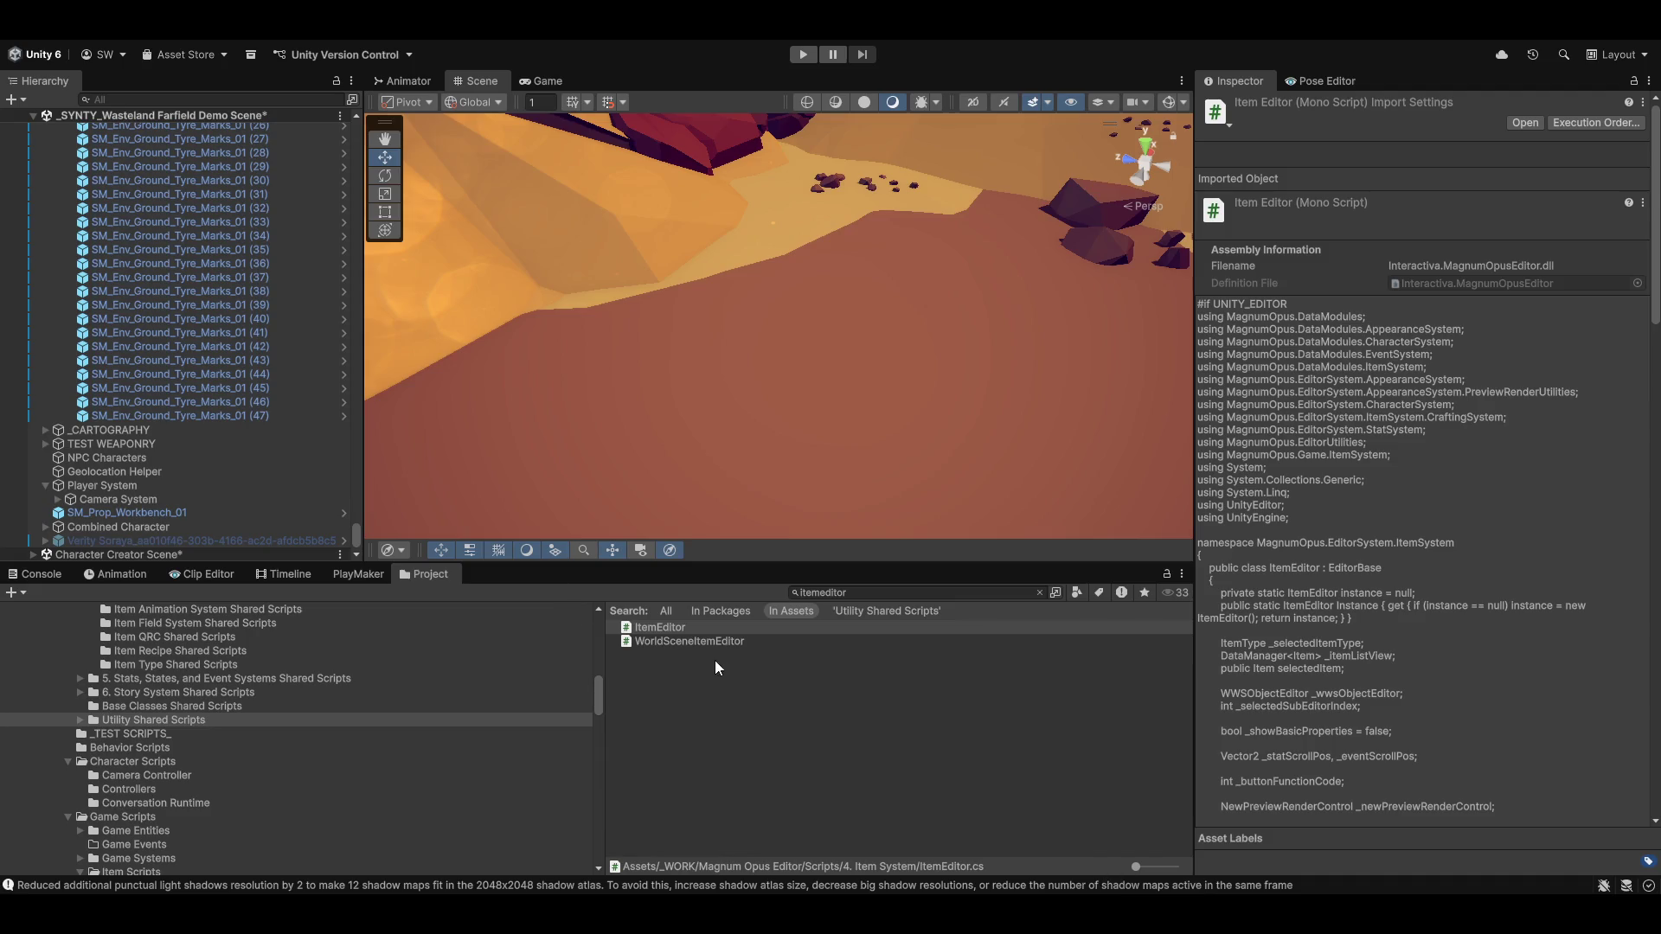
Clear the ItemEditor search and open ItemAnimationSetEditor from the Item Animation System folder
click(662, 629)
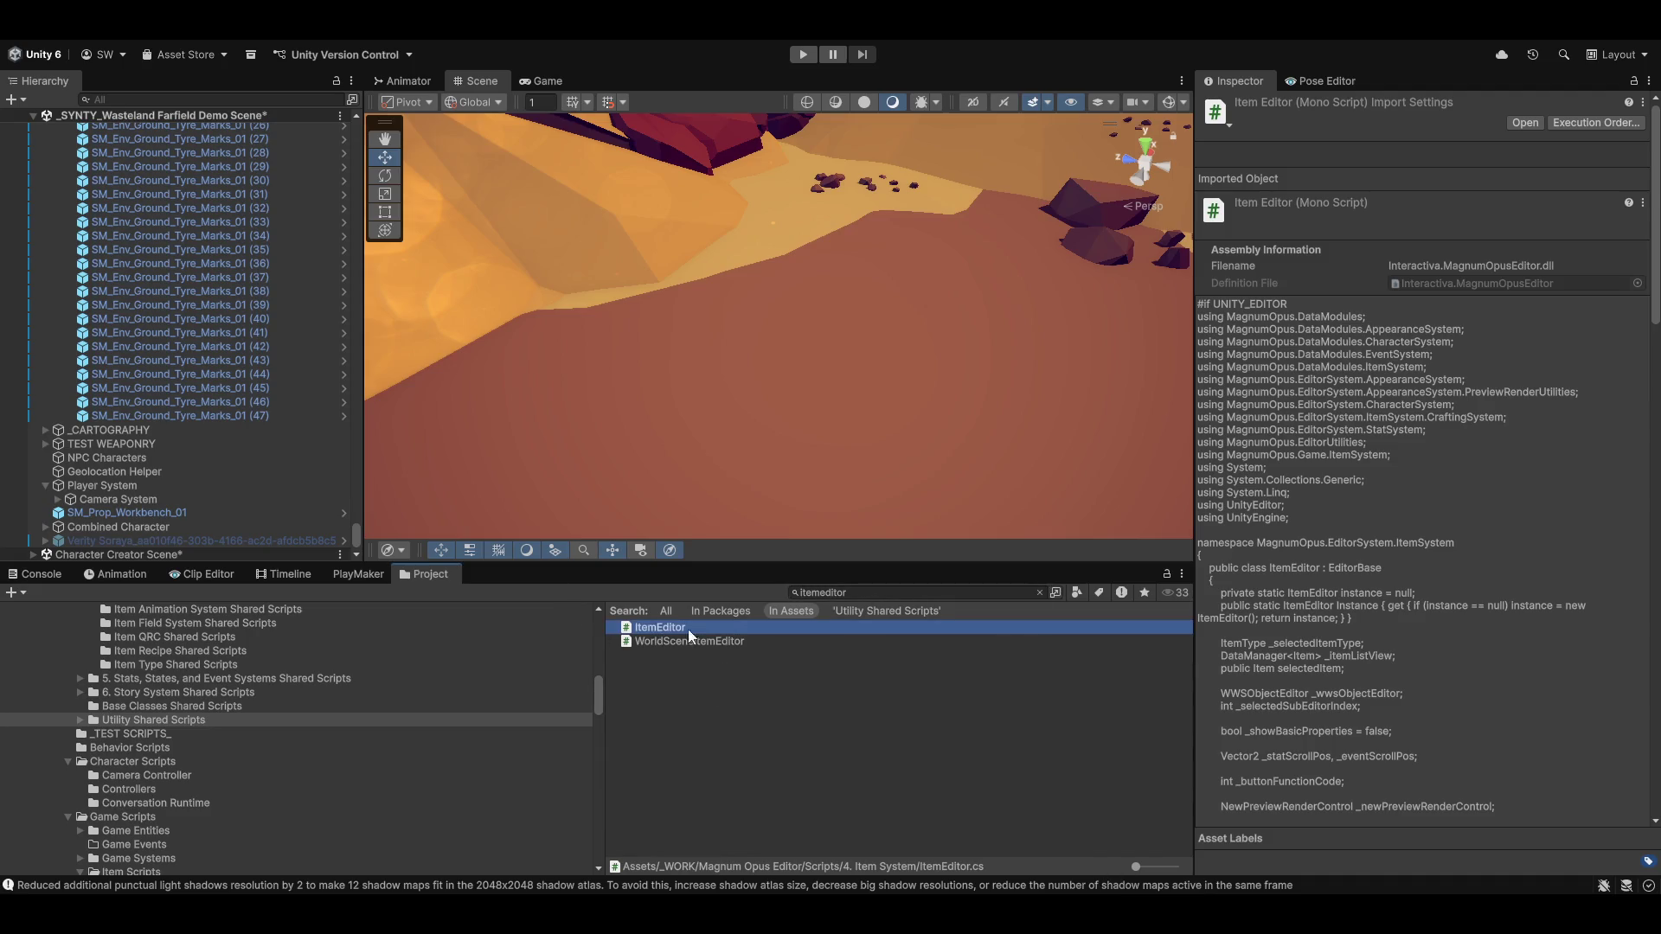
click(1039, 592)
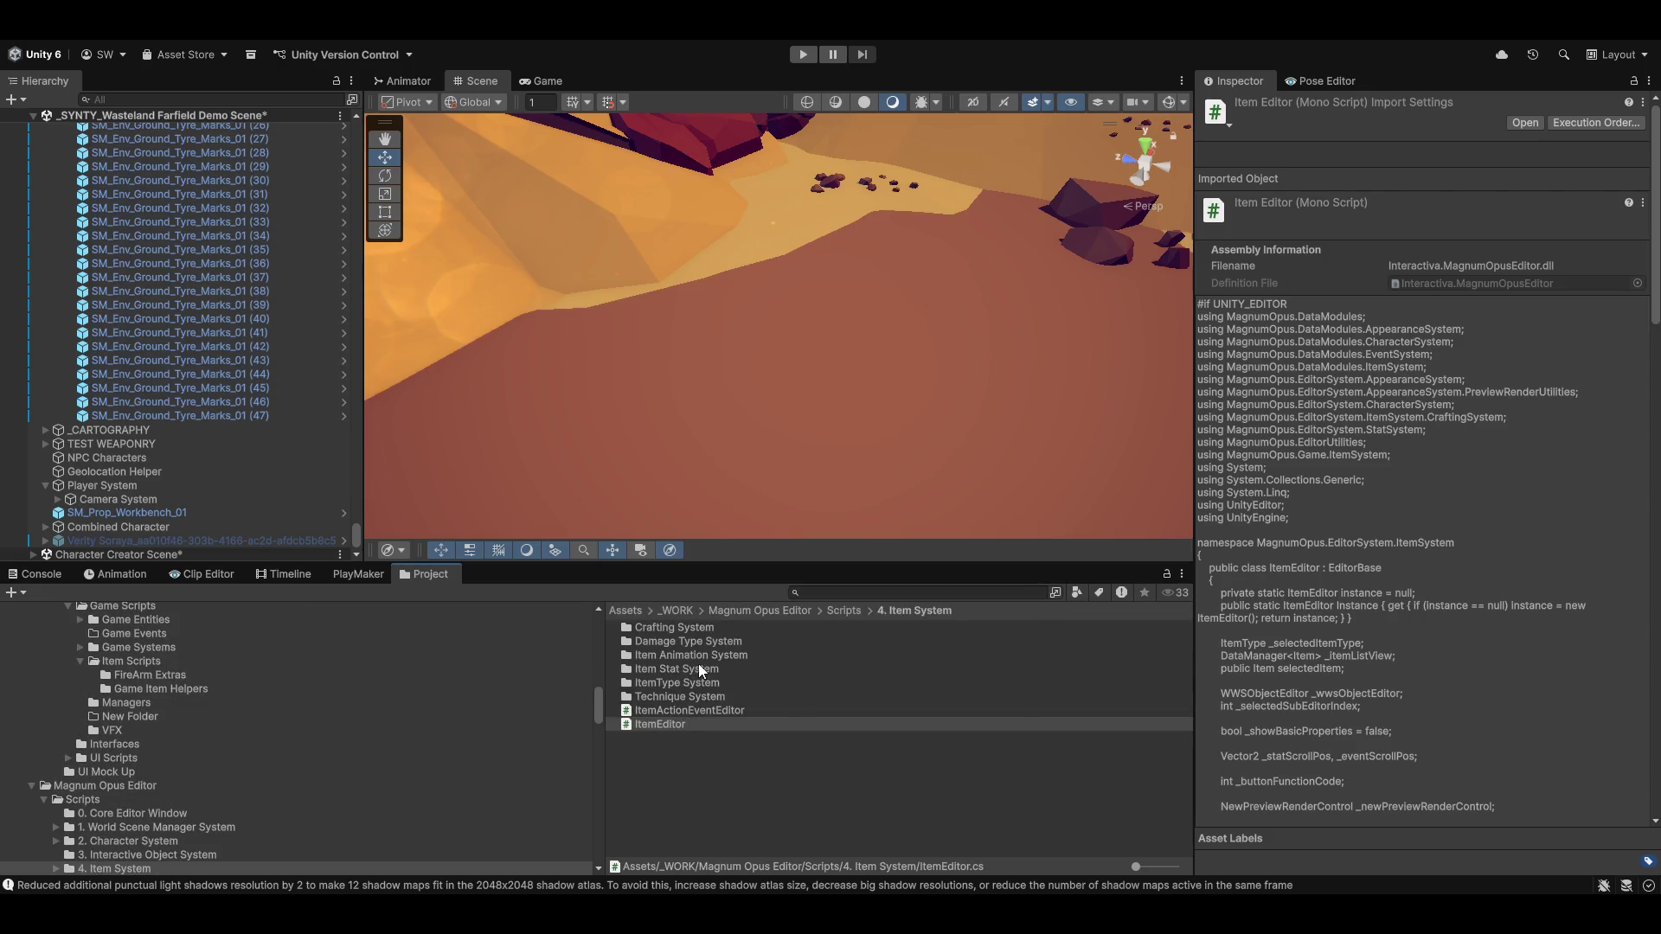
double_click(709, 656)
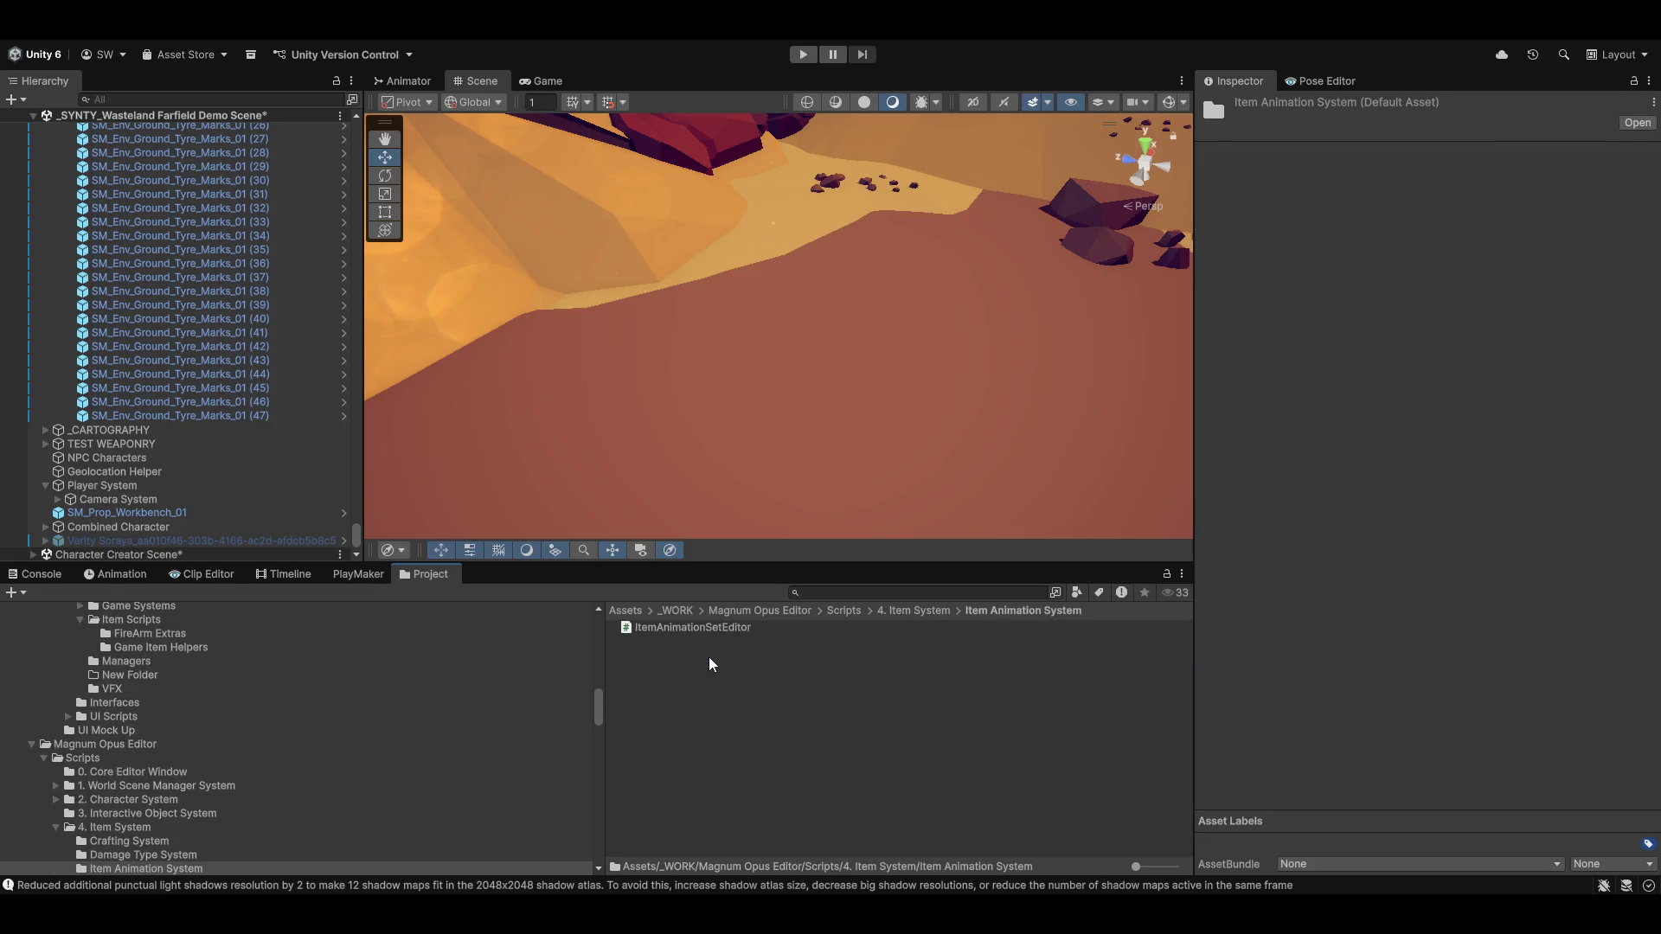
click(690, 629)
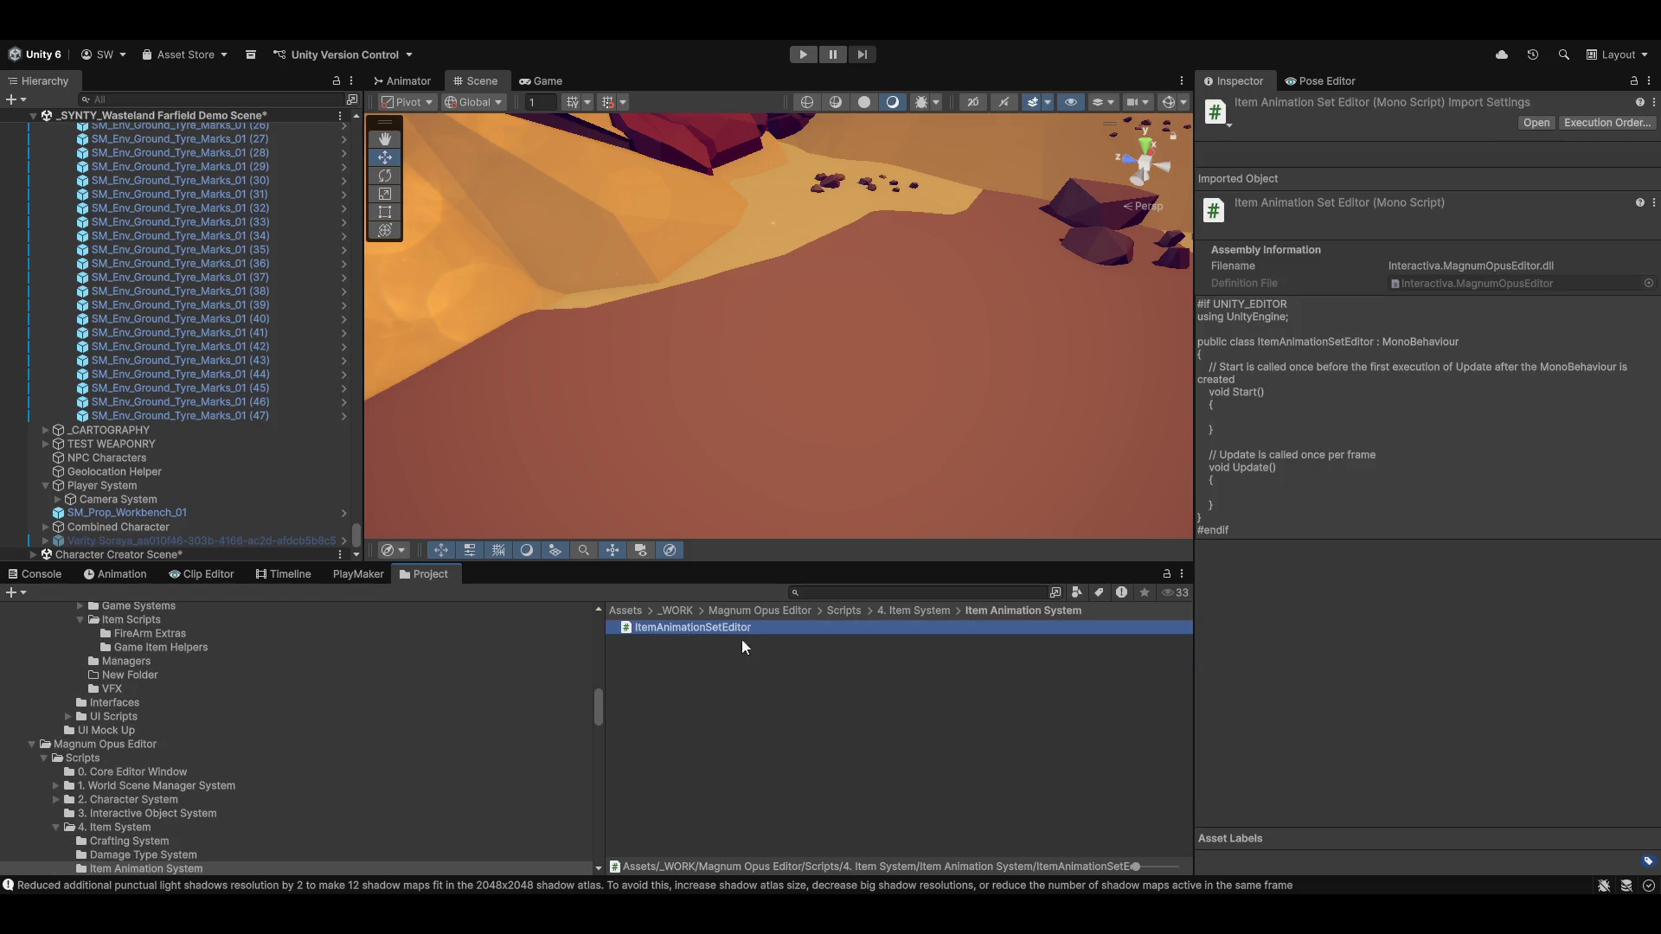
double_click(679, 627)
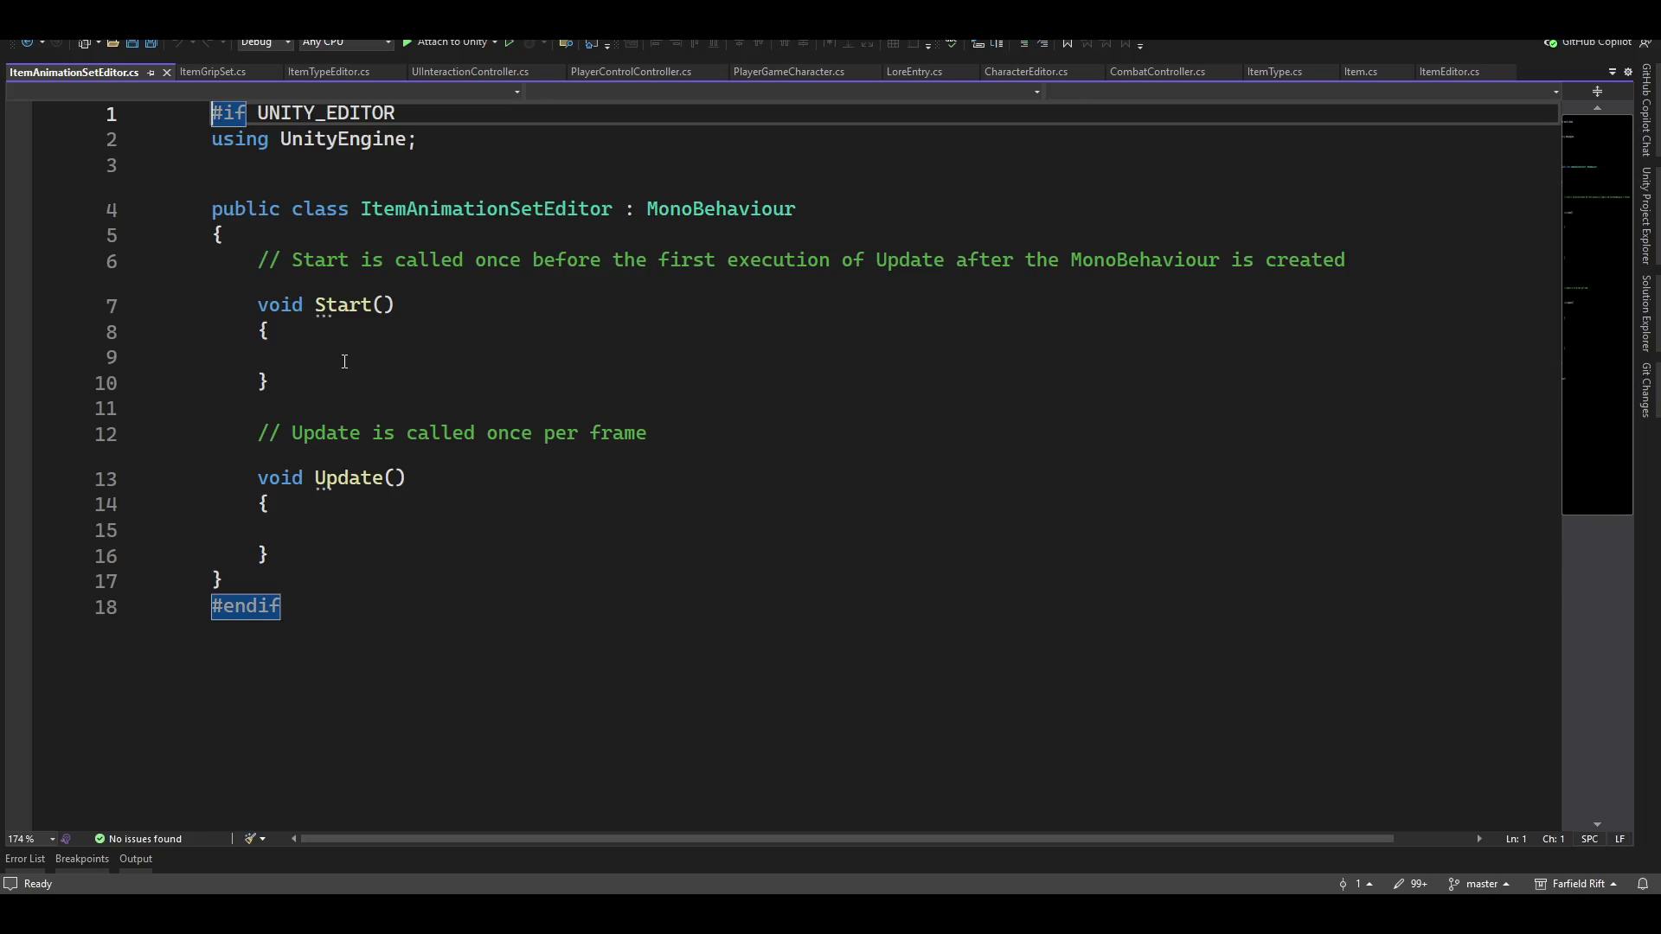
Rename the ItemAnimationSetEditor class to ItemGripSetEditor
click(427, 215)
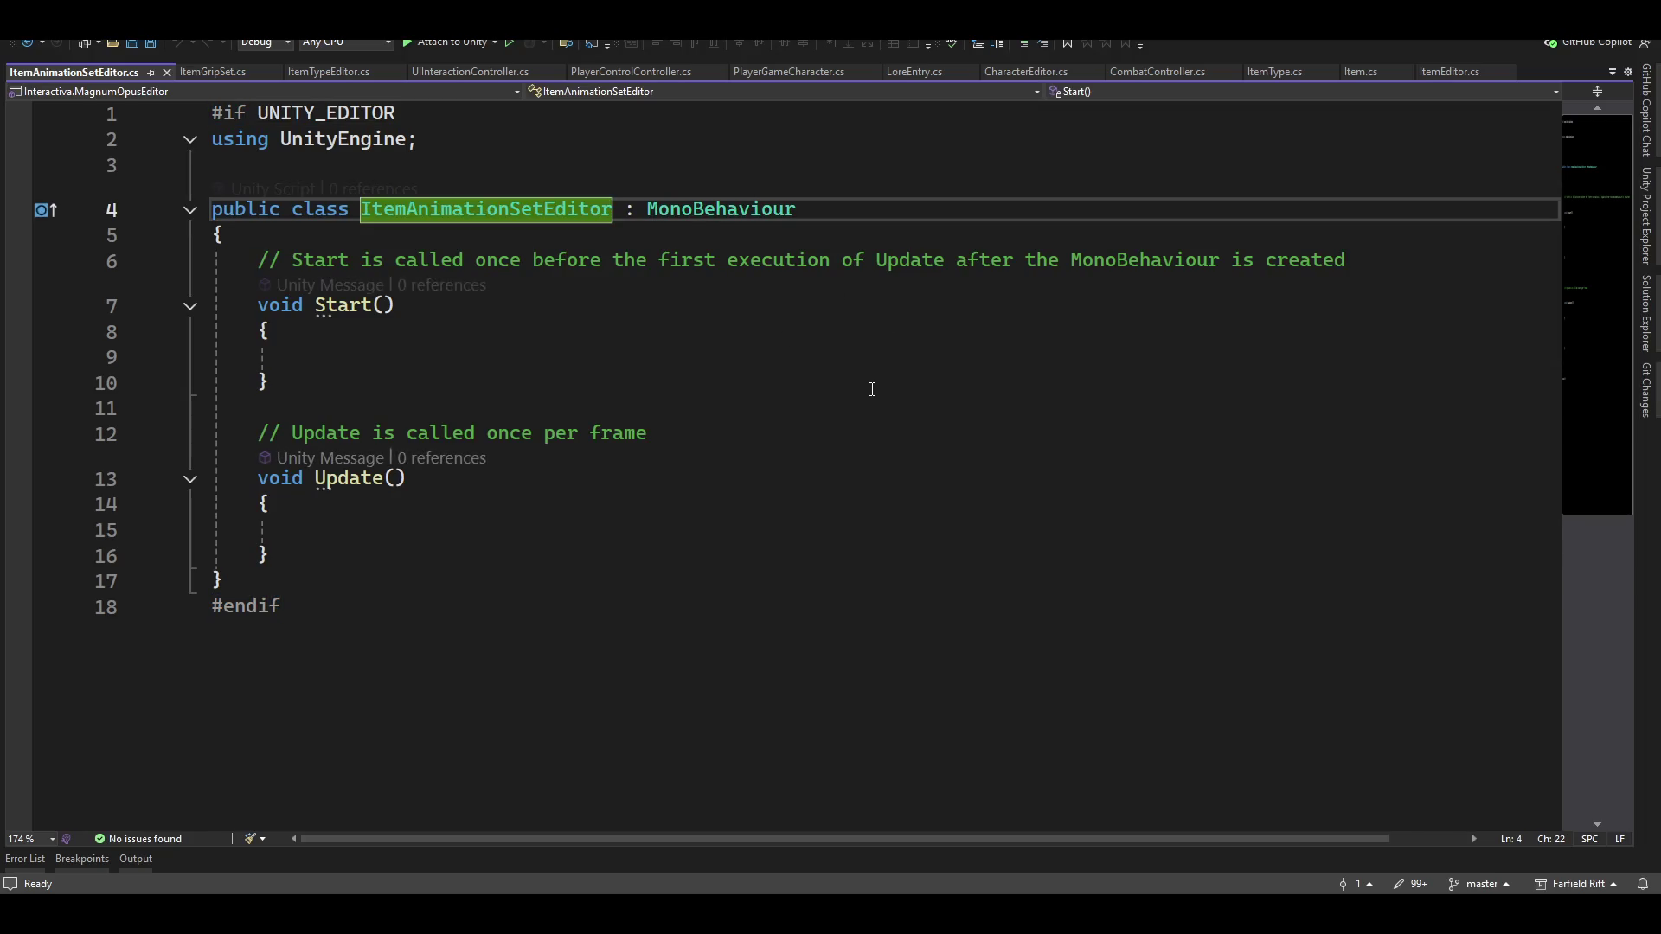
key(ctrl+r)
key(ctrl+r)
text(Item)
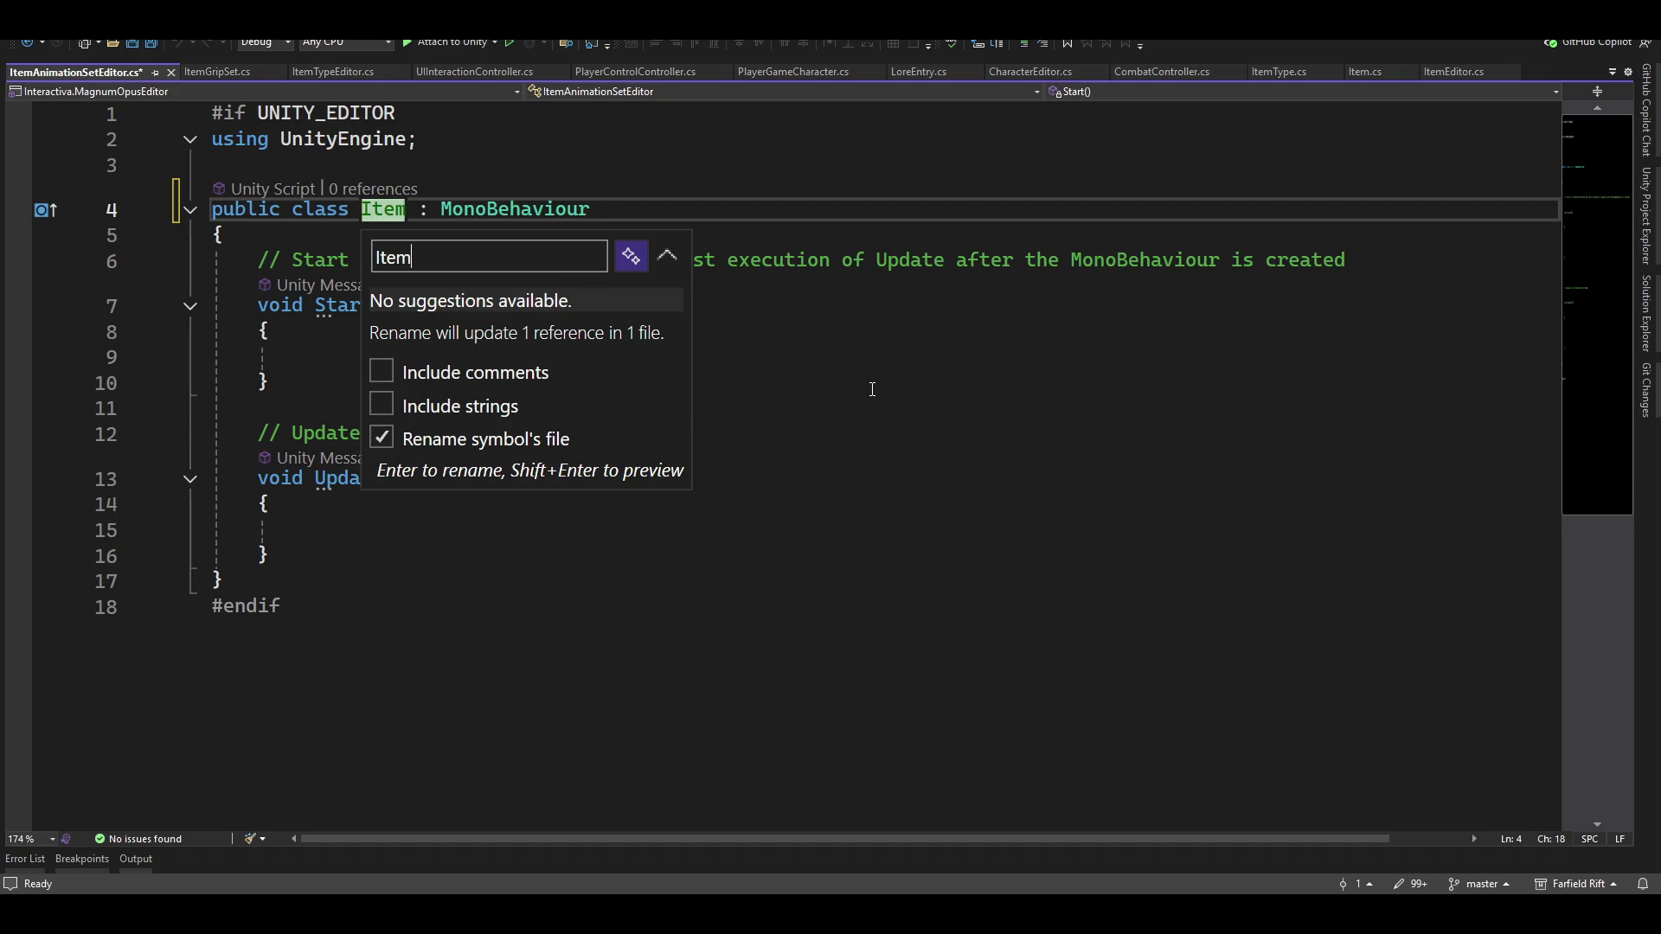
text(Gri[p)
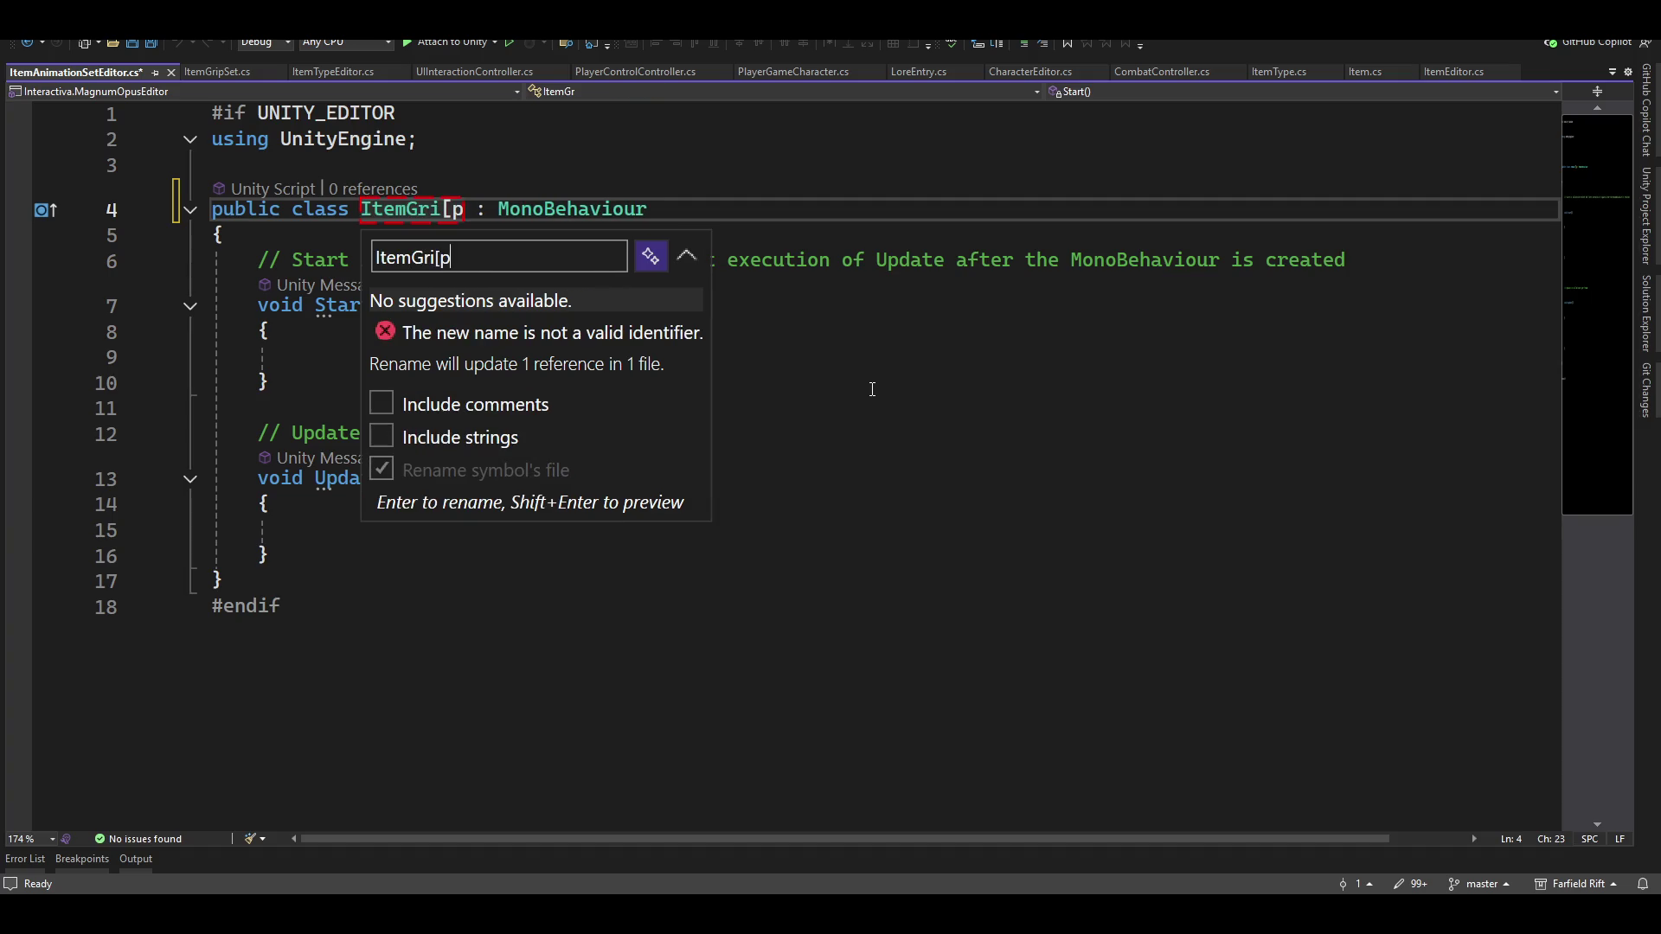
key(BackSpace)
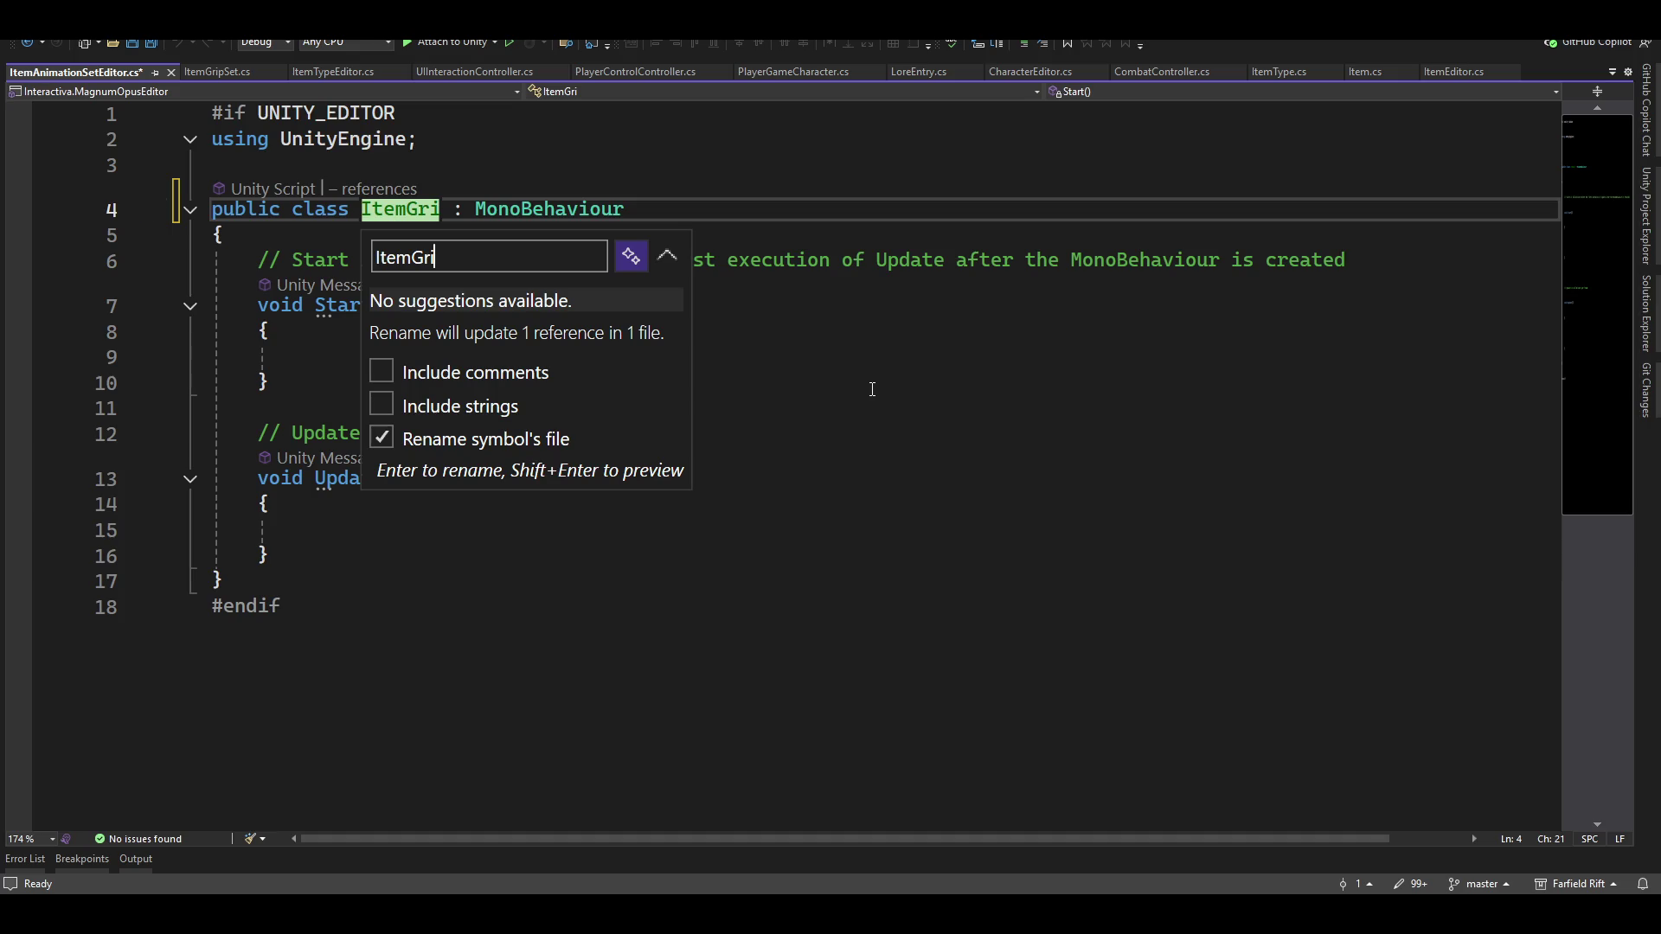
text(pSet)
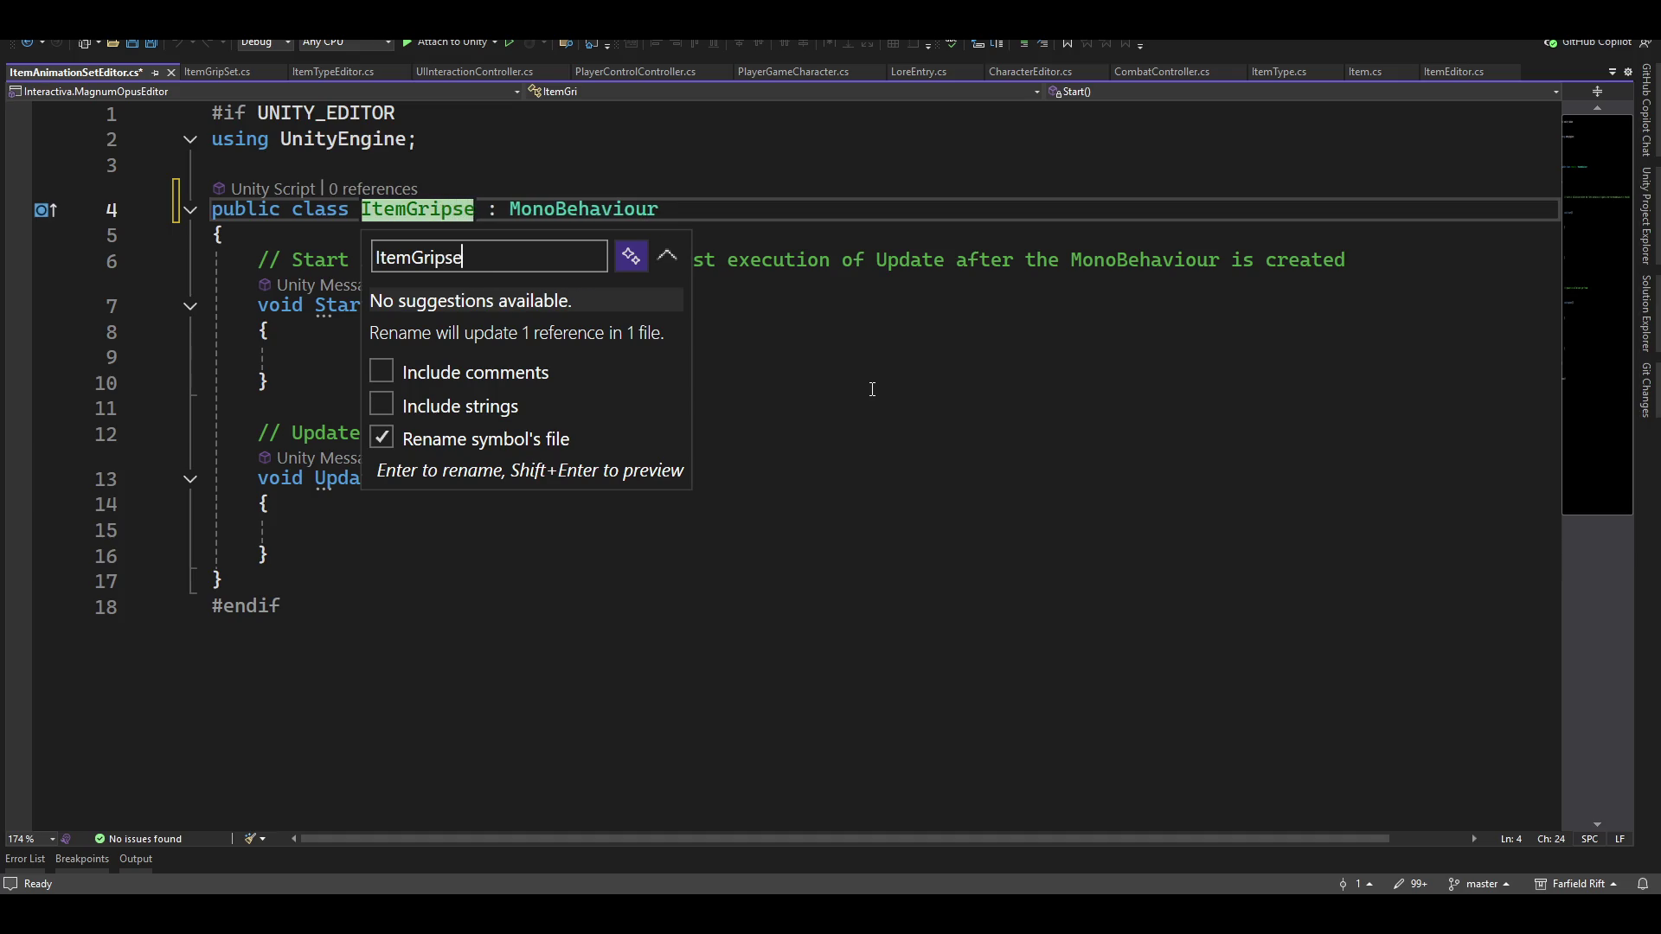
key(BackSpace)
key(BackSpace)
key(BackSpace)
text(SetEditor)
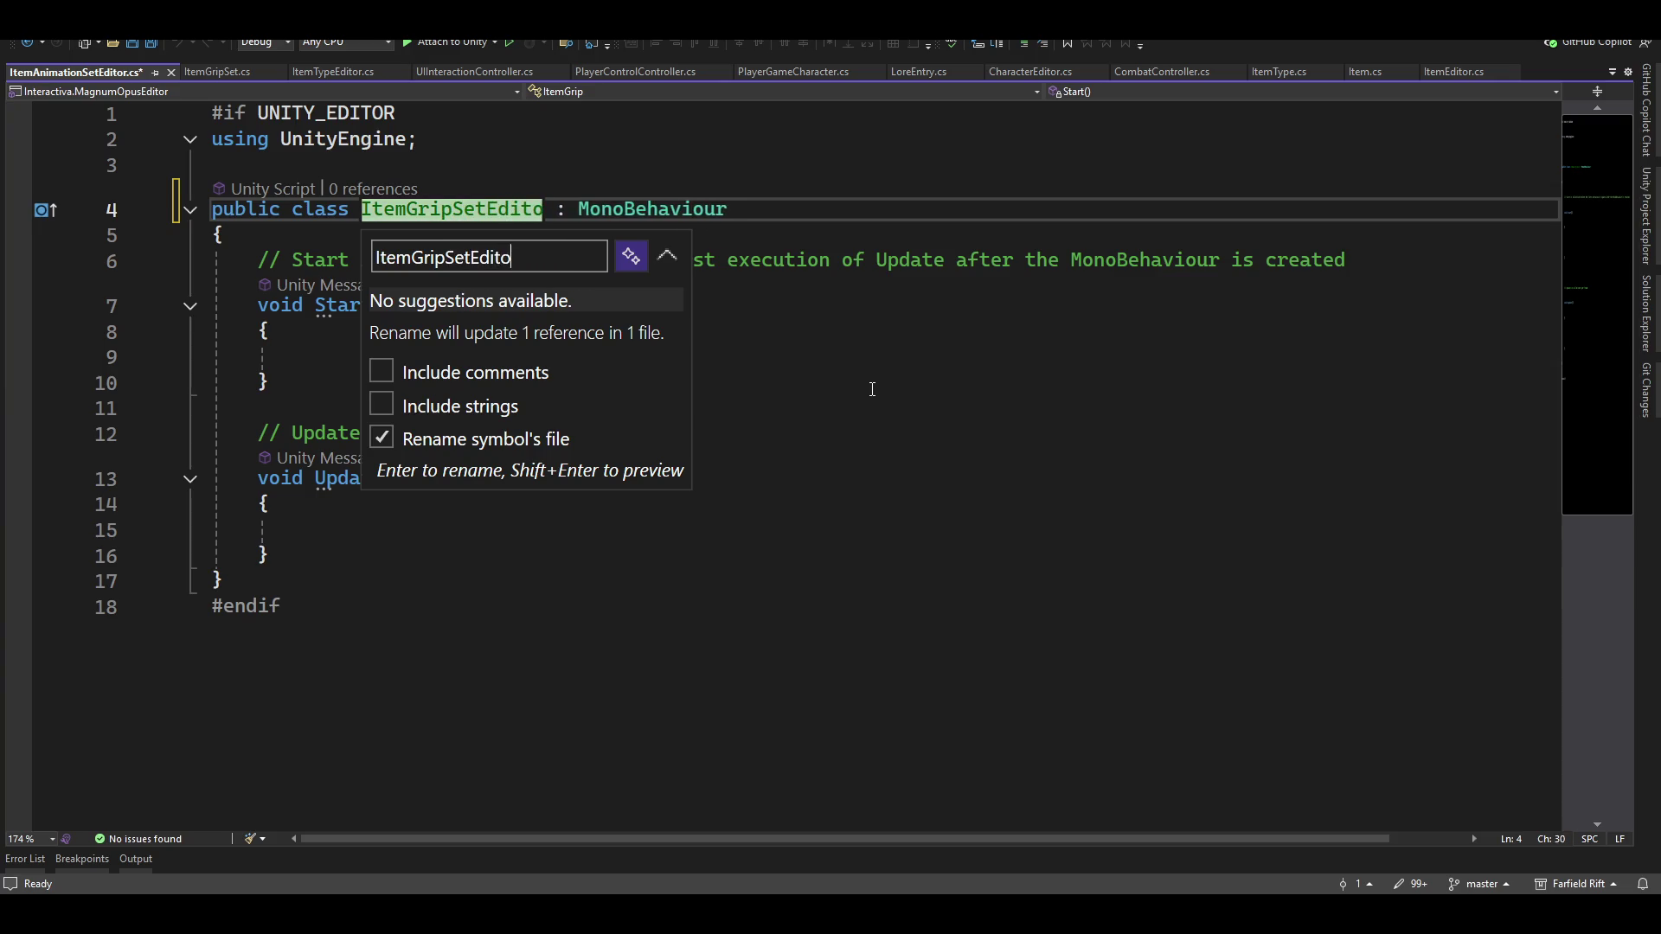
key(Return)
Declare namespace MagnumOpus.EditorSystem.ItemSystem.IKSystem above the class
key(ctrl+Return)
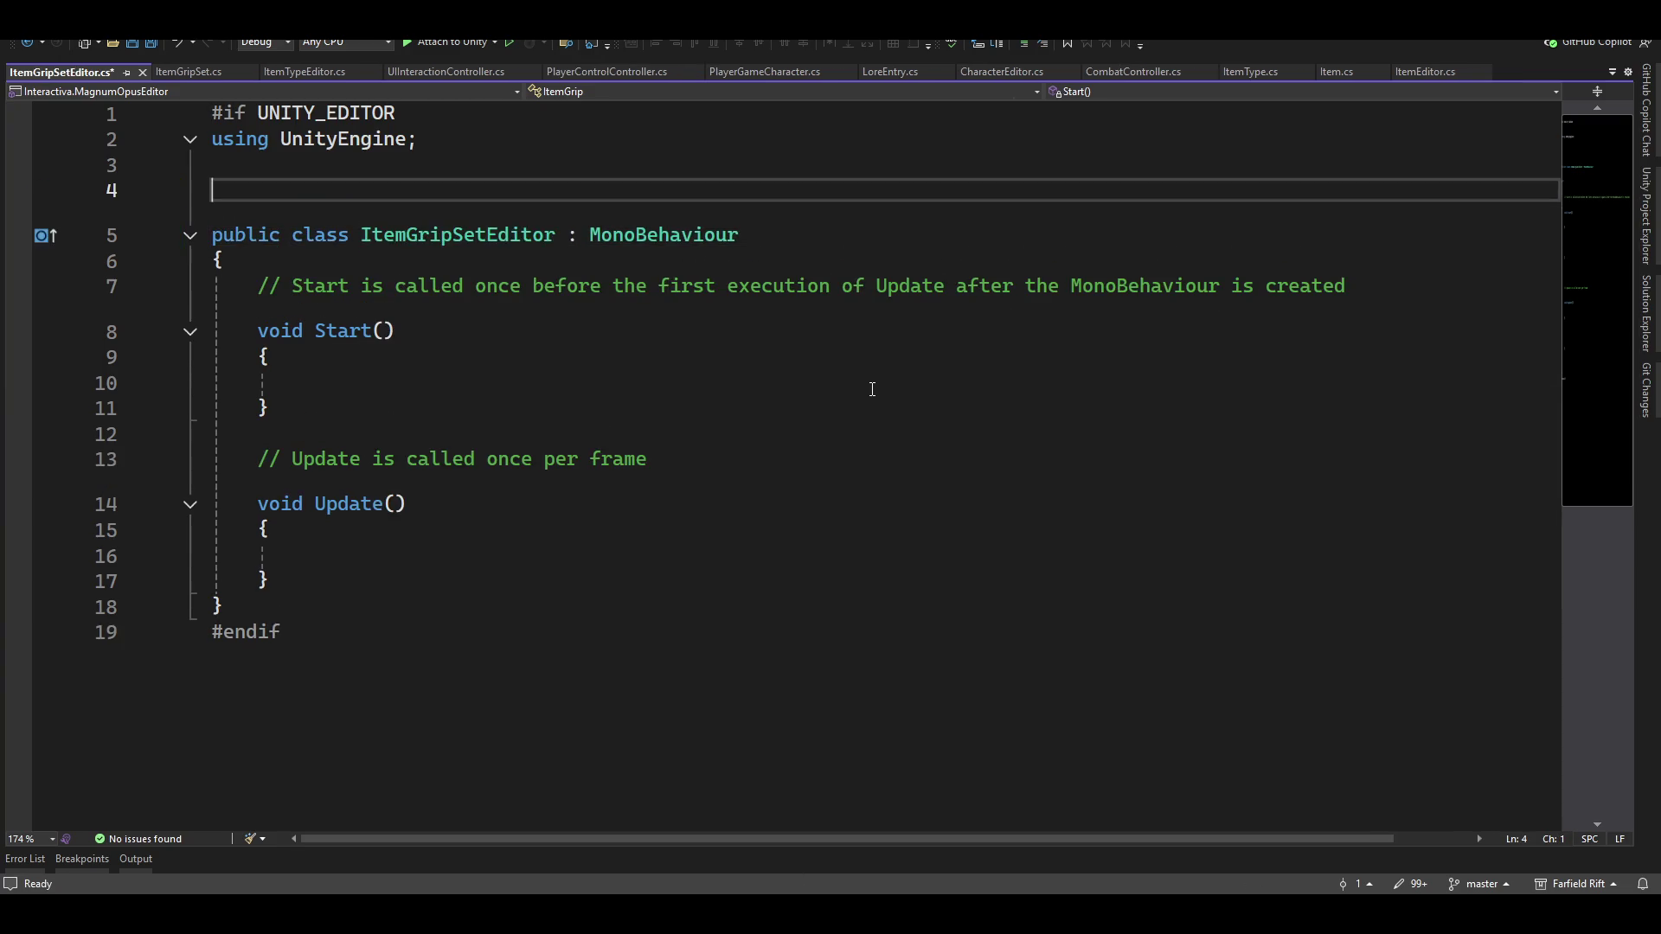
text(name)
key(space)
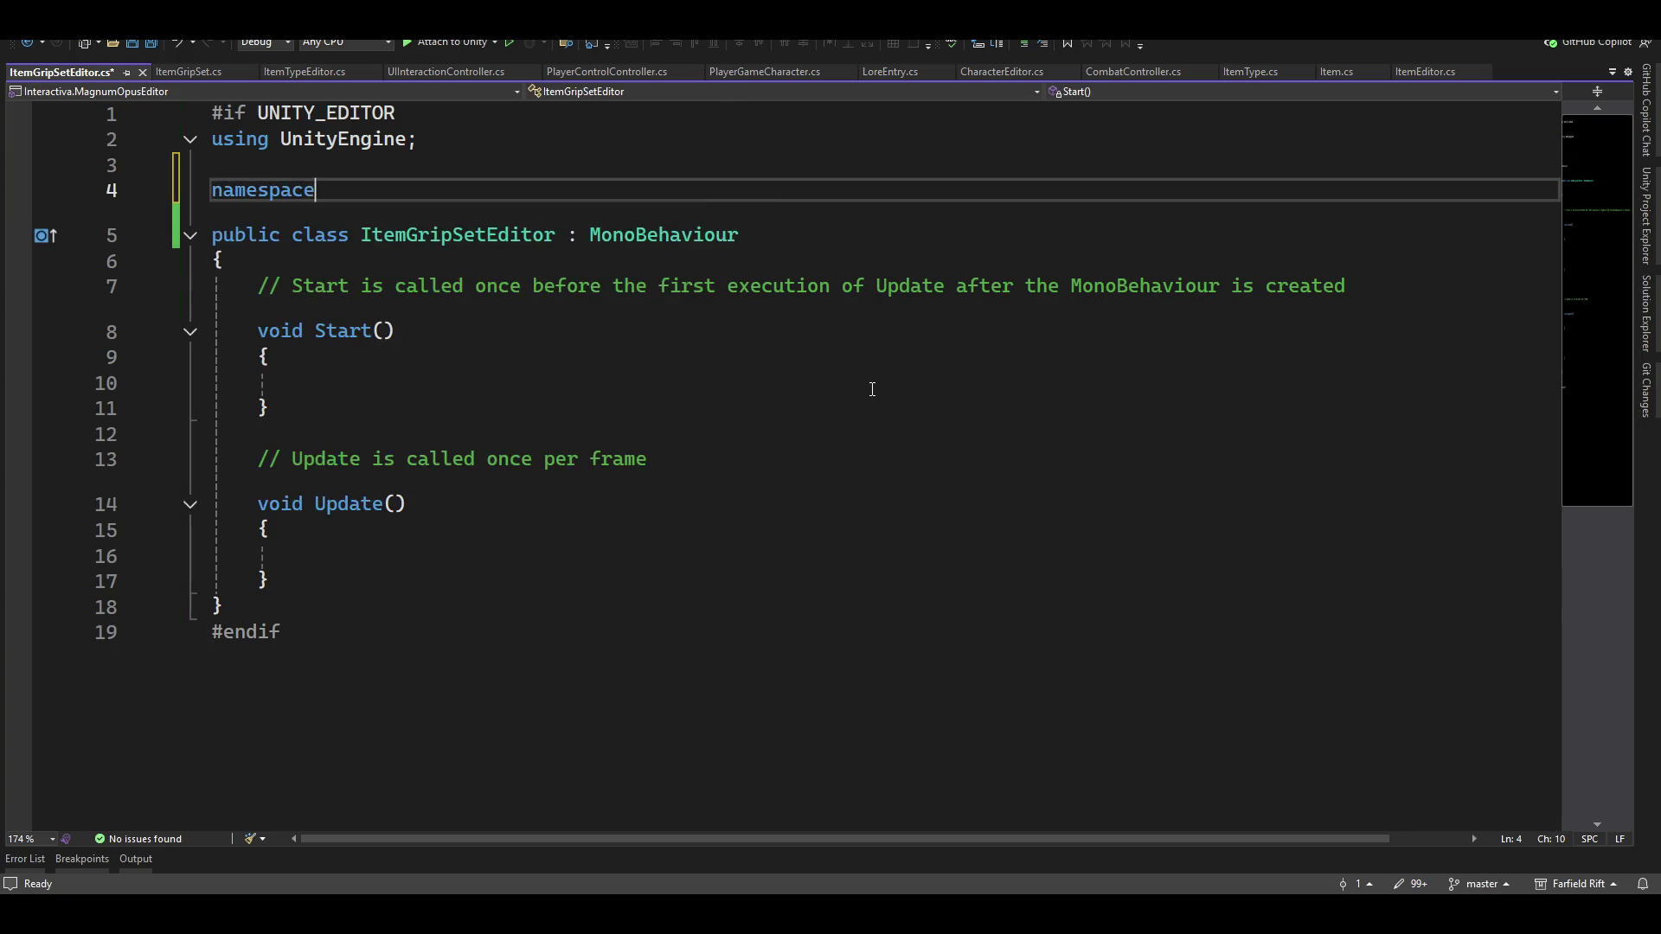
text(magnum.)
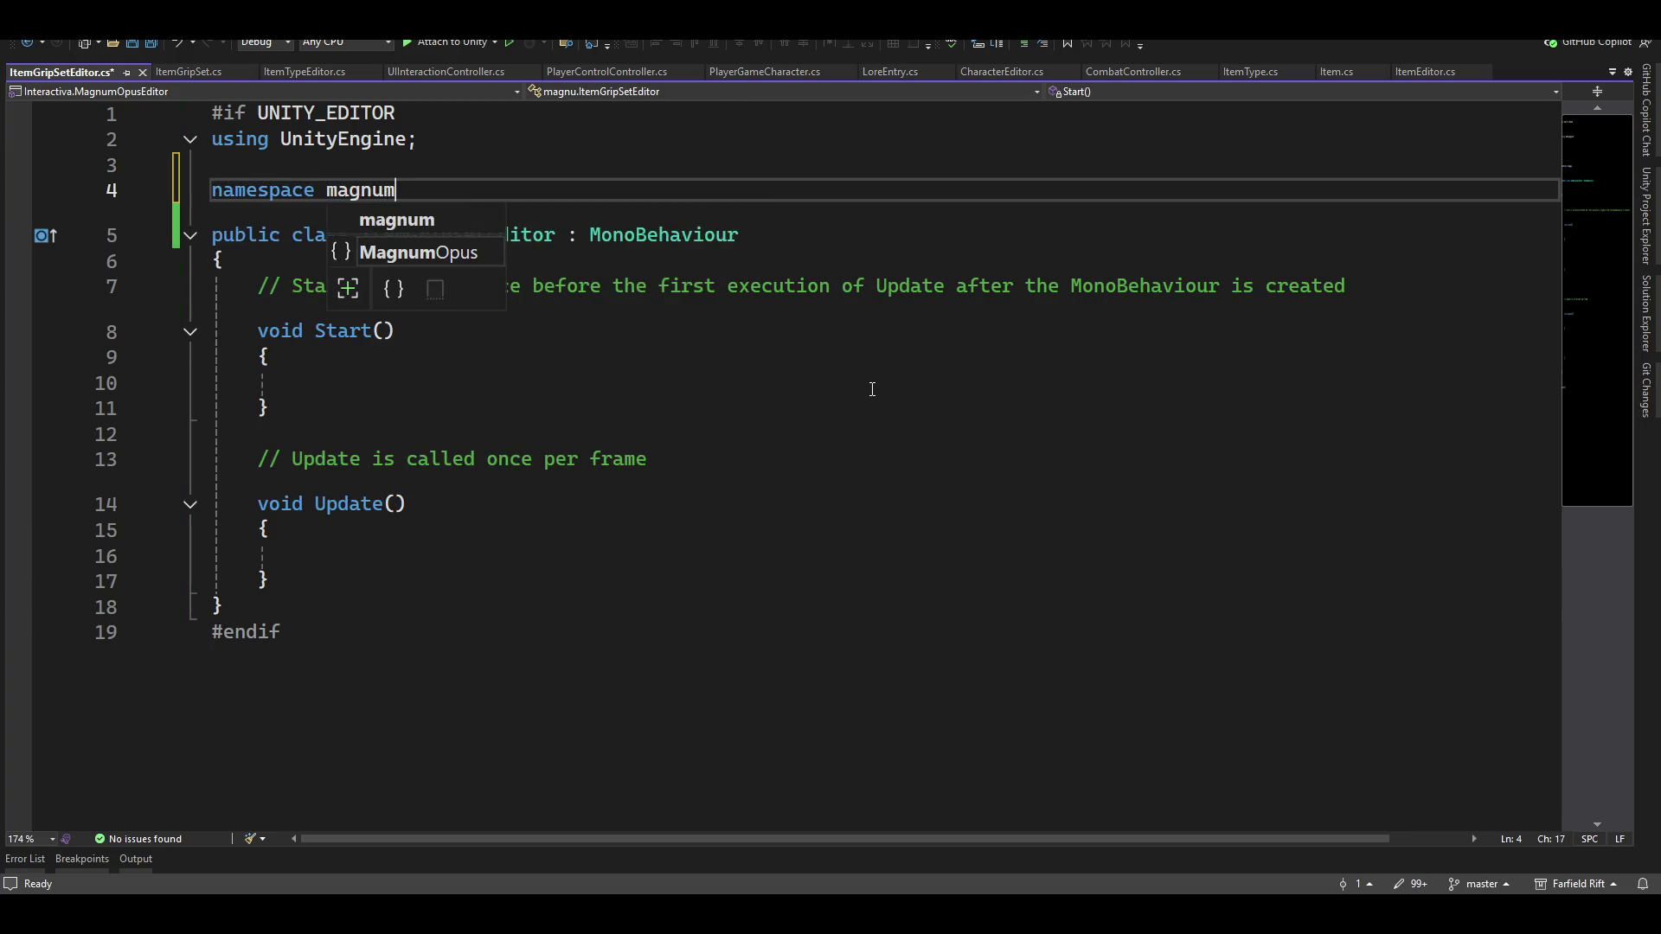
key(Down)
text(.)
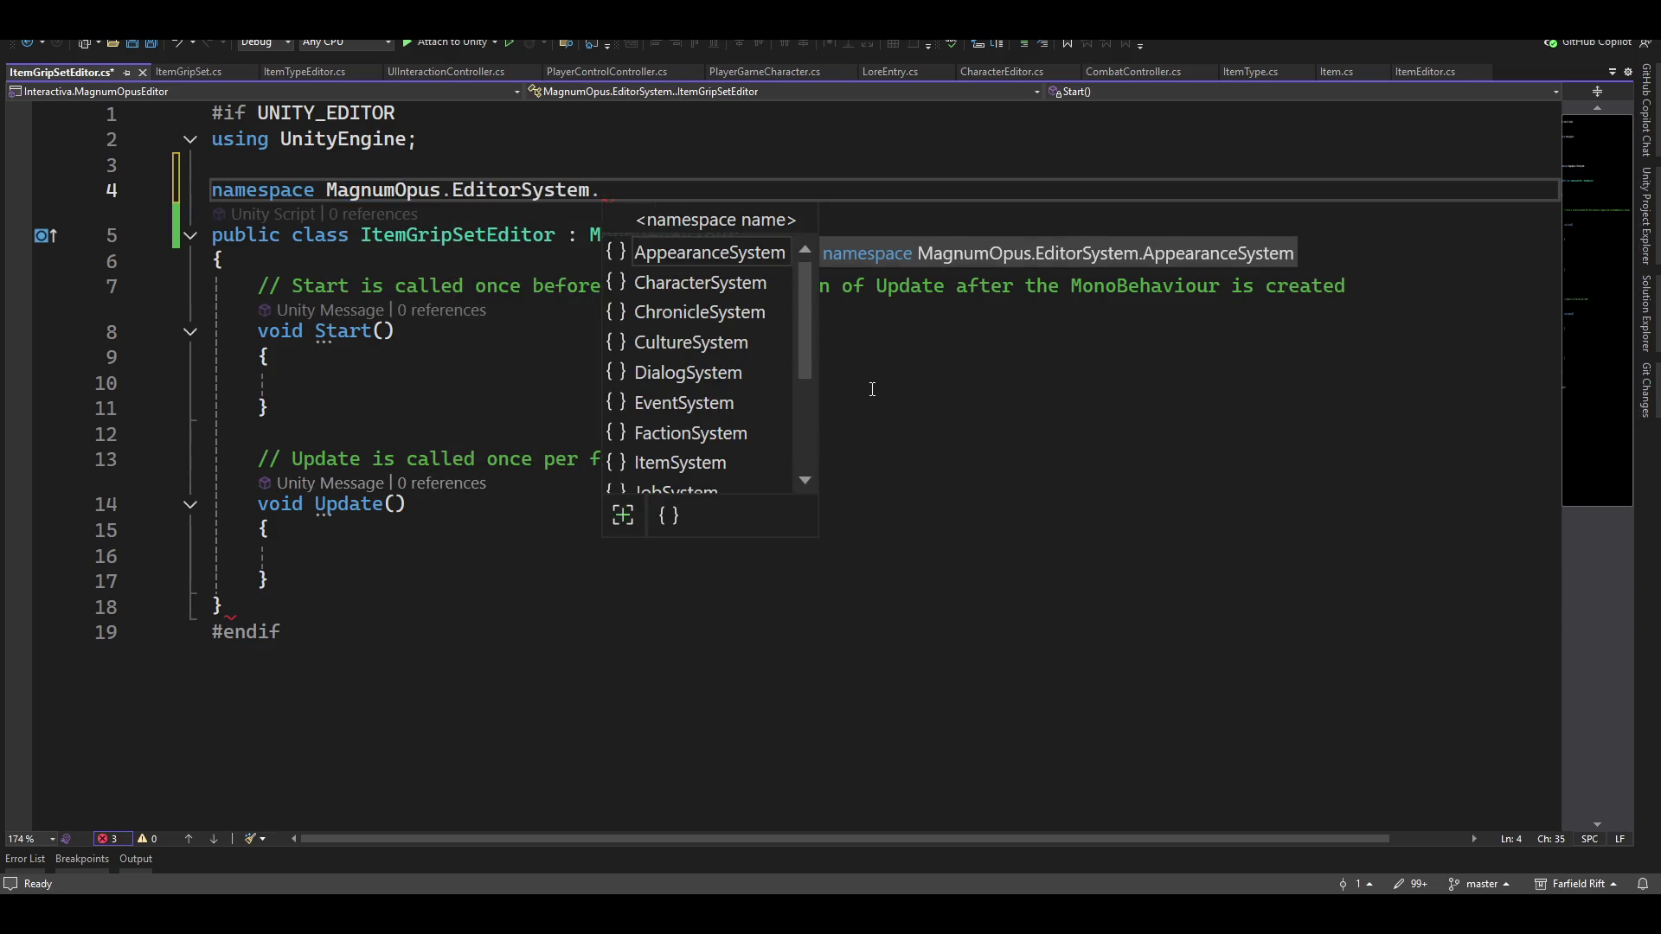
text(item)
key(Tab)
text(.)
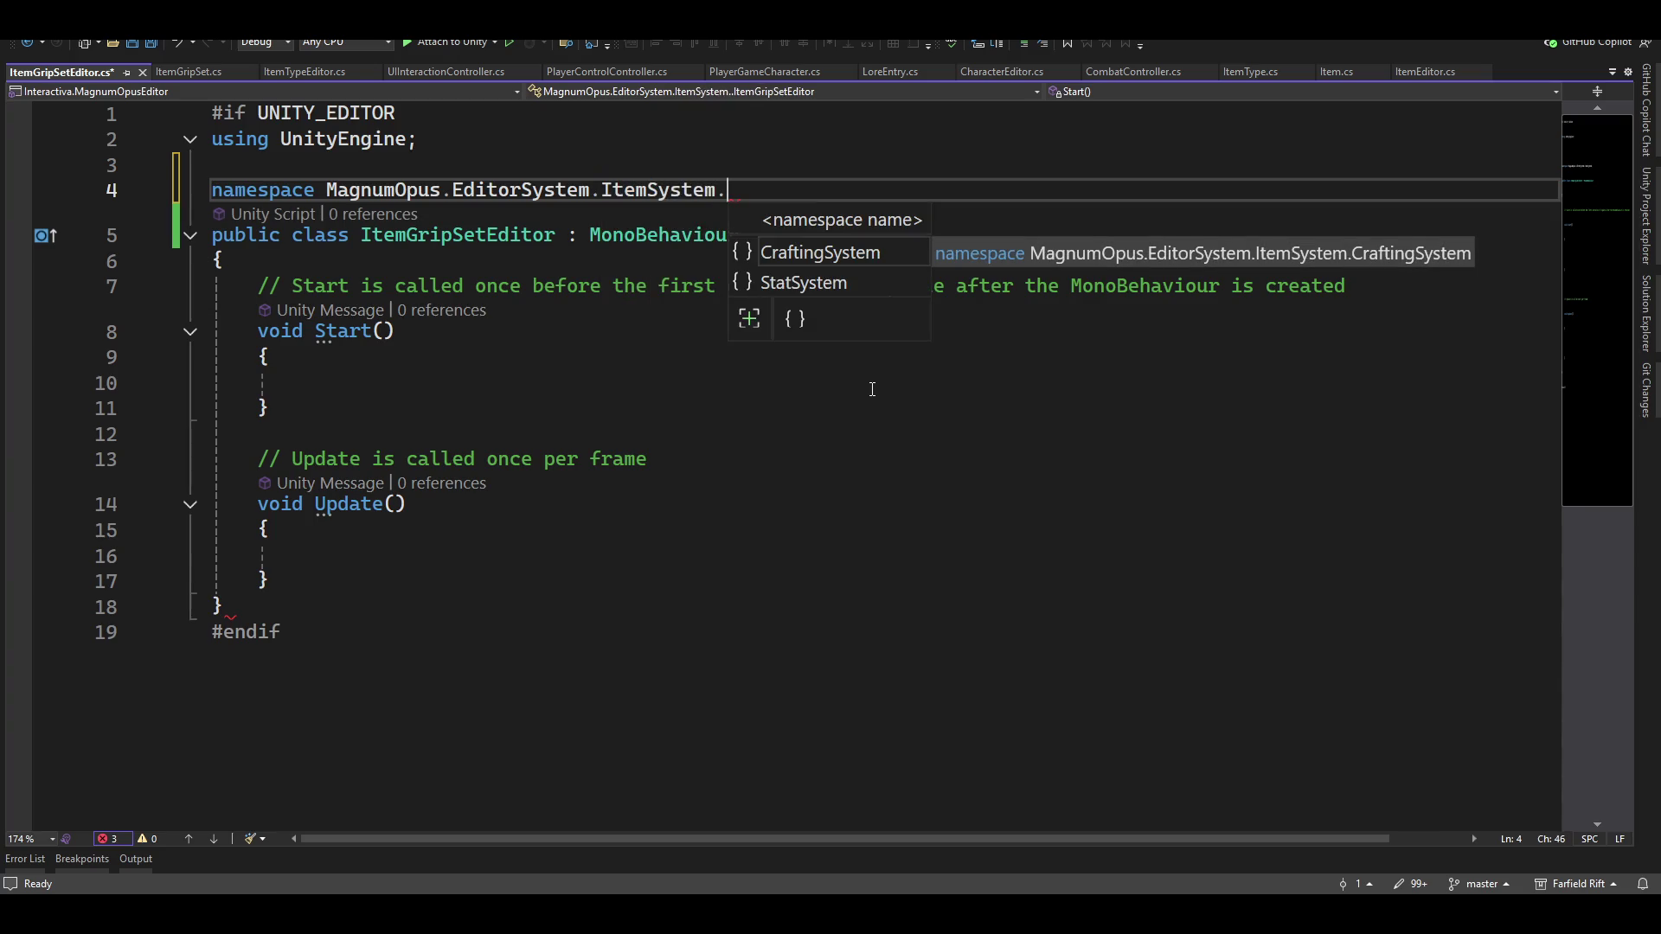
text(IKSystem)
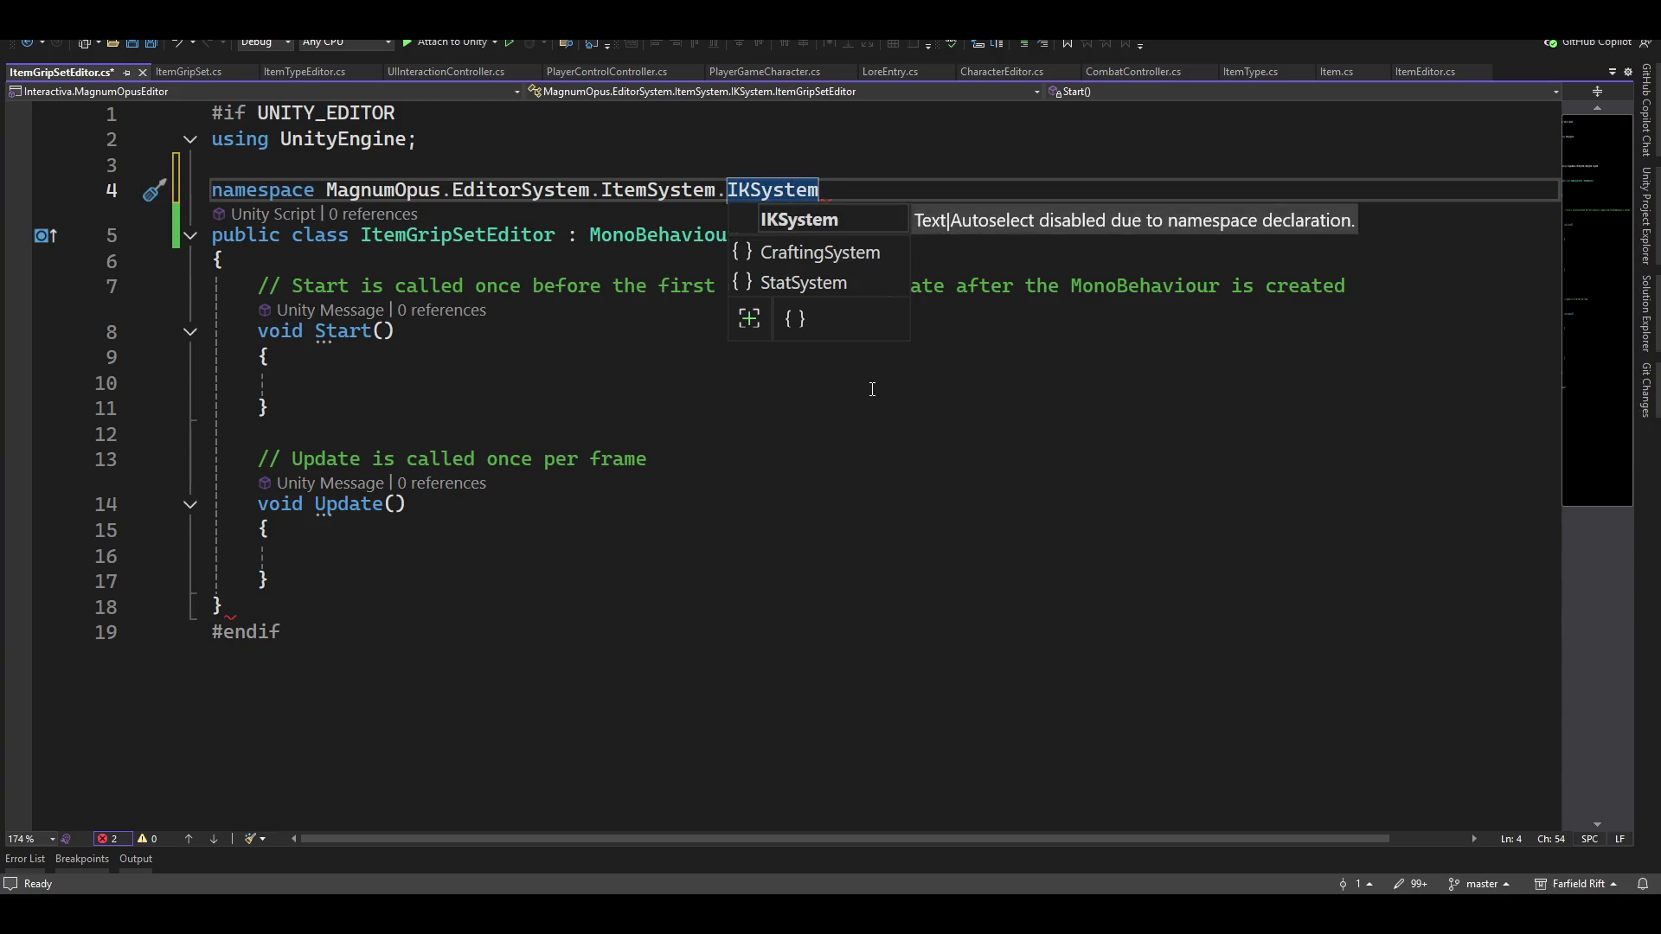
Add the namespace's opening brace and a closing brace just before #endif
key(Return)
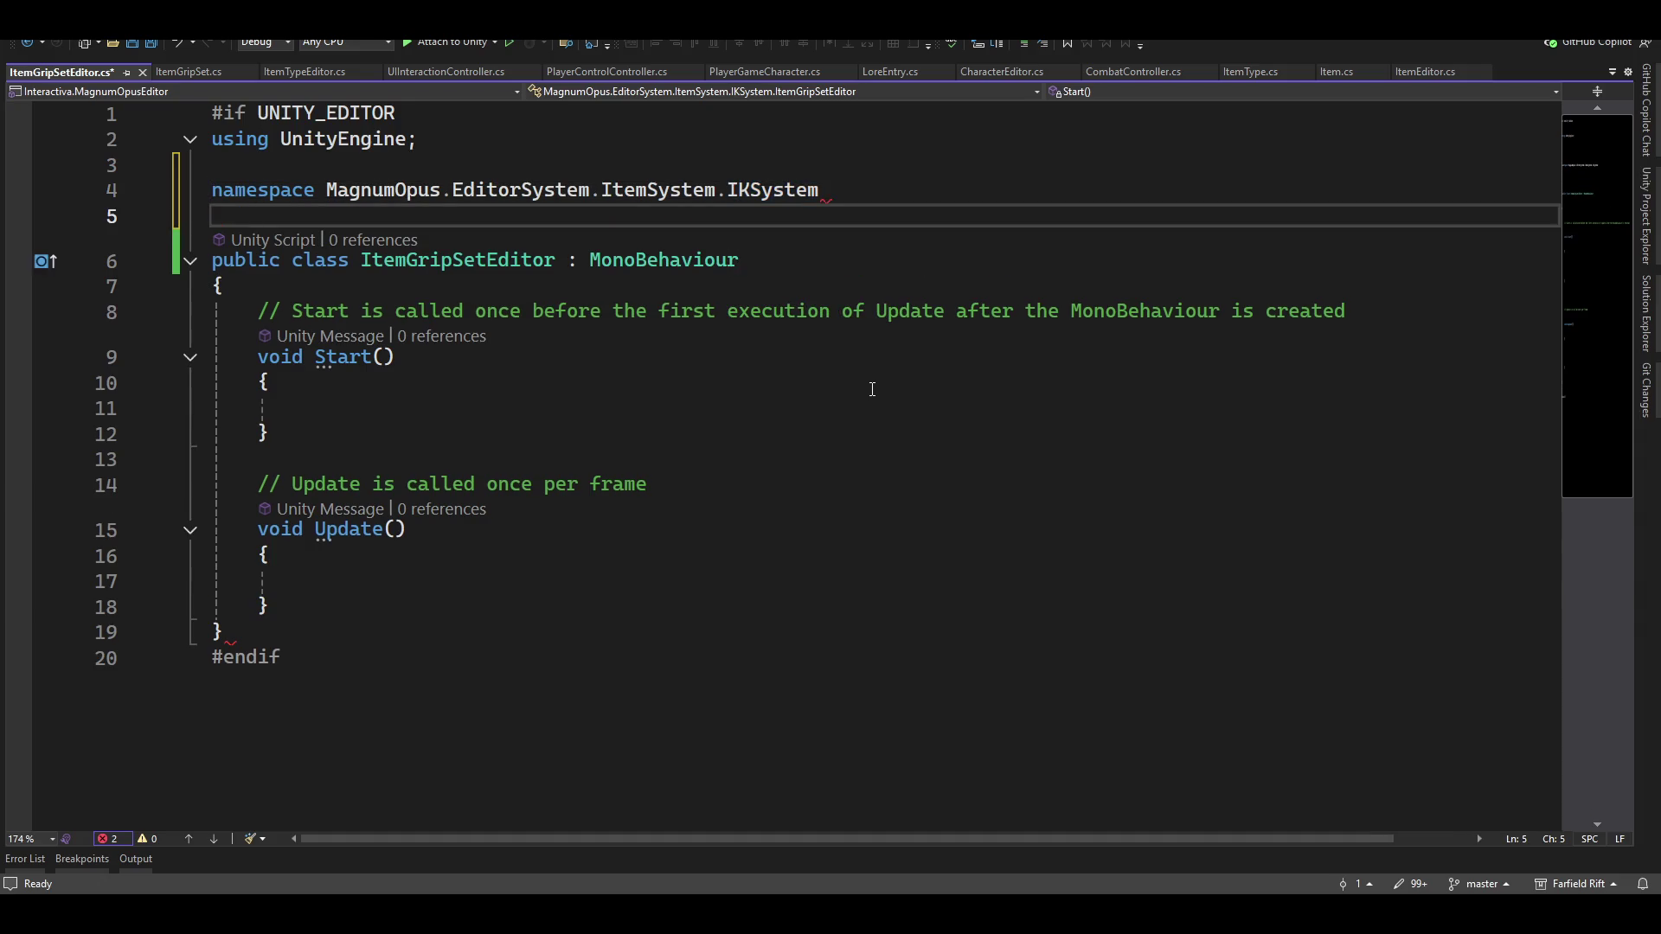
text({)
key(Delete)
key(Down)
key(Down)
key(Down)
key(Down)
key(Down)
key(Down)
key(Down)
key(Return)
text(})
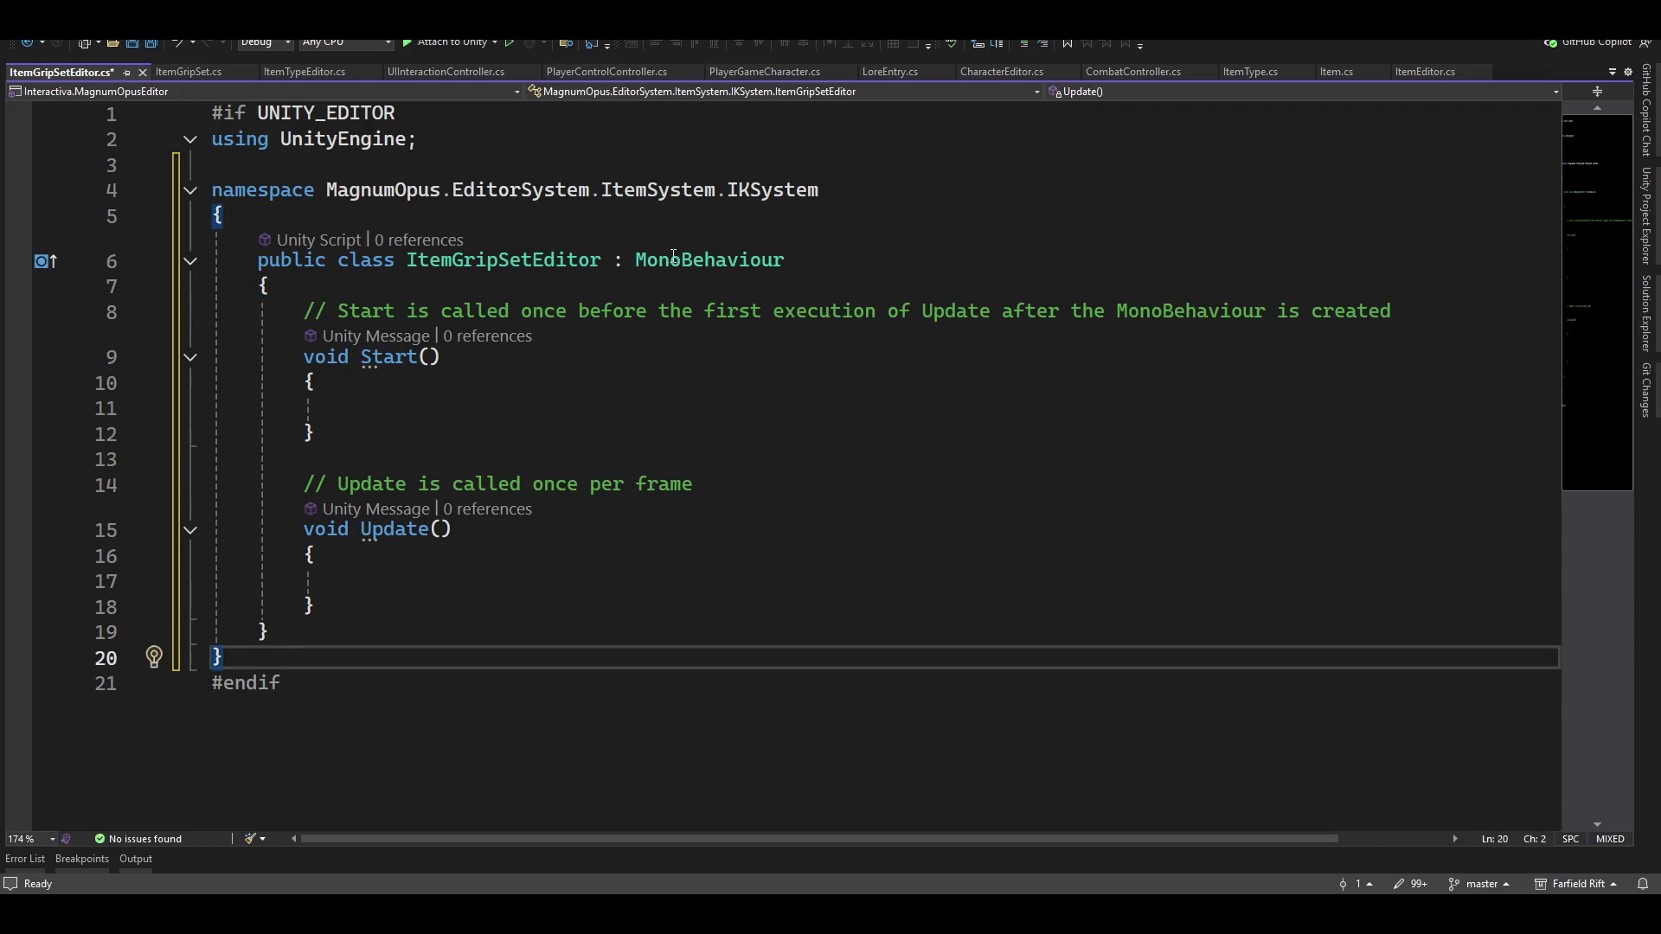
double_click(705, 268)
Make the class derive from EditorBase and implement an empty UpdateEditor override
text(editorbas)
key(Tab)
key(ctrl+Left)
key(ctrl+Left)
key(ctrl+Left)
key(Right)
key(Right)
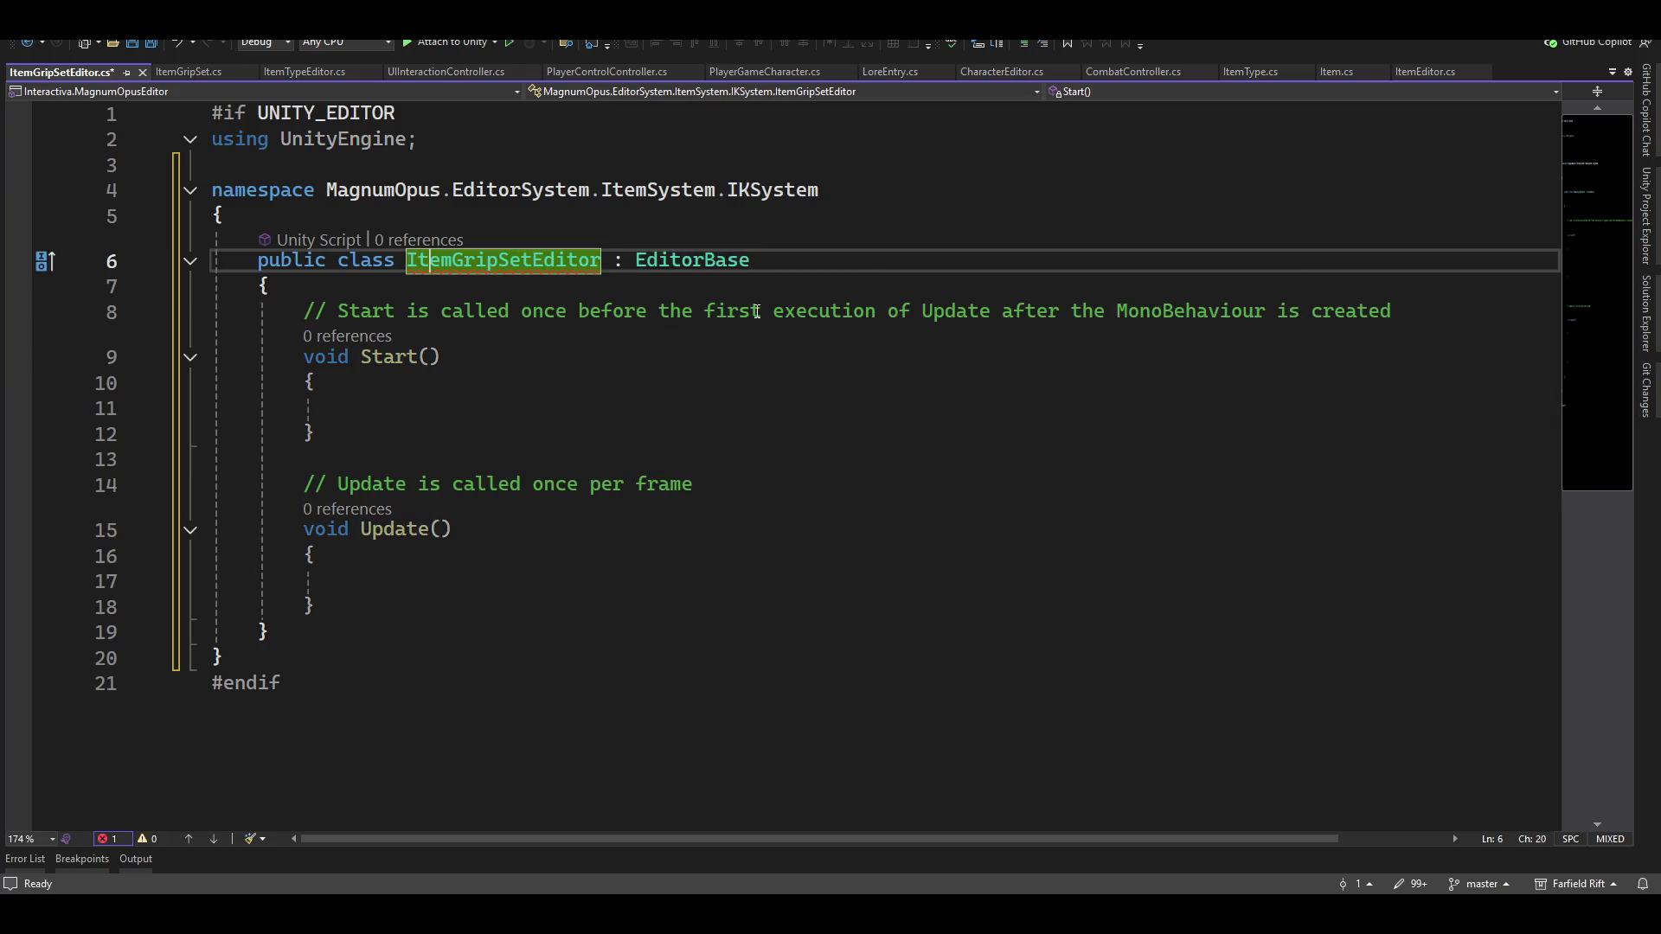
key(ctrl+period)
key(Return)
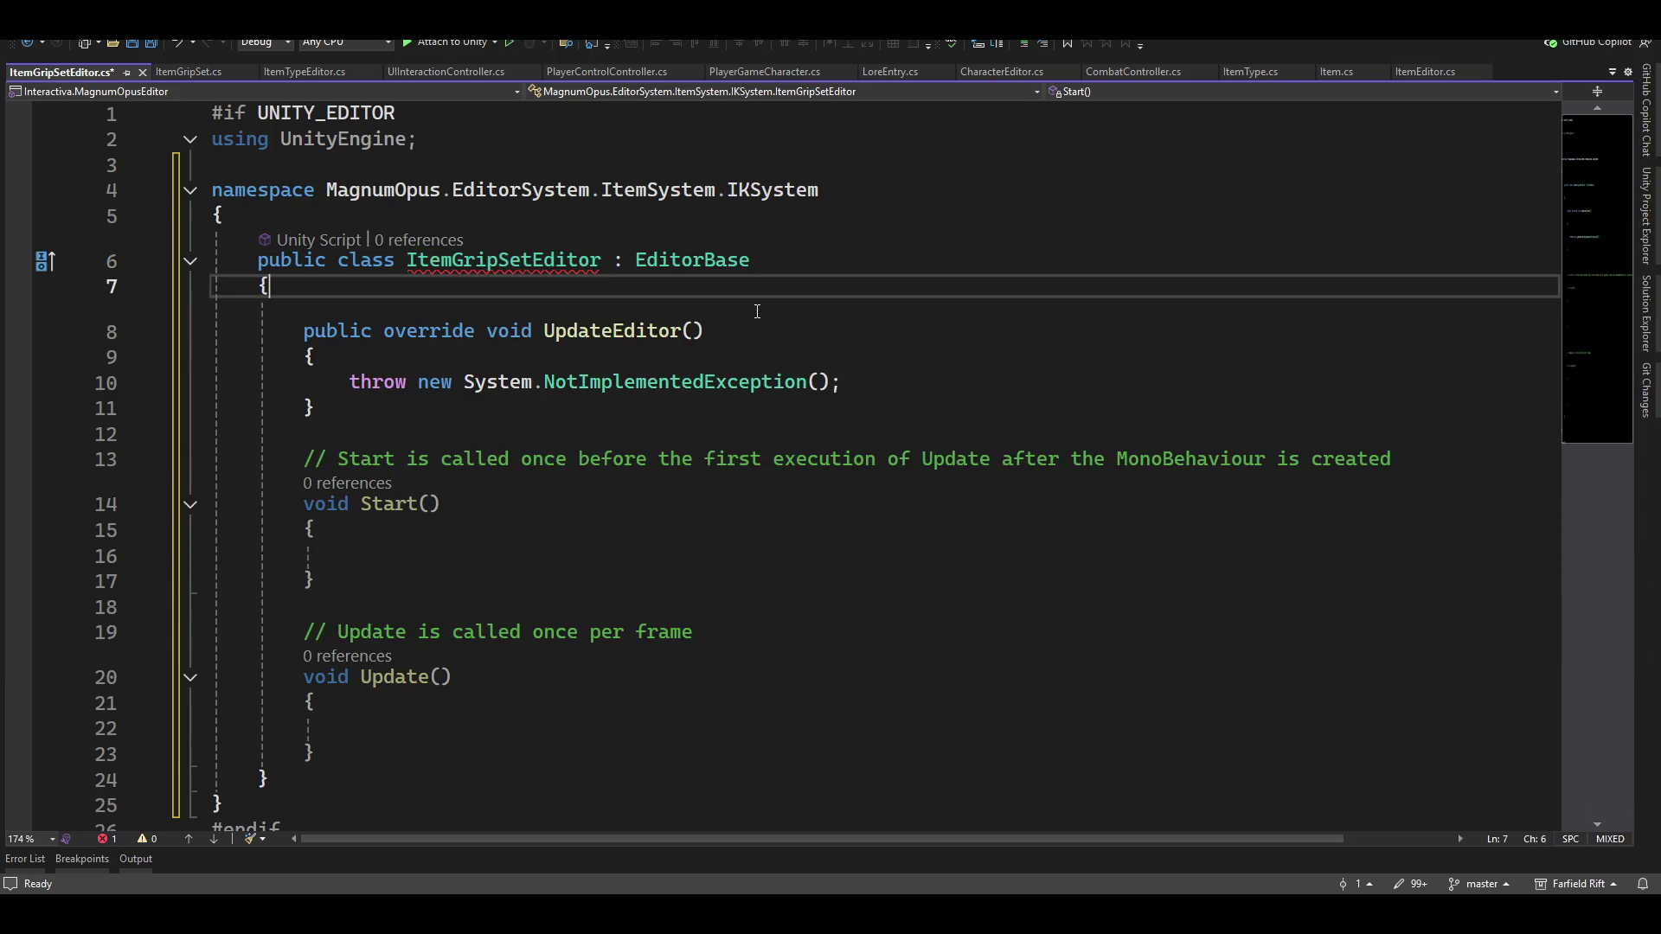
key(Down)
key(shift+End)
key(Delete)
key(Down)
key(Down)
key(Down)
Delete the default Start and Update methods
key(shift+Down)
key(shift+Down)
key(shift+Down)
key(shift+End)
key(Delete)
key(Up)
key(Up)
key(Up)
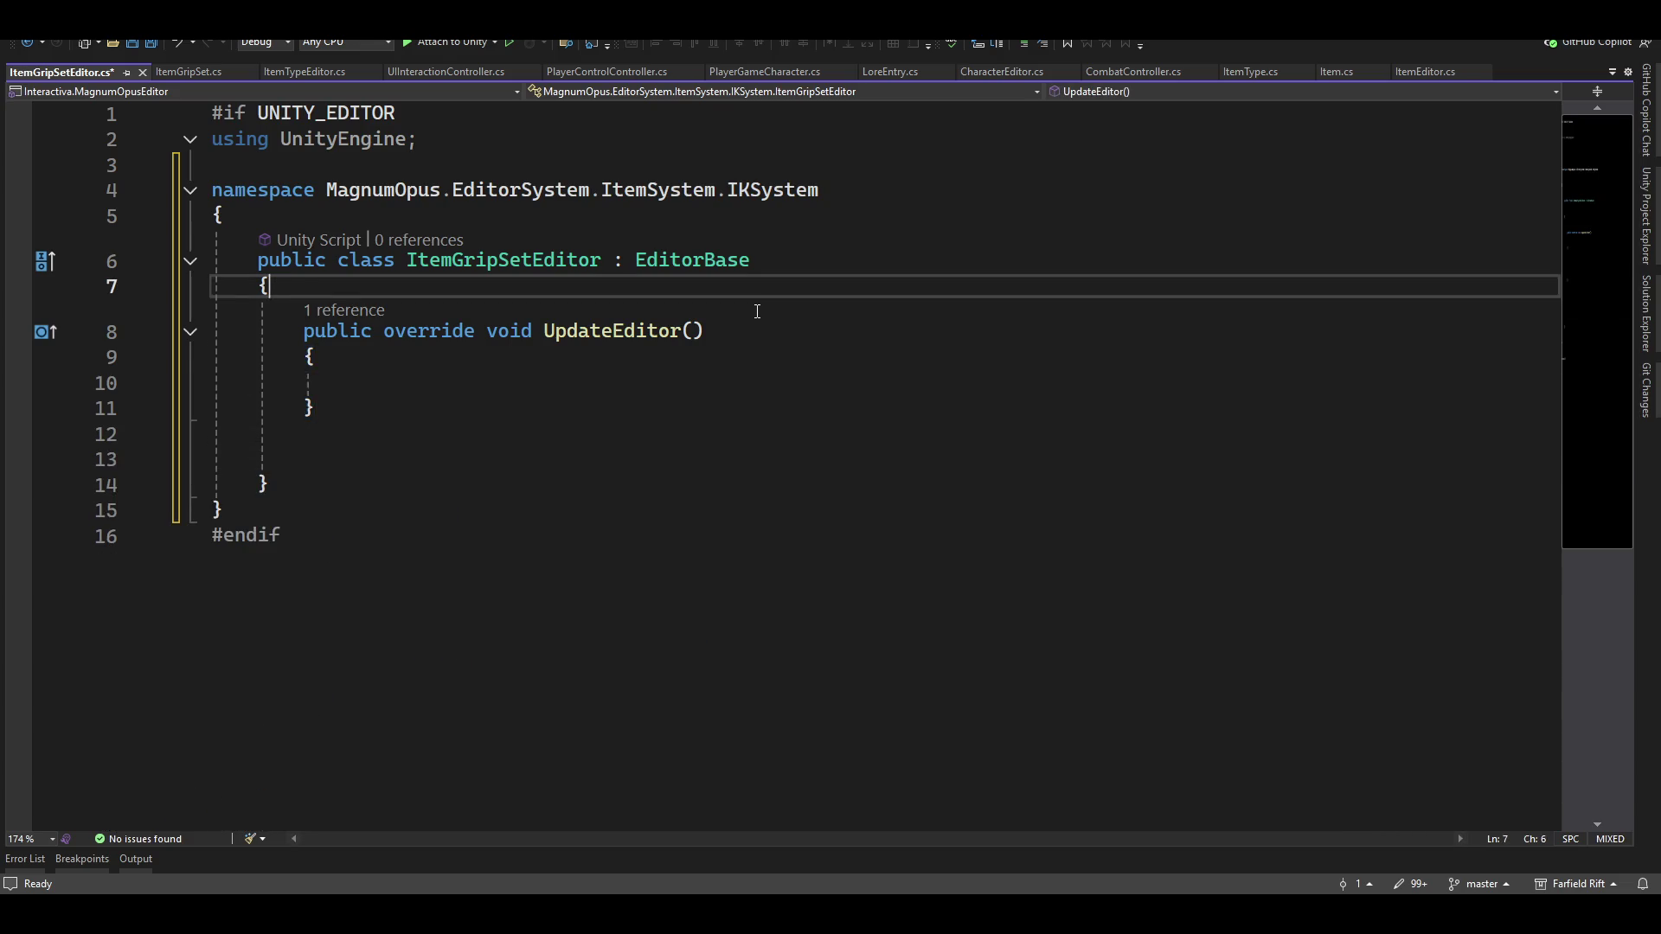
key(Return)
key(Return)
Insert a singleton Instance property with the Sing snippet and tidy the surrounding blank lines
text(Sing)
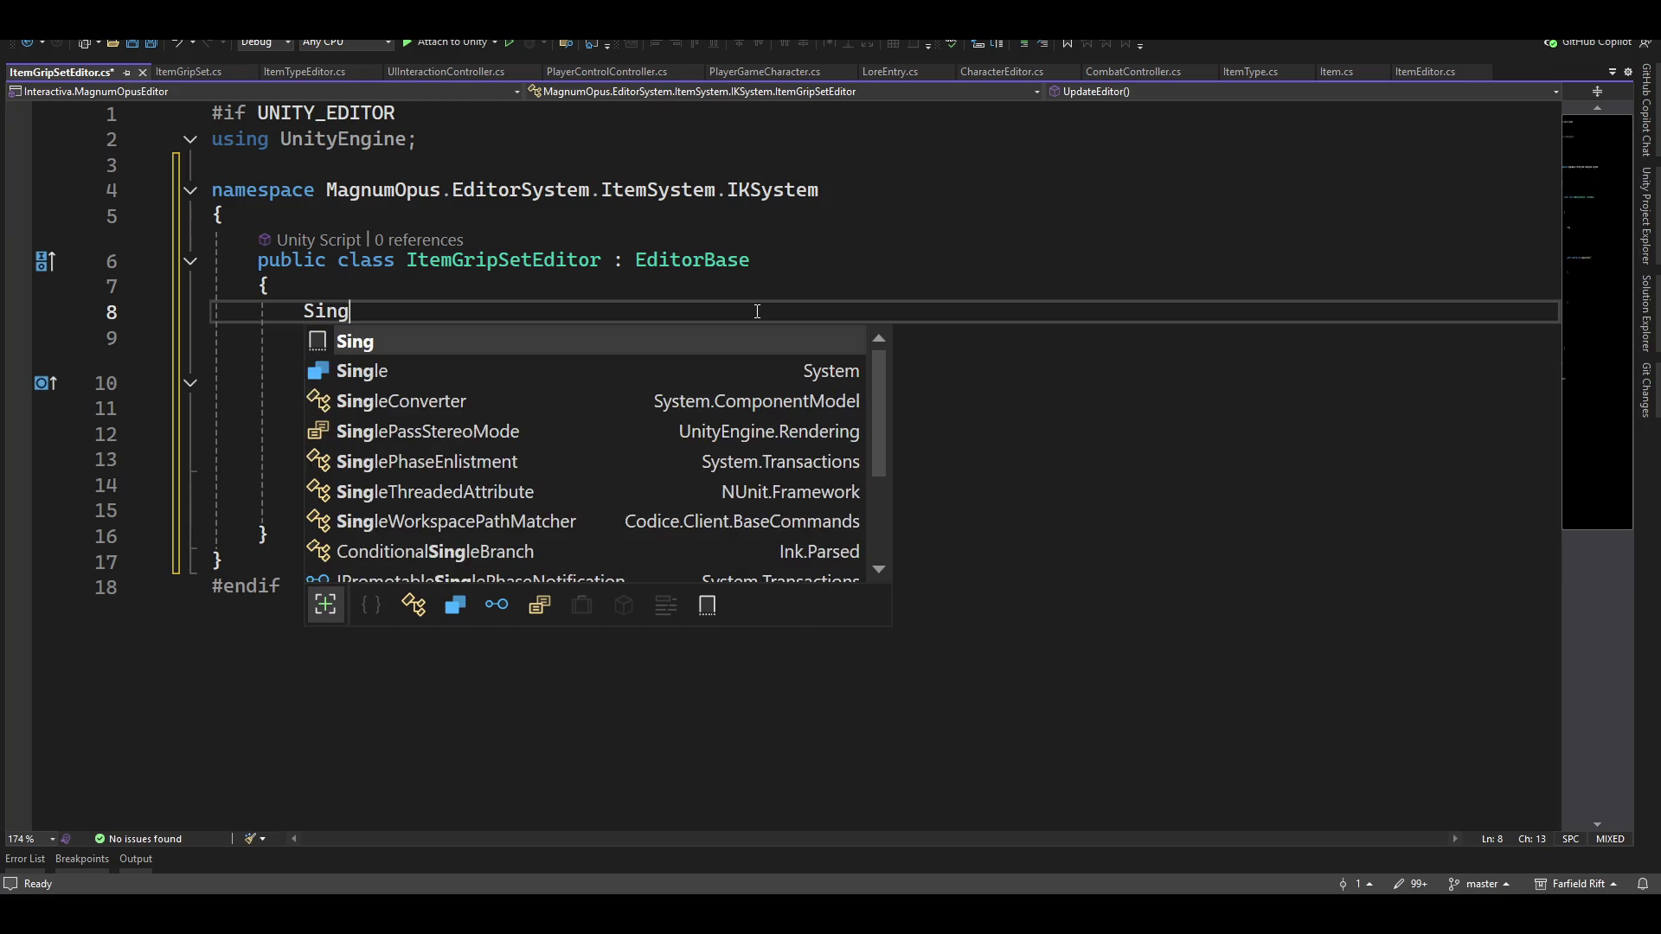
key(Tab)
key(Tab)
key(Escape)
key(Up)
key(Up)
key(Delete)
key(Down)
key(Down)
key(Down)
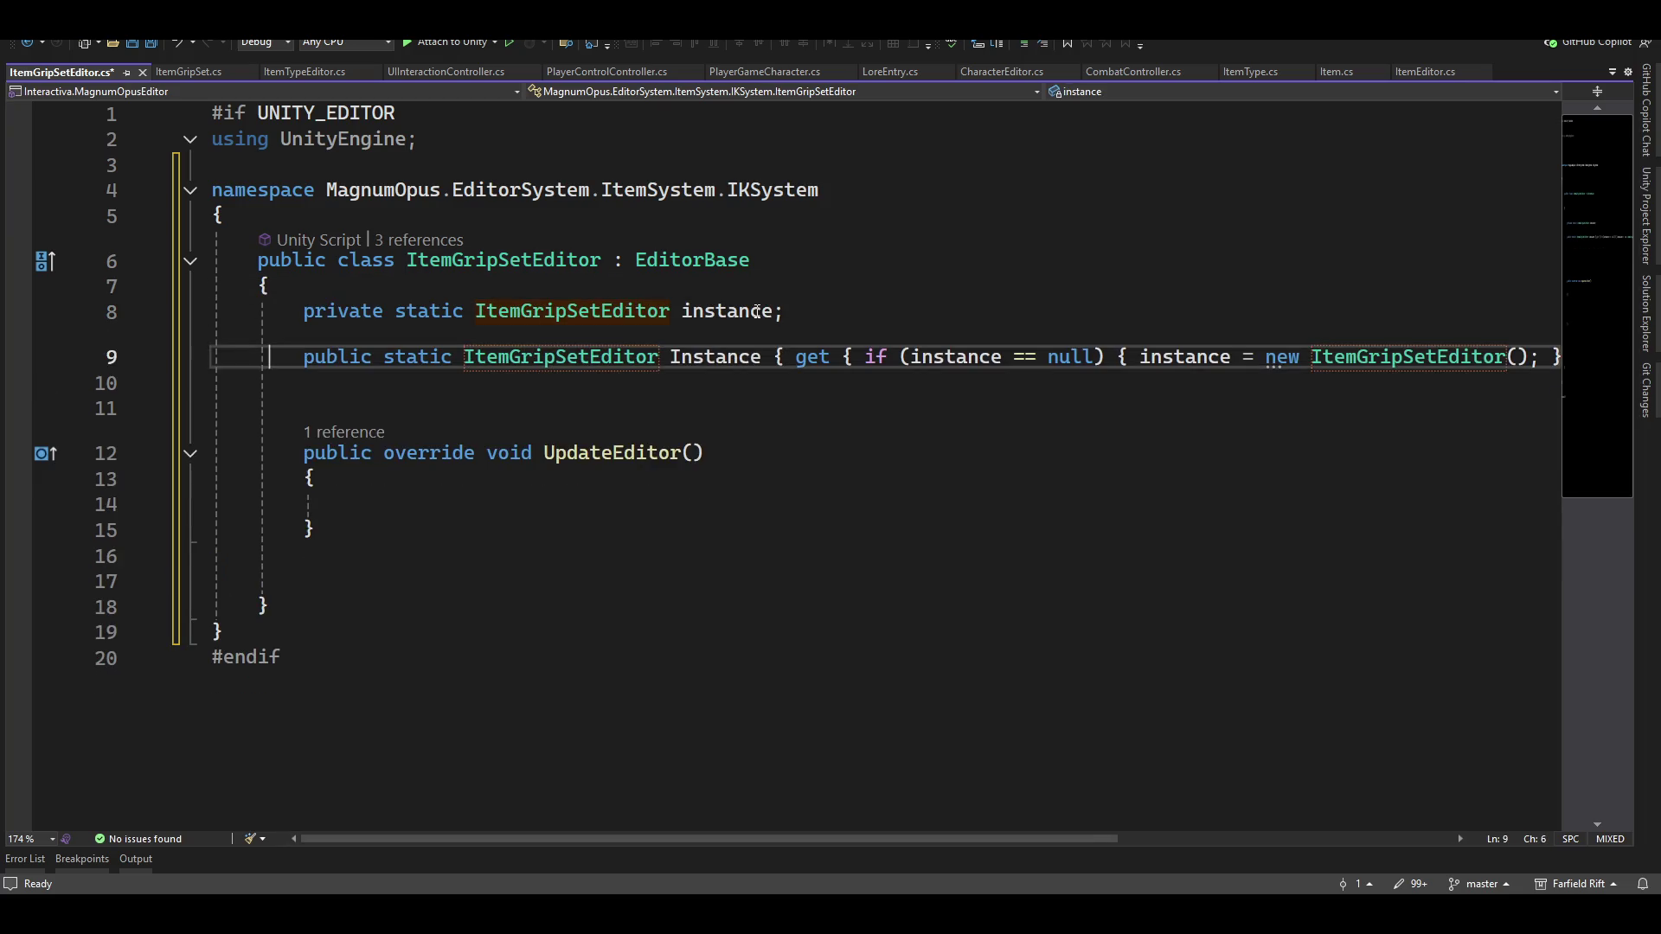
key(Down)
key(Down)
key(Down)
key(Delete)
key(Delete)
key(Up)
key(Up)
key(Up)
key(Up)
key(Return)
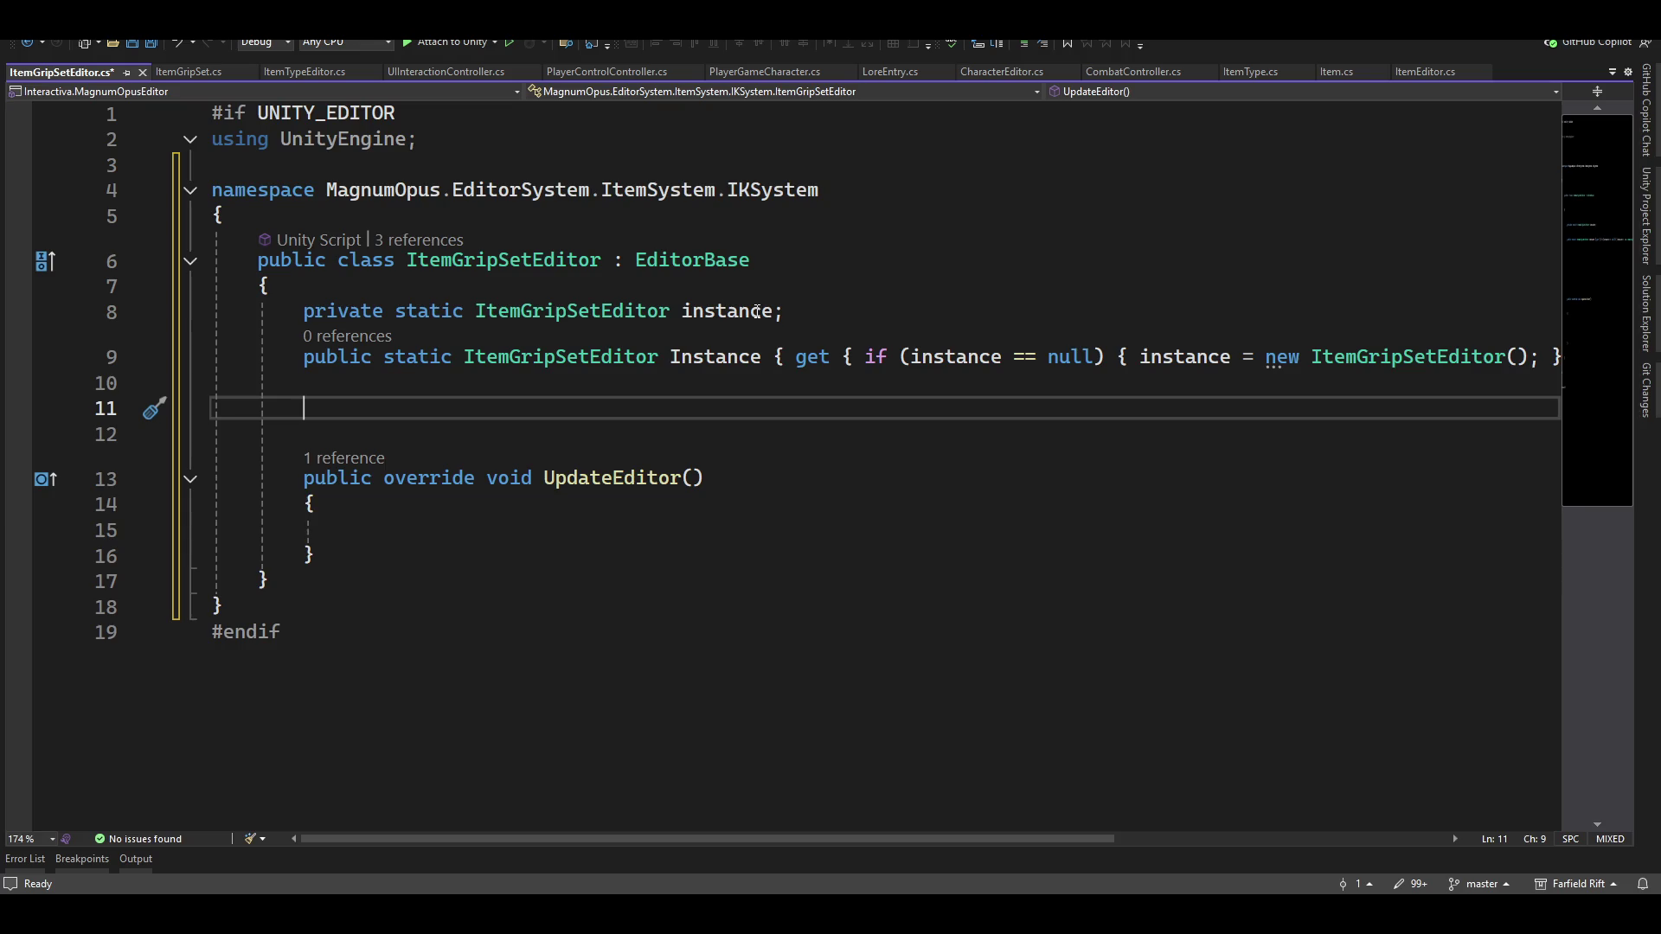
text(item)
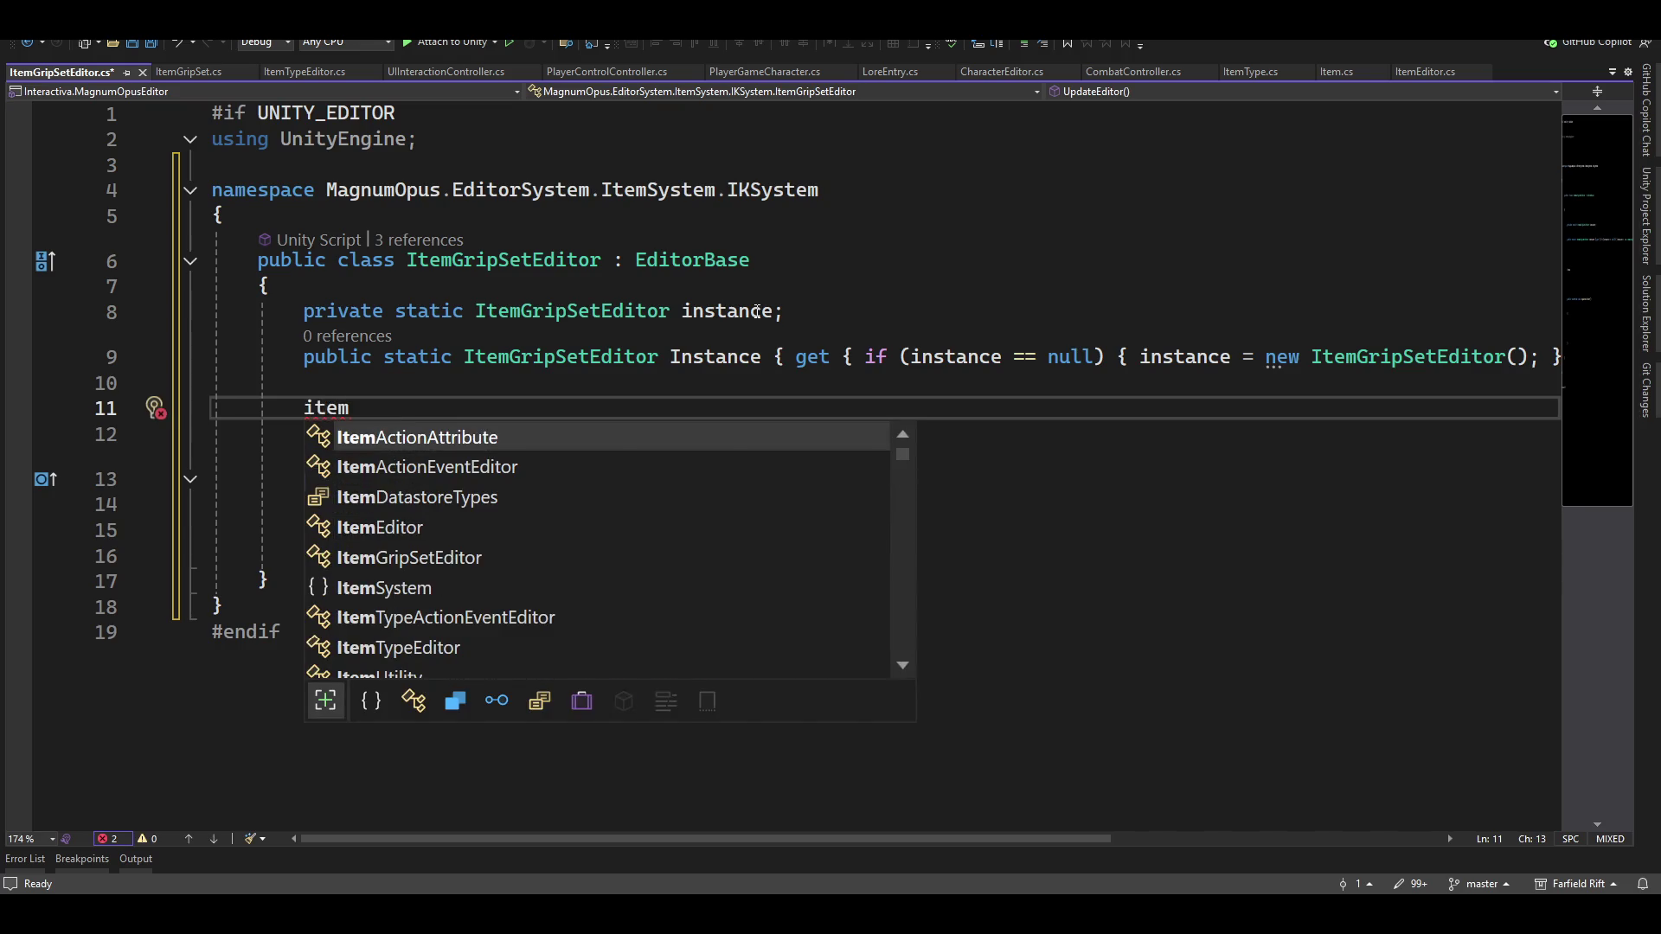
Declare the Item _selectedItem field, accepting its using directive
key(Tab)
text(_sele)
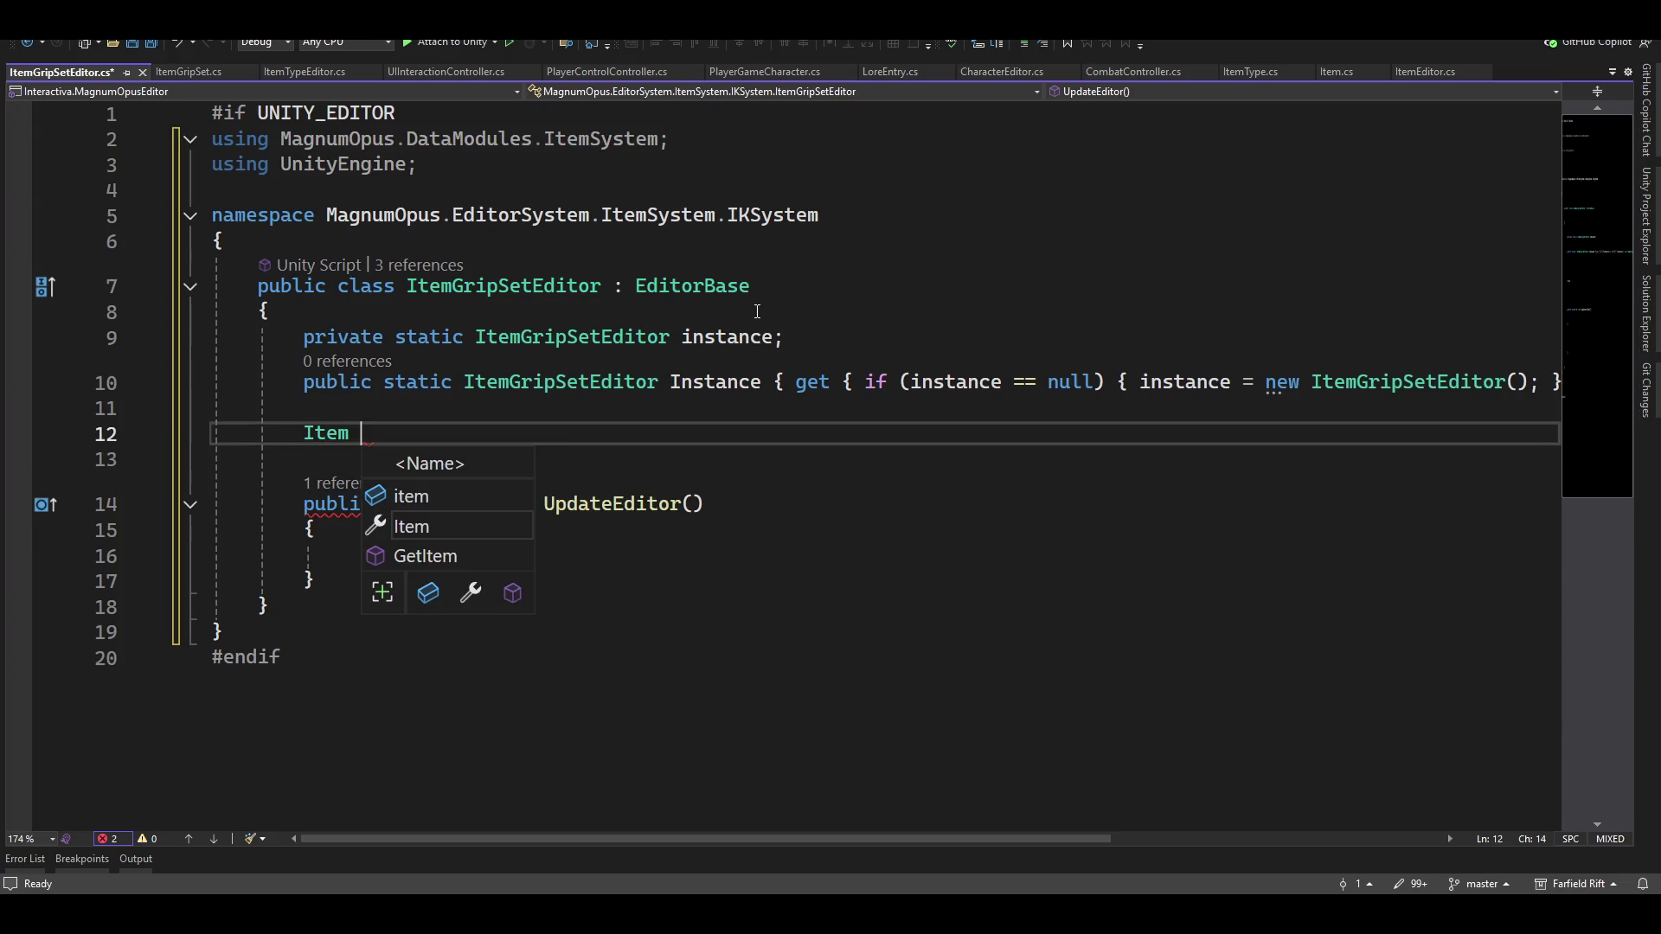
text(ctedIOt)
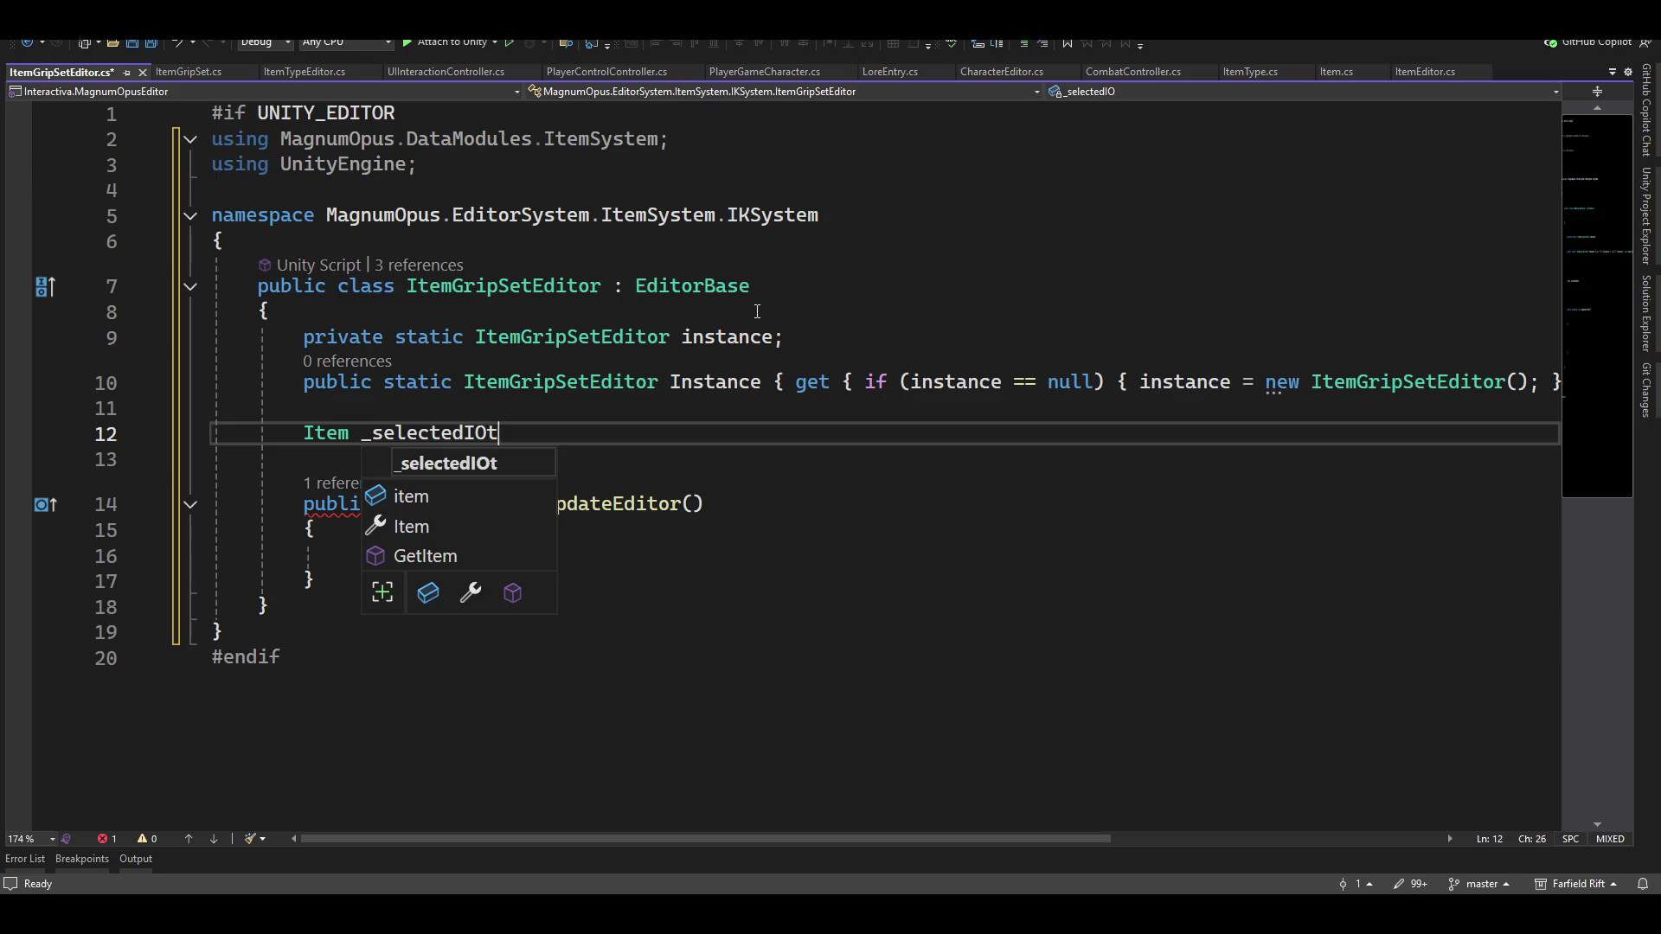
key(BackSpace)
text(te)
key(Escape)
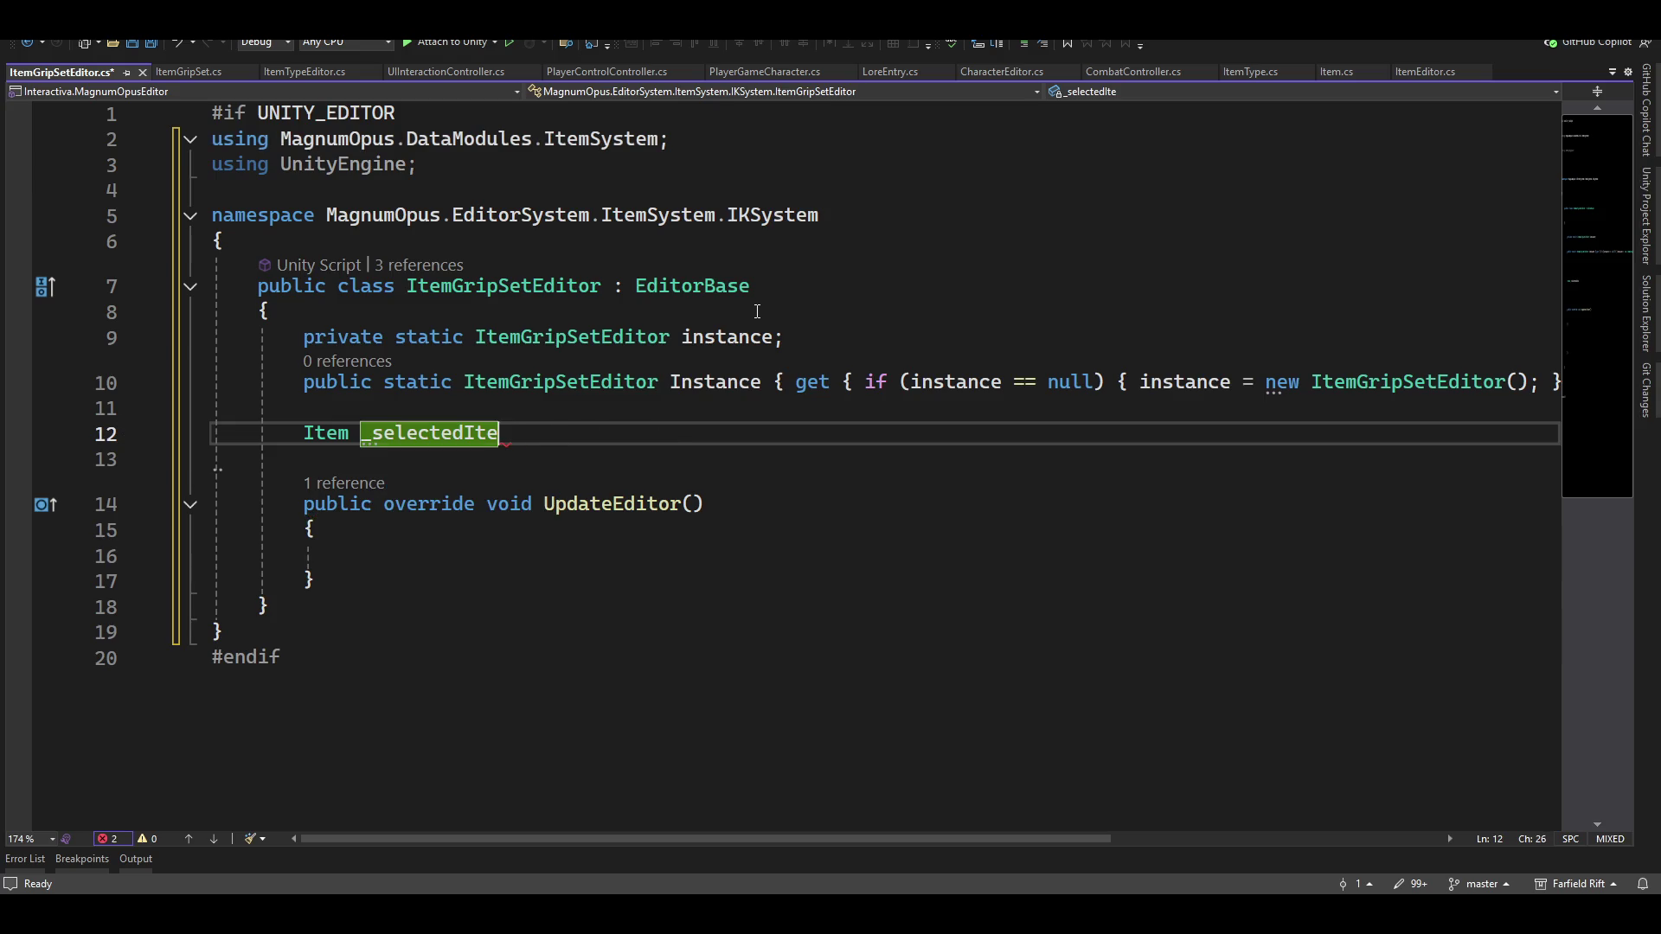
text(m;)
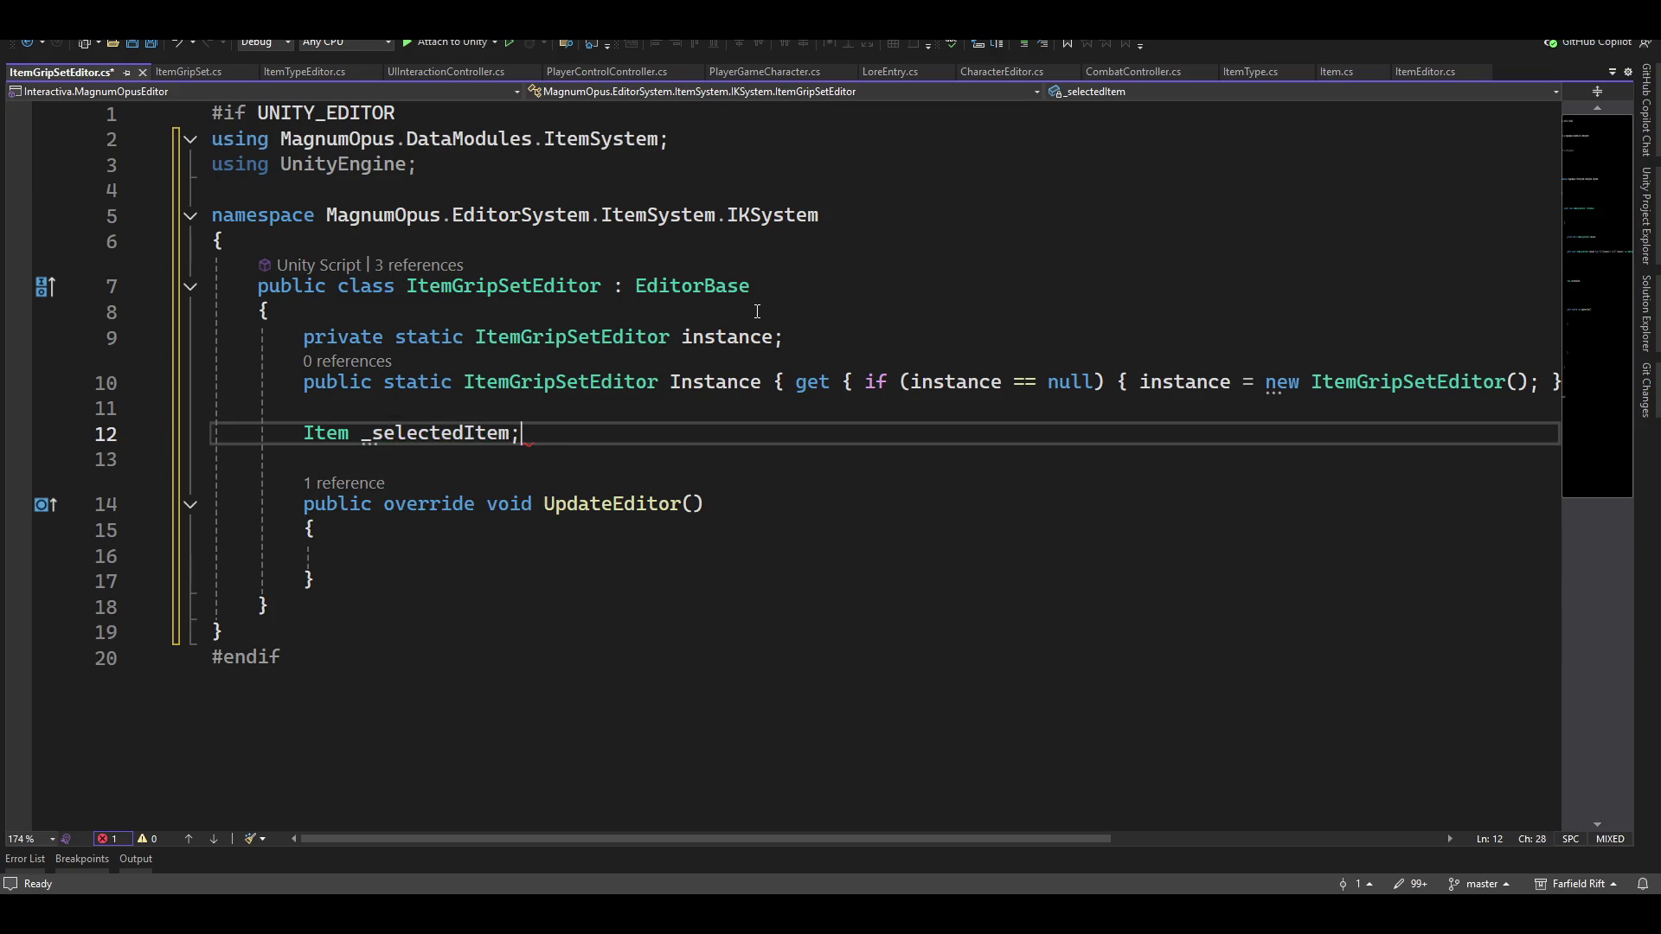
key(Return)
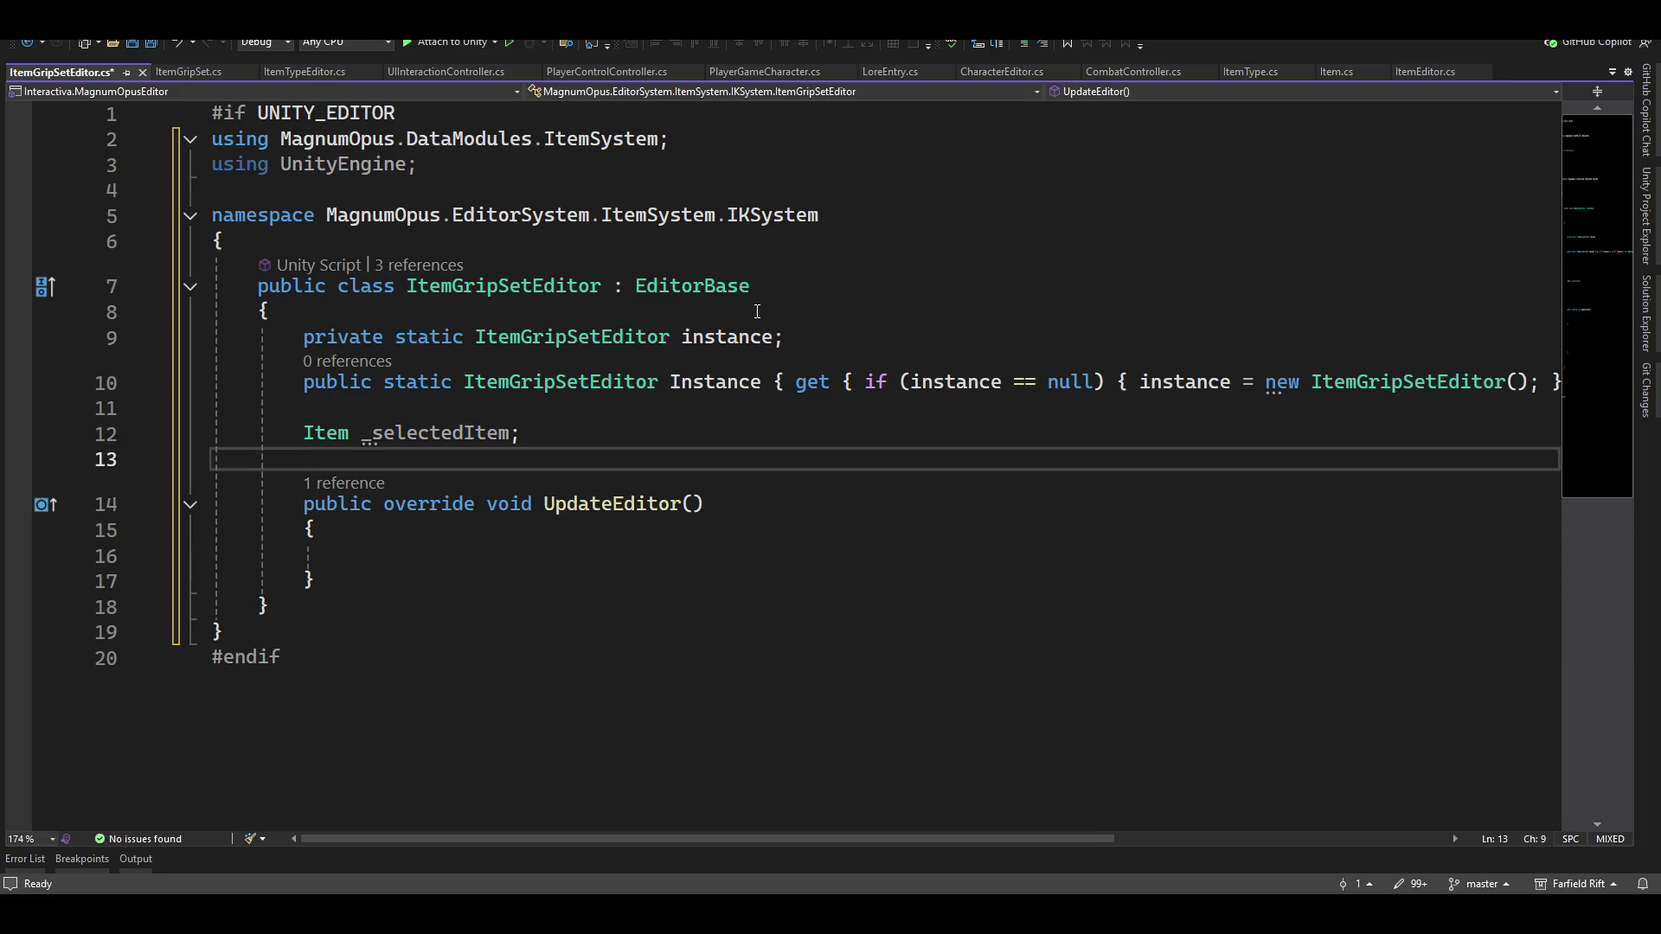
key(Return)
key(Return)
key(BackSpace)
key(Up)
key(Up)
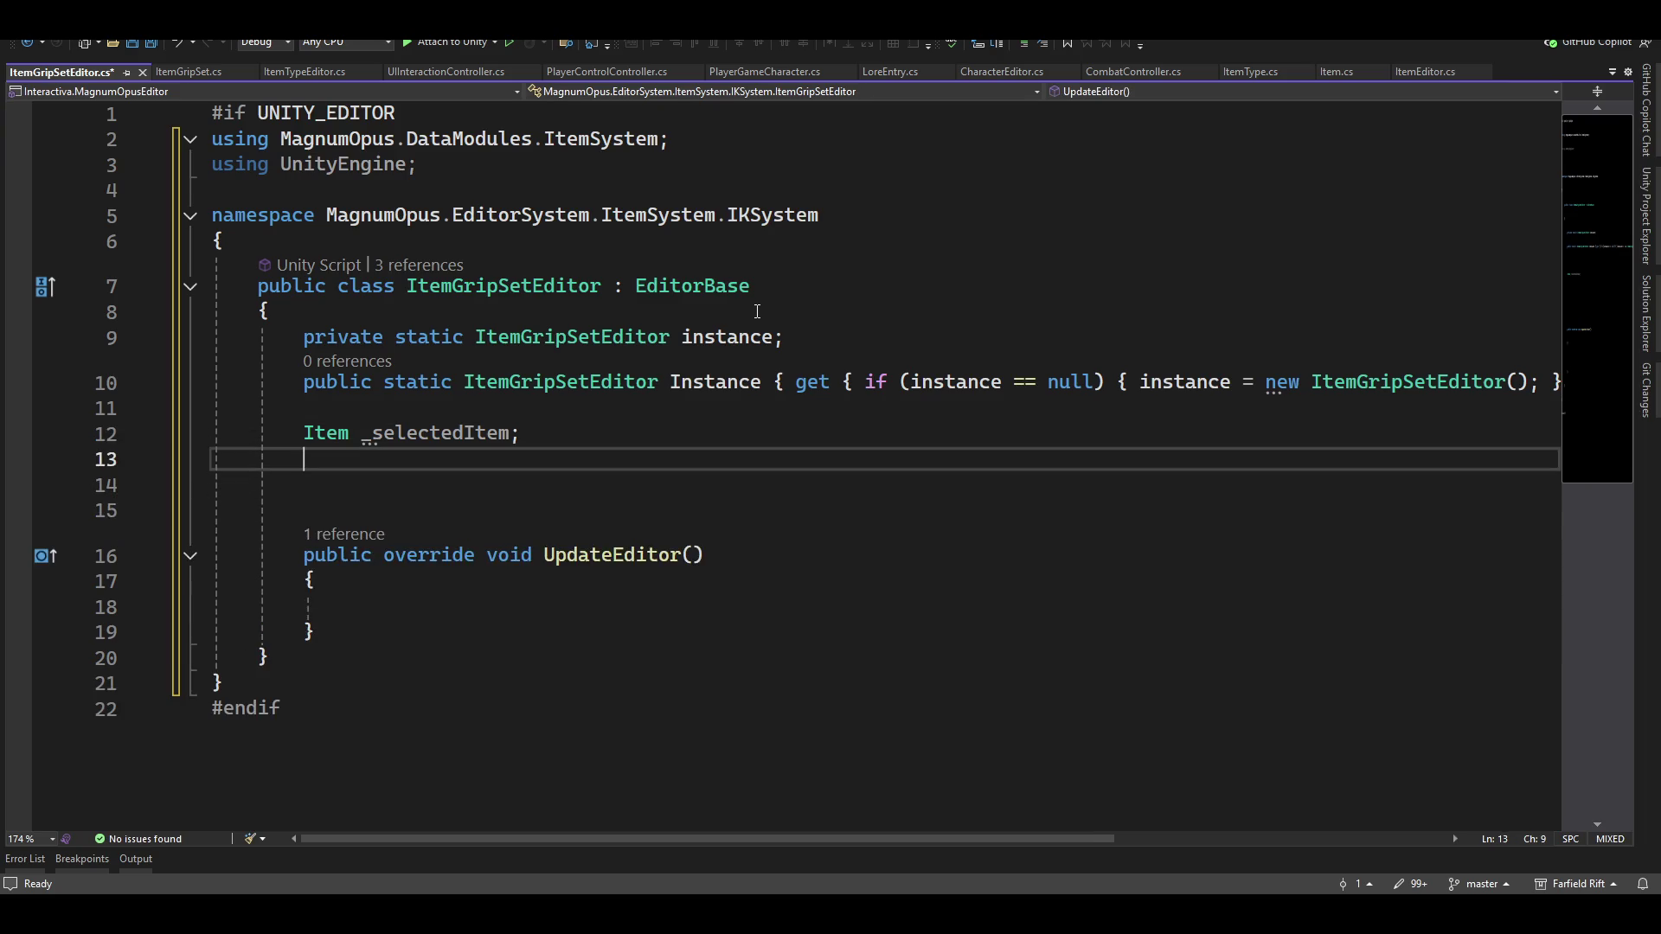
key(End)
Add an empty public void WorkArea() method below UpdateEditor
key(Down)
key(Down)
key(Down)
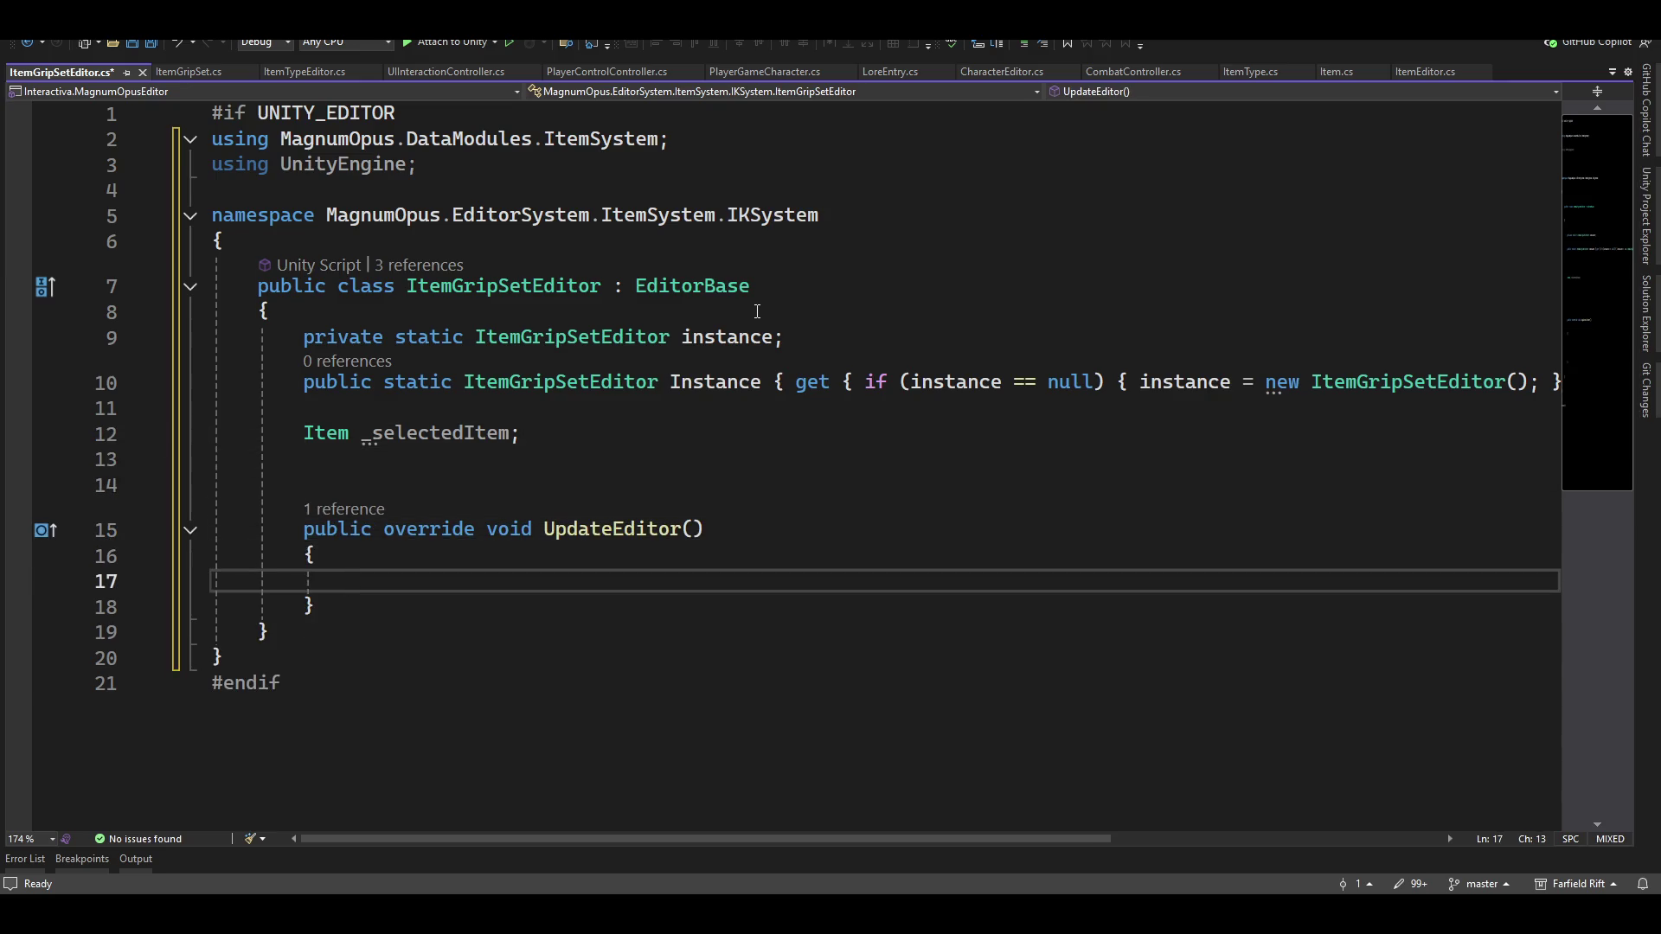
key(Down)
key(End)
key(Return)
key(Return)
text(pu)
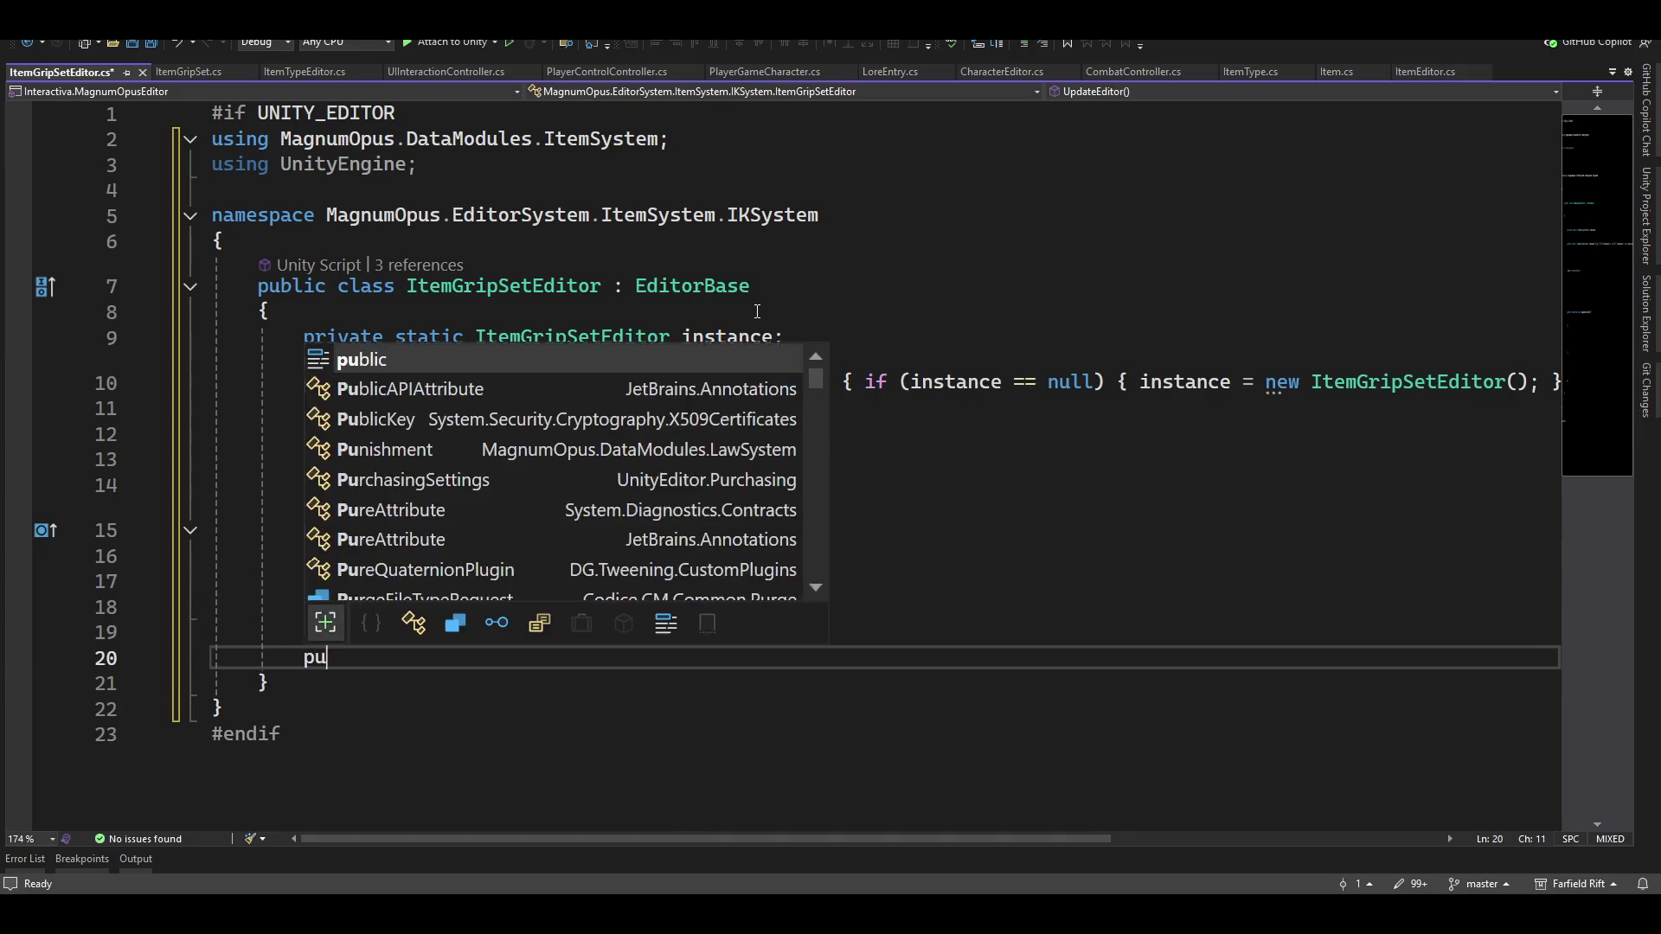
text(blic void Wor)
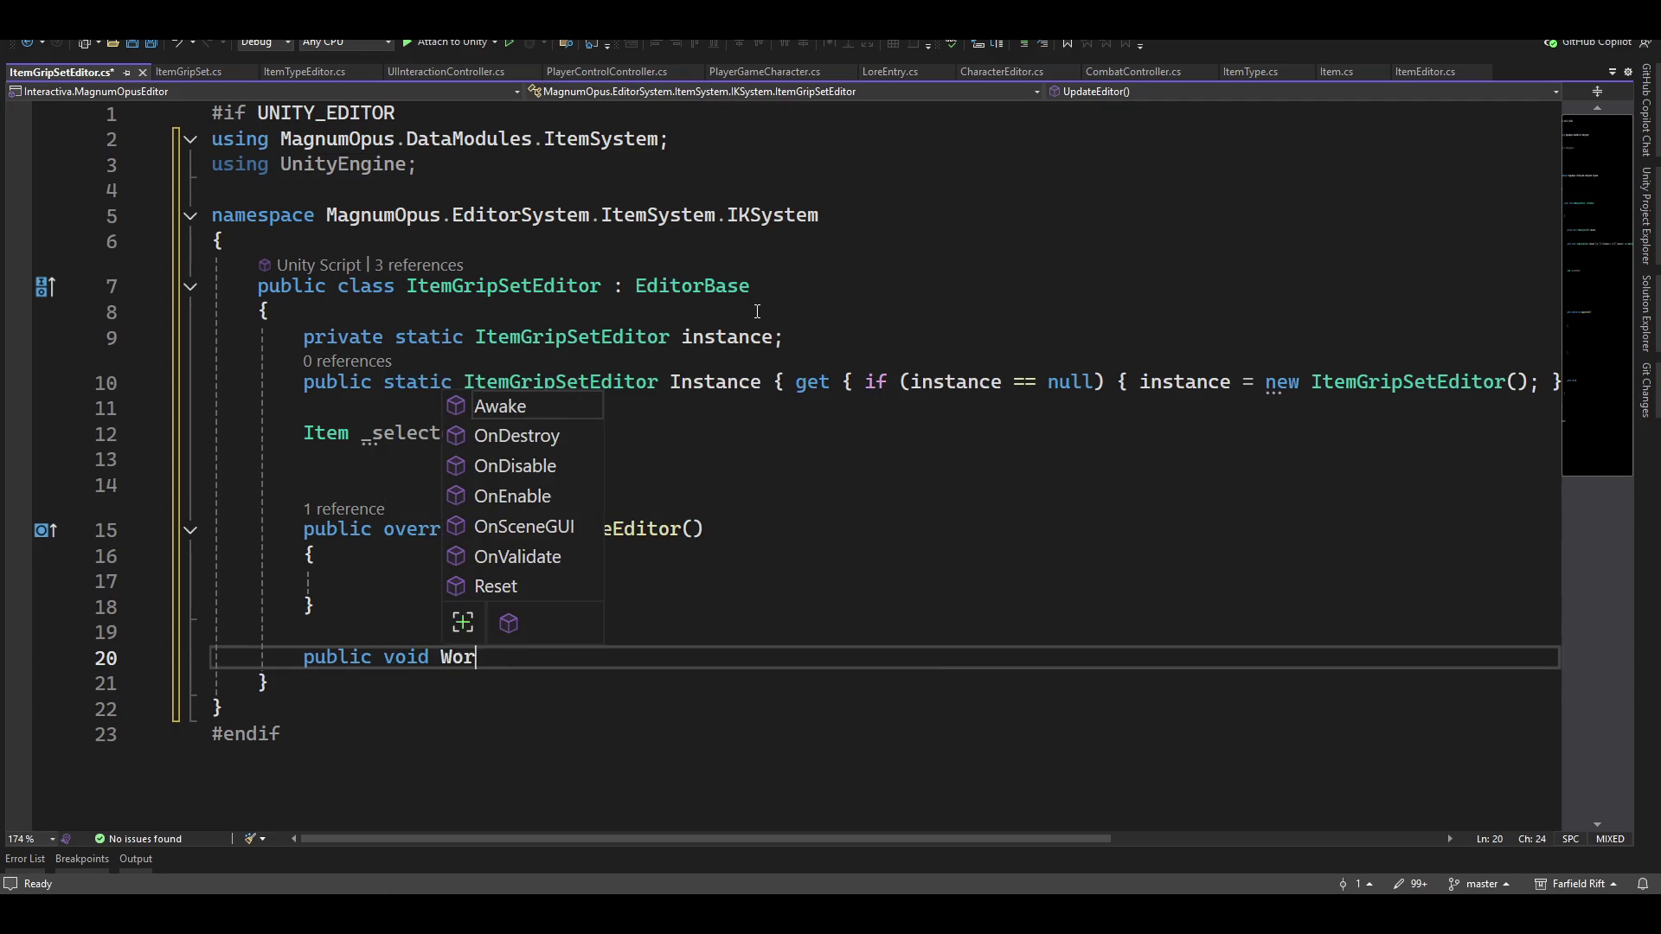
text(kArea)
key(BackSpace)
text(ea())
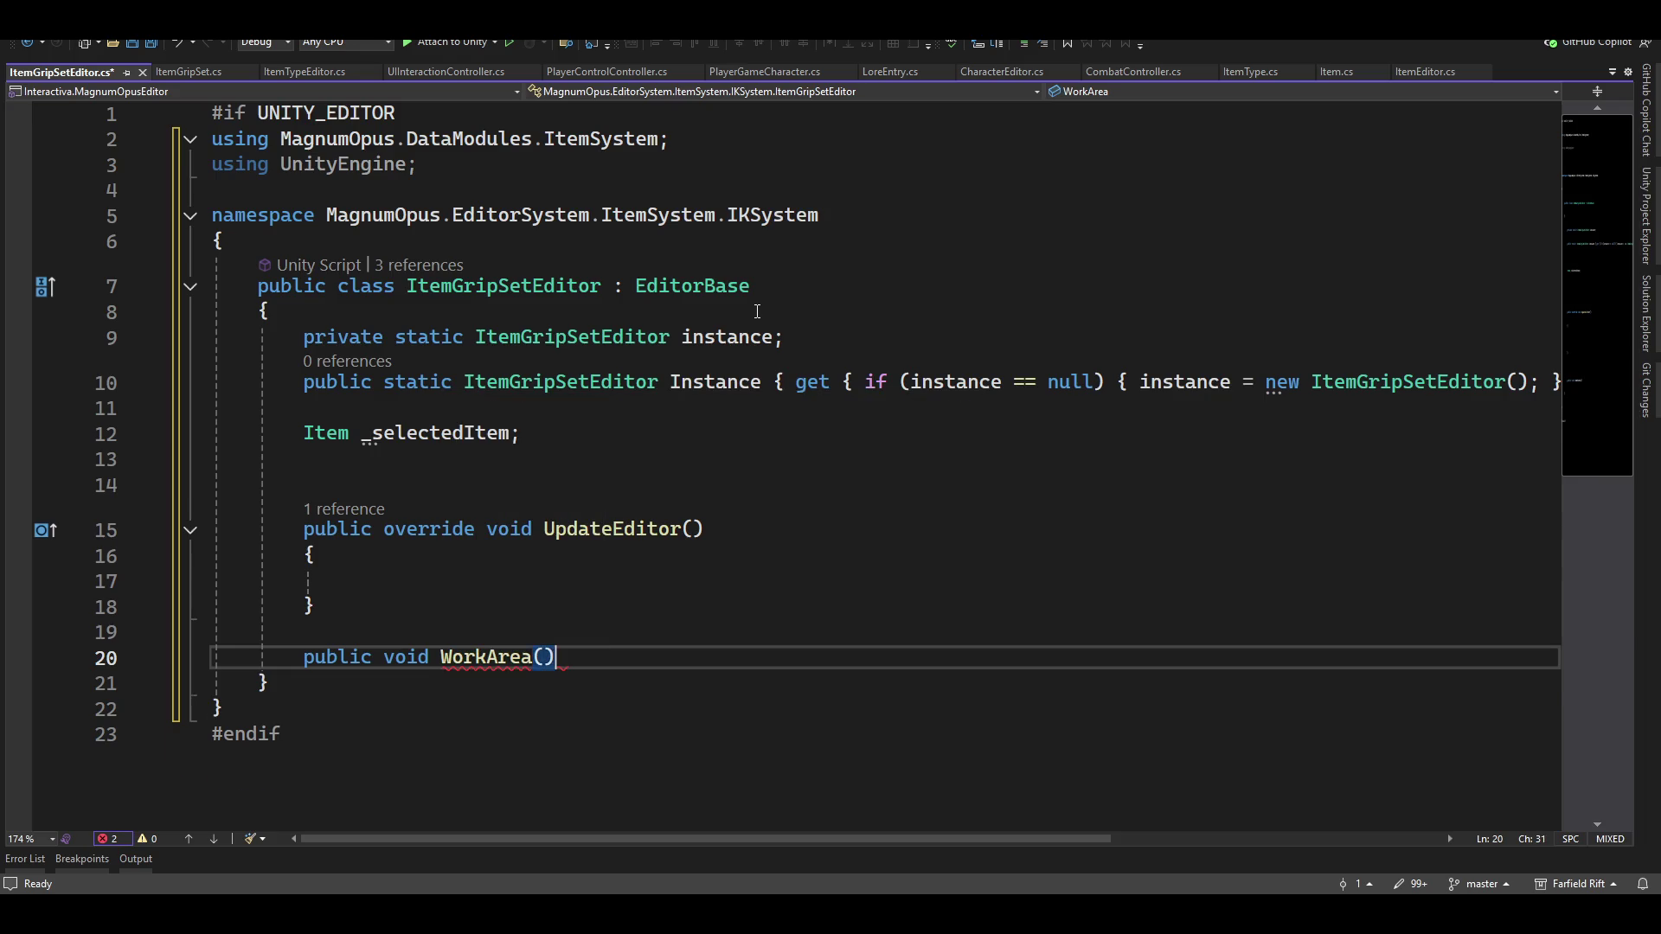
key(Return)
text({)
key(Return)
key(Up)
key(Up)
key(Up)
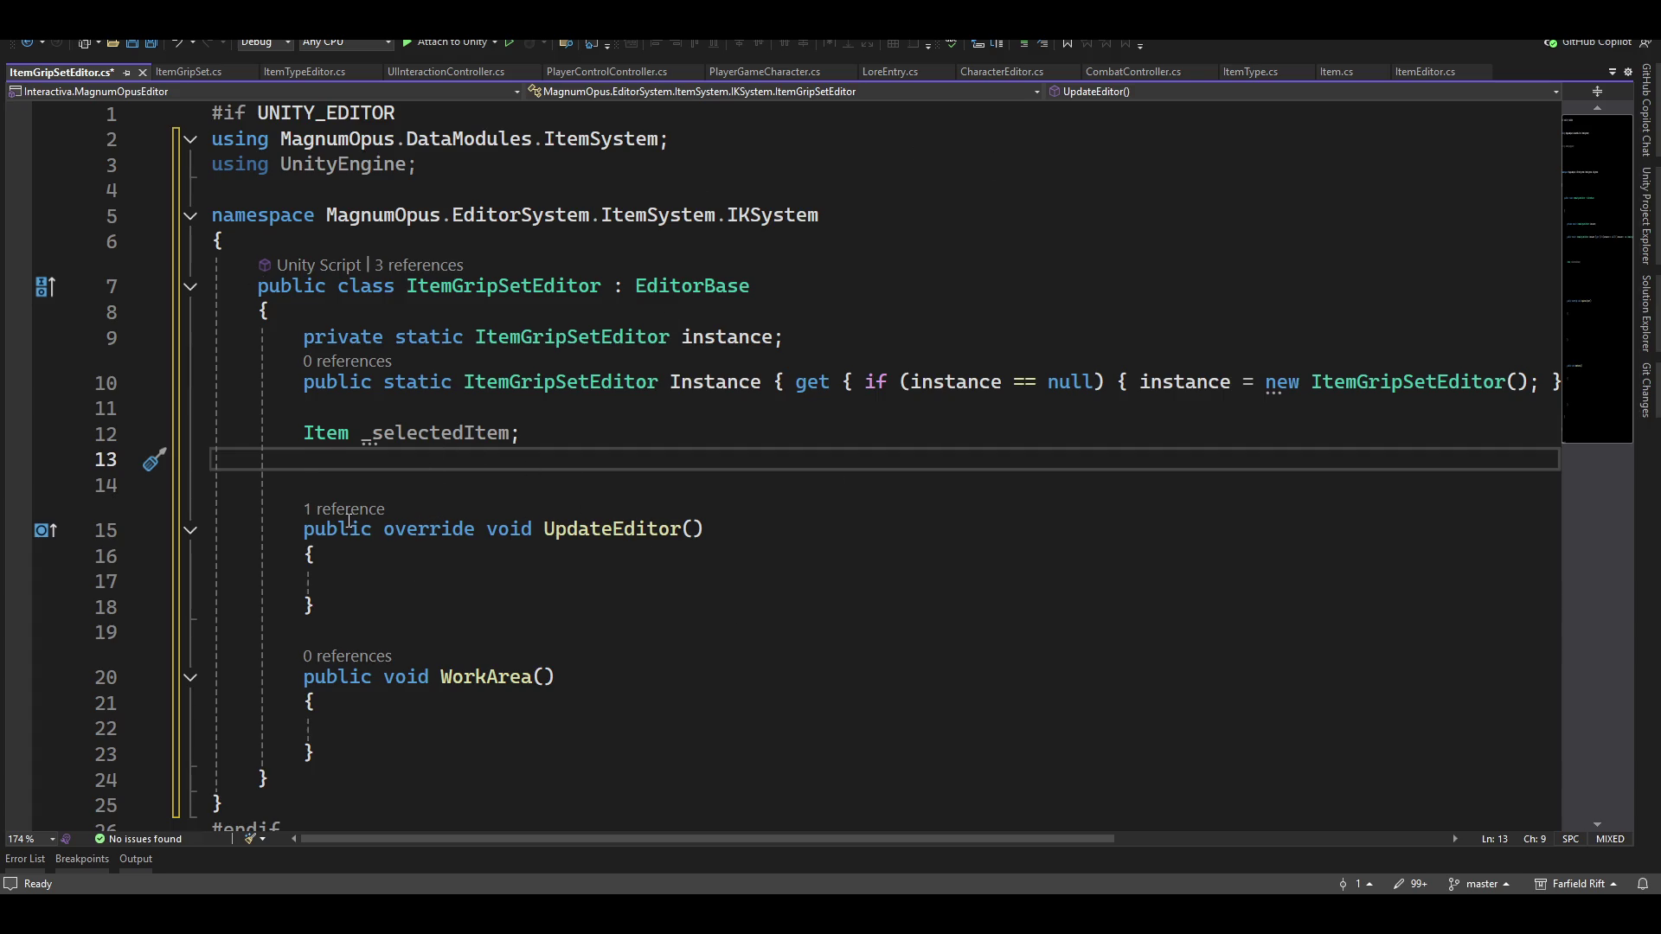
Declare a WWSObjectEditor _wwsObjectEditor field below _selectedItem
click(725, 568)
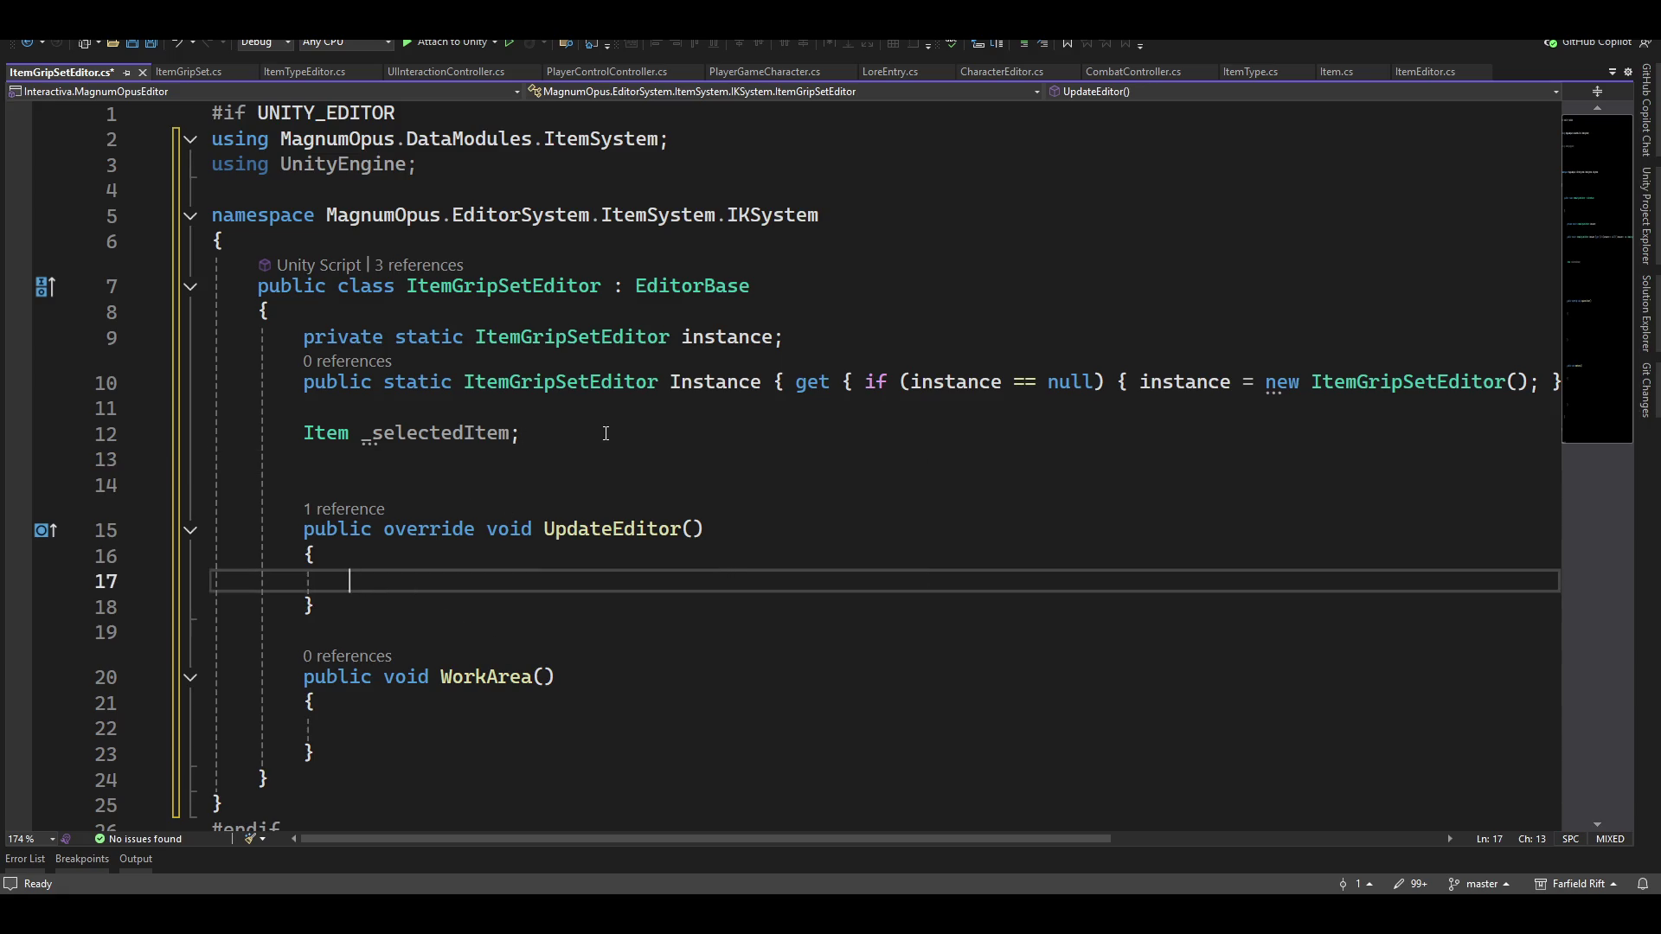
mouse_move(992, 395)
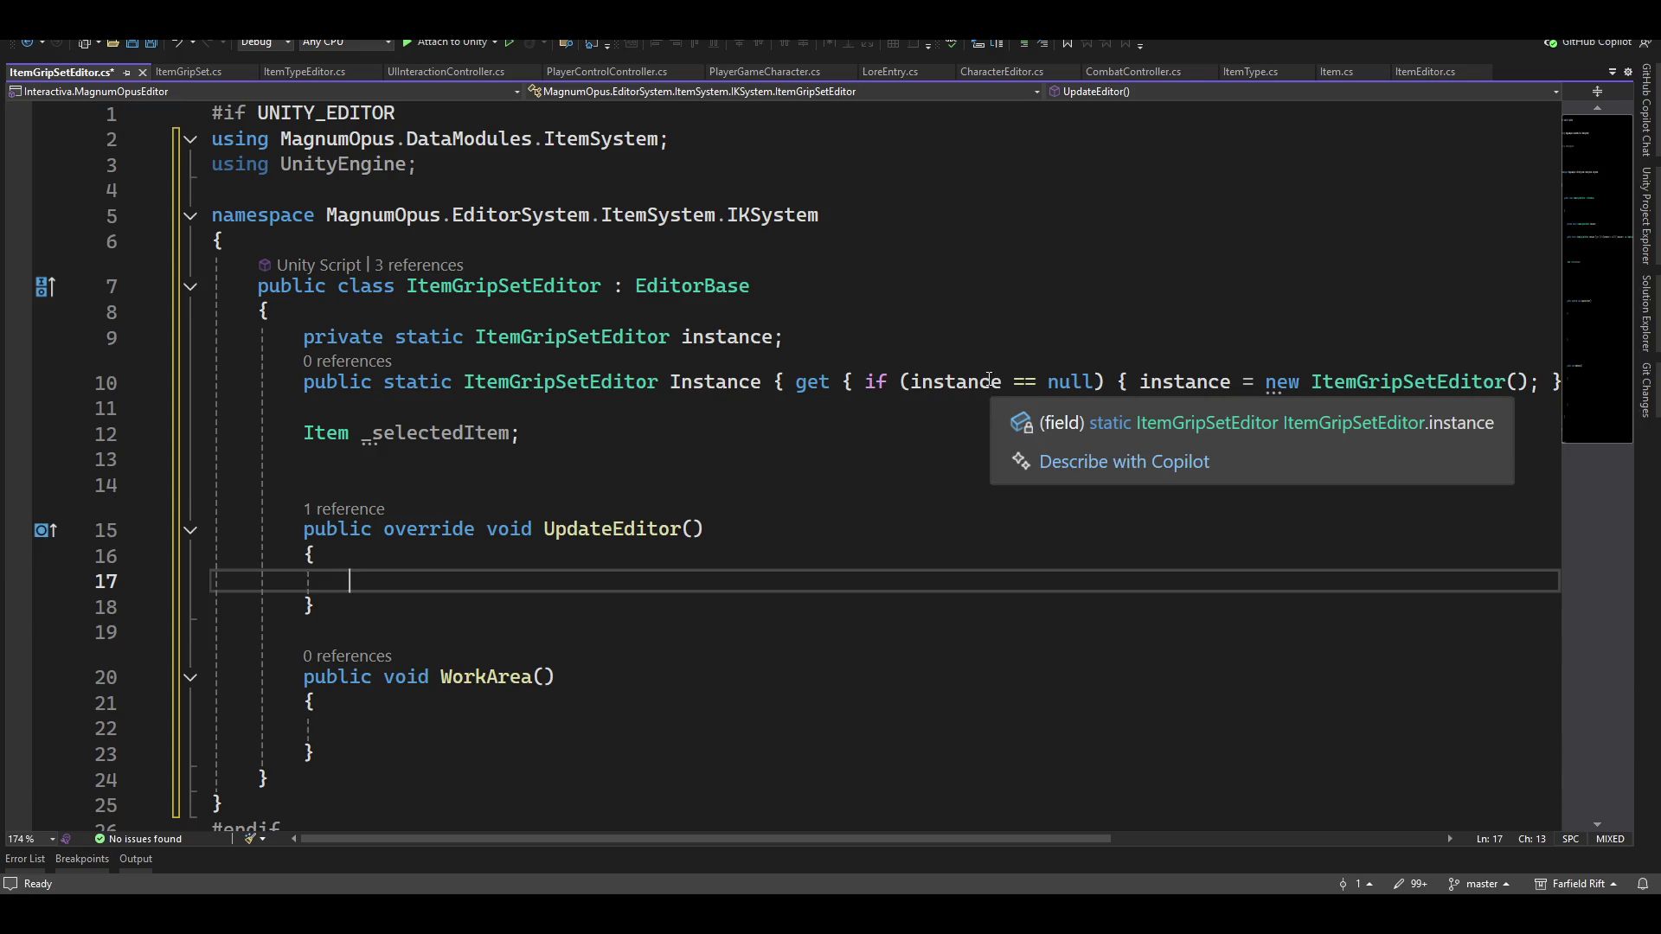
click(401, 476)
key(Up)
text(wwso)
key(space)
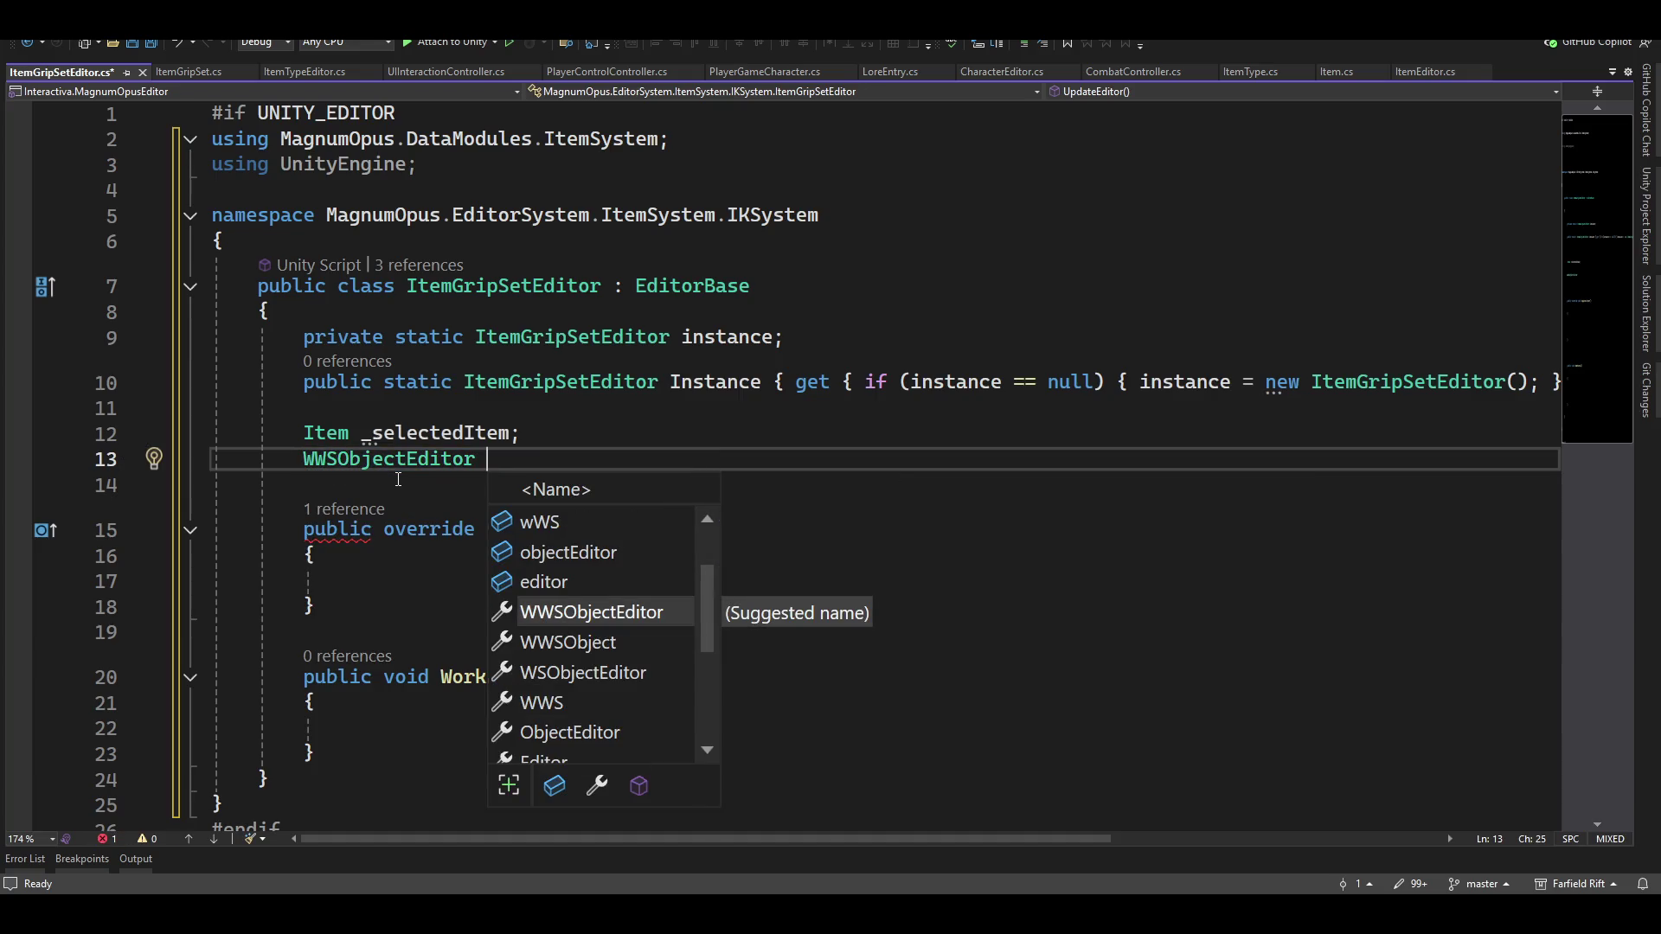
key(Tab)
key(ctrl+Left)
text(_)
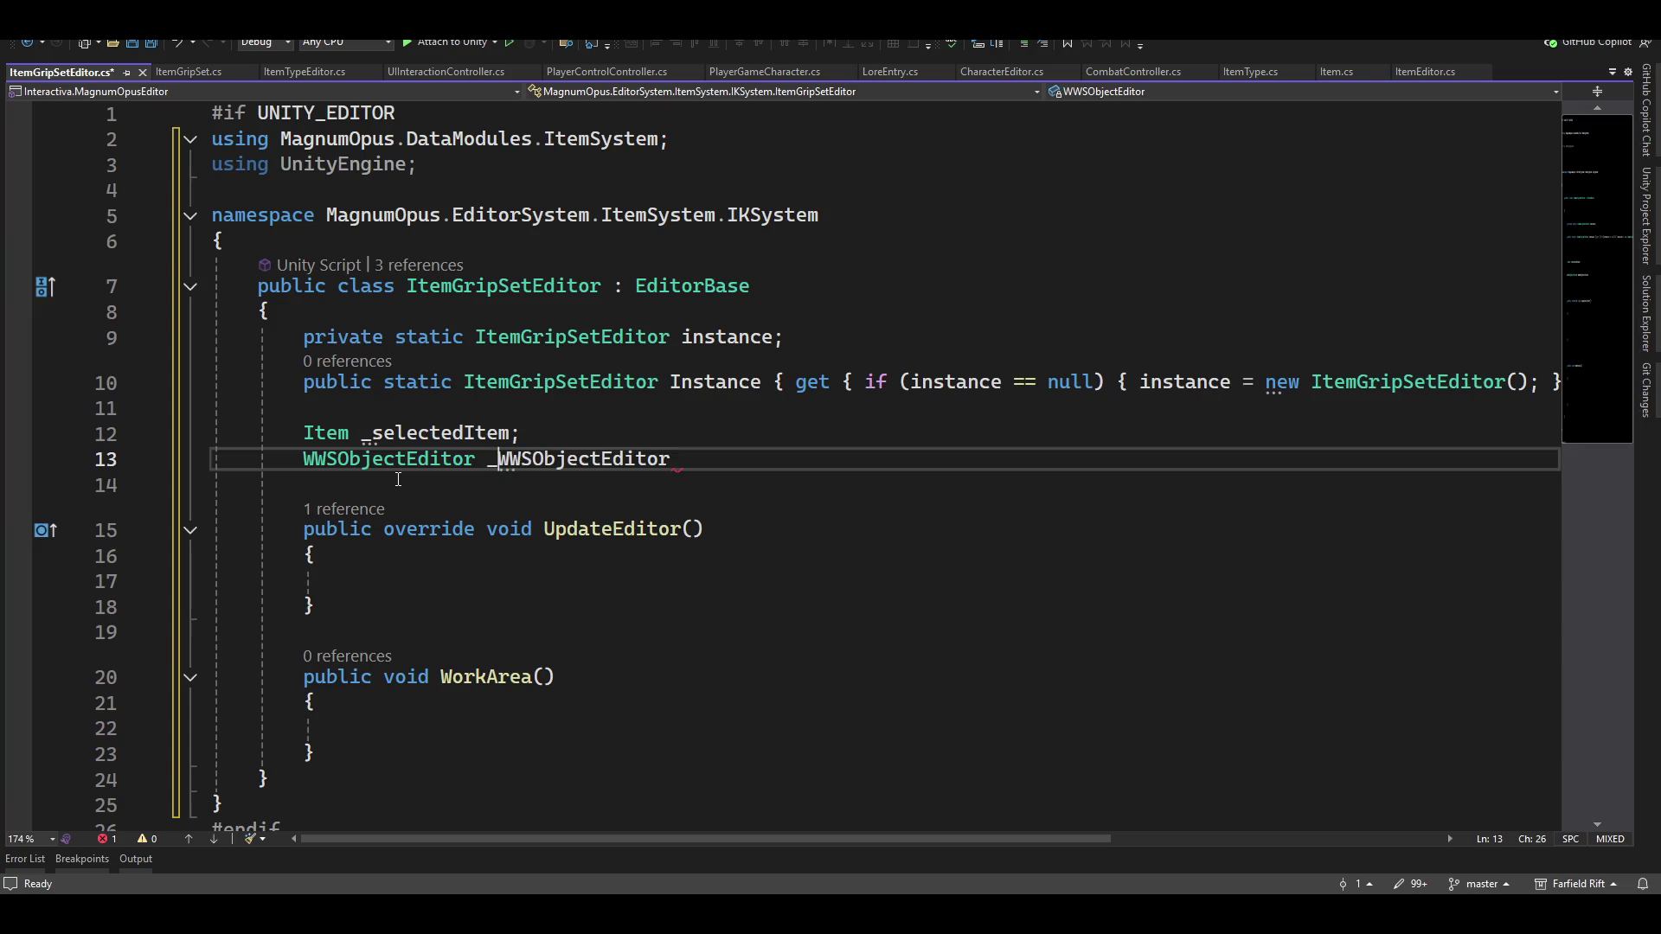
key(Delete)
key(Delete)
key(Delete)
text(\wws)
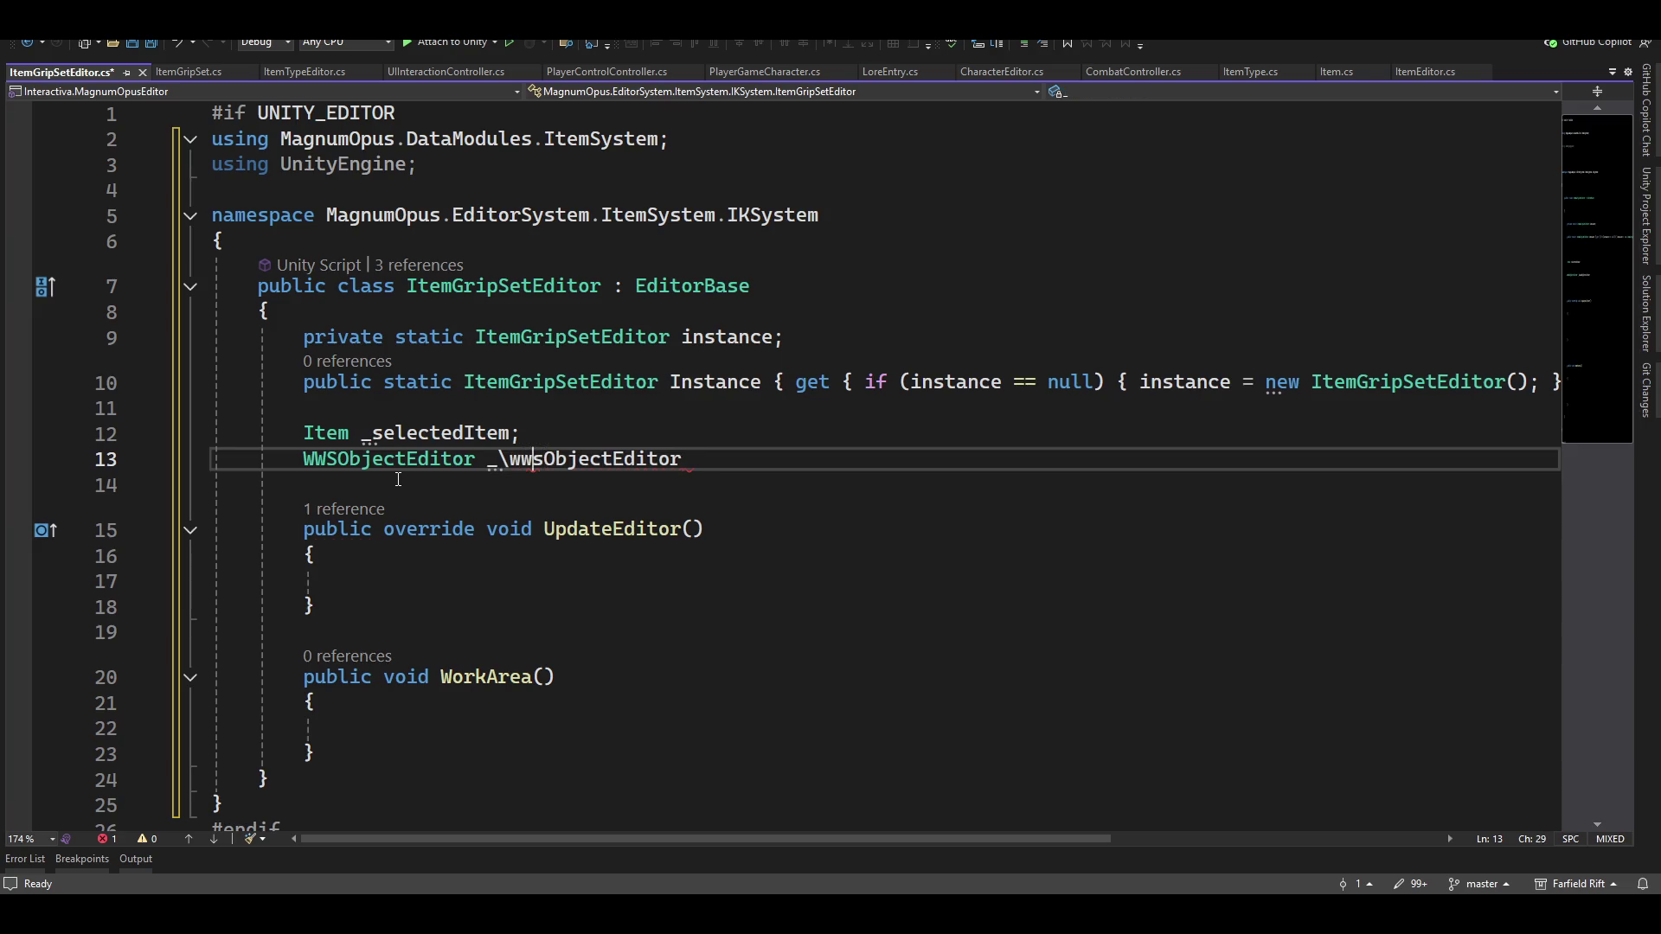
key(Left)
key(Left)
key(BackSpace)
key(End)
text(')
key(BackSpace)
text(;)
key(Return)
key(Return)
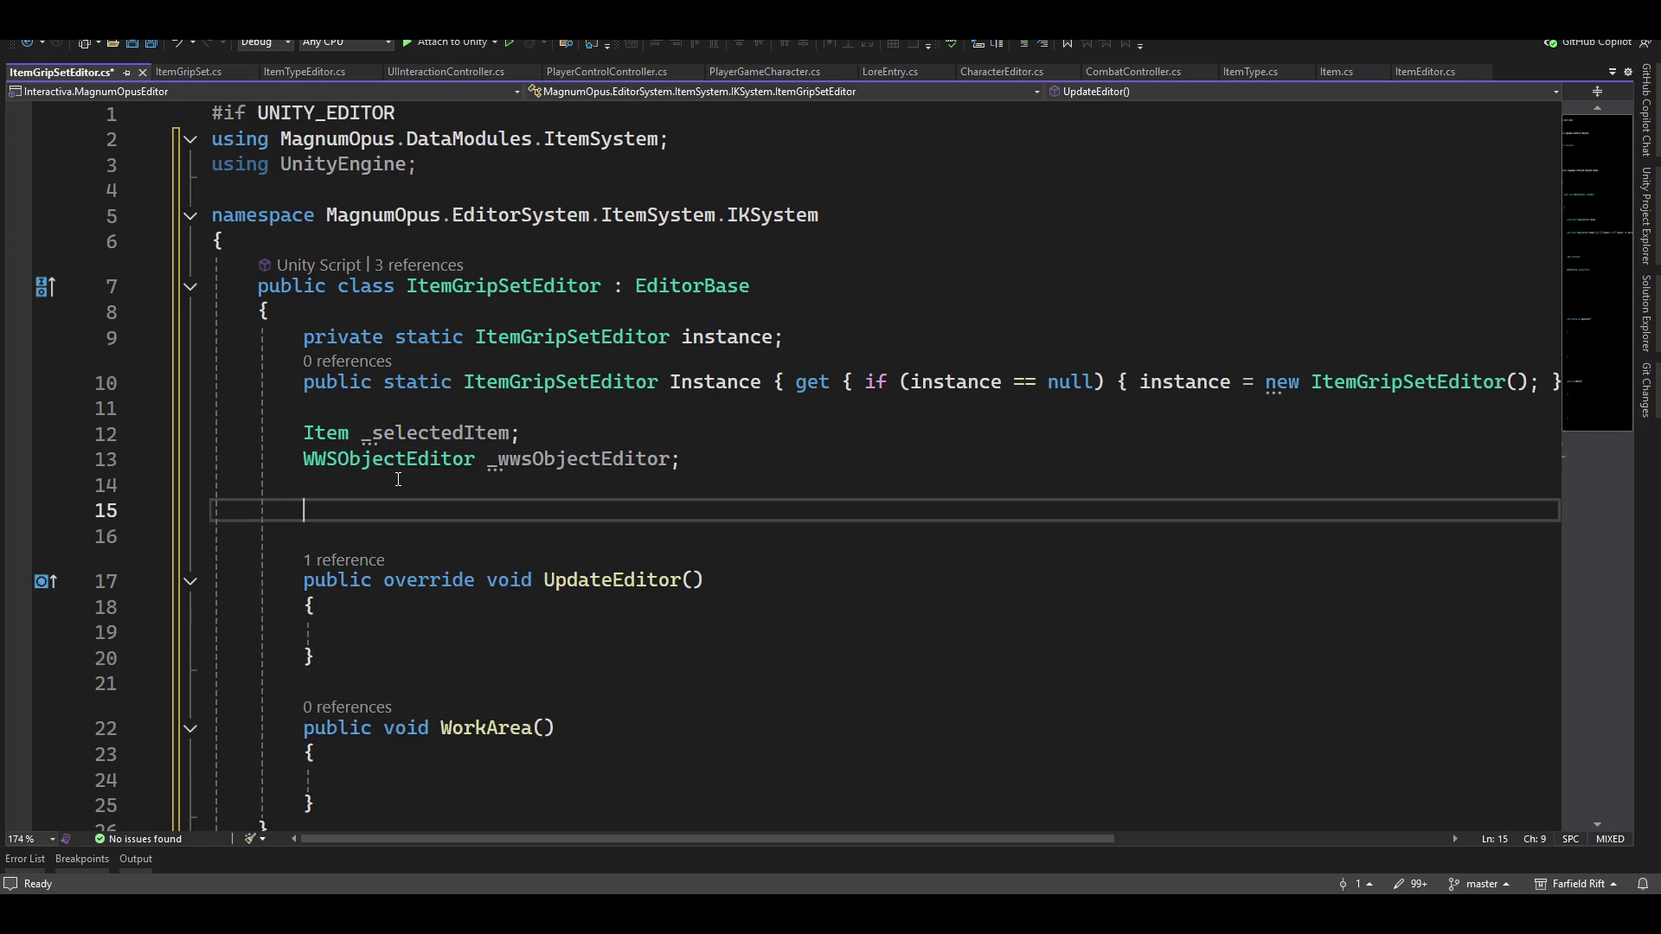
Add an OnEnable method that sets _wwsObjectEditor to a new WWSObjectEditor
text(onen)
key(Tab)
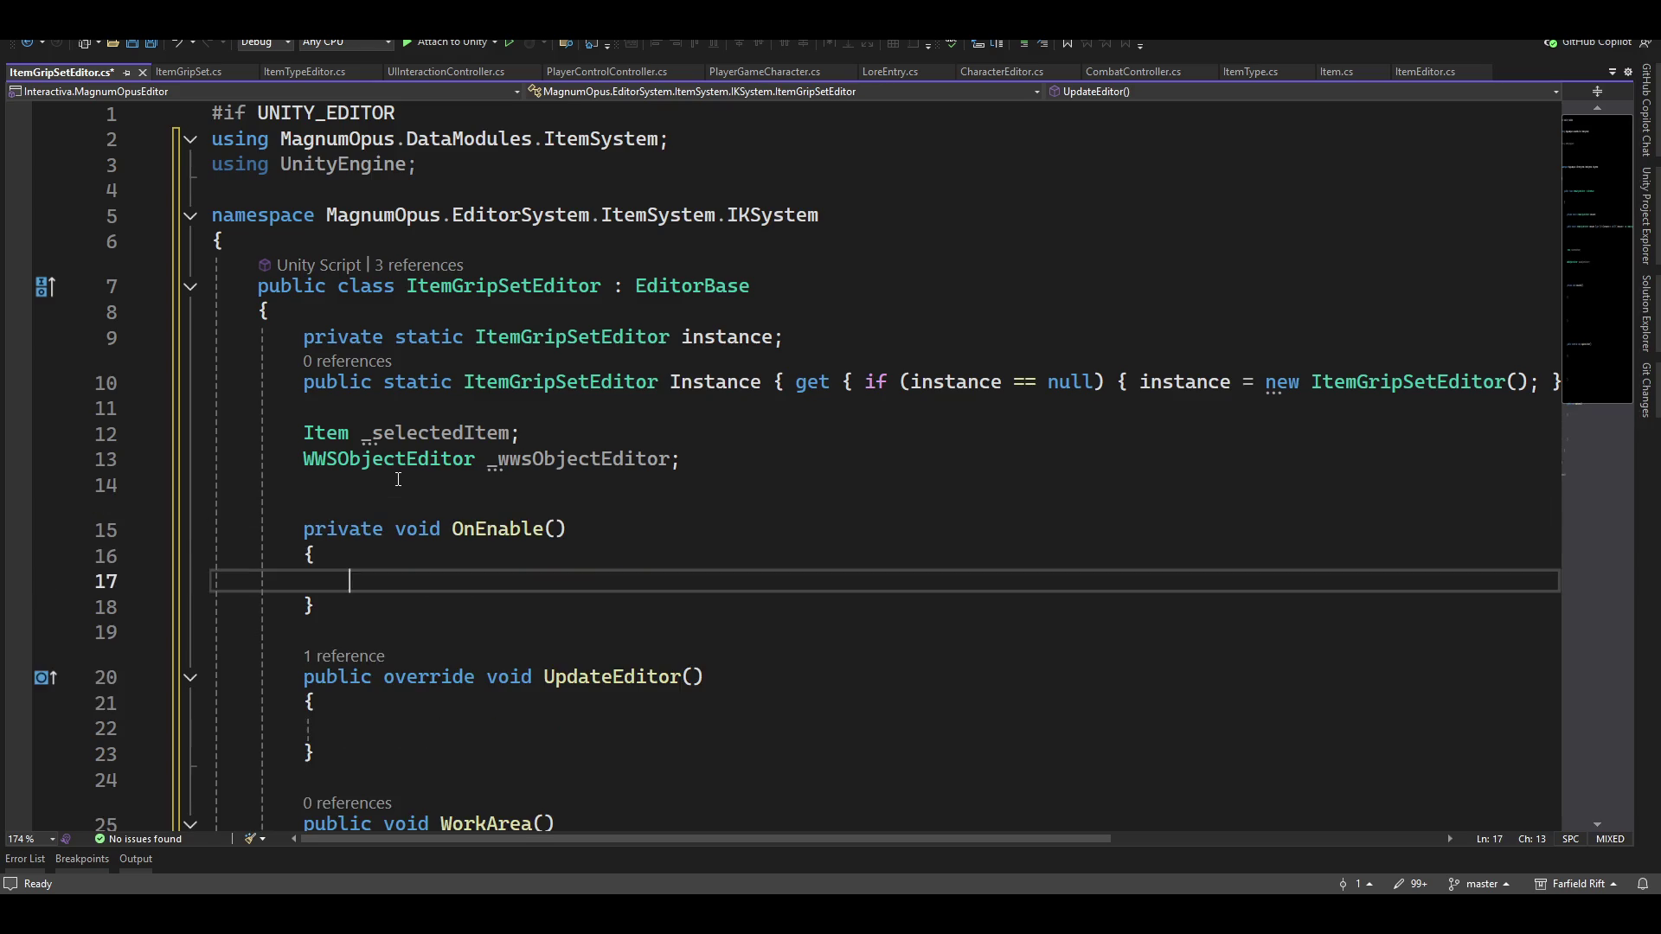
text(_wwo)
key(Tab)
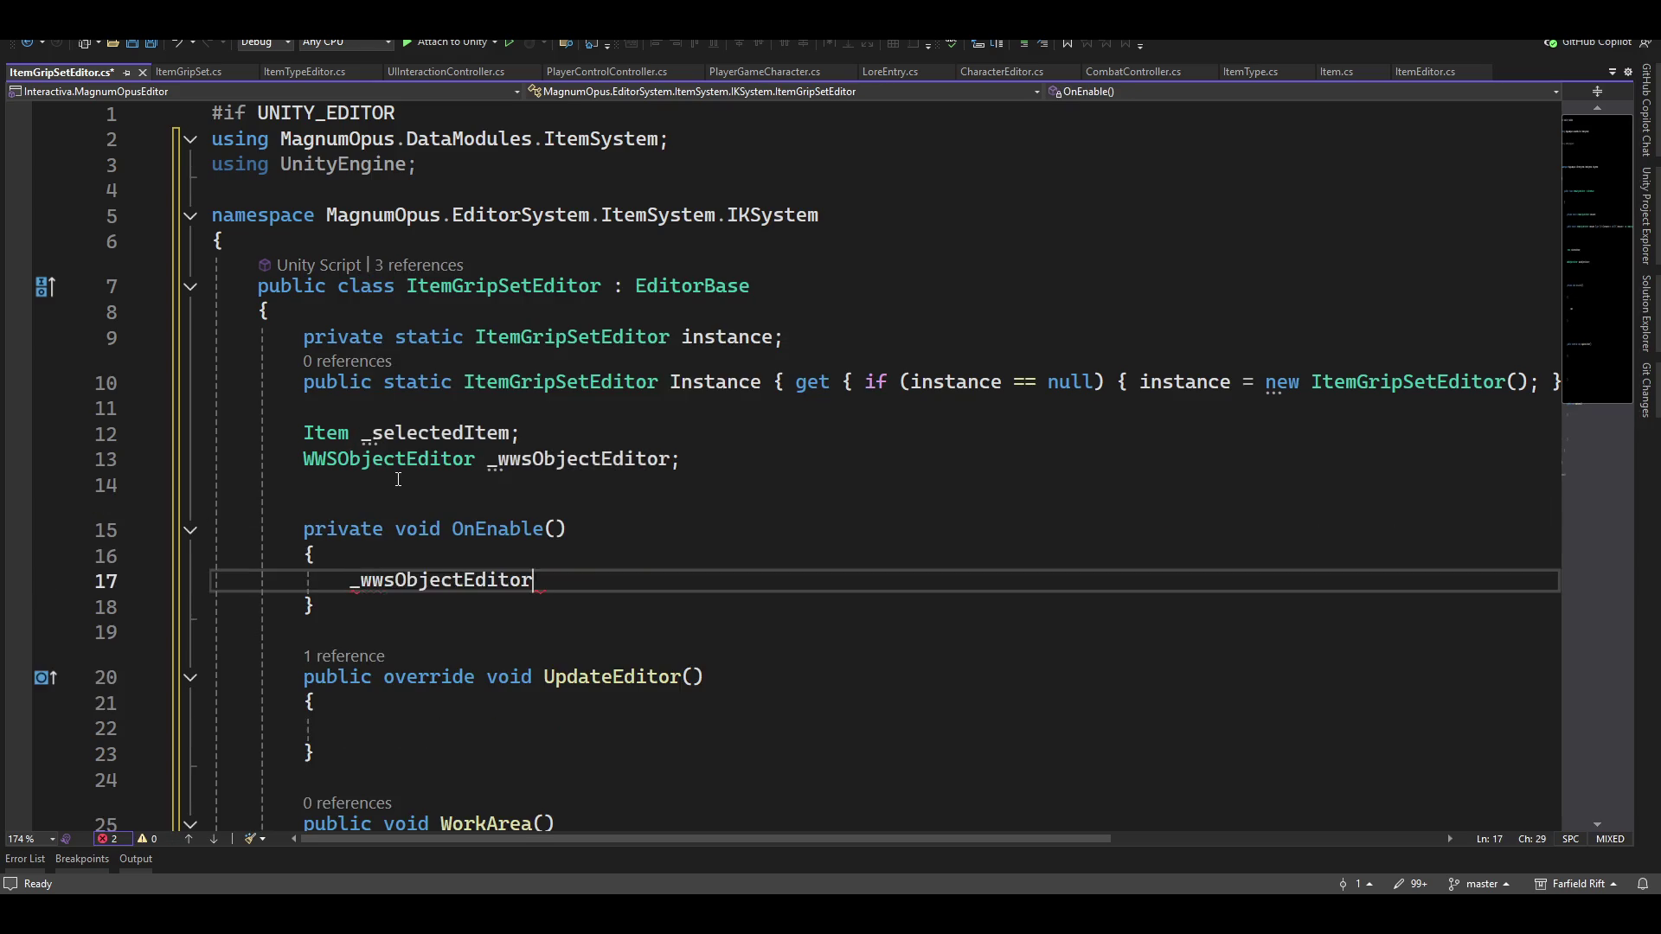
text(= new WW)
key(Tab)
text(P { })
key(BackSpace)
key(BackSpace)
key(BackSpace)
text(r { };)
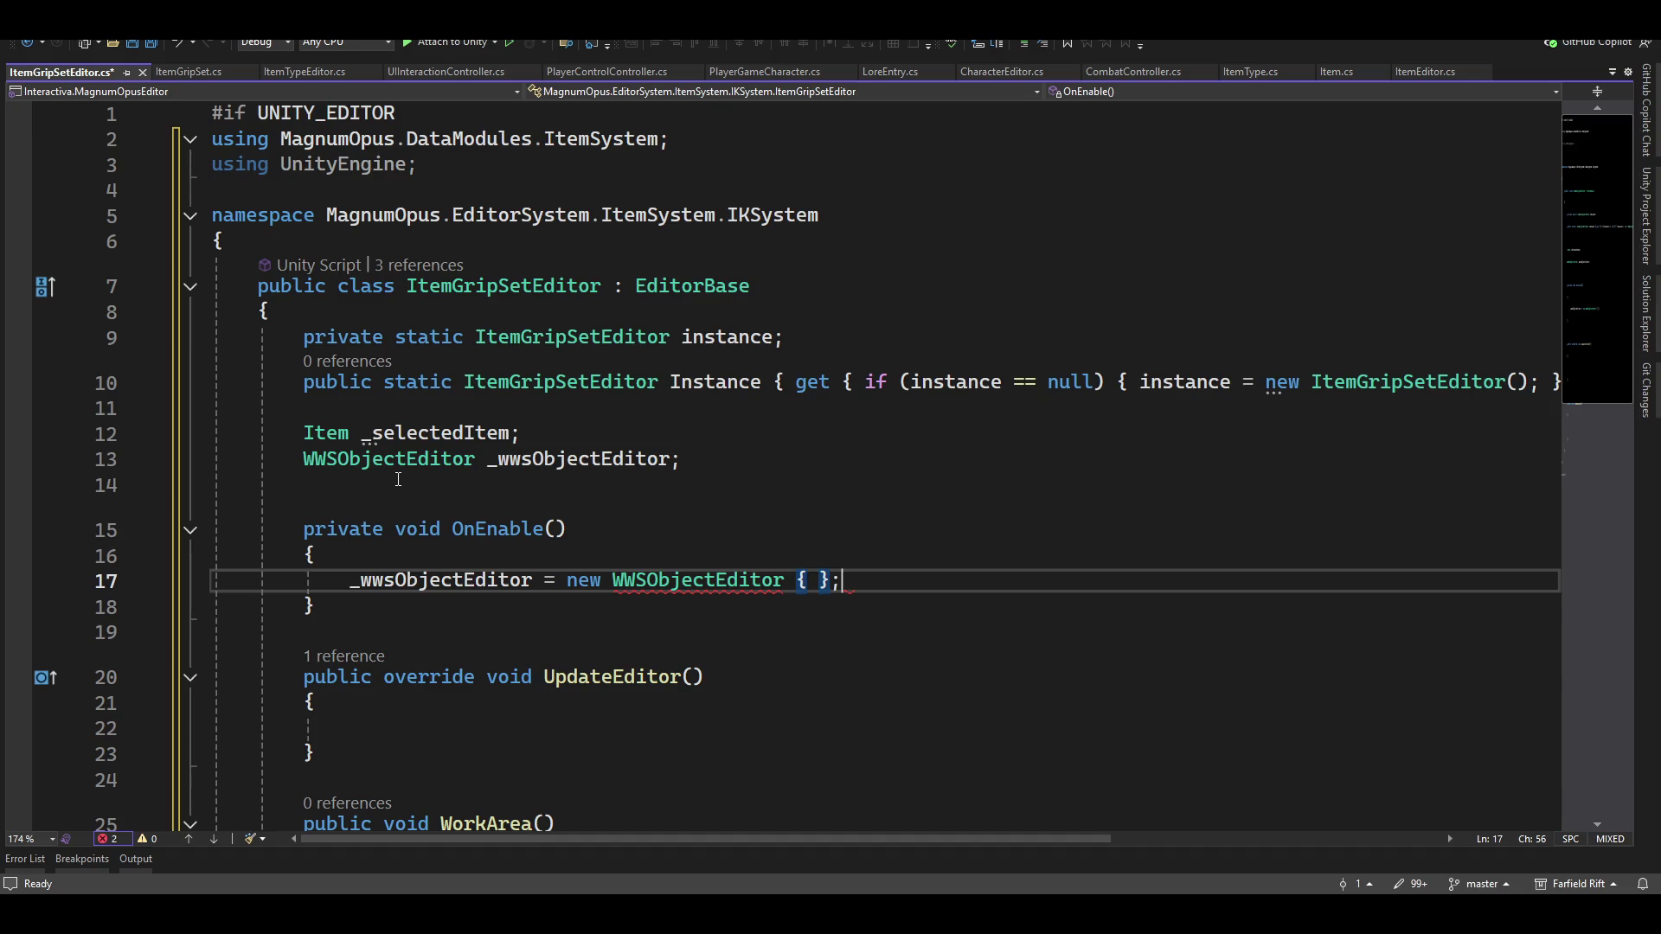
Insert a blank line above OnEnable and begin typing another field declaration
key(Down)
key(Down)
key(Down)
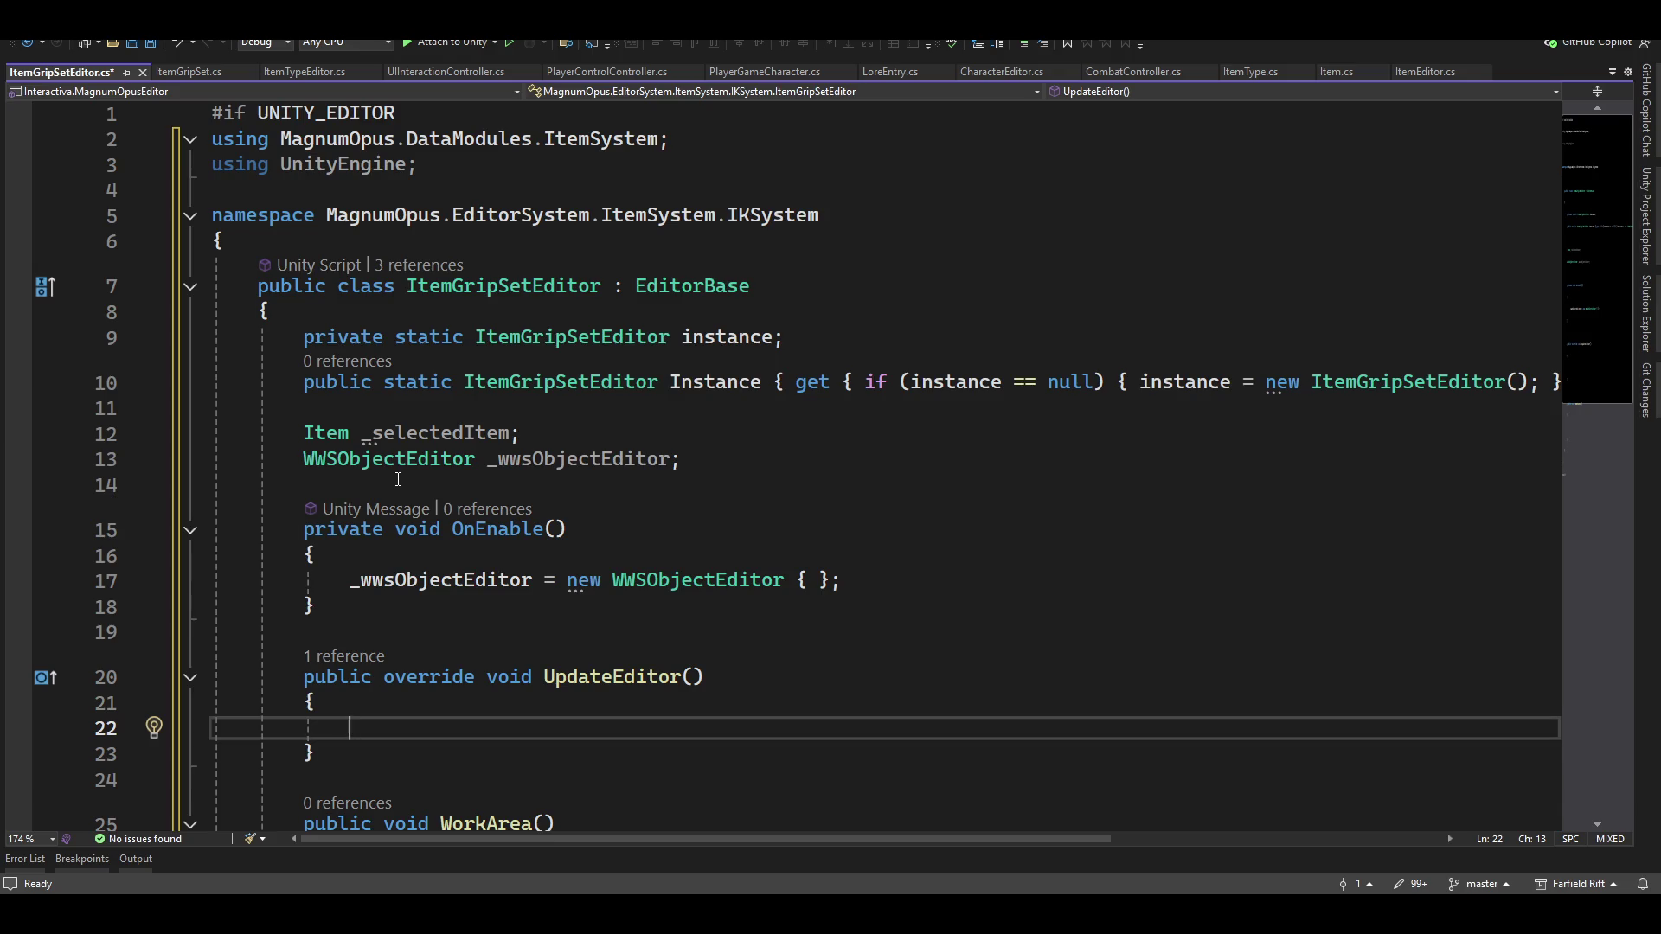
key(Up)
key(Up)
key(Up)
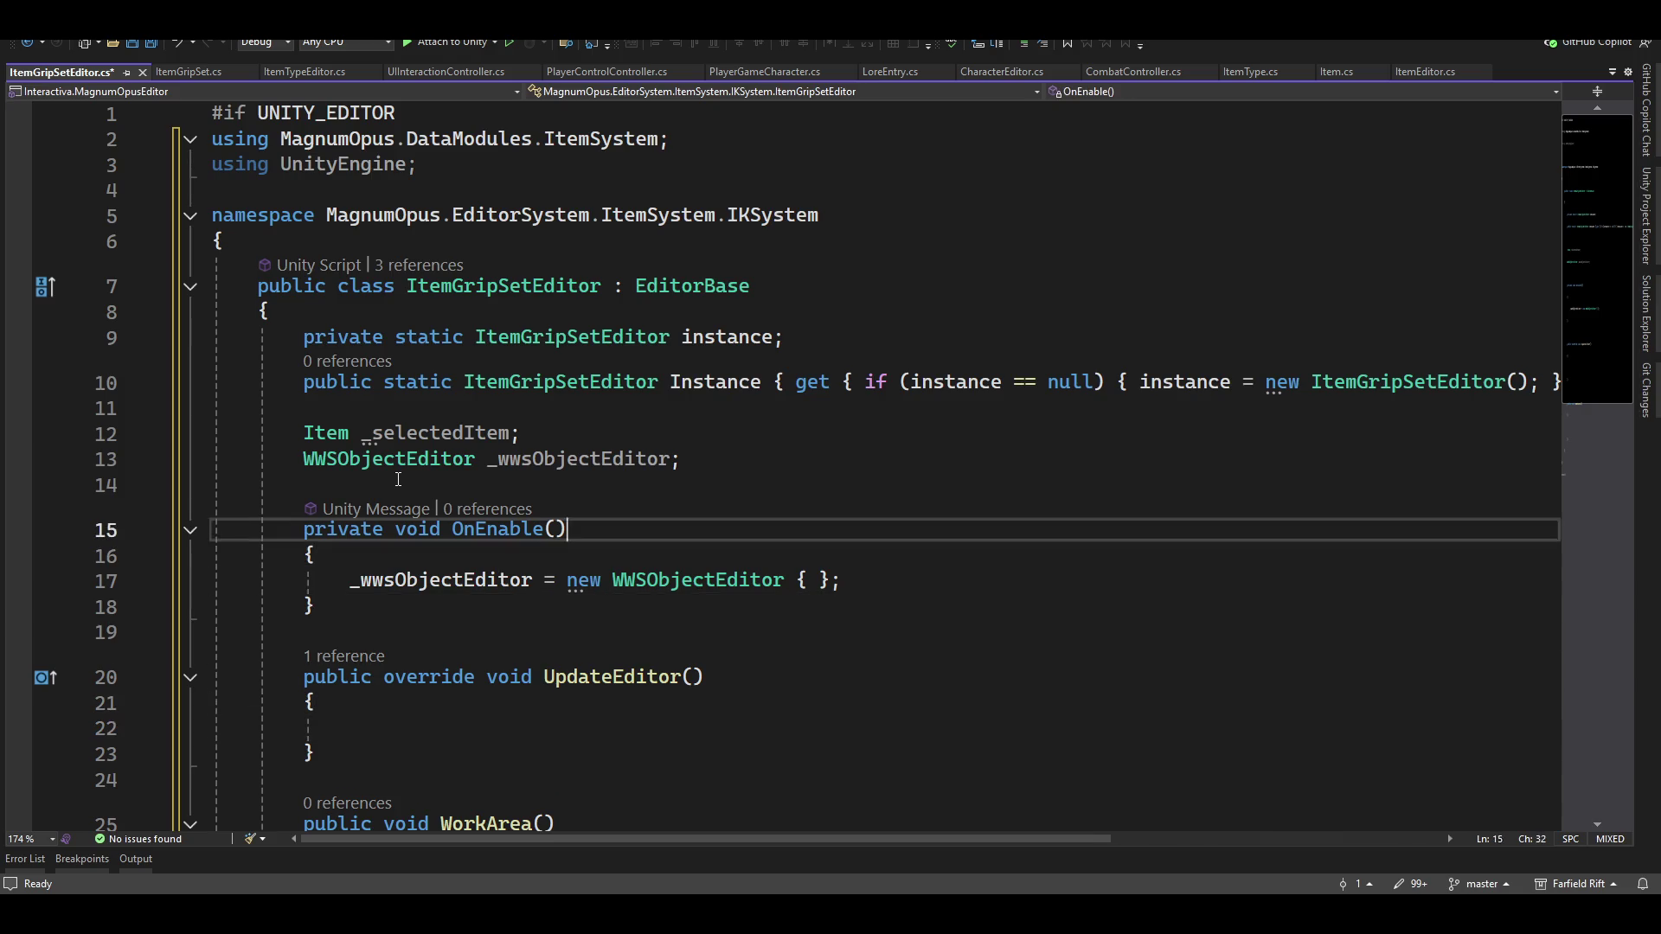
key(Return)
key(Return)
key(Up)
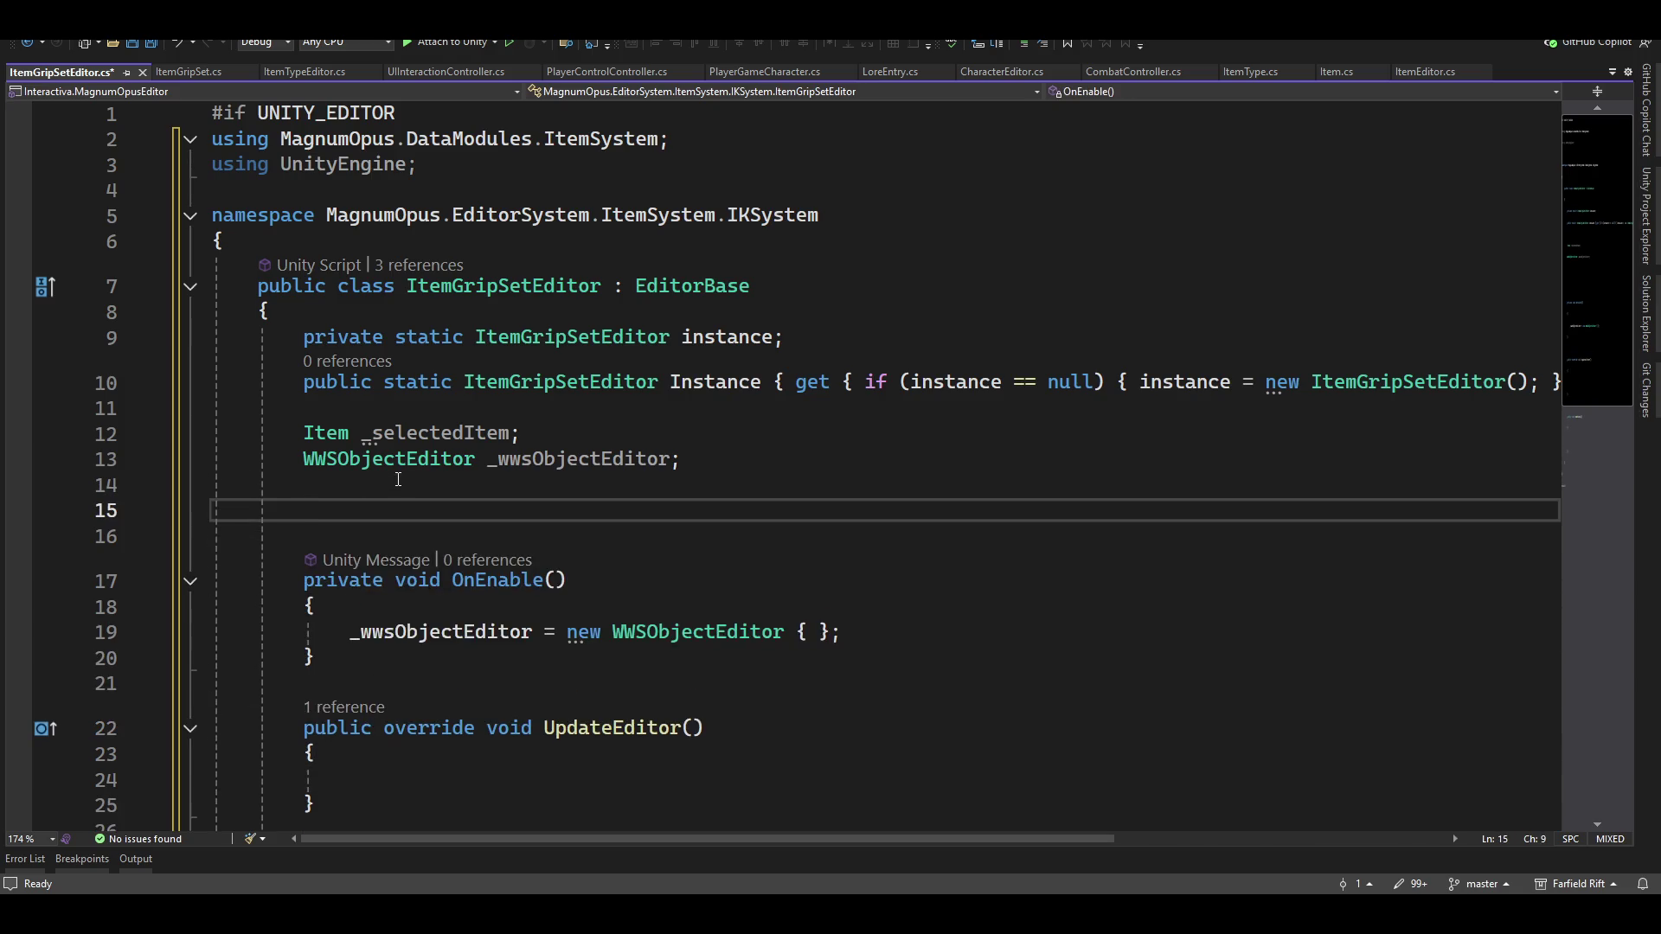
text(item)
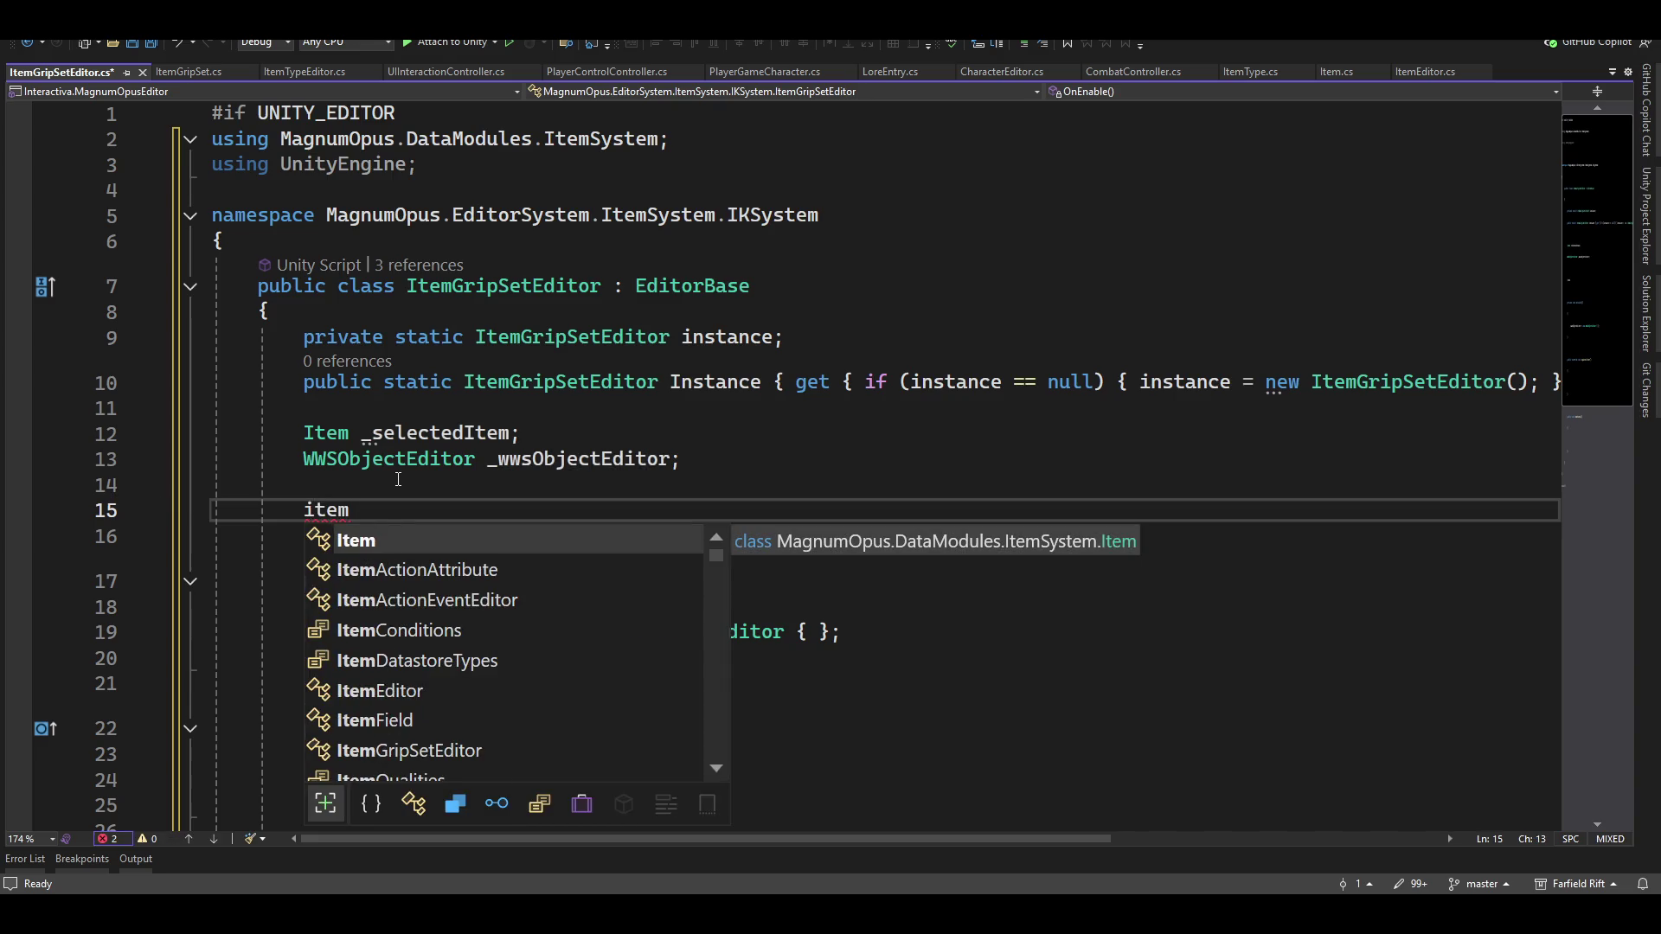
Declare the field DataManager<ItemGripSet> _itemGipSetListView
key(BackSpace)
key(BackSpace)
key(BackSpace)
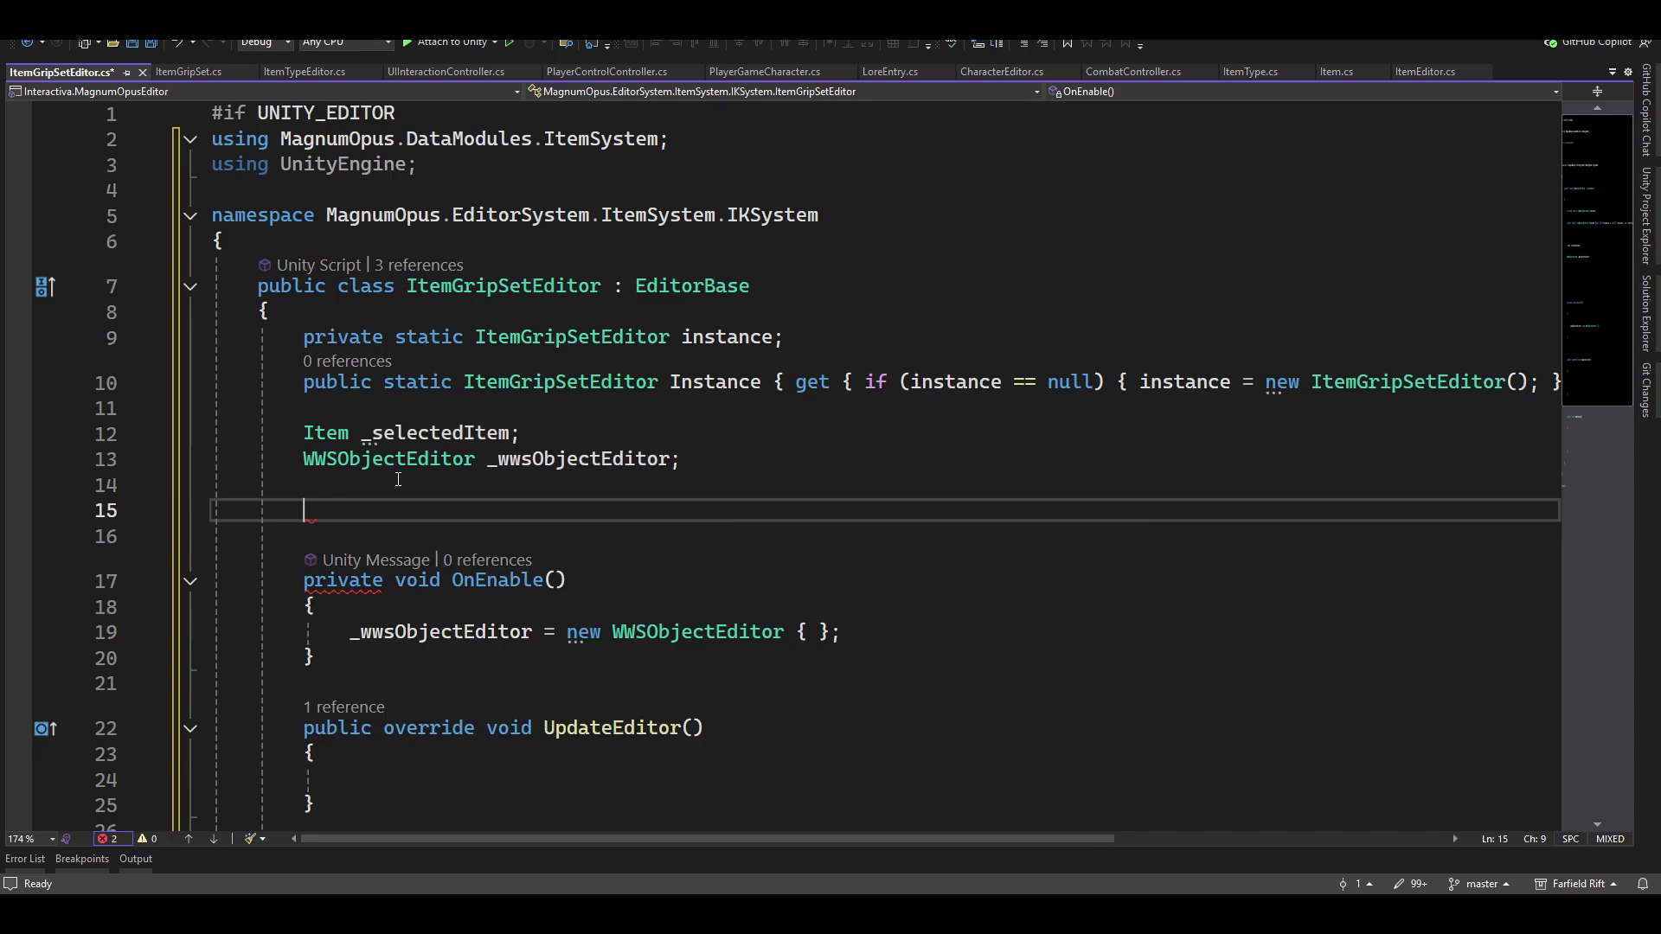
text(Data)
key(BackSpace)
key(BackSpace)
key(BackSpace)
text(data)
key(Down)
key(Down)
key(Down)
key(Up)
key(Up)
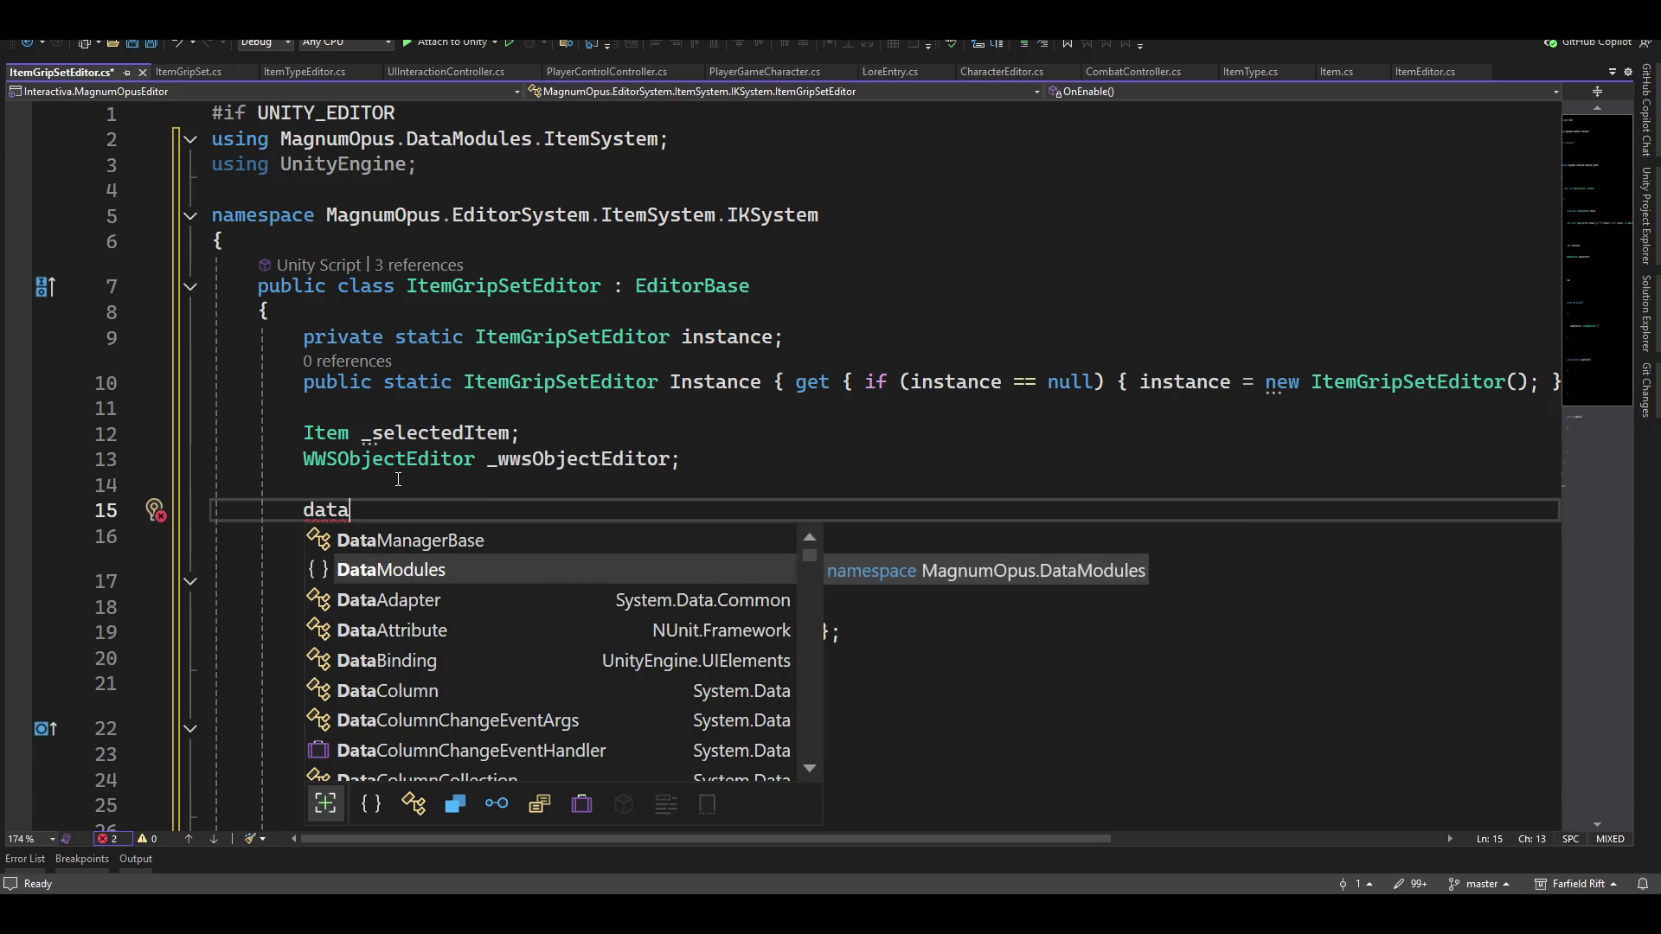
key(BackSpace)
key(BackSpace)
key(BackSpace)
text(DataMan)
key(Down)
key(Tab)
text(<)
text(itemgro>)
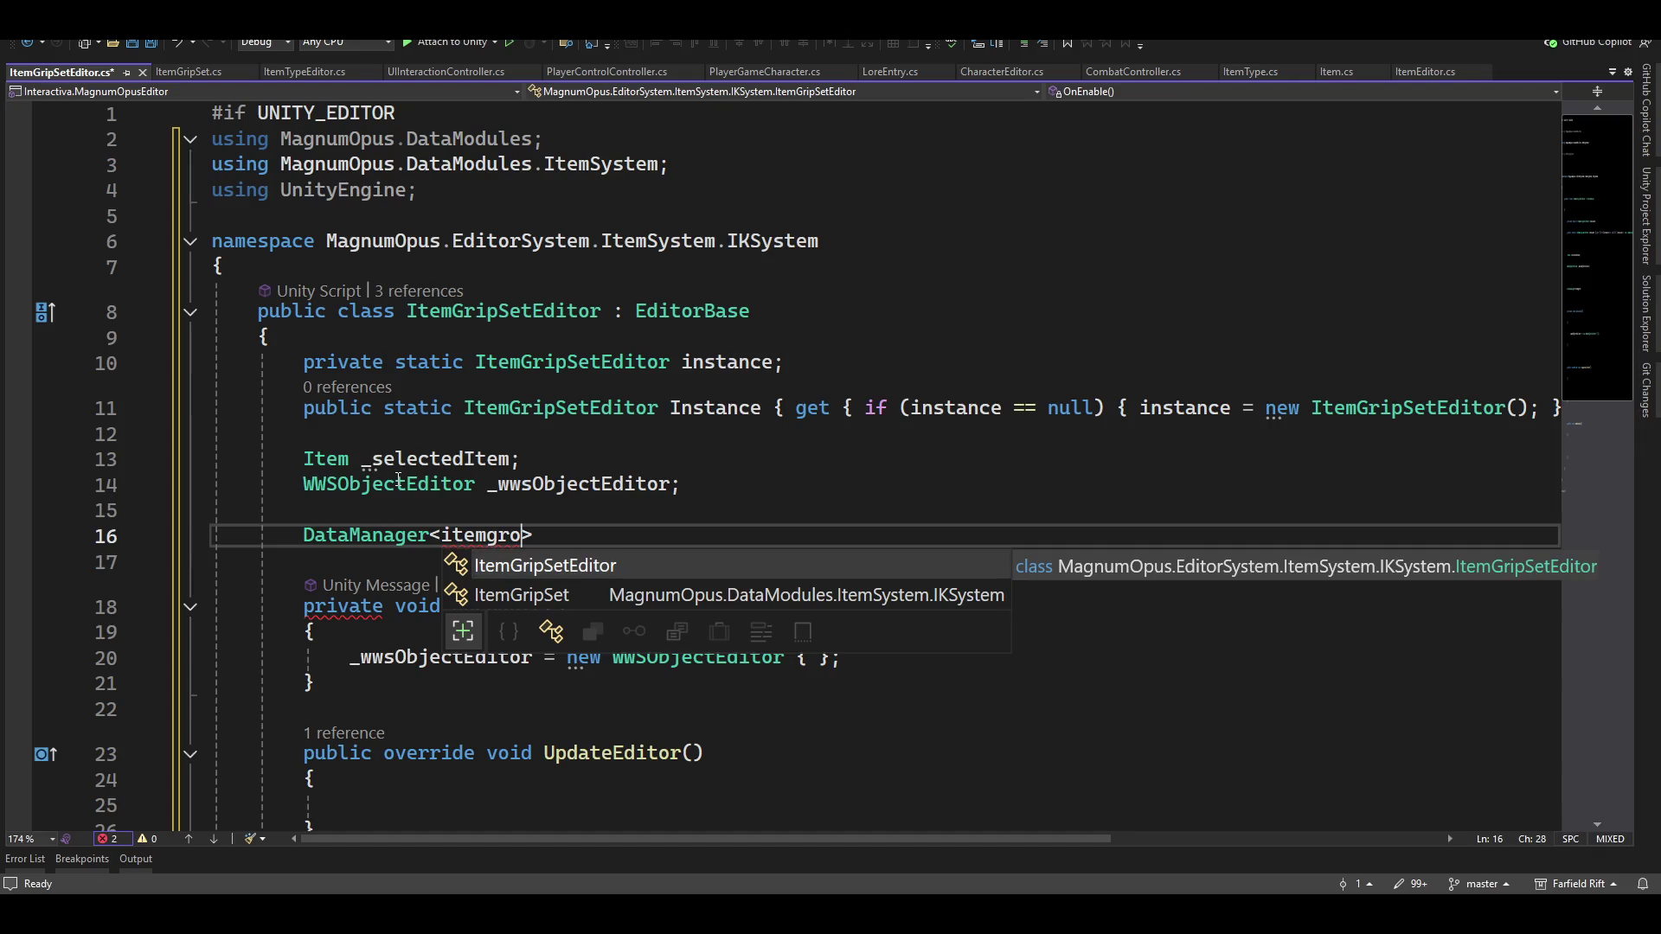
key(Down)
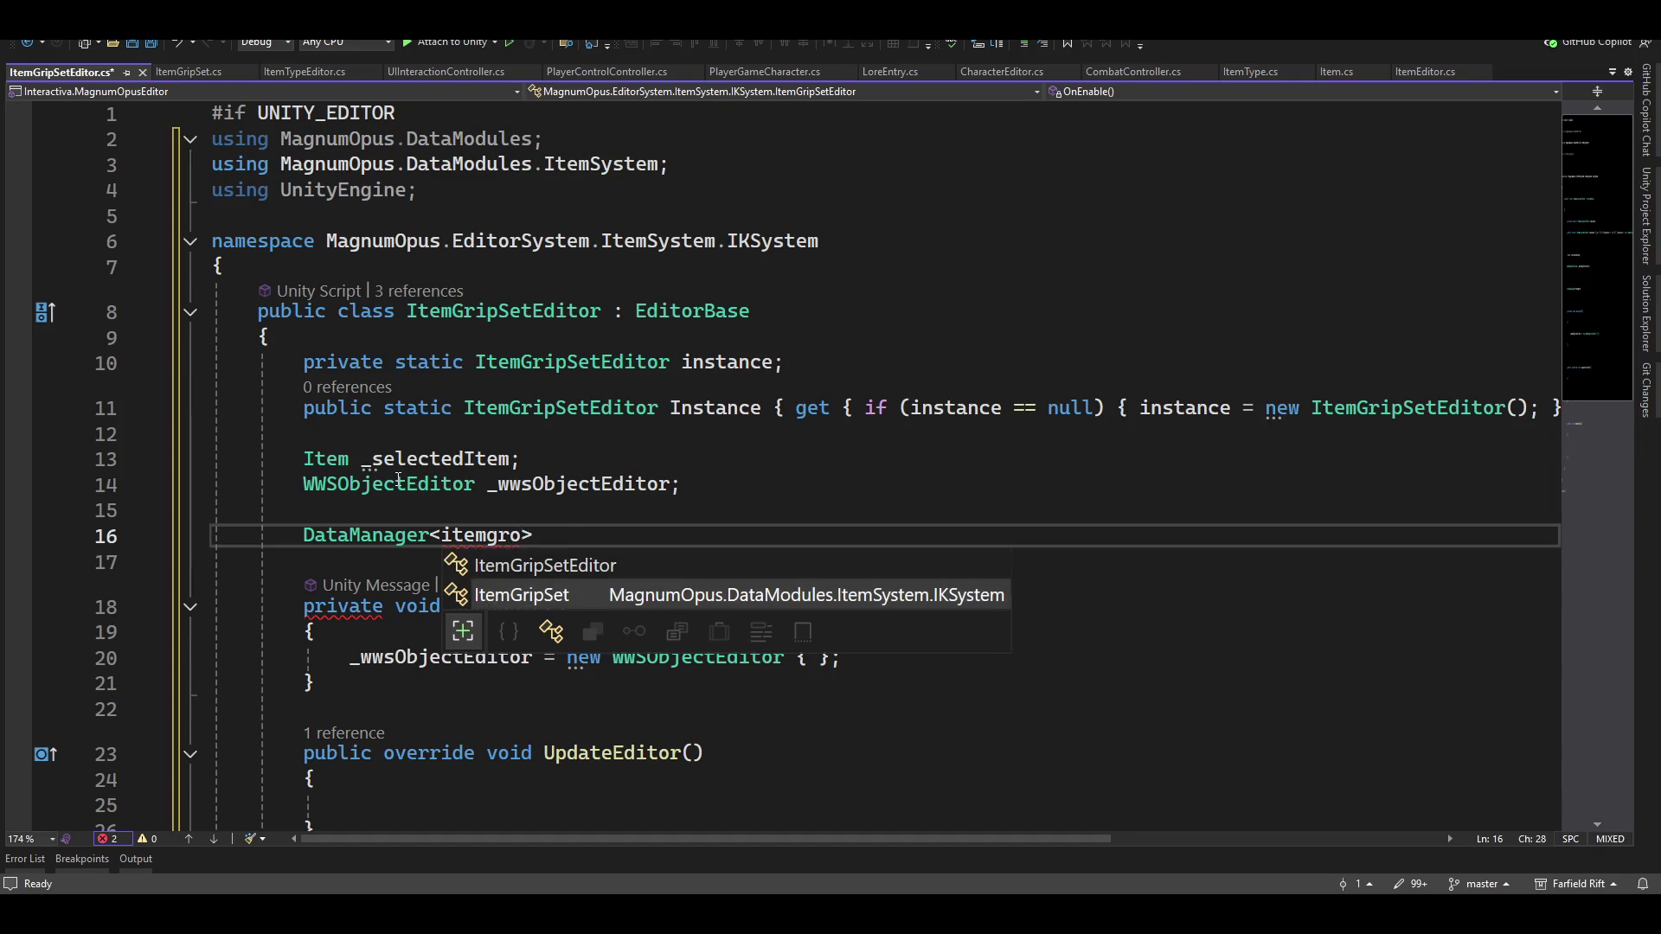
text(> _itemGi)
text(pSet)
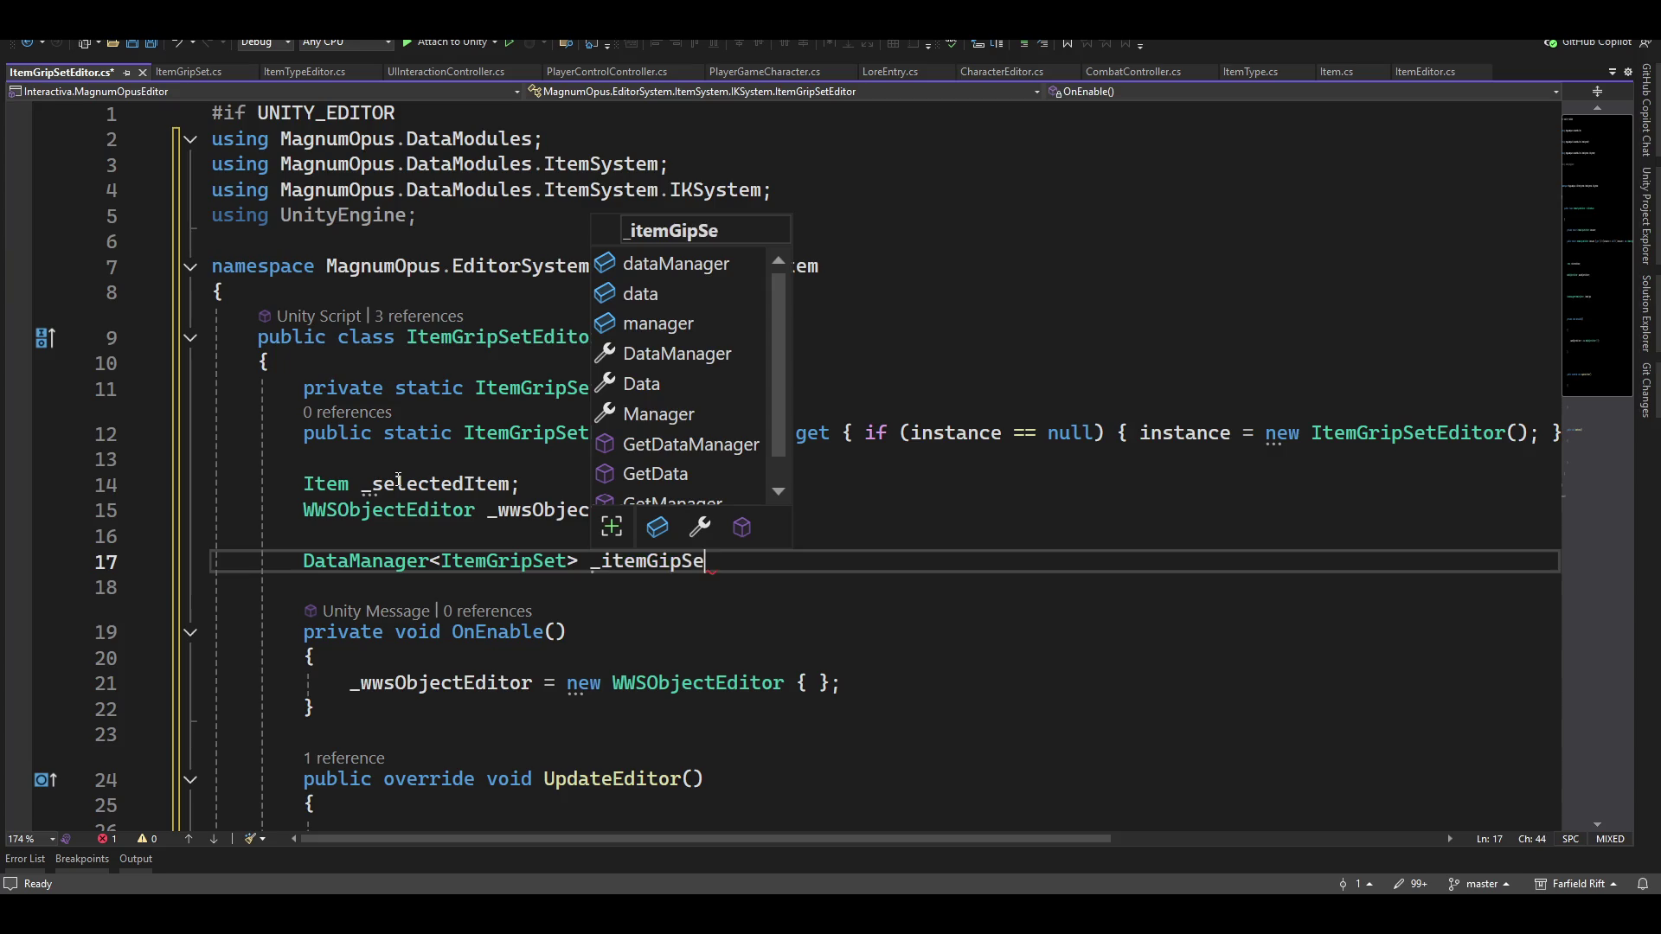
text(ListView;)
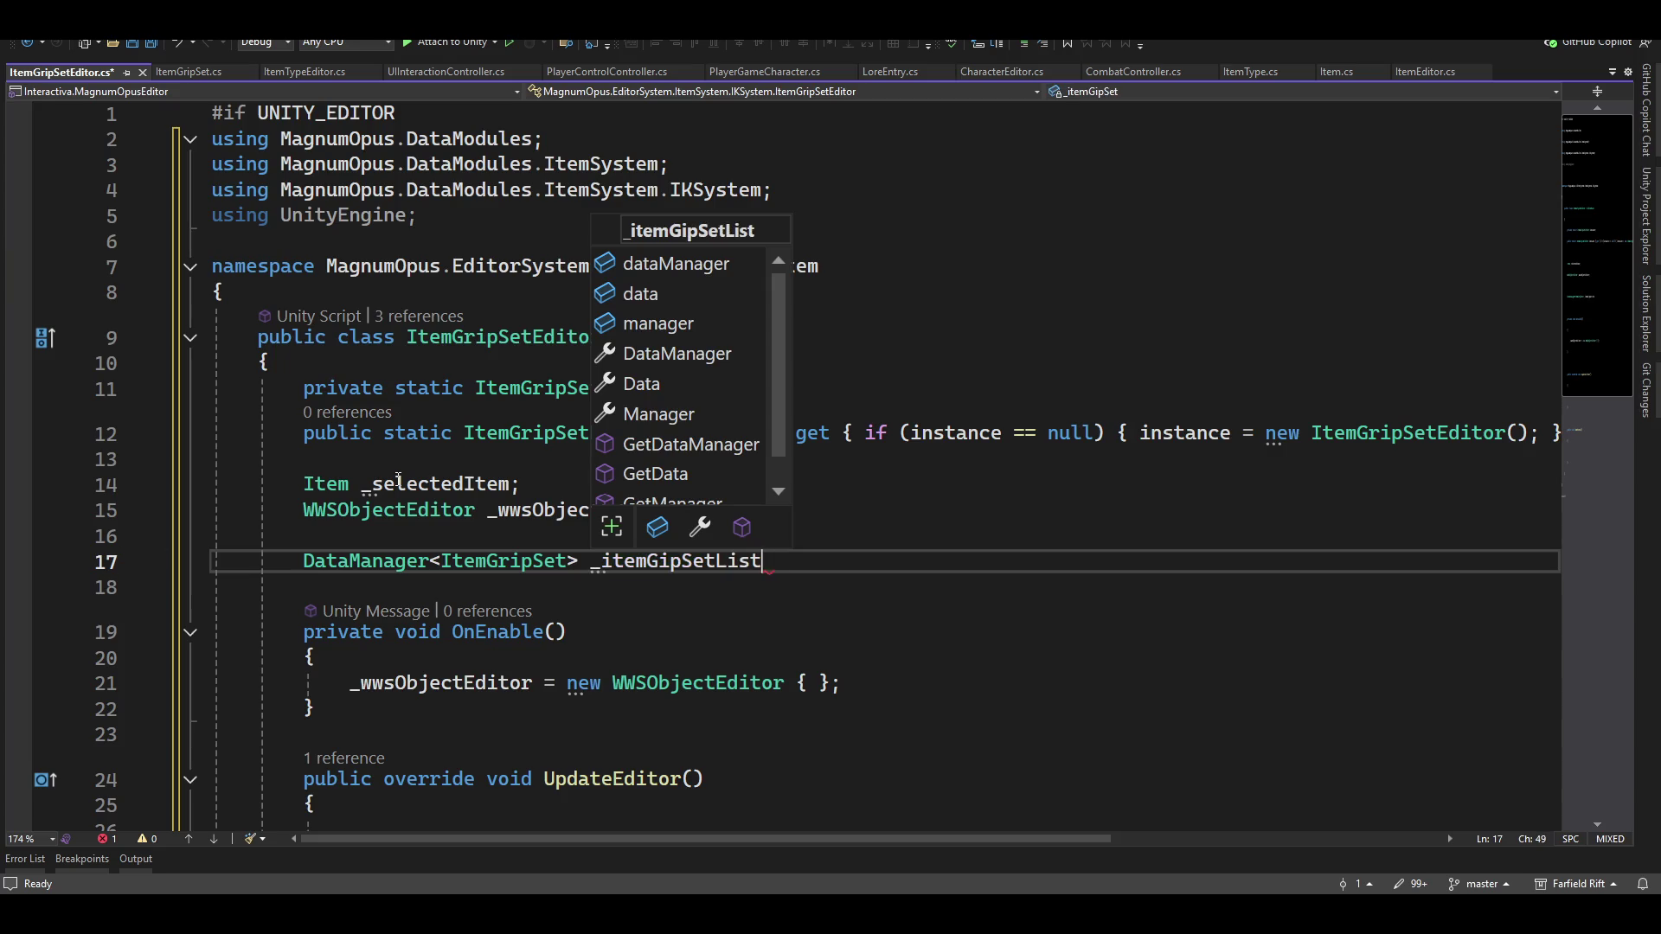
Initialize _itemGipSetListView with a new instance inside OnEnable
key(Down)
key(Down)
key(Down)
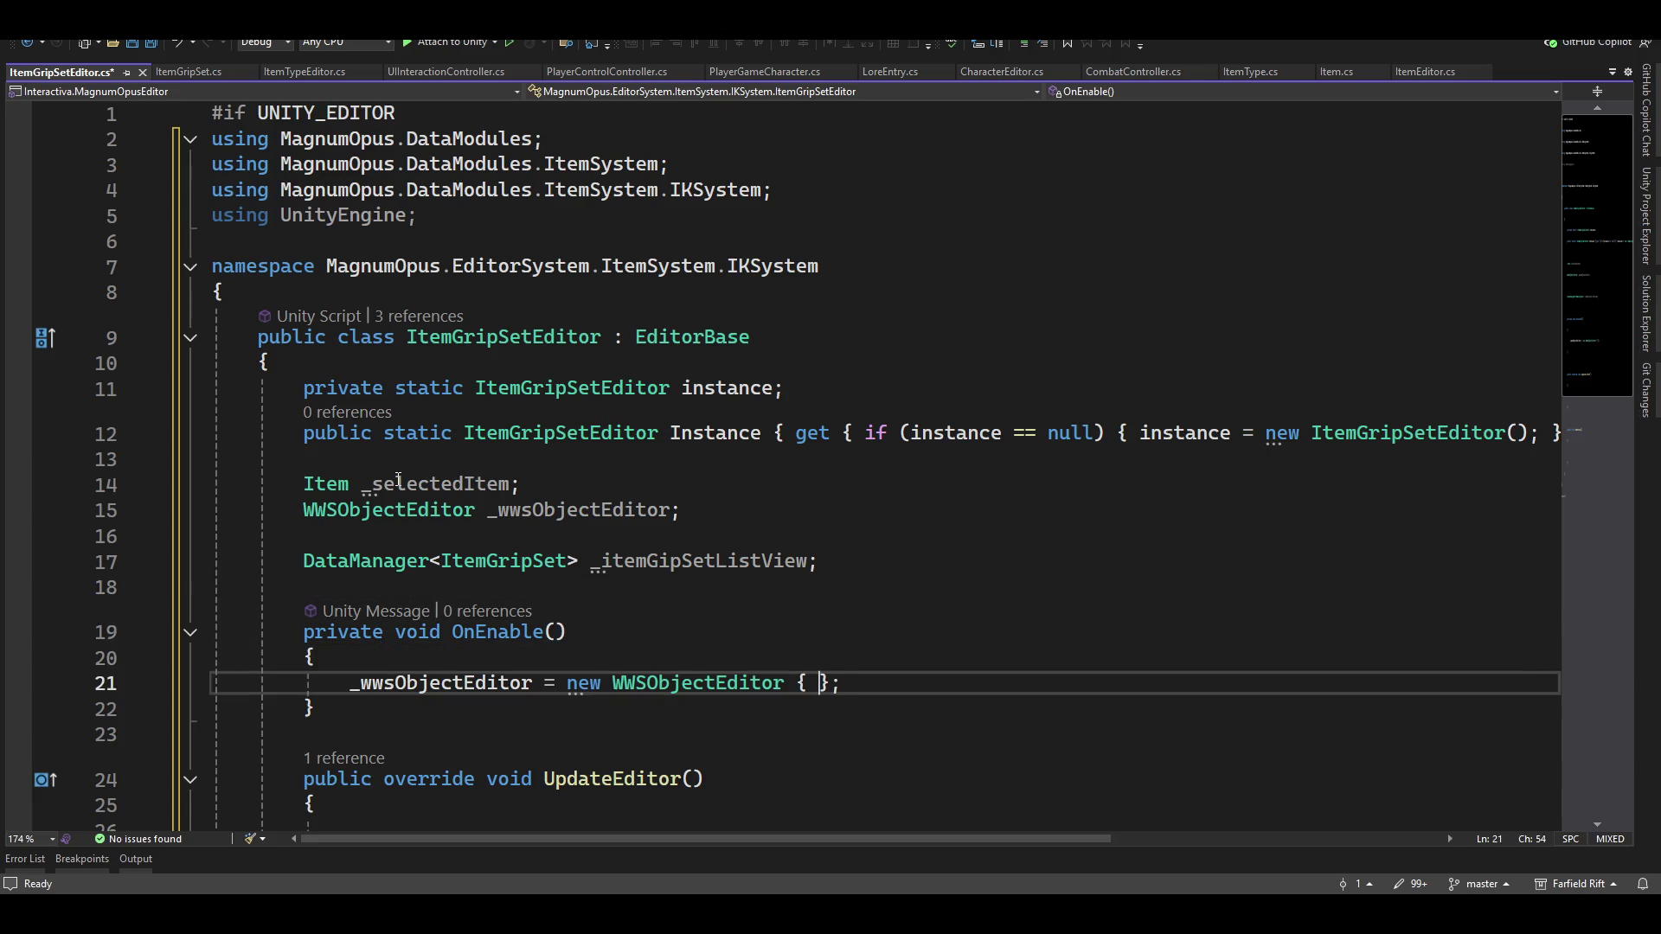
key(Return)
text(_item)
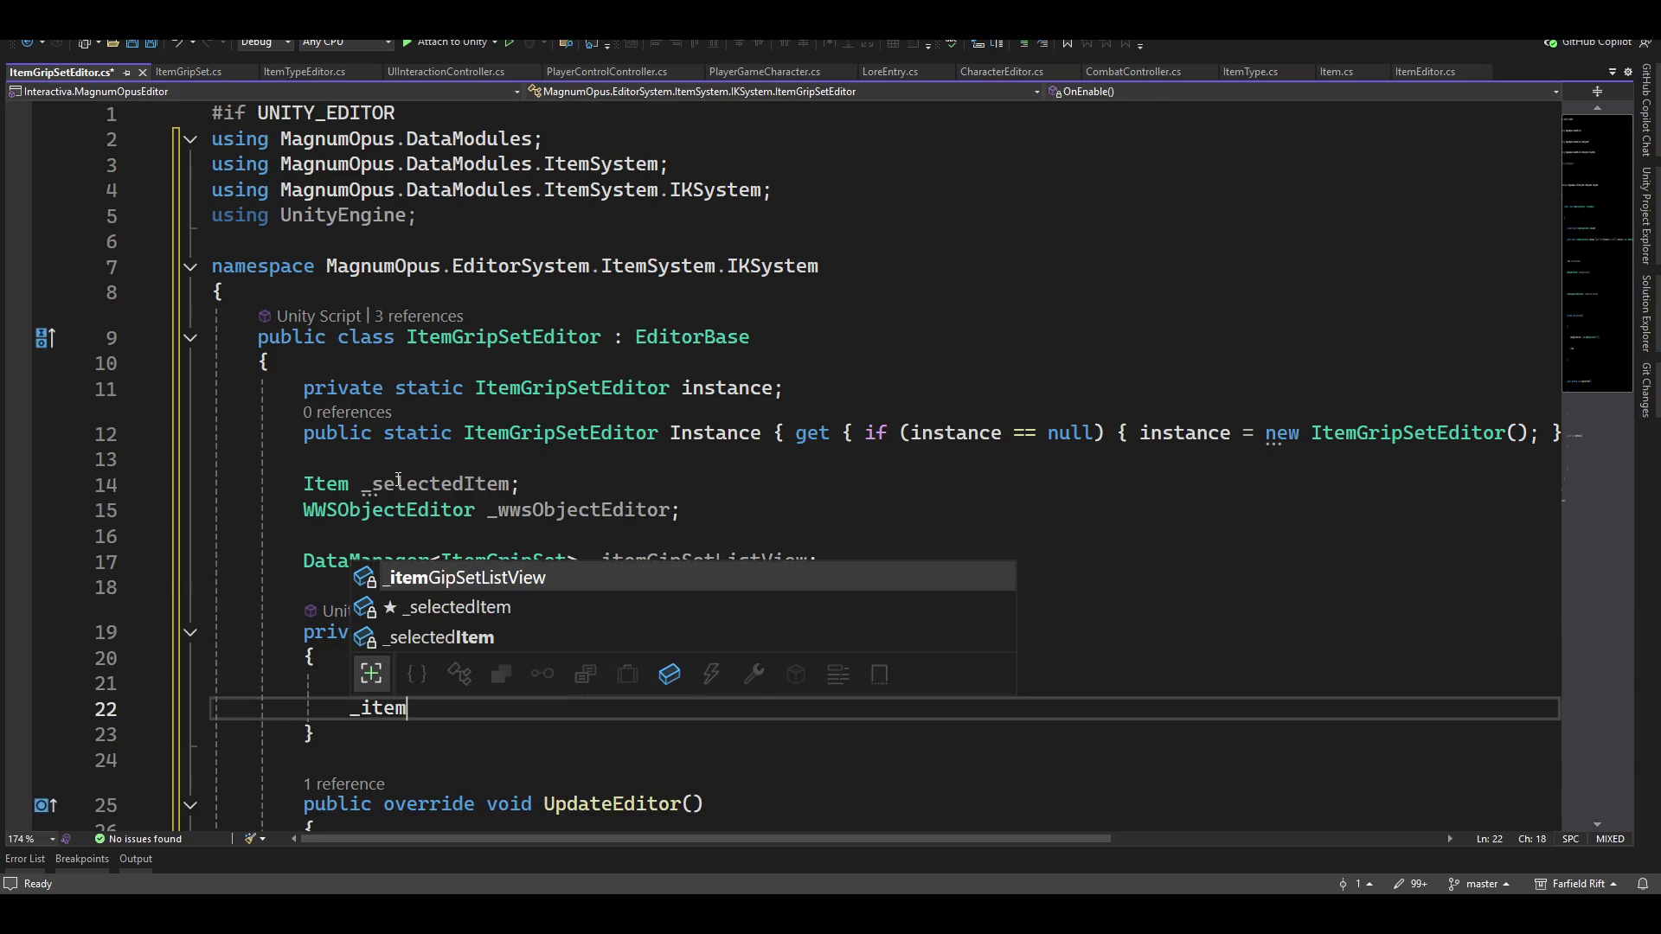
key(Tab)
key(Tab)
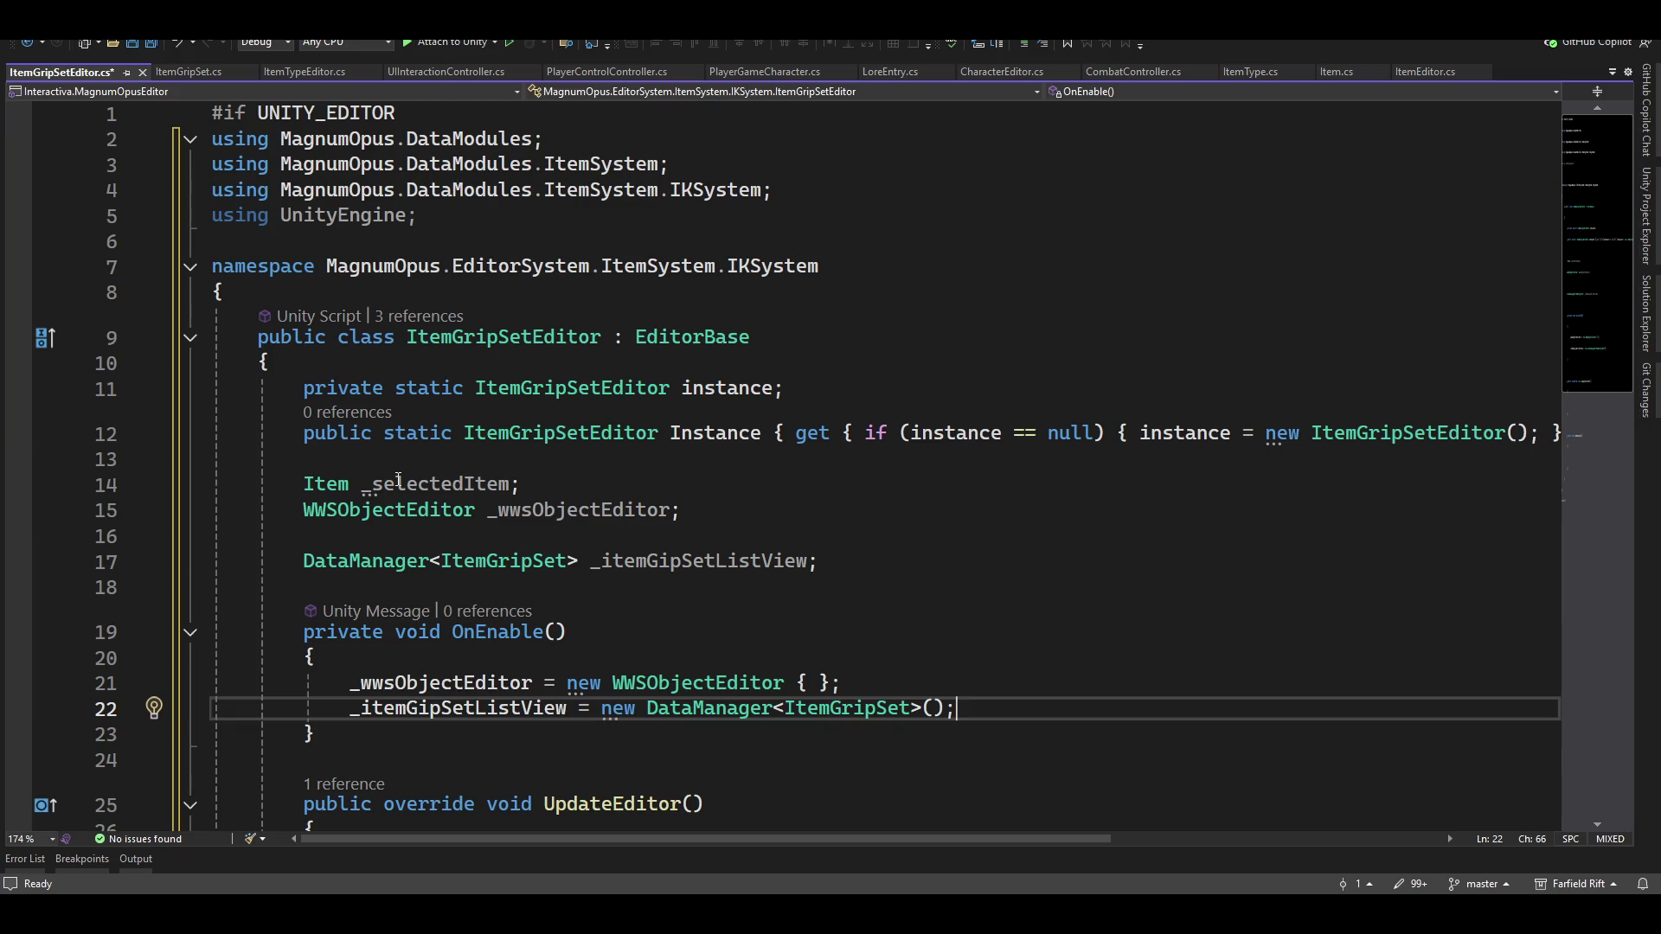
key(Down)
key(Down)
key(Down)
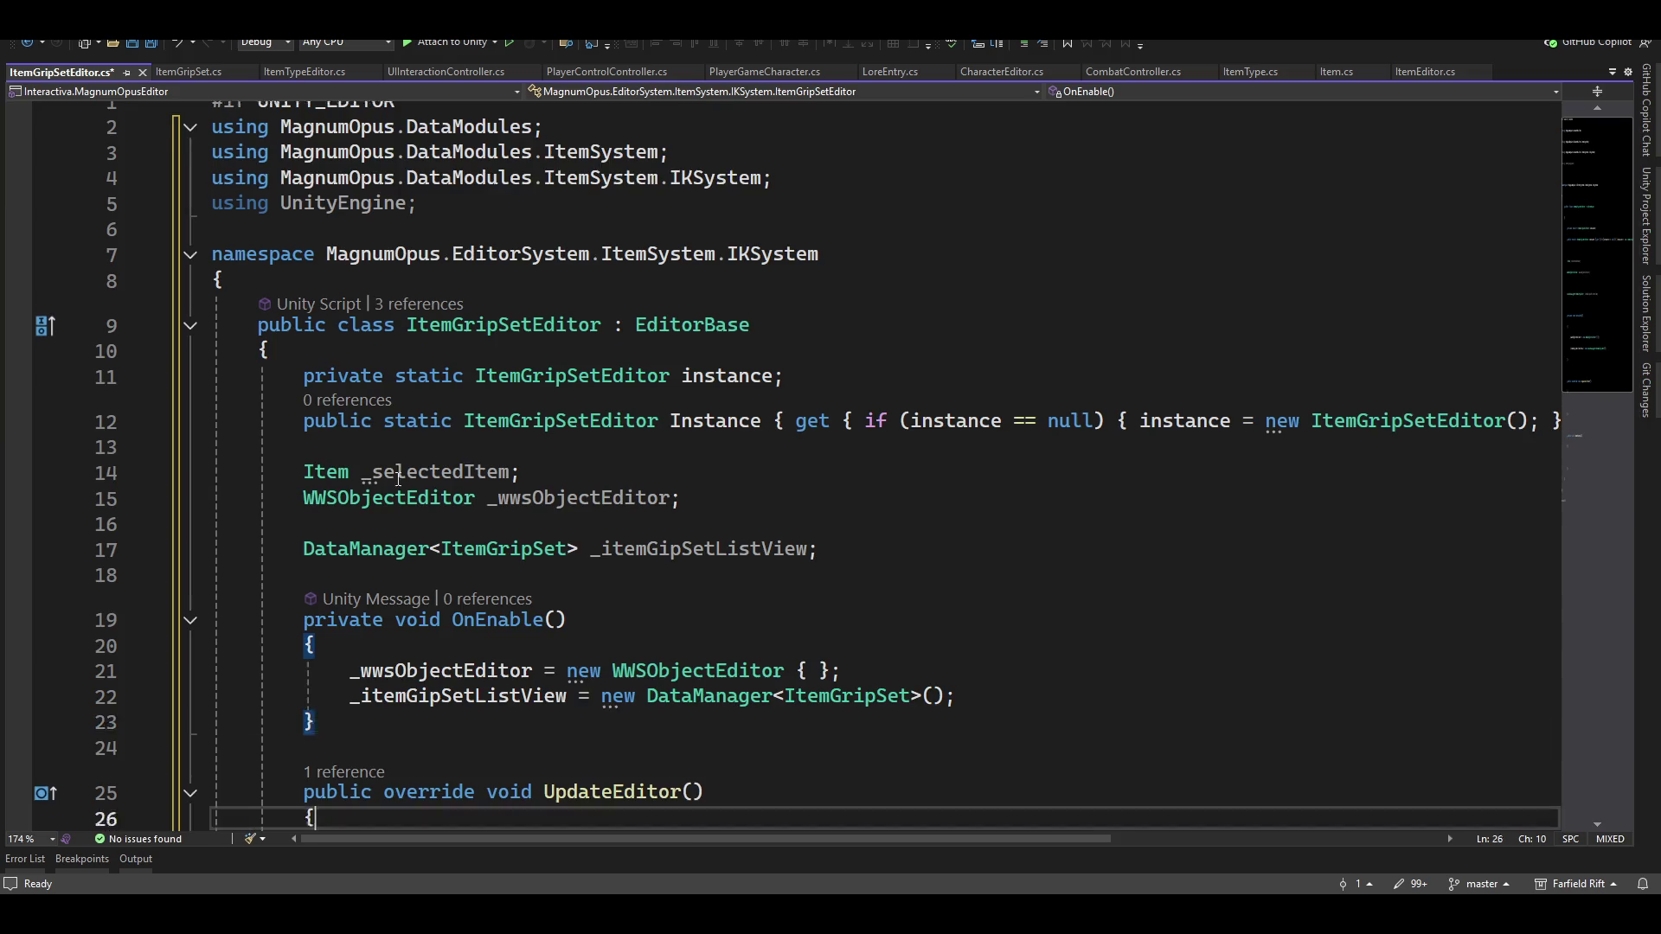
key(Up)
key(Up)
key(Up)
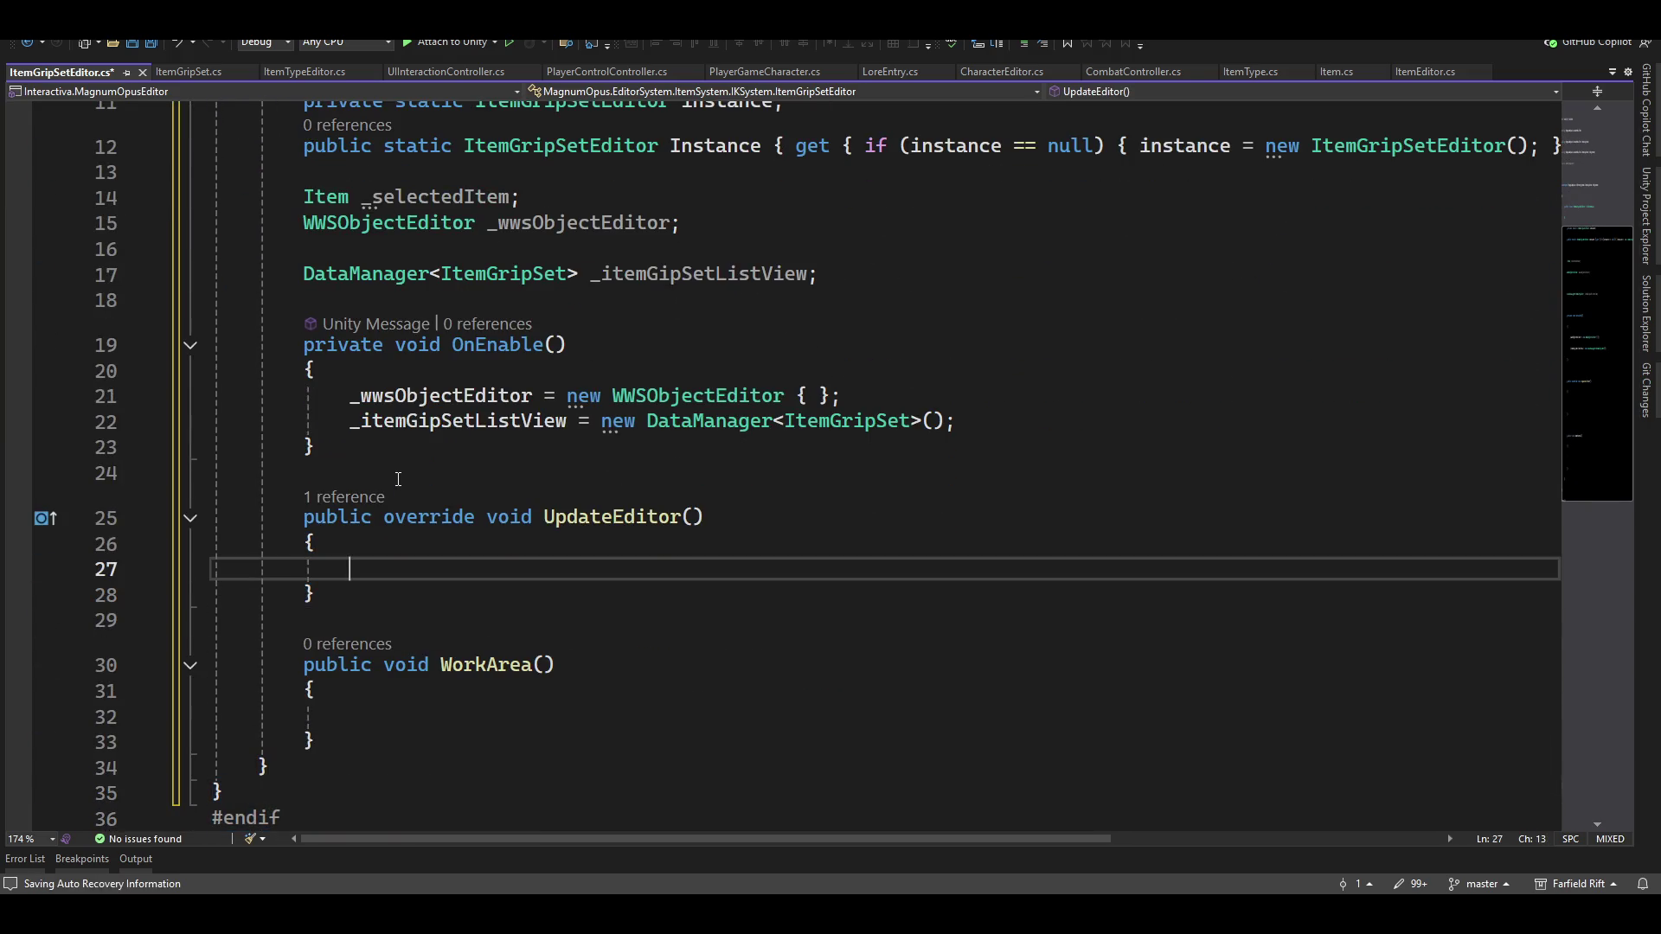
key(End)
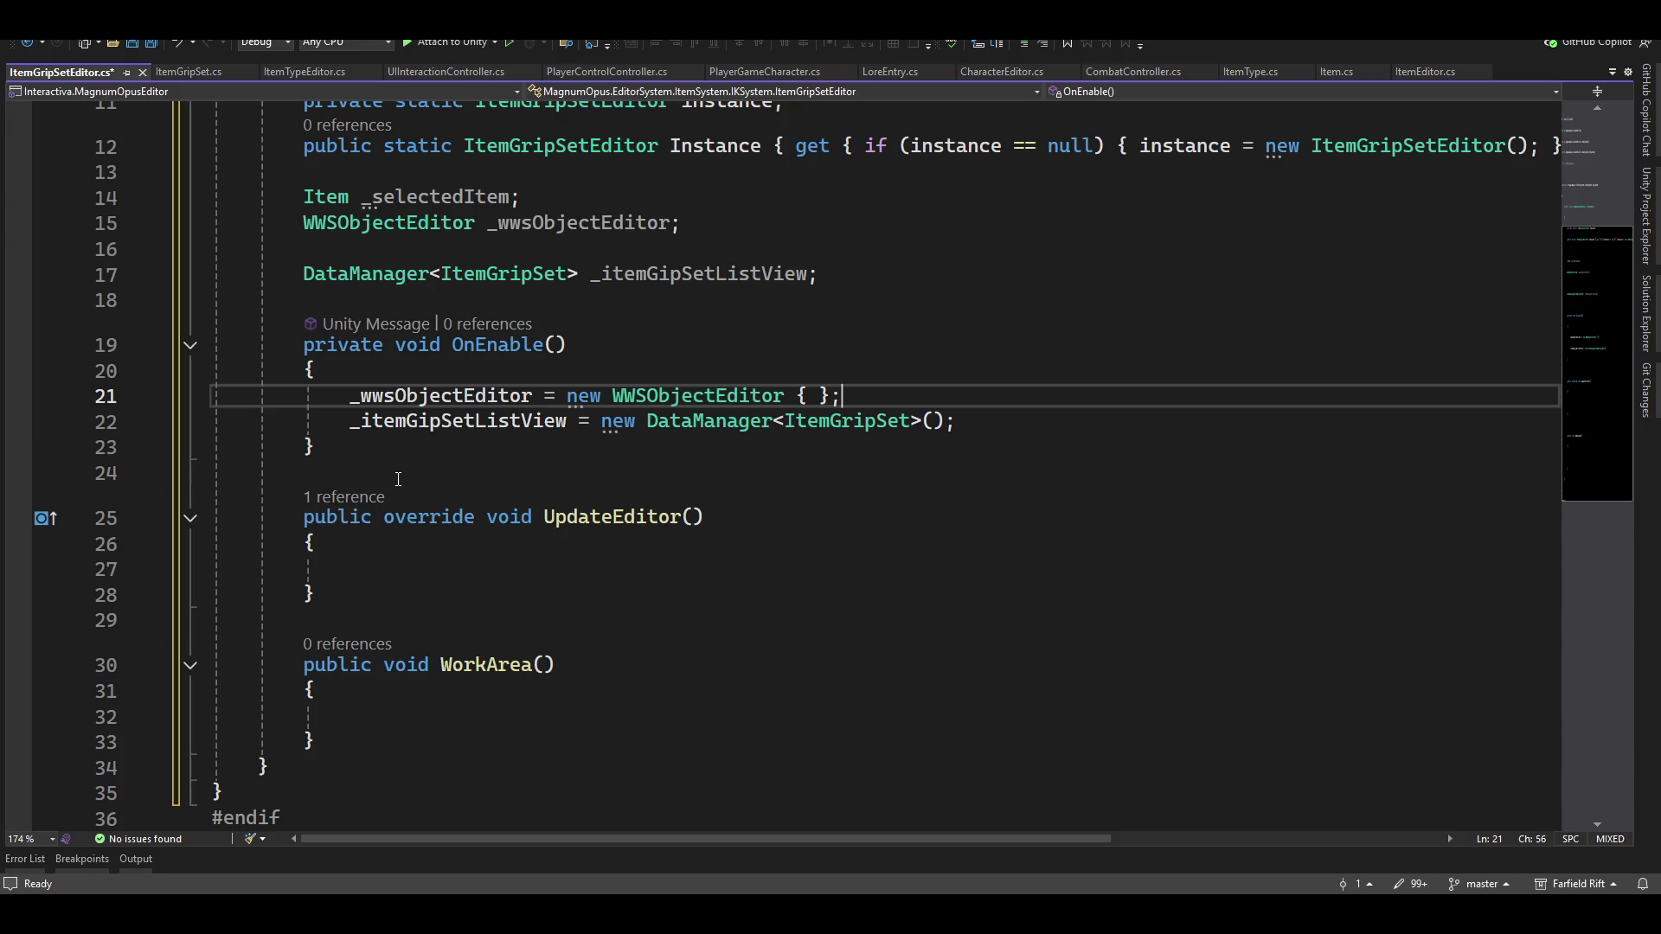
key(Down)
key(Down)
key(Down)
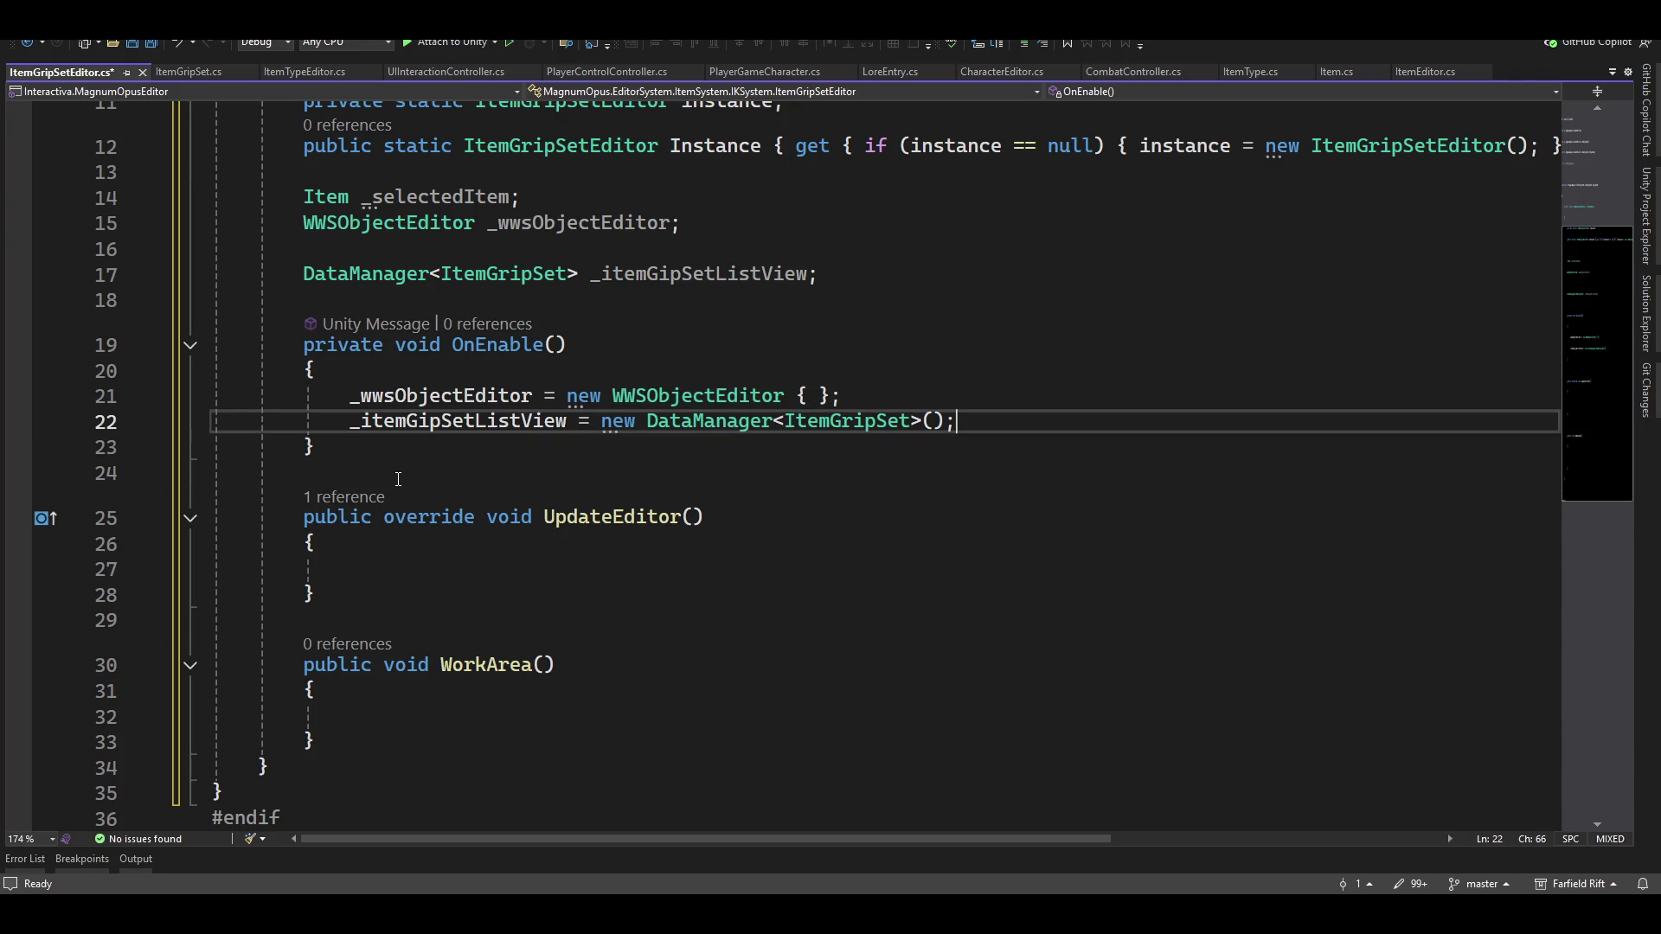
Add GUILayout.BeginVertical(GUILayout.Width(400)); at the start of UpdateEditor
text(guil)
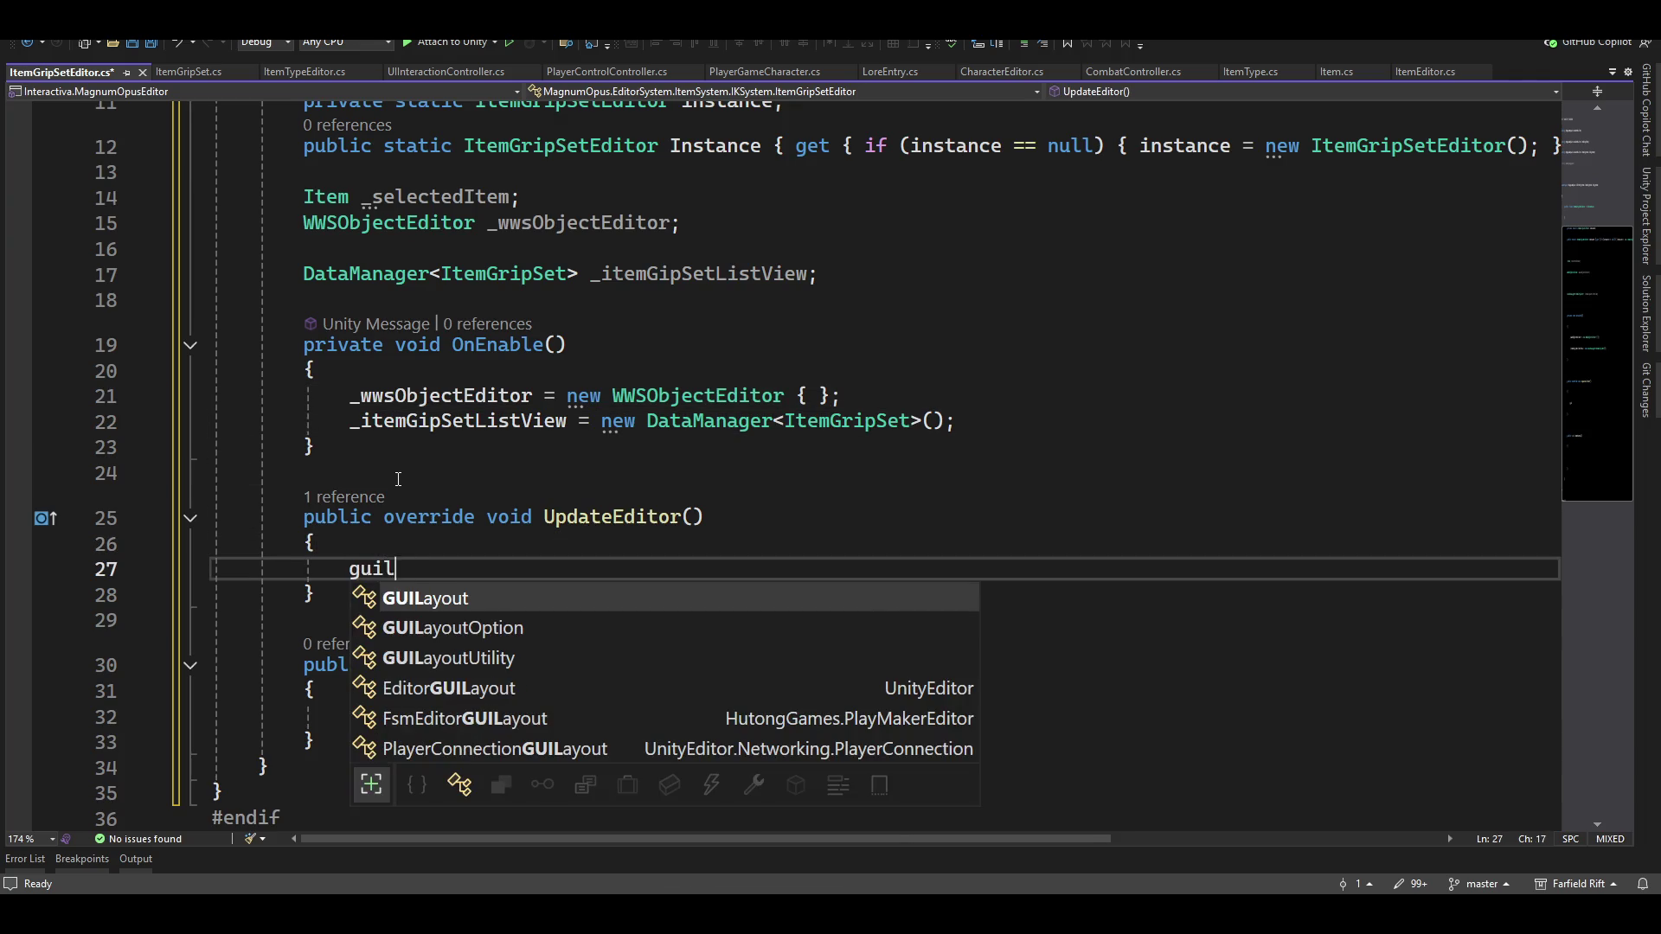
text(ayout.ne)
key(BackSpace)
key(BackSpace)
text(beg)
key(Down)
key(Down)
key(Down)
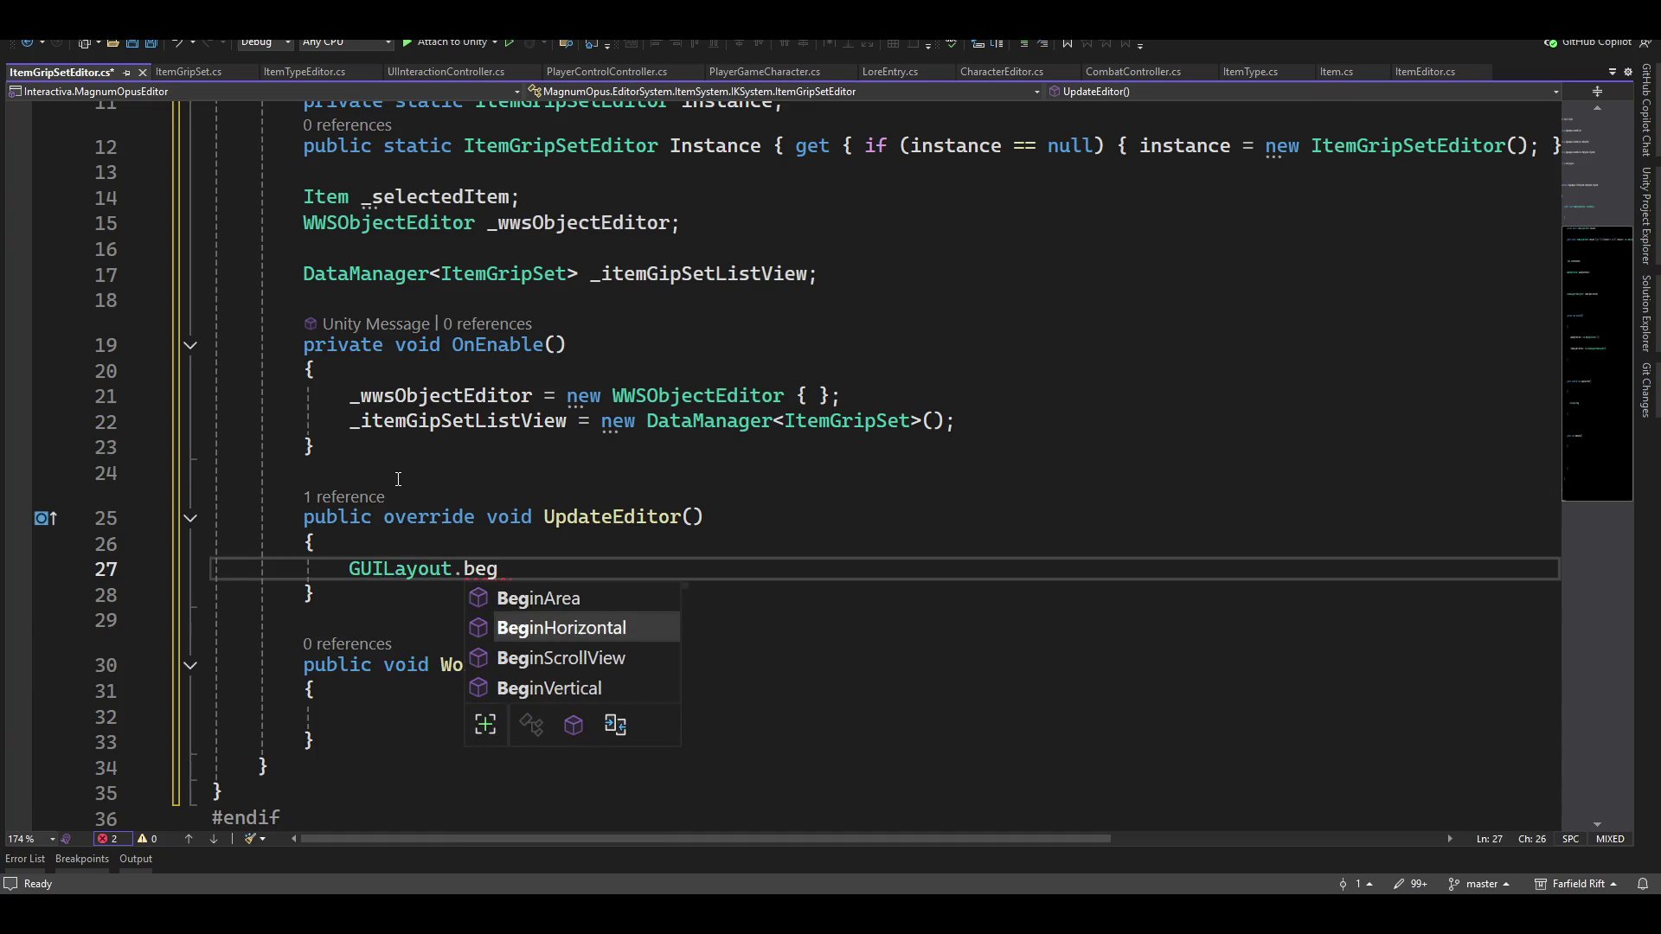
key(Tab)
text(())
key(Left)
text(guila.)
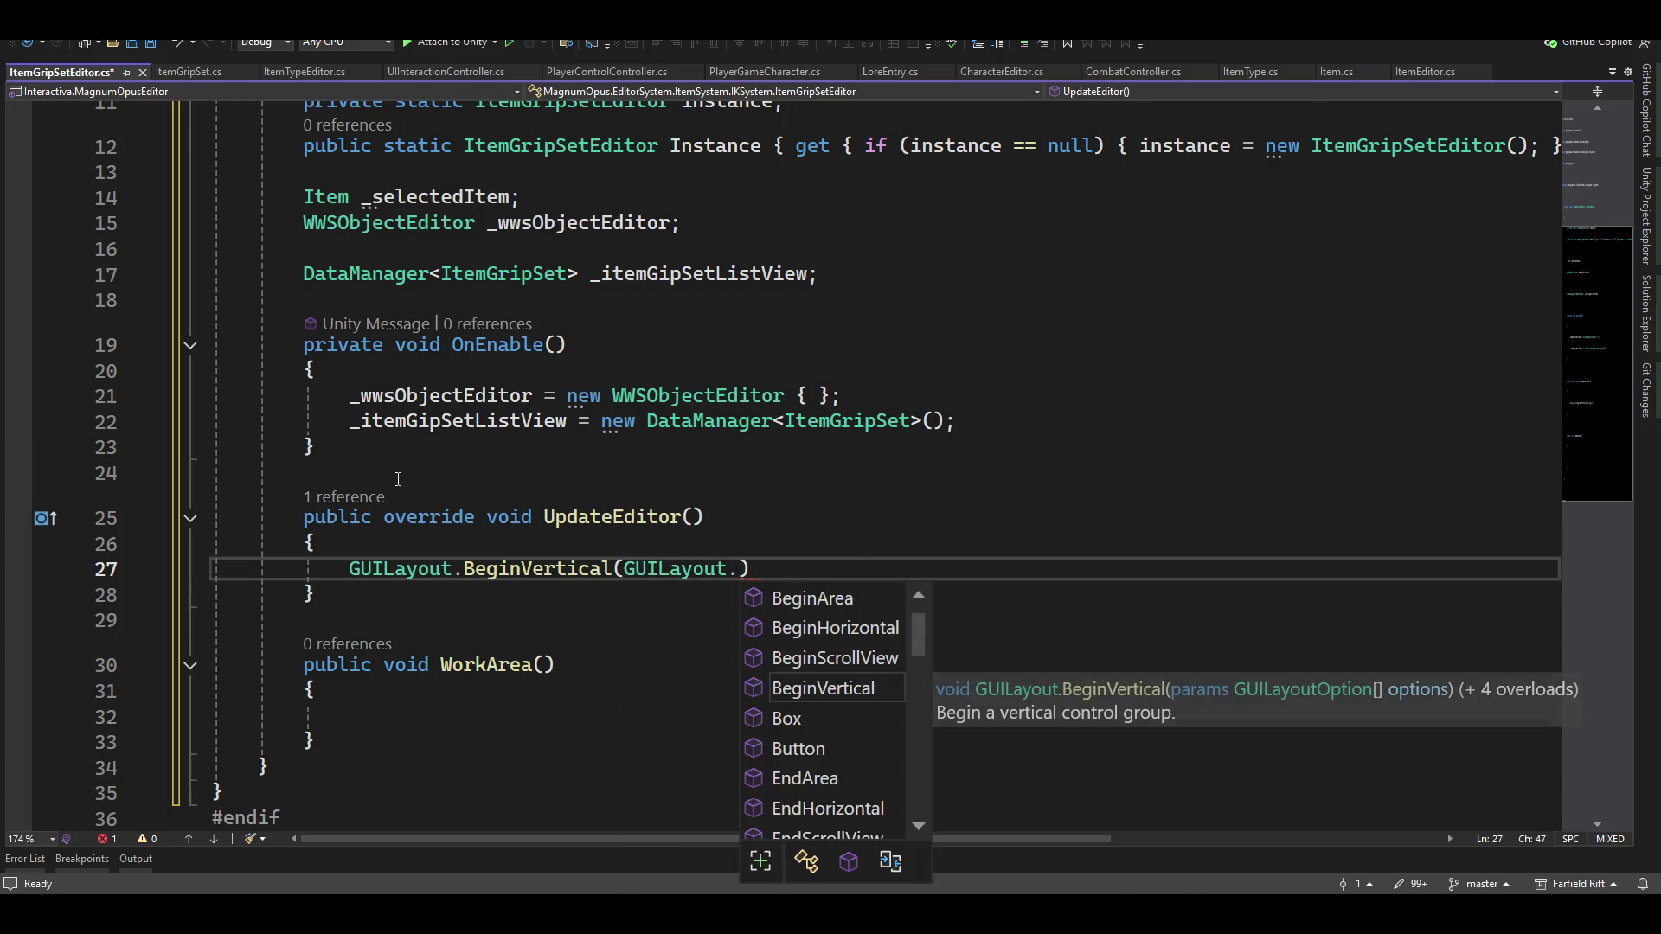
key(Down)
key(Up)
key(Down)
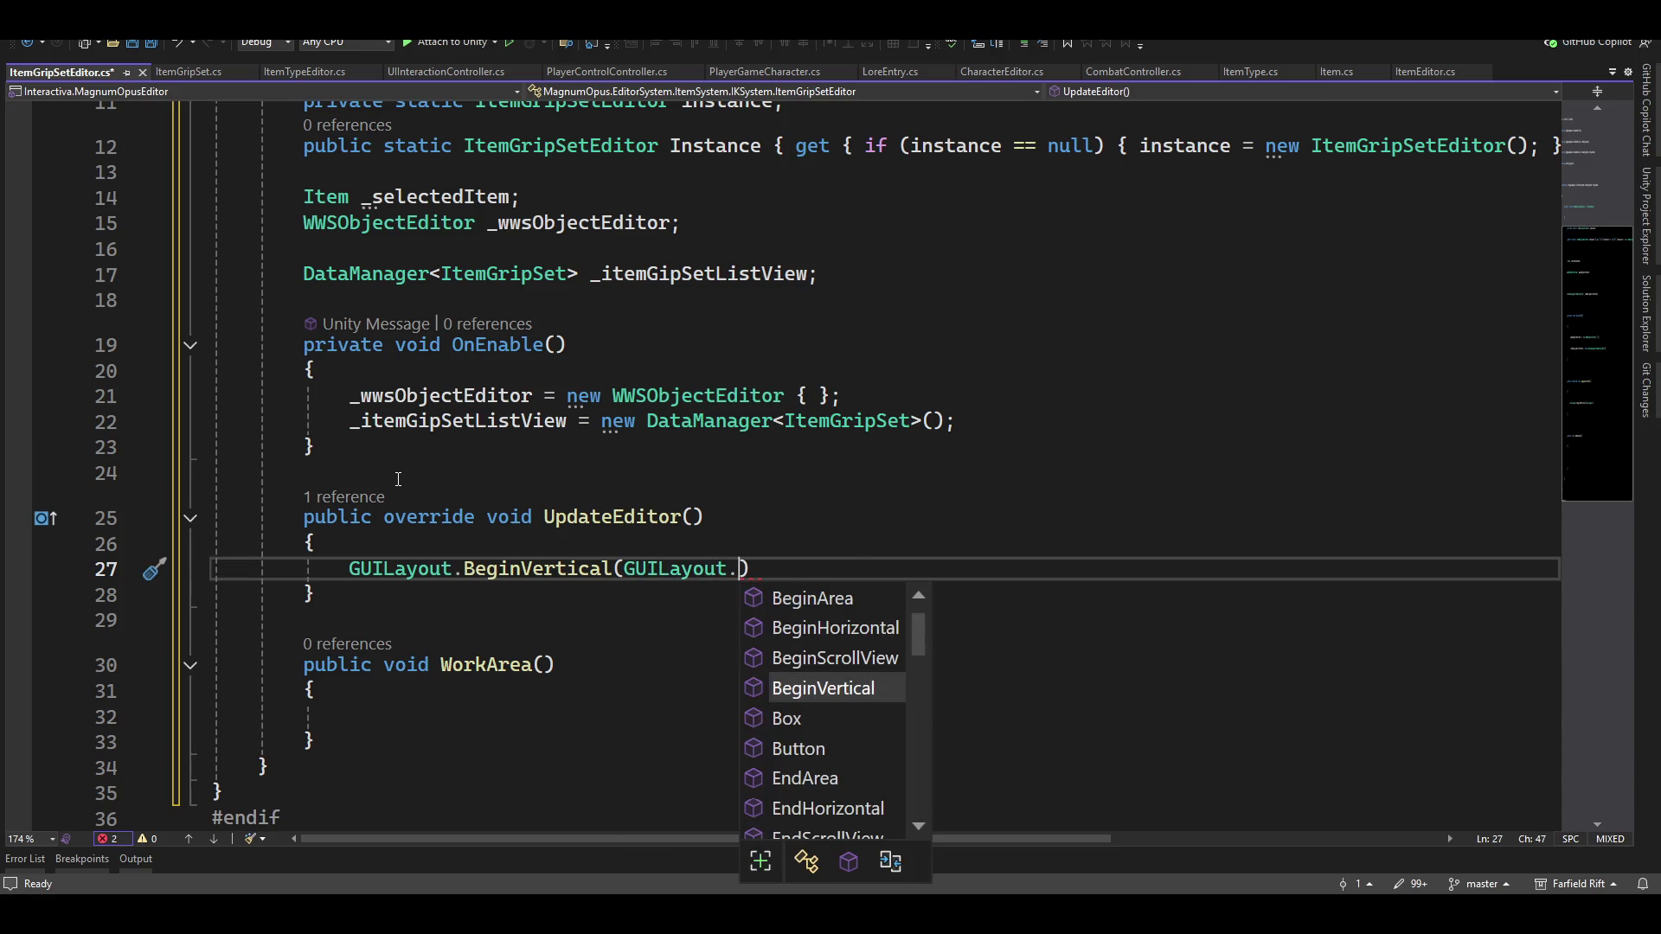
text(w)
key(Tab)
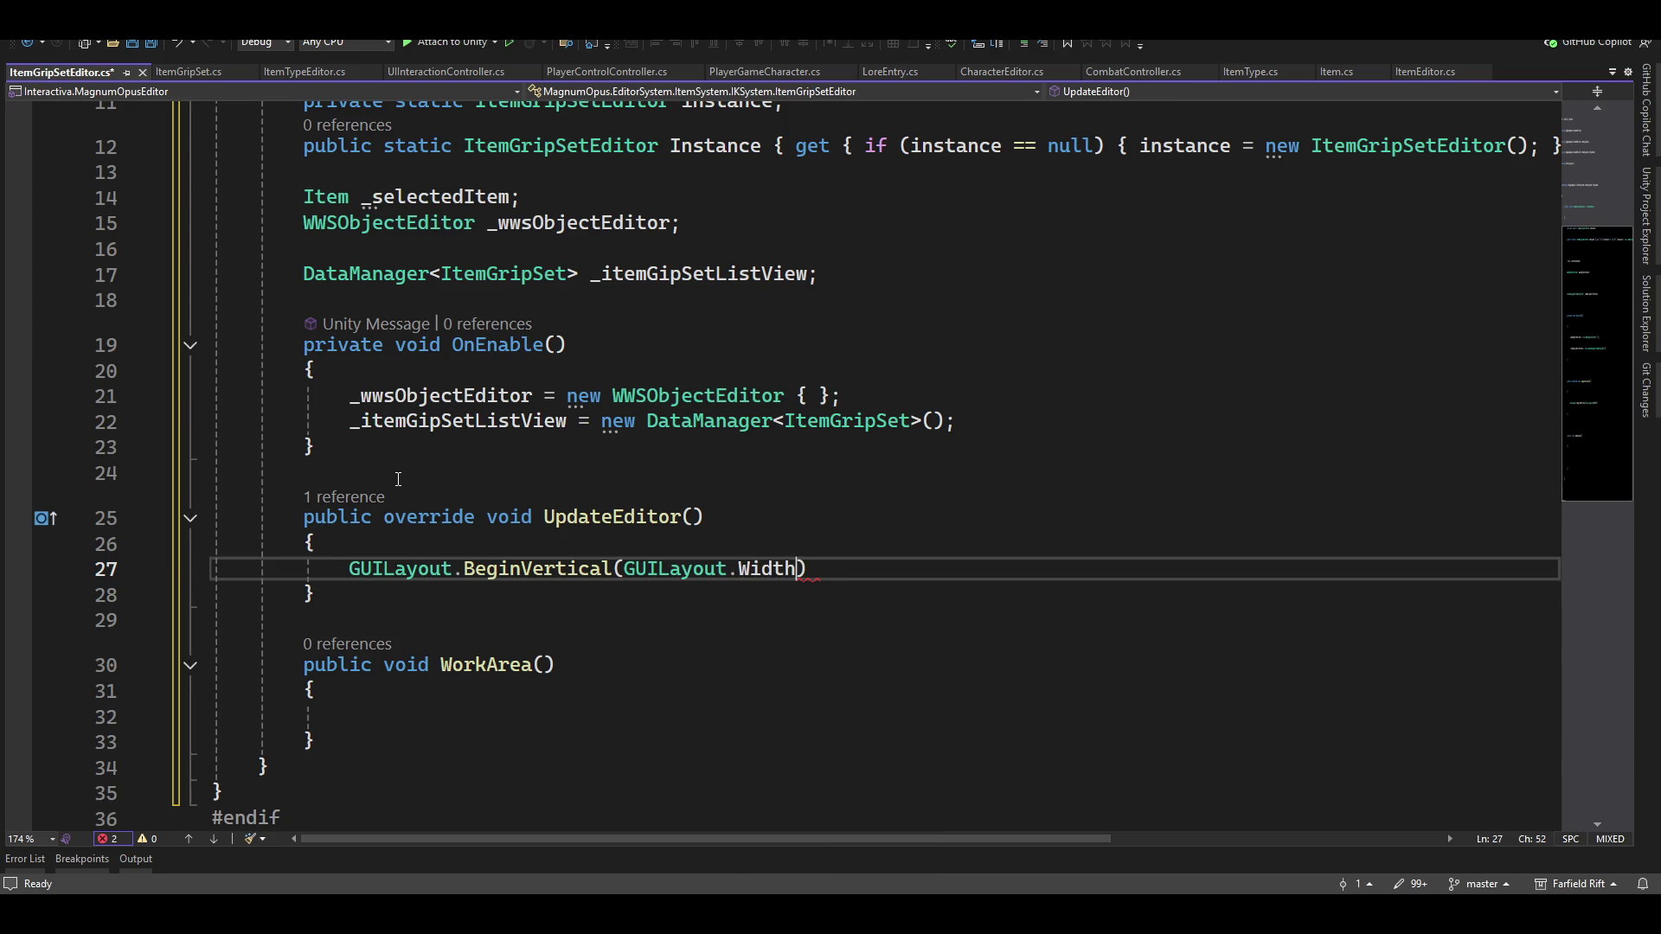
text((400));)
Add an empty brace block followed by GUILayout.EndVertical(); to close the group
key(Return)
text({)
key(Return)
text(gui)
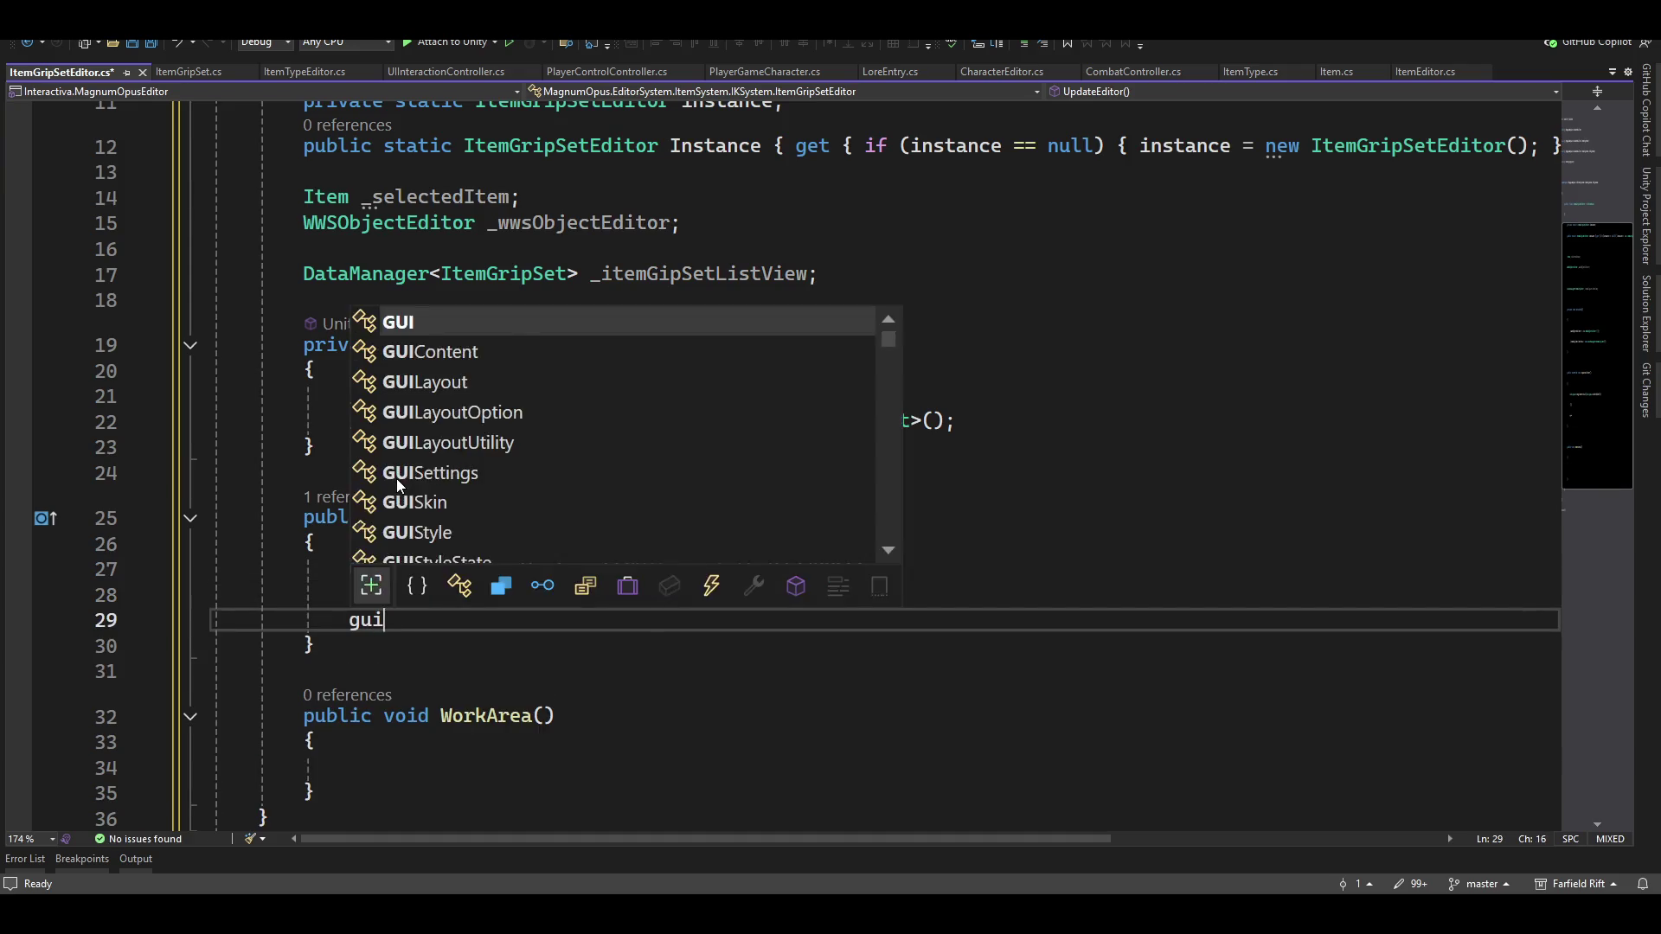
text(layout.end)
key(Down)
key(Down)
key(Down)
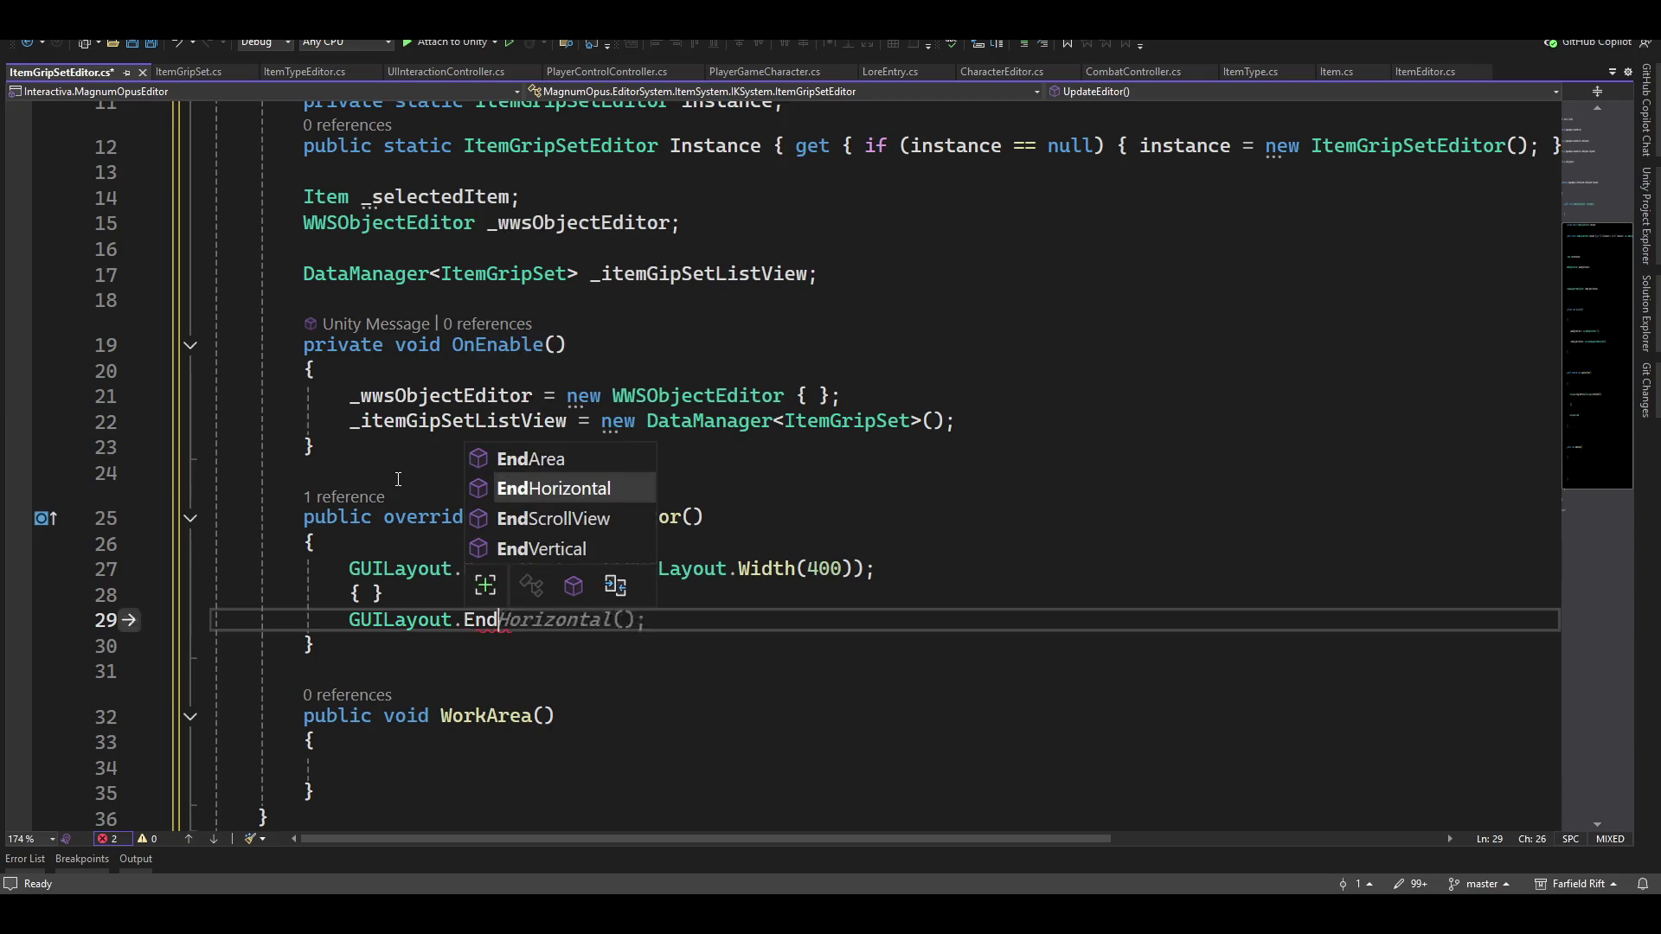
key(Tab)
text(();)
key(Up)
key(Left)
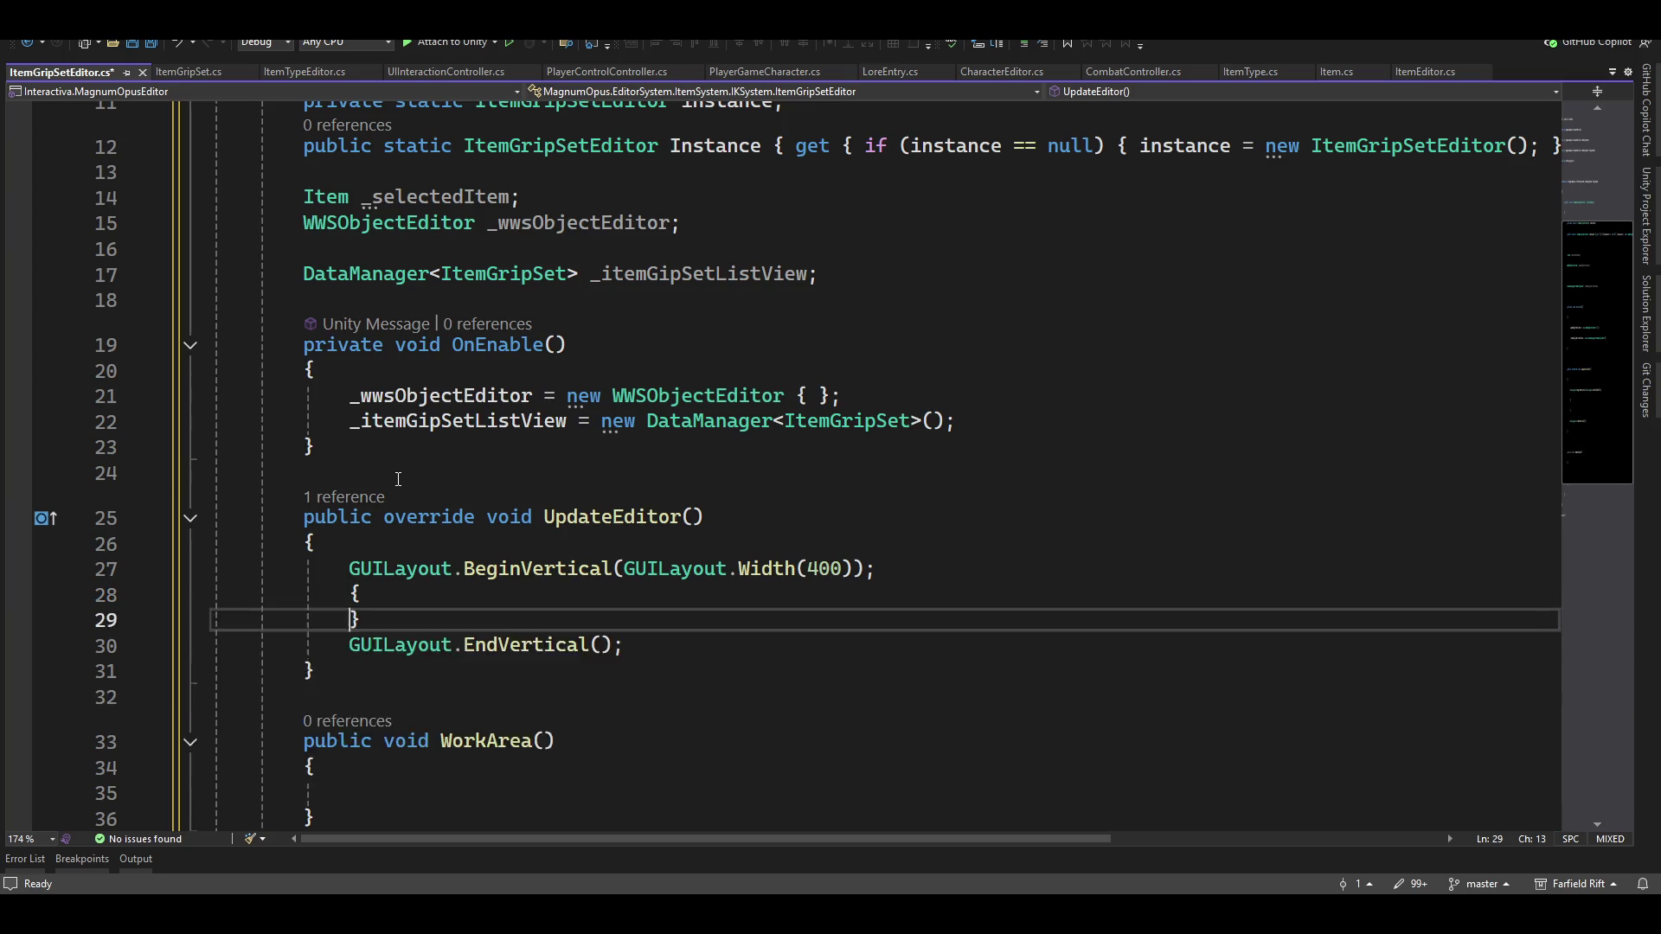
key(Return)
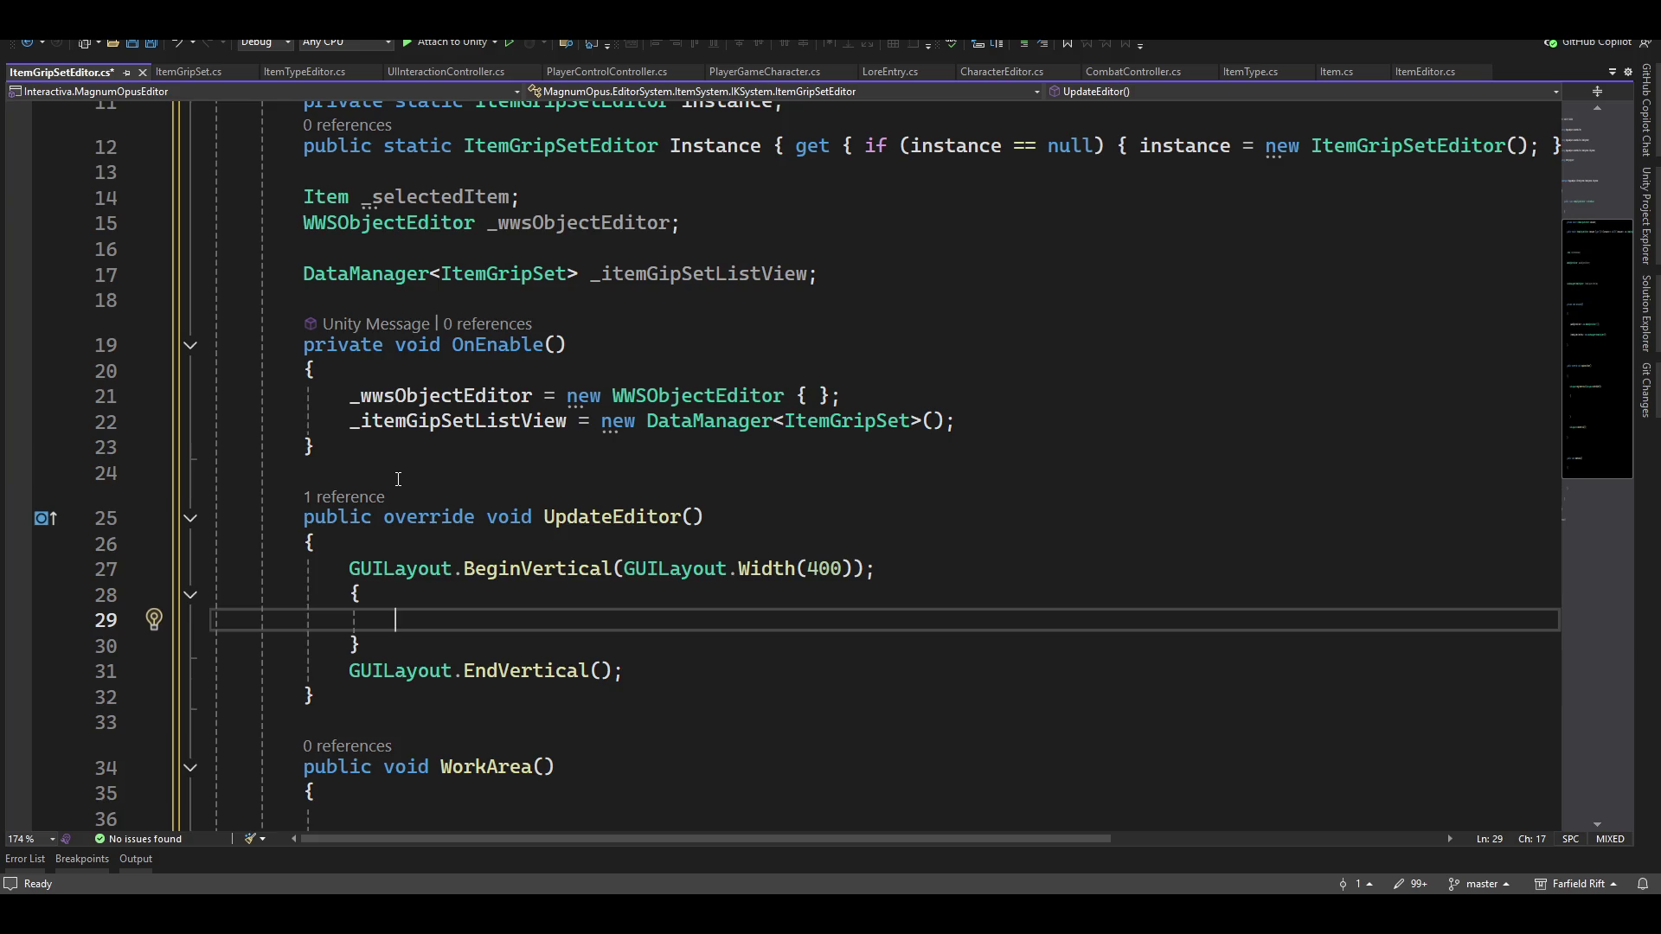
Inside the block, begin a _itemGipSetListView.ListView( call
text(_item)
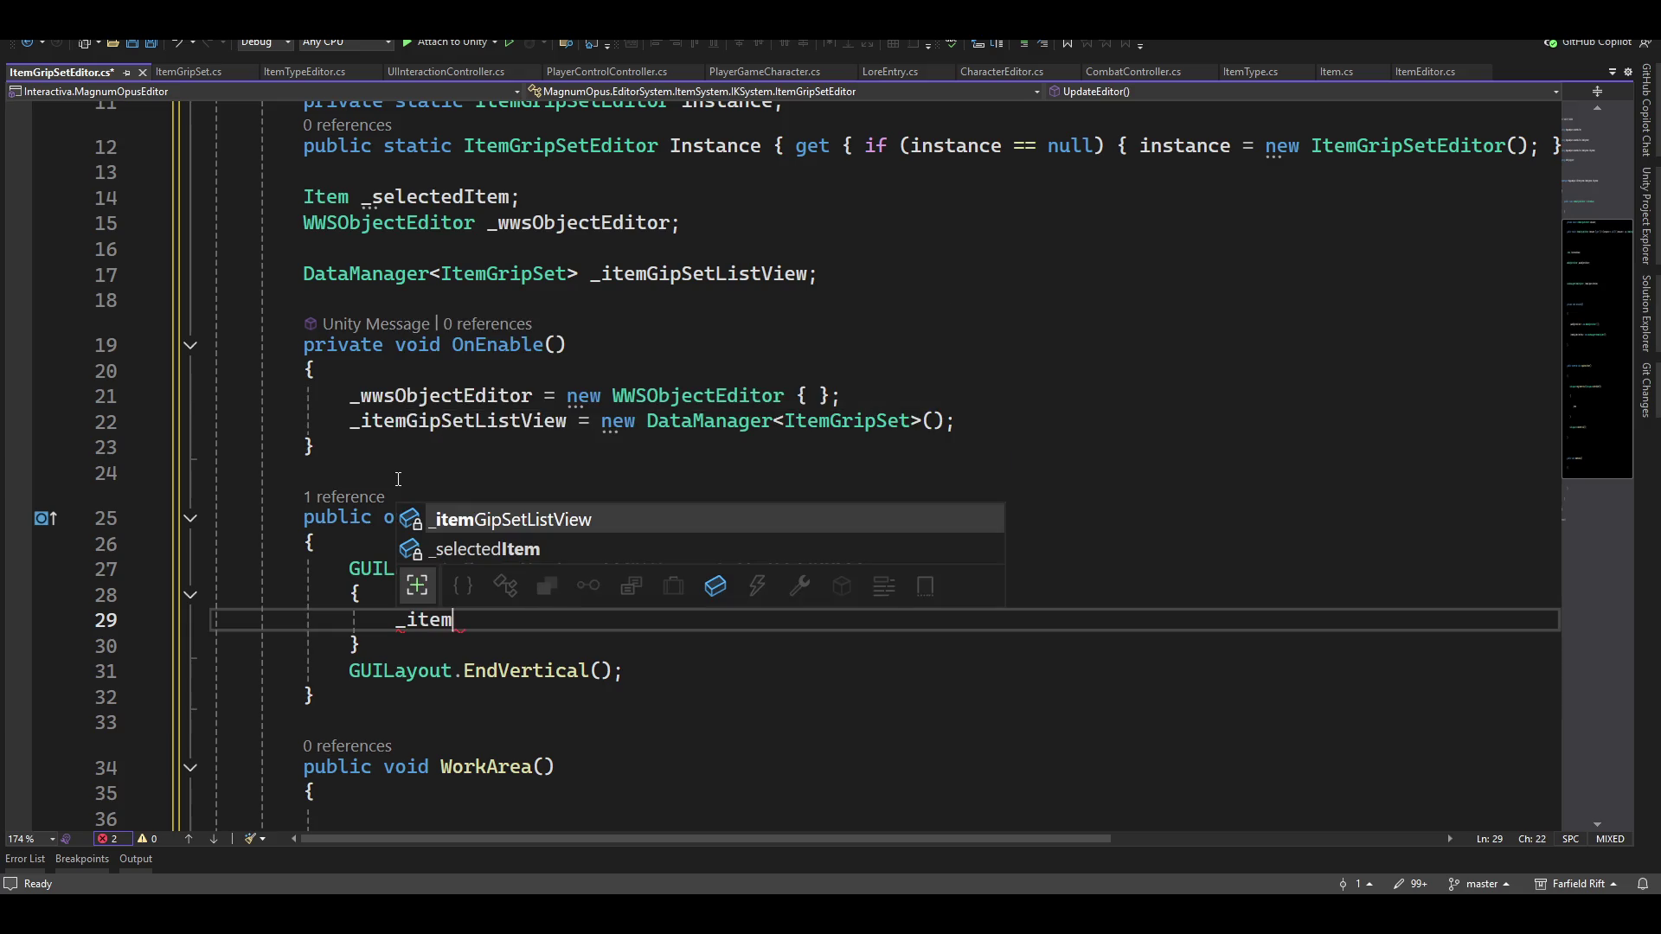
key(Tab)
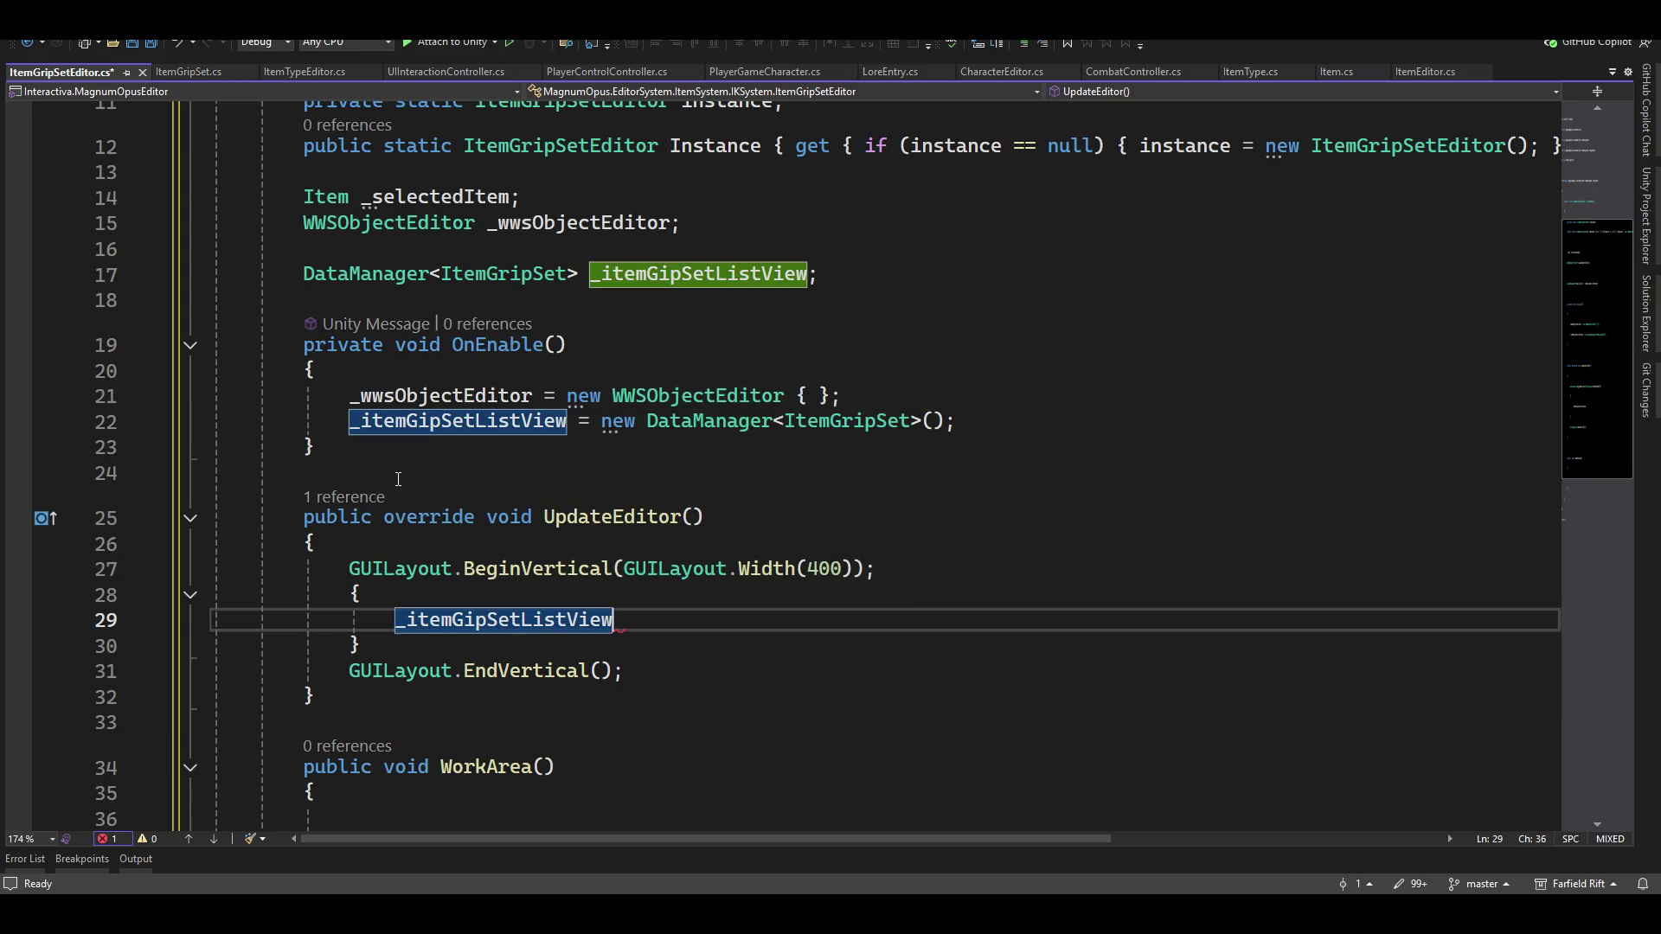
text(.lis)
key(Tab)
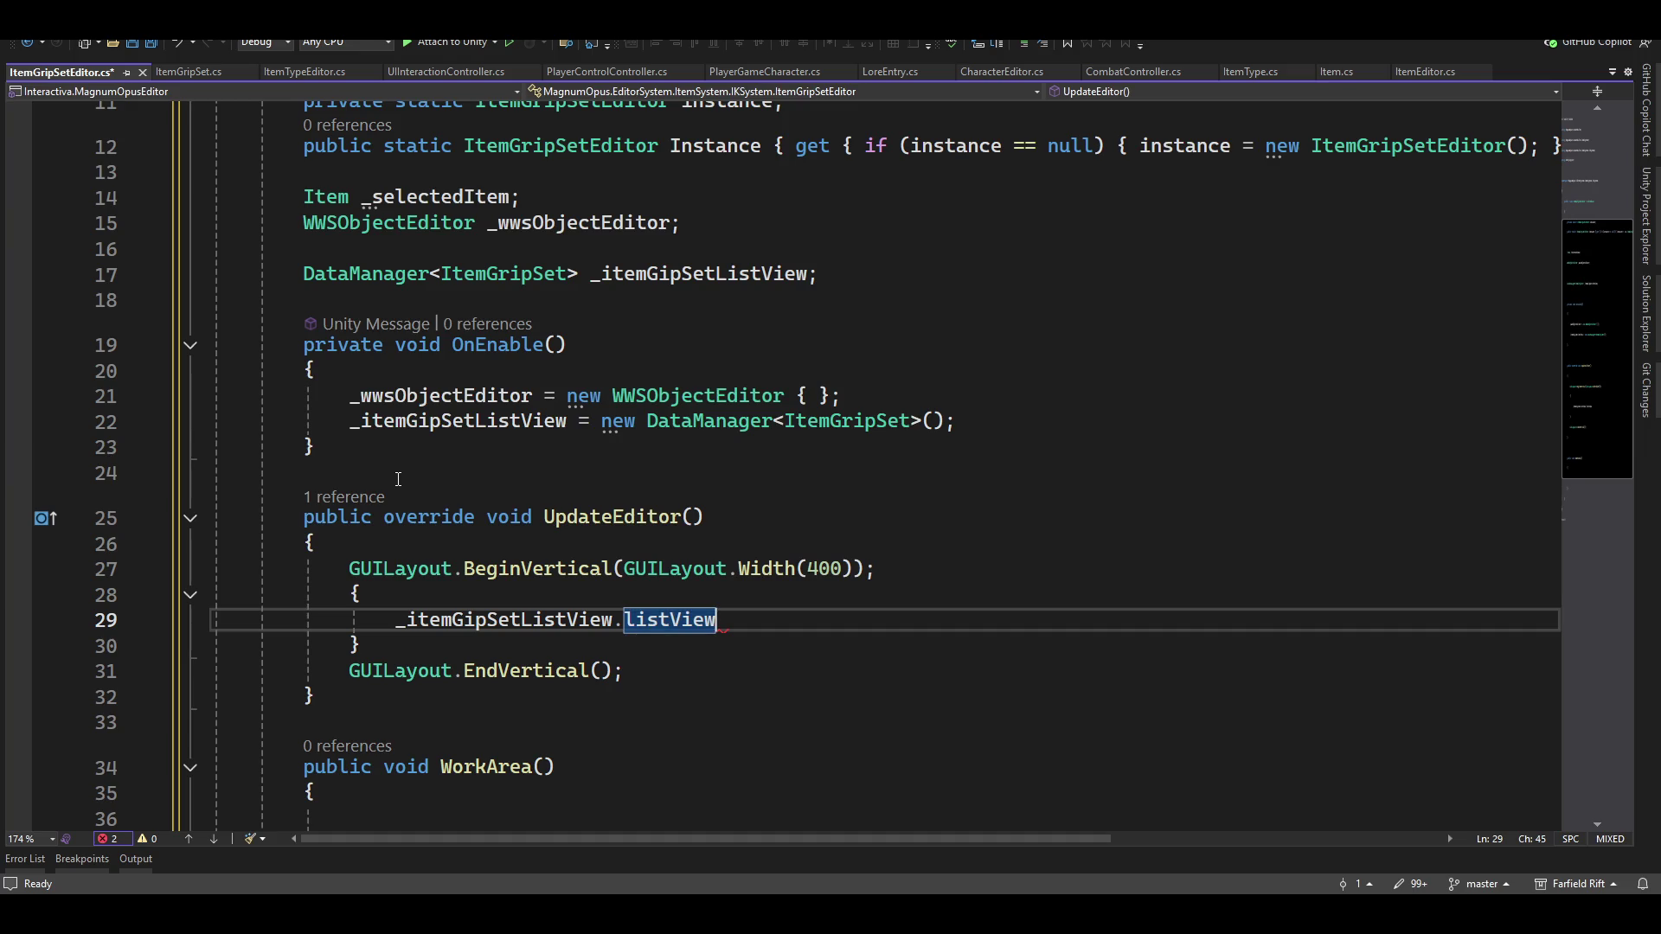
key(Left)
key(Left)
key(Left)
key(BackSpace)
text(L)
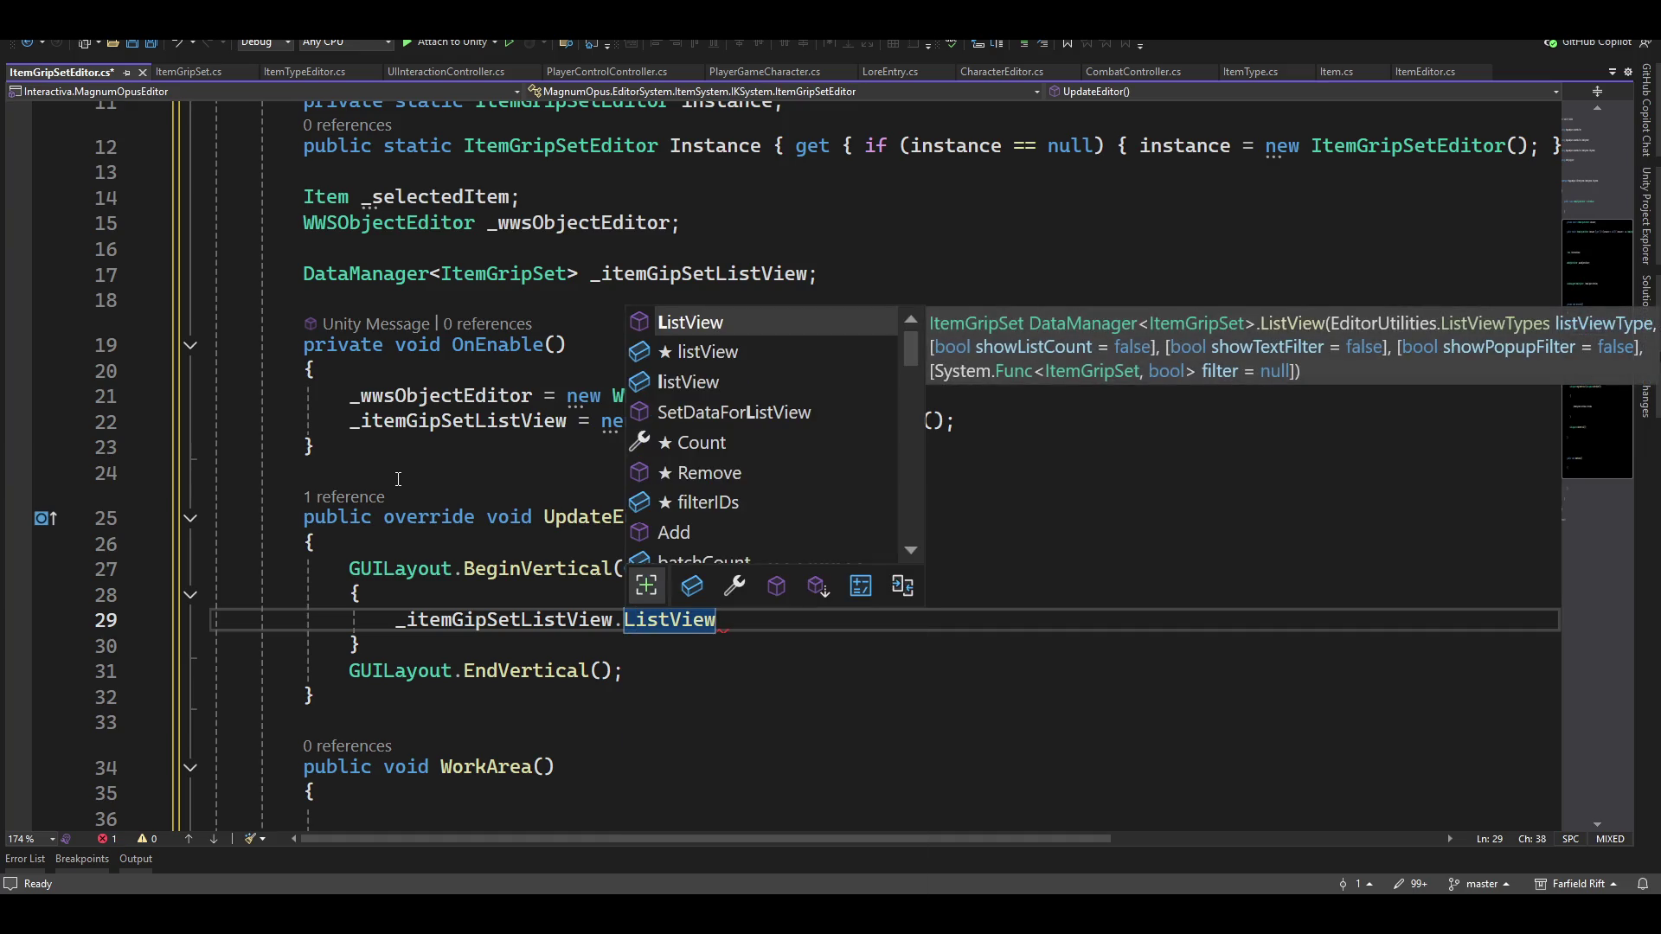
key(Escape)
key(End)
text(()
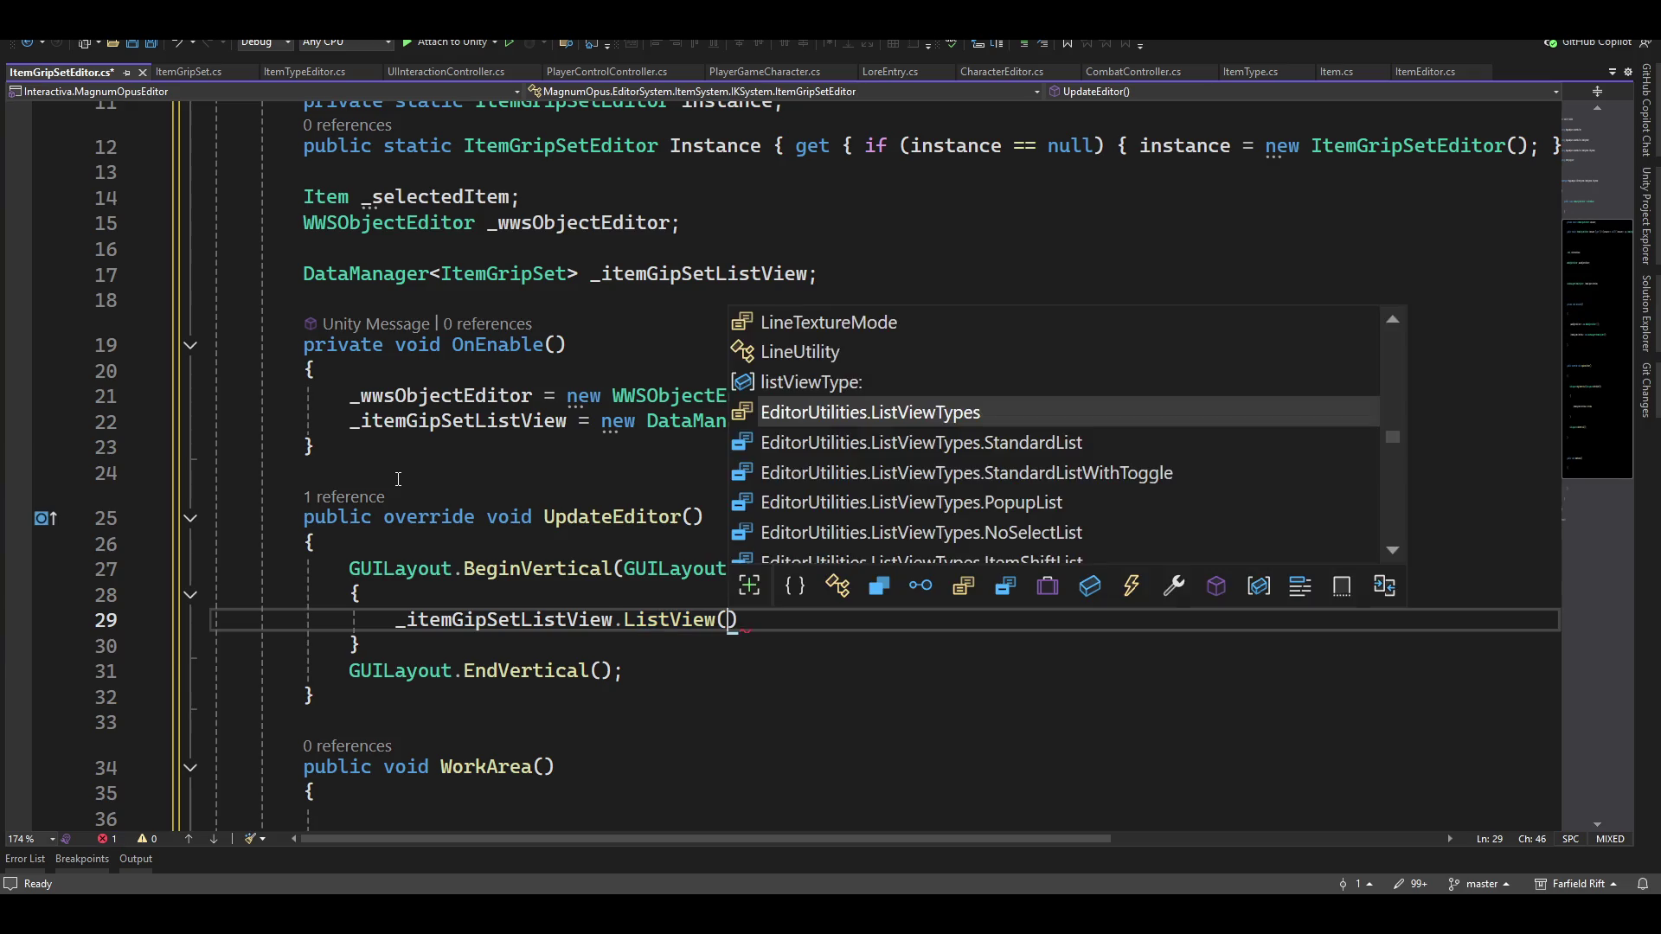
text(.ListViewTypes.)
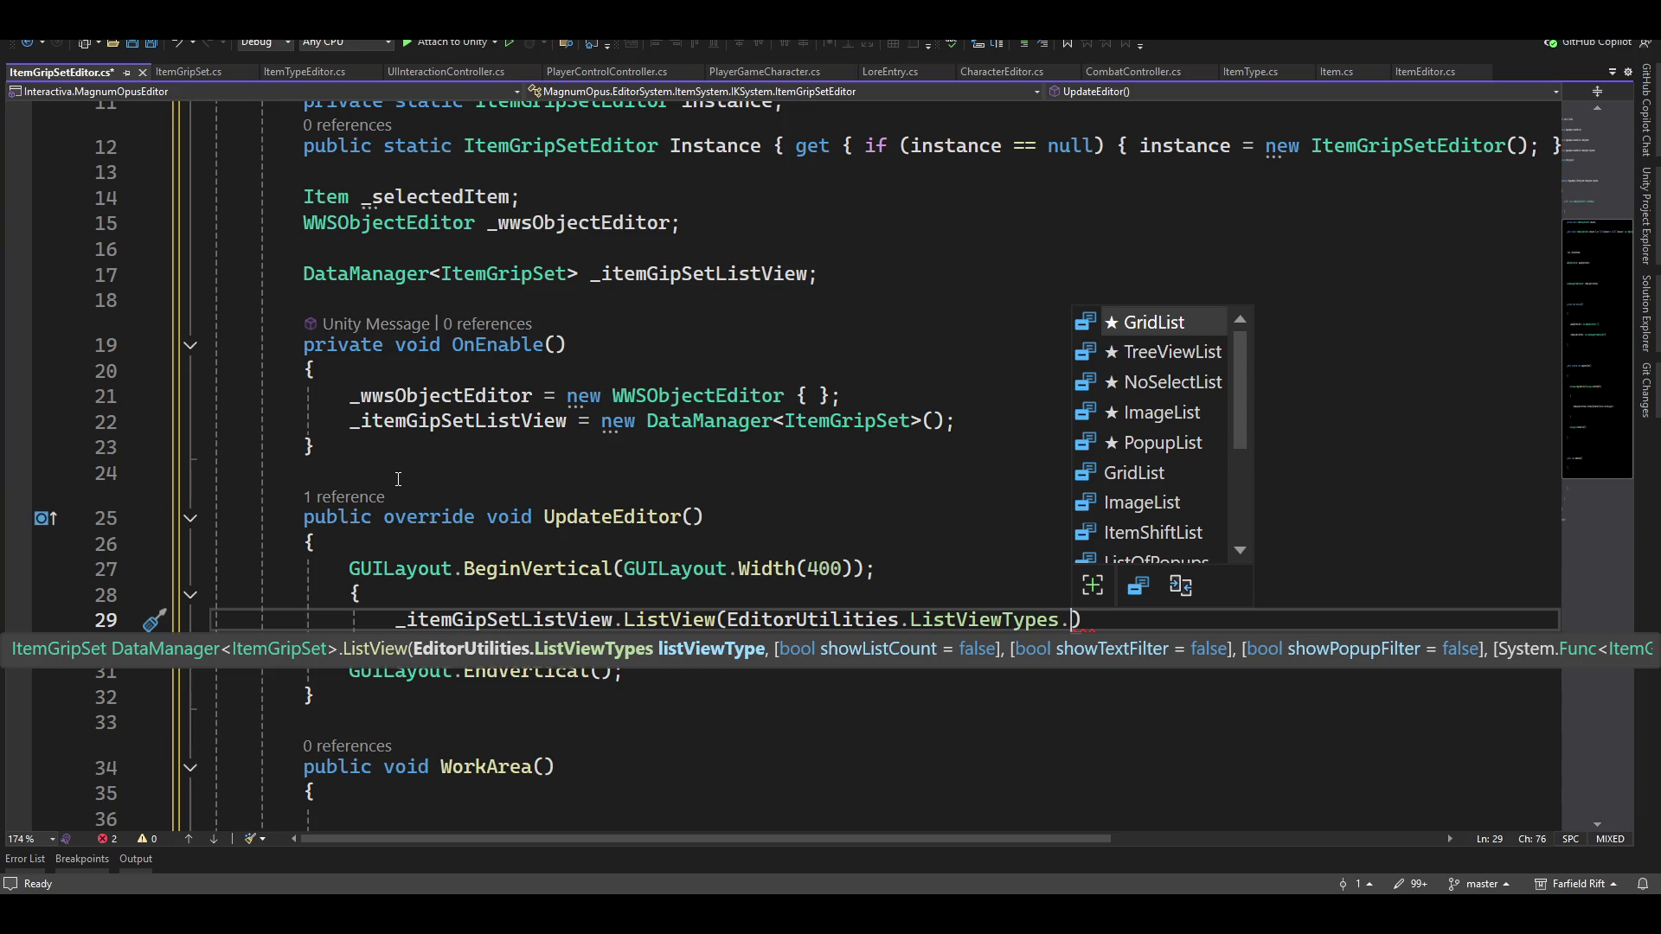
Complete the ListView call with ListViewTypes.StandardList as the list view type
key(Down)
key(Down)
key(Down)
key(Down)
key(Down)
key(Up)
key(Tab)
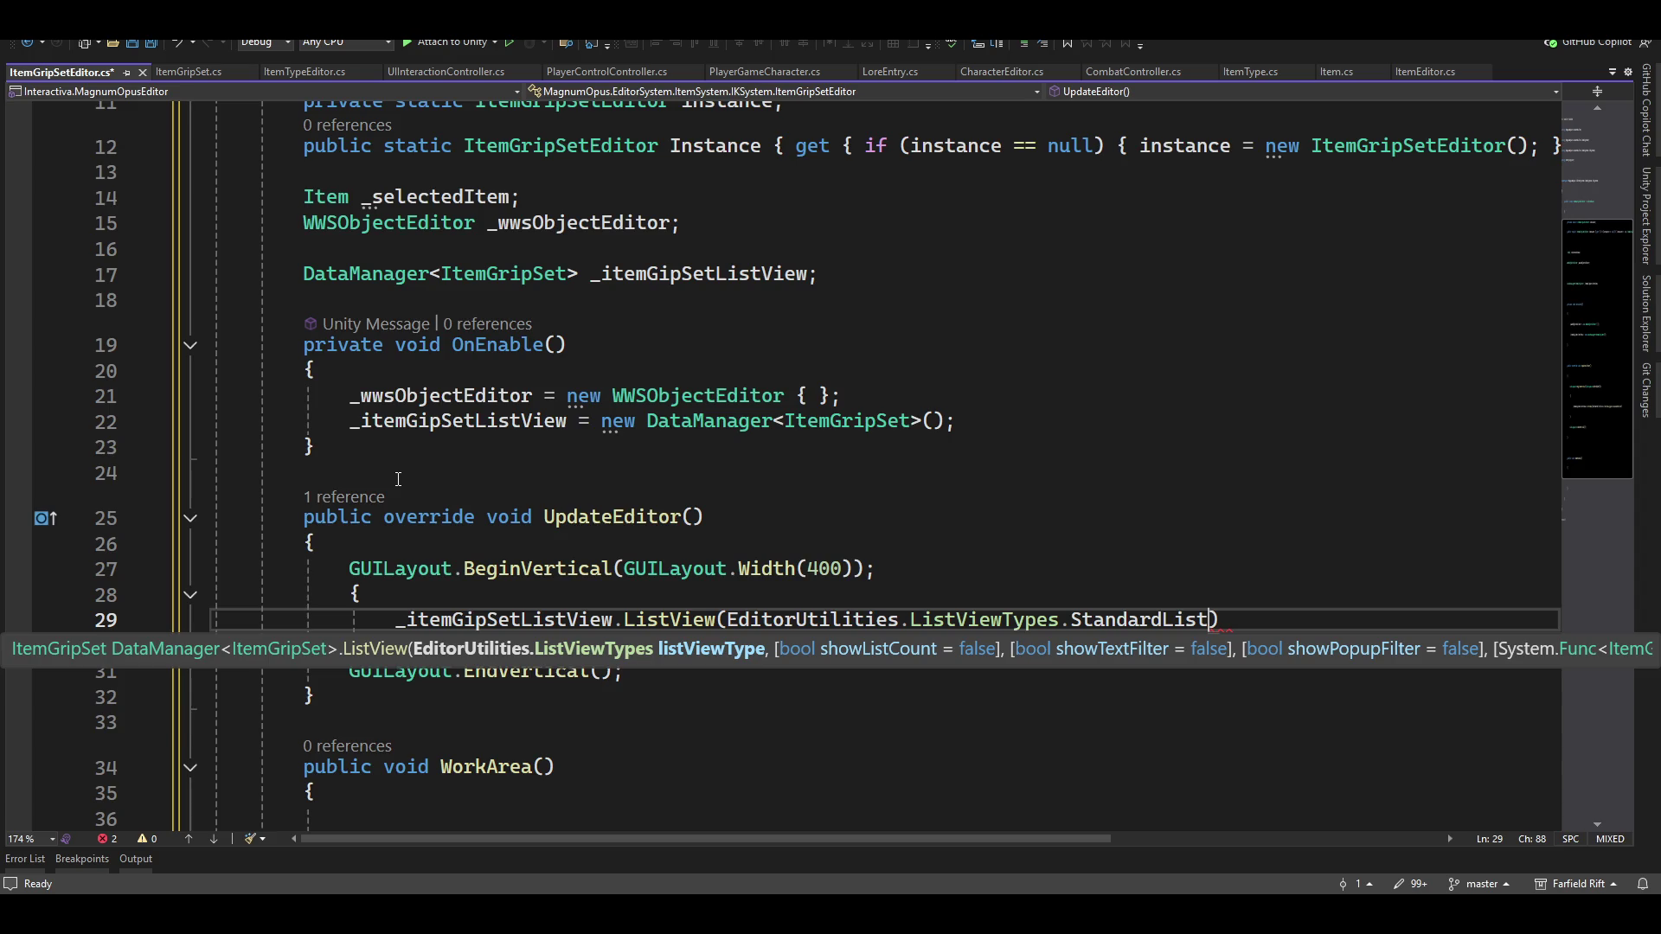
text();)
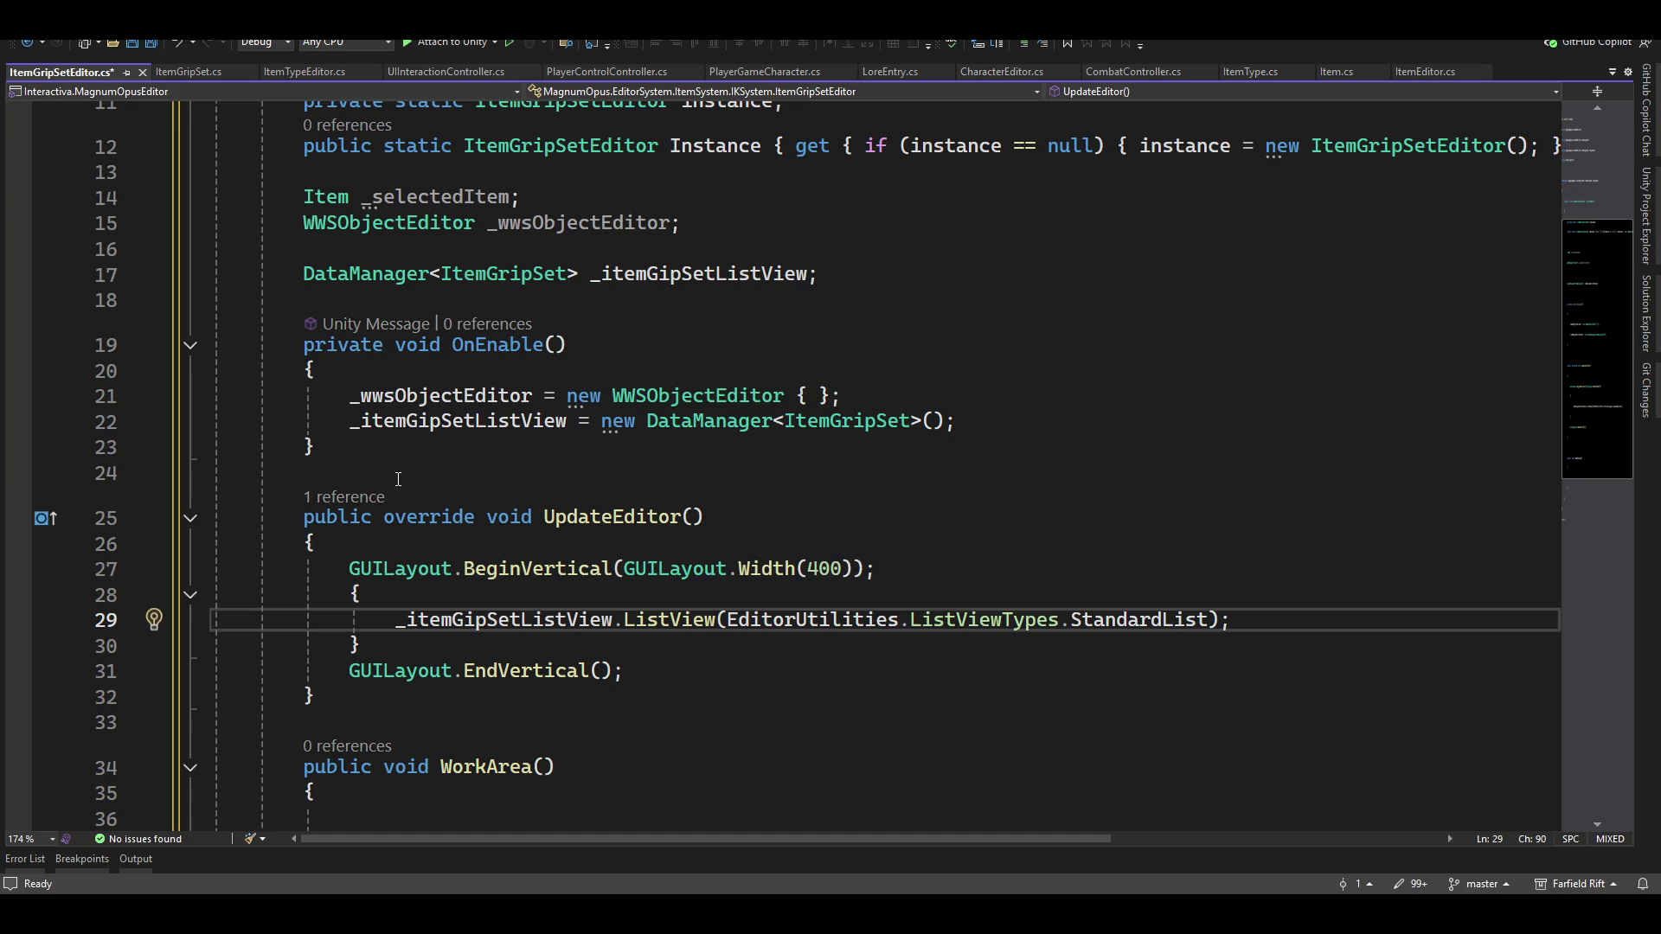
Declare a new ItemGripSet _selectedItemGripset field
key(Up)
key(Return)
key(Up)
text(itemgrip)
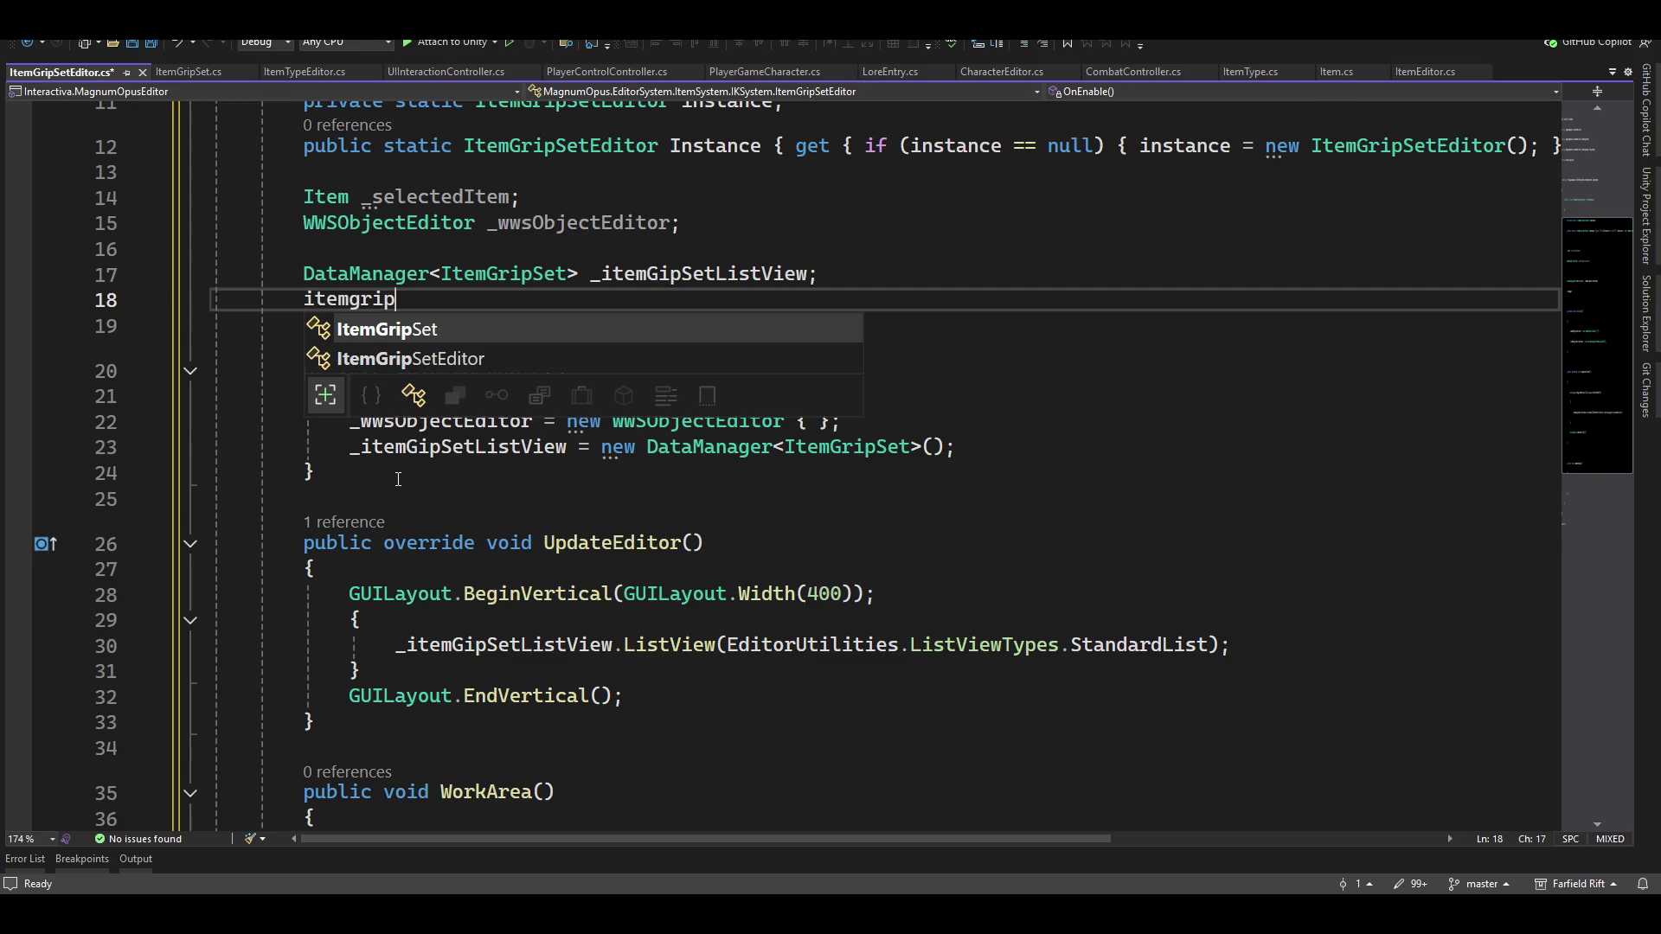
text( _selectedI)
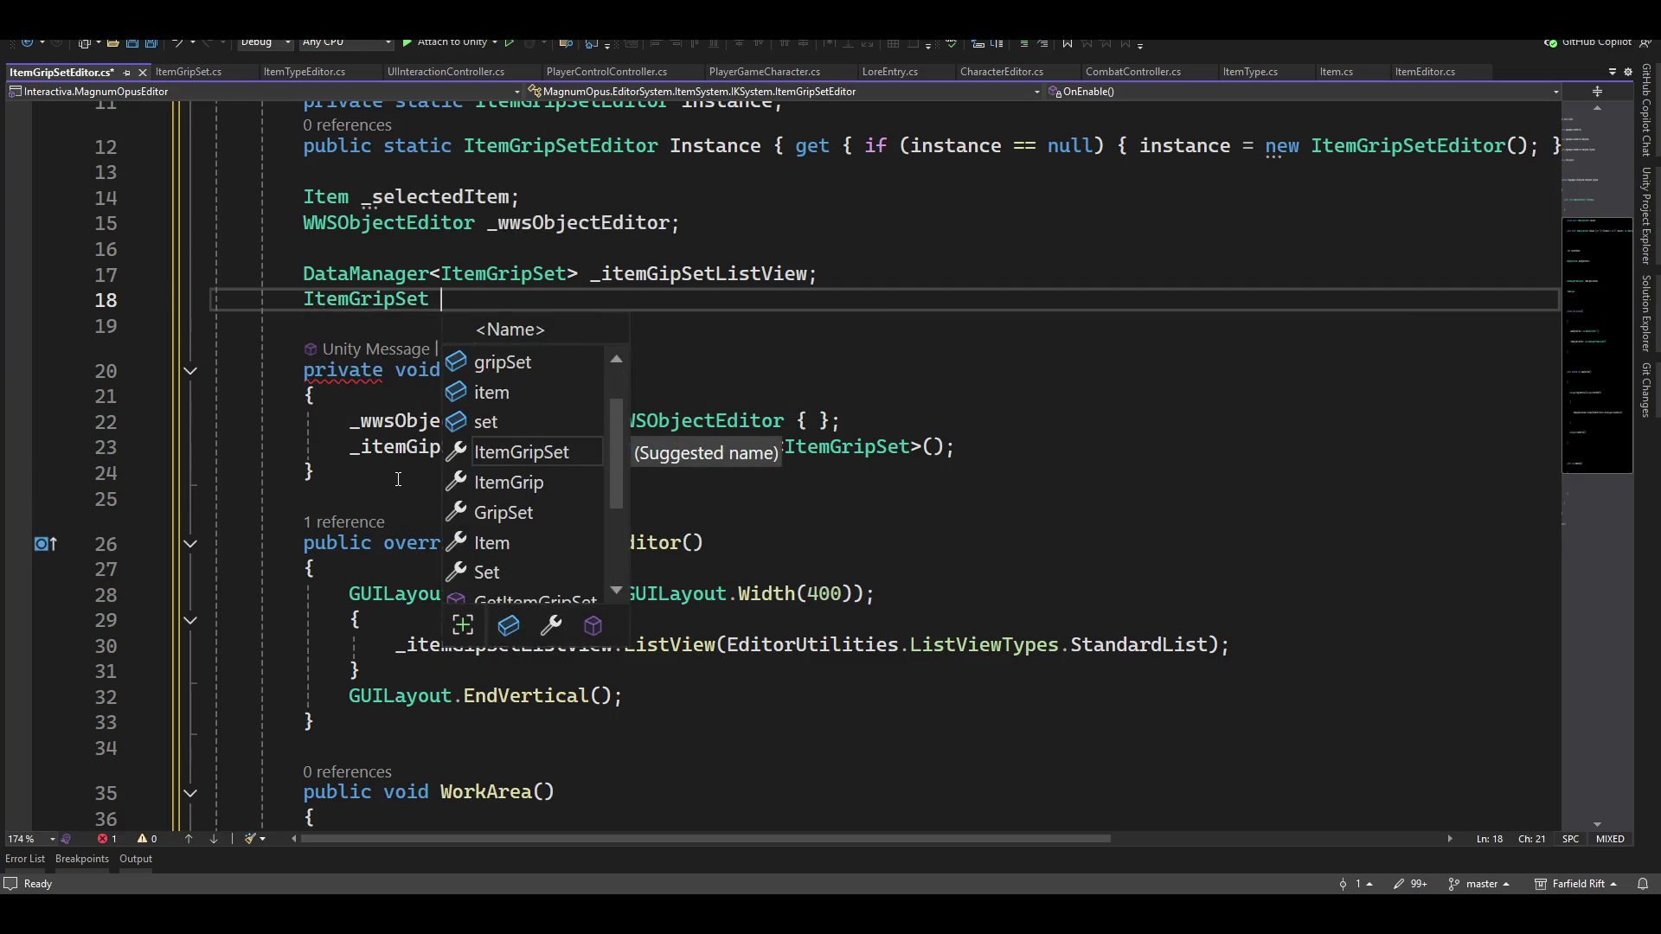
text(temGripset)
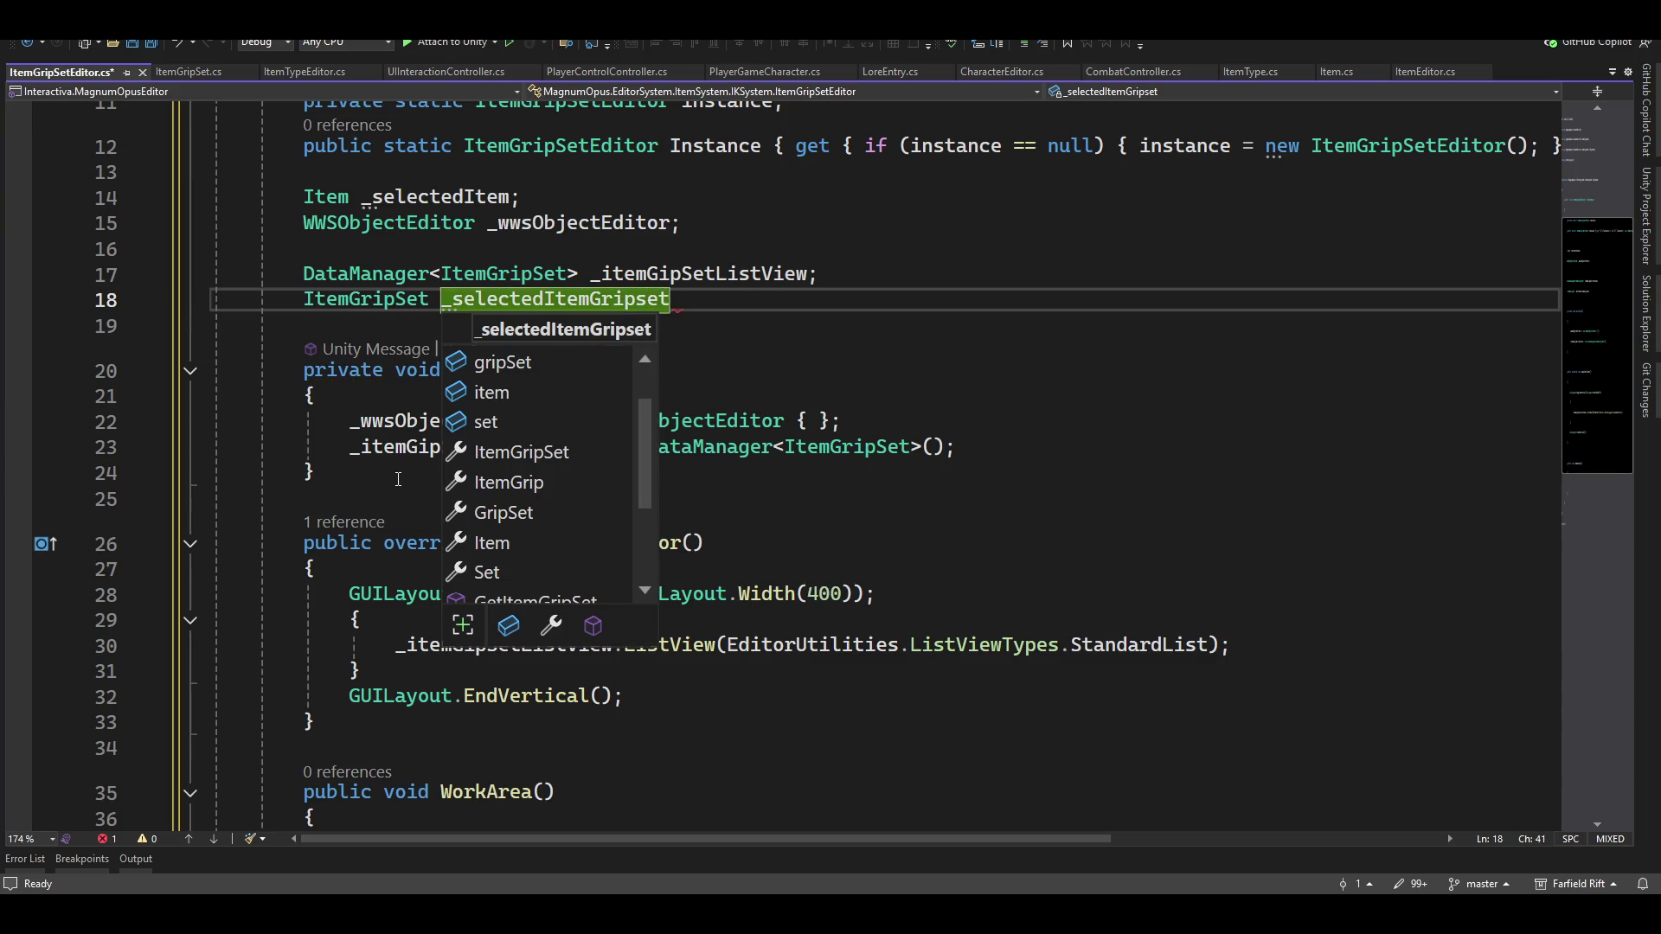
text(;)
key(Down)
key(Down)
key(Down)
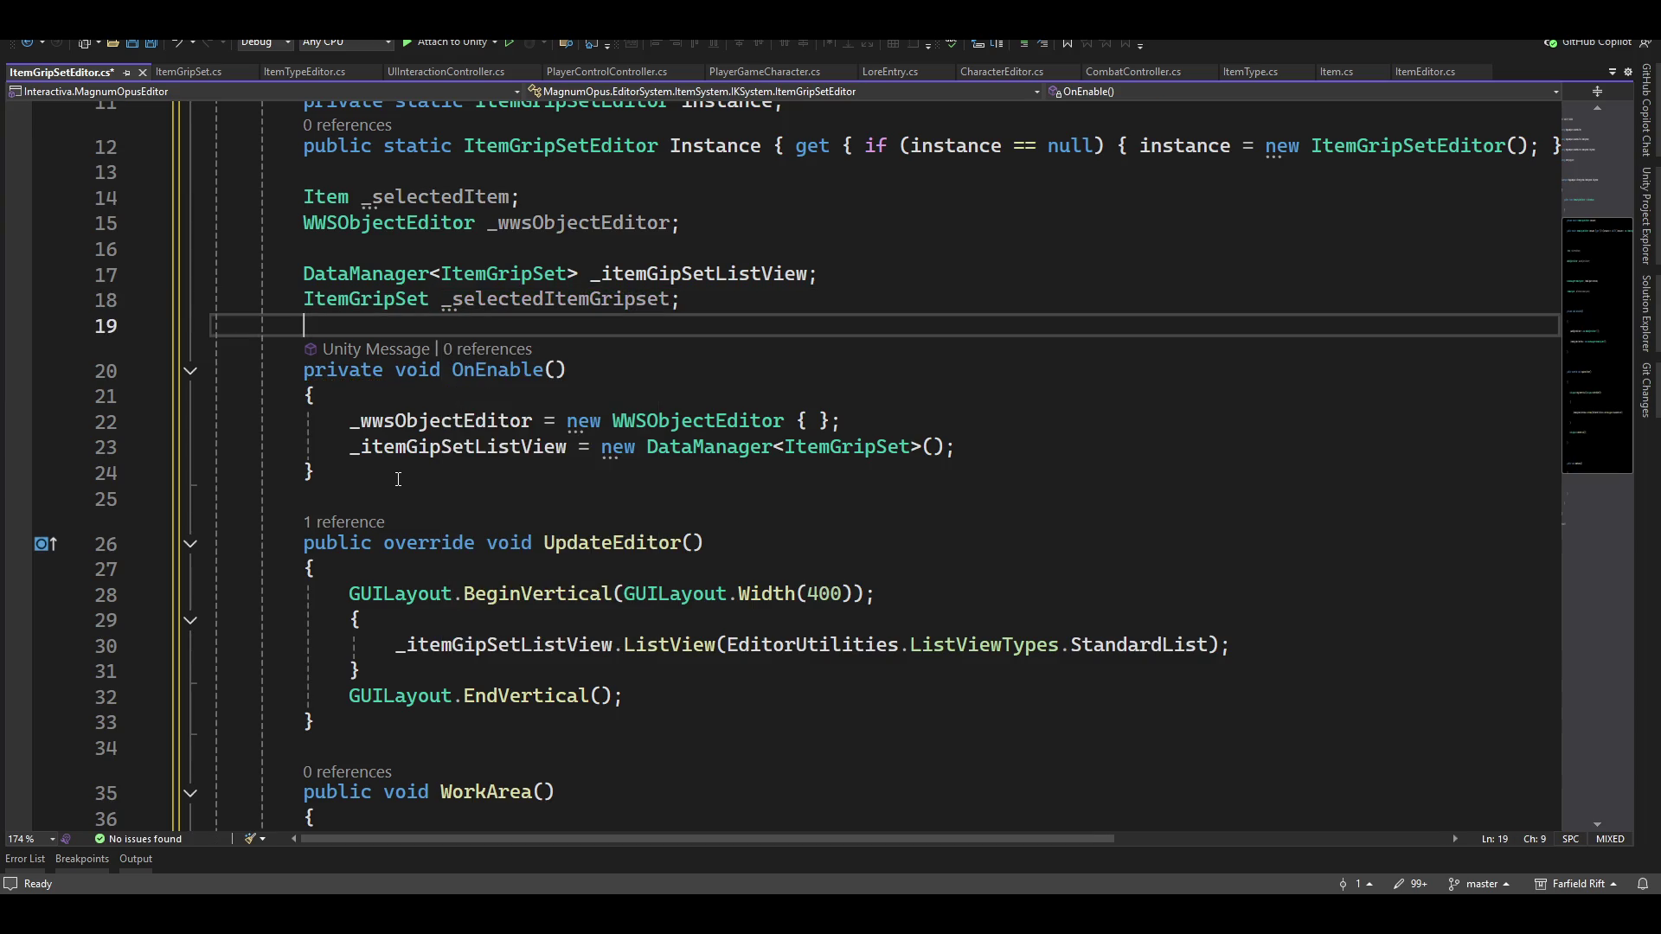
Assign the ListView call's result to _selectedItemGripset
key(Down)
key(Down)
key(Down)
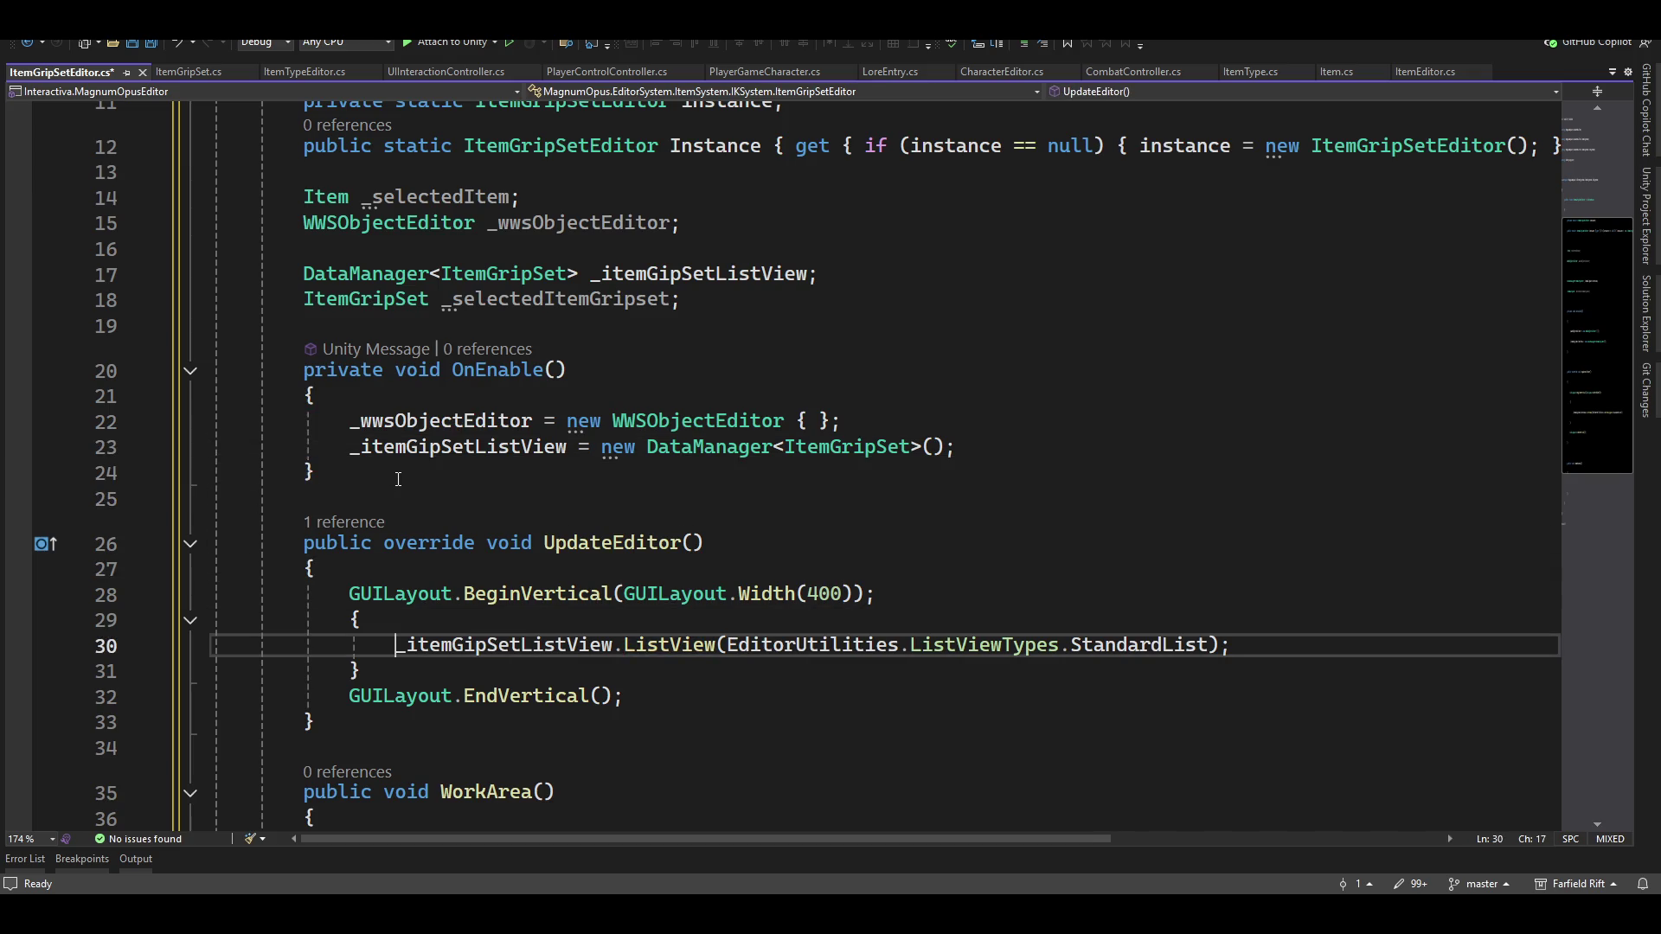
text(_sel)
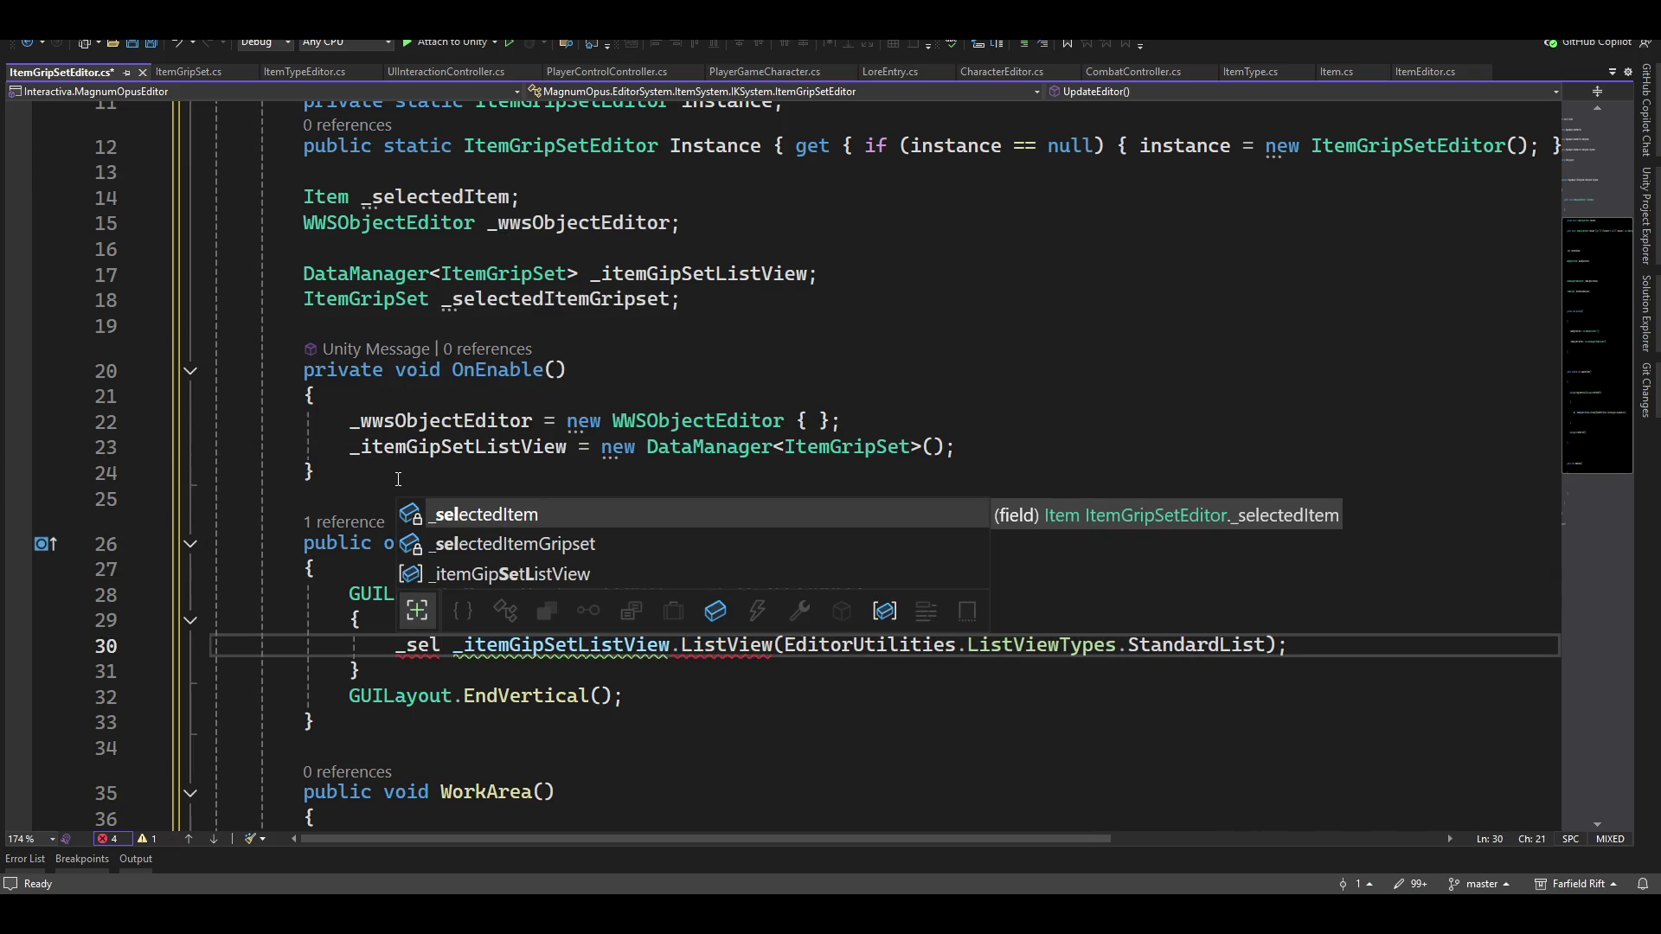
key(Down)
key(Tab)
text(=)
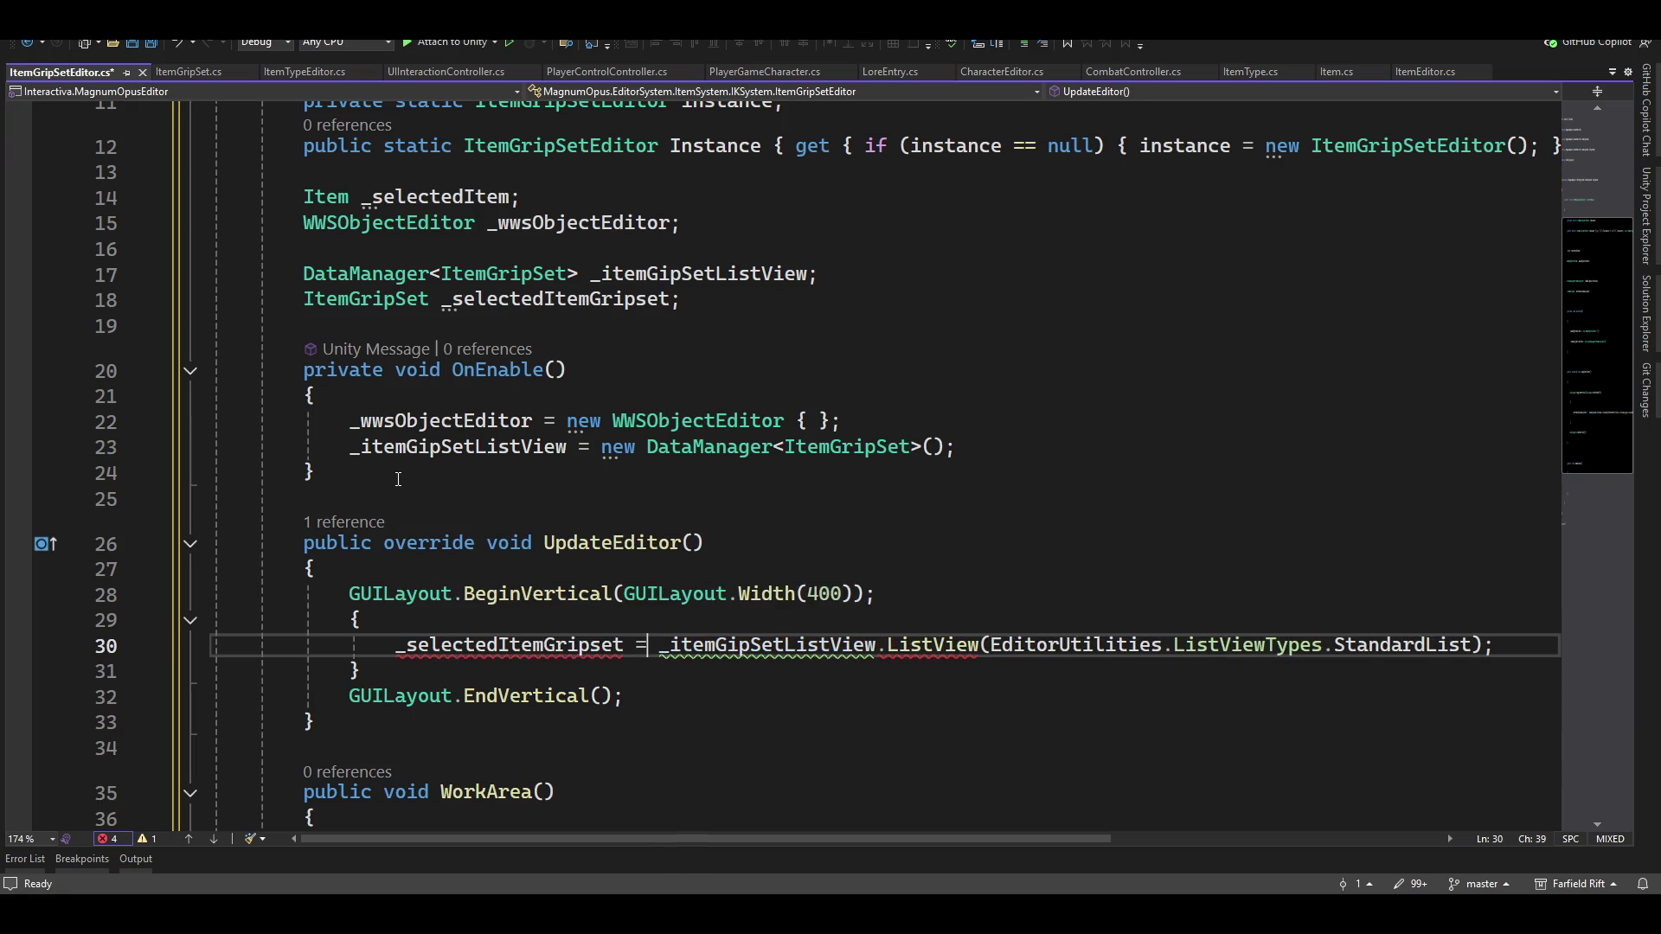
Add _itemGipSetListView.DataButtons(); below the ListView line
key(End)
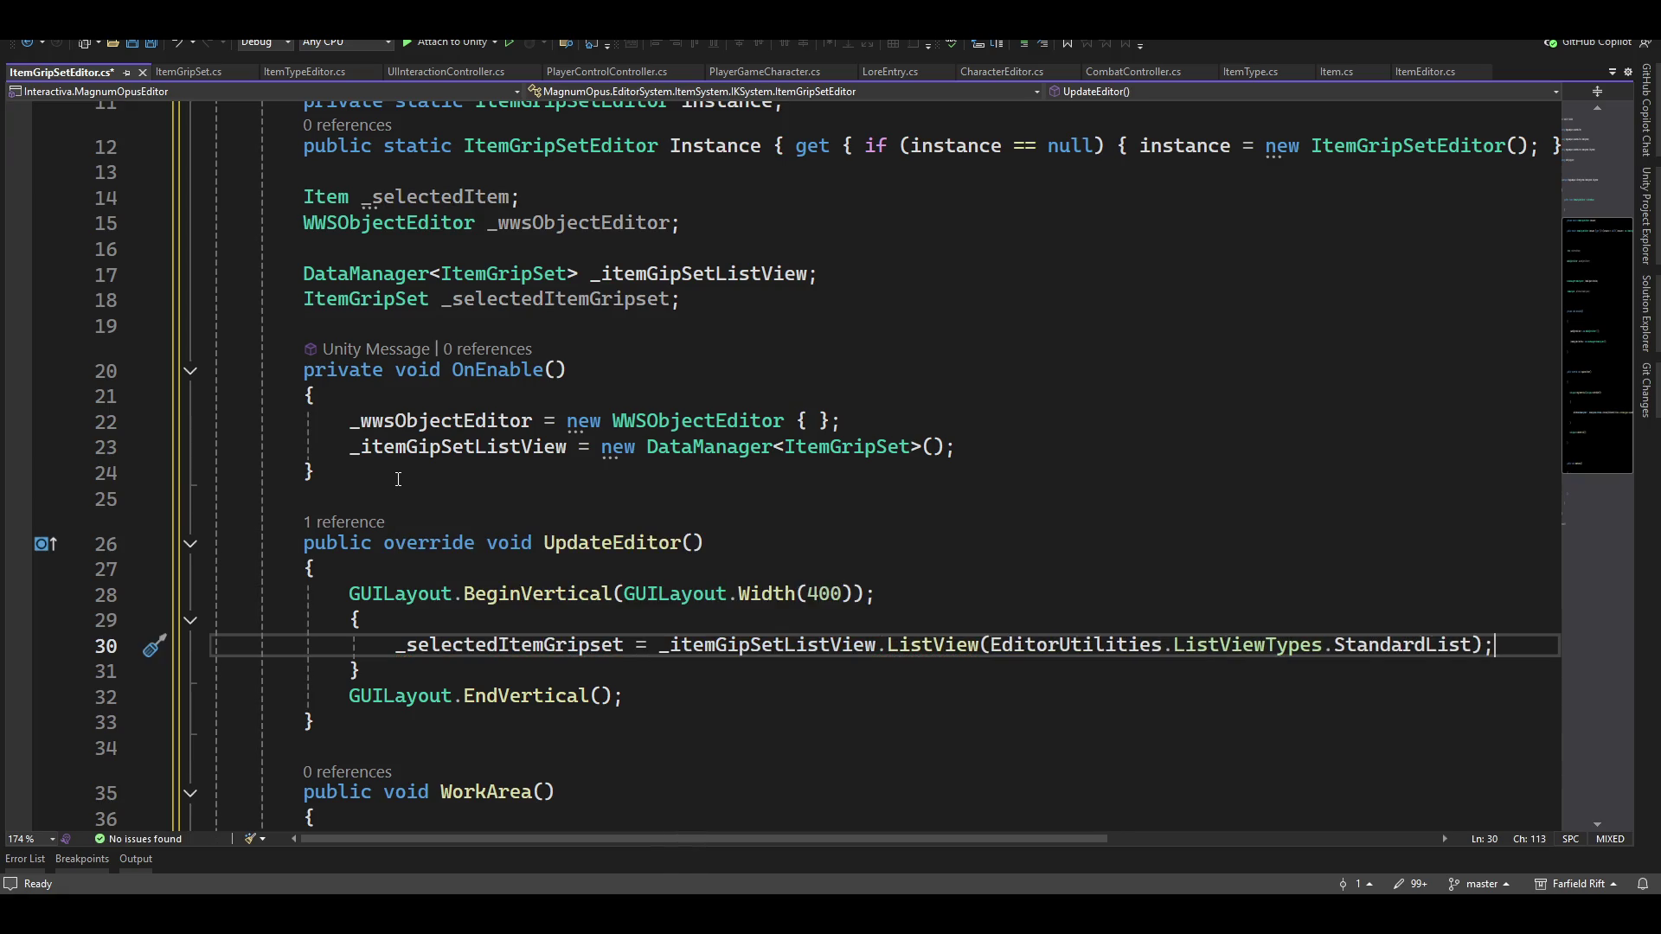
key(Return)
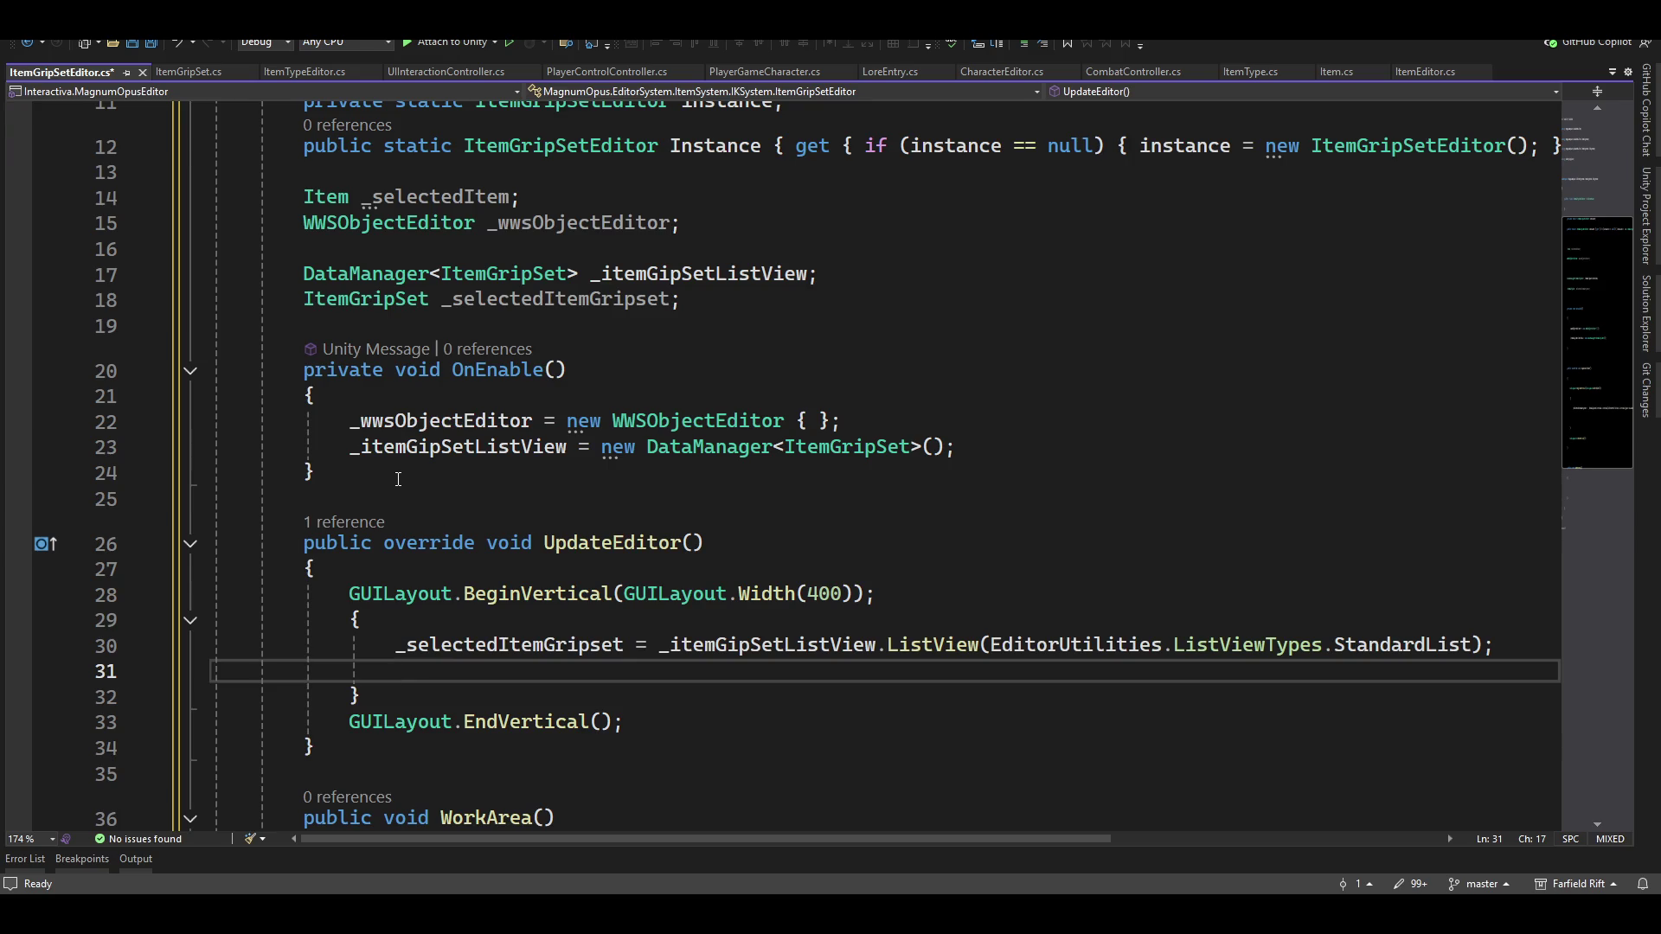
text(_item)
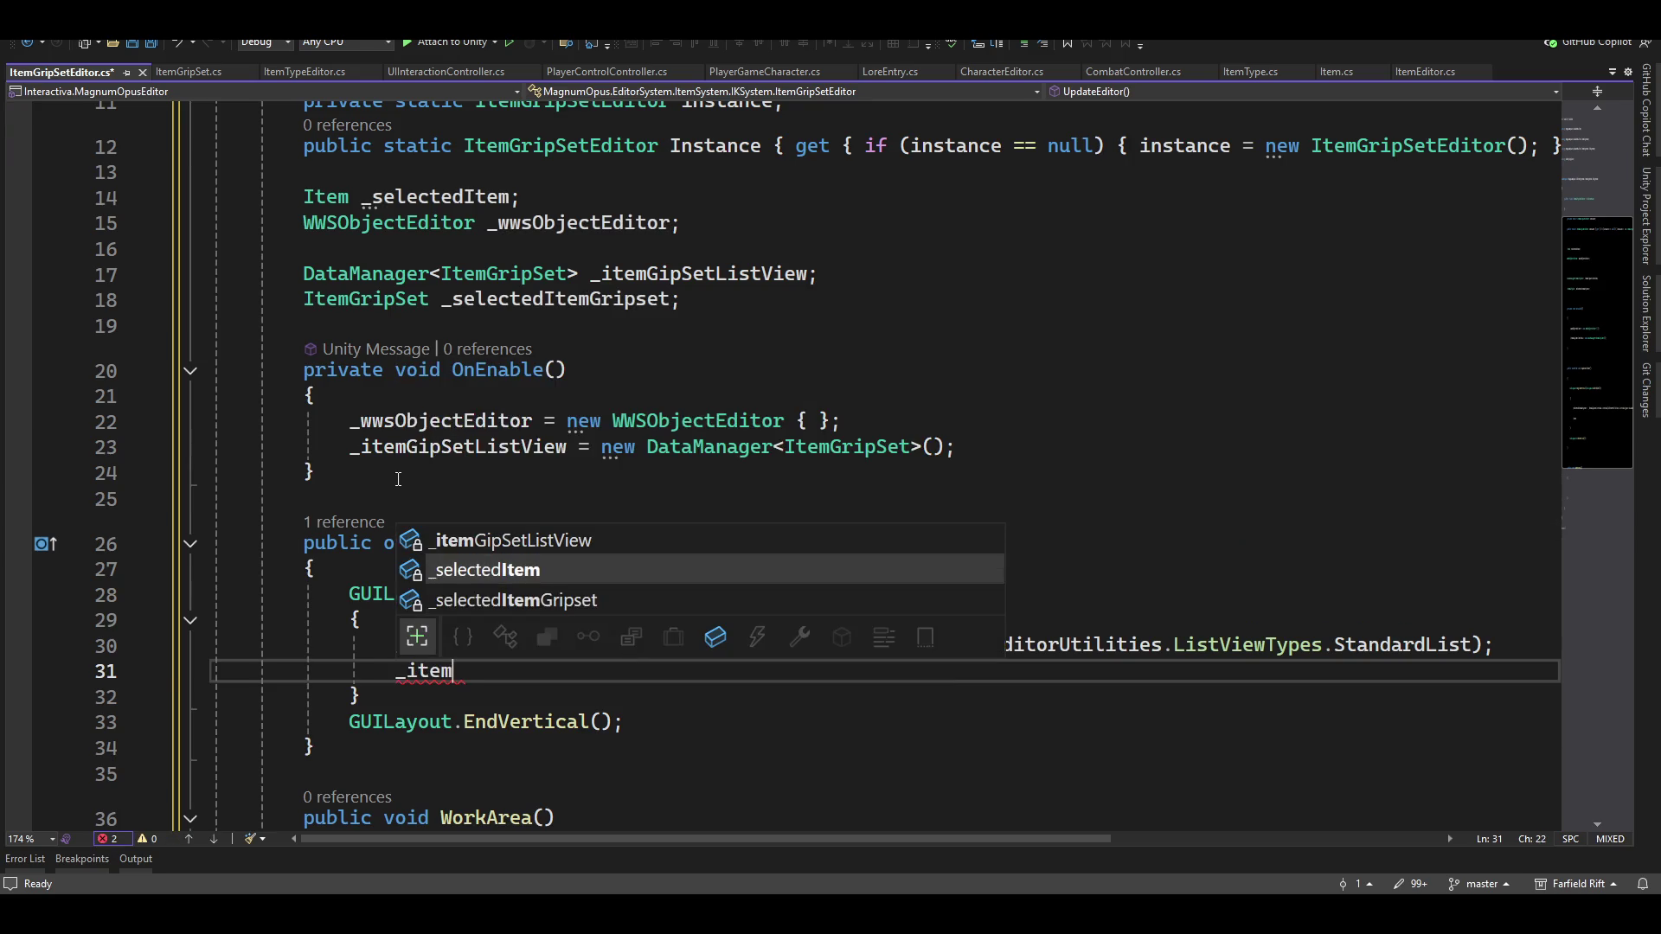
key(Up)
key(Up)
key(Tab)
text(.da)
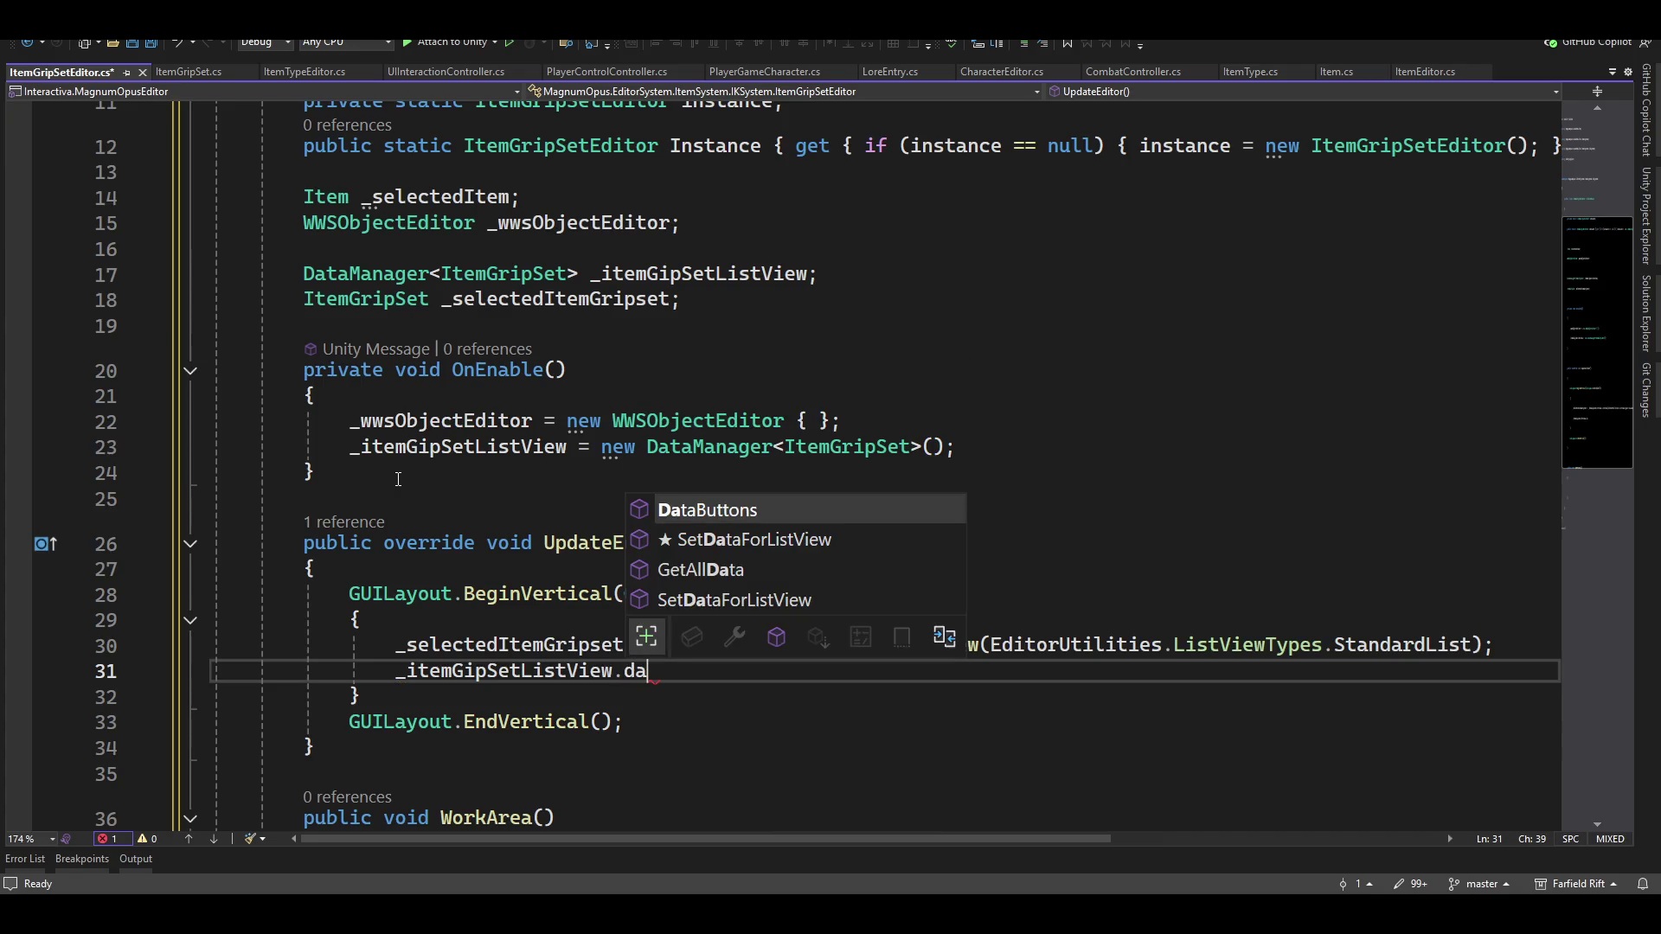
key(Tab)
text(();)
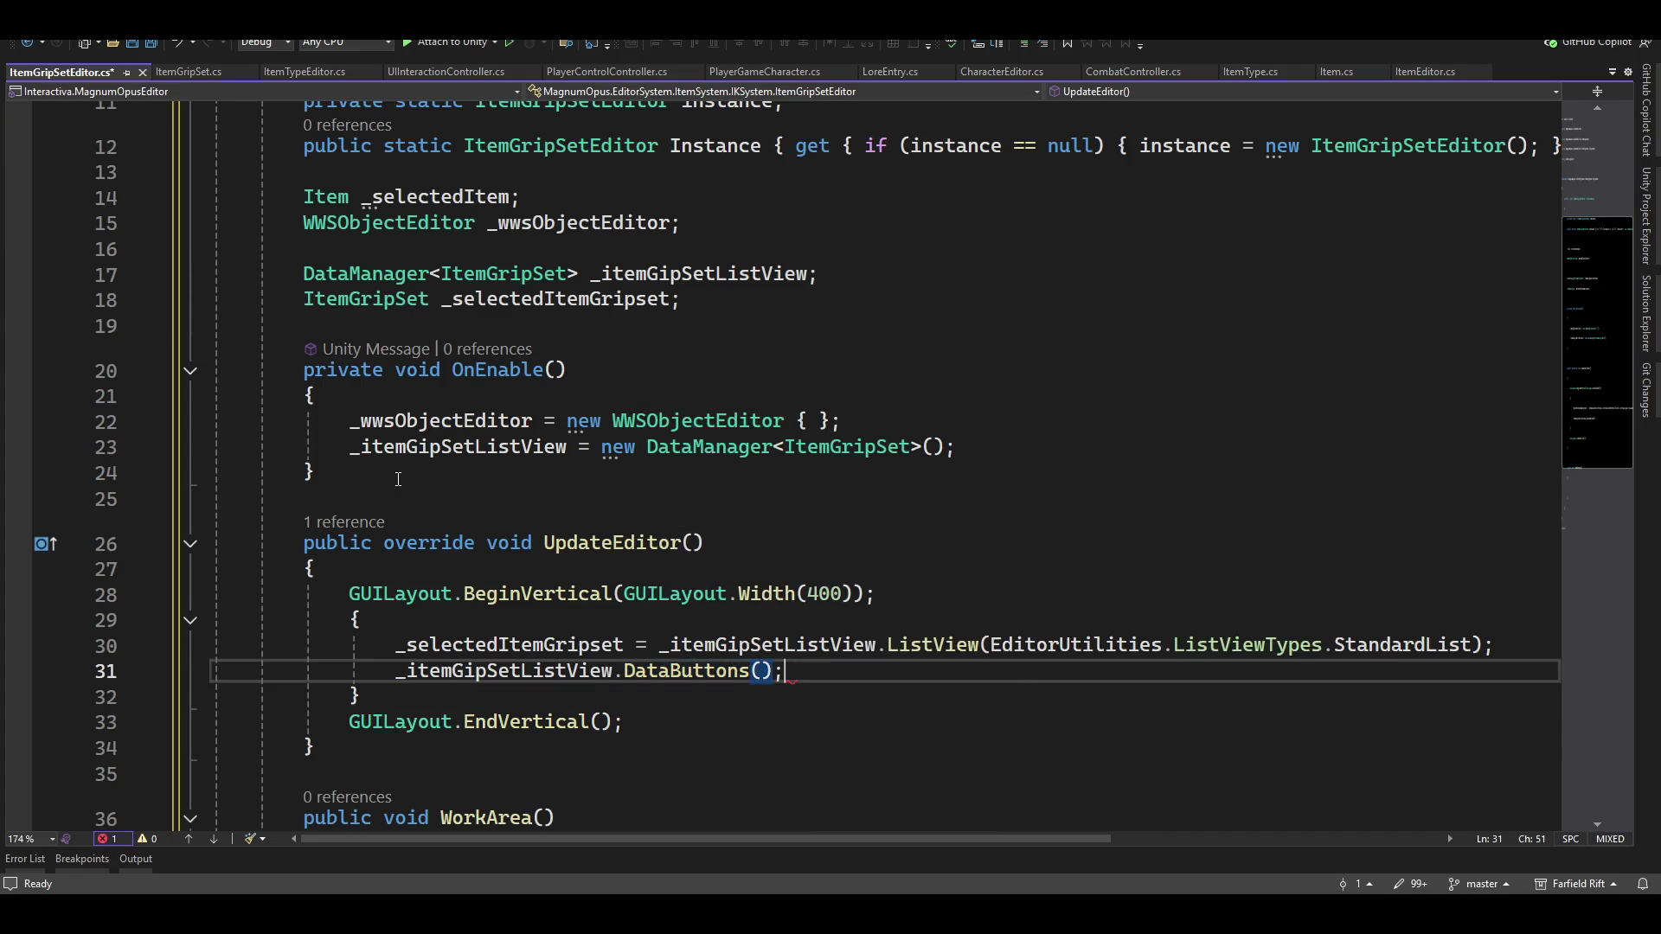
key(Up)
key(End)
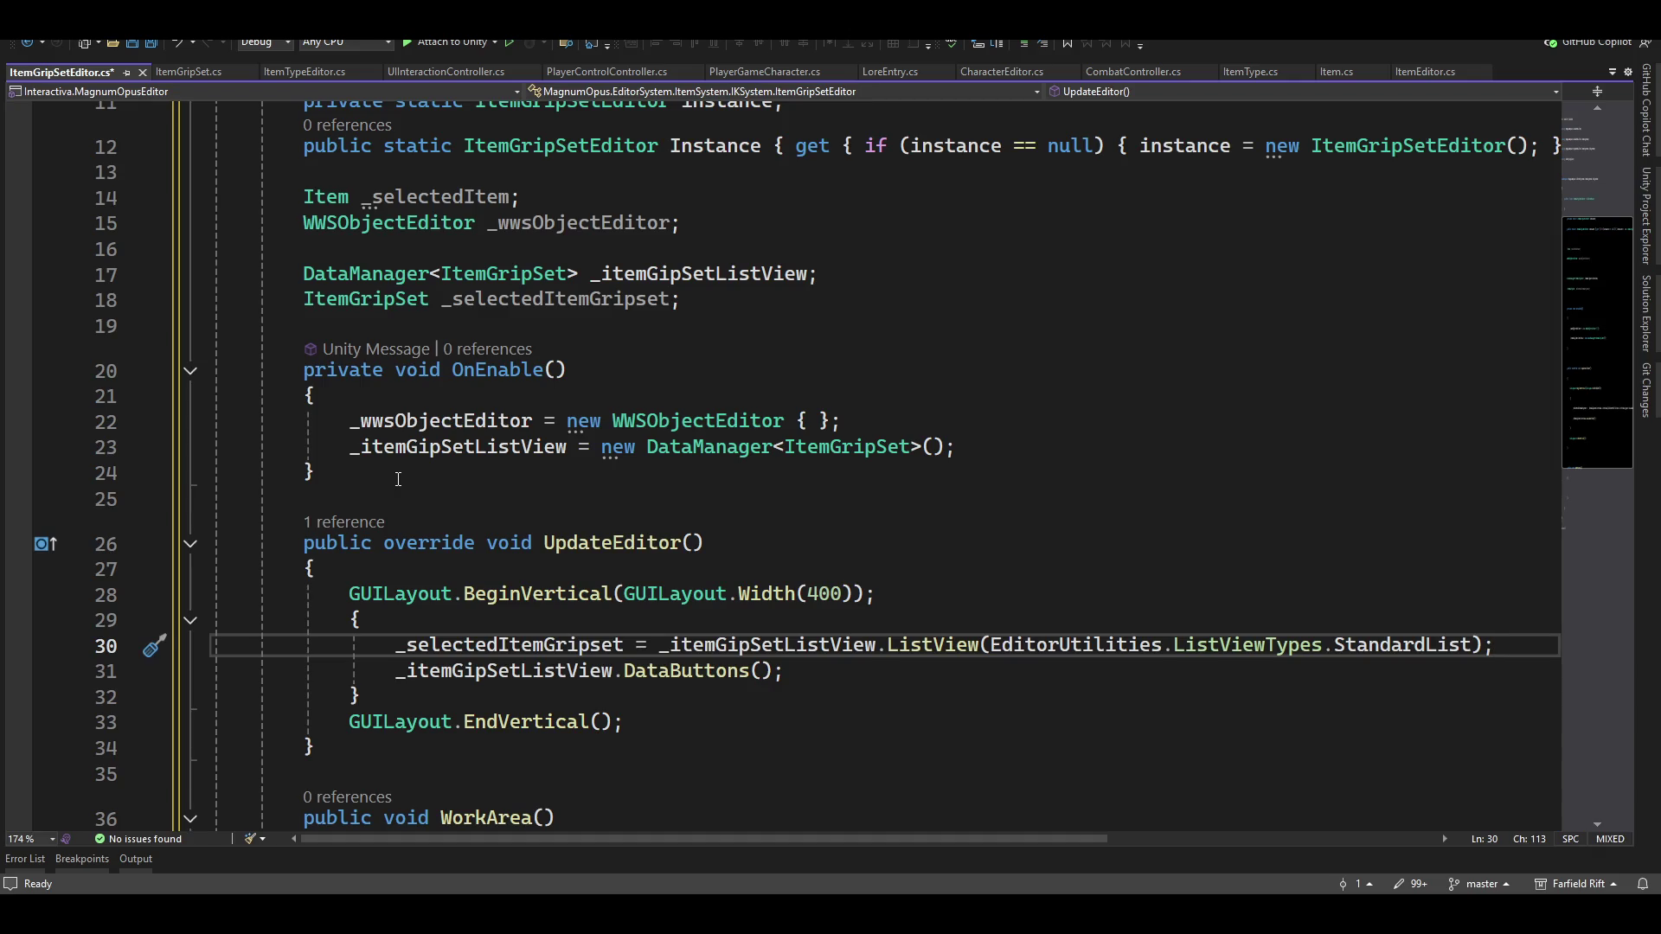
Add an opening and closing brace to form the WorkArea method's body
key(Down)
key(Down)
key(Down)
key(End)
key(Return)
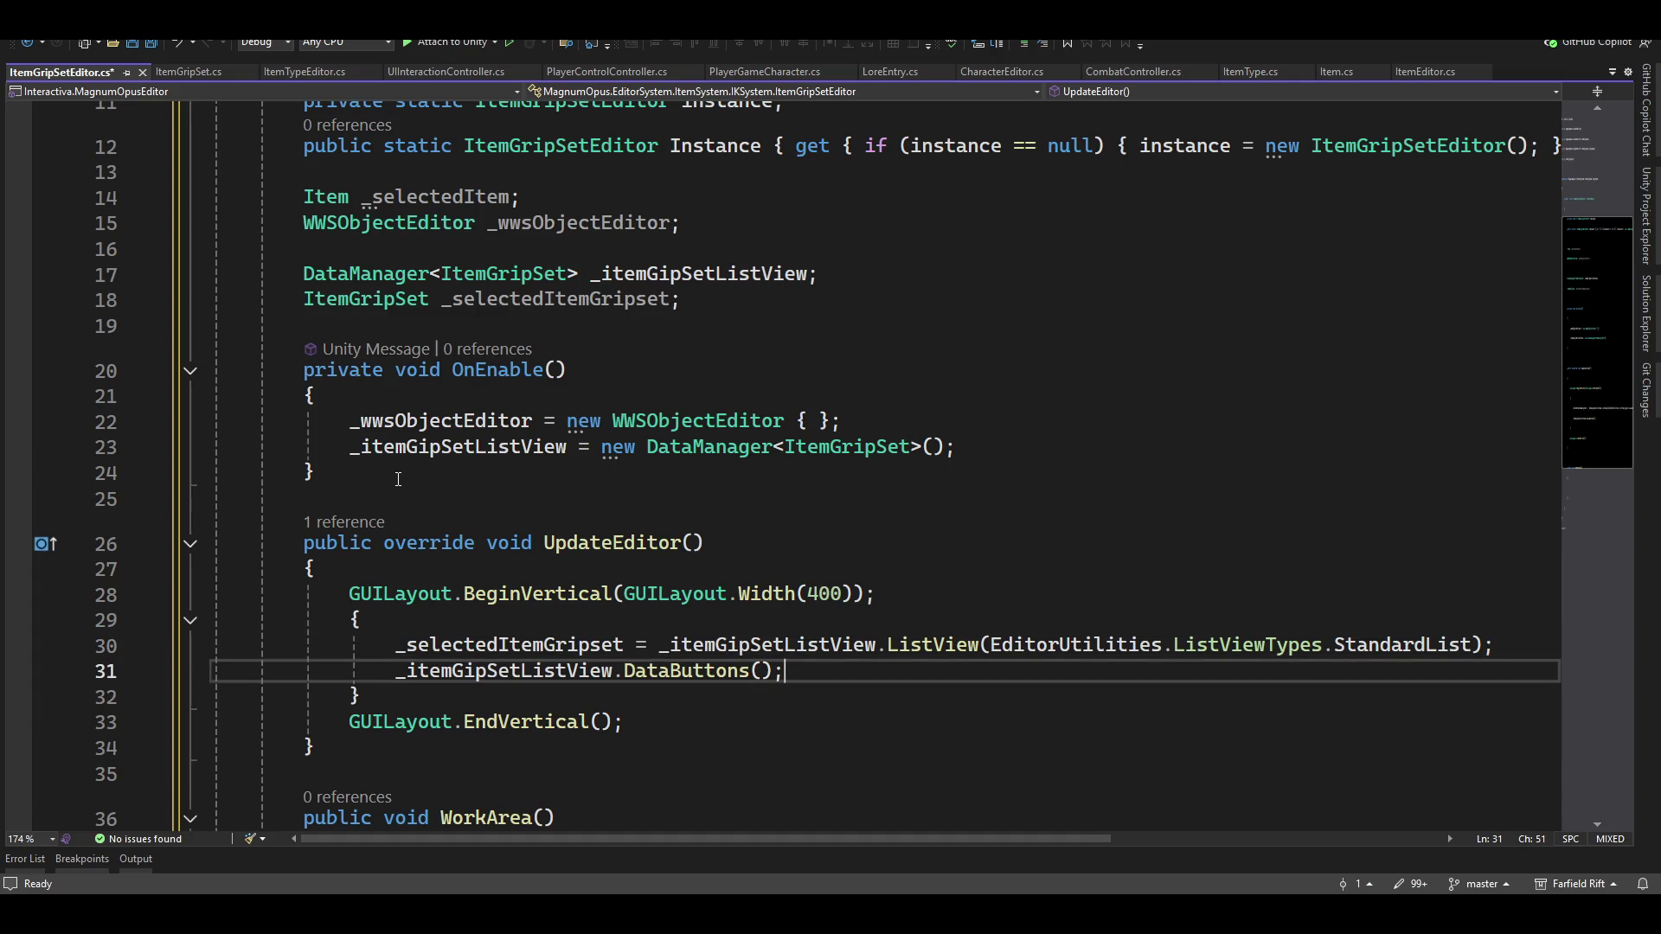
text({)
key(Return)
text(})
key(Up)
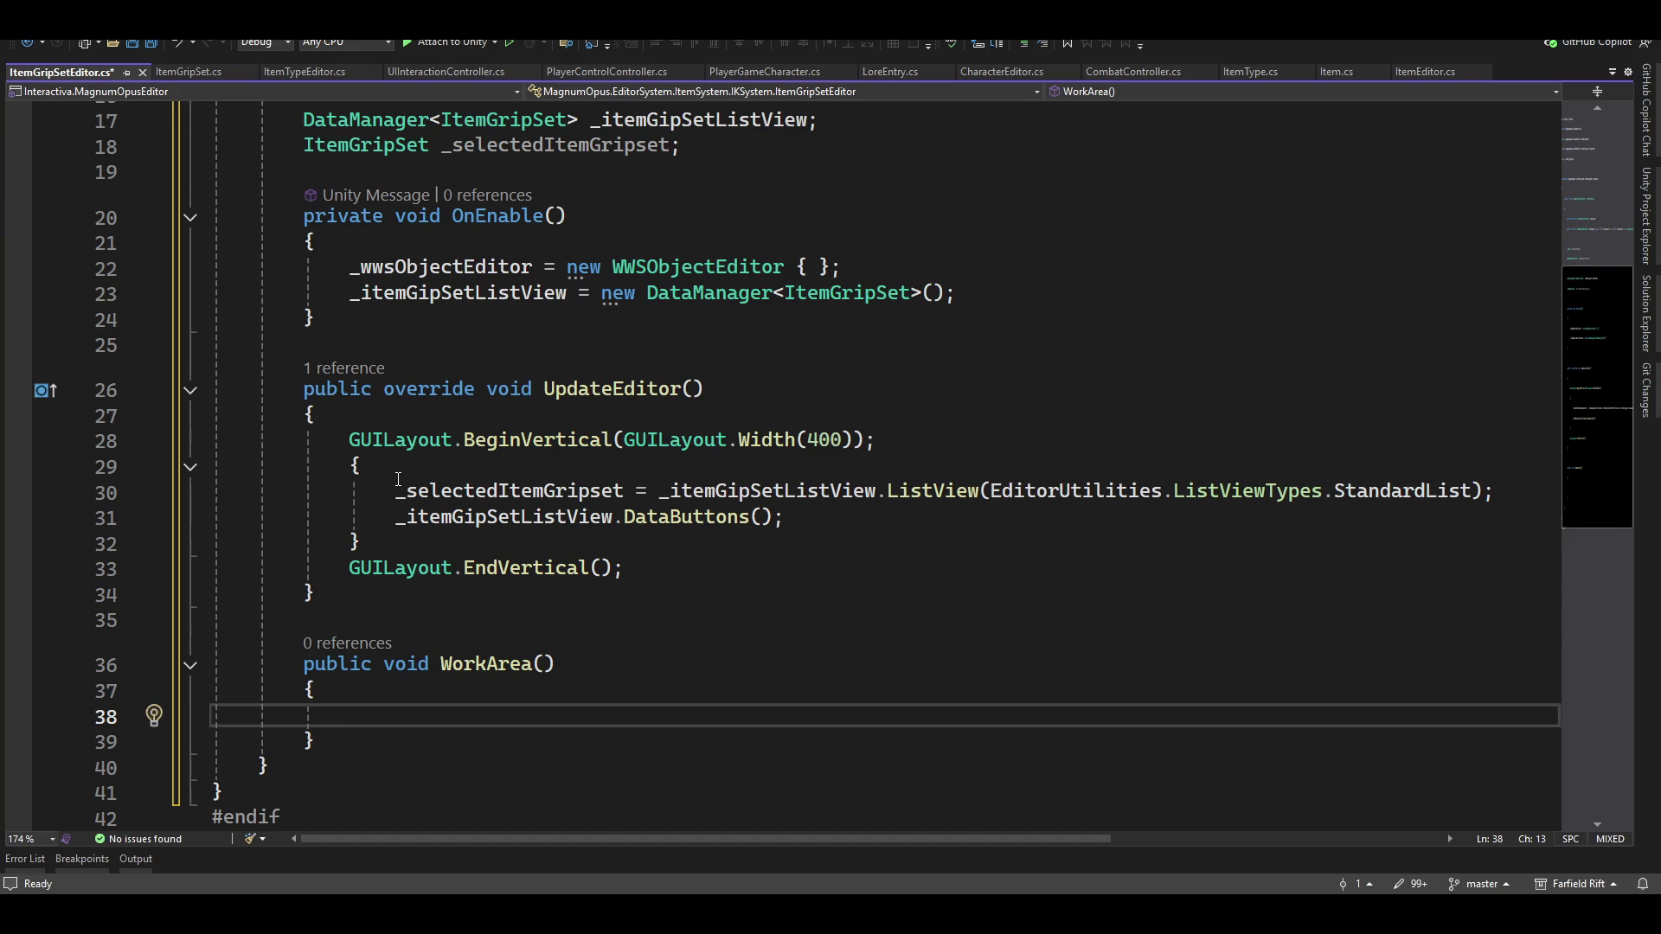
Call _wwsObjectEditor.WorkArea(_selectedItemGripset); inside WorkArea
text(_wwo)
key(Tab)
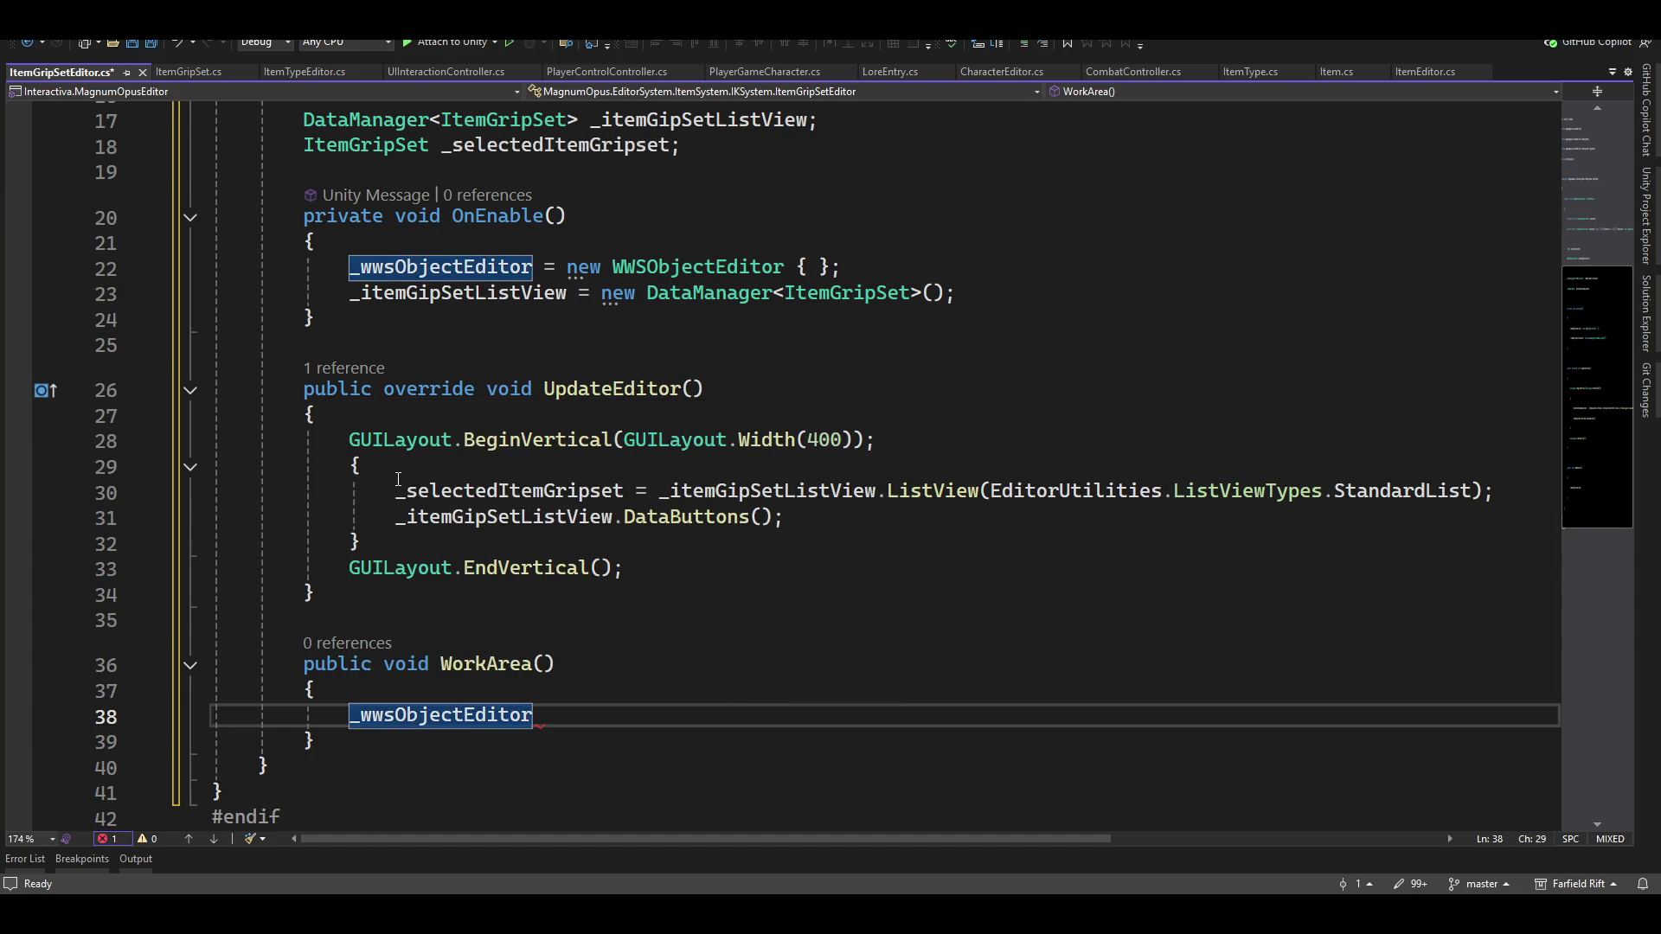
text(.wo)
key(Tab)
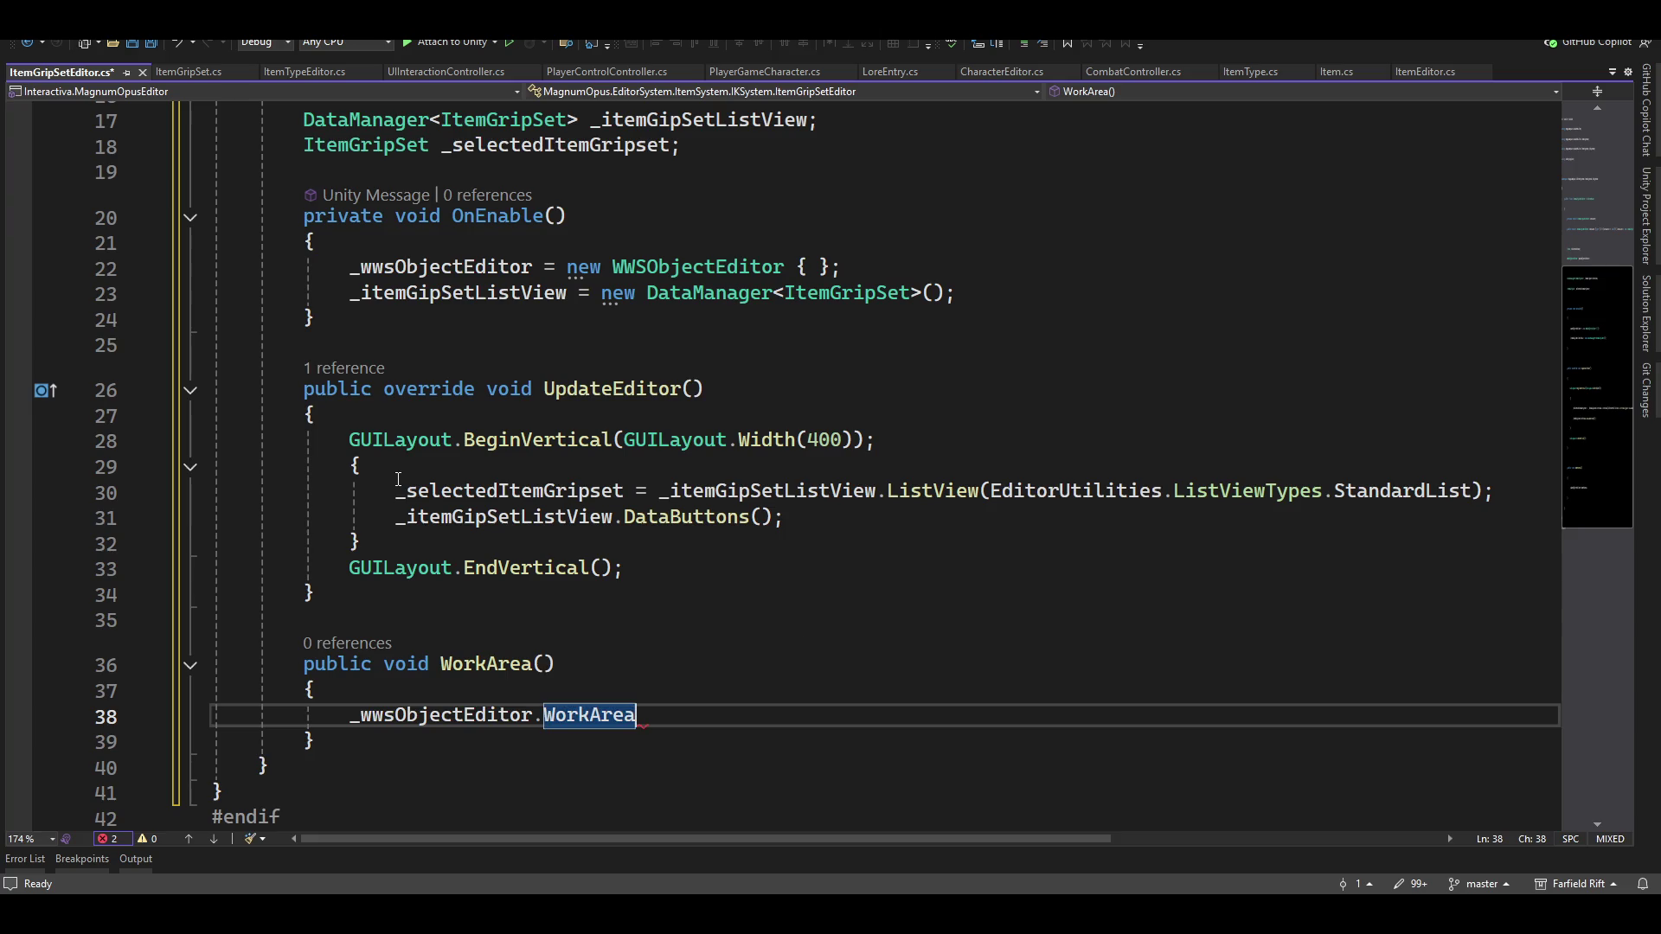
text(()
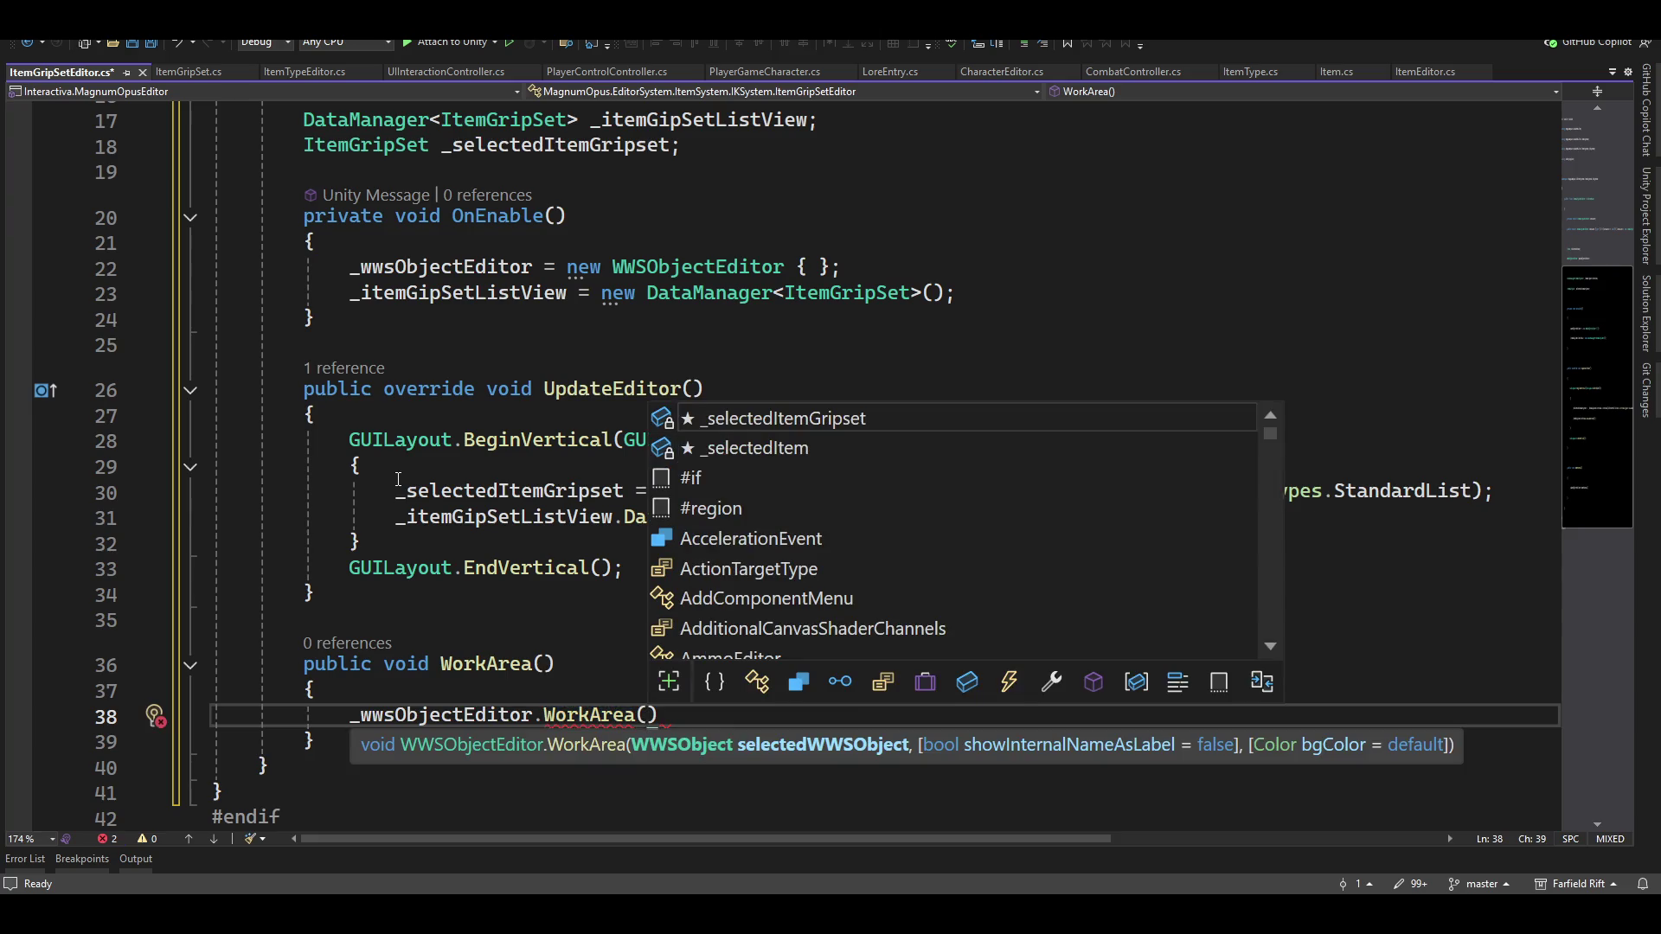
text(_sel)
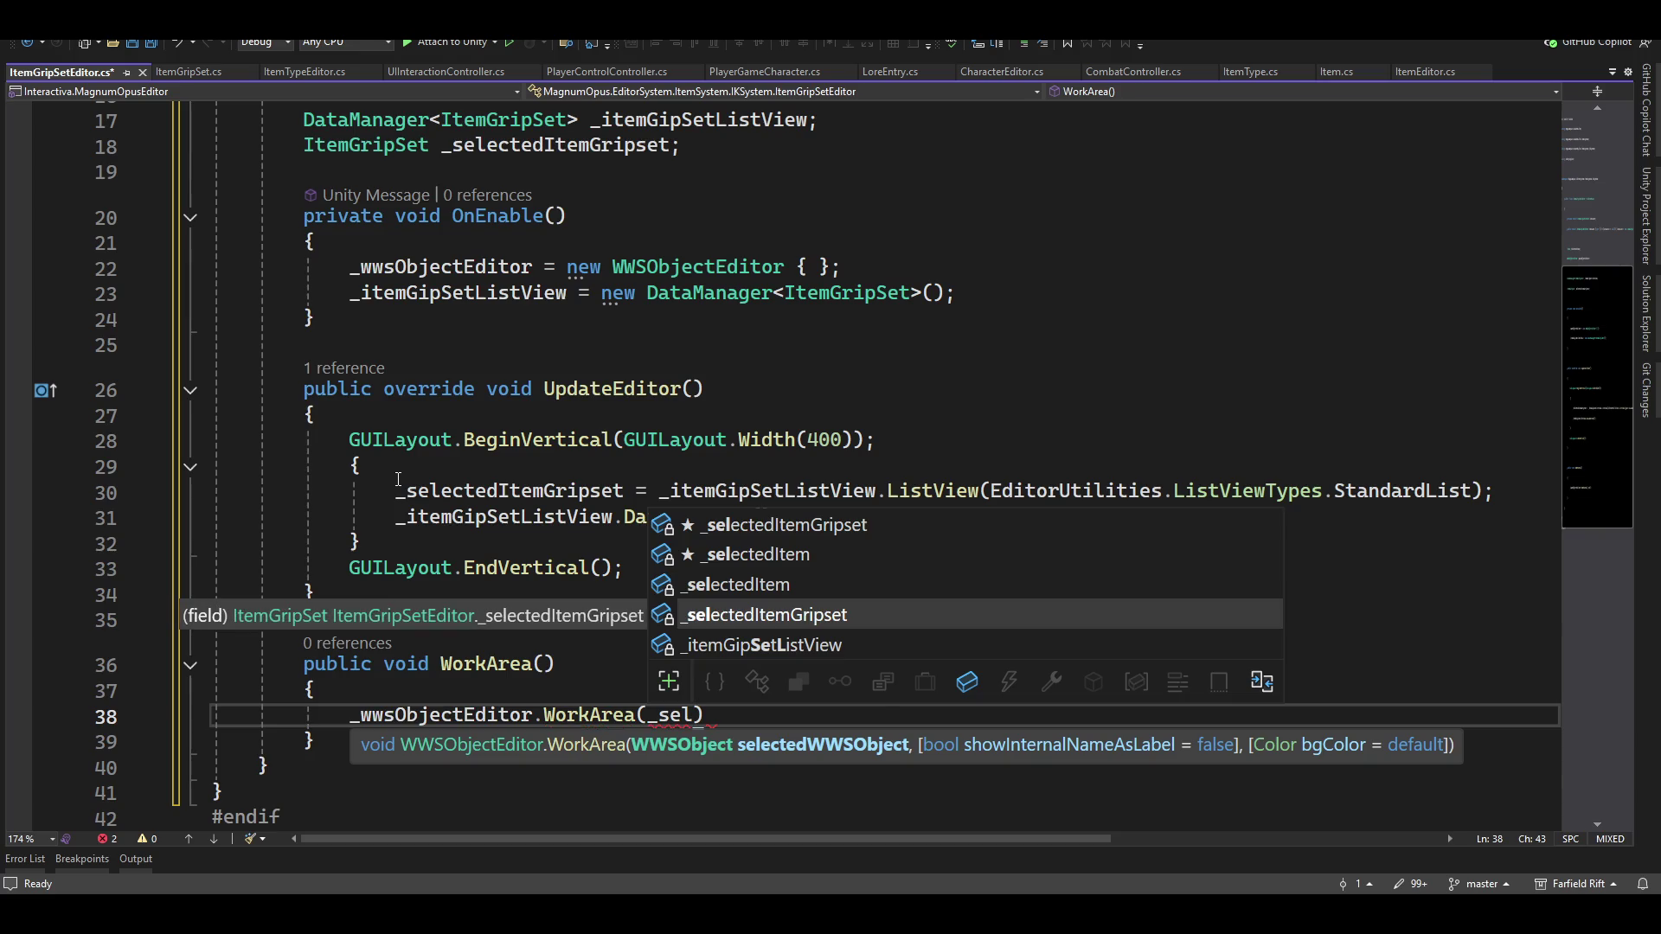
key(Tab)
text();)
key(ctrl+space)
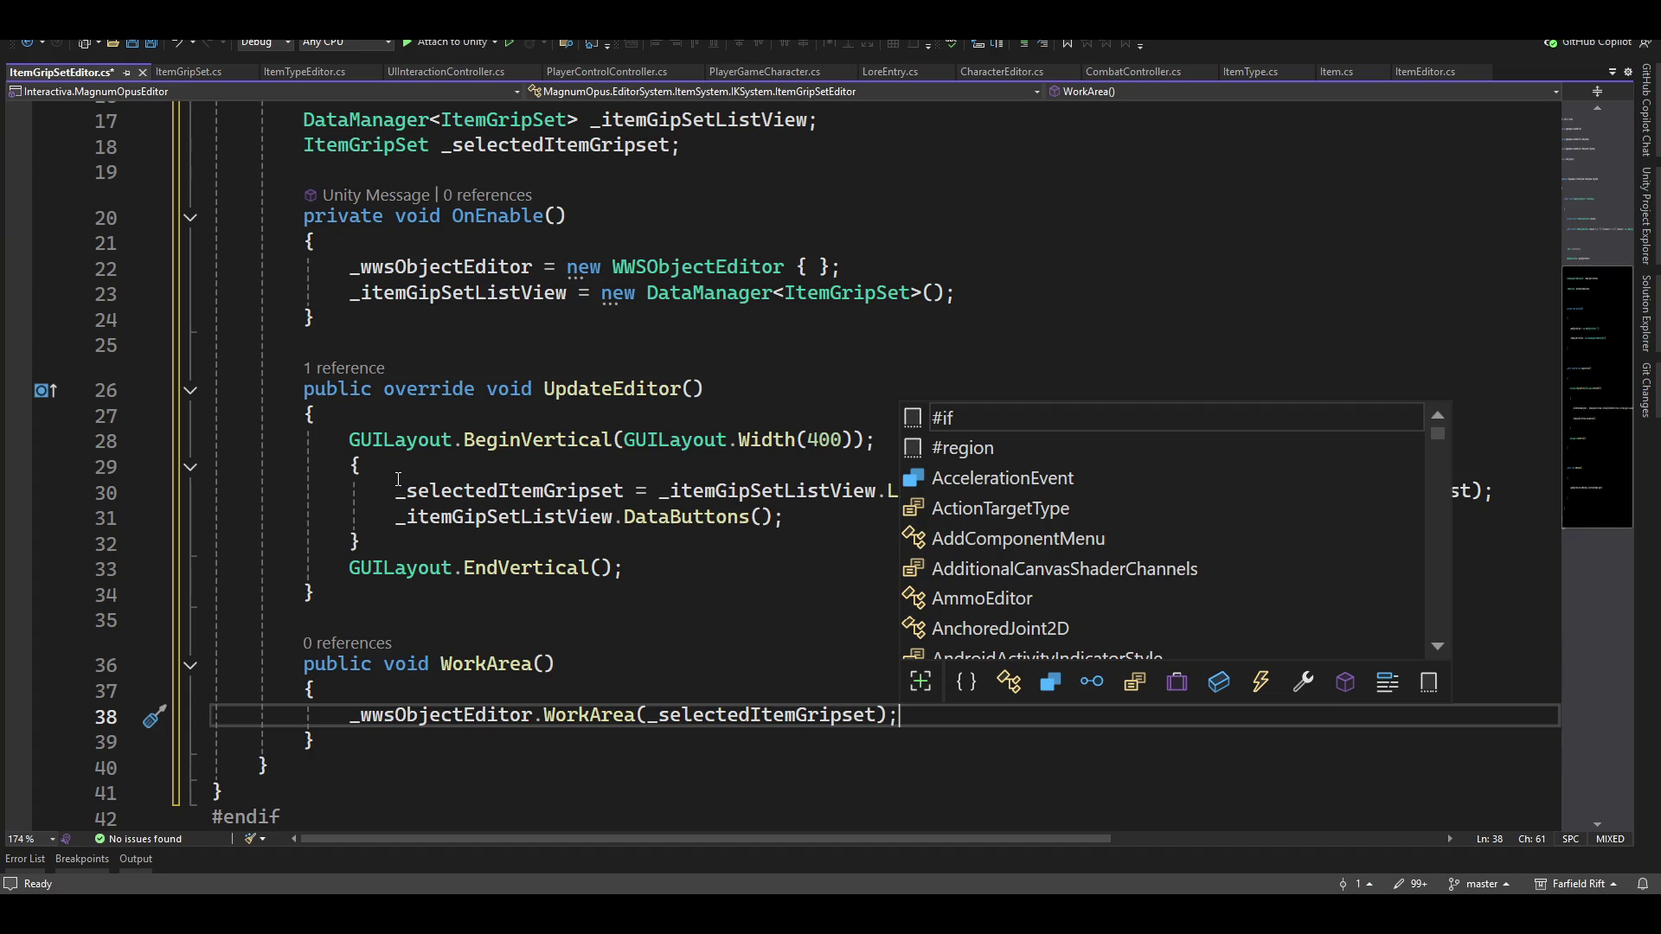
scroll(617, 526, down, 2)
key(Escape)
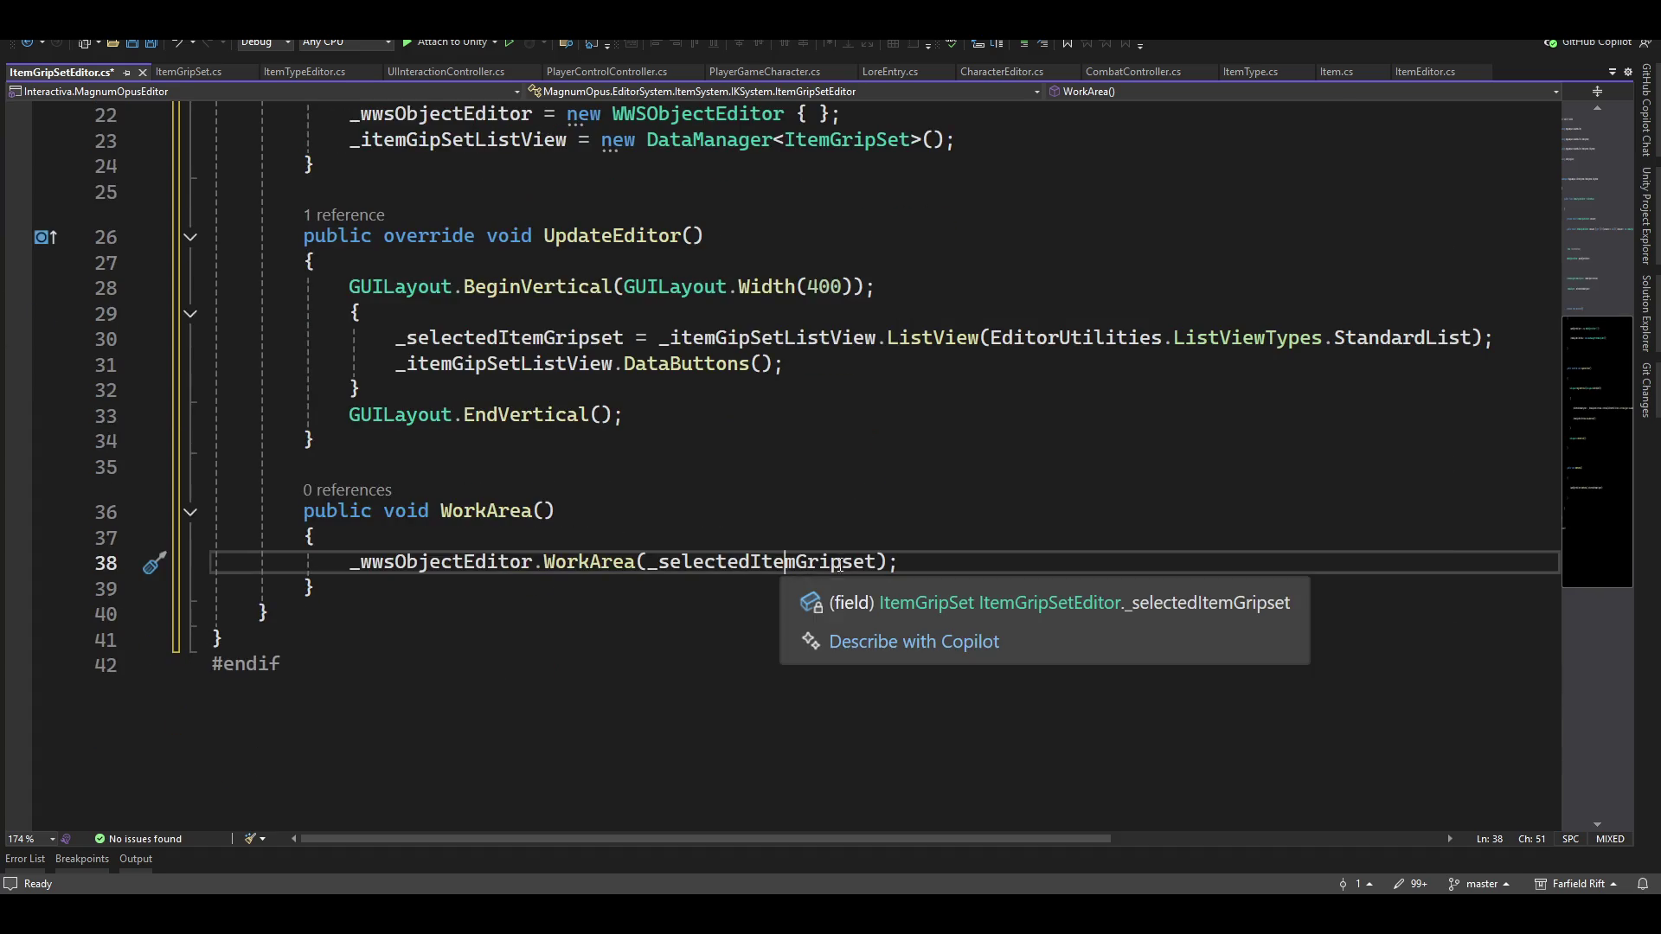
Insert a blank line at the top of UpdateEditor's vertical block, above the ListView call
key(Up)
key(Up)
key(Up)
key(Up)
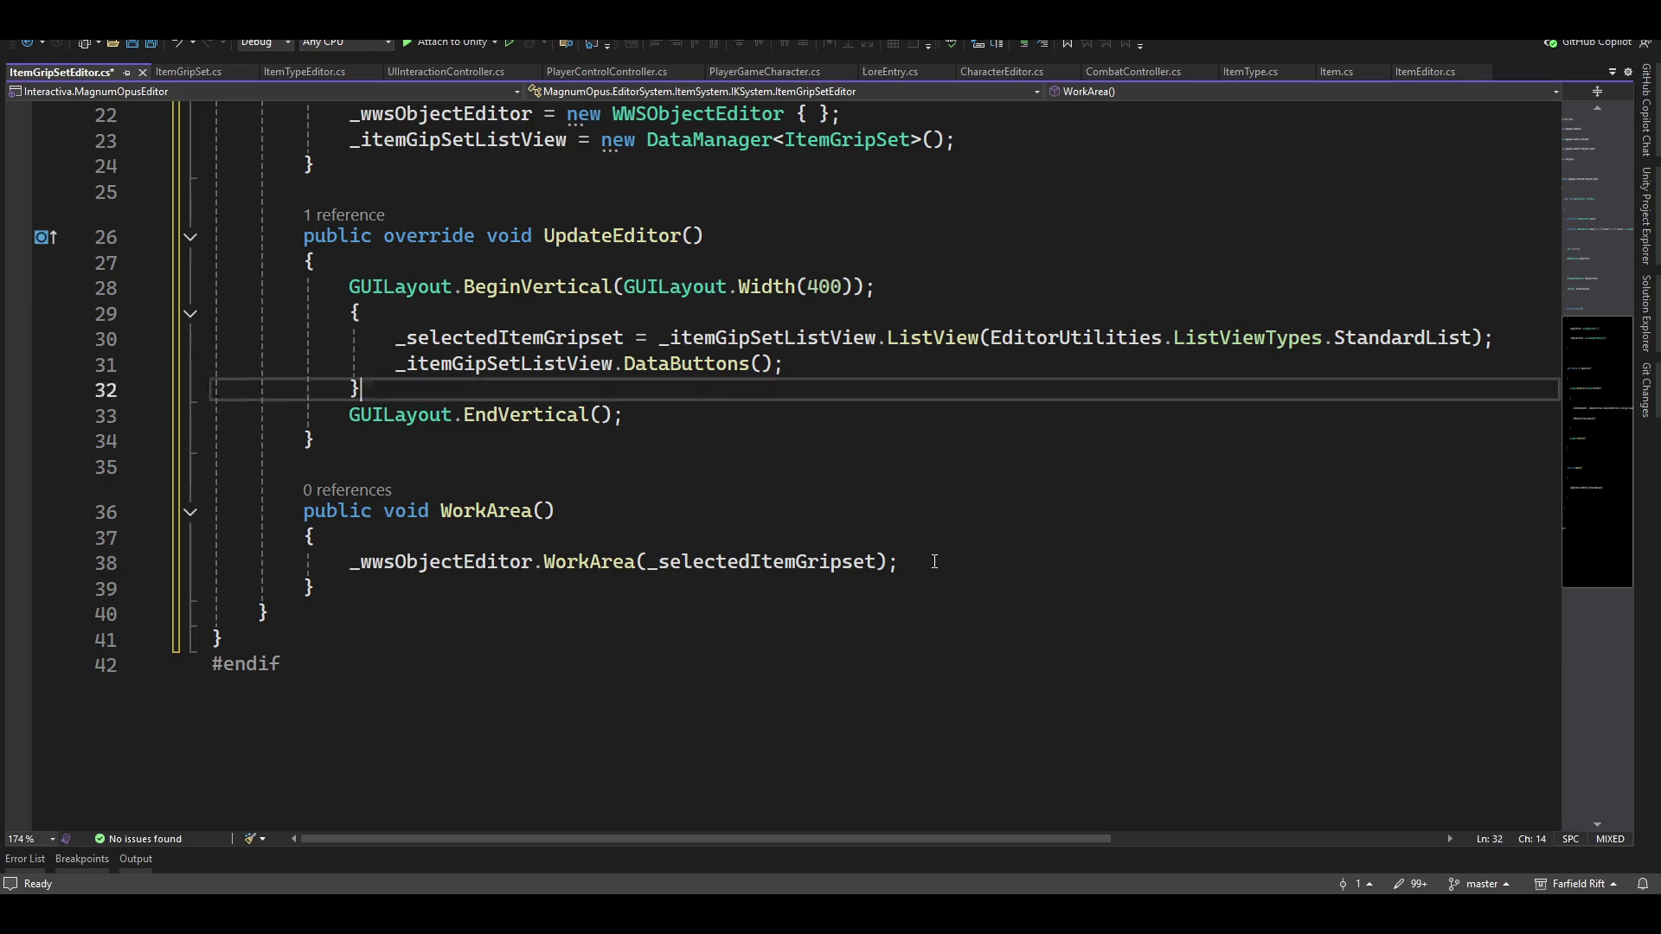
key(End)
key(Return)
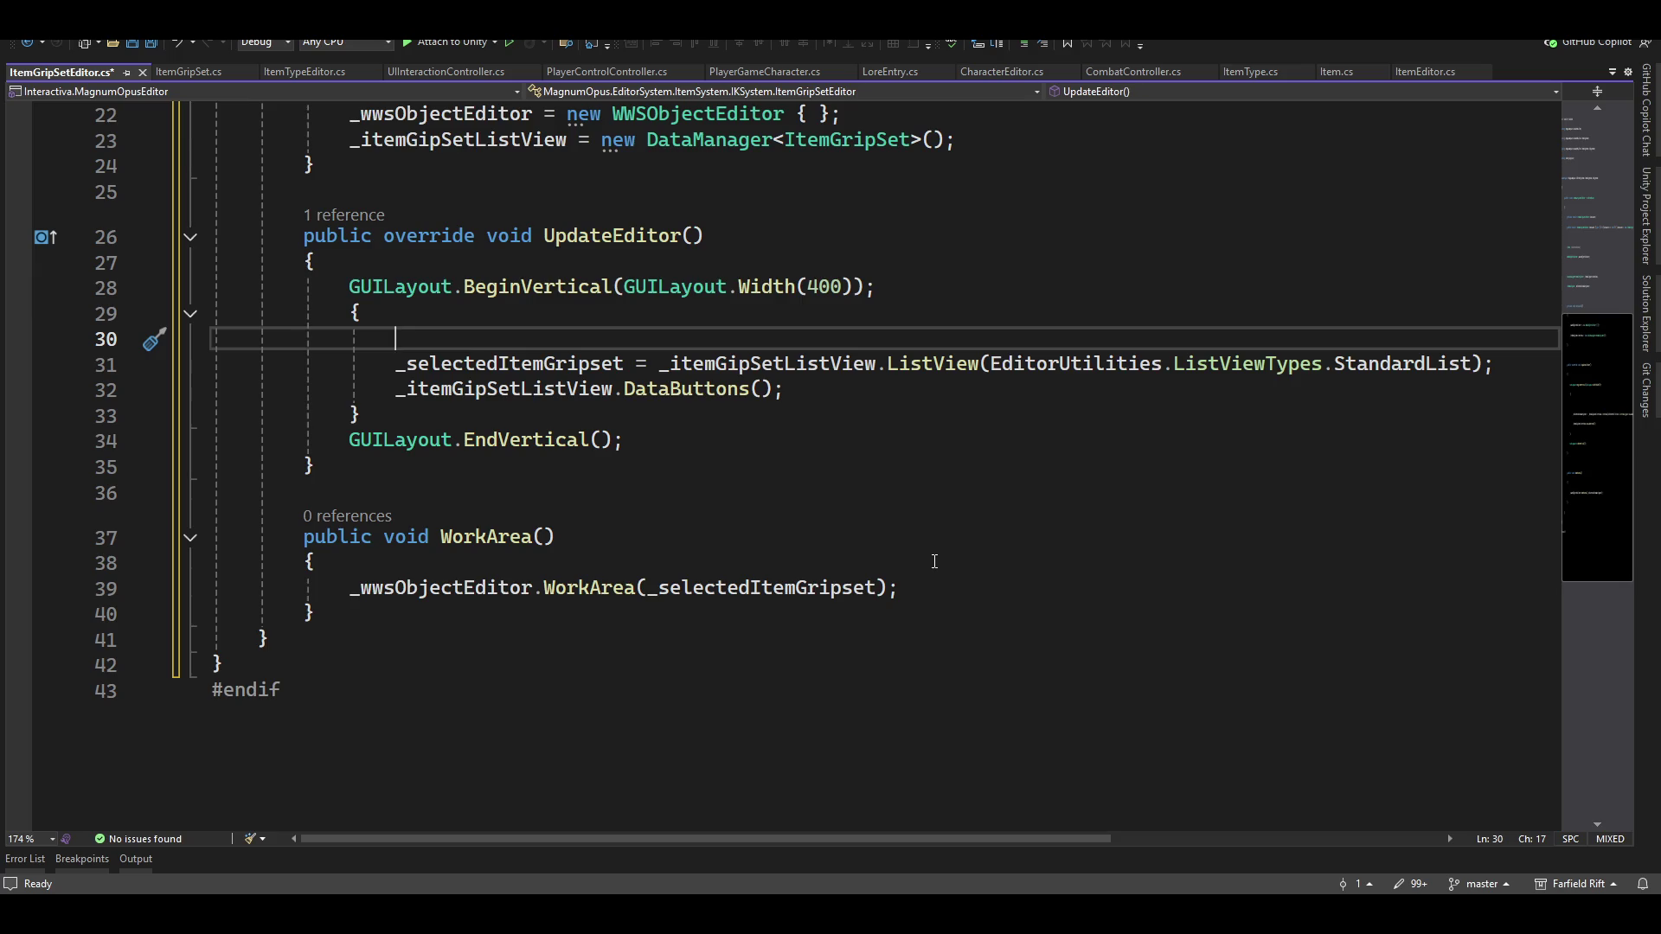
Assign _selectedItem = ItemEditor.Instance.selectedItem; in UpdateEditor
text(_sel)
text( =itemed)
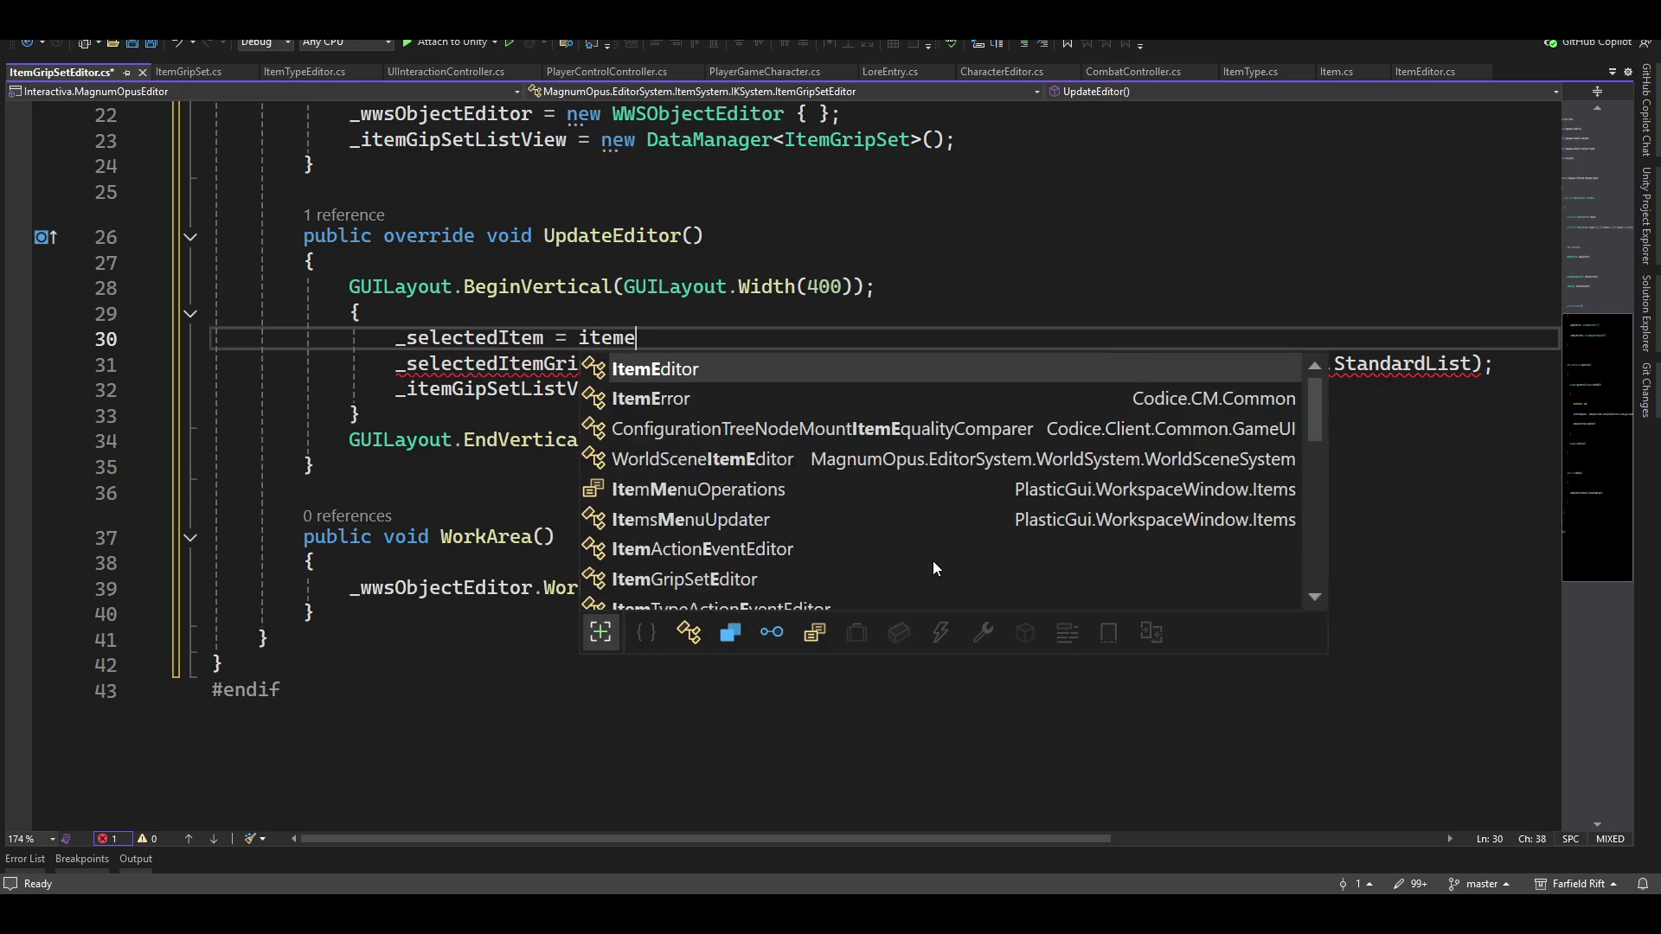
key(Tab)
text(.in)
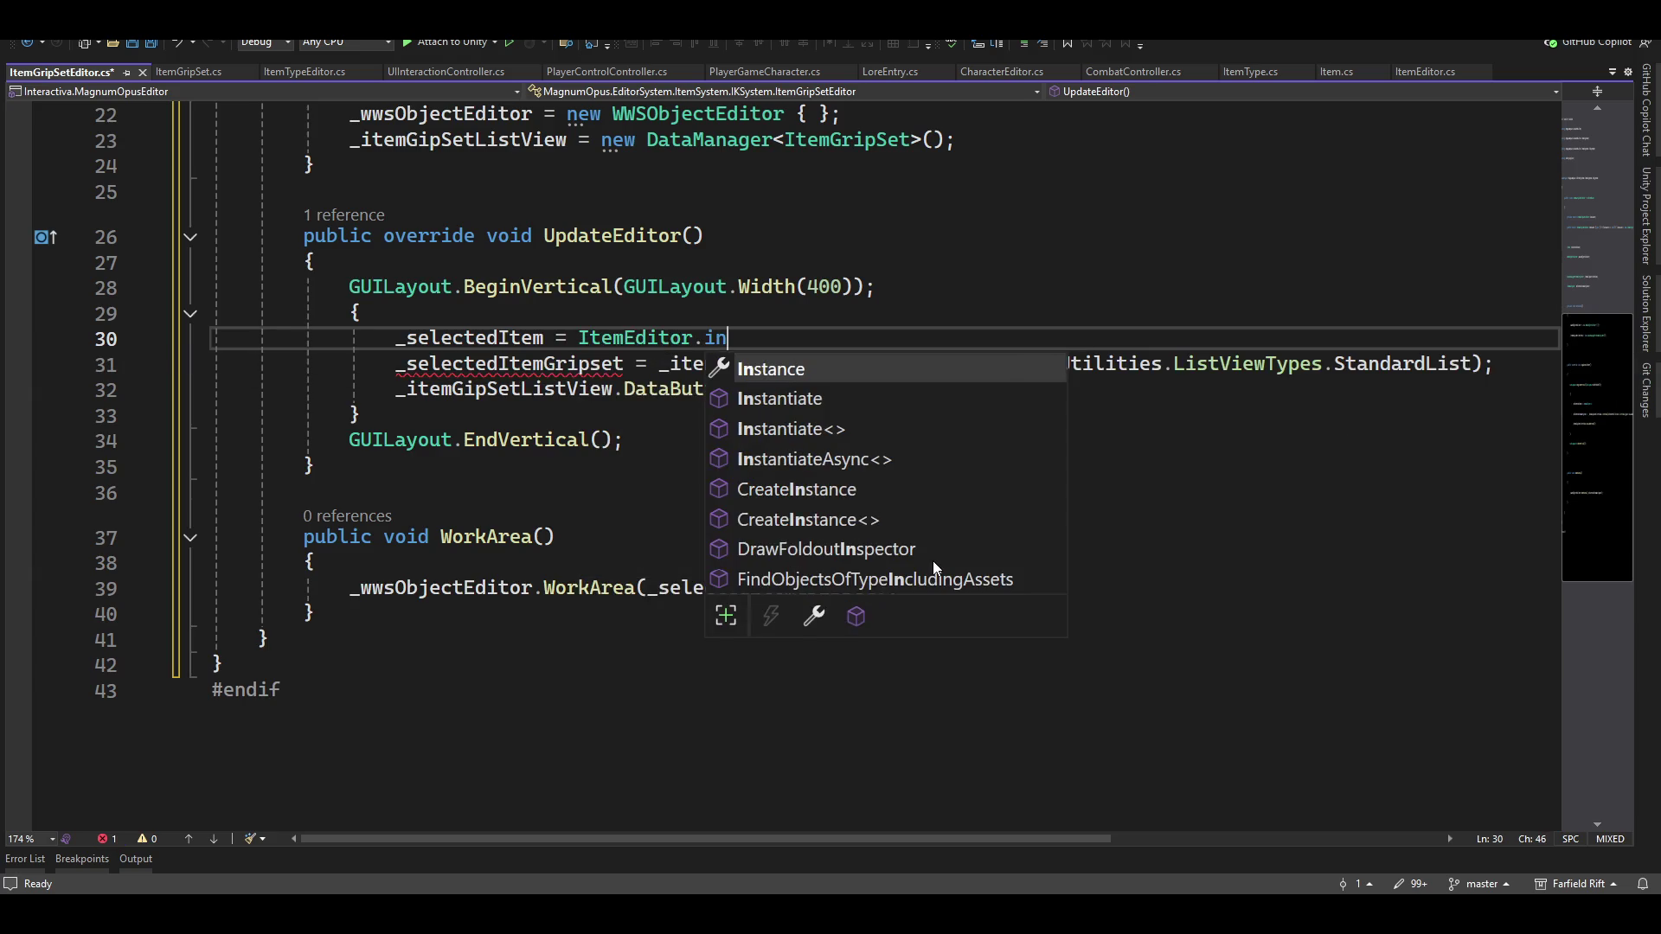
key(Tab)
text(.)
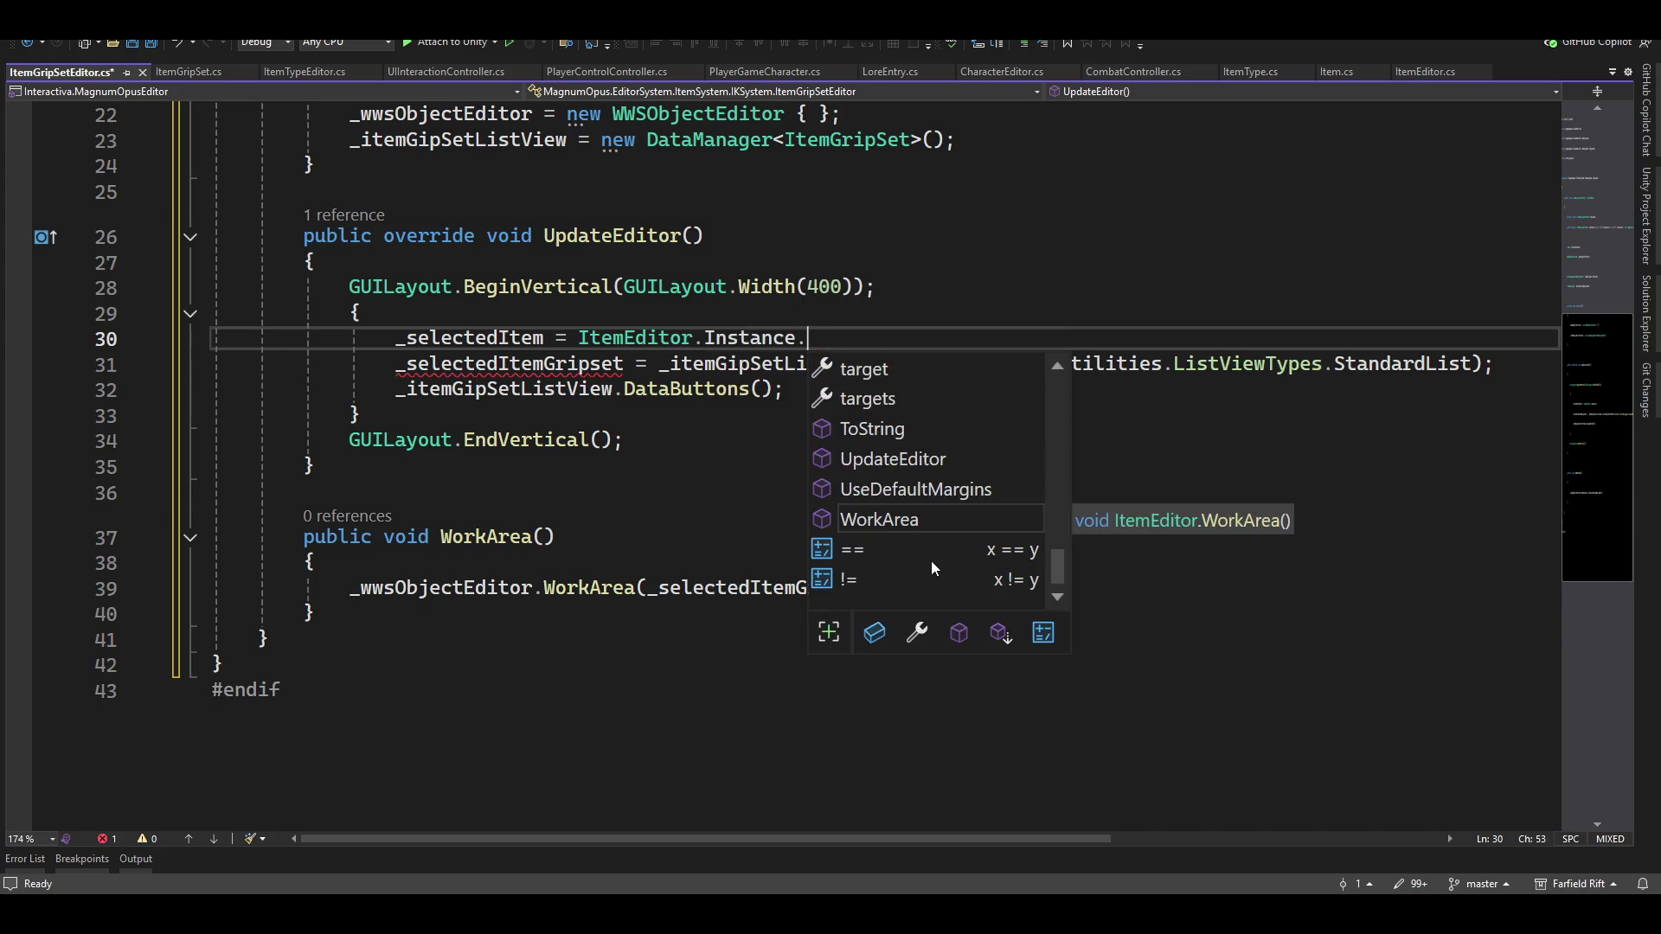
text(sel)
key(Tab)
text(;)
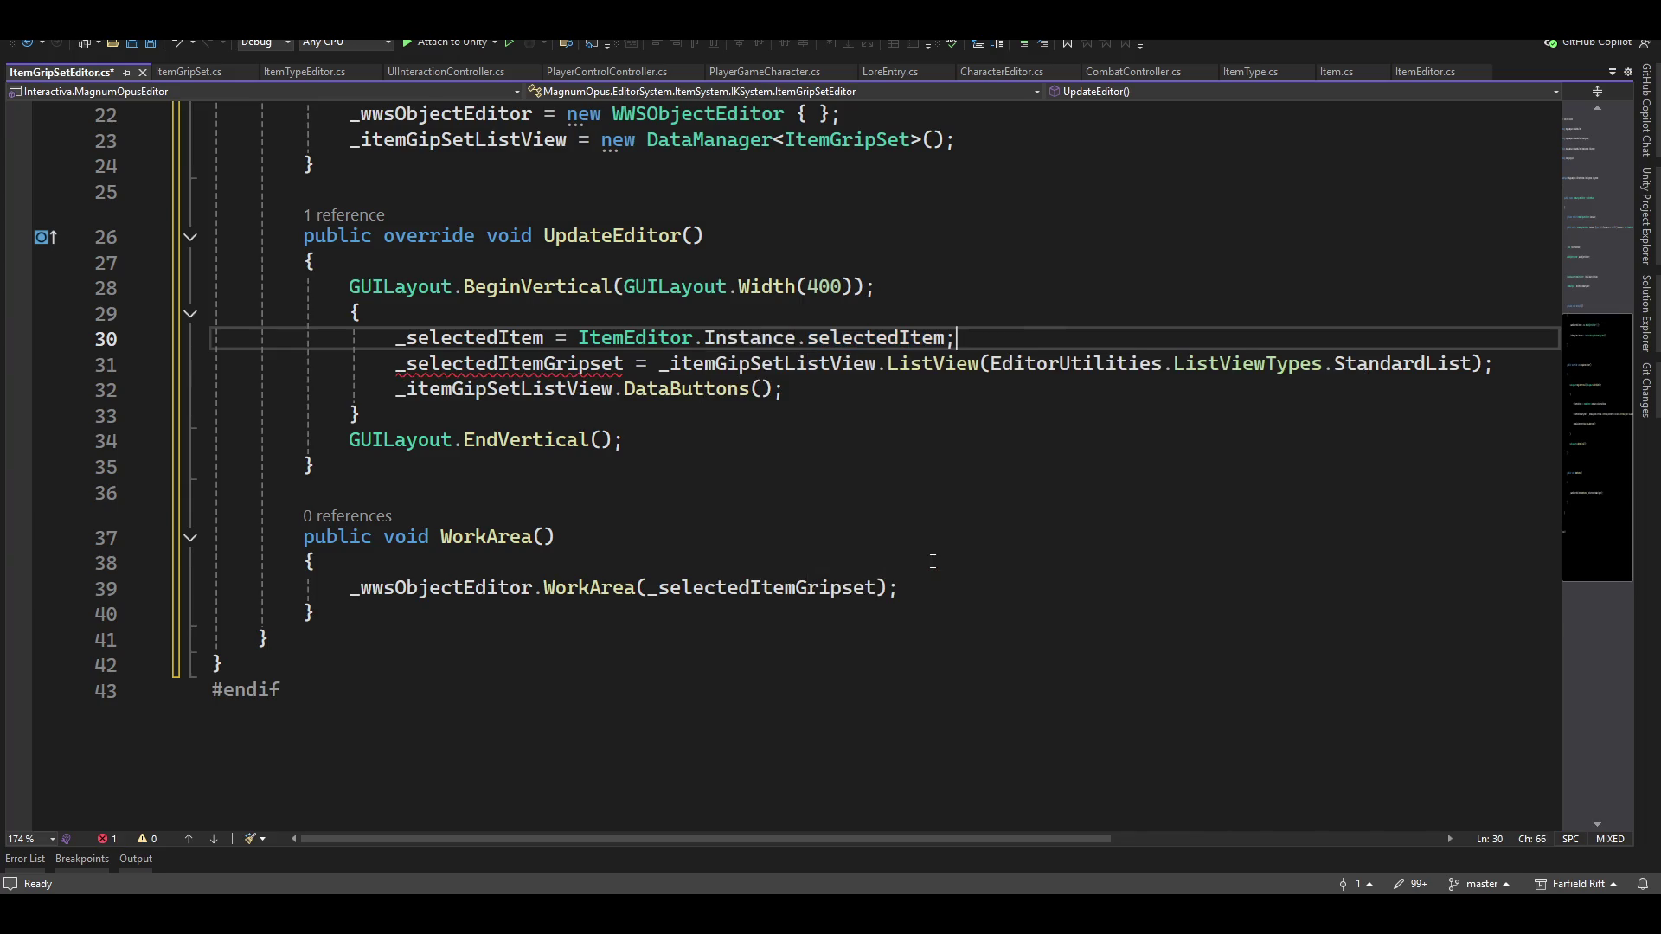
key(Return)
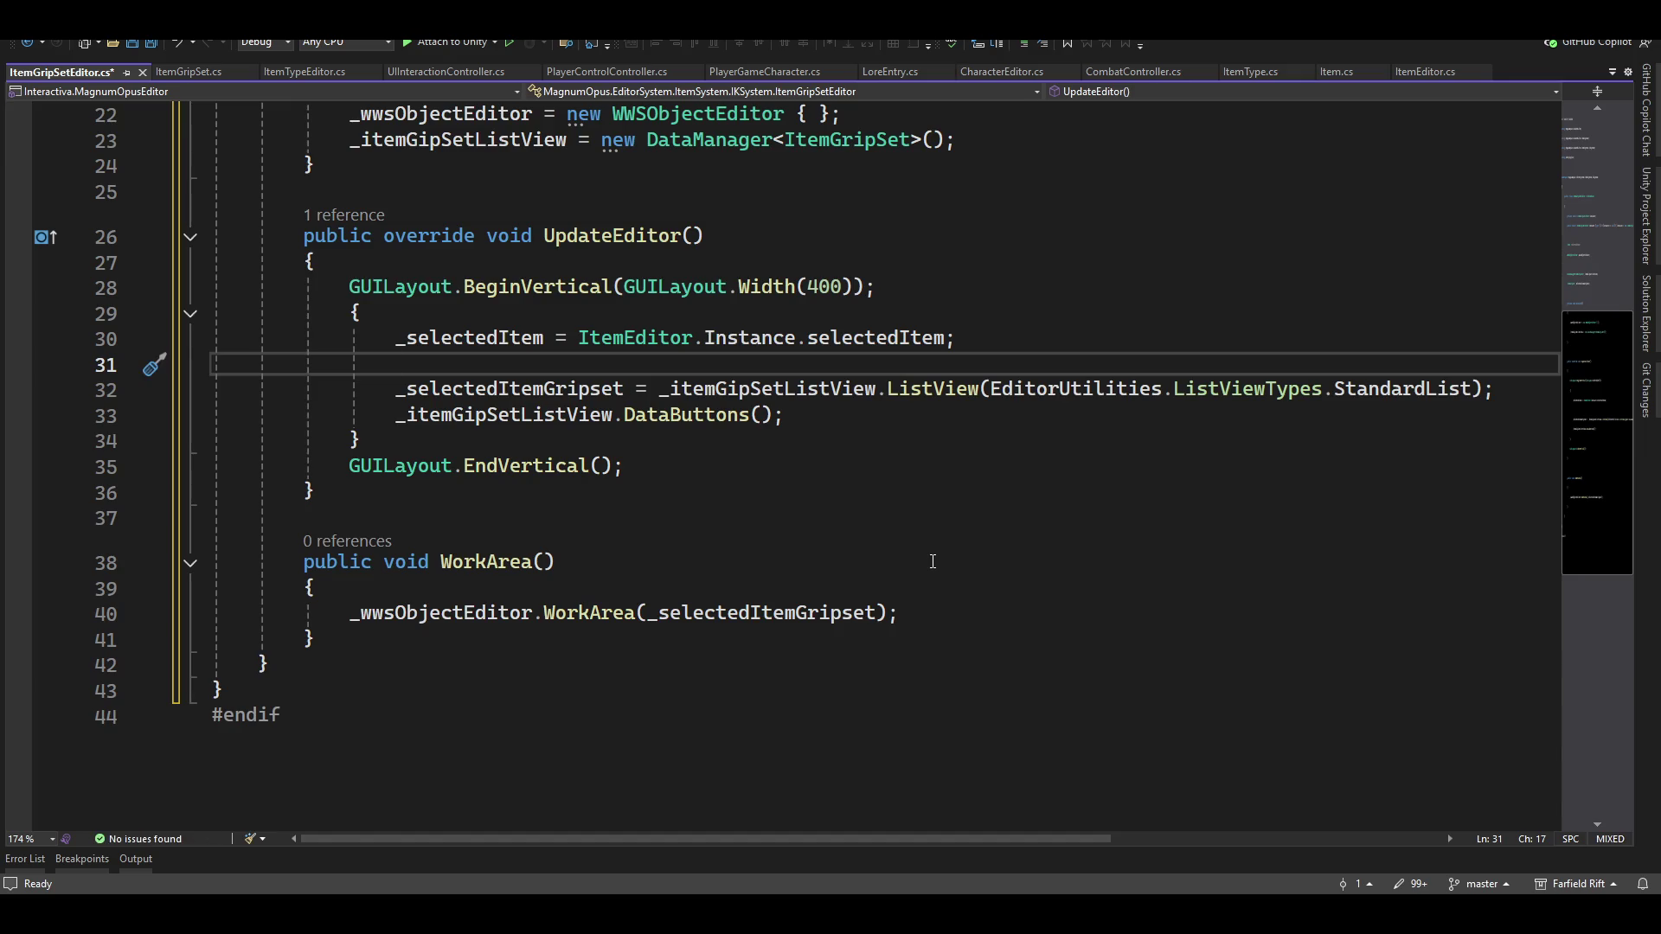
Add an if block that checks _selectedItem is not null
key(Return)
text(if()
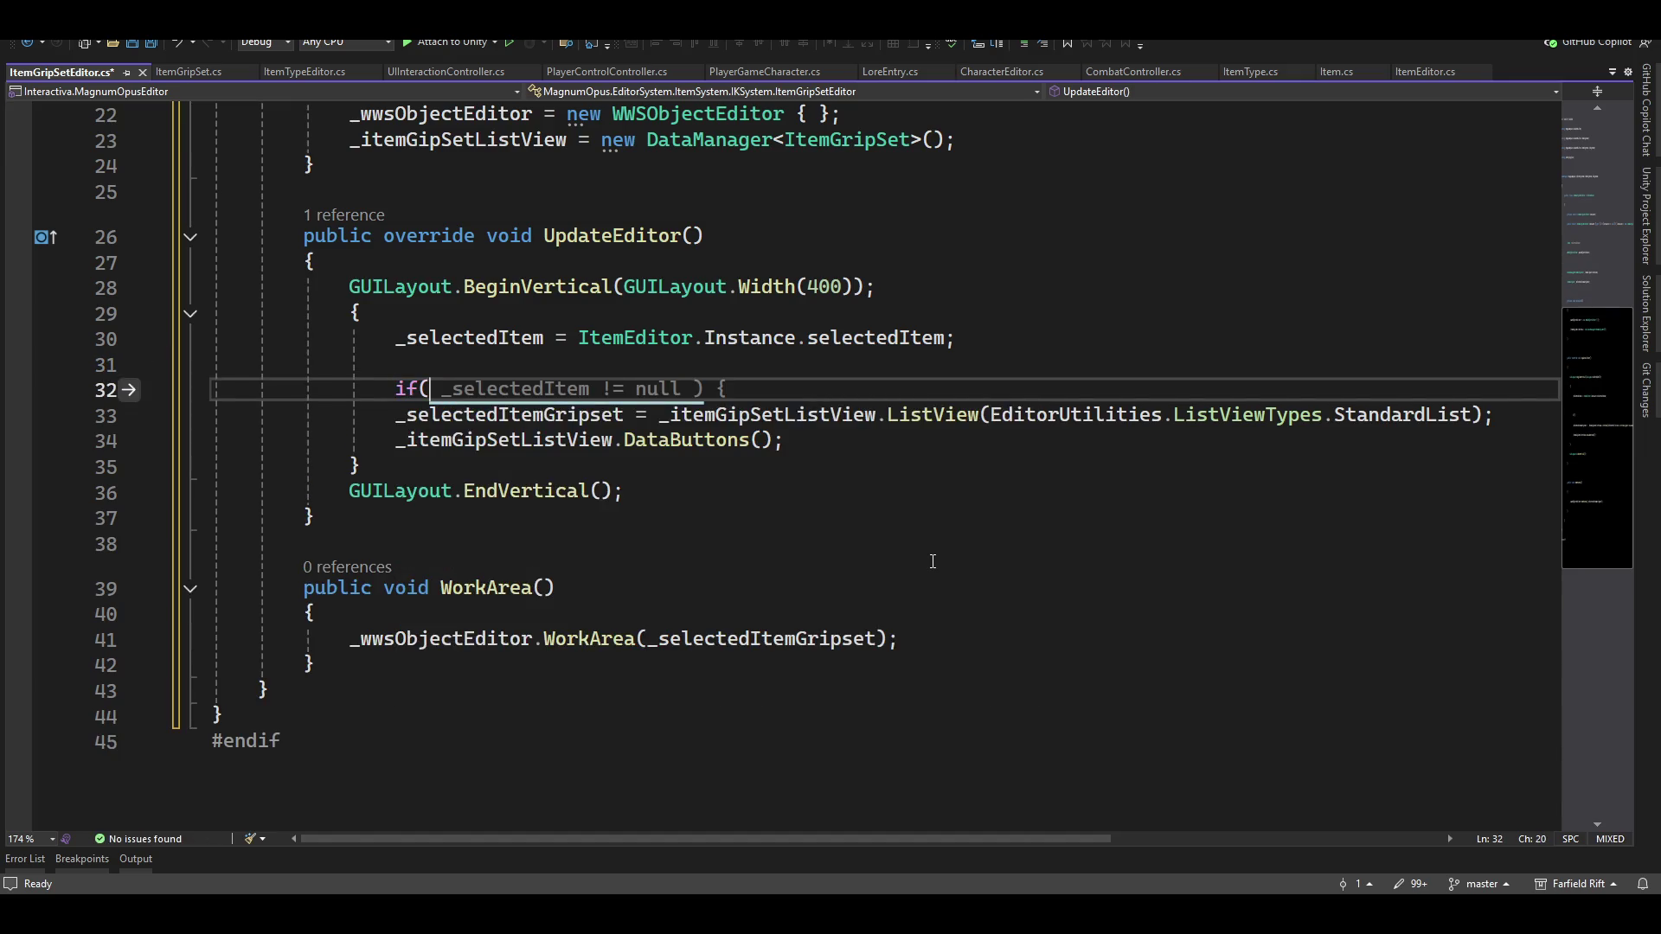
key(Tab)
key(BackSpace)
text({)
key(Return)
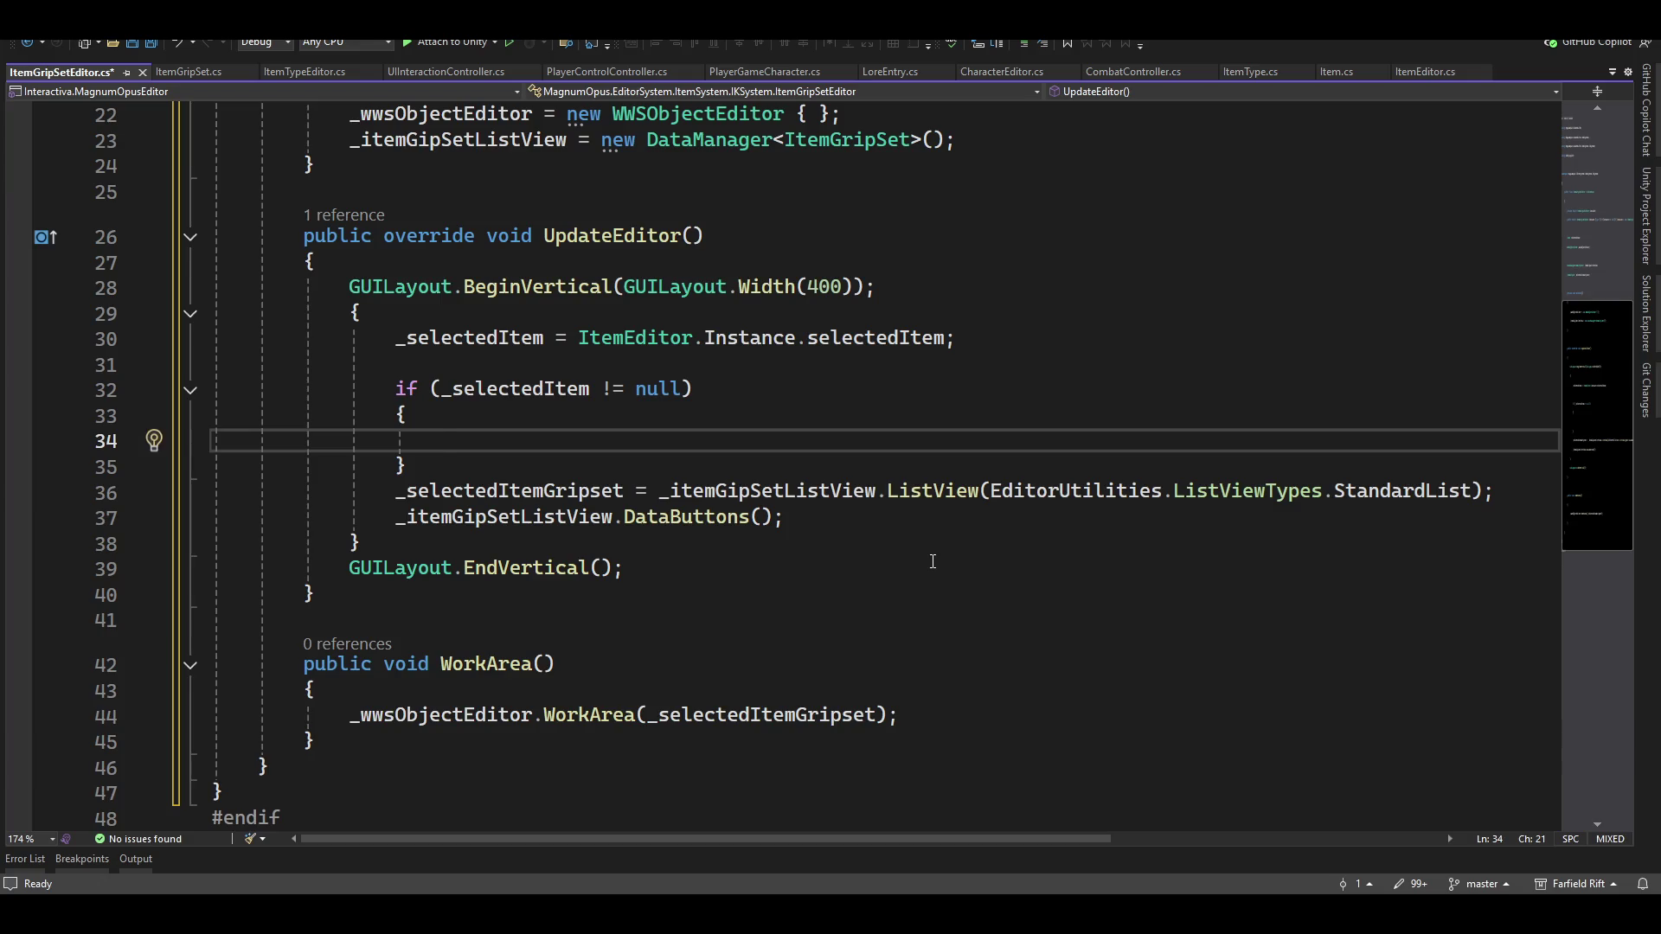
Inside the if block, call _itemGipSetListView.SetDataForListView(_selectedItem.ItemGripSets);
text(_)
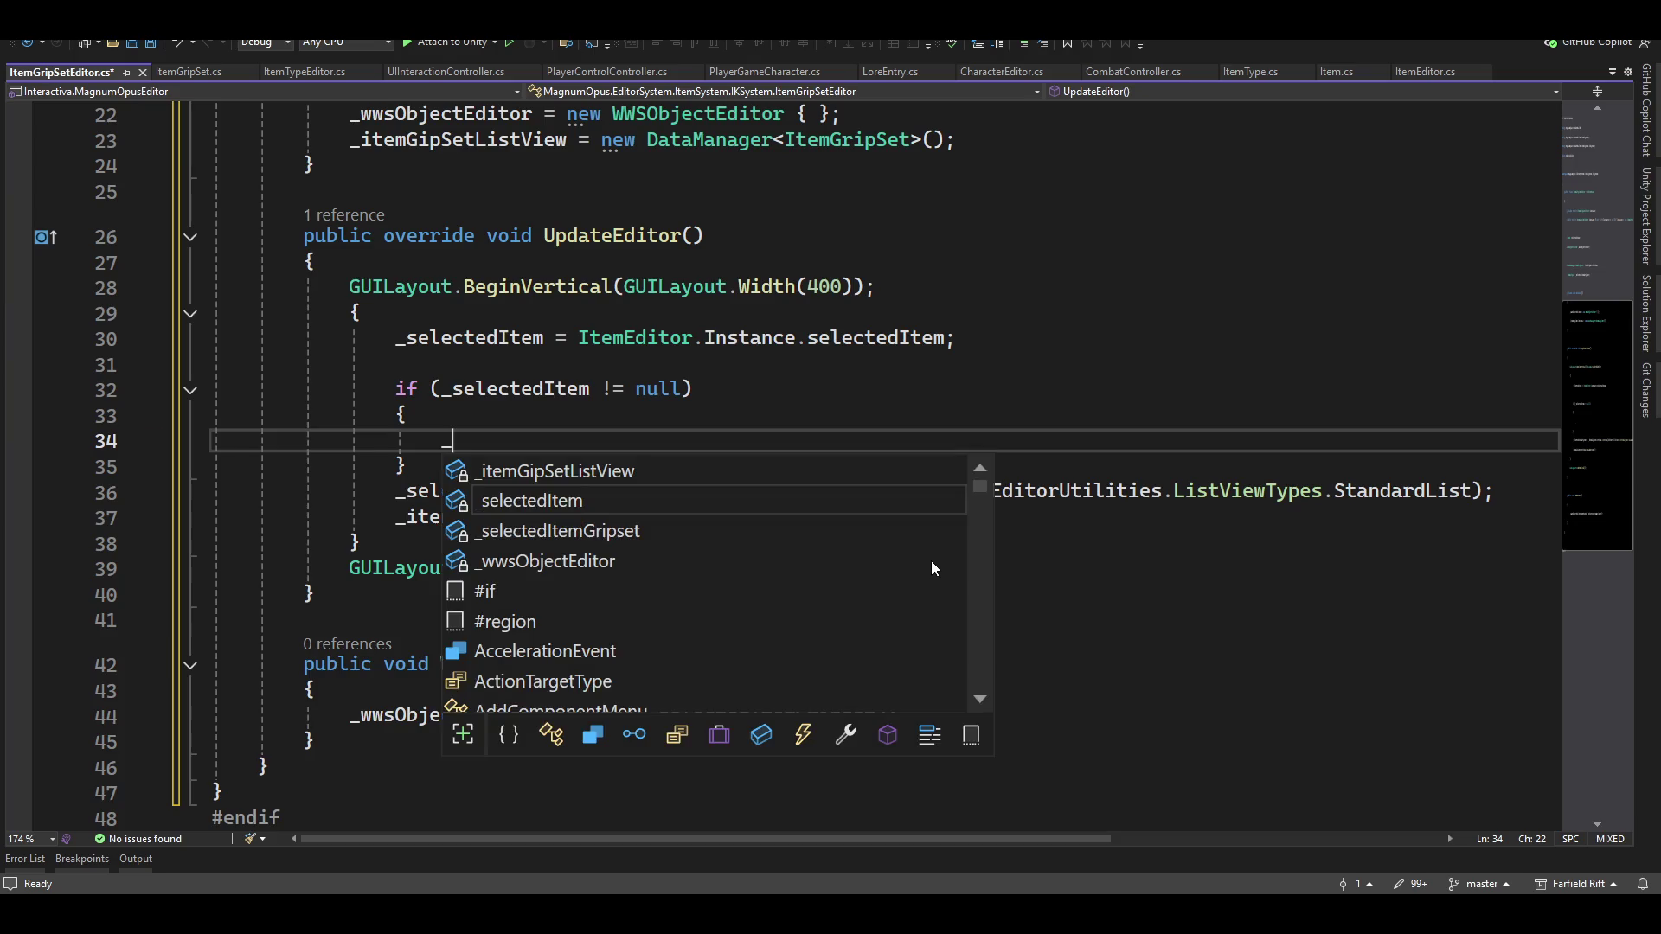
key(Tab)
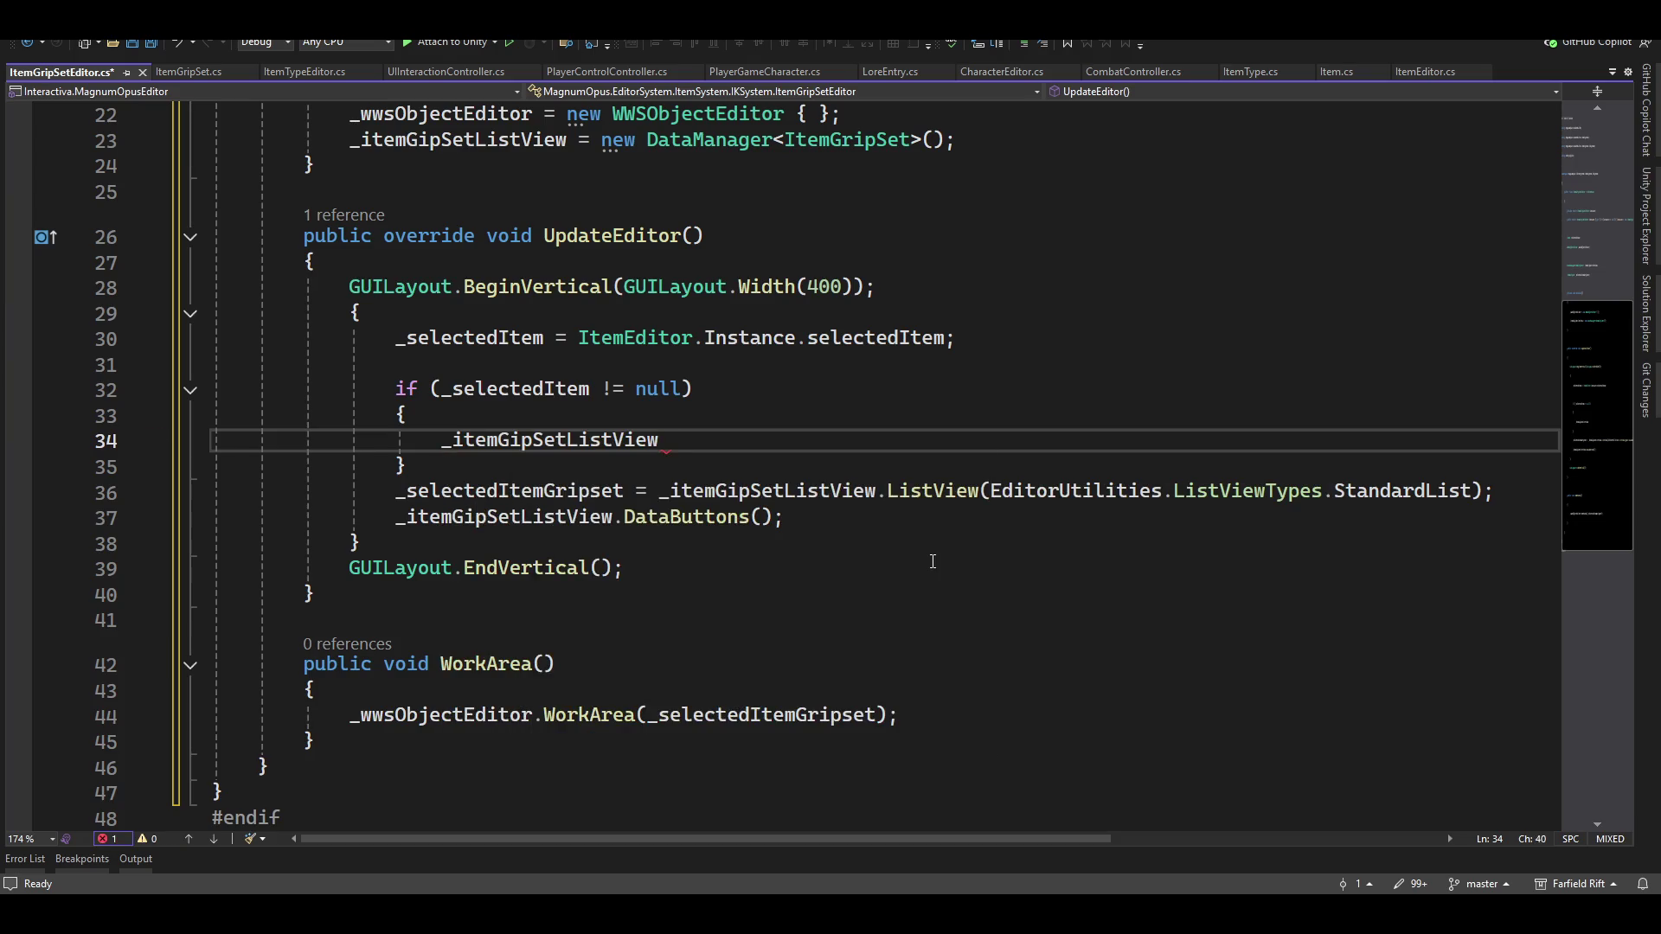
text(.set)
key(Tab)
text((_se)
key(Tab)
text(.)
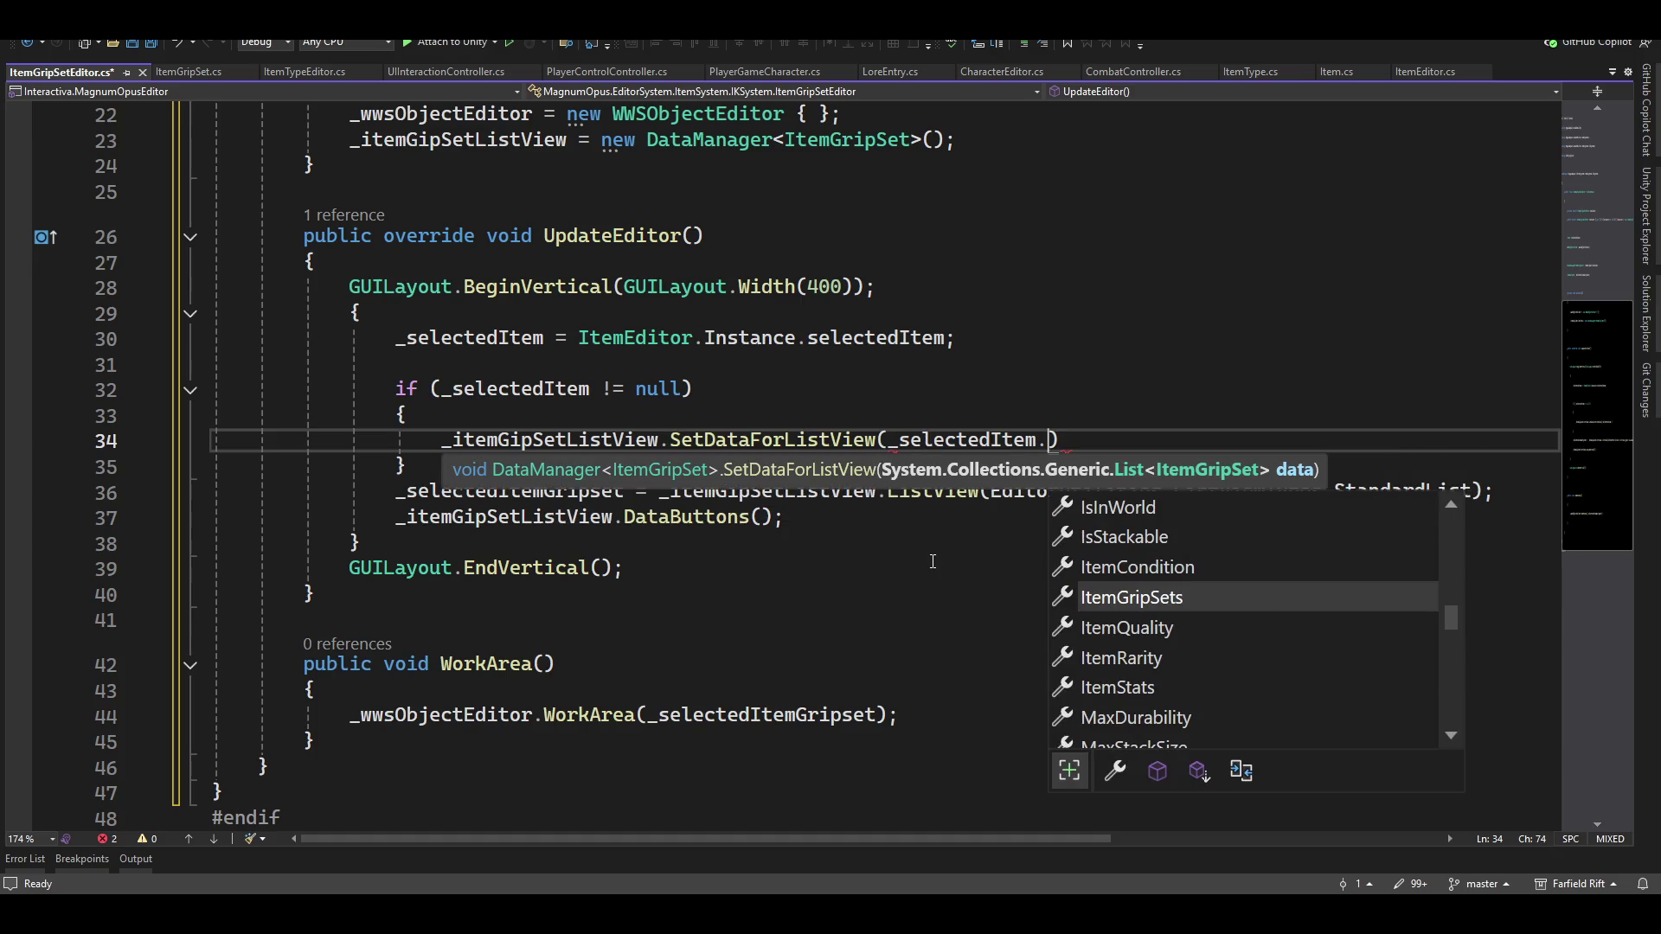
key(Tab)
text(;)
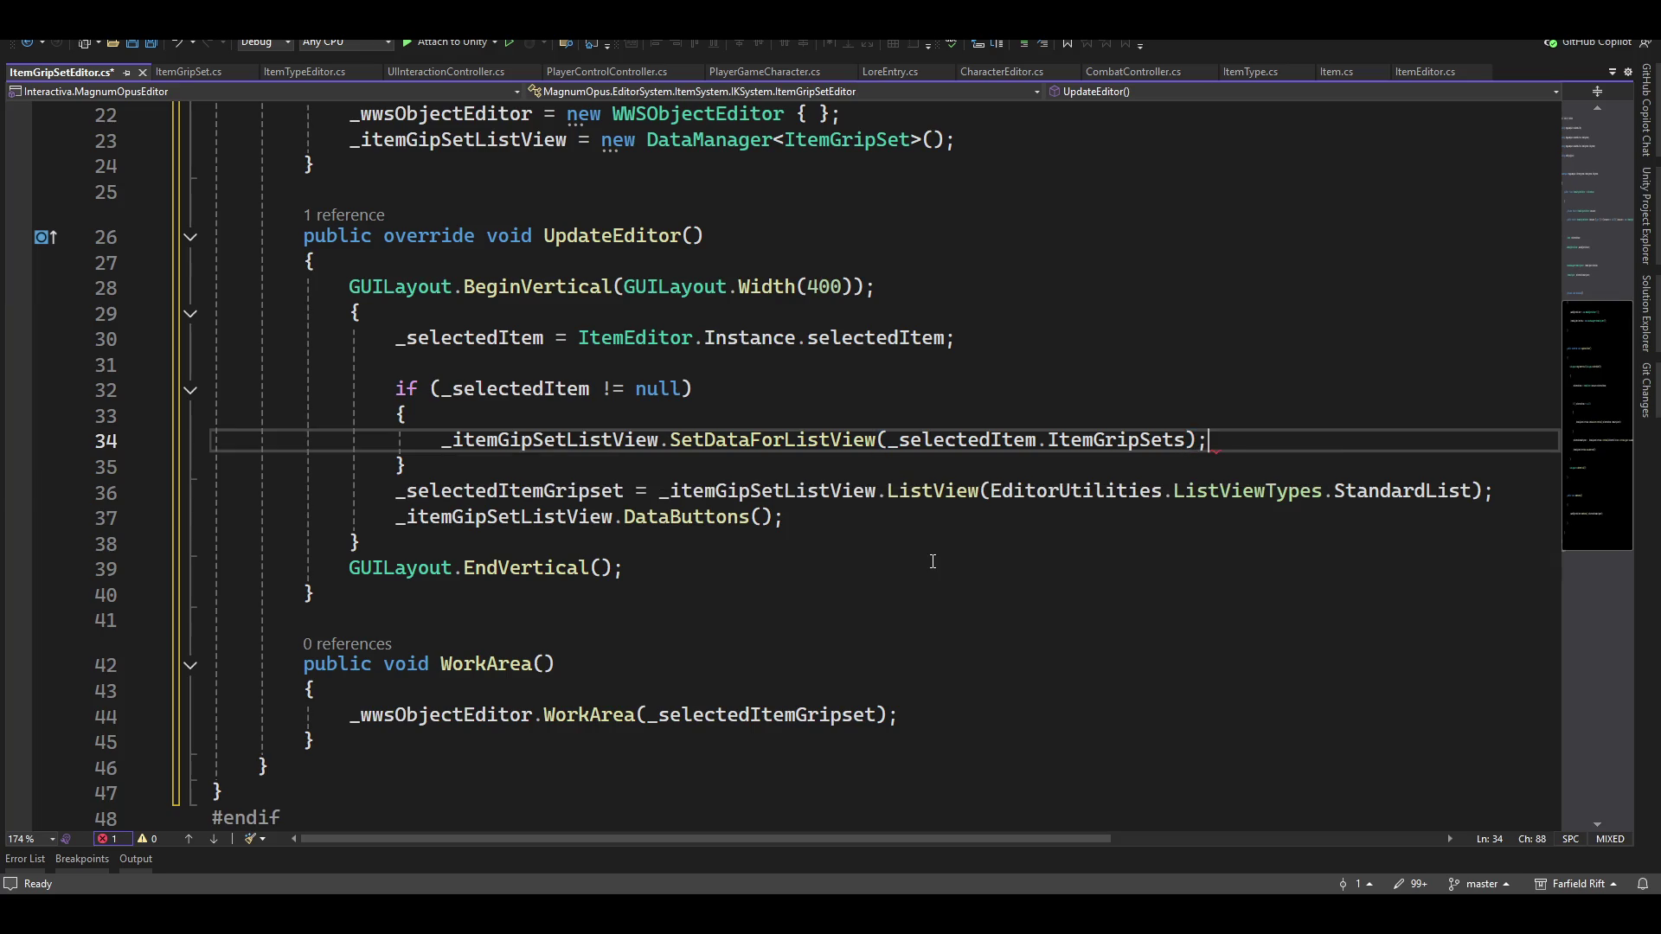
key(Down)
key(Down)
Add a blank line after the WorkArea call and switch to ItemEditor.cs
key(Down)
key(Down)
key(Down)
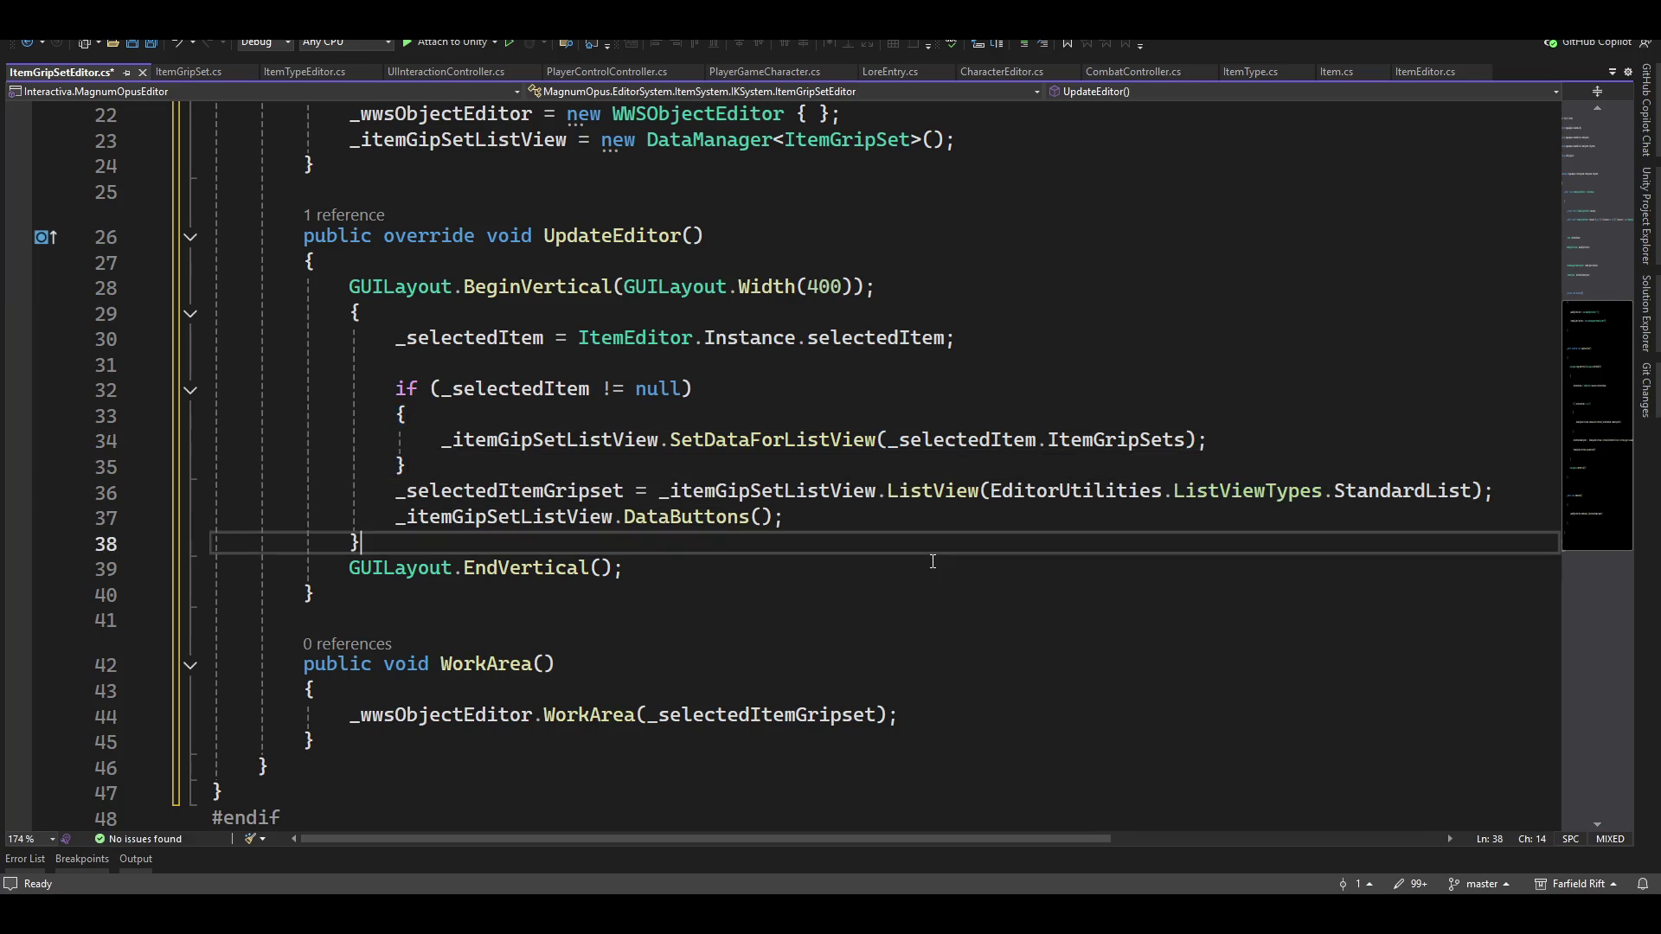
key(Down)
key(End)
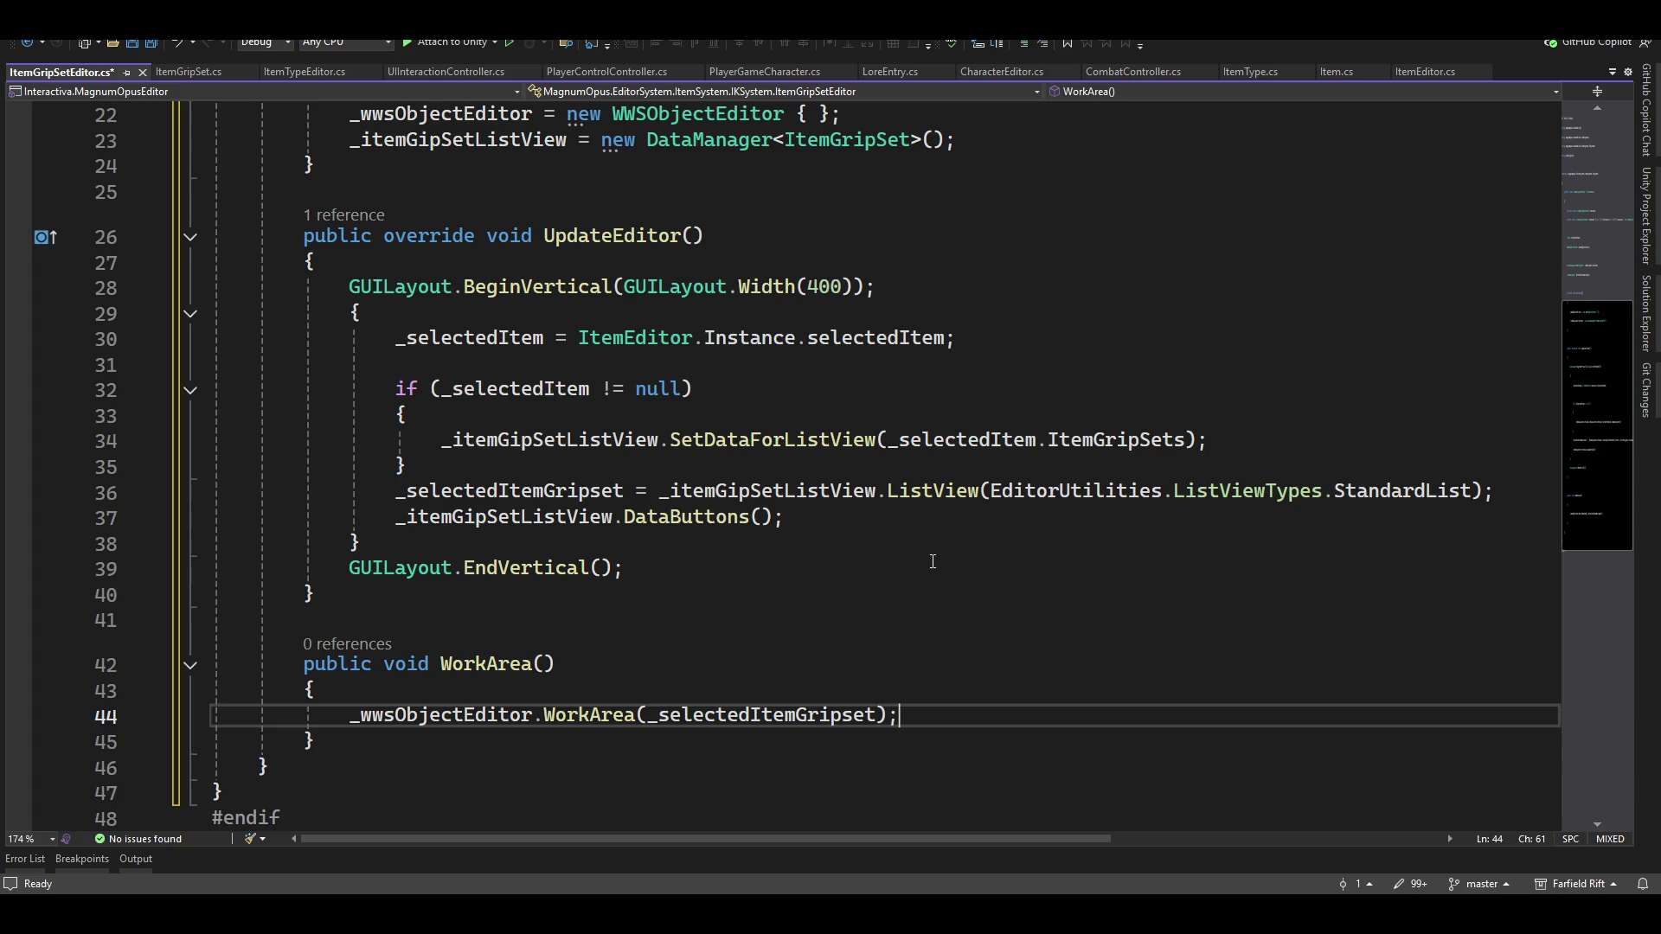
key(Return)
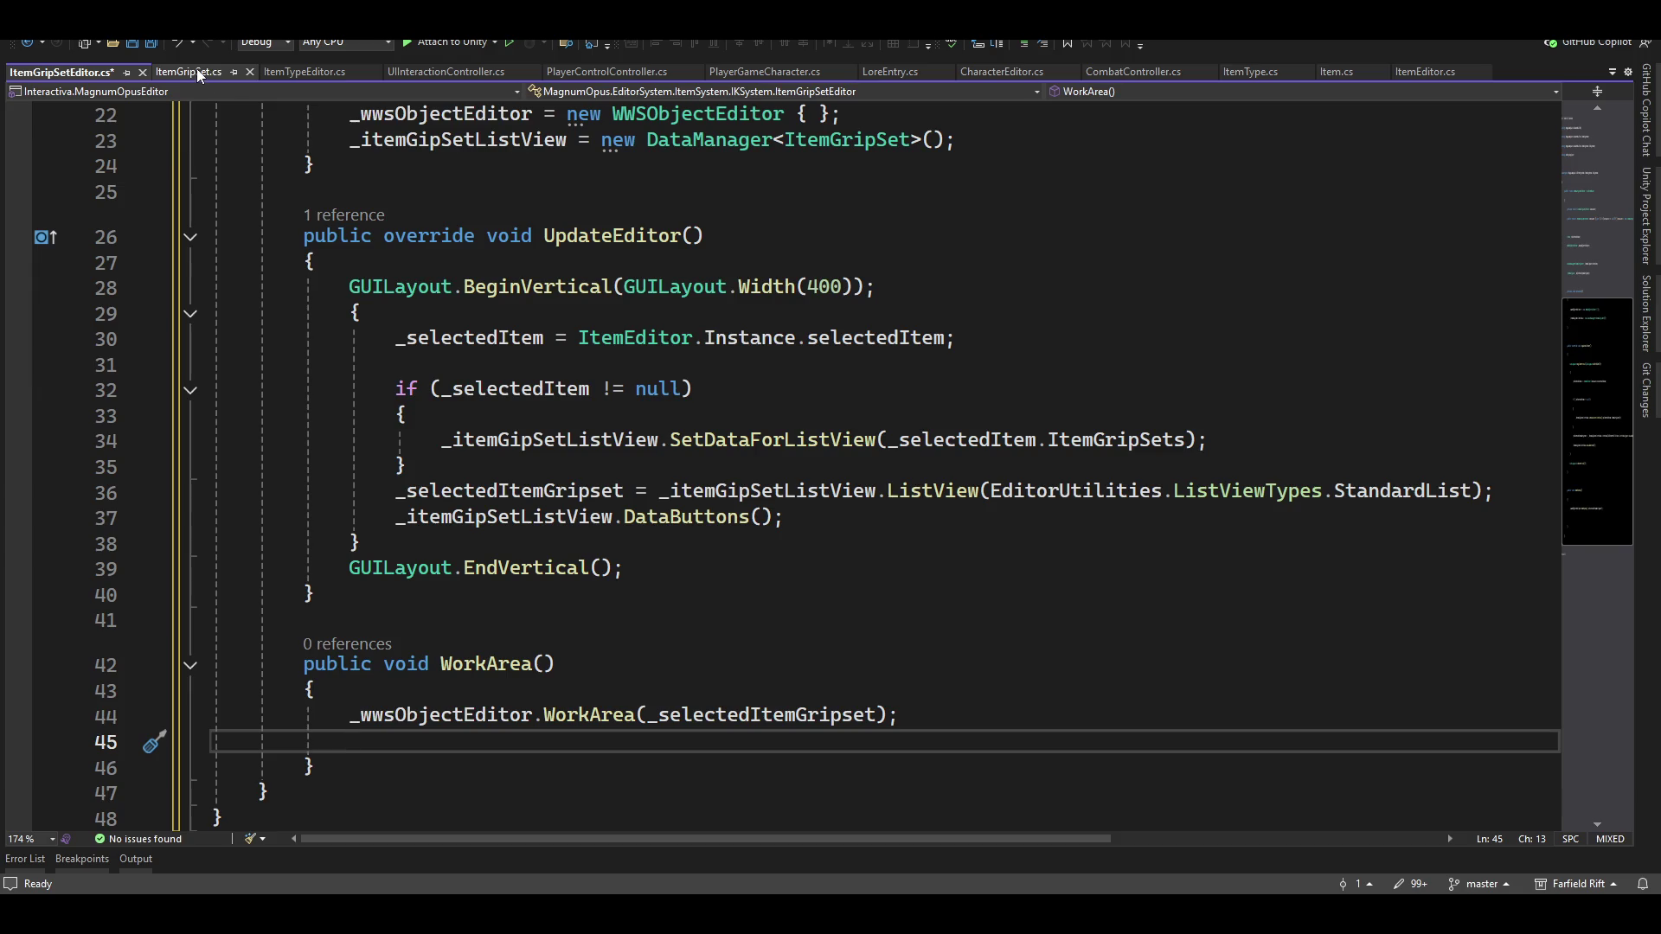
click(1423, 72)
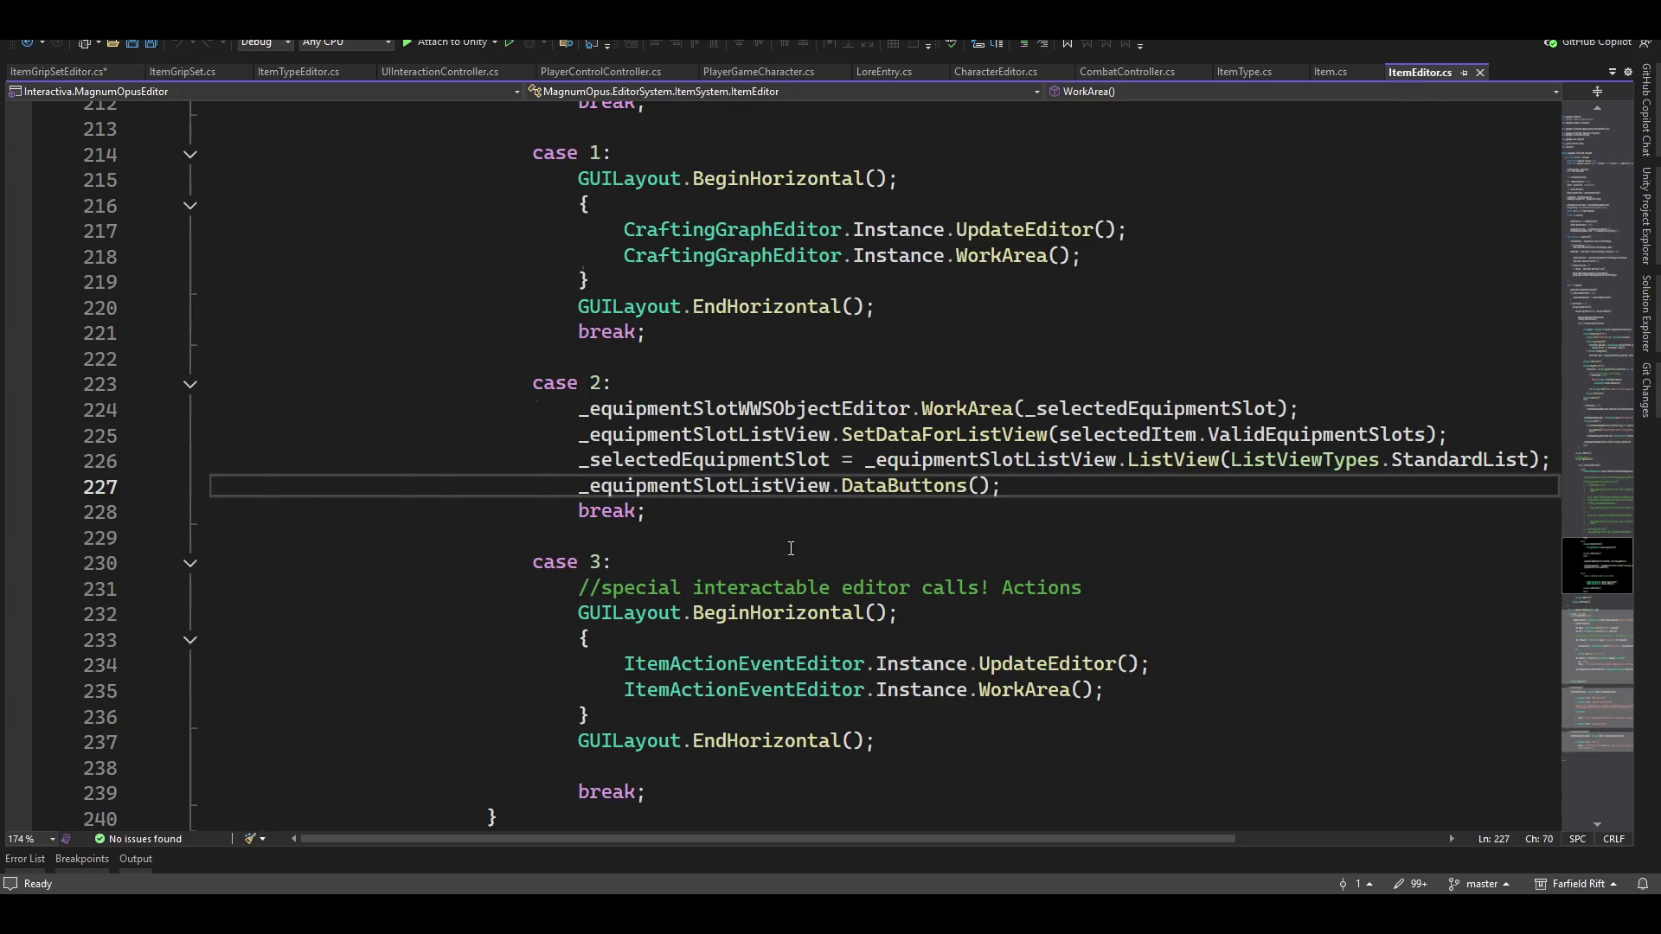
Add blank lines between the DataButtons call and the break statement
mouse_move(837, 450)
key(Tab)
key(Return)
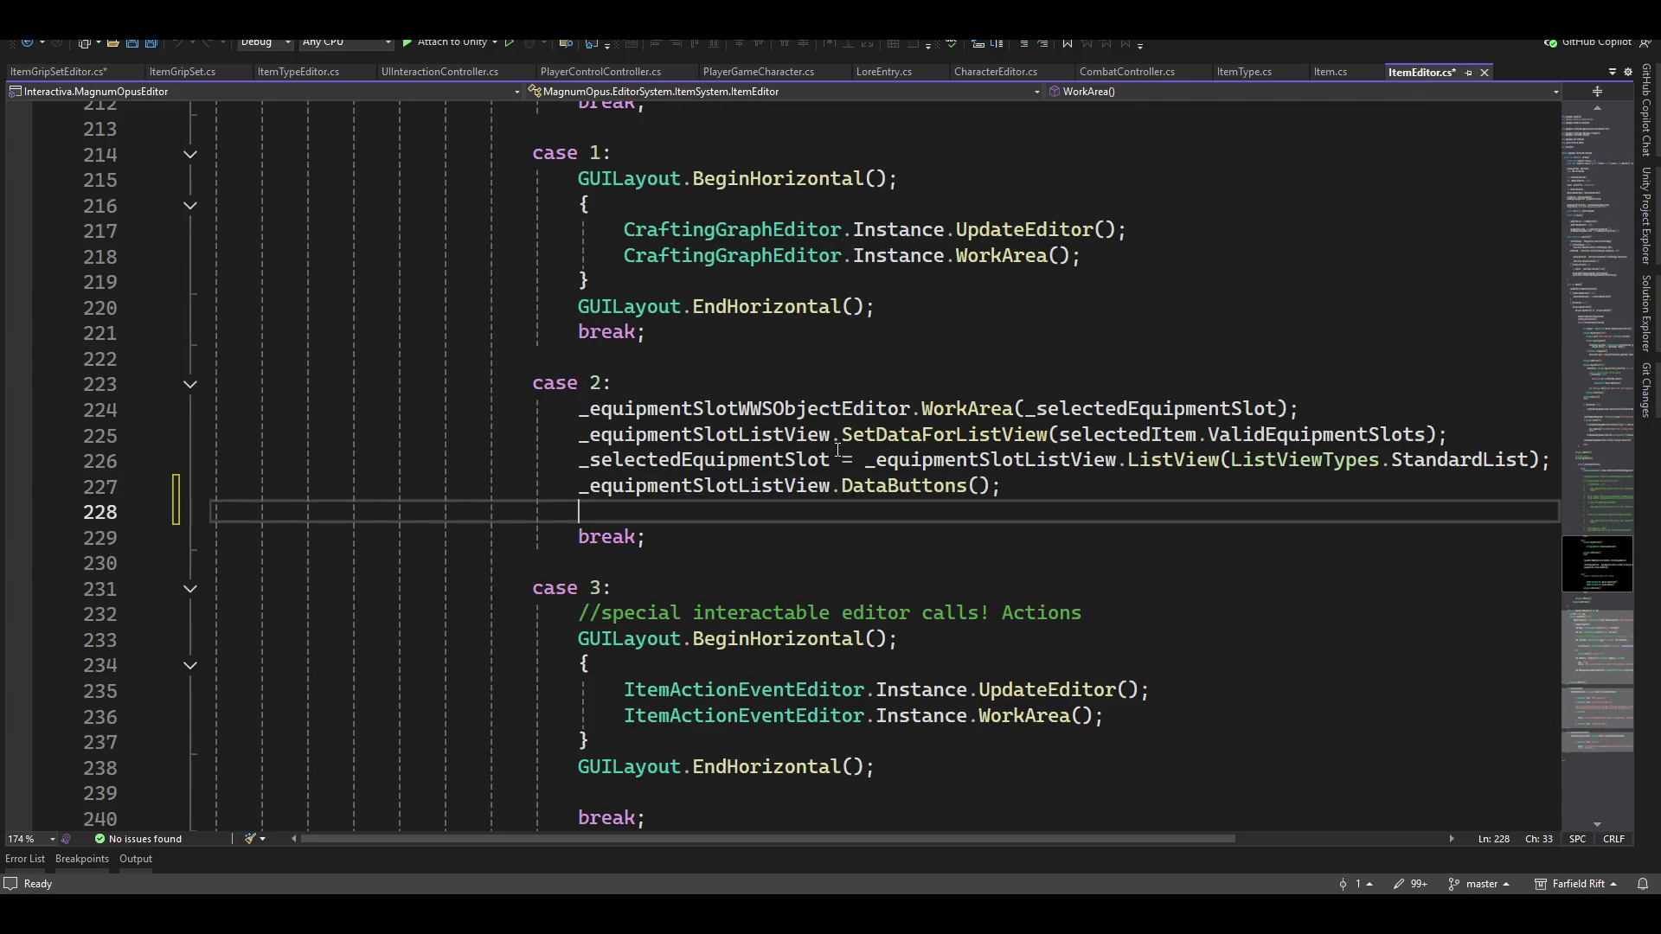
key(Return)
key(Up)
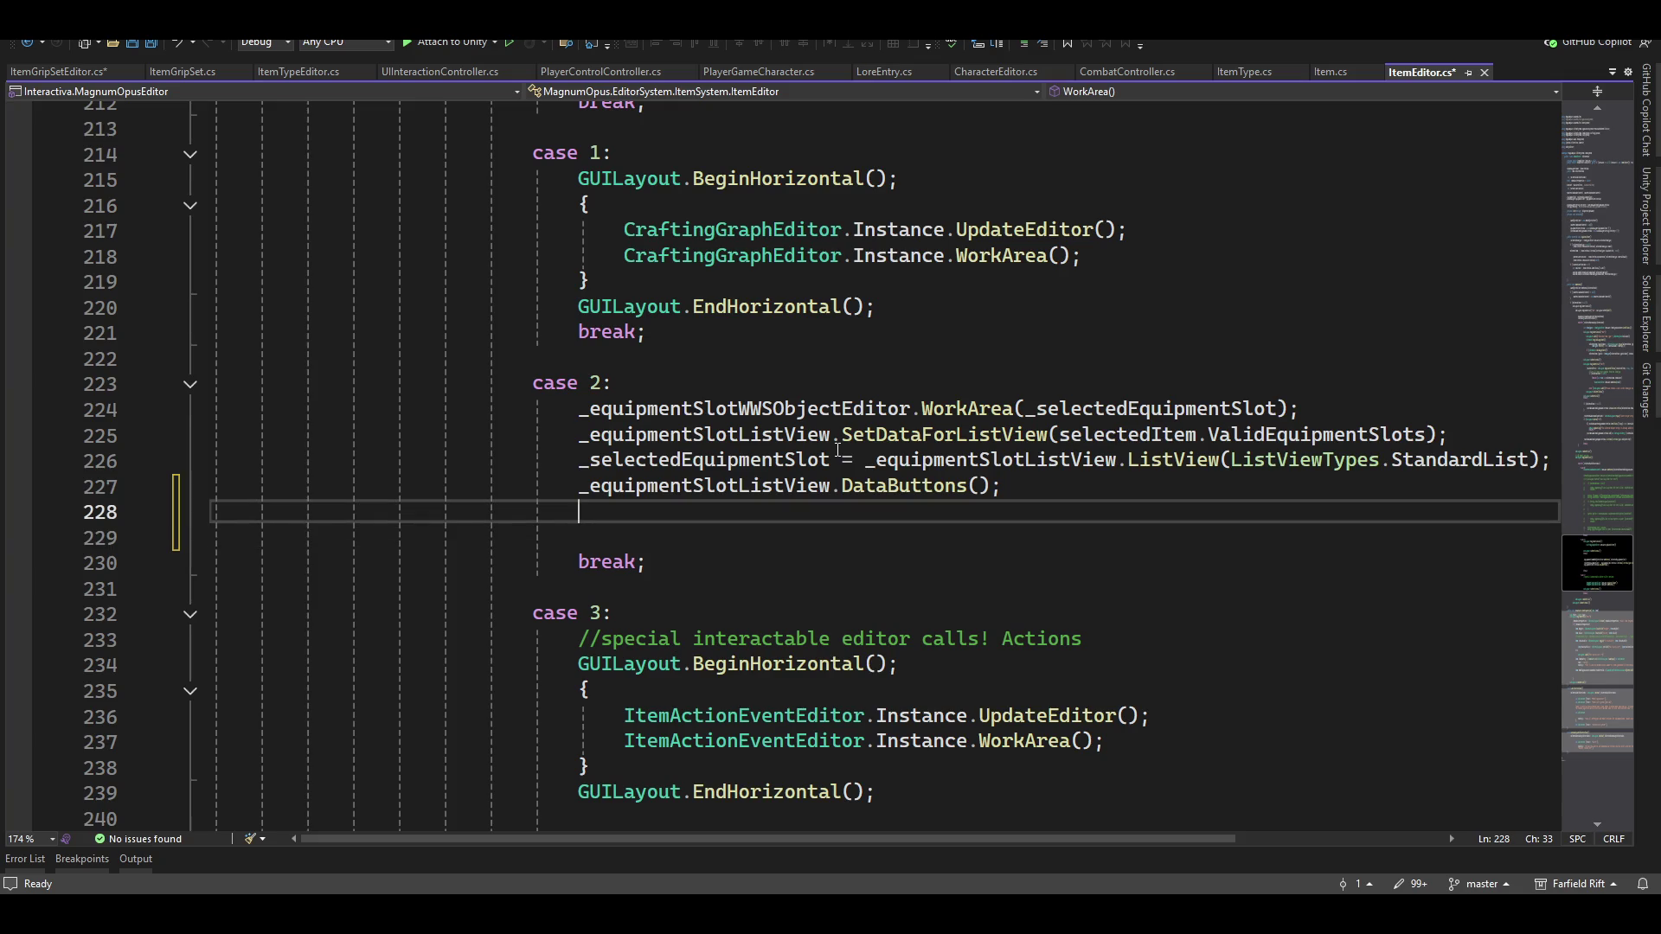
Open a vertical group under case 2 with GUILayout.BeginVertical(); and an opening brace
key(Up)
key(Up)
key(Up)
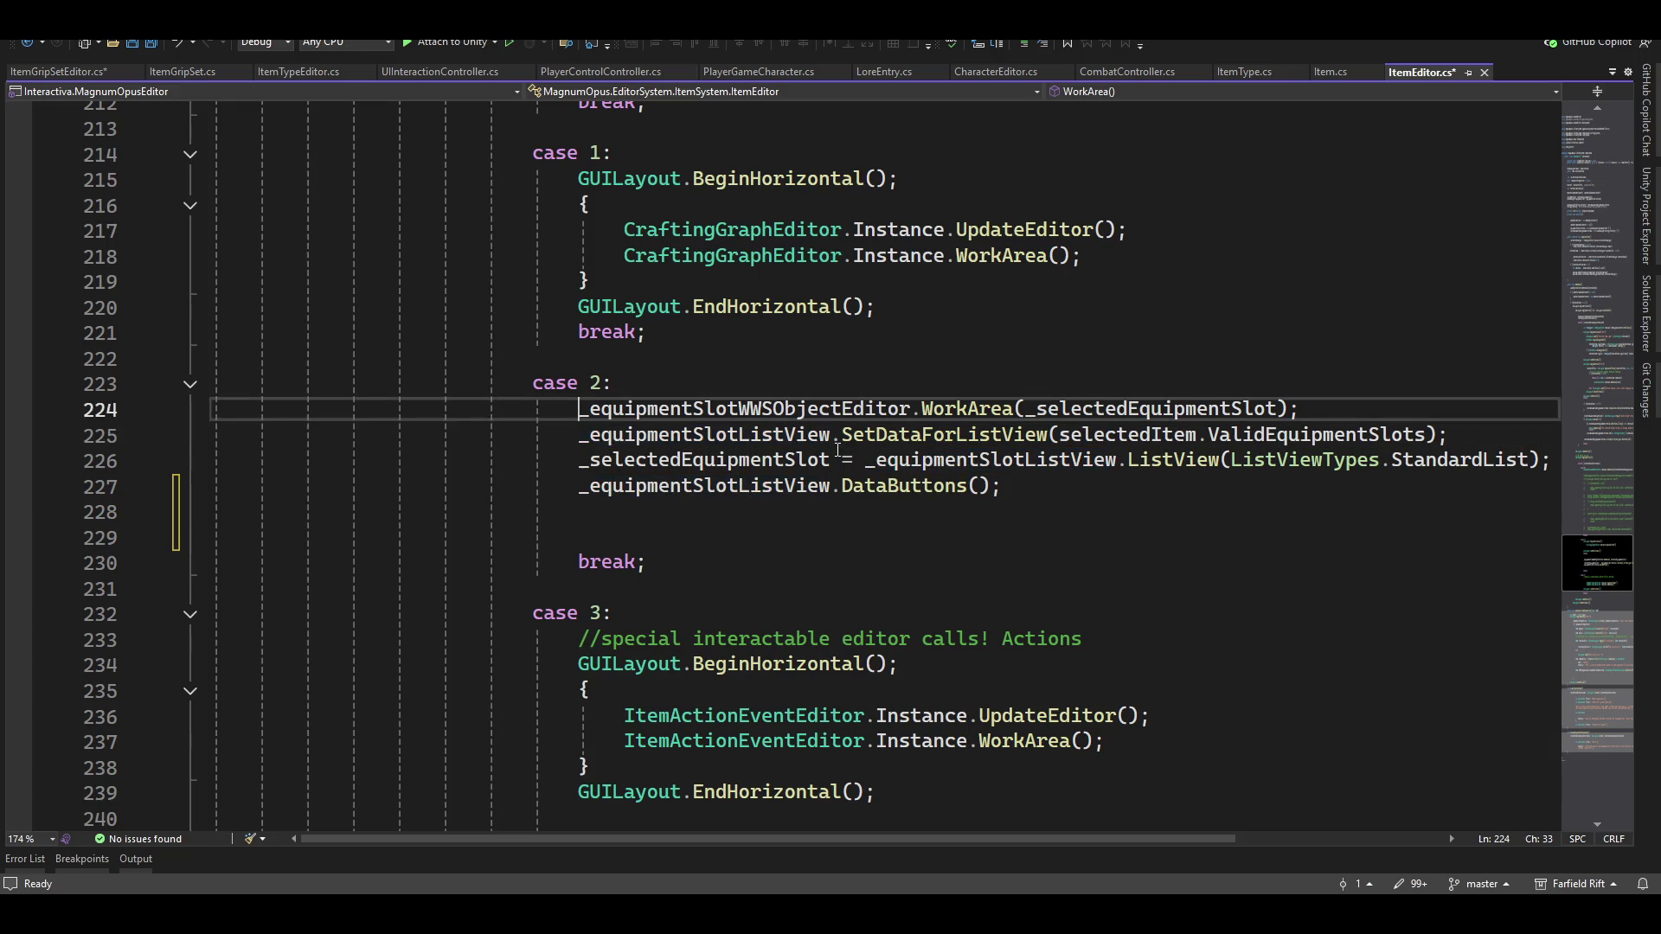
key(End)
key(Return)
text(guila)
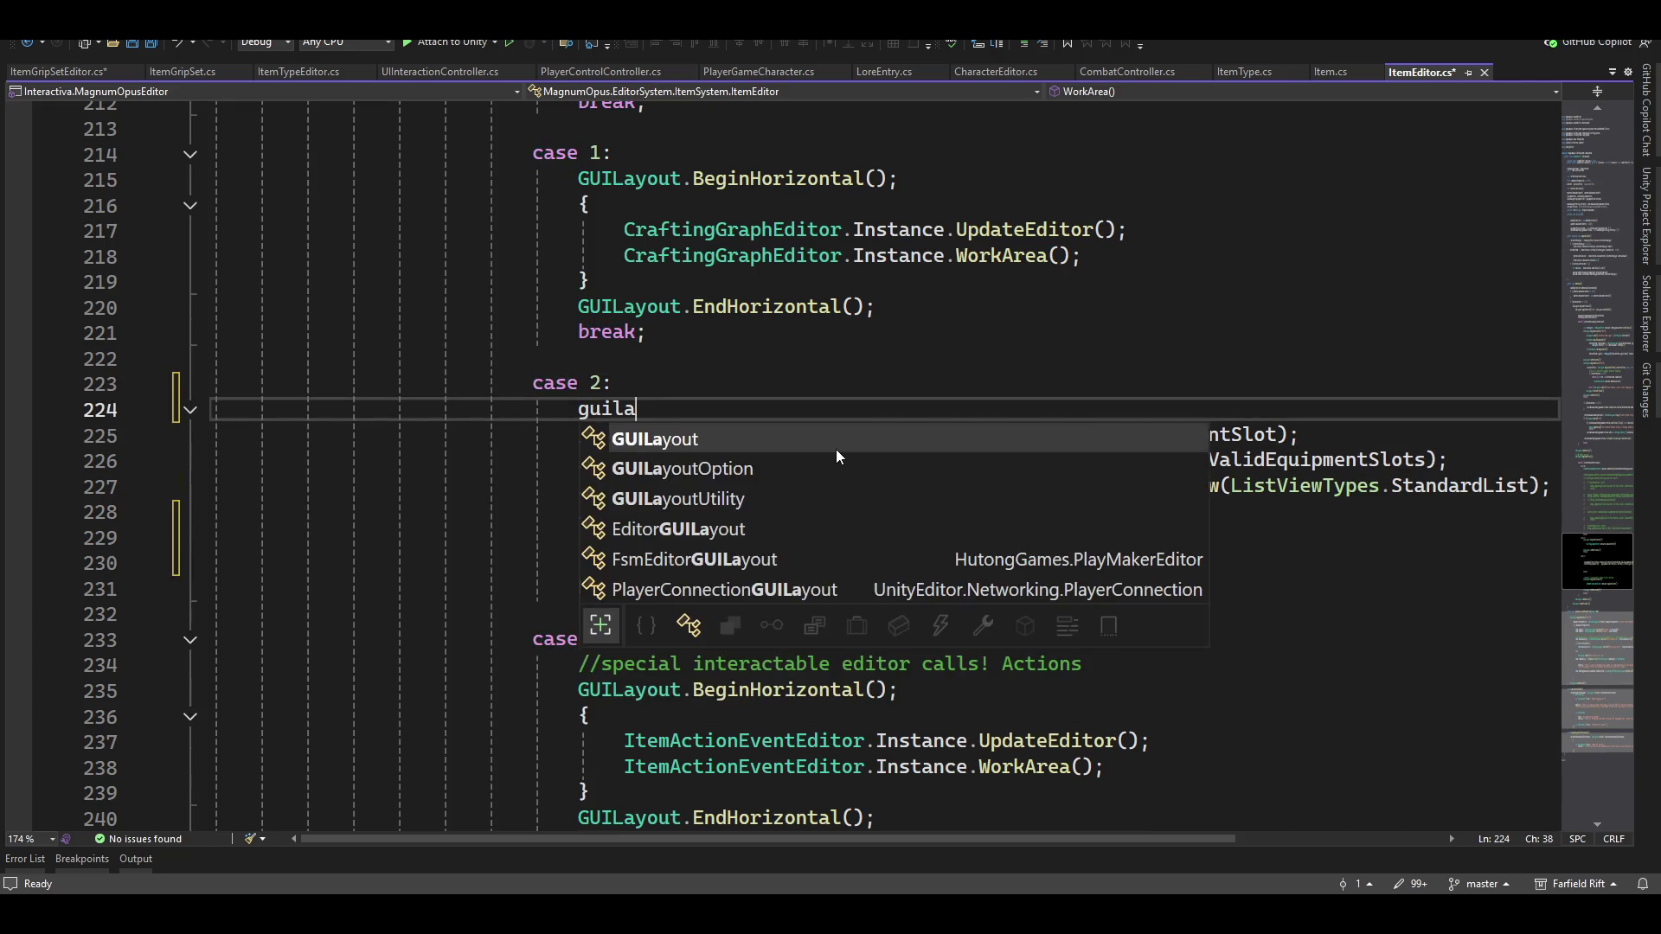
text(yout.nb)
key(BackSpace)
key(BackSpace)
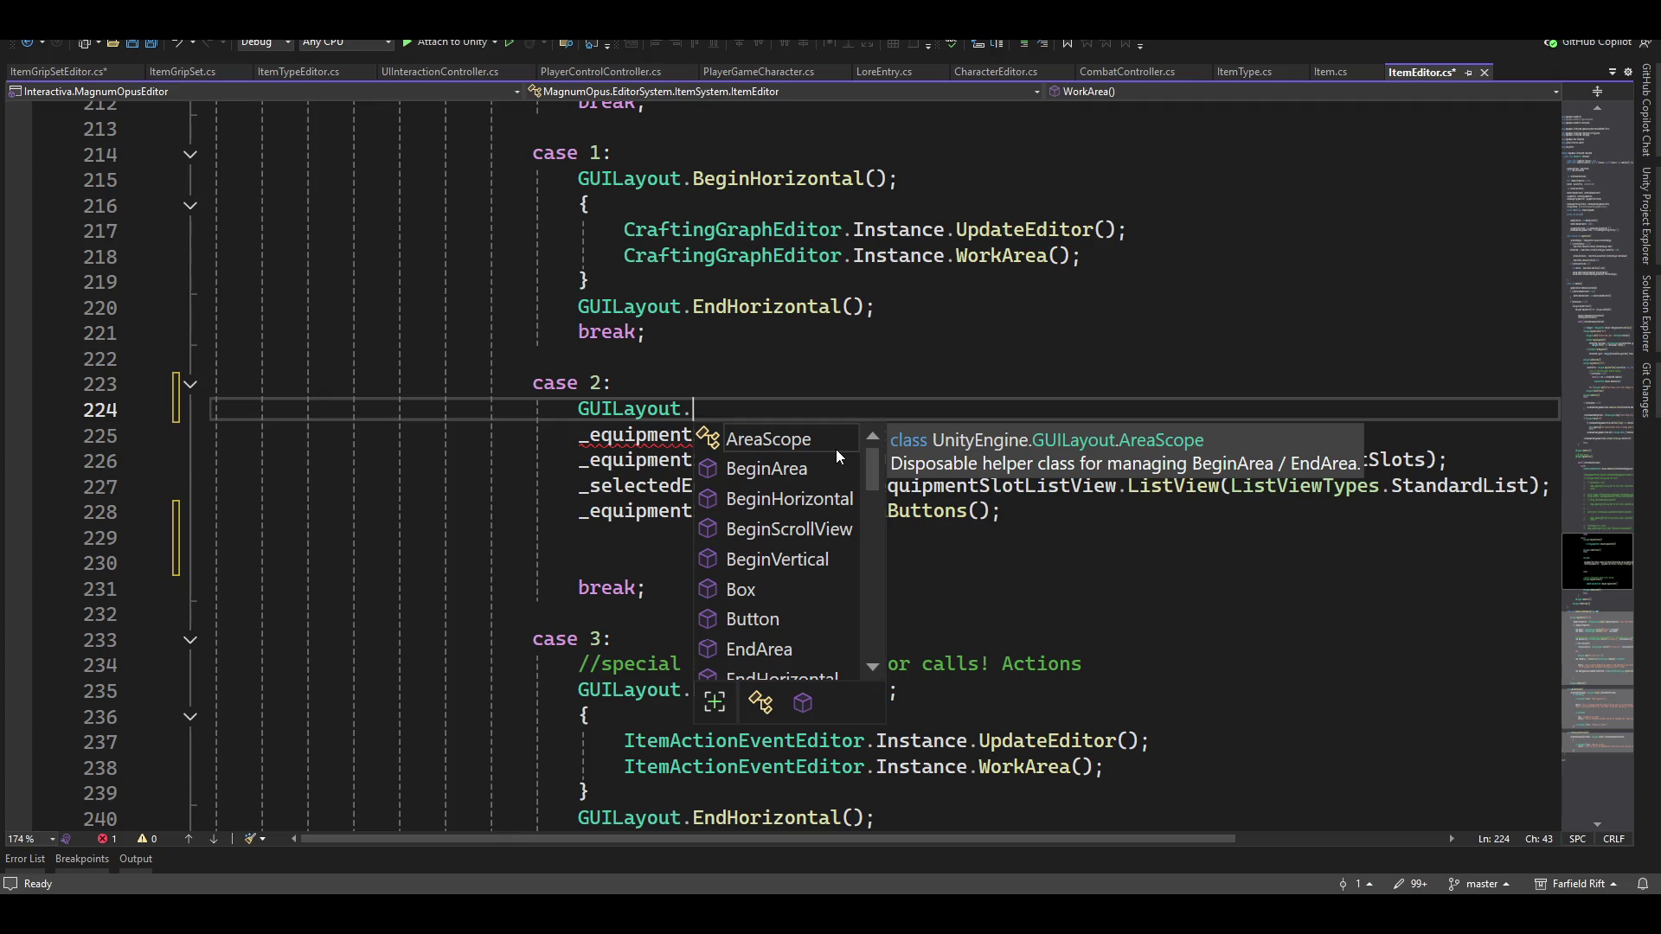
text(begin)
key(Down)
key(Down)
key(Down)
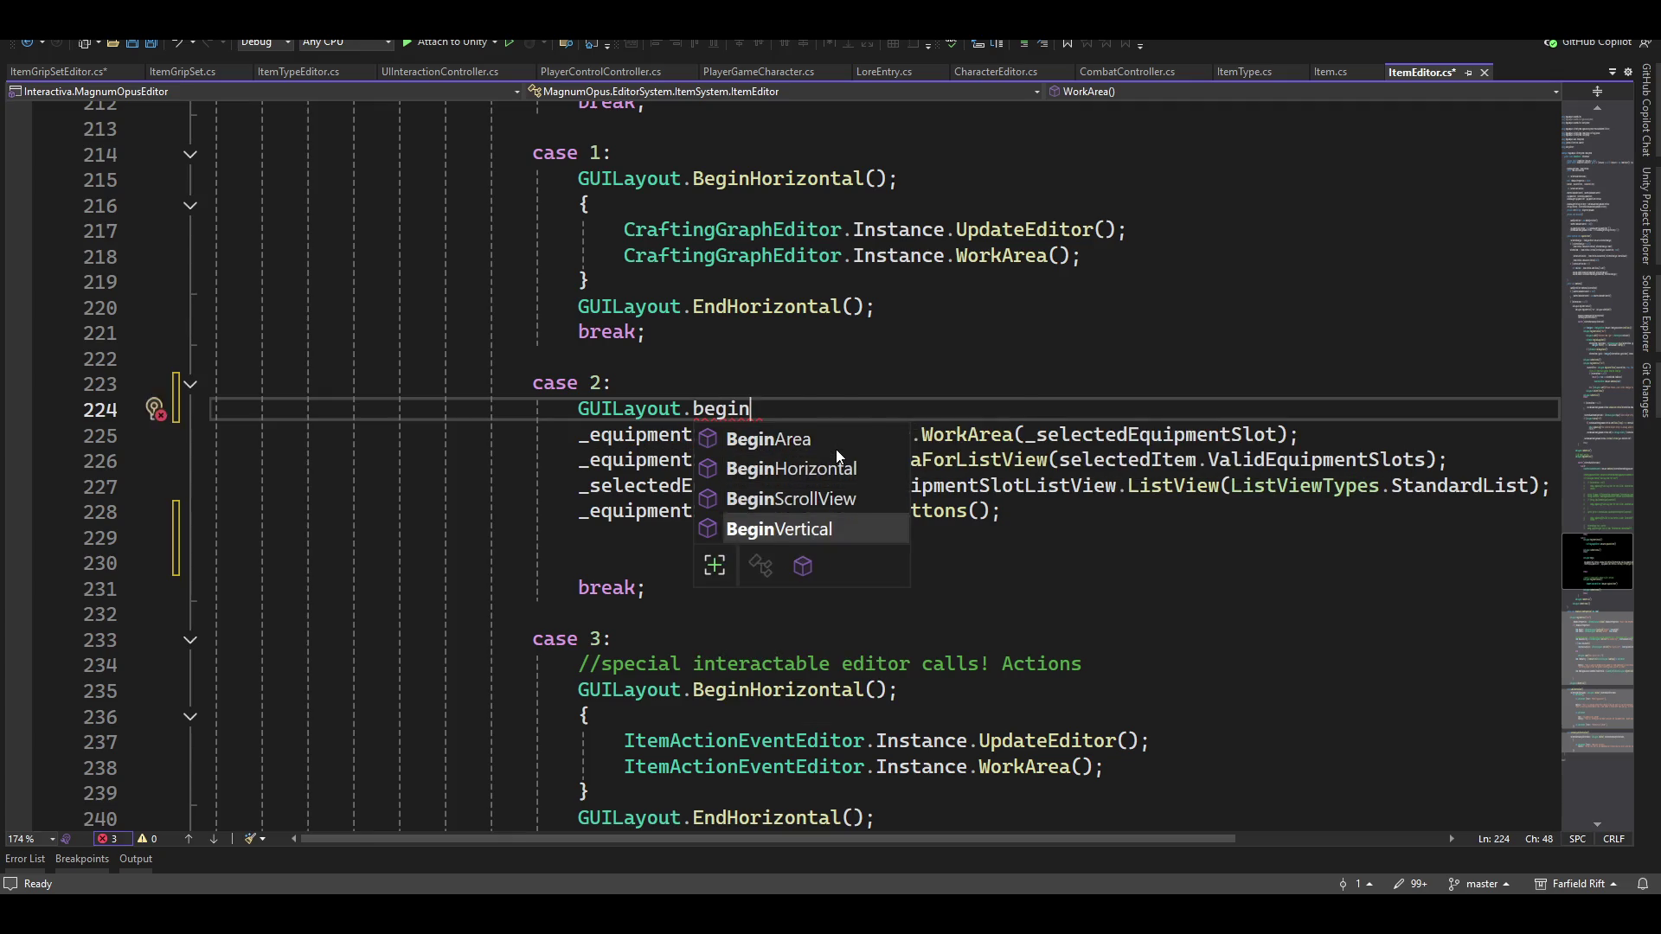
text(();)
key(Return)
text({)
key(Delete)
Close the group after the DataButtons line with a brace and GUILayout.EndVertical();
key(Down)
key(Down)
key(Down)
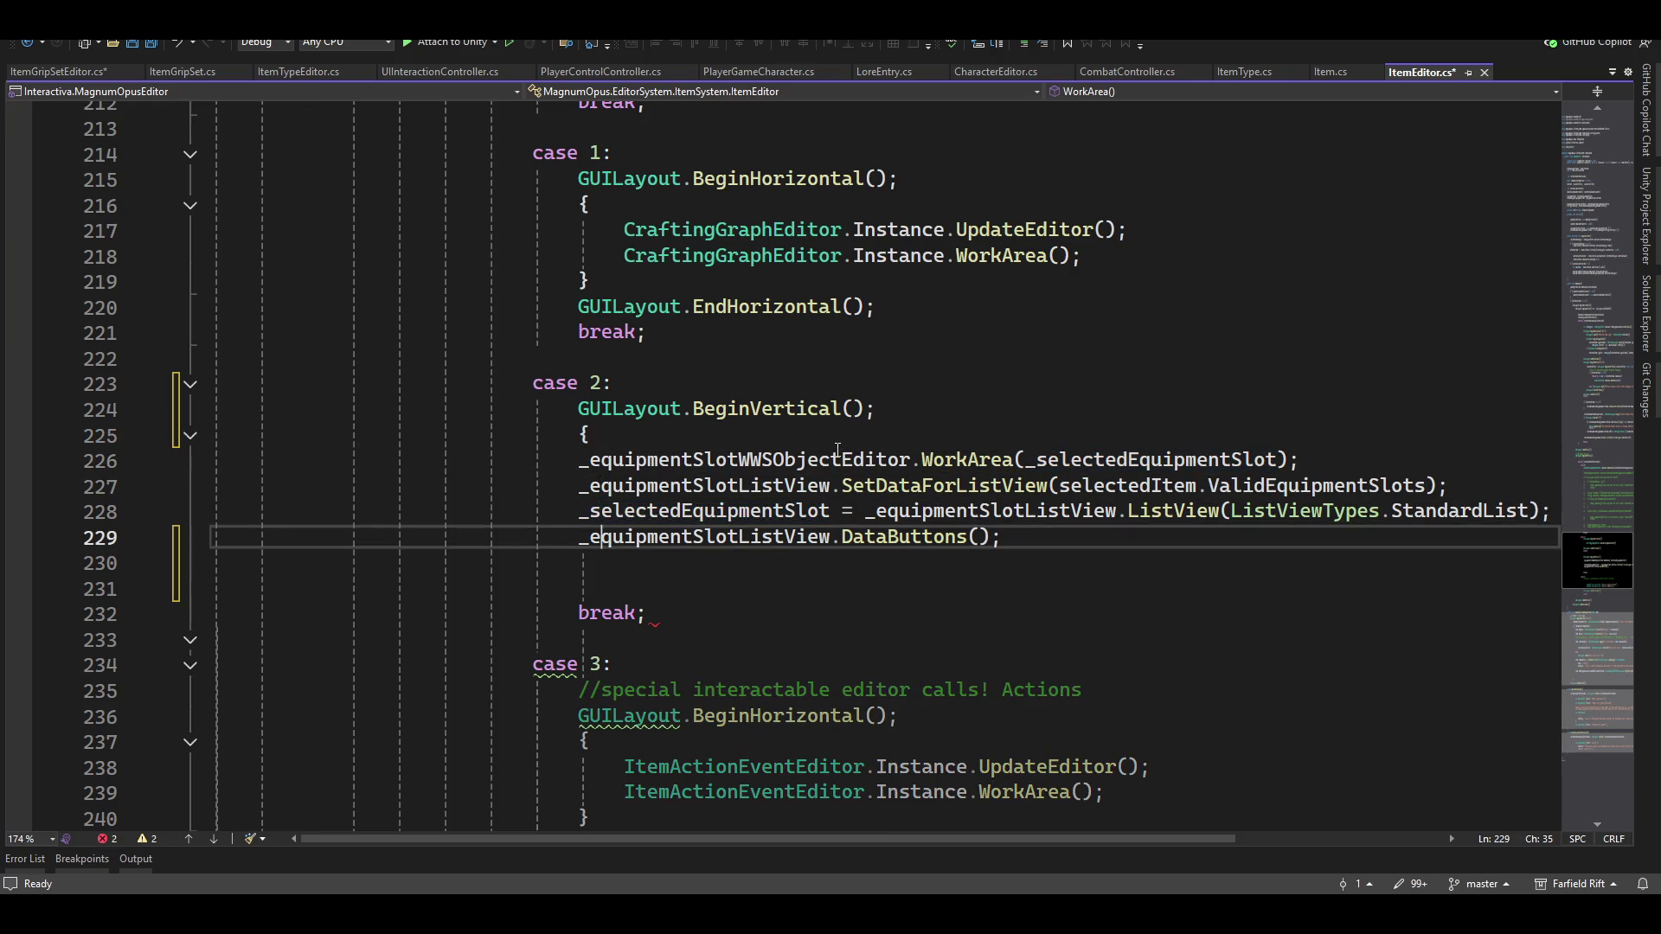
key(End)
key(Return)
text(})
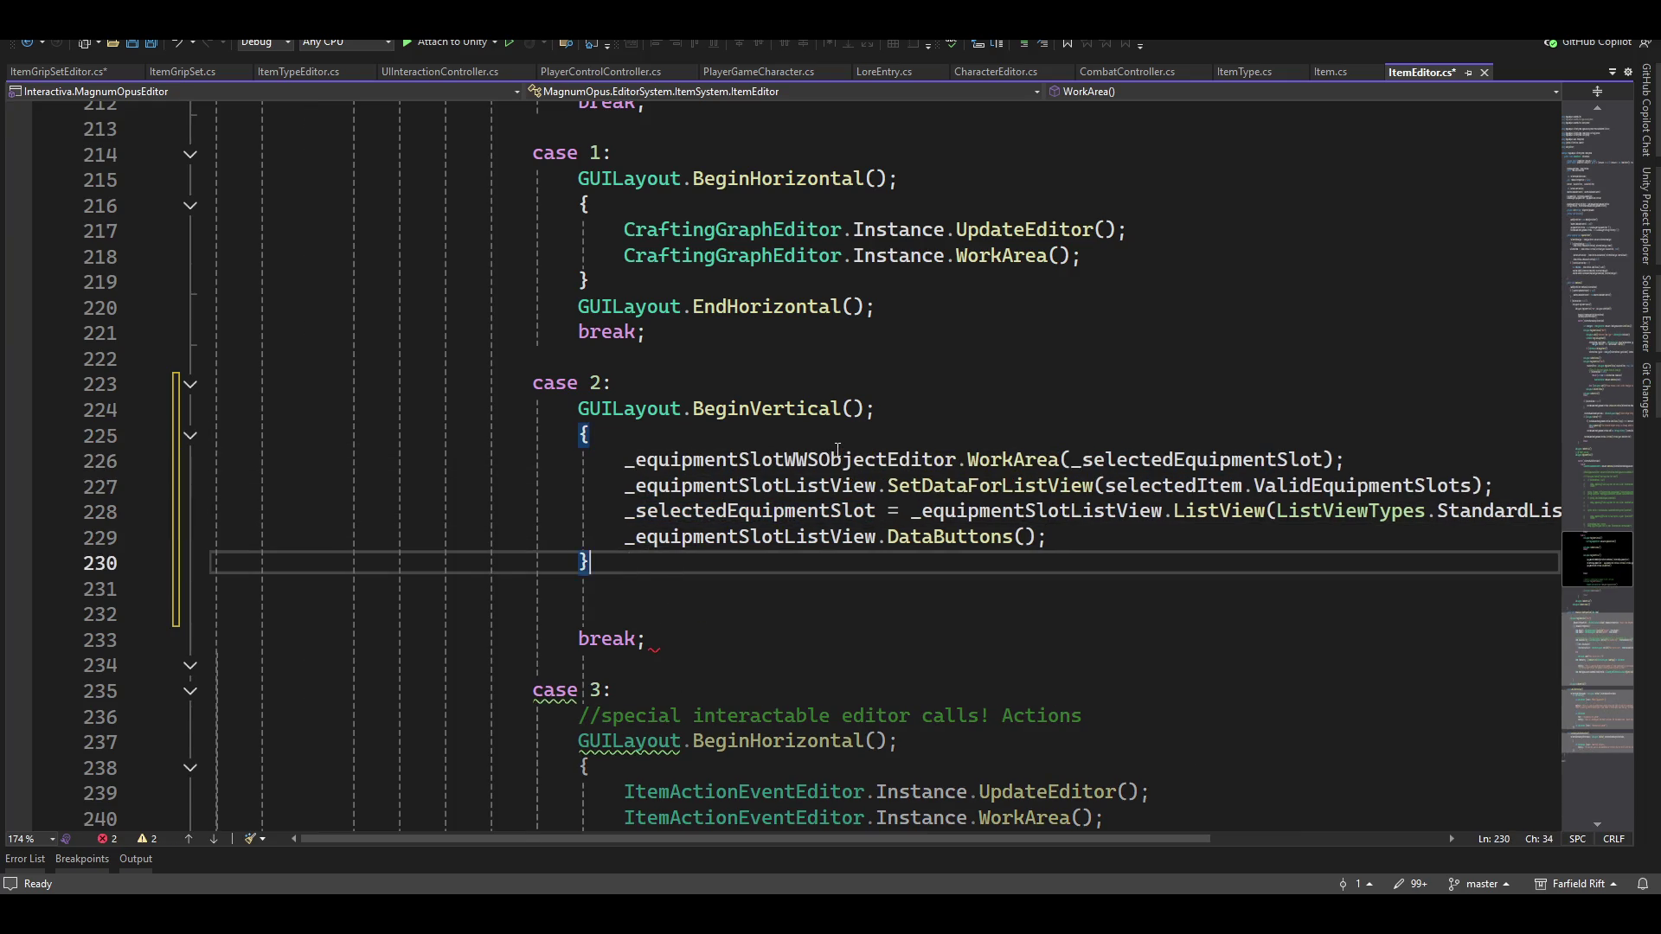
key(Return)
text(guilayout.end)
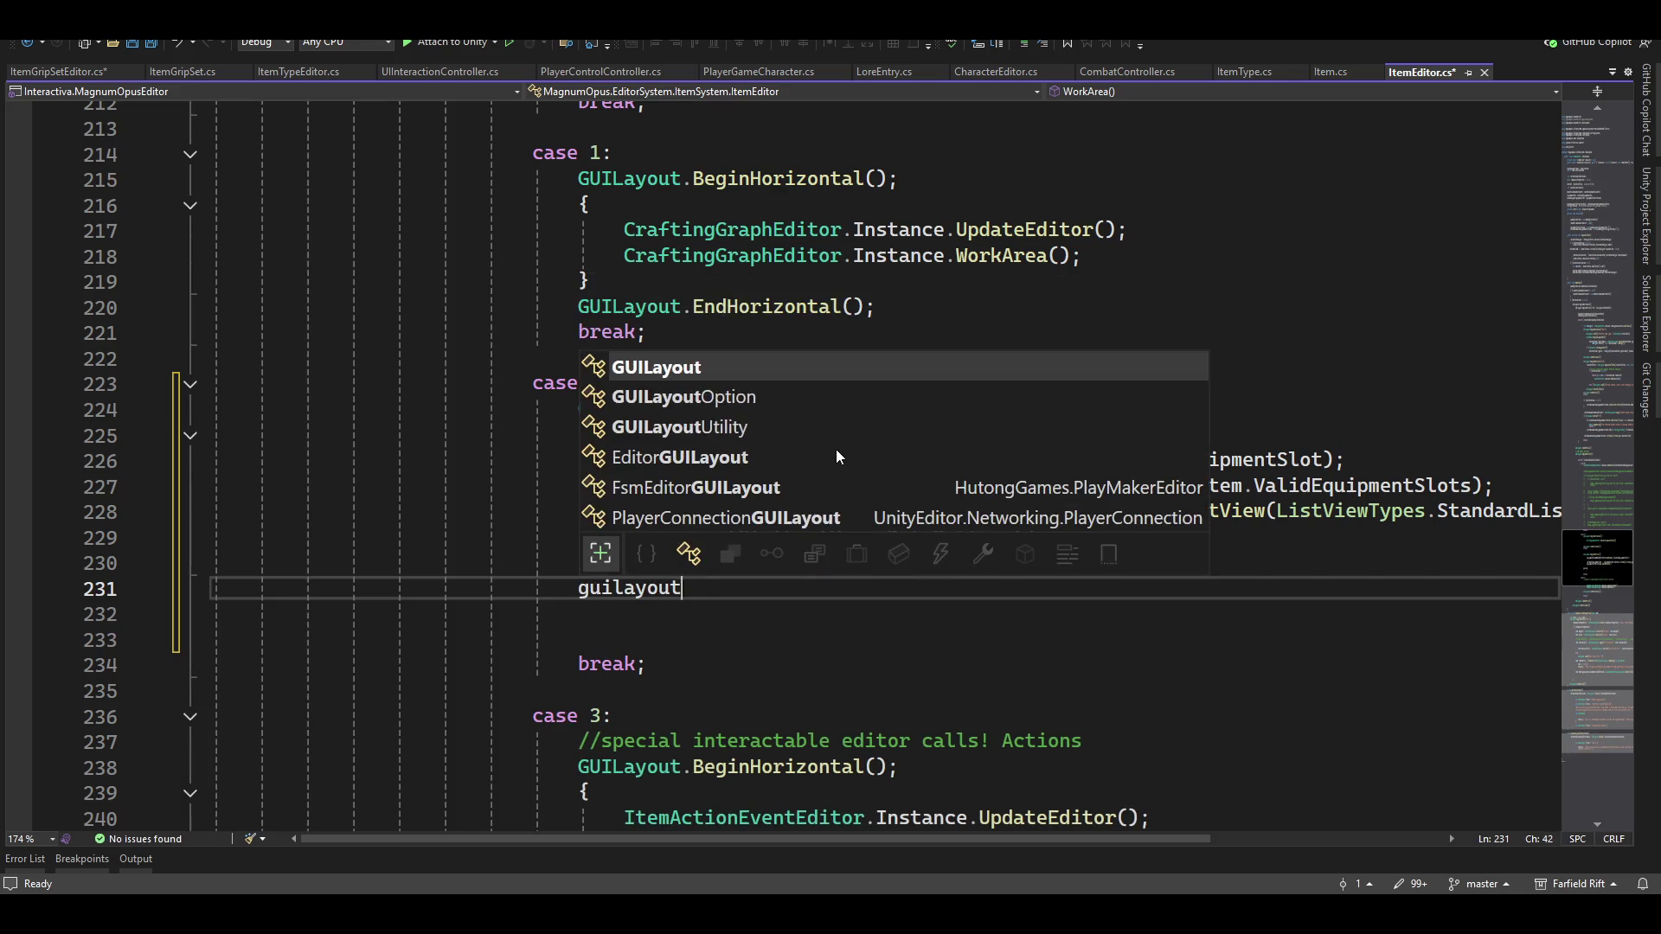
key(Down)
key(Down)
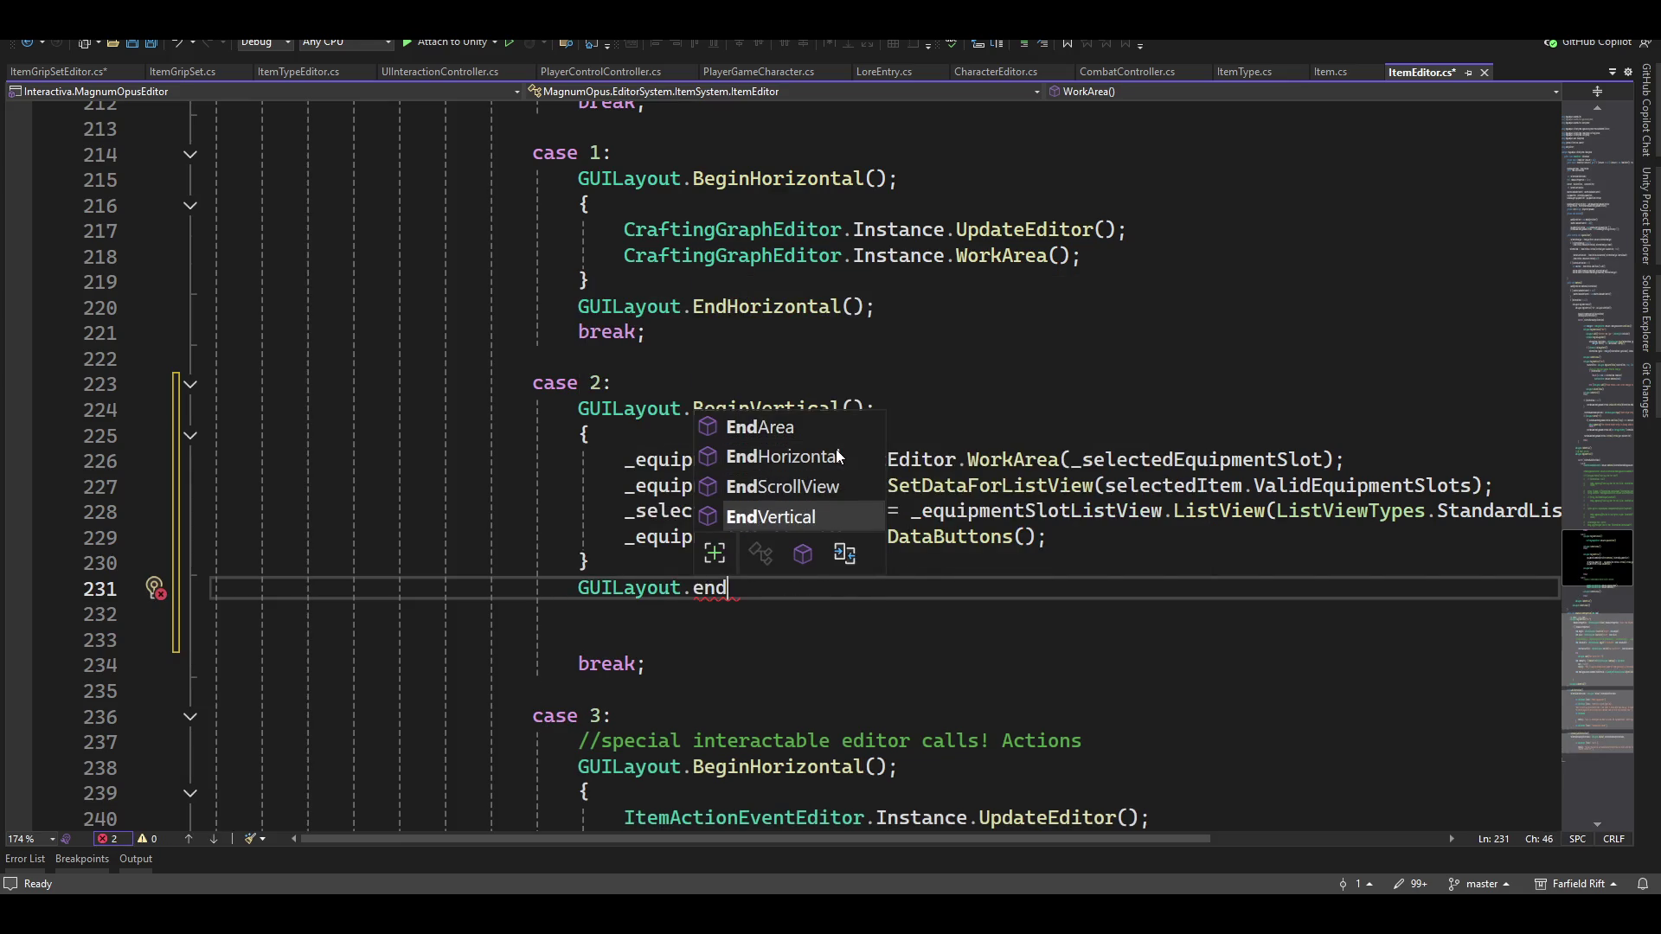
key(Tab)
text(();)
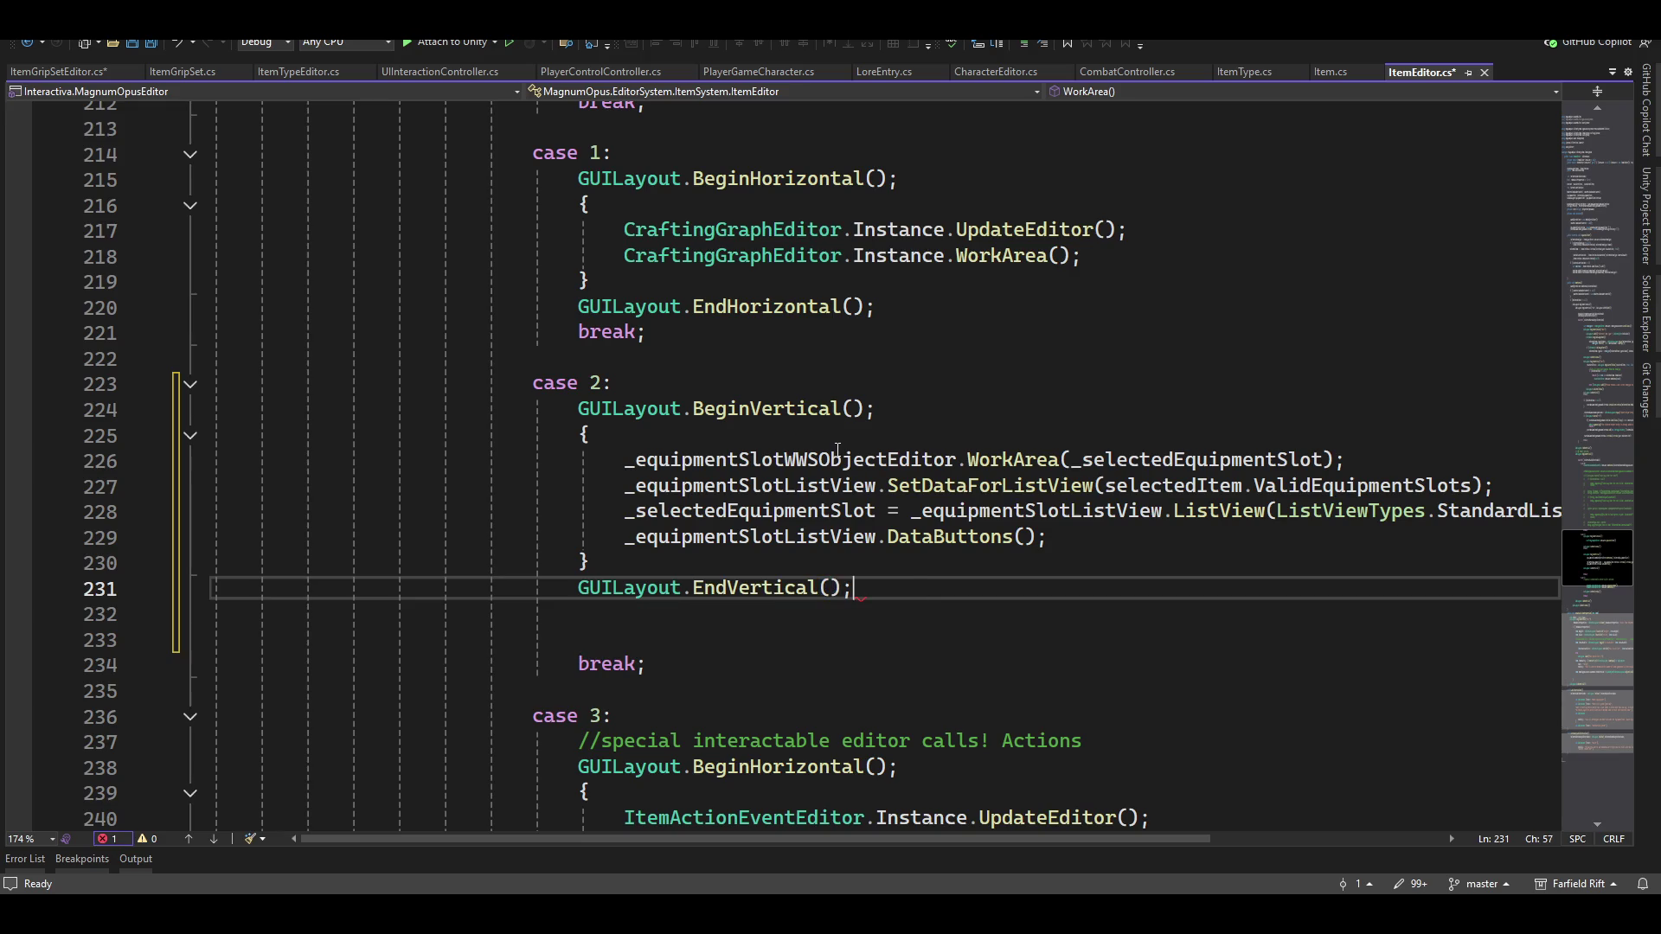
key(Return)
Start a second vertical group with GUILayout.BeginVertical() below the first
key(Up)
key(End)
key(Down)
key(Return)
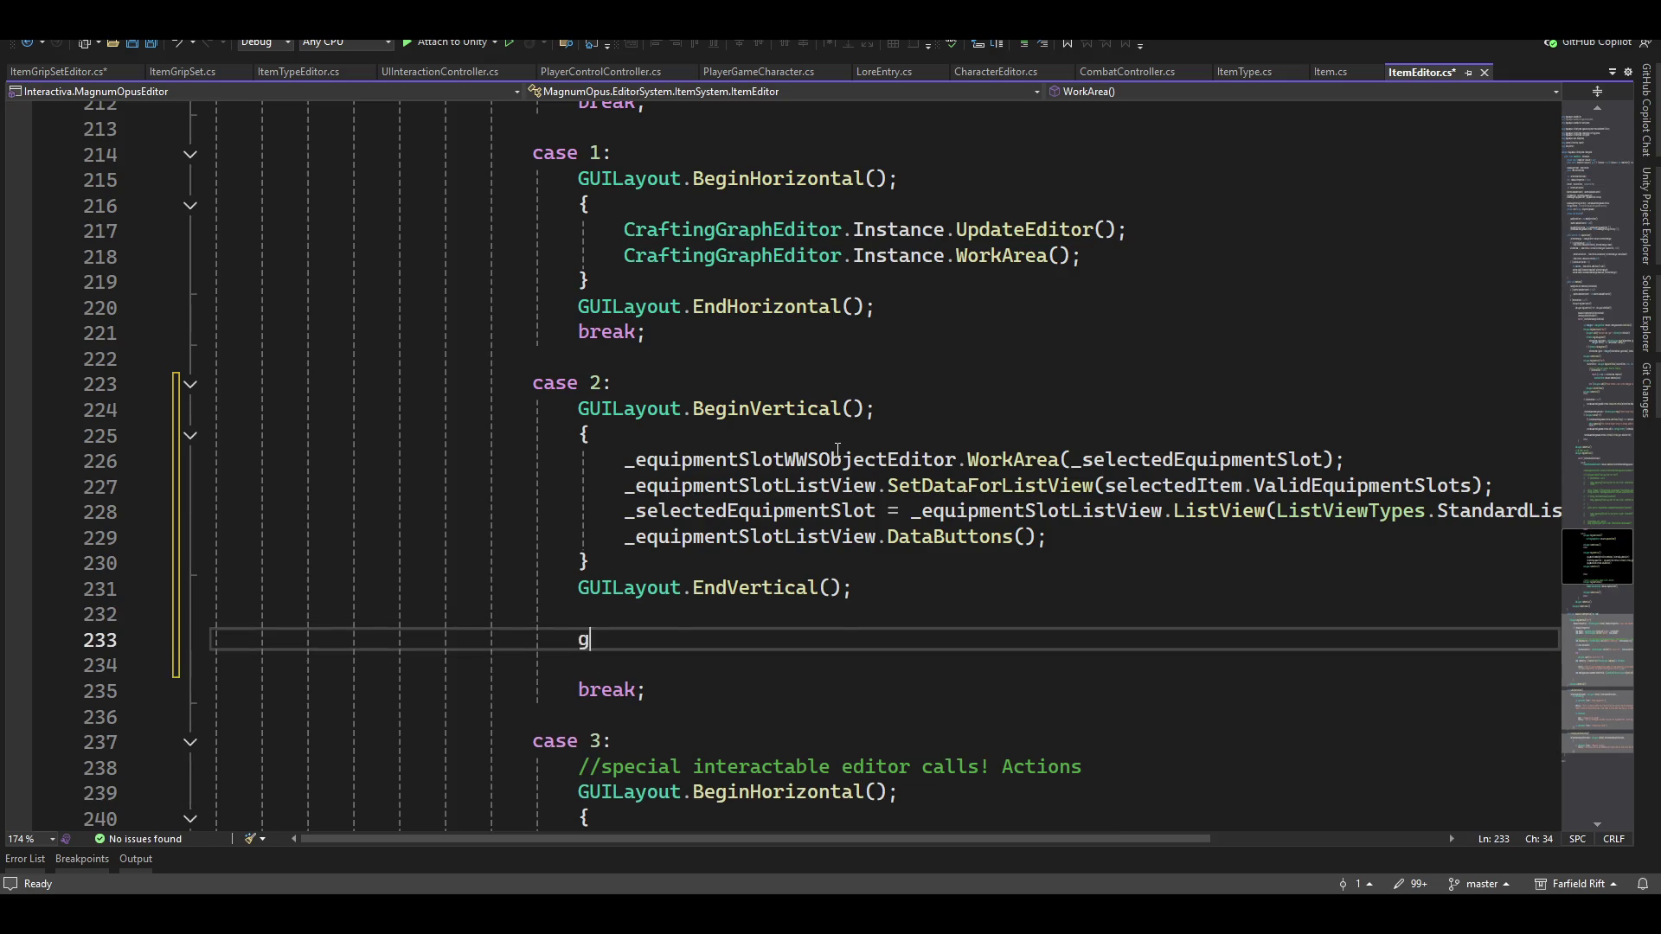
text(uila)
key(Tab)
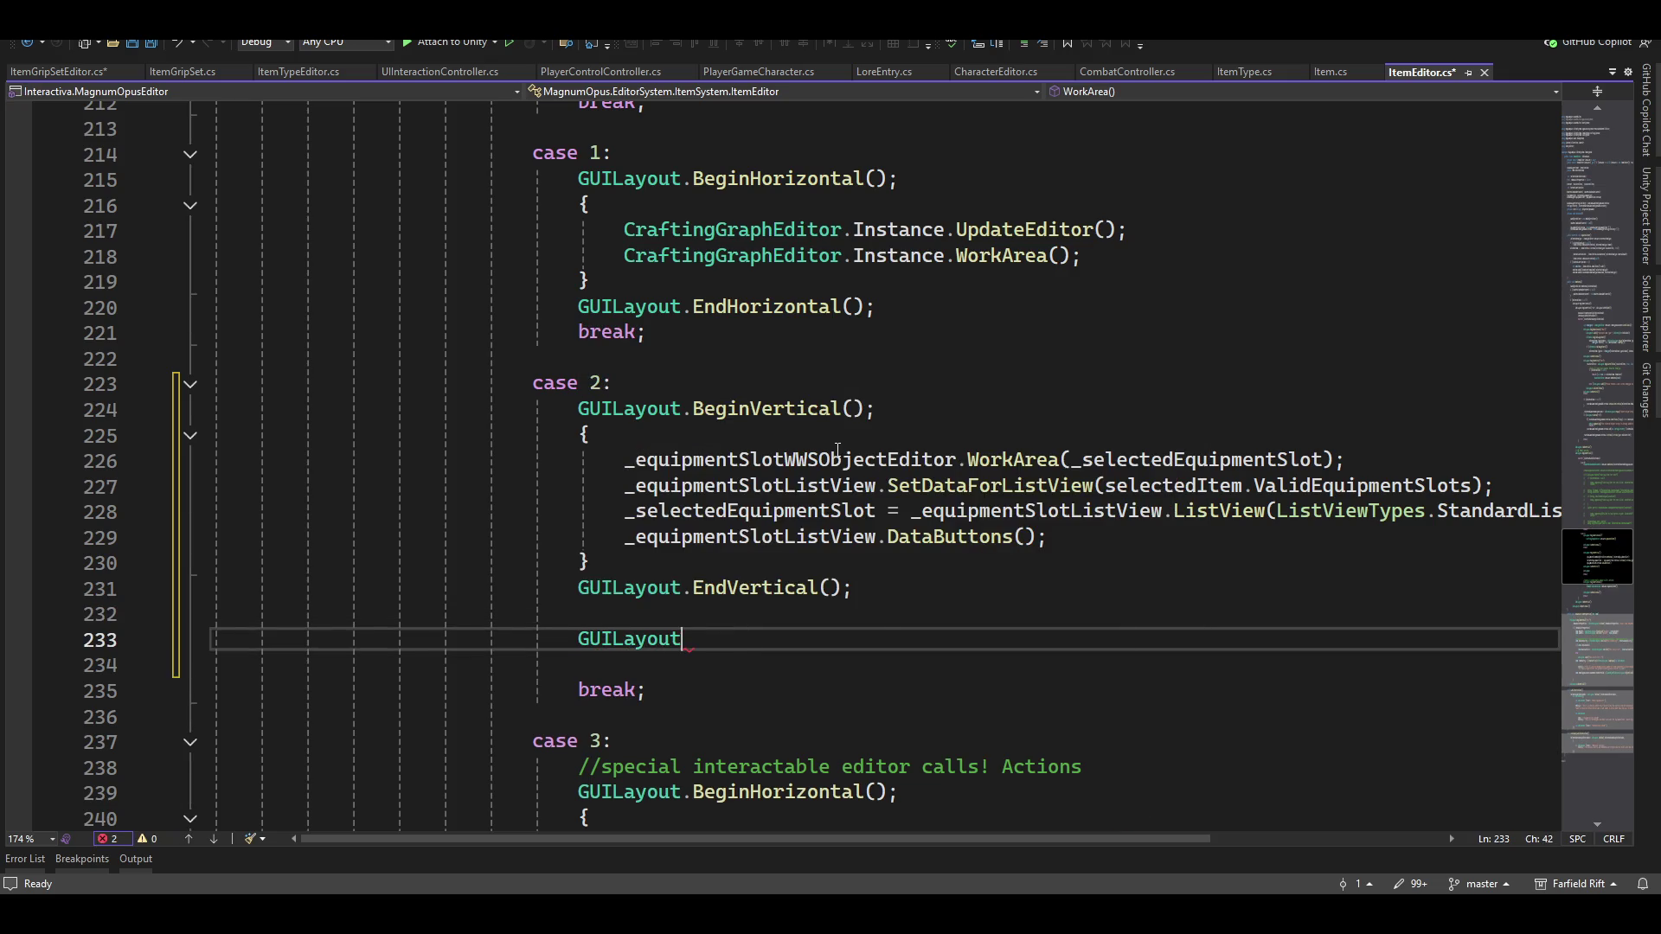
text(.beg)
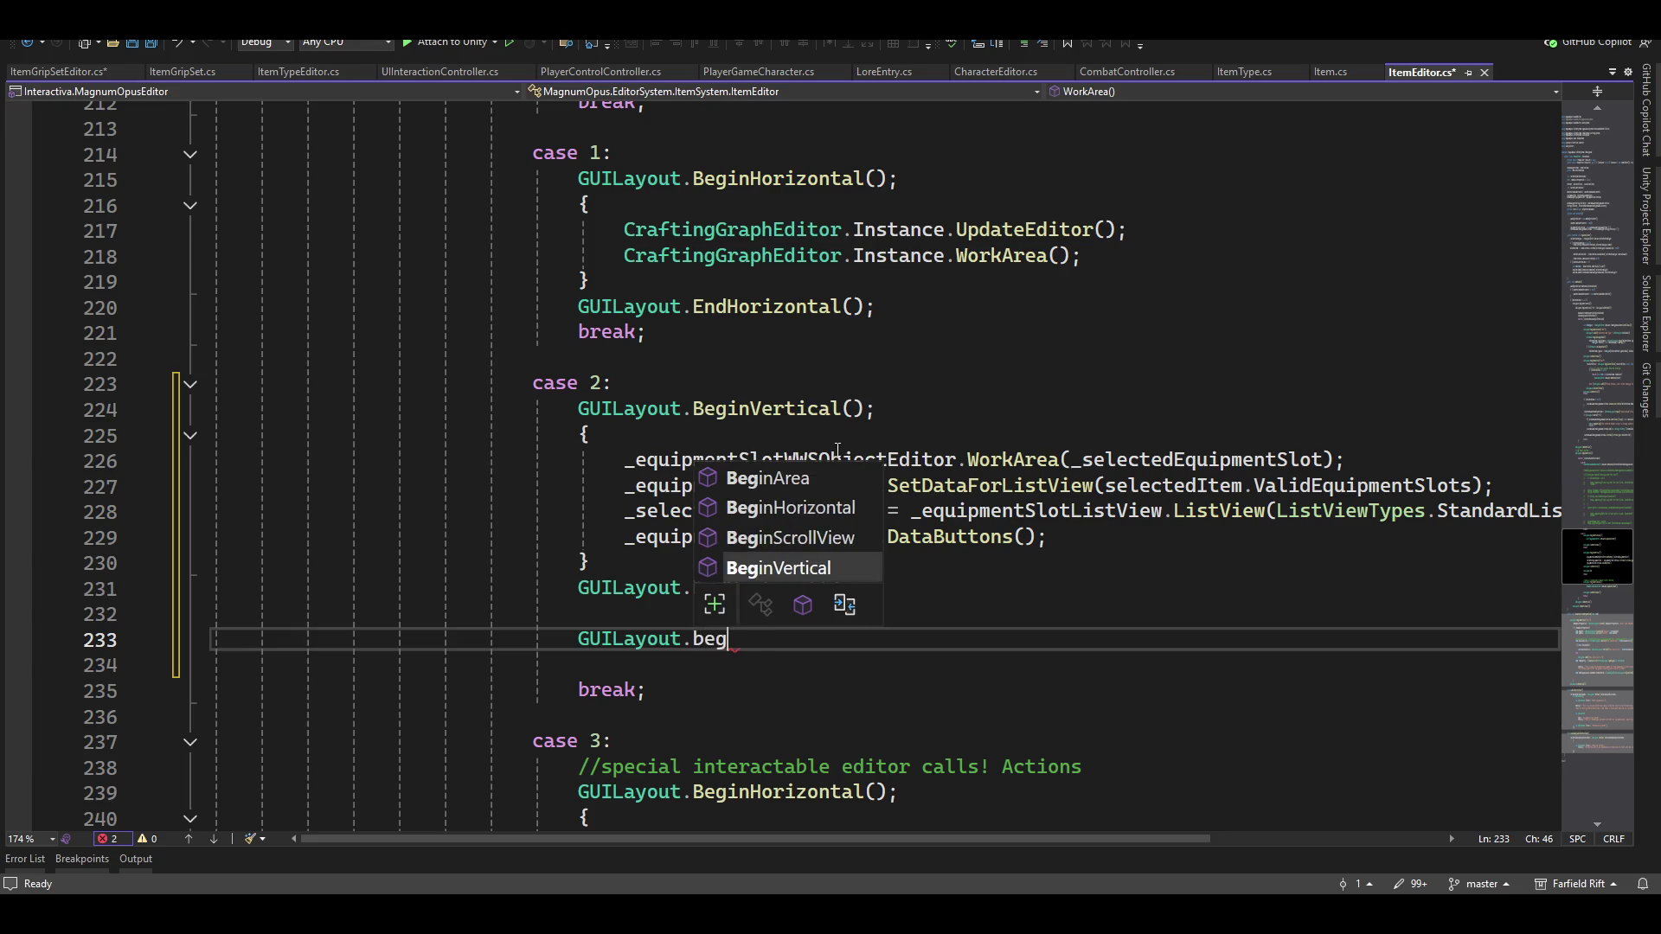
text(inv)
key(Tab)
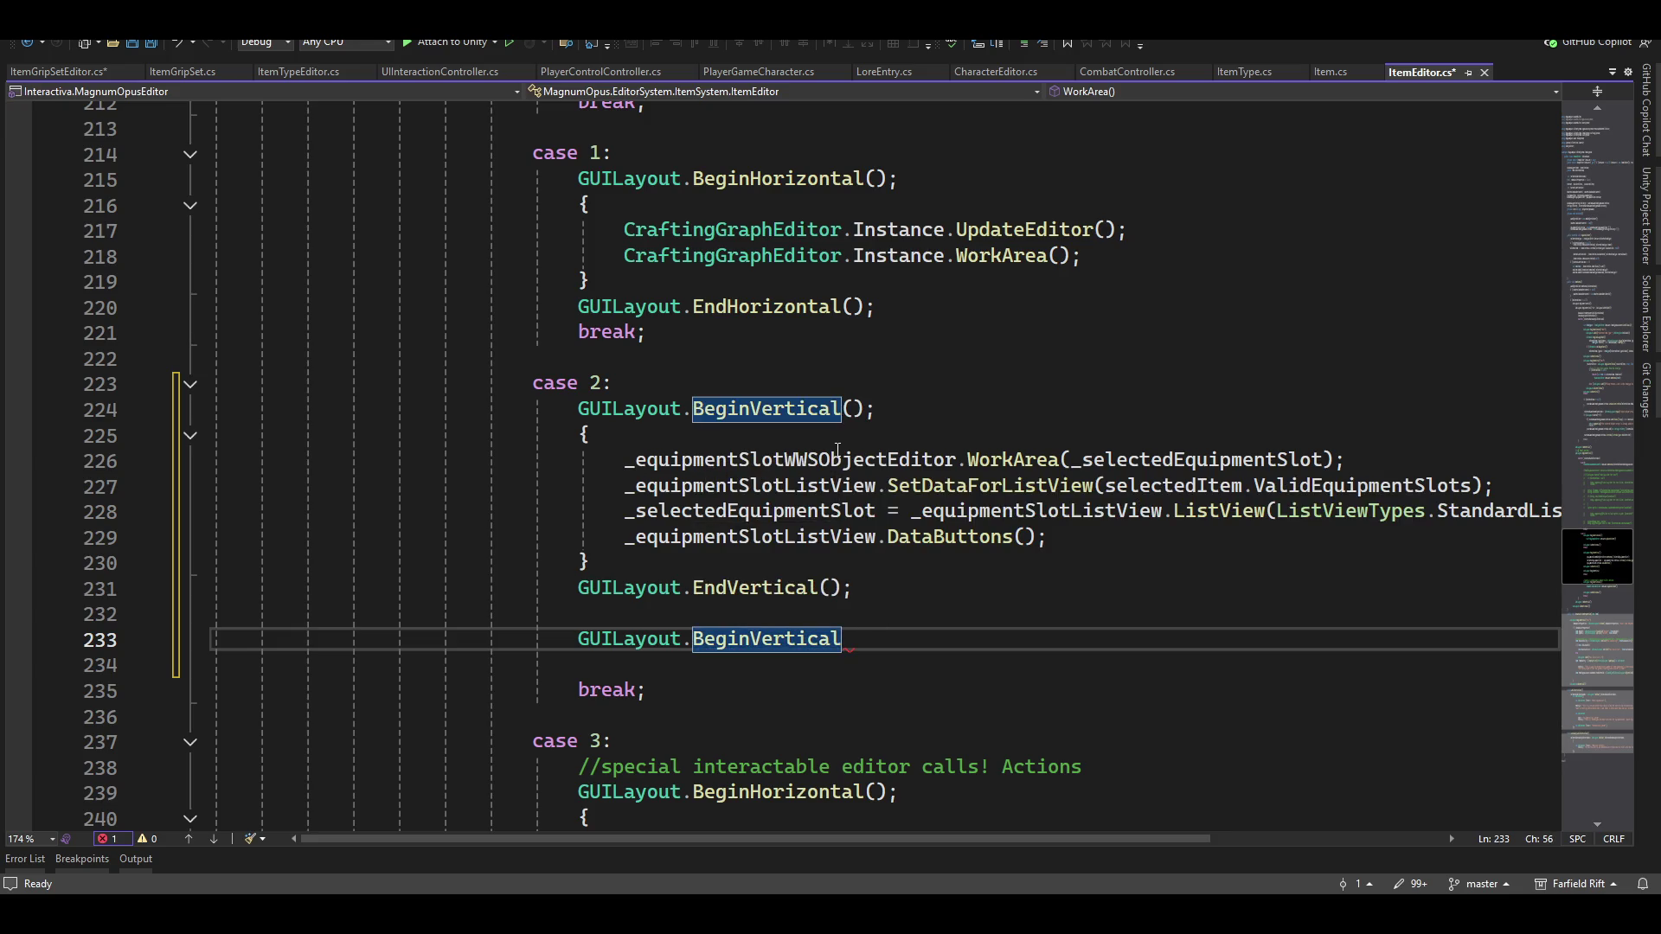
text(();)
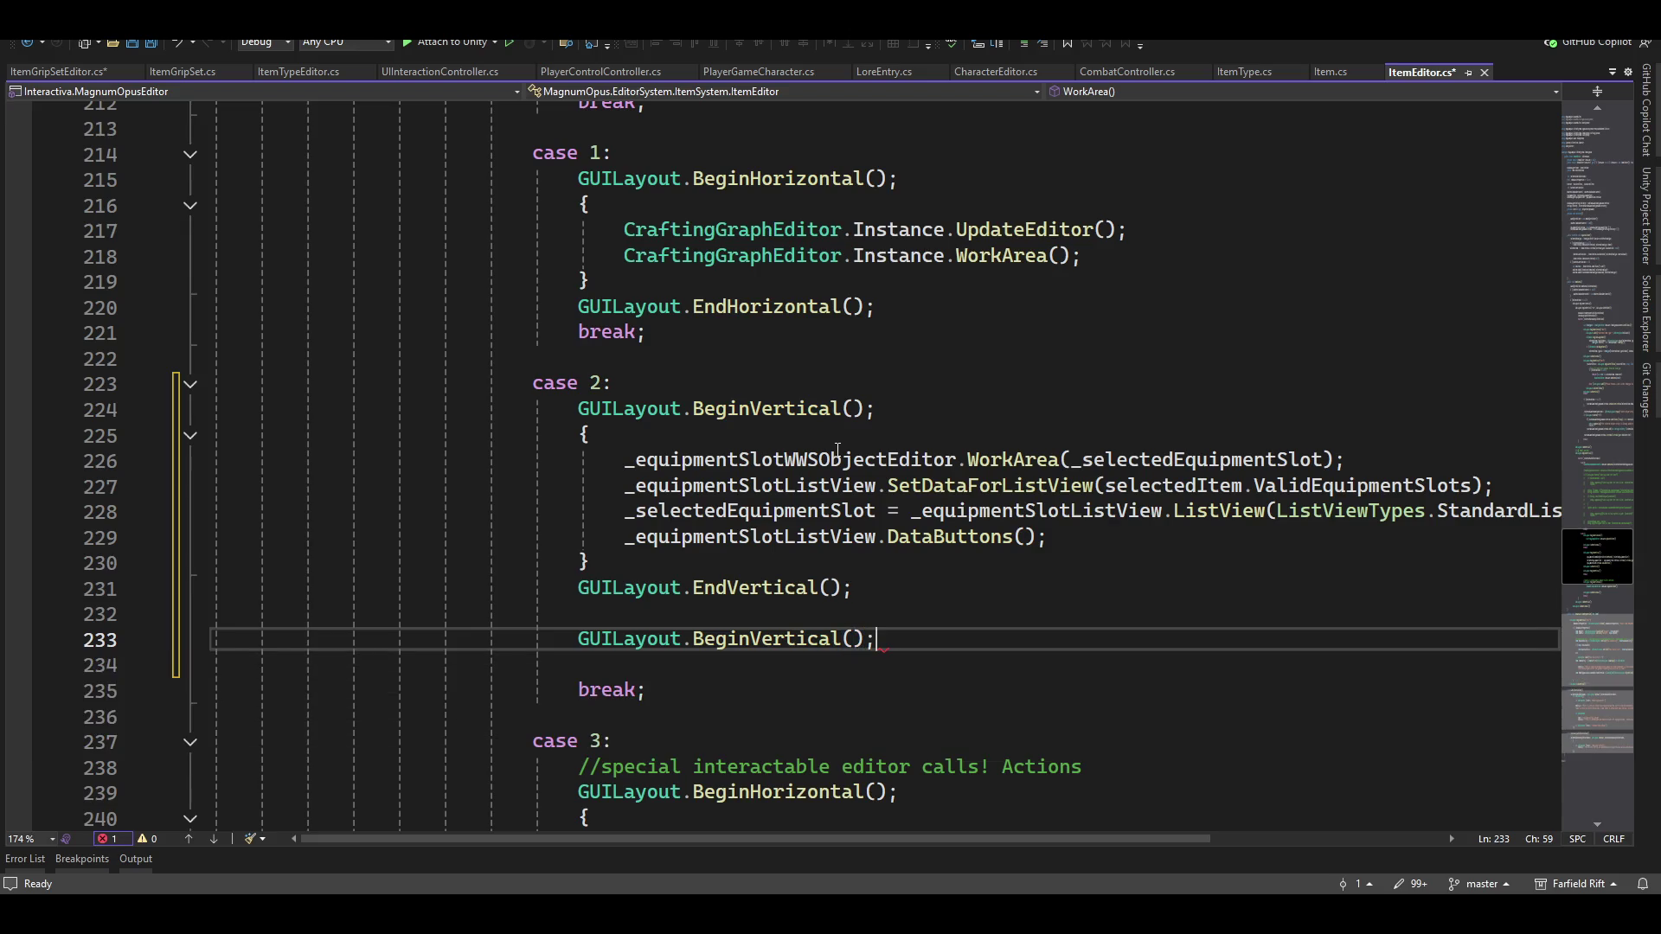
Give the second group empty braces and close it with GUILayout.EndVertical();
key(Return)
text({})
key(Return)
text(guilay)
key(Tab)
text(.end)
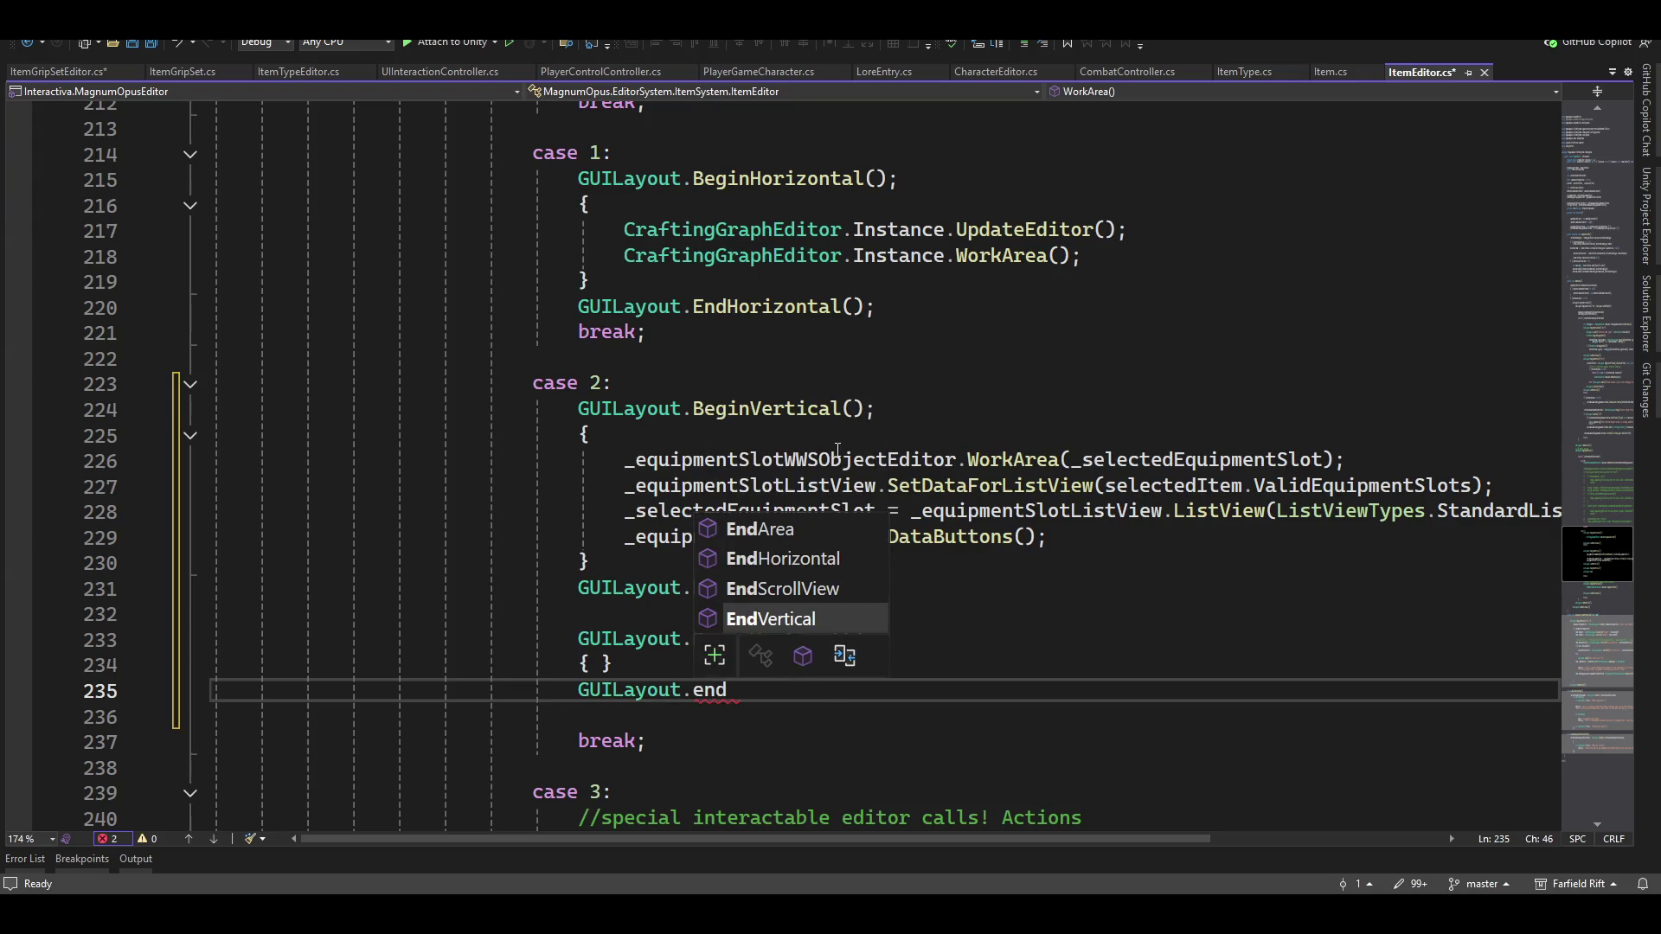
key(Tab)
text(();)
key(Up)
key(Left)
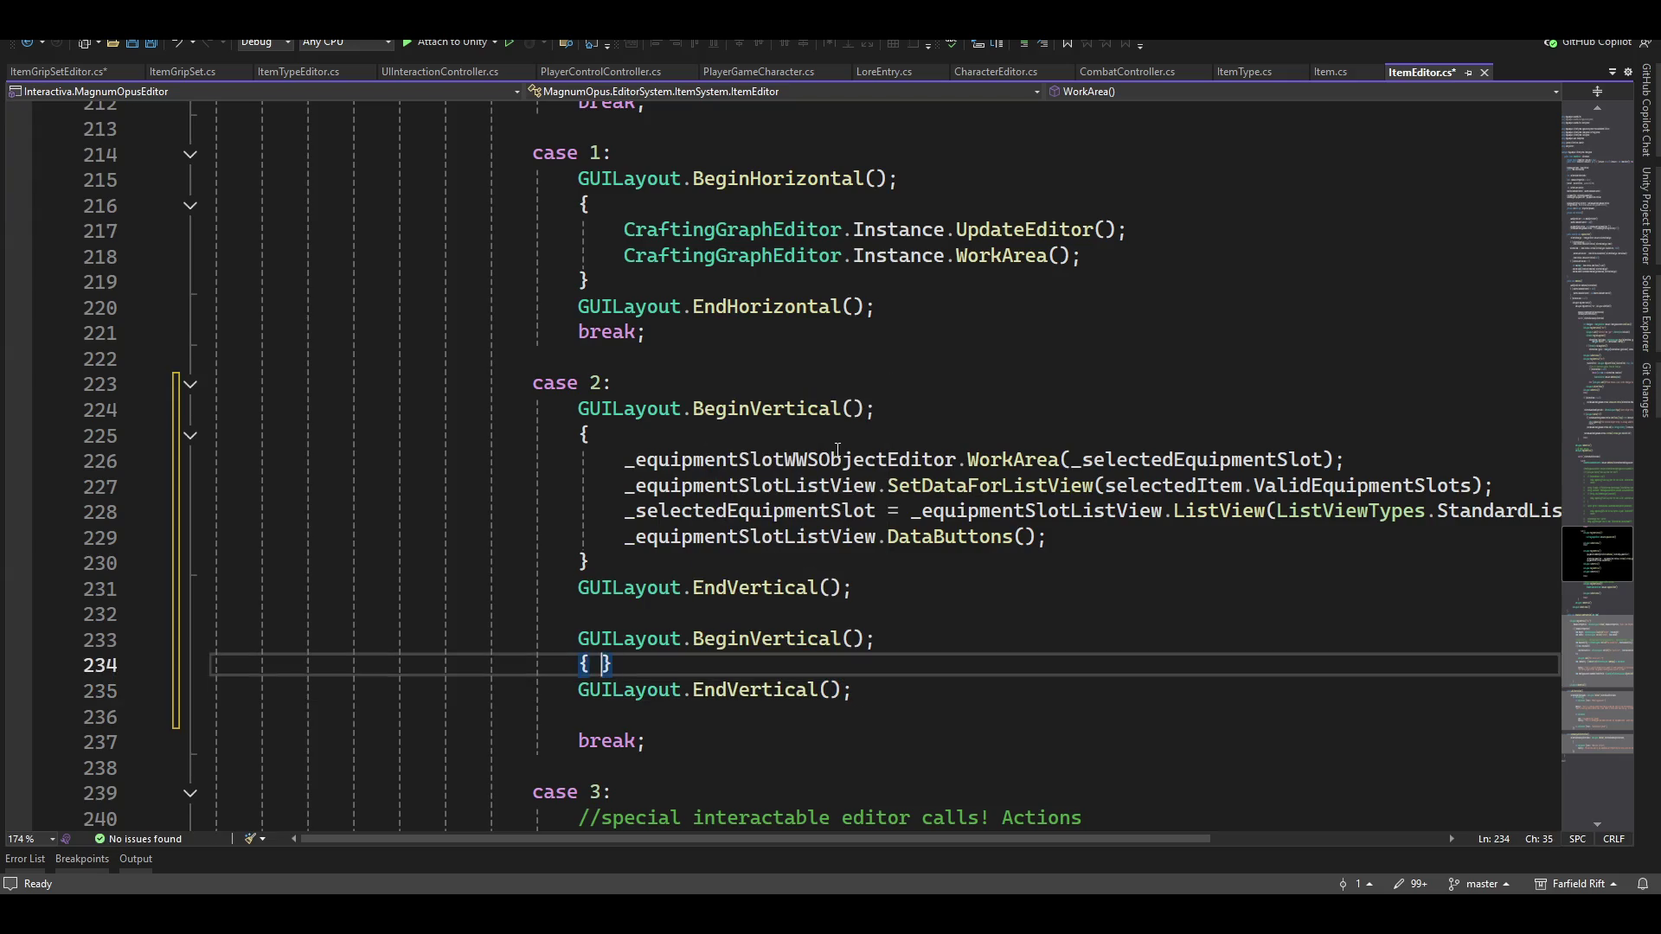
key(Return)
Begin typing another GUILayout call on a new line under case 2
key(Up)
key(Up)
key(Up)
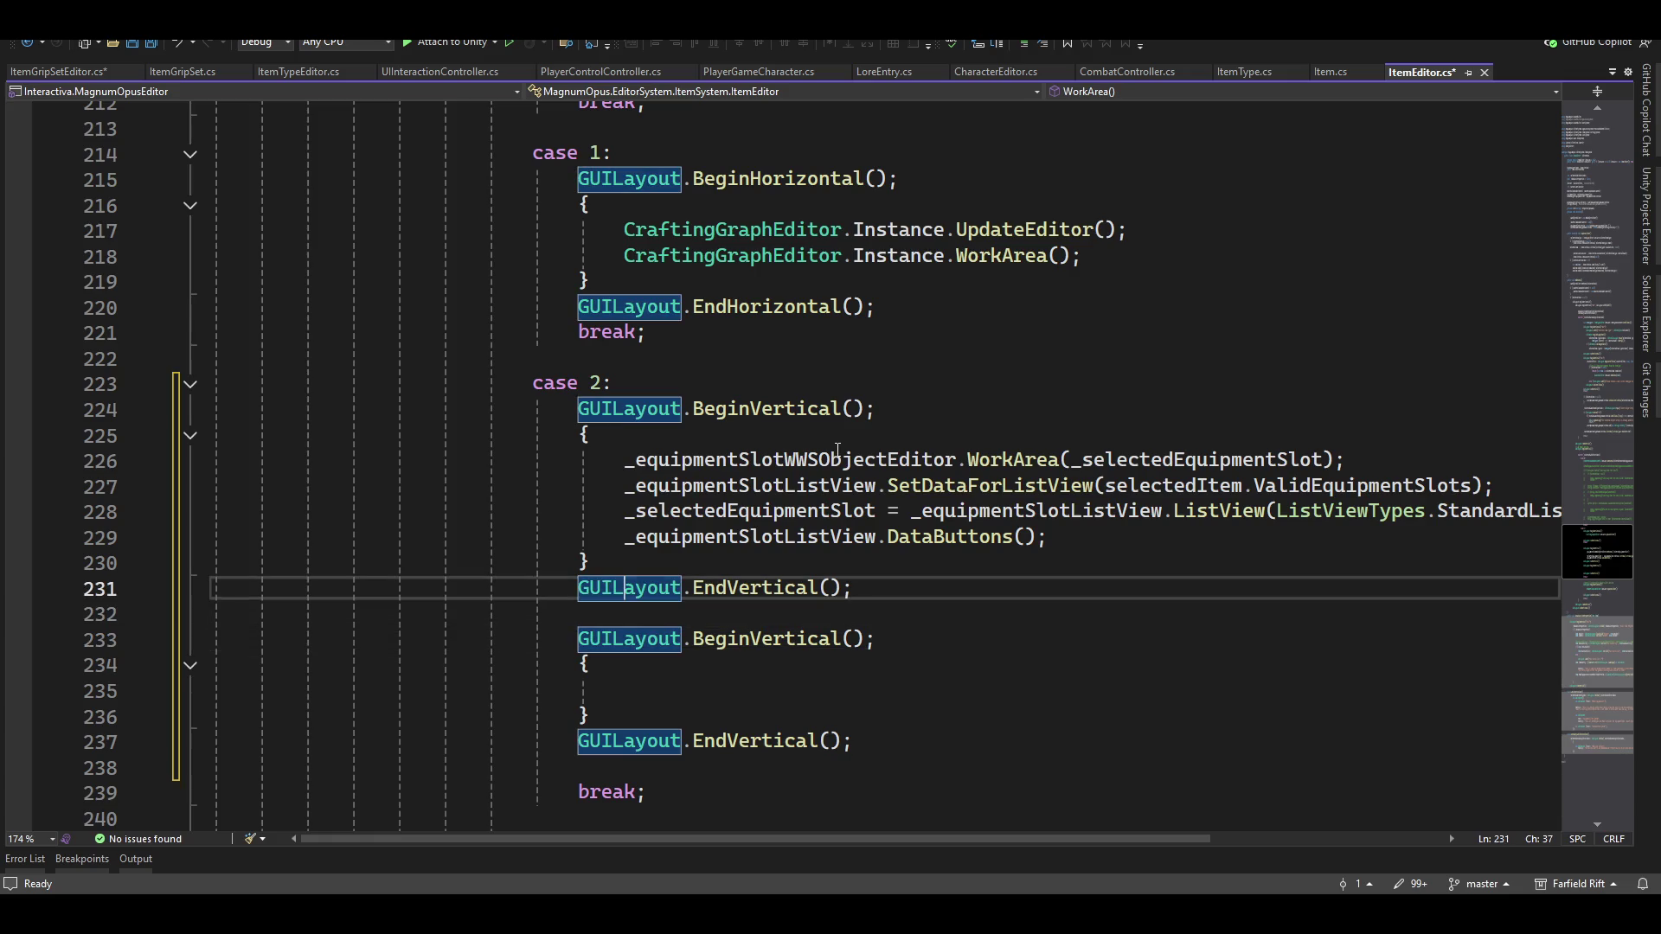
key(Up)
key(Up)
key(Up)
key(Down)
key(End)
key(Return)
text(guilay.en)
key(BackSpace)
key(BackSpace)
Wrap case 2's two vertical groups in GUILayout.BeginHorizontal(); { … } GUILayout.EndHorizontal(); followed by break;
text(beh)
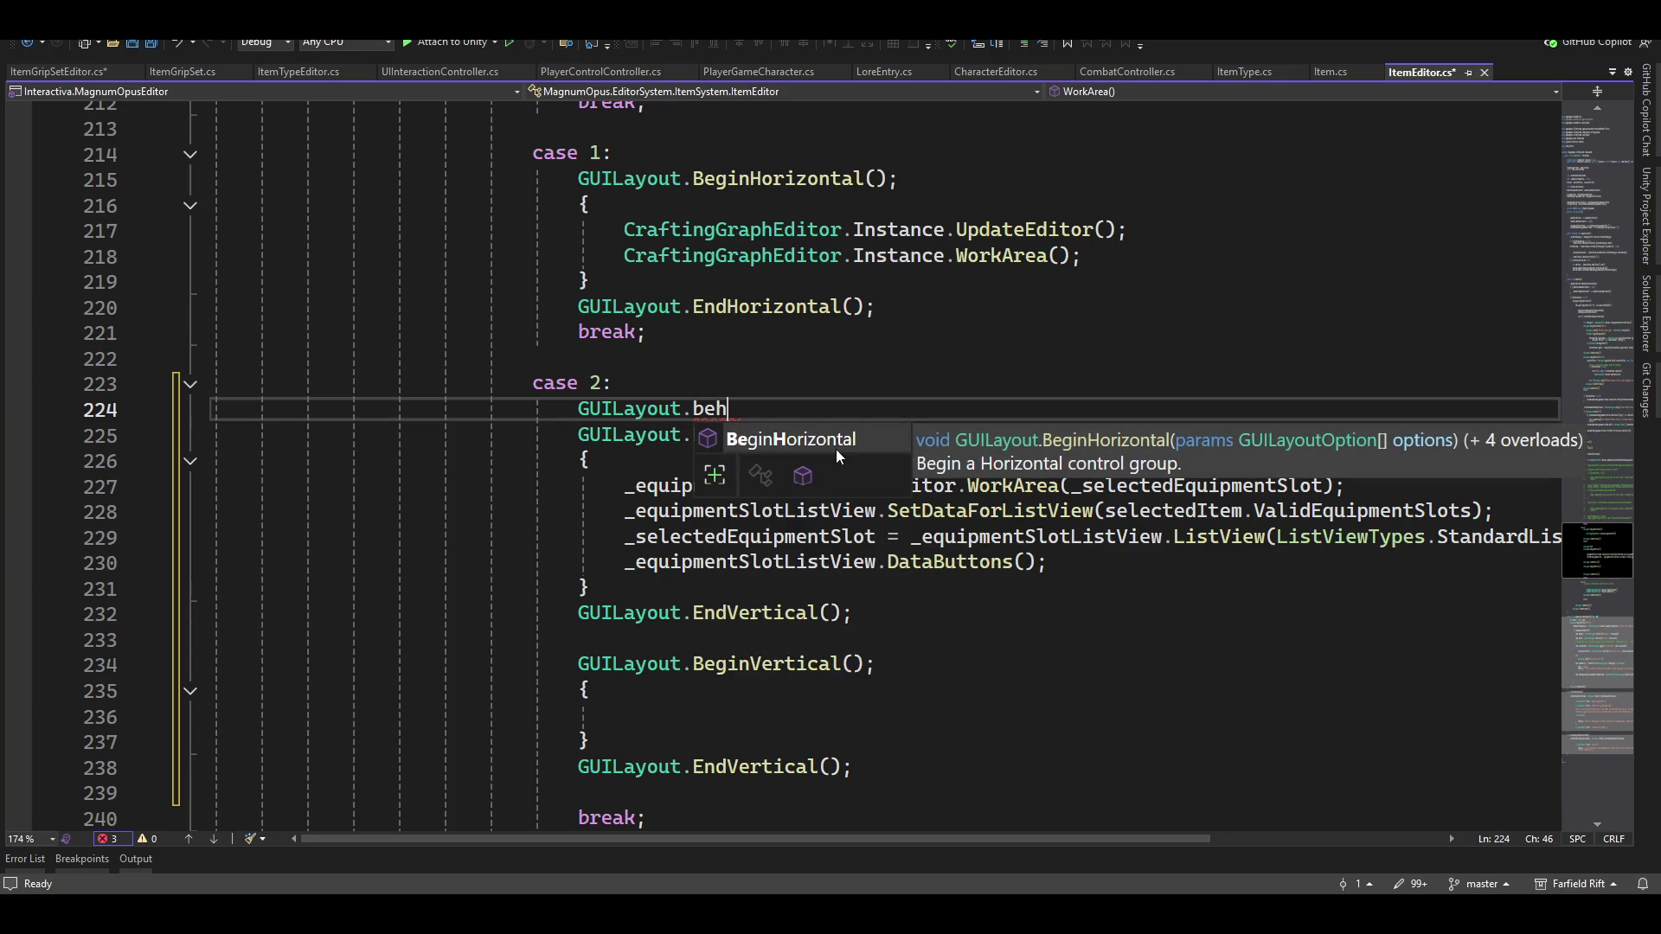
key(Tab)
text(();)
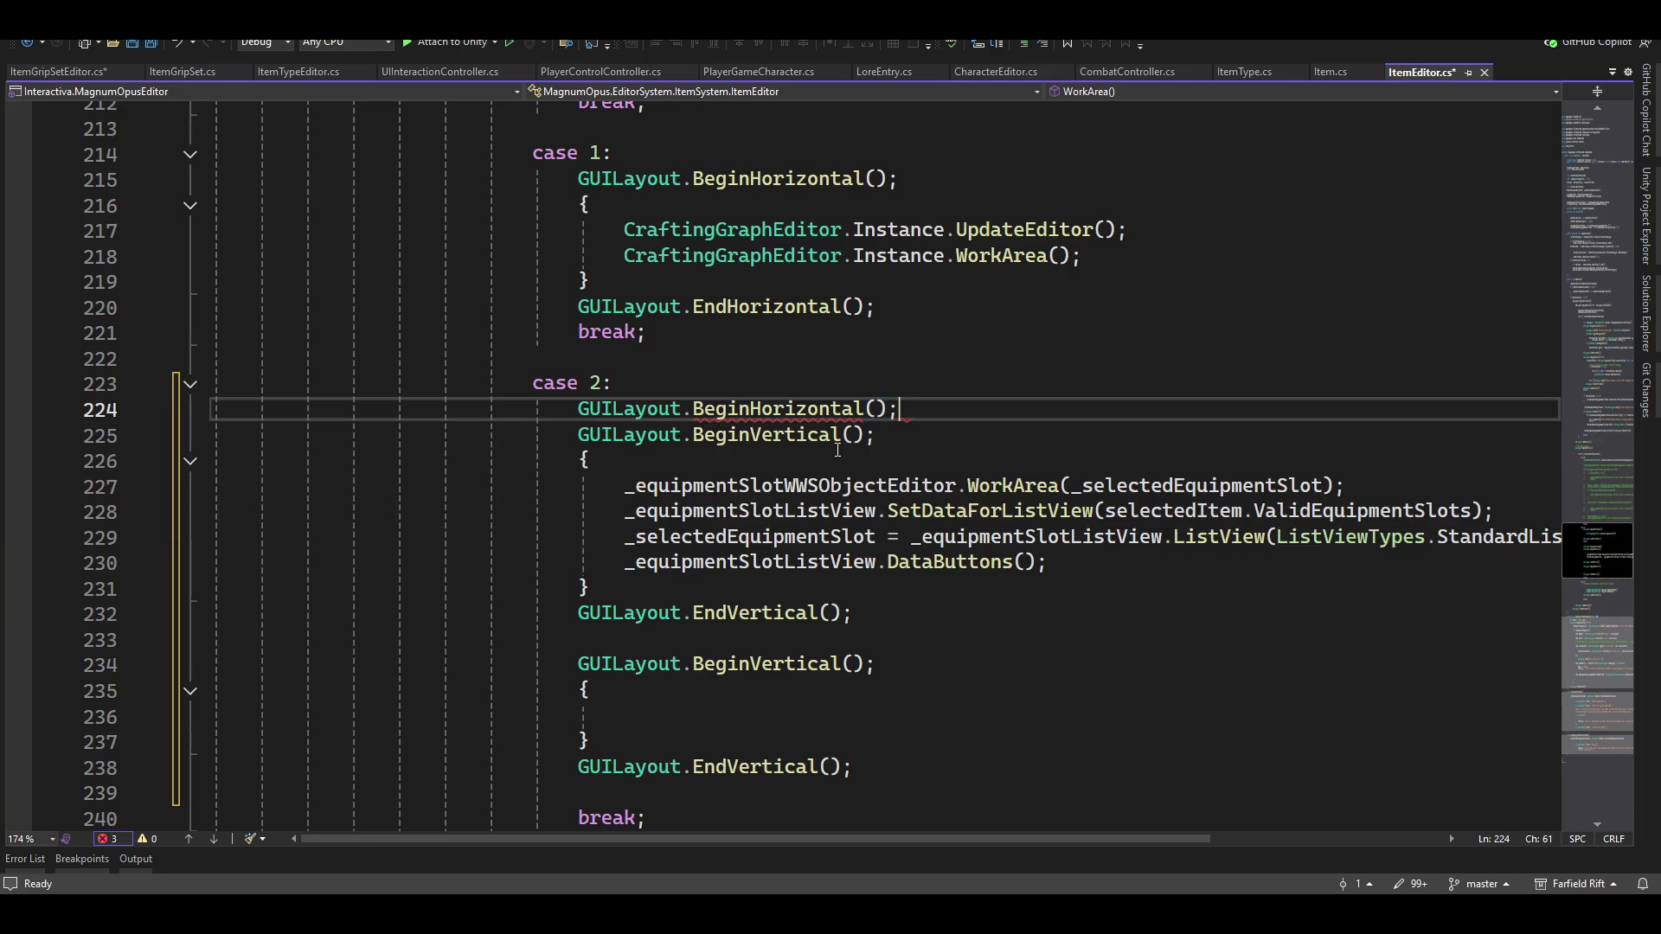
key(Return)
text({)
key(Delete)
key(Down)
key(Down)
key(Down)
key(Down)
text(})
key(Return)
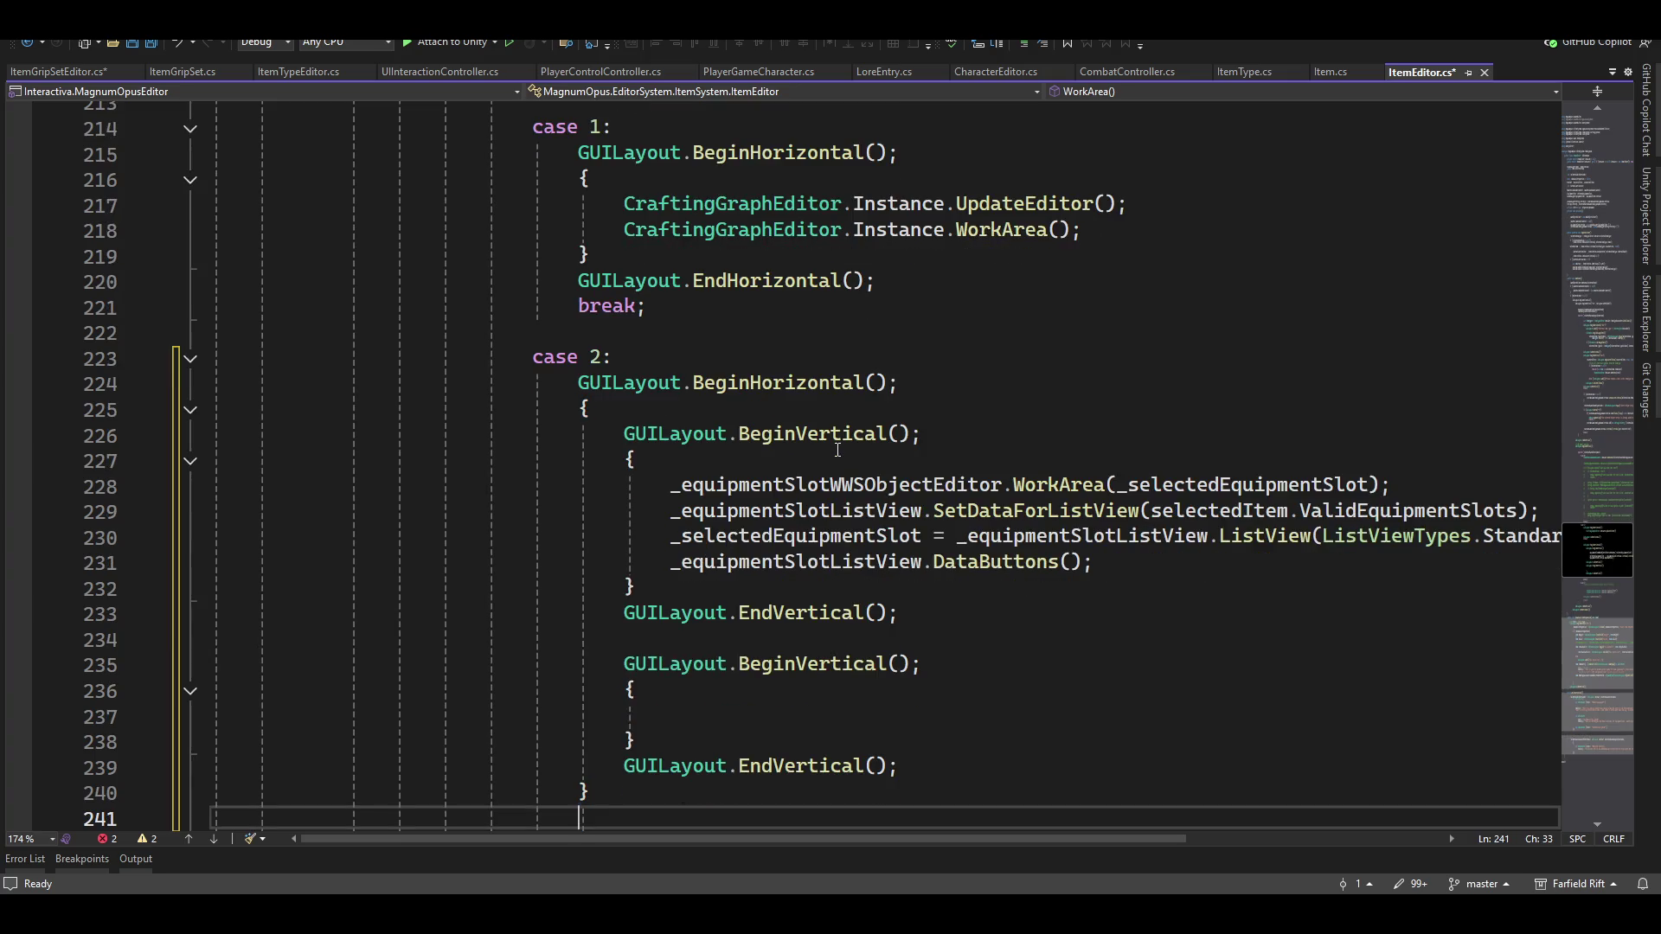
text(guilay,end)
key(BackSpace)
key(BackSpace)
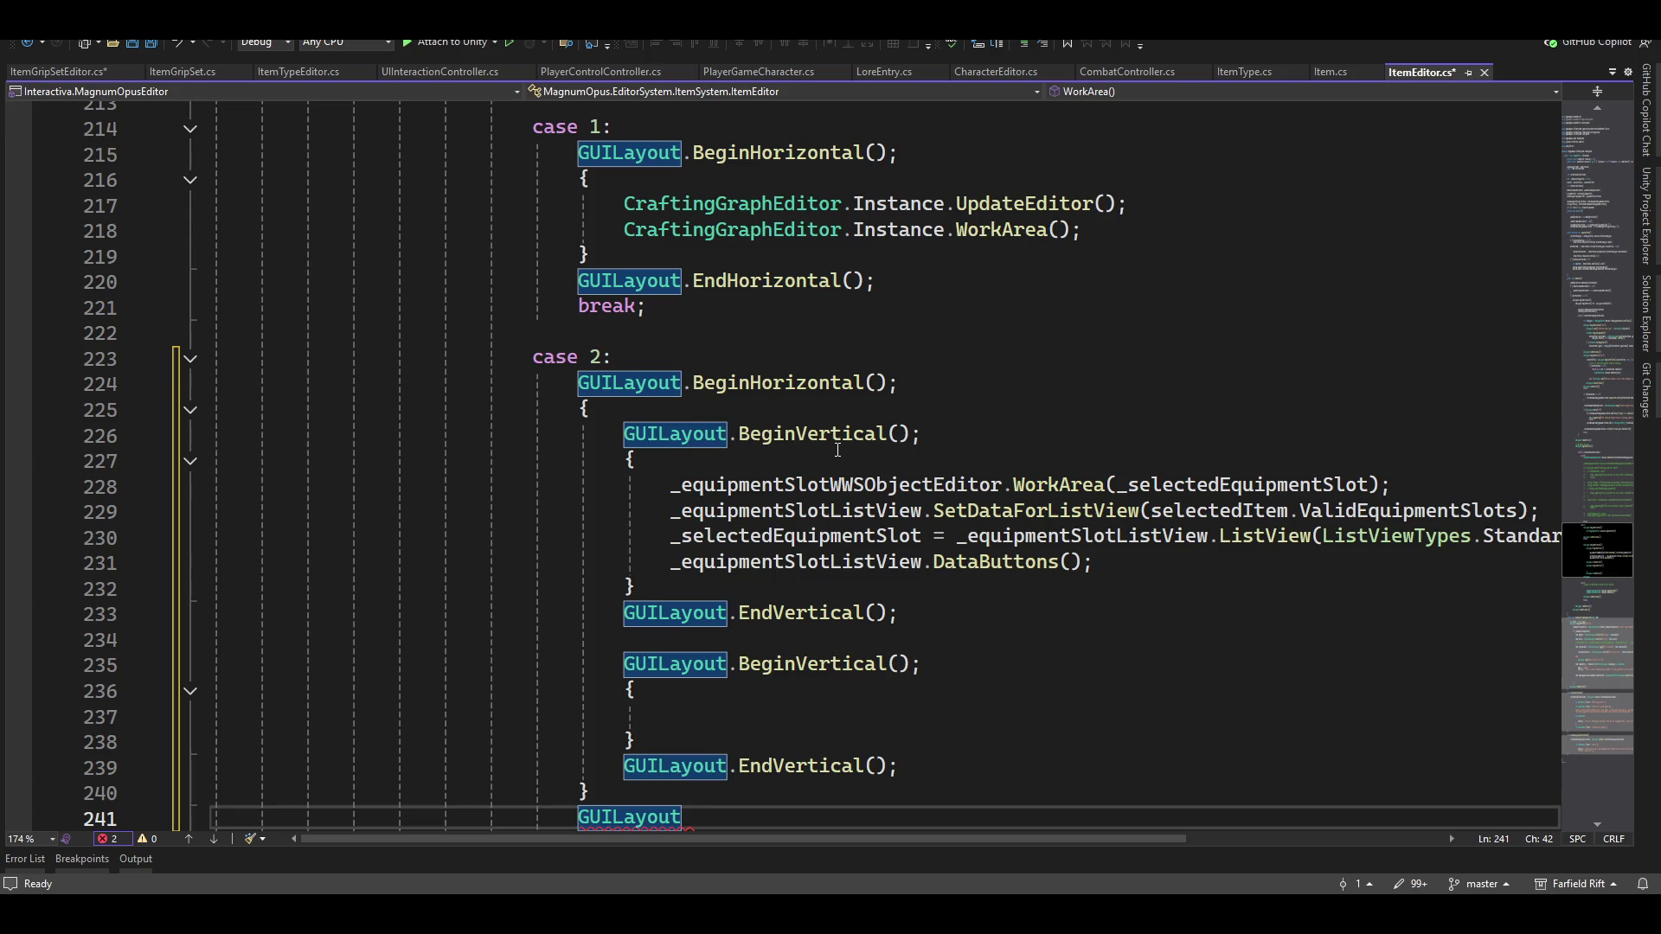
text(.endh)
key(Tab)
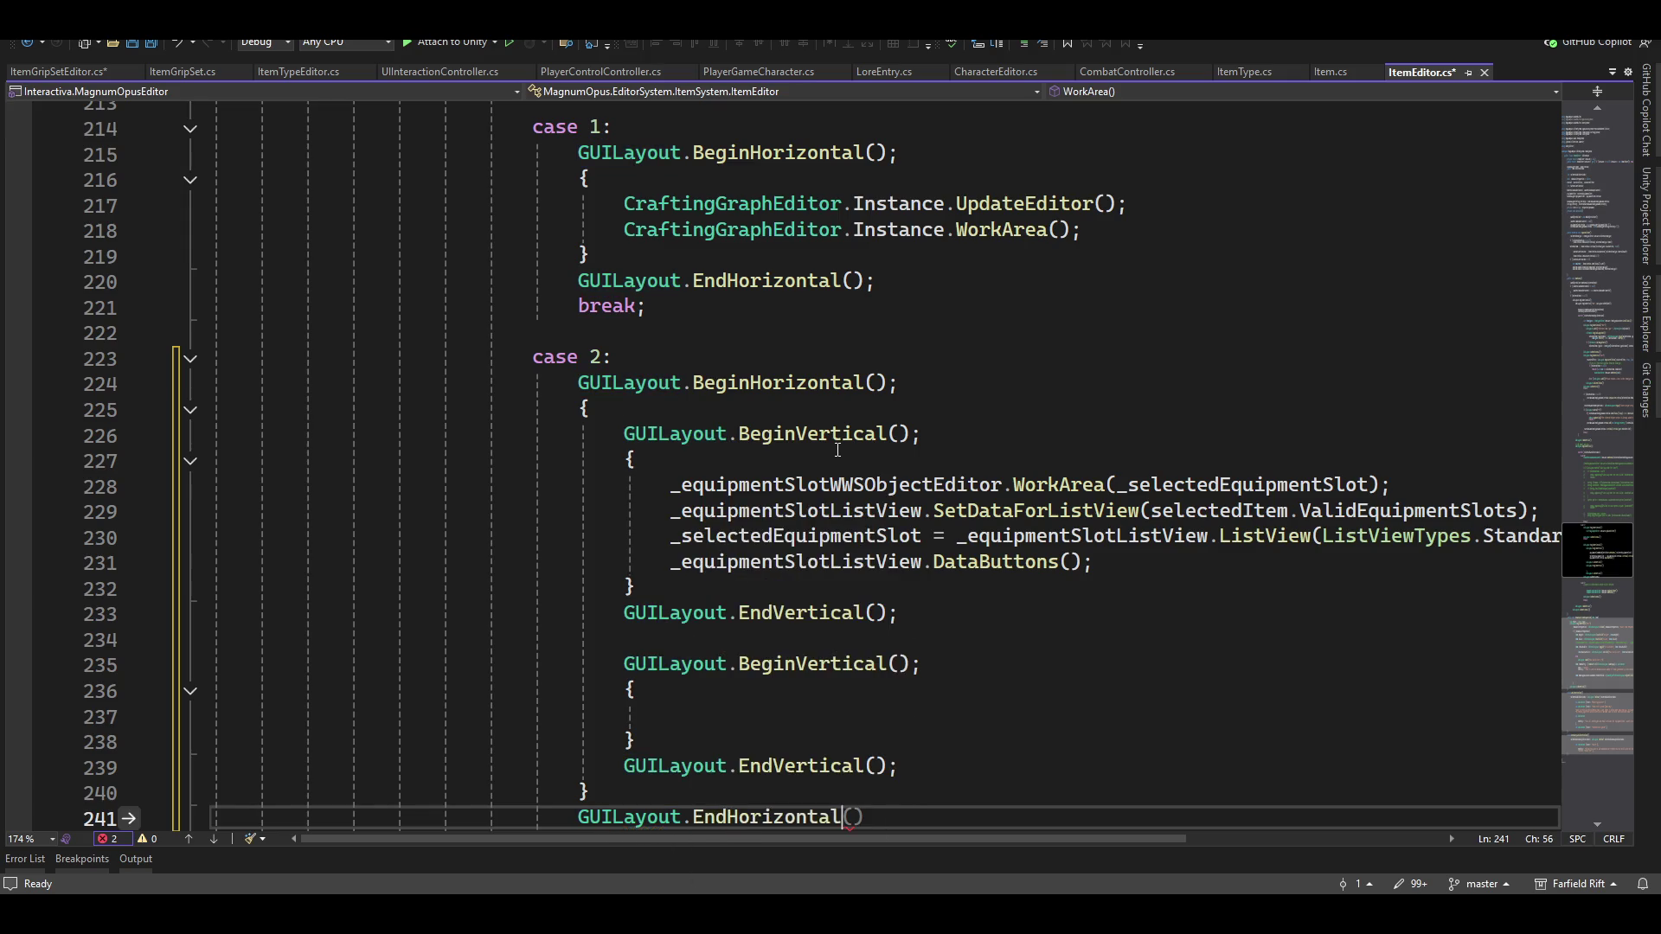
key(Return)
text(break;)
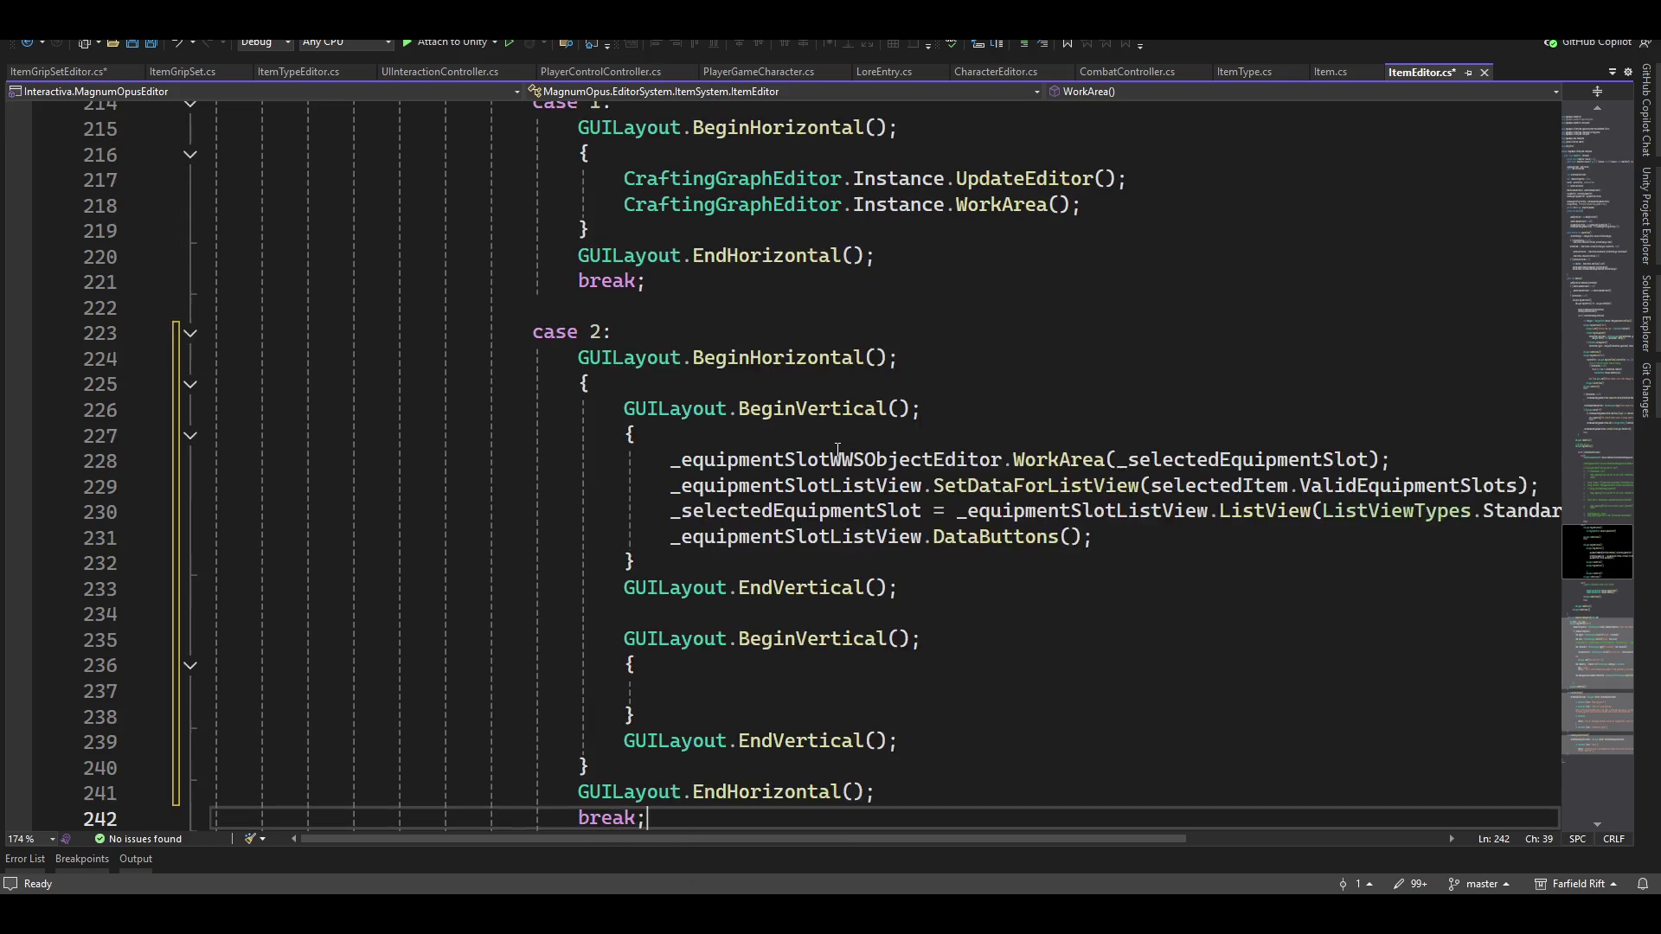
Add ItemGripSetEditor.Instance.UpdateEditor(); inside the second vertical group, with a blank line above it
key(Up)
key(Up)
key(Up)
key(Up)
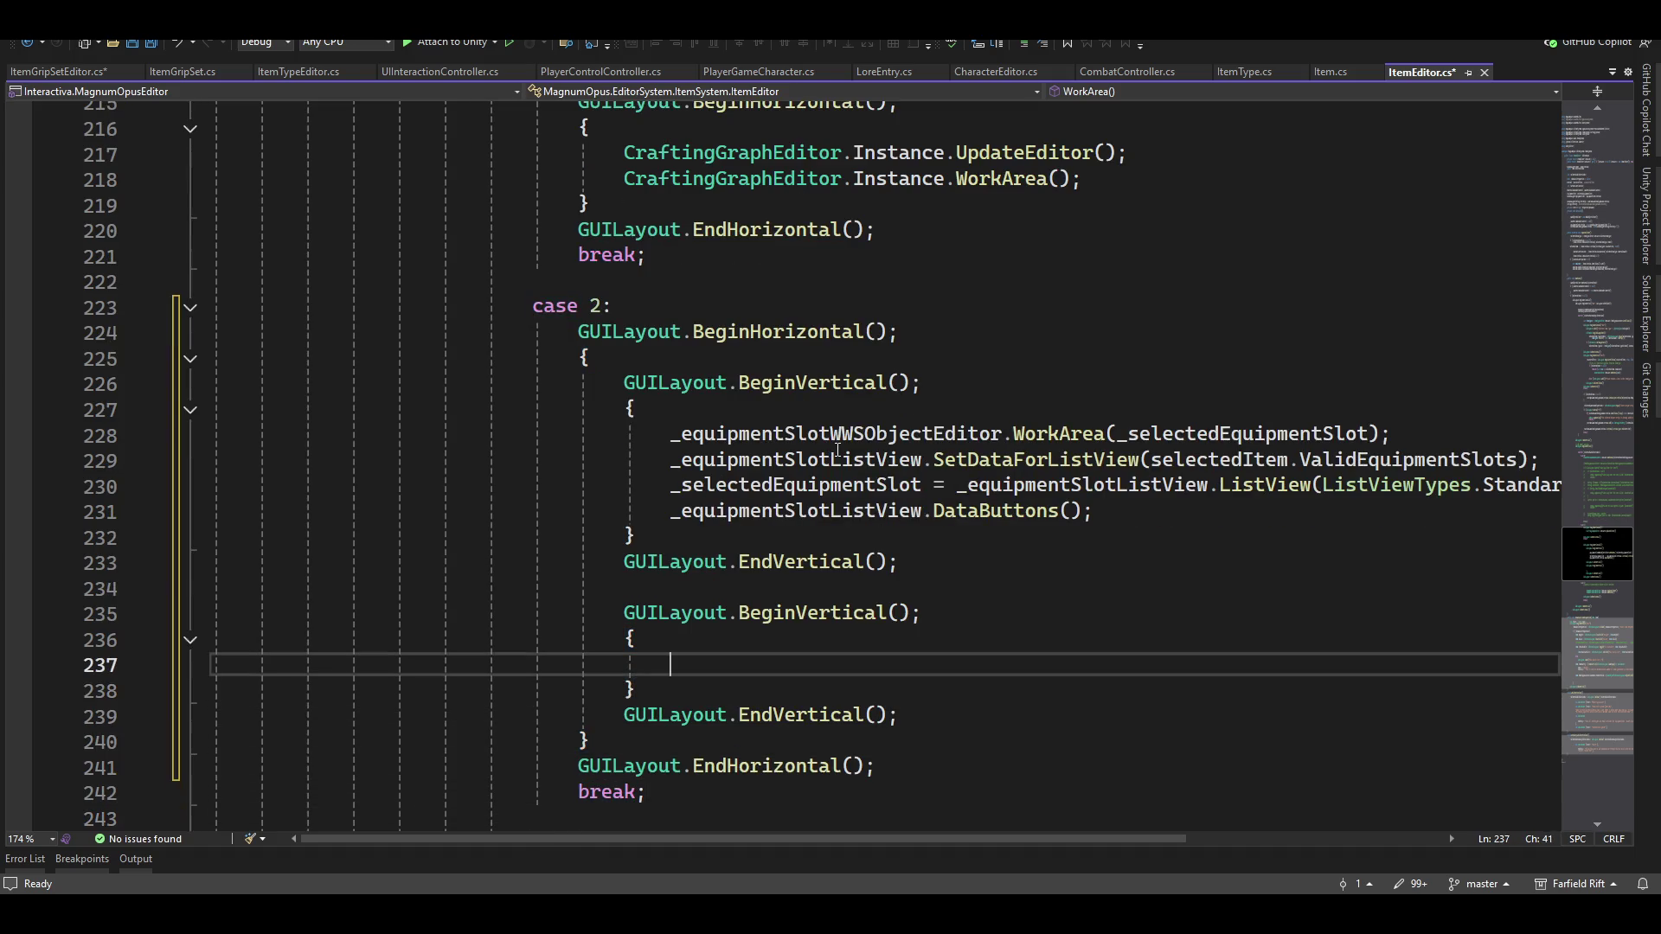
text(itemgrip)
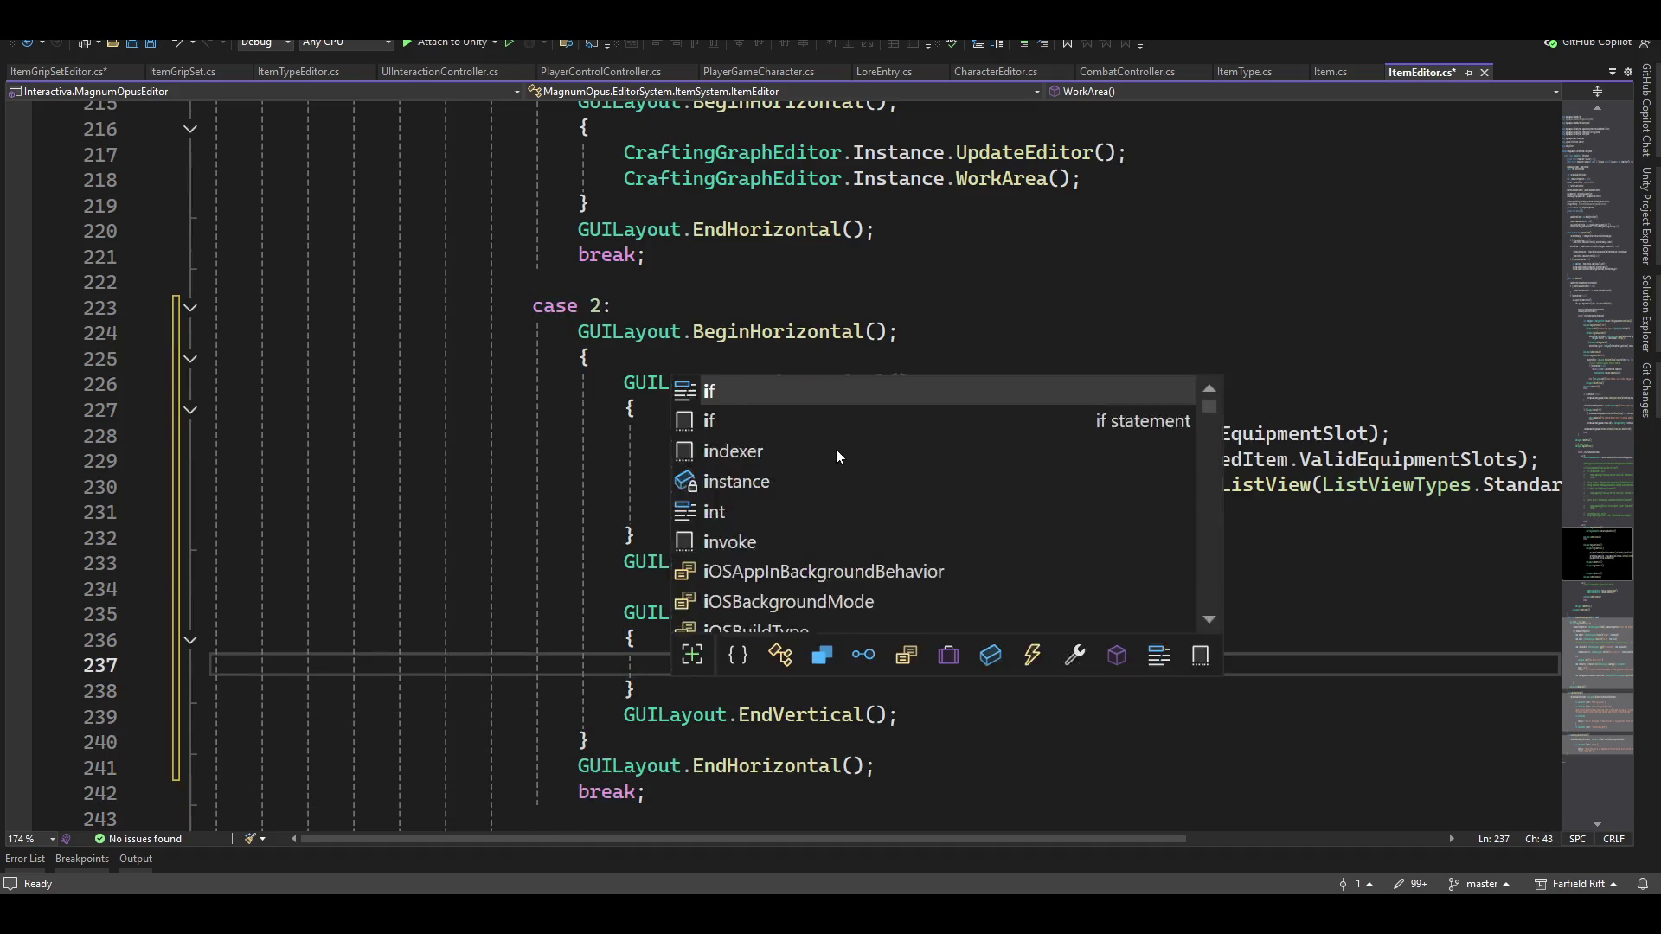
key(Down)
key(Tab)
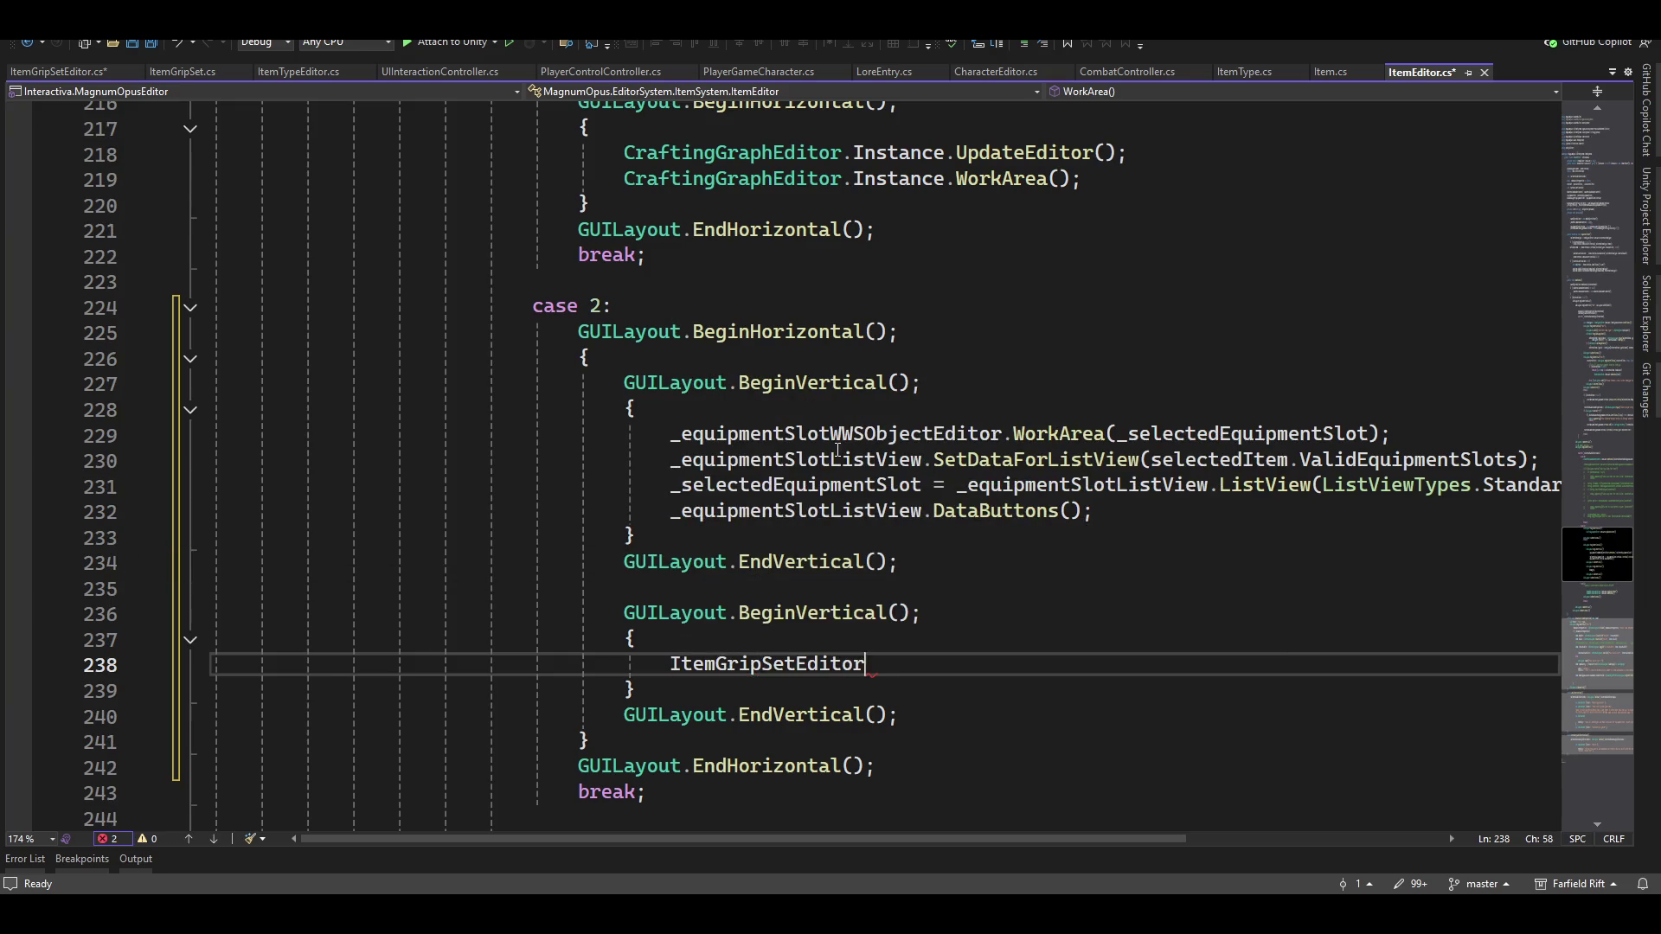
text(.in)
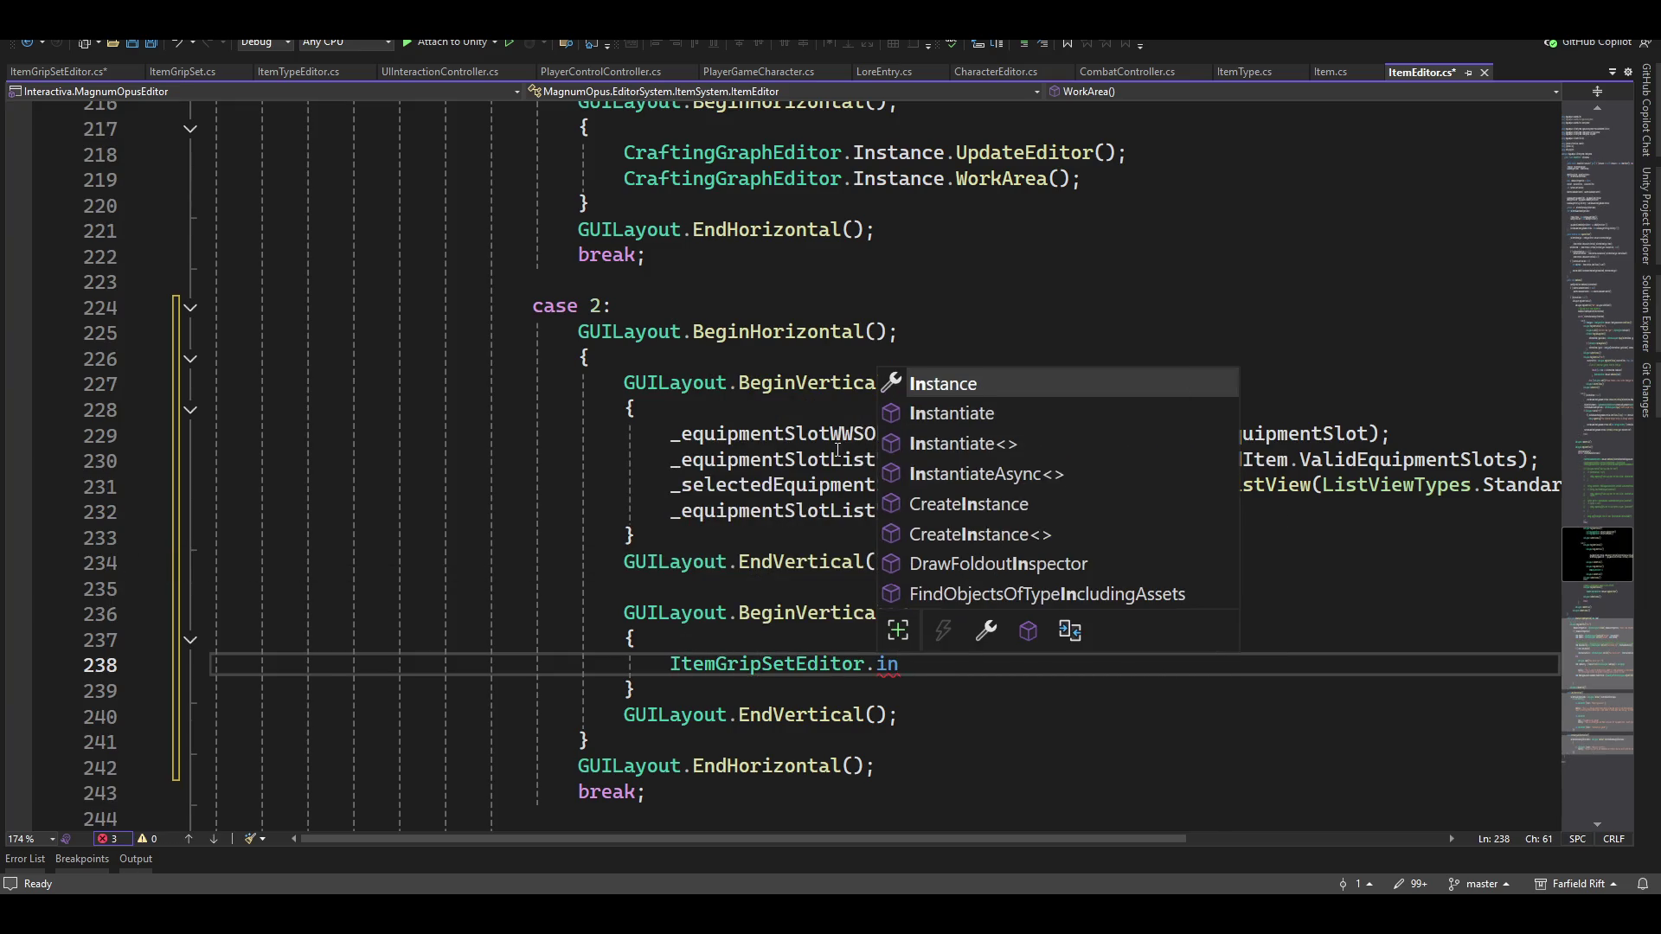
key(Tab)
text(.)
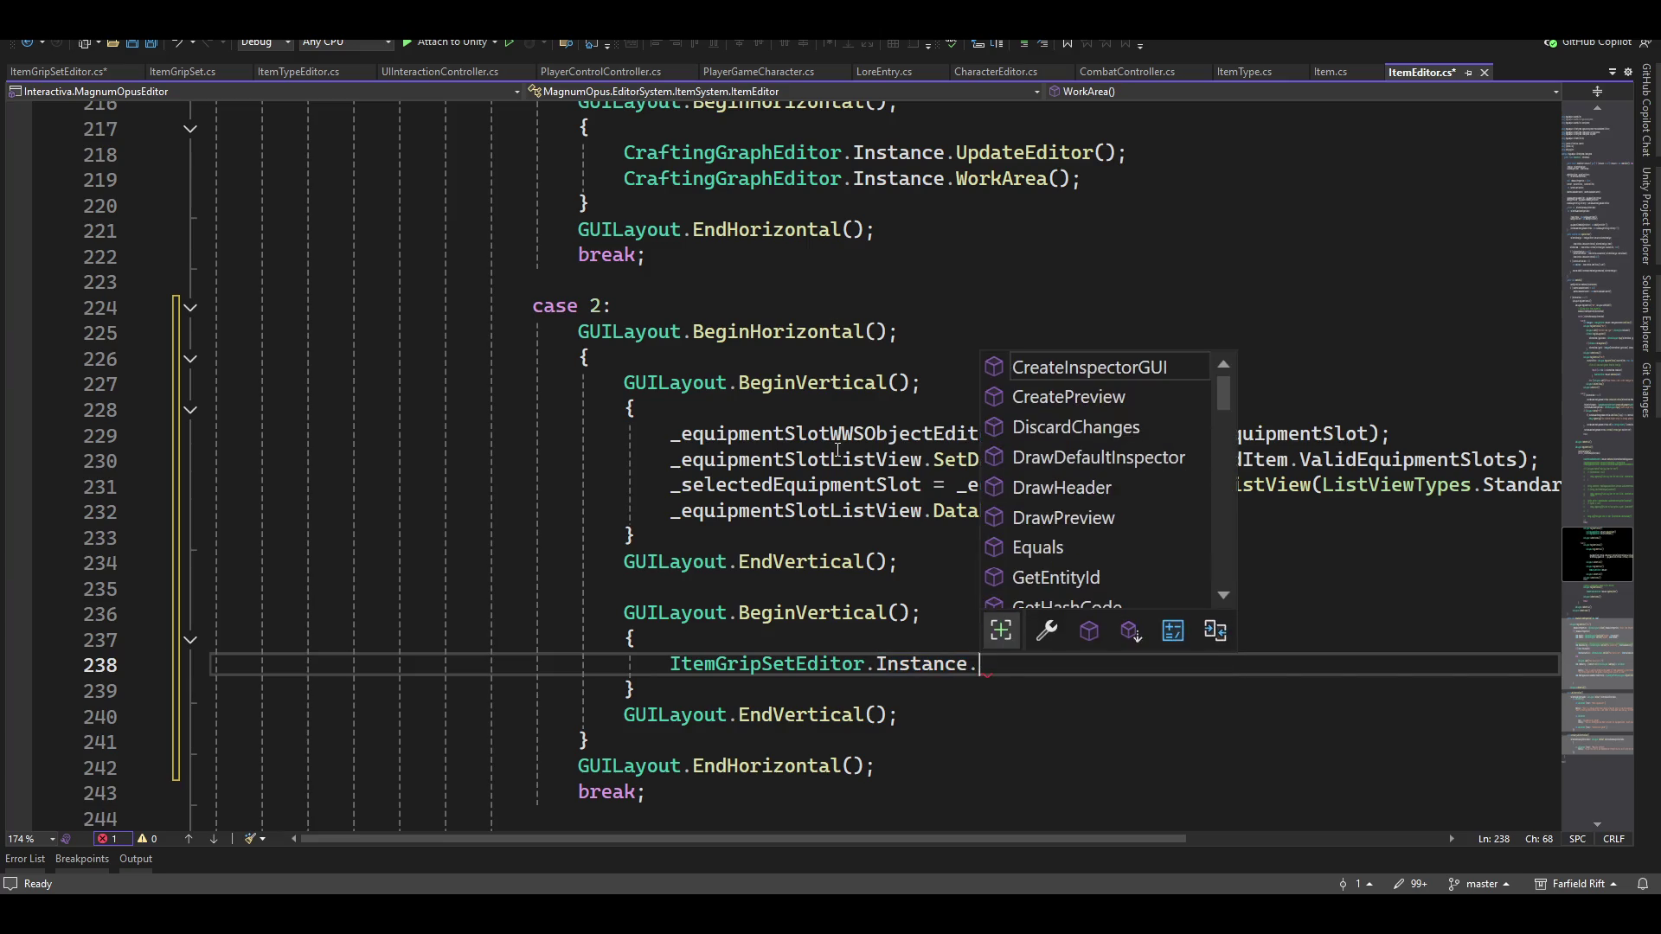
text(up)
key(Tab)
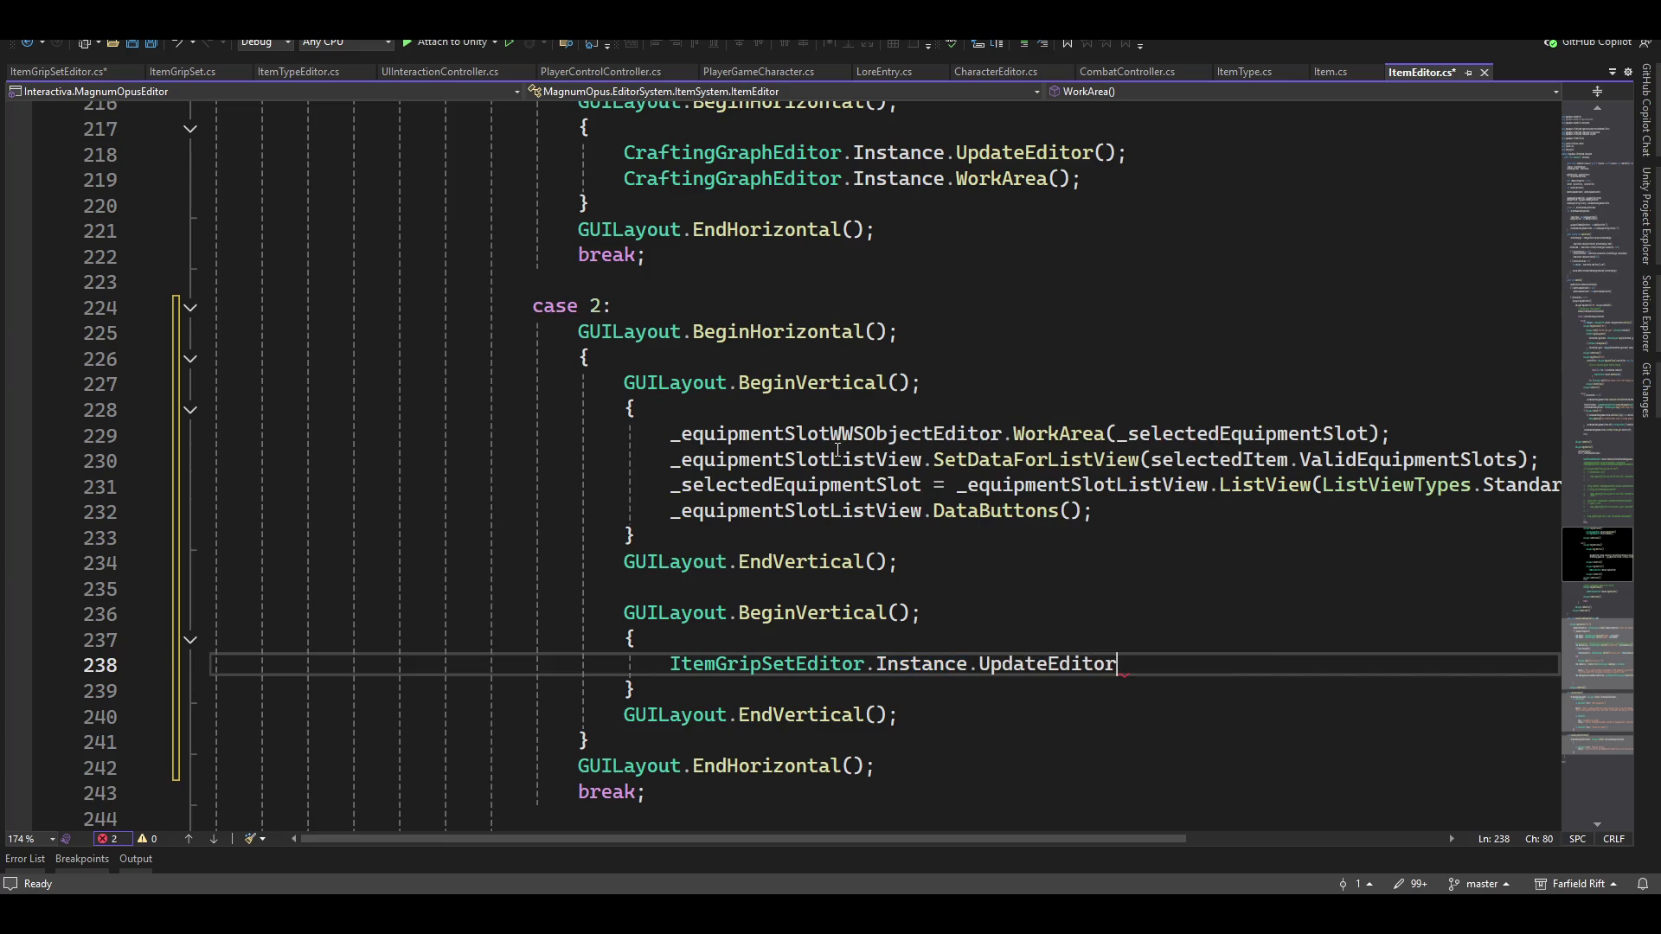
text(();)
key(Up)
key(Return)
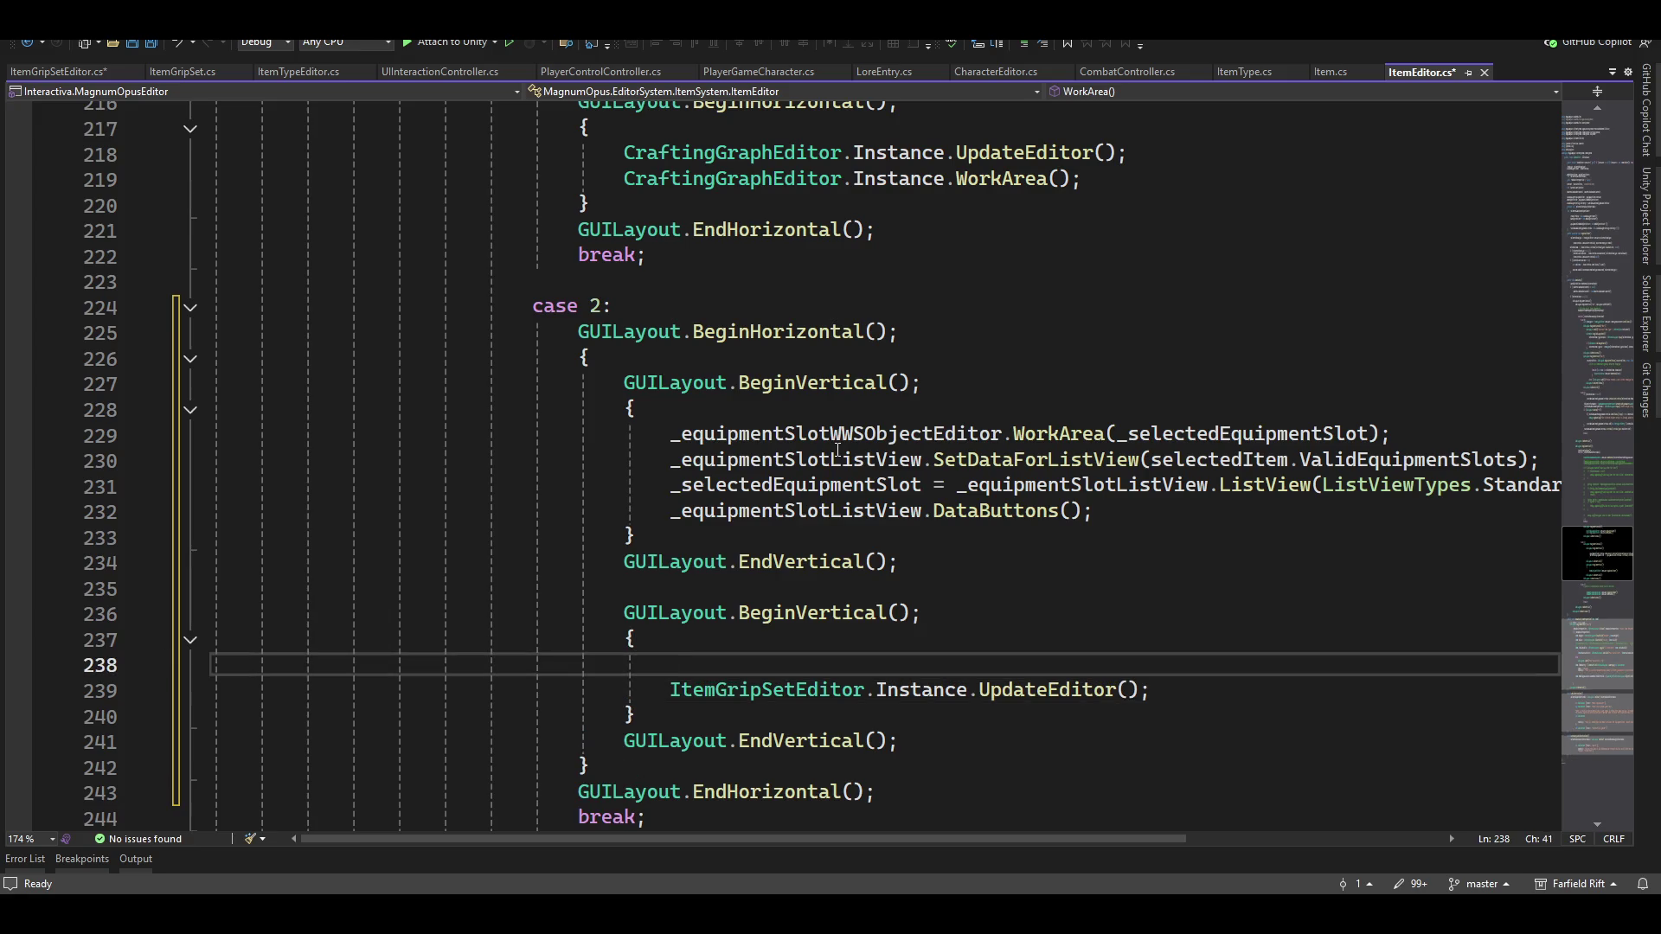
Begin typing 'item' on the blank line, then bring up Item.cs in the editor
text(item)
key(Down)
key(Down)
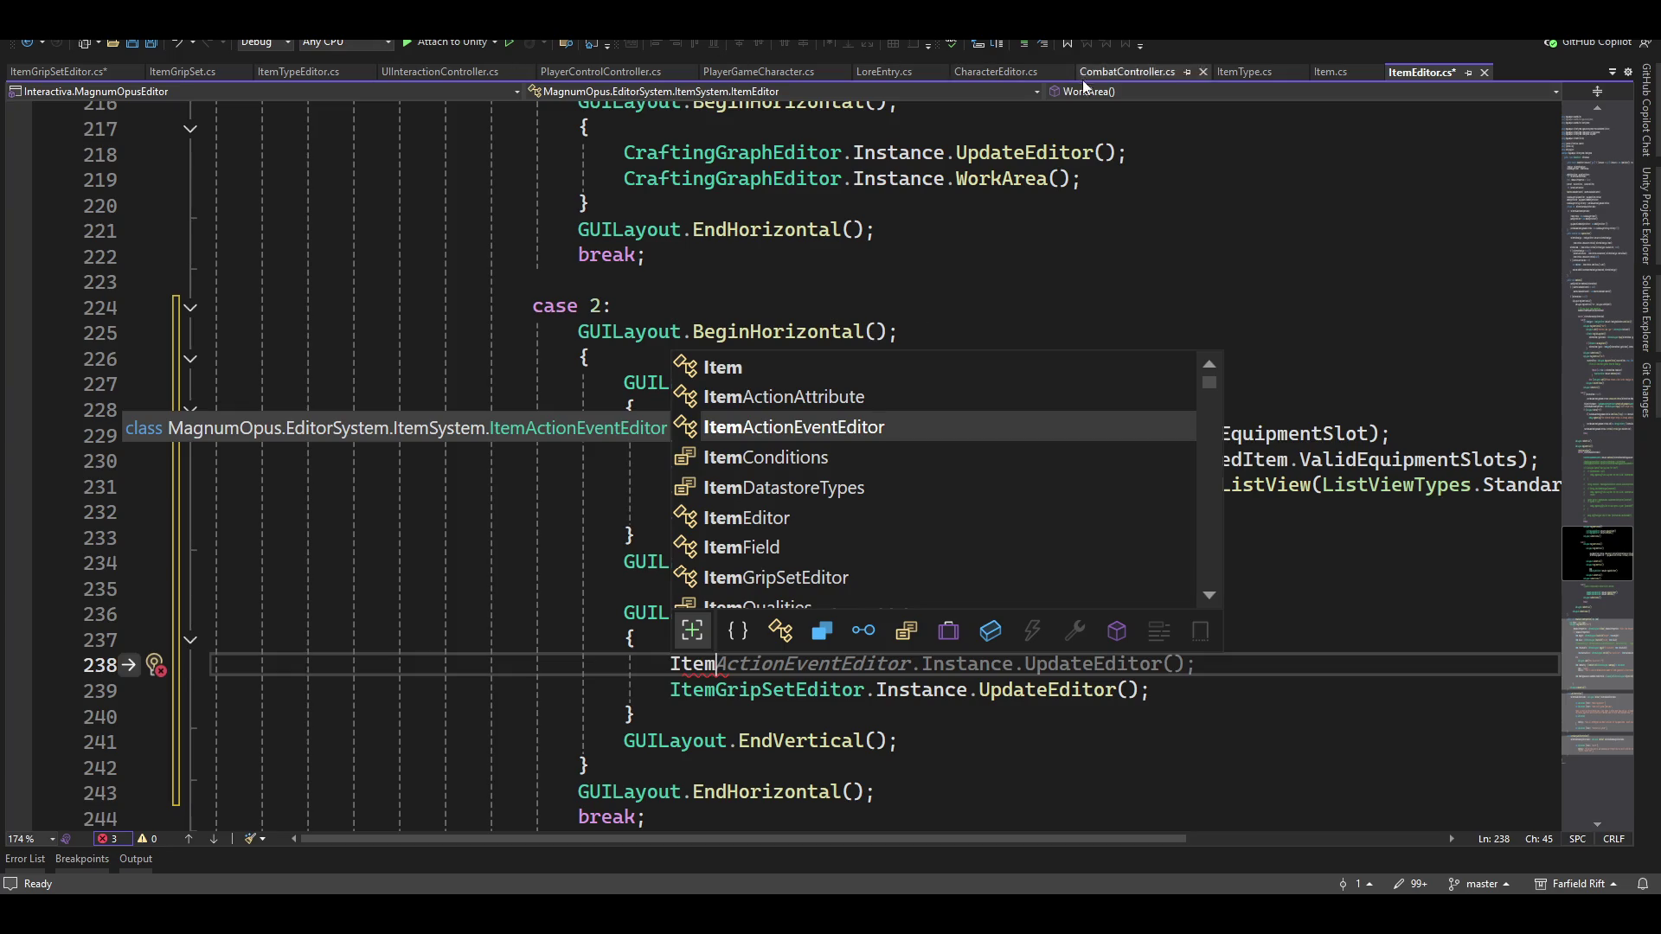
click(1336, 73)
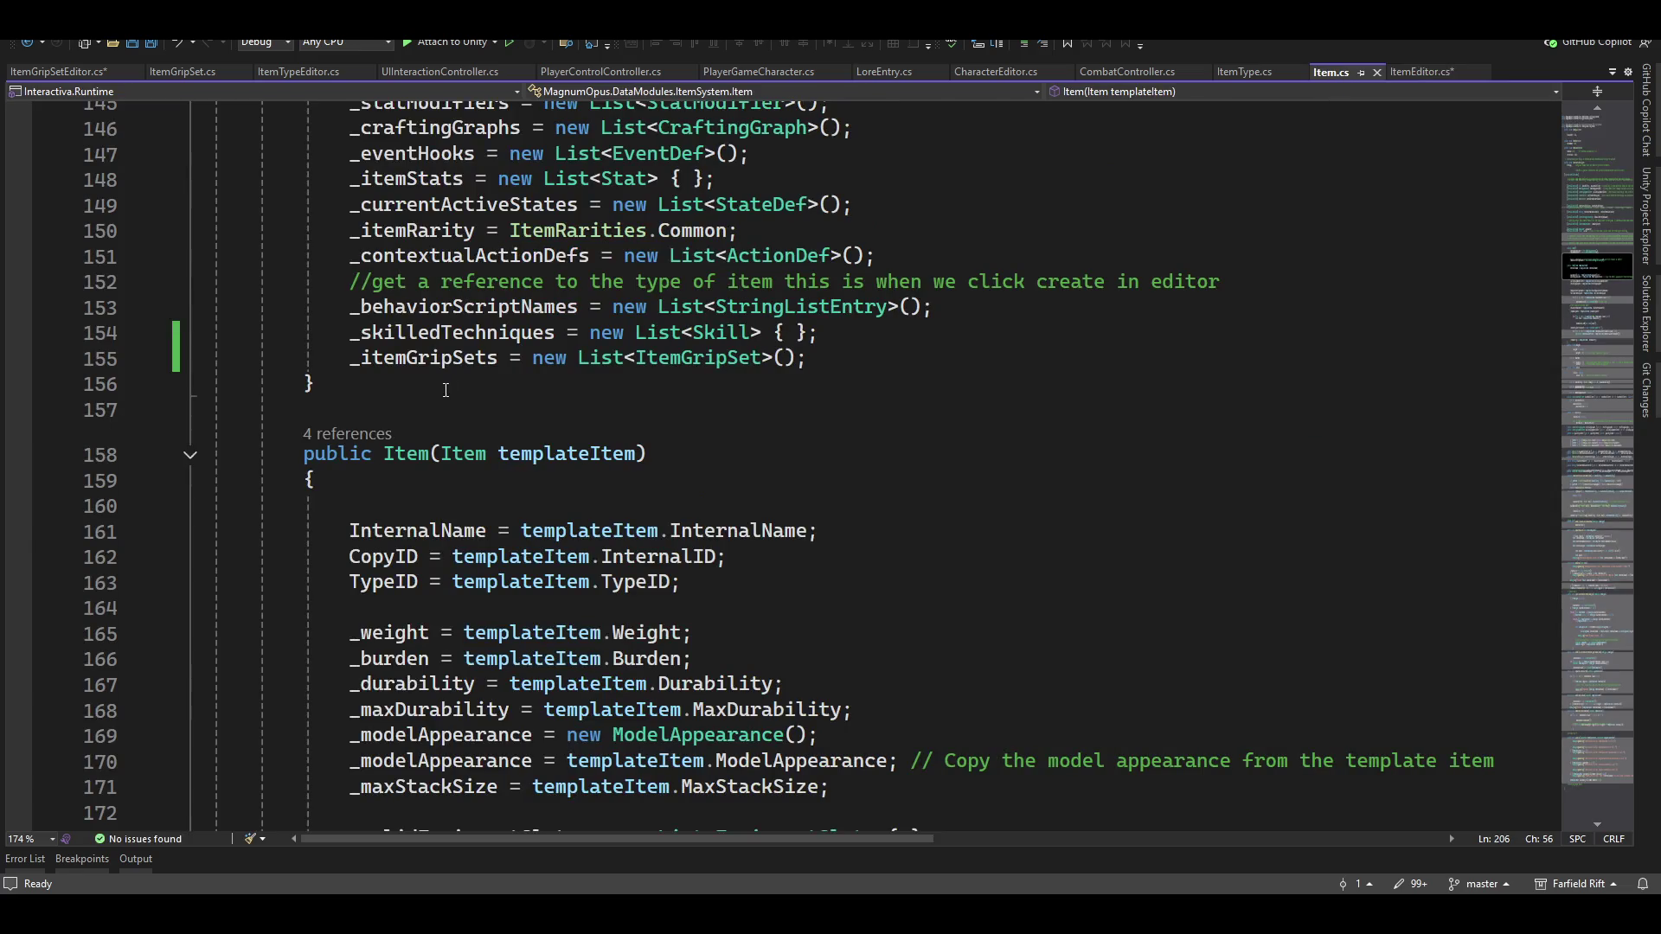